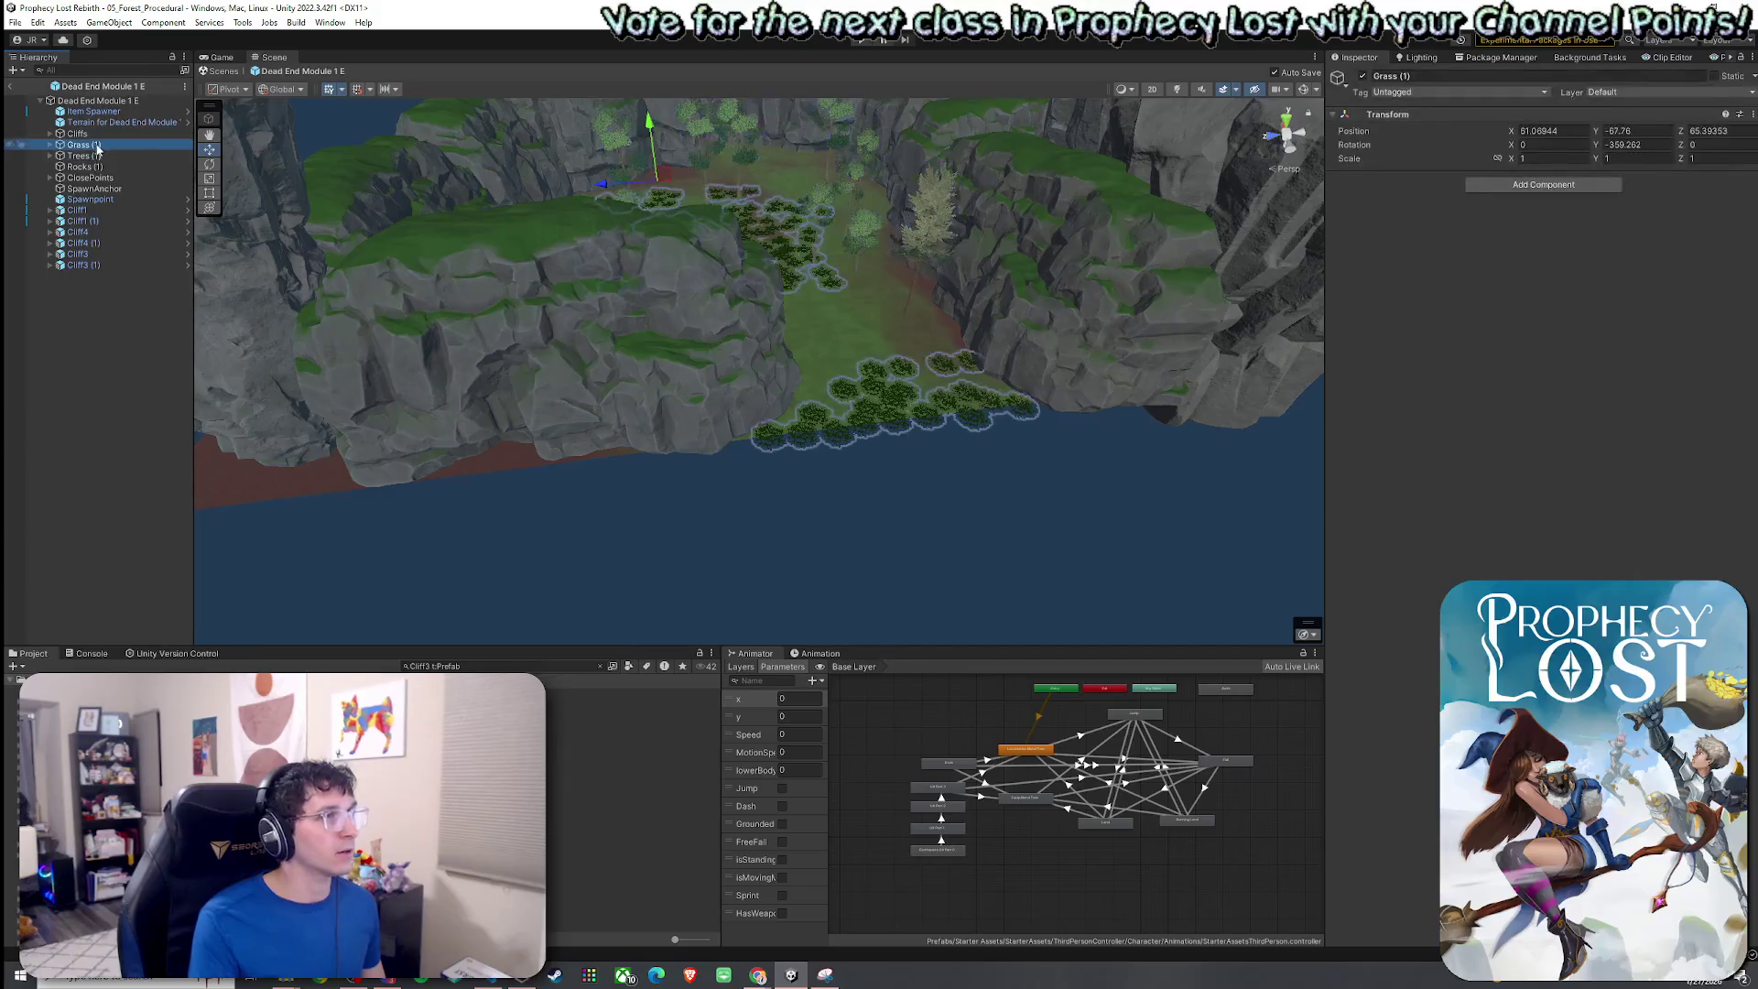
Move two flower patches off the dirt near the cliffs to a new spot.
mouse_move(515, 316)
left_mouse_down()
mouse_move(805, 341)
mouse_move(801, 326)
mouse_move(714, 305)
mouse_move(678, 251)
mouse_move(687, 398)
left_mouse_up()
left_click(701, 412)
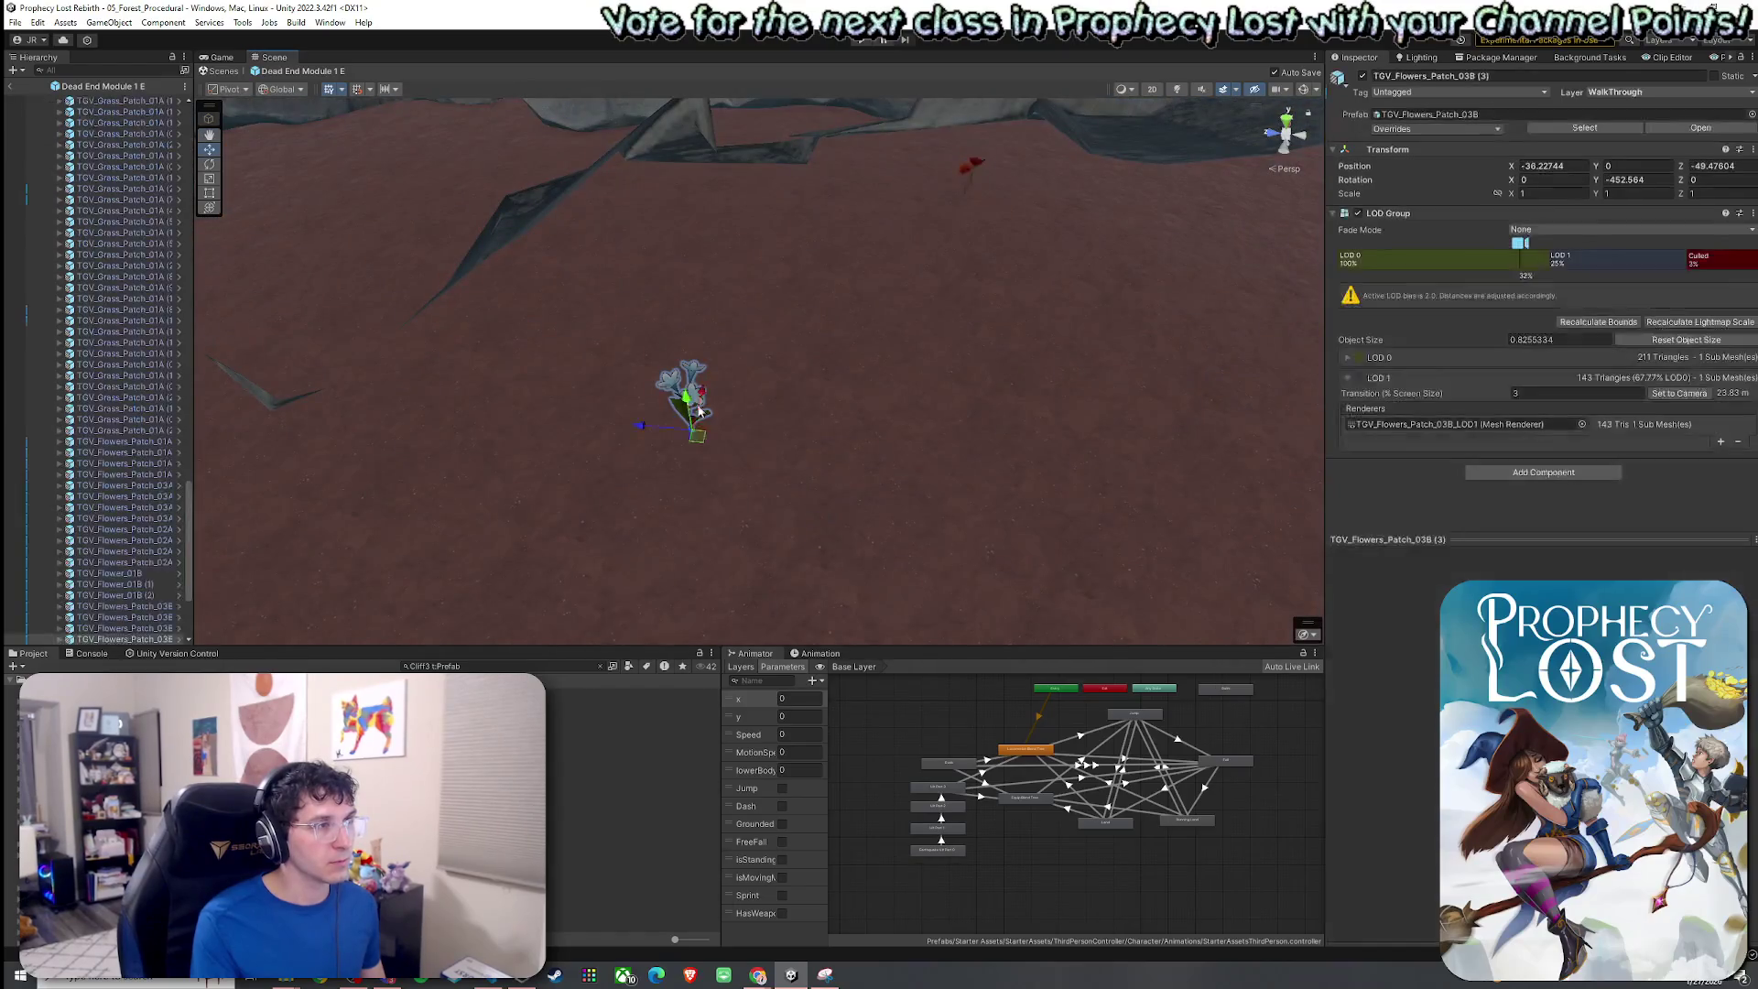
left_click(975, 171)
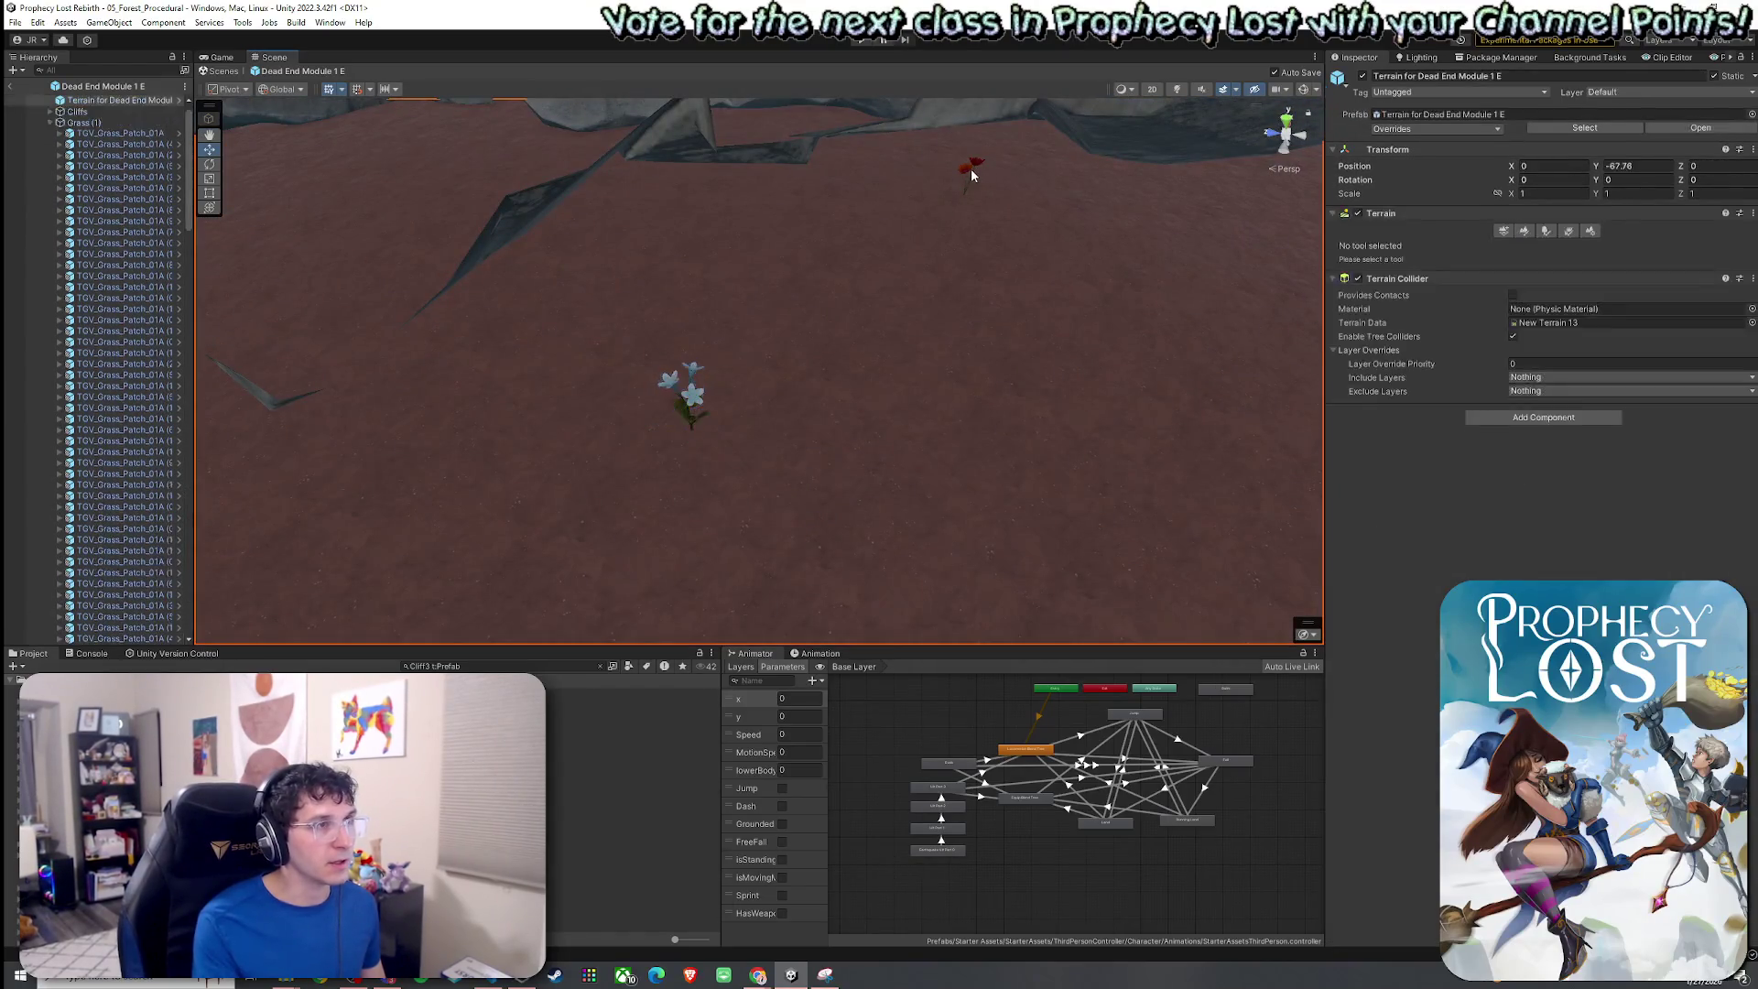
left_click(696, 394, "ctrl")
scroll(789, 404, "down", 10)
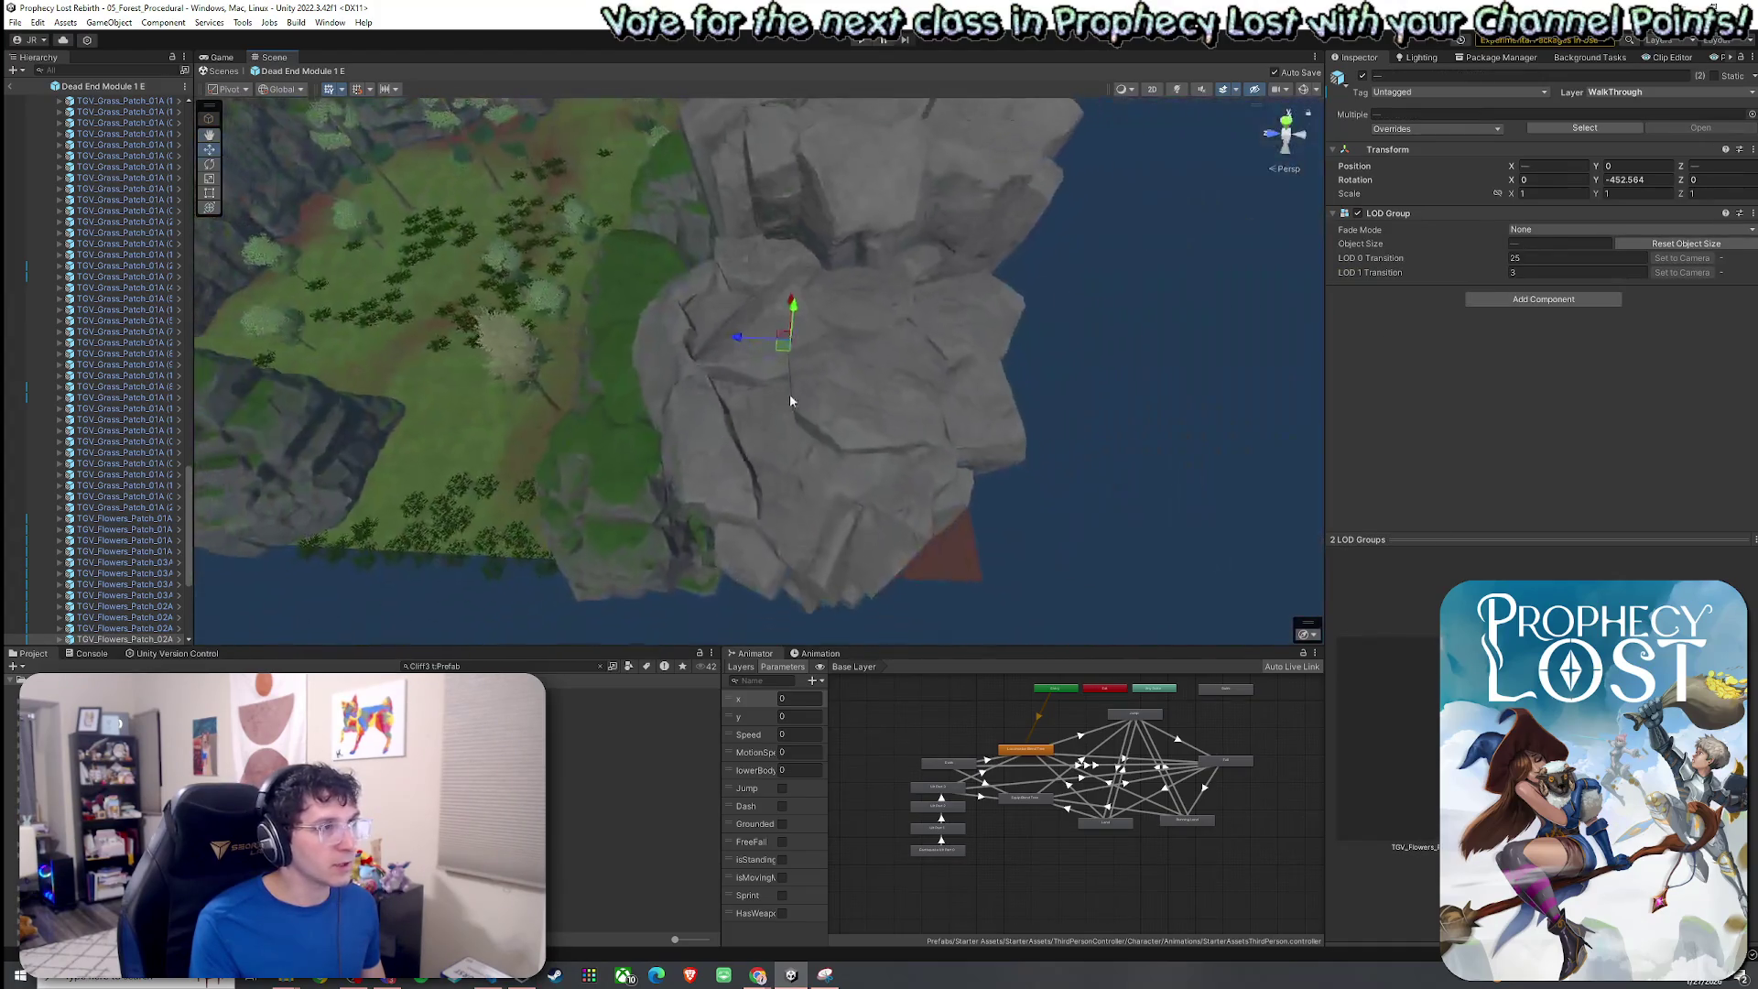
mouse_move(784, 346)
left_mouse_down()
mouse_move(331, 559)
mouse_move(549, 525)
mouse_move(267, 463)
mouse_move(478, 426)
mouse_move(541, 325)
mouse_move(616, 326)
mouse_move(591, 294)
mouse_move(970, 278)
mouse_move(1165, 302)
mouse_move(875, 414)
mouse_move(804, 384)
mouse_move(622, 386)
mouse_move(608, 357)
mouse_move(741, 392)
left_mouse_up()
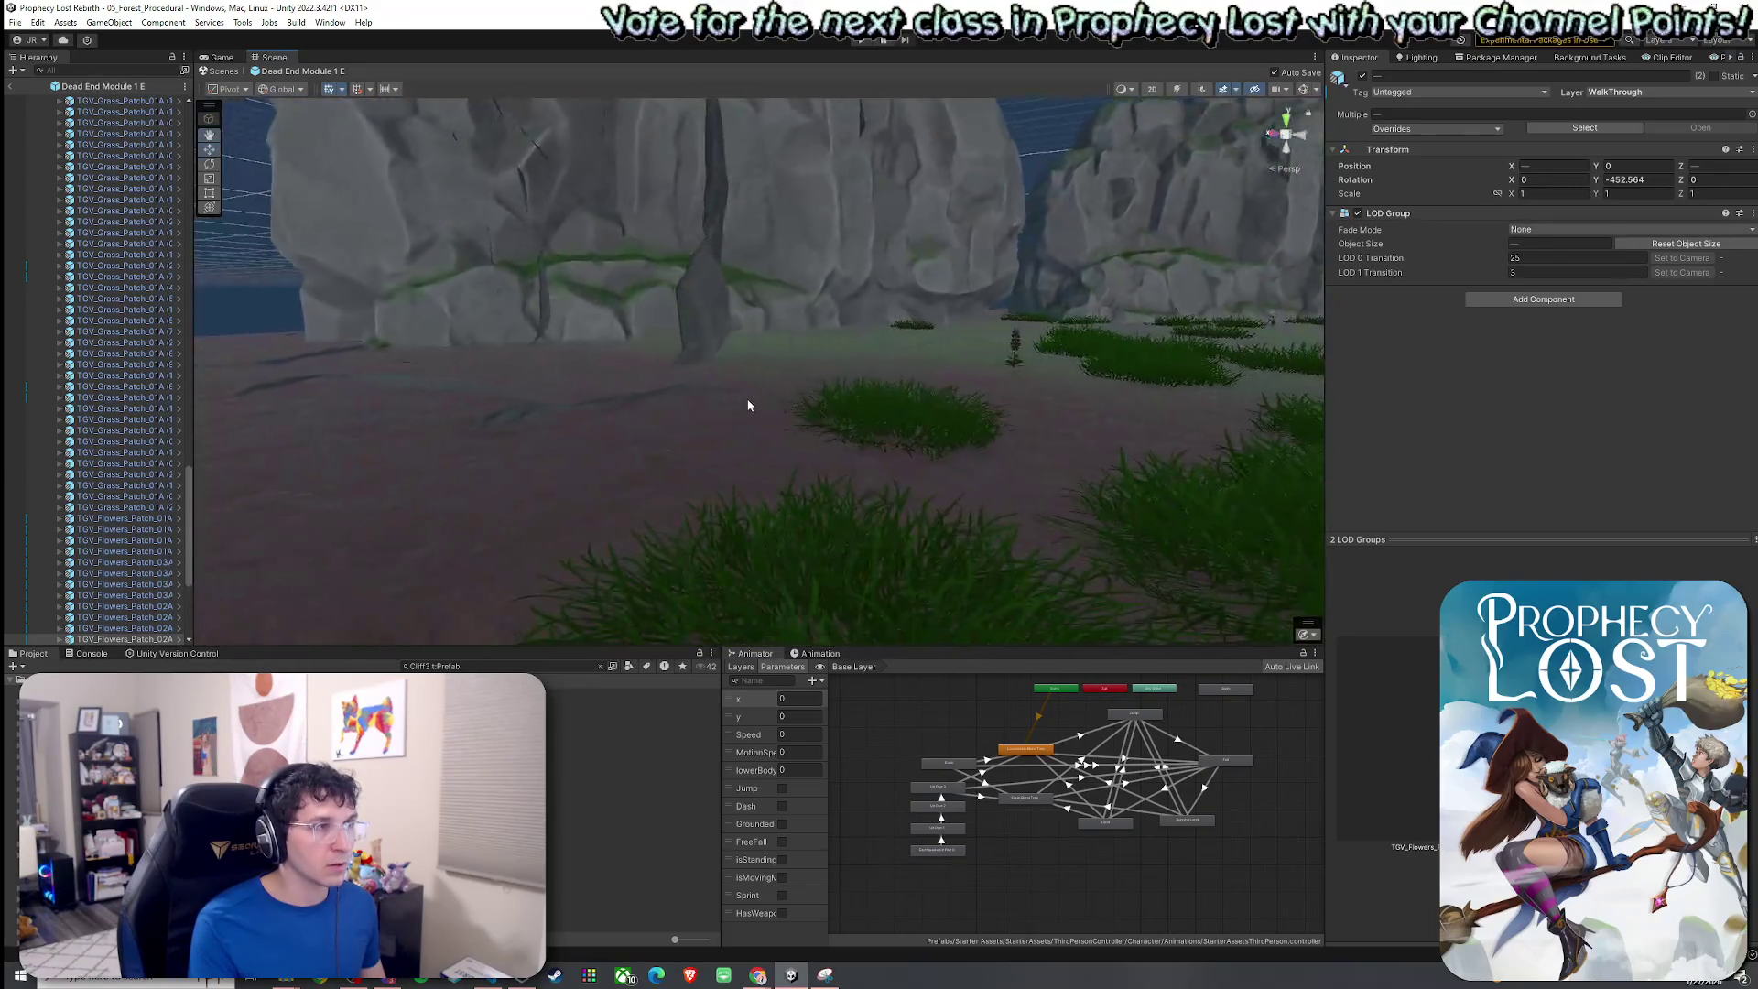
Select the grass patches beside the cliff and shift them away onto the far grass.
left_click(869, 461)
mouse_move(870, 460)
left_mouse_down("alt")
mouse_move(809, 503)
mouse_move(751, 262)
left_mouse_up("alt")
left_click(778, 442, "shift")
mouse_move(823, 318)
left_mouse_down("alt")
mouse_move(589, 365)
mouse_move(663, 394)
mouse_move(512, 348)
left_mouse_up("alt")
left_click(512, 348)
left_click(551, 424, "ctrl")
mouse_move(510, 449)
left_mouse_down()
mouse_move(1062, 460)
mouse_move(711, 500)
left_mouse_up()
mouse_move(511, 446)
left_mouse_down()
mouse_move(851, 366)
mouse_move(930, 292)
mouse_move(656, 421)
mouse_move(785, 423)
mouse_move(902, 463)
left_mouse_up()
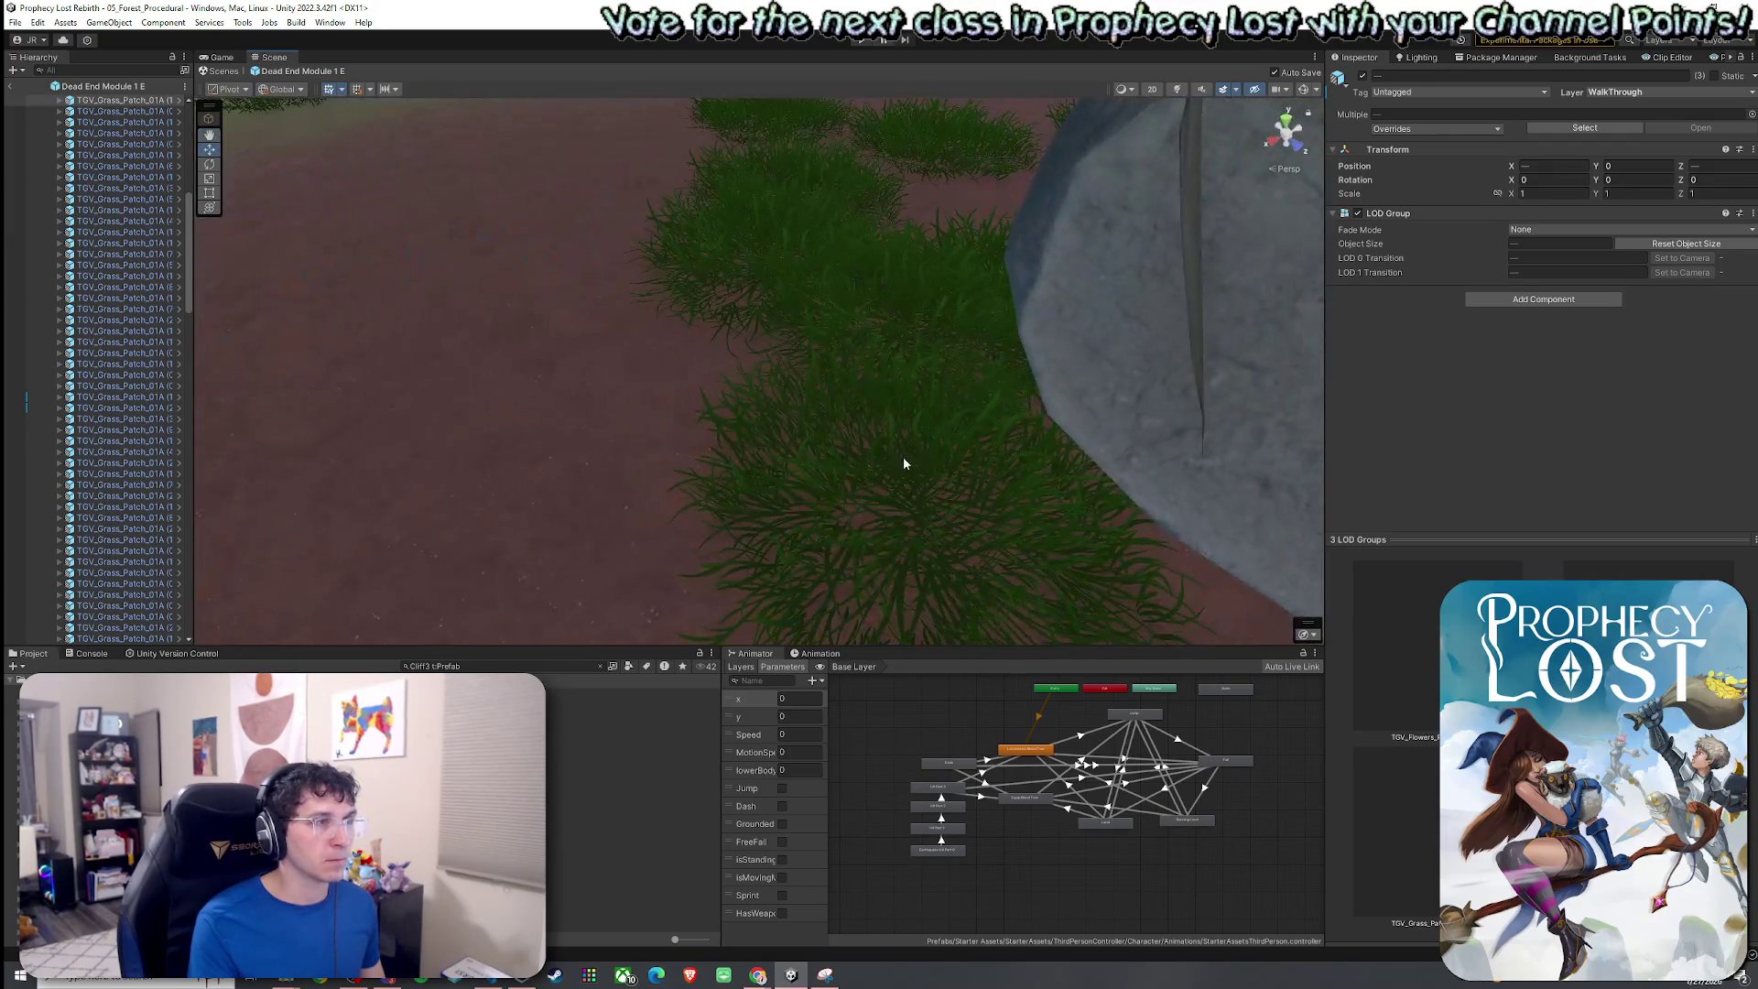
Select additional grass patches sitting near the cliff edge.
scroll(903, 463, "down", 5)
left_click(690, 382, "shift")
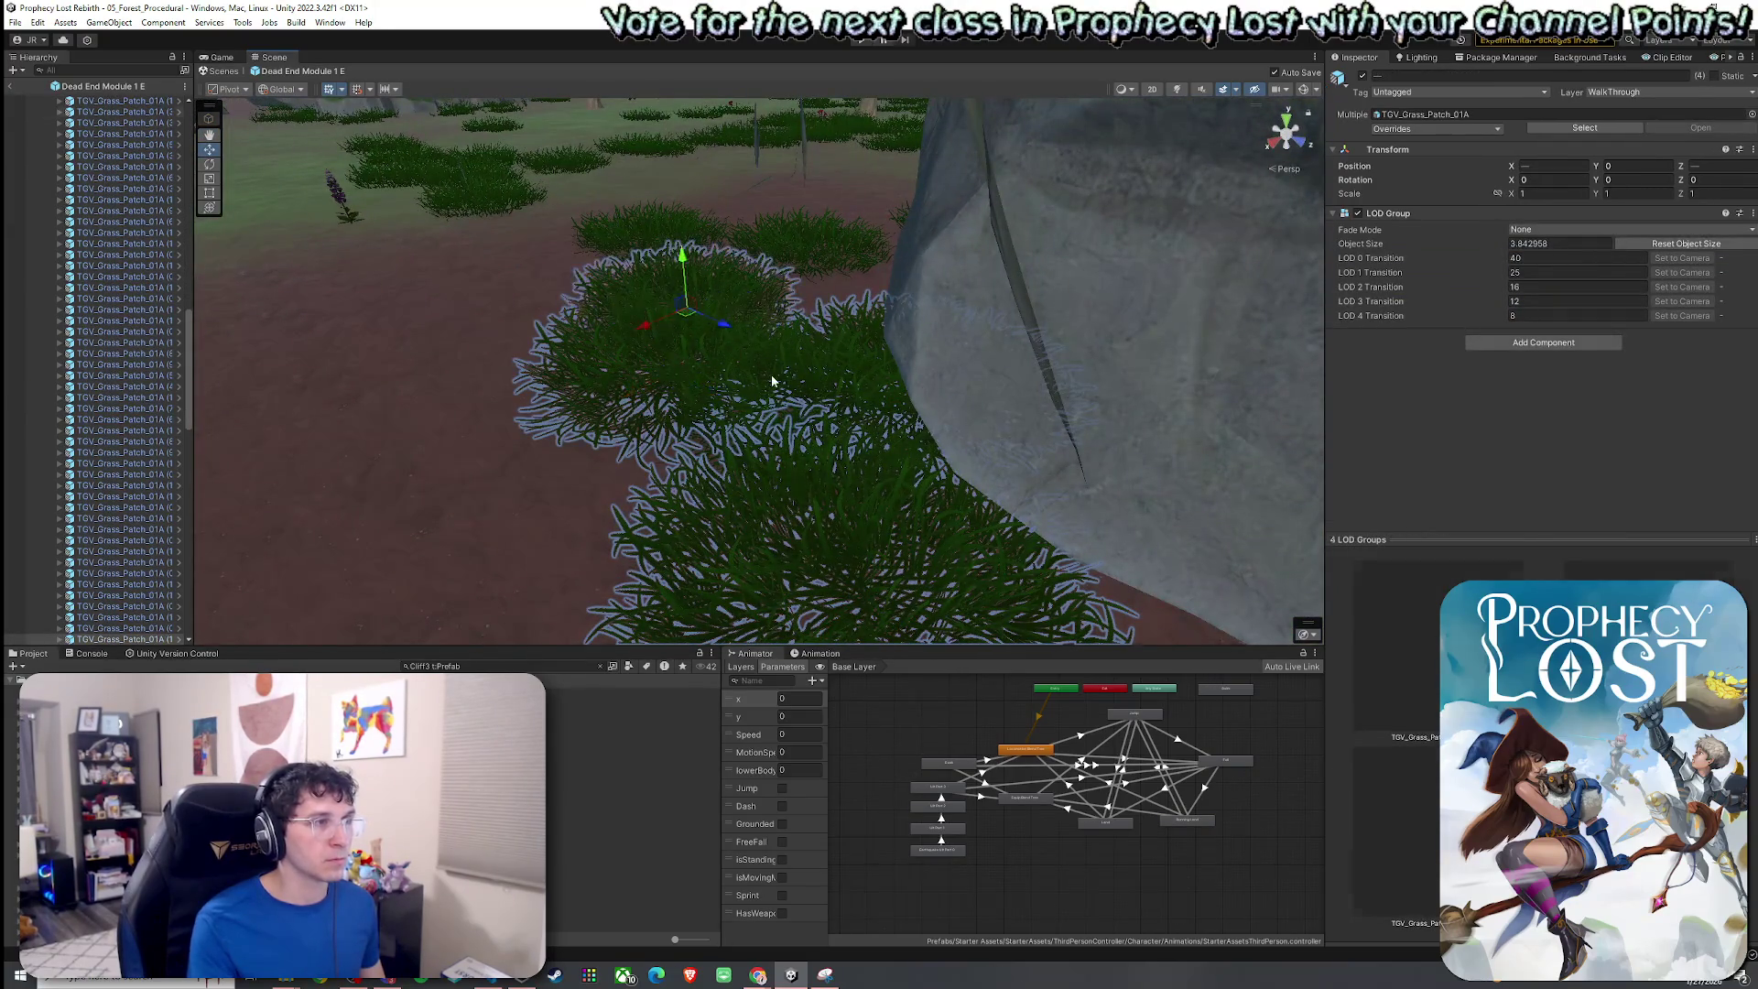
scroll(772, 380, "down", 3)
left_click(628, 224, "shift")
mouse_move(628, 224)
left_mouse_down()
mouse_move(902, 373)
mouse_move(904, 327)
mouse_move(384, 485)
mouse_move(545, 446)
left_mouse_up()
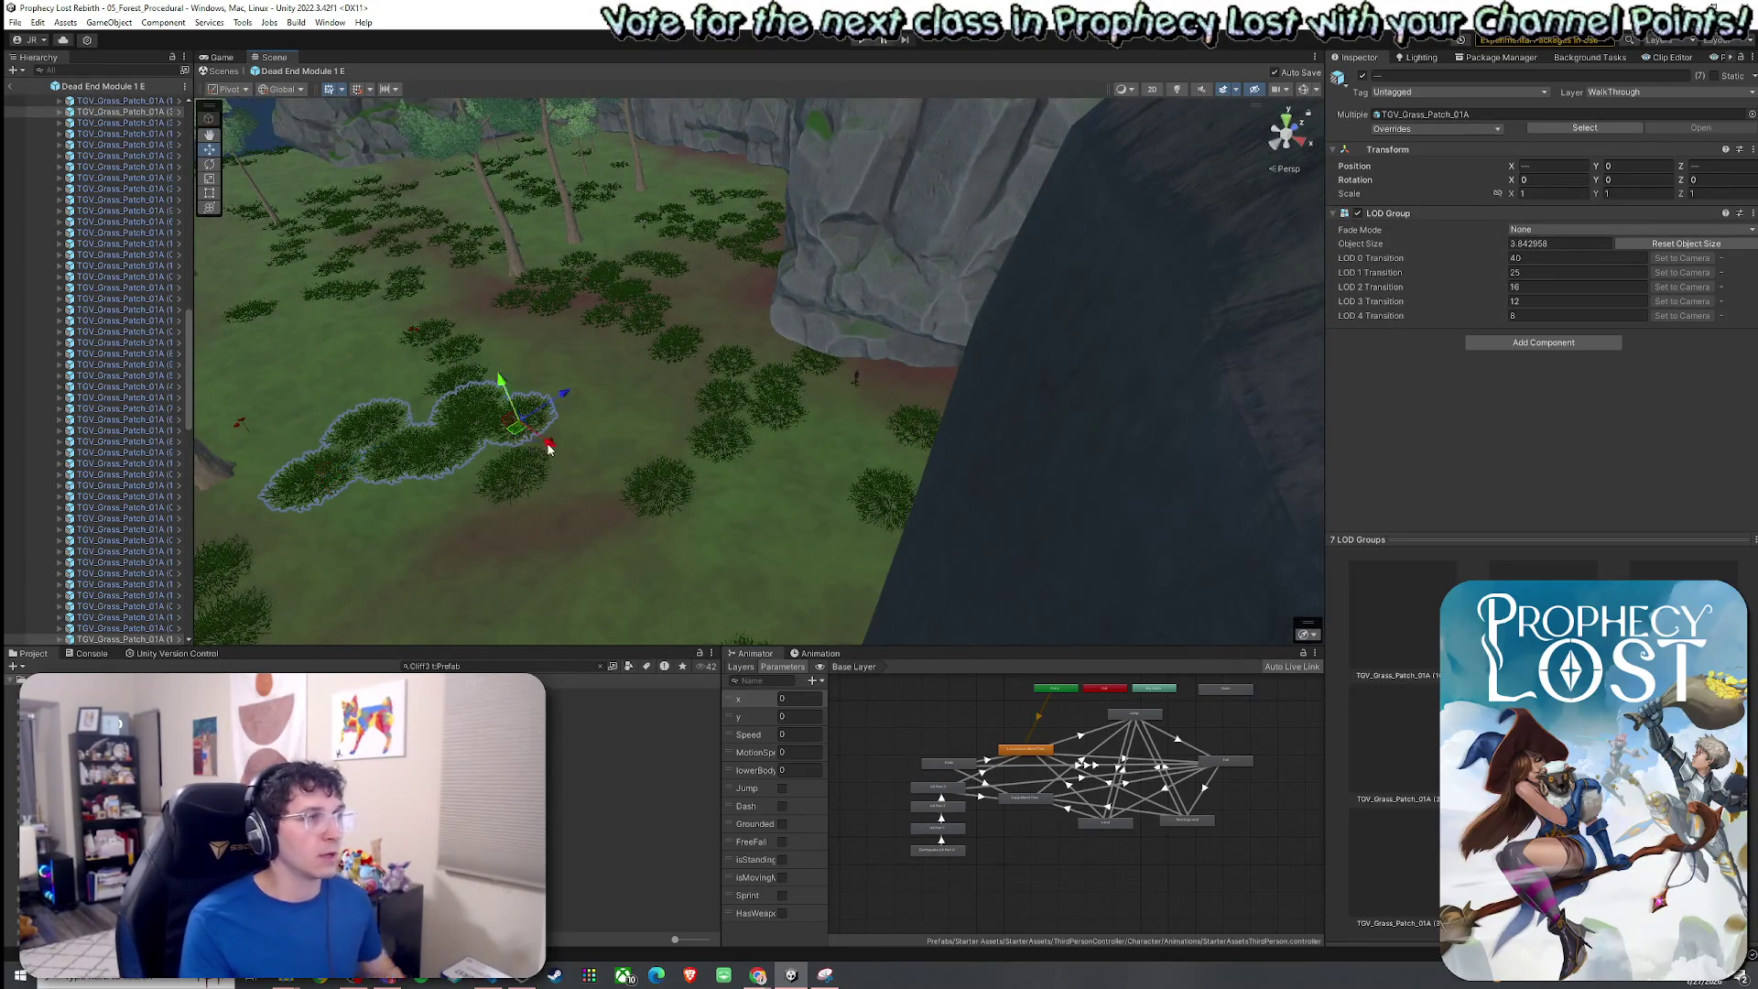
scroll(544, 446, "down", 3)
left_click(35, 23)
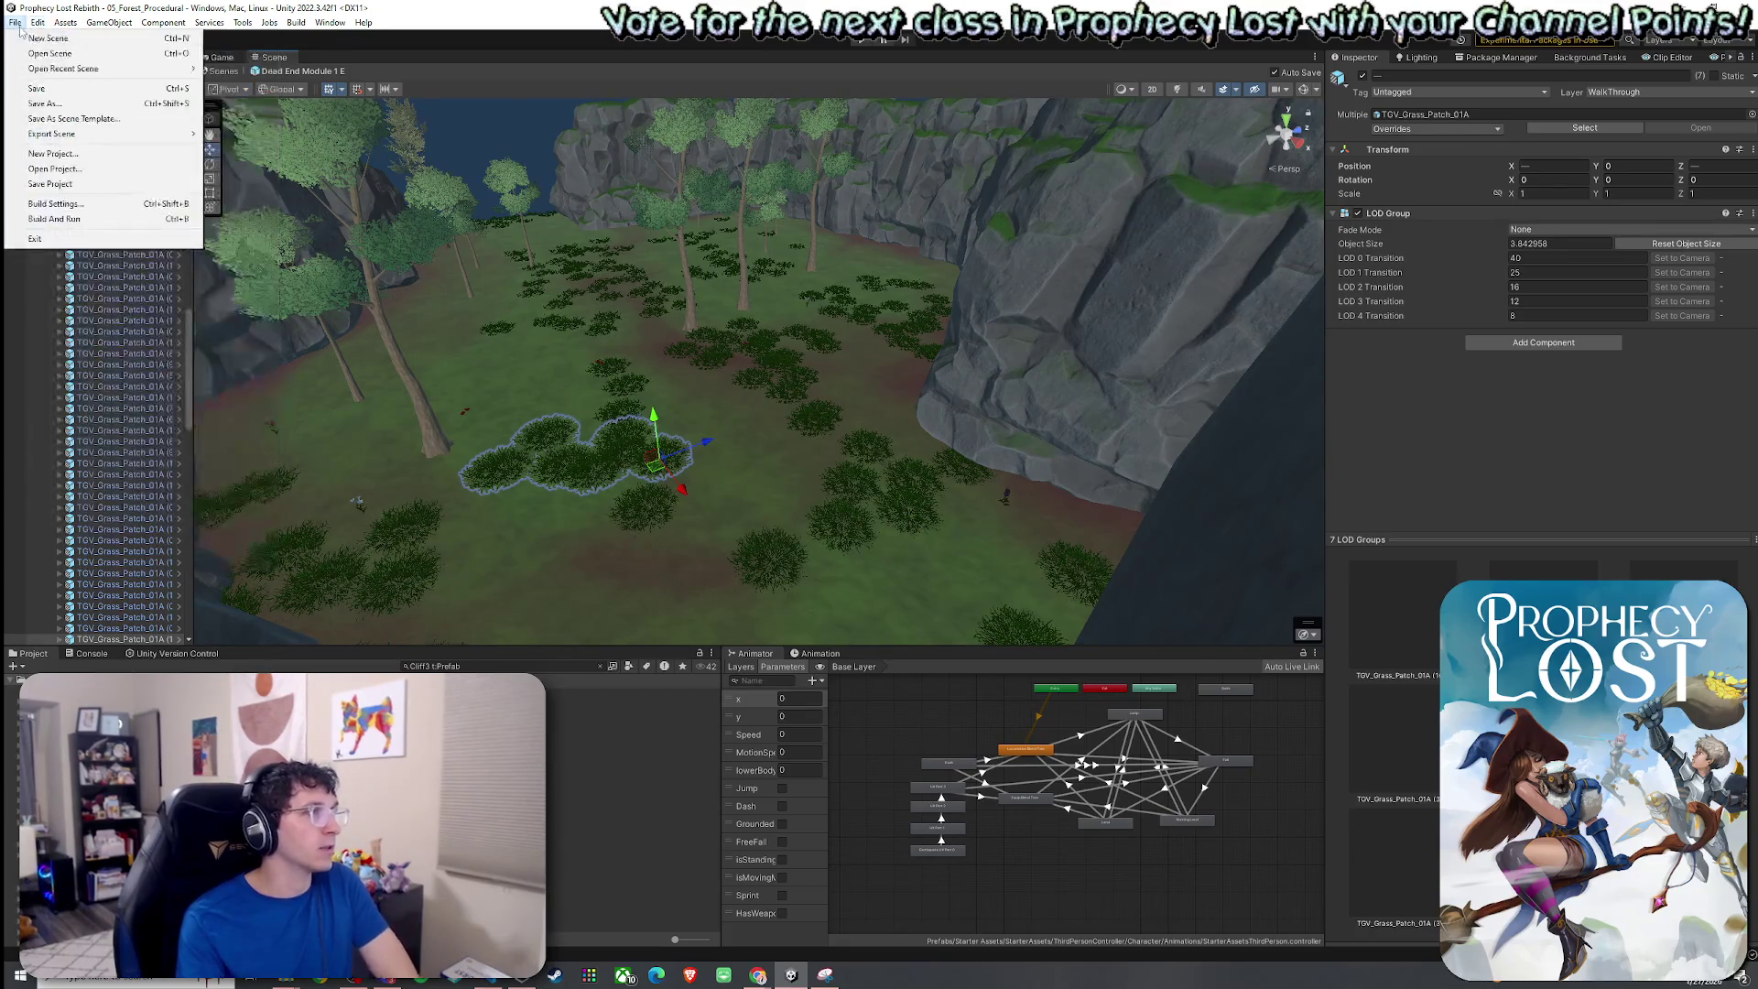
Clear the Cliff3 search filter and open the 03_Foothills scene from the Scenes folder.
left_click(507, 572)
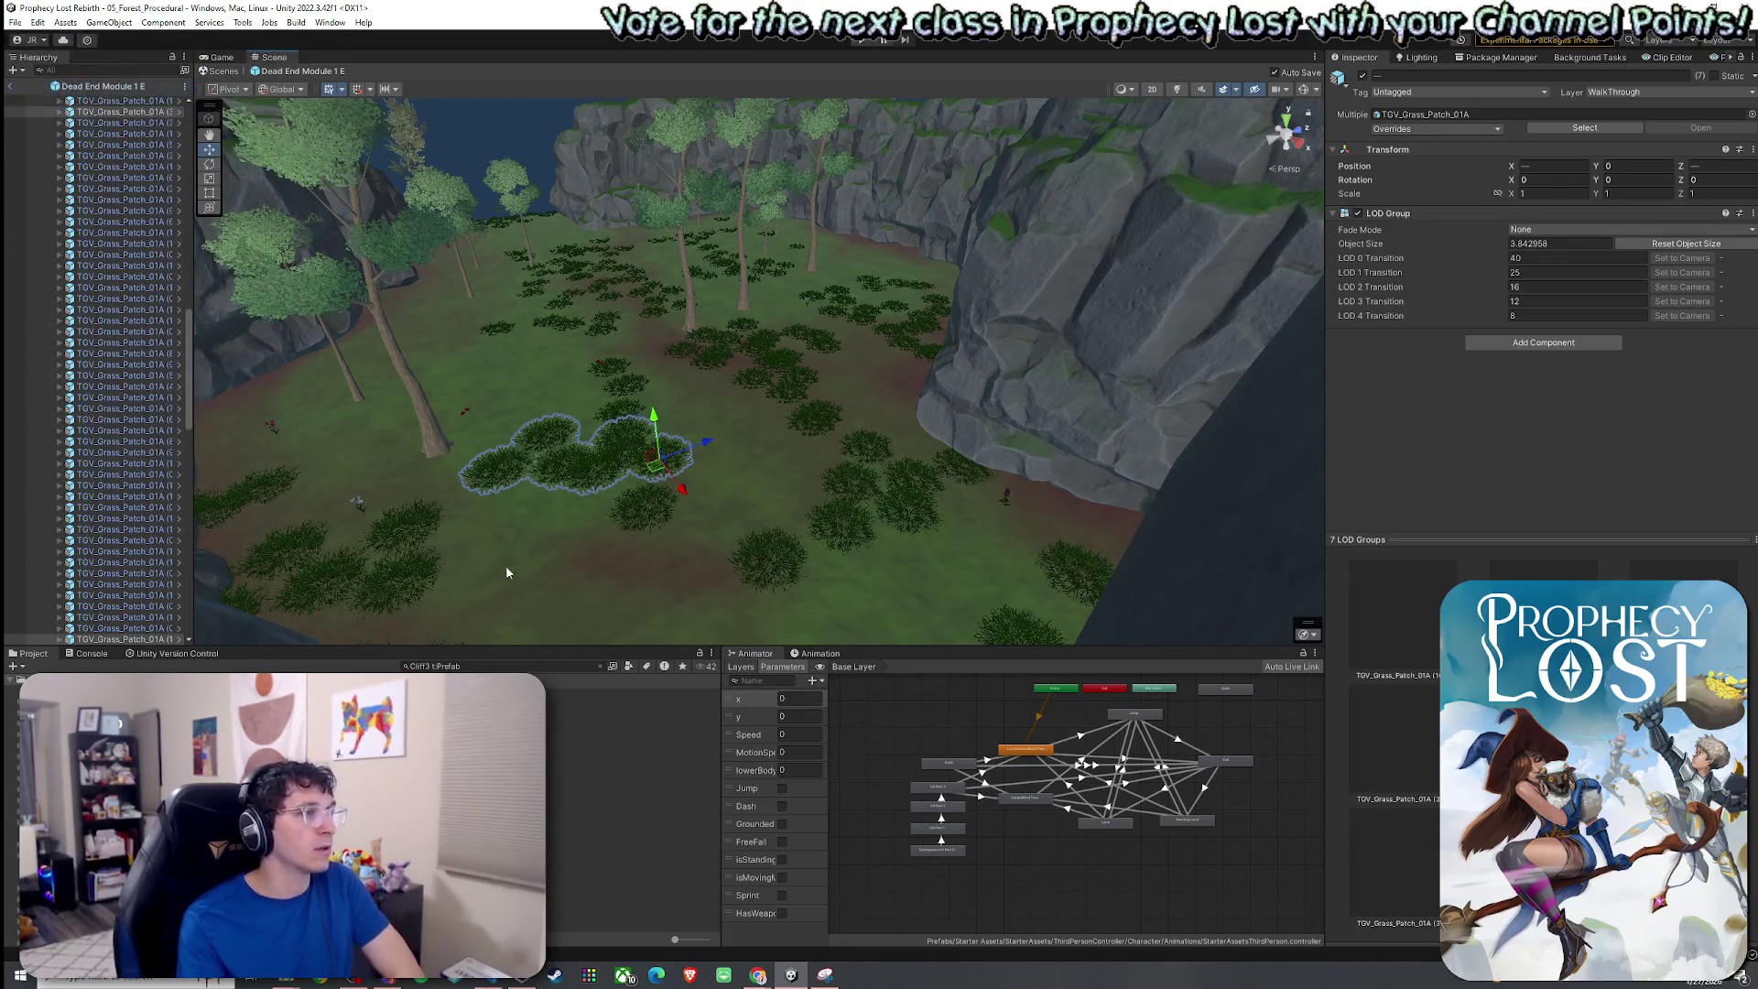
left_click(600, 667)
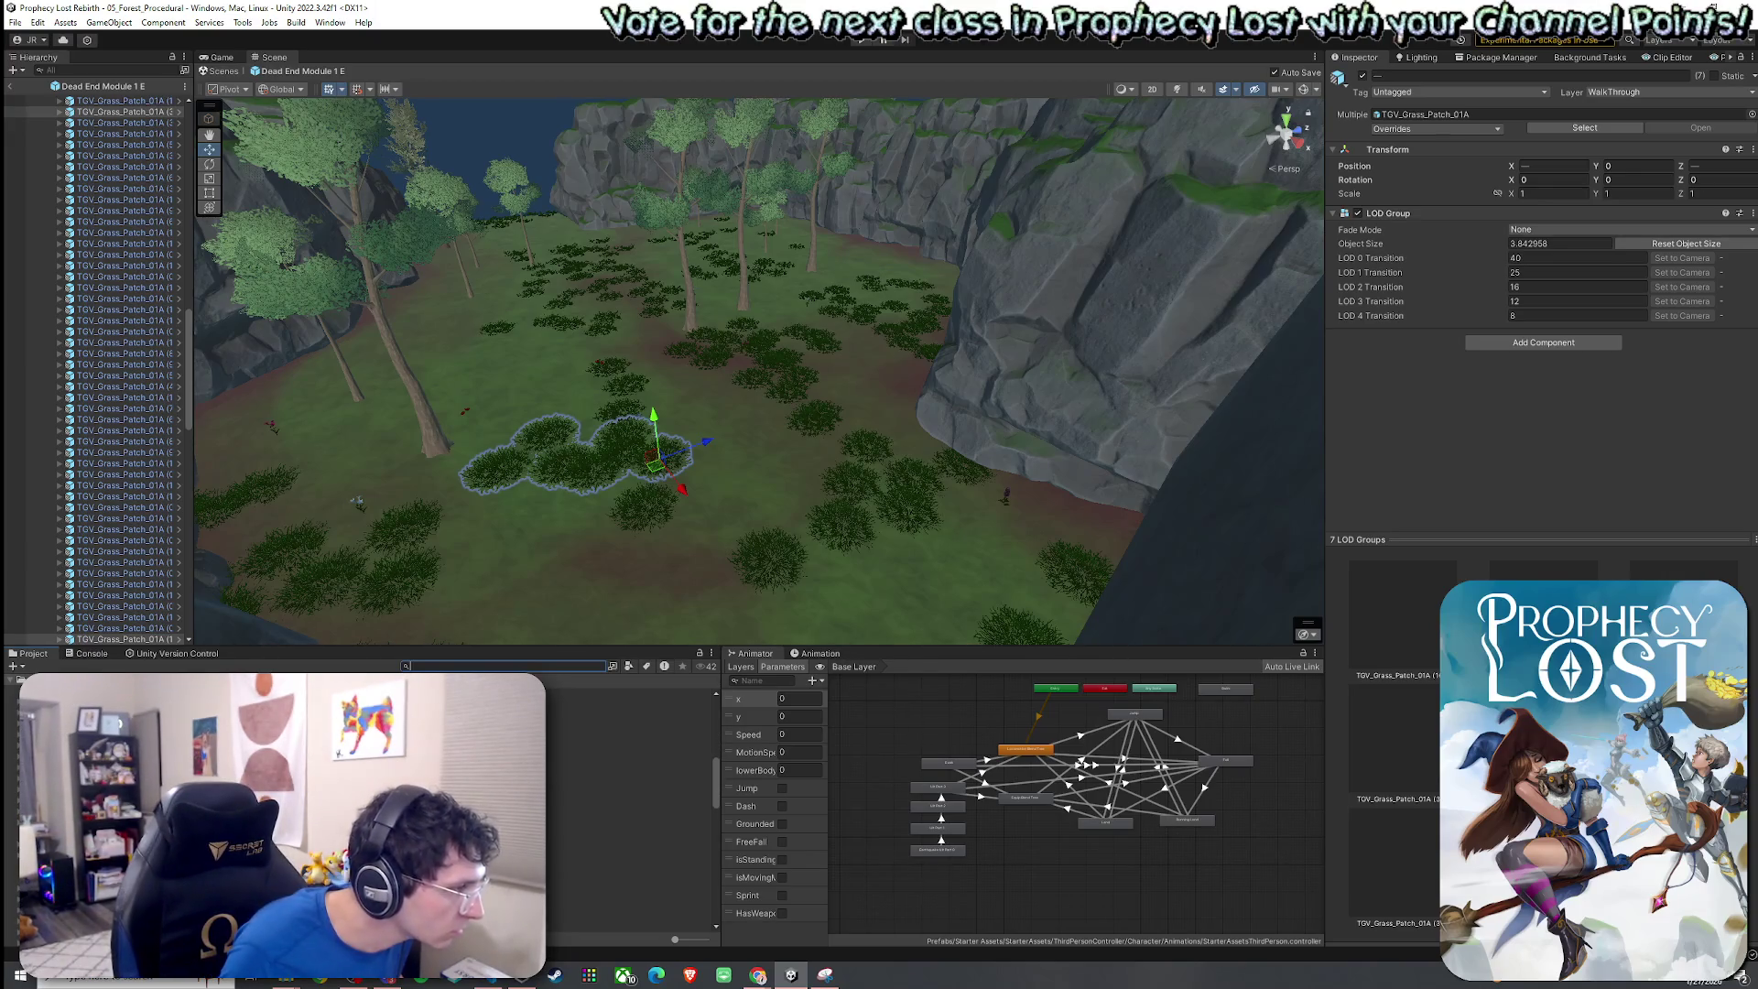
left_click(243, 22)
left_click(243, 22)
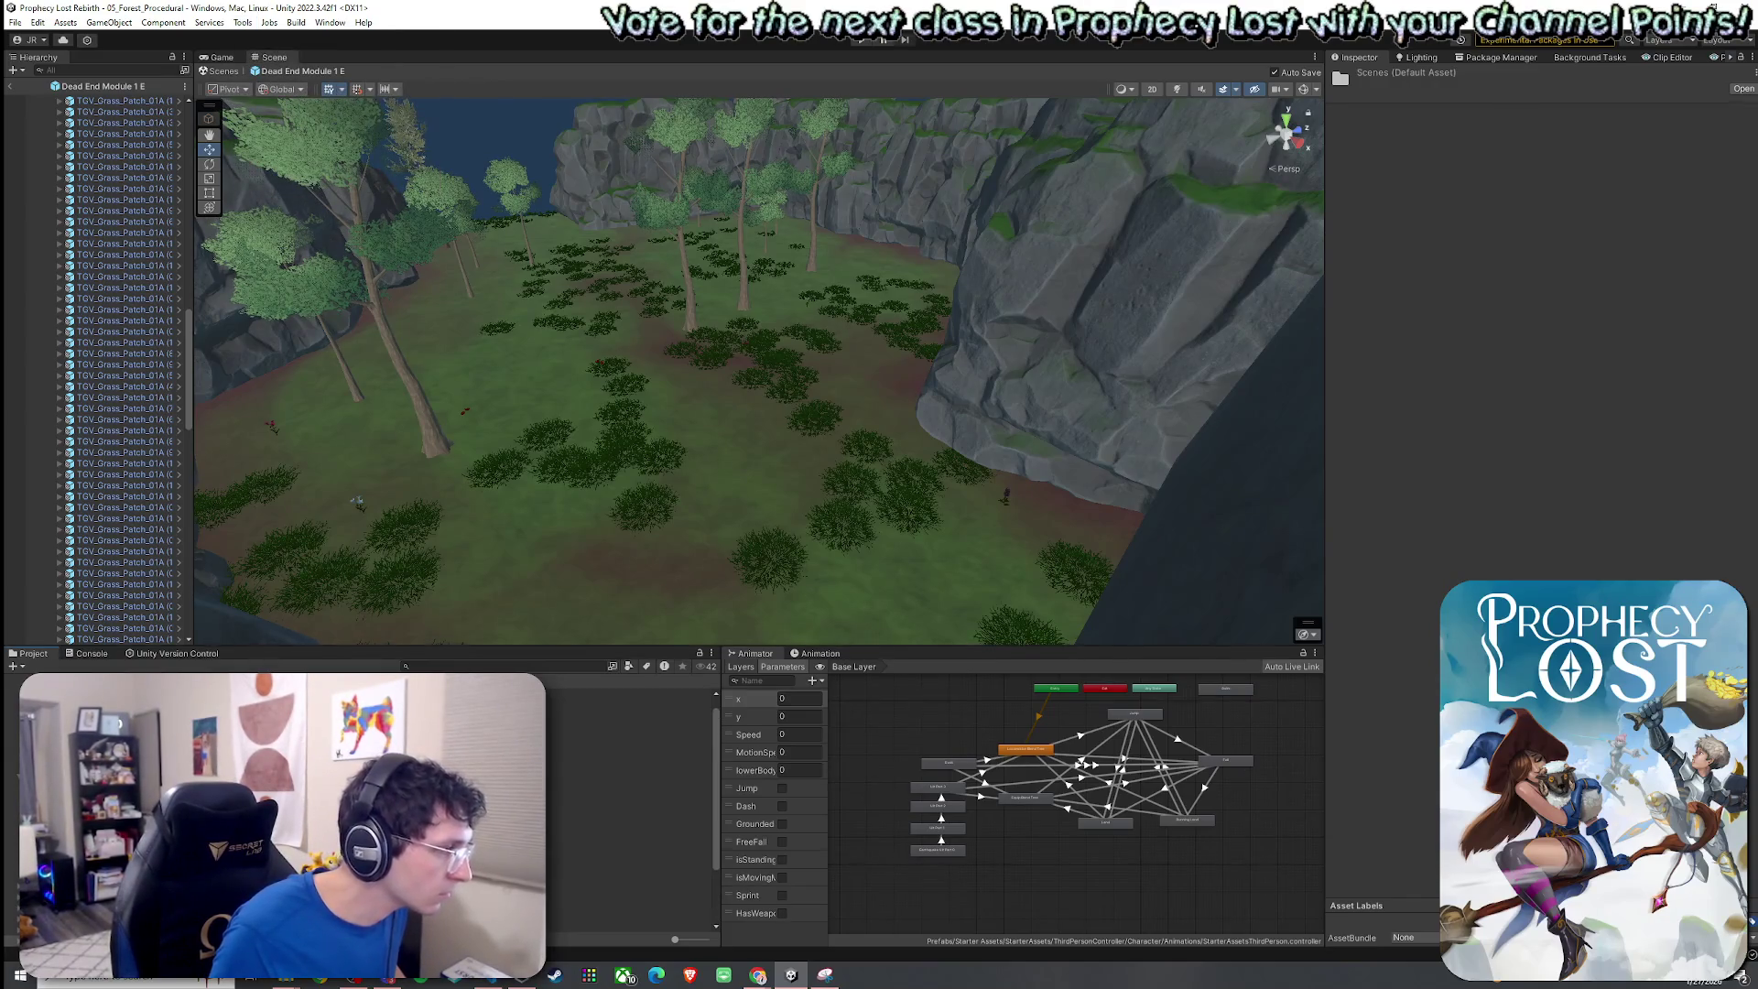
left_click(632, 788)
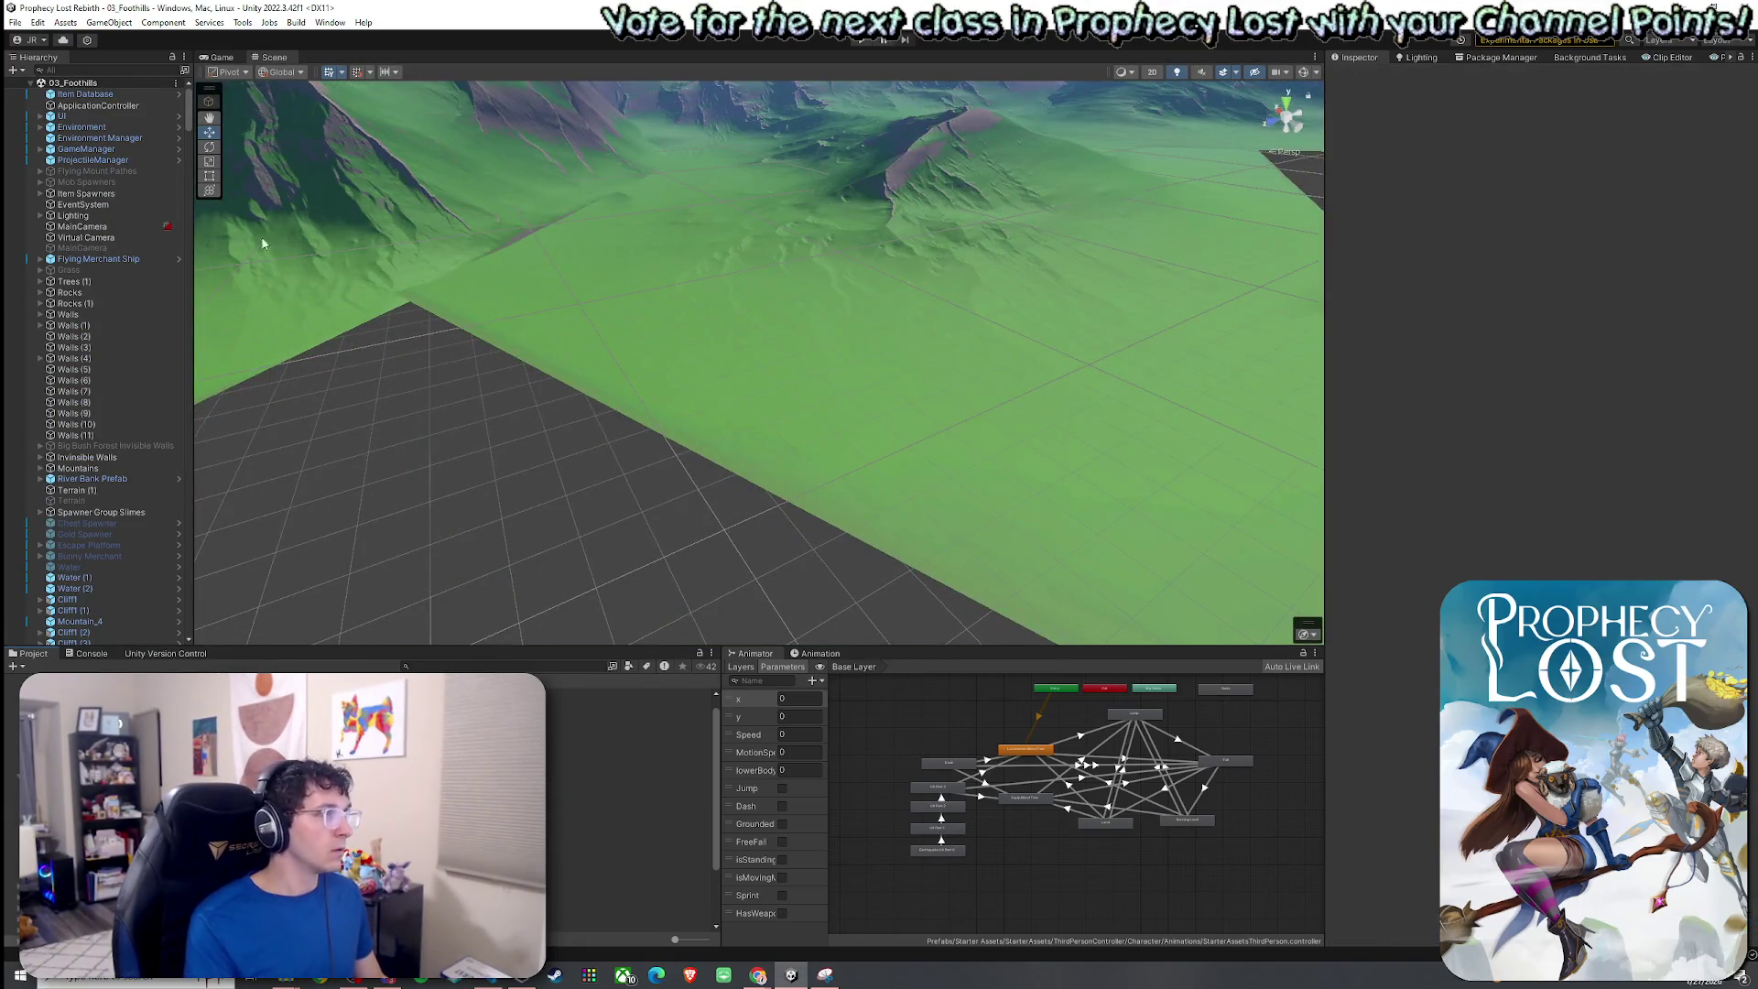
left_click(16, 22)
left_click(224, 61)
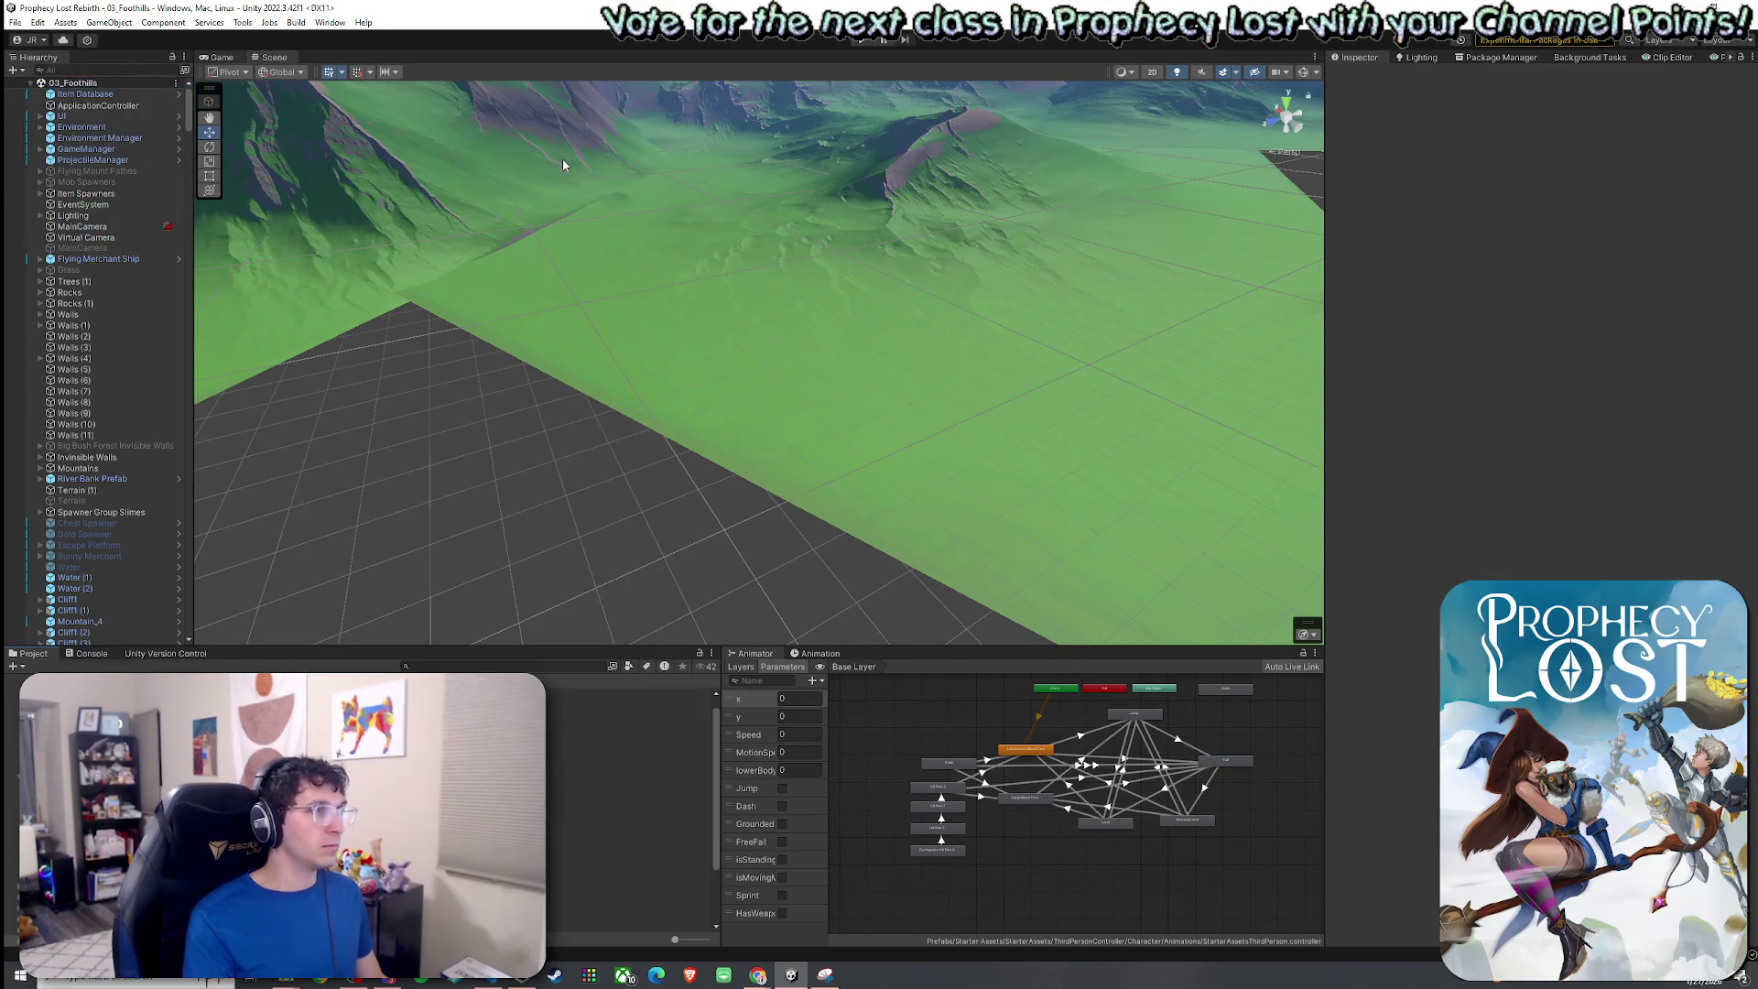
Play the game in the Game view, start from the title screen and sprint into the camp.
left_click(223, 60)
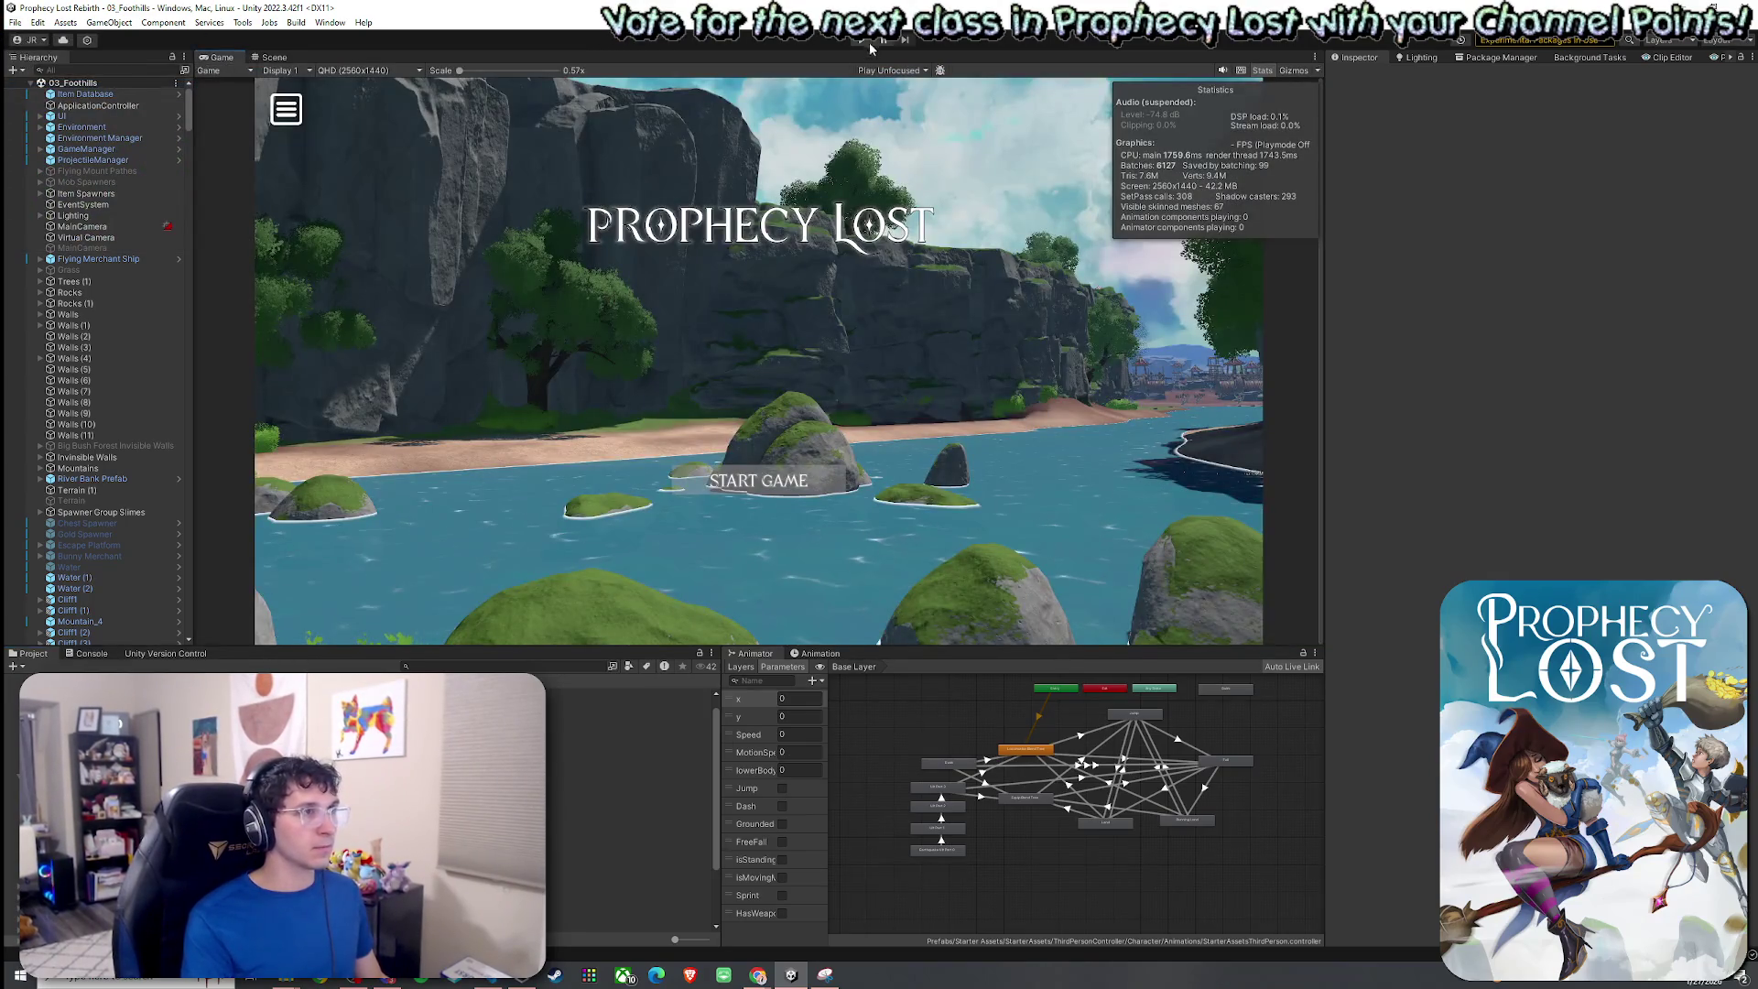
left_click(863, 41)
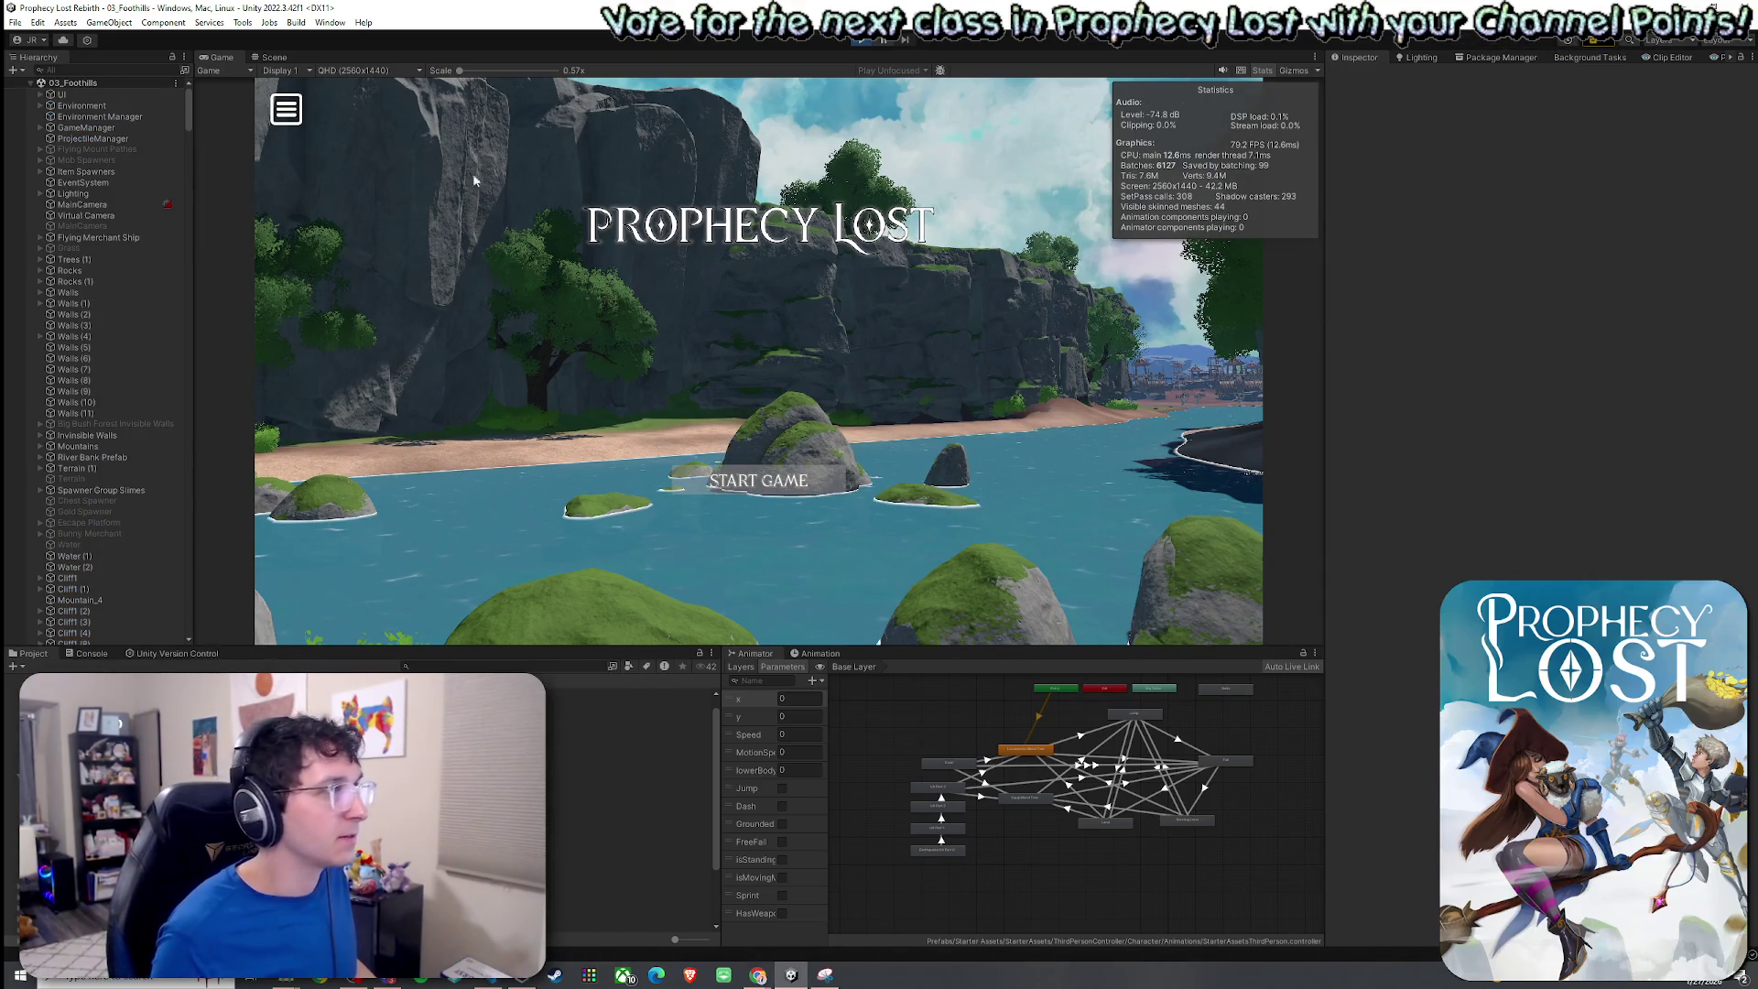
left_click(762, 485)
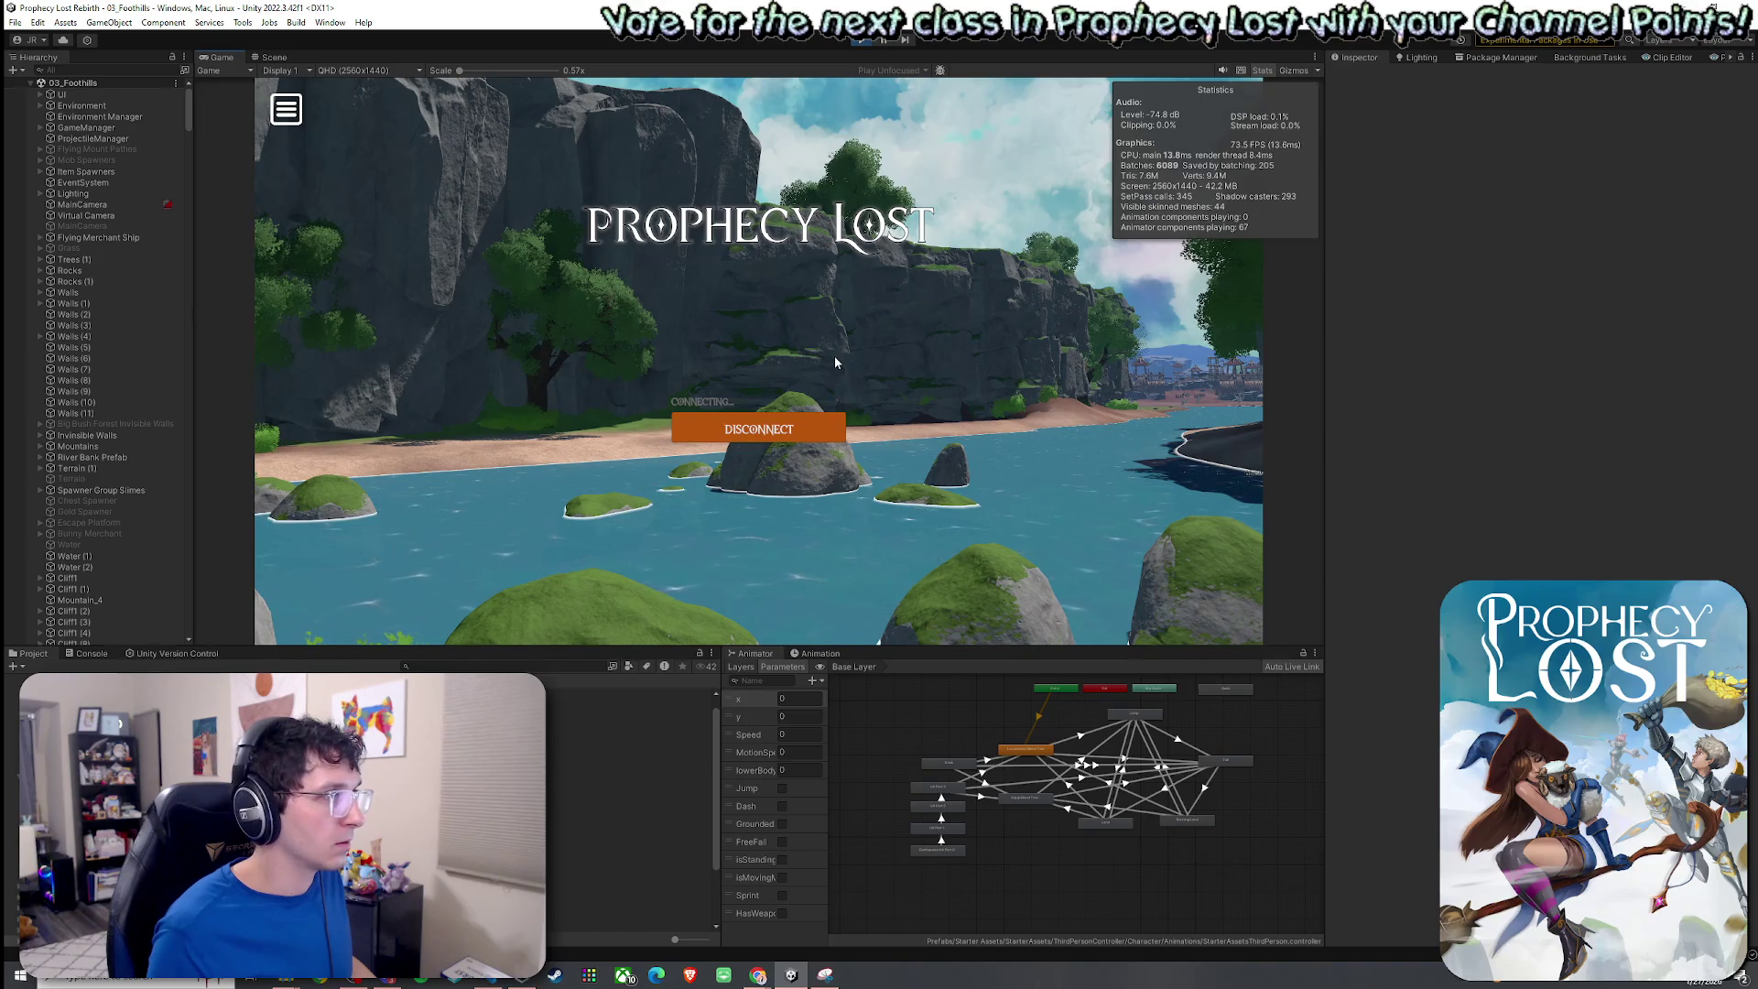
key("w")
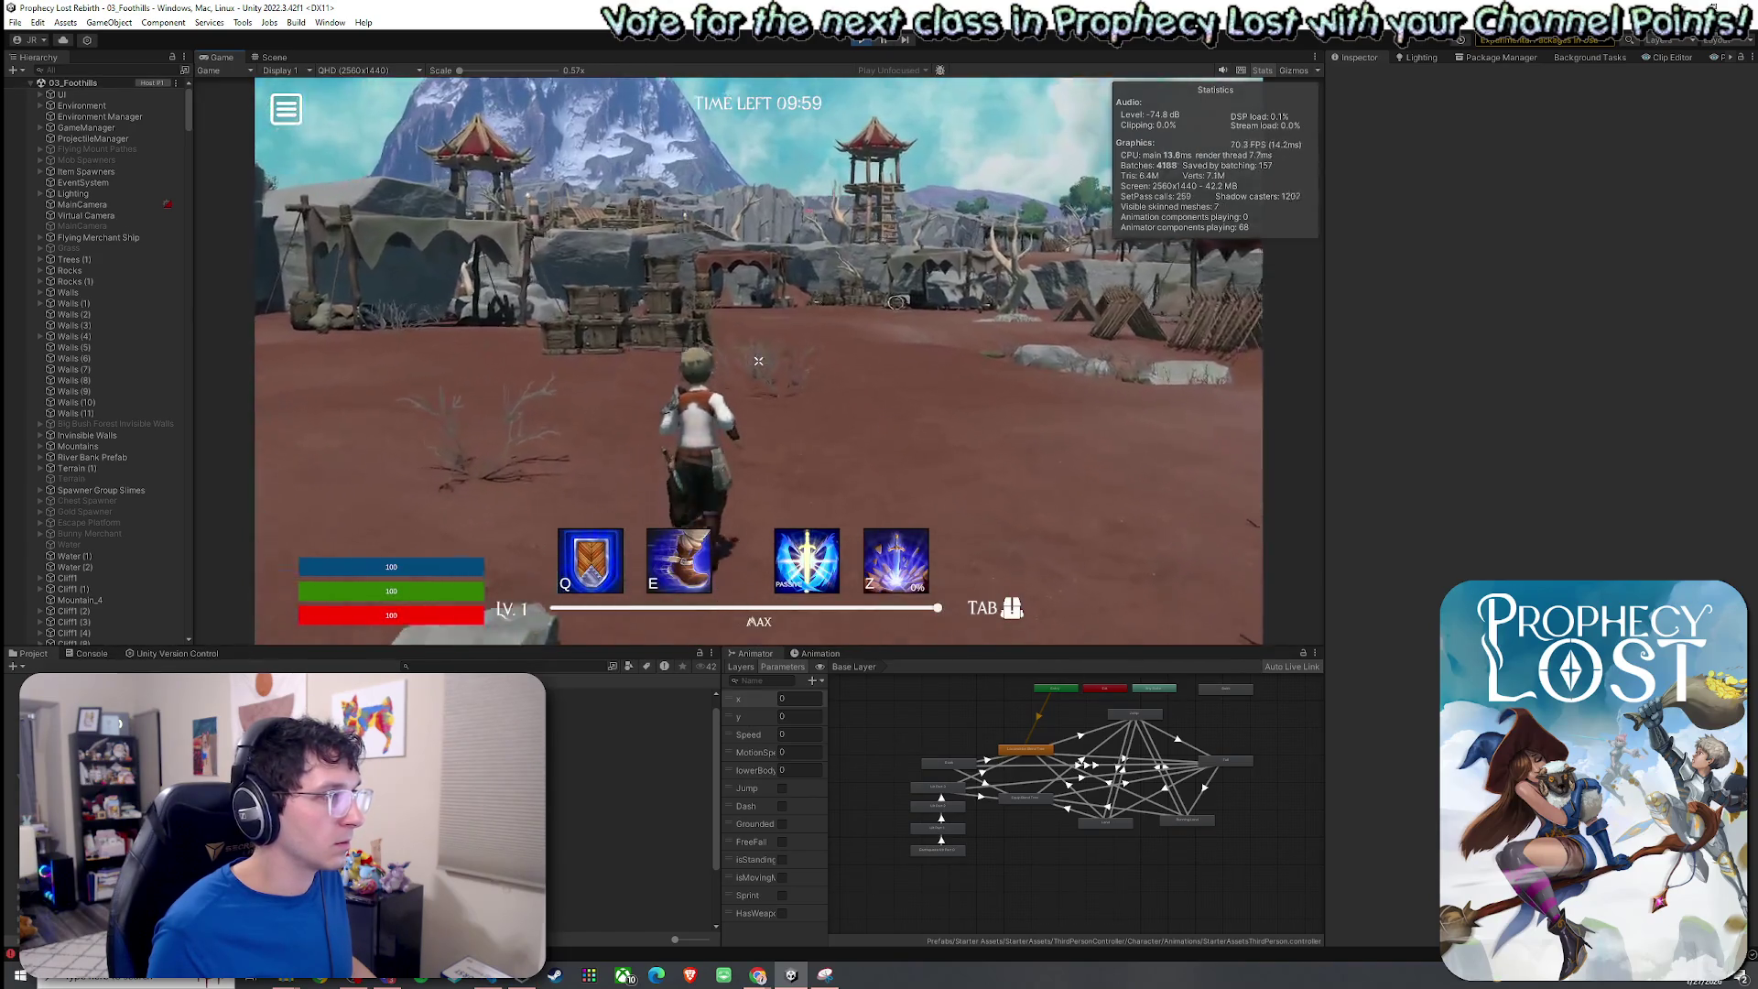
key("shift")
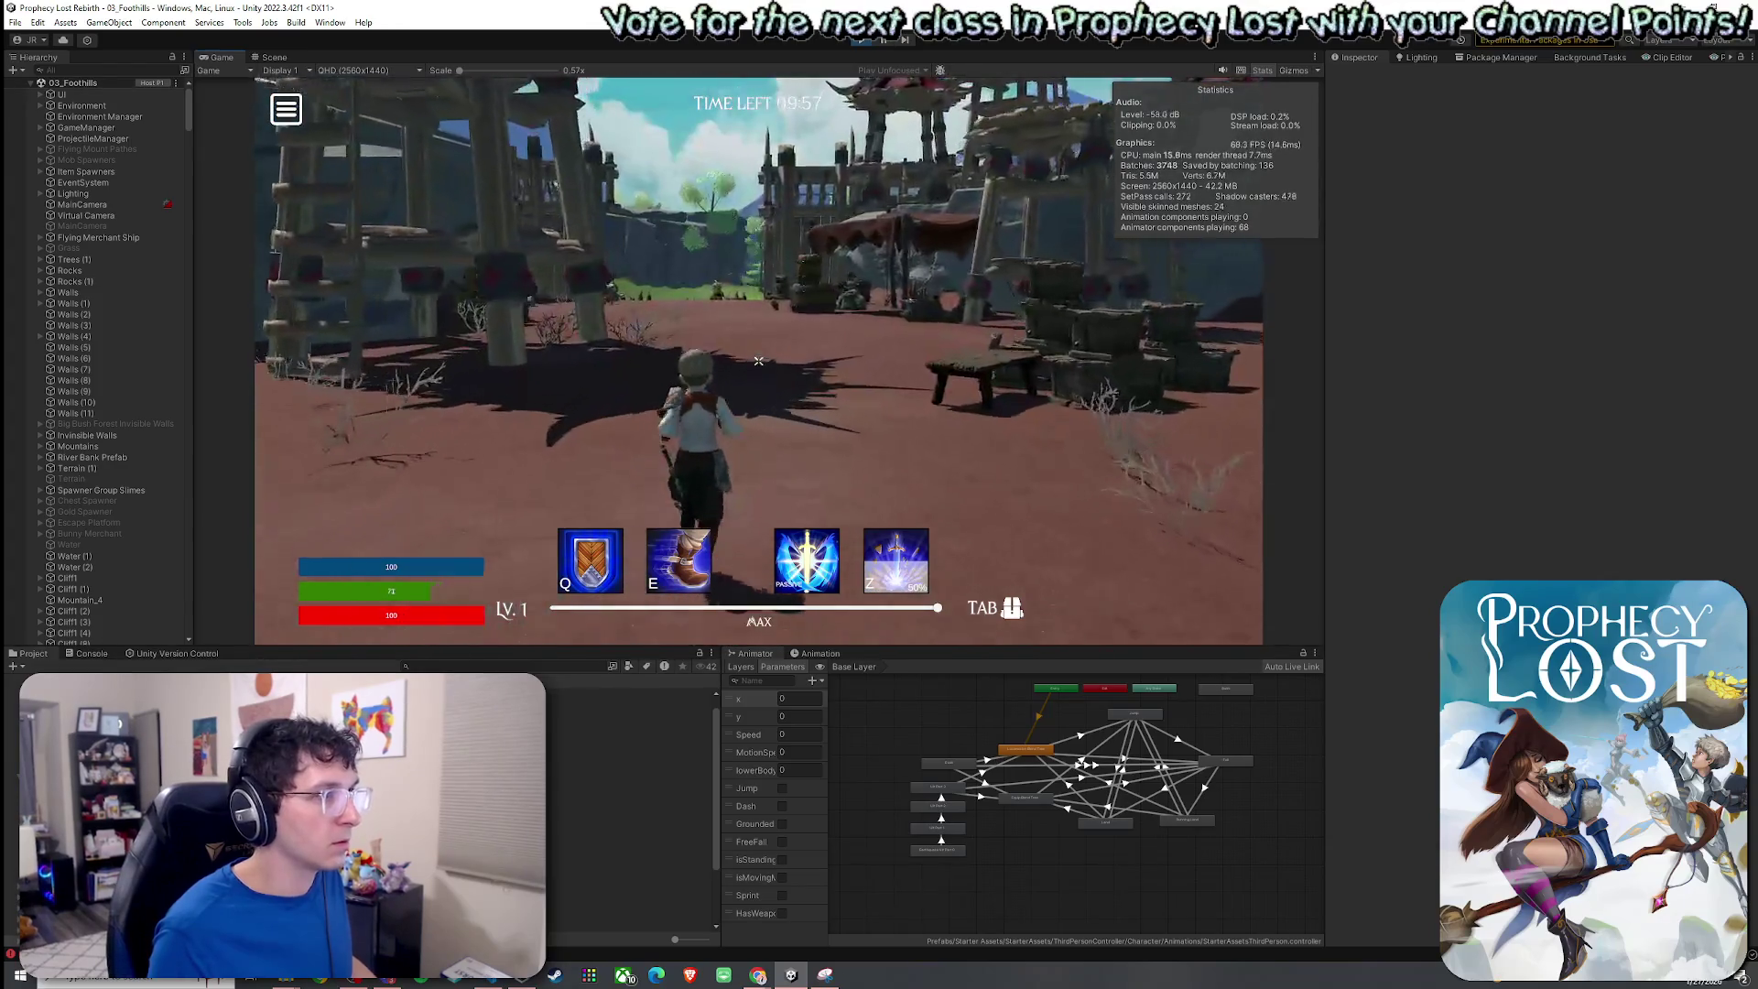
key("w")
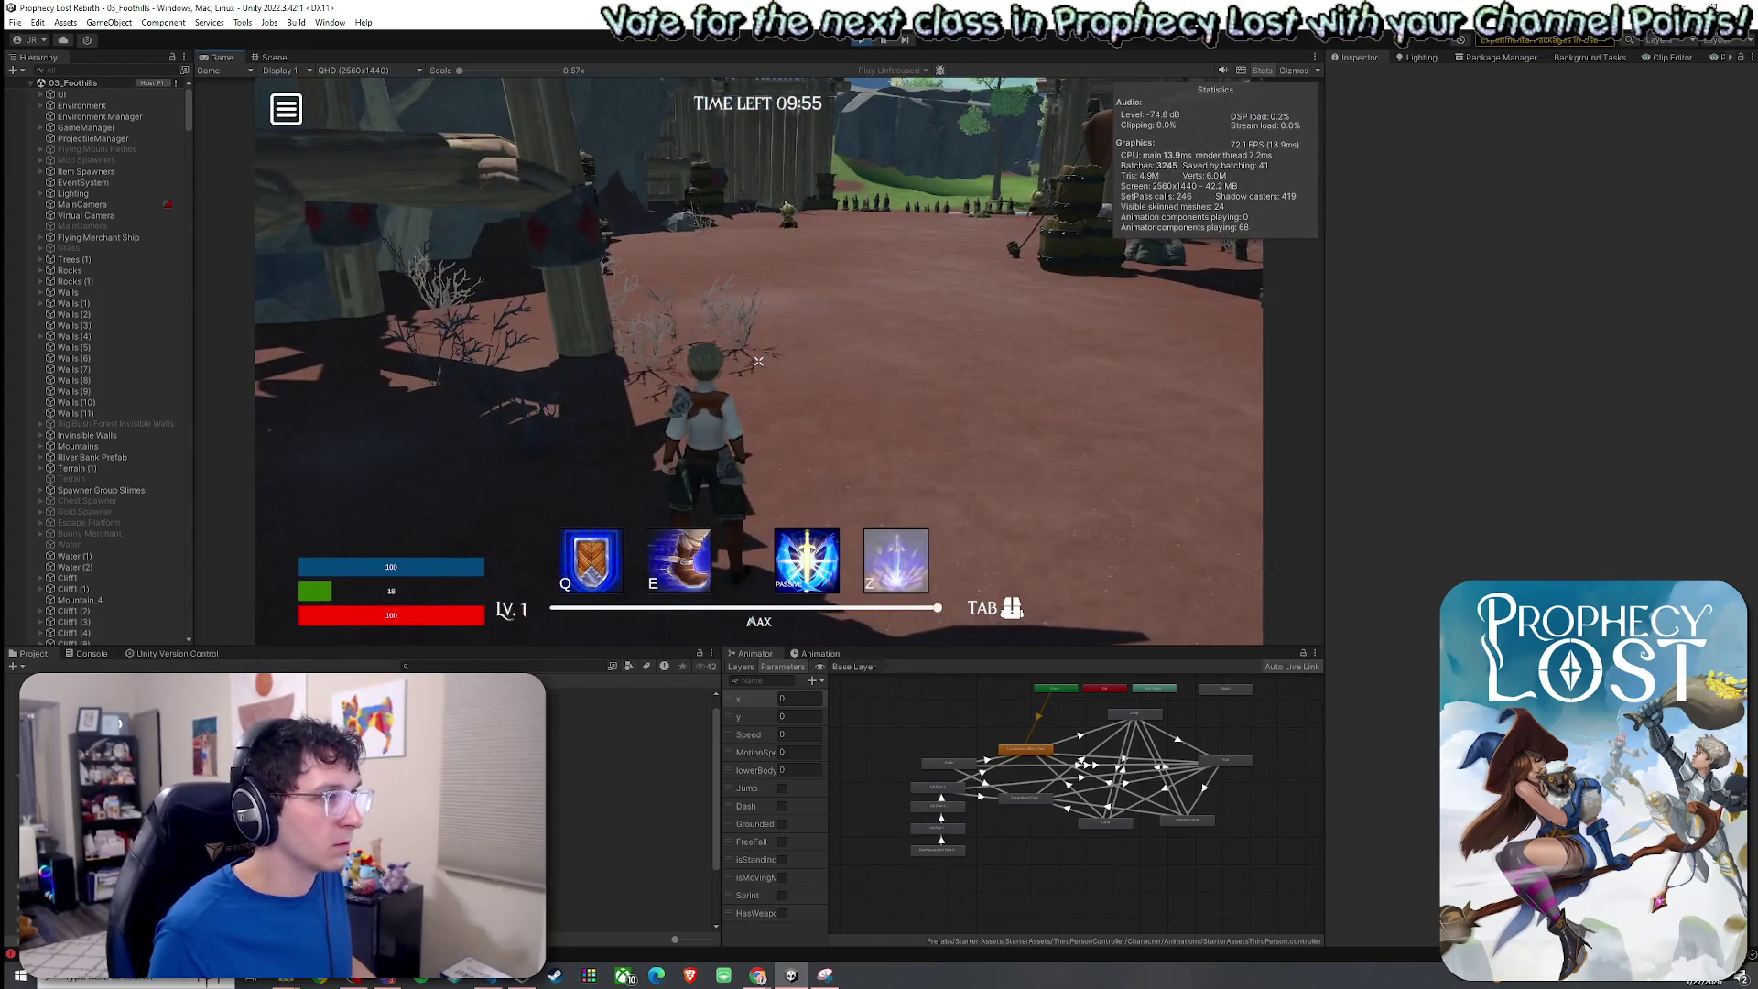
Run the character through the gate, past the river fence to the rocks, then stop play mode.
key("w")
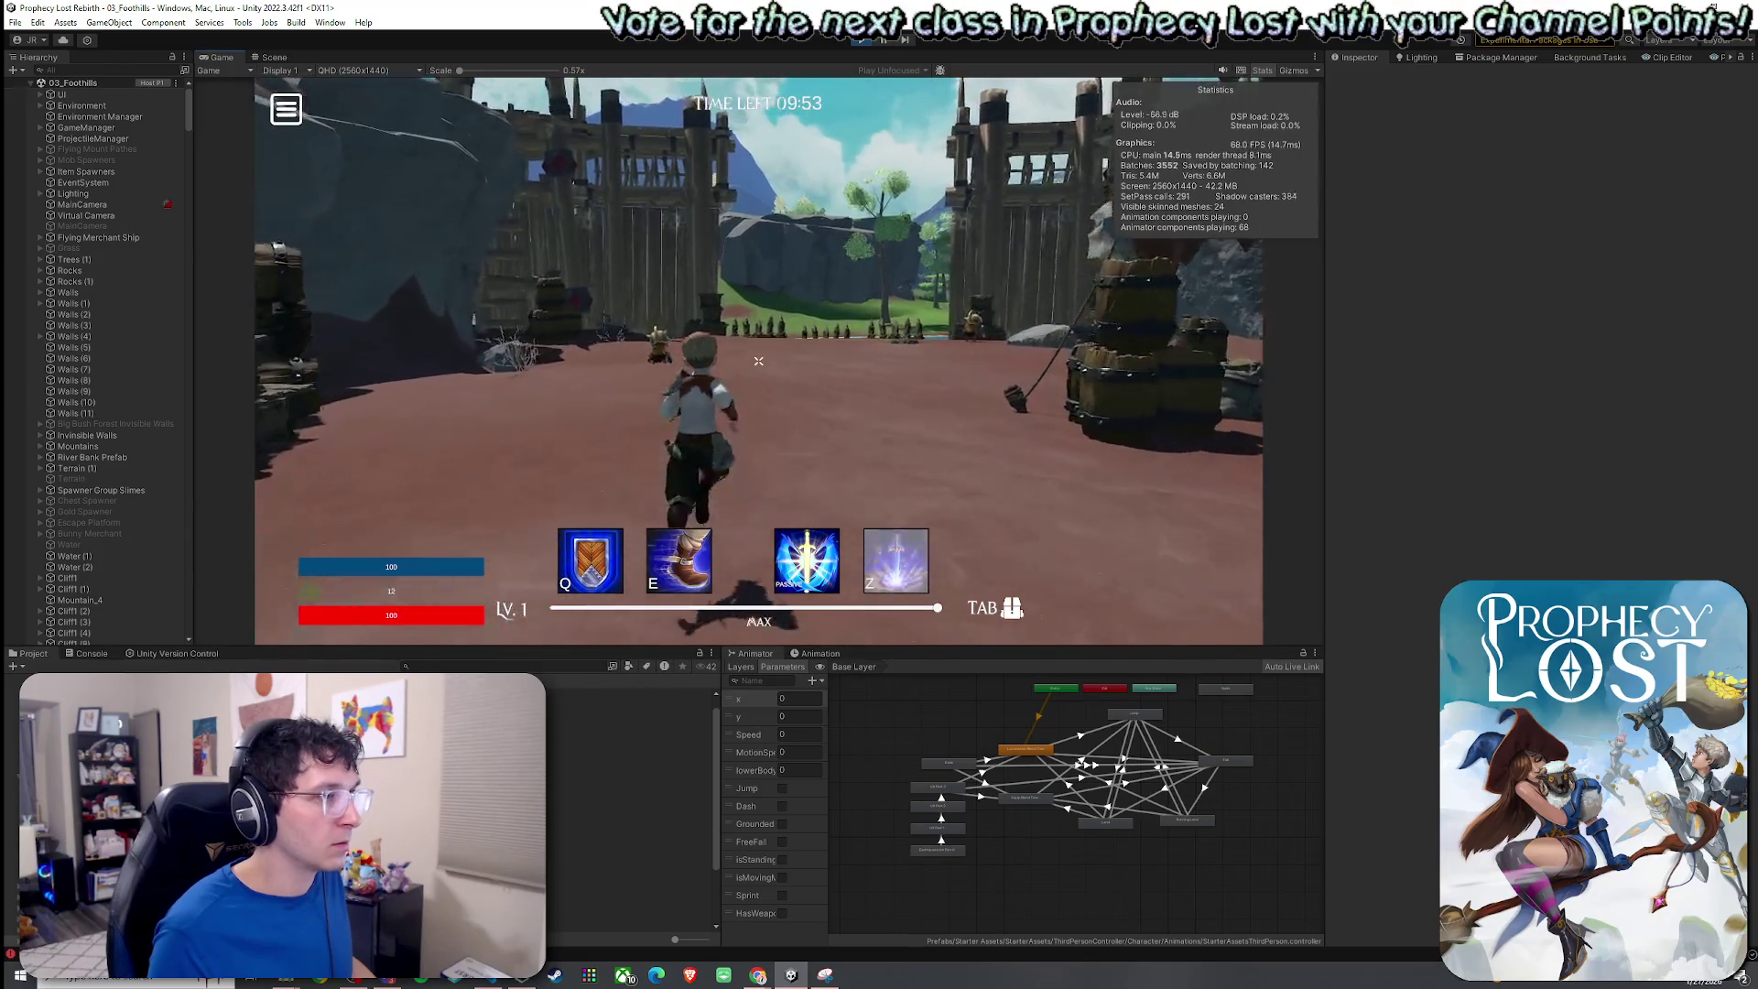
key("w")
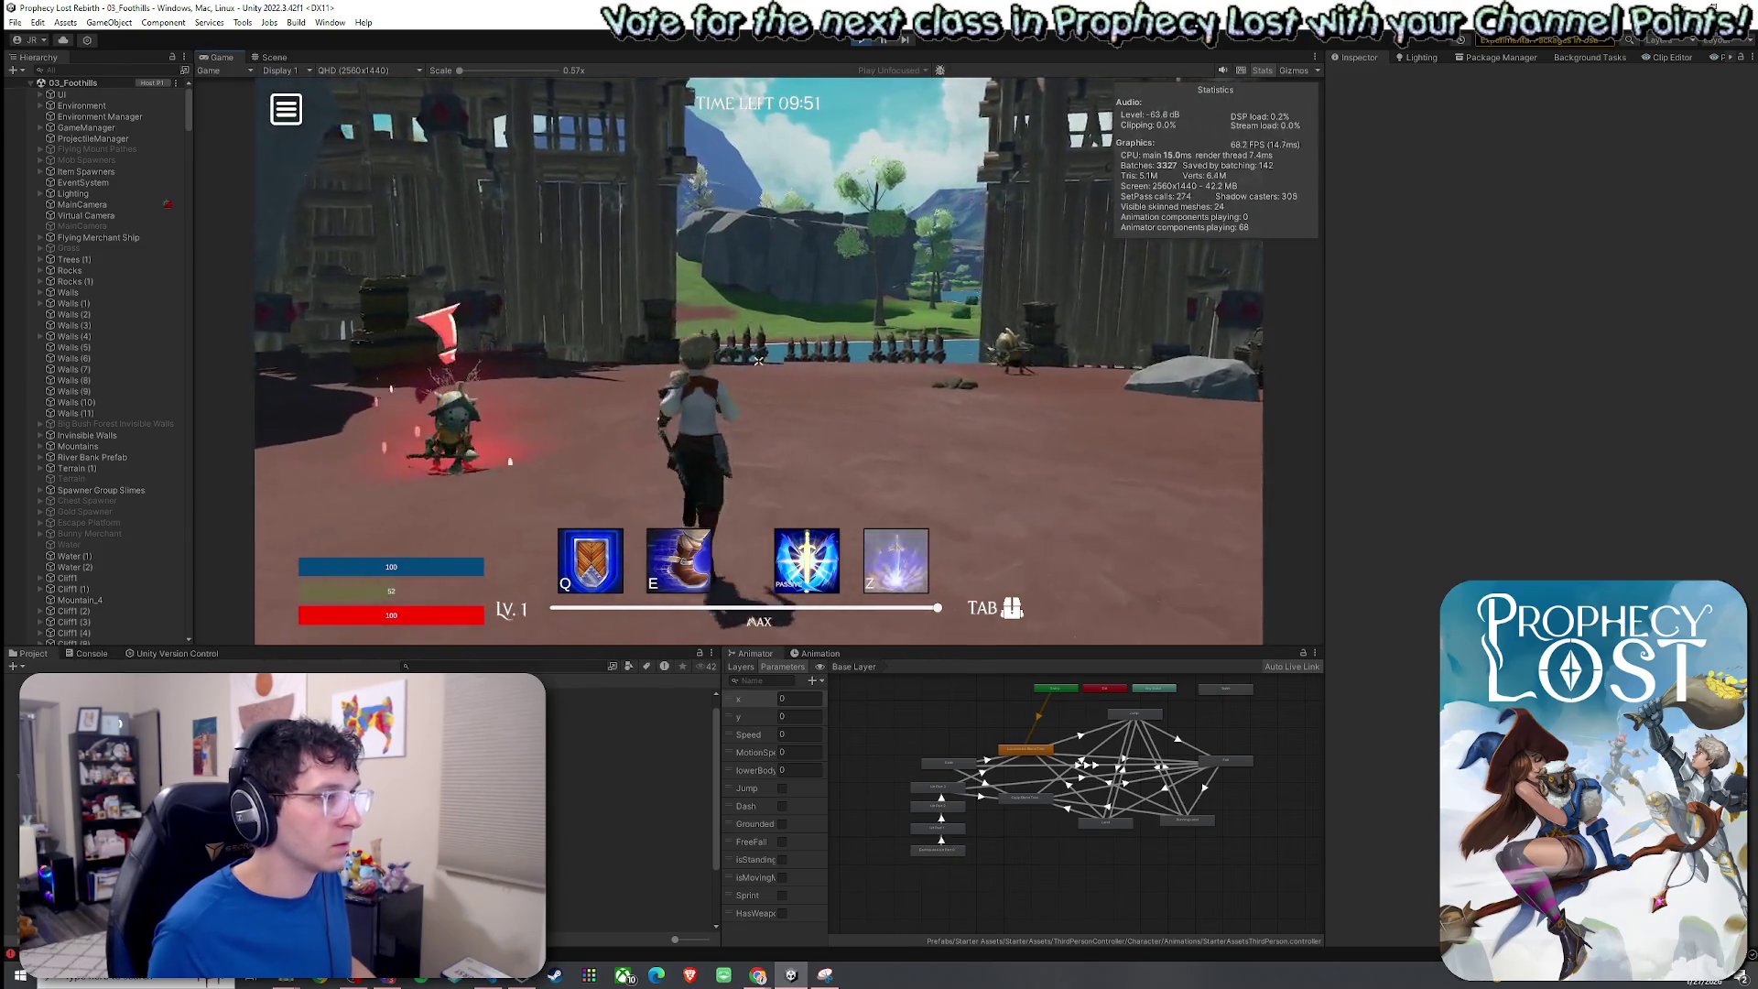
key("w")
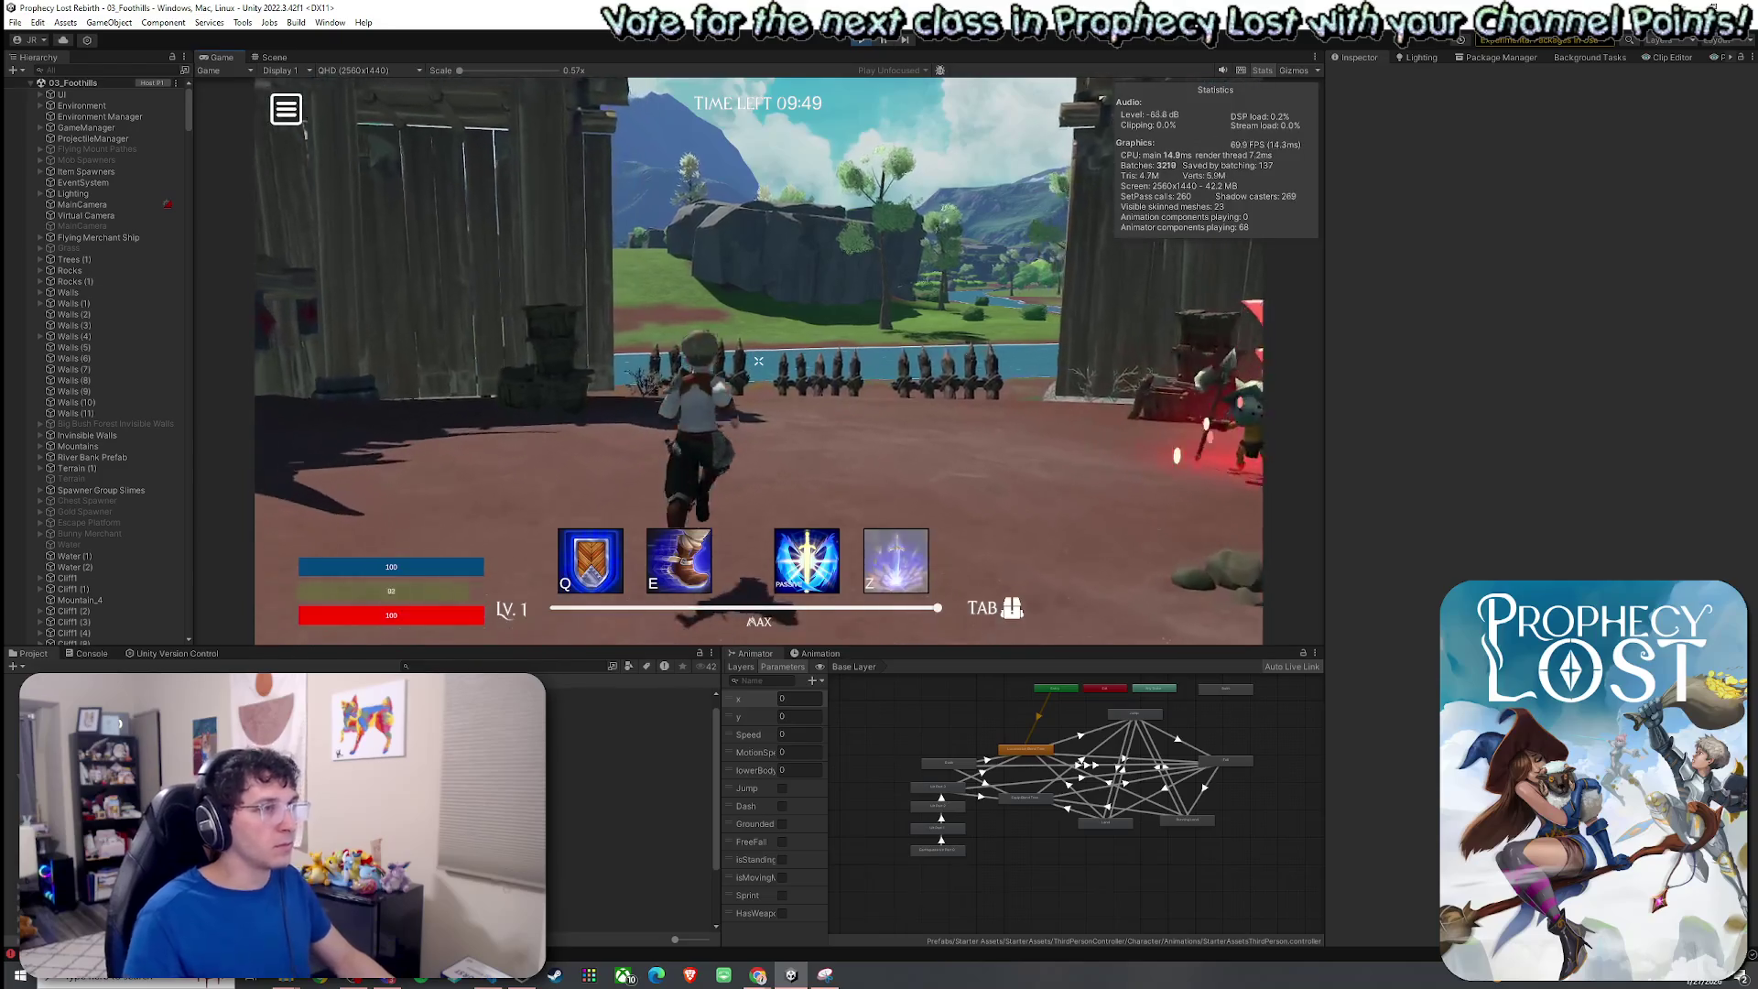
key("w")
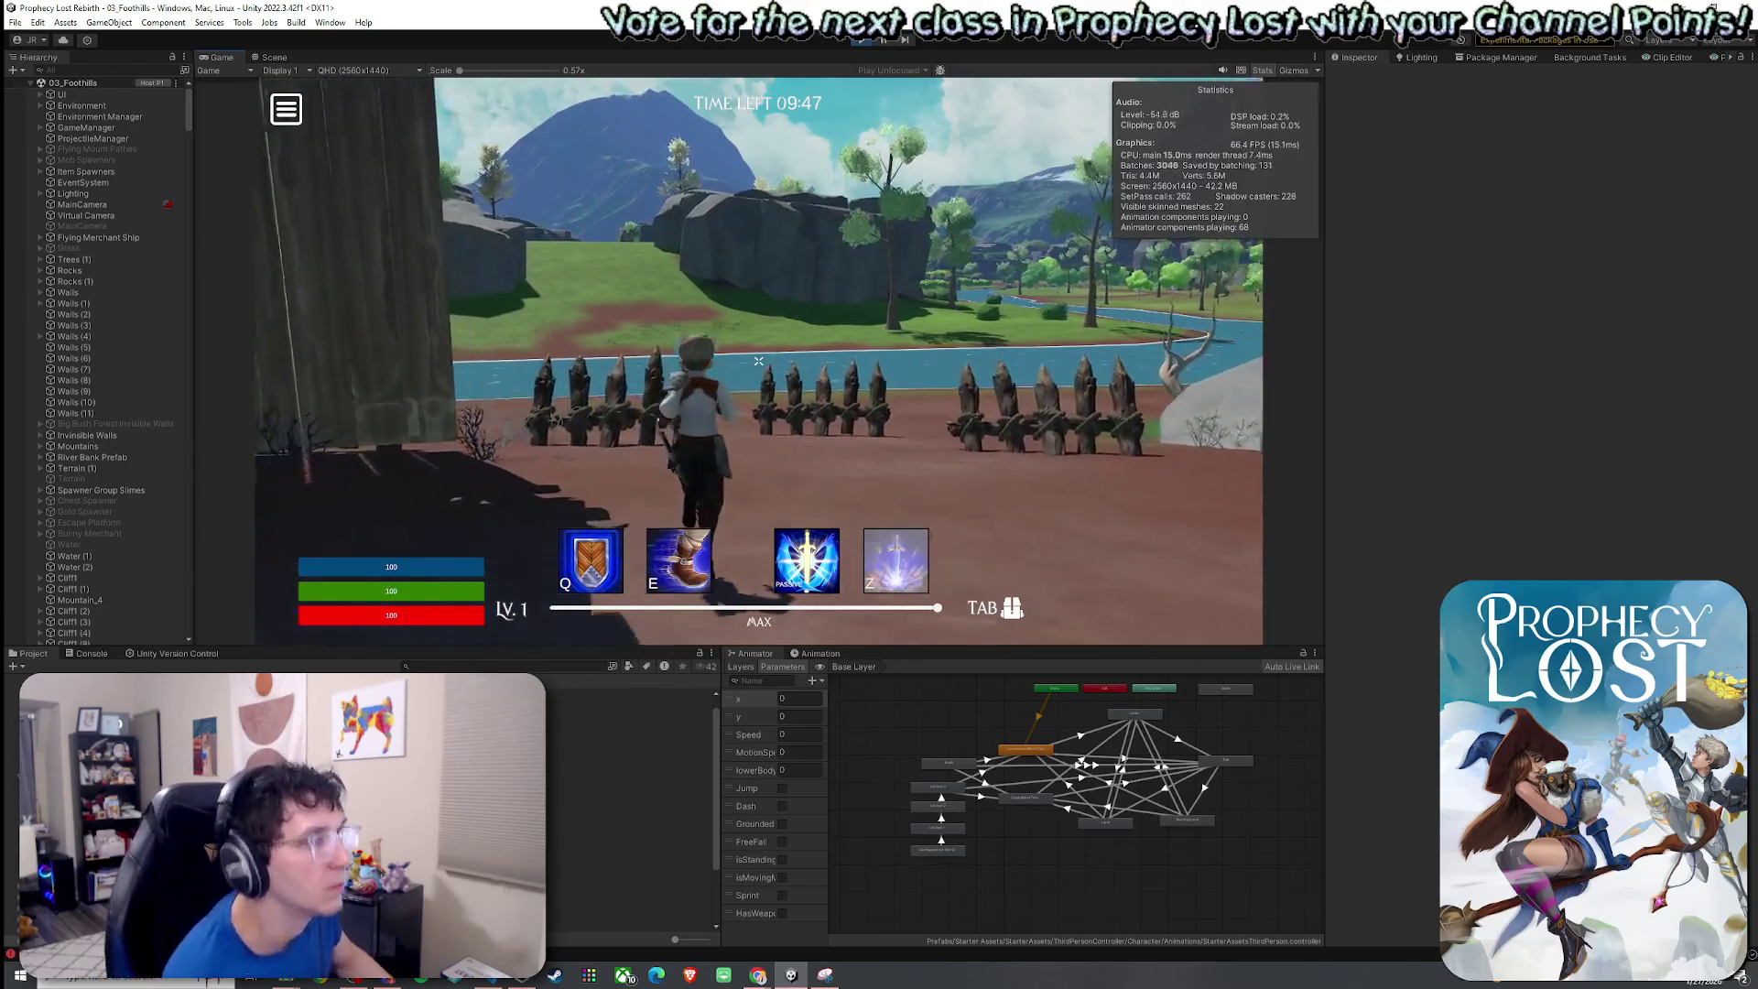
key("w")
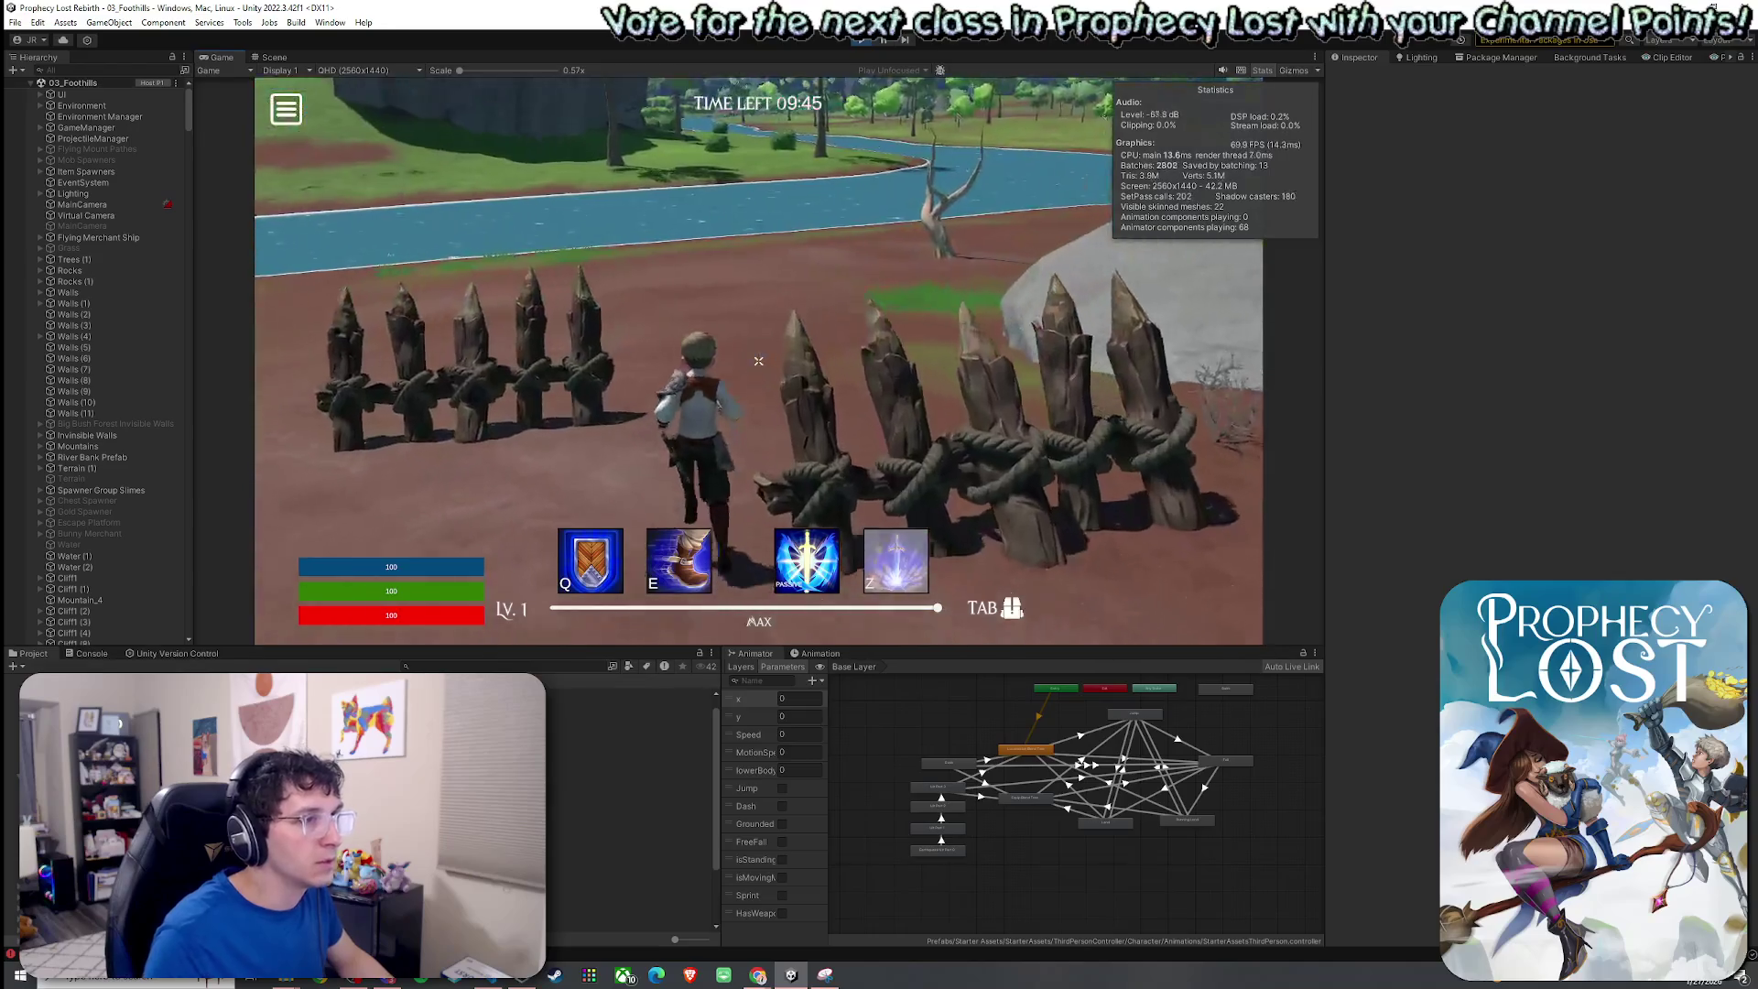
key("w")
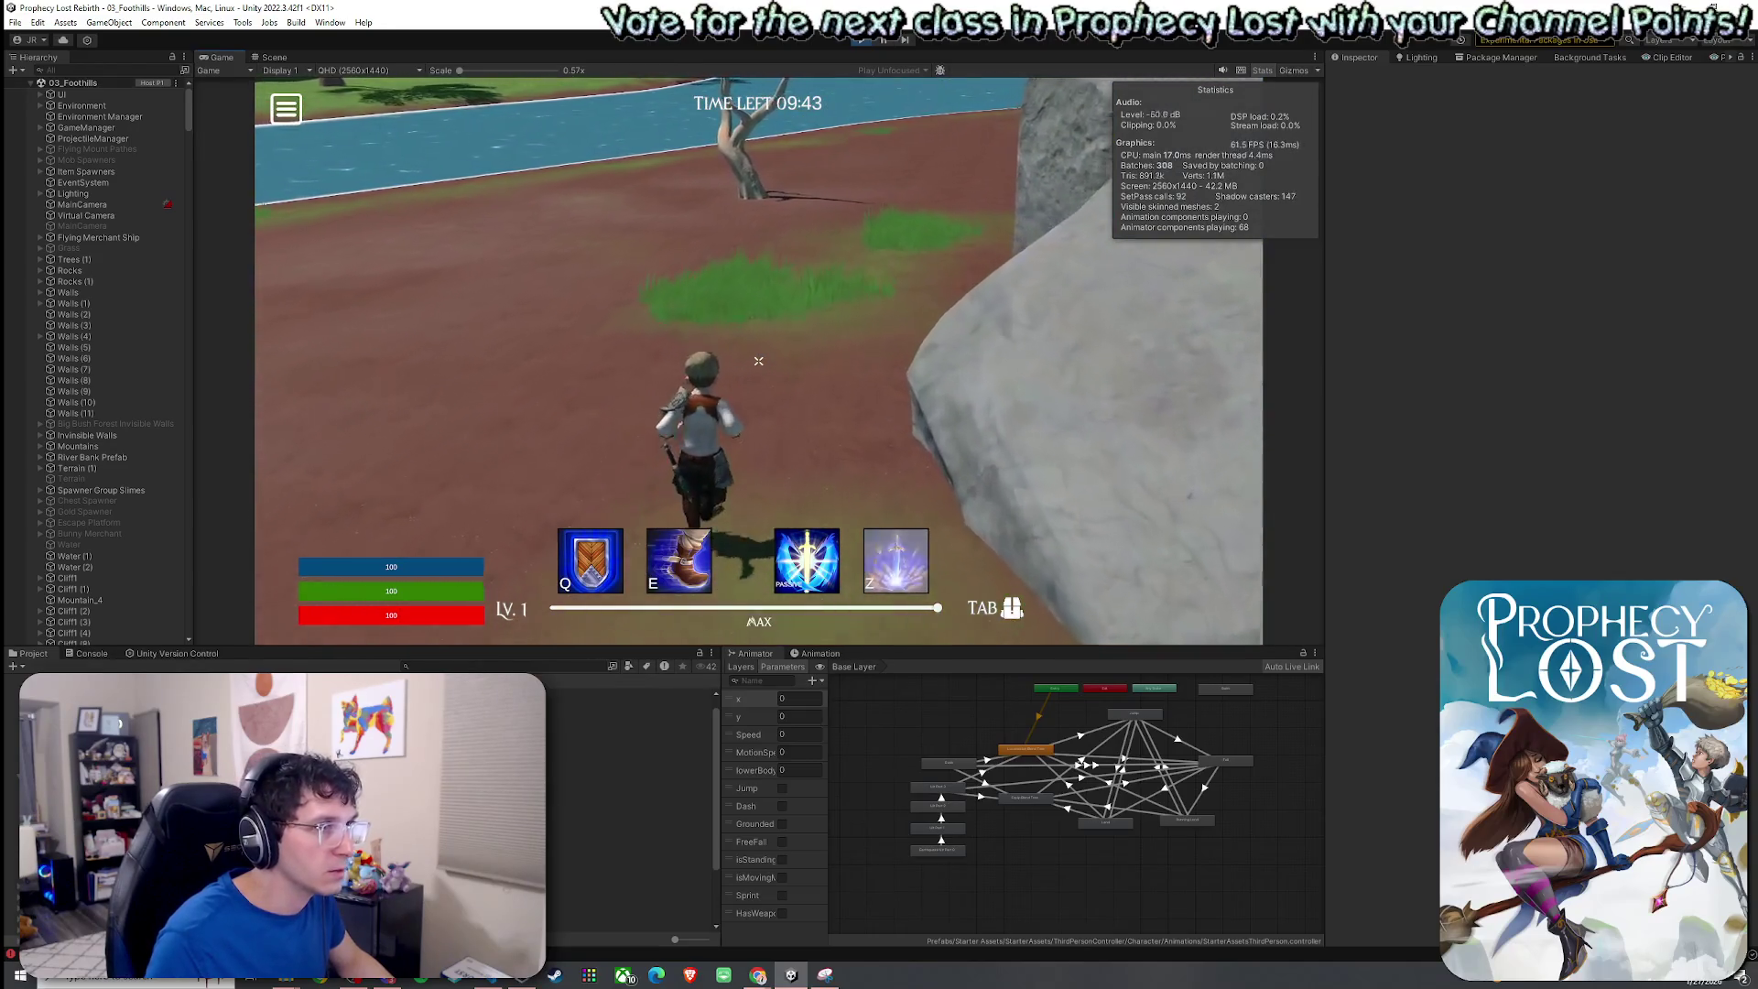
key("w")
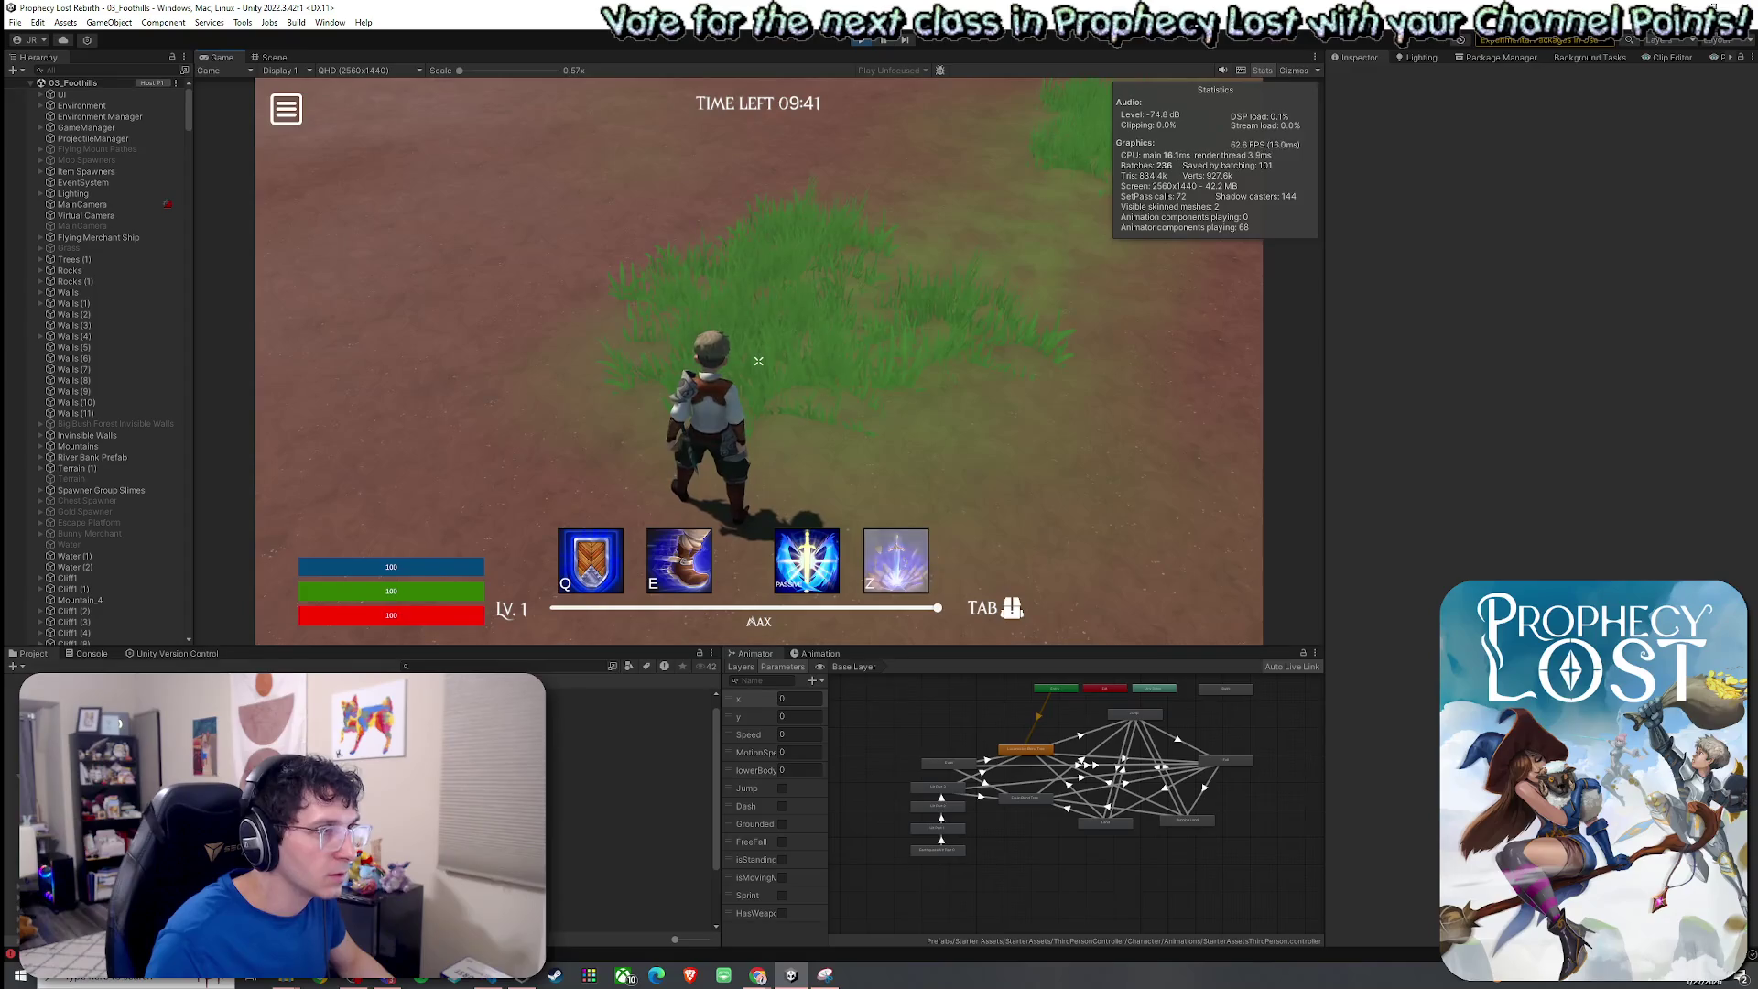
key("w")
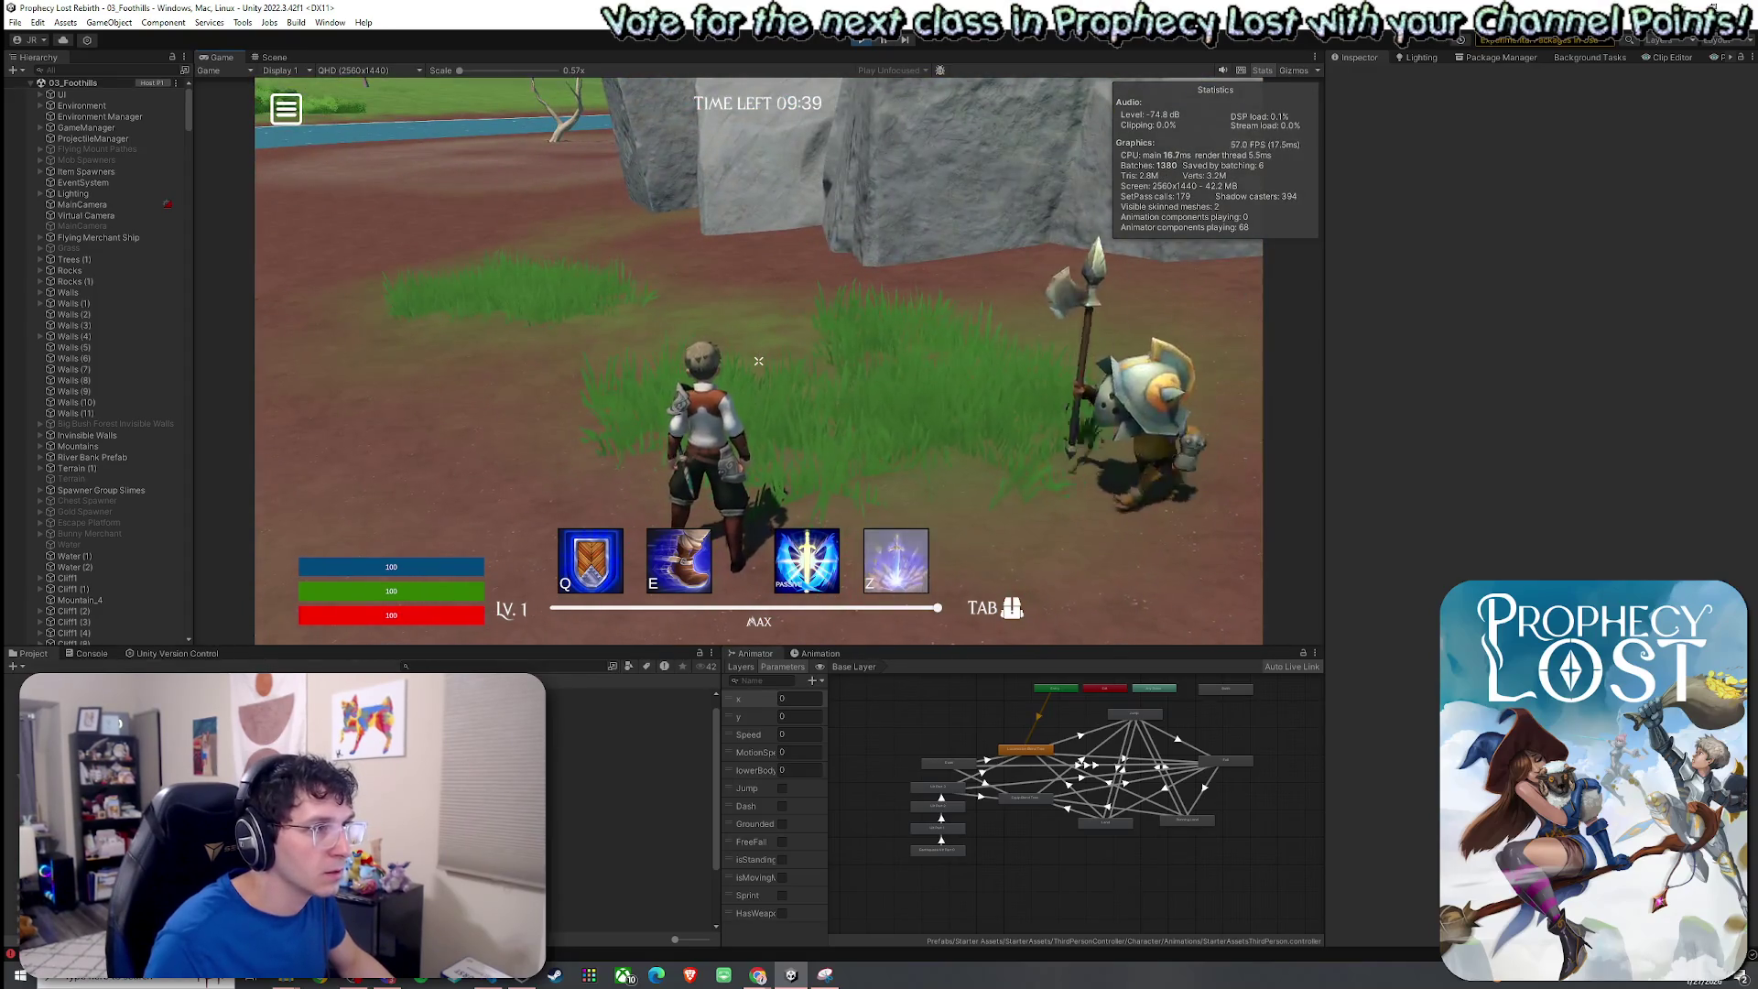
key("w")
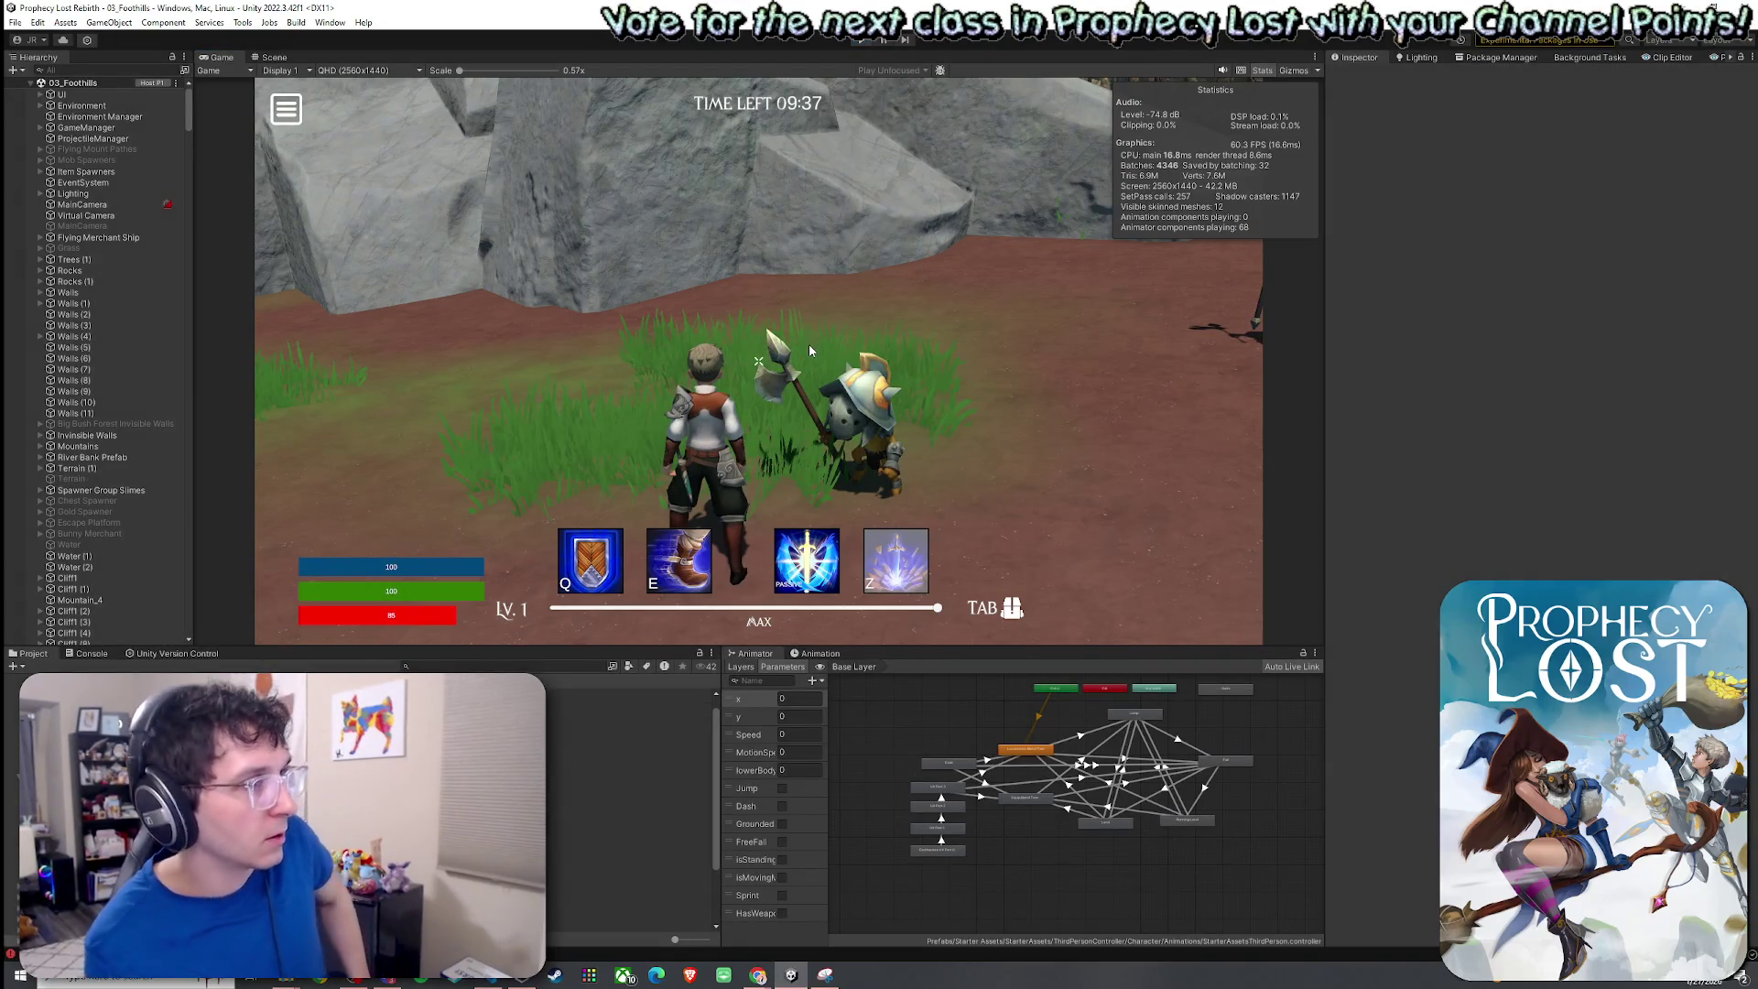
key("ctrl+p")
left_click(285, 57)
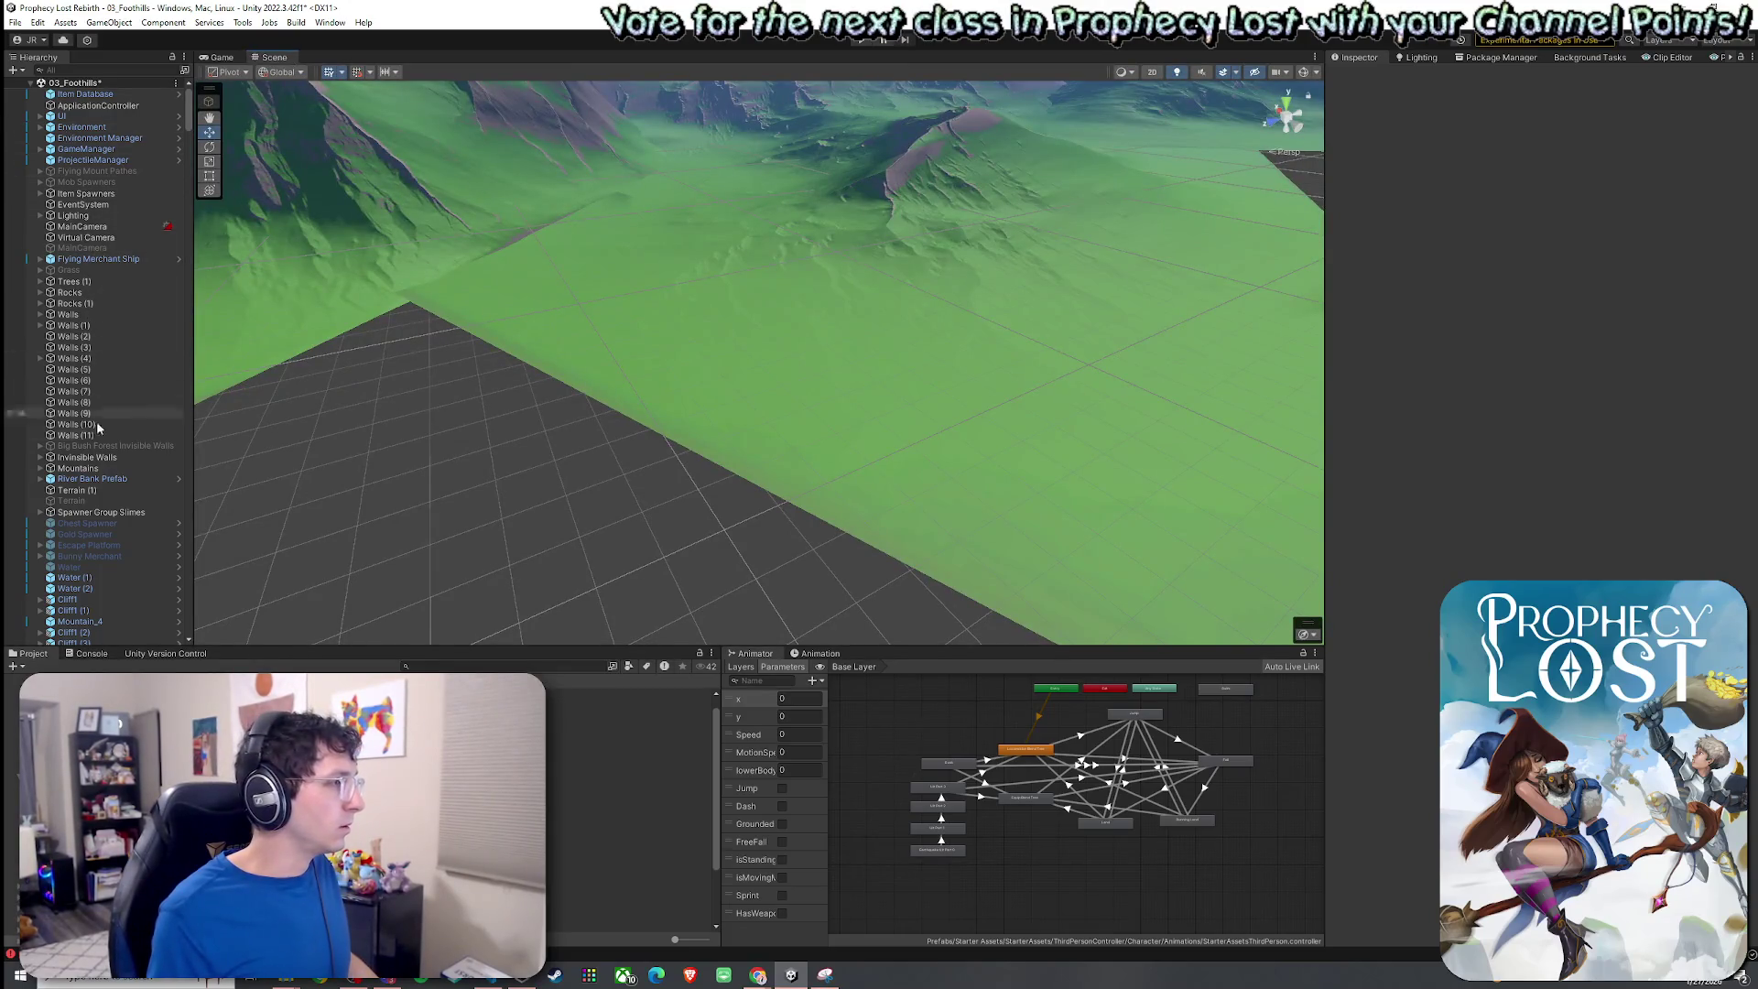
double_click(94, 493)
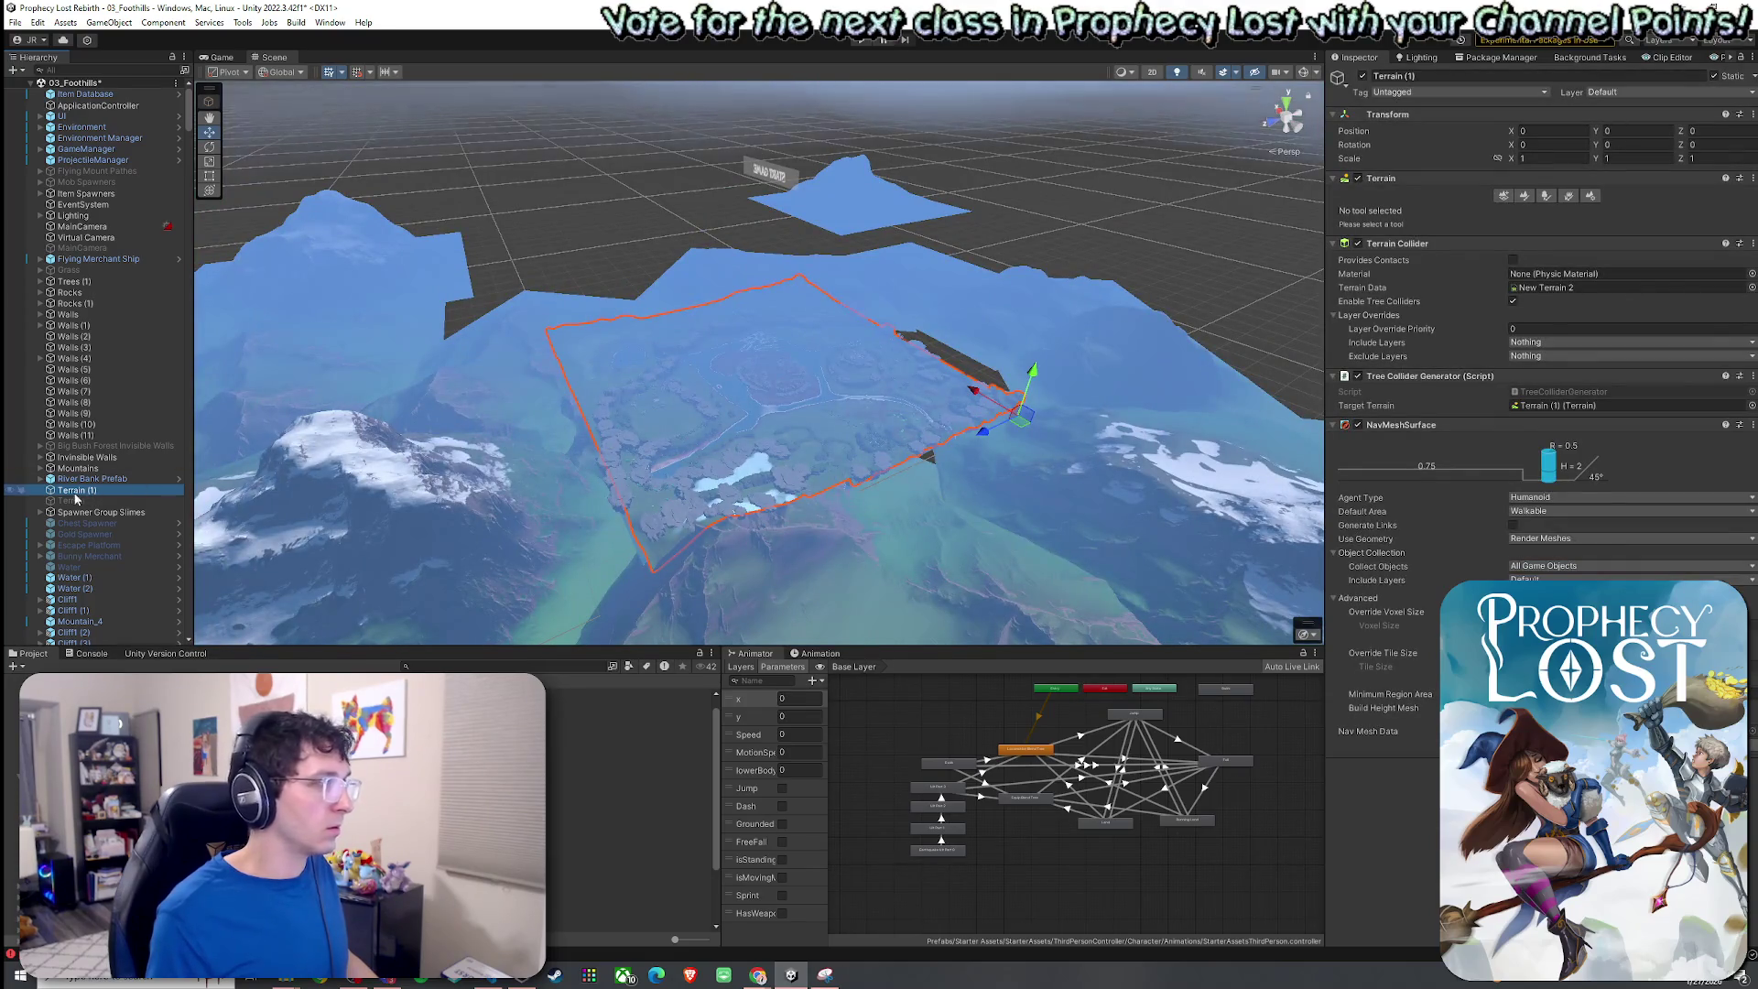
left_click(1567, 195)
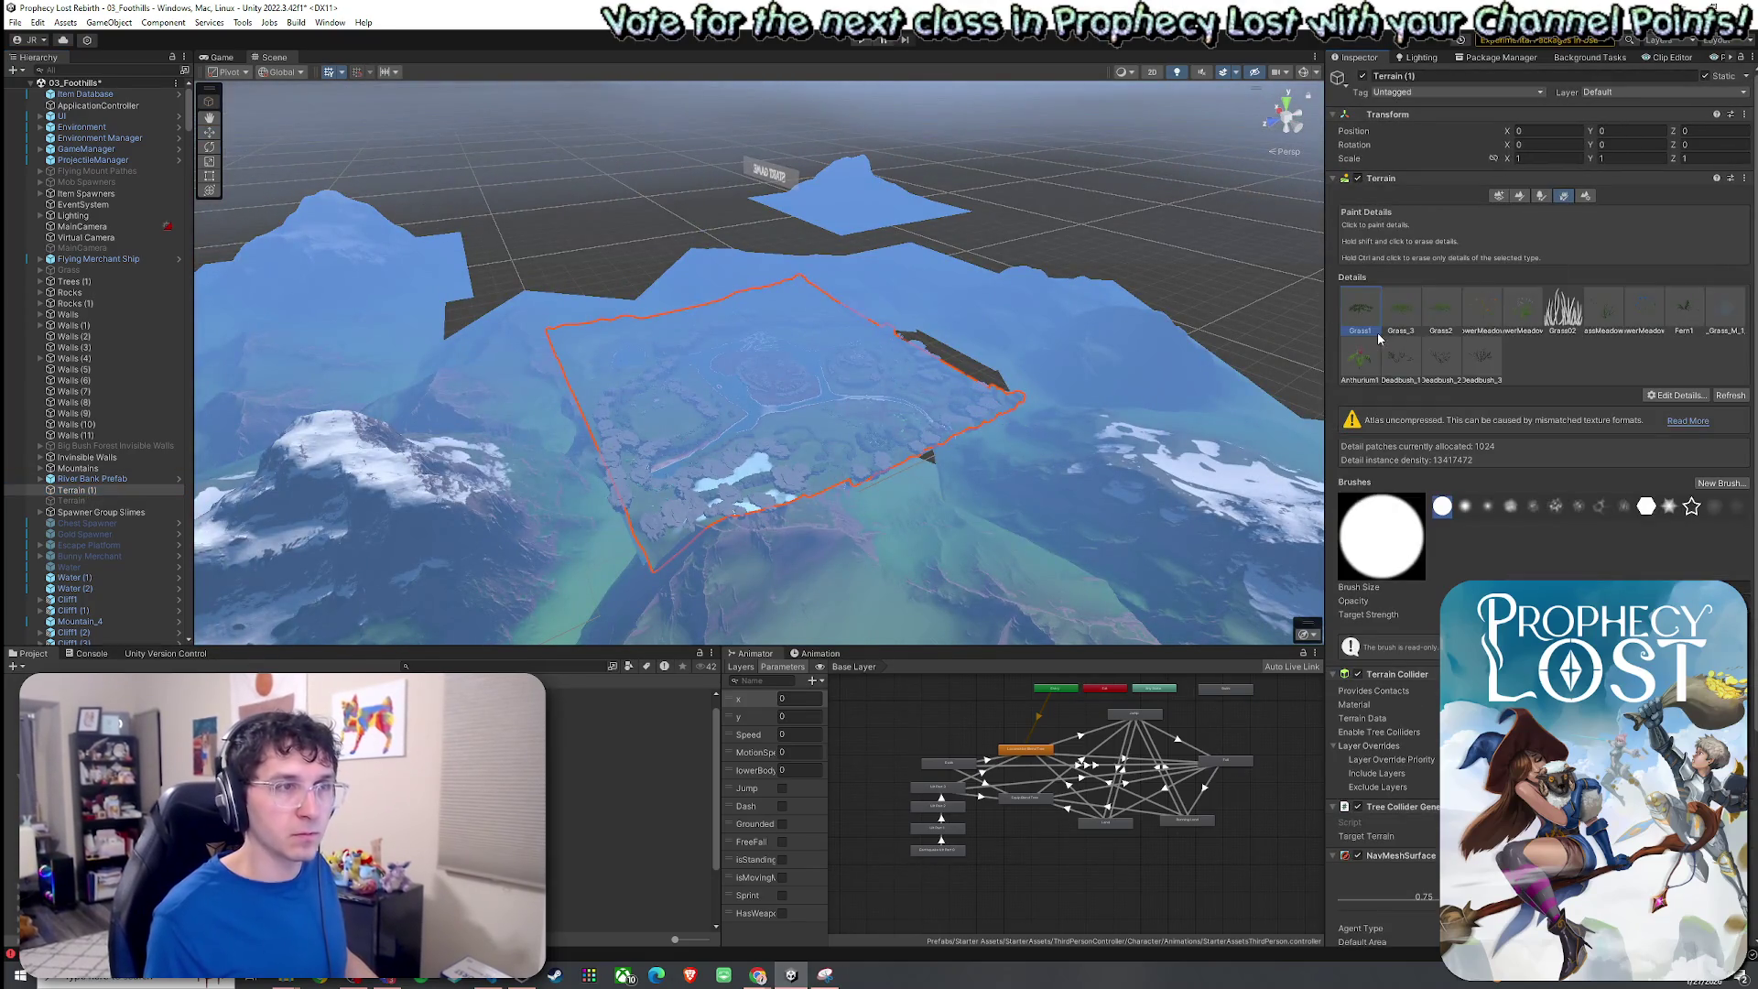
double_click(1361, 311)
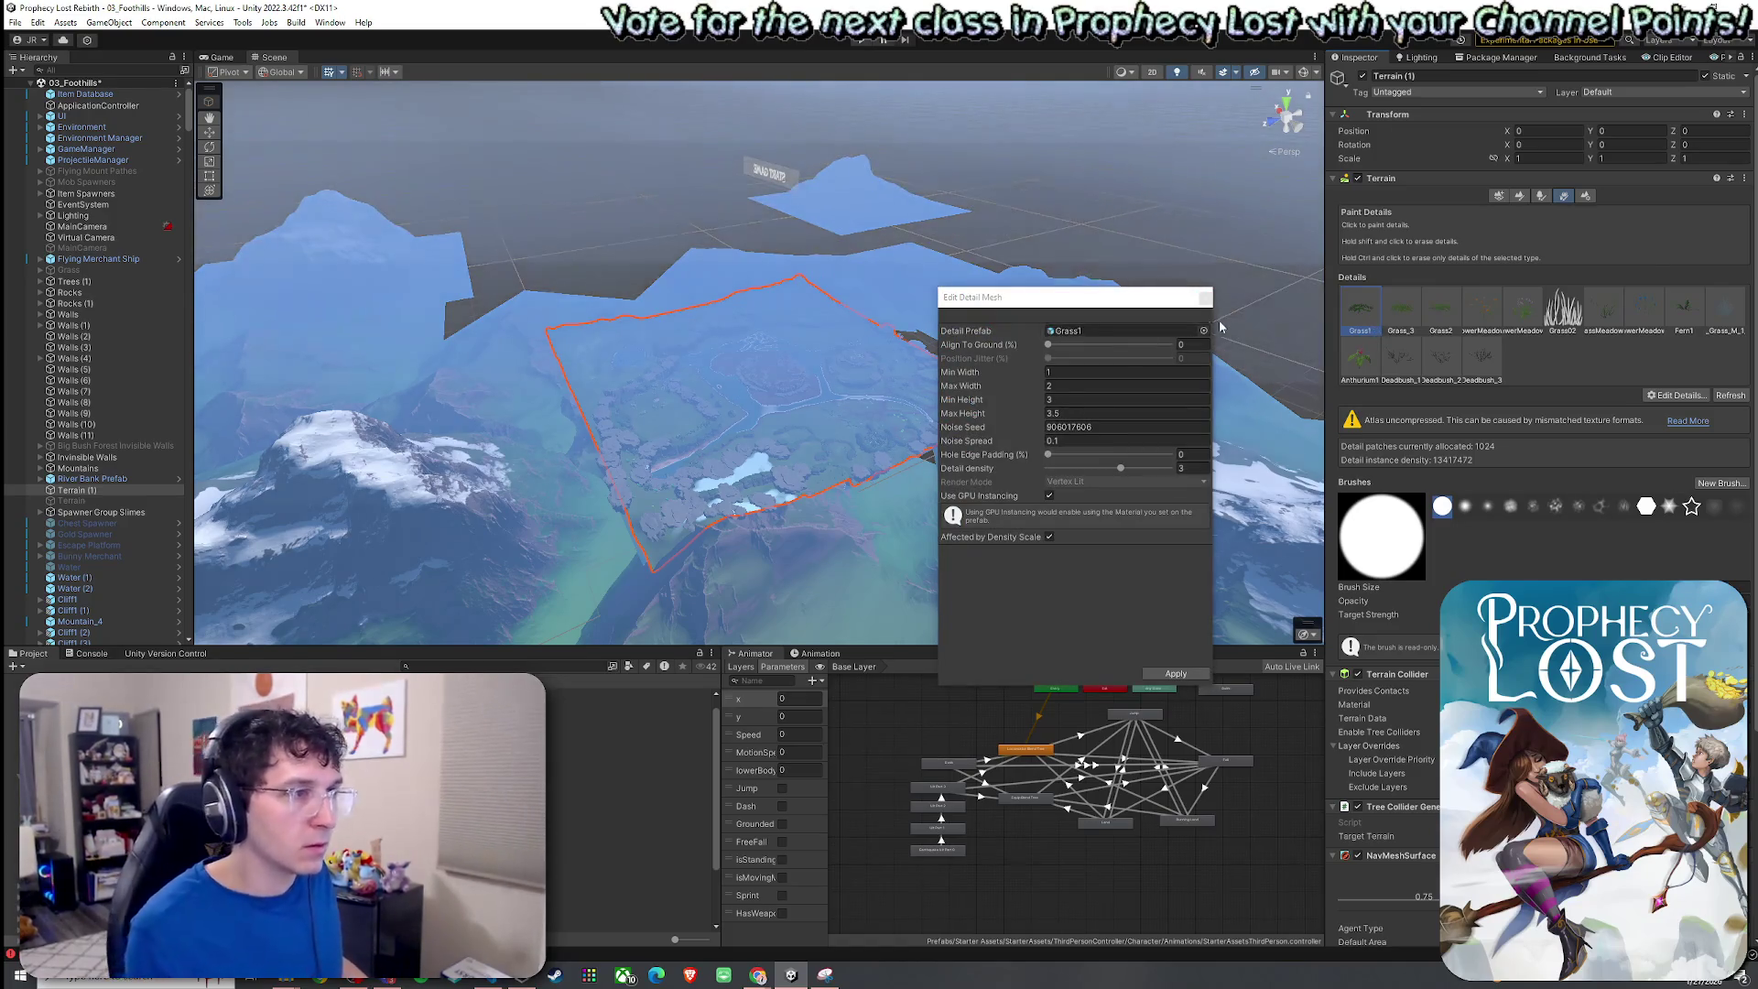
left_click(1201, 331)
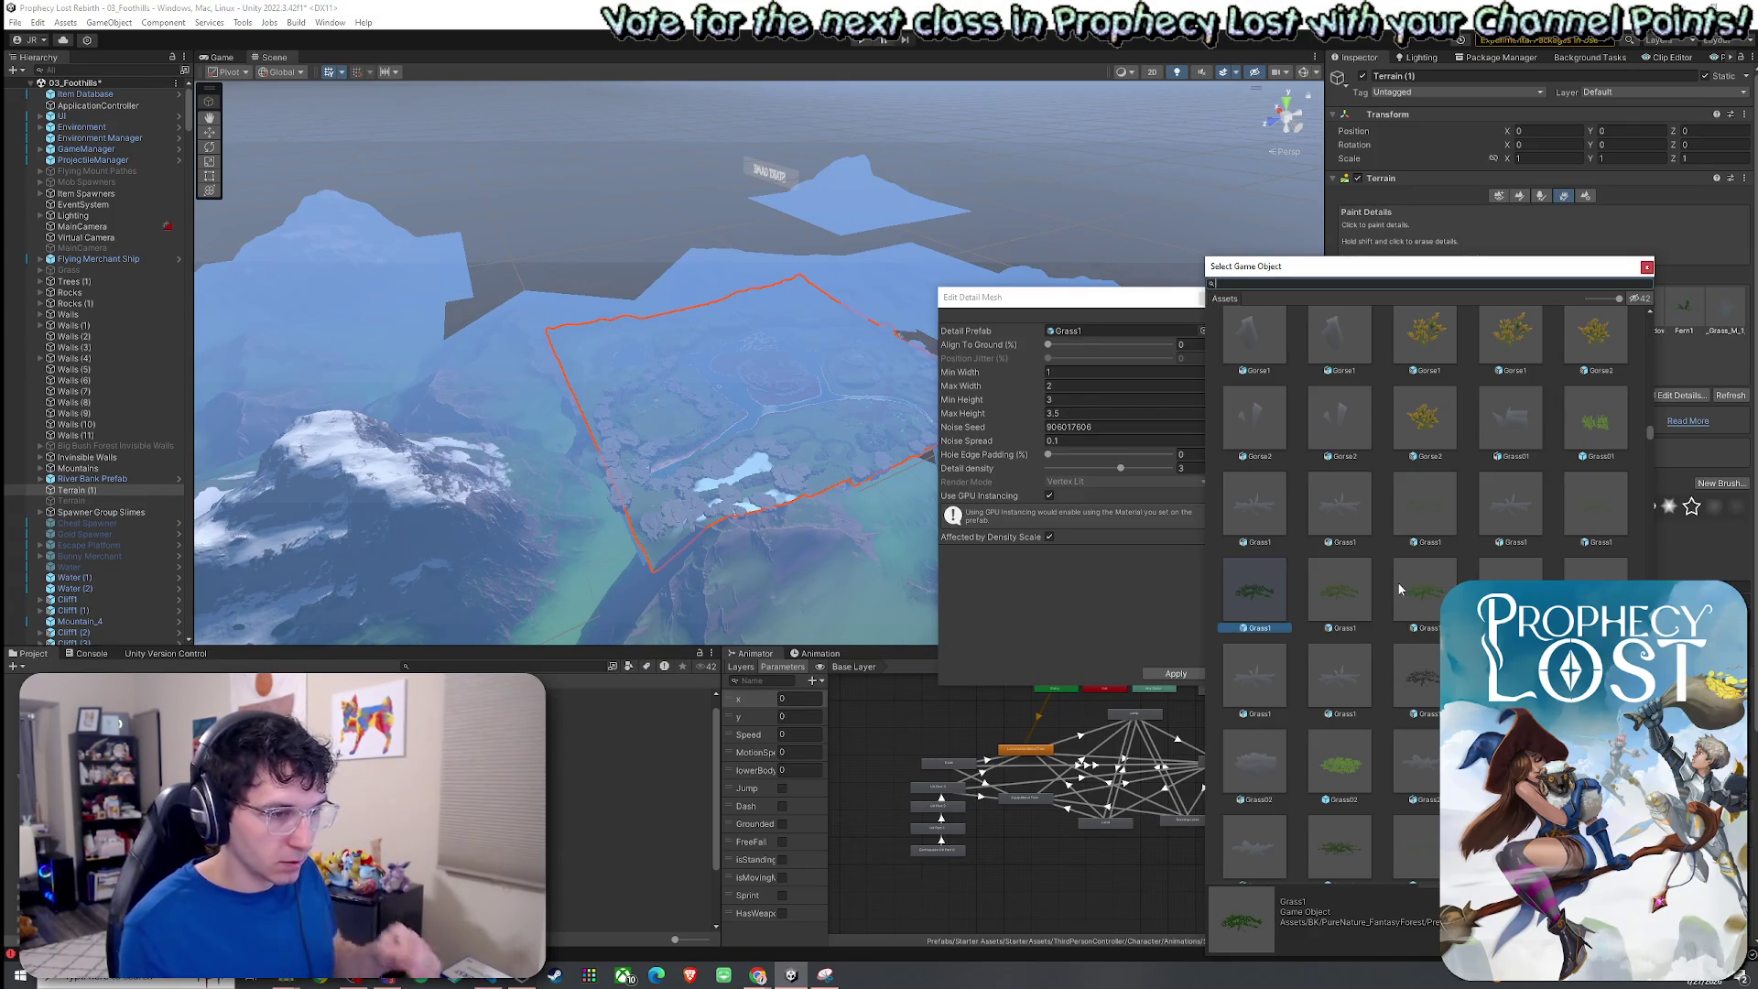
left_click(1645, 266)
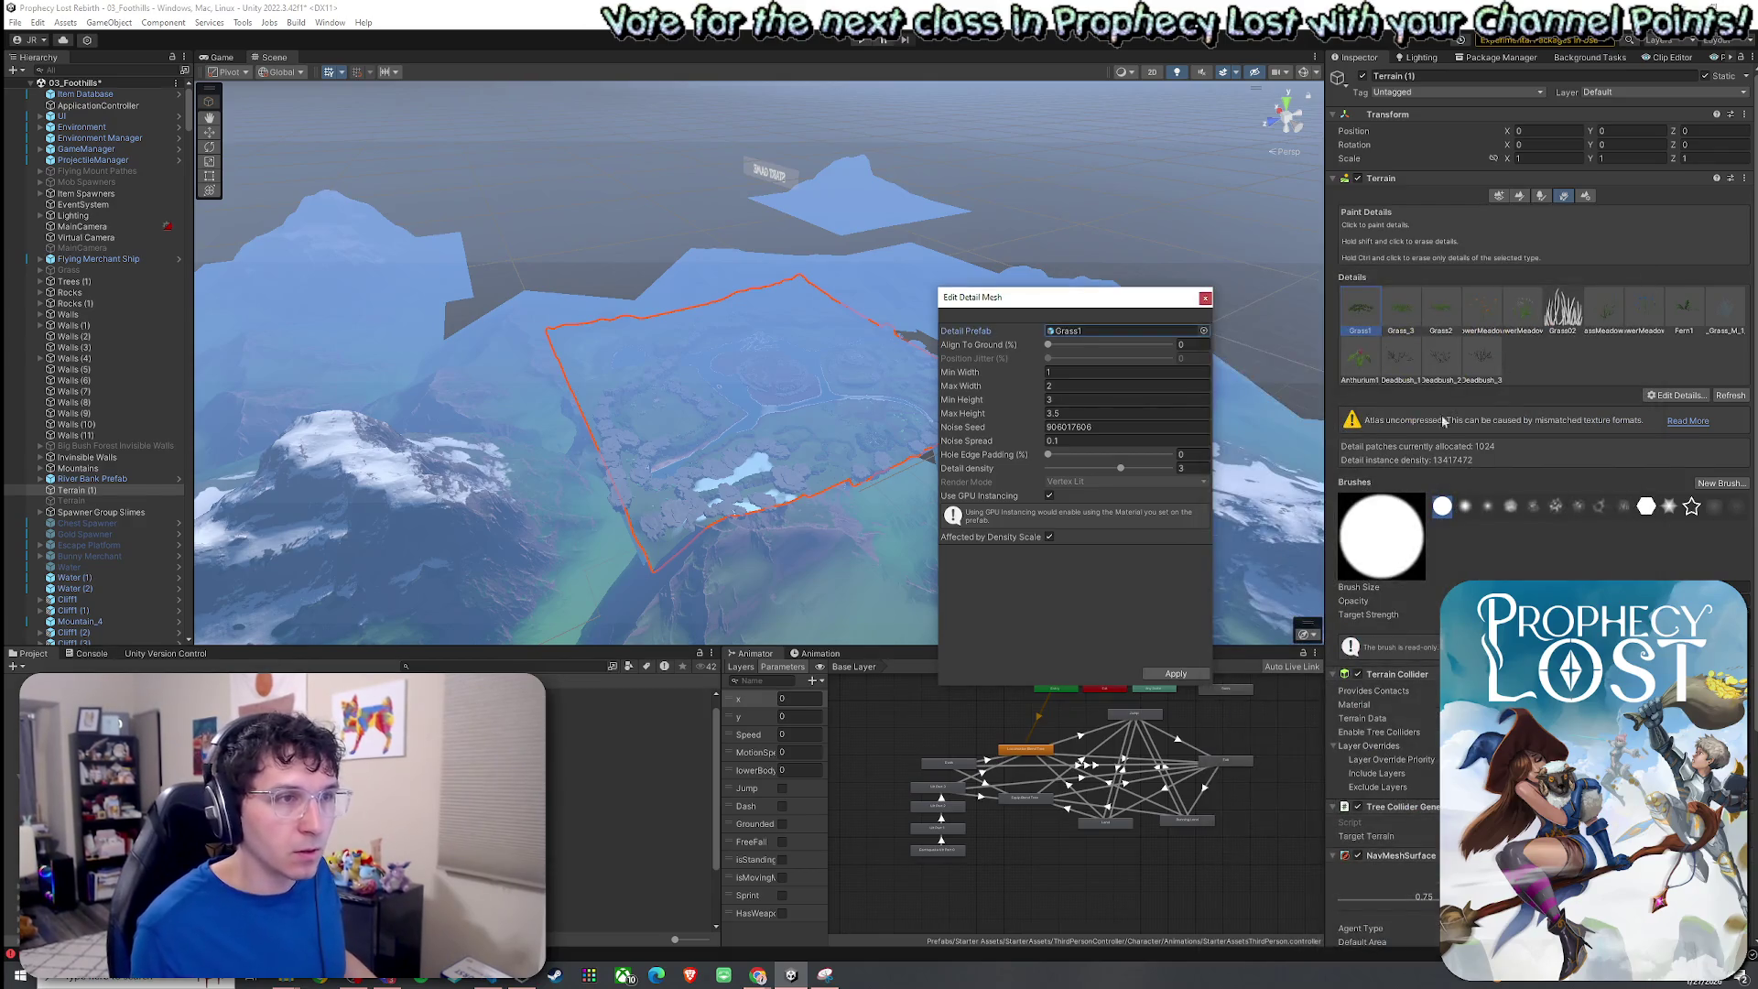
left_click(1205, 298)
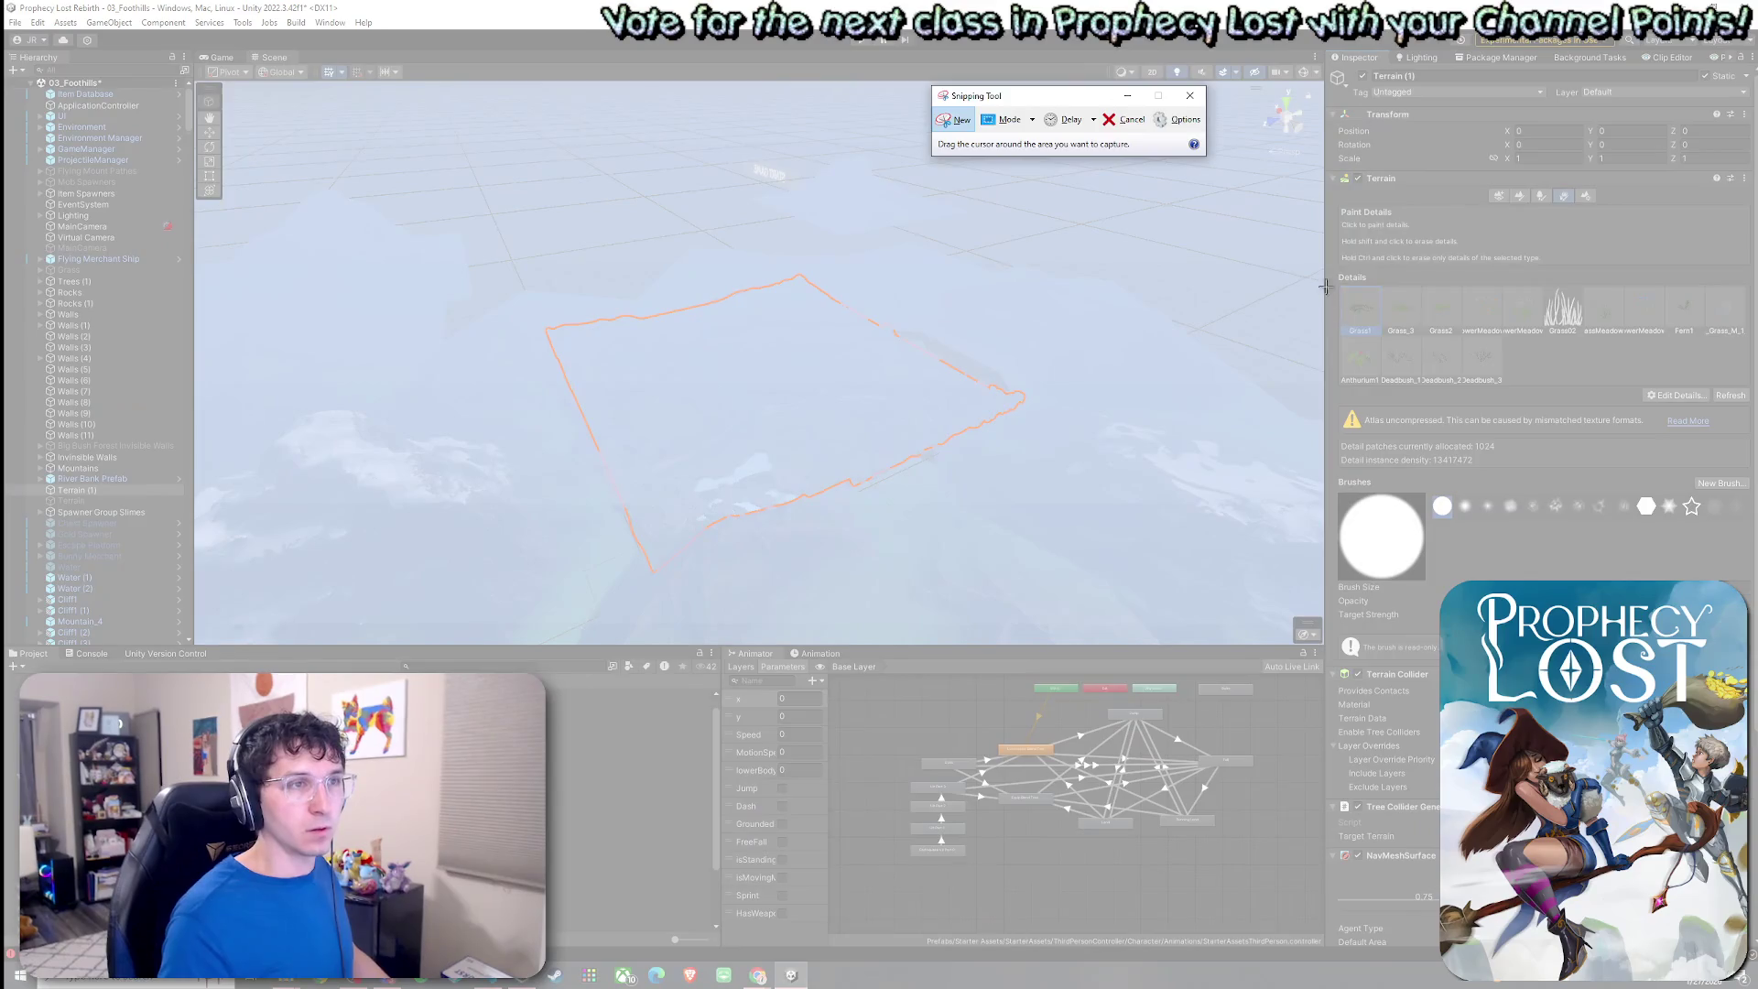
Capture a screenshot of the grass details list and save the 03_Foothills scene.
left_click_drag(1335, 270, 1753, 423)
left_click_drag(1499, 160, 728, 206)
left_click(907, 199)
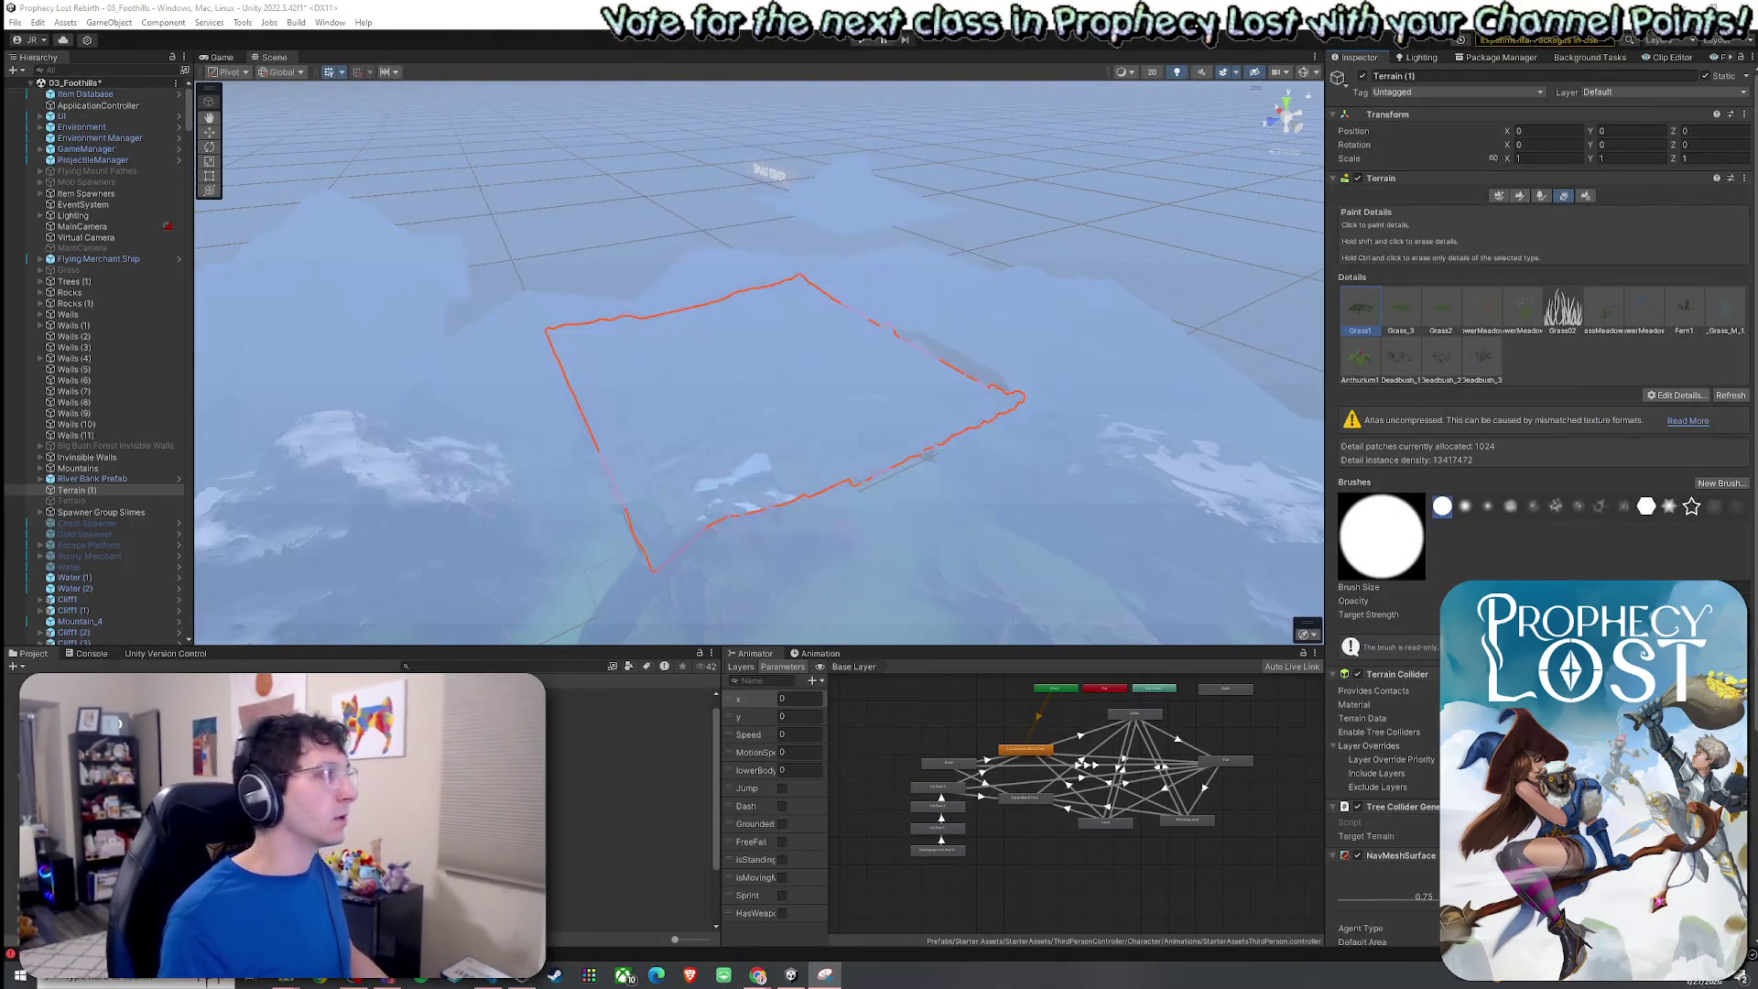
left_click(14, 22)
left_click(53, 88)
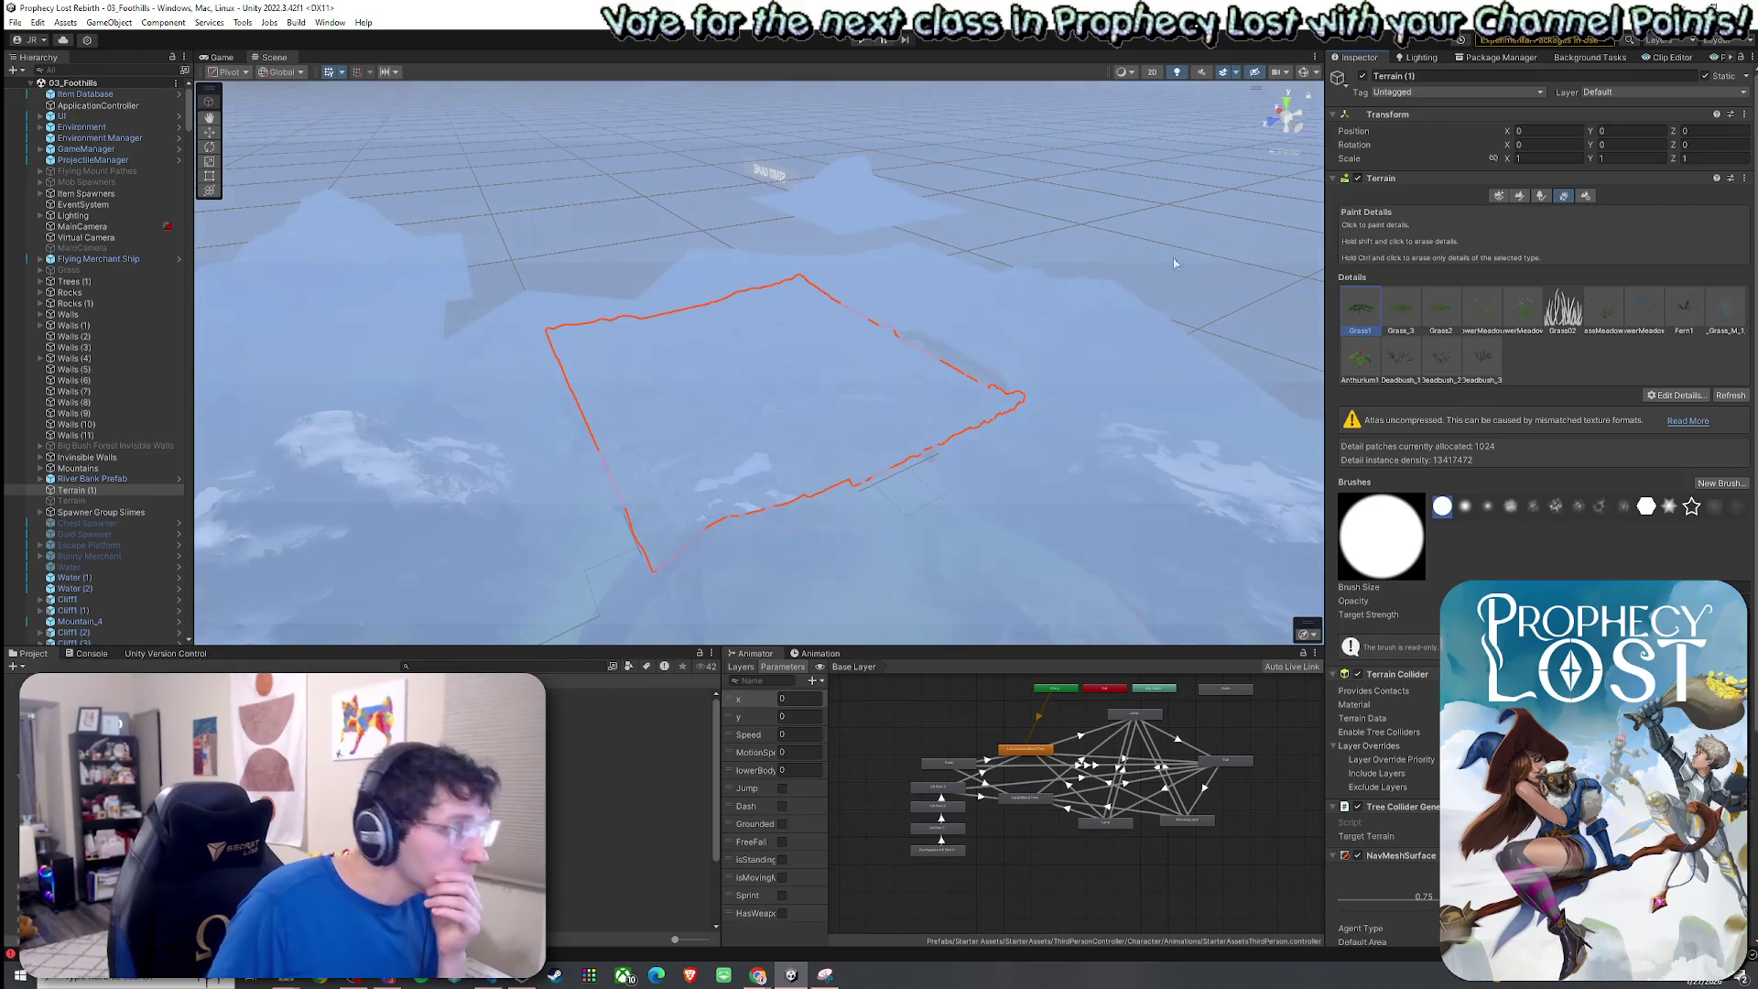
Turn off Fog in the Lighting environment settings and save the scene again.
left_click(1416, 57)
left_click(1501, 316)
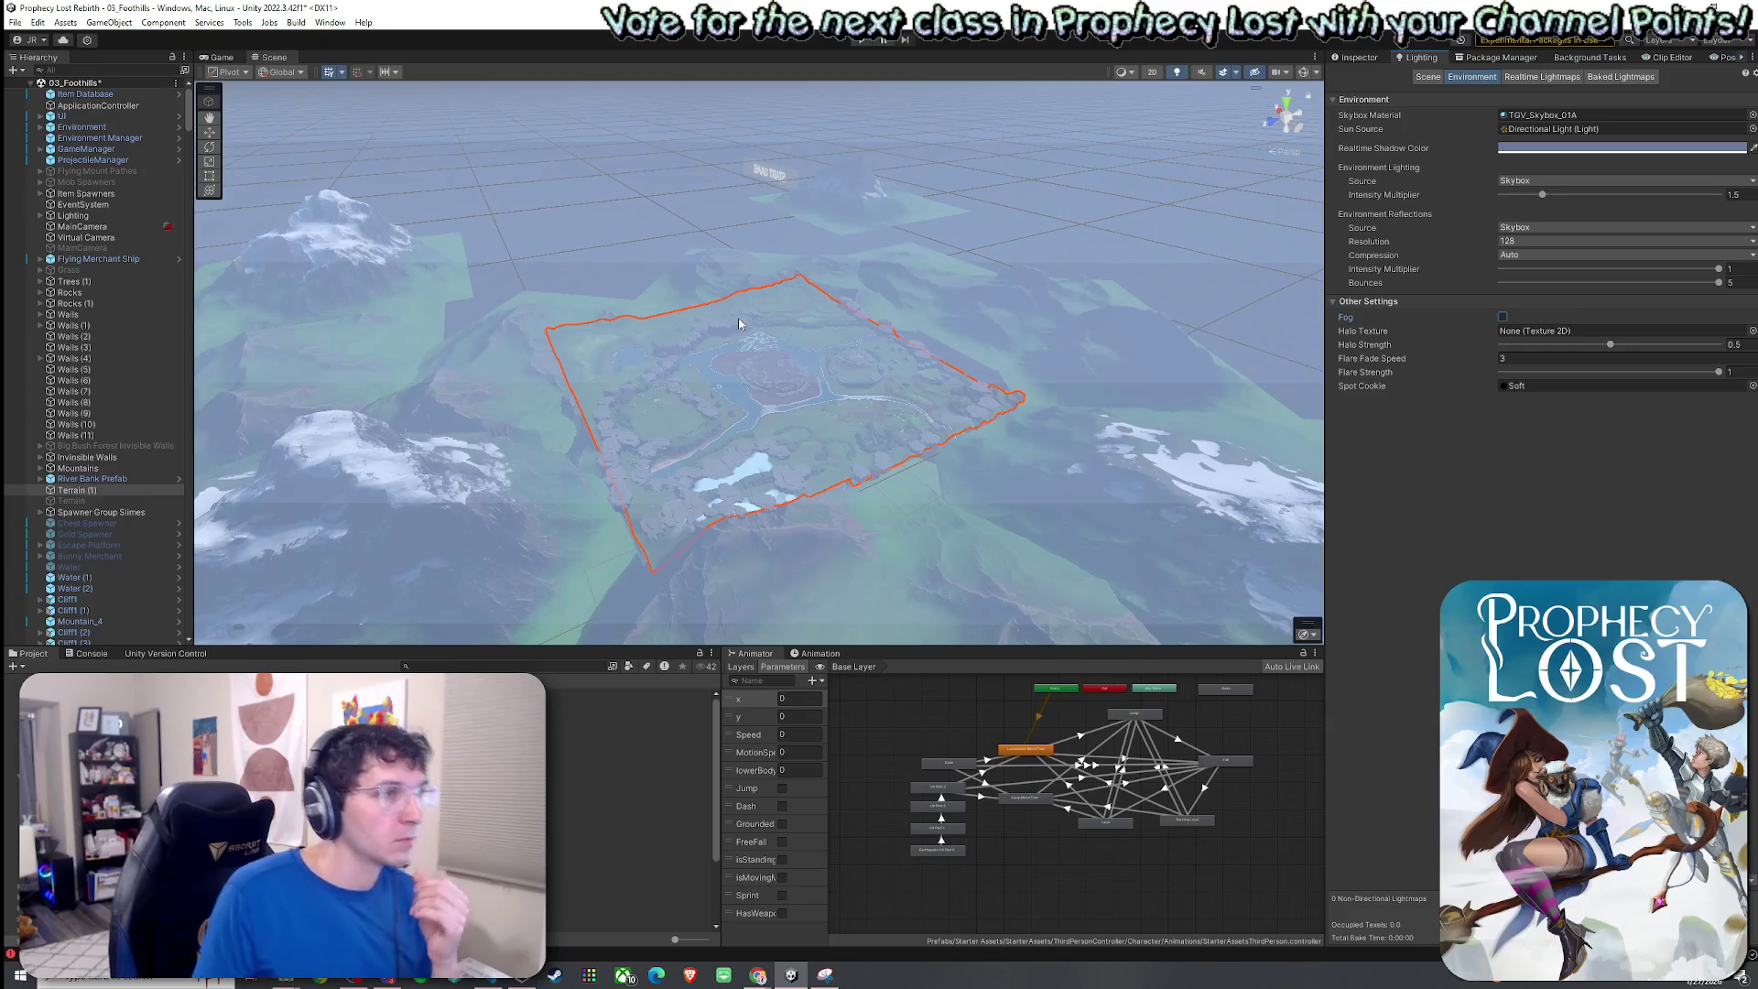
mouse_move(737, 318)
left_mouse_down()
mouse_move(726, 372)
mouse_move(776, 367)
left_mouse_up()
left_click(22, 25)
left_click(55, 88)
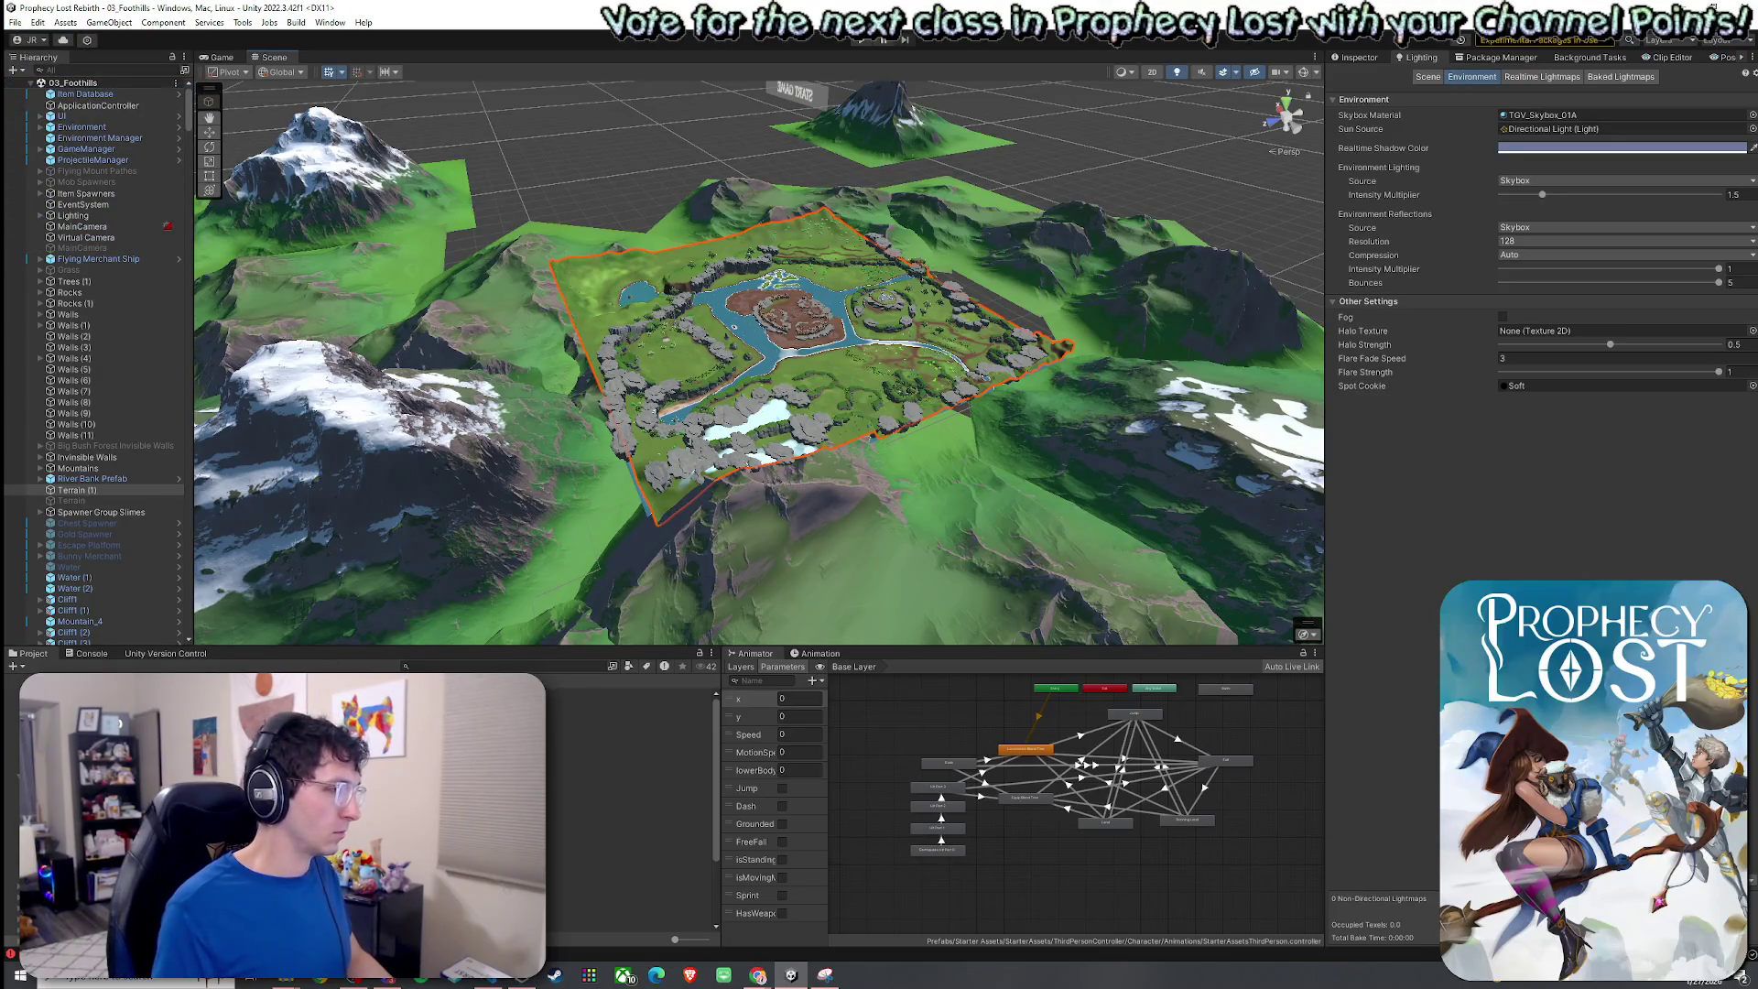
Check the Console, then return to the Project assets and pick a prefab.
left_click(89, 654)
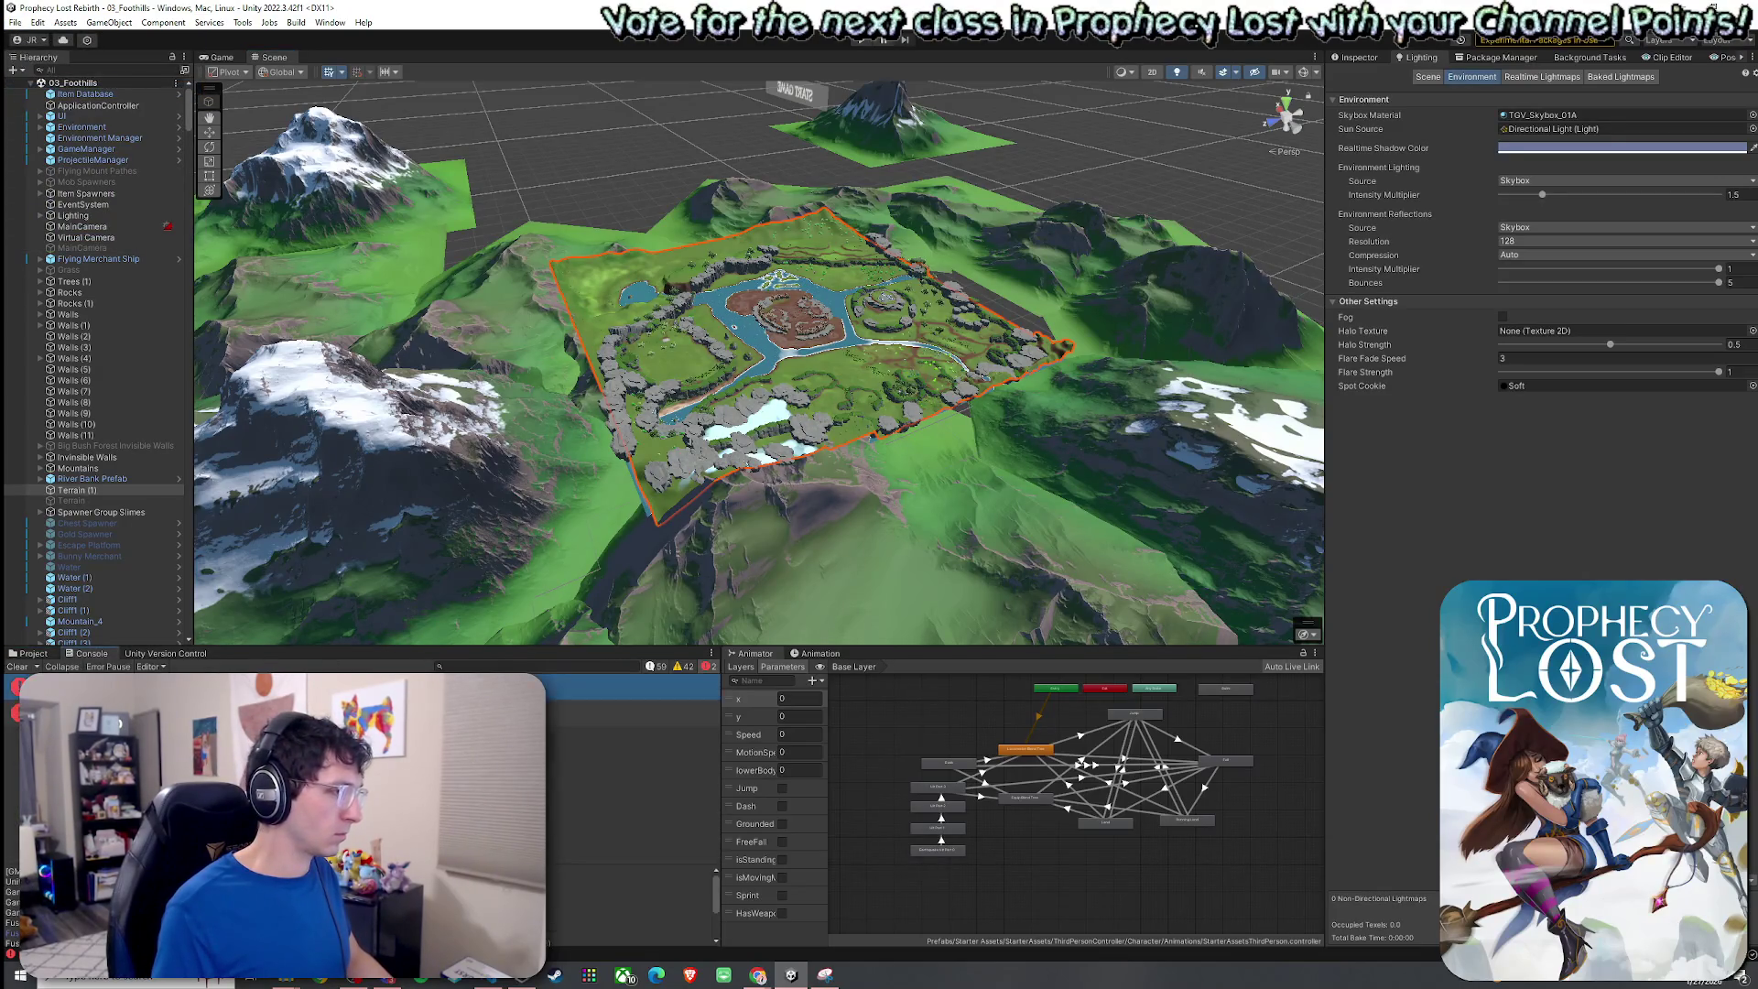
left_click(32, 654)
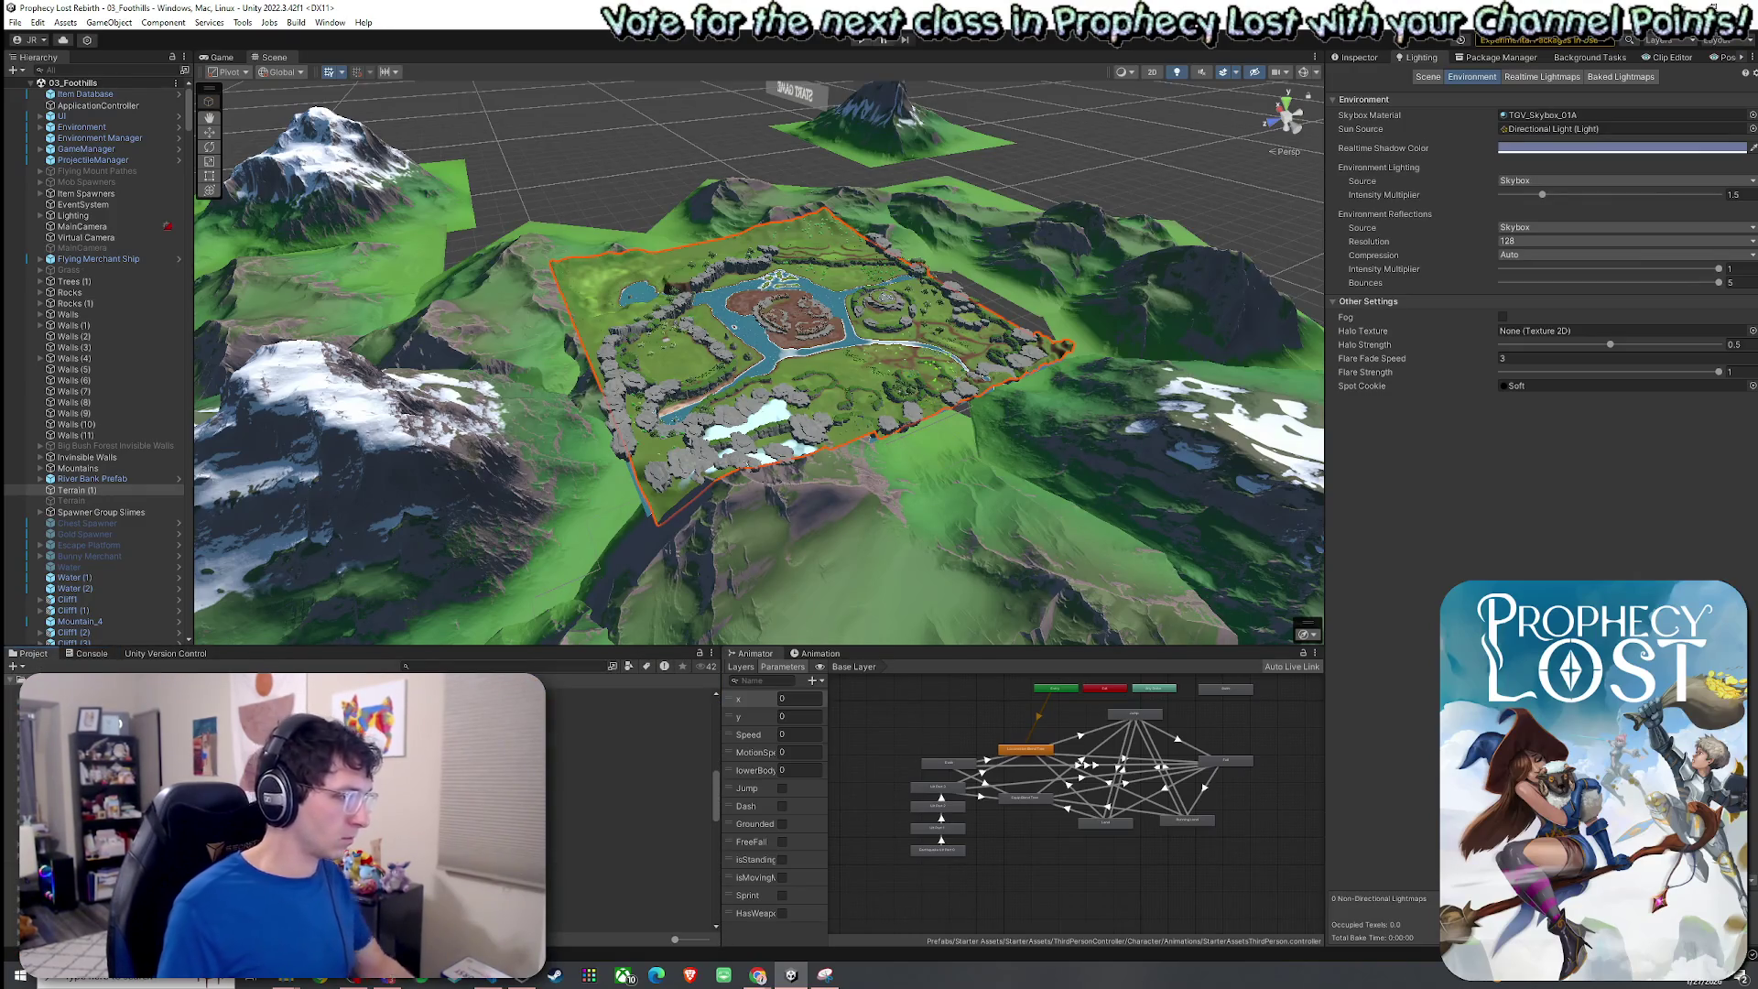
left_click(632, 789)
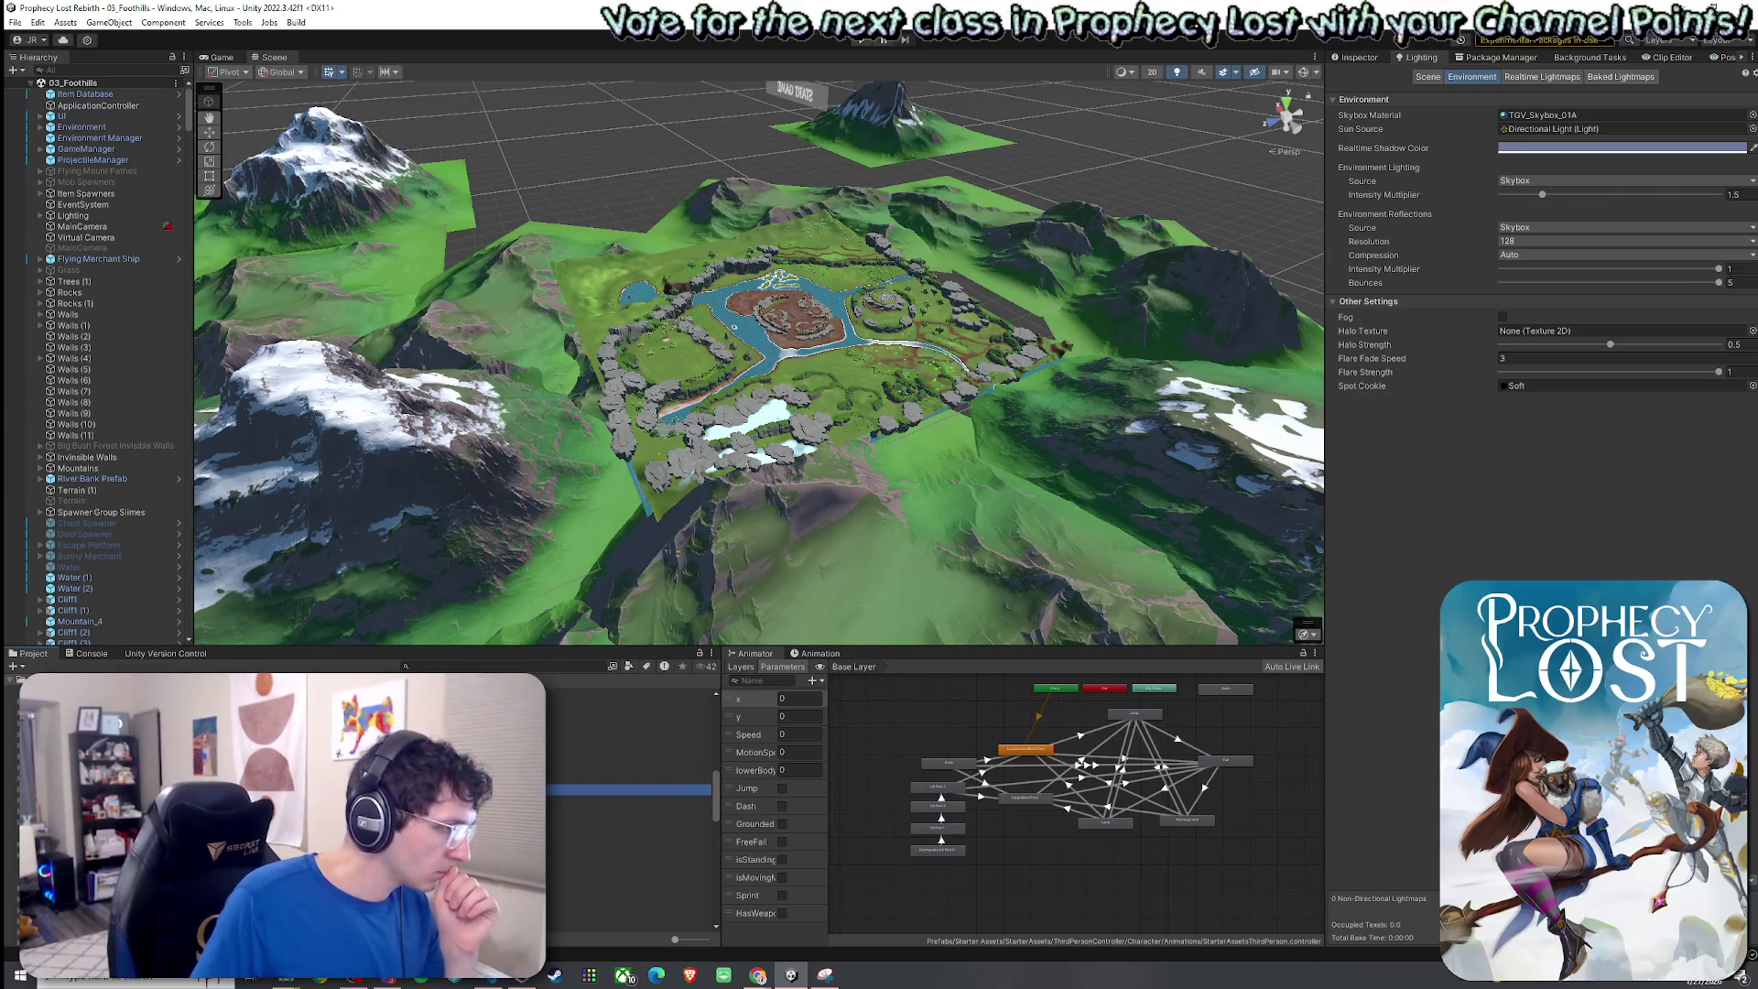
scroll(629, 788, "up", 3)
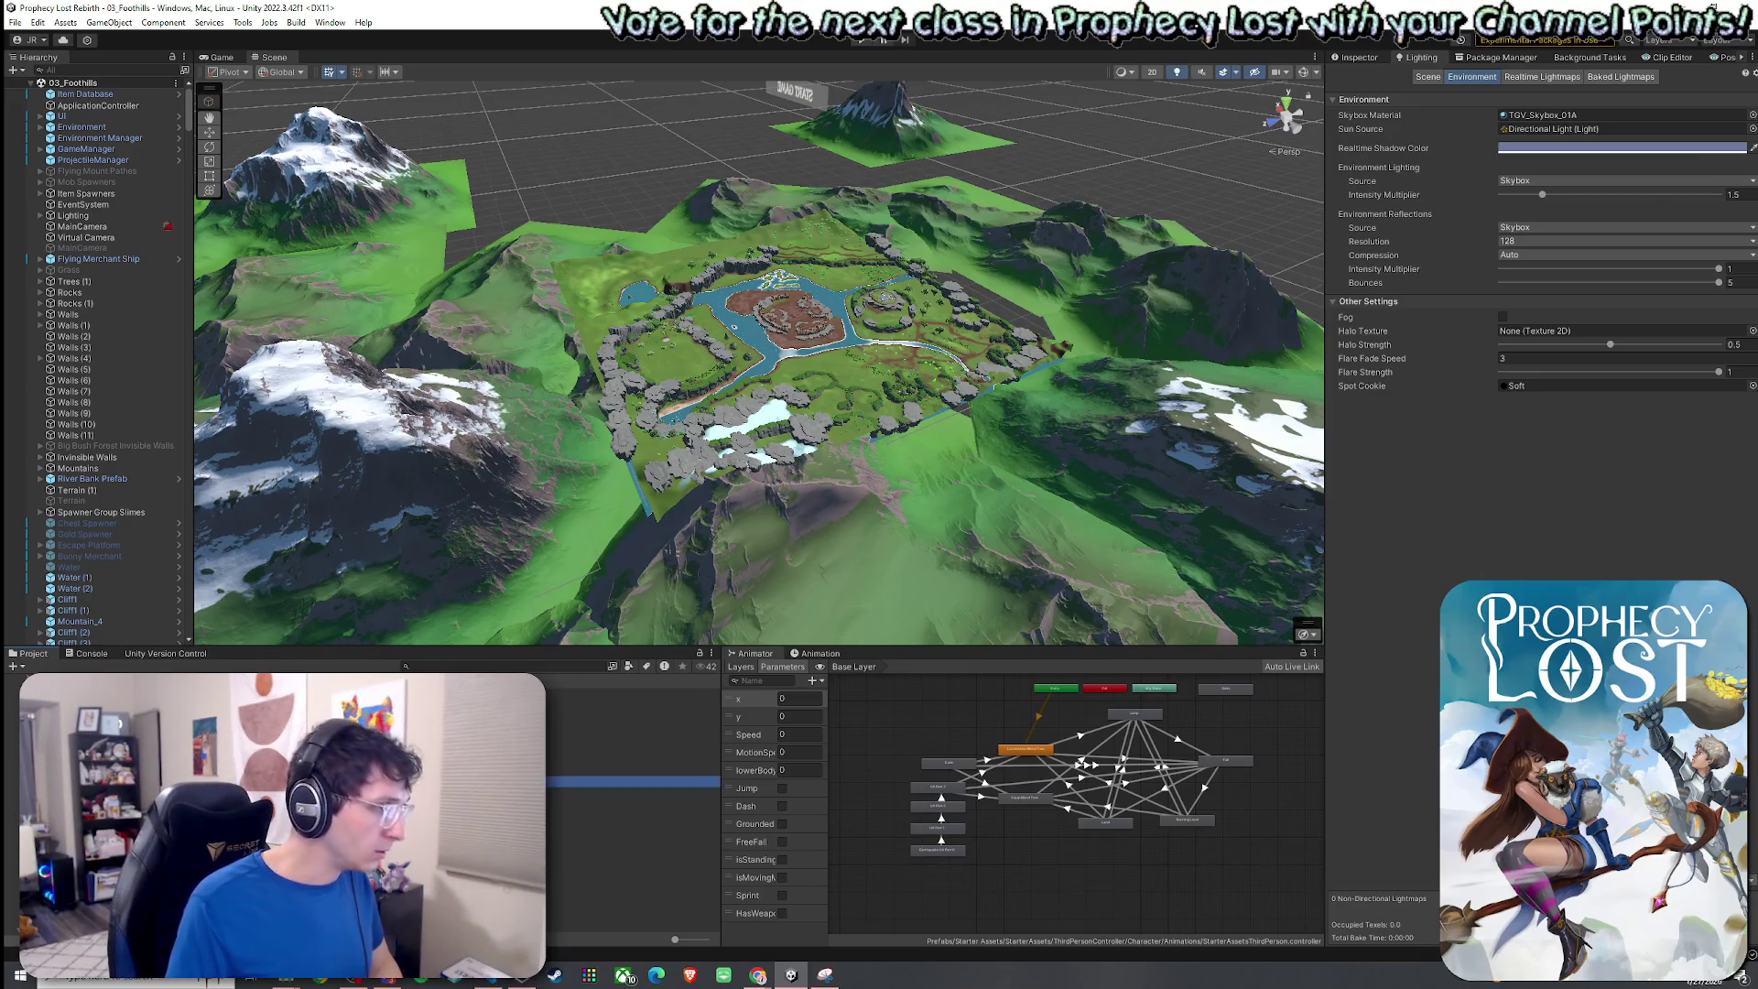
Open the Dead End Module 1 E prefab, select its terrain and switch to Paint Details.
double_click(512, 781)
left_click_drag(720, 459, 1340, 441)
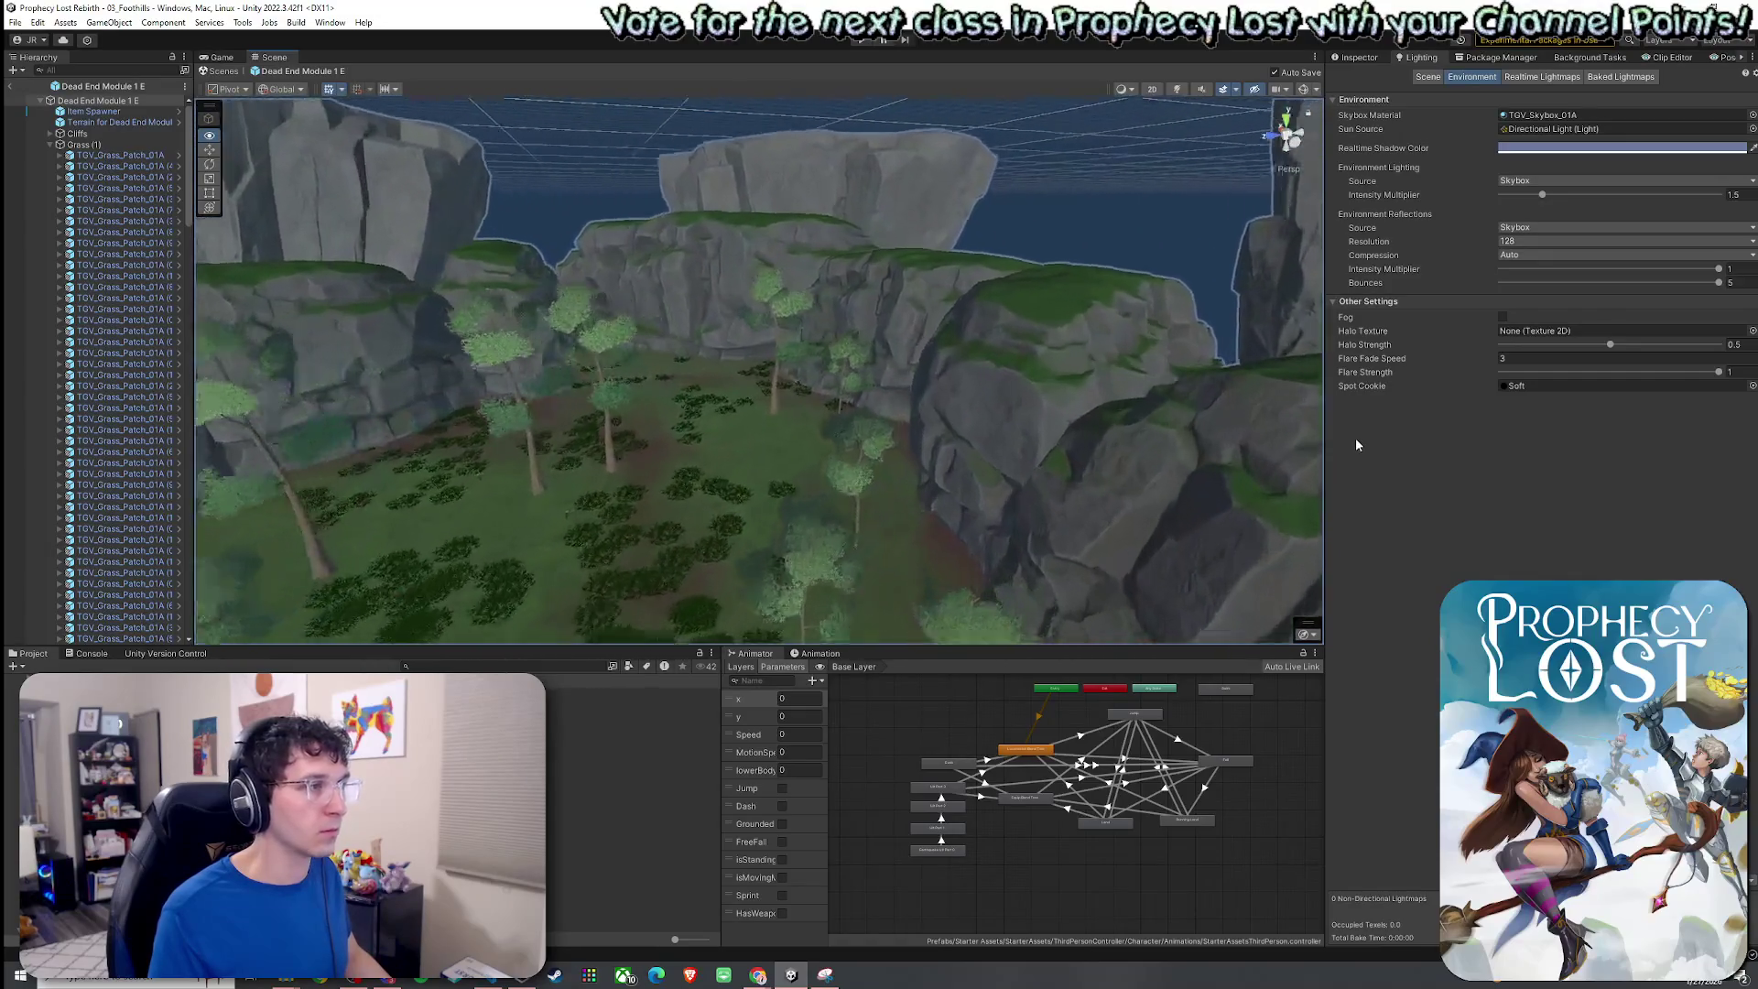
scroll(1249, 469, "up", 5)
left_click(17, 24)
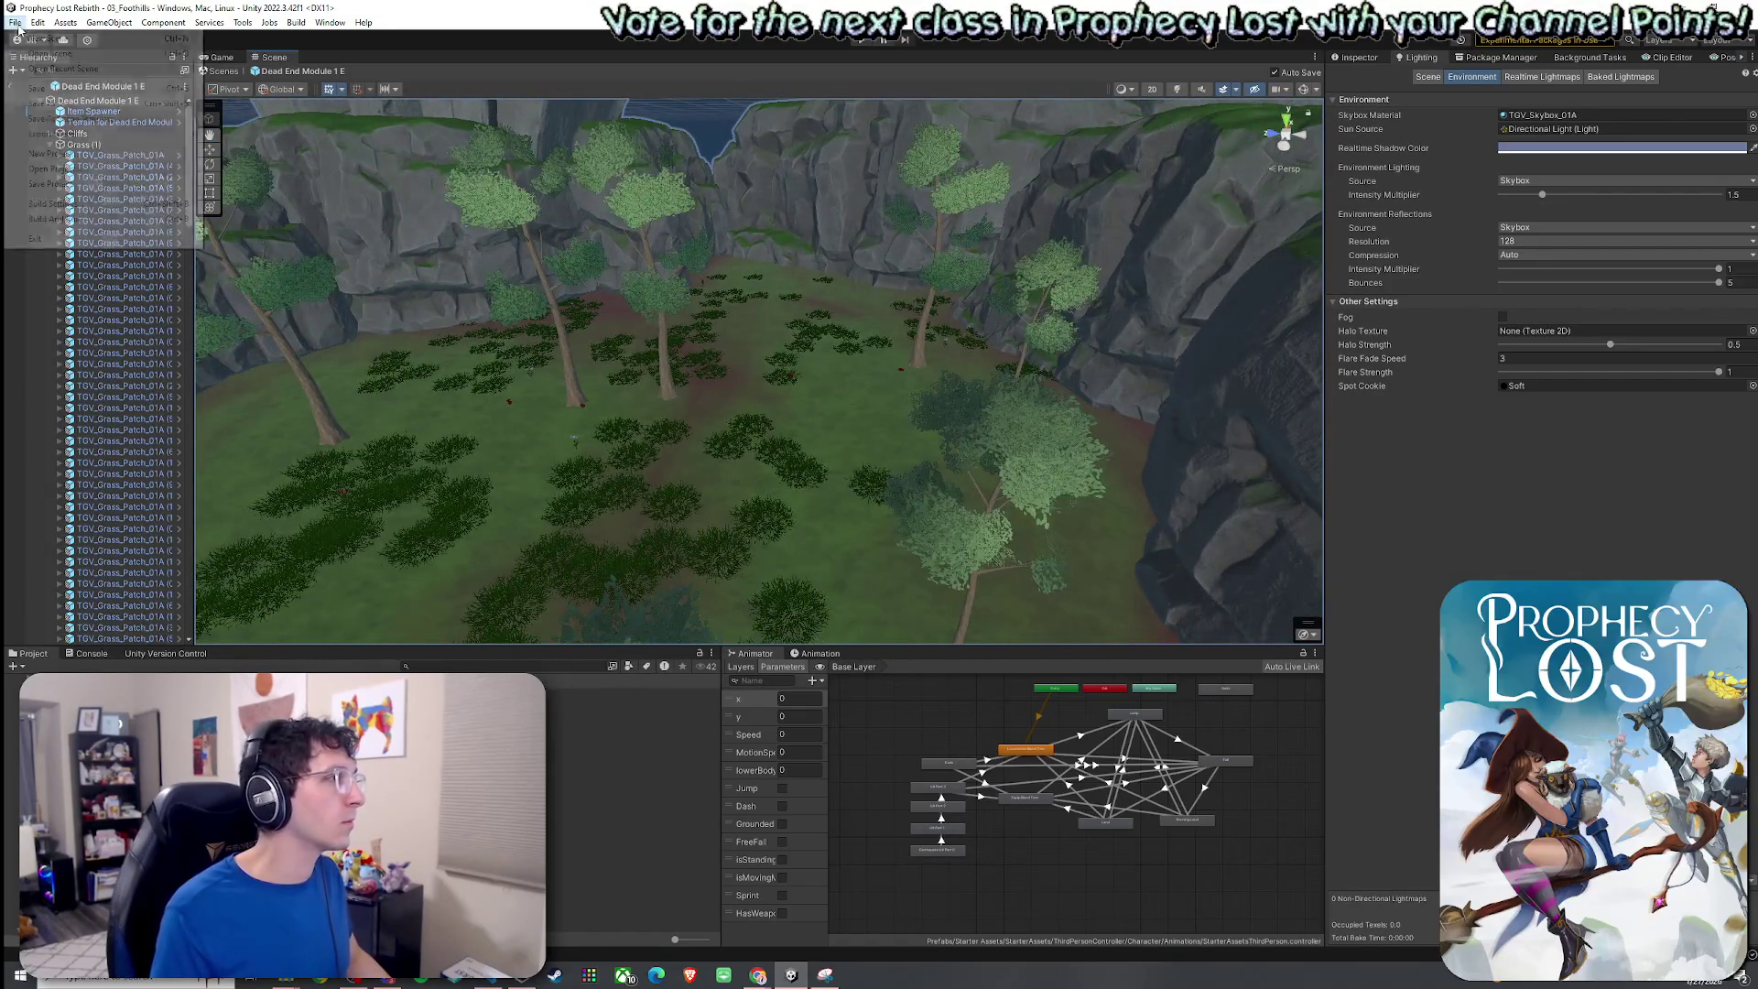
mouse_move(655, 359)
left_mouse_down()
mouse_move(714, 397)
mouse_move(659, 444)
mouse_move(674, 440)
left_mouse_up()
left_click(711, 465)
left_click(1375, 58)
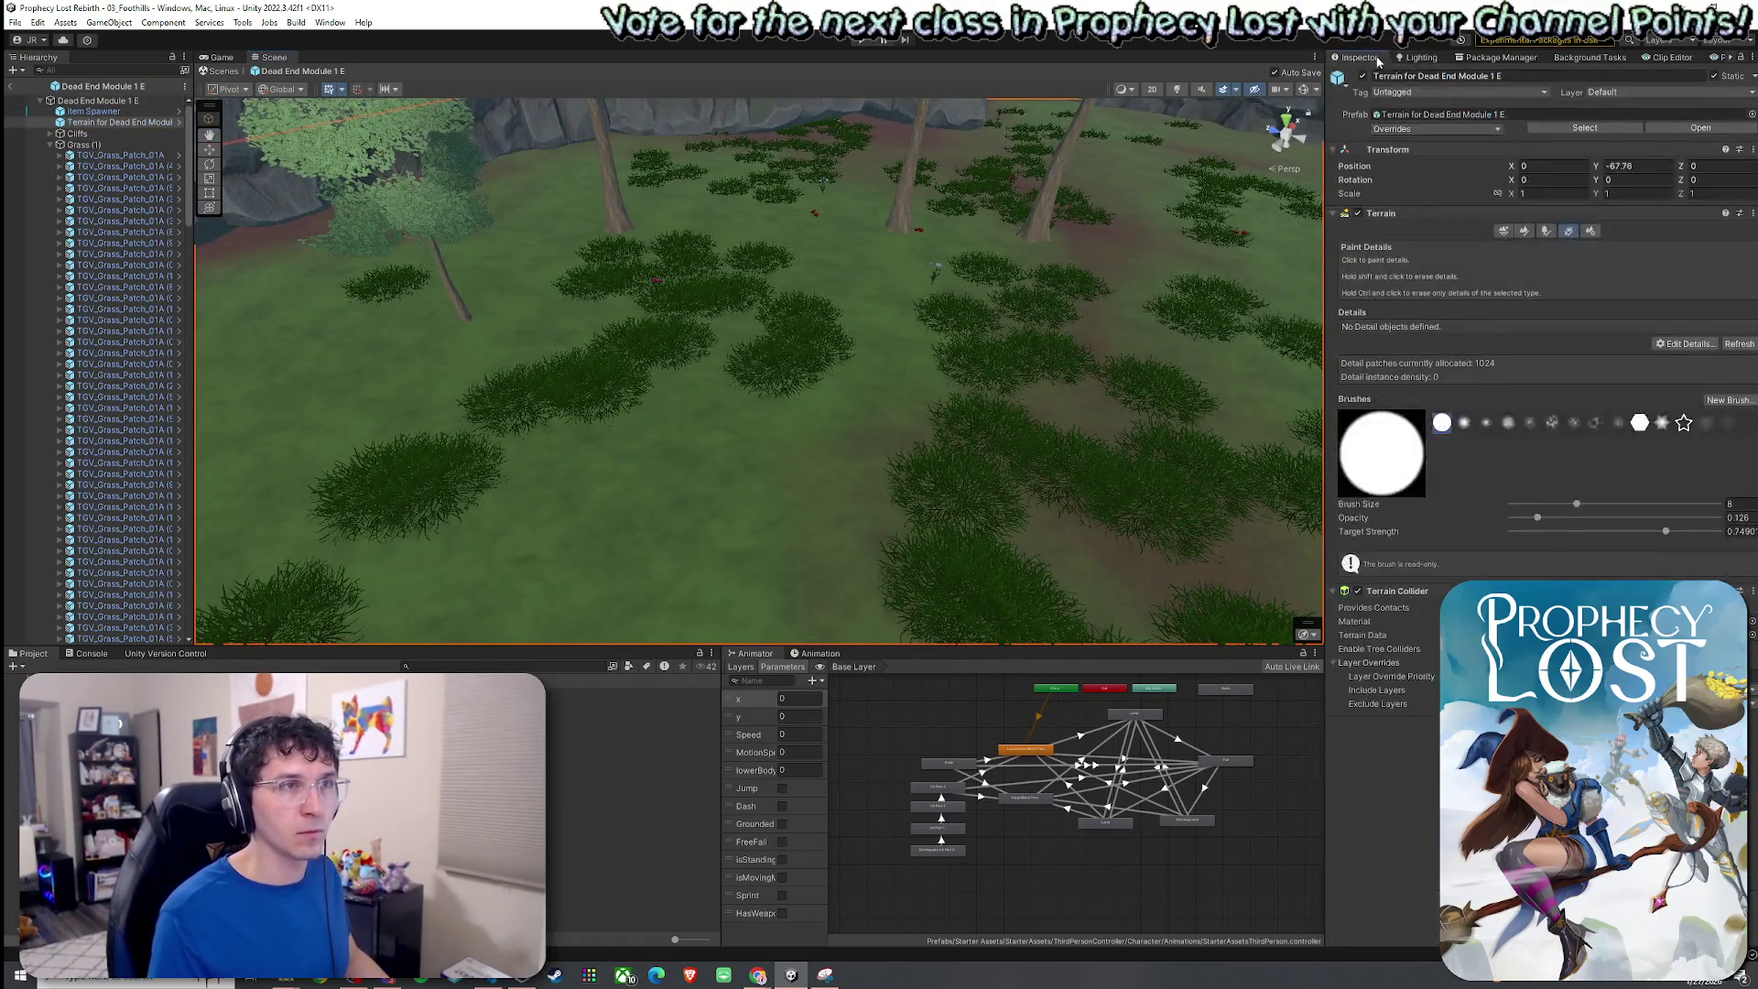
Add Grass1 as a detail mesh, choosing it in the Detail Prefab picker.
left_click(1672, 343)
left_click(1673, 346)
left_click(1204, 332)
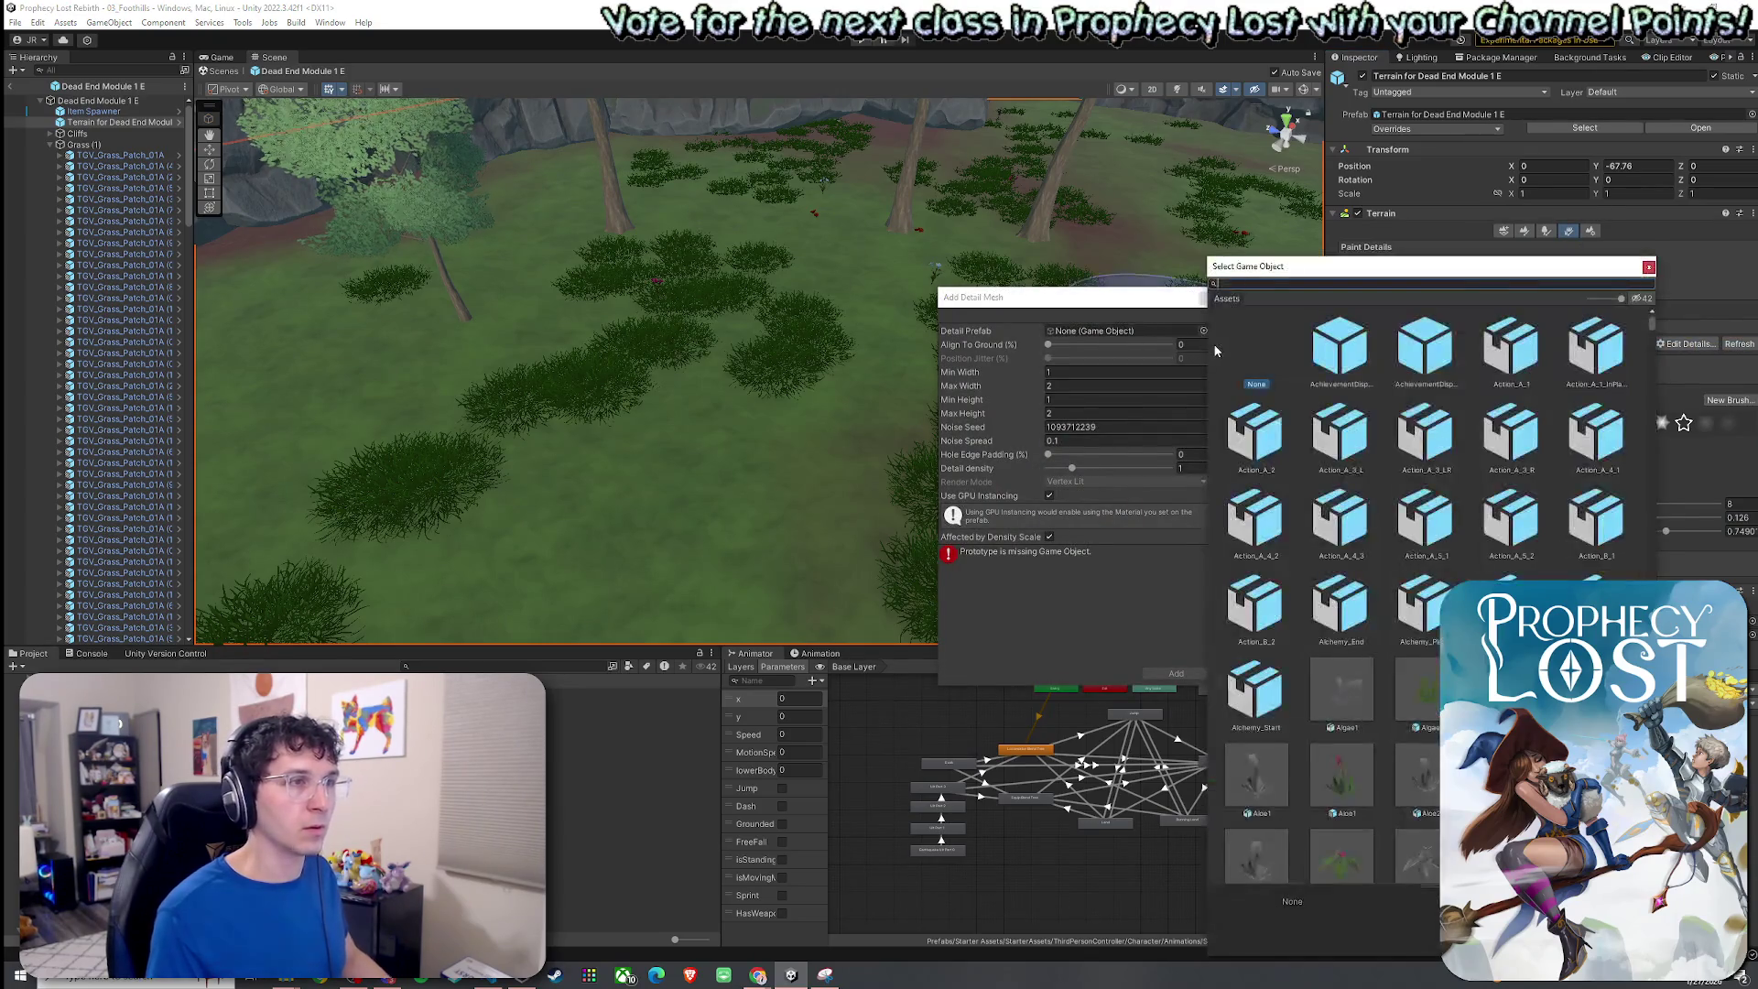
type("grass1")
left_click(1427, 340)
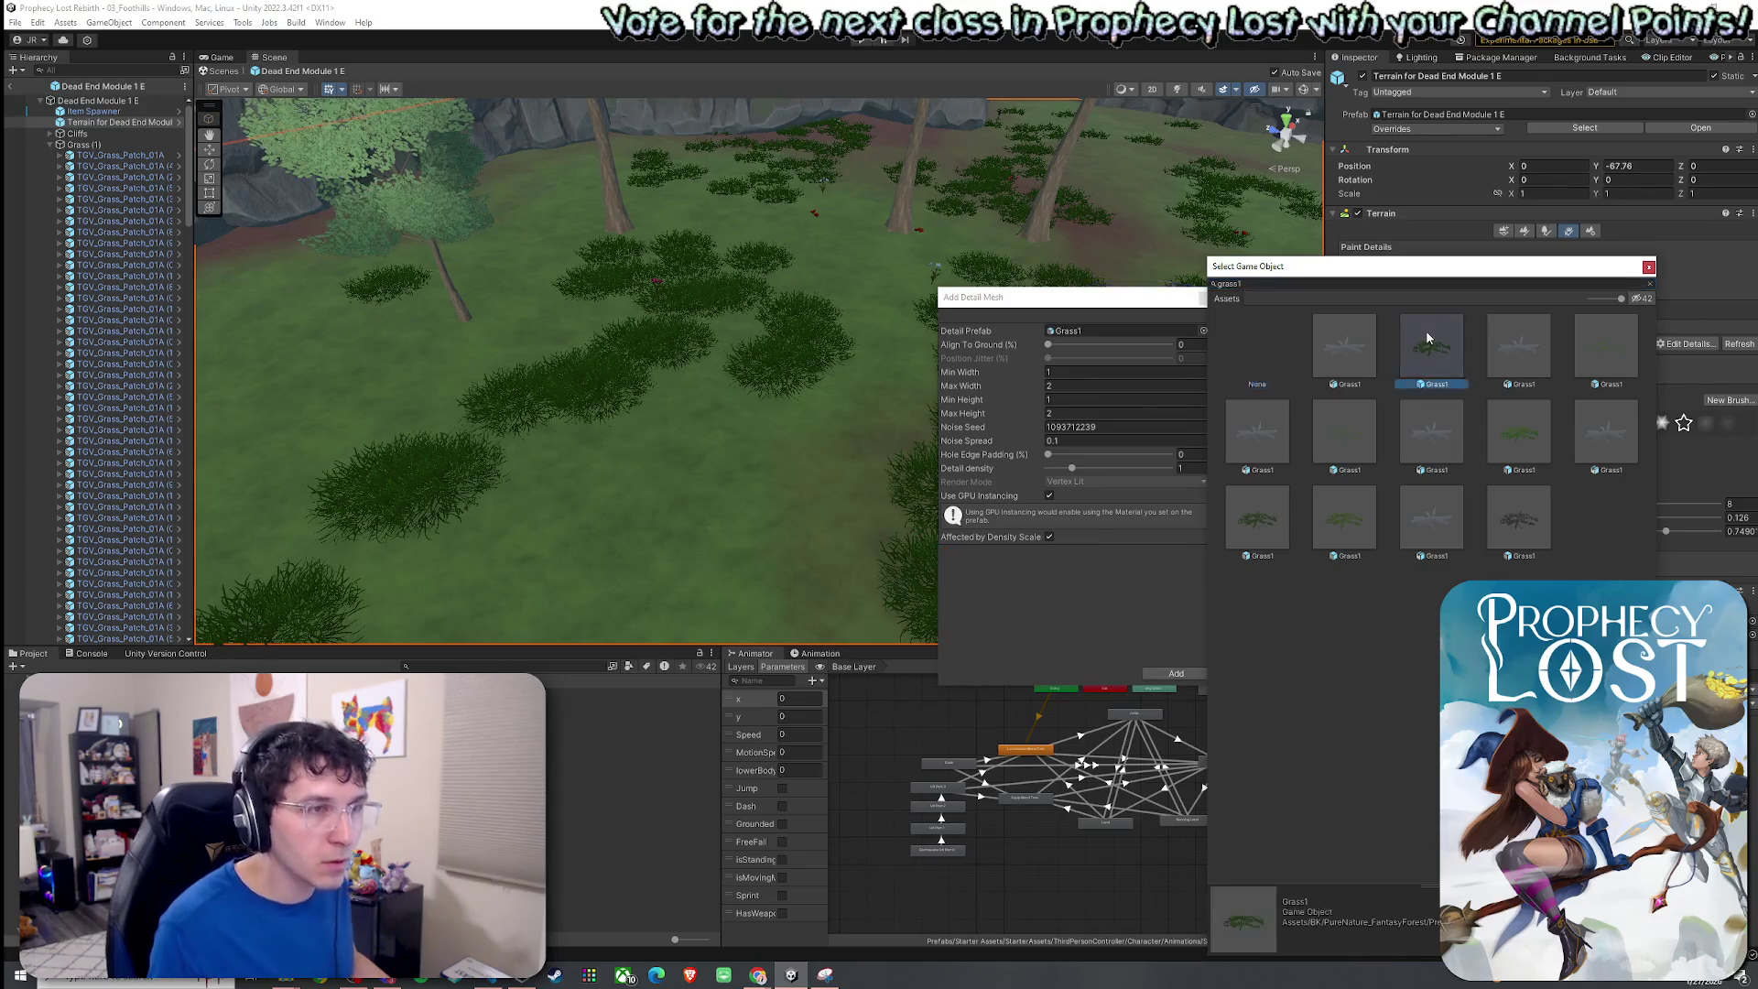
double_click(1433, 363)
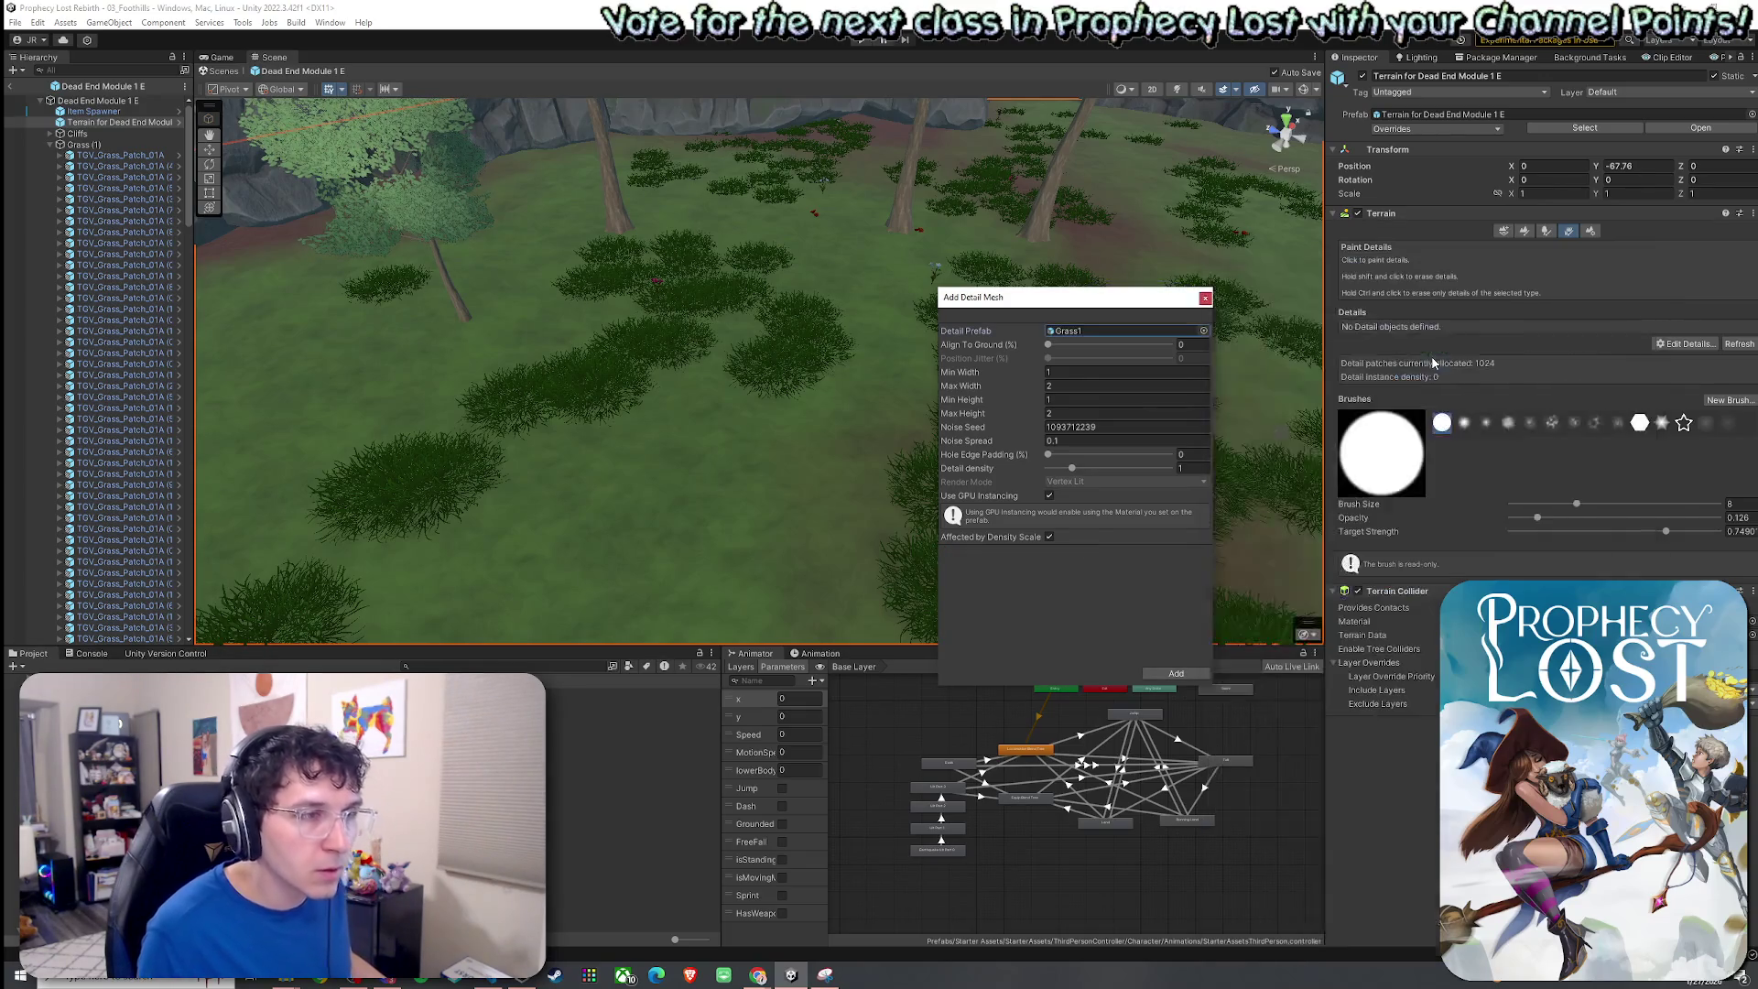
left_click(1175, 673)
mouse_move(664, 450)
left_mouse_down()
mouse_move(620, 431)
mouse_move(938, 337)
mouse_move(884, 305)
mouse_move(723, 337)
left_mouse_up()
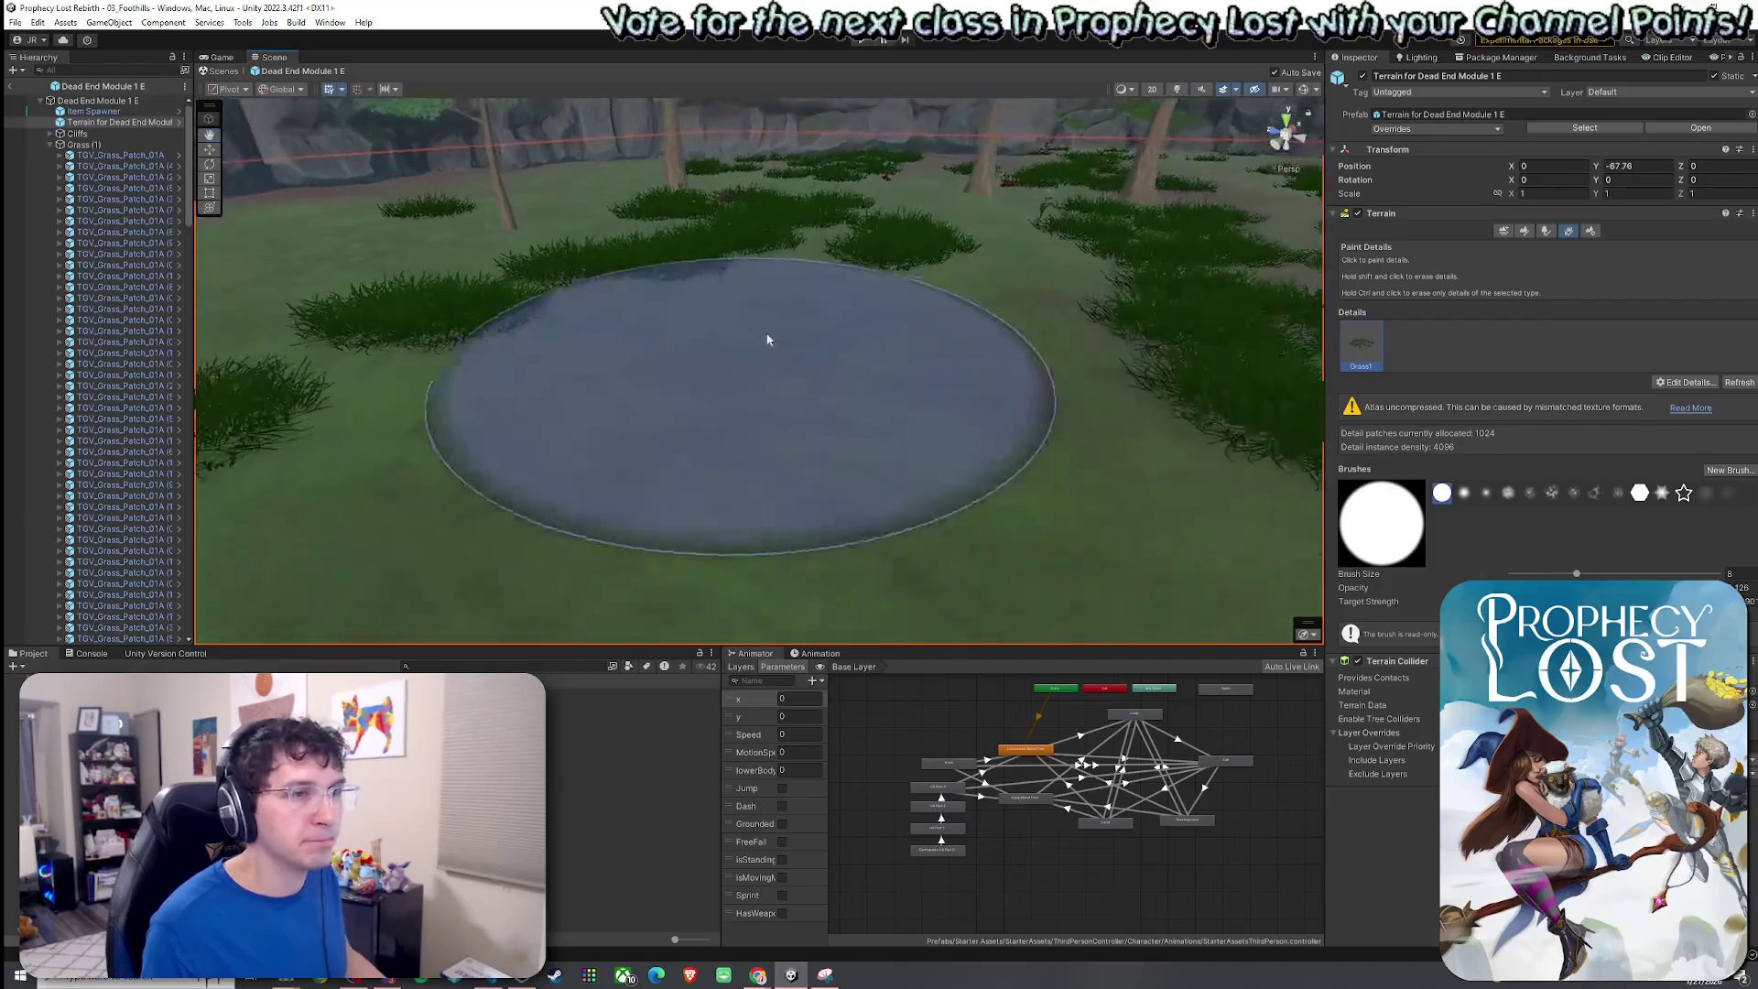
left_click(1685, 382)
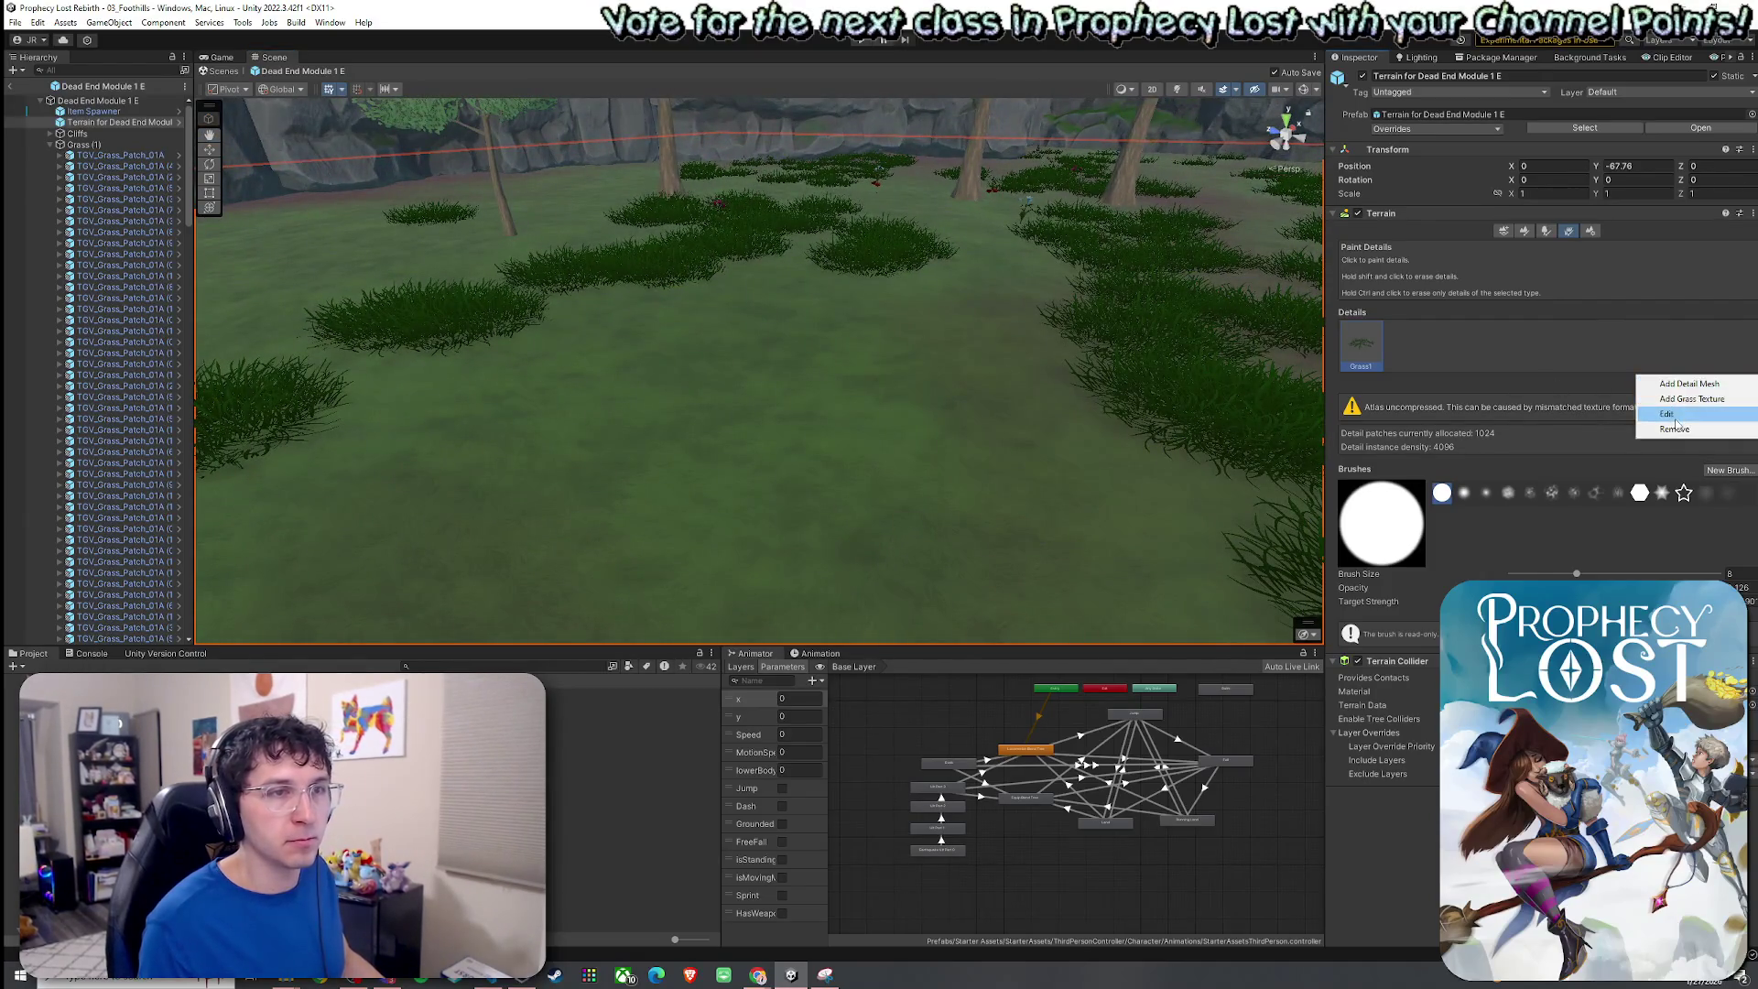
Set Grass1's width to 1.21–2.36 and height to 2.27–3.43, then apply.
left_click(1667, 413)
left_click_drag(1034, 372, 1029, 406)
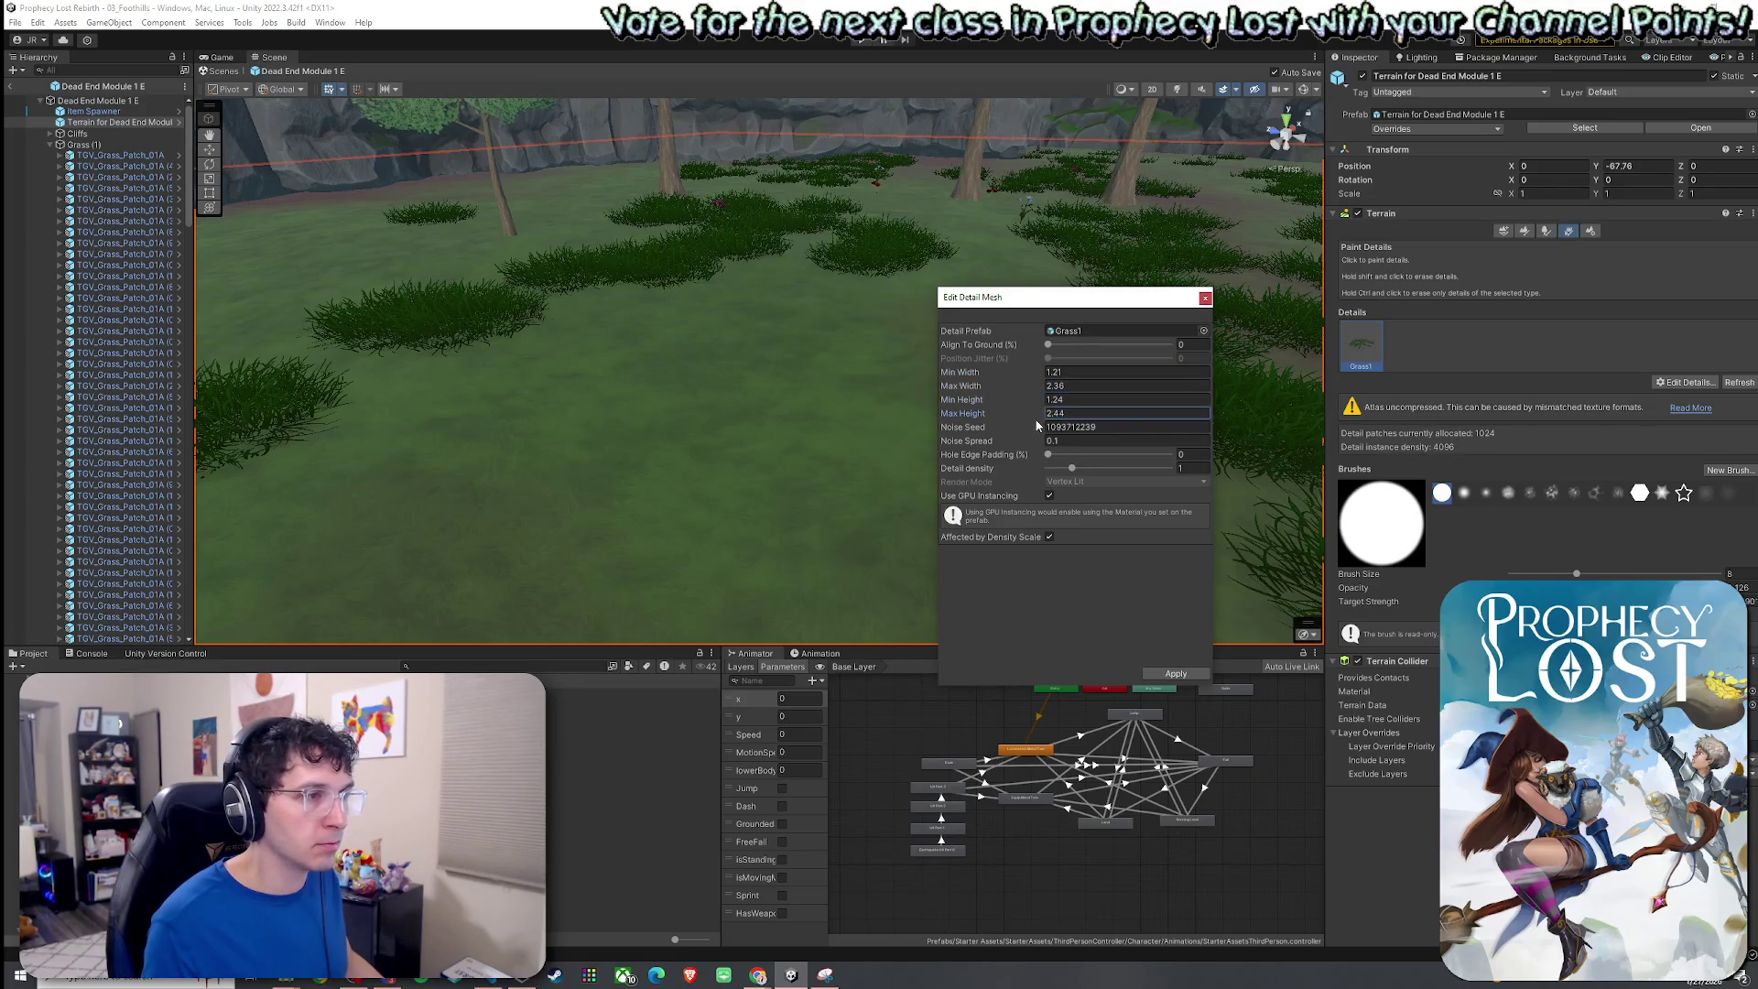
scroll(718, 365, "up", 5)
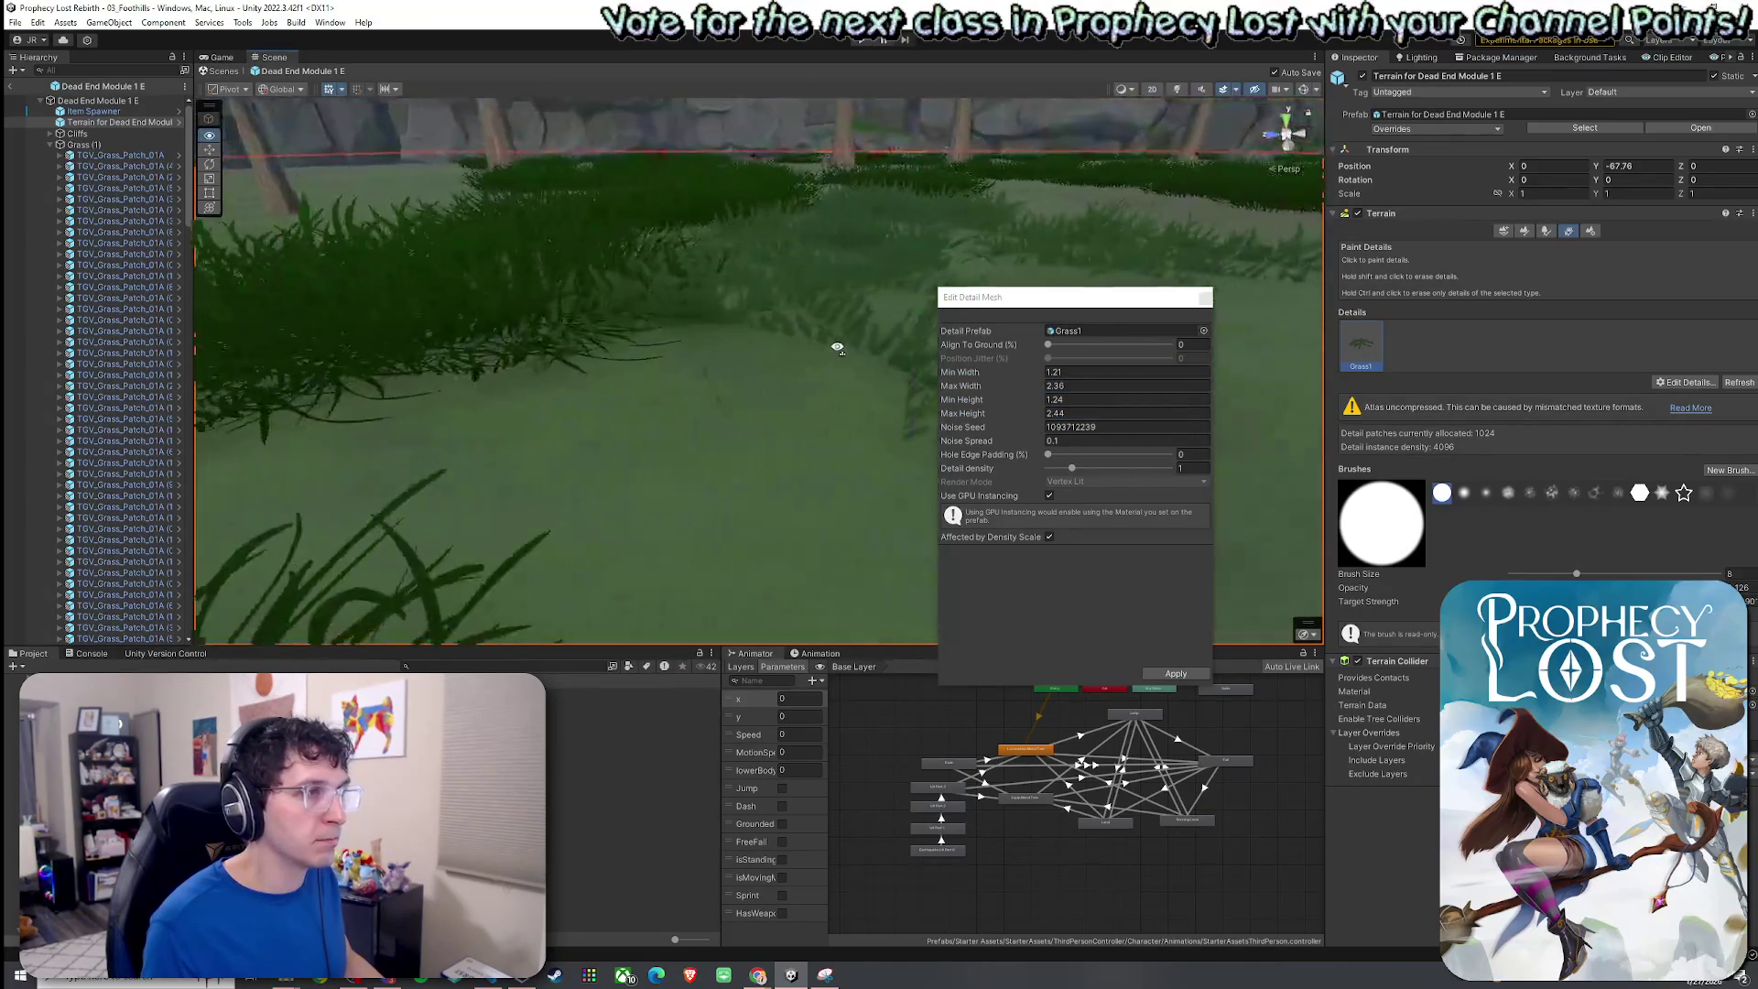
scroll(837, 348, "down", 5)
scroll(763, 321, "up", 5)
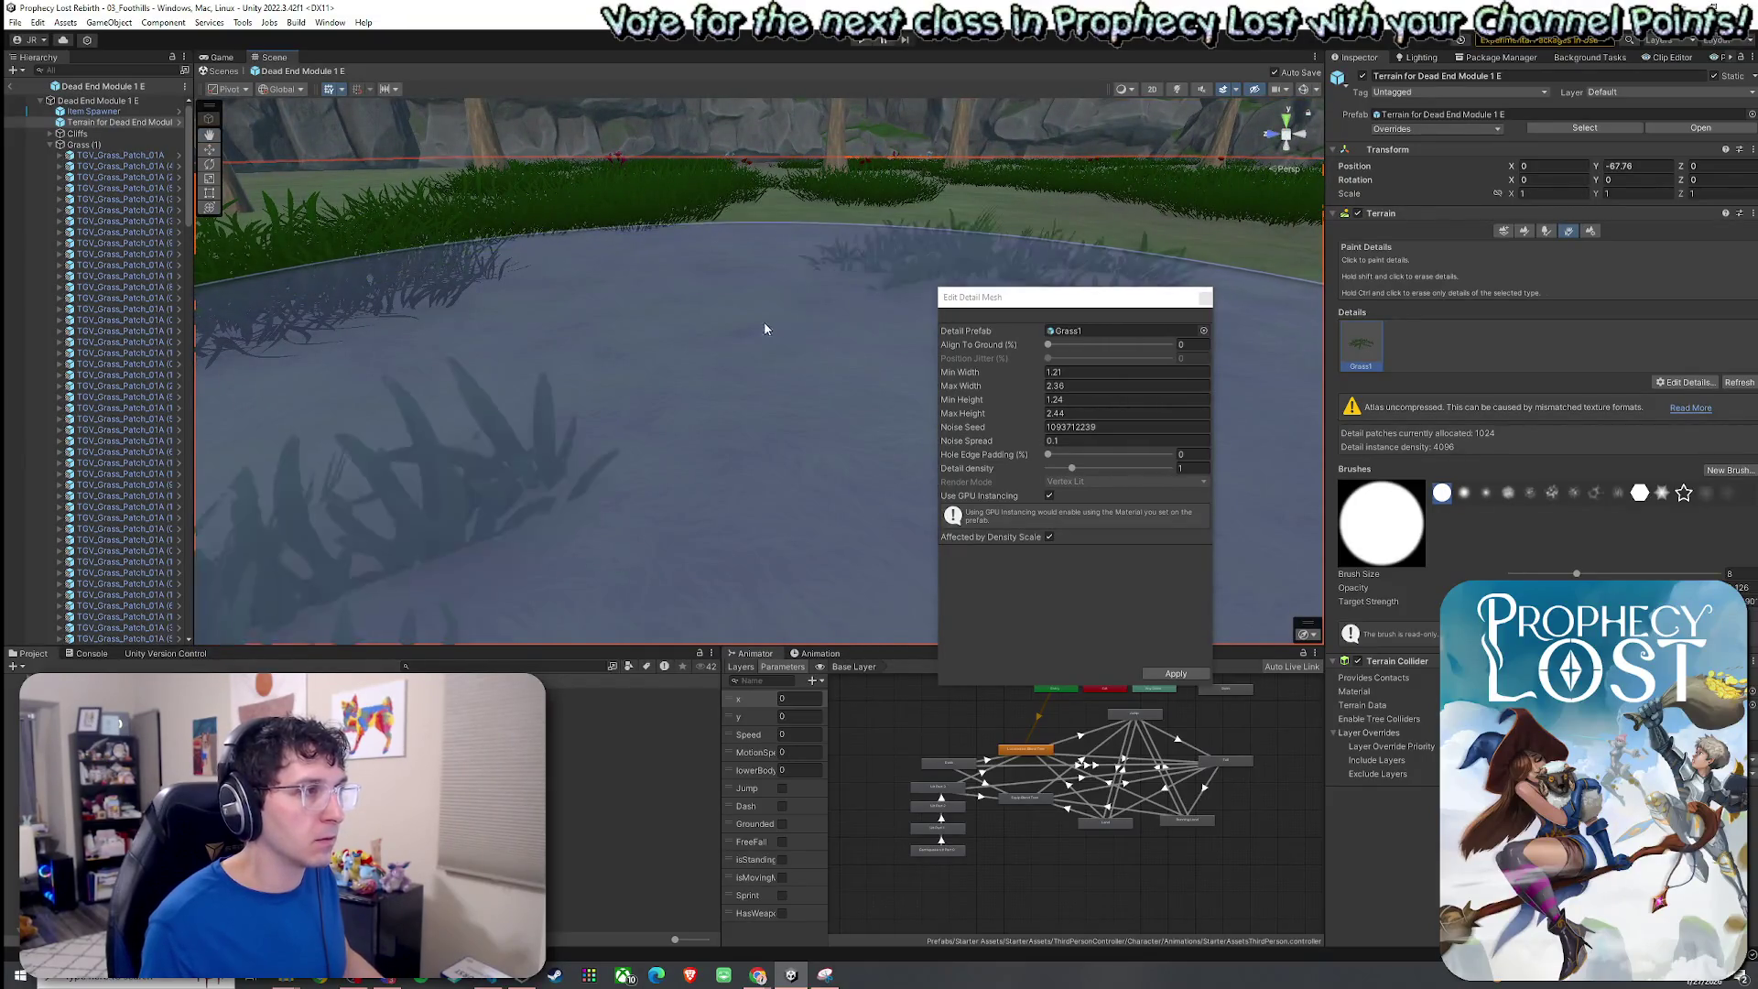
scroll(822, 365, "down", 1)
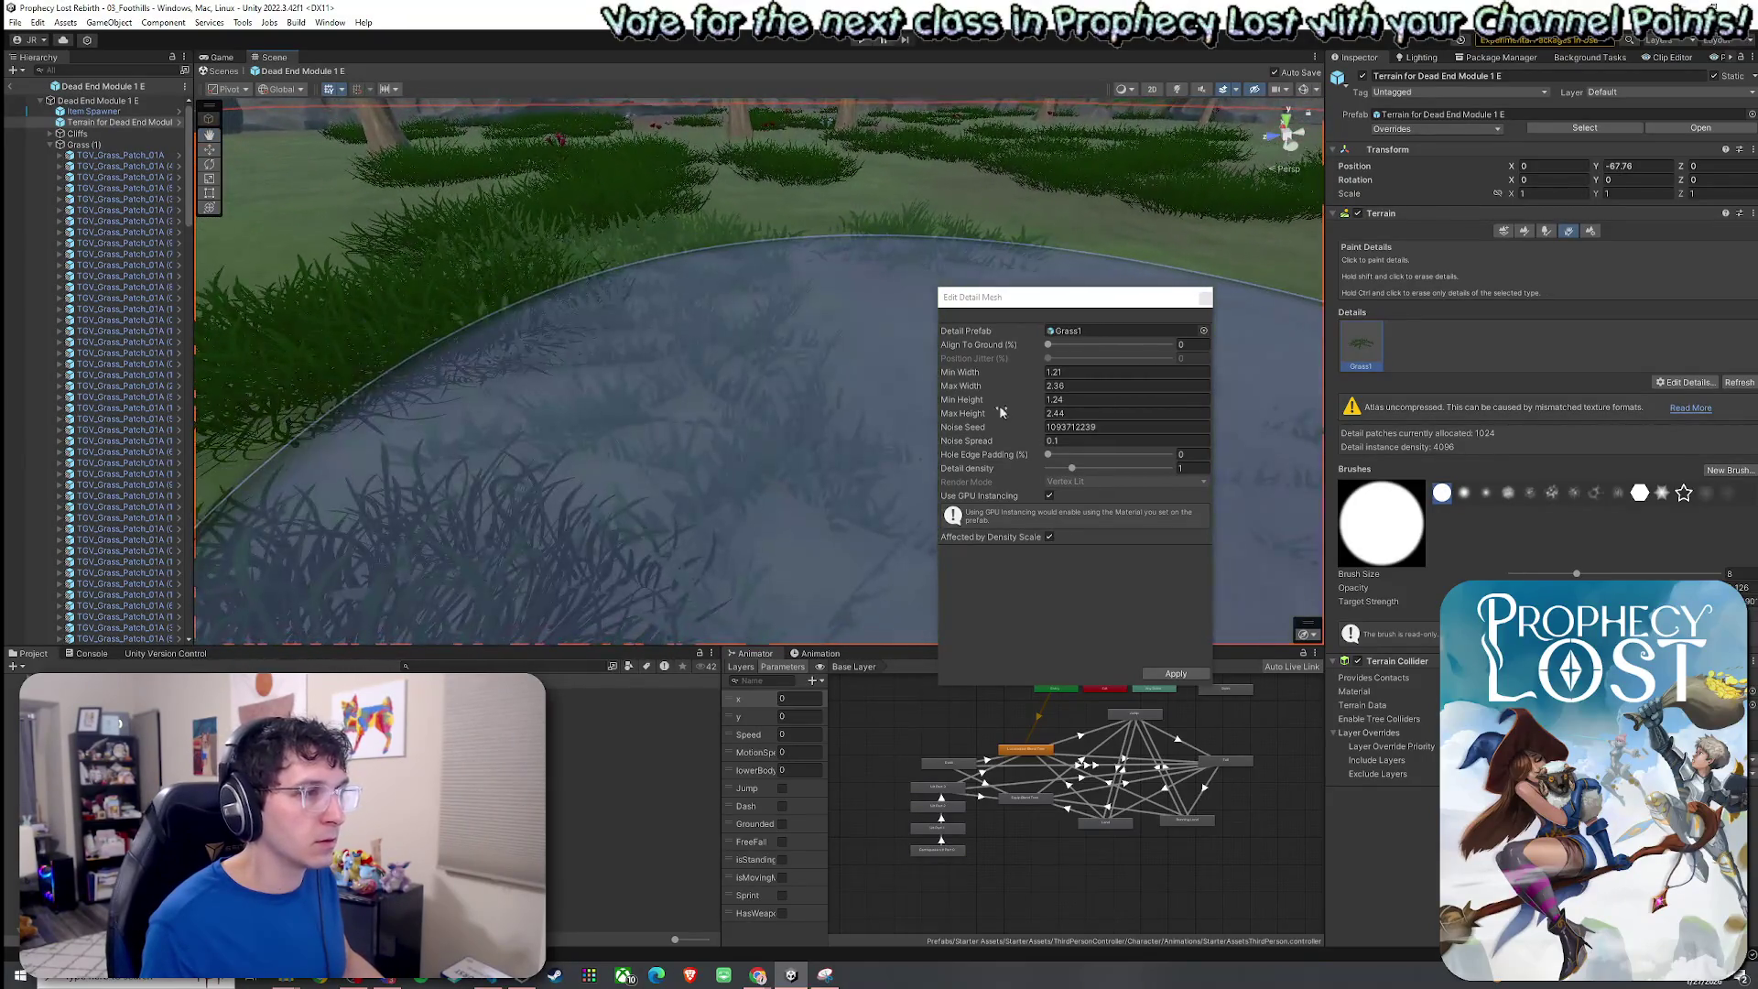
mouse_move(988, 413)
left_mouse_down()
mouse_move(1036, 420)
mouse_move(989, 408)
mouse_move(1013, 402)
left_mouse_up()
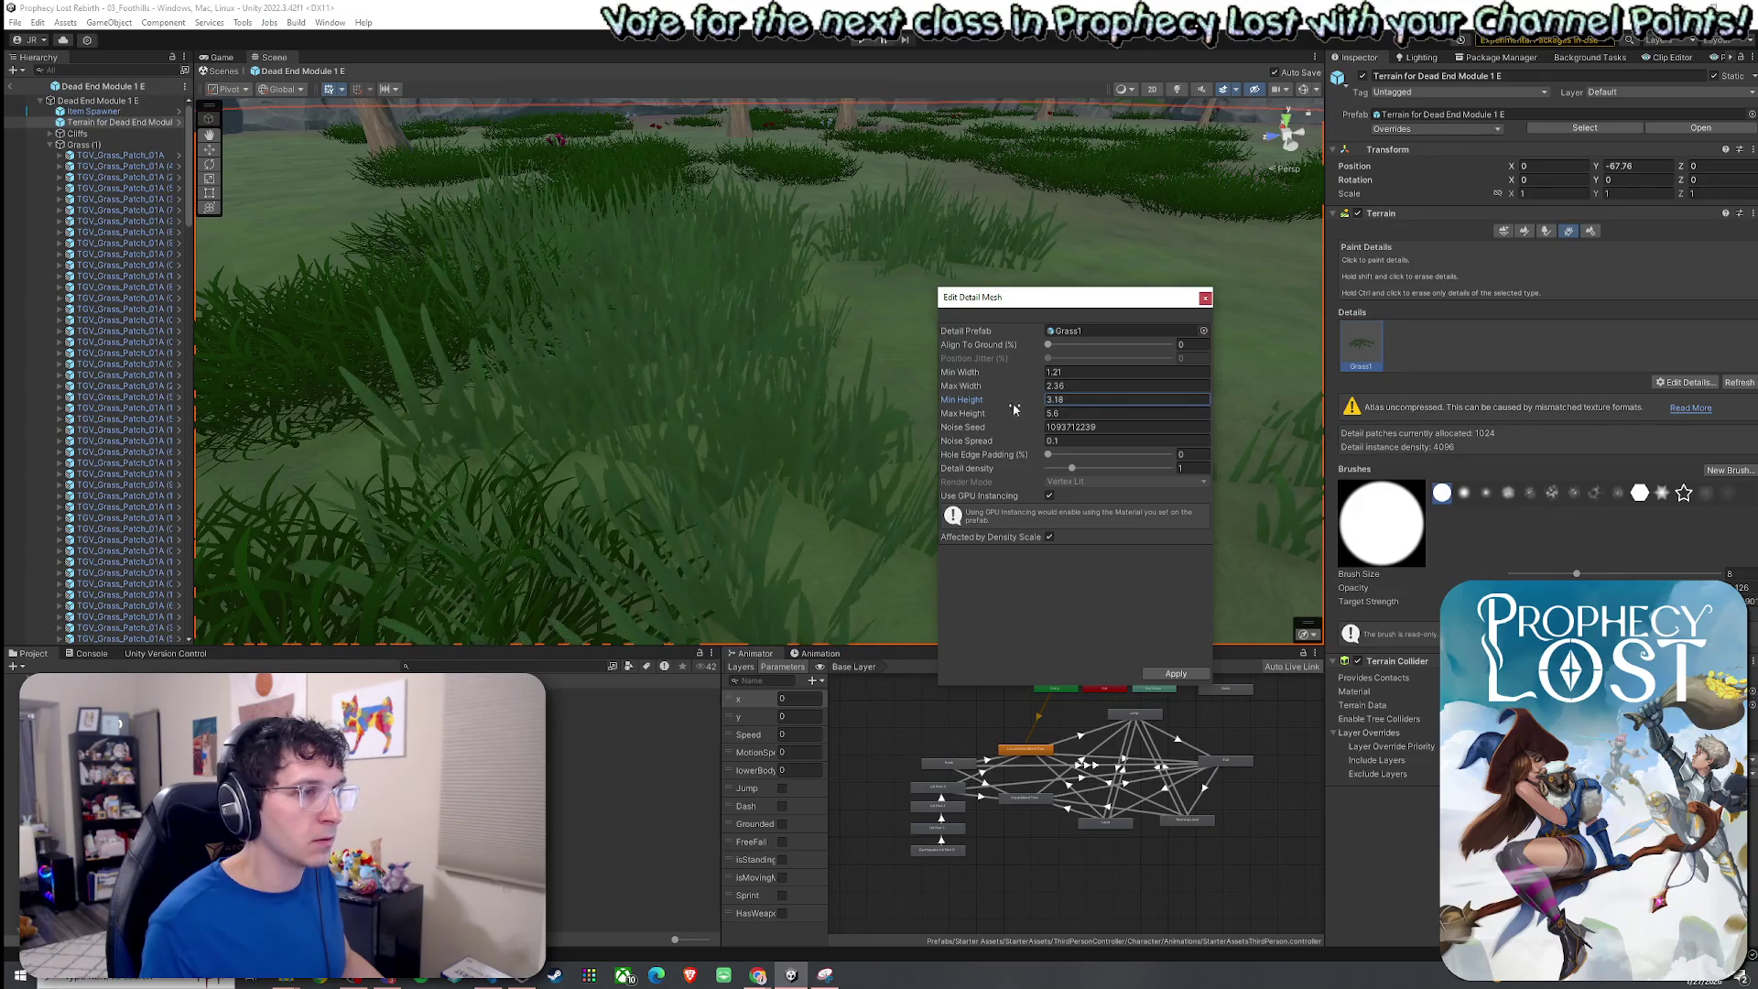
left_click(985, 386)
left_click(764, 357)
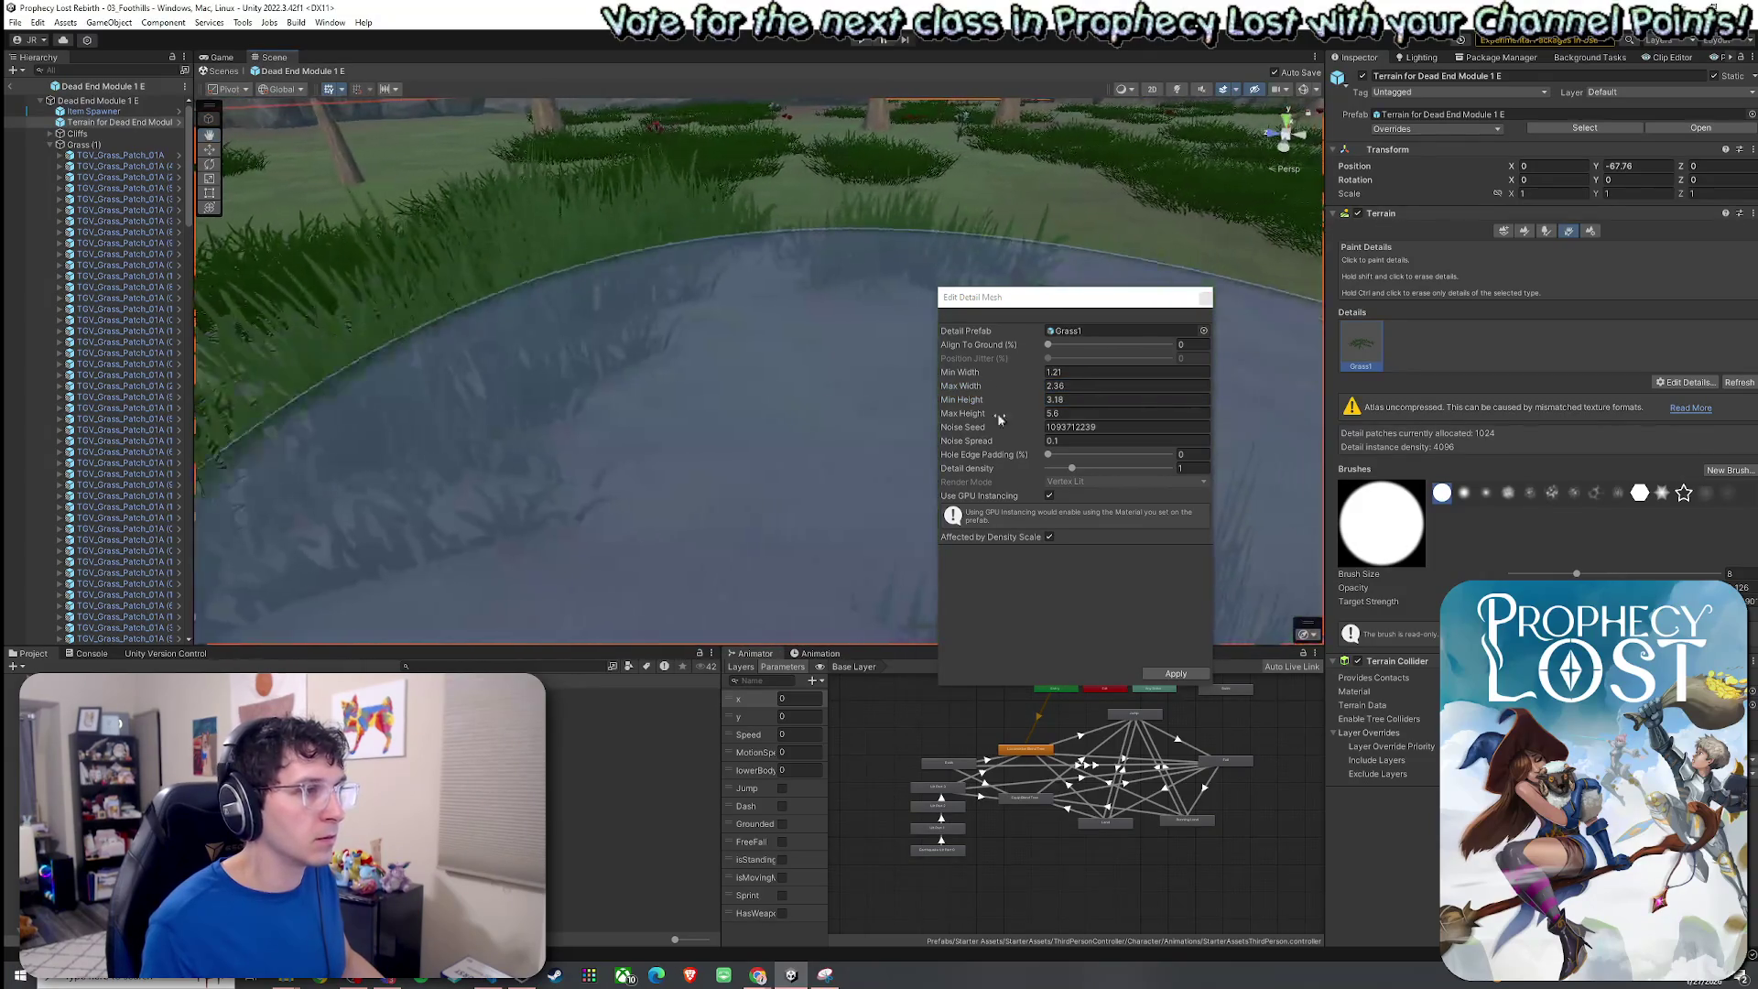
mouse_move(996, 411)
left_mouse_down()
mouse_move(1000, 395)
mouse_move(981, 403)
left_mouse_up()
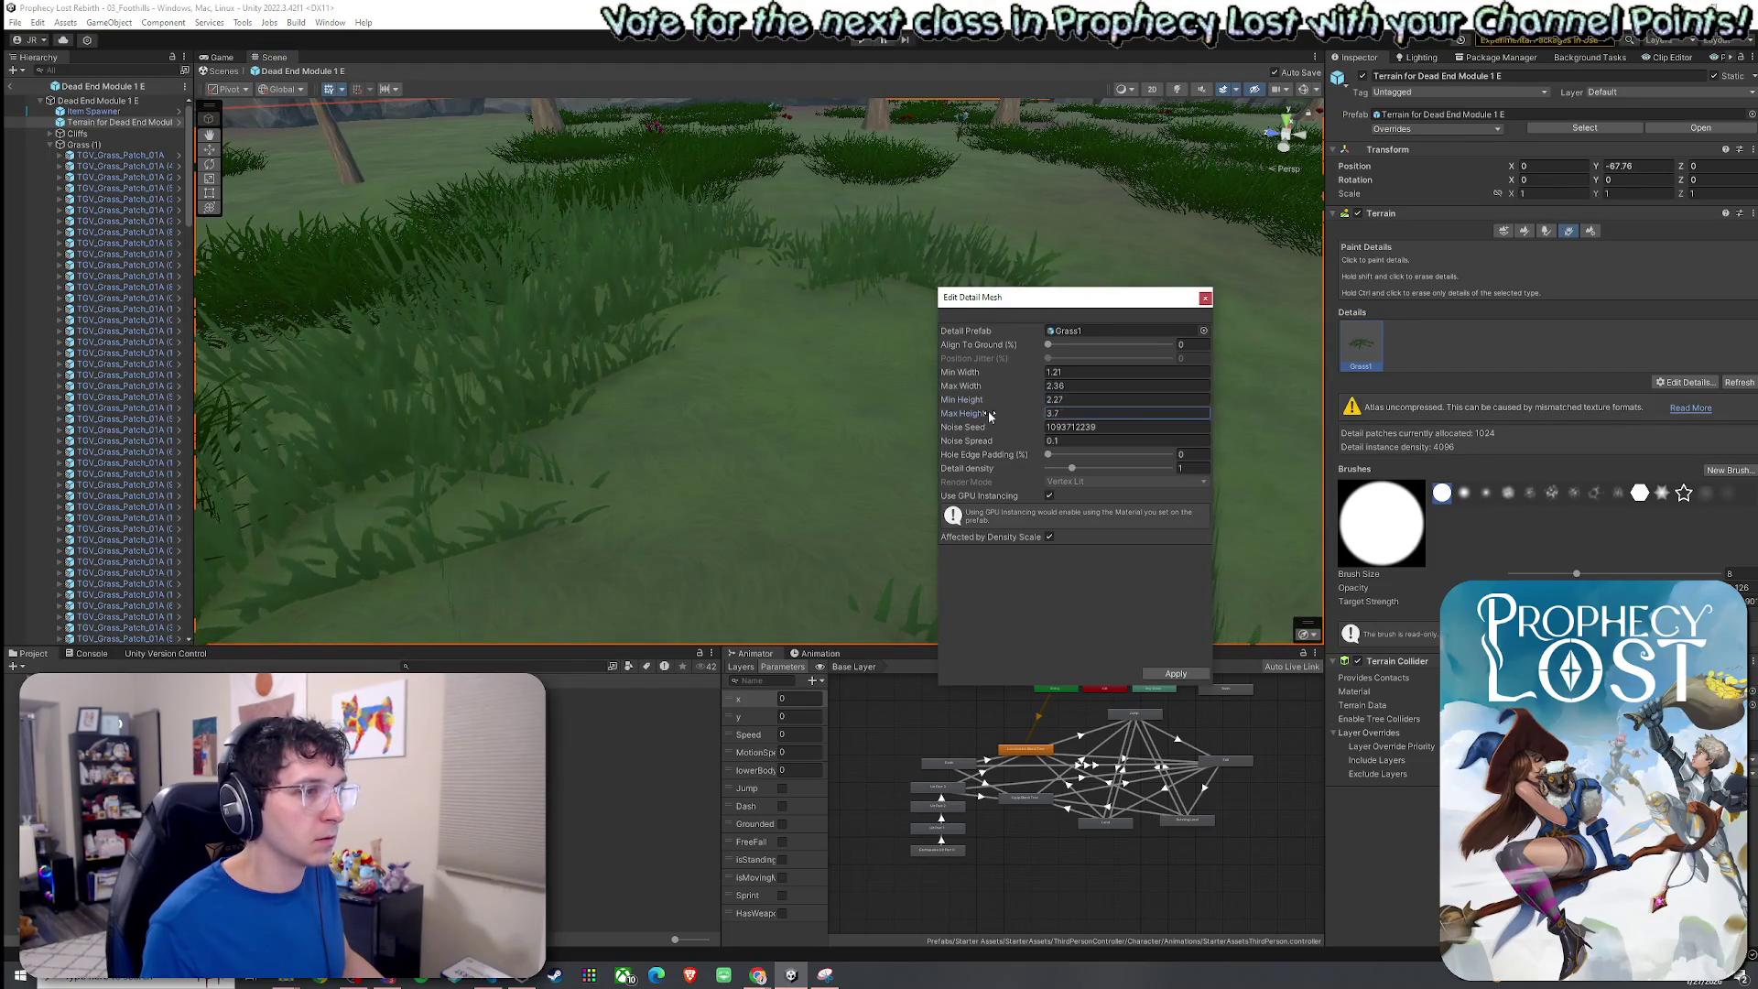
mouse_move(770, 389)
left_mouse_down()
mouse_move(831, 411)
mouse_move(783, 375)
left_mouse_up()
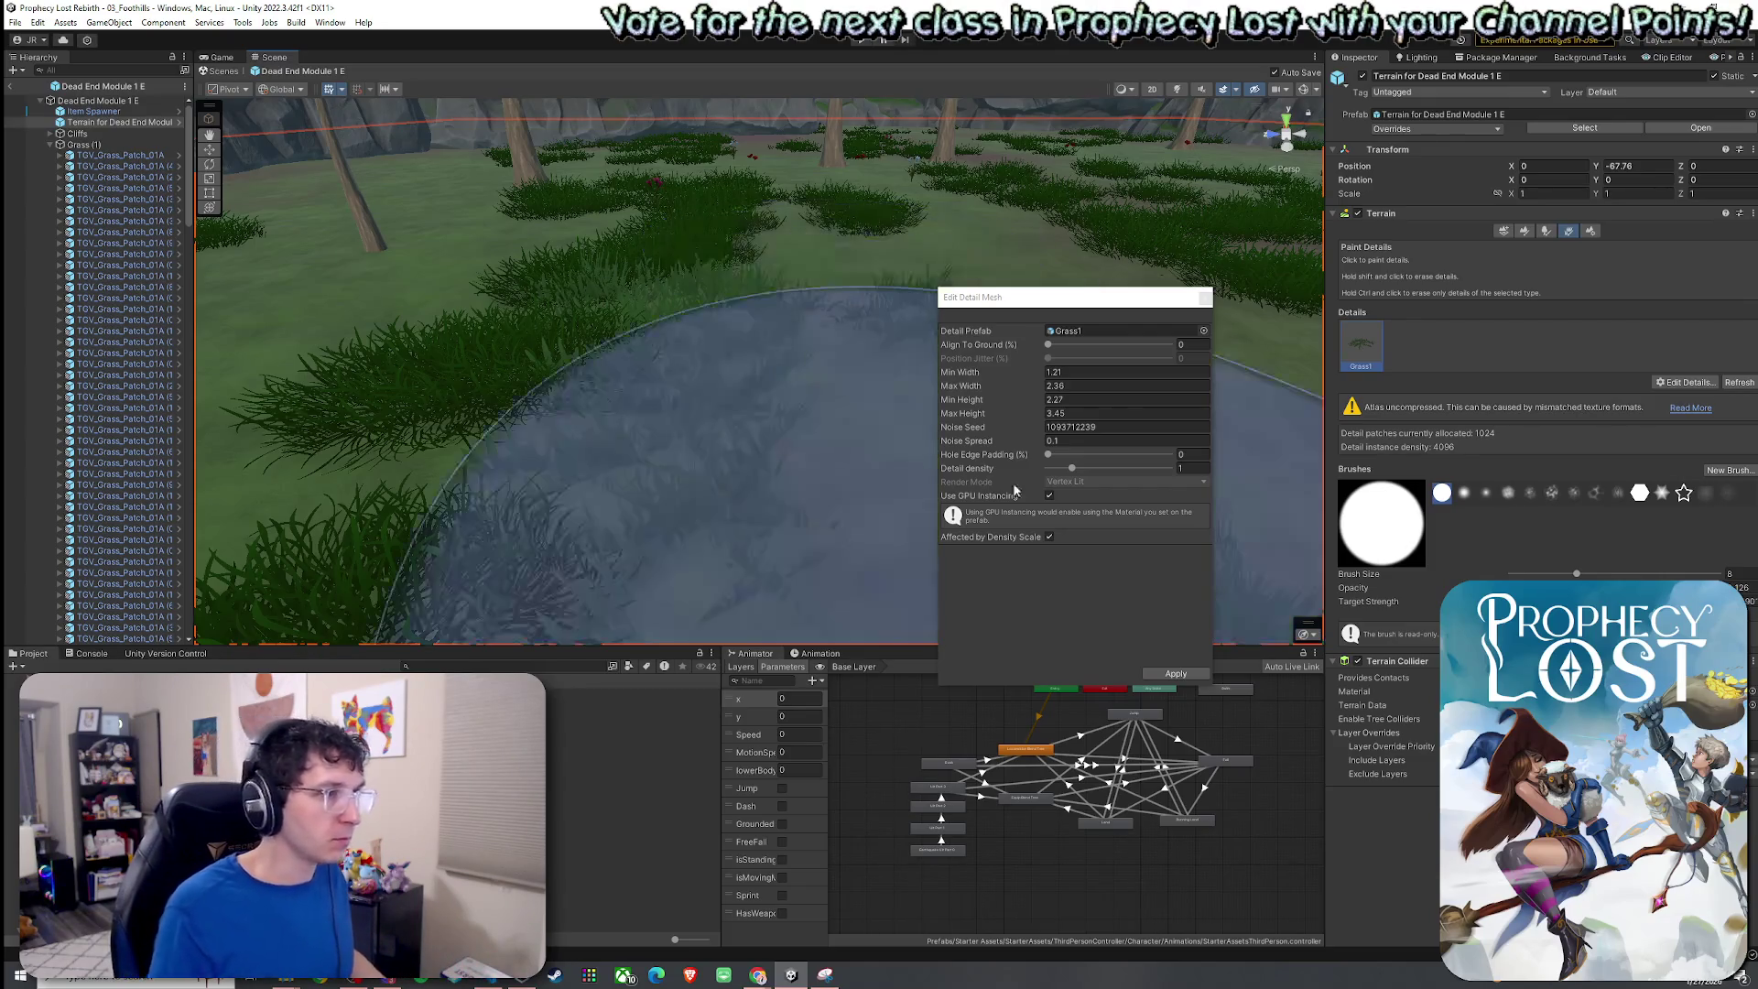
left_click(1175, 673)
Back out of adding another detail mesh and survey the grass across the open ground.
left_click(1667, 383)
left_click(1666, 384)
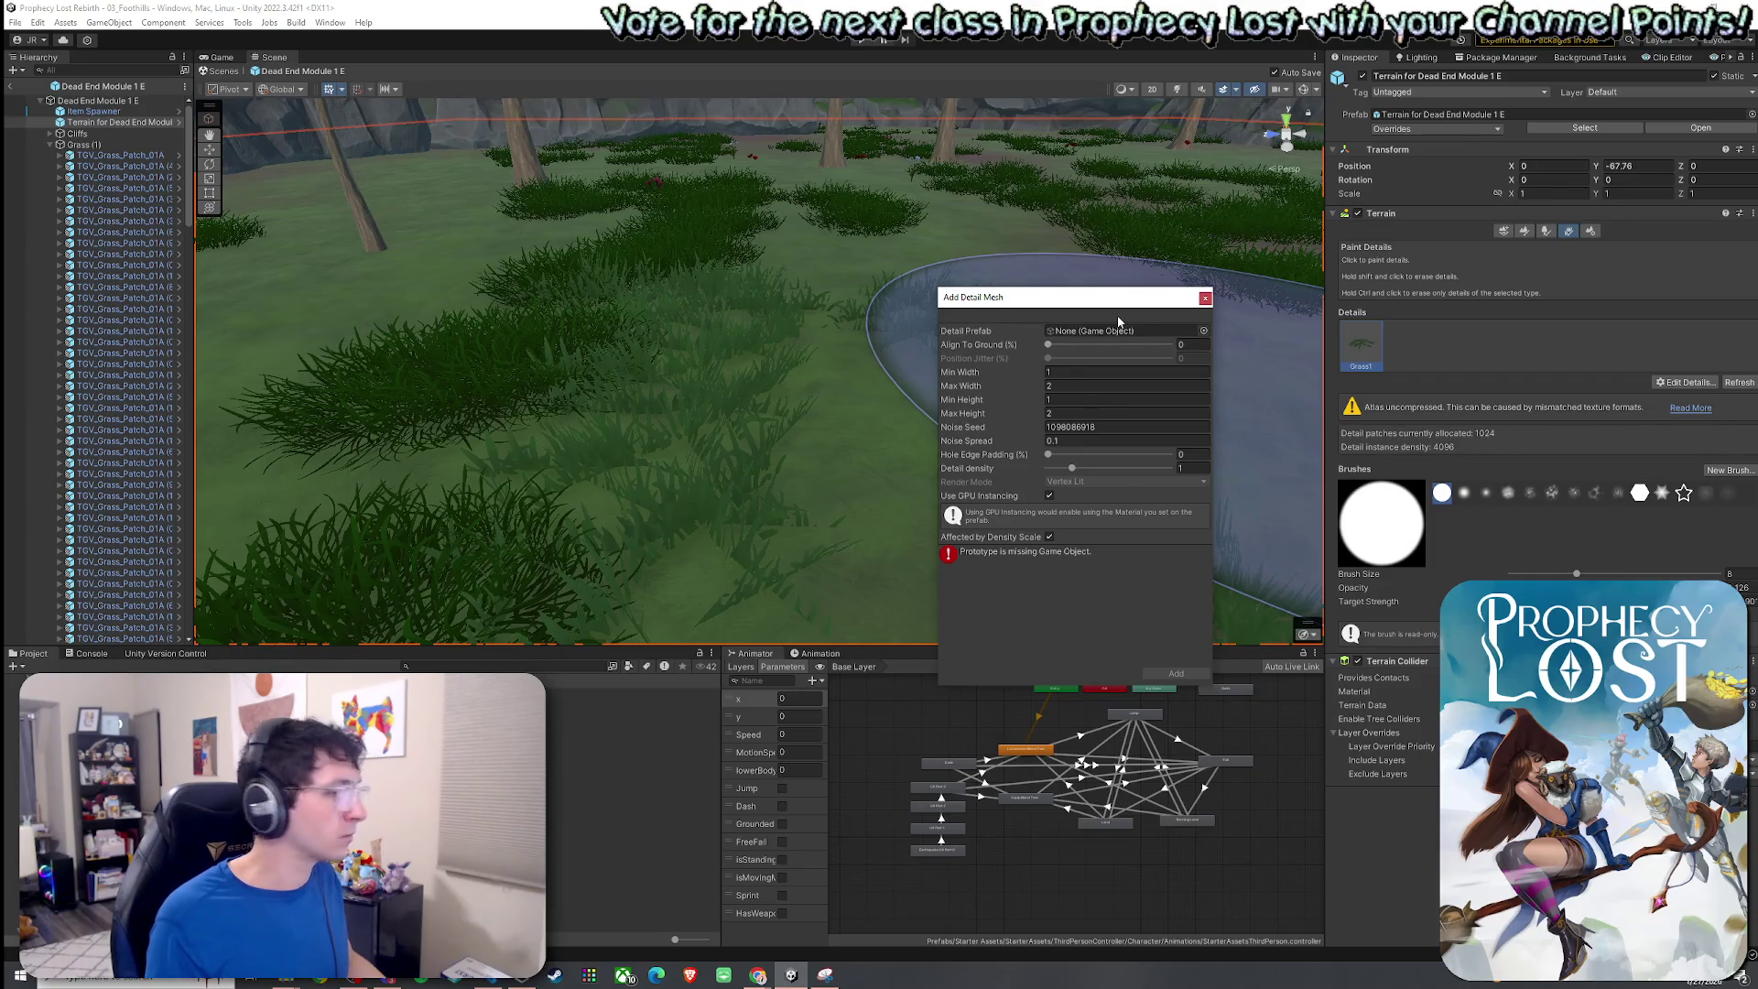
left_click(1204, 298)
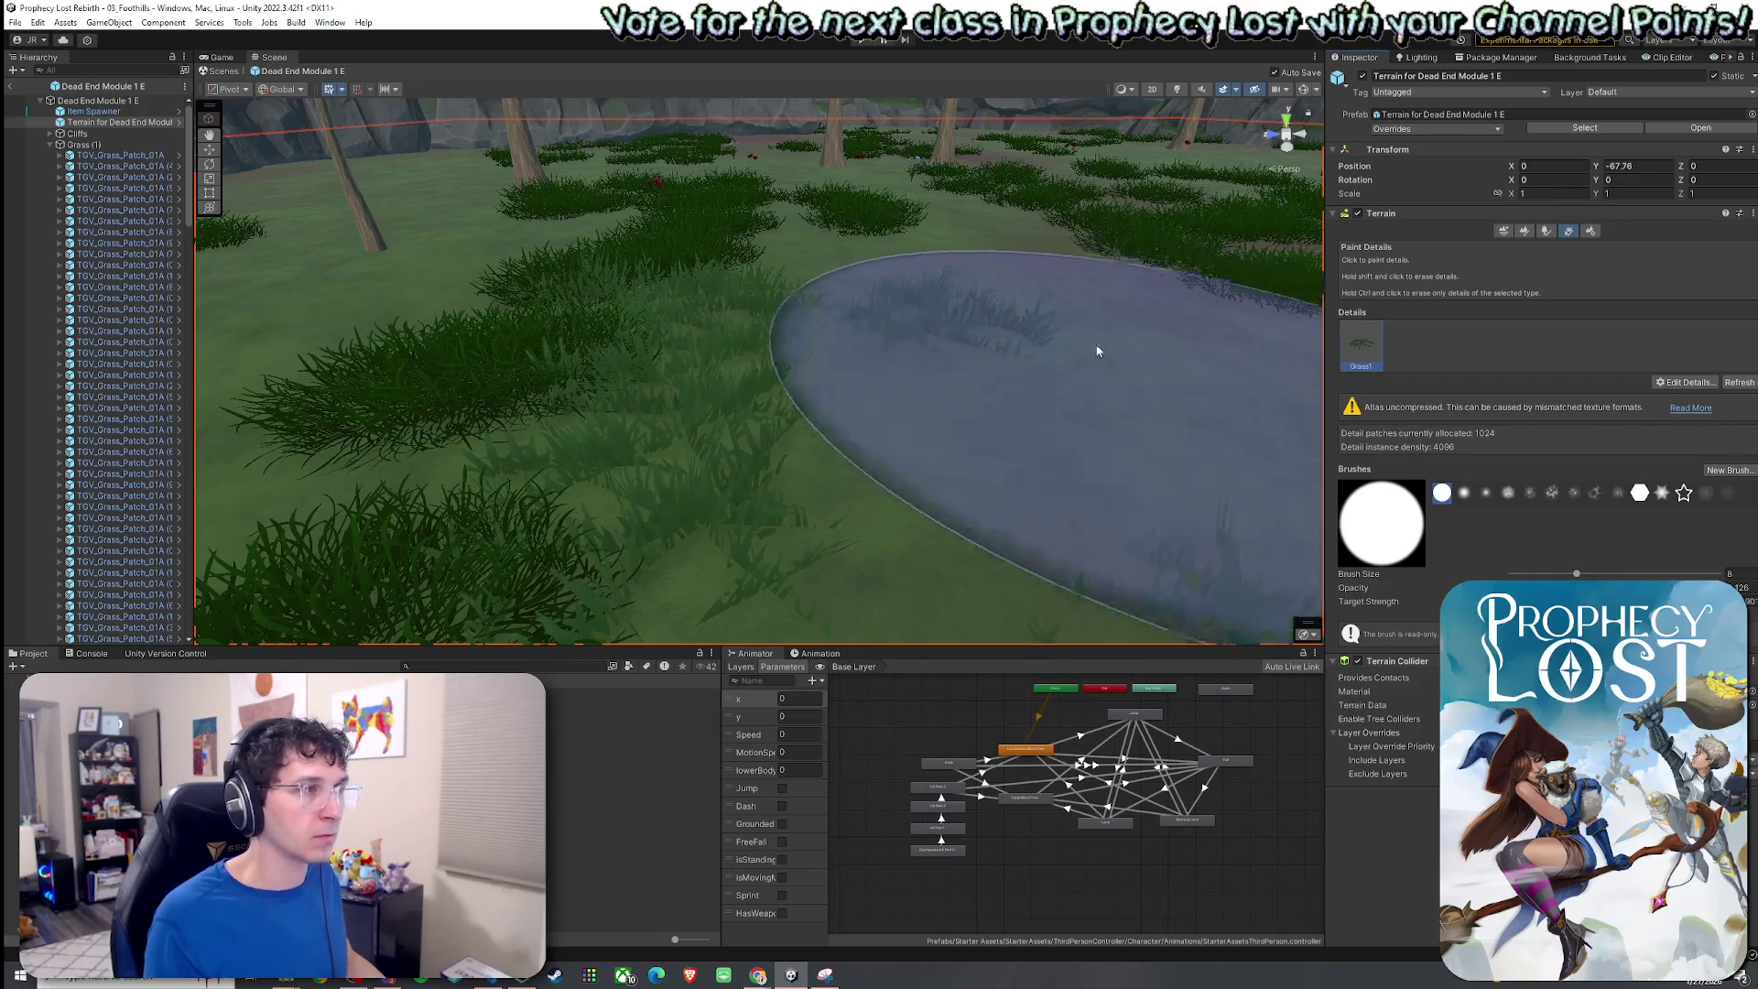
left_click_drag(1025, 344, 814, 441)
scroll(907, 476, "up", 5)
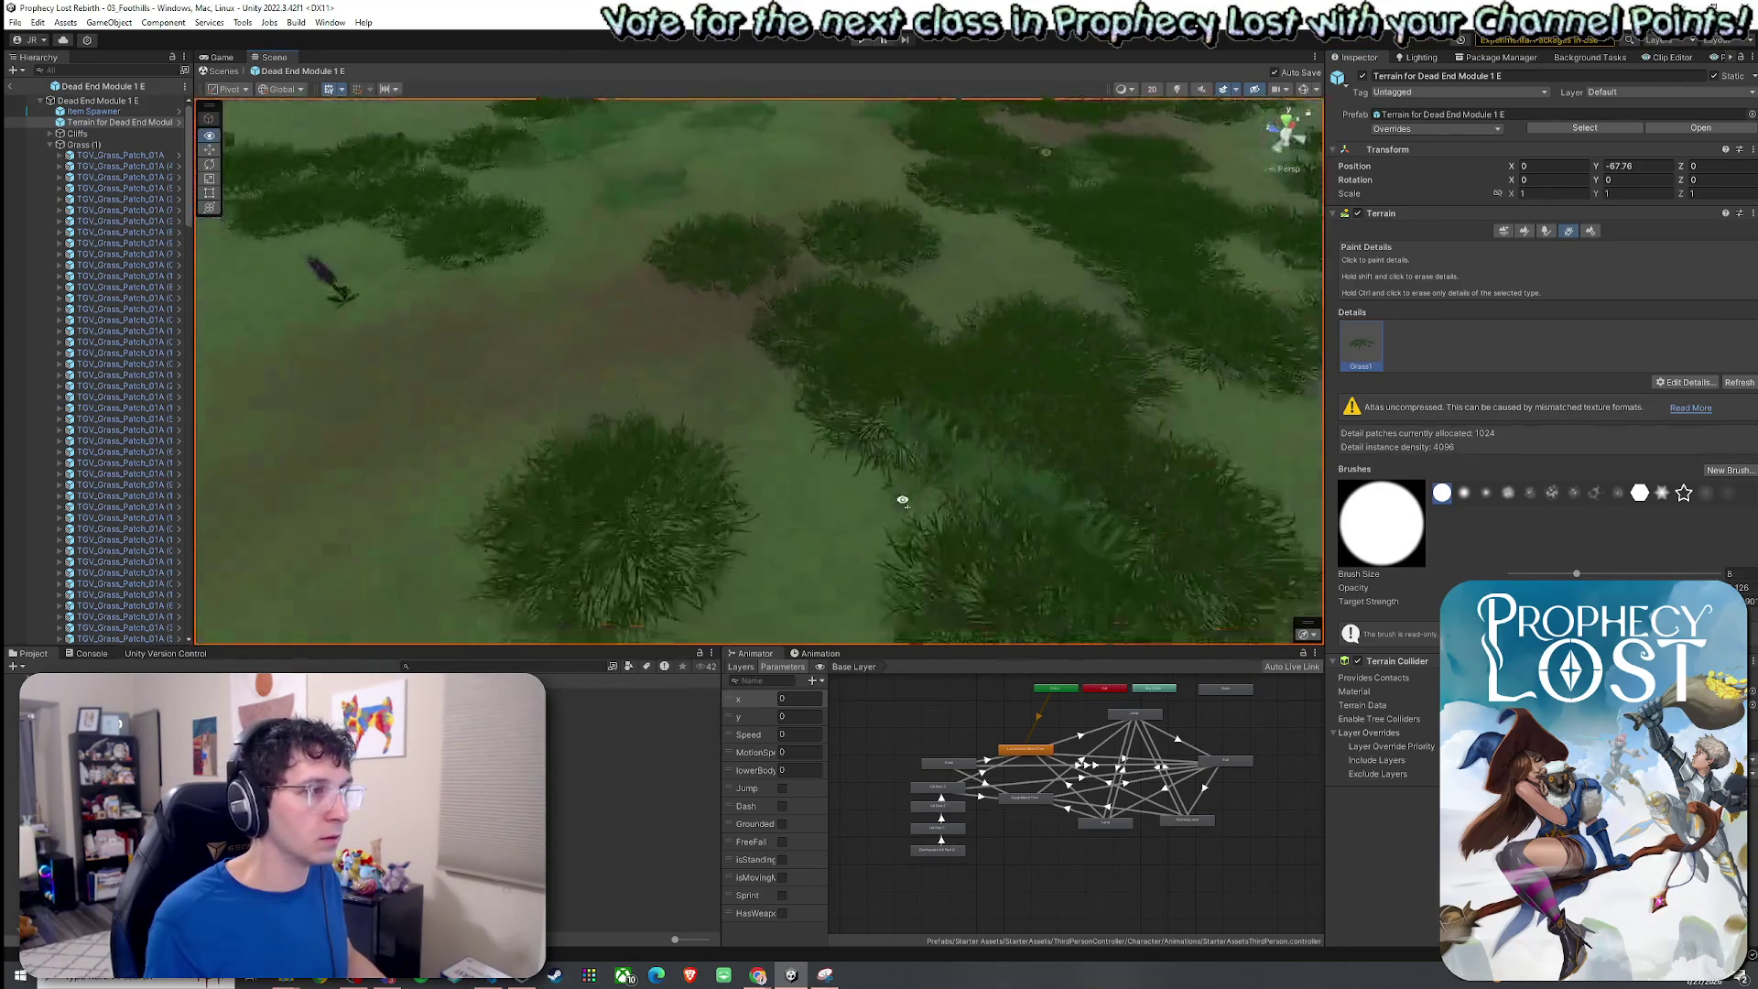
mouse_move(906, 476)
left_mouse_down()
mouse_move(941, 237)
mouse_move(671, 314)
mouse_move(871, 424)
mouse_move(910, 330)
mouse_move(844, 337)
mouse_move(855, 416)
left_mouse_up()
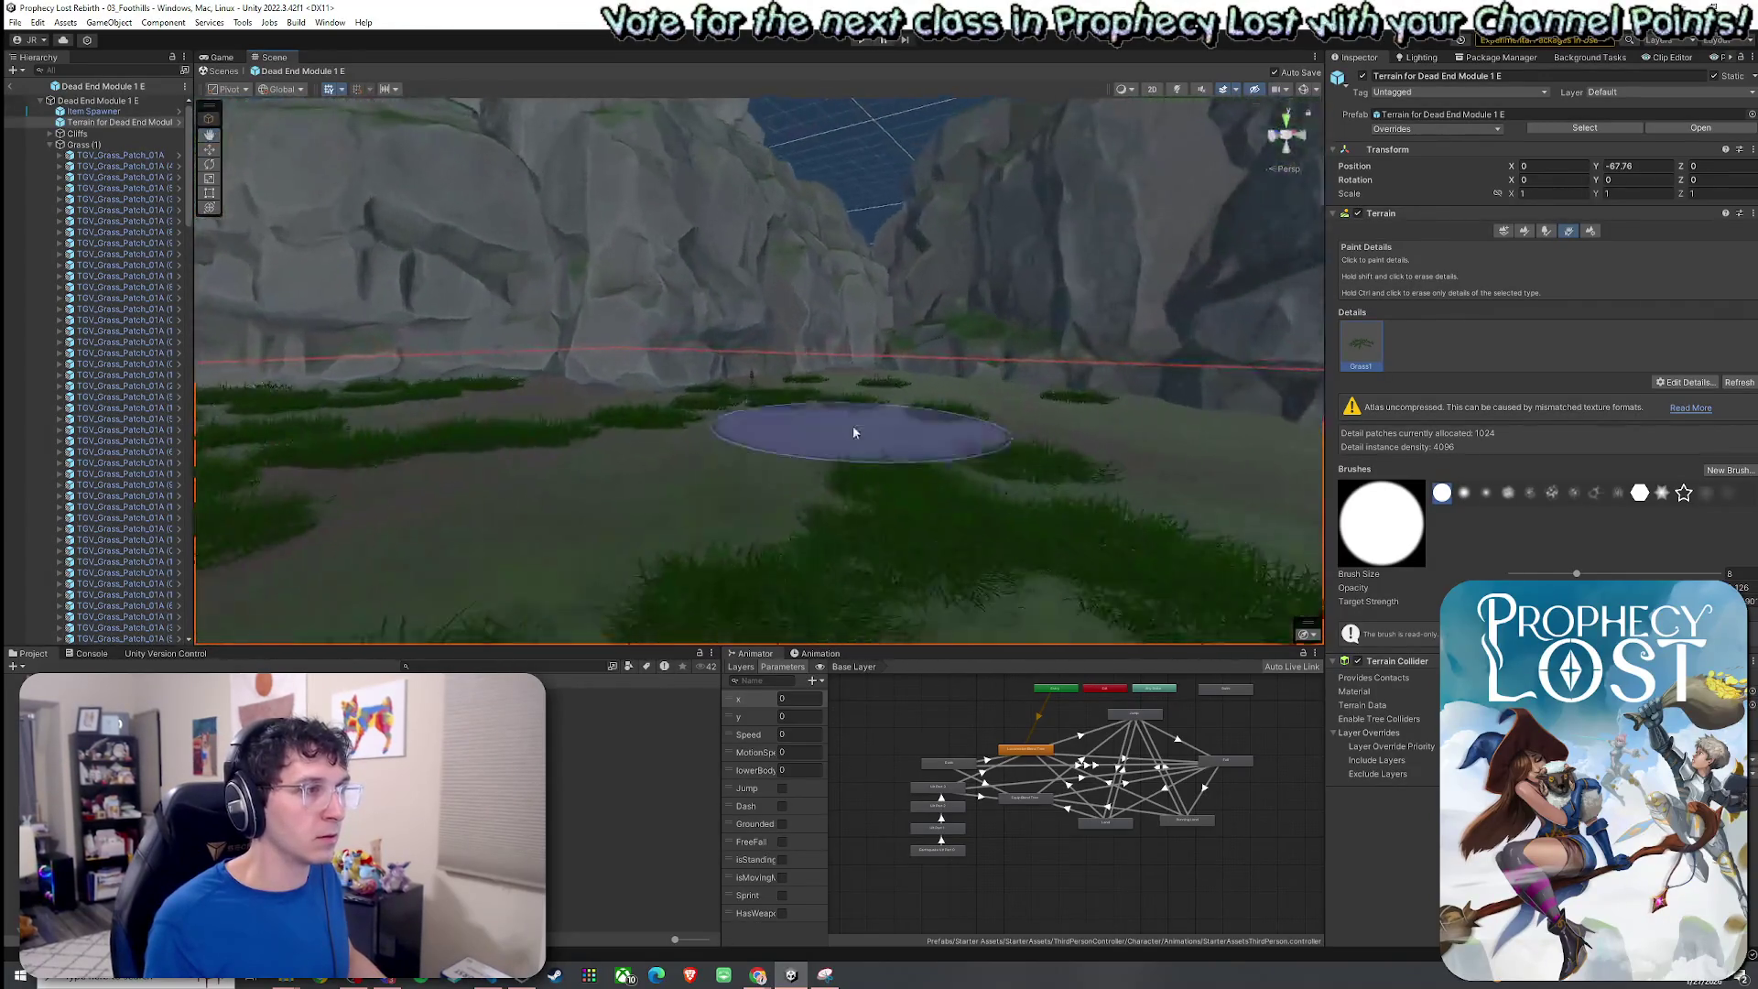
scroll(723, 424, "up", 5)
scroll(704, 464, "down", 5)
mouse_move(647, 345)
left_mouse_down()
mouse_move(586, 421)
mouse_move(449, 239)
mouse_move(562, 339)
mouse_move(440, 317)
mouse_move(667, 365)
mouse_move(712, 470)
mouse_move(812, 384)
mouse_move(797, 366)
mouse_move(710, 335)
mouse_move(722, 412)
mouse_move(755, 427)
left_mouse_up()
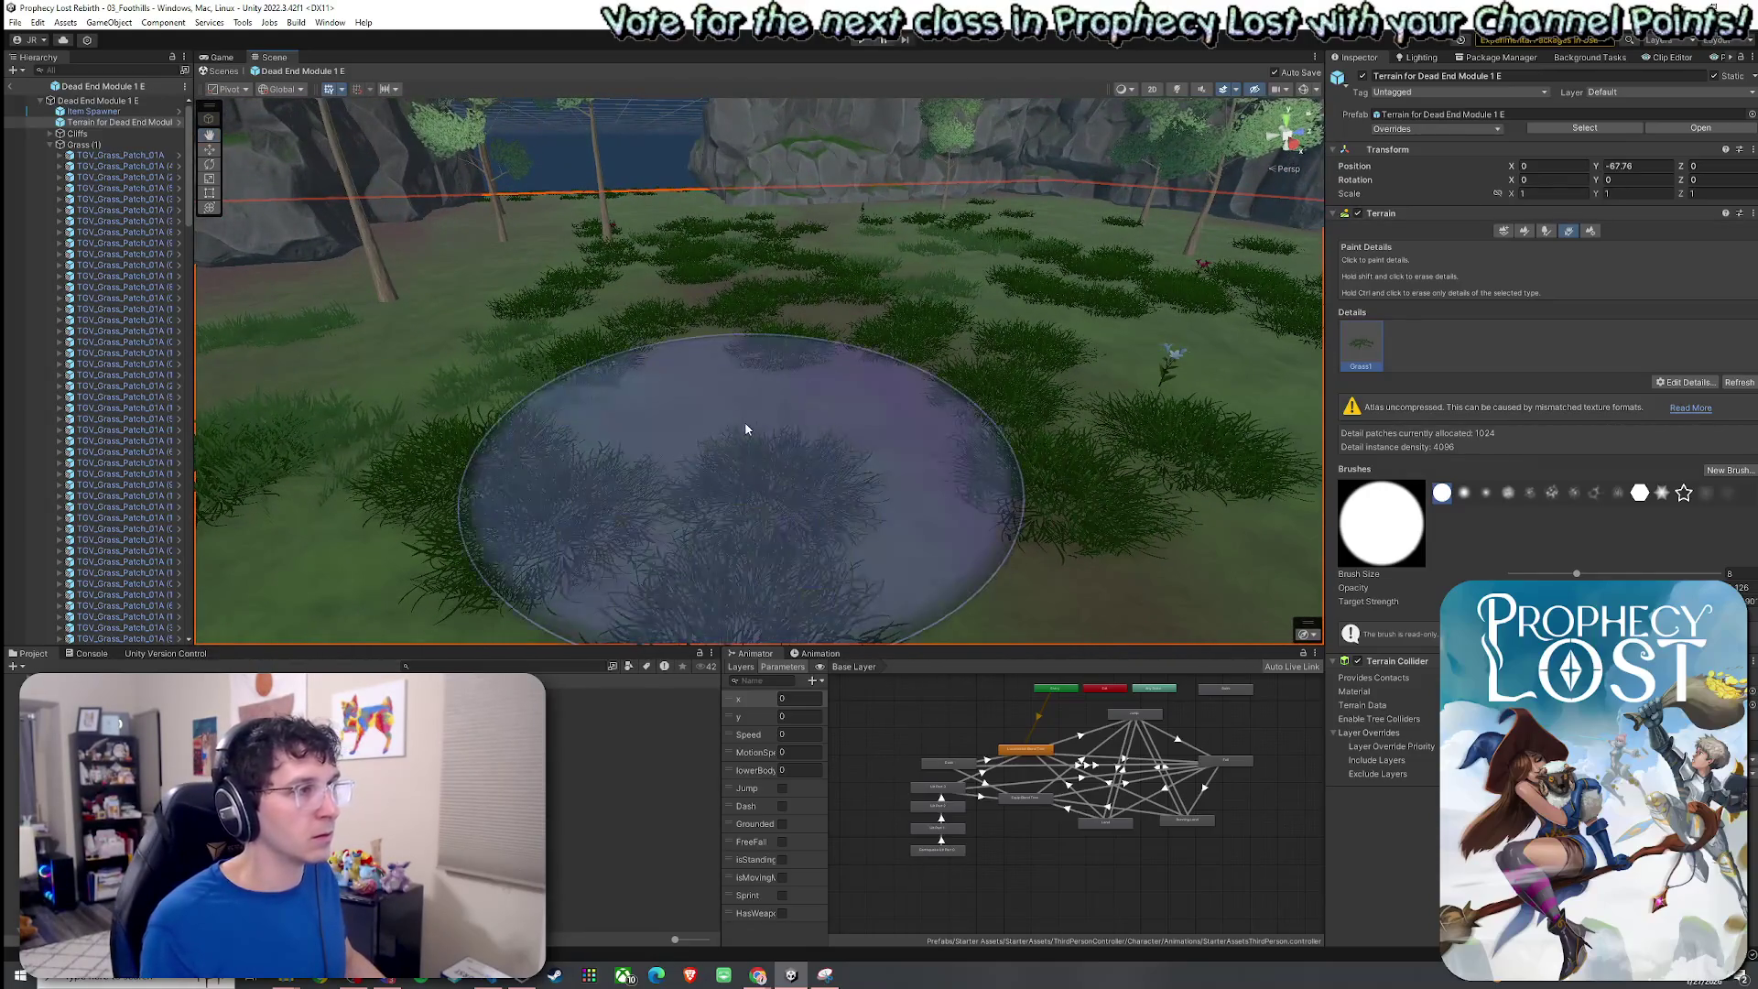
left_click(37, 22)
left_click(144, 37)
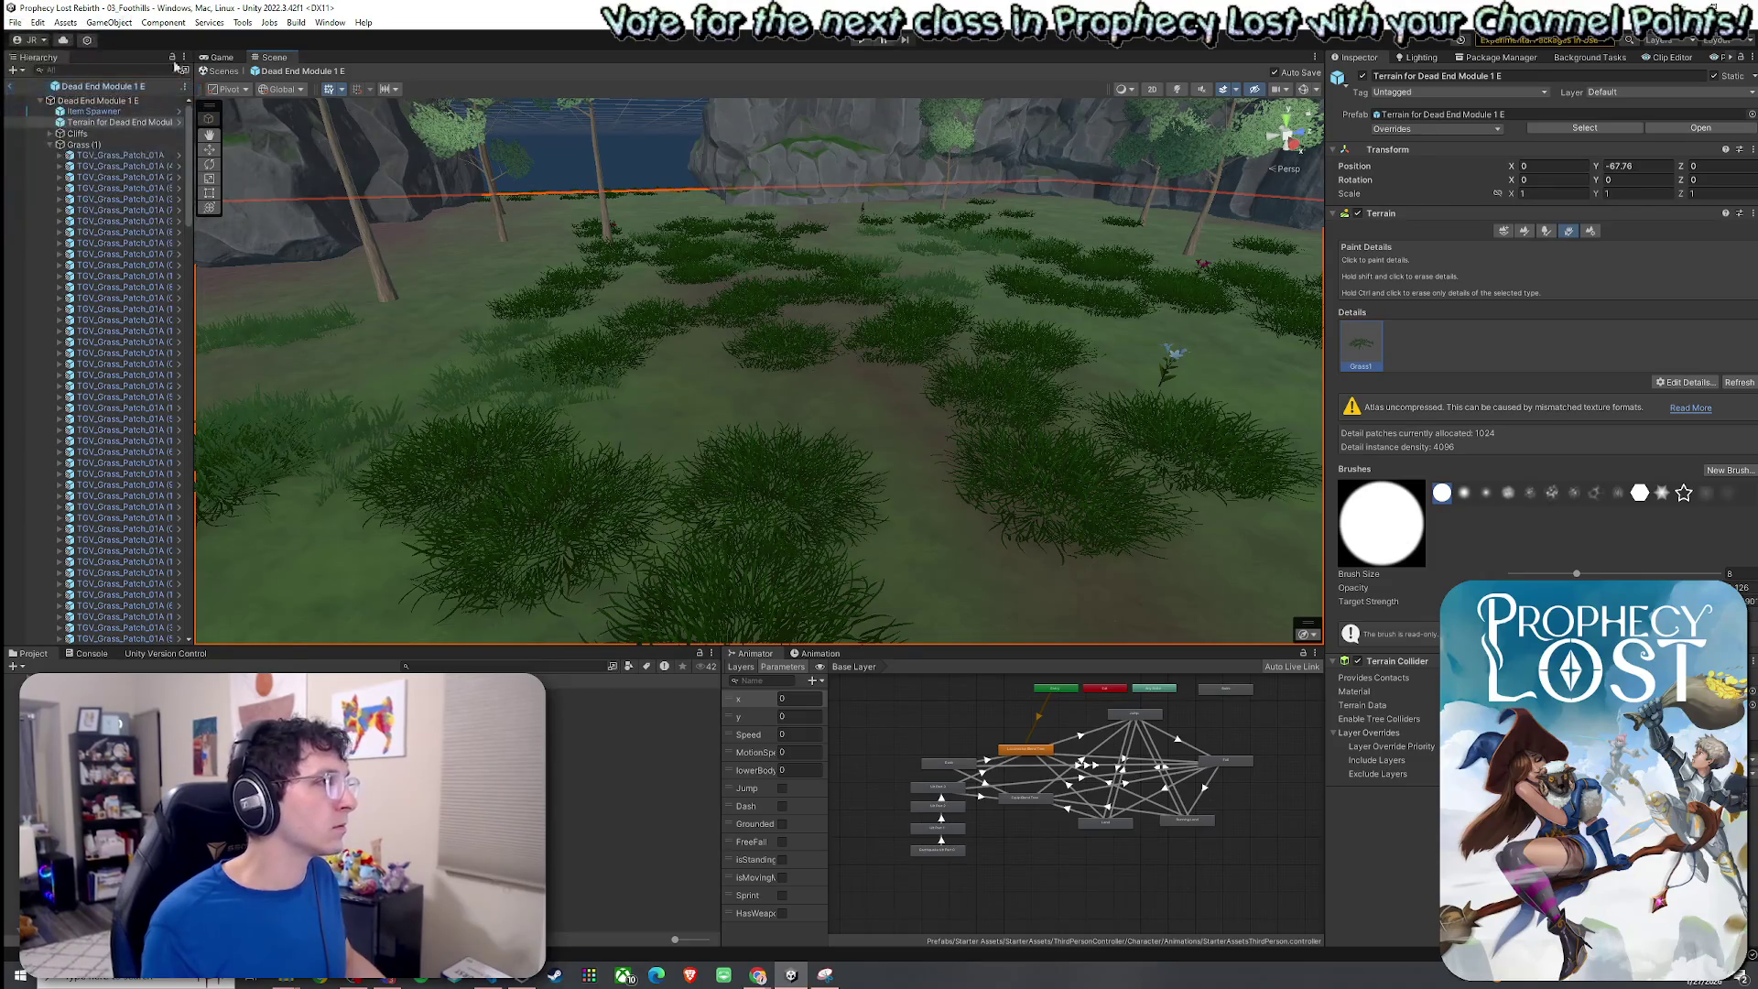
Open a recent scene, view its title screen in the Game tab and select the Scenes folder.
left_click(14, 22)
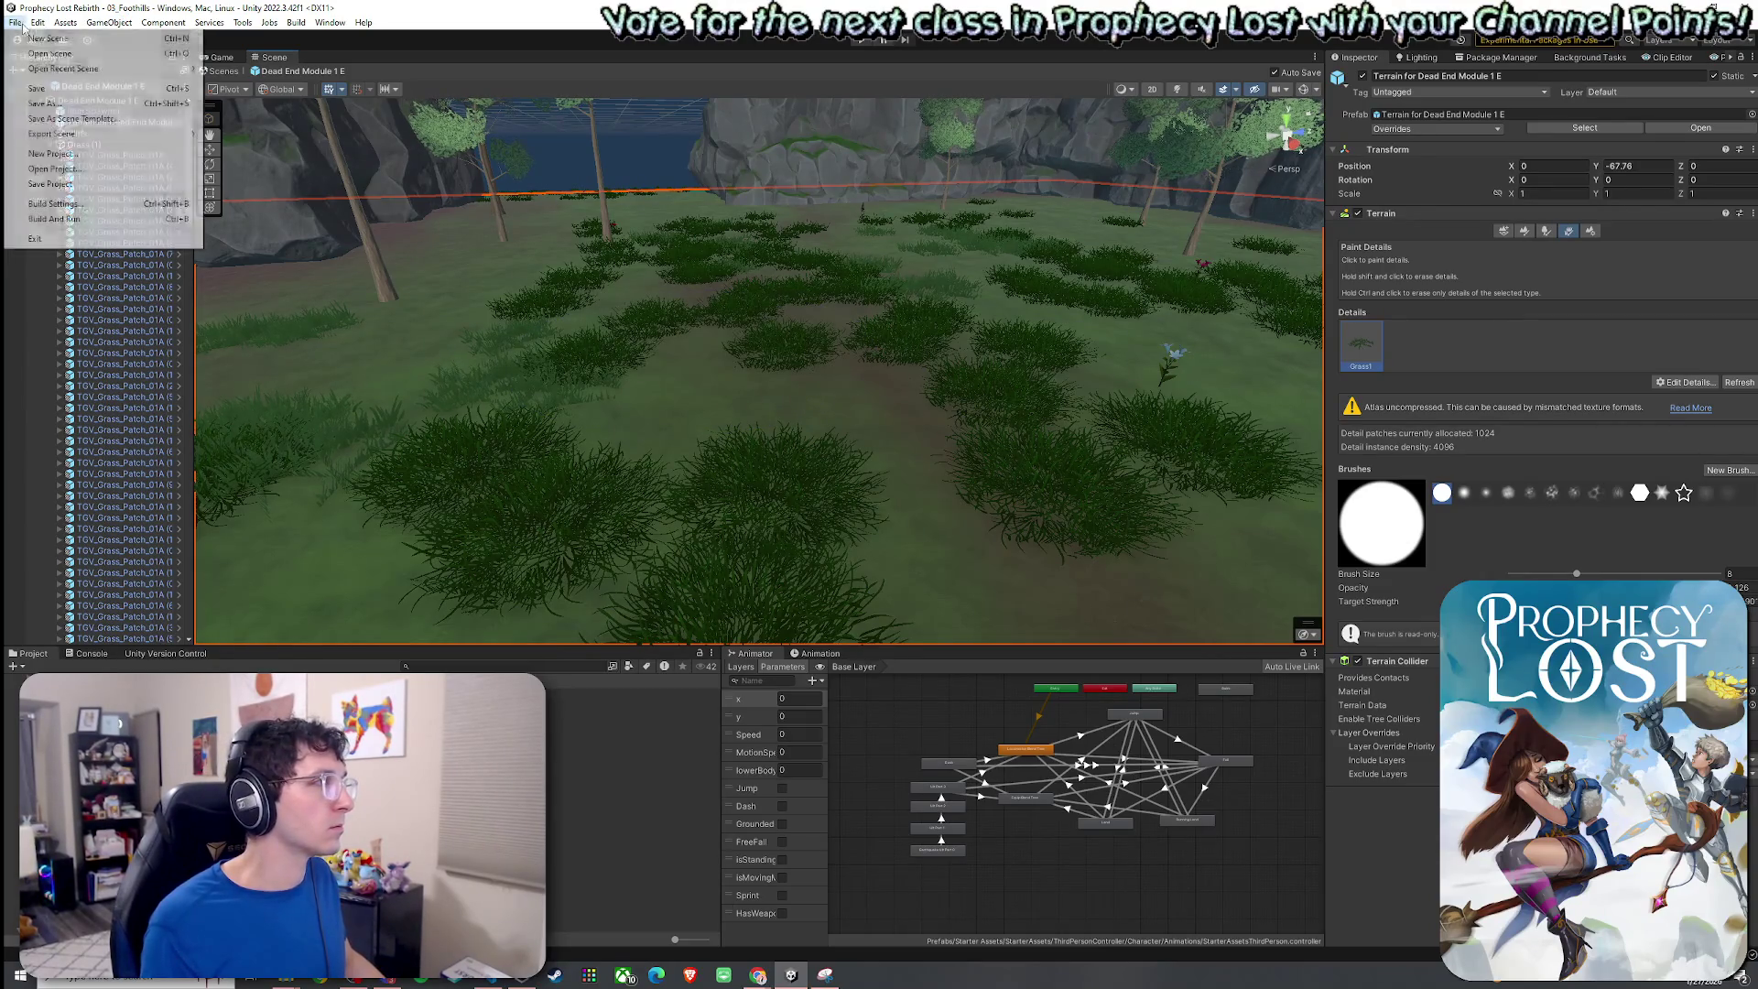
left_click(55, 88)
left_click(216, 58)
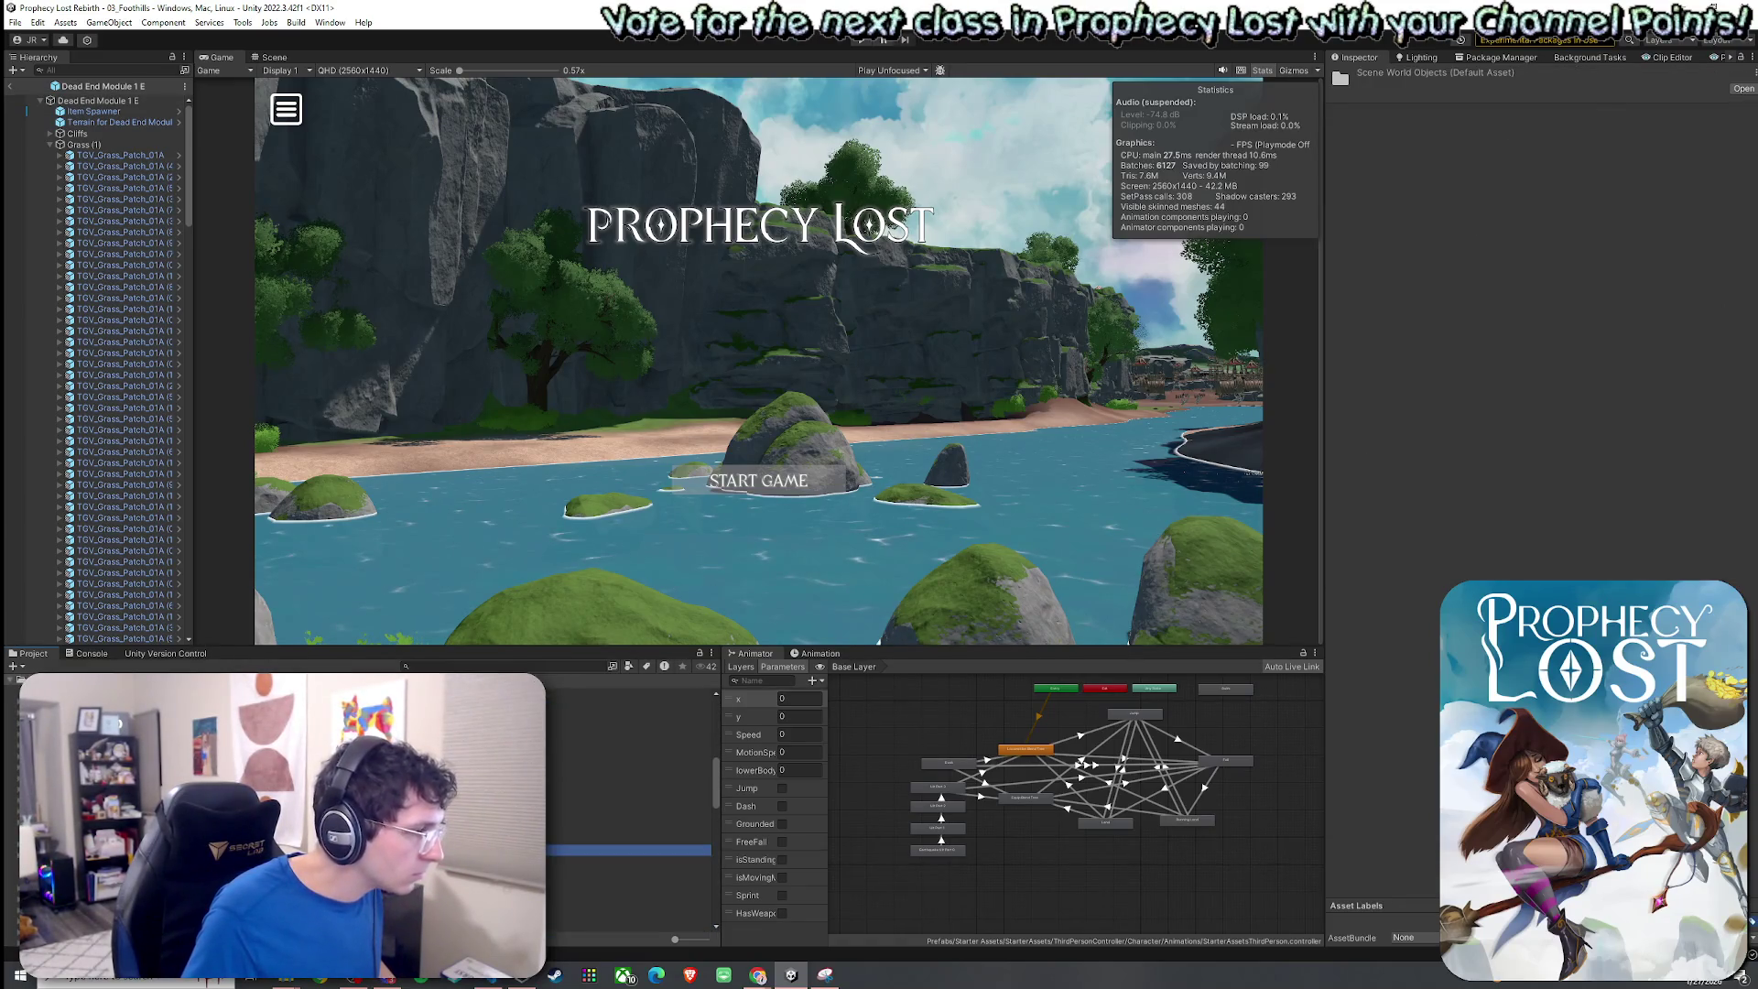
left_click(629, 861)
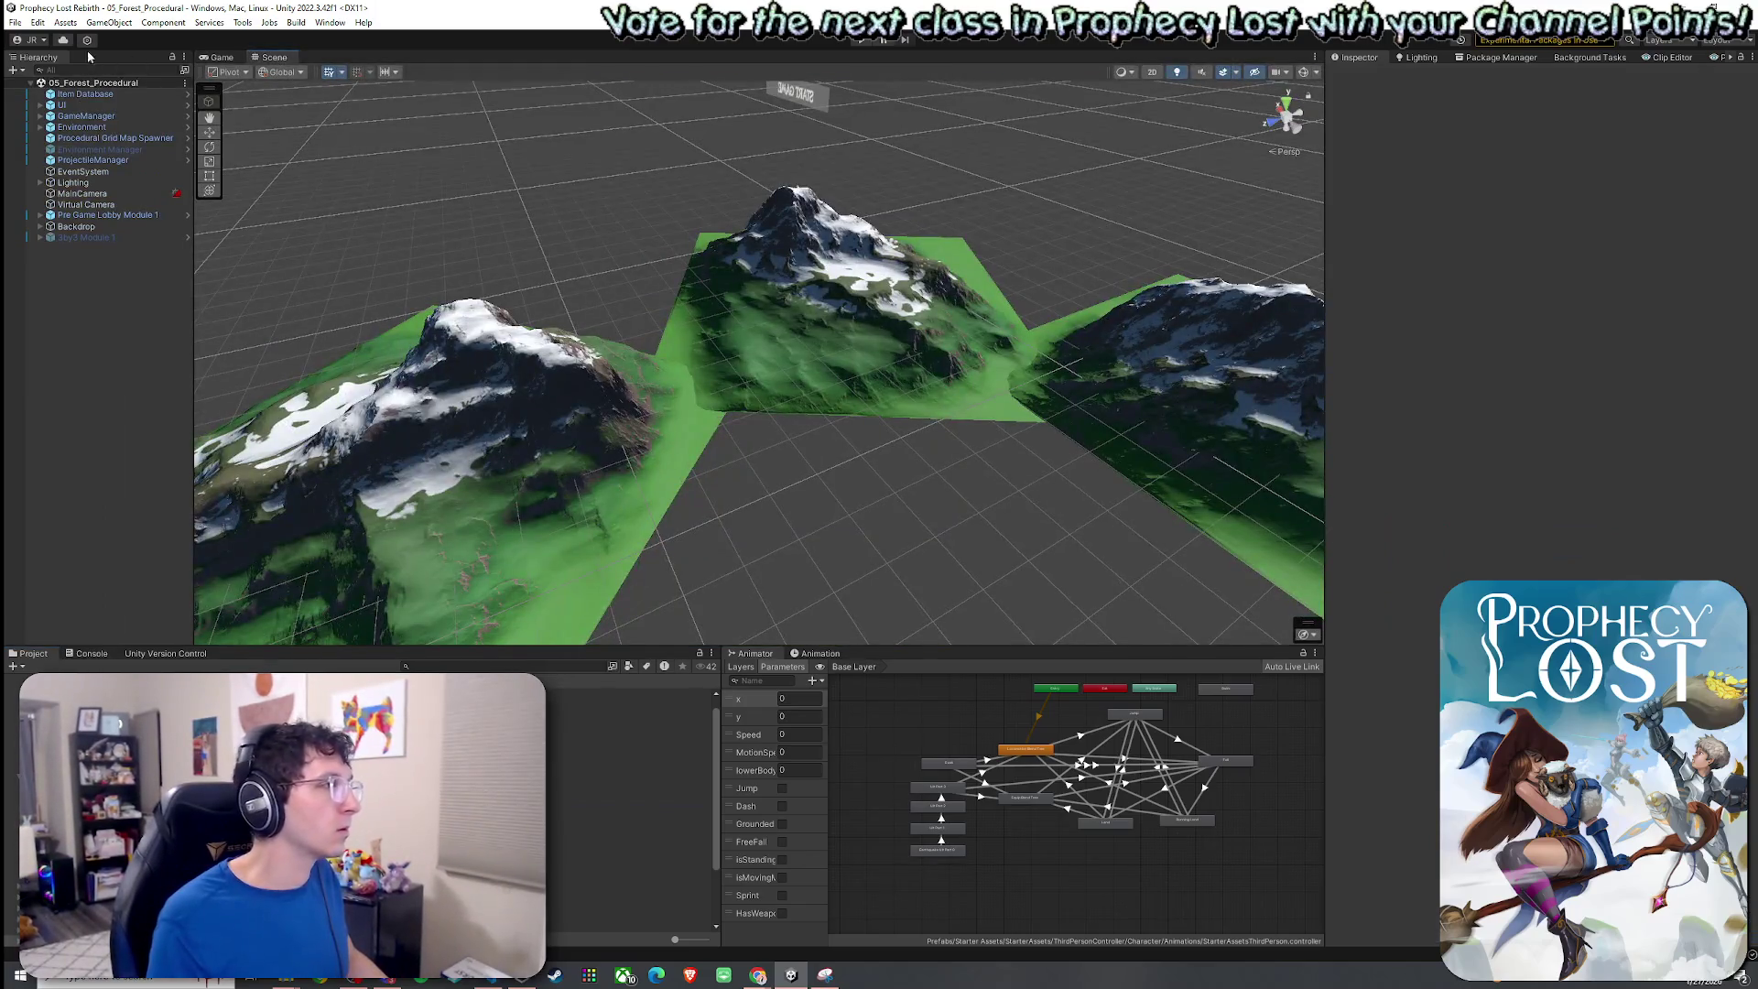
Open 05_Forest_Procedural from recent scenes and browse to Procedural Generation > 1by 1 Map Modules.
left_click(15, 22)
left_click(190, 75)
left_click(237, 56)
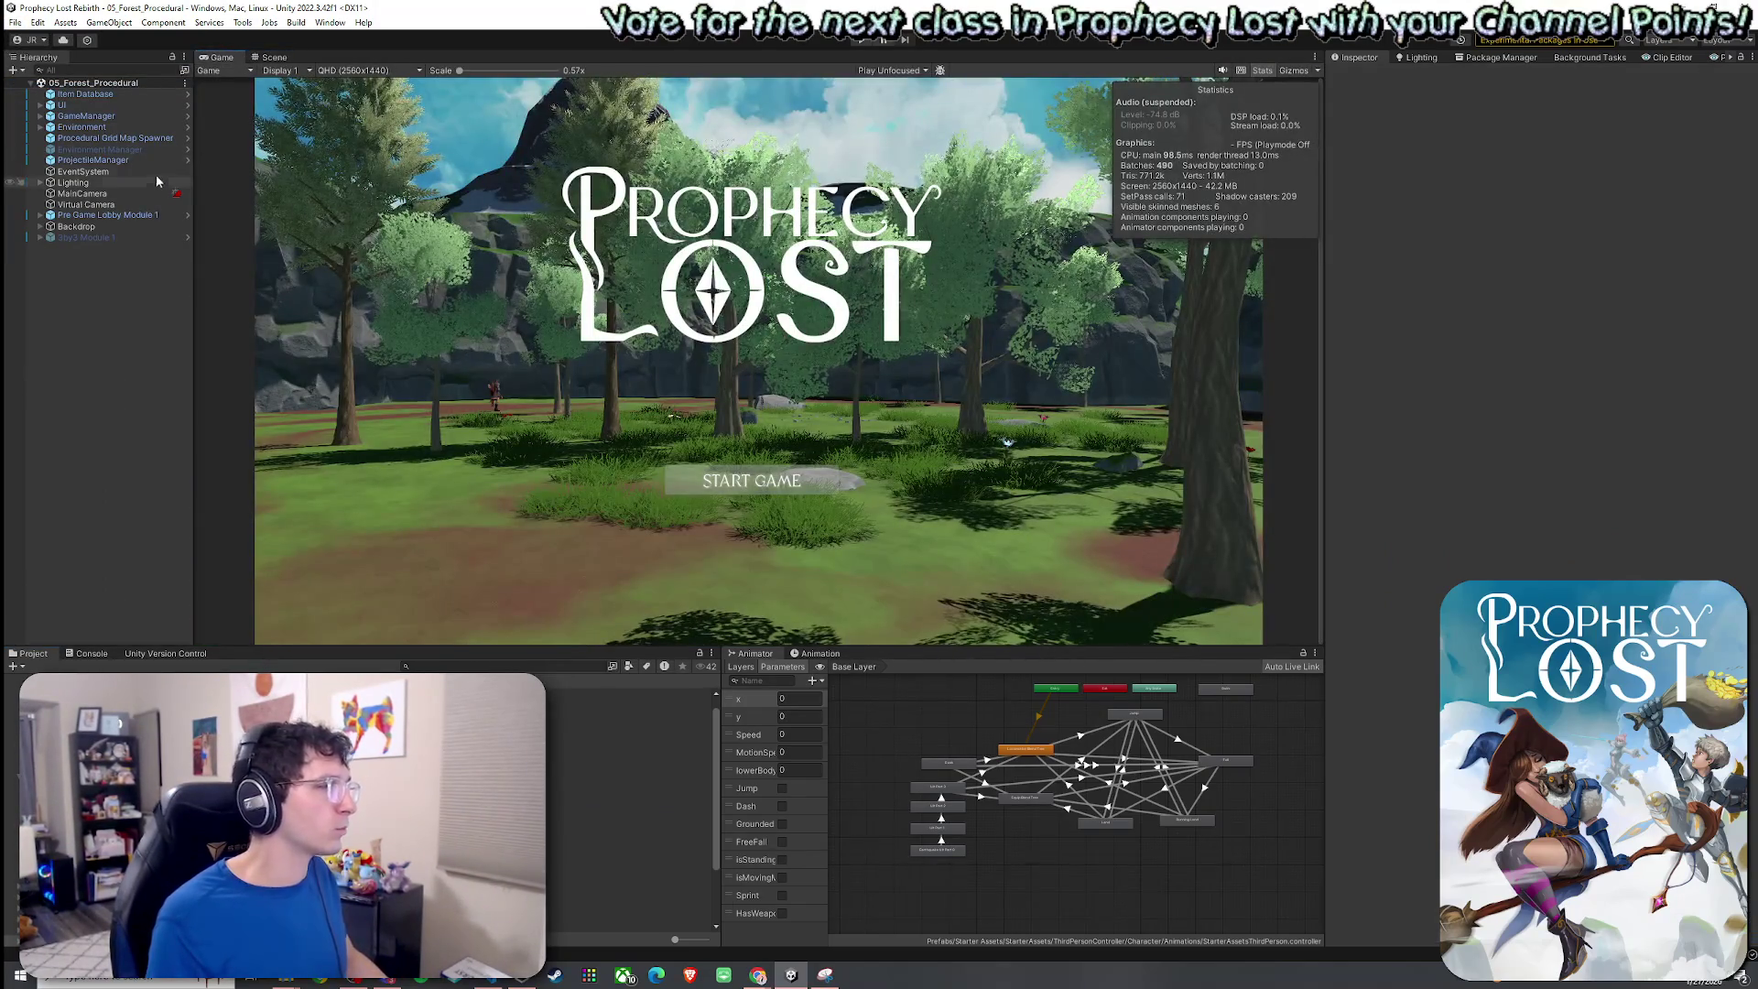
left_click(271, 57)
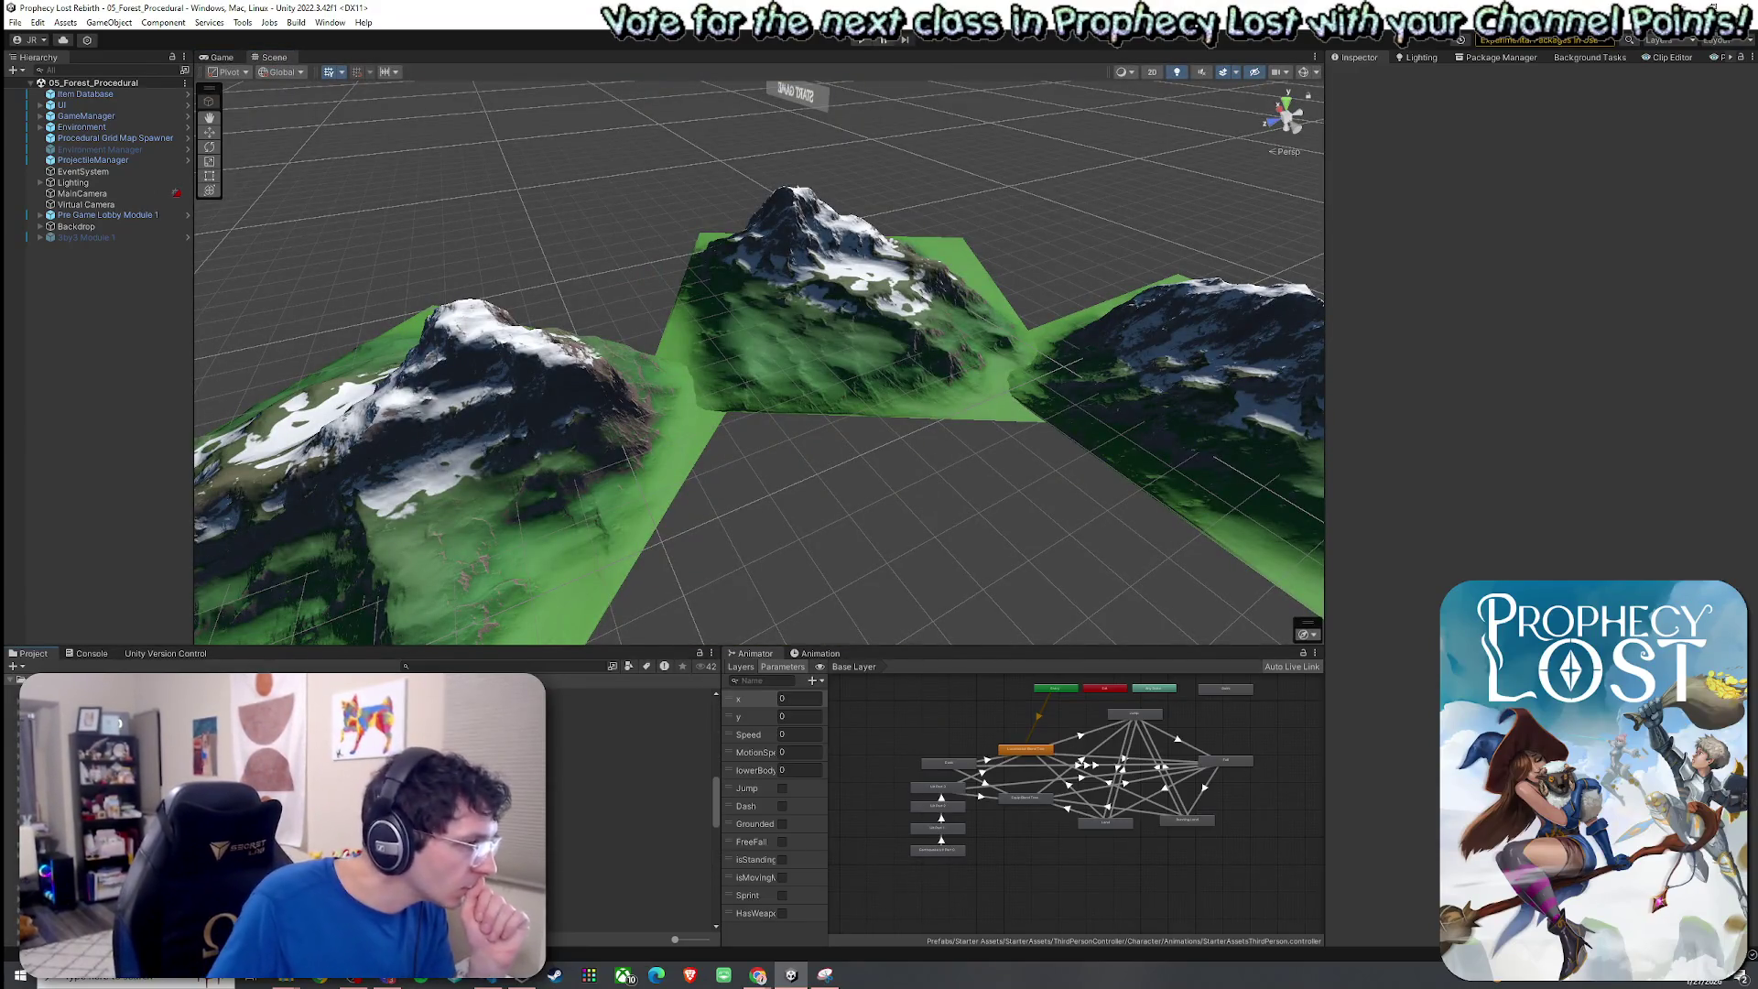
left_click(623, 712)
left_click(632, 693)
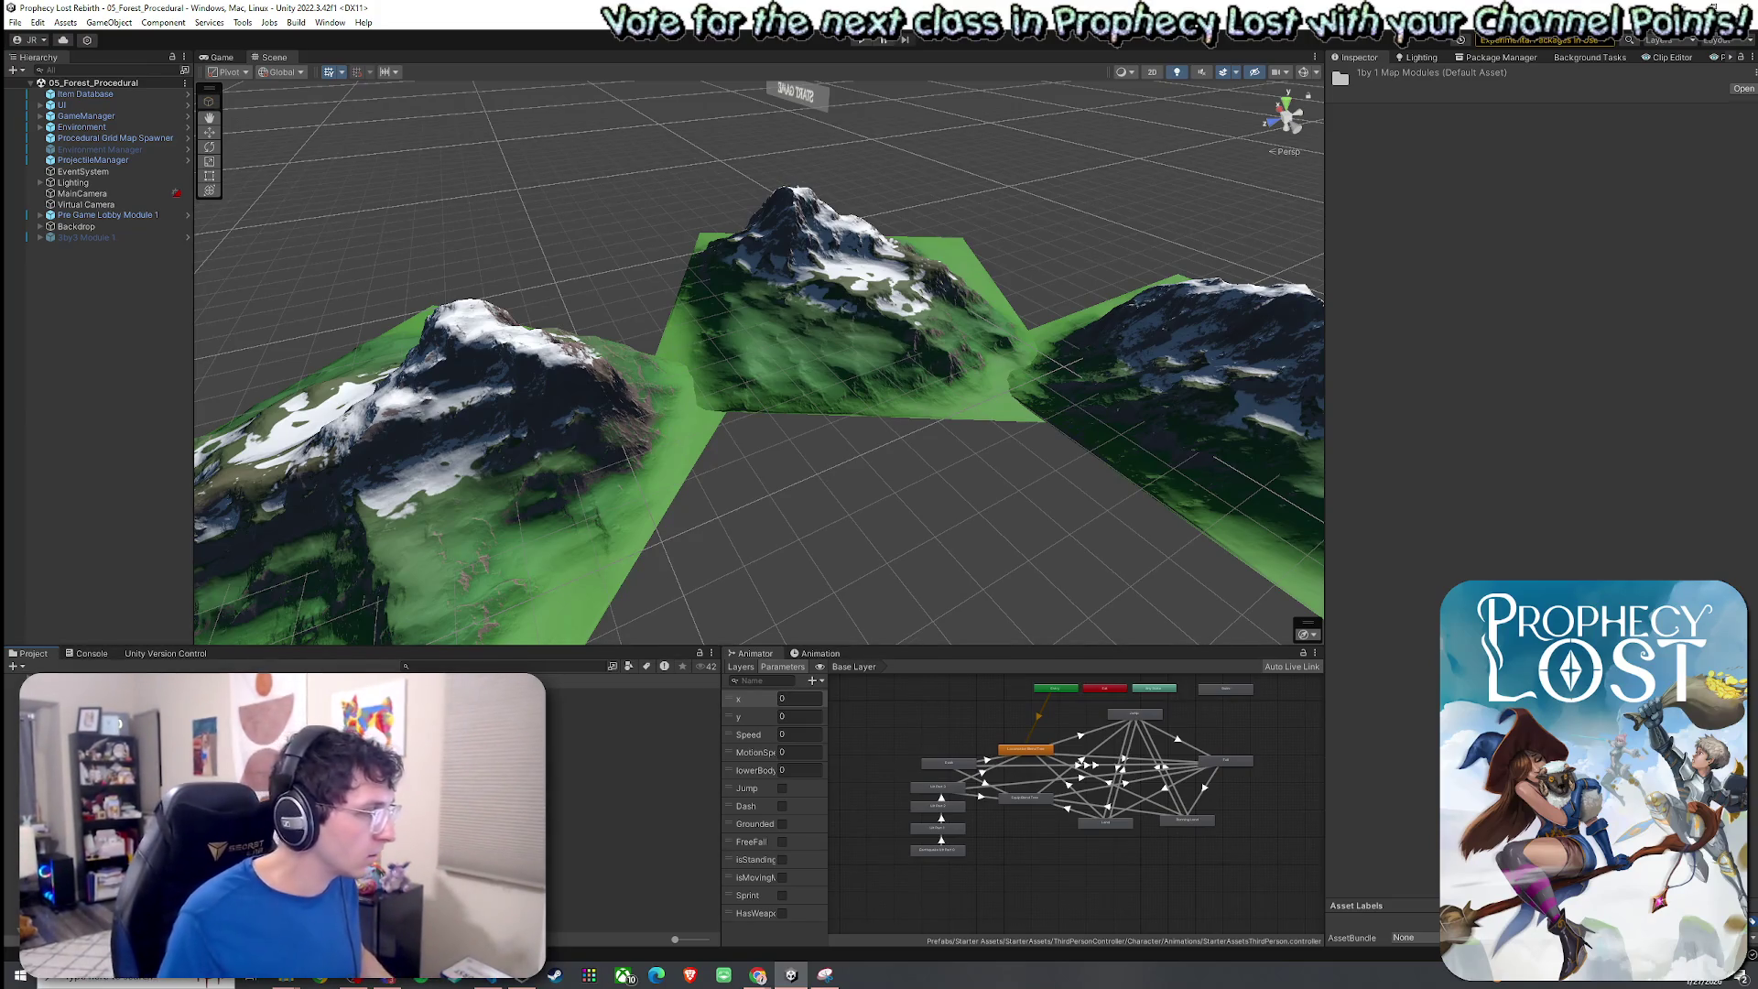
Open the Dead End Module 1 N prefab, select its terrain and switch to Paint Details.
double_click(632, 781)
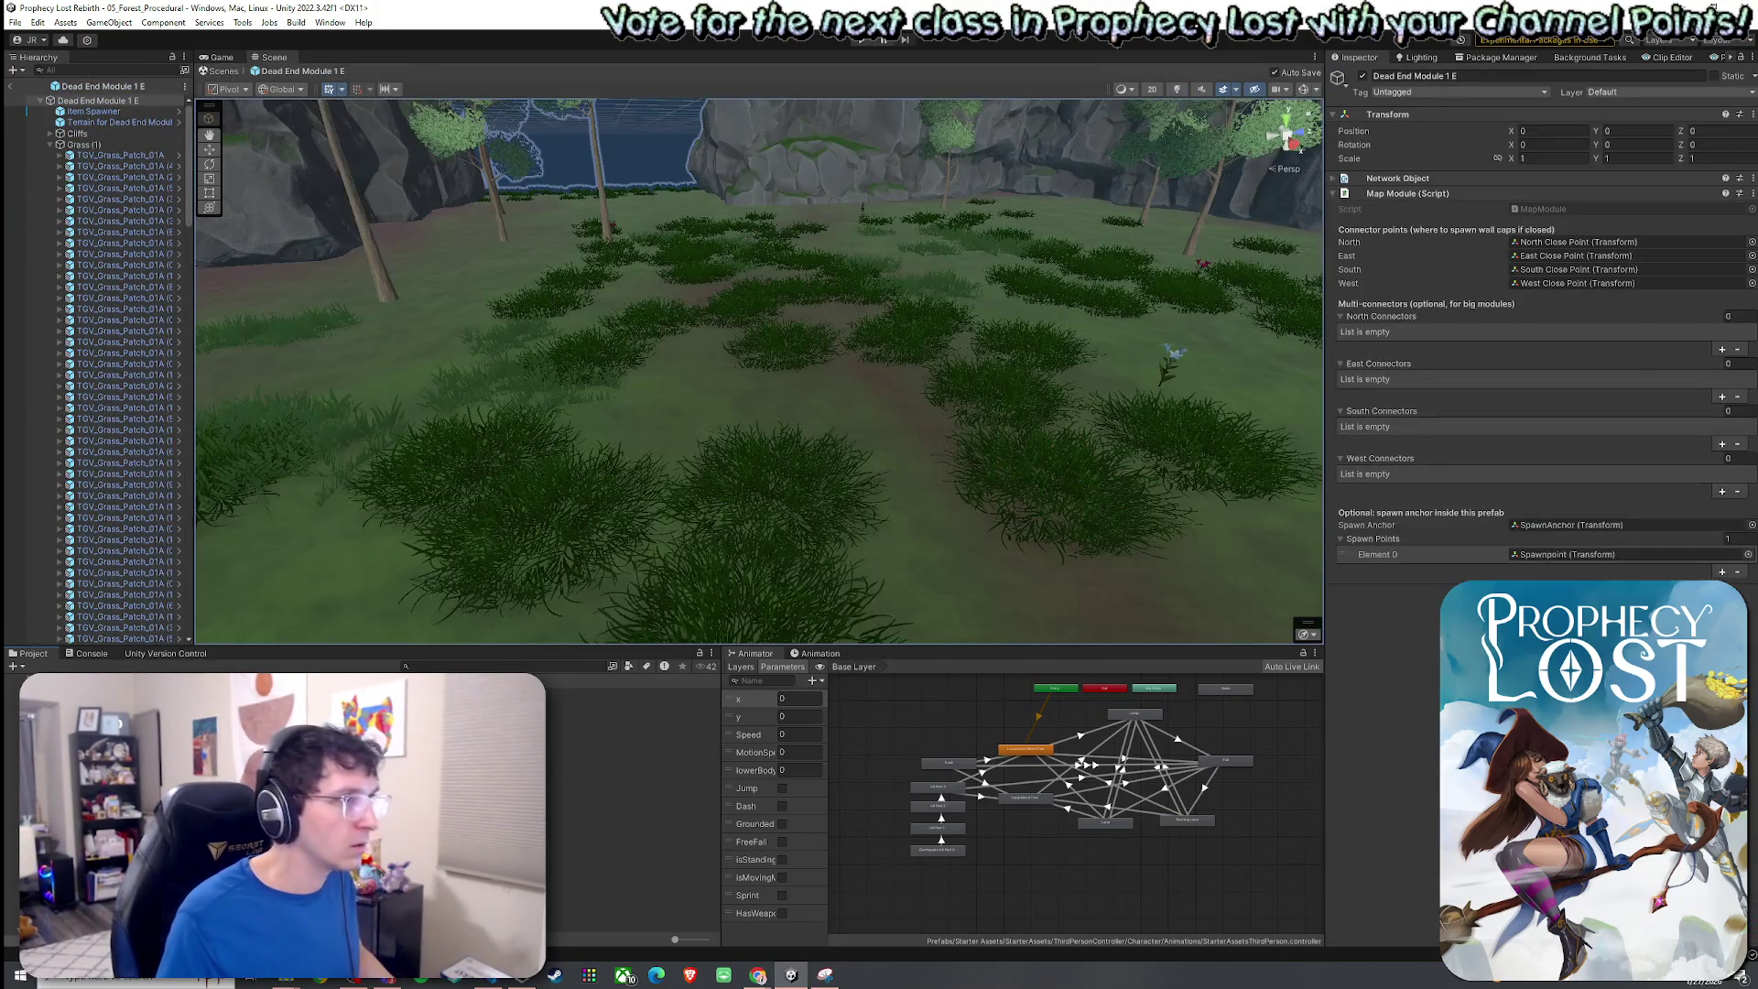
double_click(632, 792)
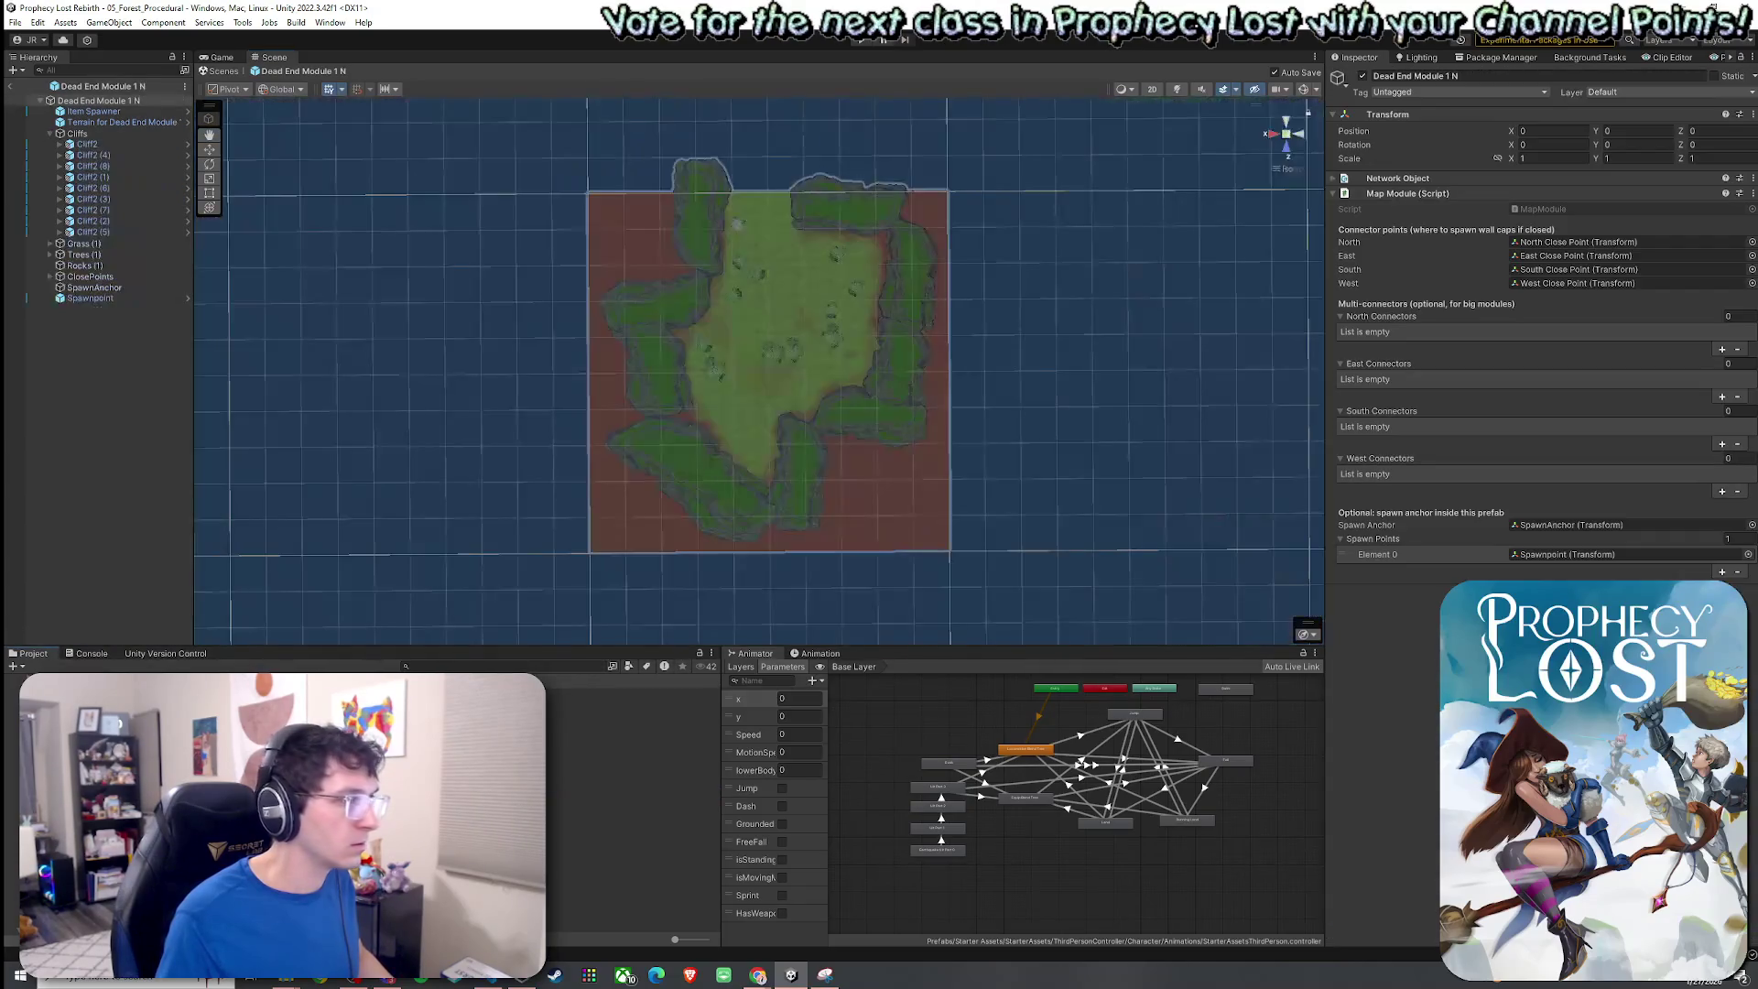
mouse_move(1232, 227)
left_mouse_down()
mouse_move(1260, 196)
mouse_move(736, 394)
mouse_move(671, 357)
mouse_move(1001, 267)
mouse_move(1035, 221)
mouse_move(1451, 178)
left_mouse_up()
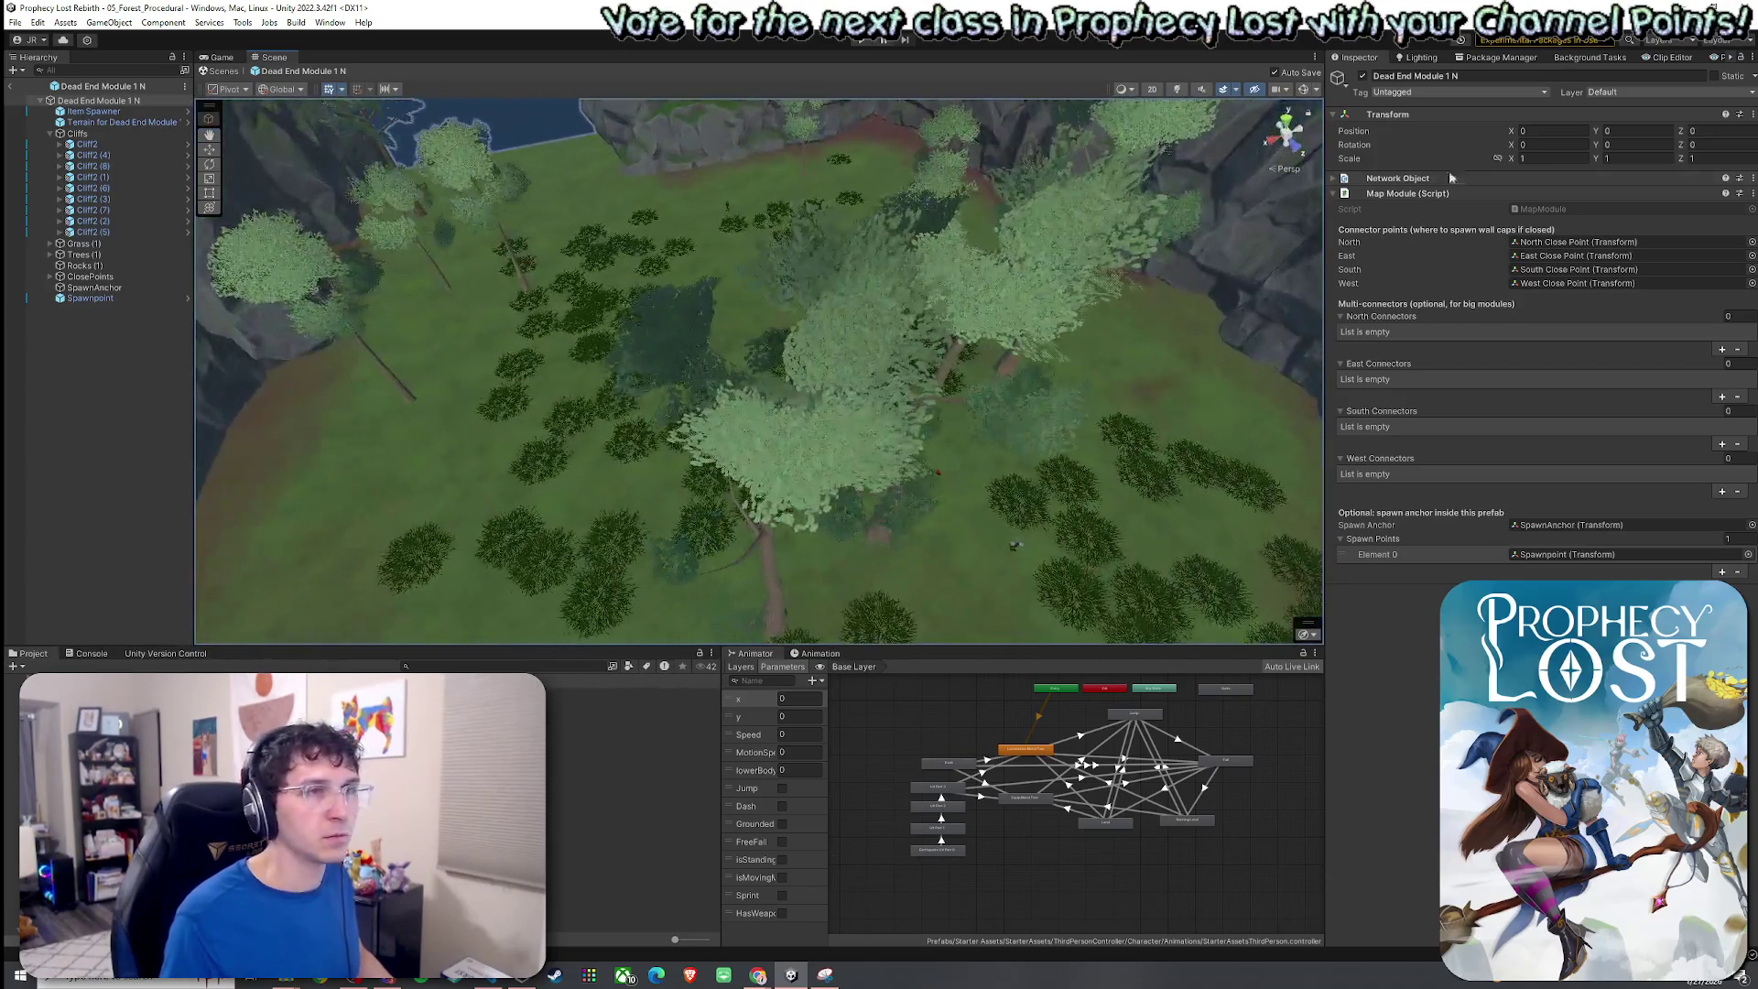
left_click(809, 198)
left_click(1545, 231)
left_click(1567, 231)
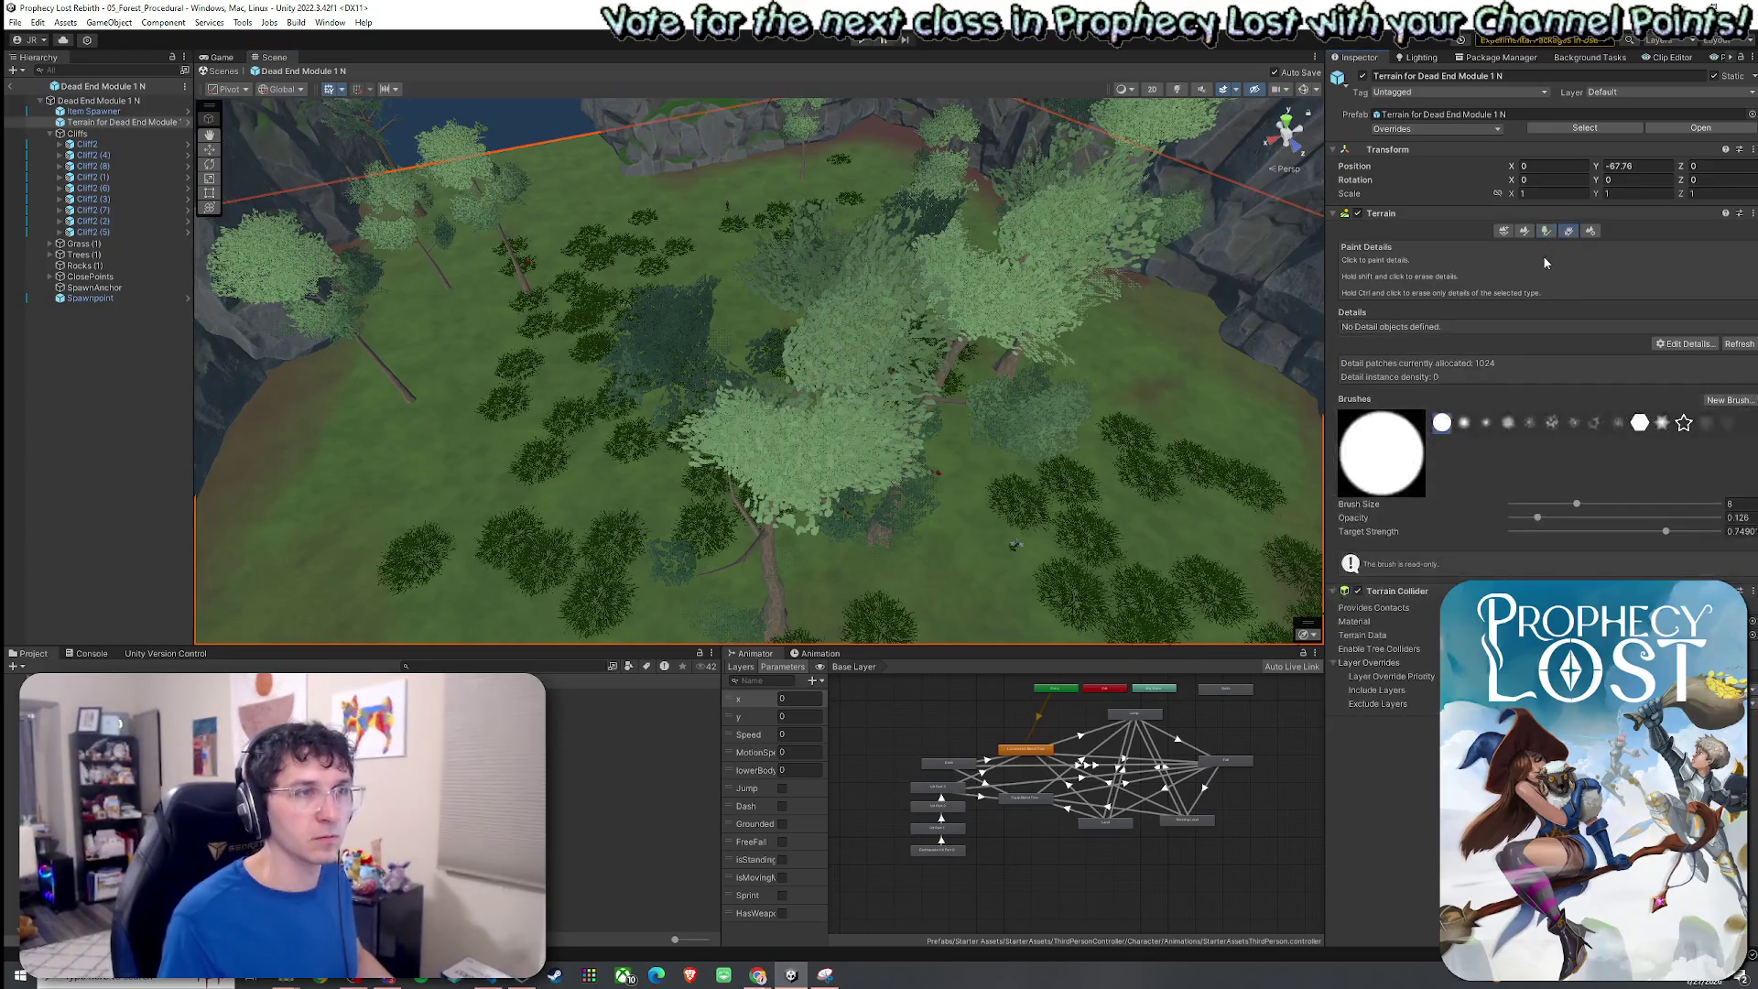
Try the detail mesh and grass texture options, cancelling each.
left_click(1684, 343)
left_click(1672, 348)
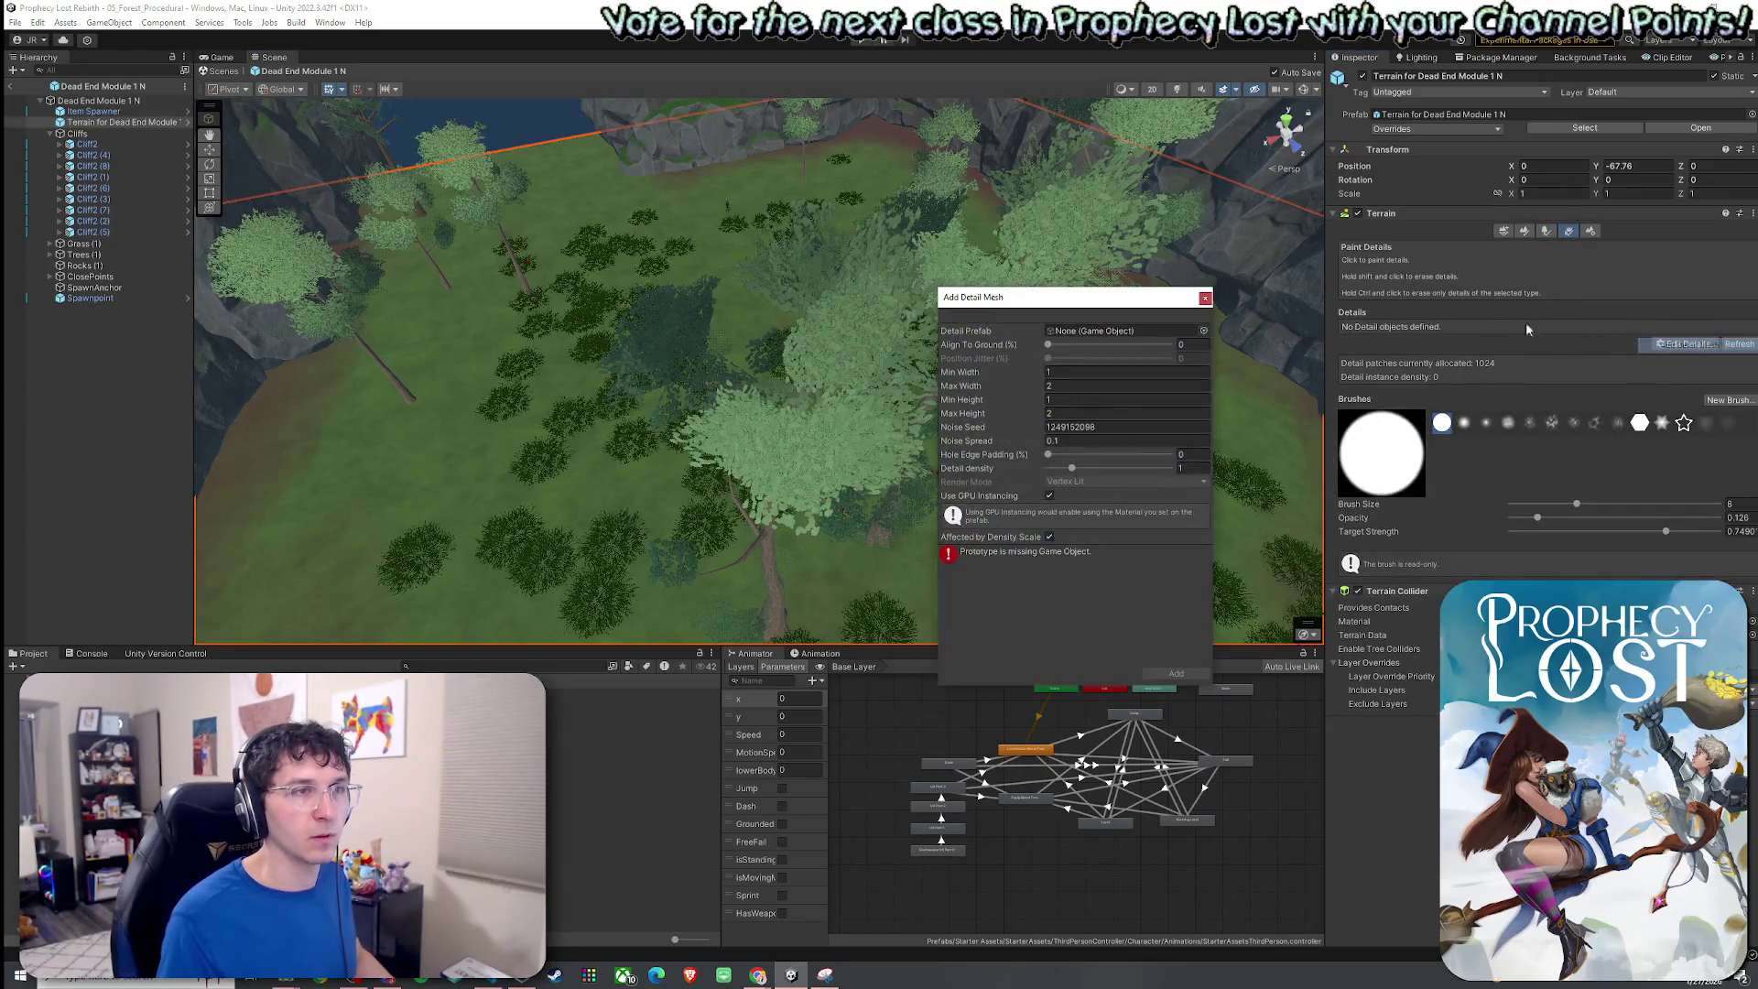
left_click(1205, 300)
left_click(1681, 344)
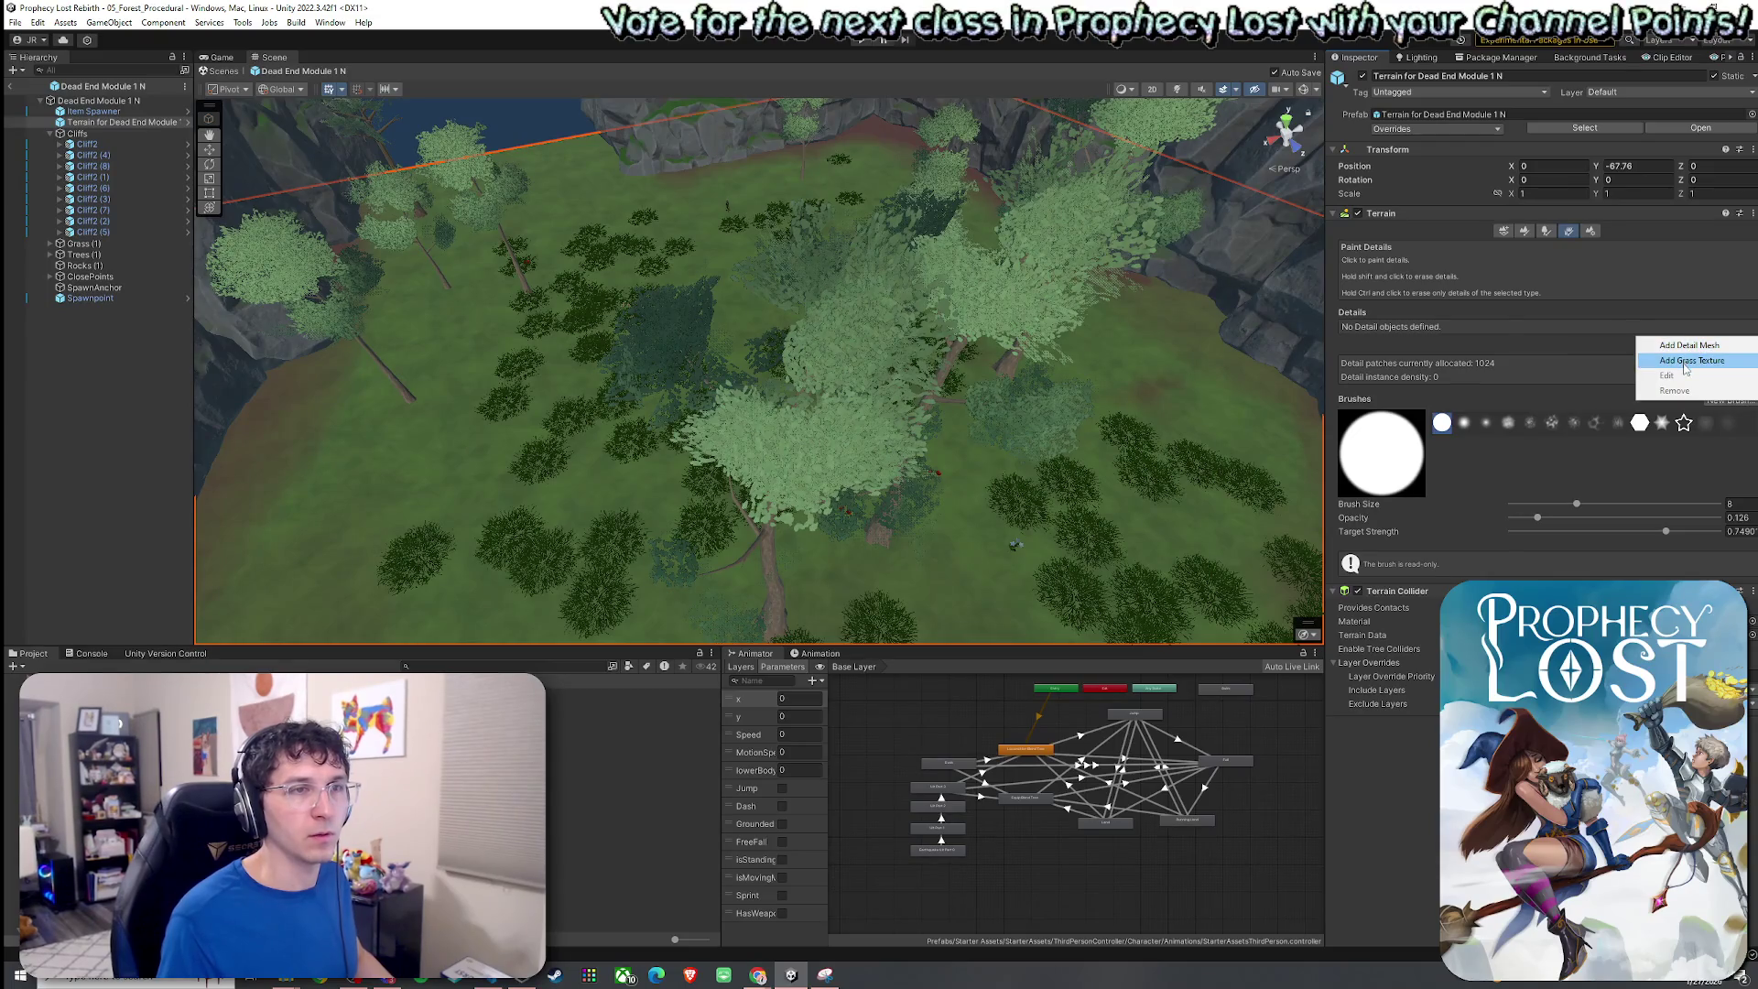
left_click(1684, 363)
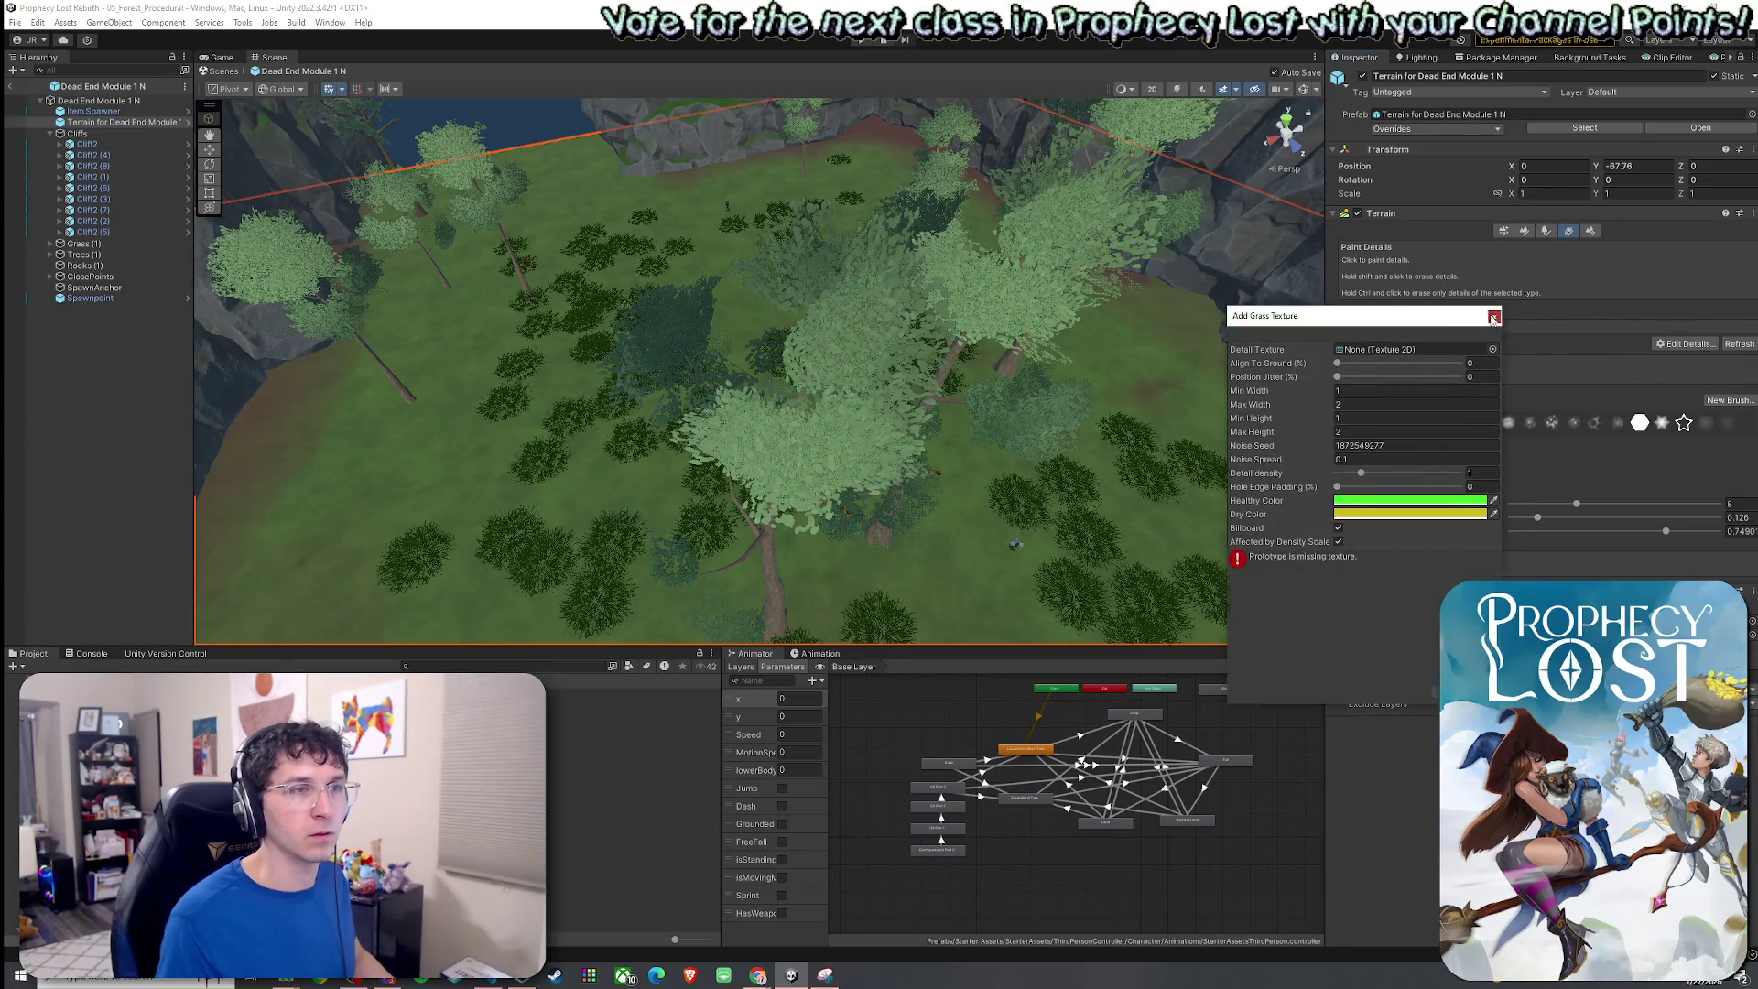
left_click(1493, 317)
left_click(1687, 344)
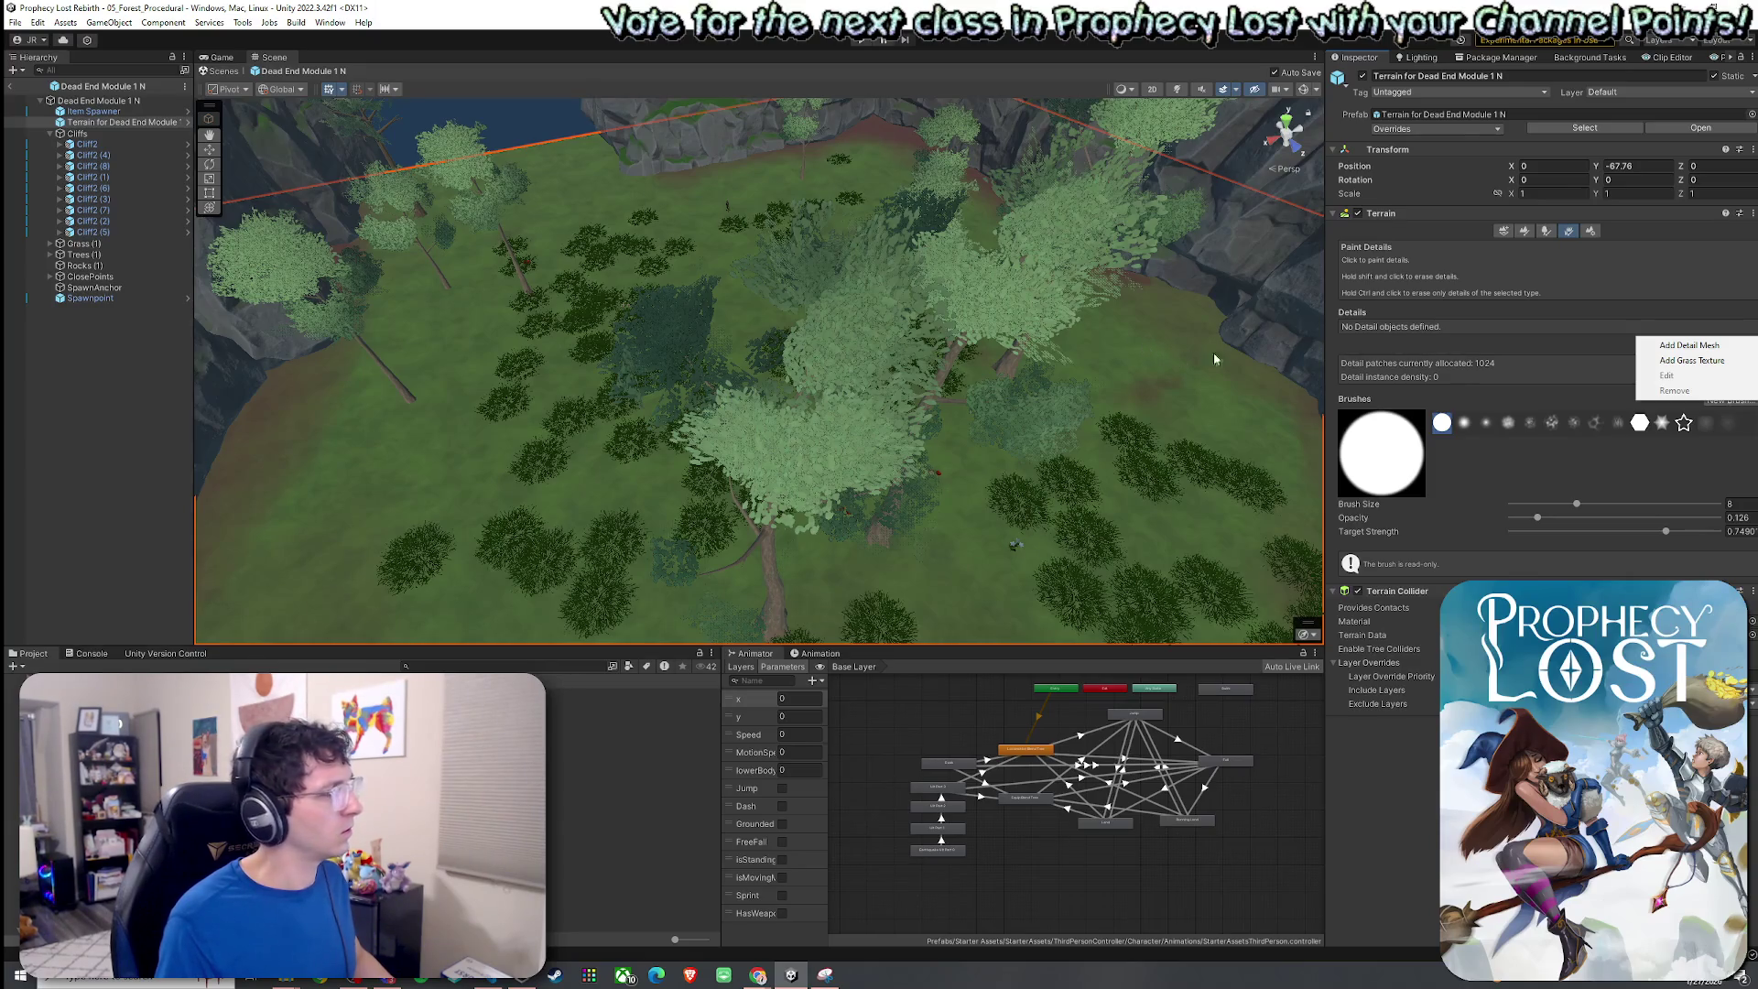
left_click(1666, 362)
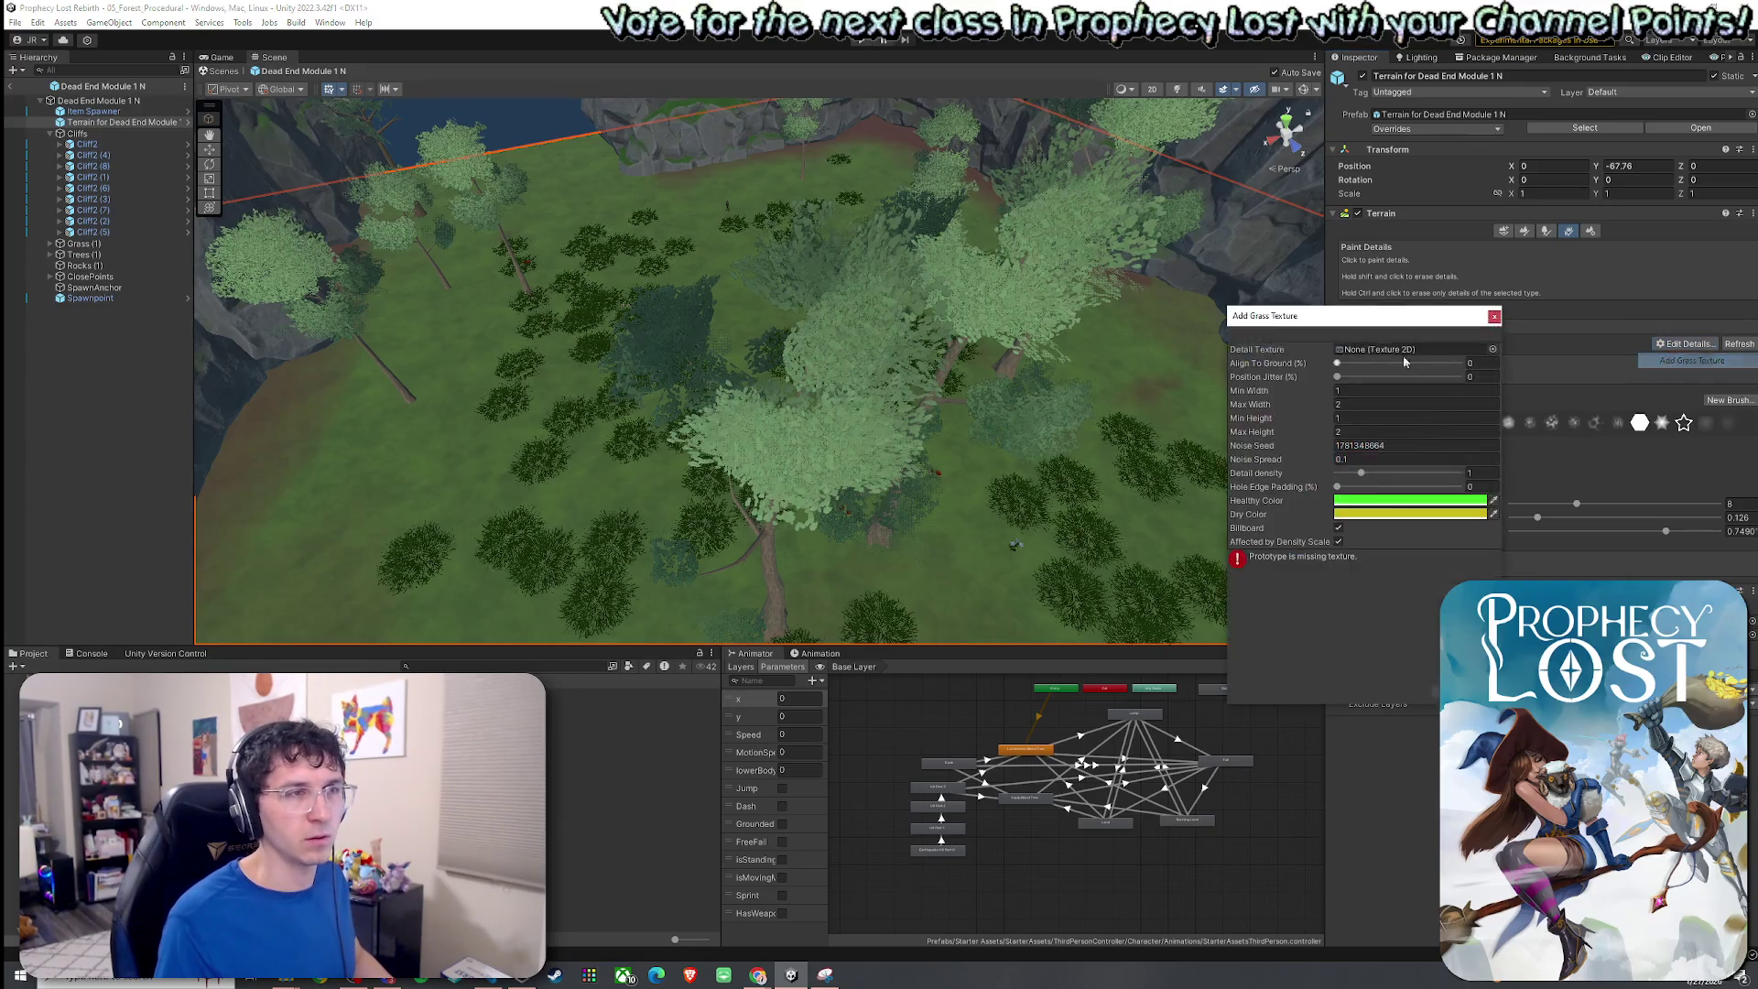
left_click(1493, 317)
Add Grass1 as a detail mesh on the terrain.
left_click(1687, 345)
left_click(1684, 376)
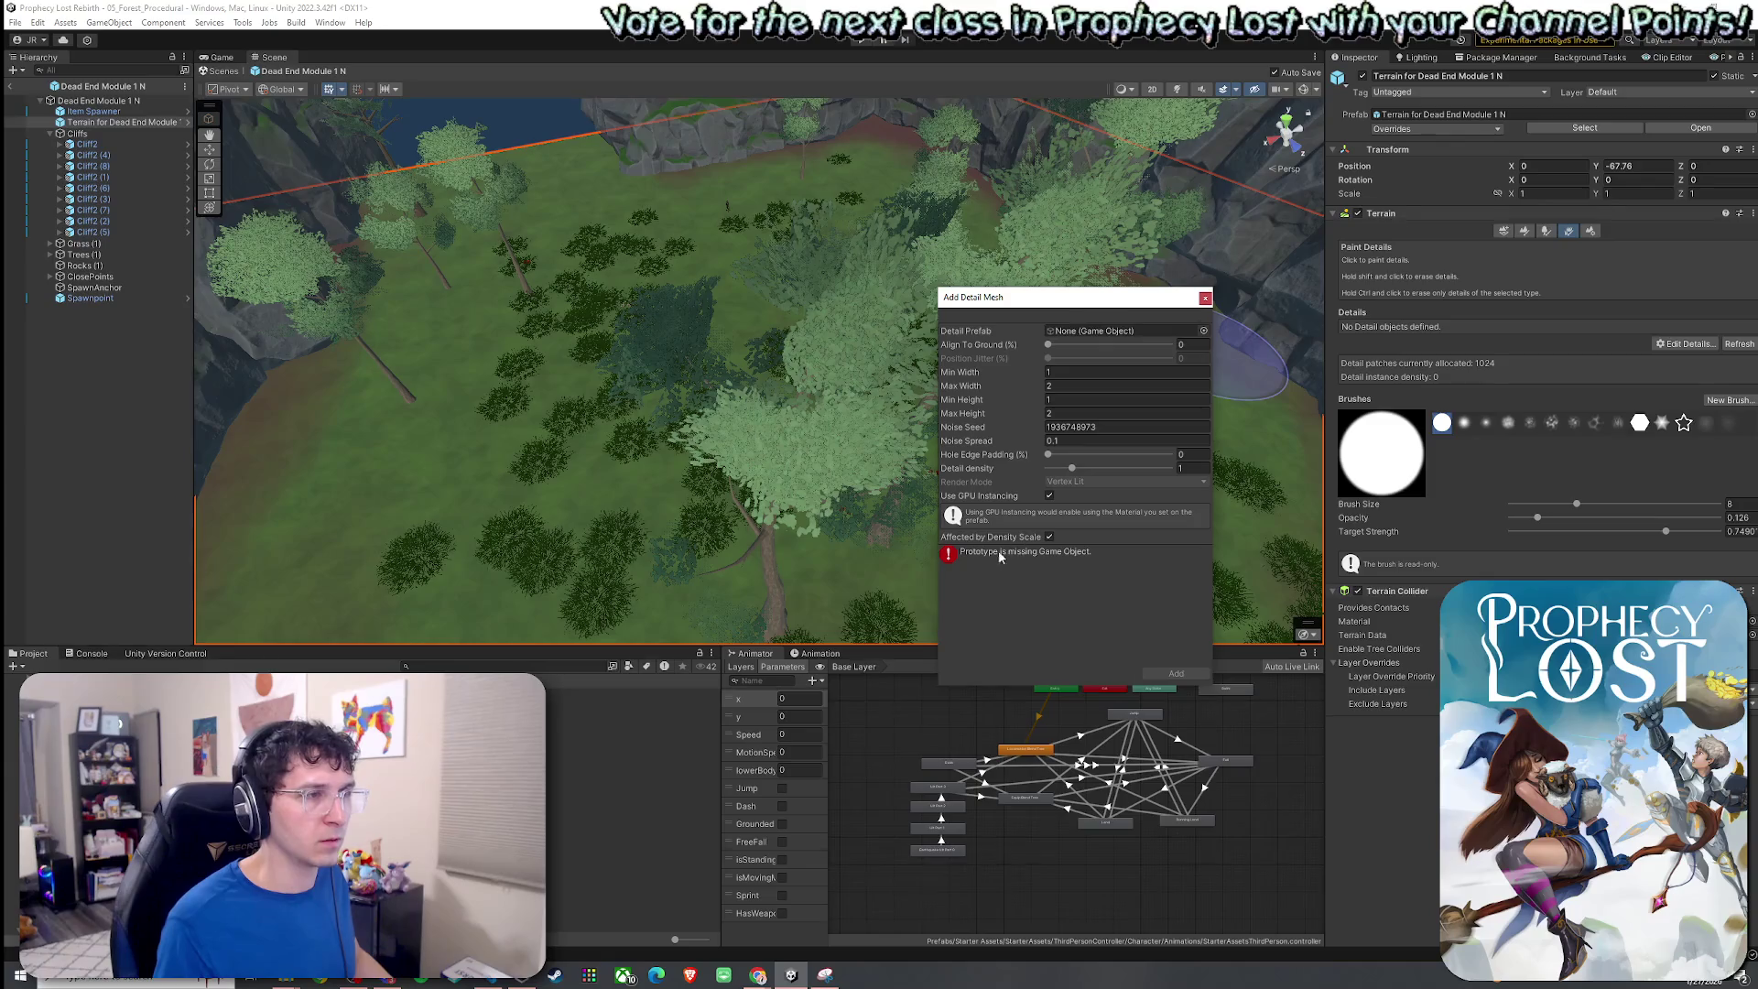
left_click(1203, 332)
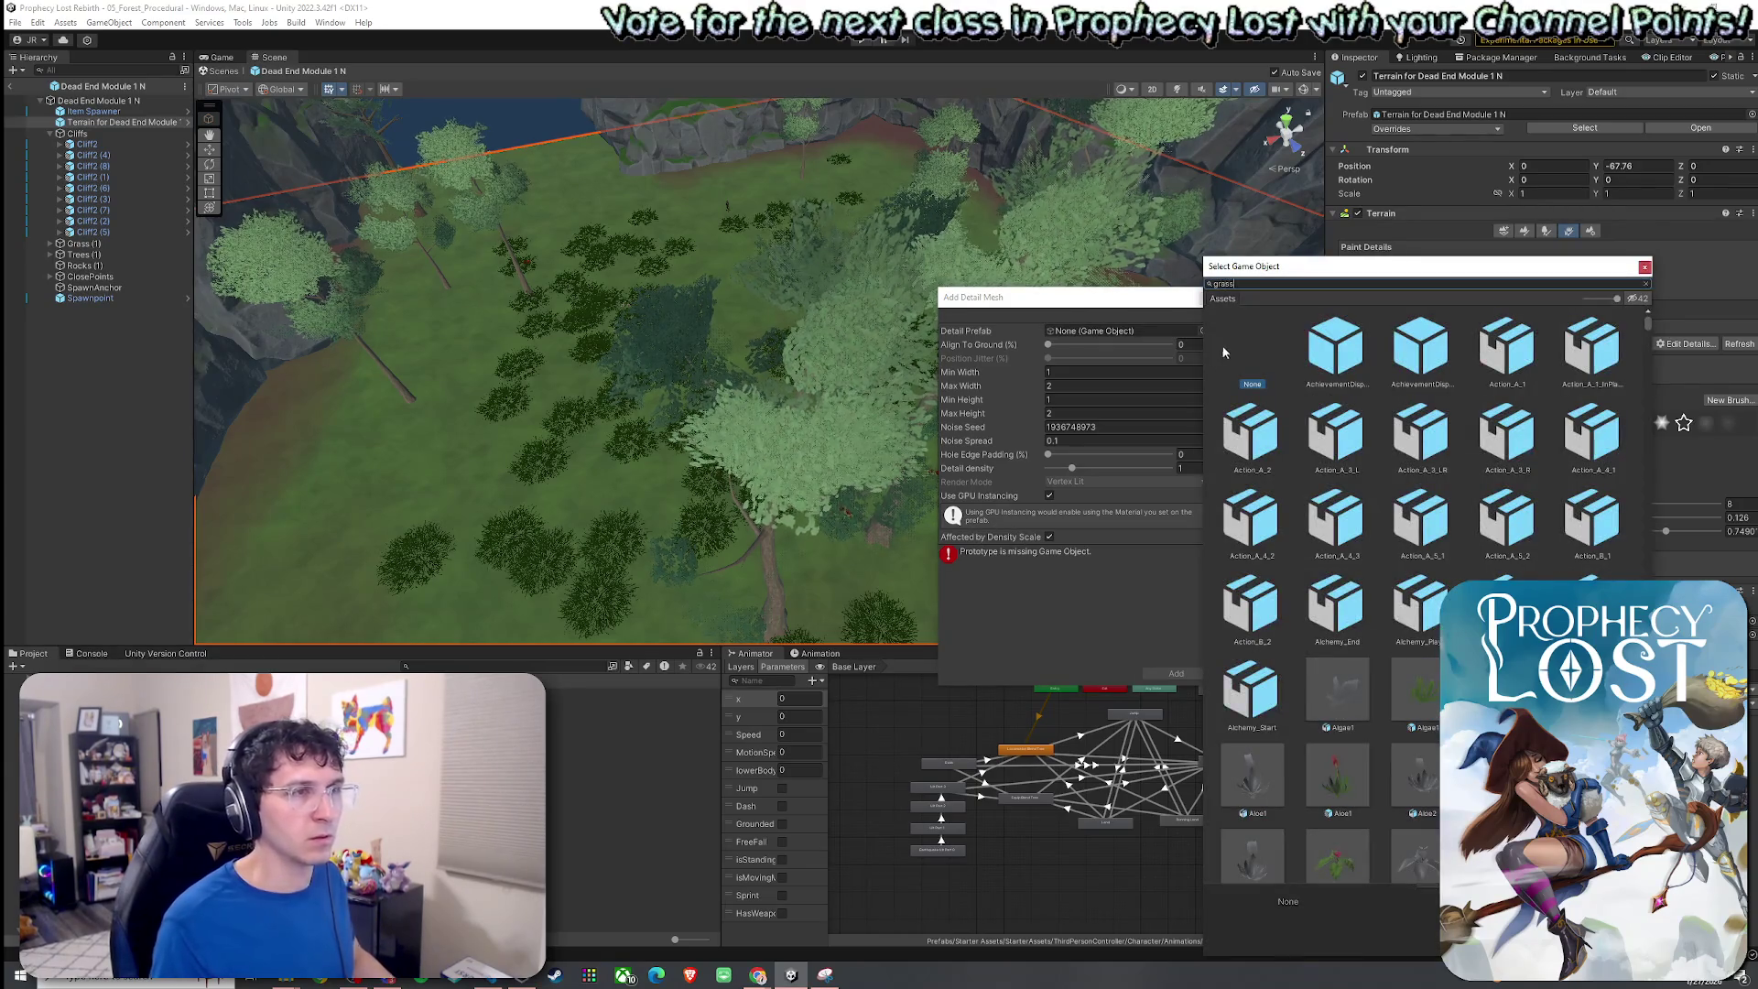
type("grass1")
double_click(1442, 359)
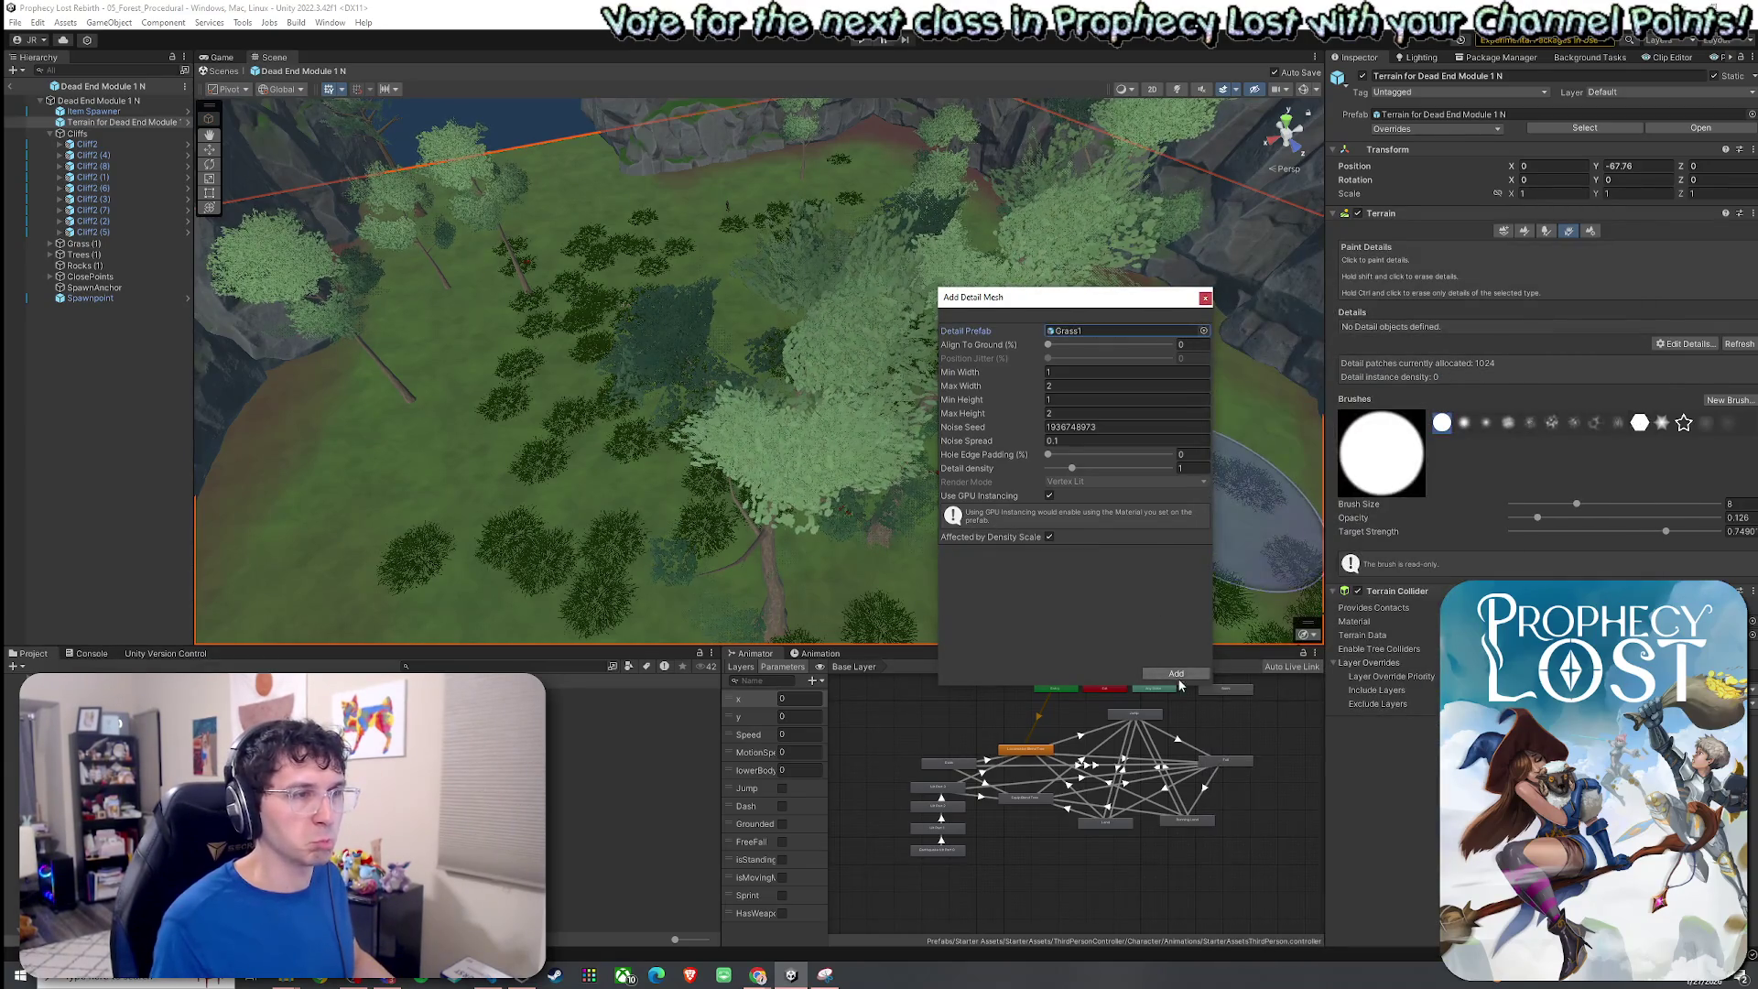
left_click(1175, 675)
Set Grass1's width to 1.16–2.23 and height to 2.26–3.38, then apply.
left_click(1661, 383)
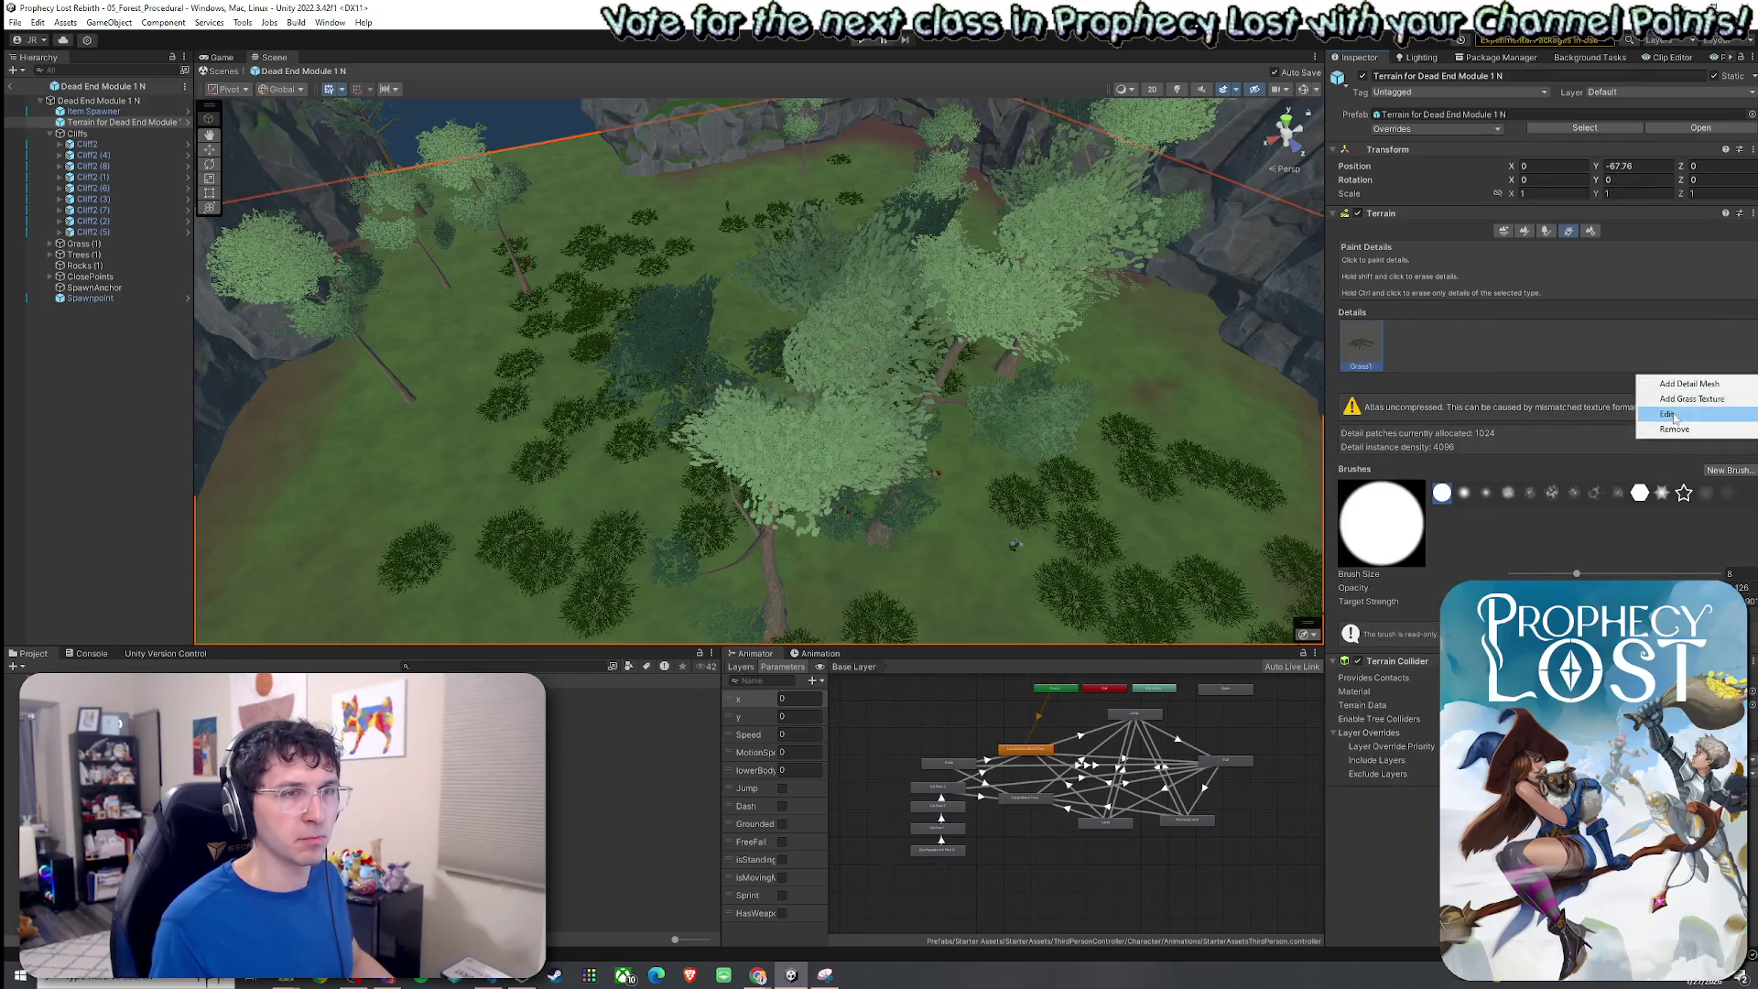
left_click(1684, 415)
left_click_drag(1021, 399, 1034, 420)
left_click_drag(1023, 386, 1029, 377)
scroll(622, 360, "up", 6)
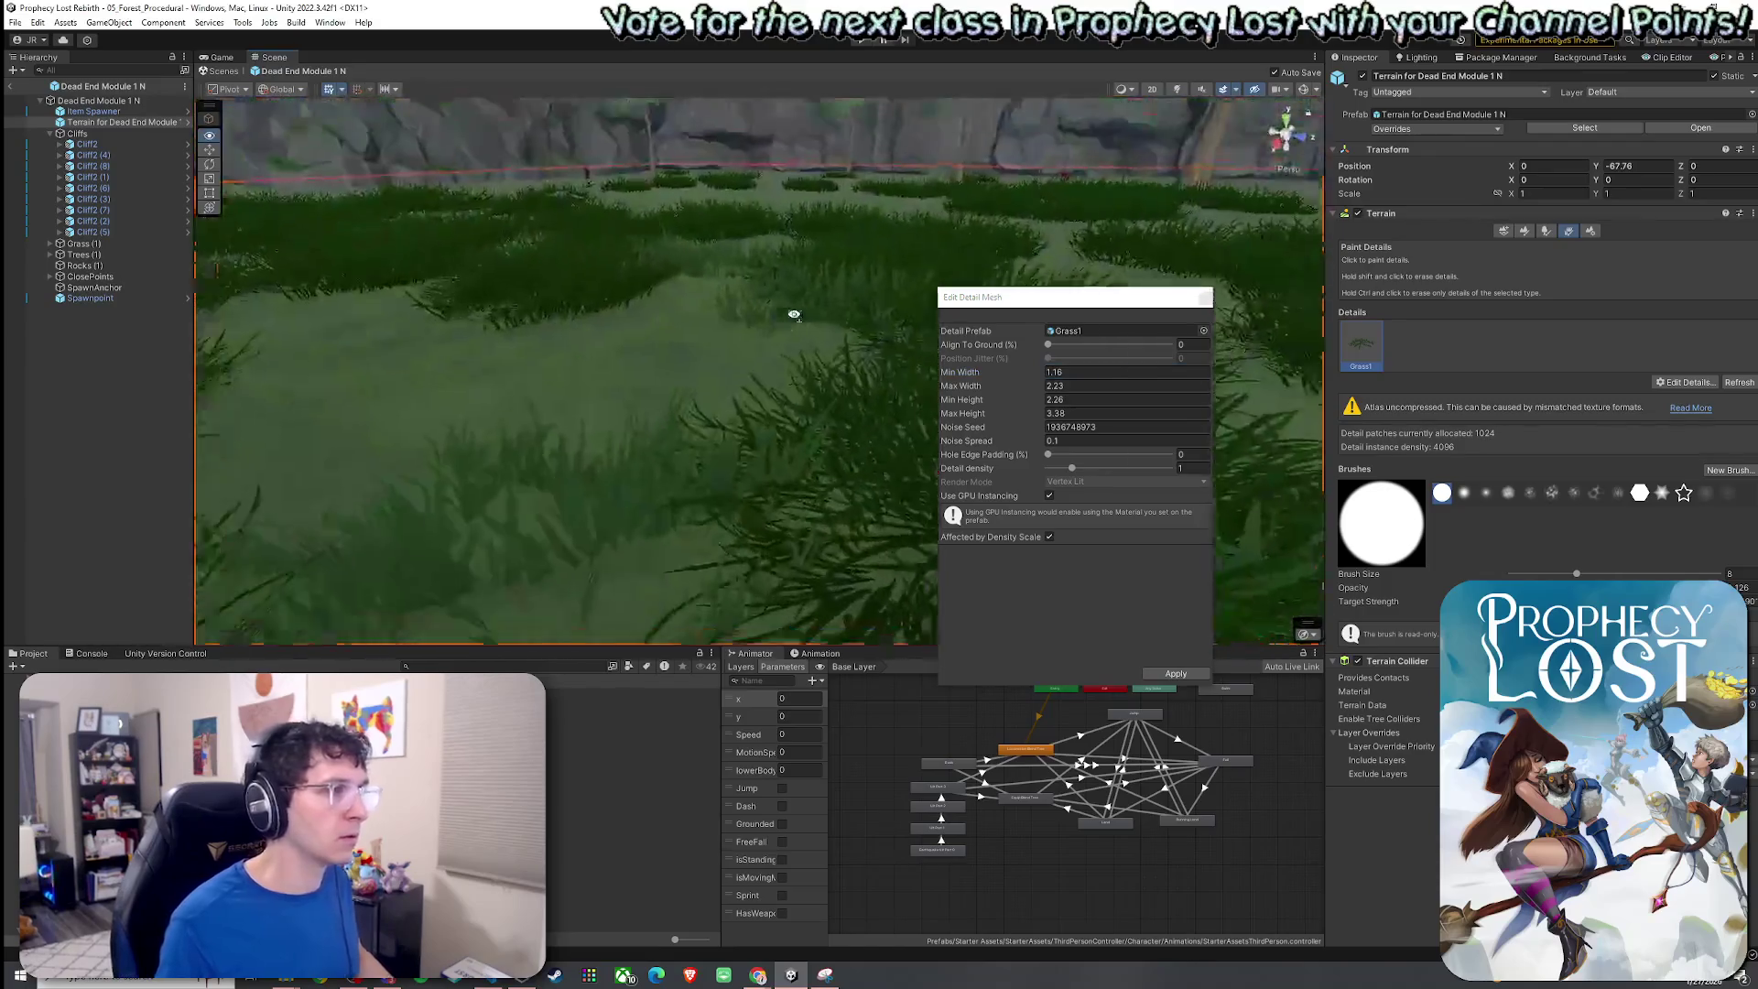
mouse_move(794, 314)
left_mouse_down()
mouse_move(500, 321)
mouse_move(773, 341)
mouse_move(716, 420)
mouse_move(754, 302)
mouse_move(758, 407)
left_mouse_up()
scroll(716, 420, "down", 3)
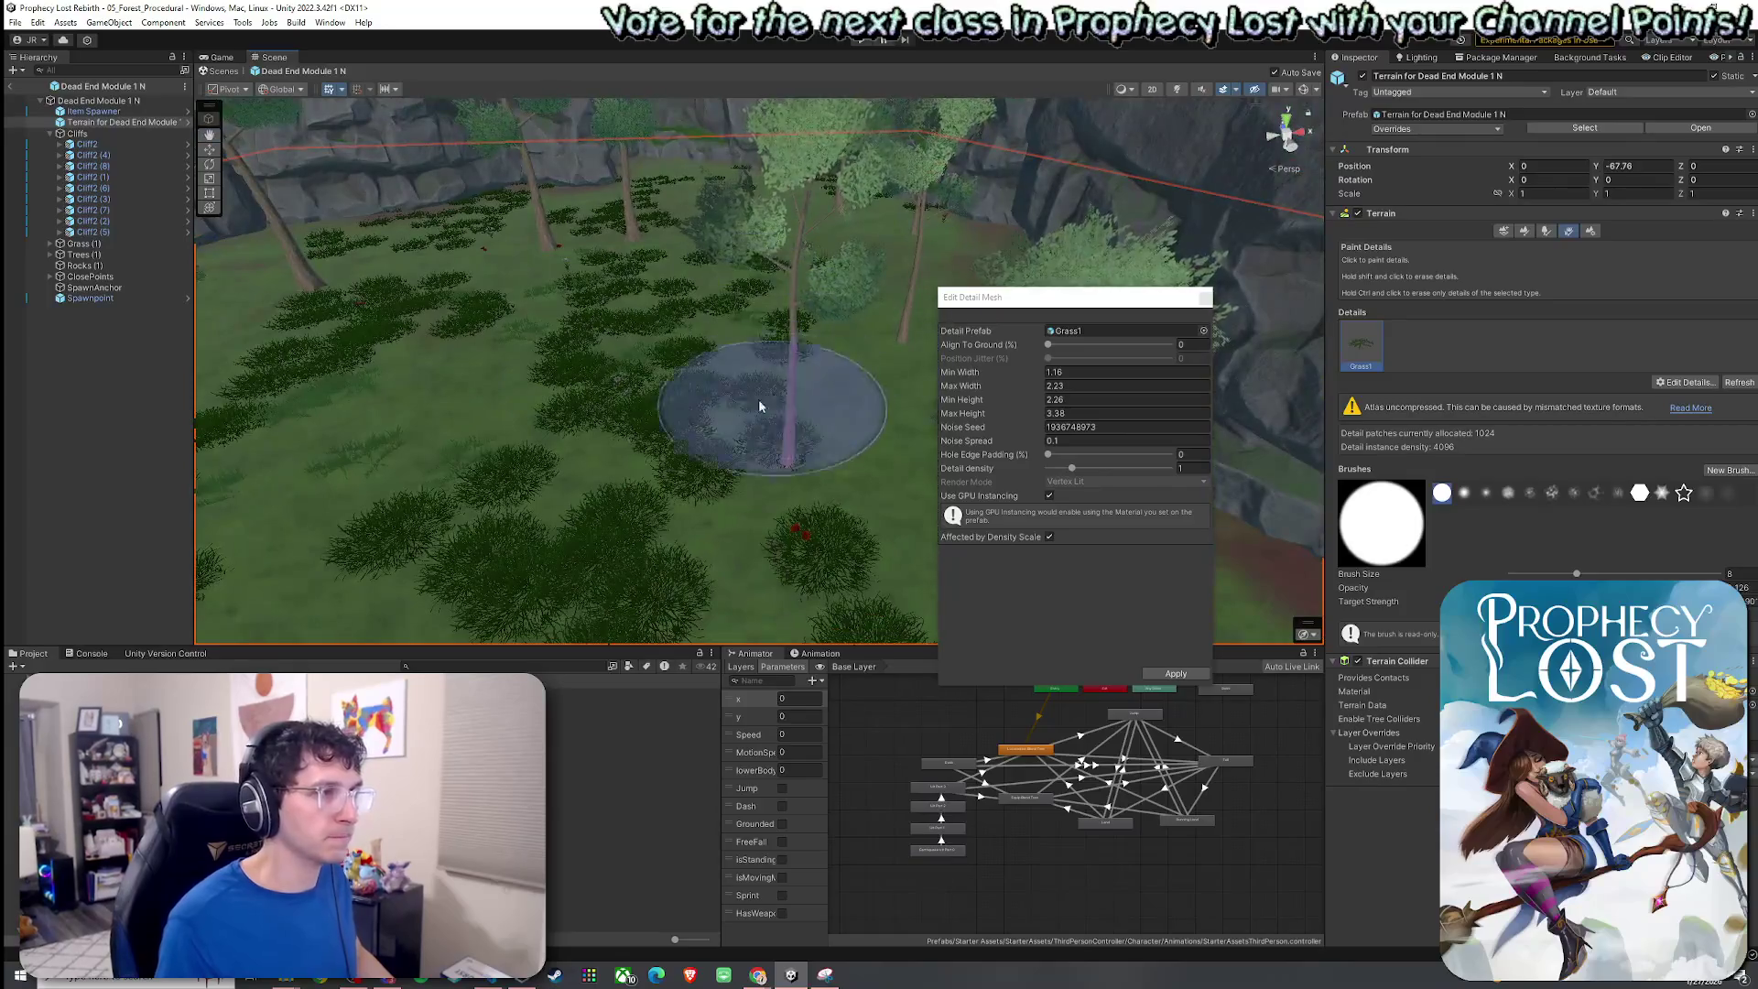
left_click(1176, 673)
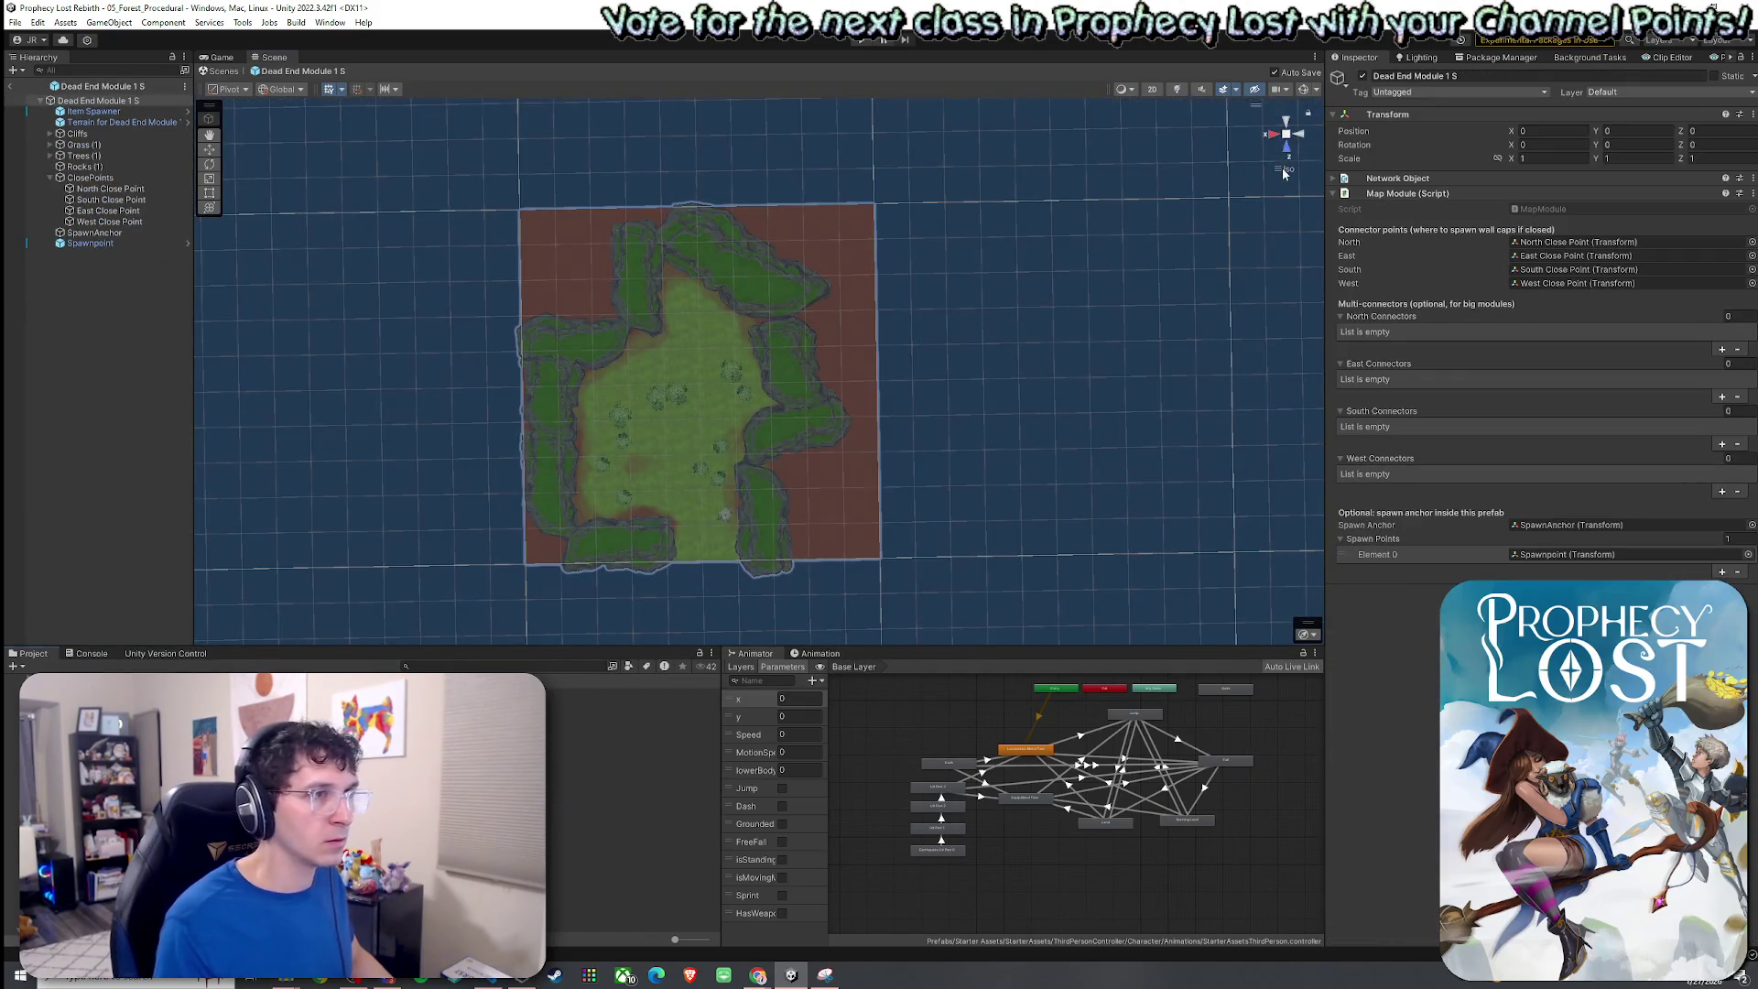
mouse_move(1283, 174)
left_mouse_down()
mouse_move(759, 369)
mouse_move(547, 362)
left_mouse_up()
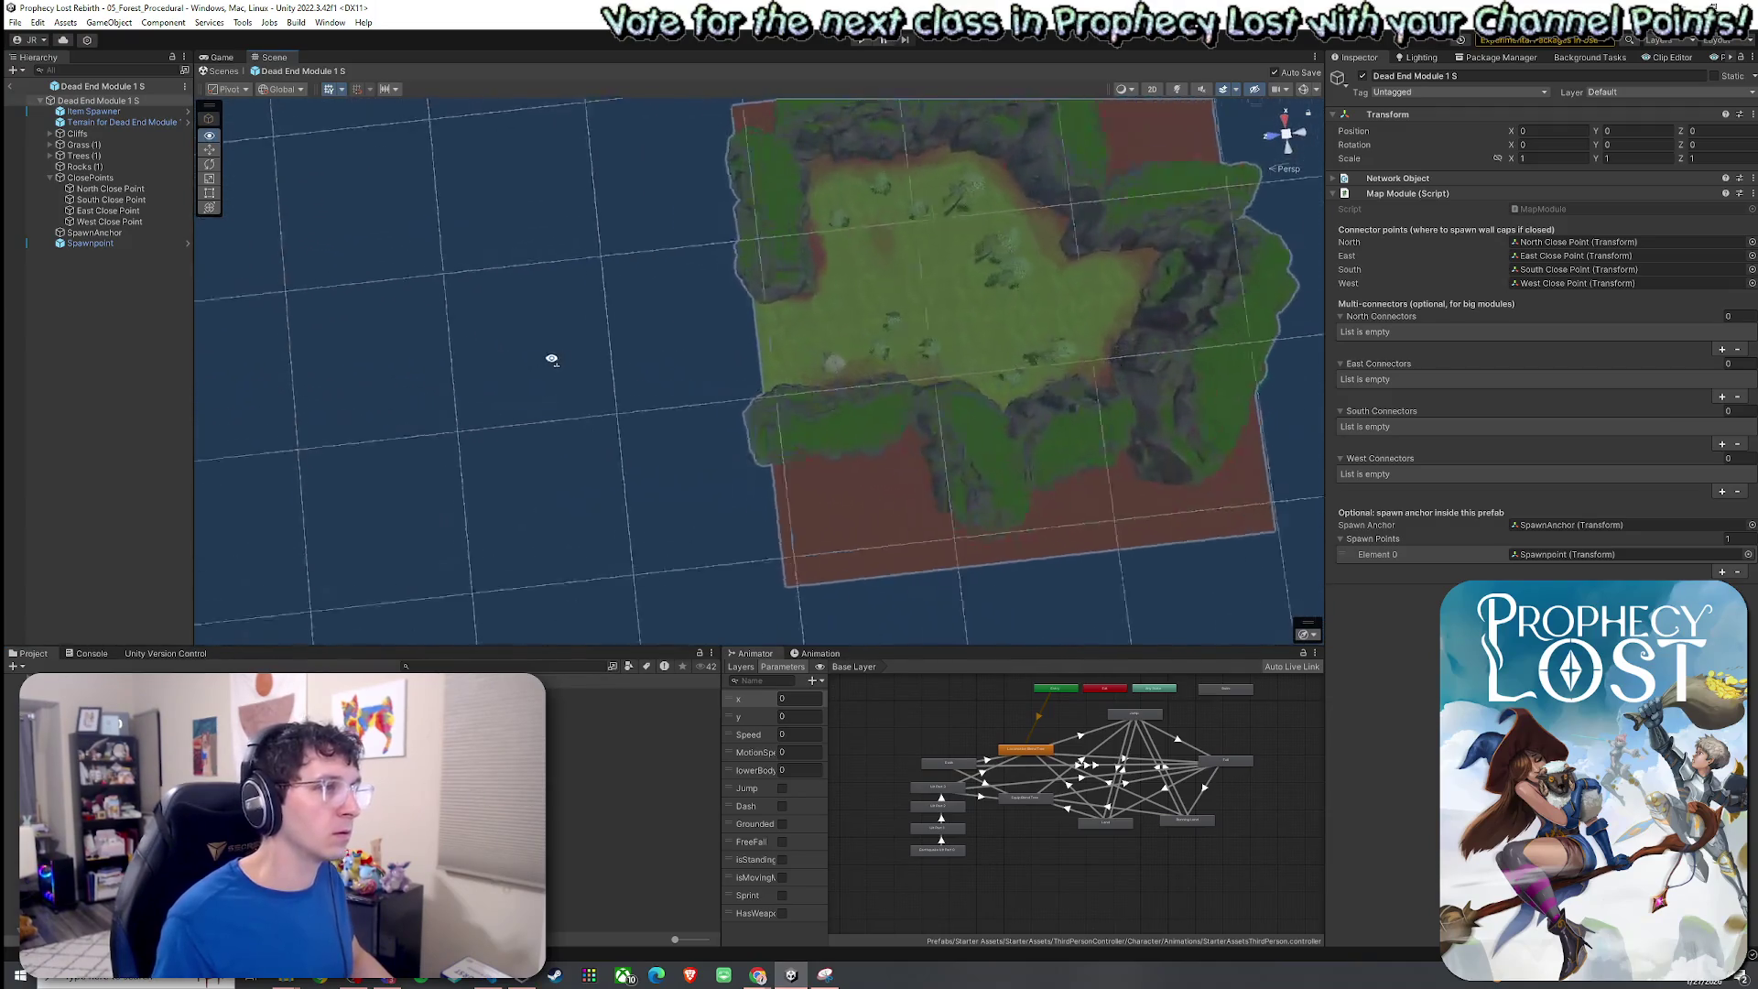
Add Grass1 as a mesh detail on the Dead End Module 1 S terrain.
scroll(916, 265, "up", 8)
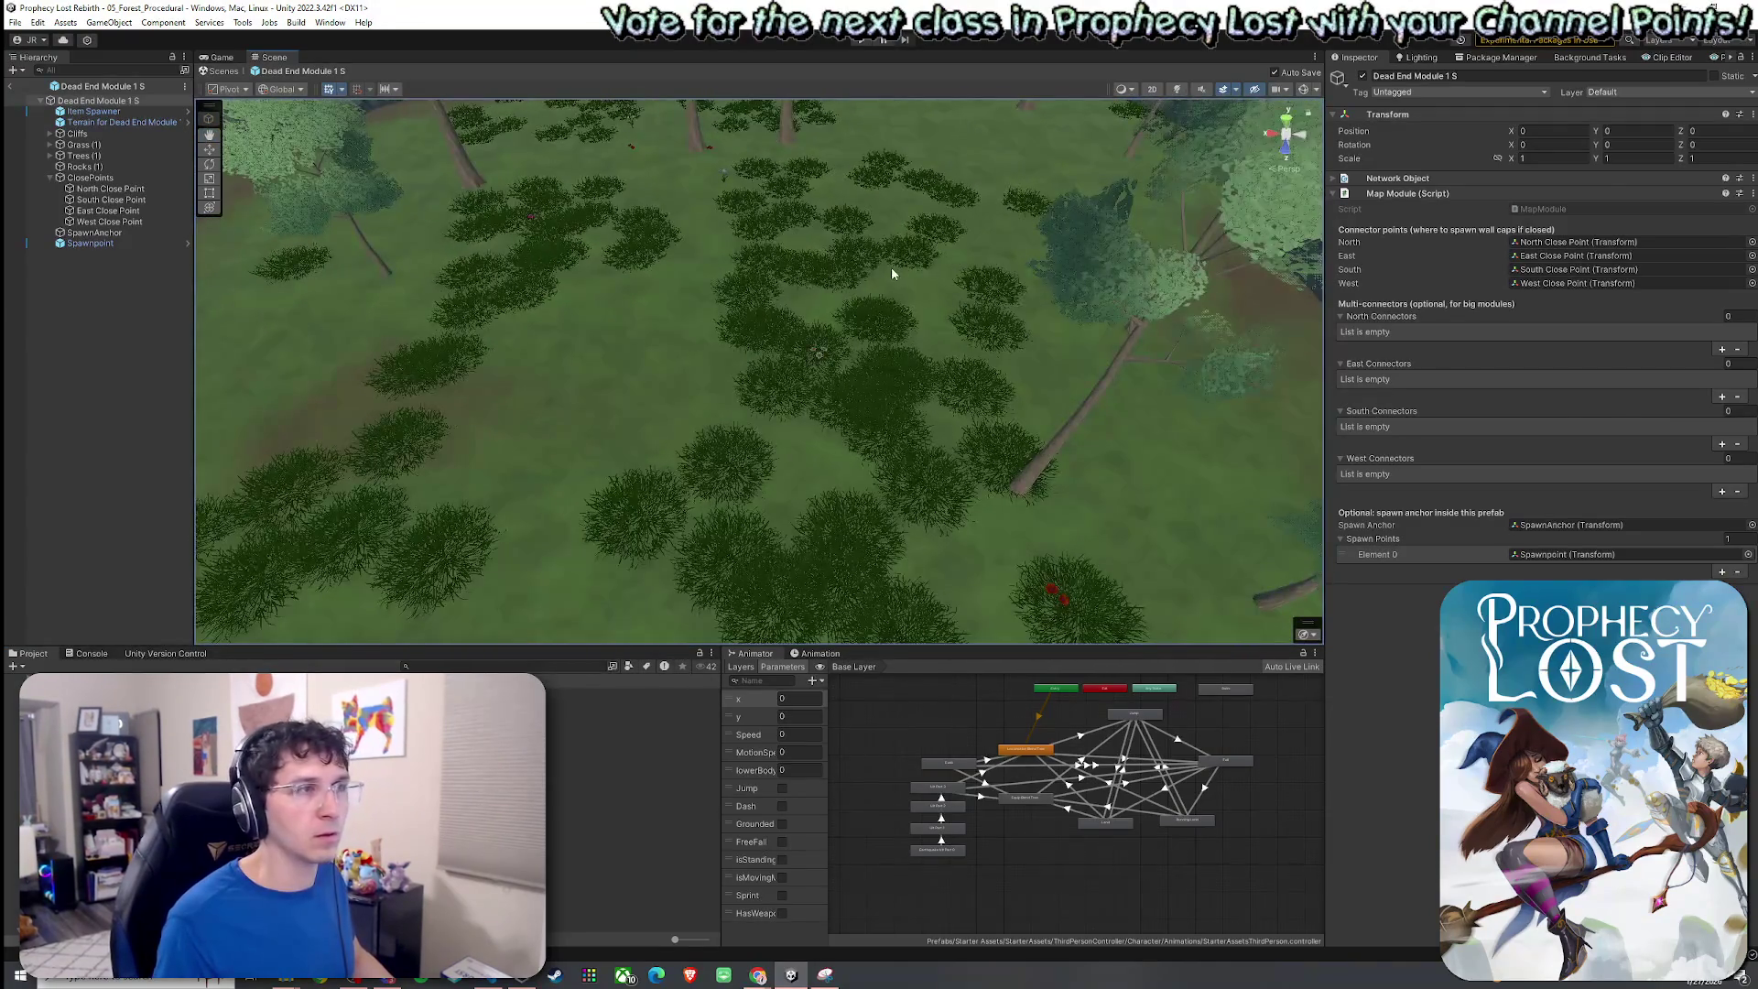
left_click(891, 273)
left_click(1535, 233)
left_click(1544, 230)
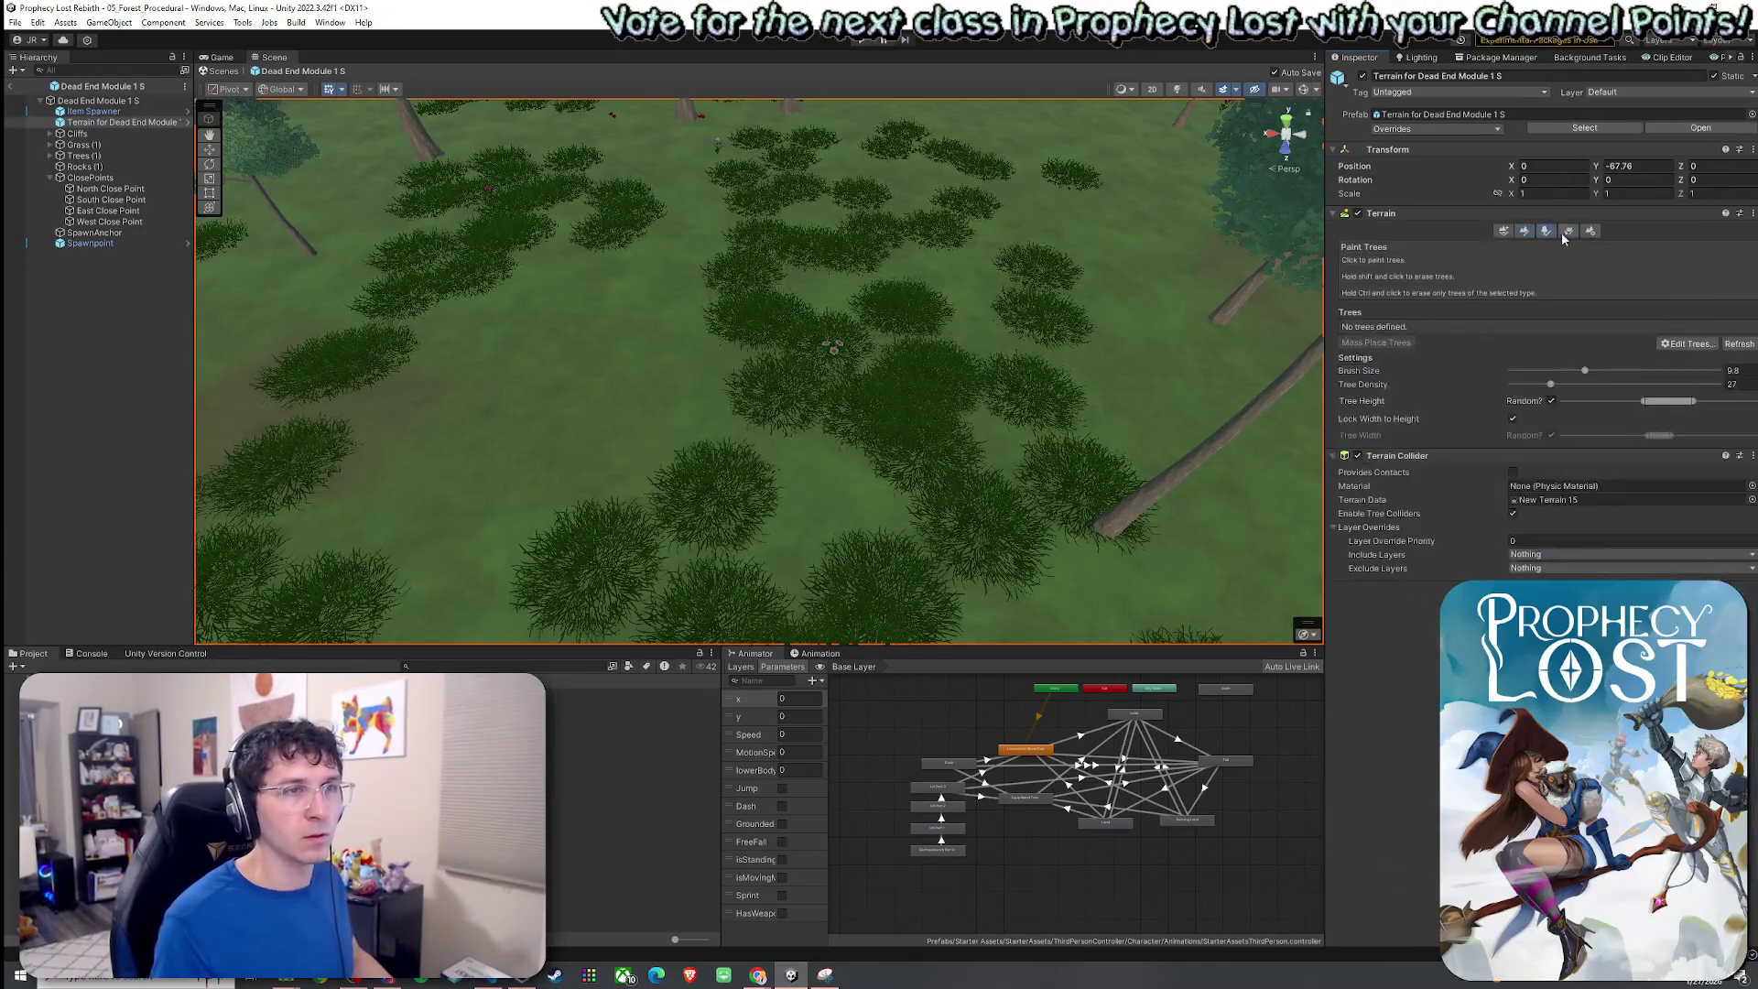
left_click(1567, 230)
left_click(1684, 343)
left_click(1679, 346)
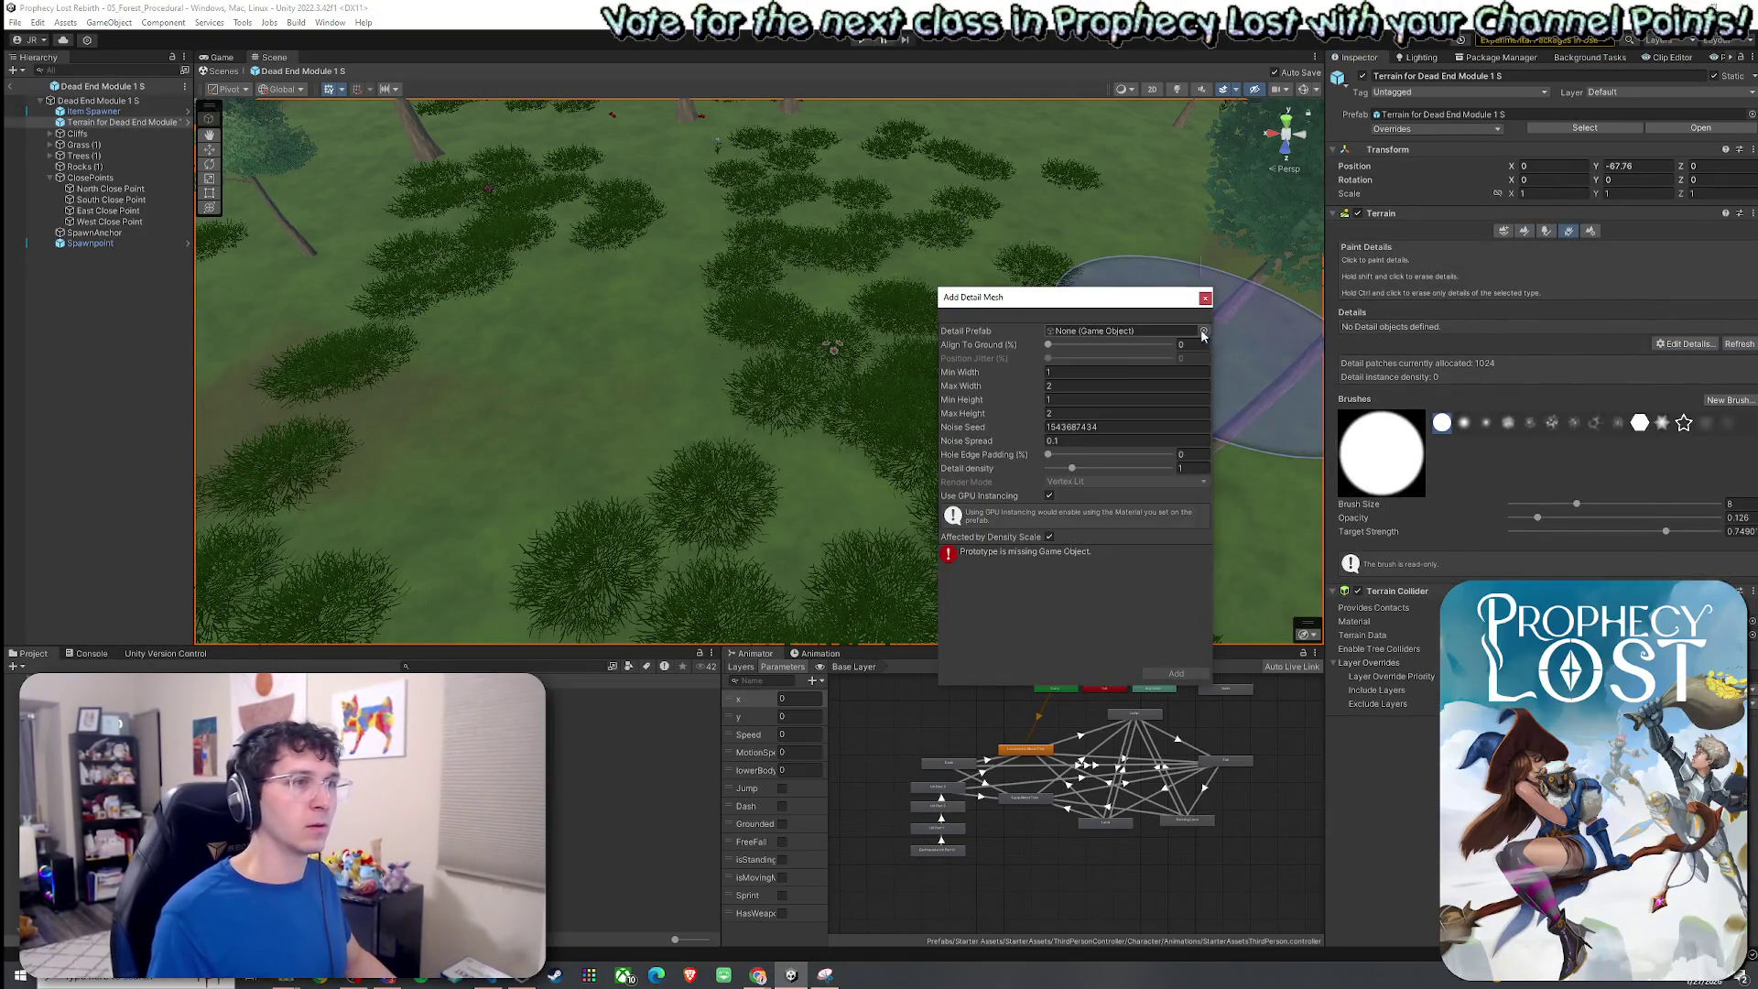
left_click(1204, 331)
type("grass1")
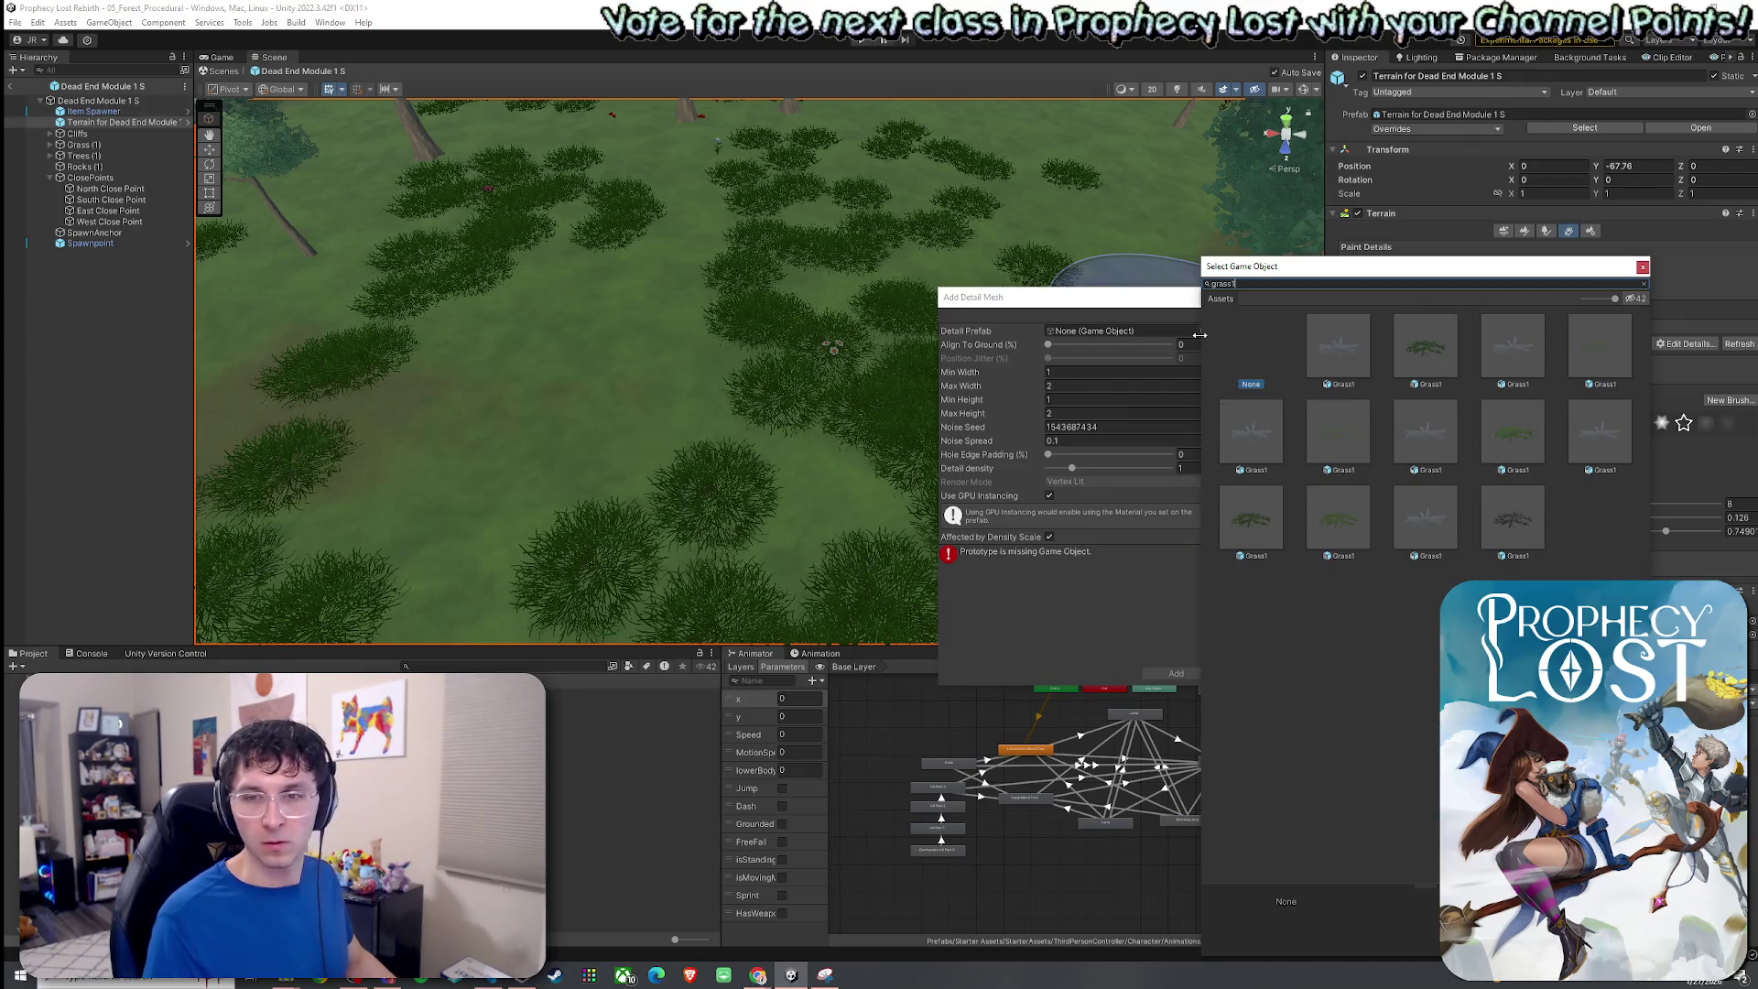
left_click(1431, 386)
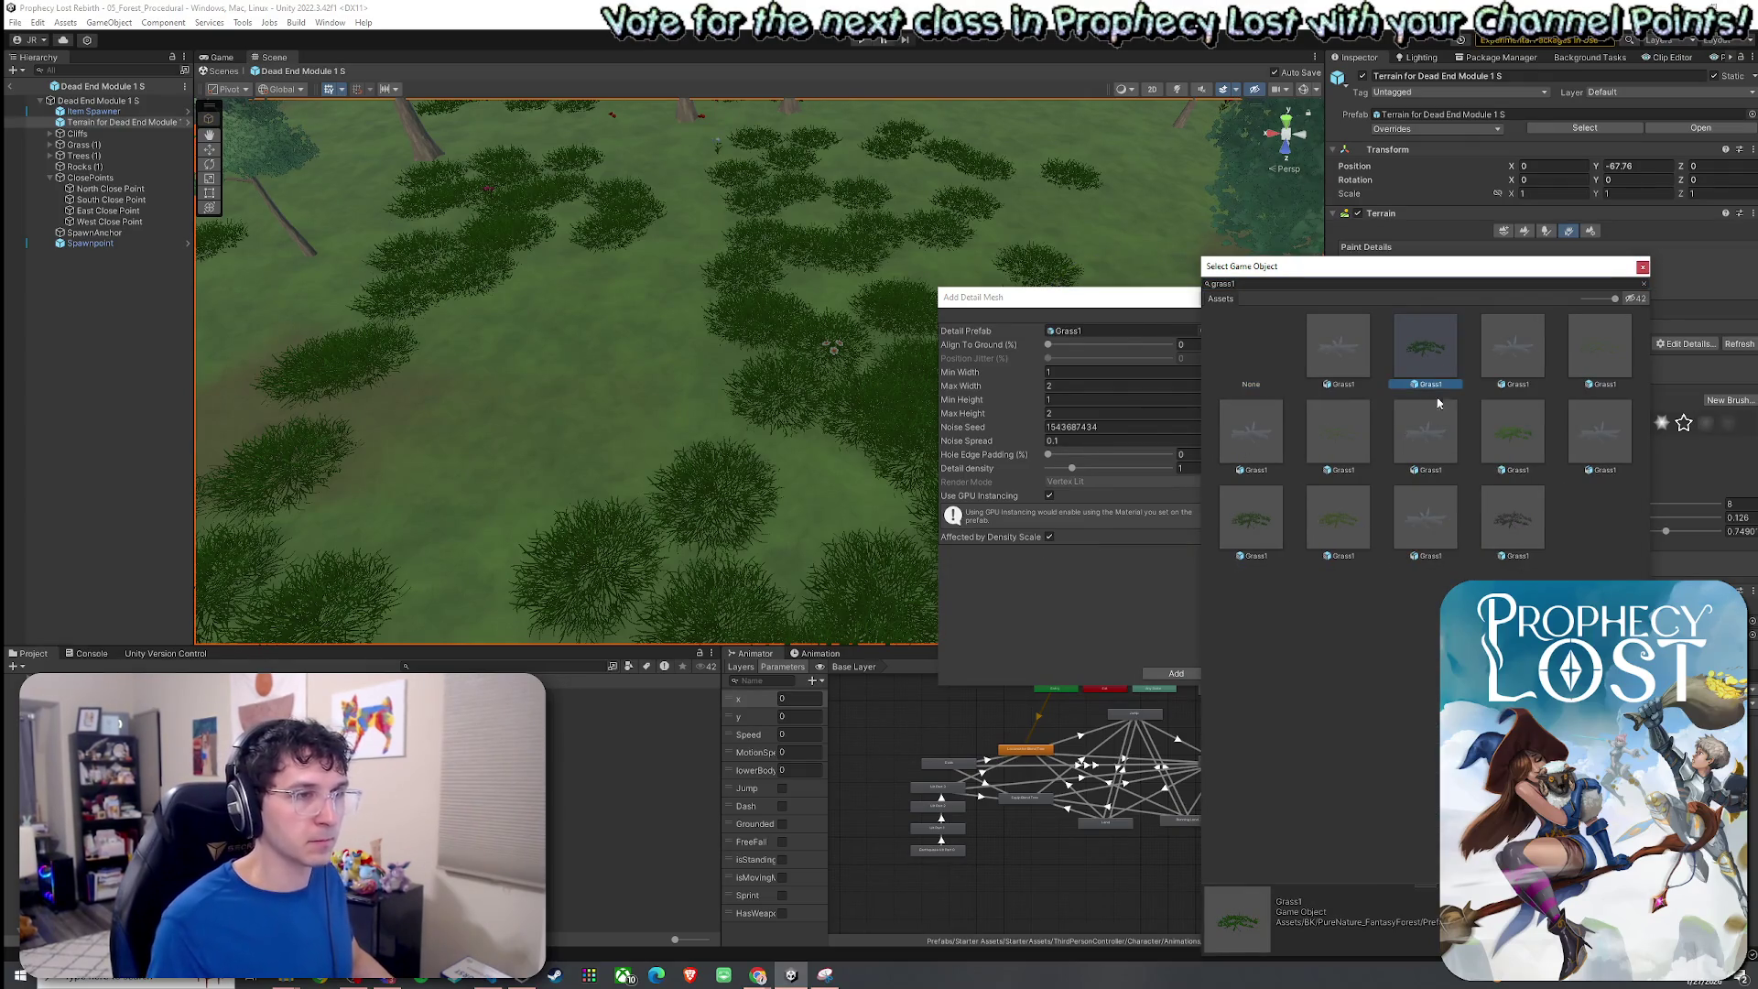
double_click(1426, 366)
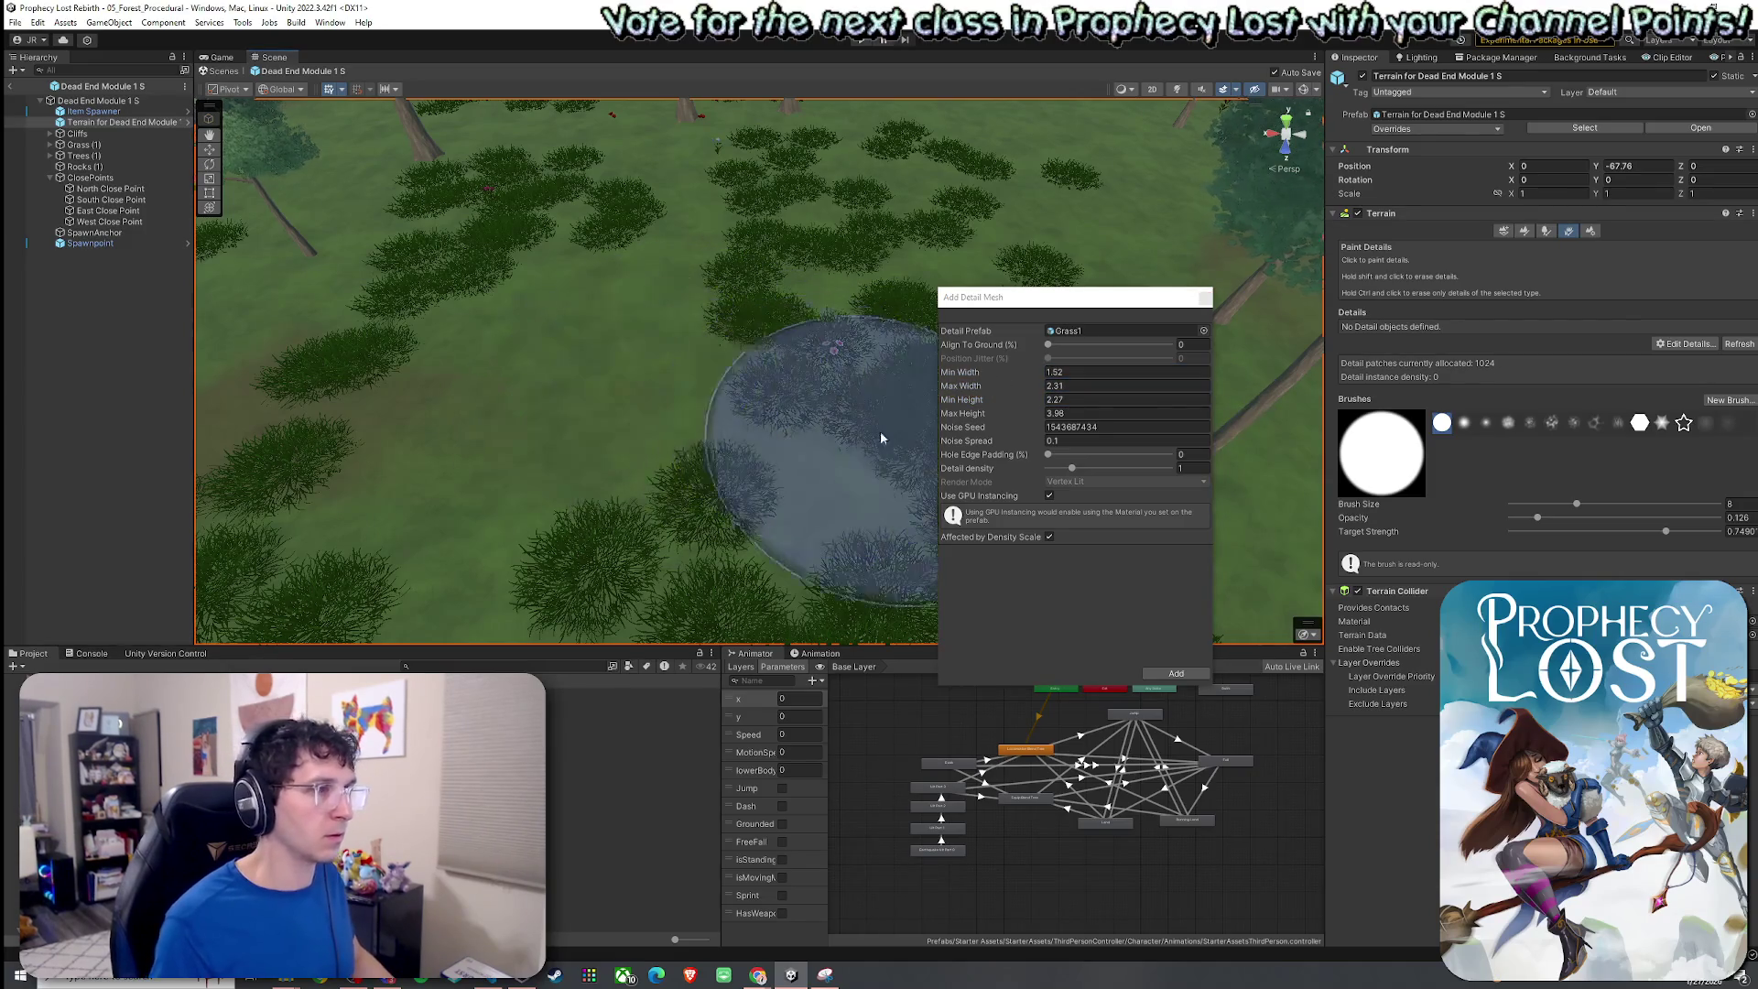
left_click(1176, 675)
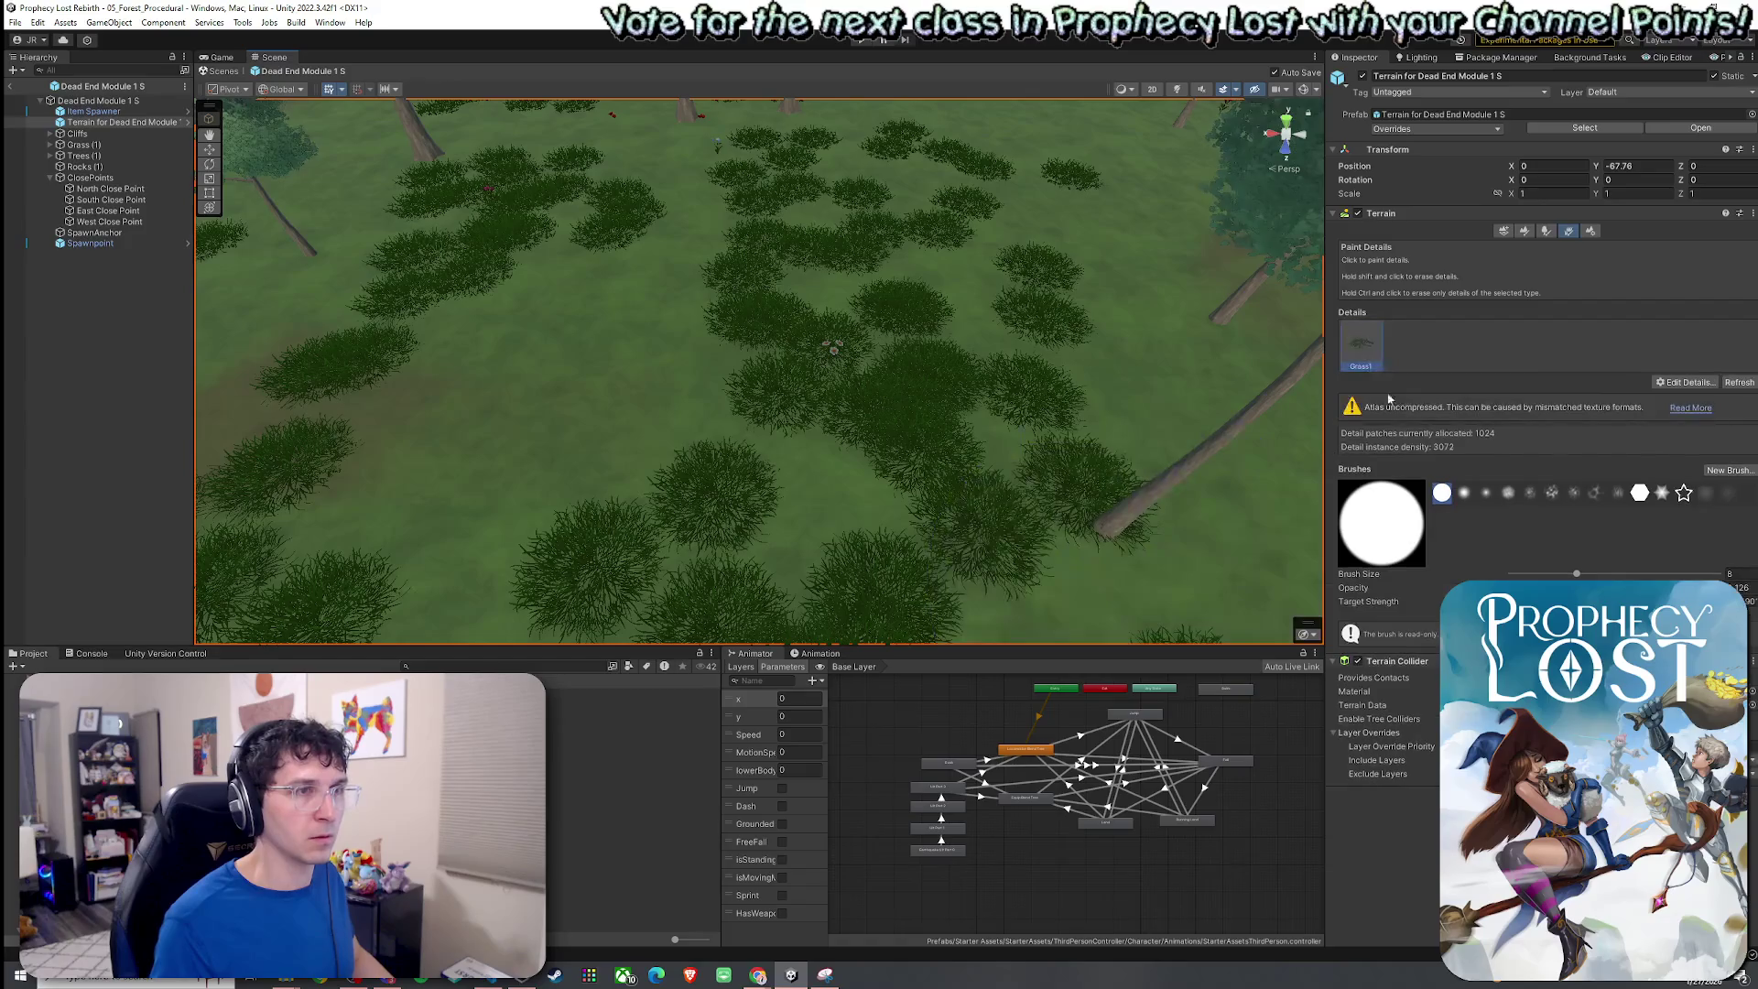
Orbit the Scene view over the S module's painted grass, cliffs, trees and water edge.
scroll(765, 392, "up", 10)
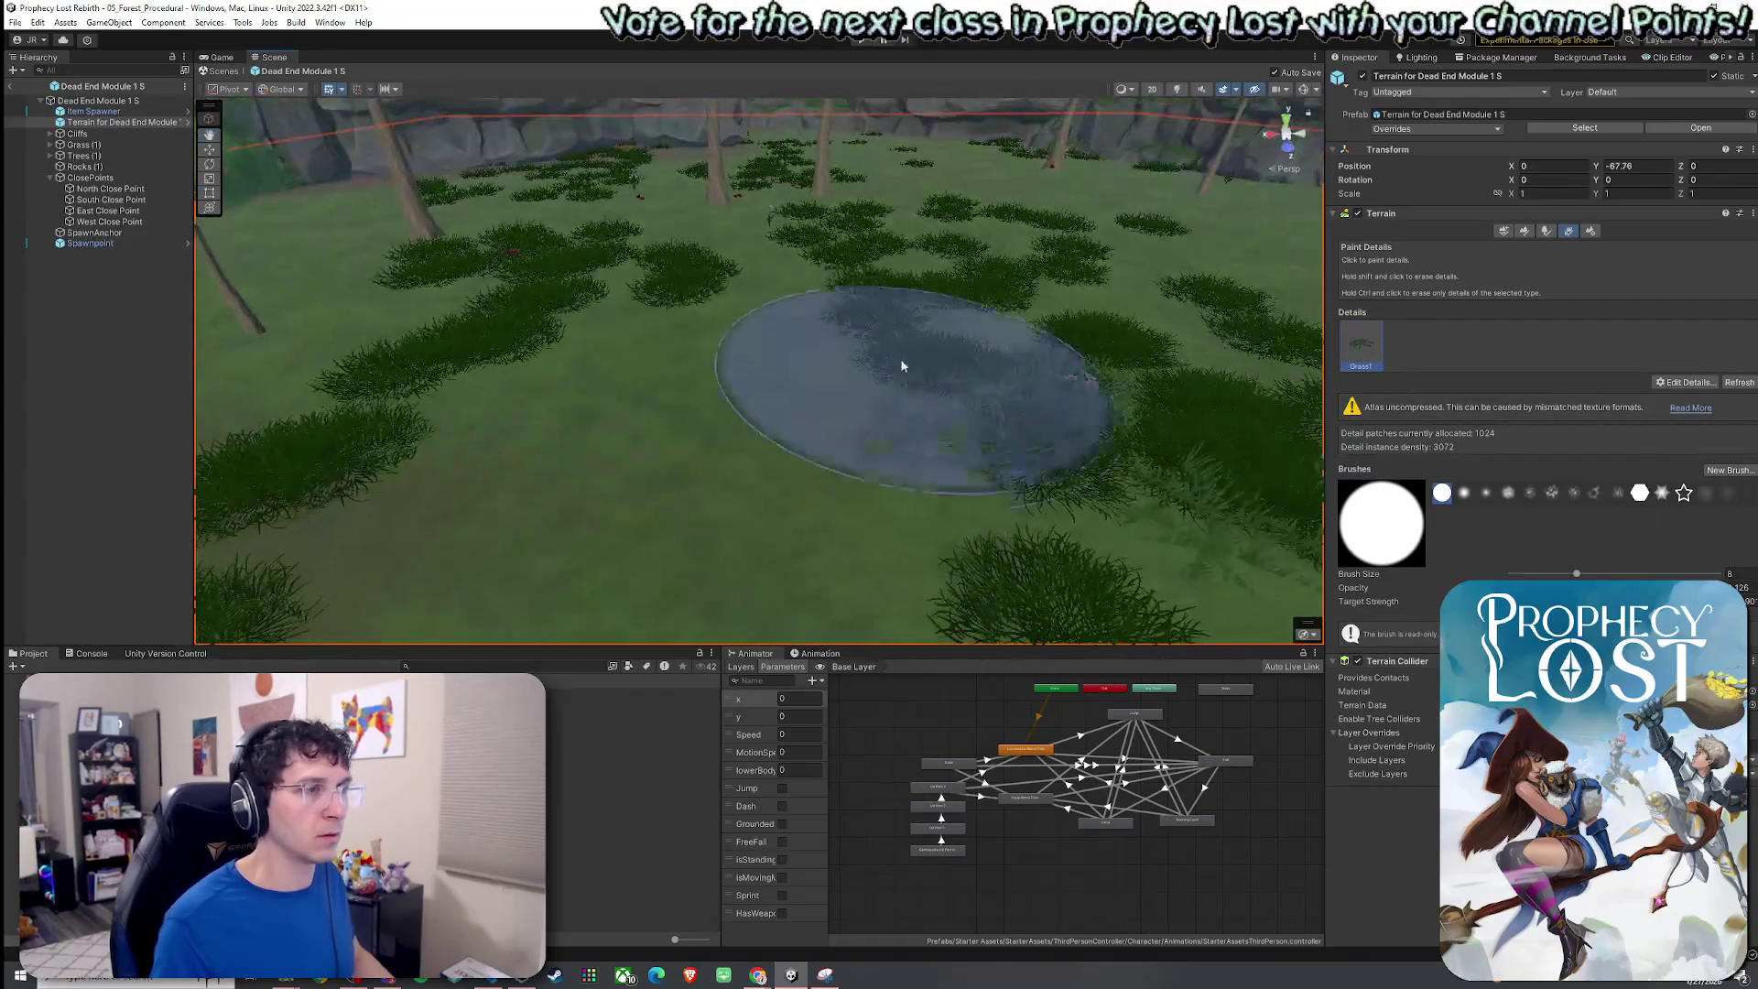
mouse_move(785, 354)
left_mouse_down("alt")
mouse_move(601, 479)
mouse_move(570, 403)
left_mouse_up("alt")
mouse_move(668, 314)
left_mouse_down("alt")
mouse_move(863, 259)
mouse_move(1157, 393)
left_mouse_up("alt")
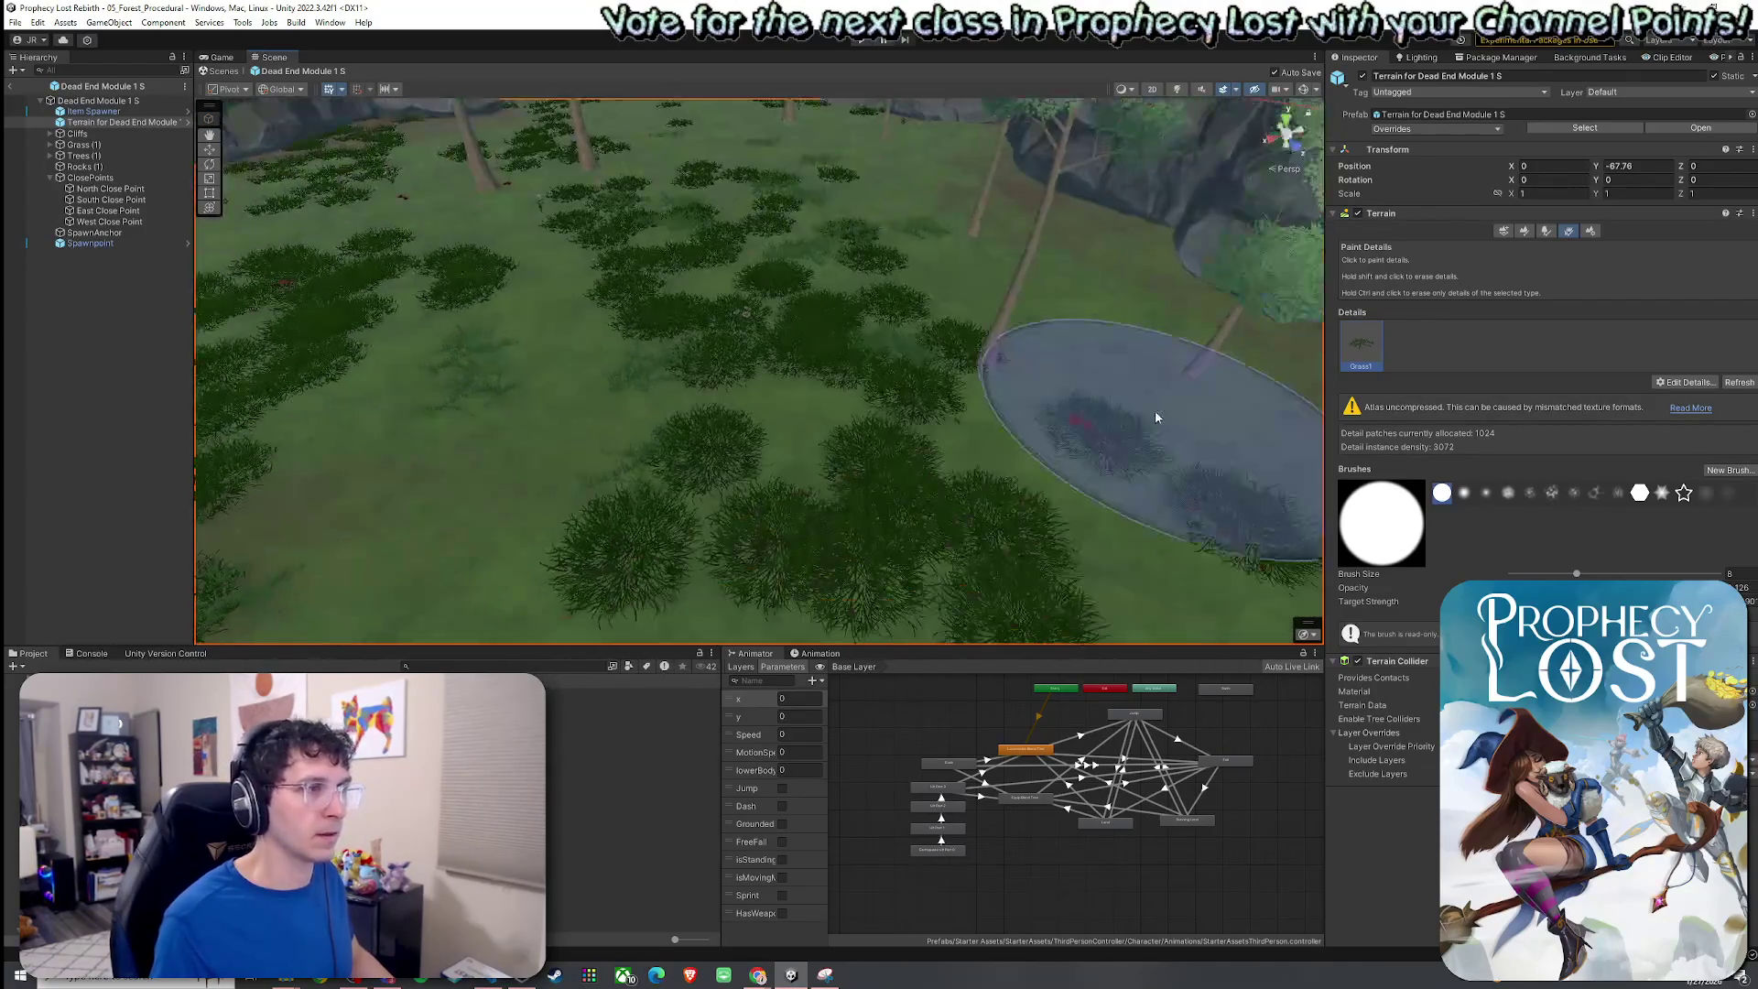
scroll(937, 492, "down", 5)
left_click_drag(989, 345, 1247, 404, "alt")
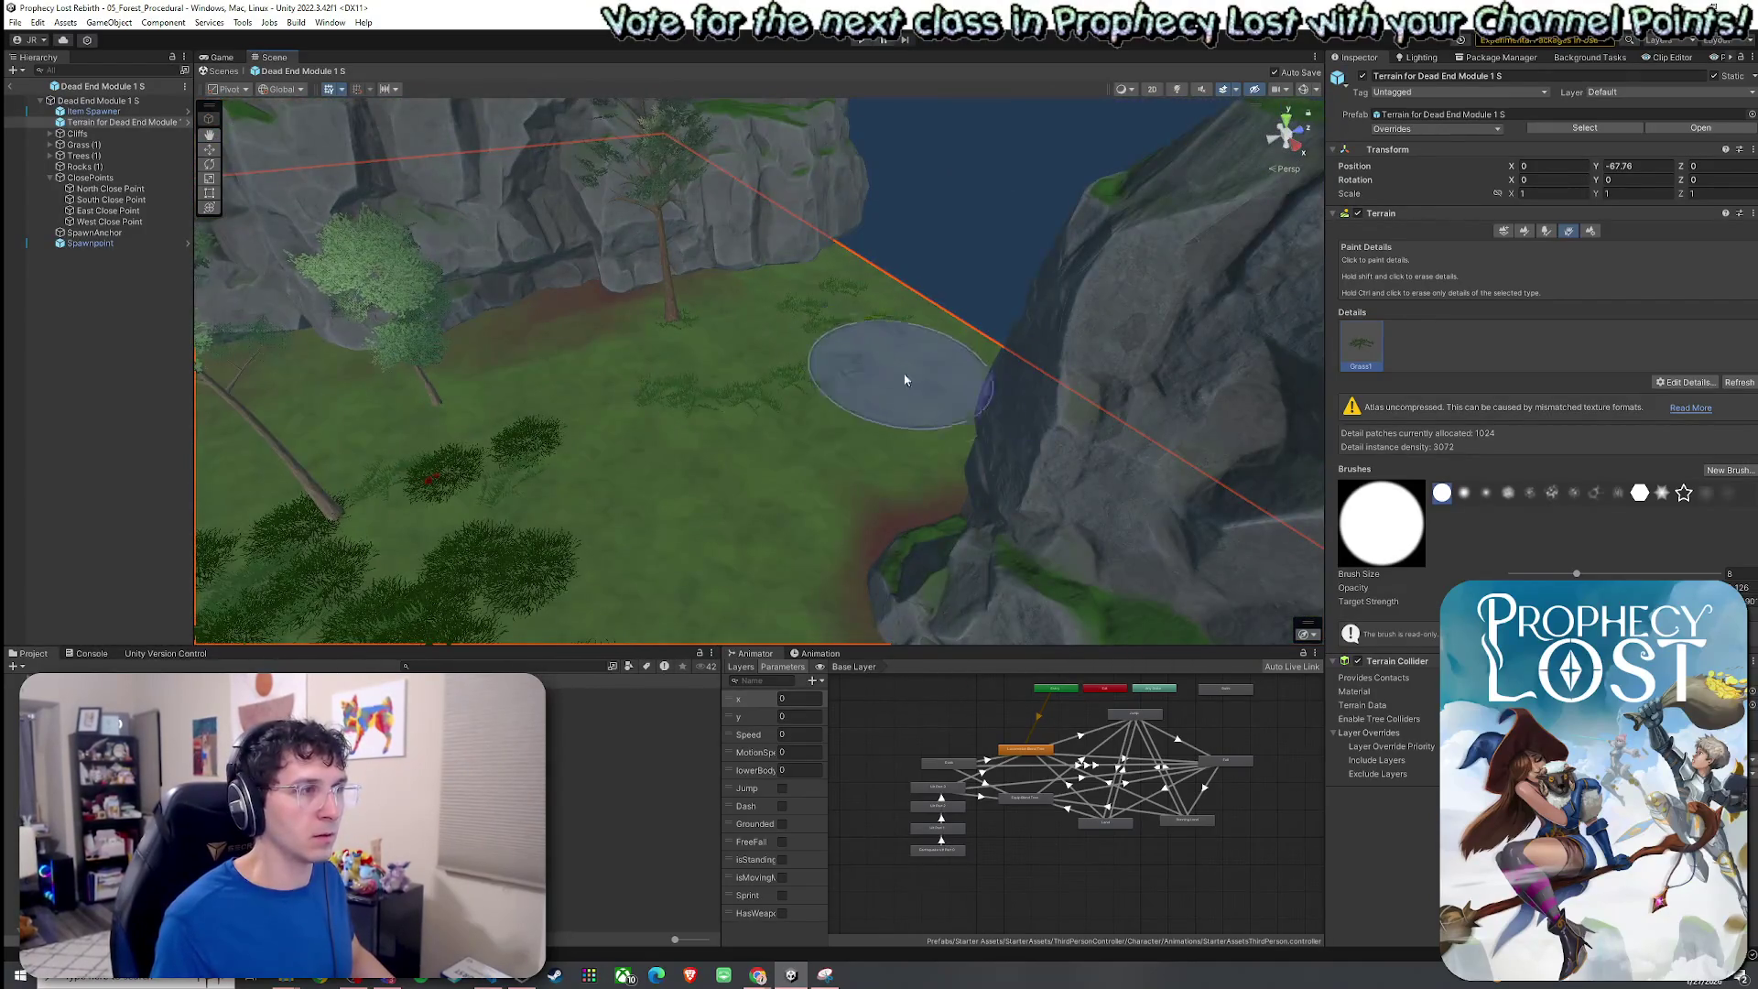
left_click_drag(766, 372, 664, 382, "alt")
left_click(36, 22)
left_click(698, 385)
mouse_move(802, 420)
left_mouse_down("alt")
mouse_move(871, 431)
mouse_move(1076, 366)
mouse_move(580, 388)
mouse_move(894, 384)
mouse_move(985, 365)
mouse_move(686, 380)
left_mouse_up("alt")
Open the Dead End Module 1 W prefab for a wide look at its cliffs.
left_click(15, 22)
left_click(41, 83)
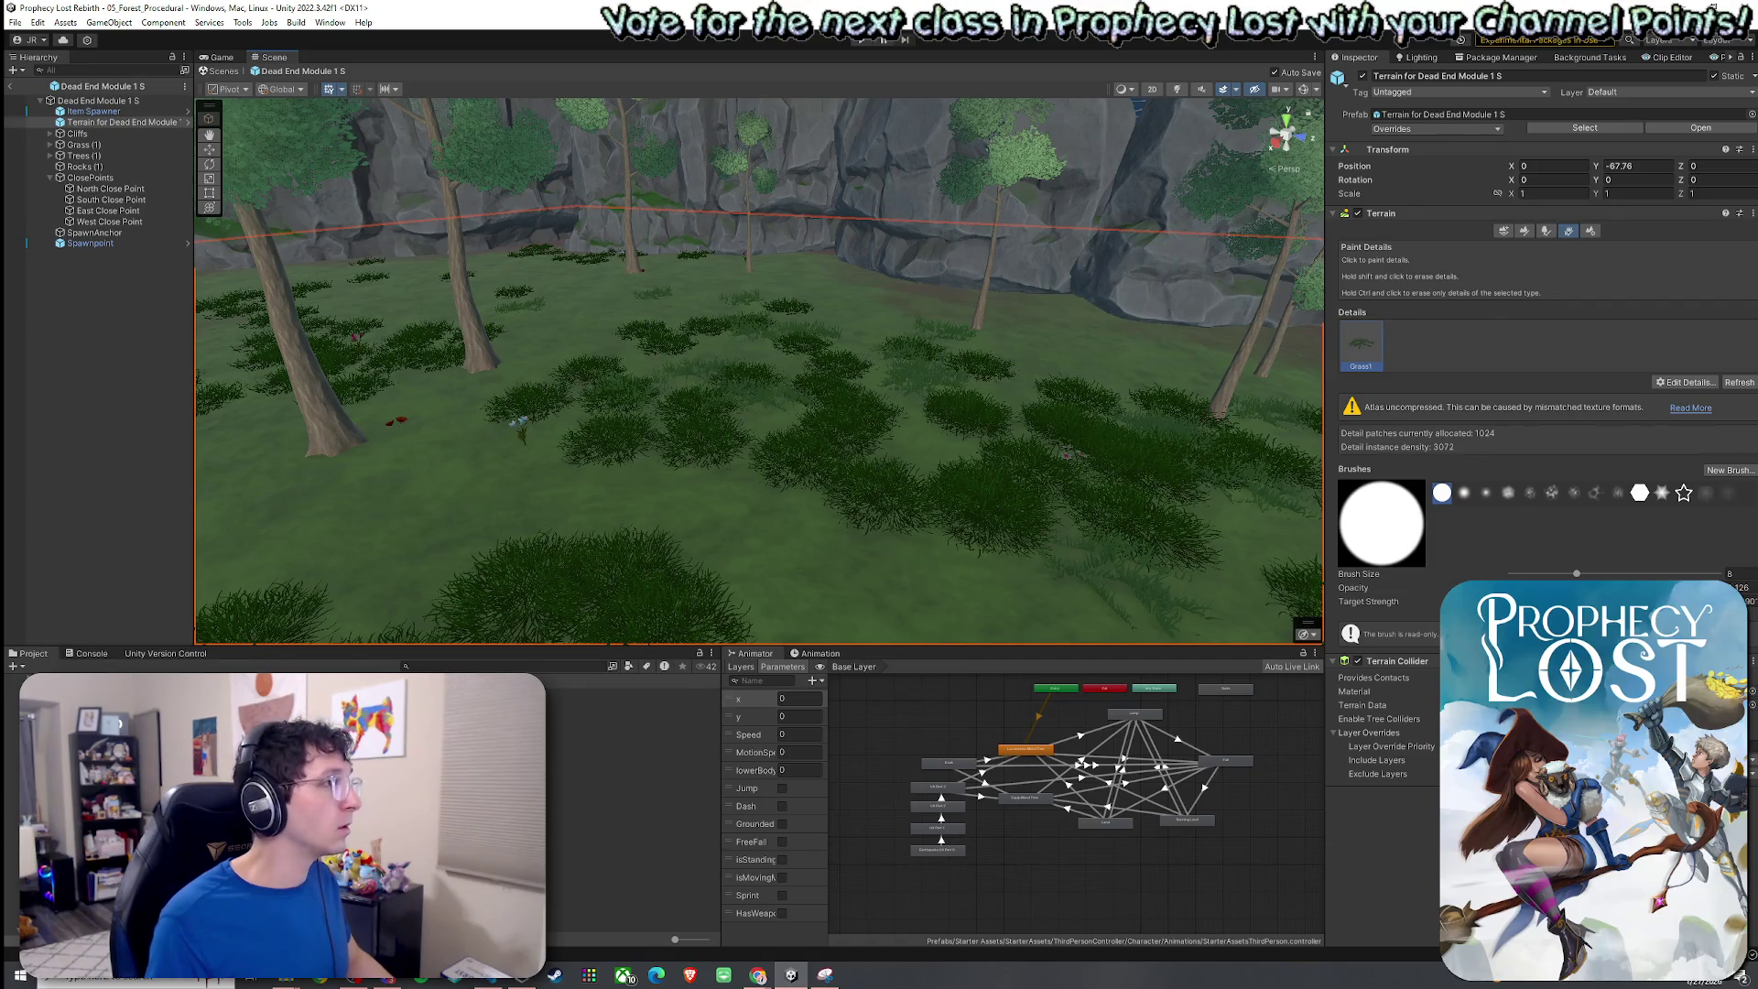
mouse_move(1067, 453)
left_mouse_down("alt")
mouse_move(649, 310)
mouse_move(729, 479)
mouse_move(855, 389)
left_mouse_up("alt")
Add Grass1 as a detail mesh on the Dead End Module 1 W terrain.
left_click(854, 389)
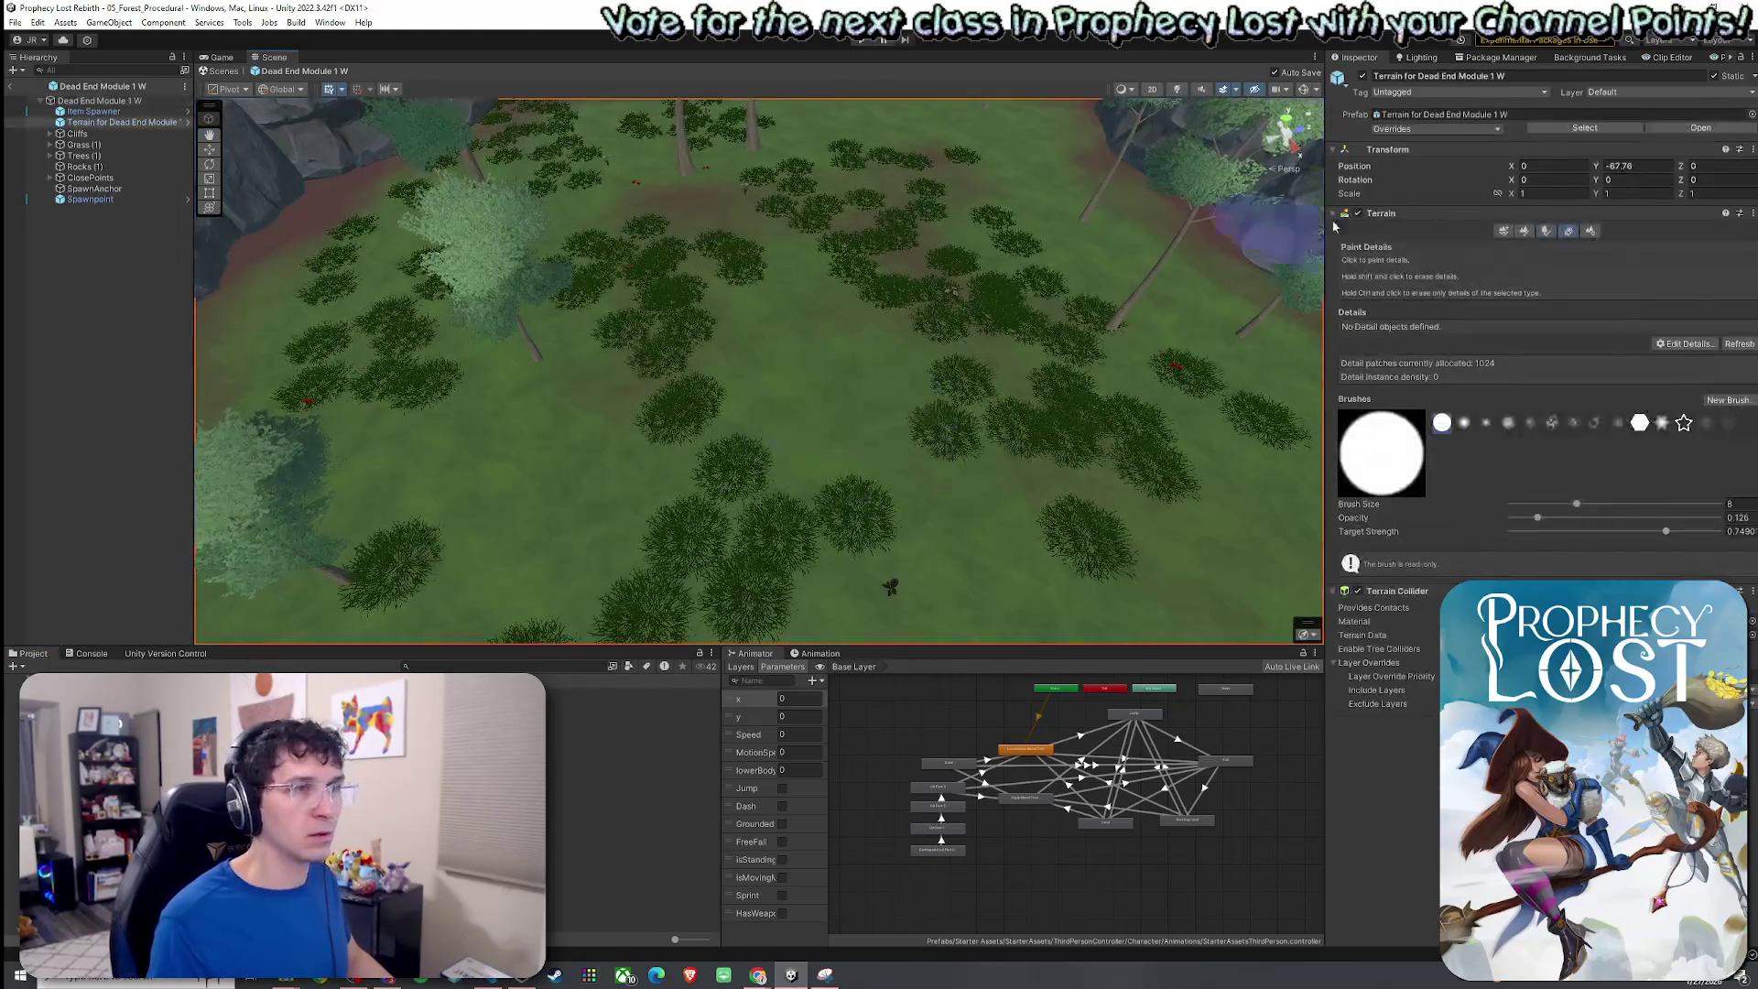
left_click(1547, 232)
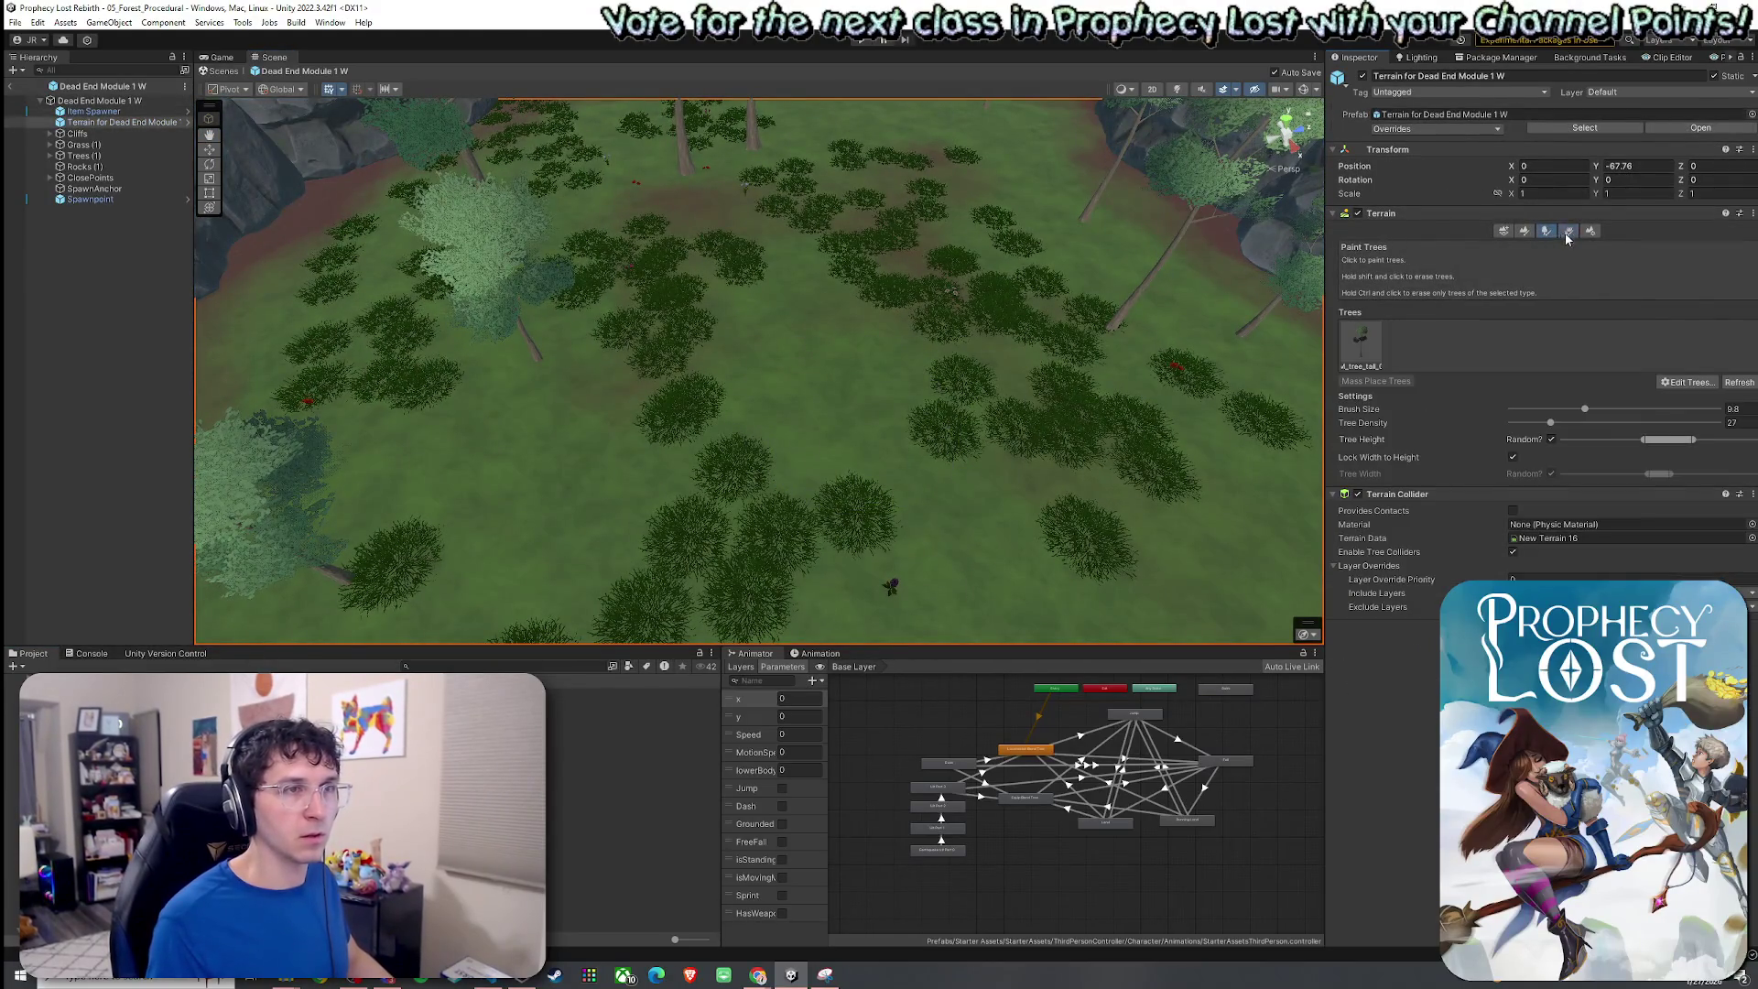
left_click(1567, 233)
left_click(1684, 346)
left_click(1203, 330)
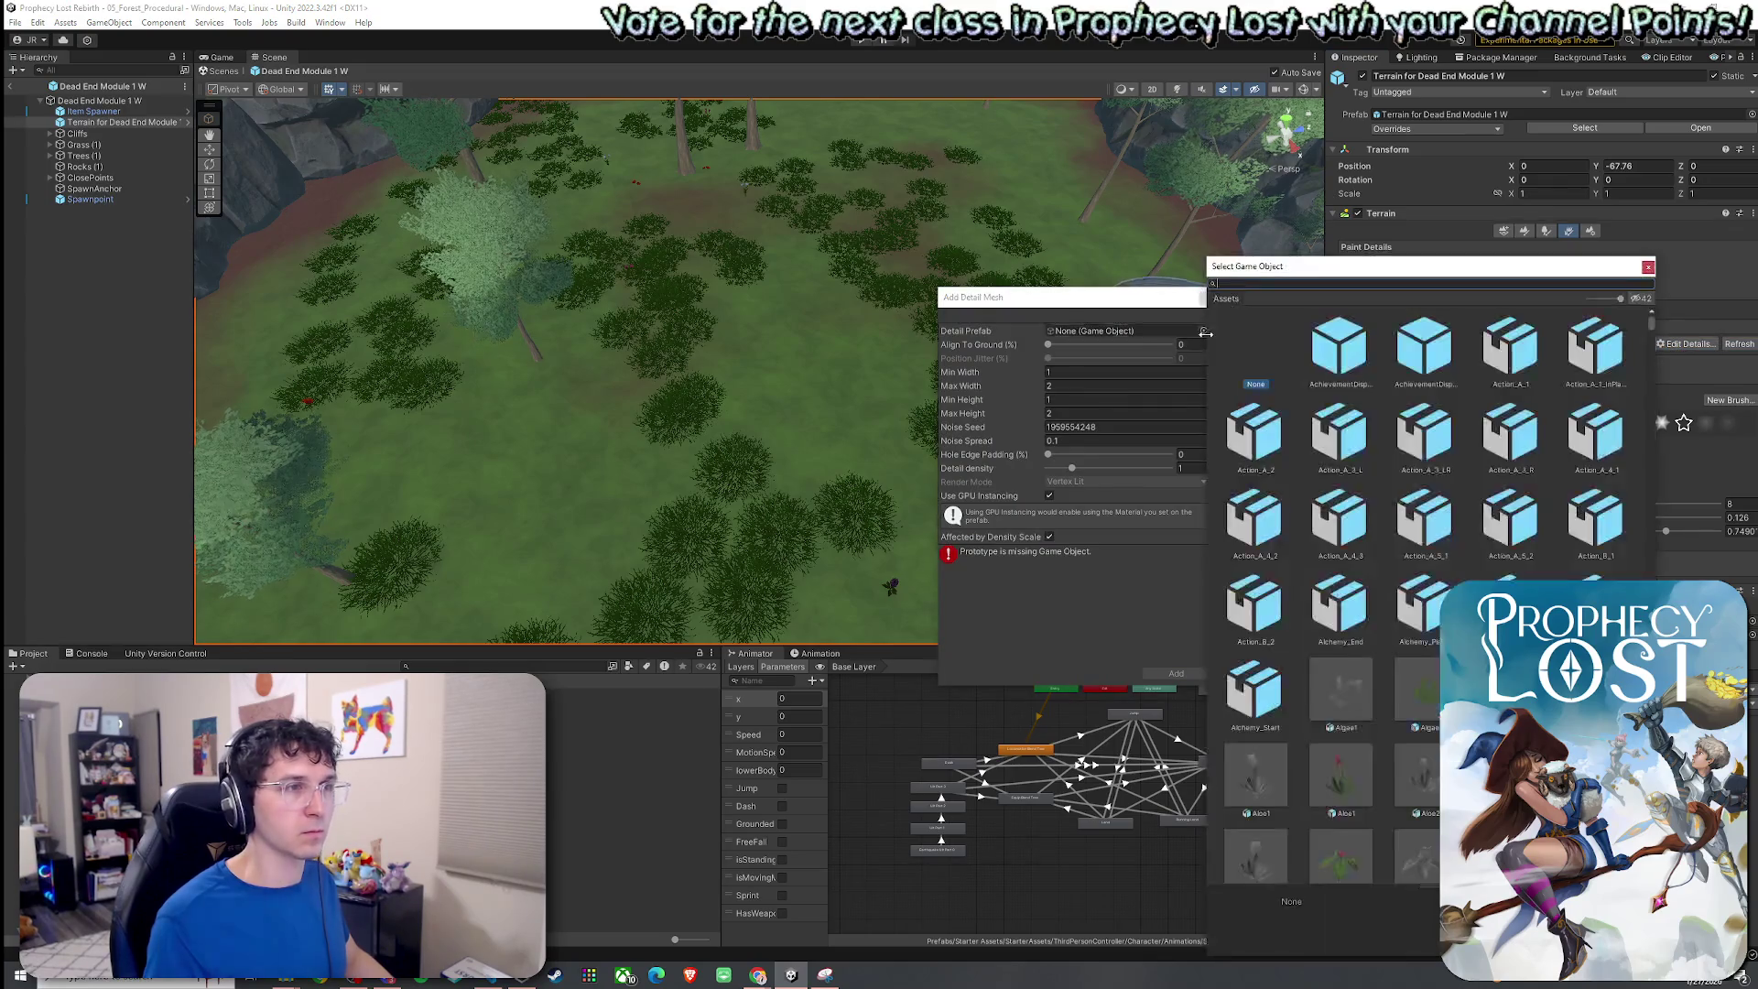
type("grass1")
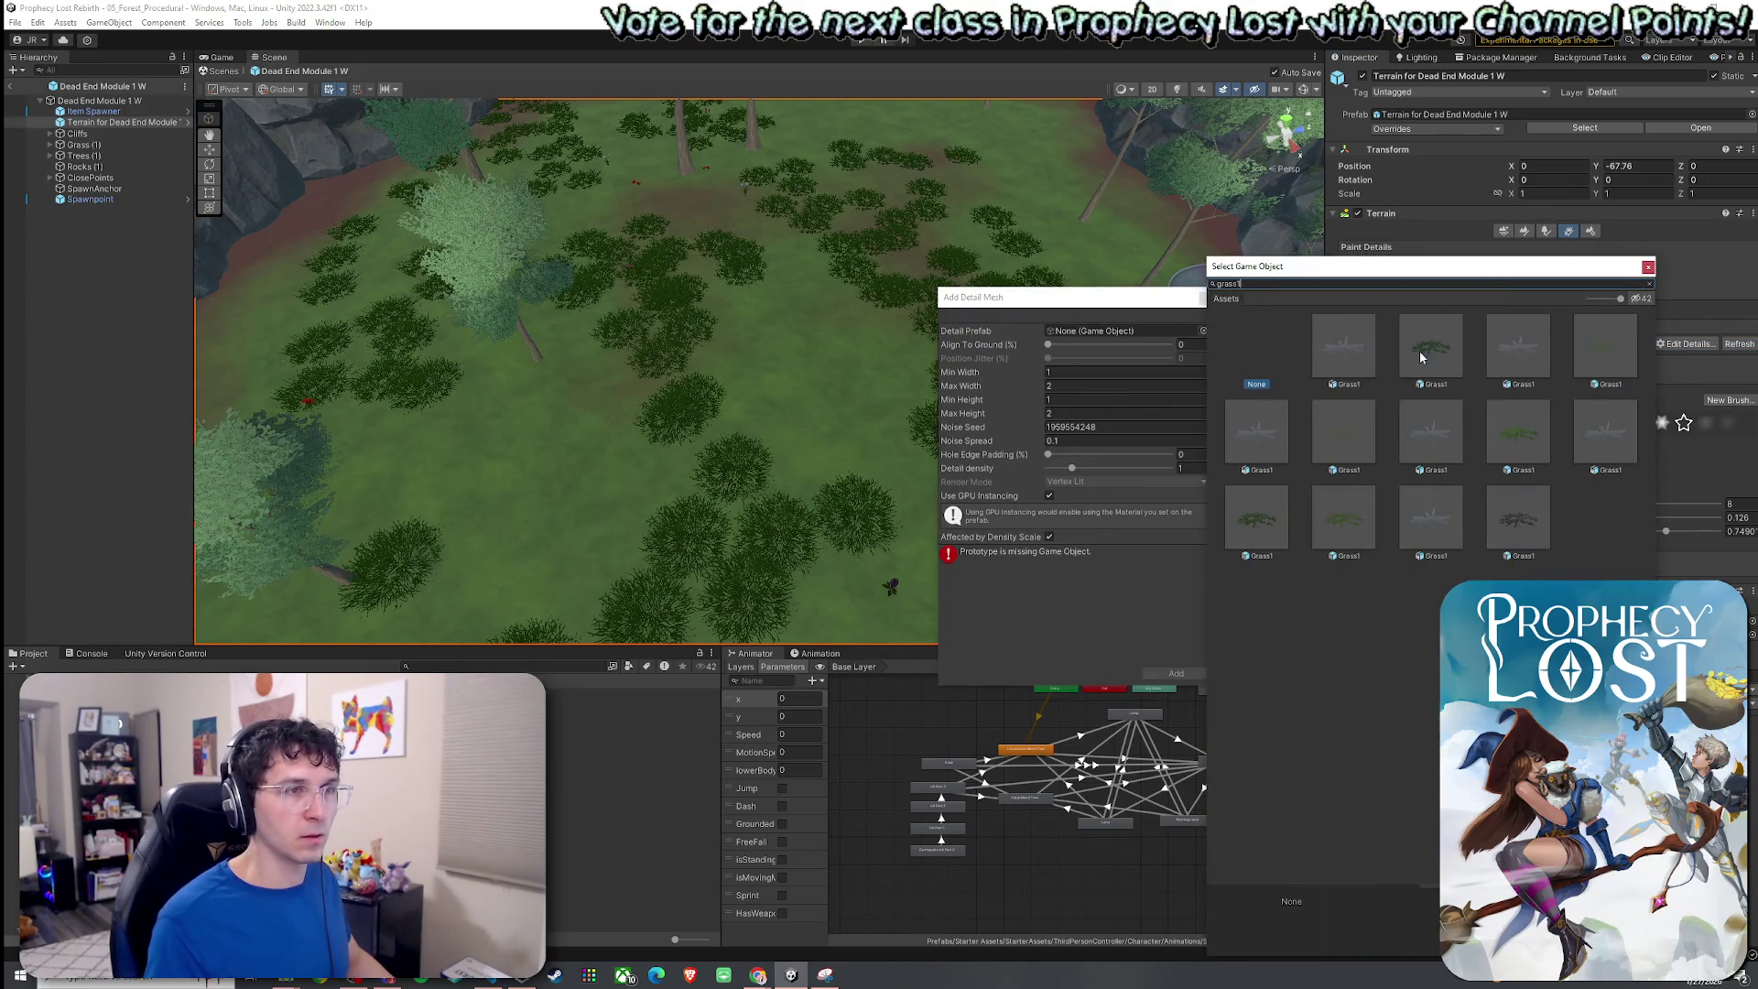
double_click(1419, 350)
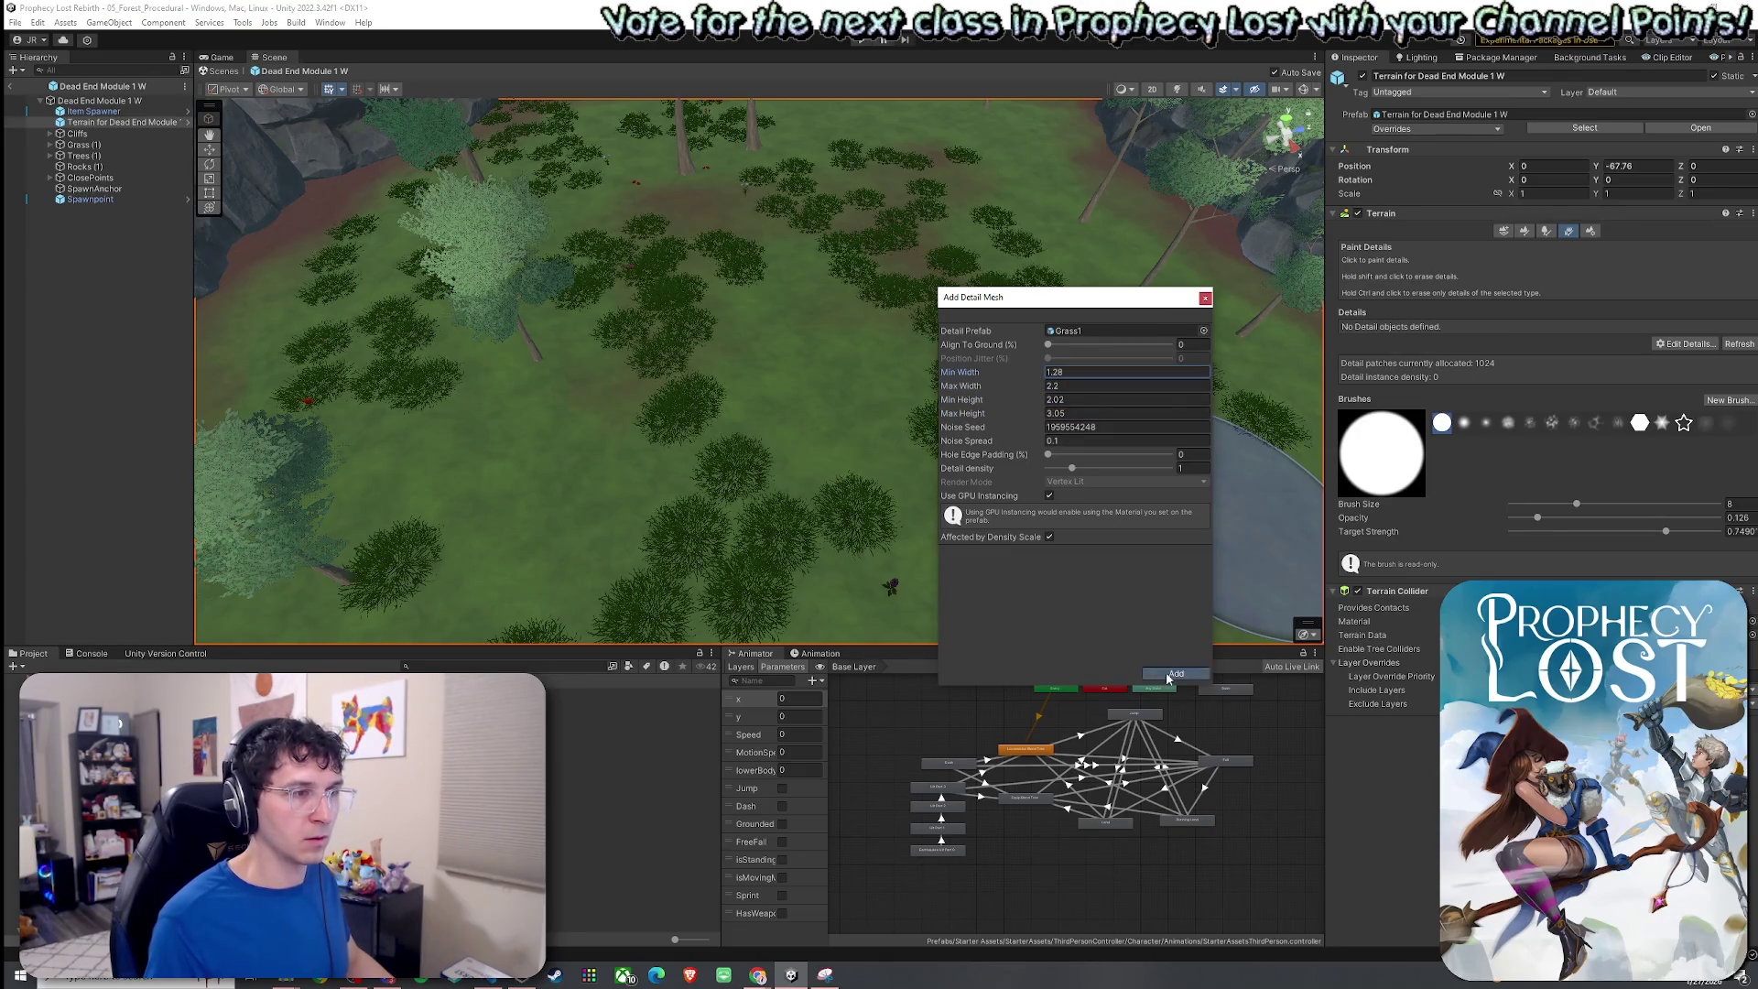
left_click(1173, 674)
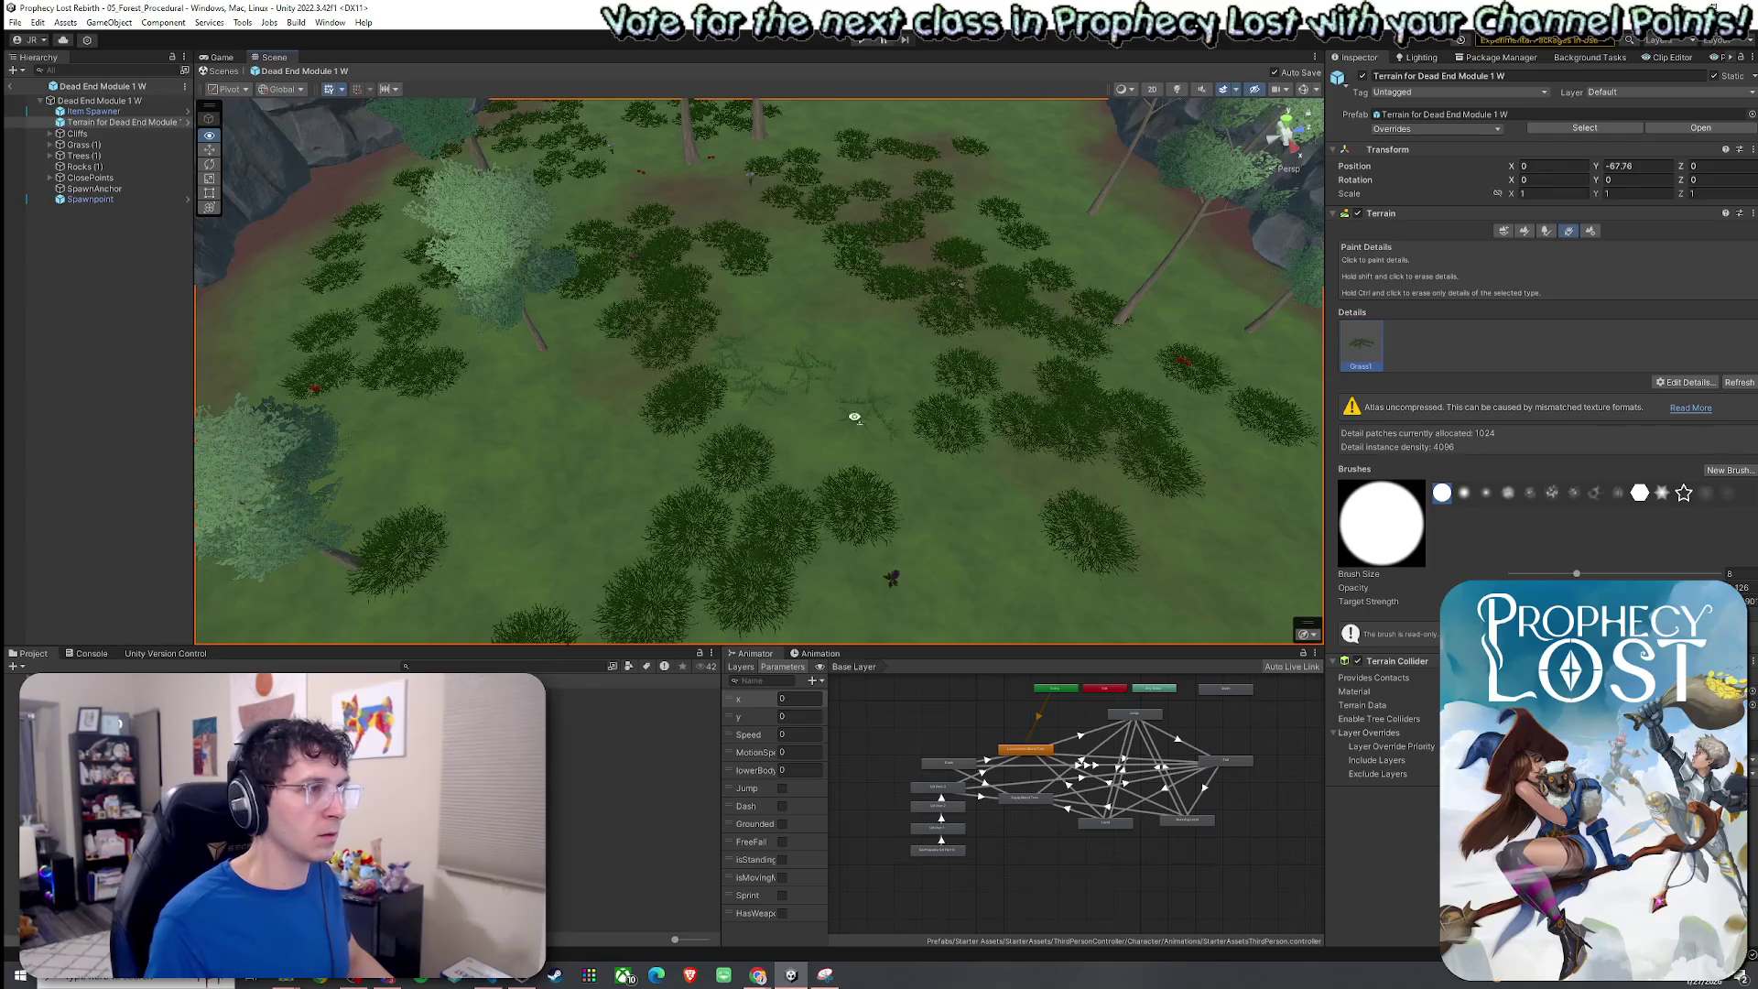
Switch to the Game view showing the title screen.
scroll(845, 421, "up", 5)
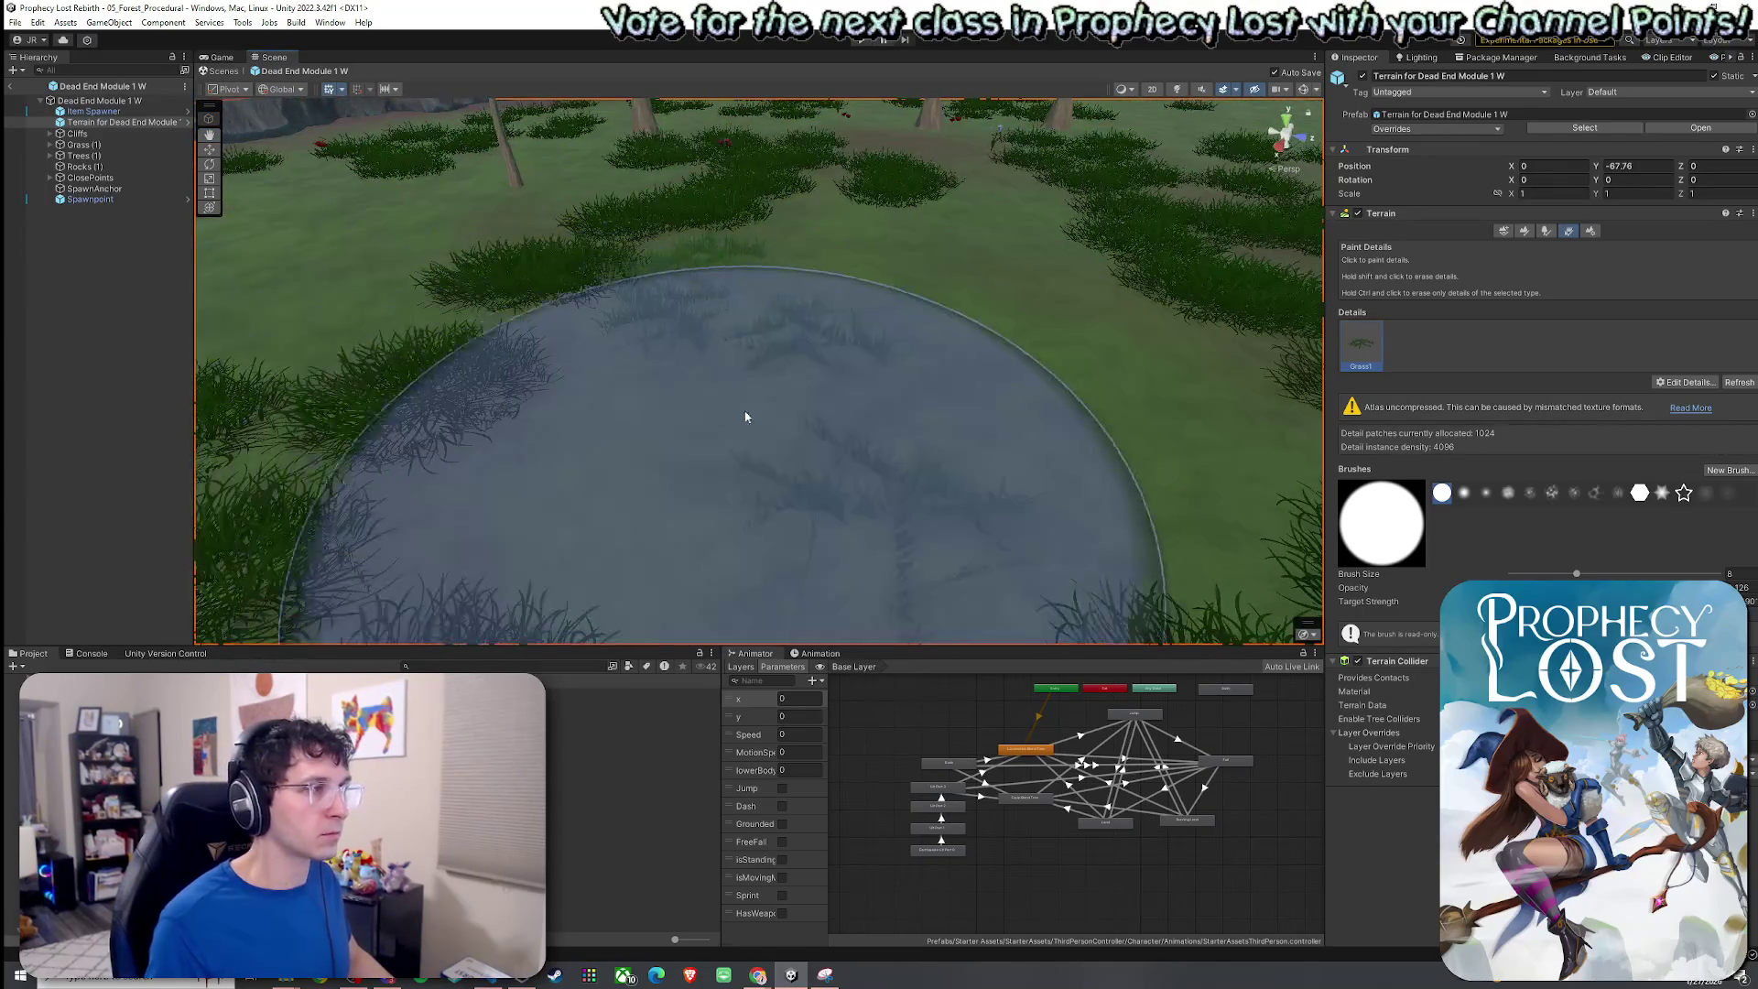
scroll(731, 415, "down", 6)
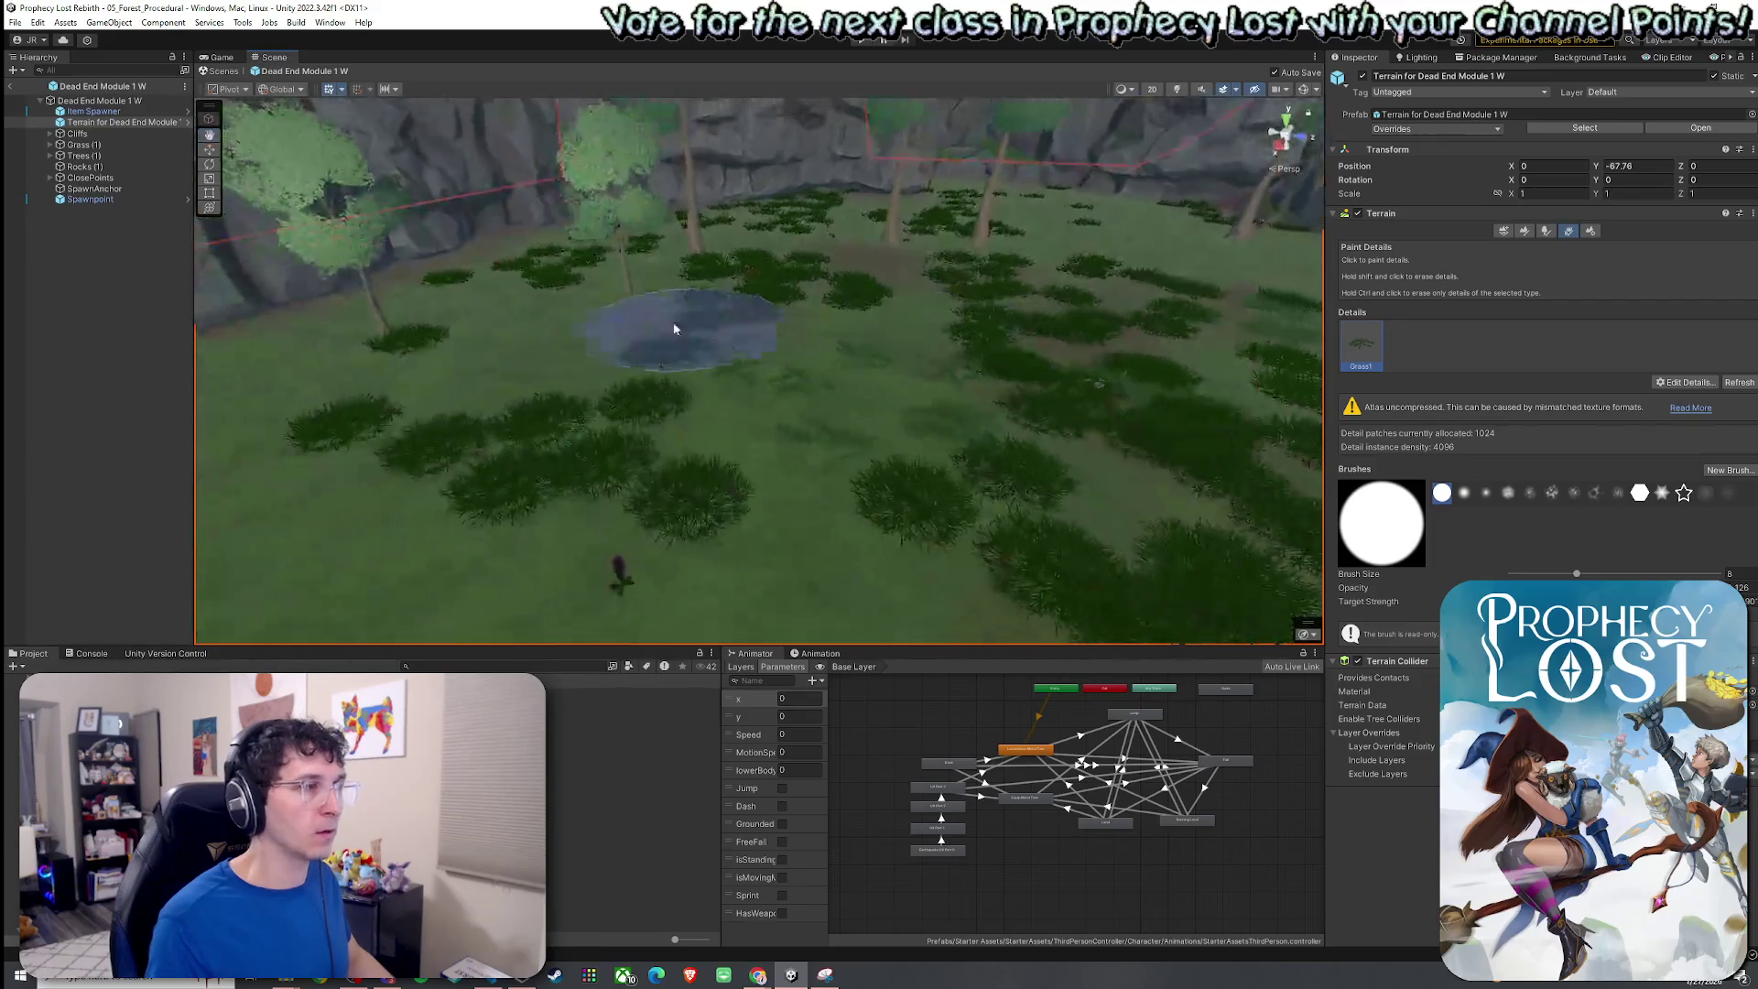
scroll(1040, 393, "up", 3)
scroll(1002, 481, "up", 3)
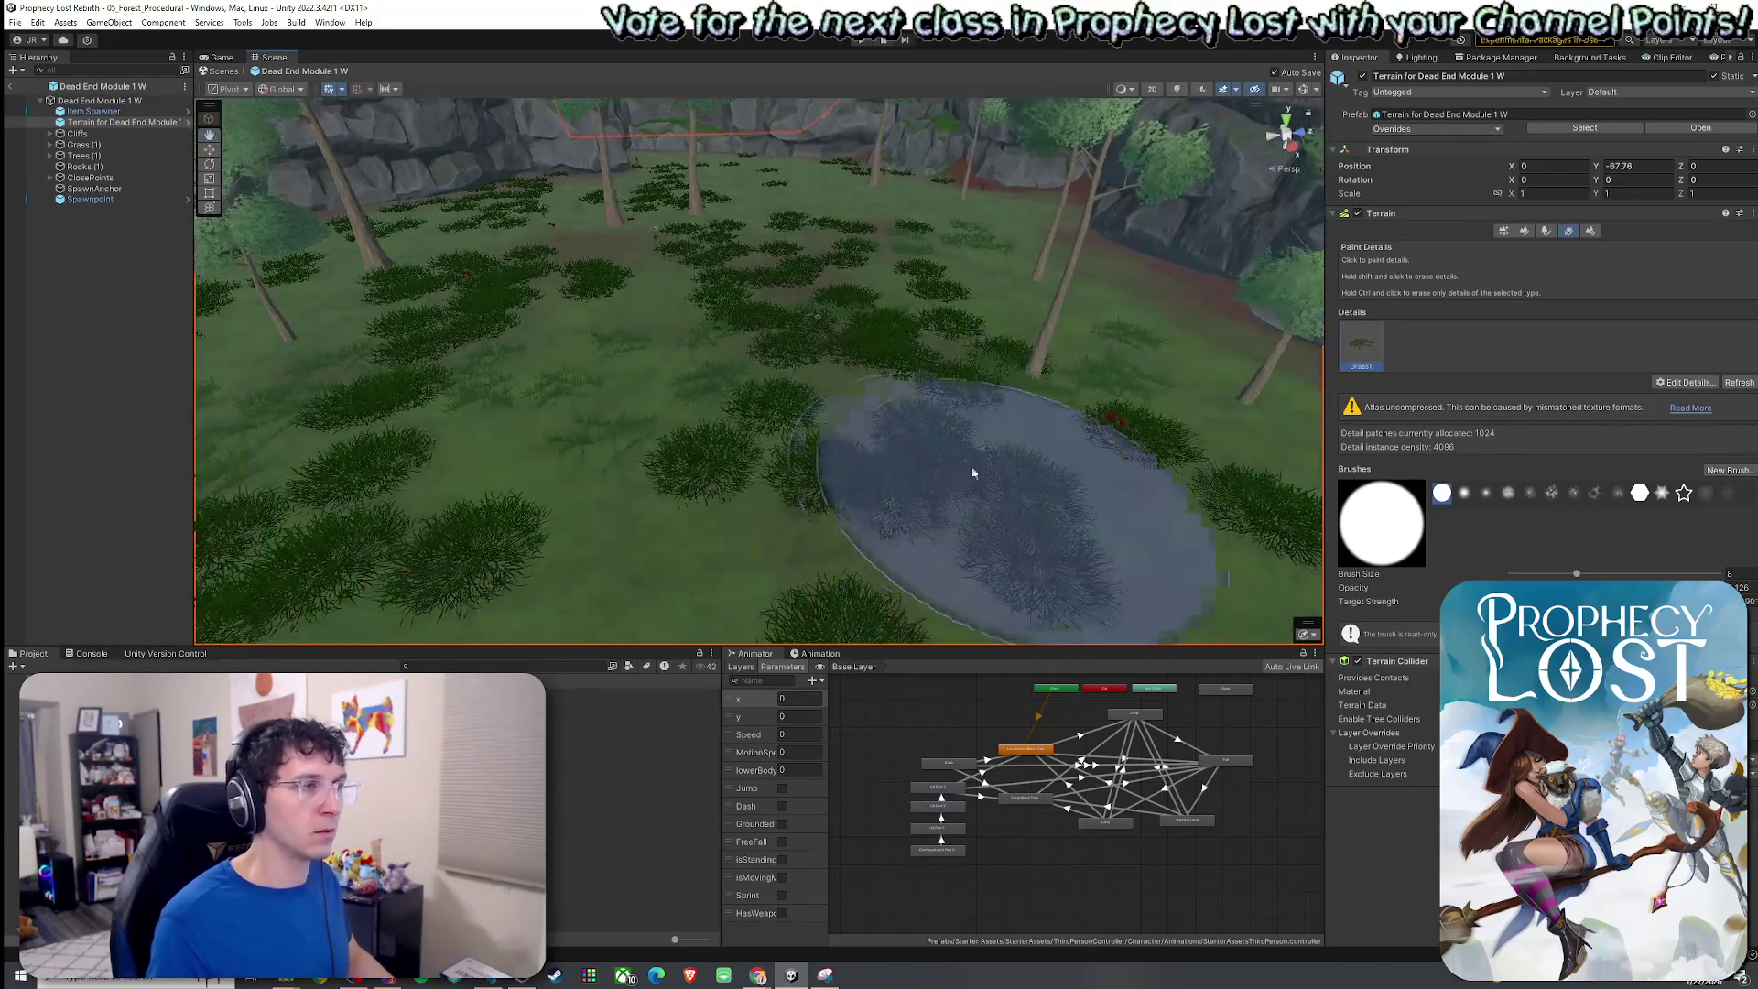
scroll(1002, 480, "down", 3)
left_click(15, 22)
left_click(220, 58)
left_click(220, 61)
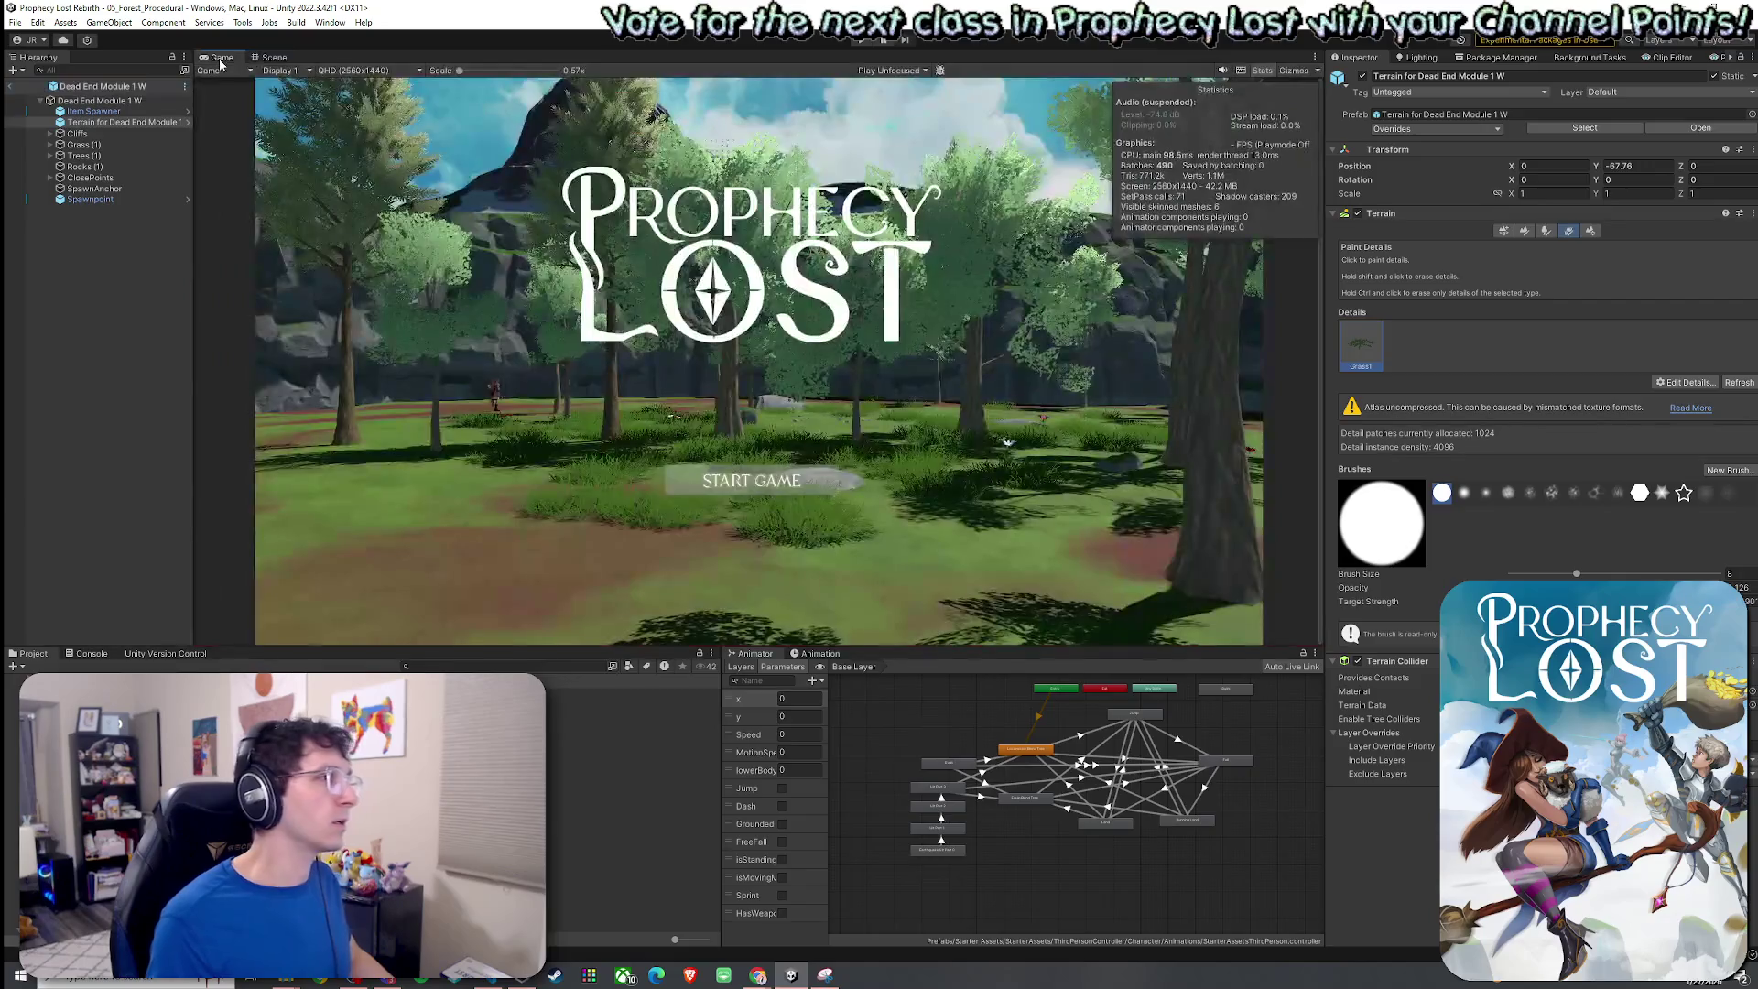
Start a maximized play test from the title screen and run the character through the forest.
double_click(220, 59)
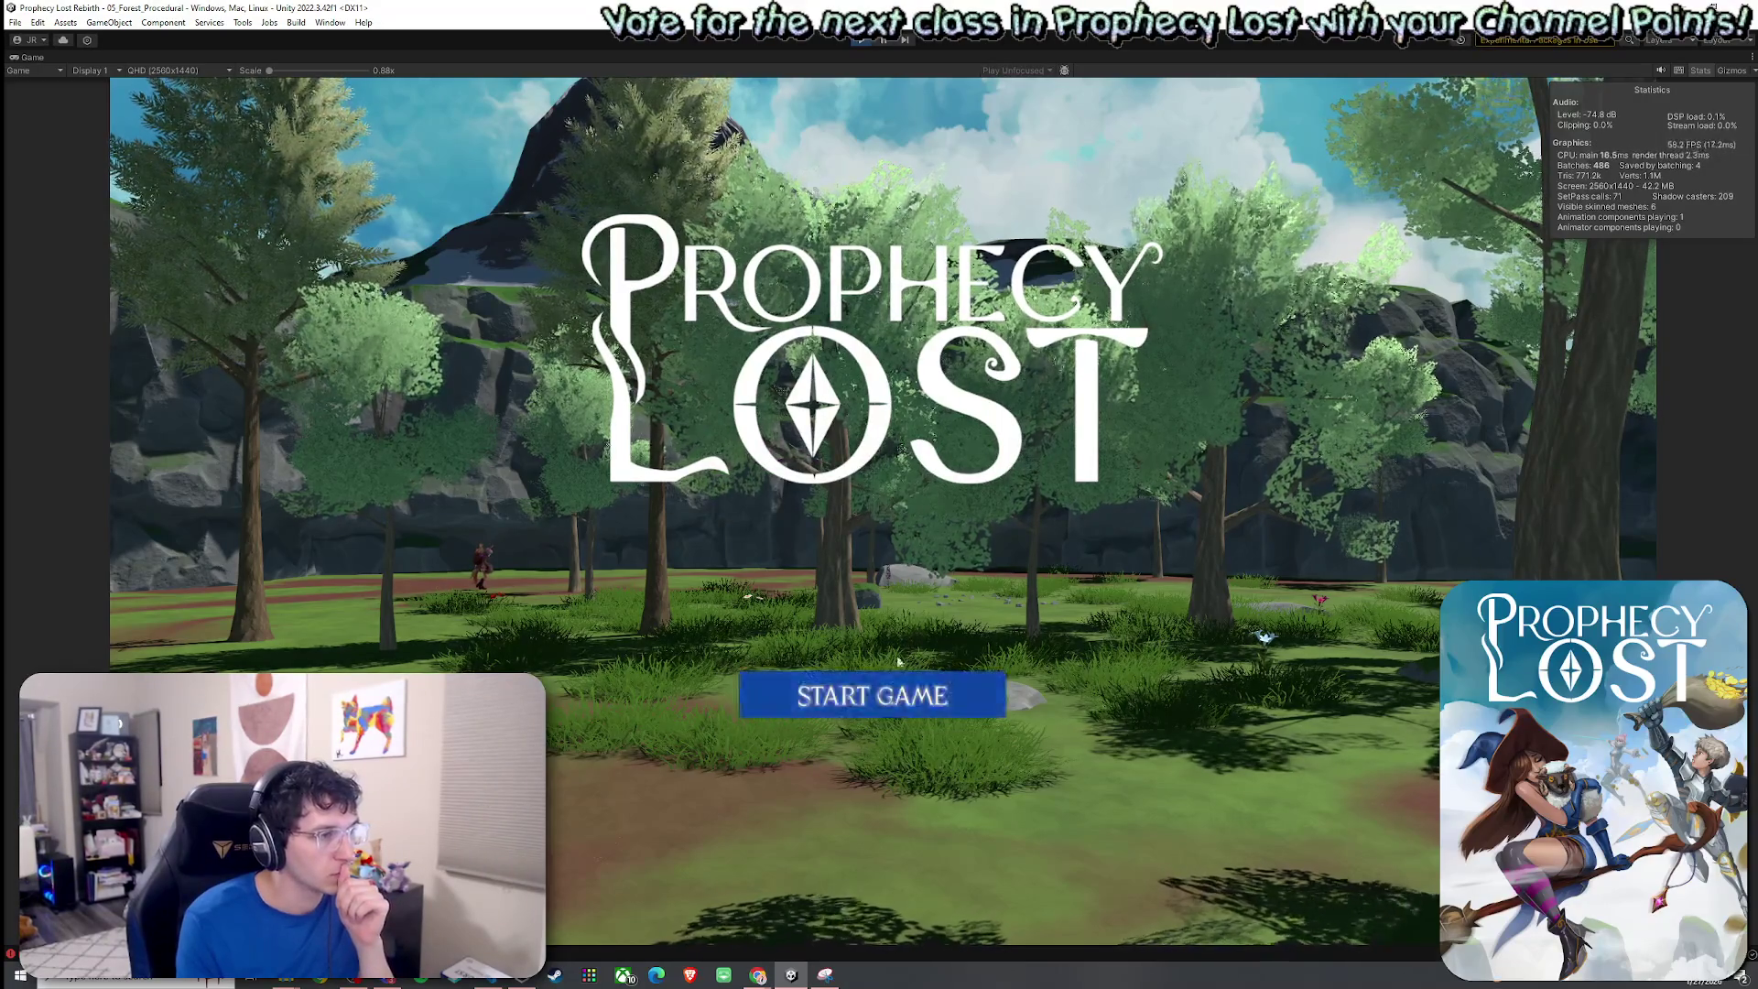
left_click(897, 695)
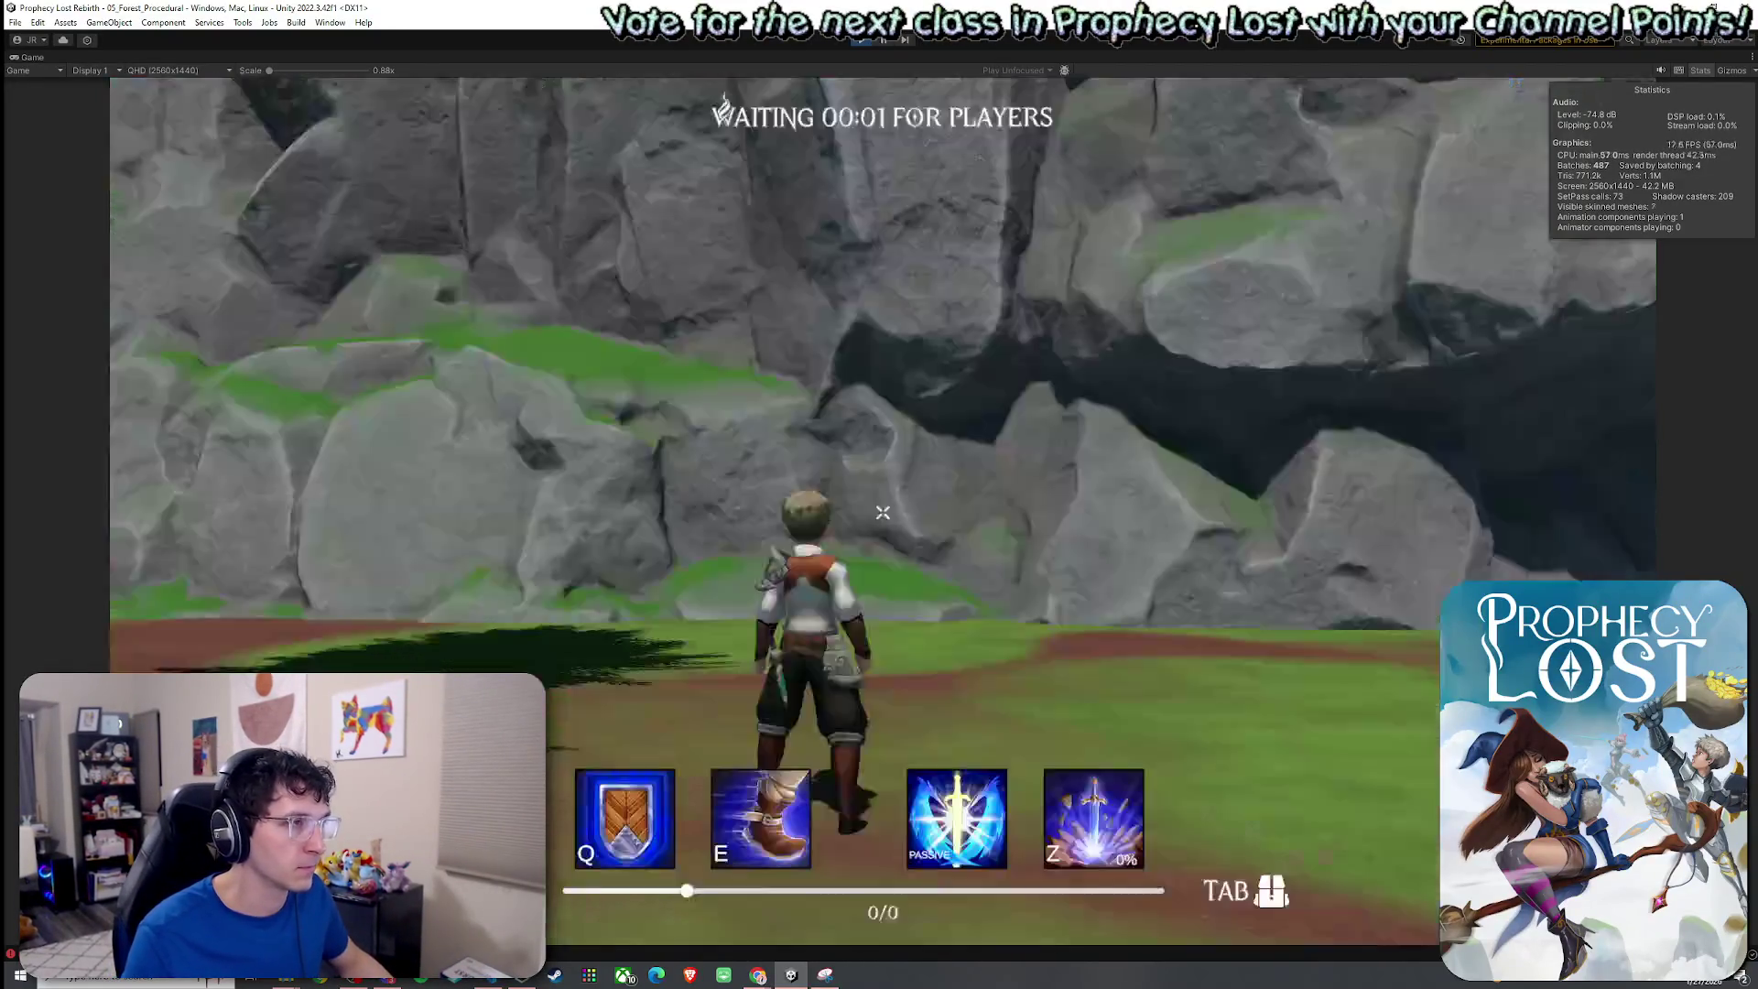
key("w")
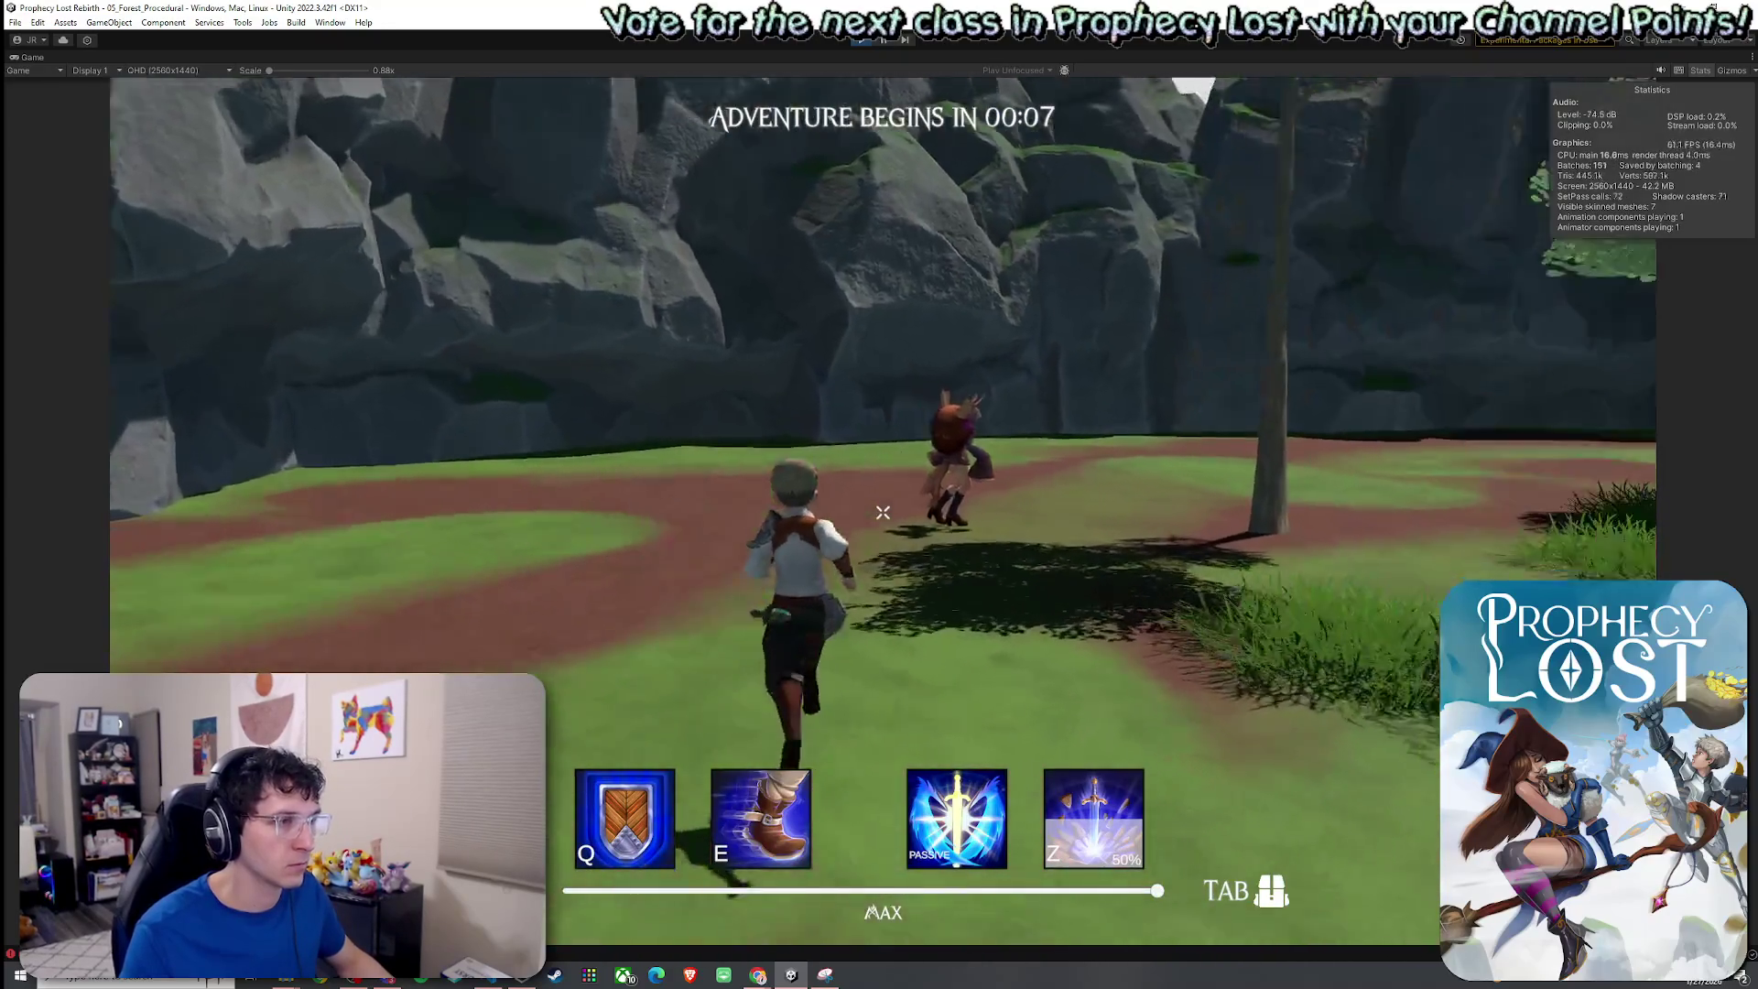
key("d")
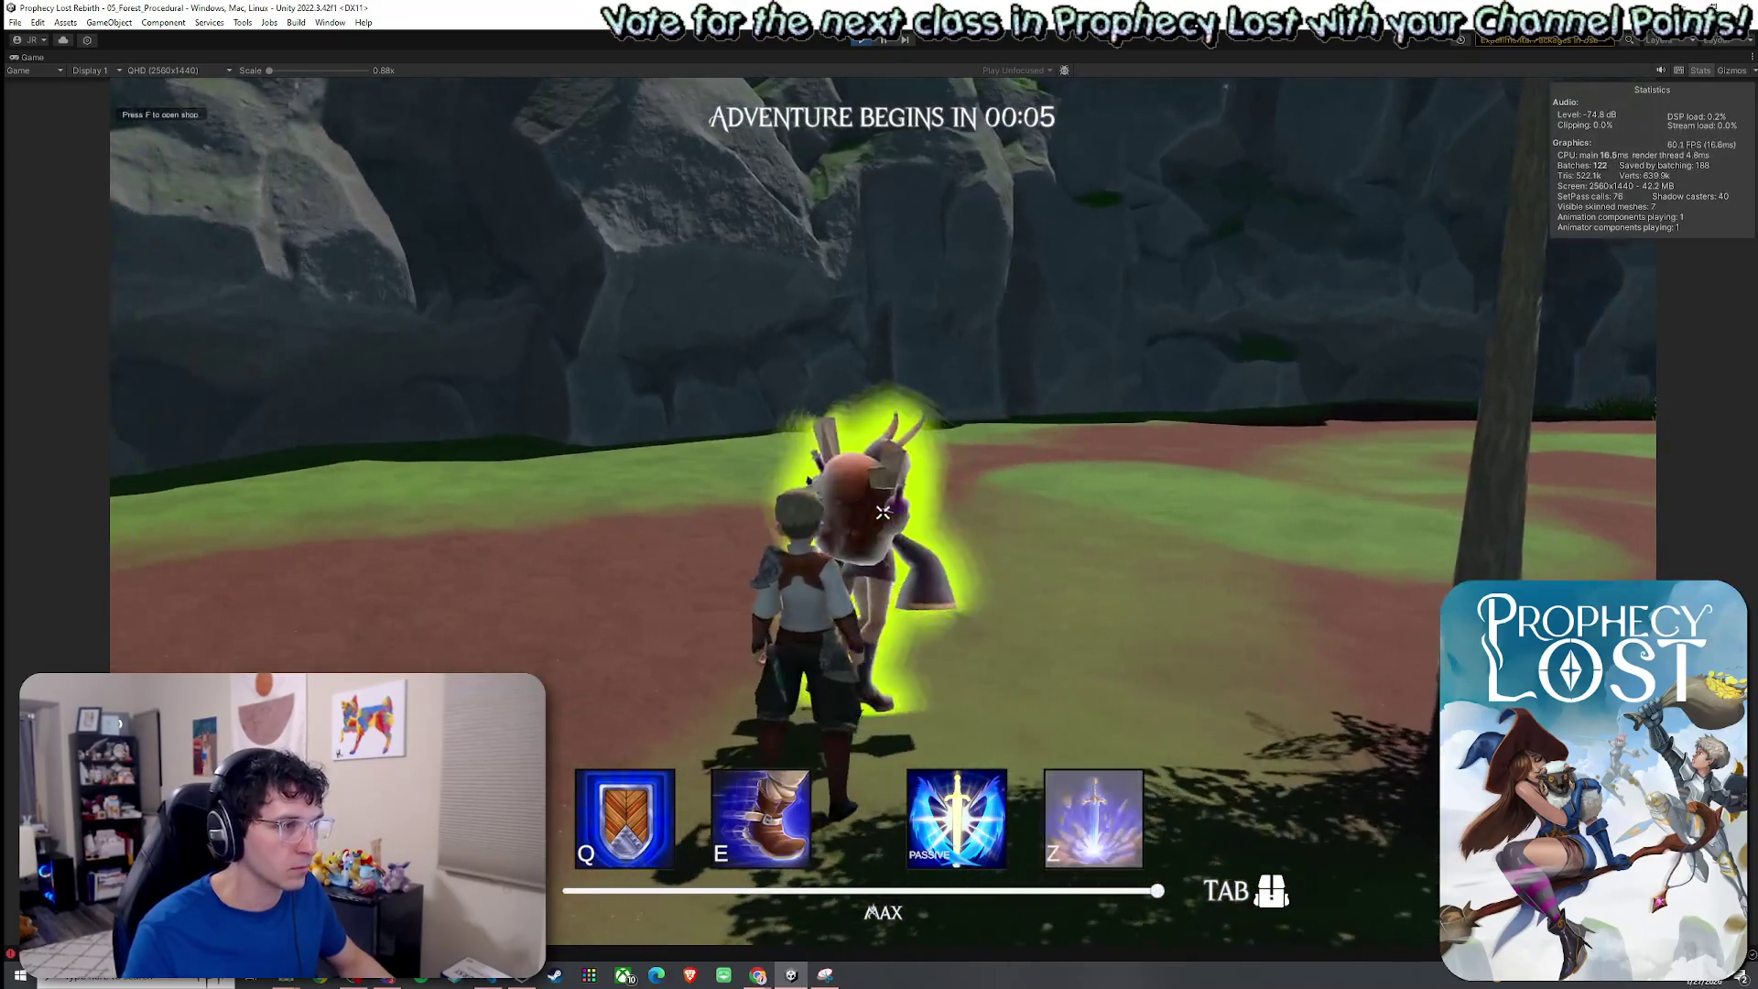
key("e")
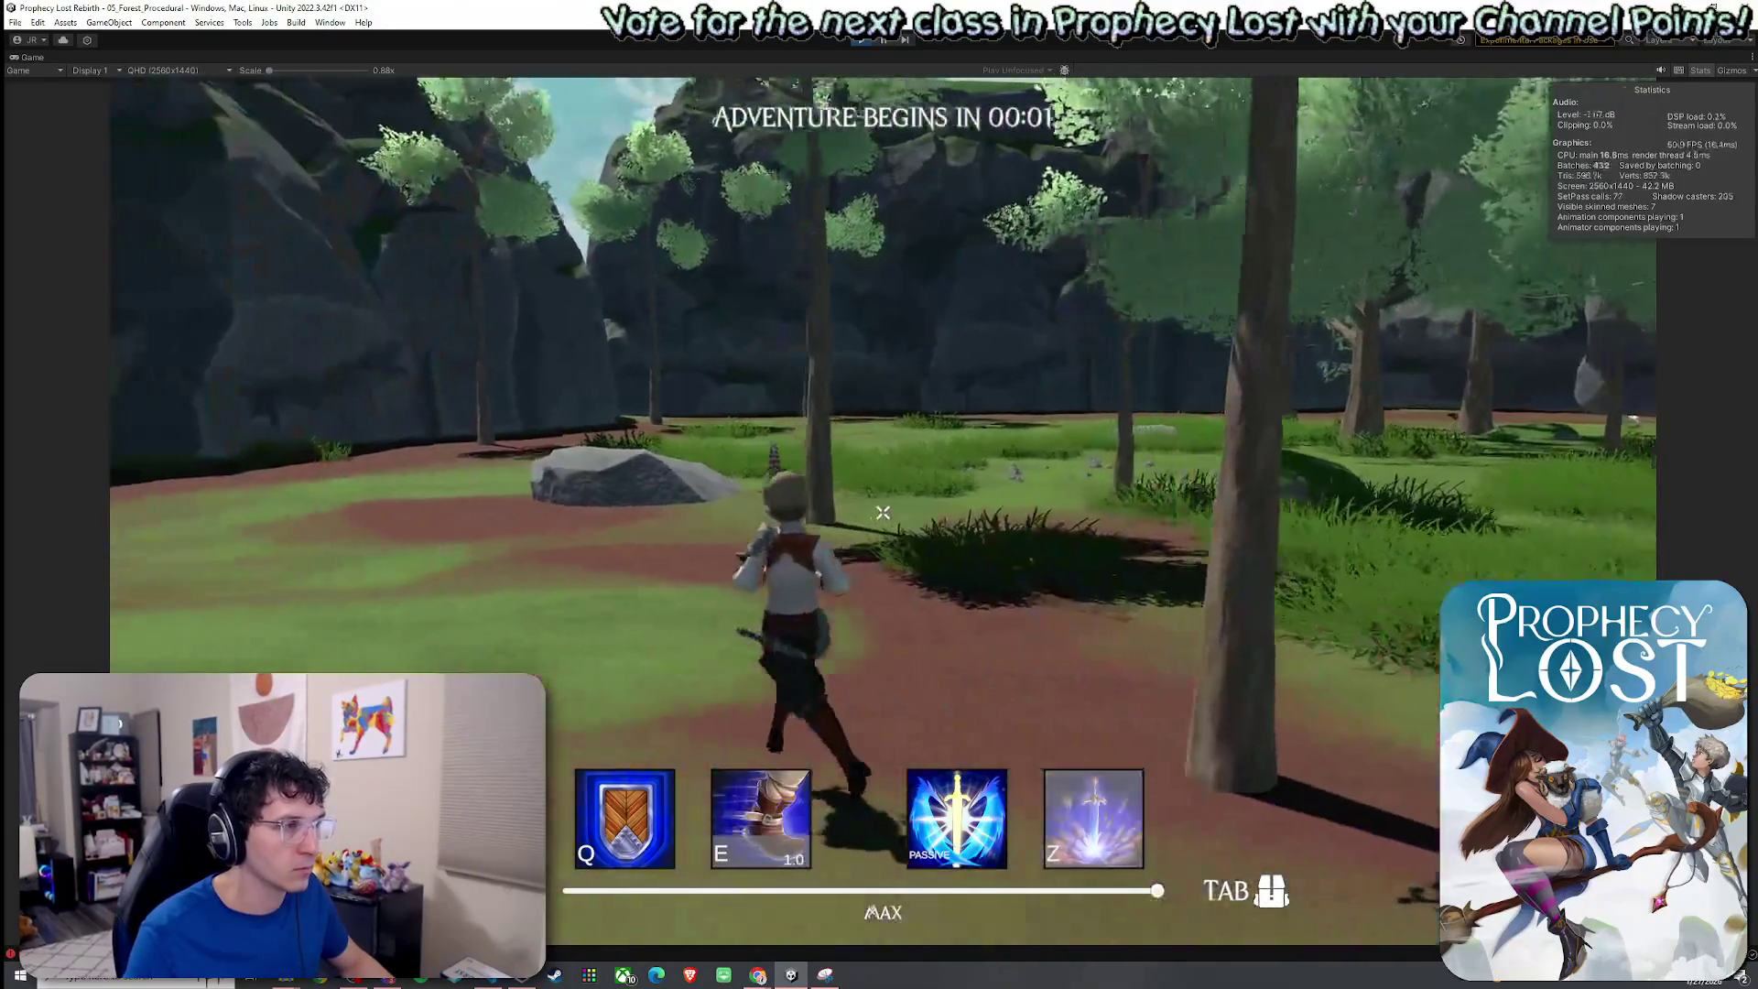
key("d")
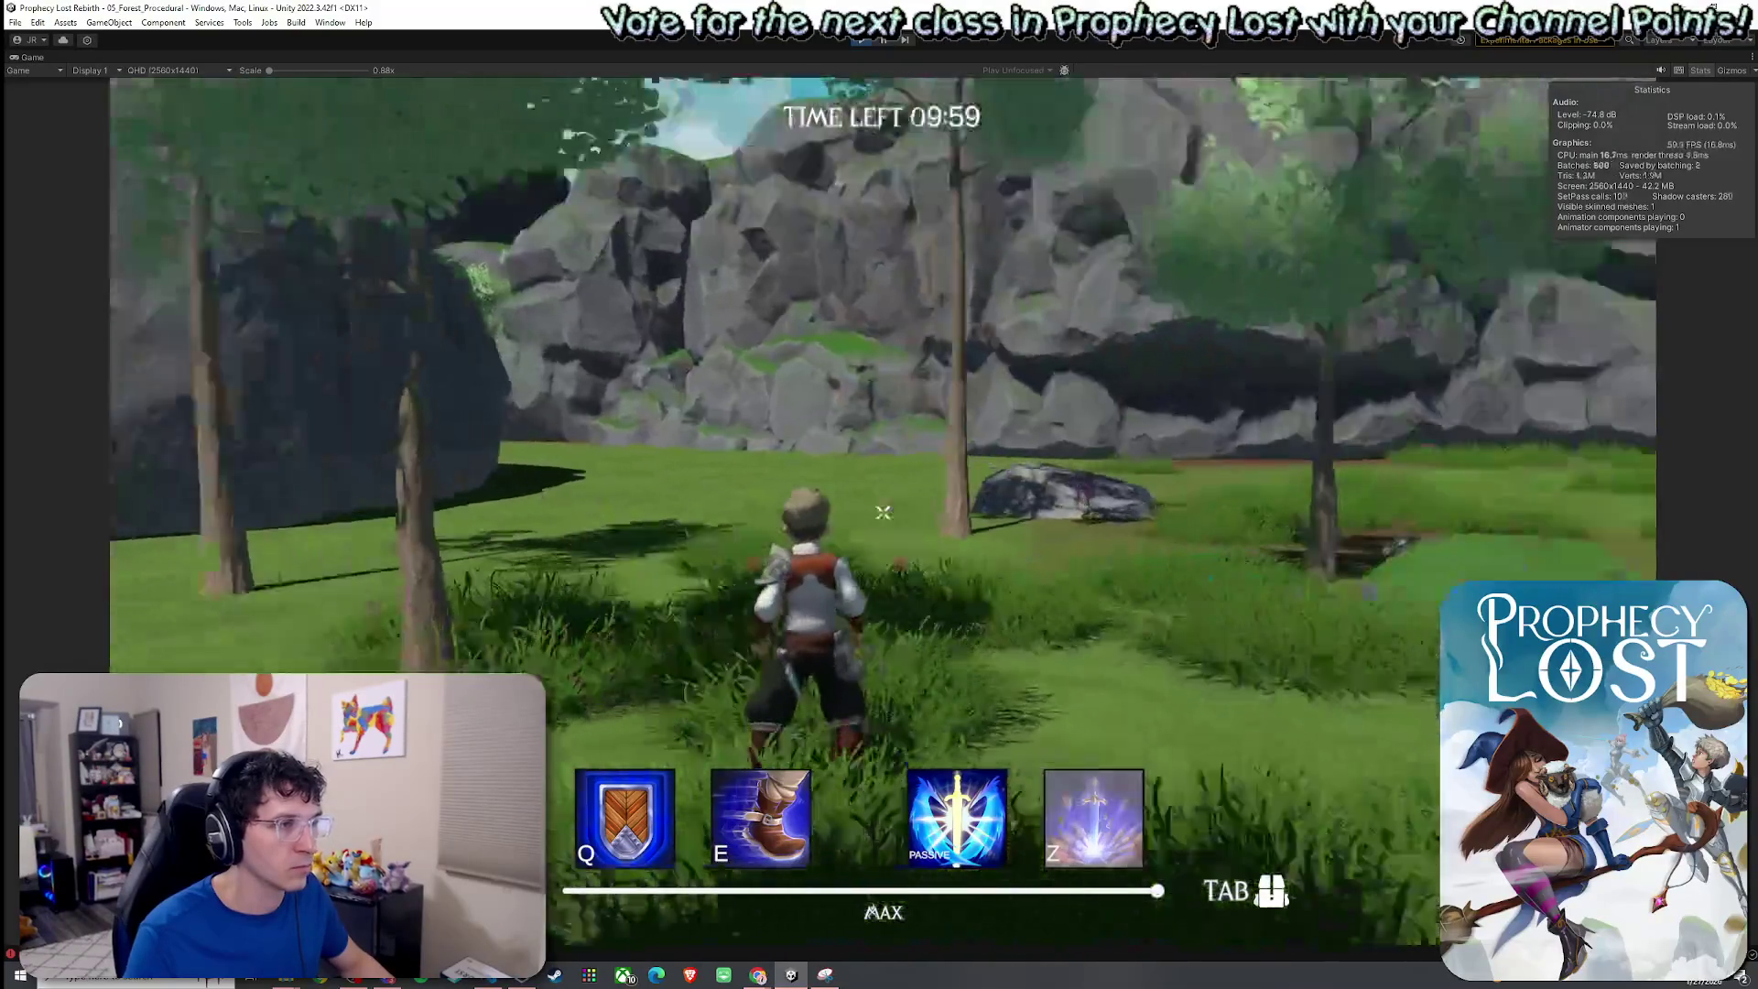
key("a")
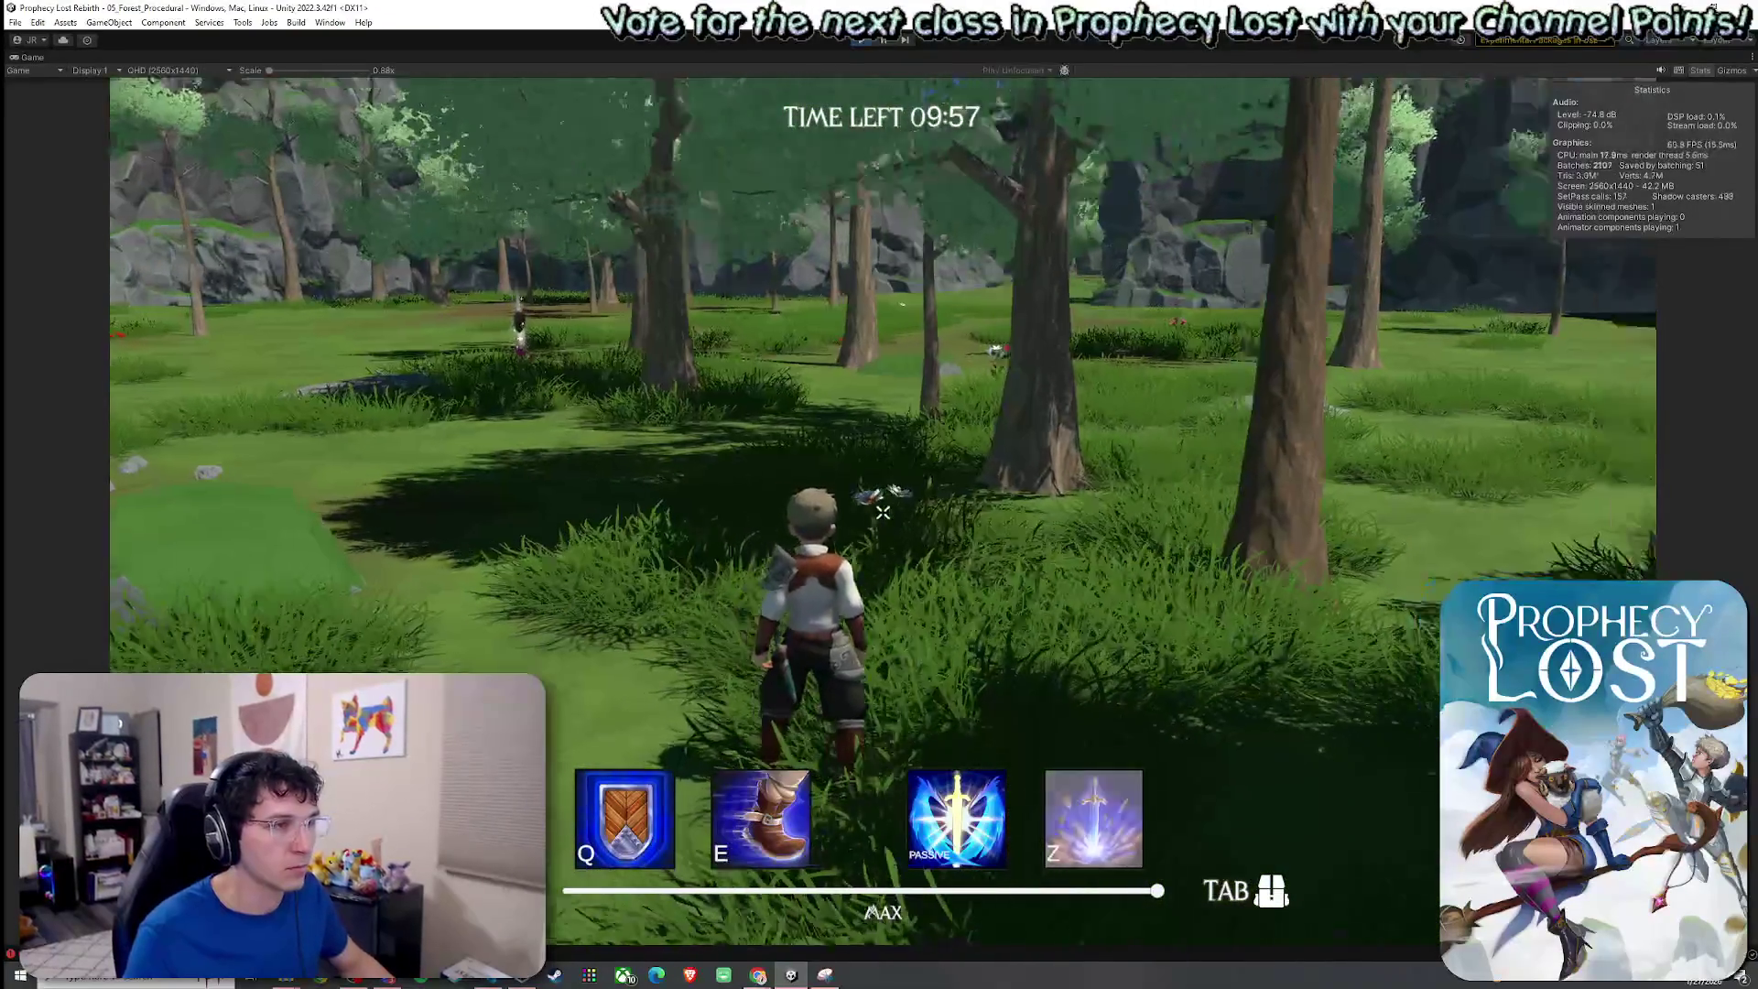
key("w")
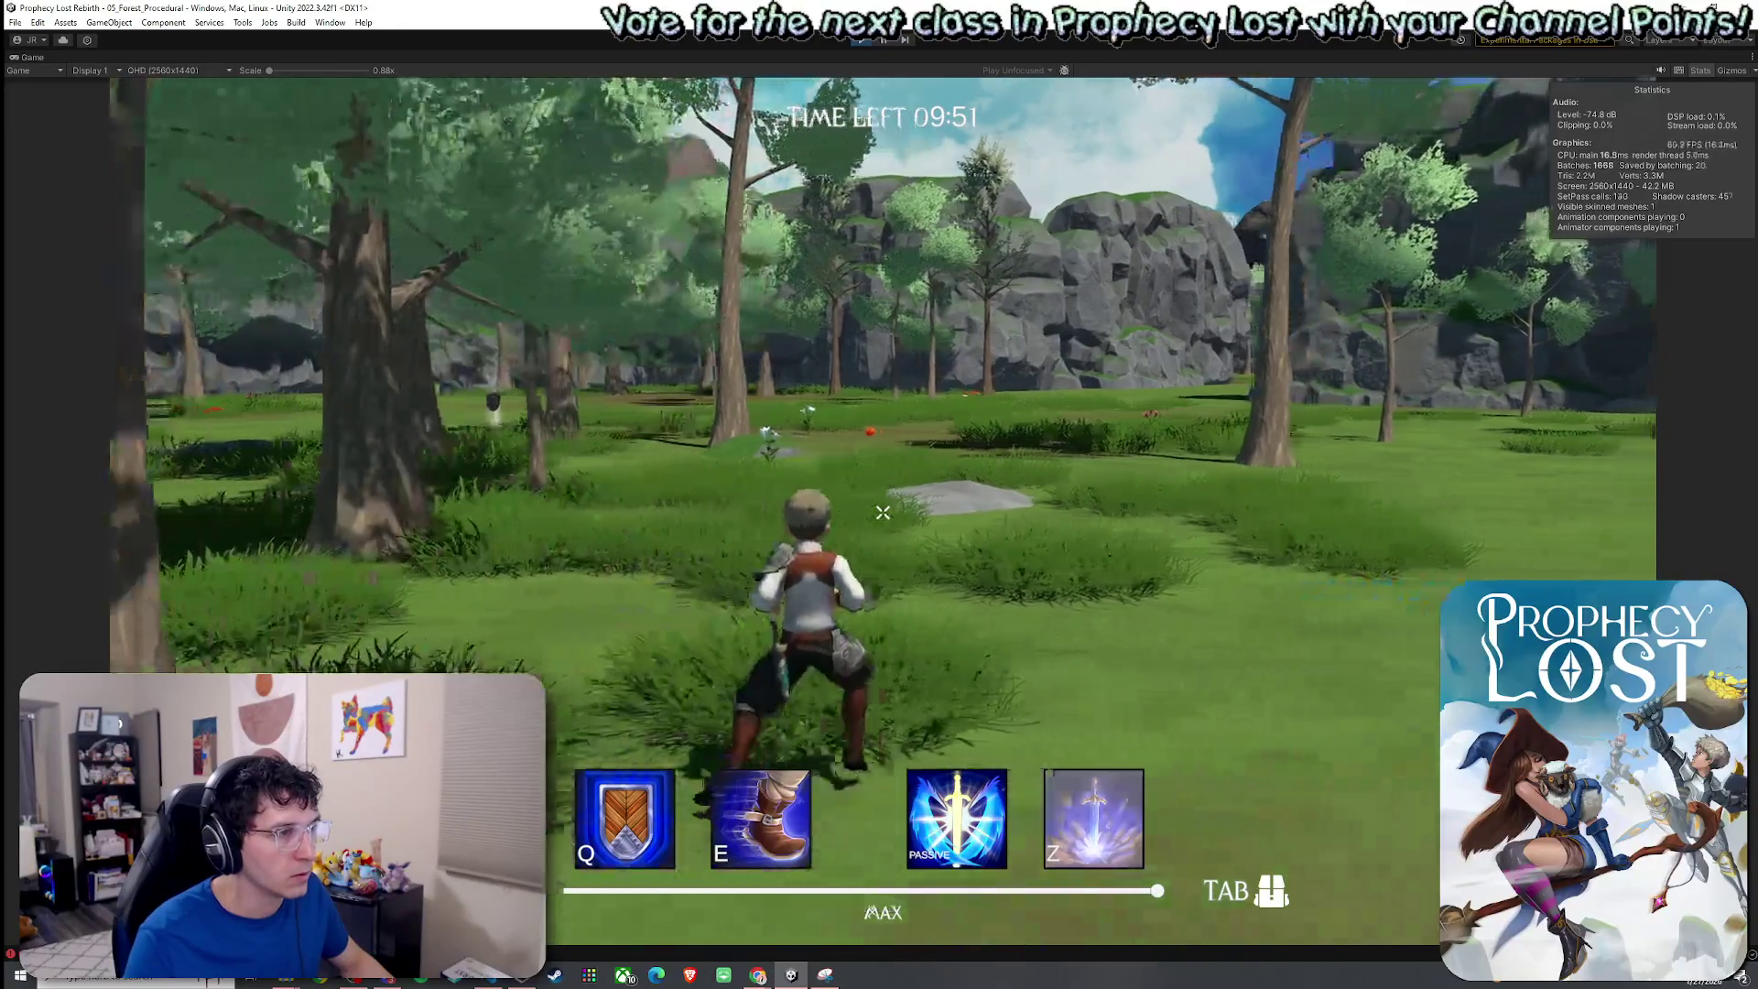
Run alongside the rock cliff toward the mountain, then stop.
key("w")
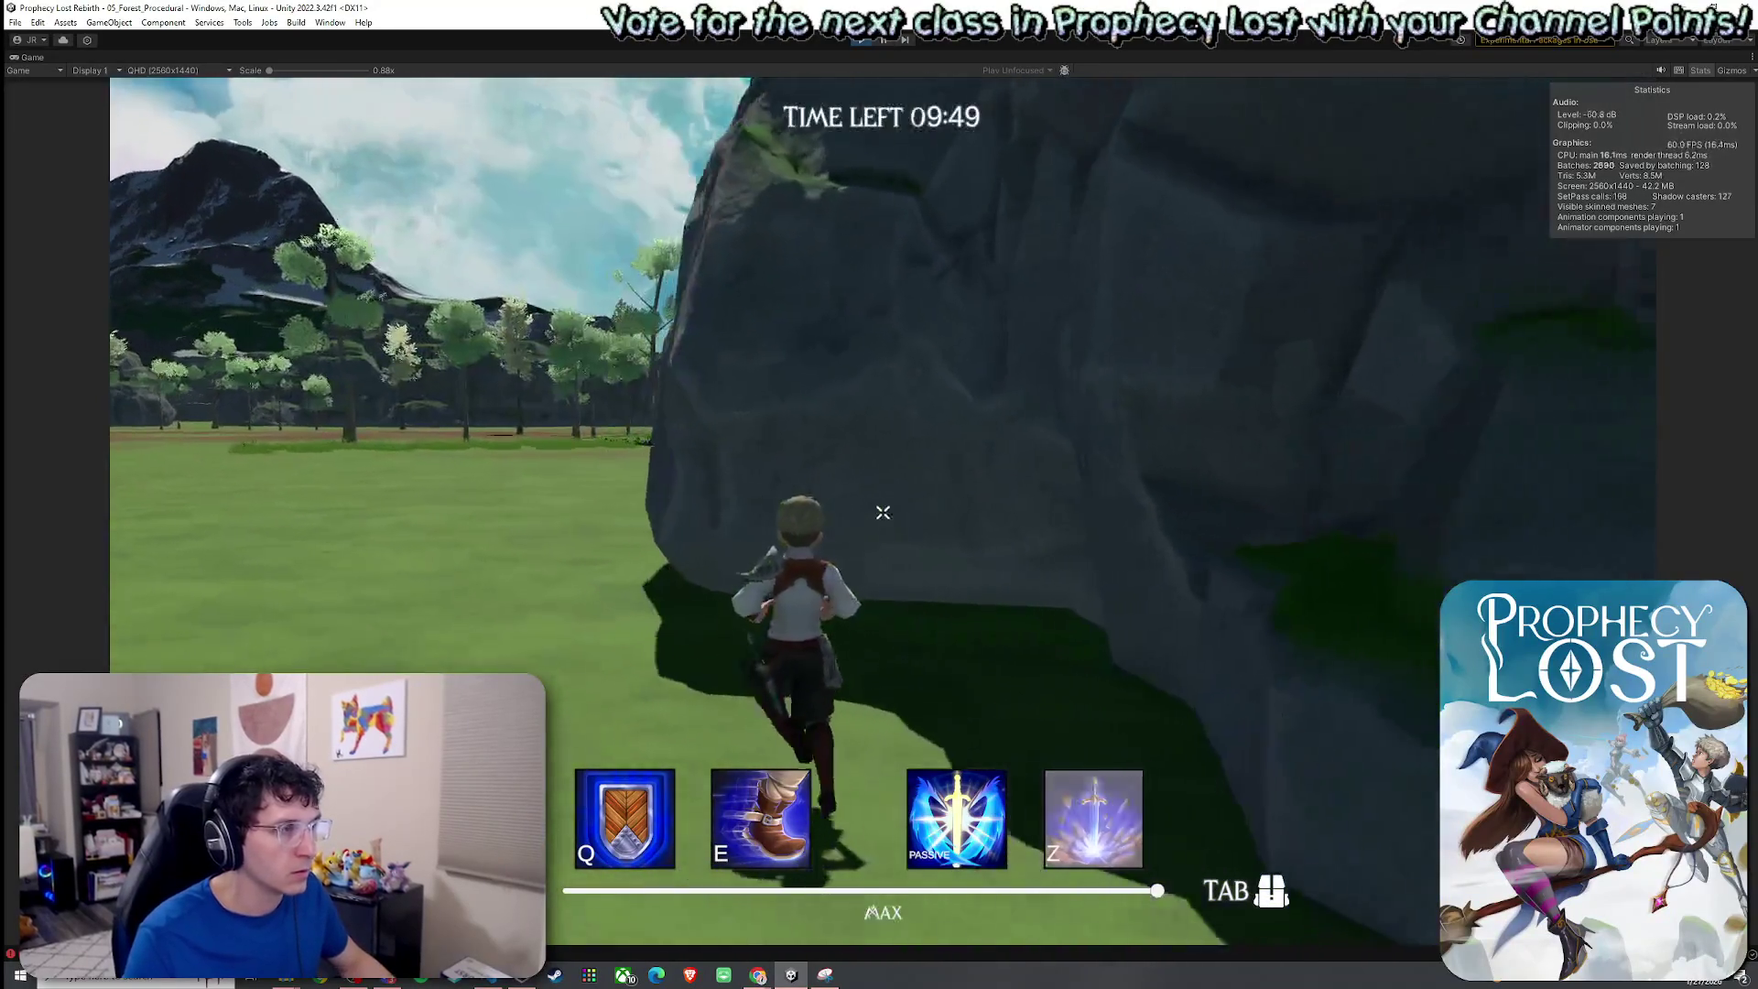
key("w")
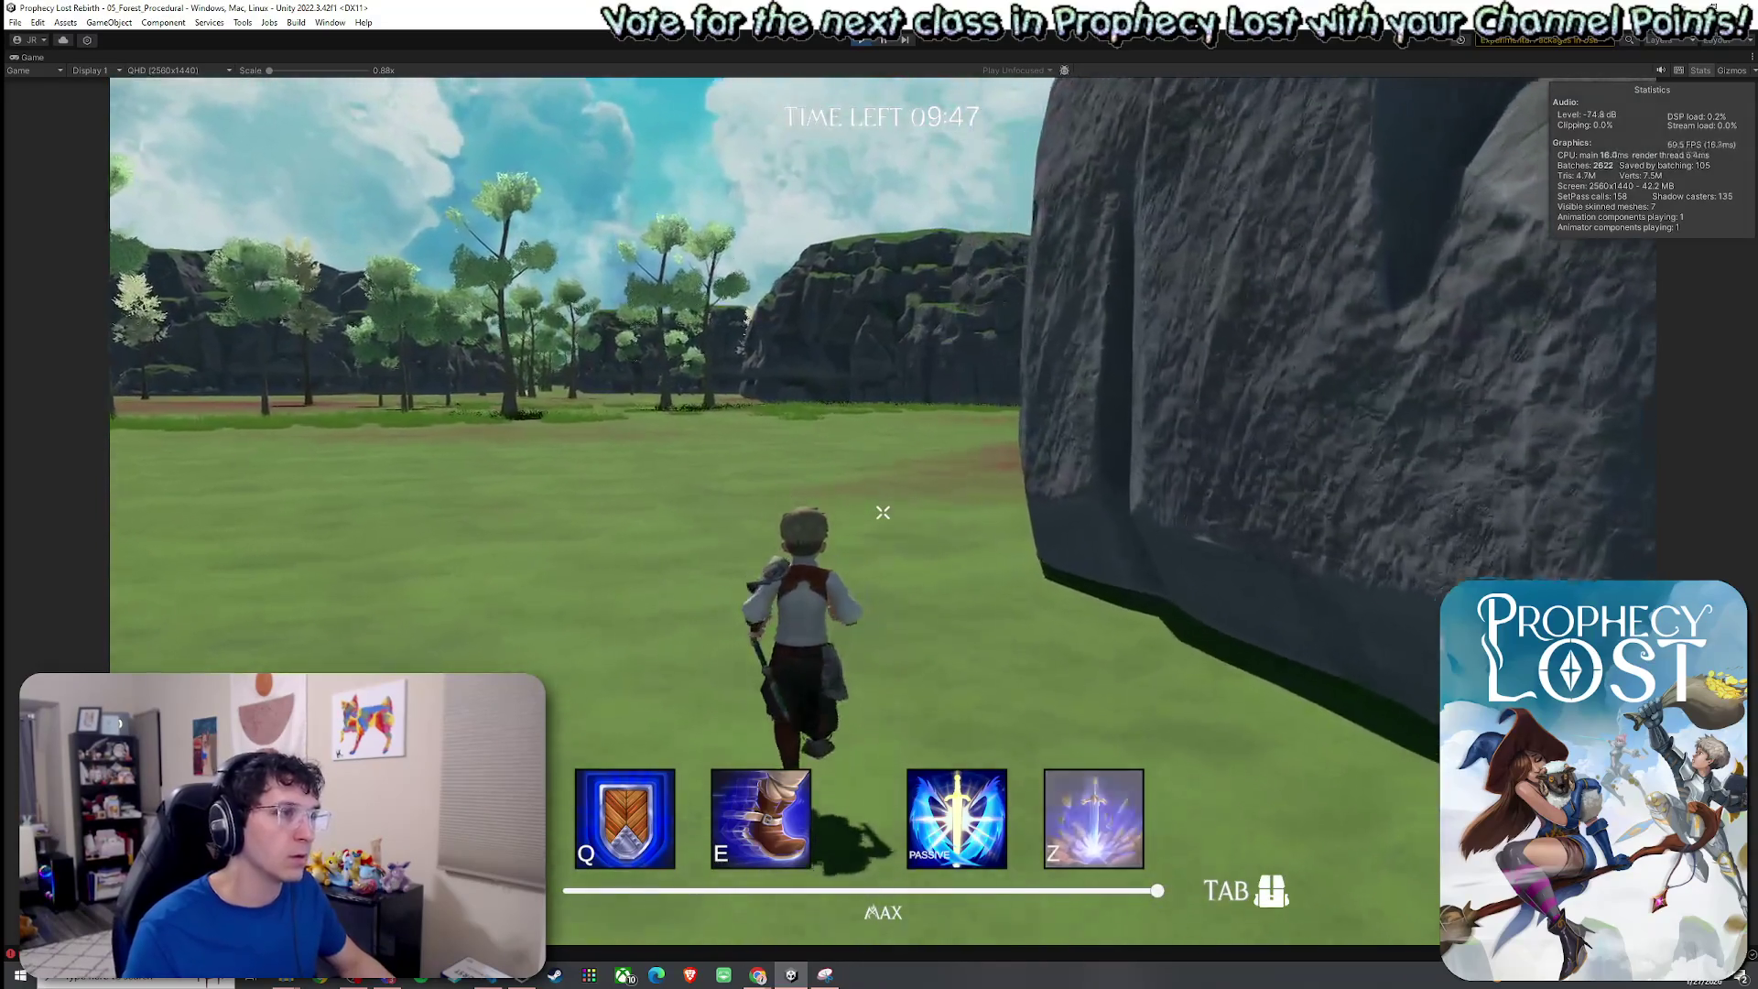
key("w")
key("w")
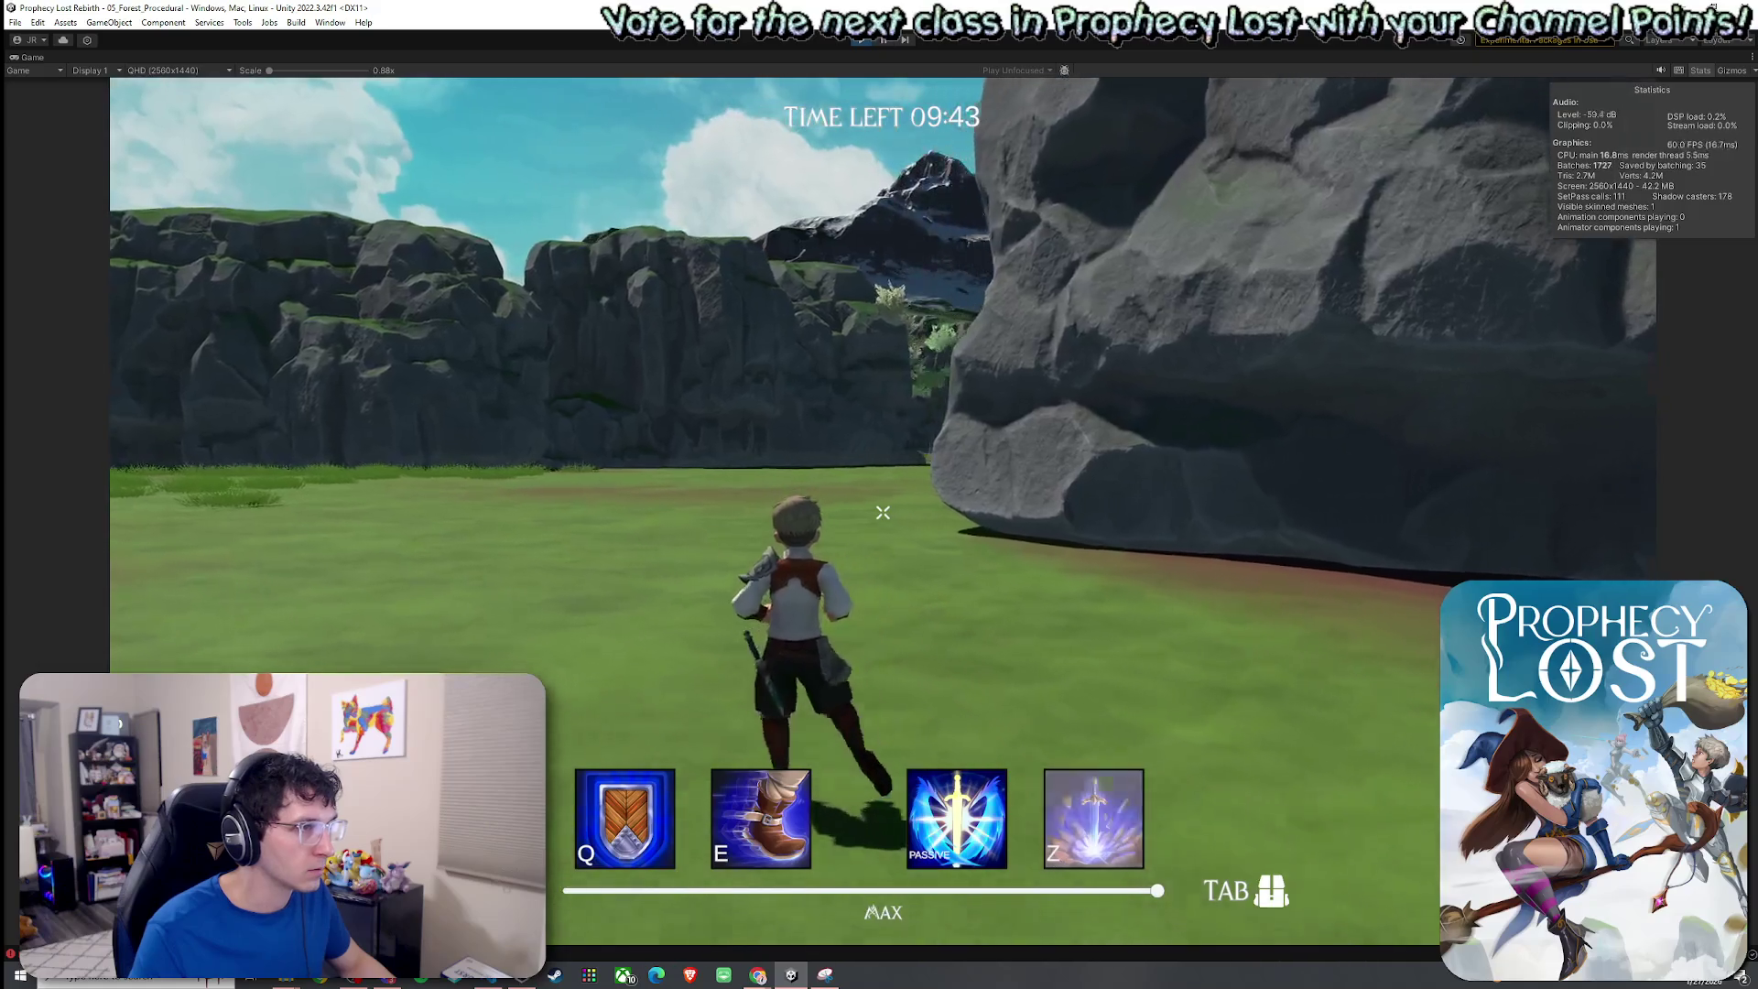
key("w")
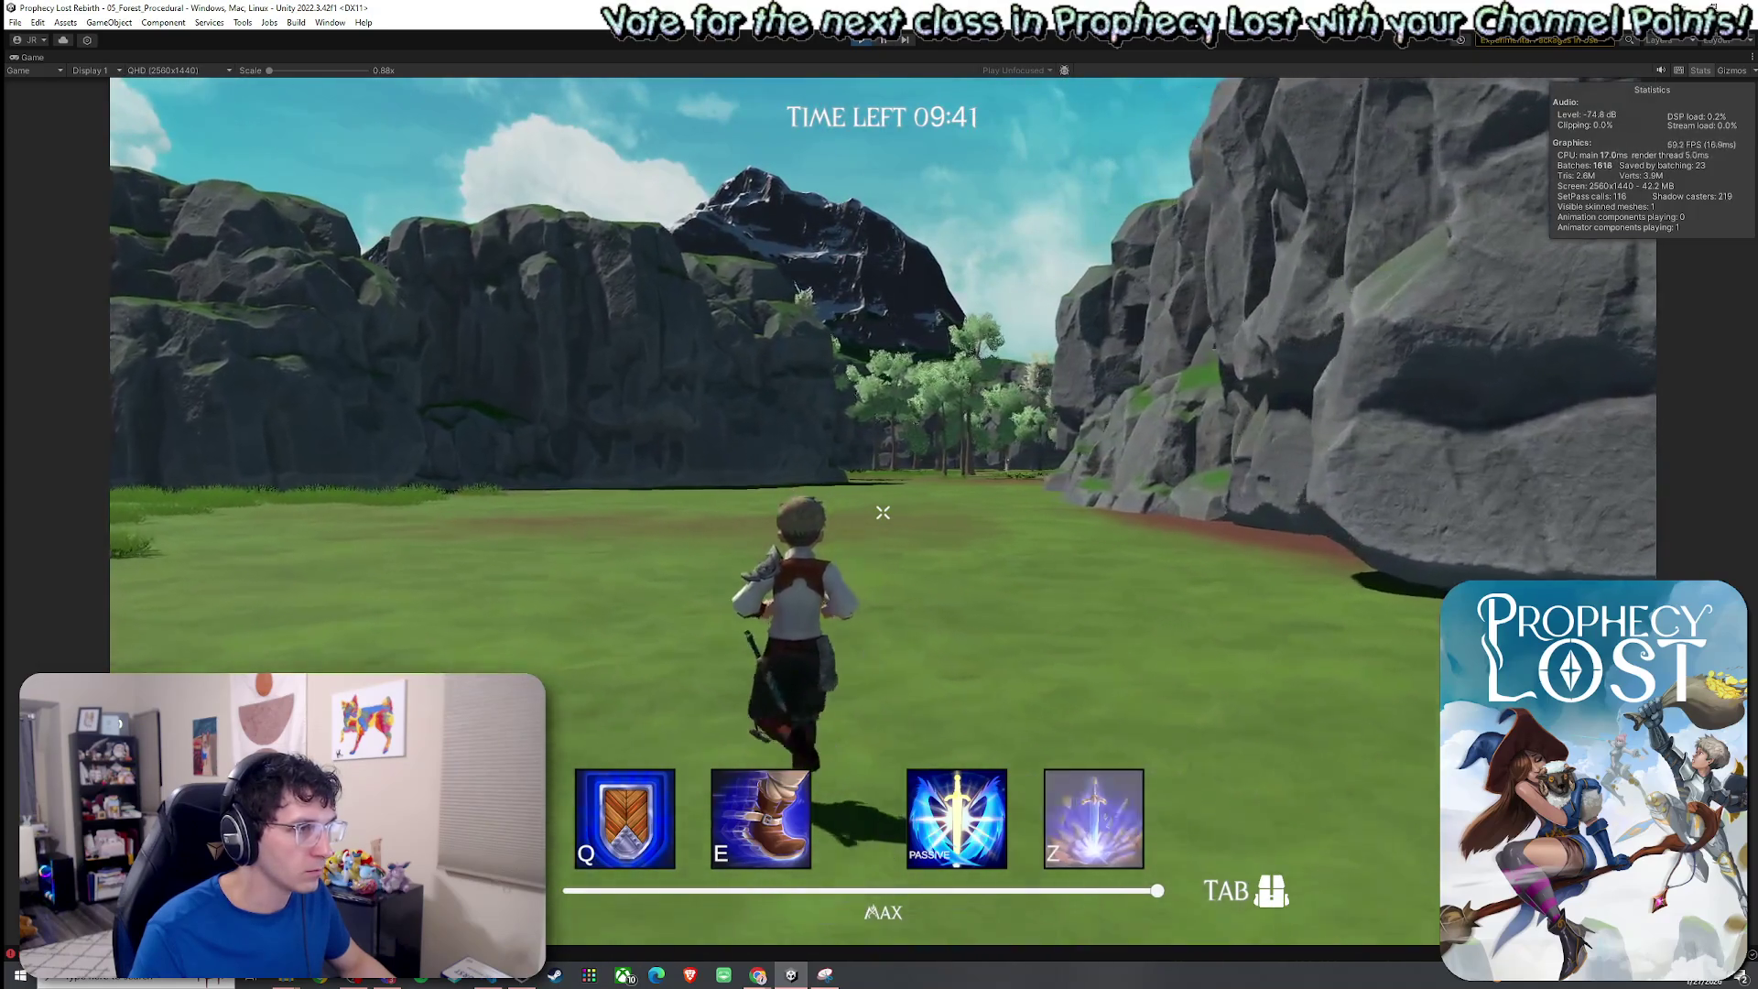
key("w")
Dismiss the Start menu and restore the full editor layout.
key("super")
left_click(34, 57)
double_click(34, 57)
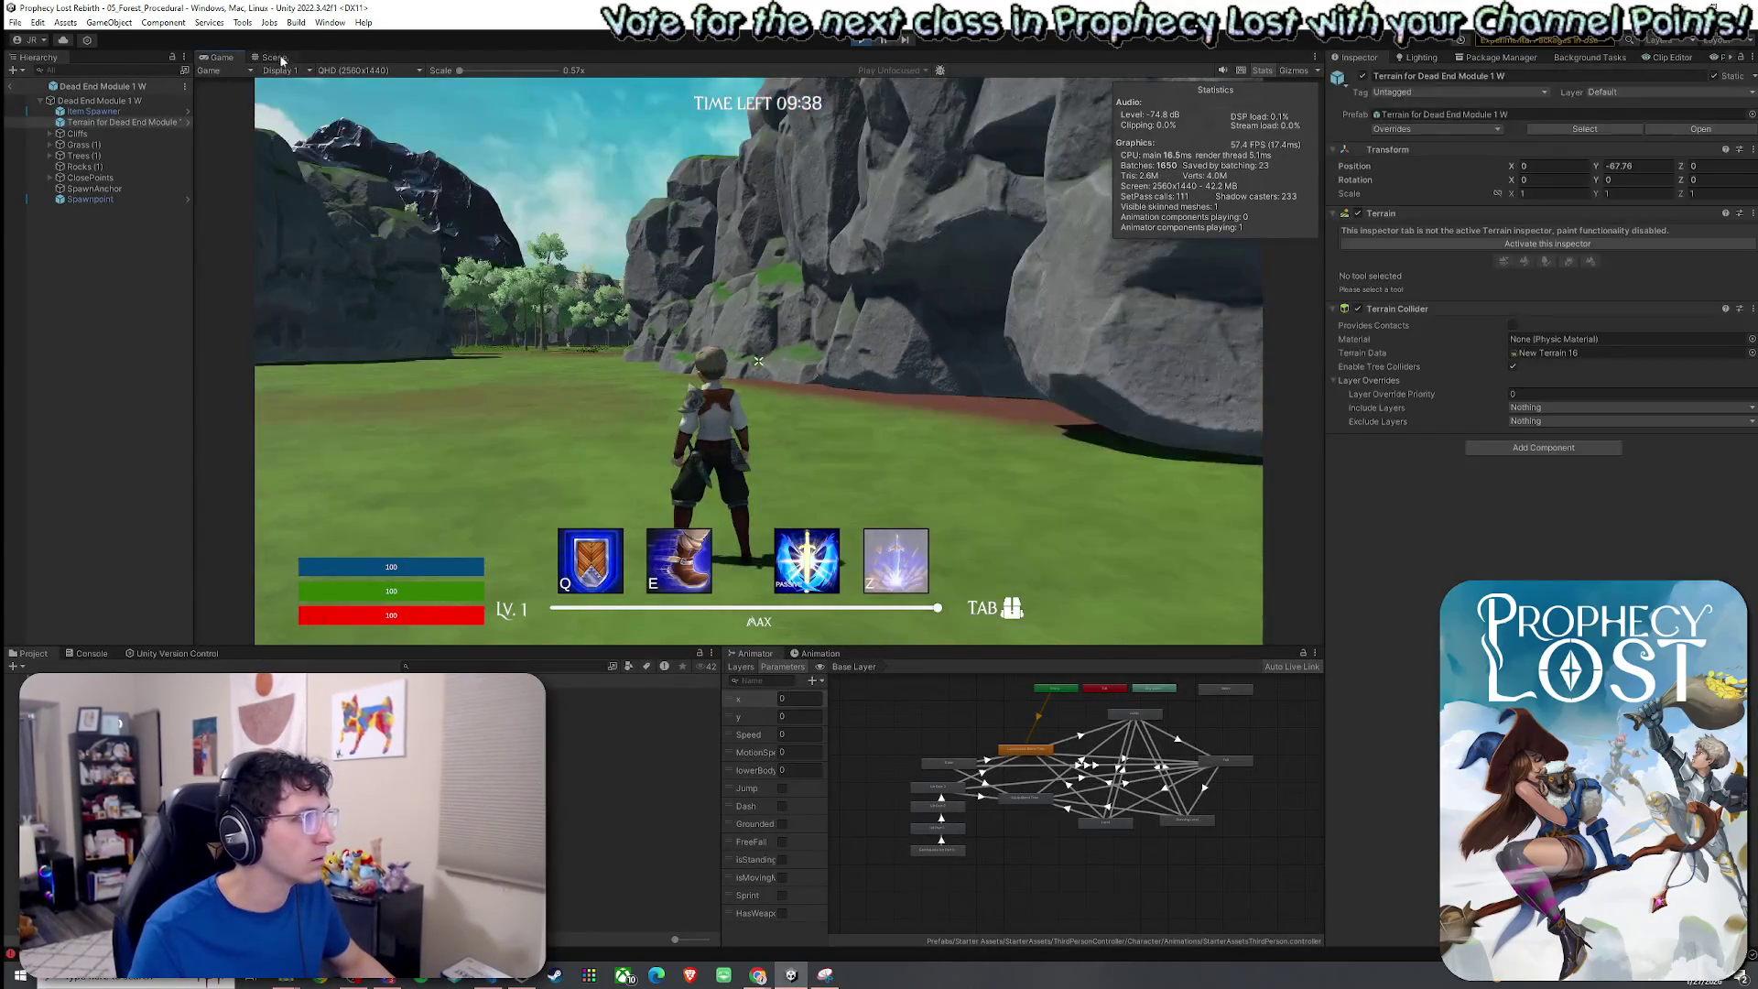
Return from the prefab to the full scene, frame the player, then pull back over the maze.
left_click(274, 56)
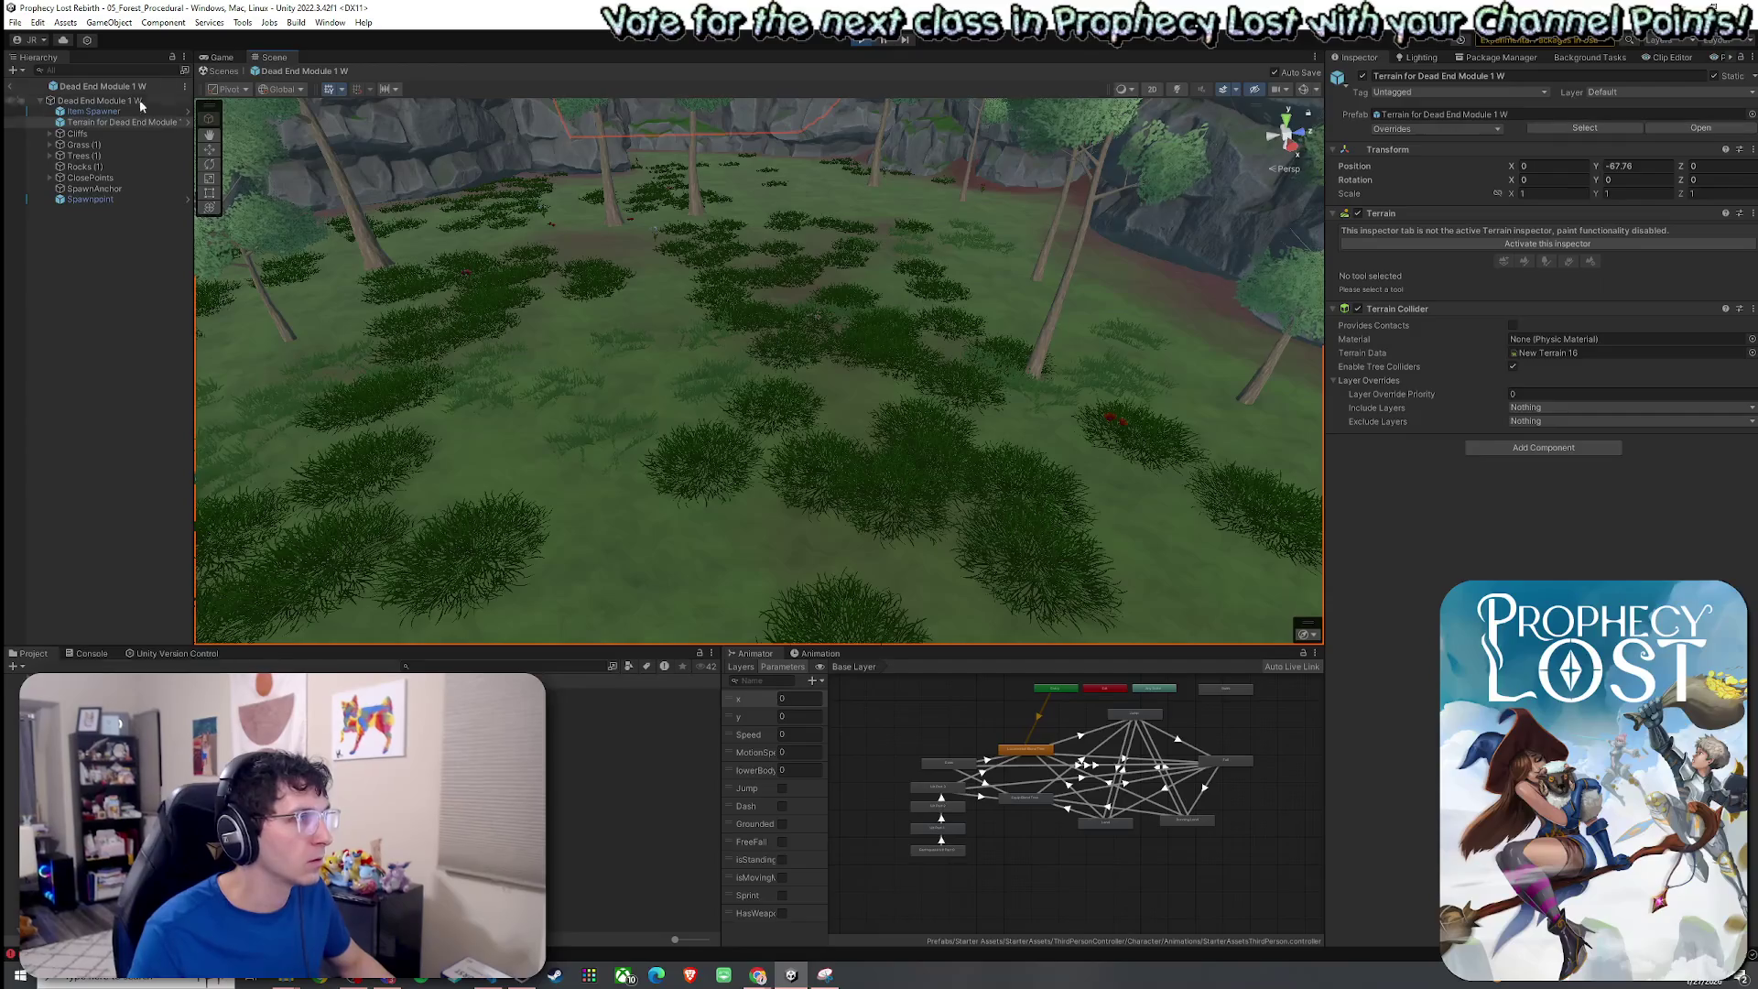
left_click(11, 86)
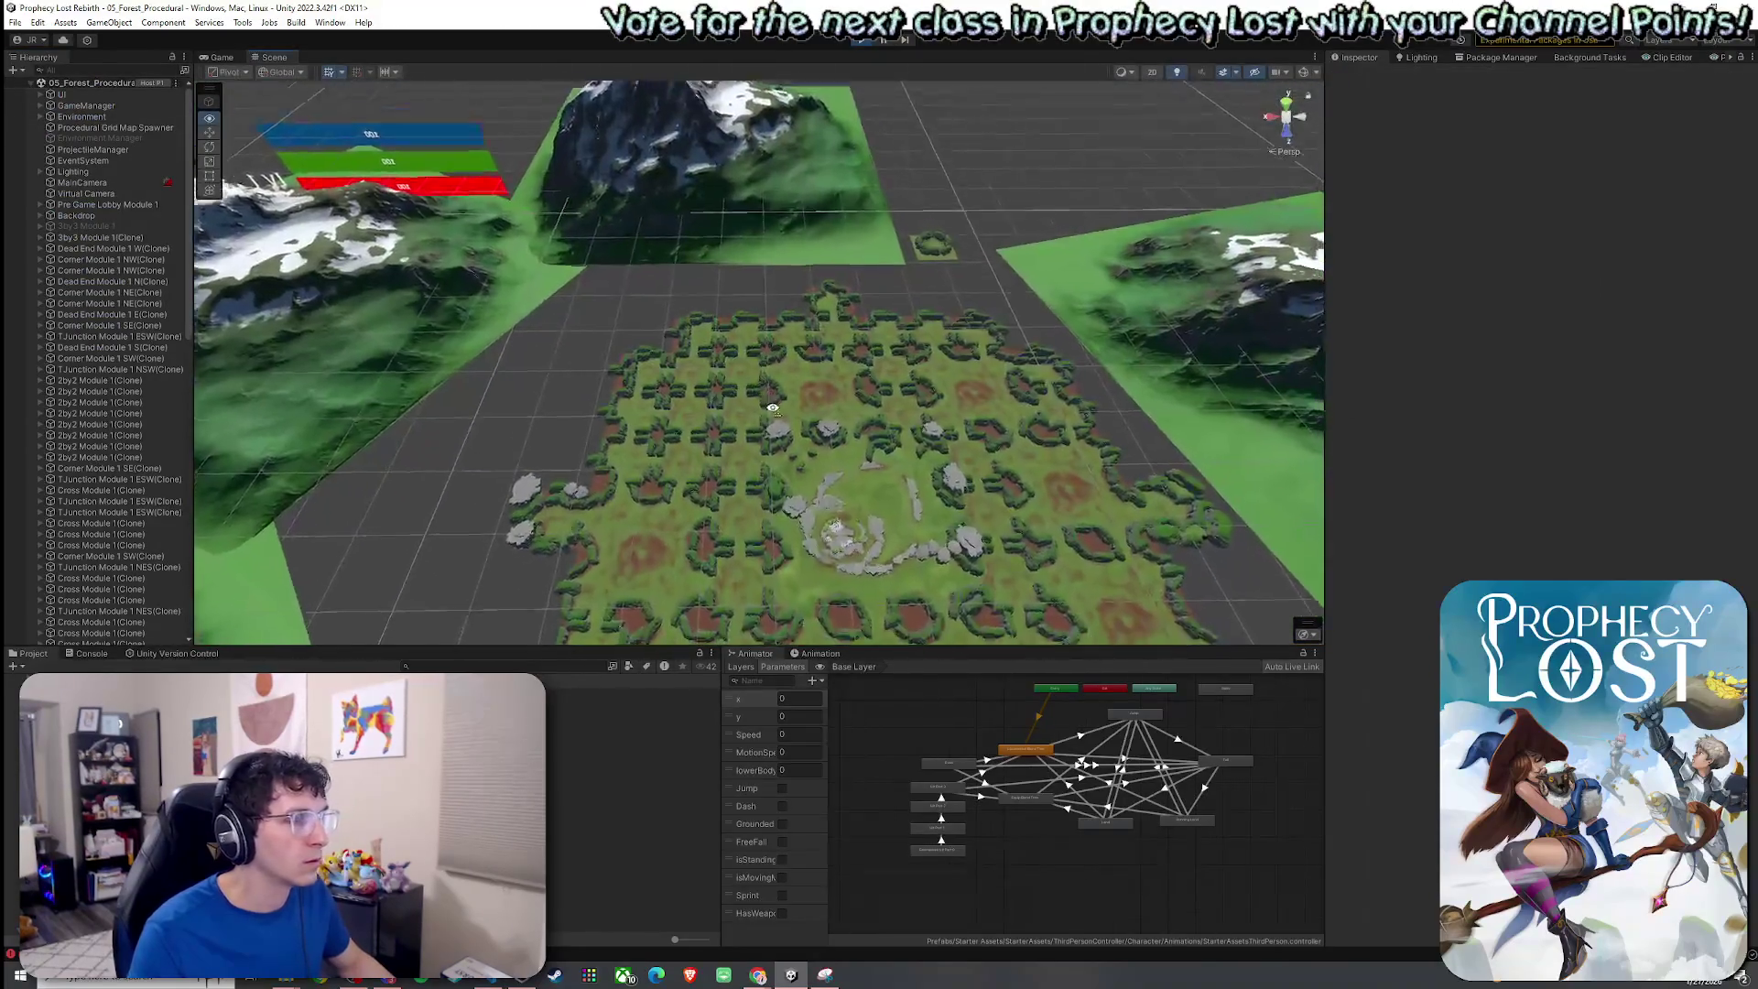
left_click_drag(959, 533, 978, 471)
scroll(119, 535, "down", 15)
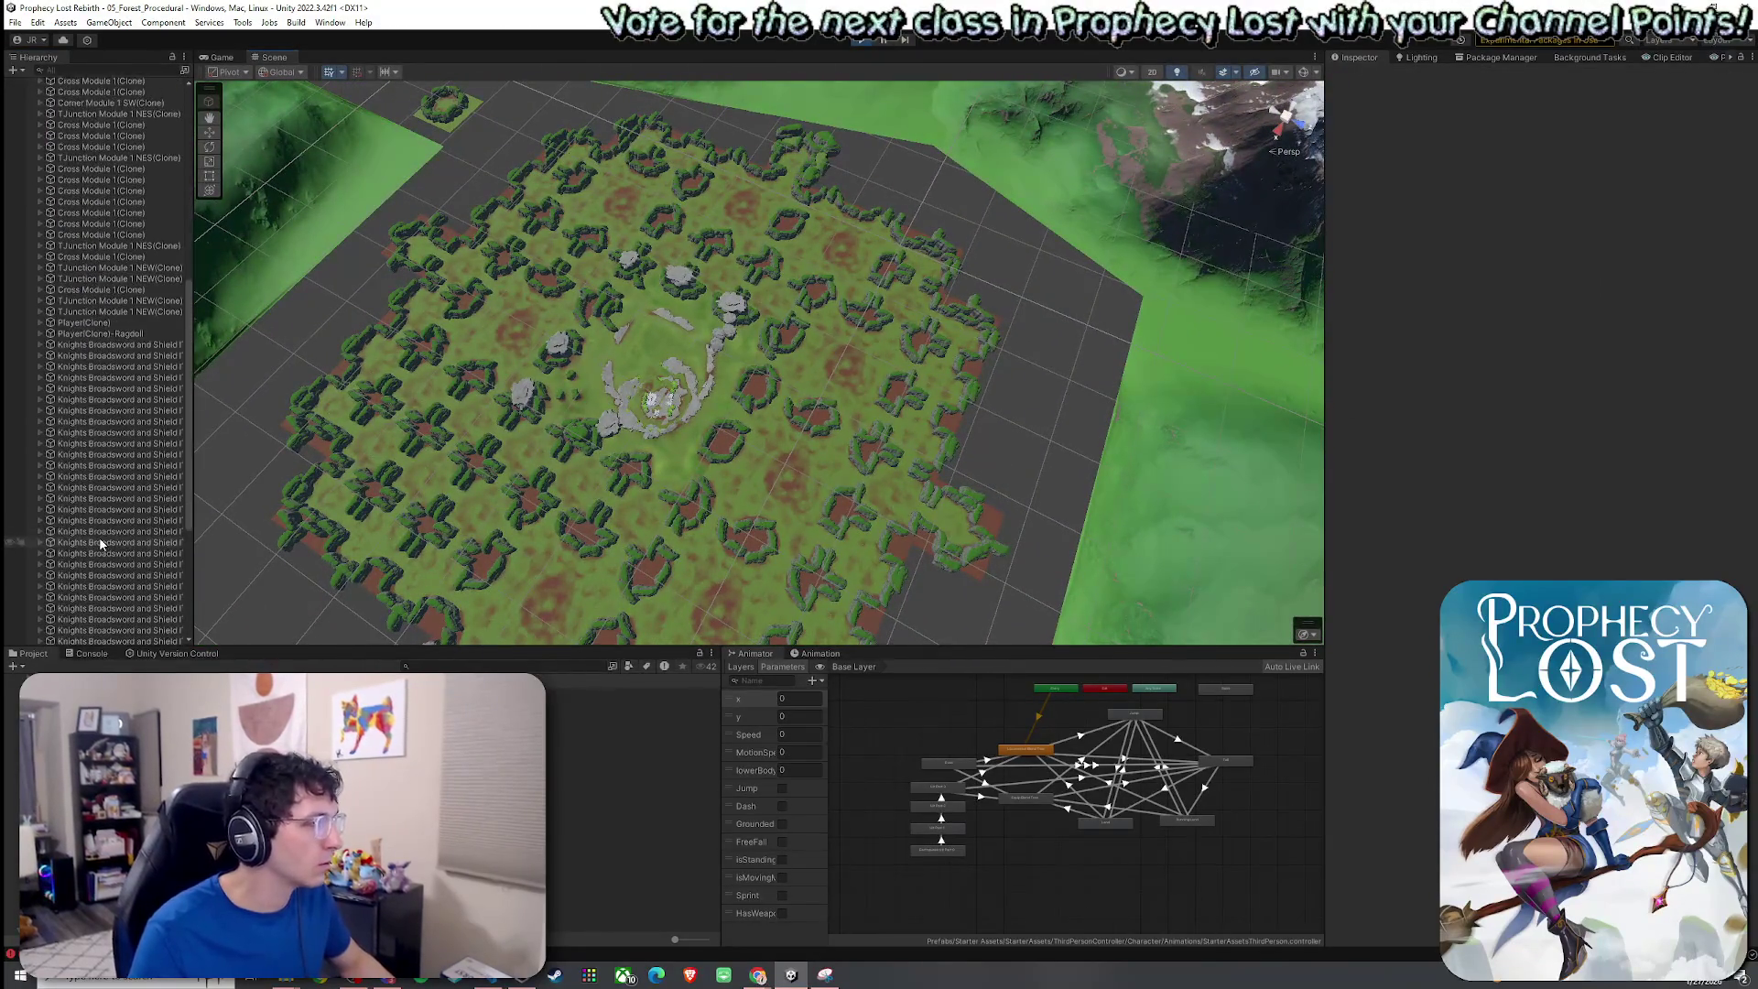
left_click(88, 334)
double_click(88, 323)
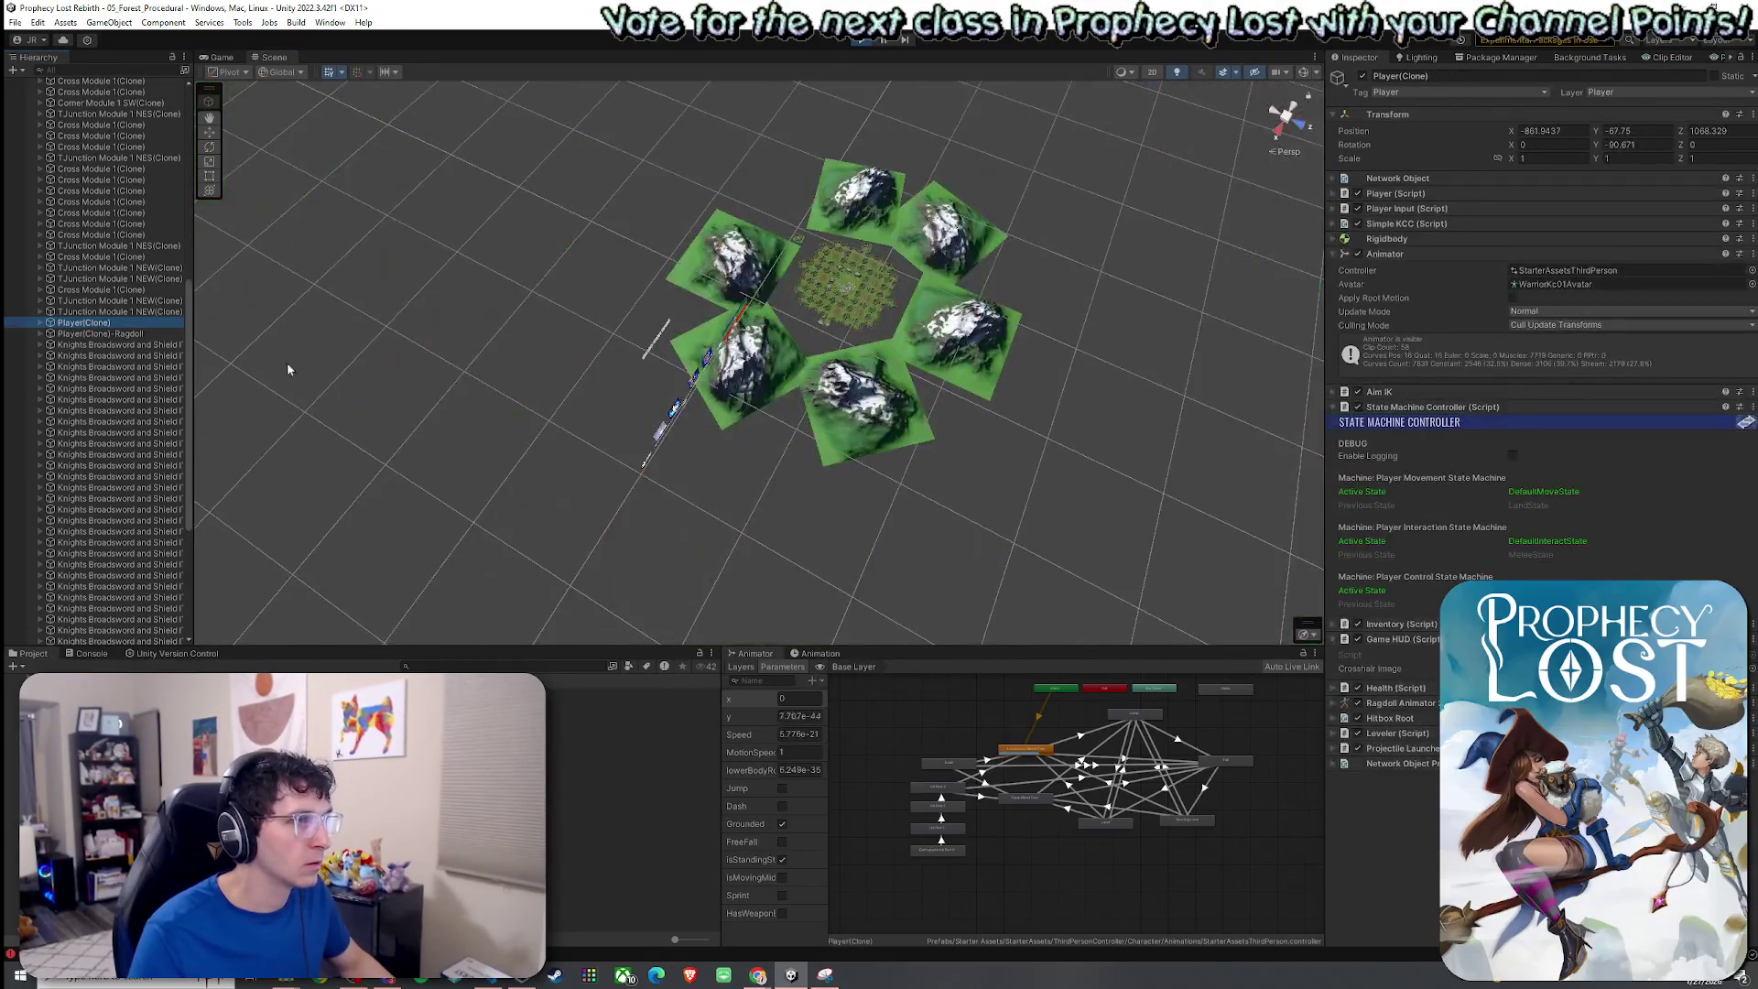
left_click(40, 322)
double_click(97, 333)
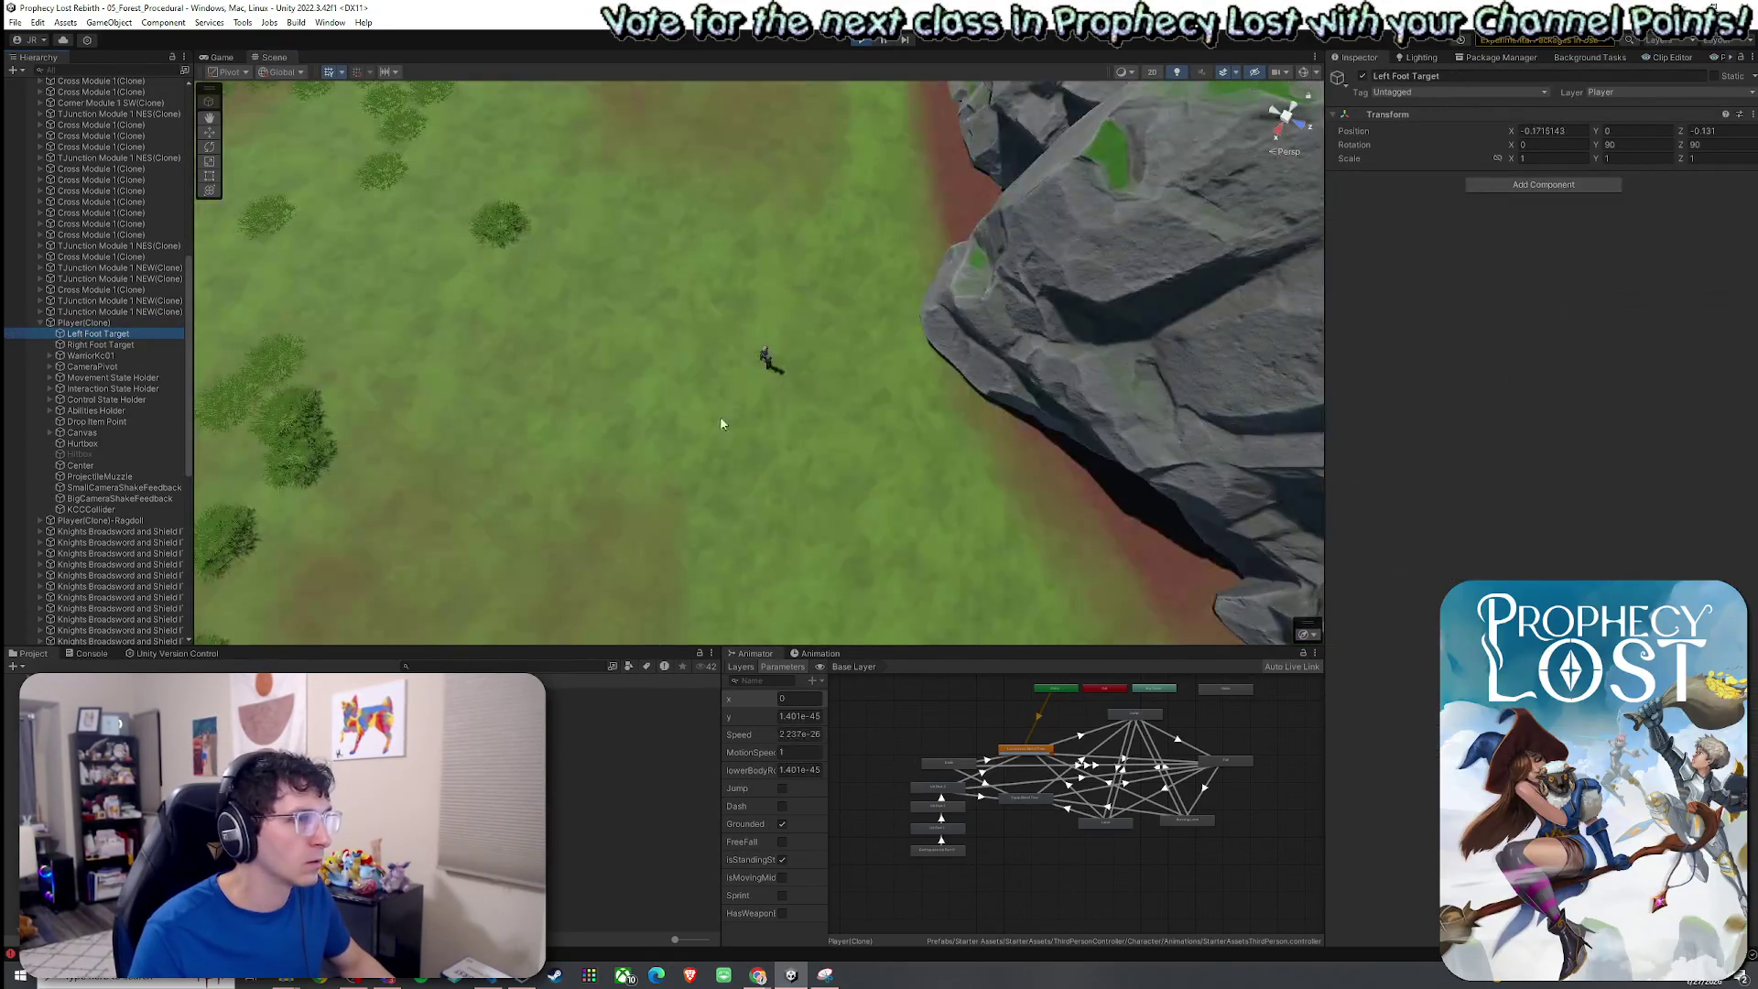
scroll(784, 333, "down", 10)
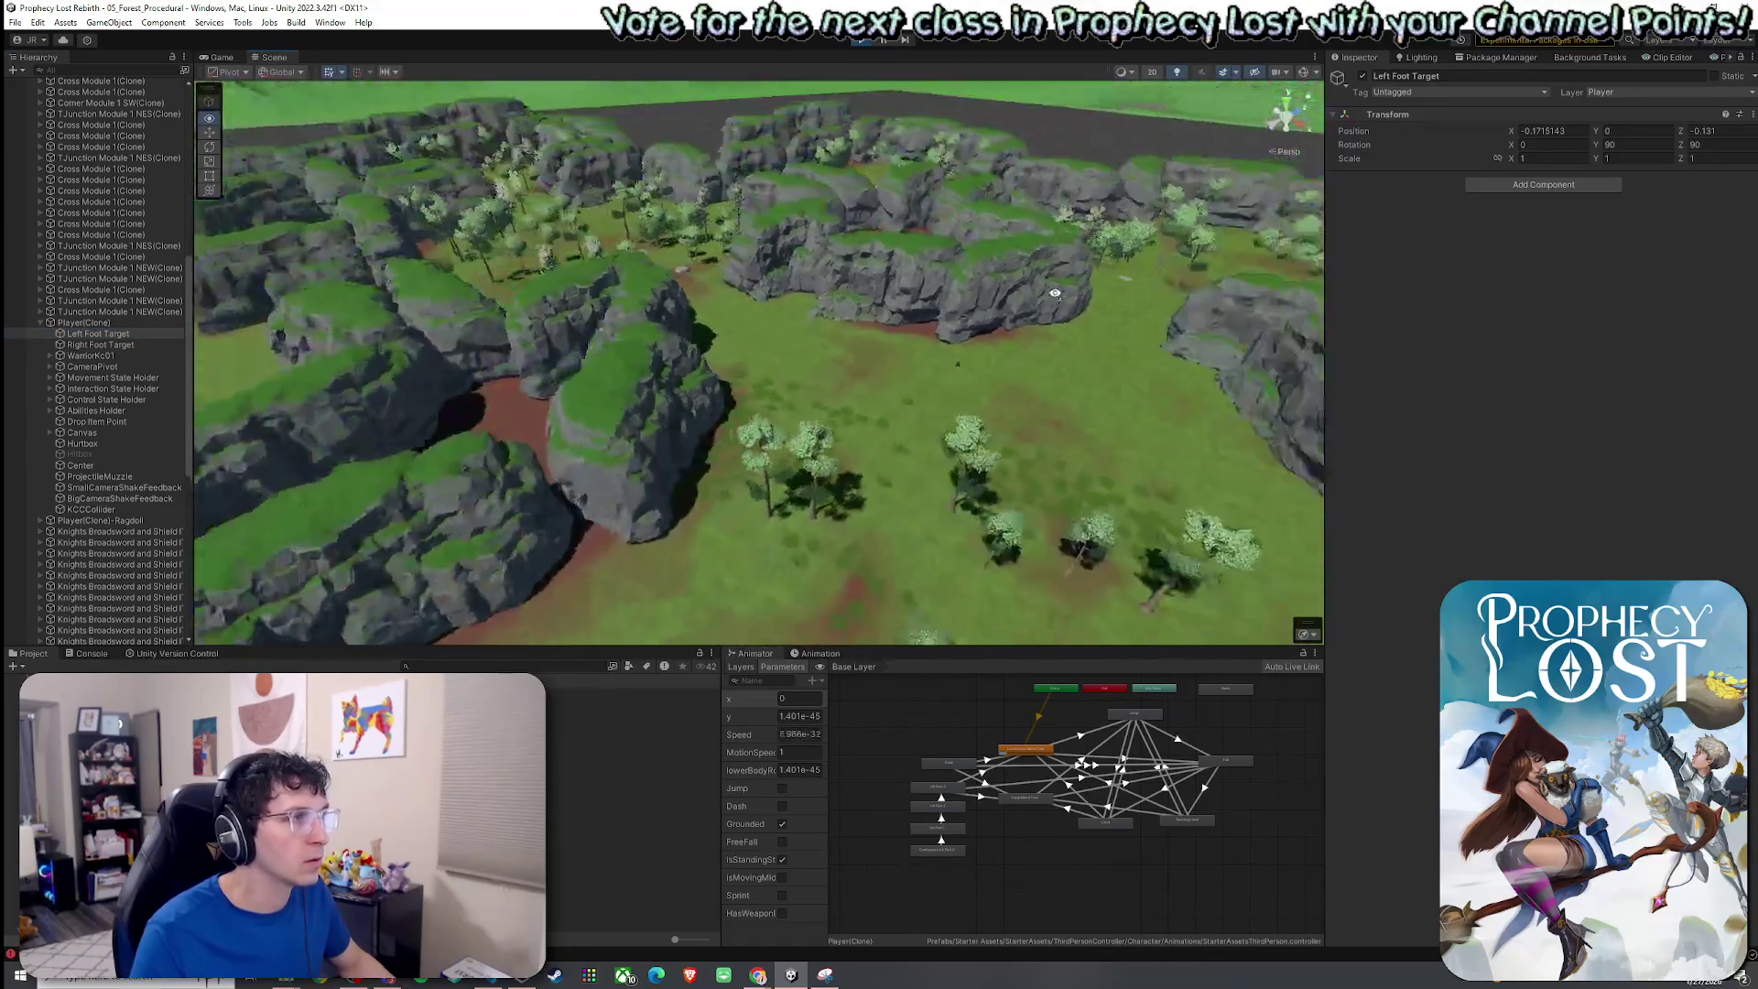
mouse_move(1116, 311)
left_mouse_down()
mouse_move(928, 328)
mouse_move(1110, 360)
mouse_move(939, 389)
mouse_move(1250, 373)
mouse_move(1182, 297)
mouse_move(1175, 337)
left_mouse_up()
Dock the Scene view beside the Game view and start sprinting the character forward.
mouse_move(274, 56)
left_mouse_down()
mouse_move(552, 169)
mouse_move(1201, 316)
left_mouse_up()
left_click(631, 340)
key("w+d")
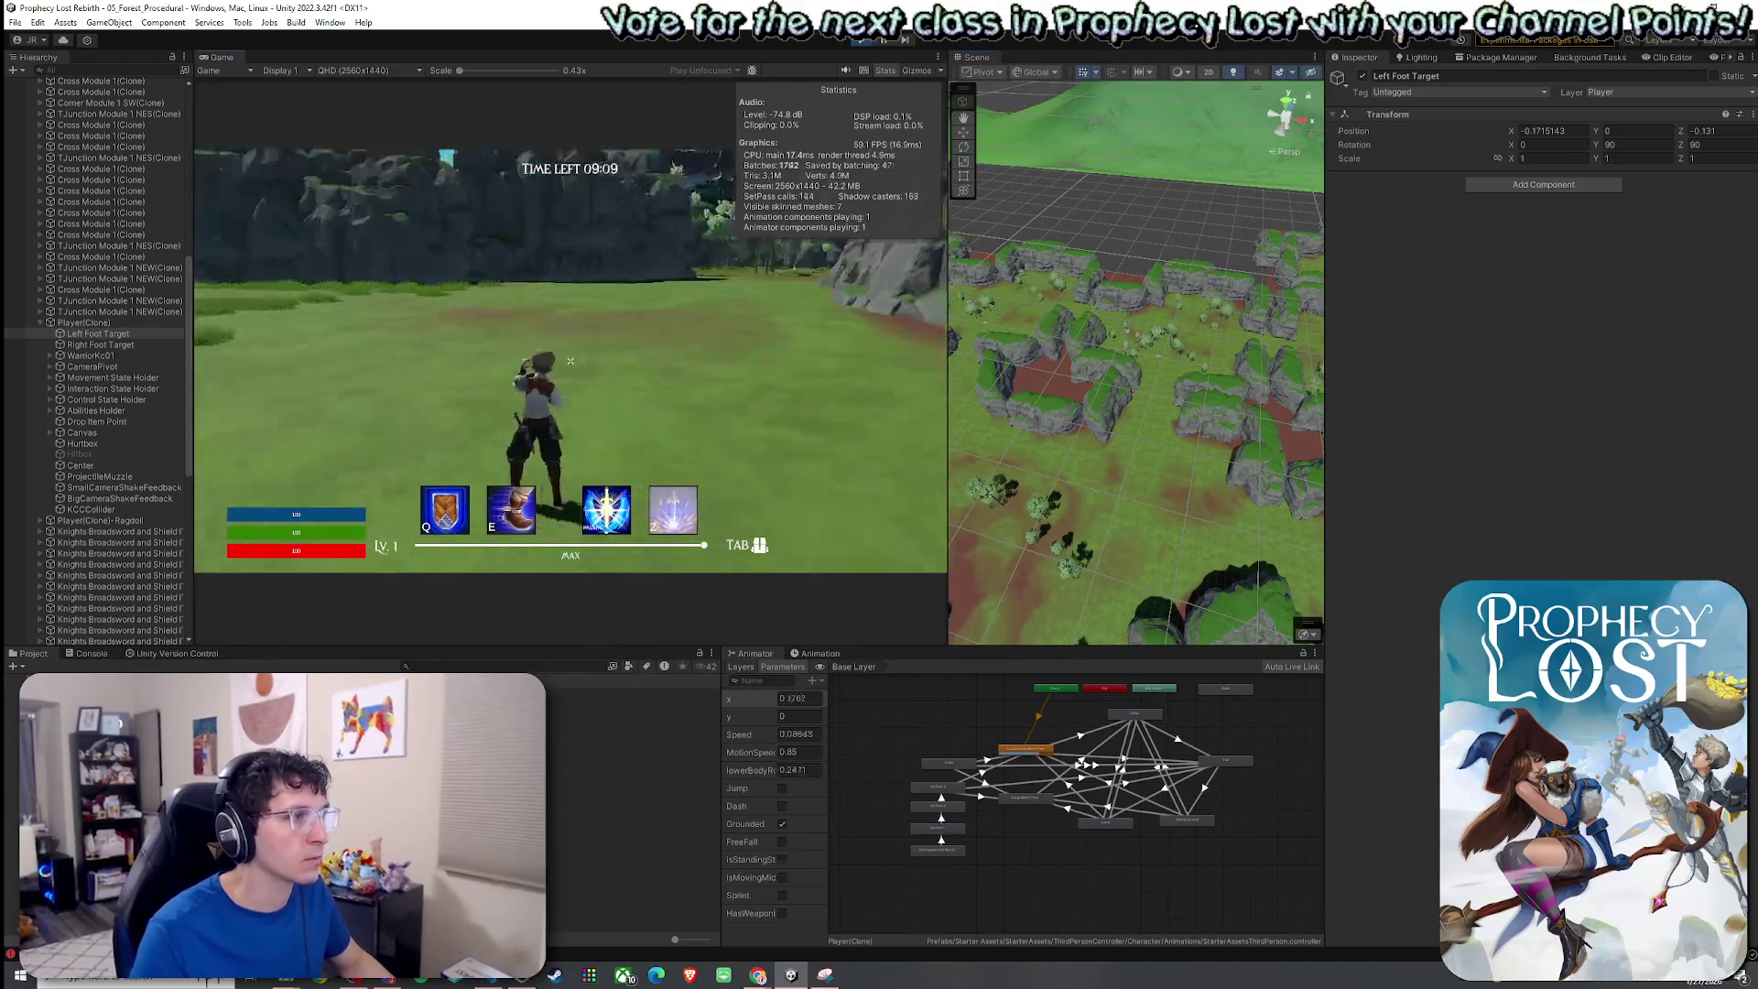
key("w")
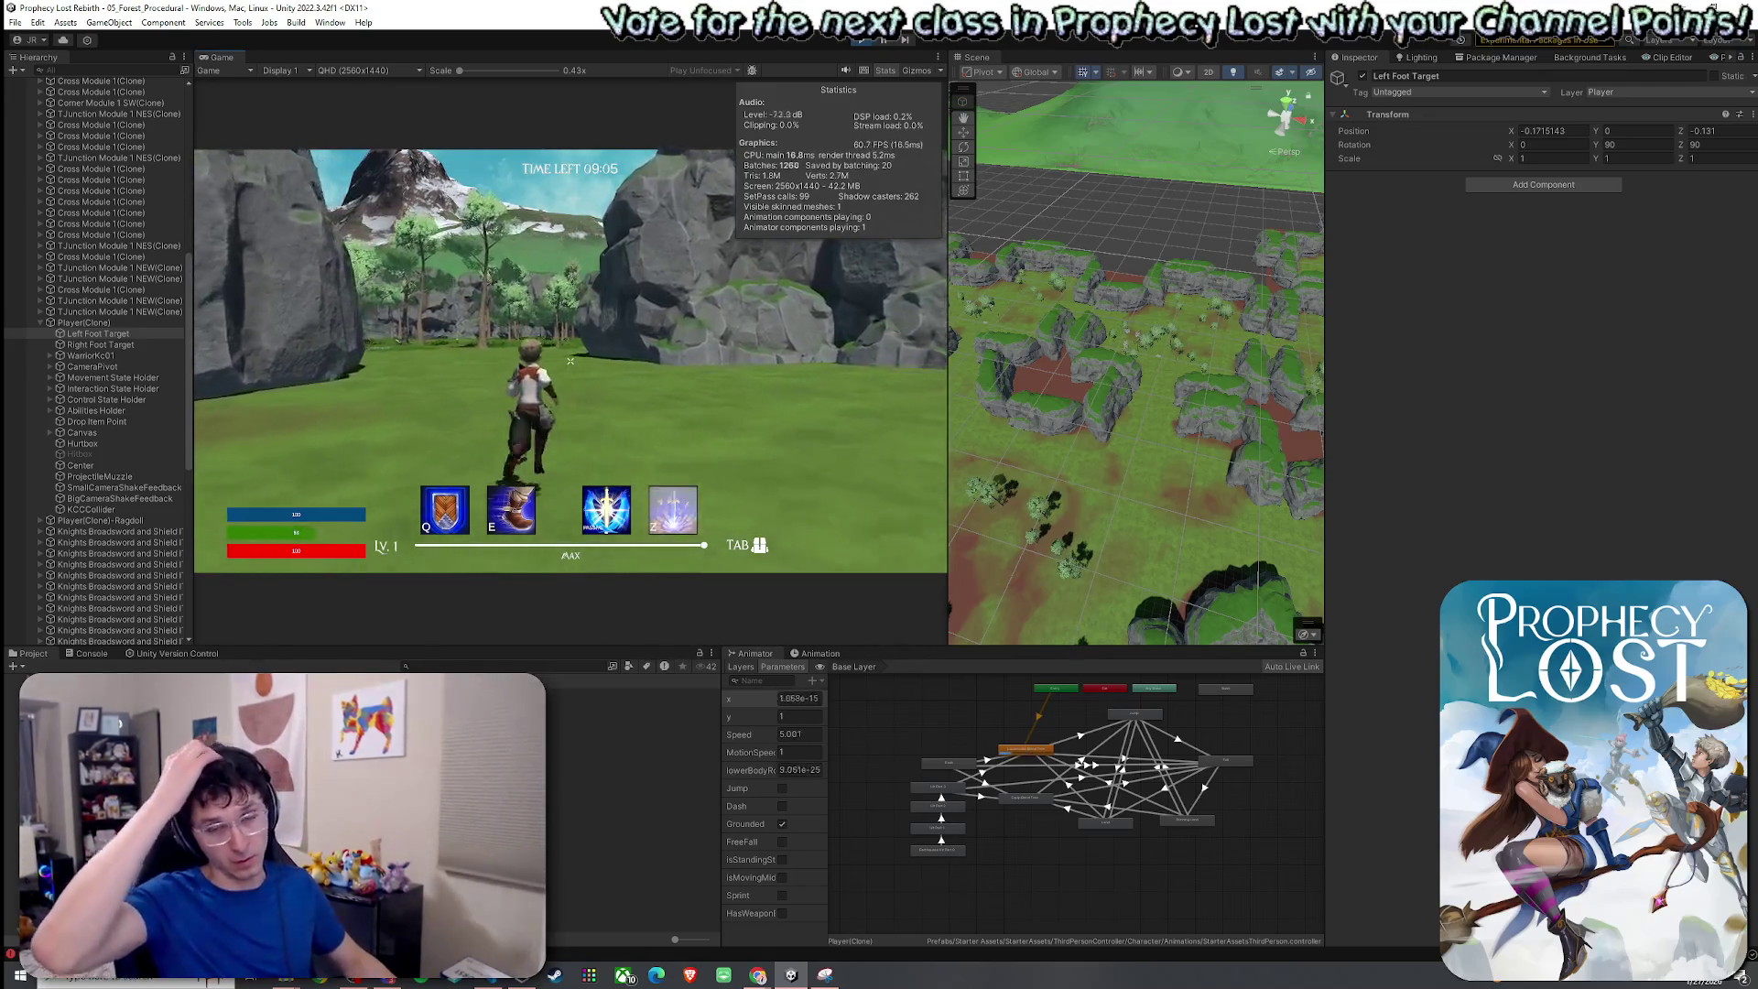
key("shift")
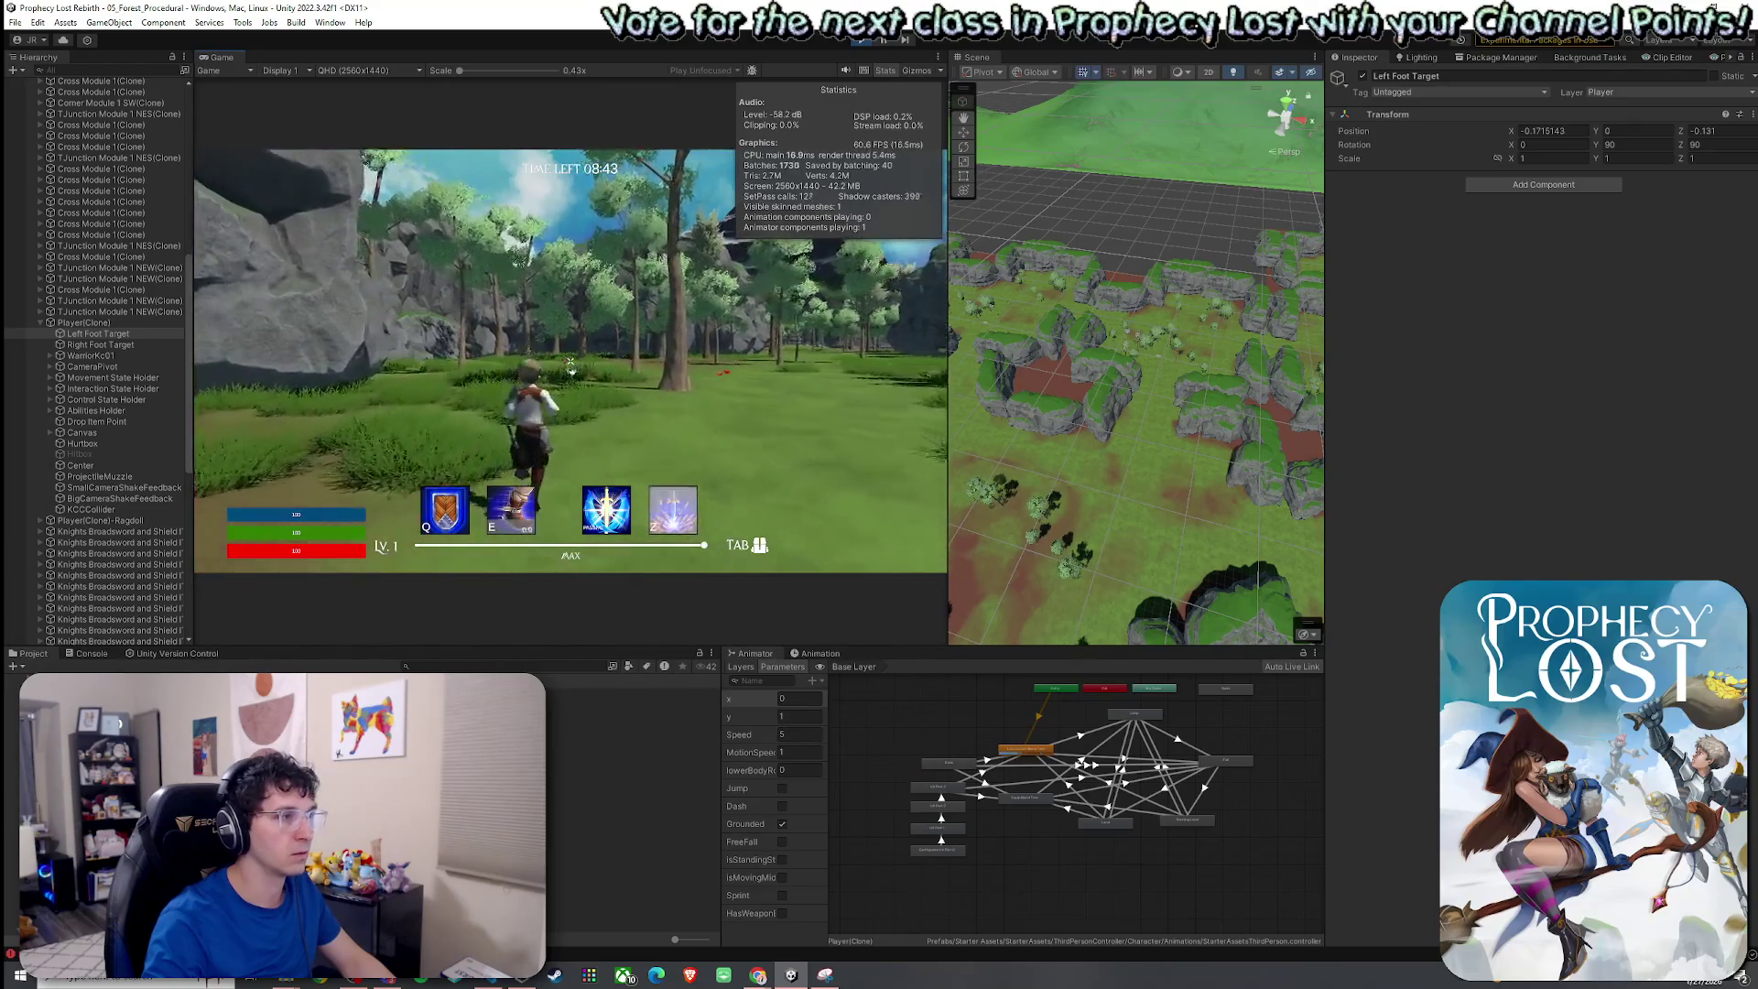
Dash and run the character through the level toward the trees, then enlarge the Game view.
key("e")
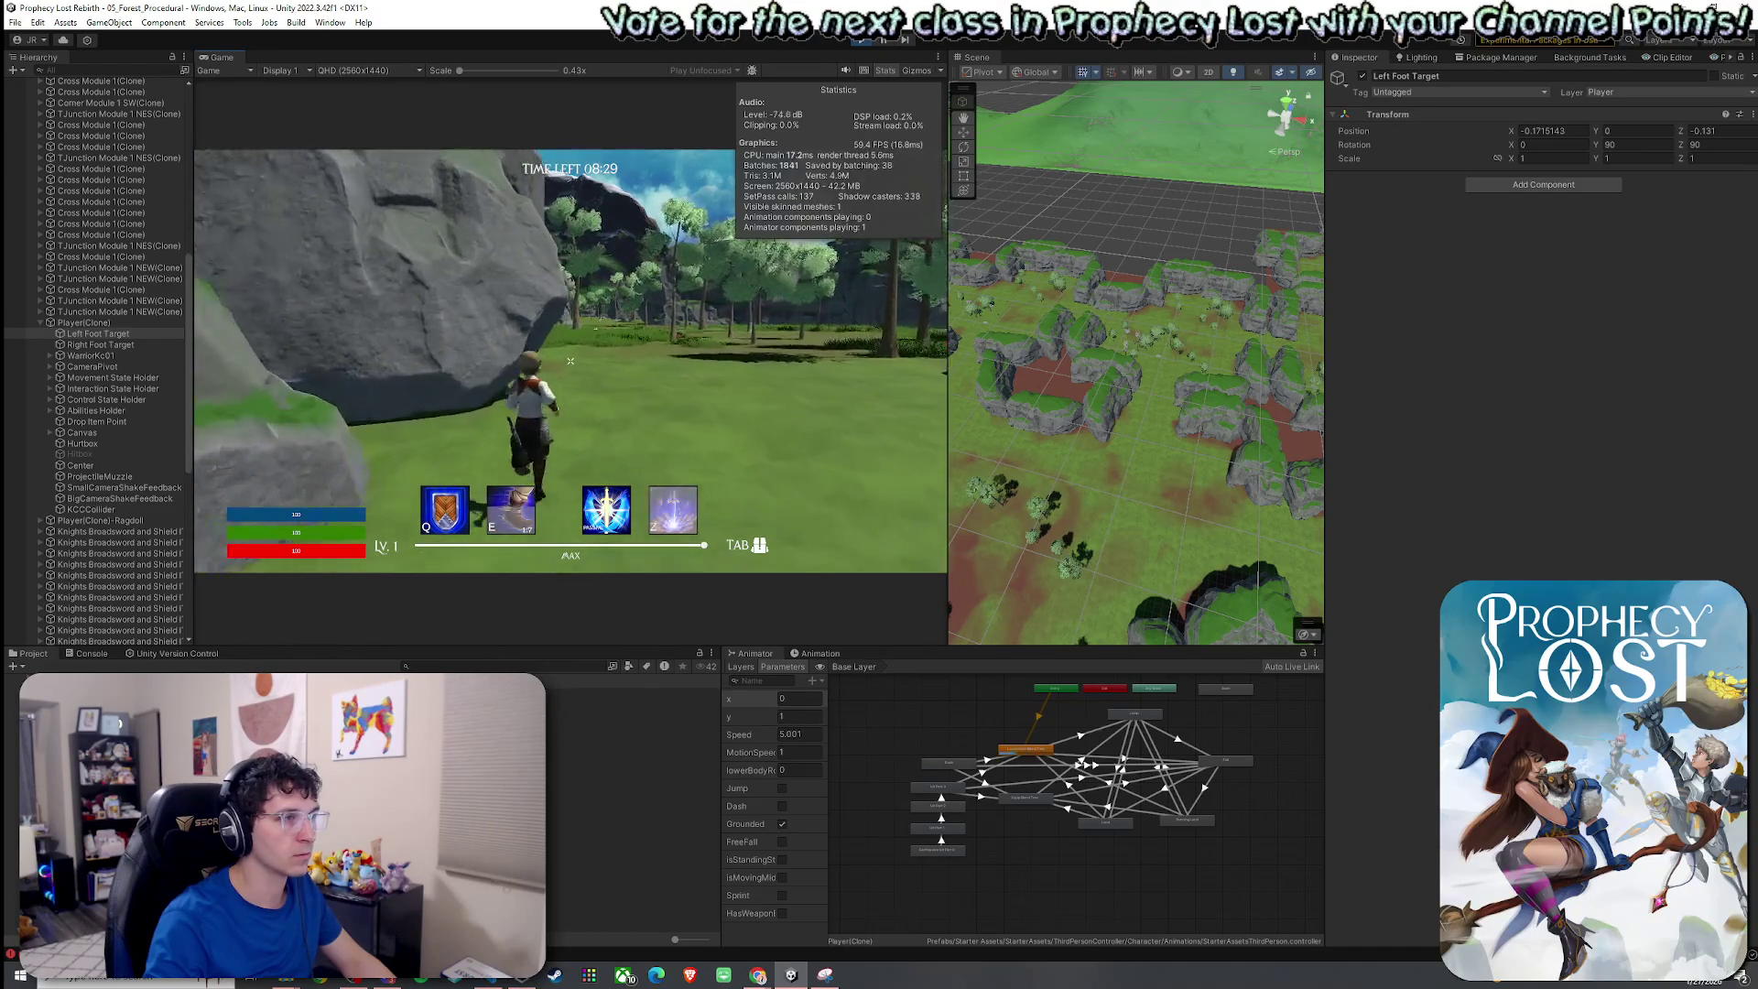
key("d")
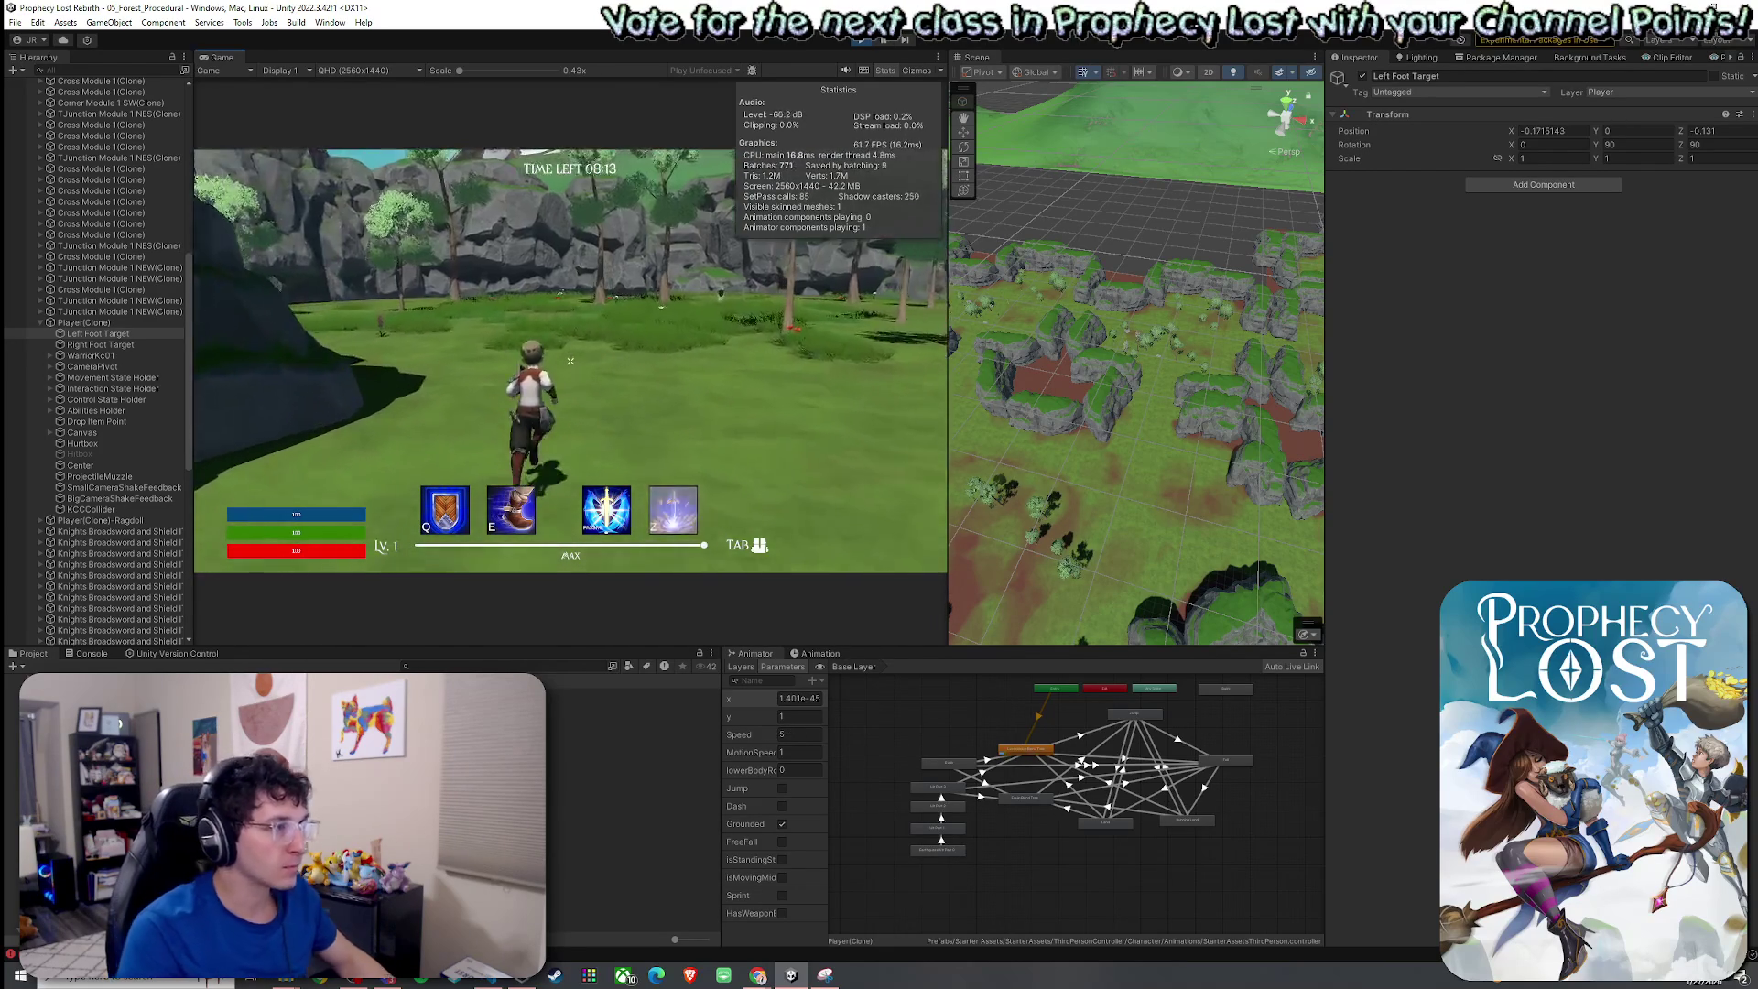
key("w")
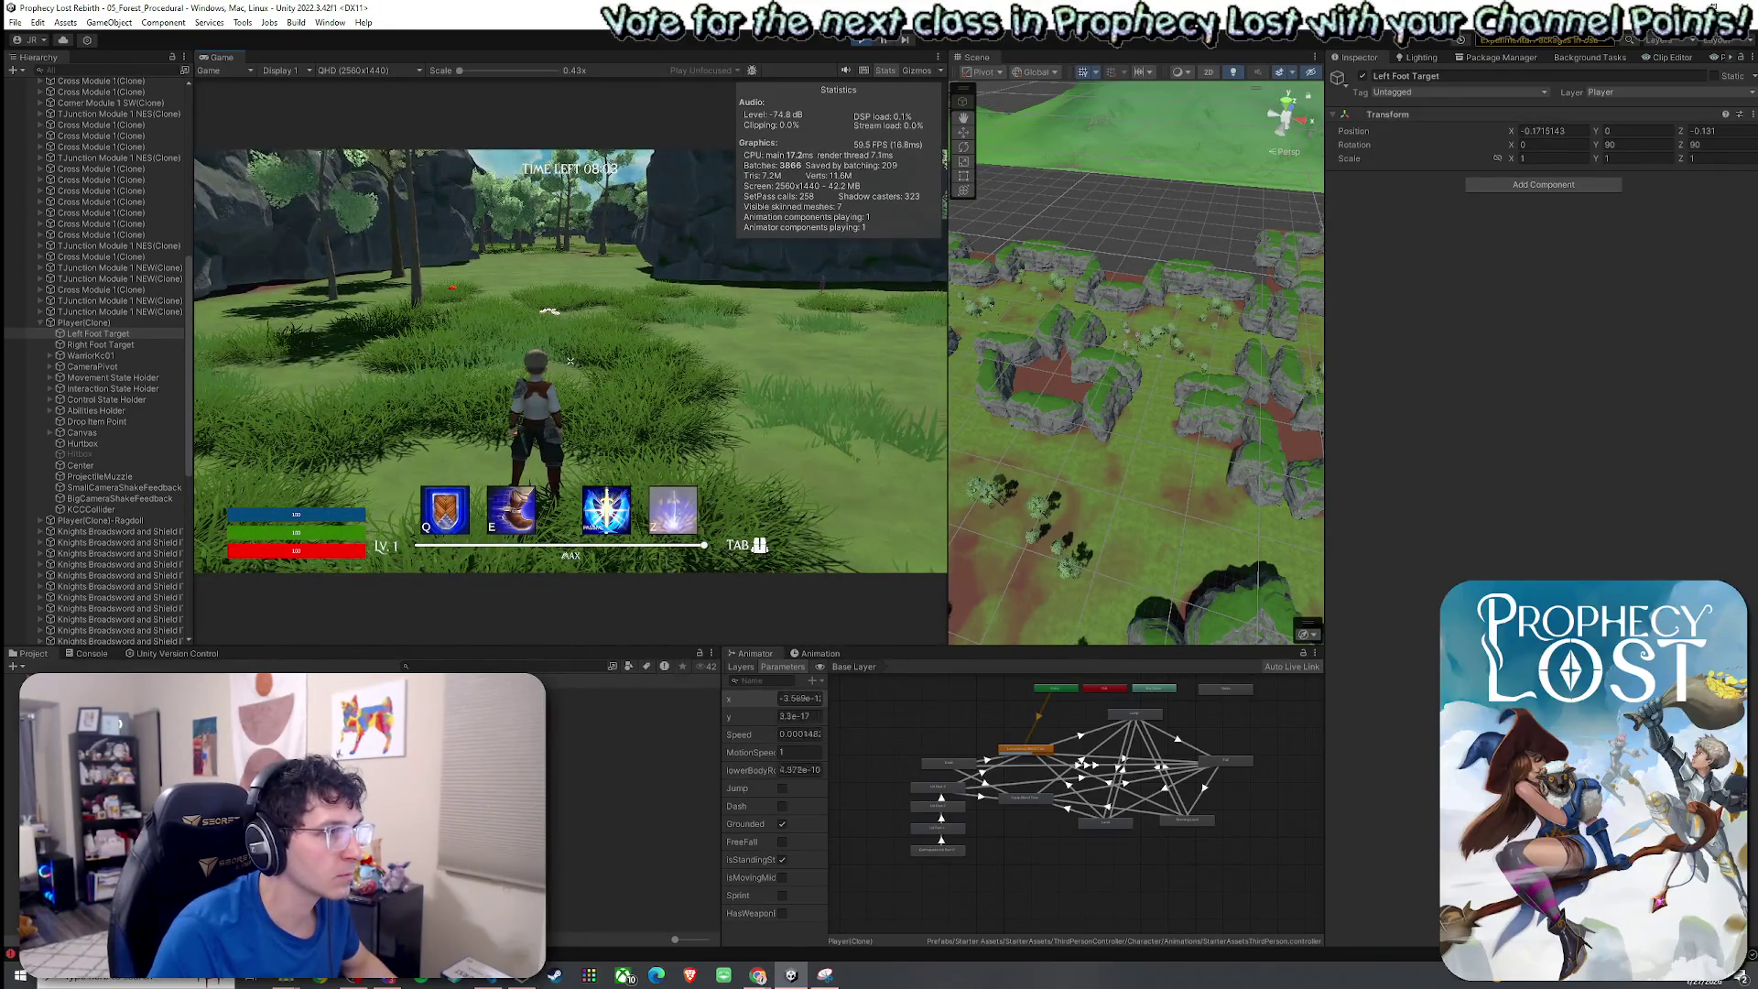
key("w")
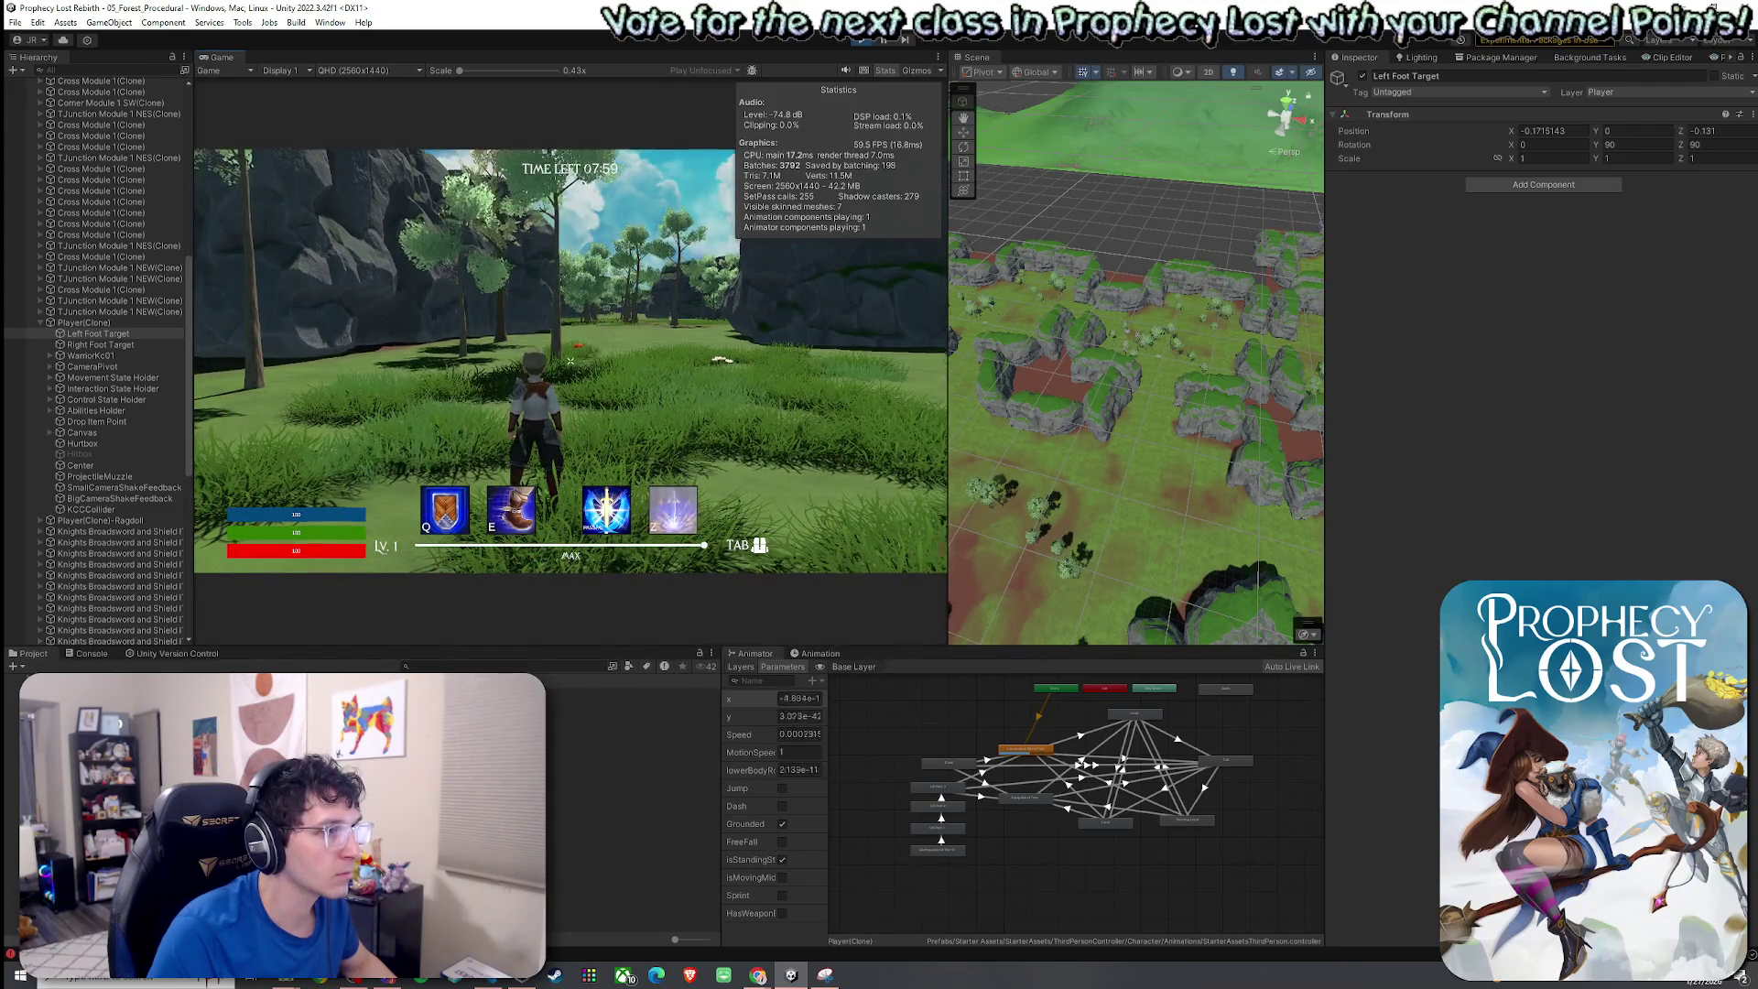
double_click(216, 53)
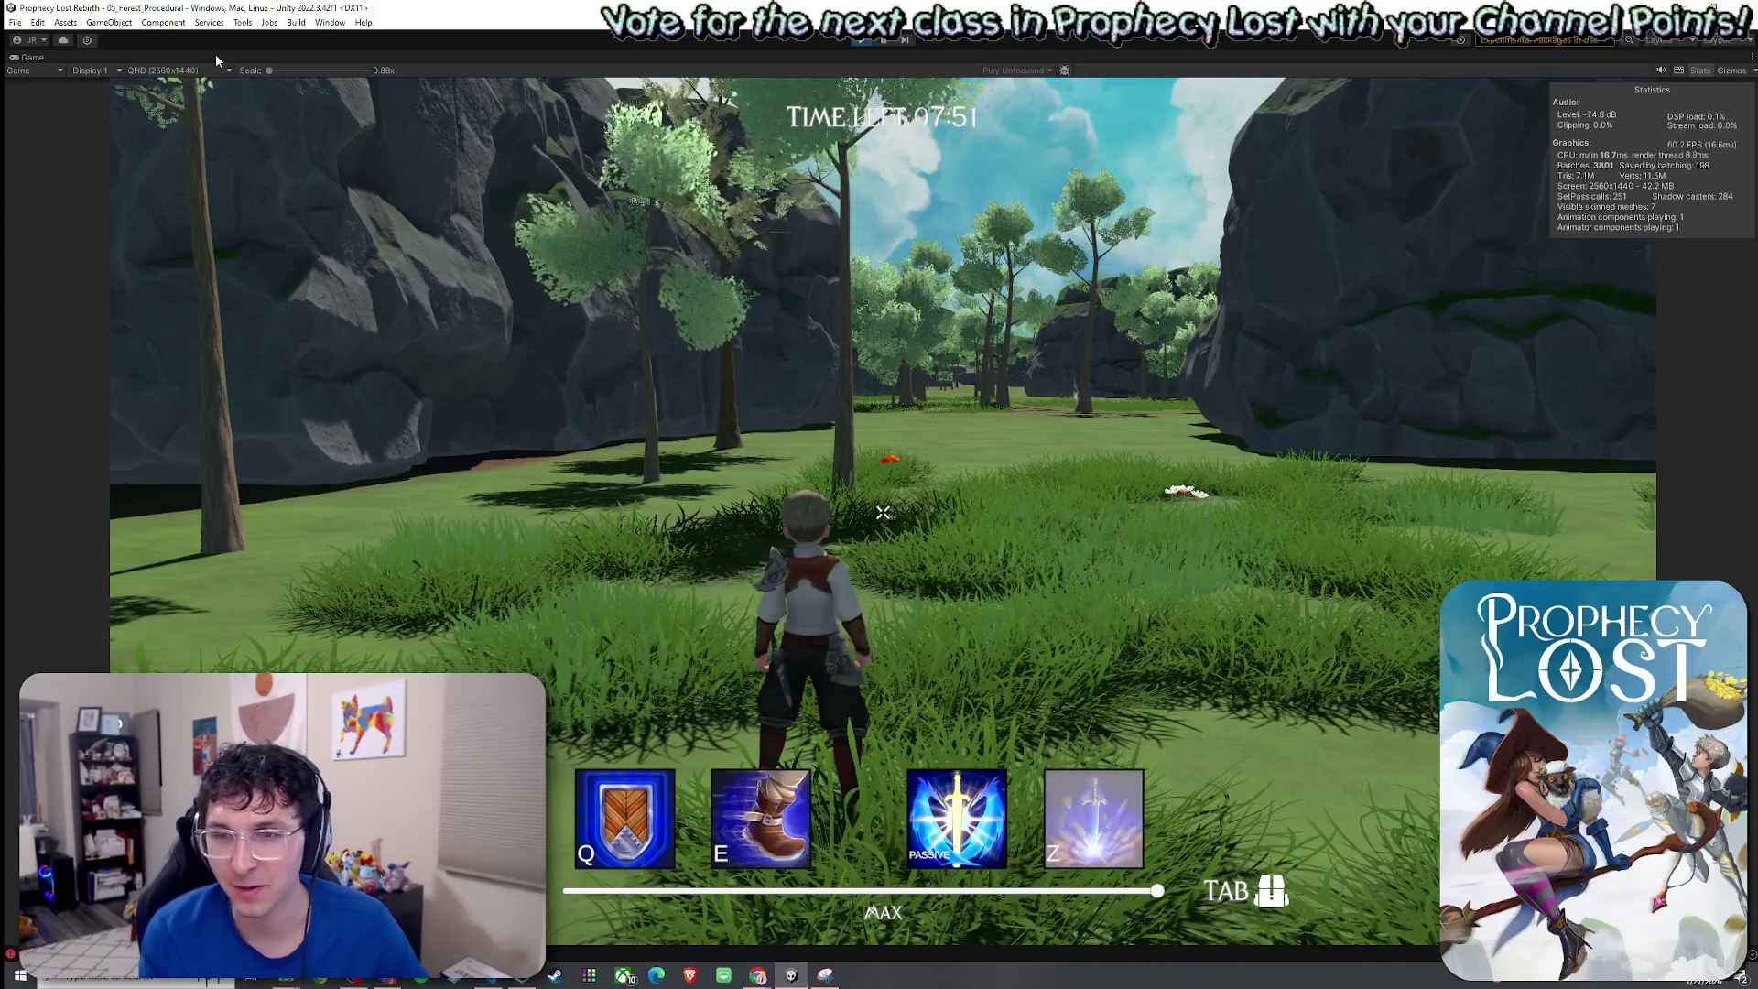
Walk the character toward the tree and red flower, then run across the field.
mouse_move(349, 87)
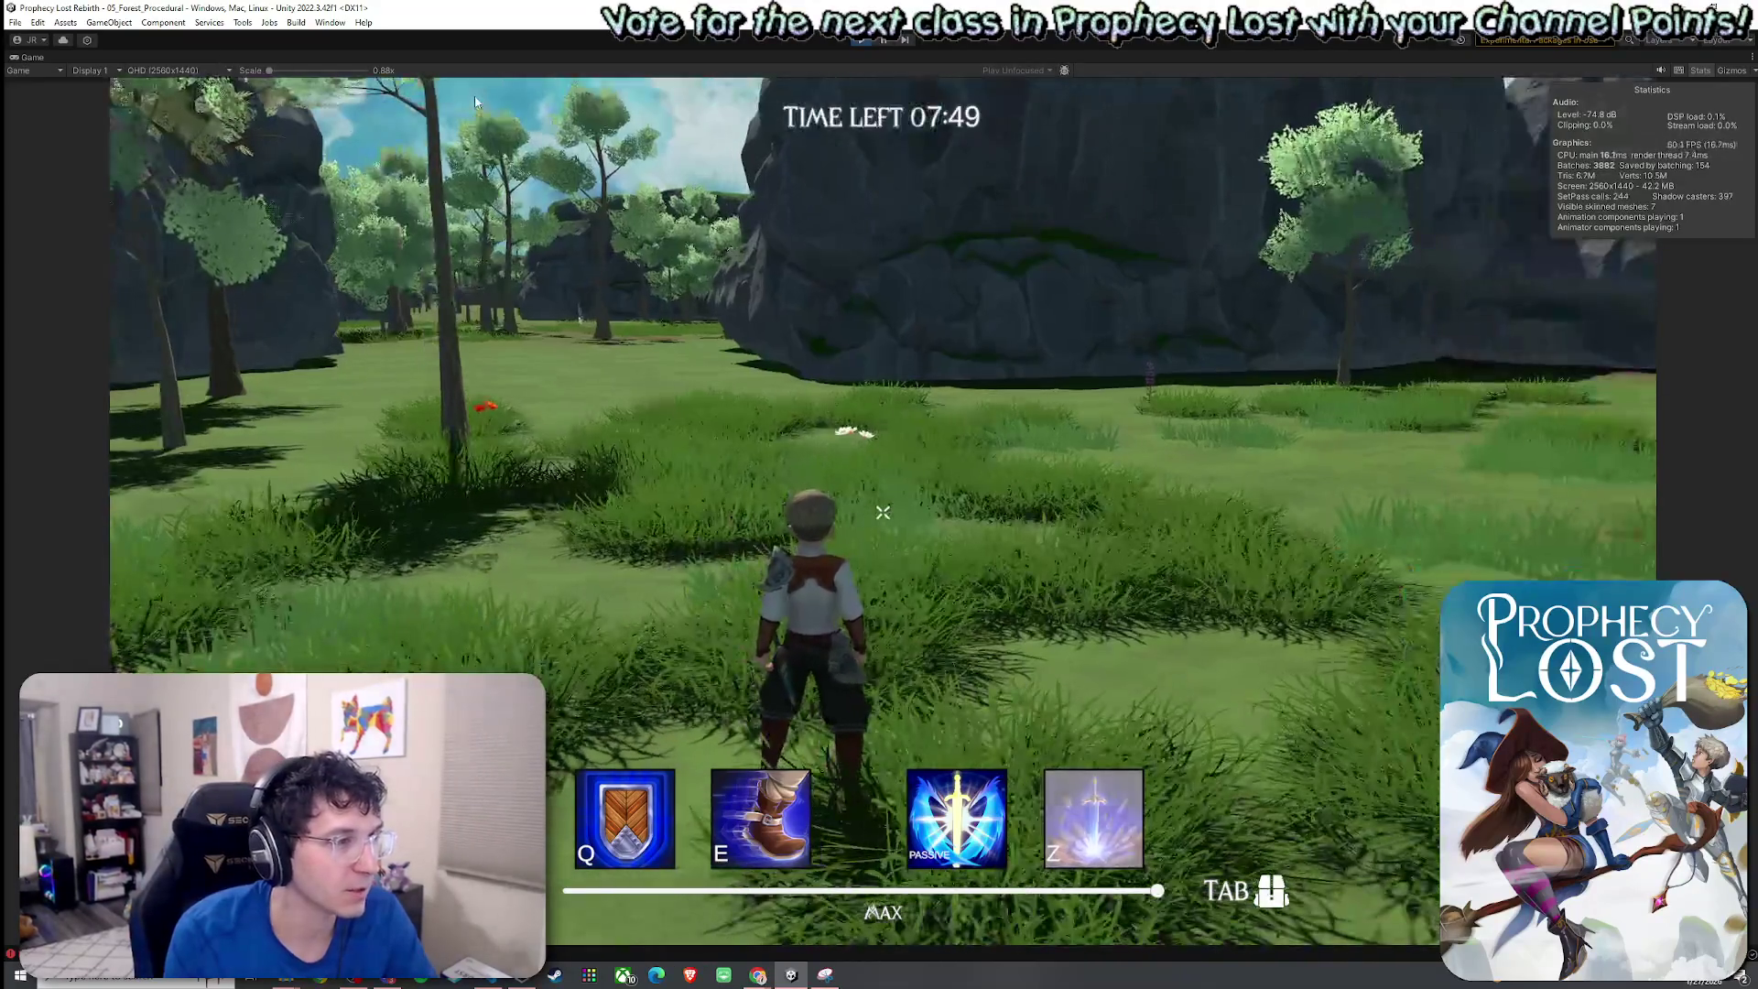
key("w")
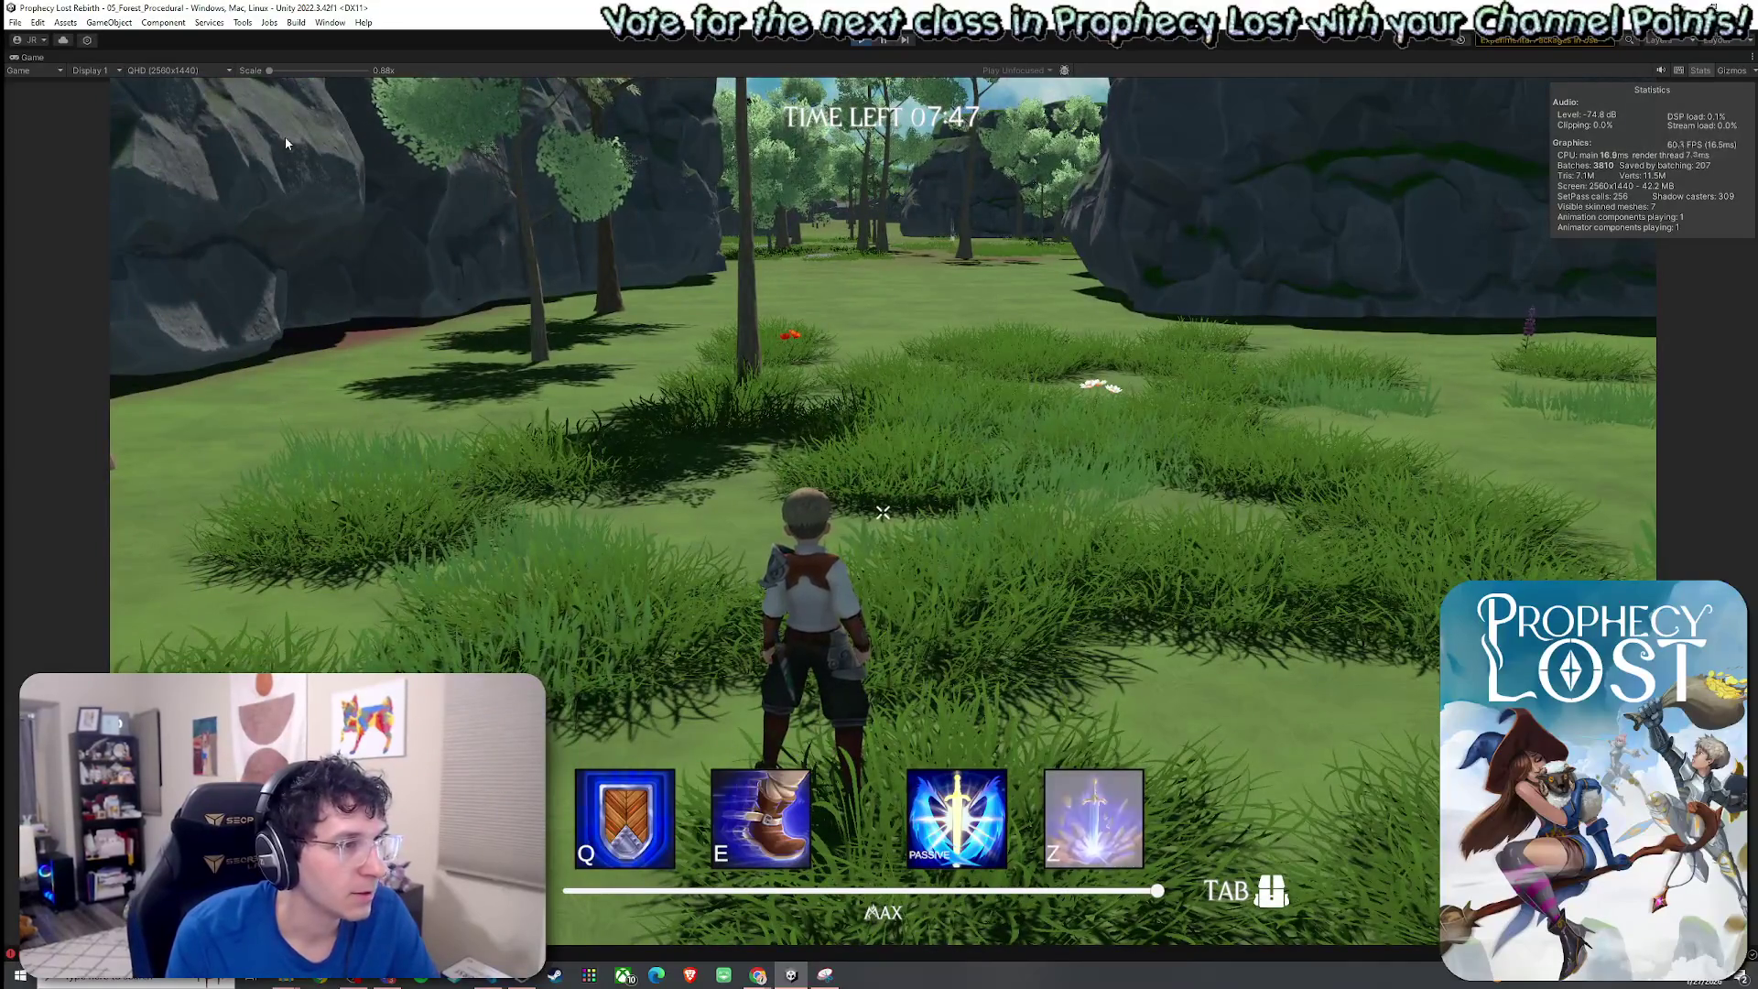
mouse_move(850, 168)
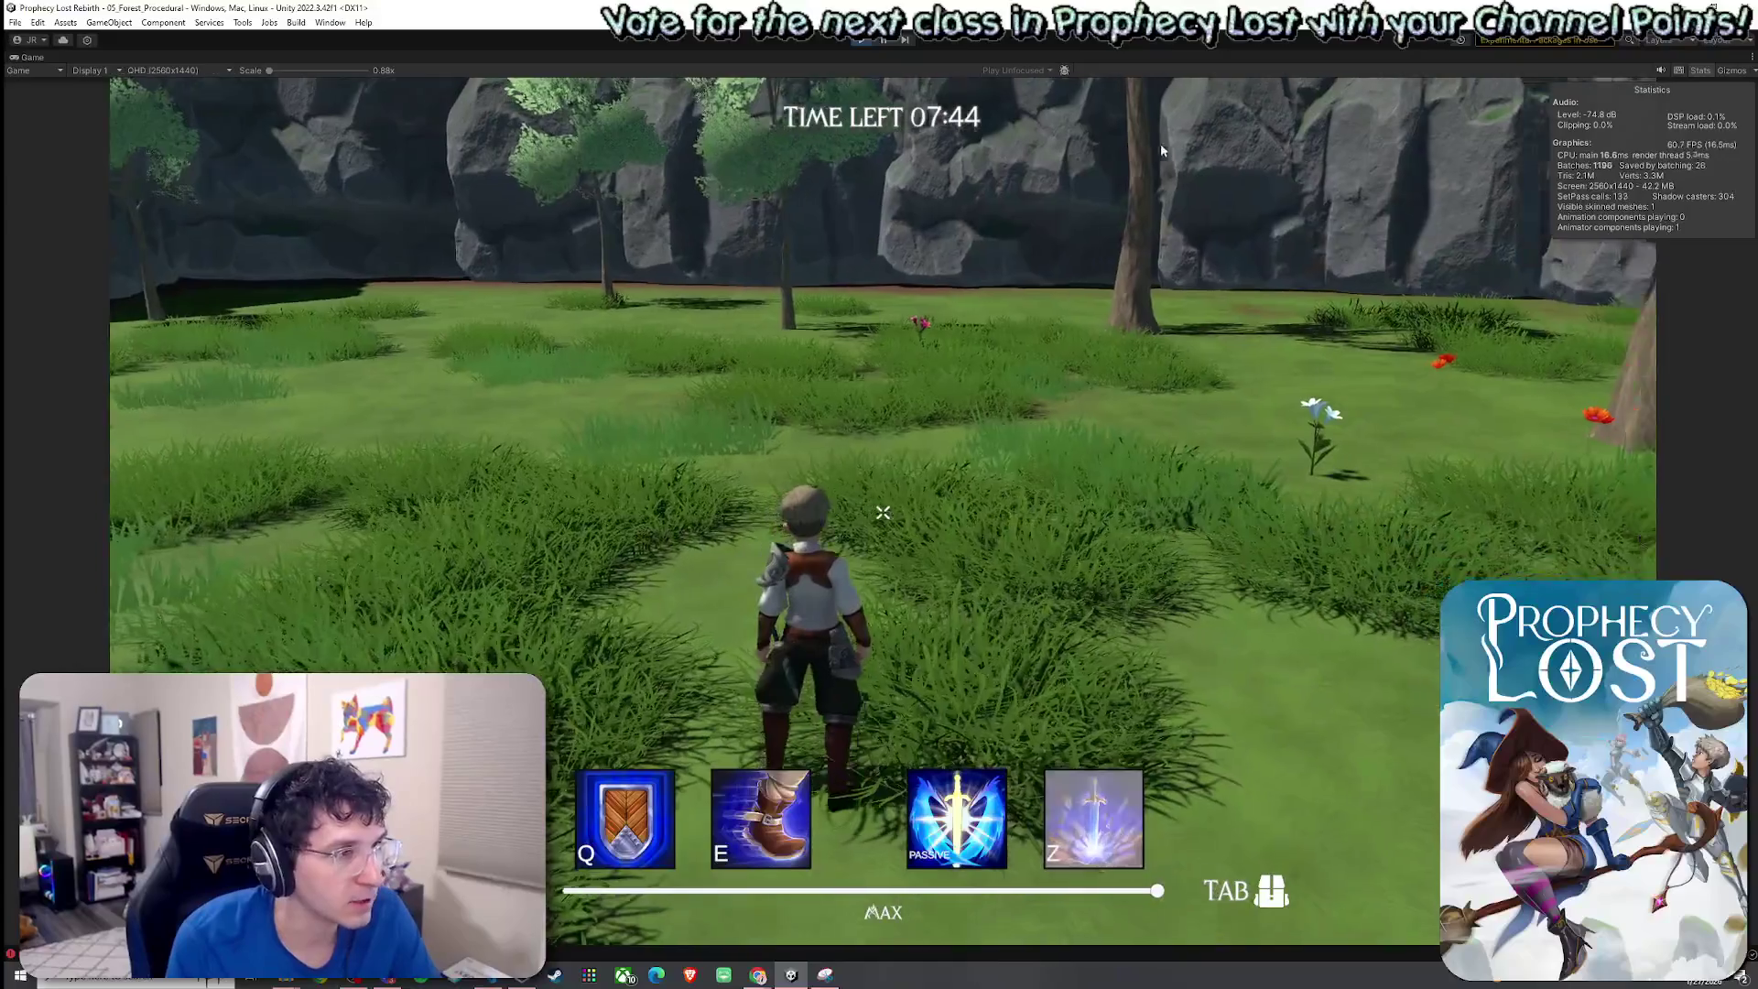
mouse_move(1239, 143)
mouse_move(1351, 141)
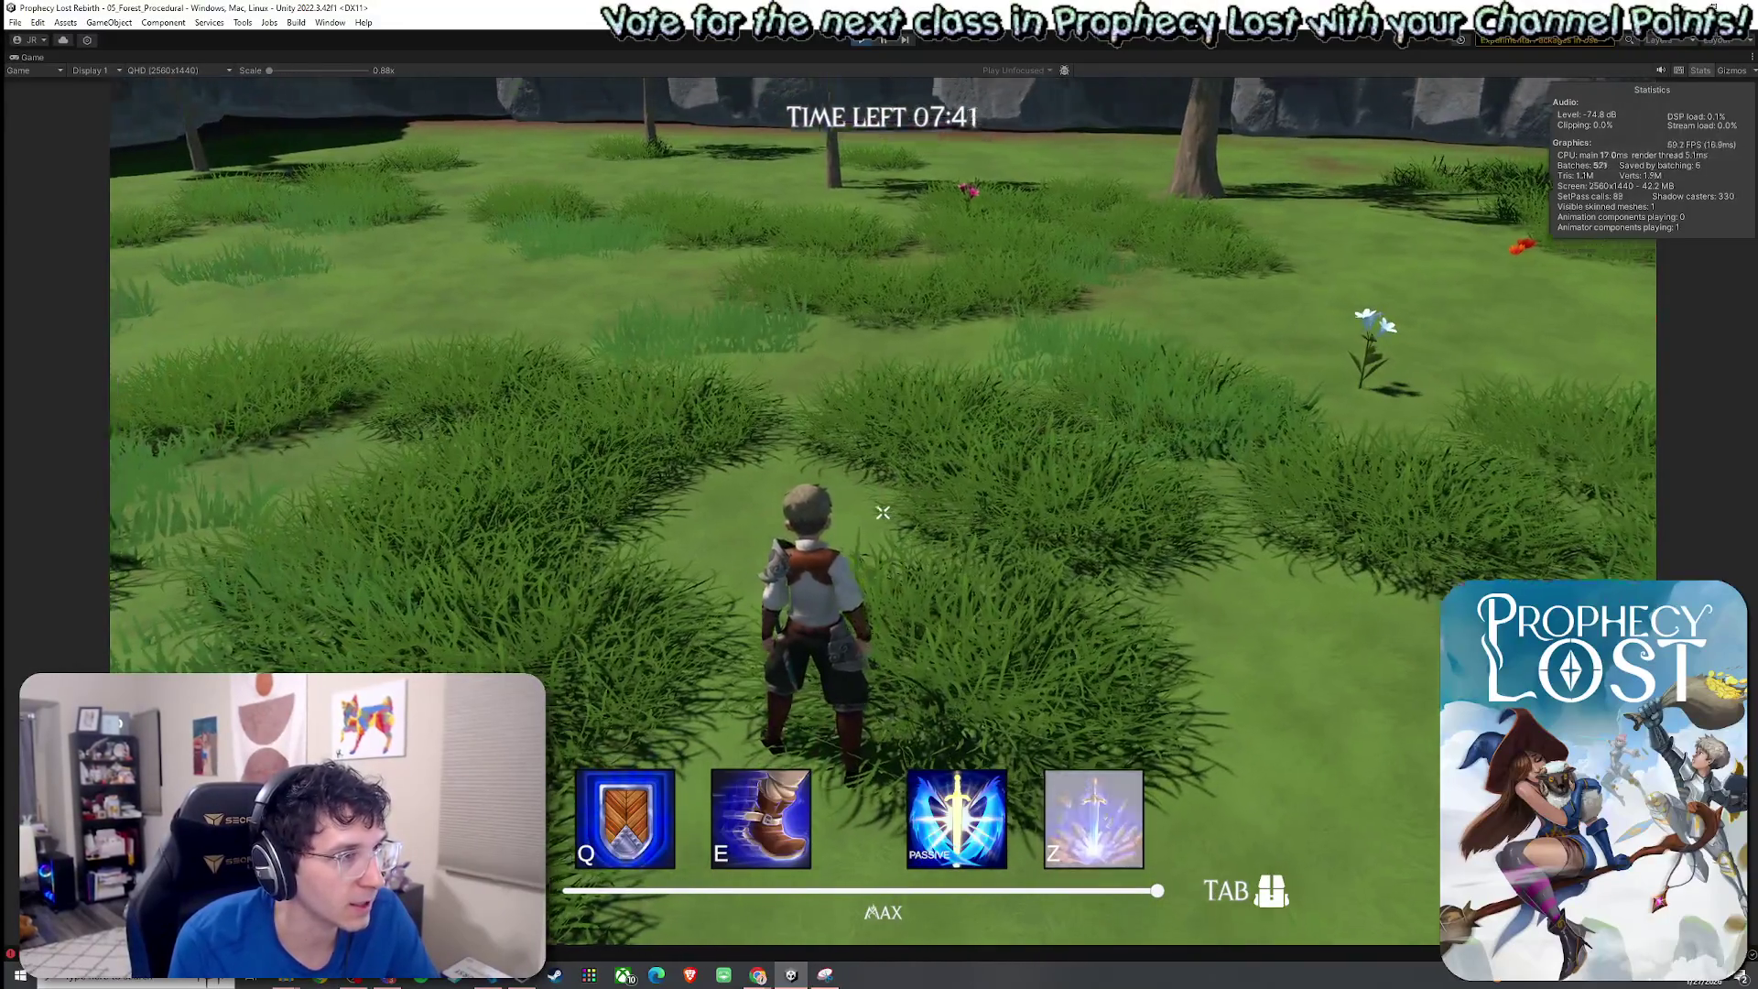
mouse_move(883, 513)
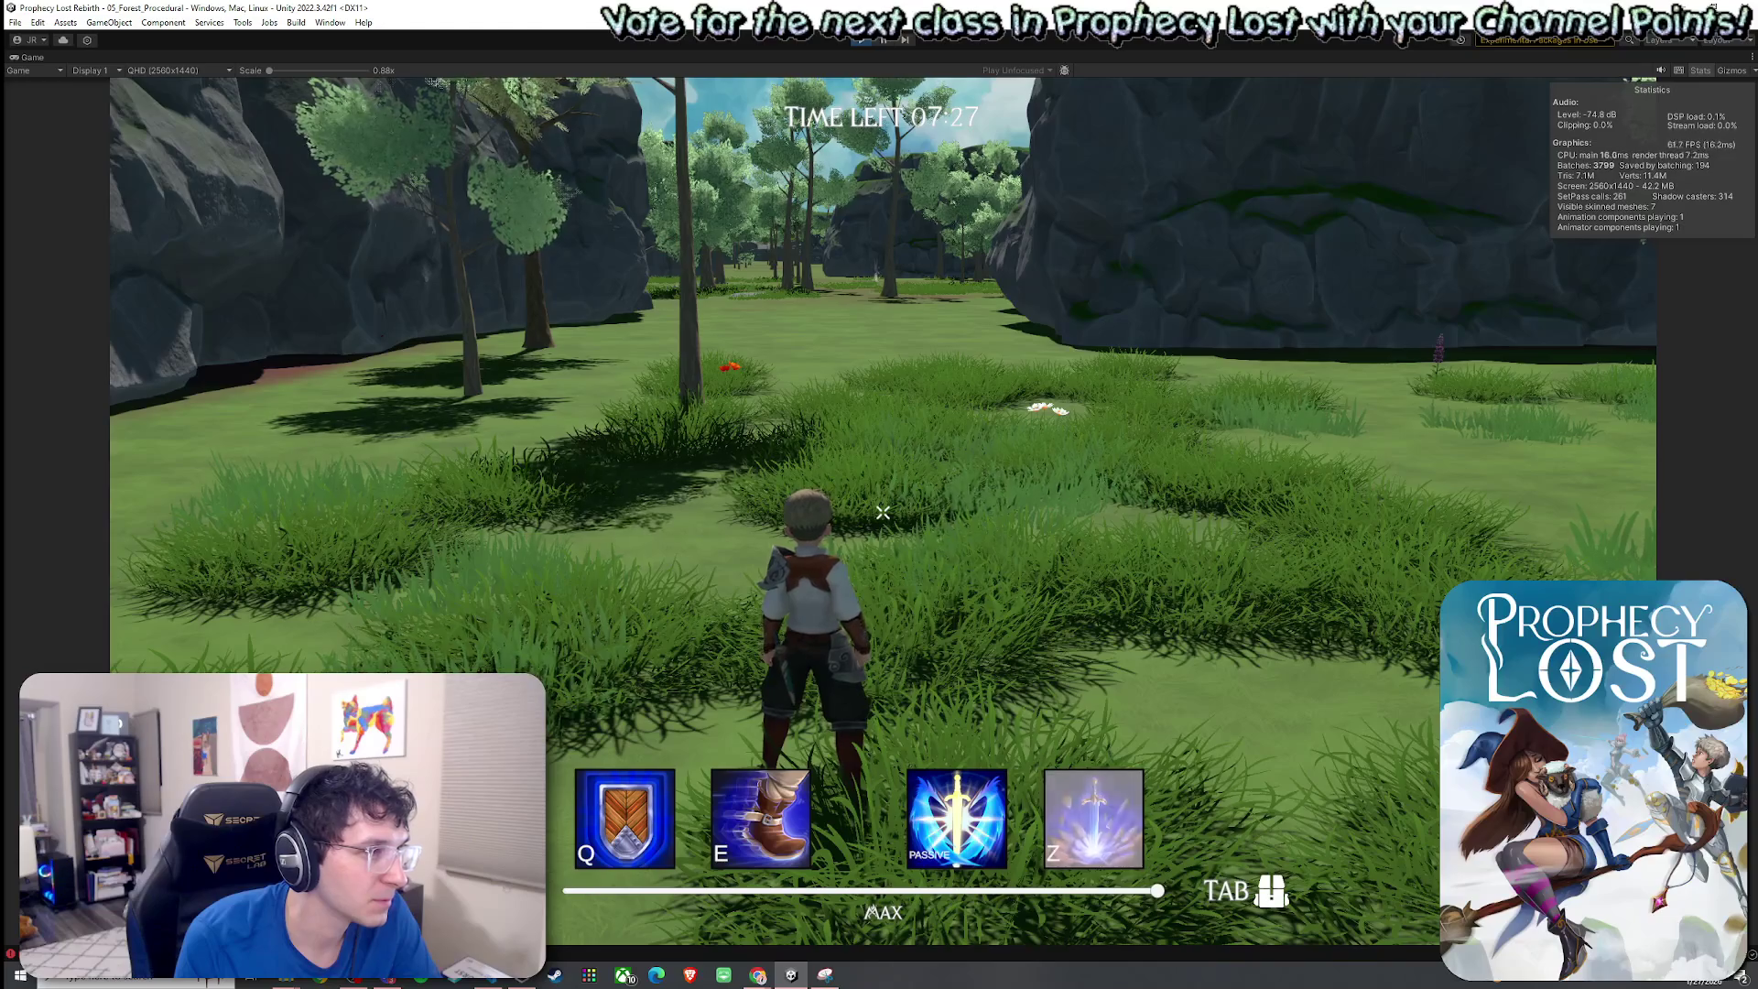
key("w")
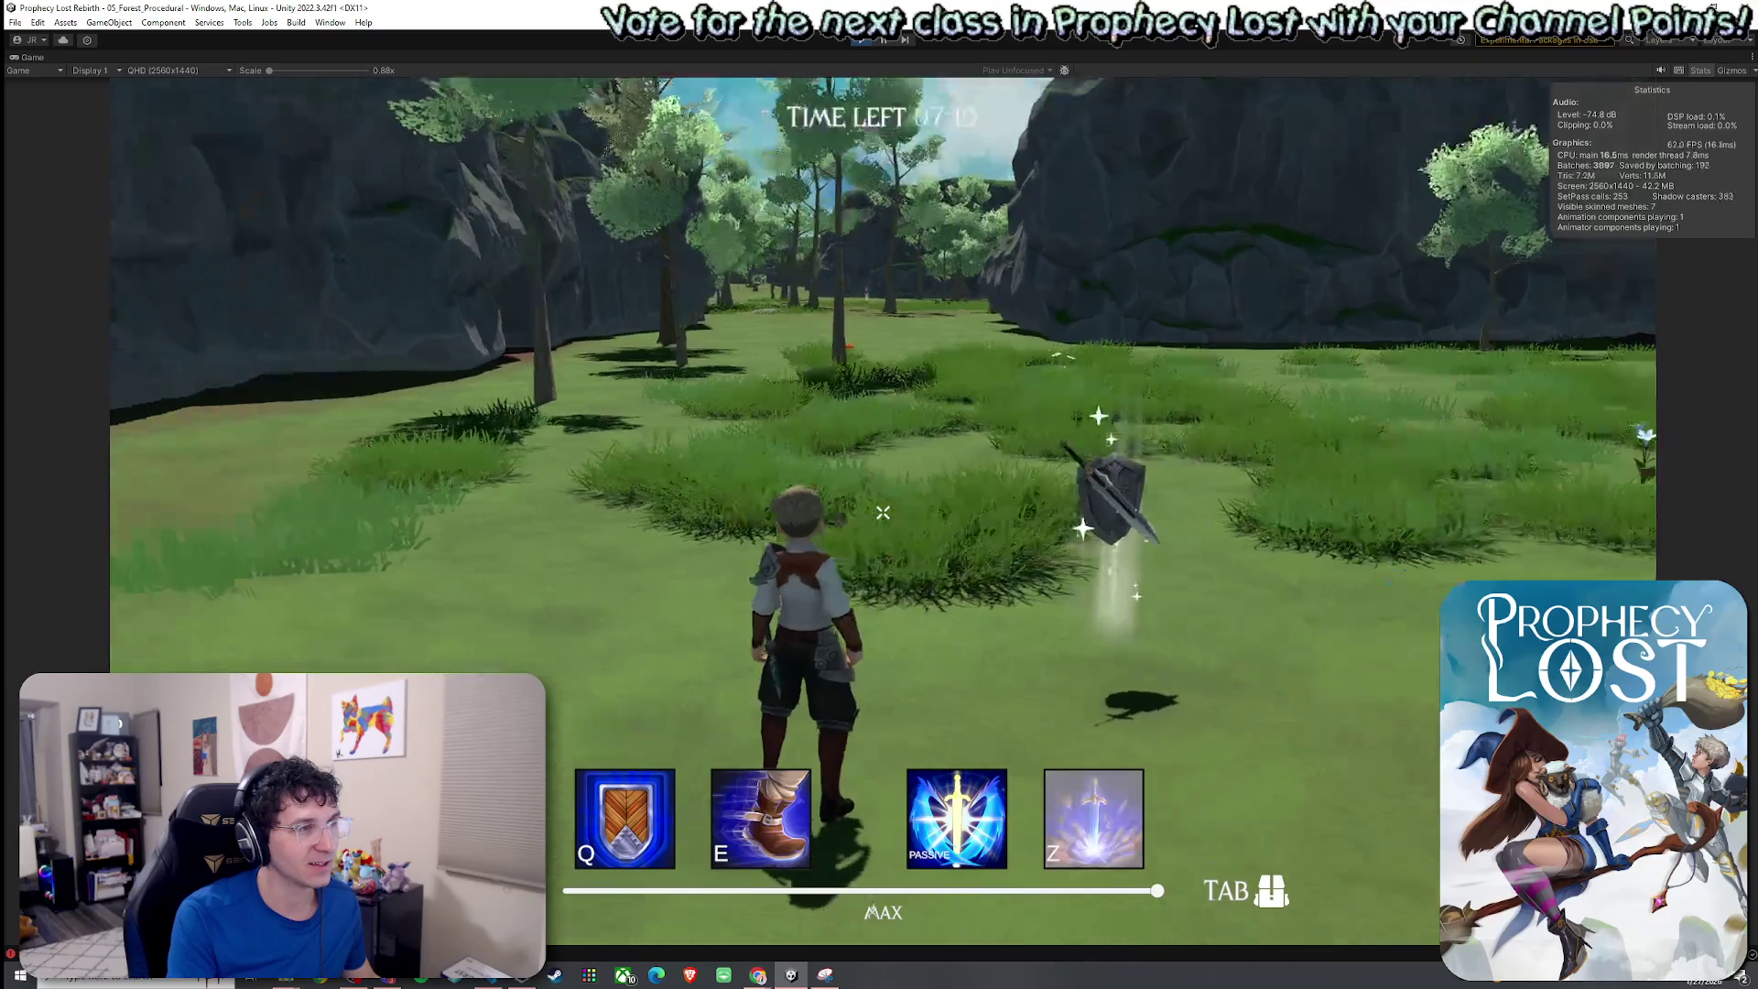
key("w")
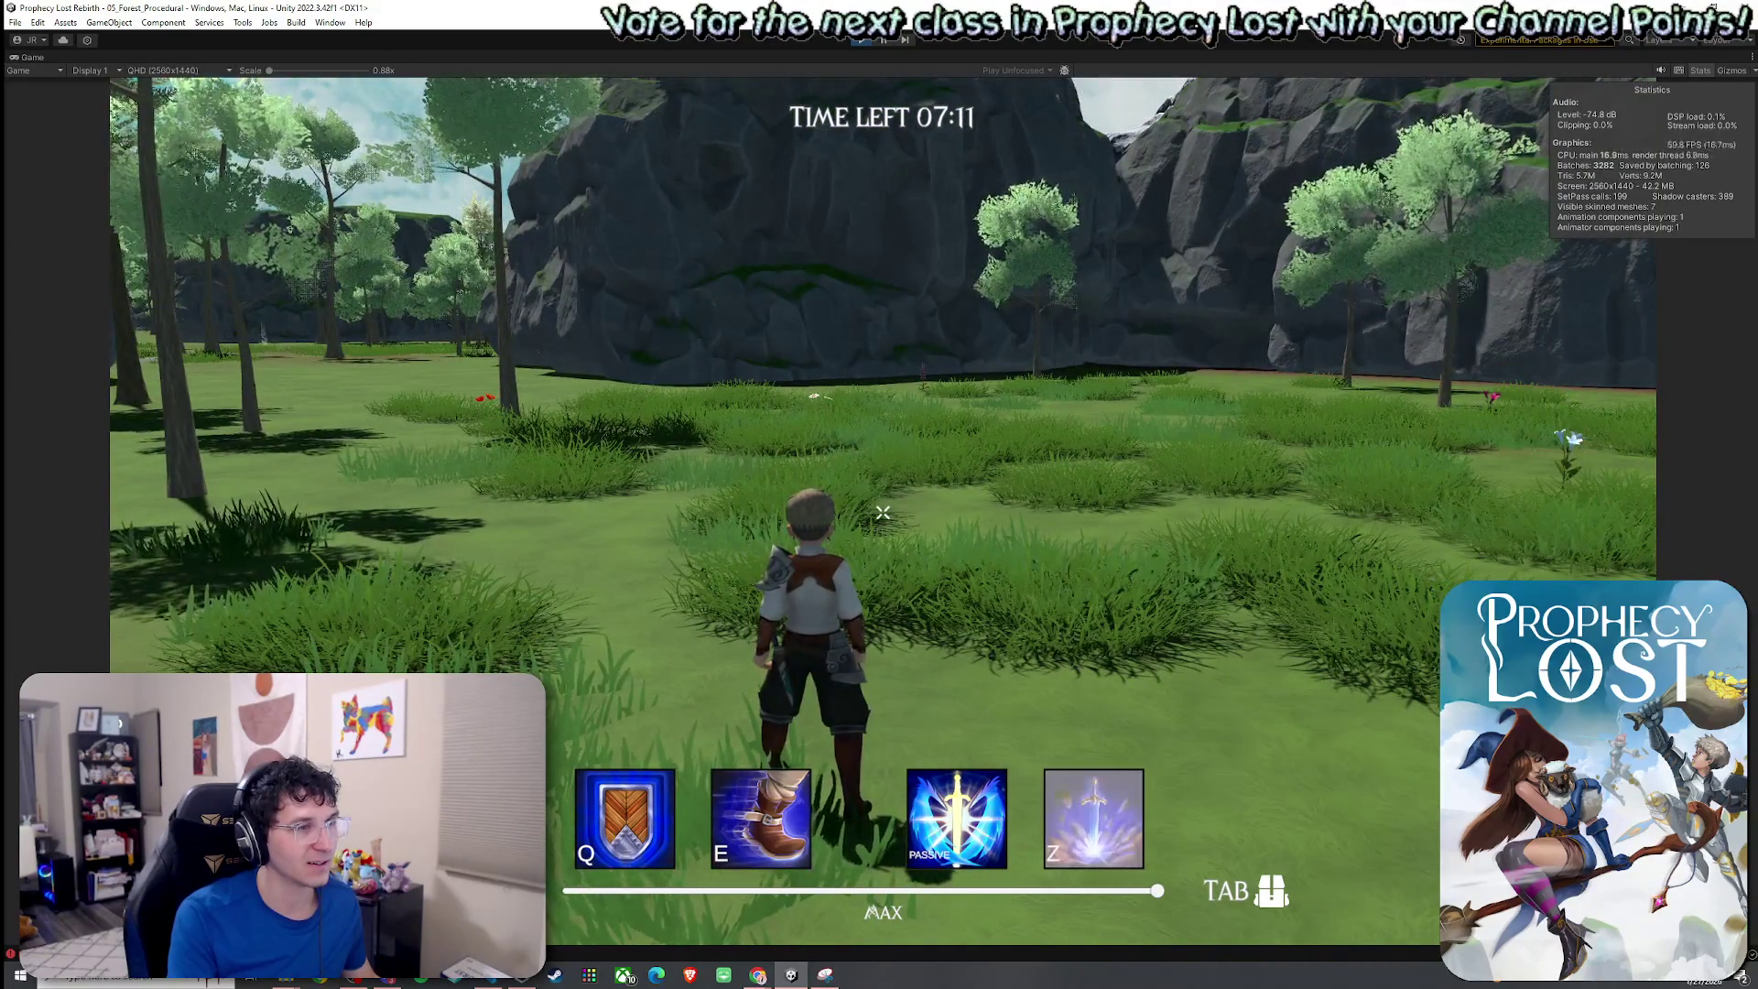
Run across the meadow to the flower by the cliff, then stop the play test.
key("w")
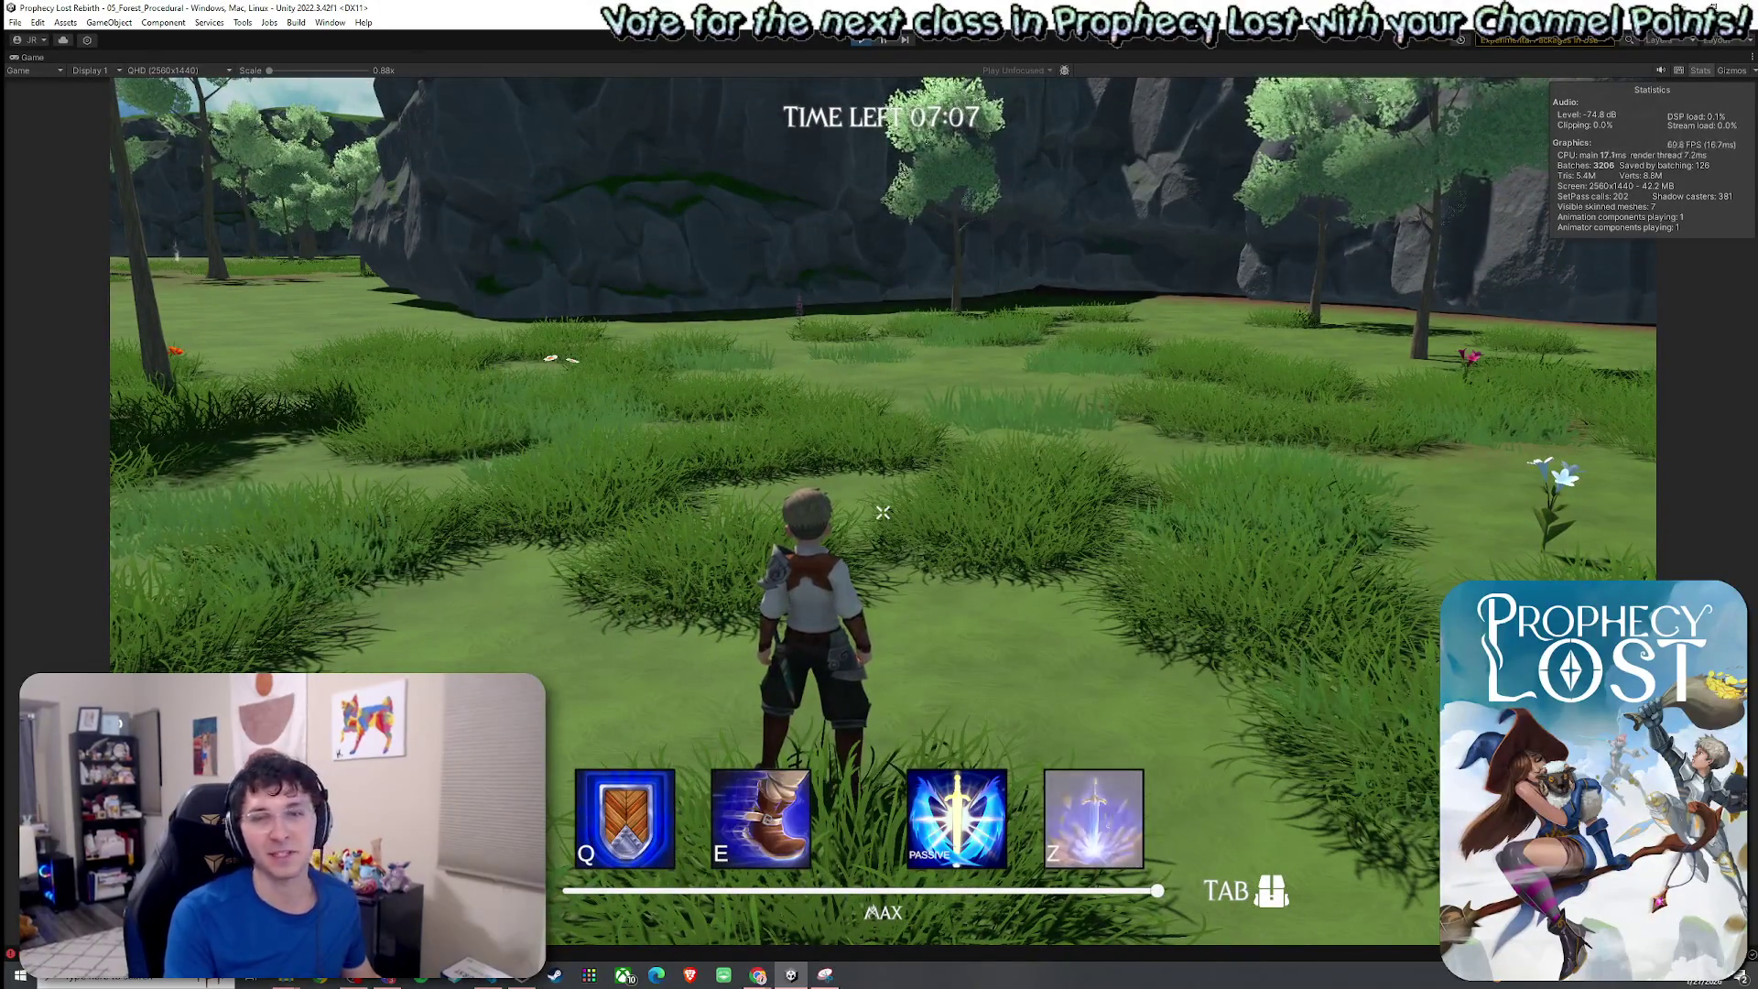
key("a")
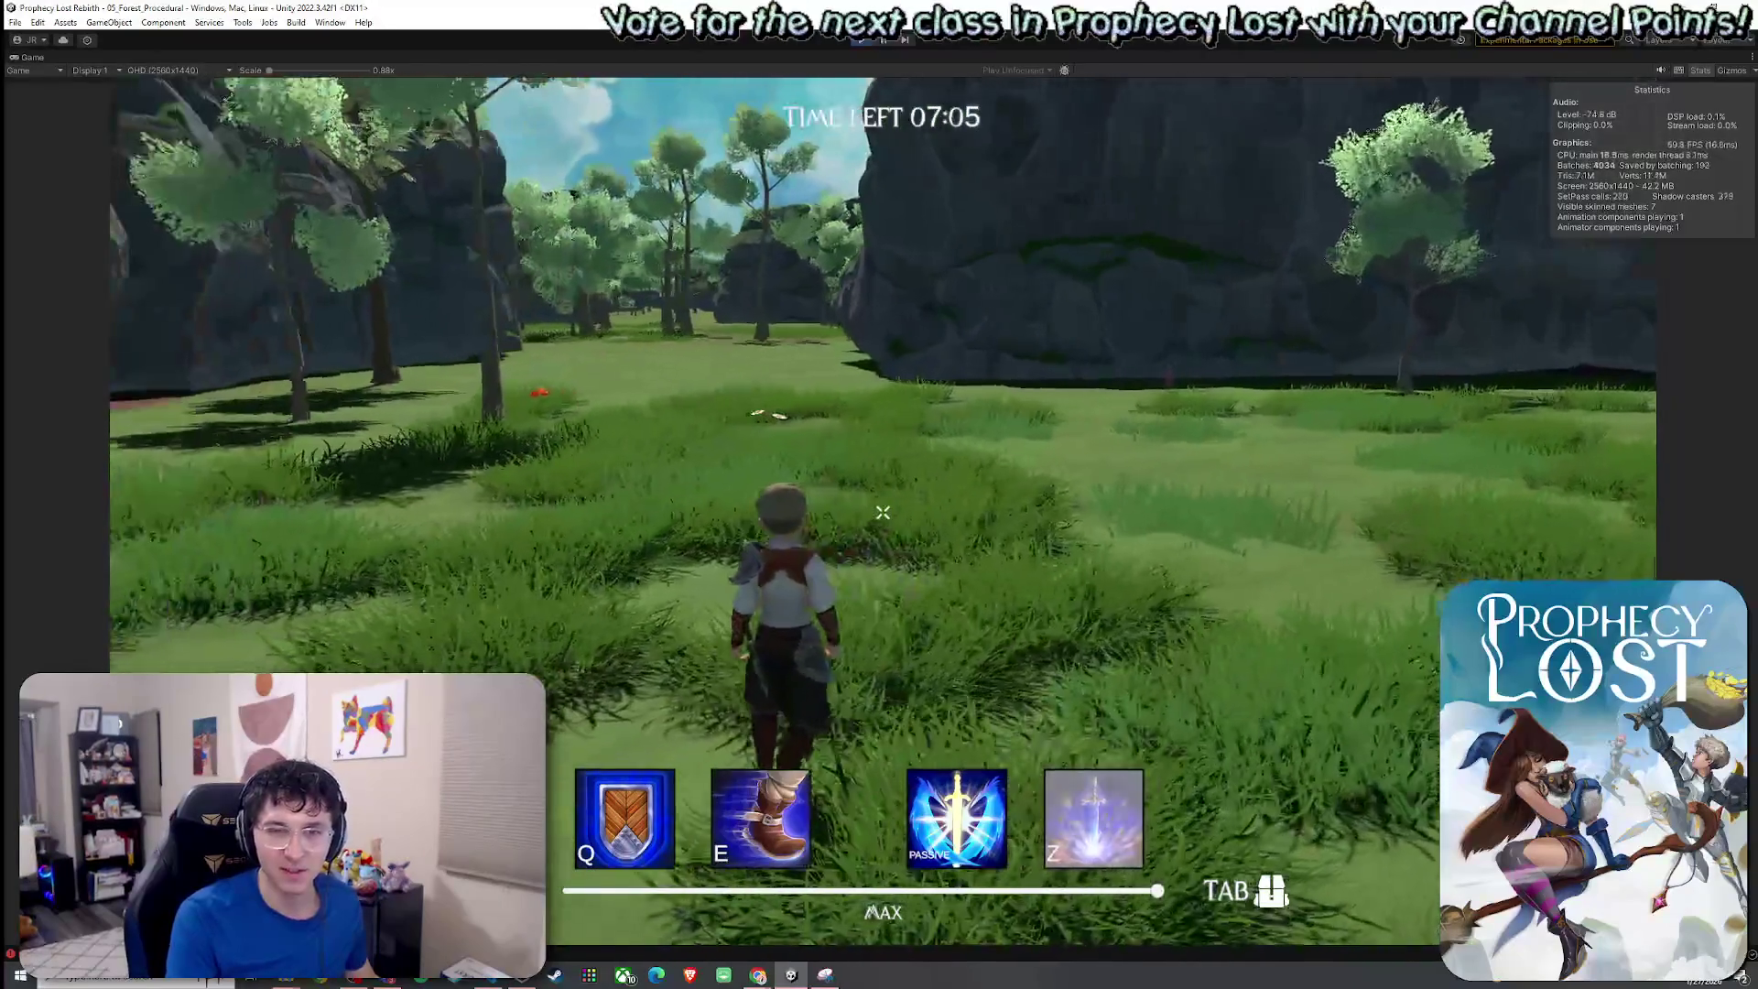
key("w")
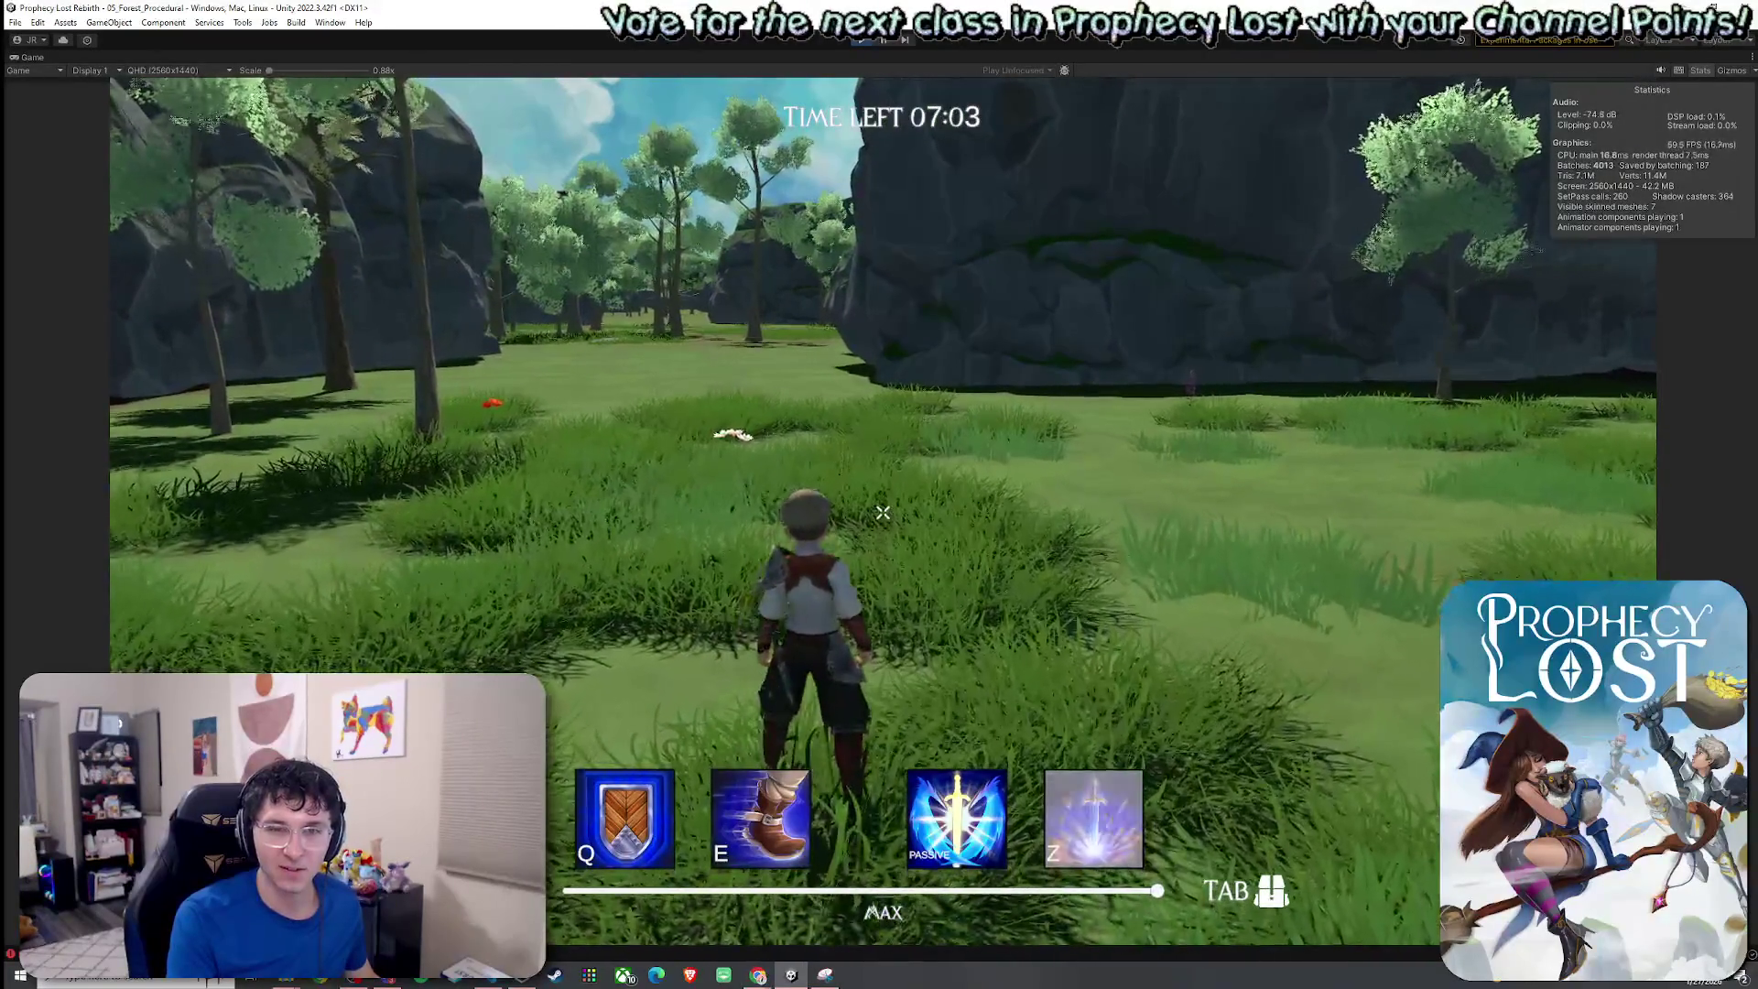
key("a")
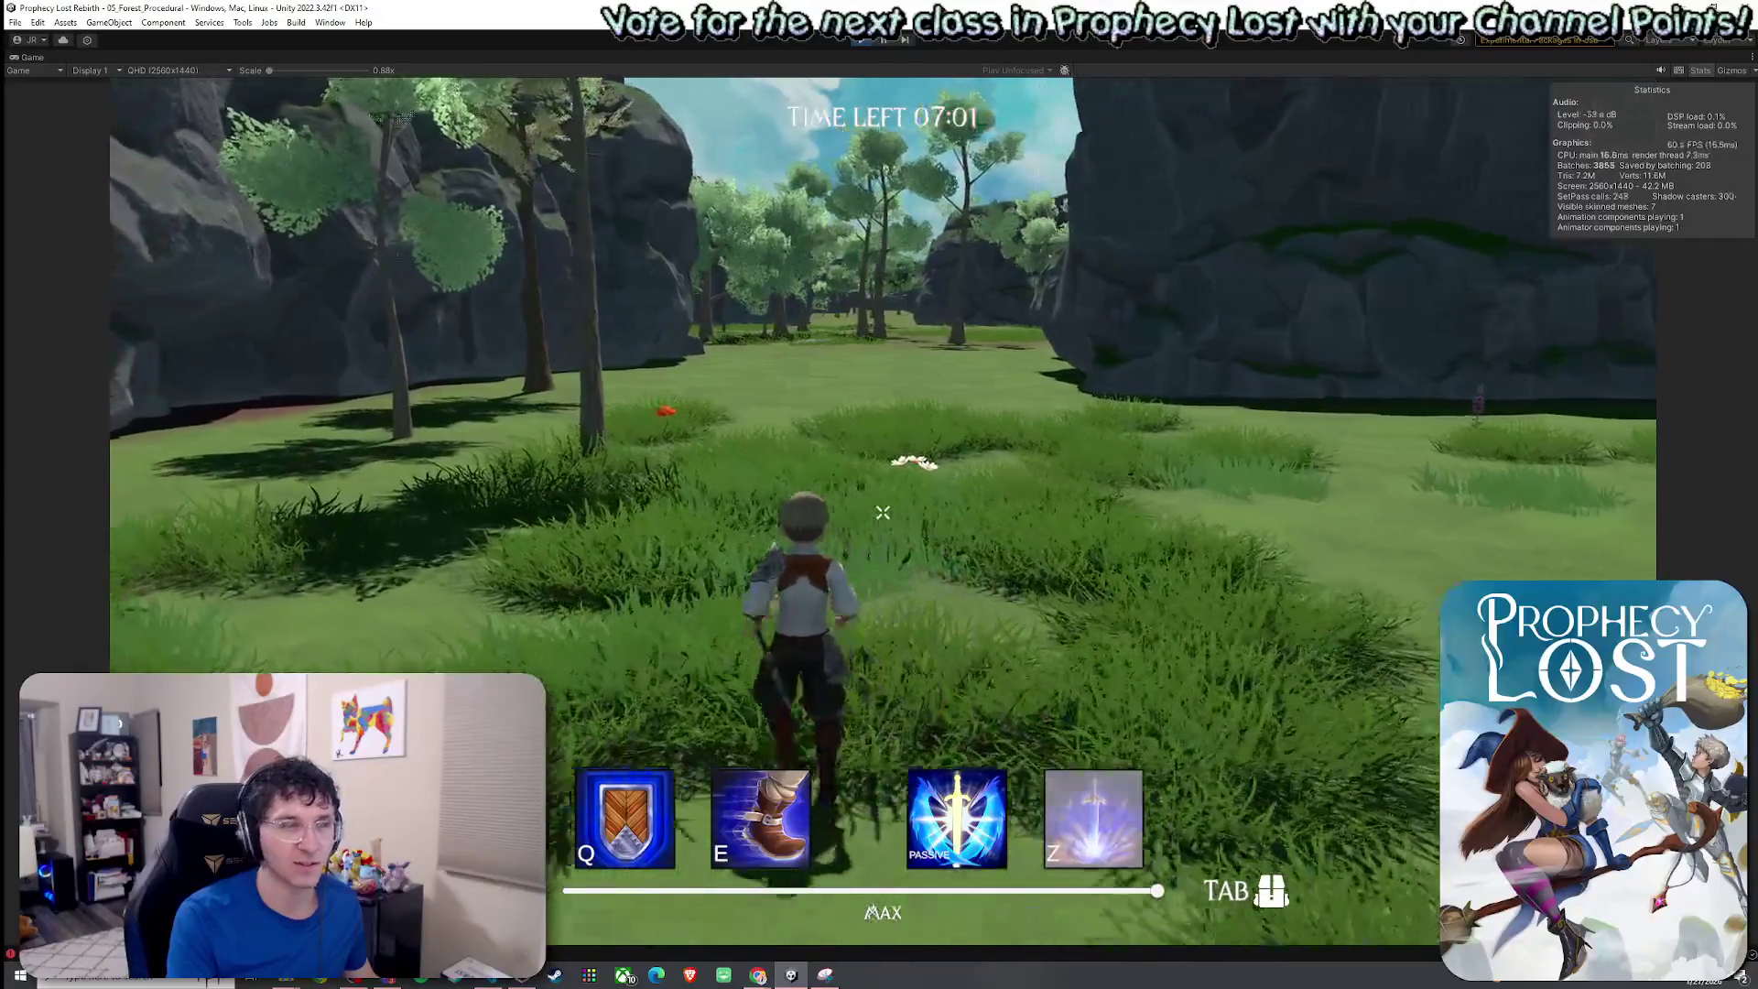
key("a")
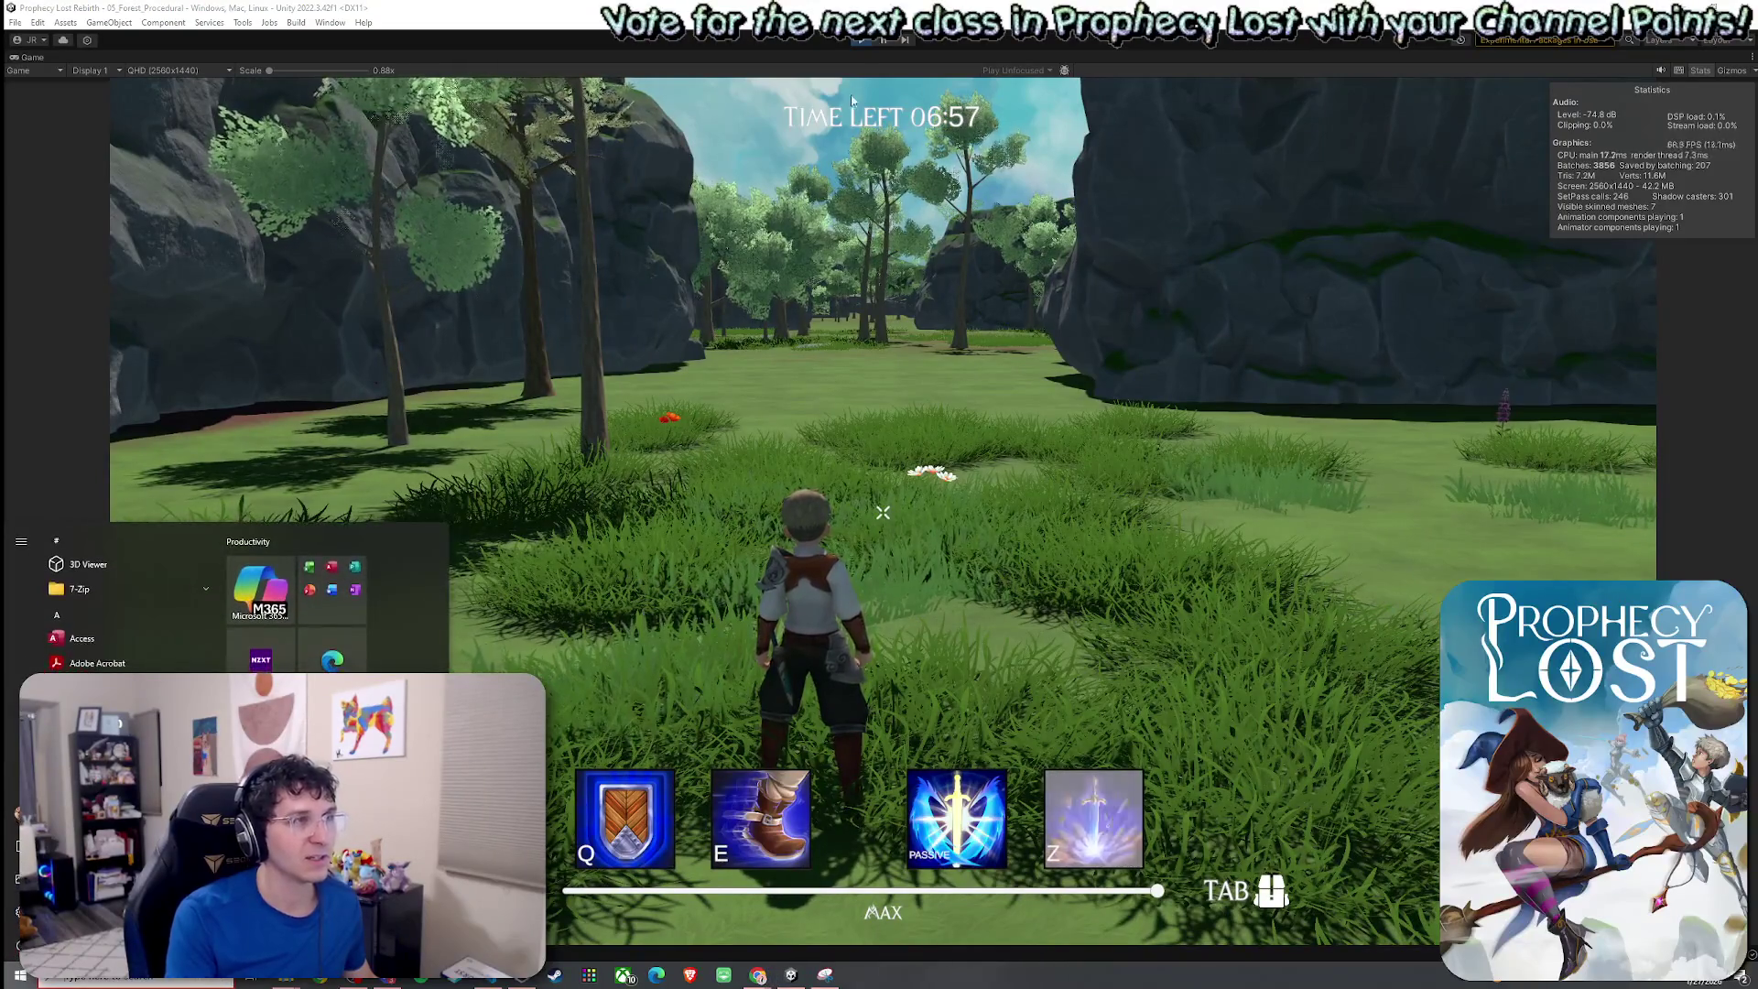
left_click(858, 47)
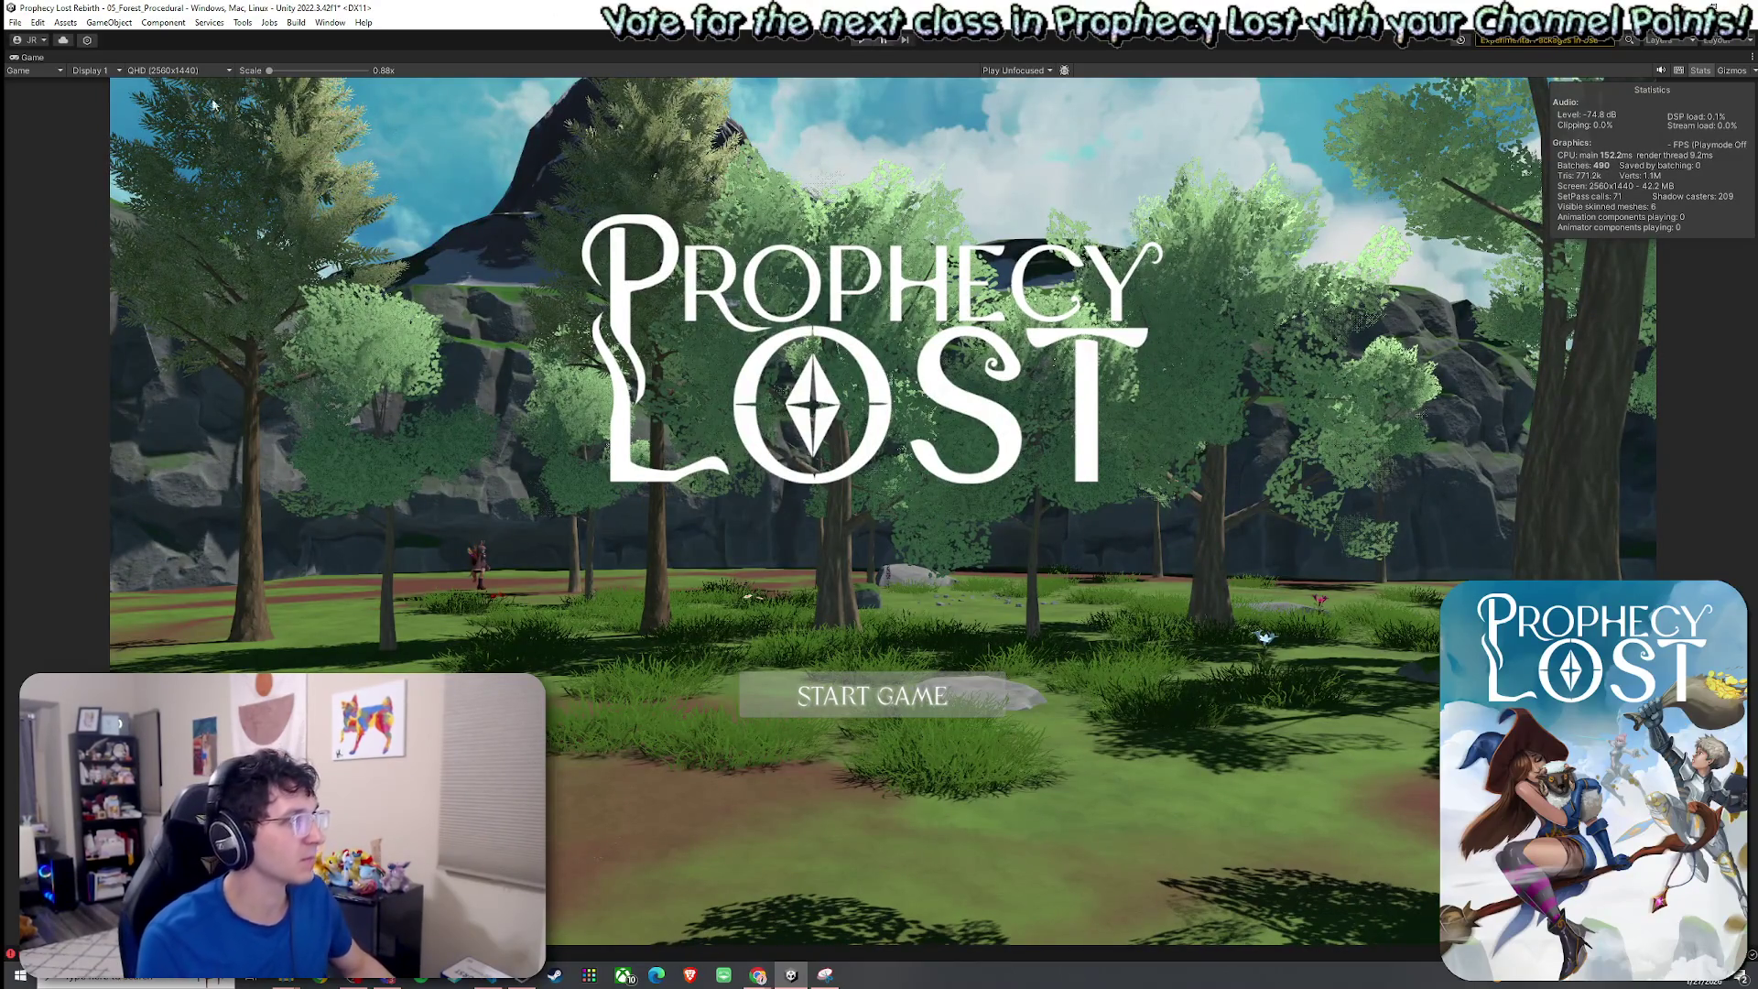
Restore the editor layout and save the scene.
double_click(31, 57)
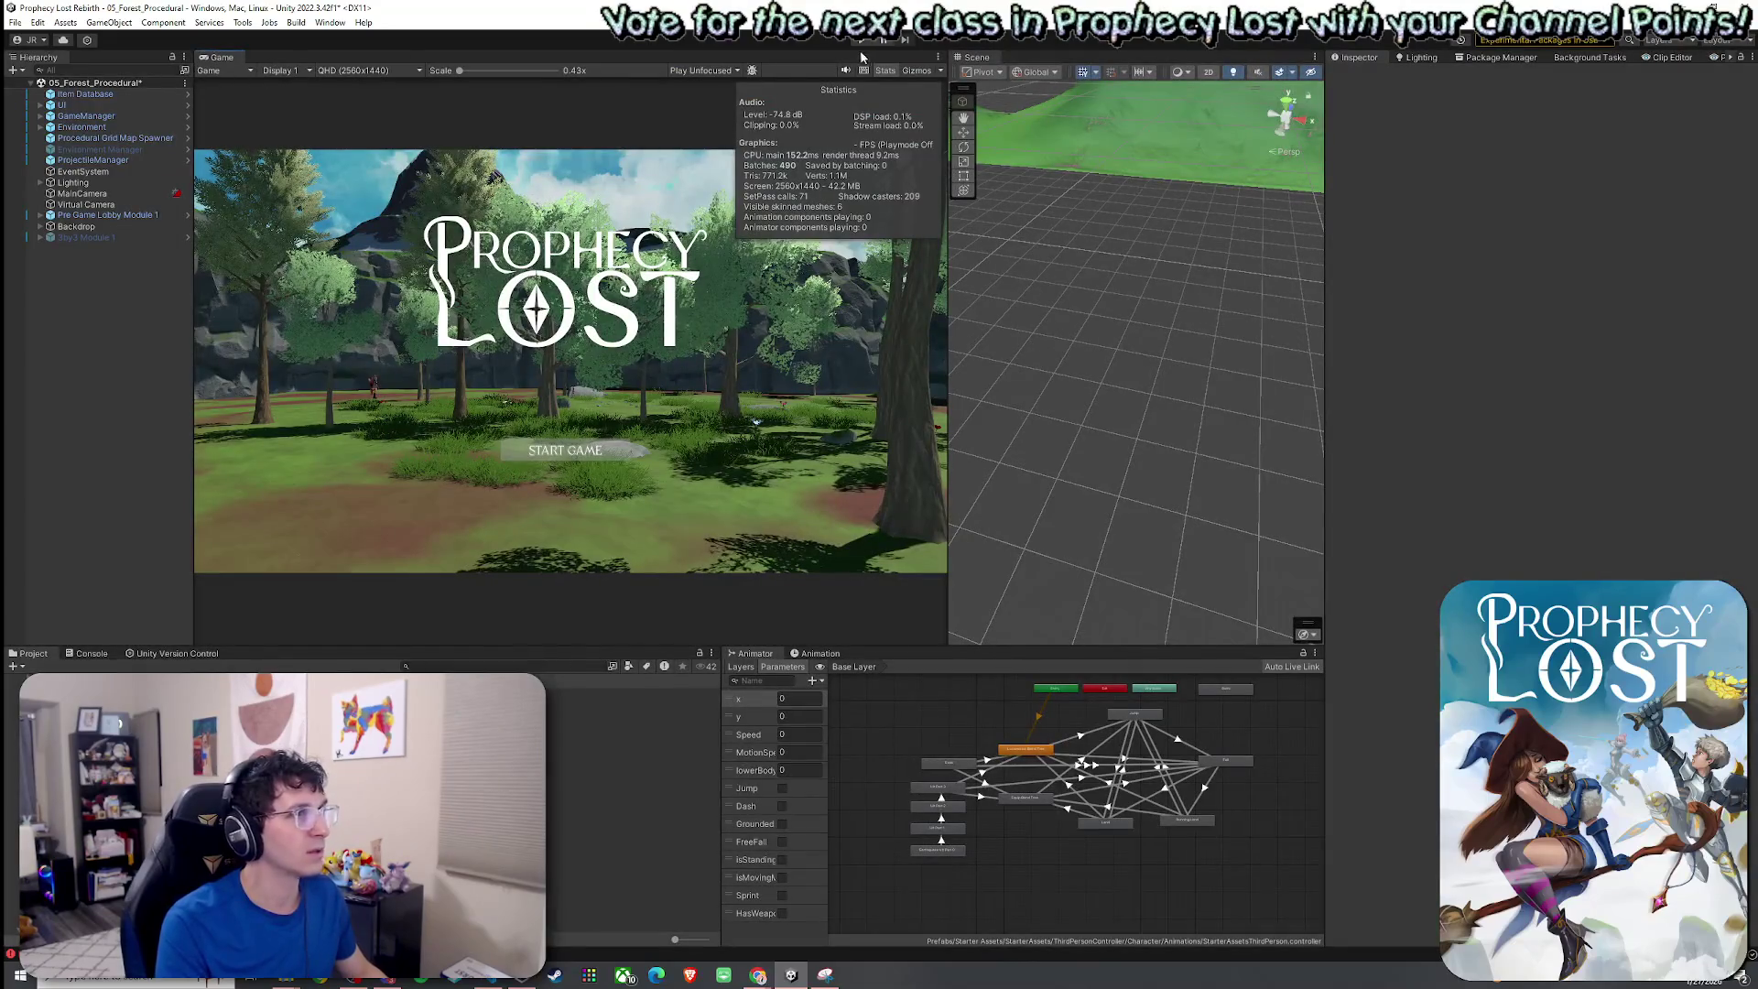
left_click(15, 22)
left_click(37, 88)
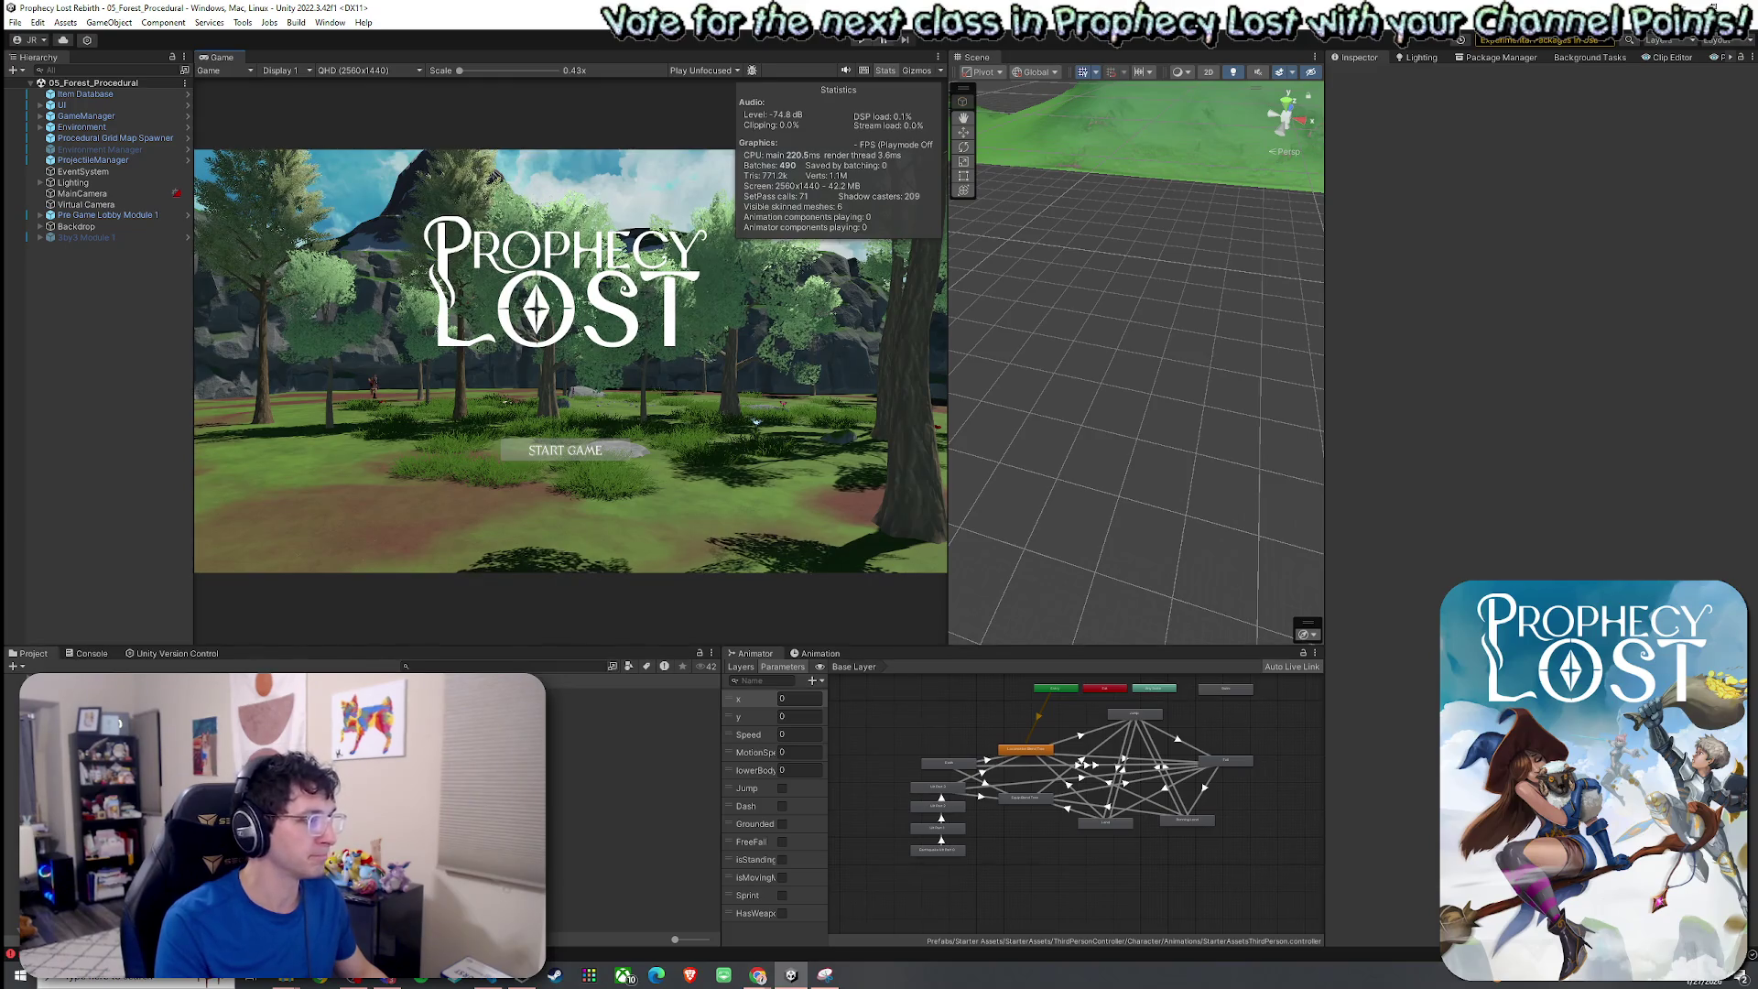
Open the Dead End Module 1 E prefab from the Project assets.
left_click(89, 654)
left_click(30, 654)
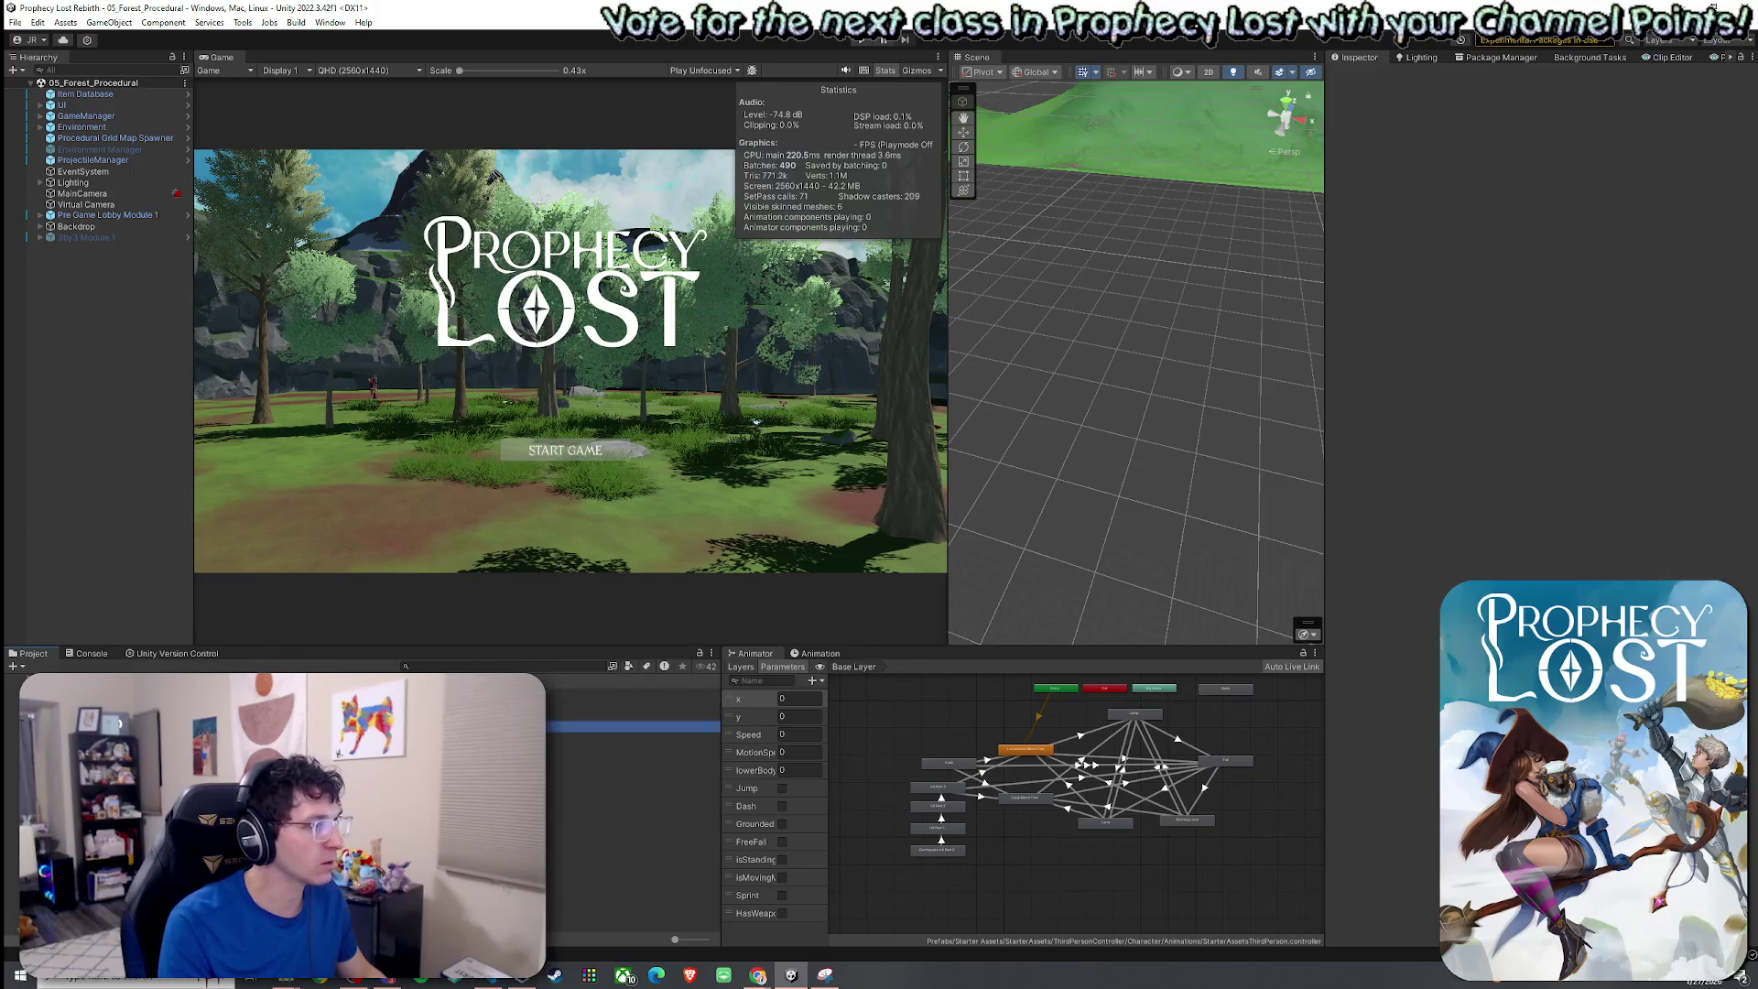
double_click(631, 781)
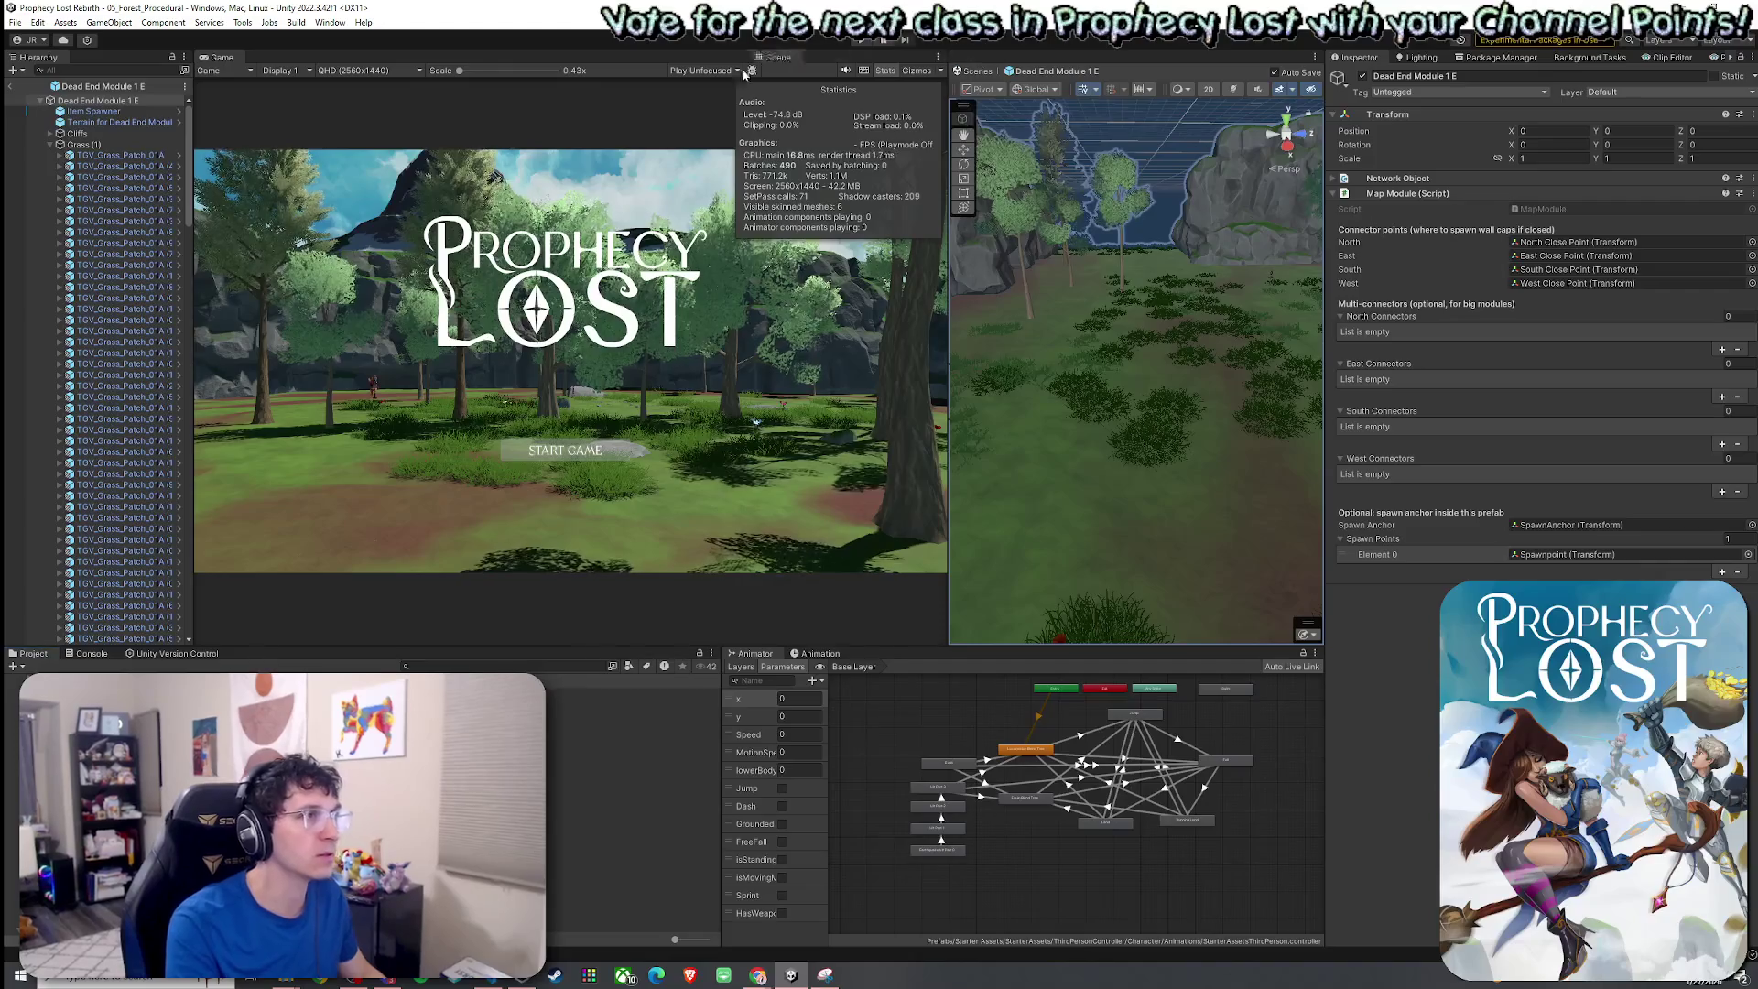
Enlarge the Scene view and frame two cliff pieces of the Dead End Module 1 E prefab.
left_click_drag(976, 56, 439, 66)
left_click_drag(1004, 649, 1016, 705)
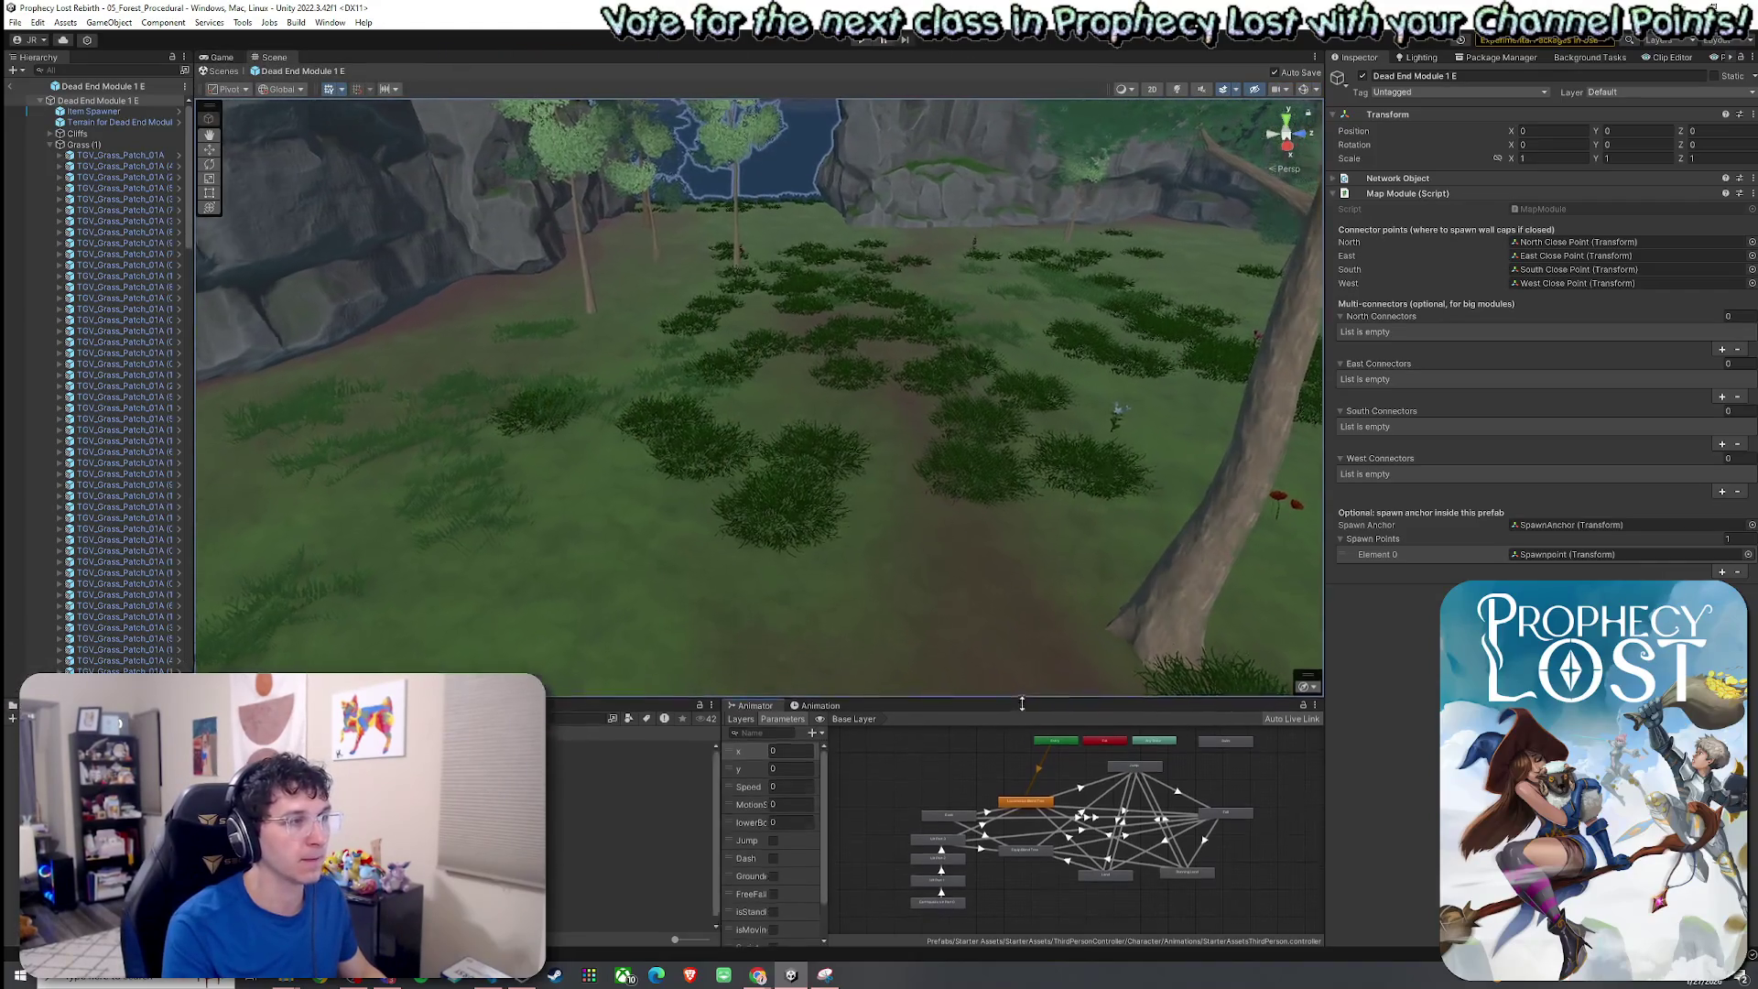
left_click_drag(1325, 568, 1467, 568)
mouse_move(1098, 589)
left_mouse_down()
mouse_move(1355, 458)
mouse_move(1448, 460)
mouse_move(1512, 574)
mouse_move(1621, 570)
mouse_move(508, 588)
left_mouse_up()
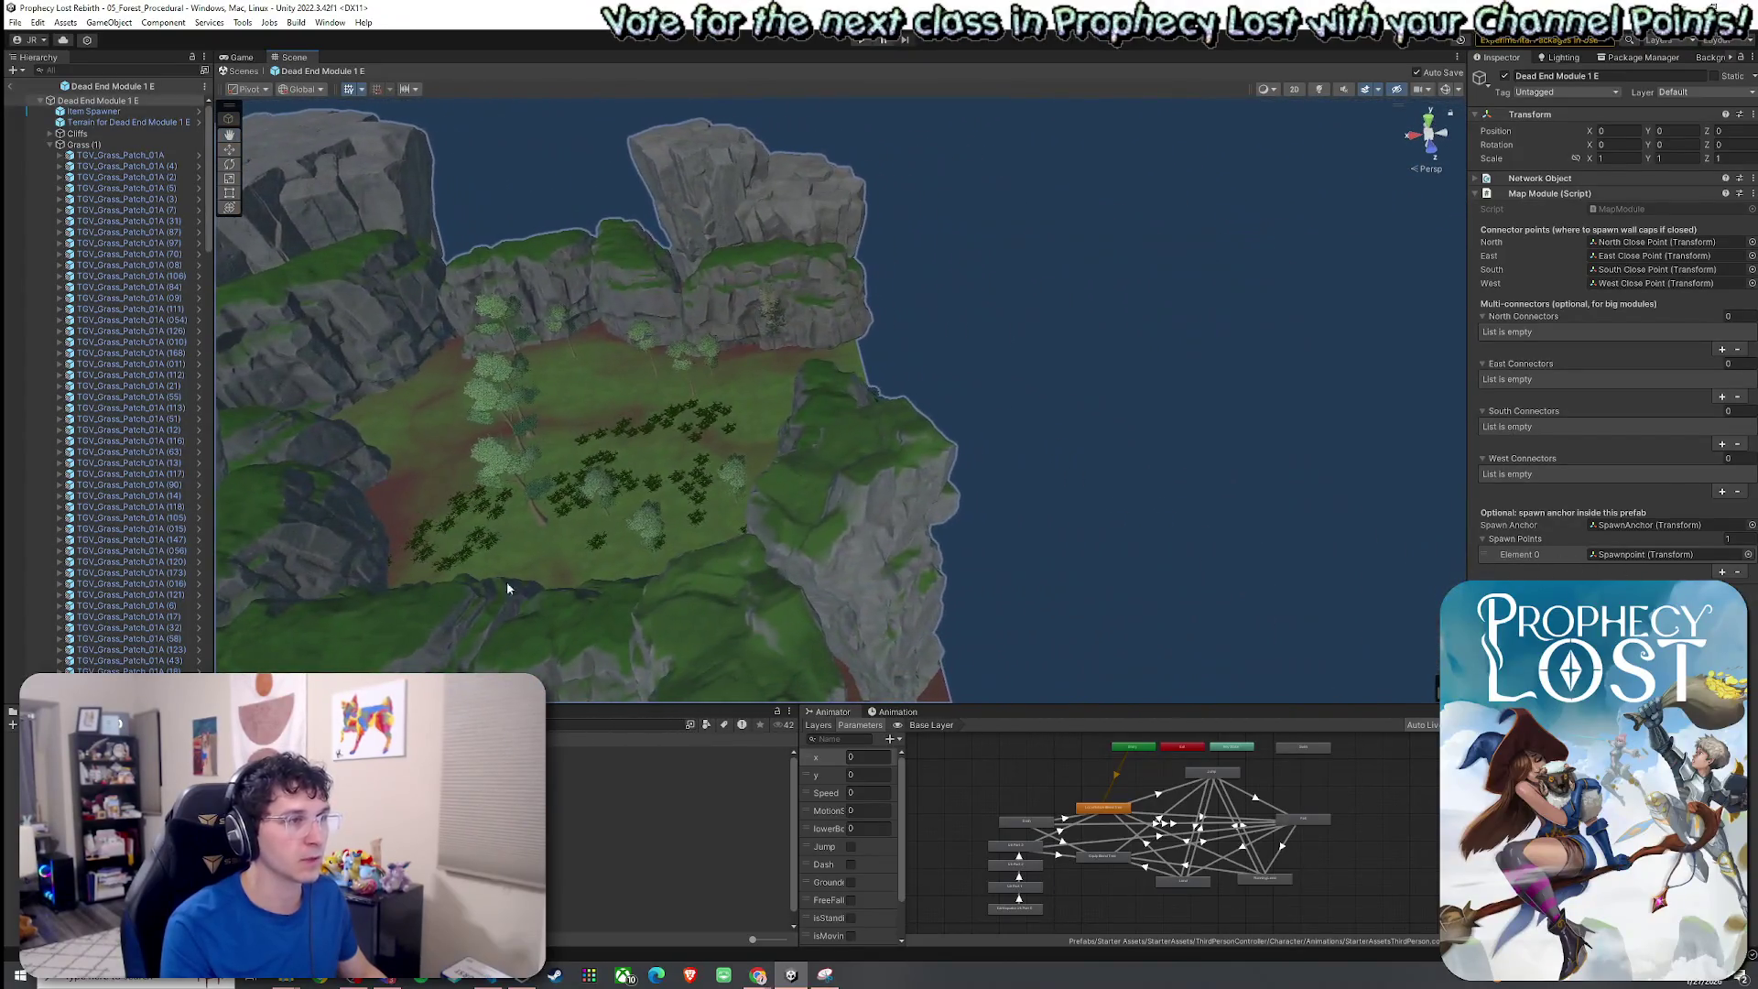
left_click(798, 556)
left_click(586, 589, "shift")
key("f")
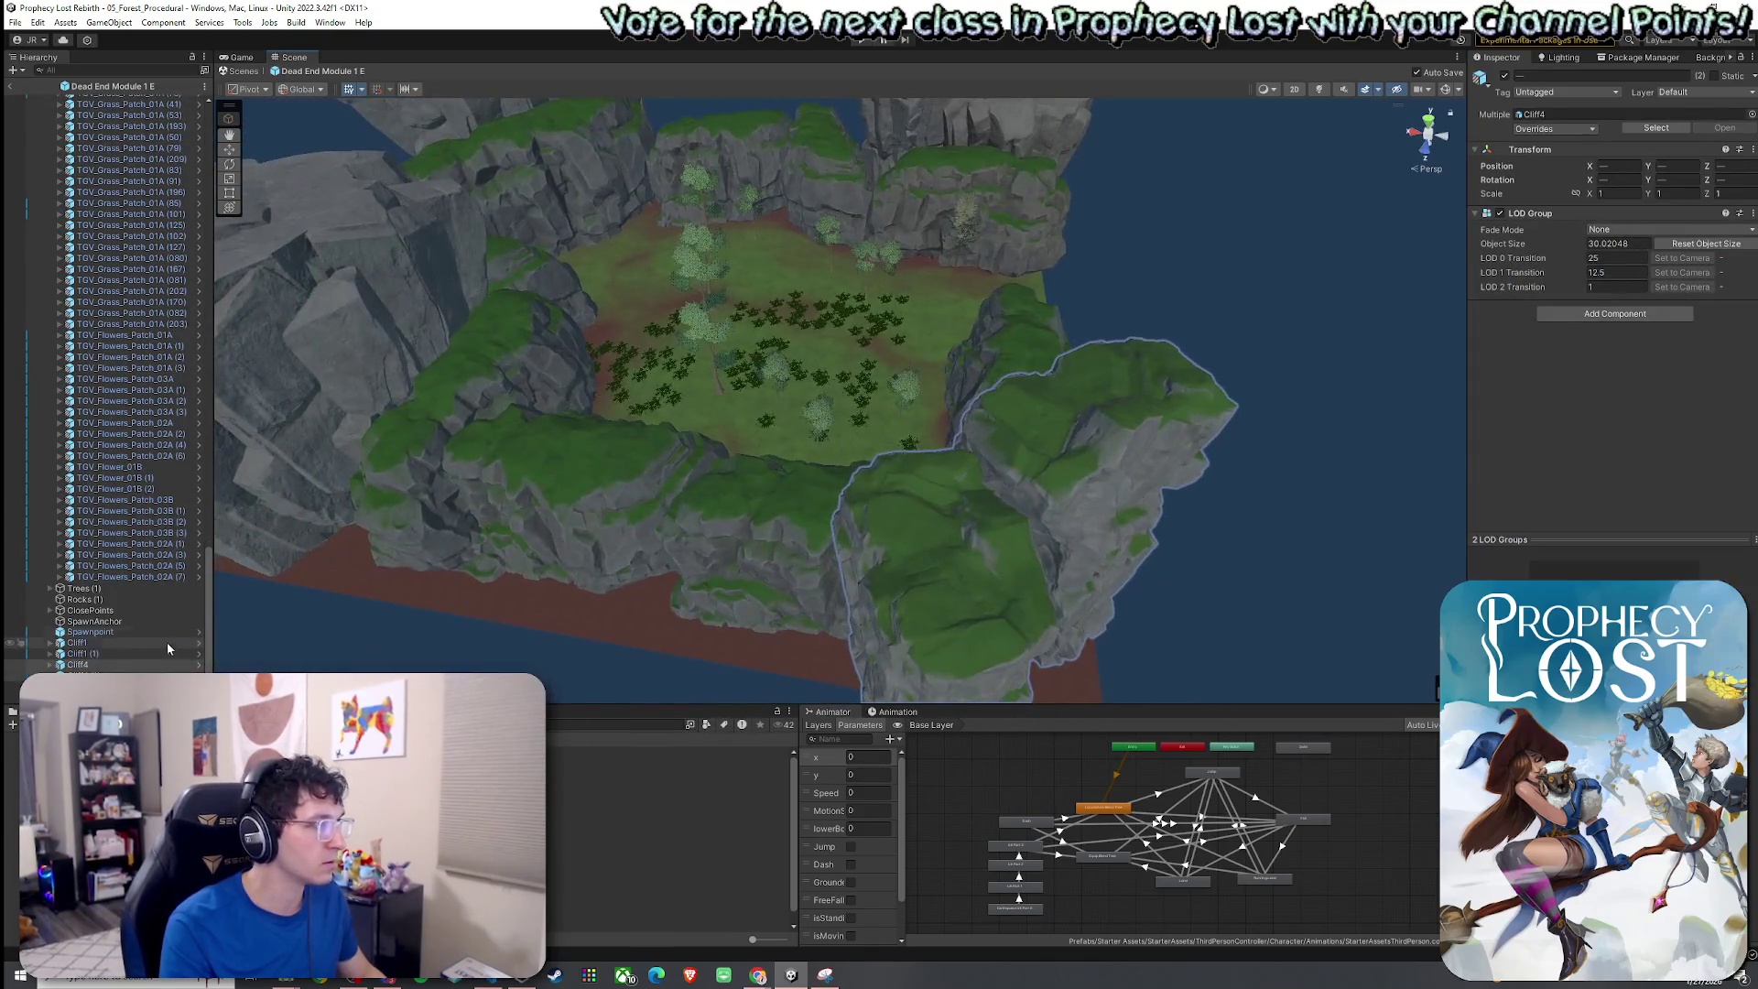
Try rotating Cliff4, undo it, then slide Cliff4 (3) sideways along the ground.
mouse_move(877, 531)
left_mouse_down()
mouse_move(616, 146)
mouse_move(610, 209)
mouse_move(685, 296)
left_mouse_up()
mouse_move(735, 518)
left_mouse_down()
mouse_move(498, 510)
mouse_move(709, 501)
mouse_move(738, 471)
left_mouse_up()
key("r")
key("e")
mouse_move(689, 457)
left_mouse_down()
mouse_move(695, 490)
mouse_move(693, 457)
left_mouse_up()
key("ctrl+z")
left_click(122, 673)
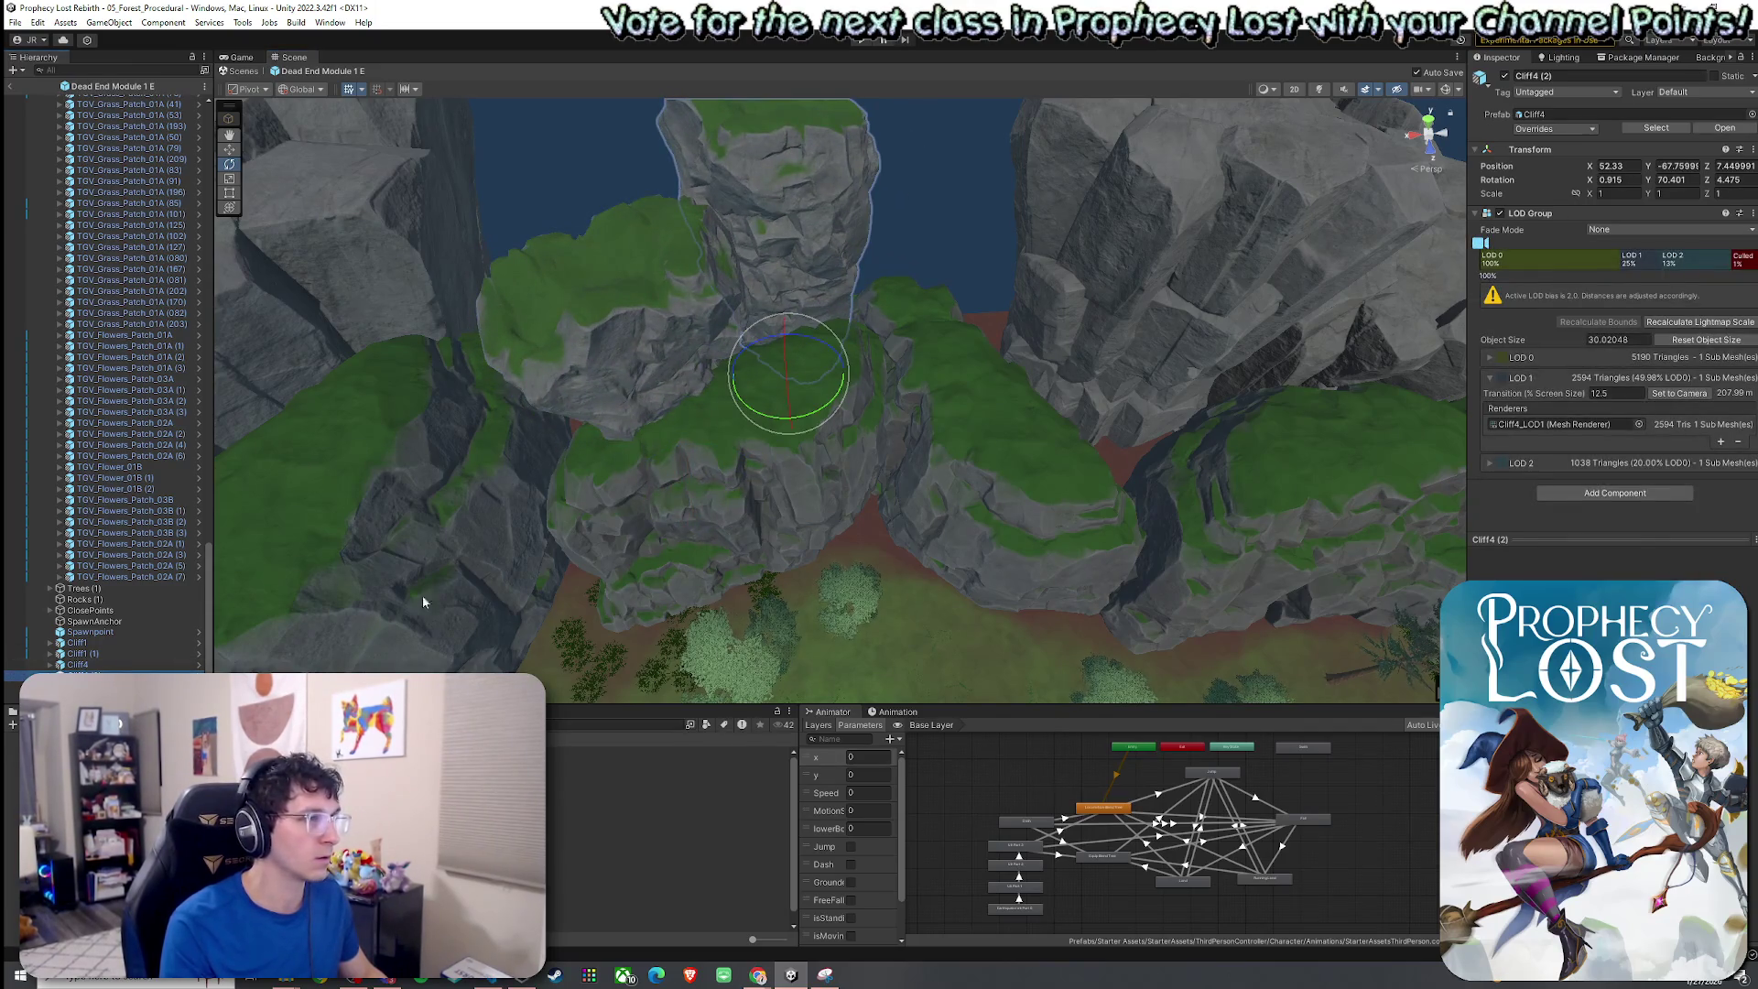
left_click(122, 685)
mouse_move(709, 479)
left_mouse_down()
mouse_move(686, 452)
mouse_move(914, 475)
mouse_move(1032, 561)
mouse_move(604, 311)
mouse_move(1125, 312)
mouse_move(808, 306)
mouse_move(667, 490)
mouse_move(550, 373)
mouse_move(374, 368)
mouse_move(598, 432)
mouse_move(614, 482)
left_mouse_up()
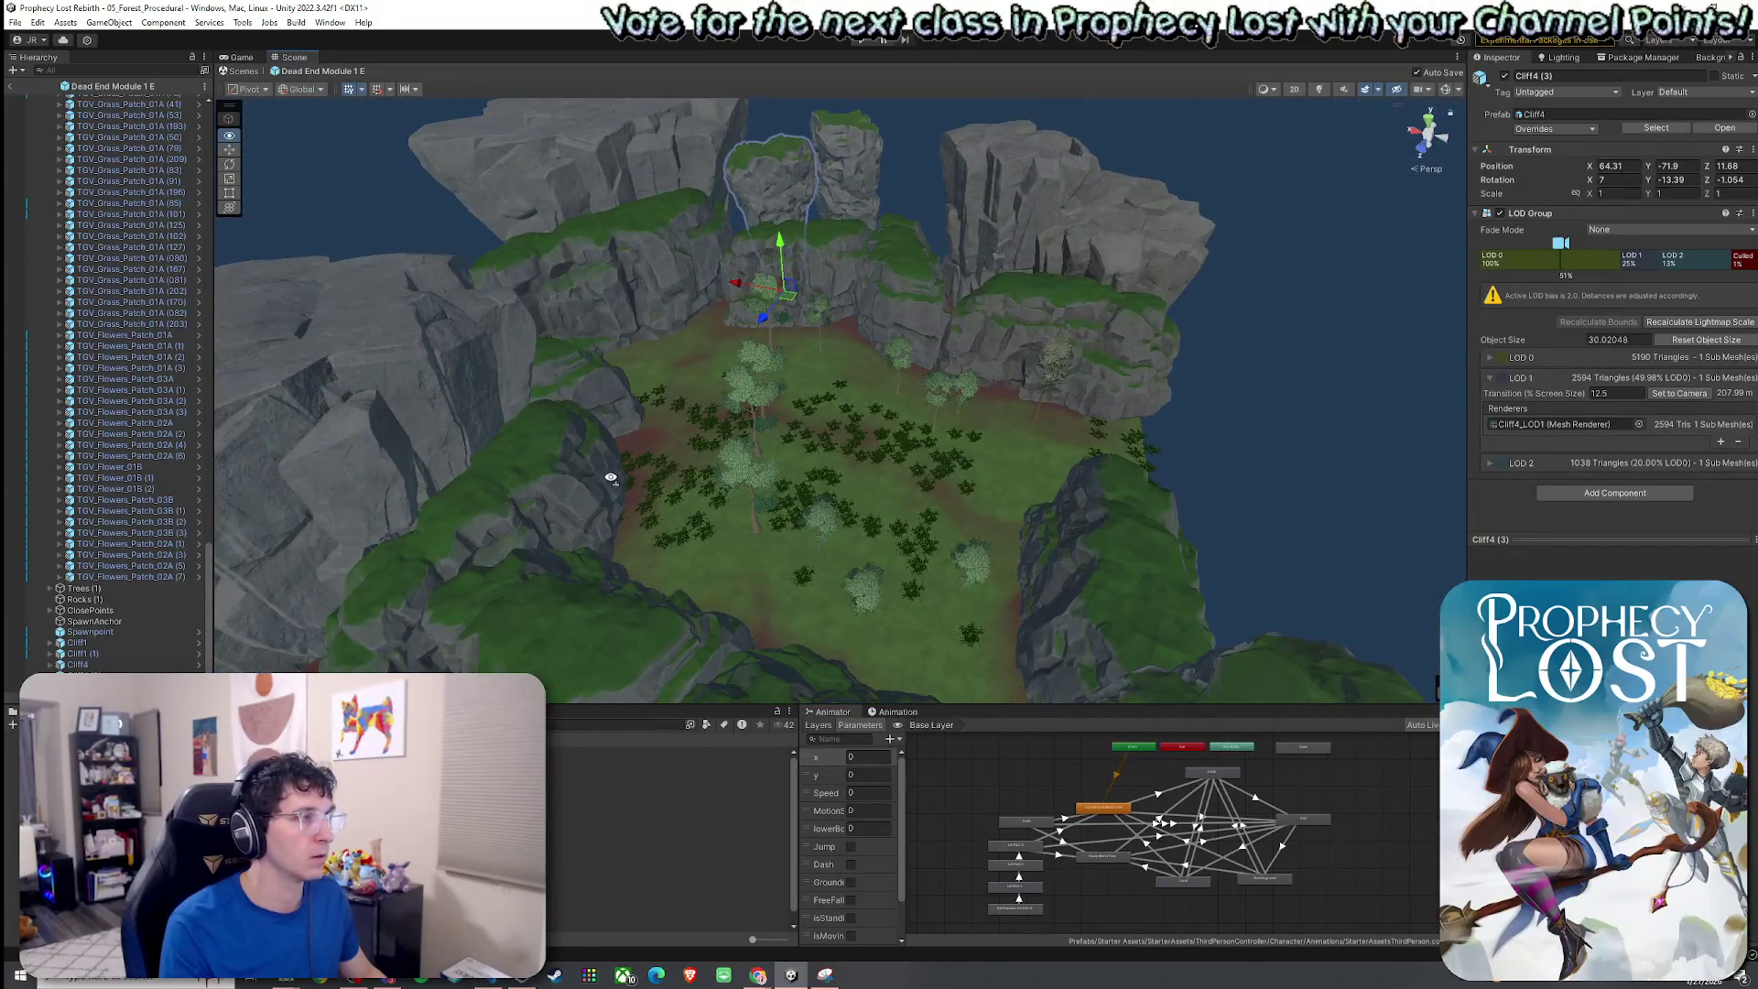
scroll(611, 477, "down", 5)
scroll(608, 455, "up", 4)
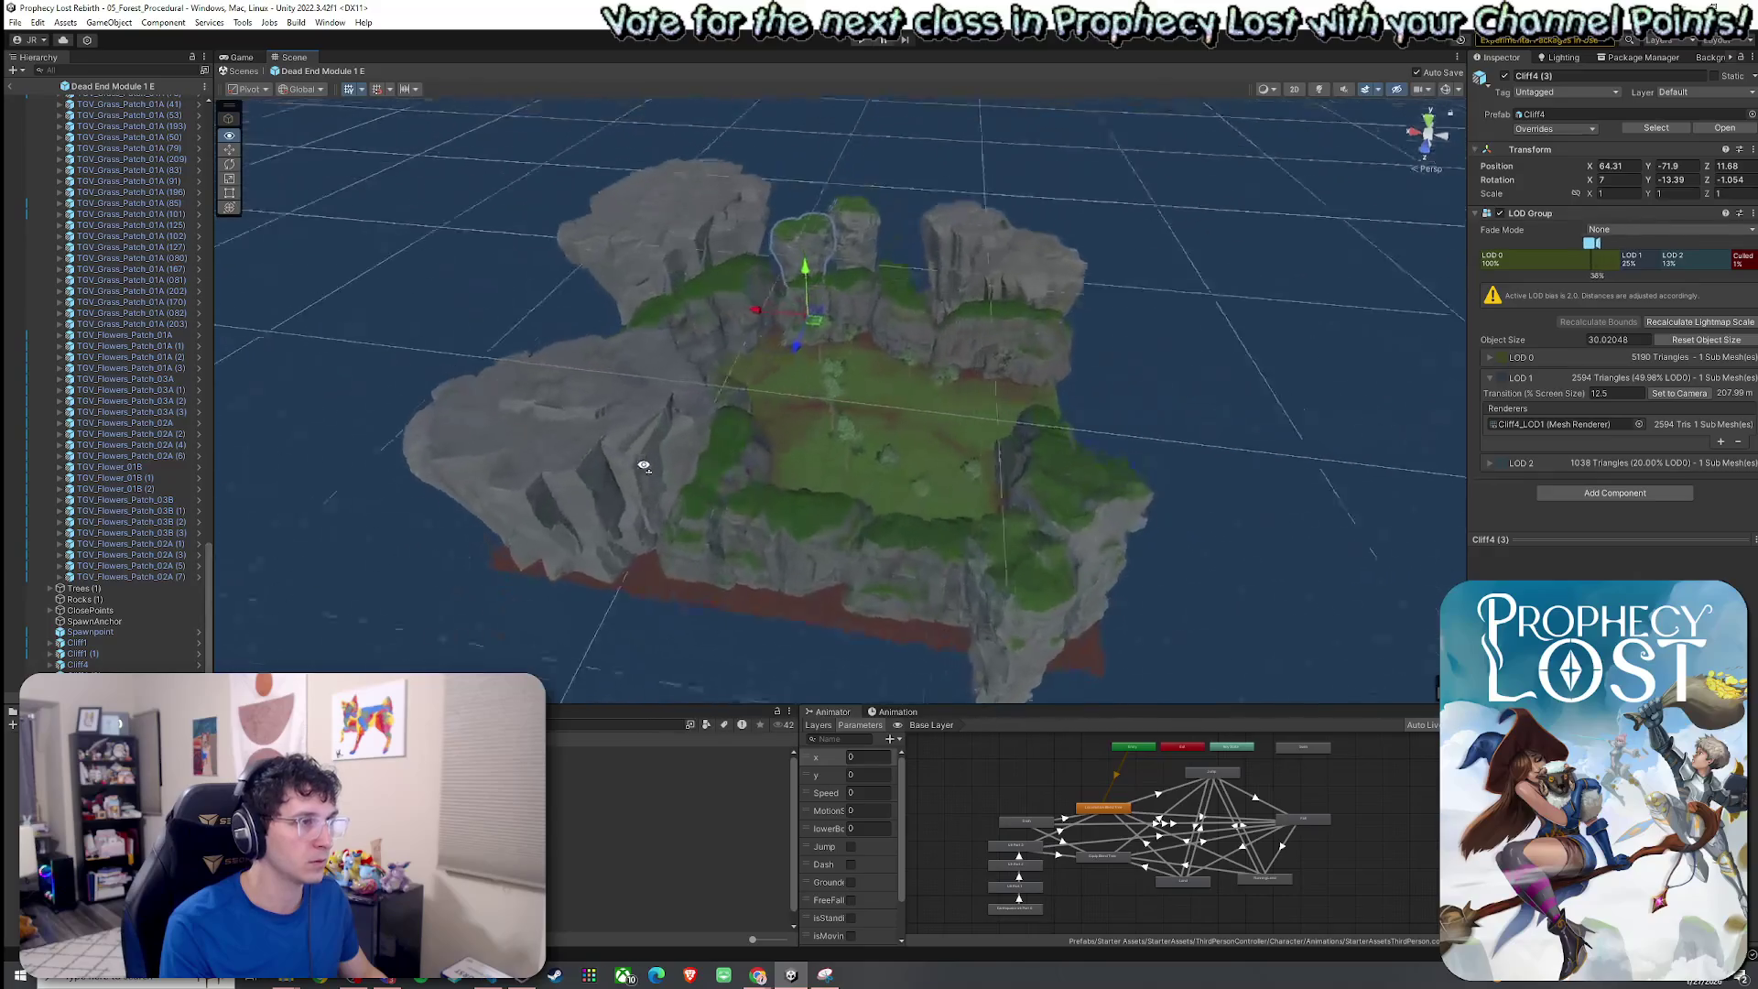
scroll(644, 466, "up", 3)
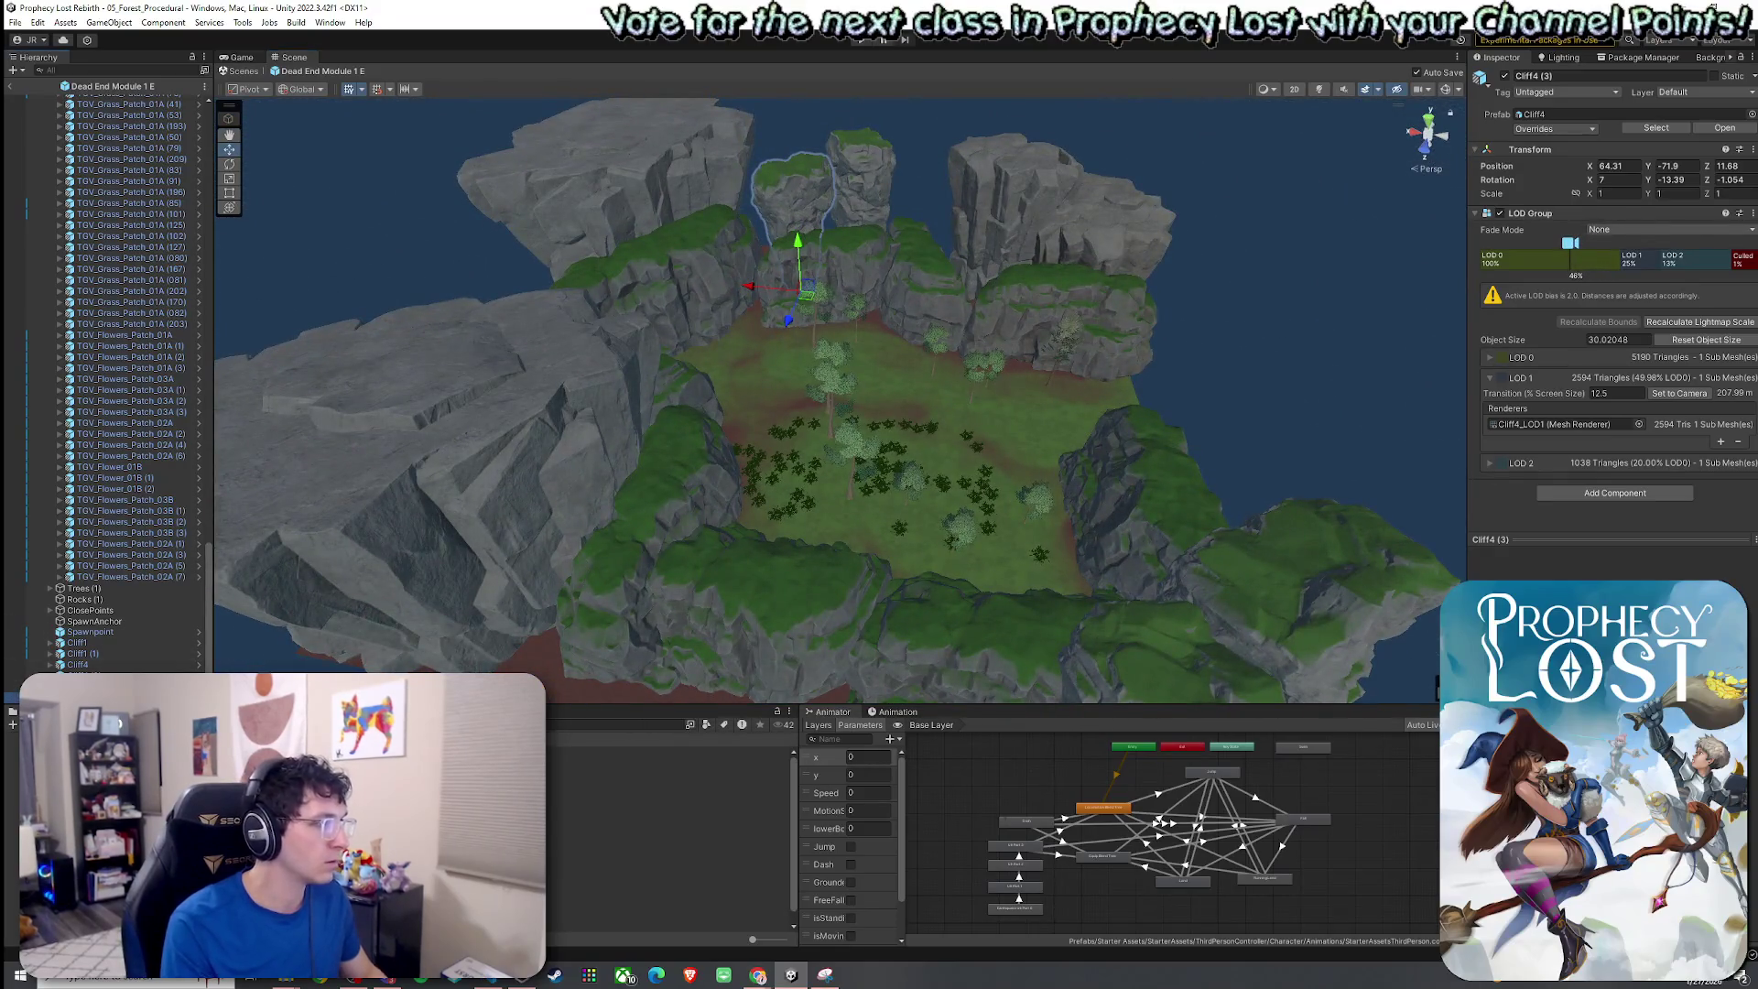
Duplicate the cliff onto the front-left edge, tilted and widened to Scale X 1.1333.
key("ctrl+d")
left_click_drag(799, 316, 705, 714)
scroll(699, 630, "down", 3)
key("e")
mouse_move(723, 569)
left_mouse_down()
mouse_move(733, 549)
mouse_move(698, 606)
mouse_move(690, 565)
left_mouse_up()
key("w")
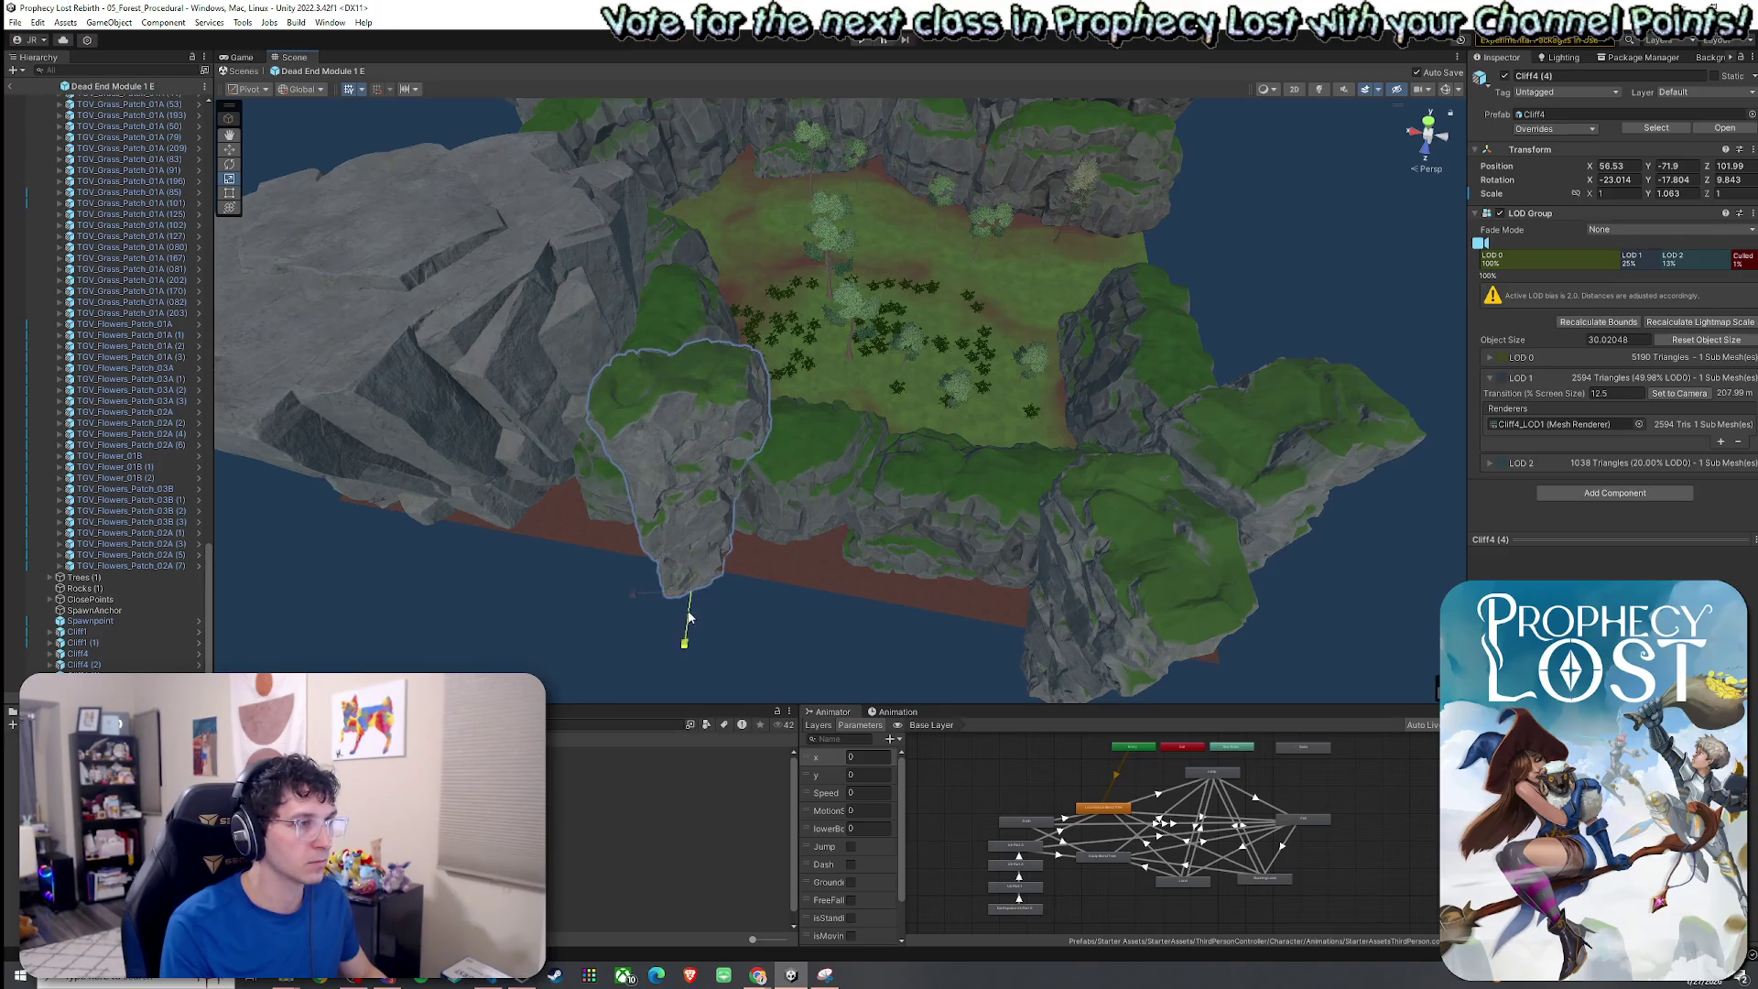
left_click_drag(656, 599, 648, 599)
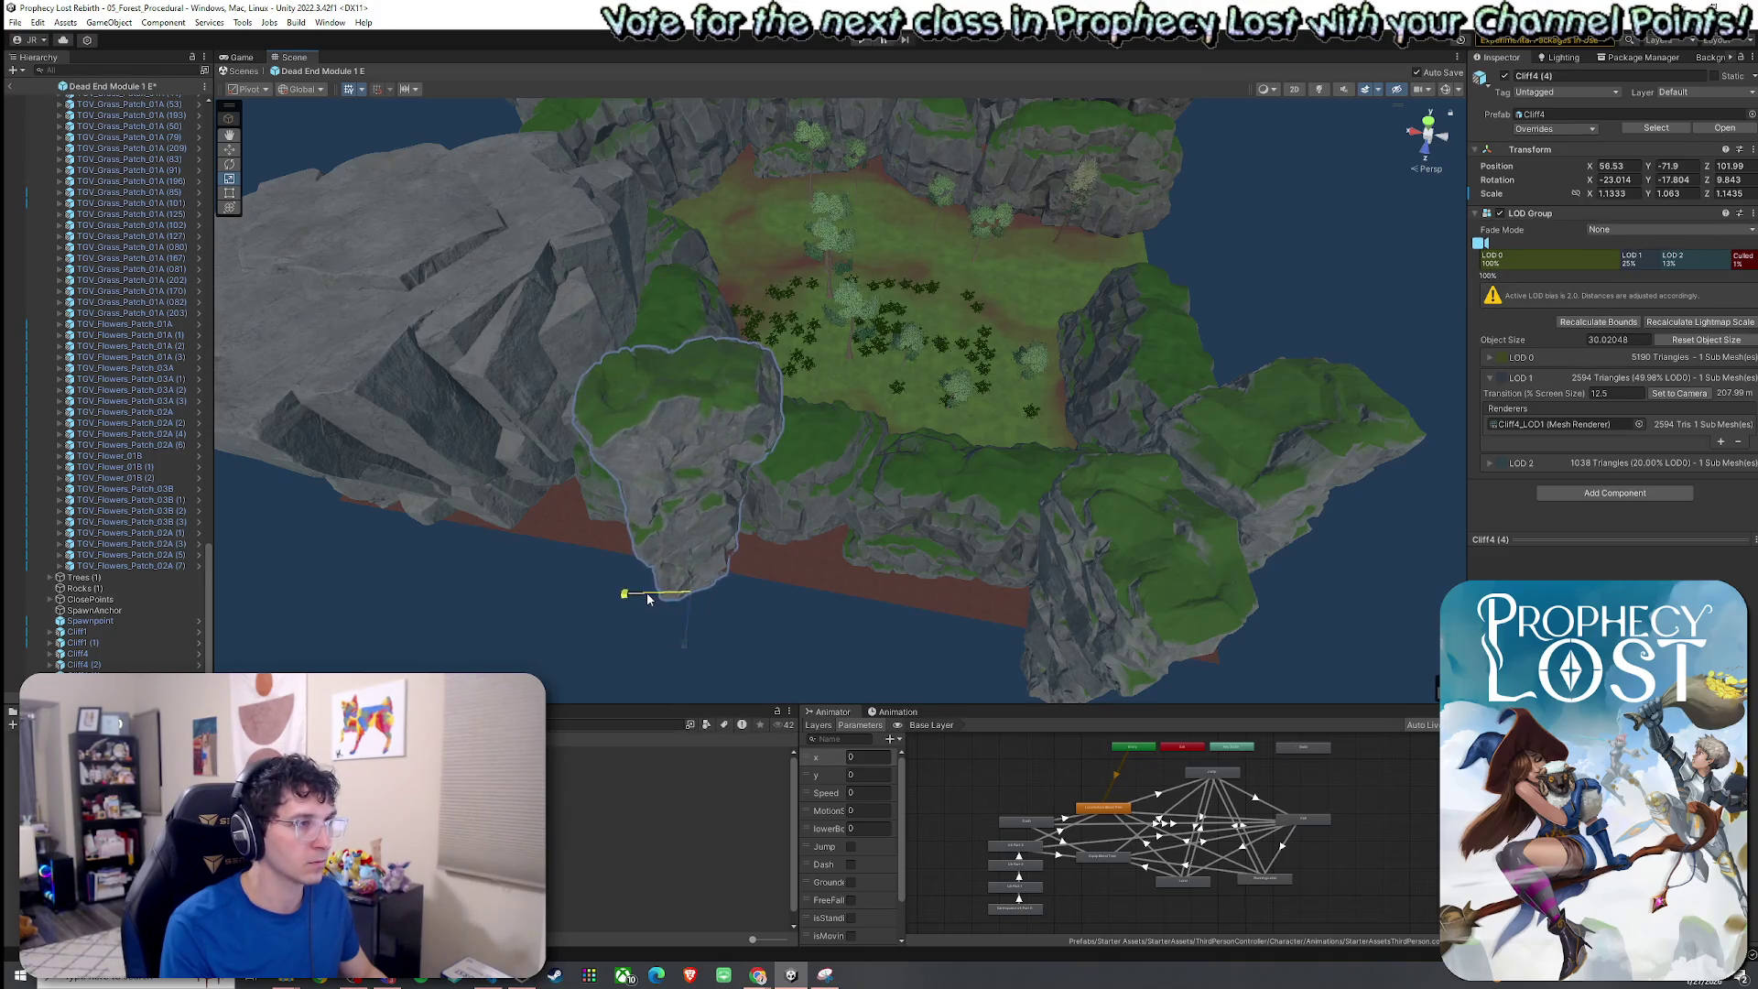
Nudge Cliff4 (4) forward to 58.32, -68.75, 102.64 and save the scene.
mouse_move(874, 507)
left_mouse_down()
mouse_move(836, 537)
mouse_move(385, 403)
mouse_move(404, 415)
left_mouse_up()
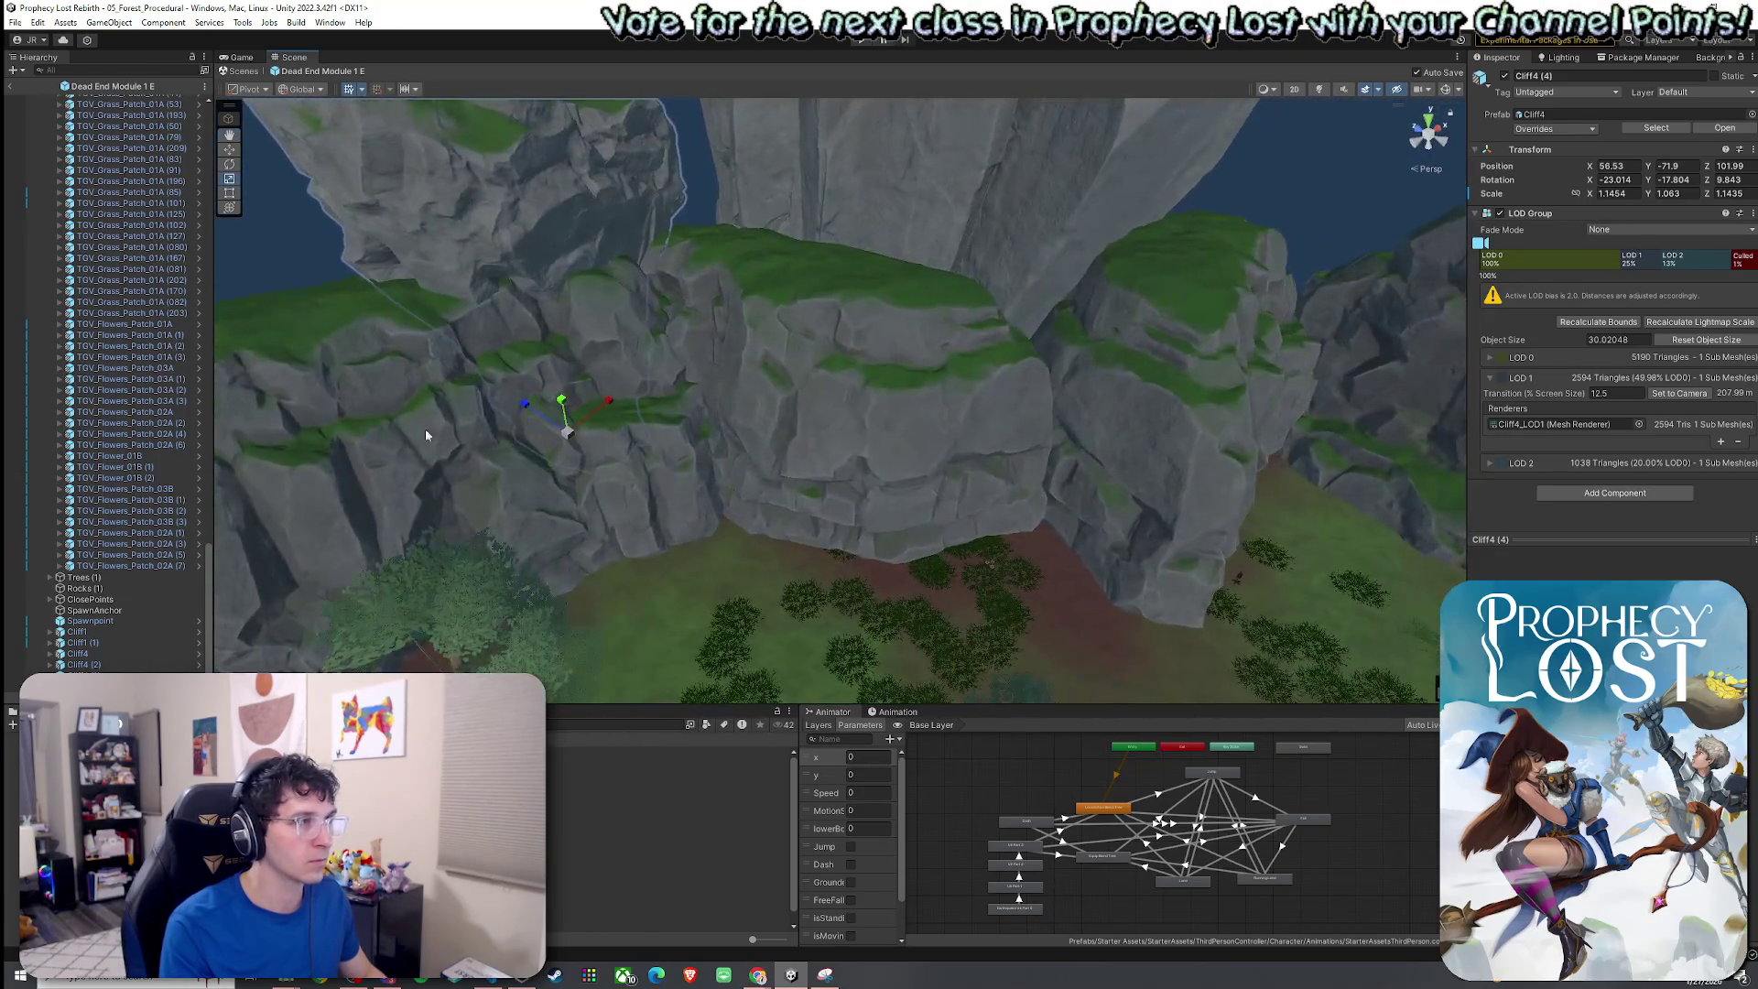
left_click(695, 583)
mouse_move(695, 583)
left_mouse_down()
mouse_move(562, 530)
mouse_move(668, 463)
mouse_move(676, 412)
left_mouse_up()
left_click(675, 411)
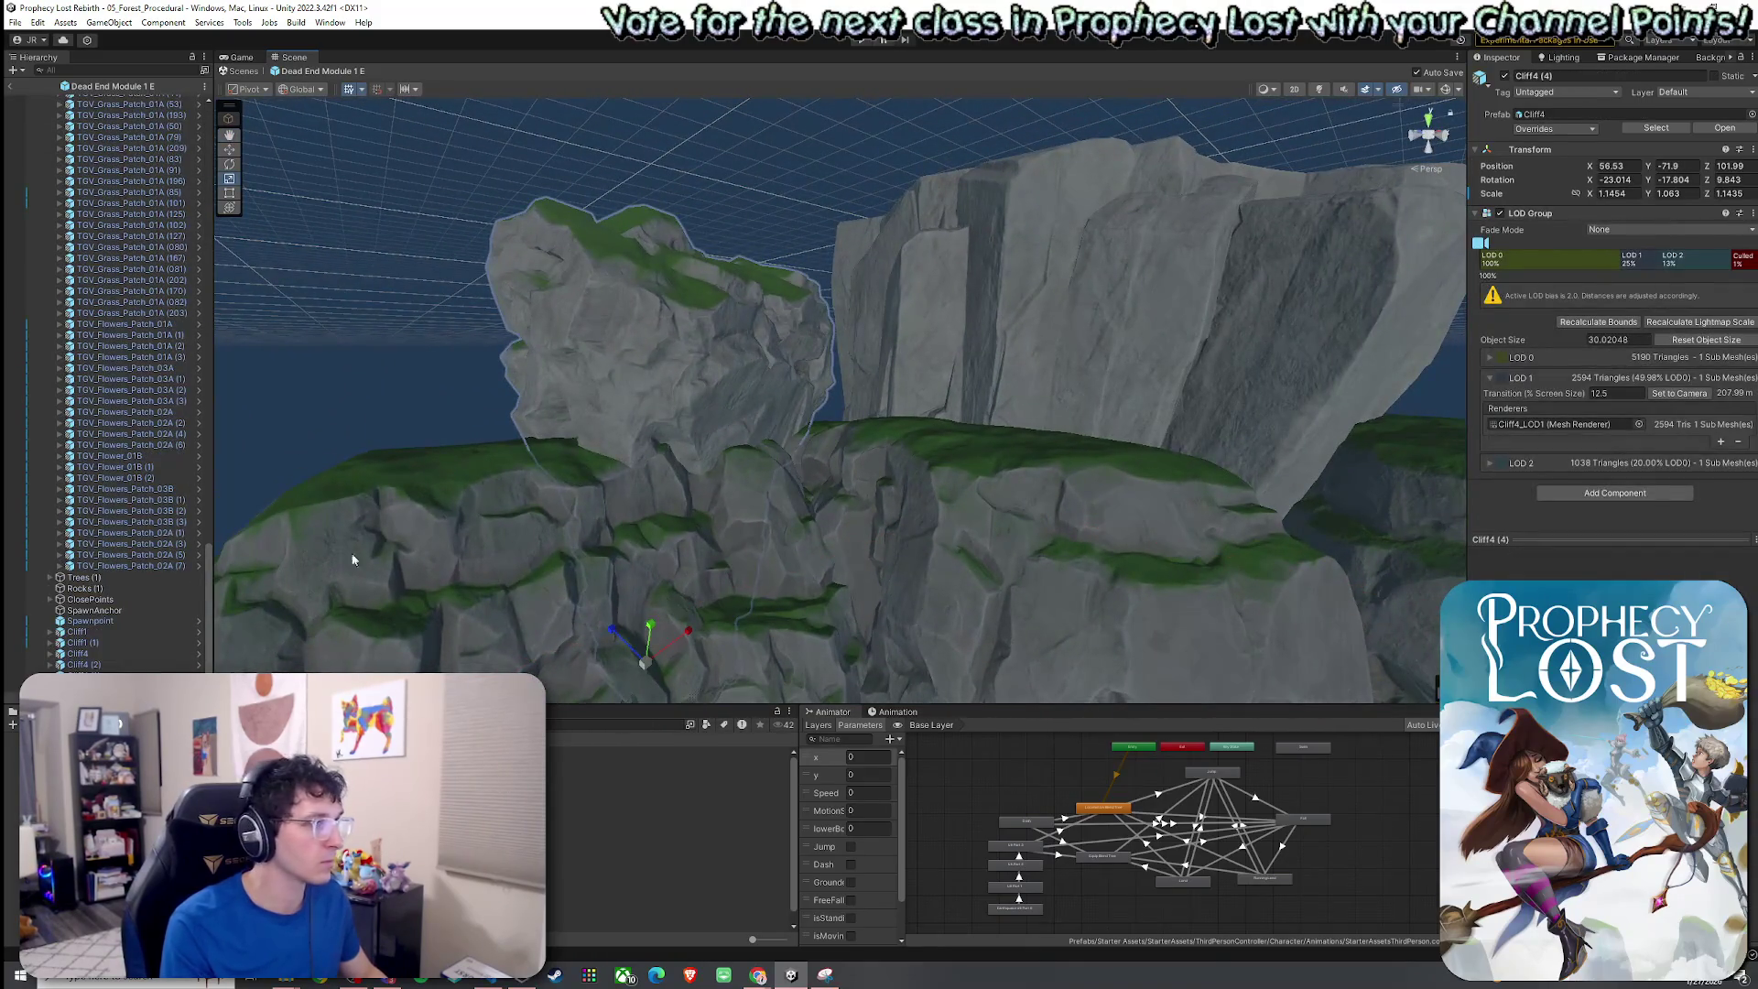
mouse_move(646, 671)
left_mouse_down()
mouse_move(665, 660)
mouse_move(661, 578)
mouse_move(602, 608)
mouse_move(556, 596)
mouse_move(1079, 710)
left_mouse_up()
left_click_drag(1053, 640, 879, 476)
left_click_drag(732, 458, 726, 460)
right_click(36, 86)
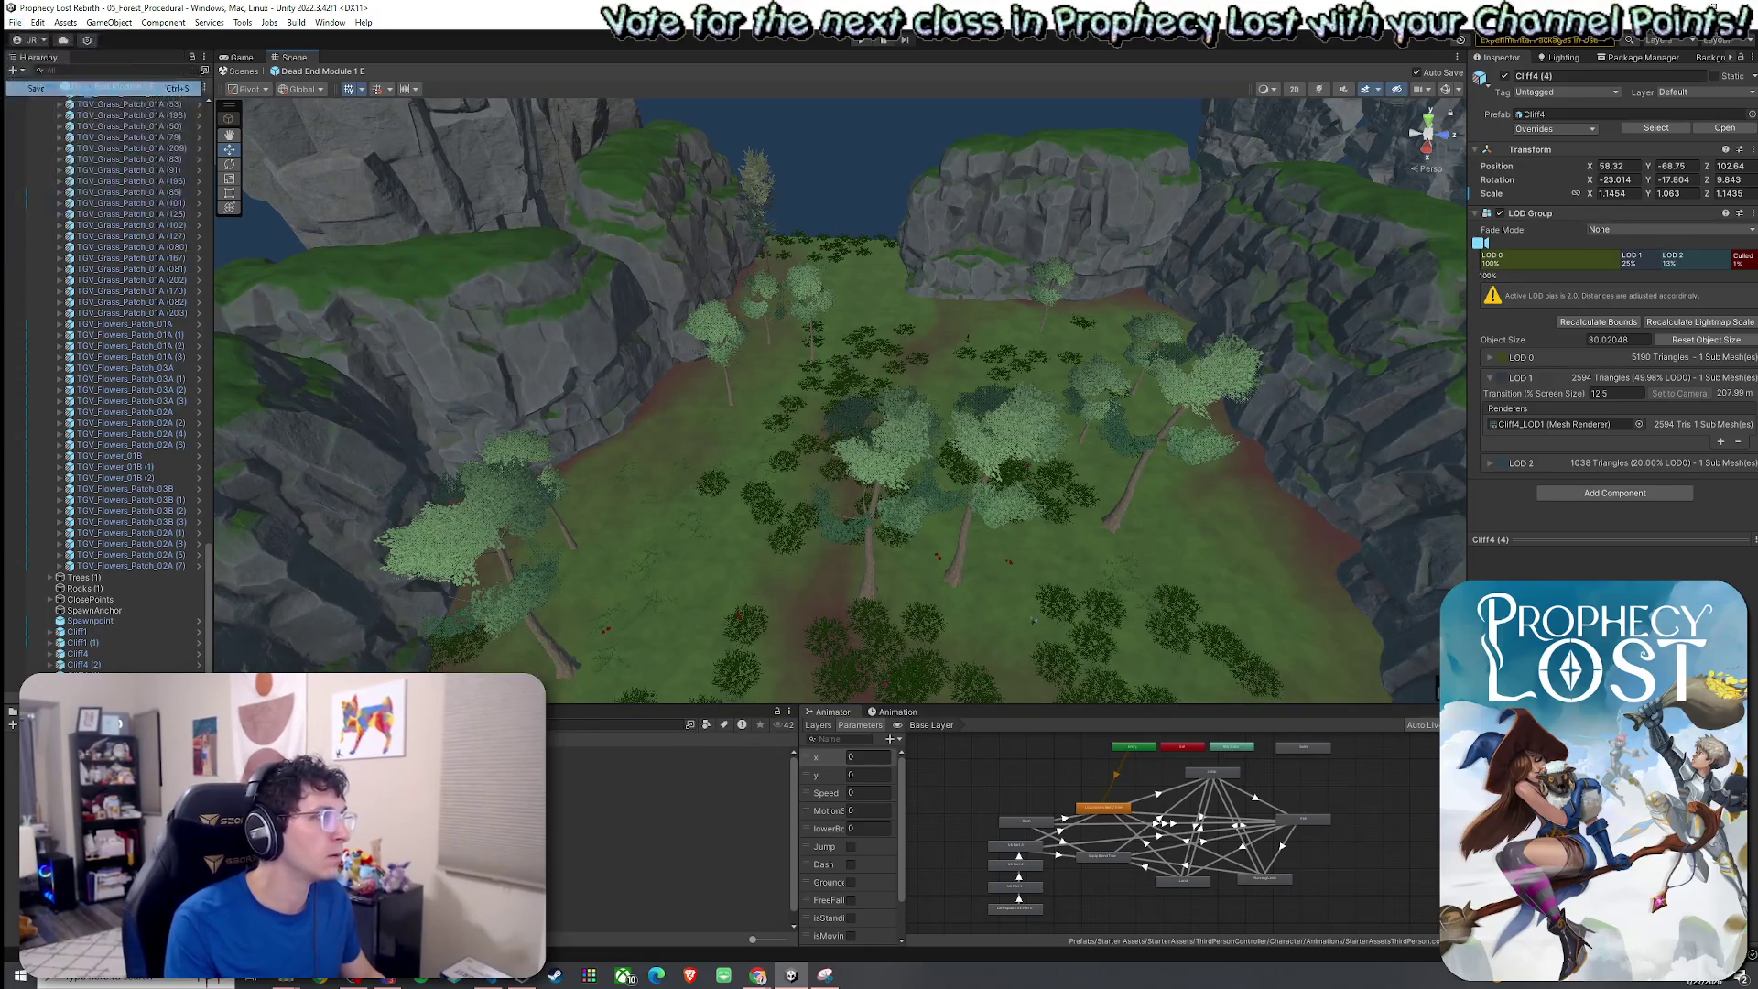
scroll(119, 242, "up", 10)
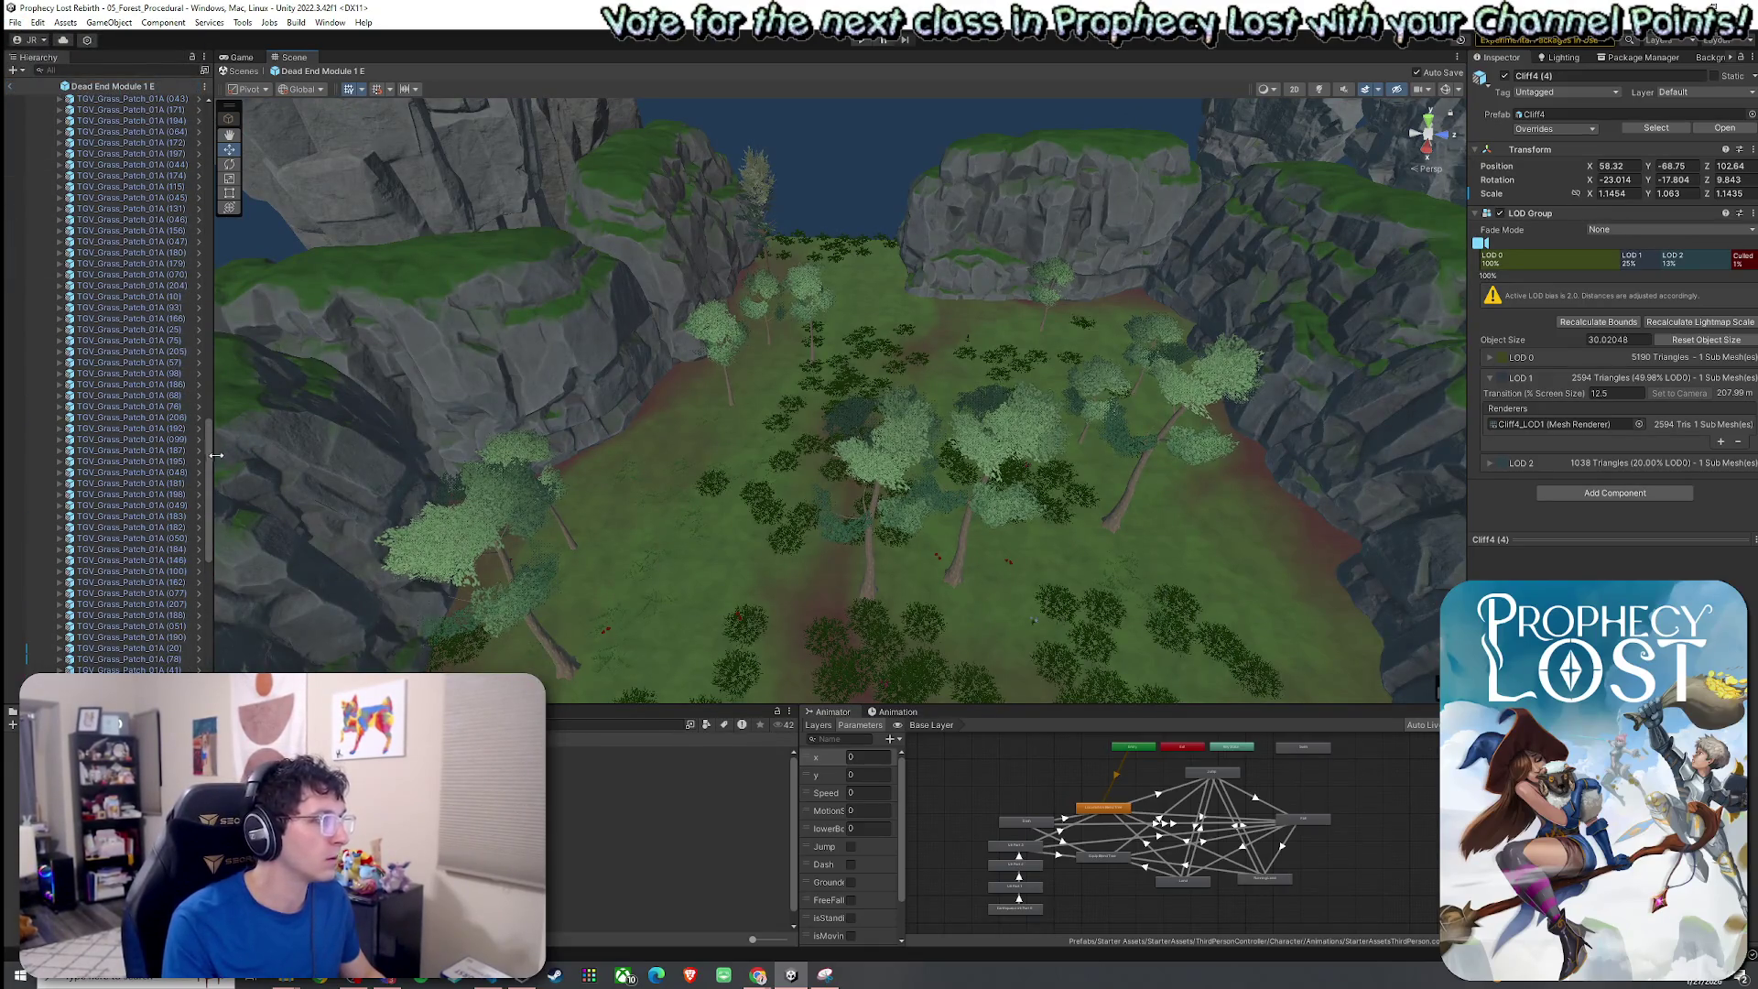
Move Cliff1 through Cliff3 (1) under the Cliffs group and save the scene.
mouse_move(210, 456)
left_mouse_down()
mouse_move(188, 157)
mouse_move(205, 94)
left_mouse_up()
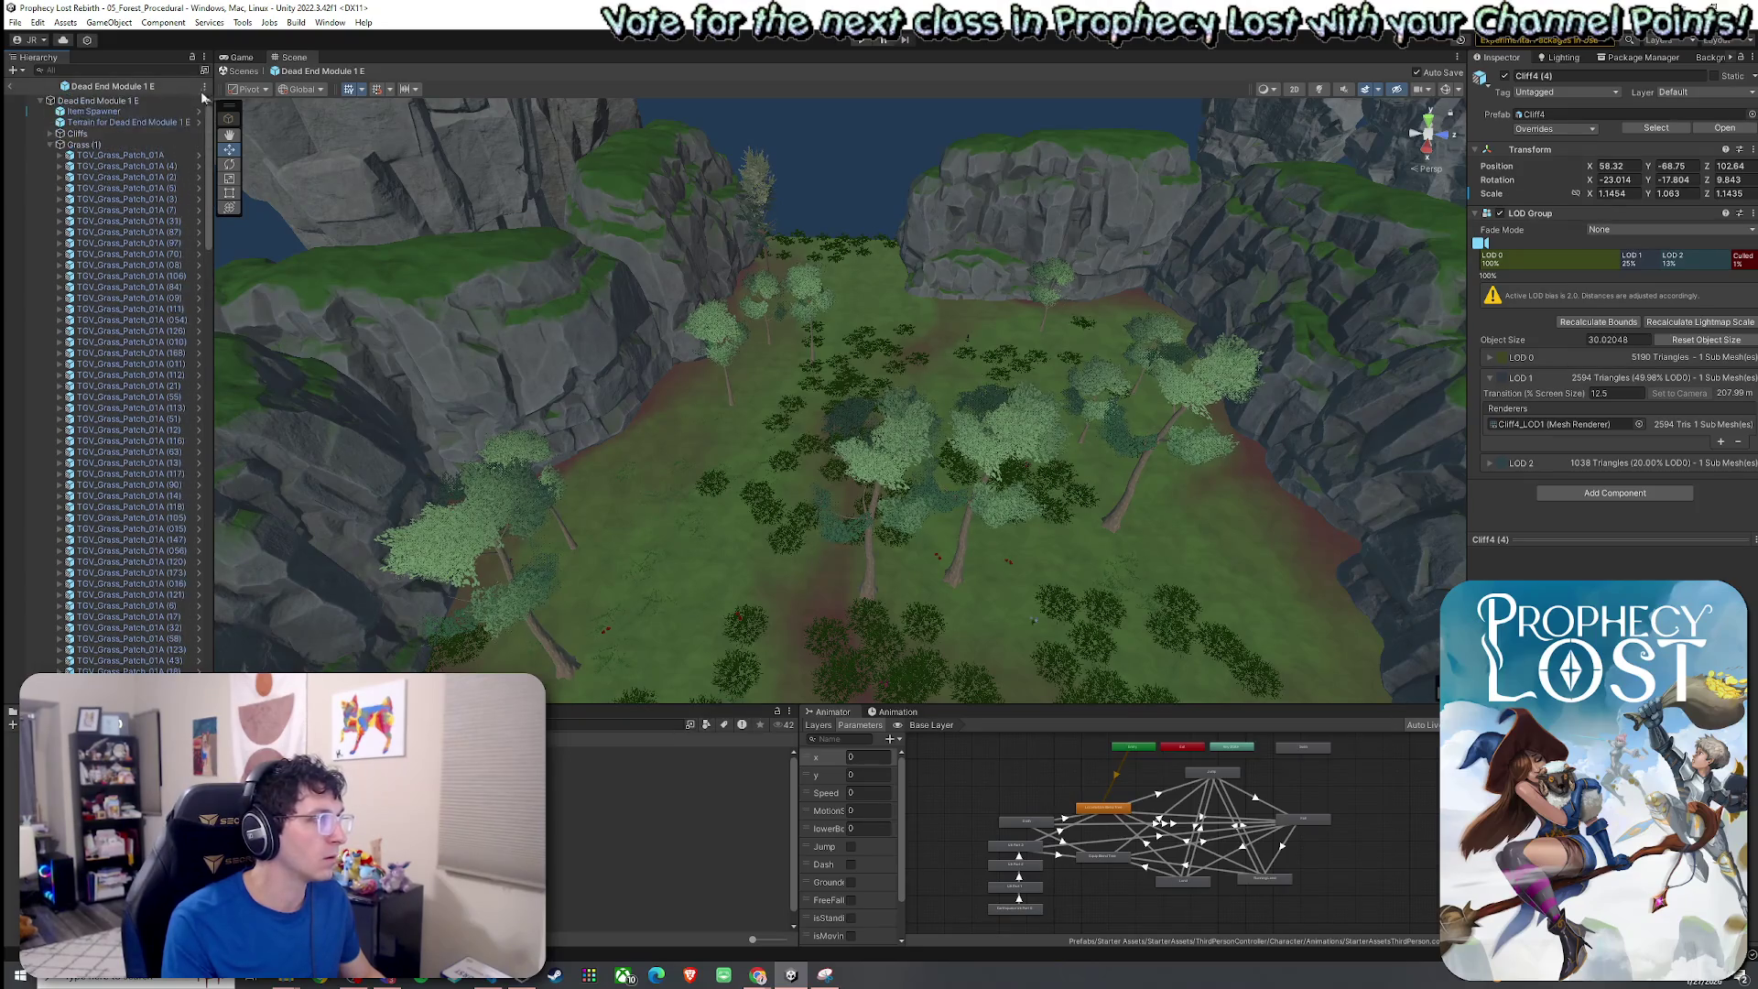
left_click(51, 145)
left_click(77, 209)
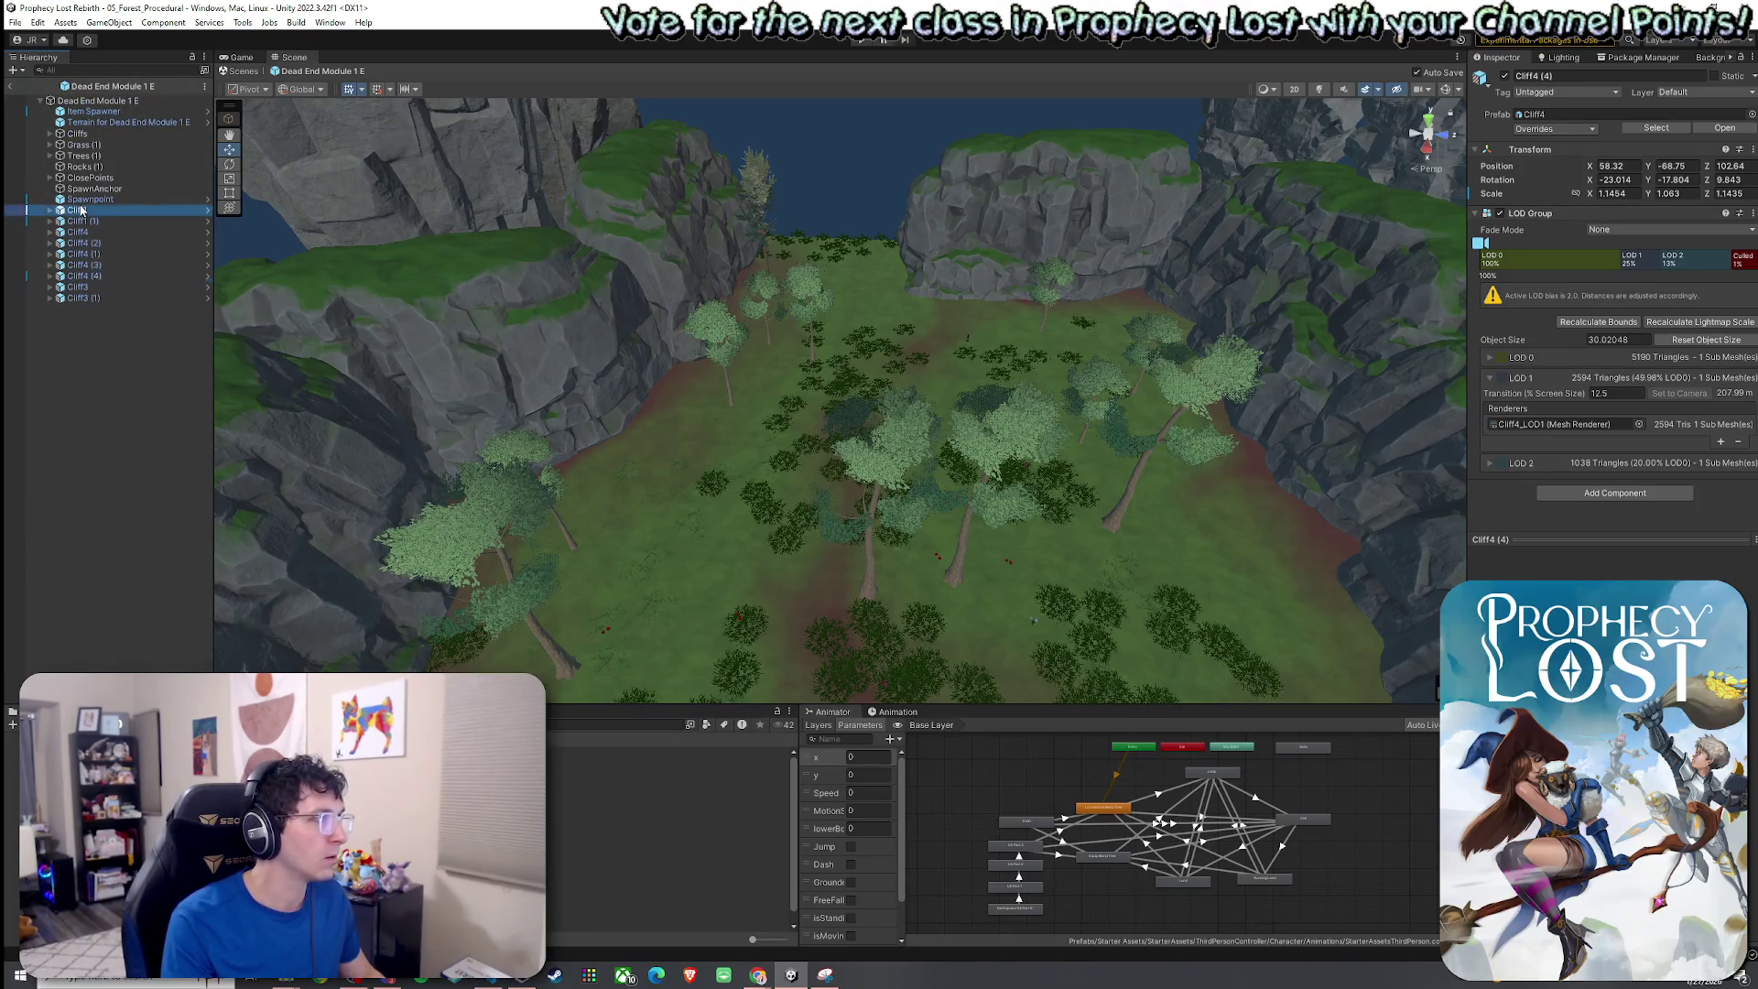
left_click(106, 298, "shift")
left_click_drag(87, 138, 45, 139)
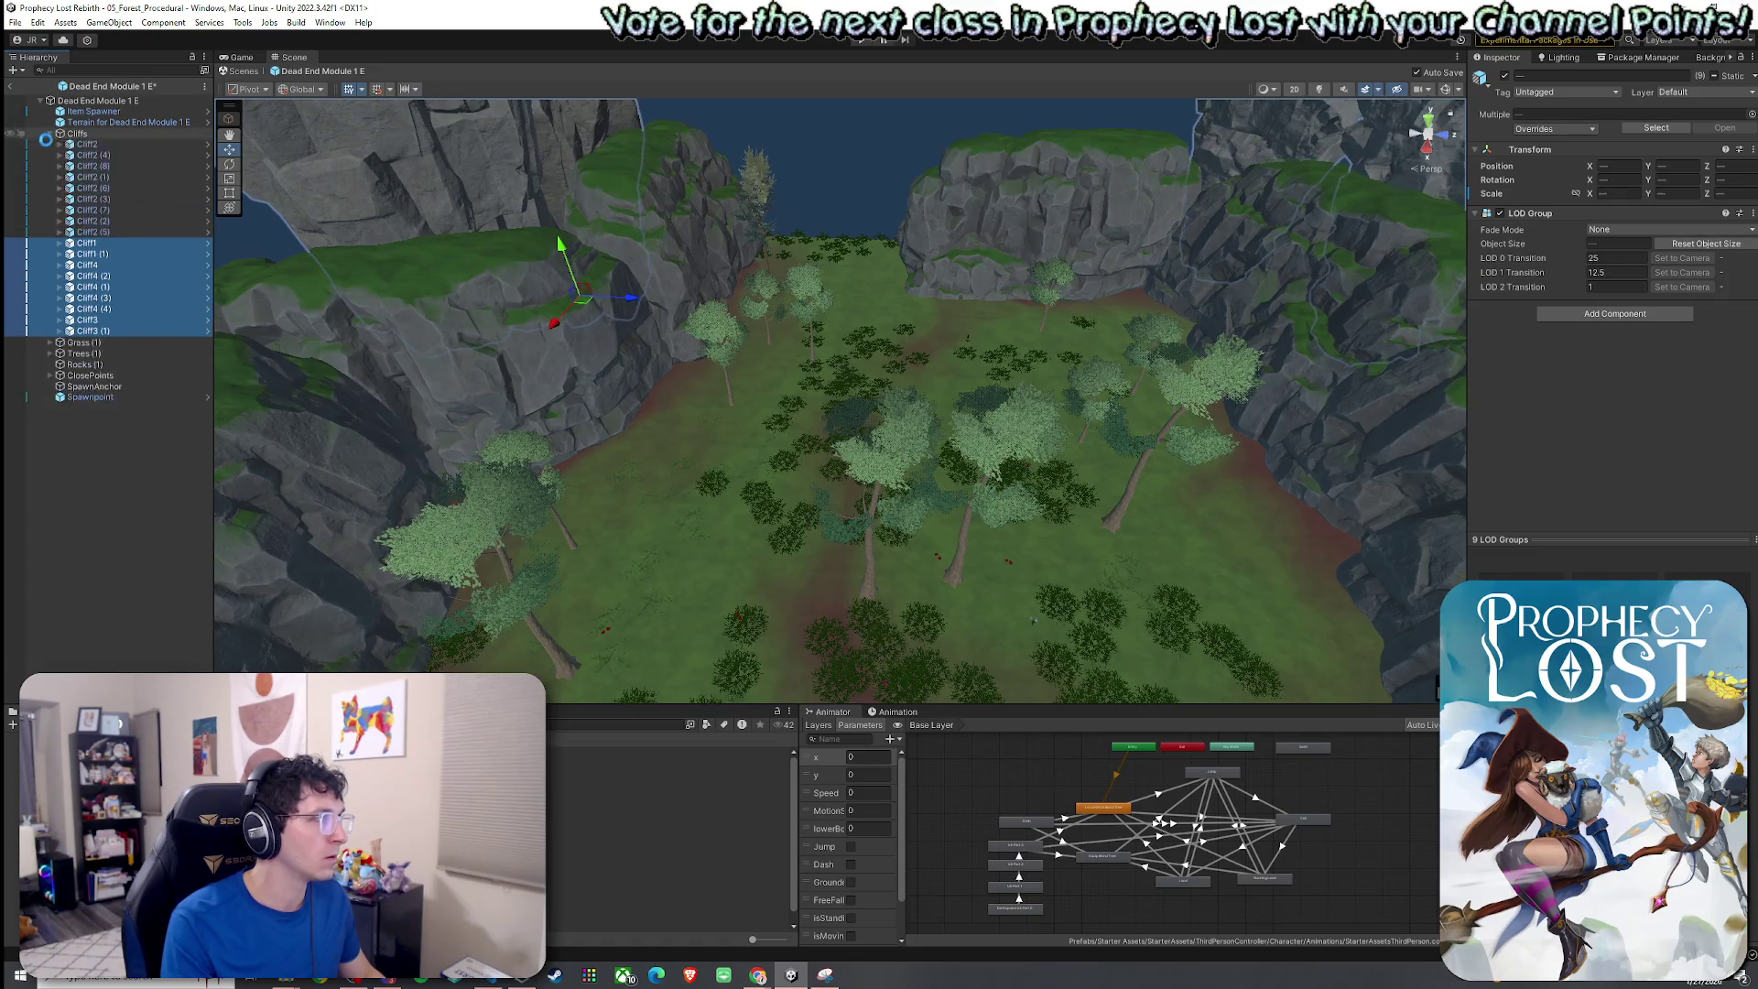
left_click(50, 134)
right_click(106, 86)
left_click(92, 86)
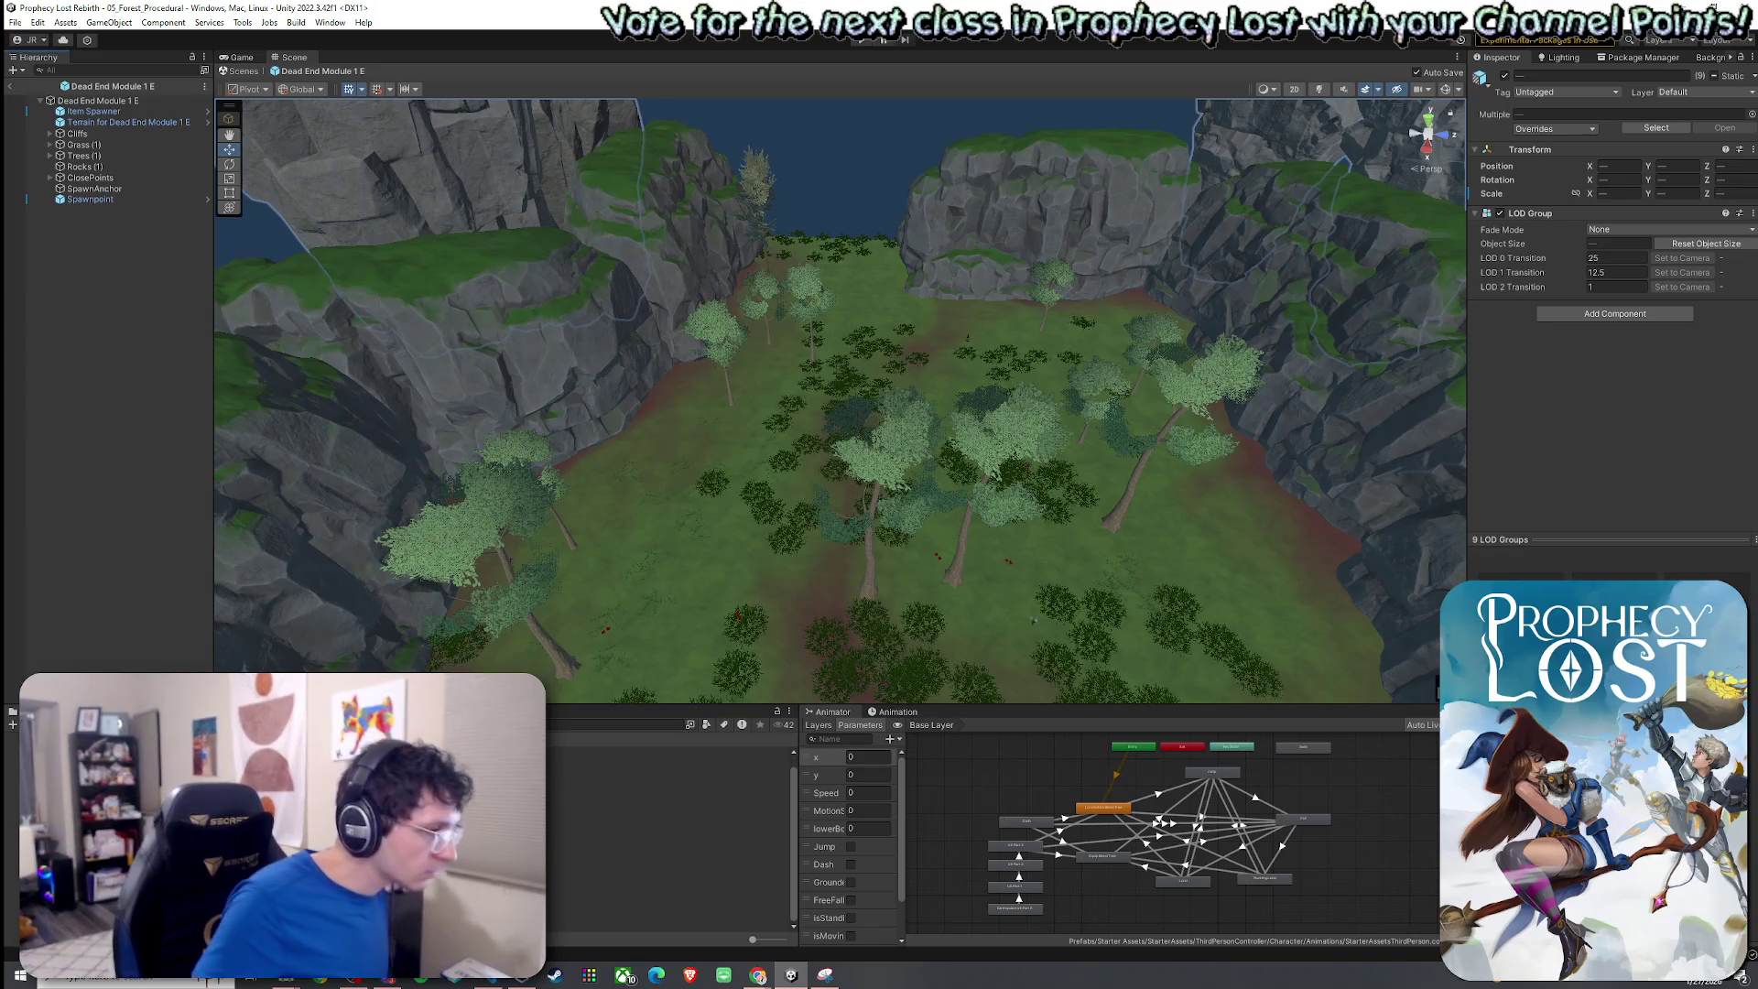
Open the Dead End Module 1 N prefab and view it from overhead.
double_click(641, 839)
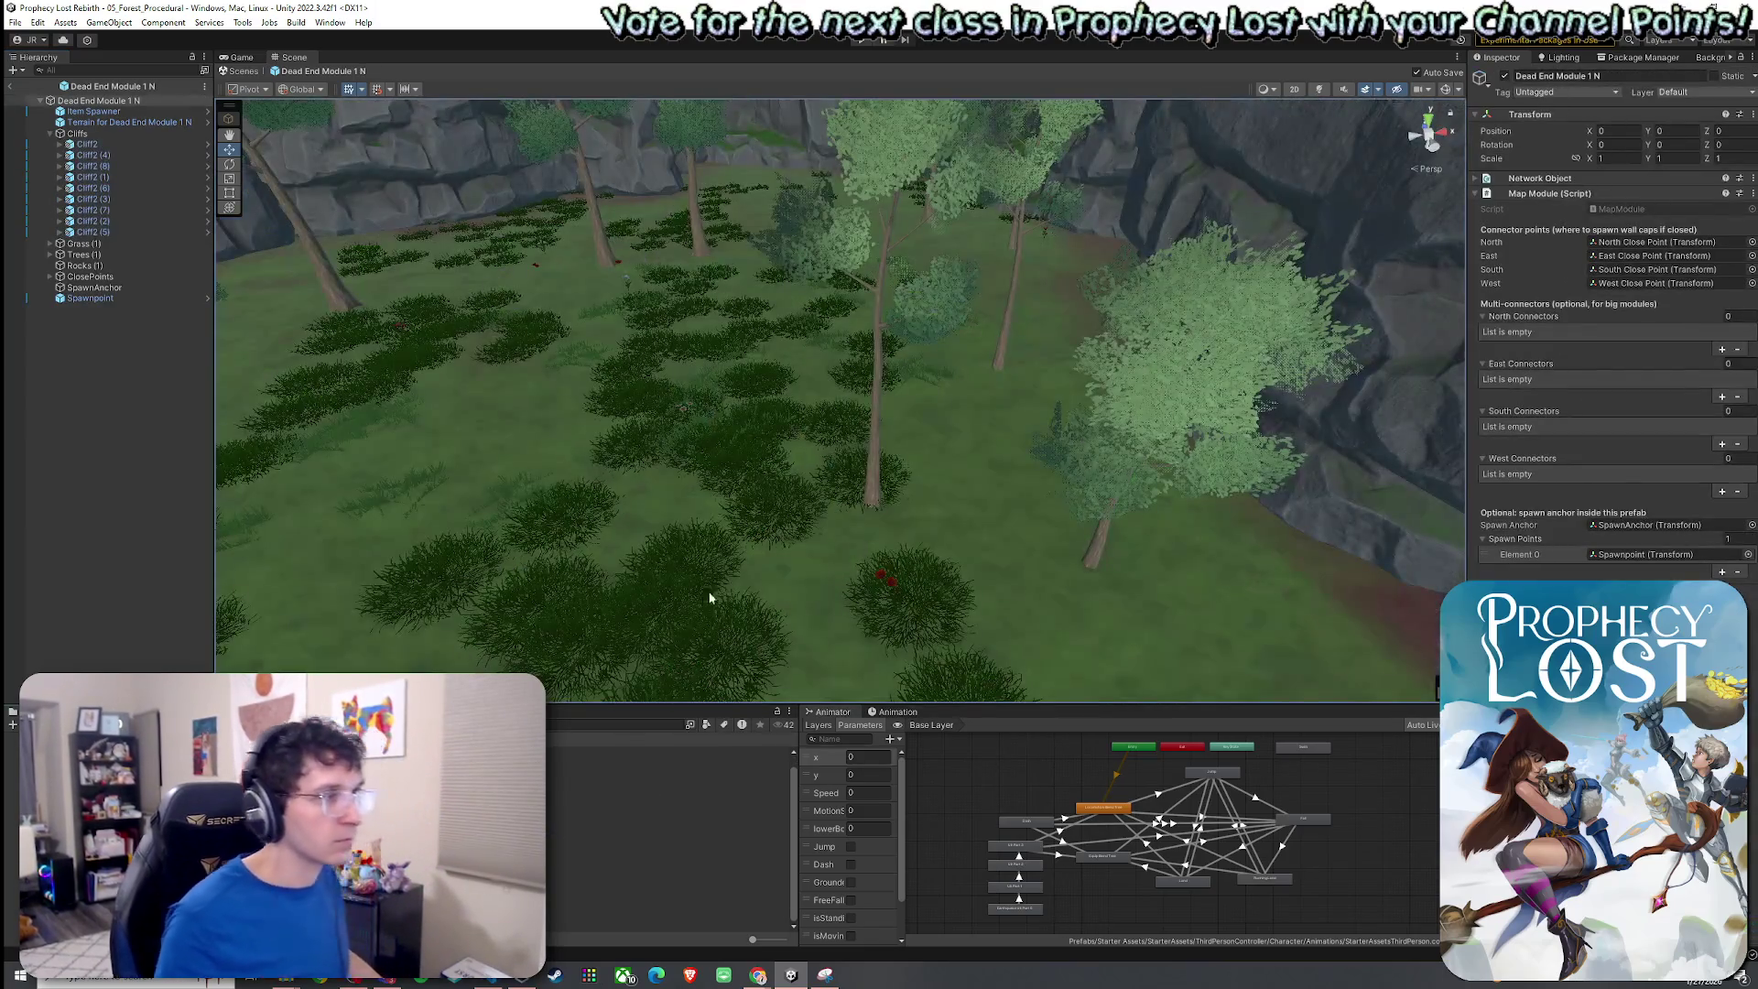
scroll(709, 598, "down", 5)
left_click_drag(674, 541, 819, 506)
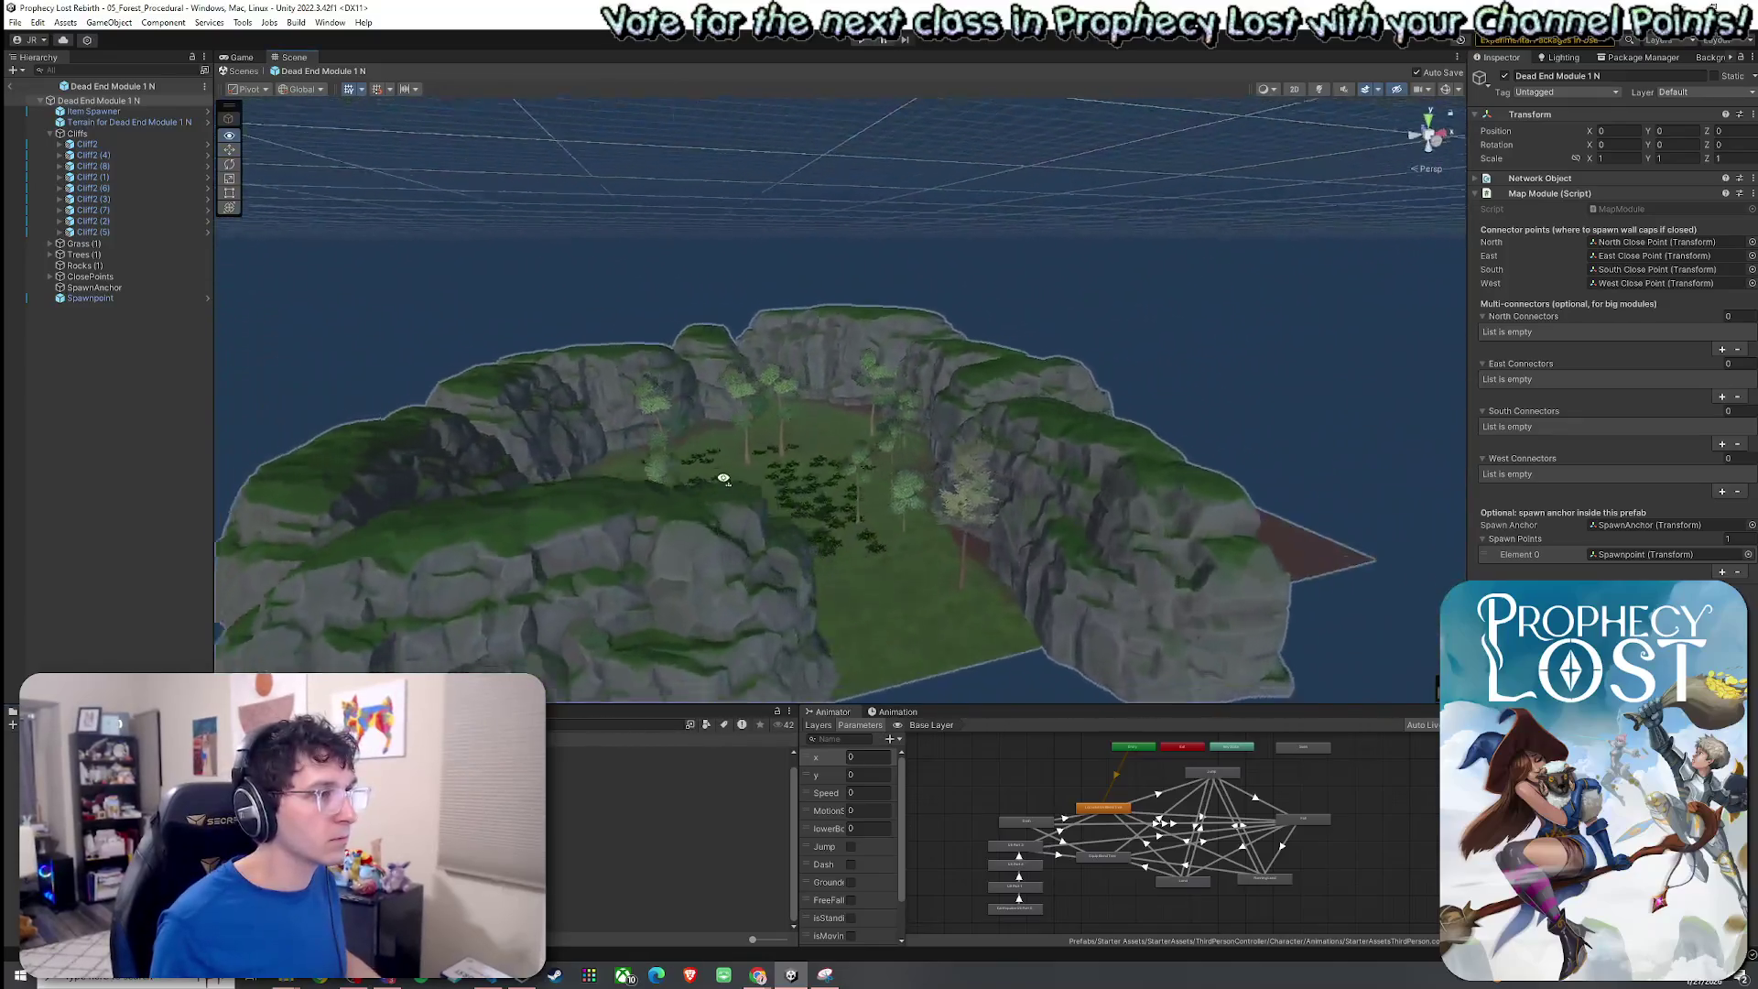
mouse_move(723, 478)
left_mouse_down()
mouse_move(668, 470)
mouse_move(851, 589)
mouse_move(697, 554)
mouse_move(761, 330)
left_mouse_up()
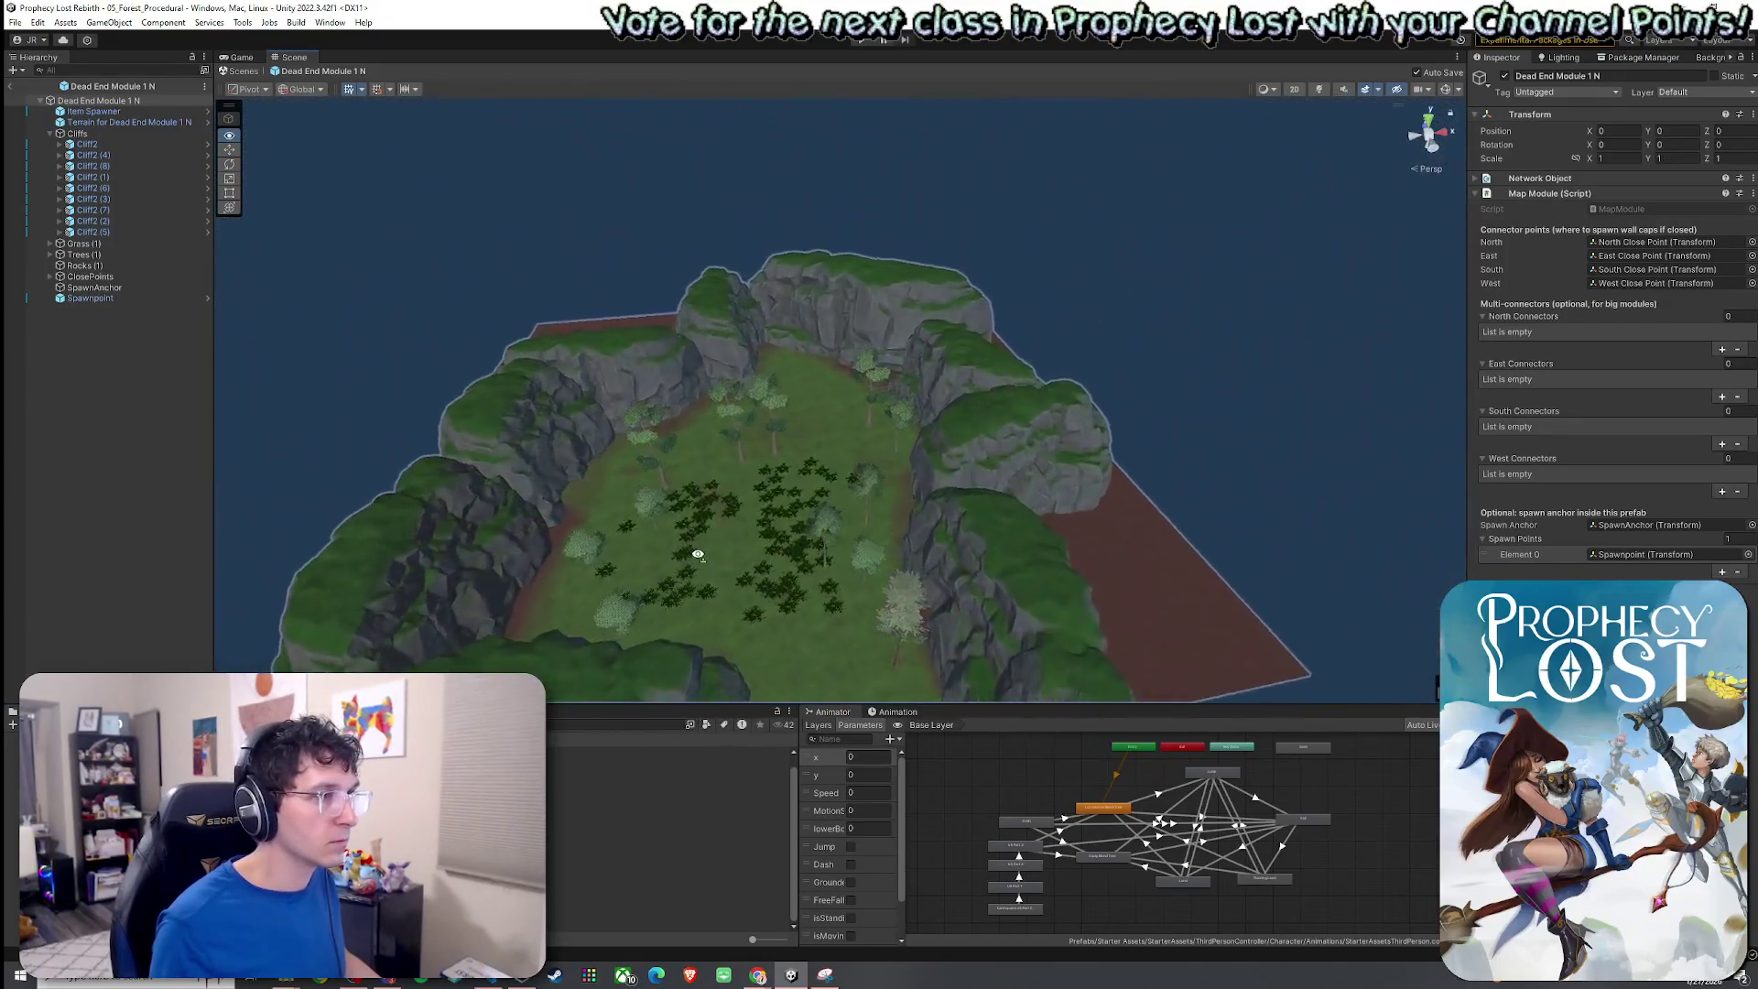
Turn the back-left cliff Cliff2 (2) around its vertical axis.
left_click(698, 554)
key("r")
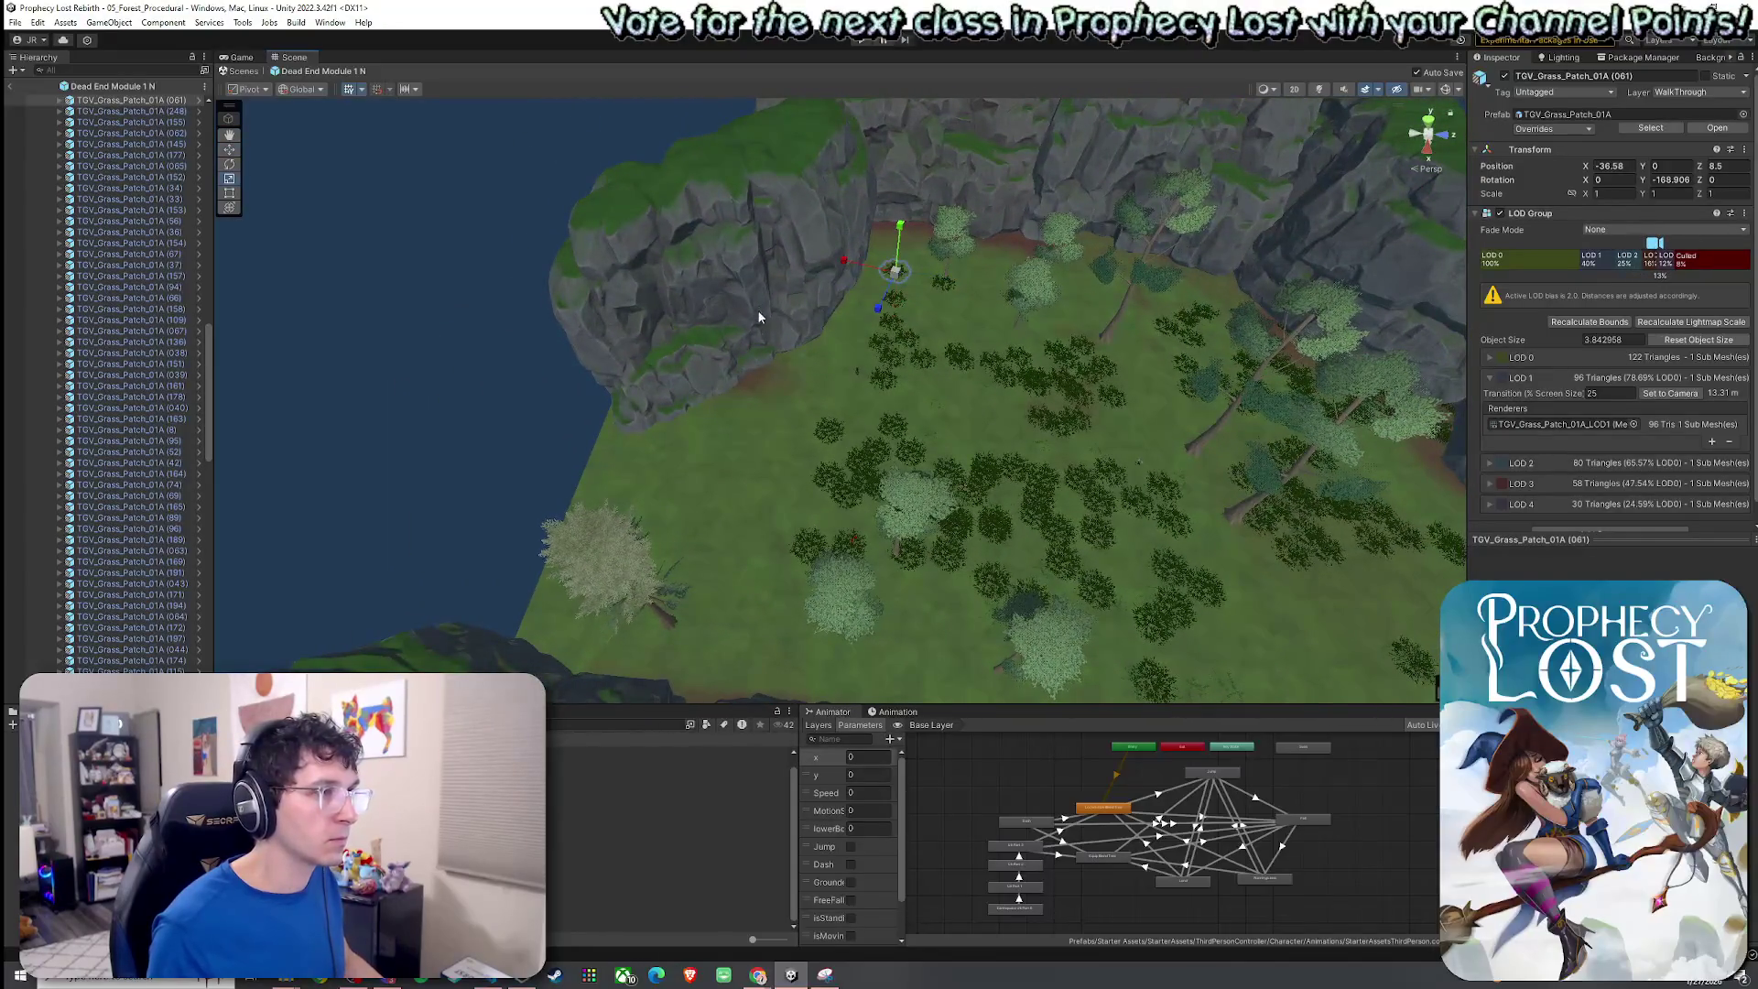
left_click(746, 325)
key("f")
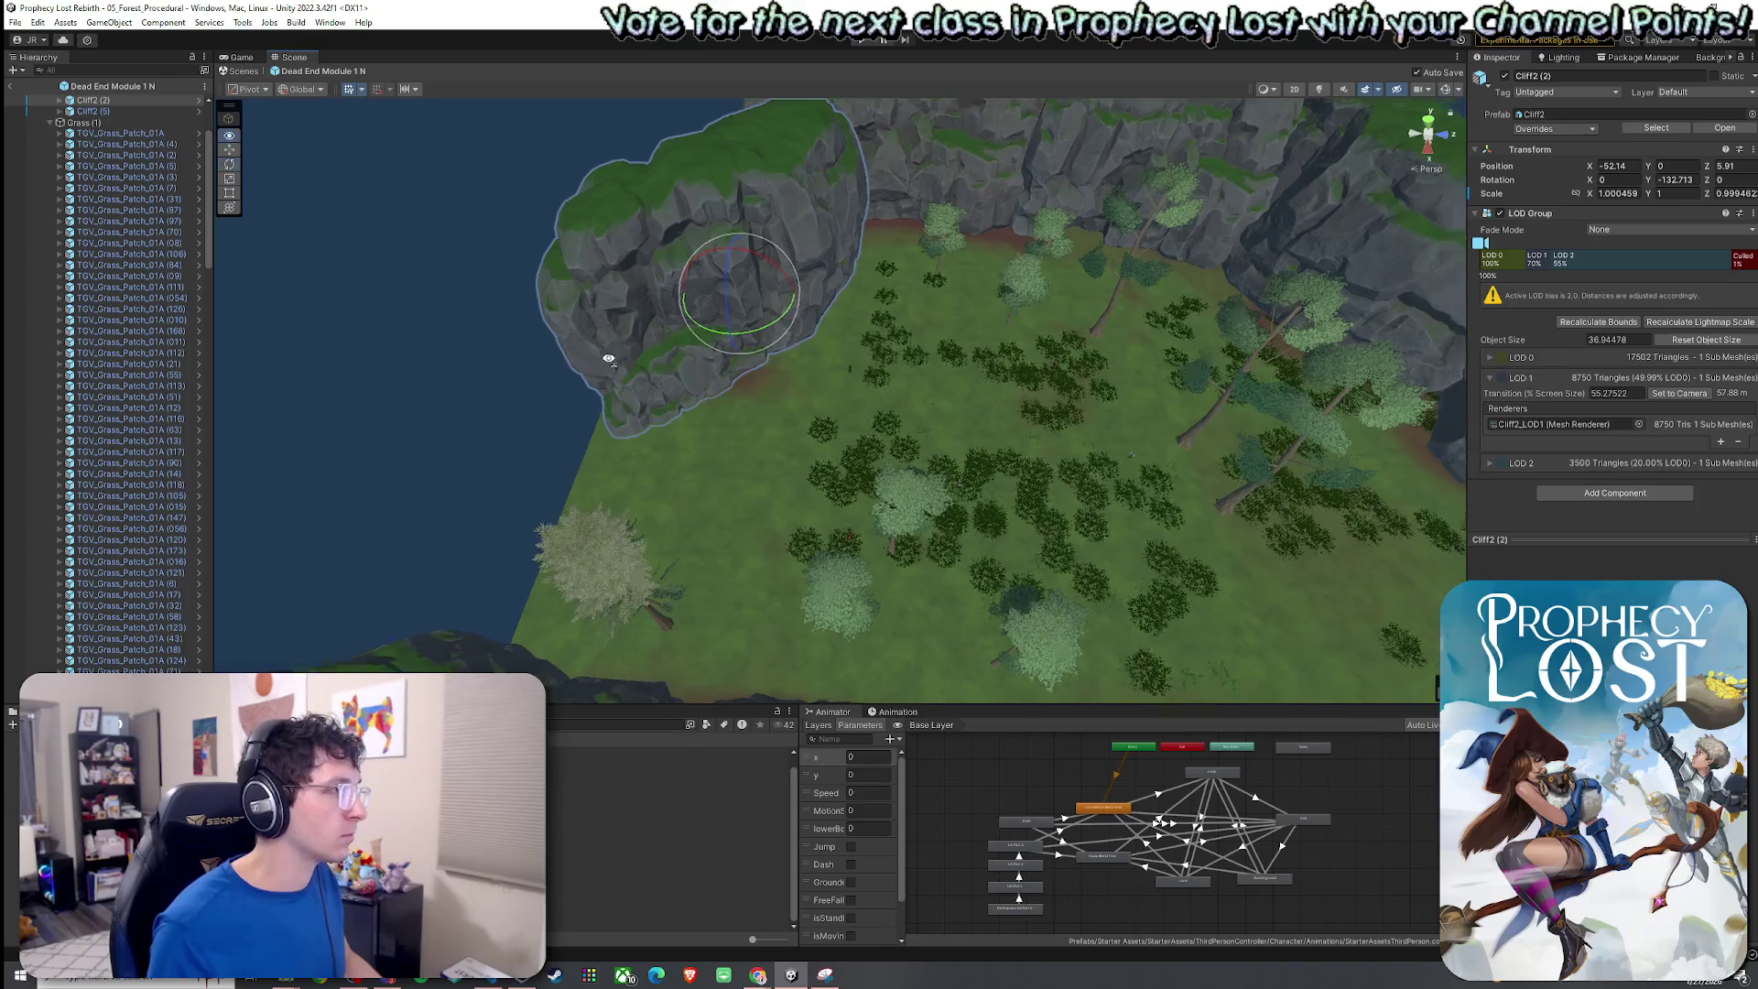
scroll(163, 332, "up", 4)
scroll(608, 394, "down", 3)
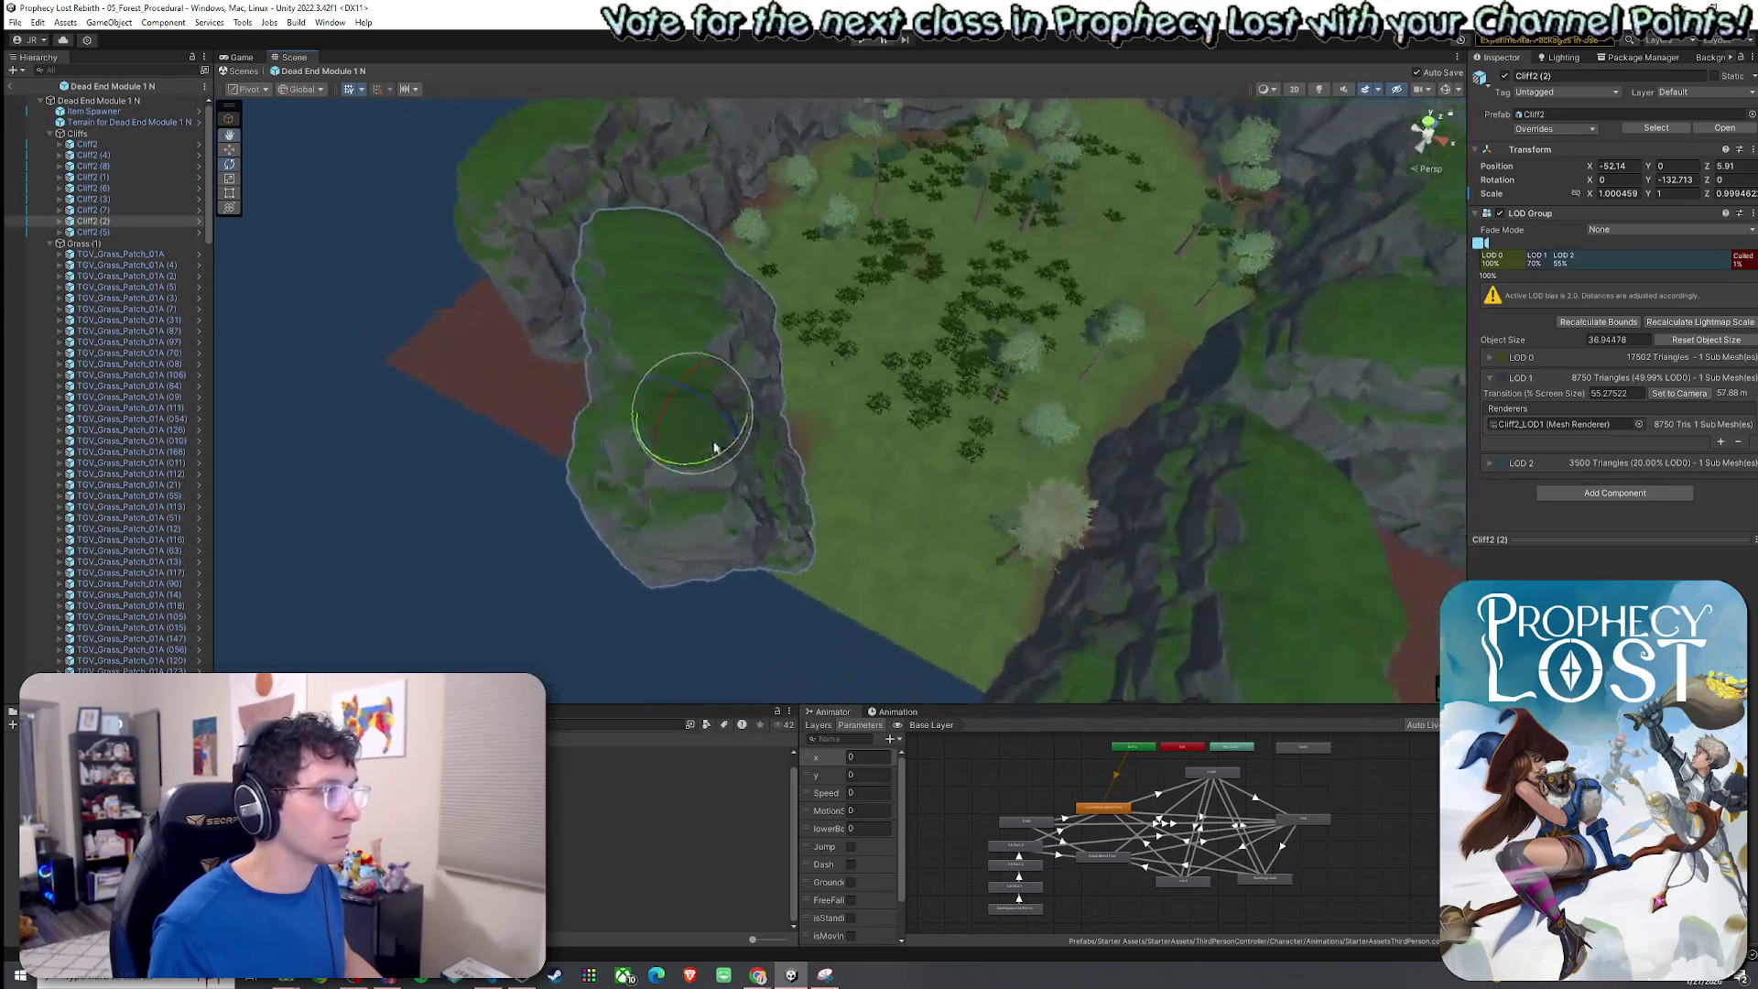
left_click_drag(717, 453, 694, 470)
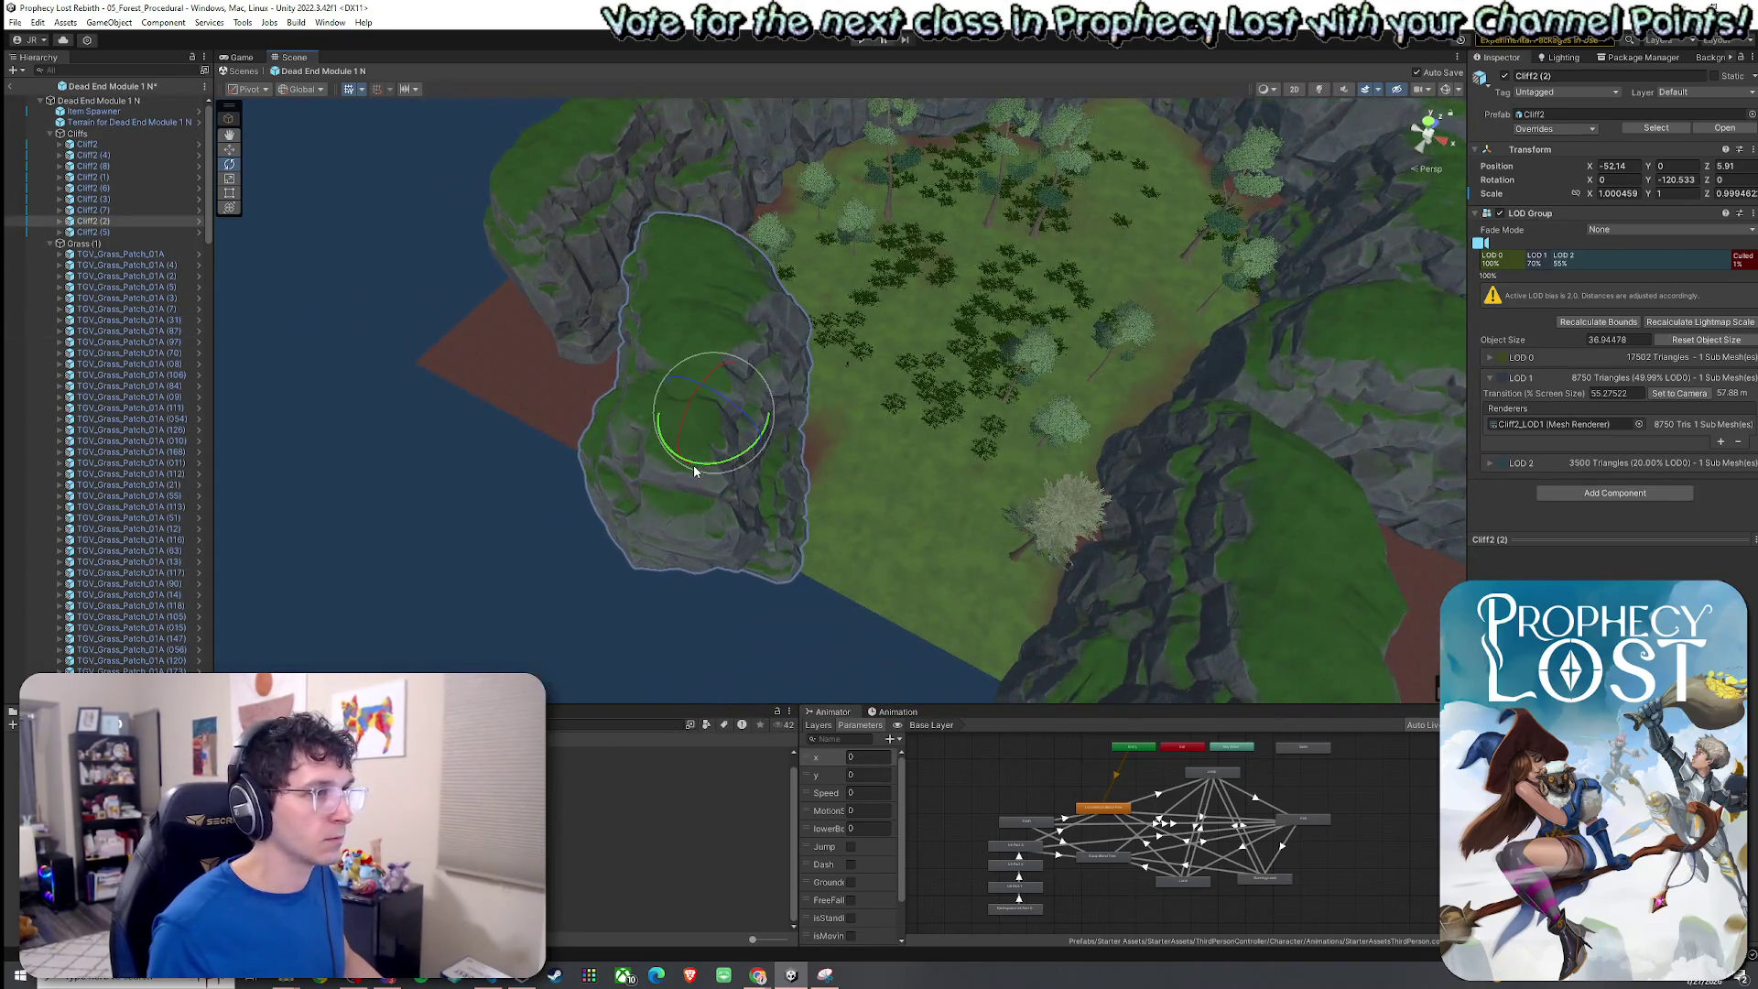
Move the pine across the clearing and delete the tall tree SM_tree_tall_01.
left_click_drag(810, 464, 894, 433)
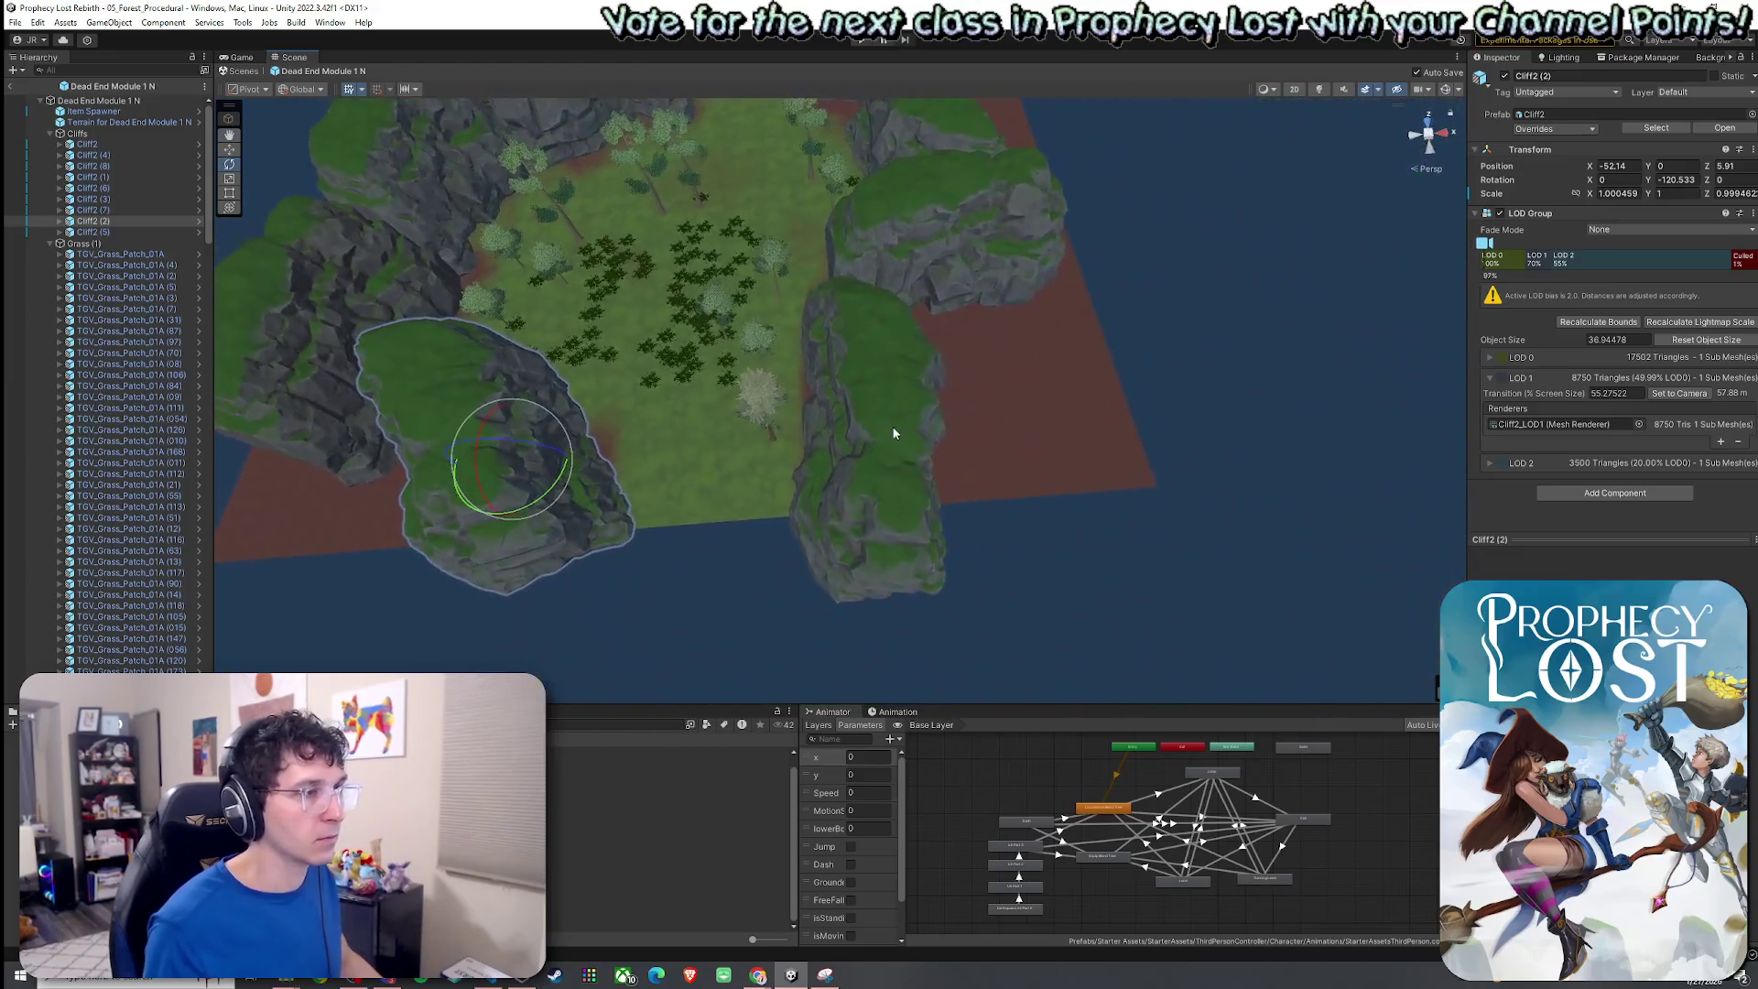
left_click(770, 428)
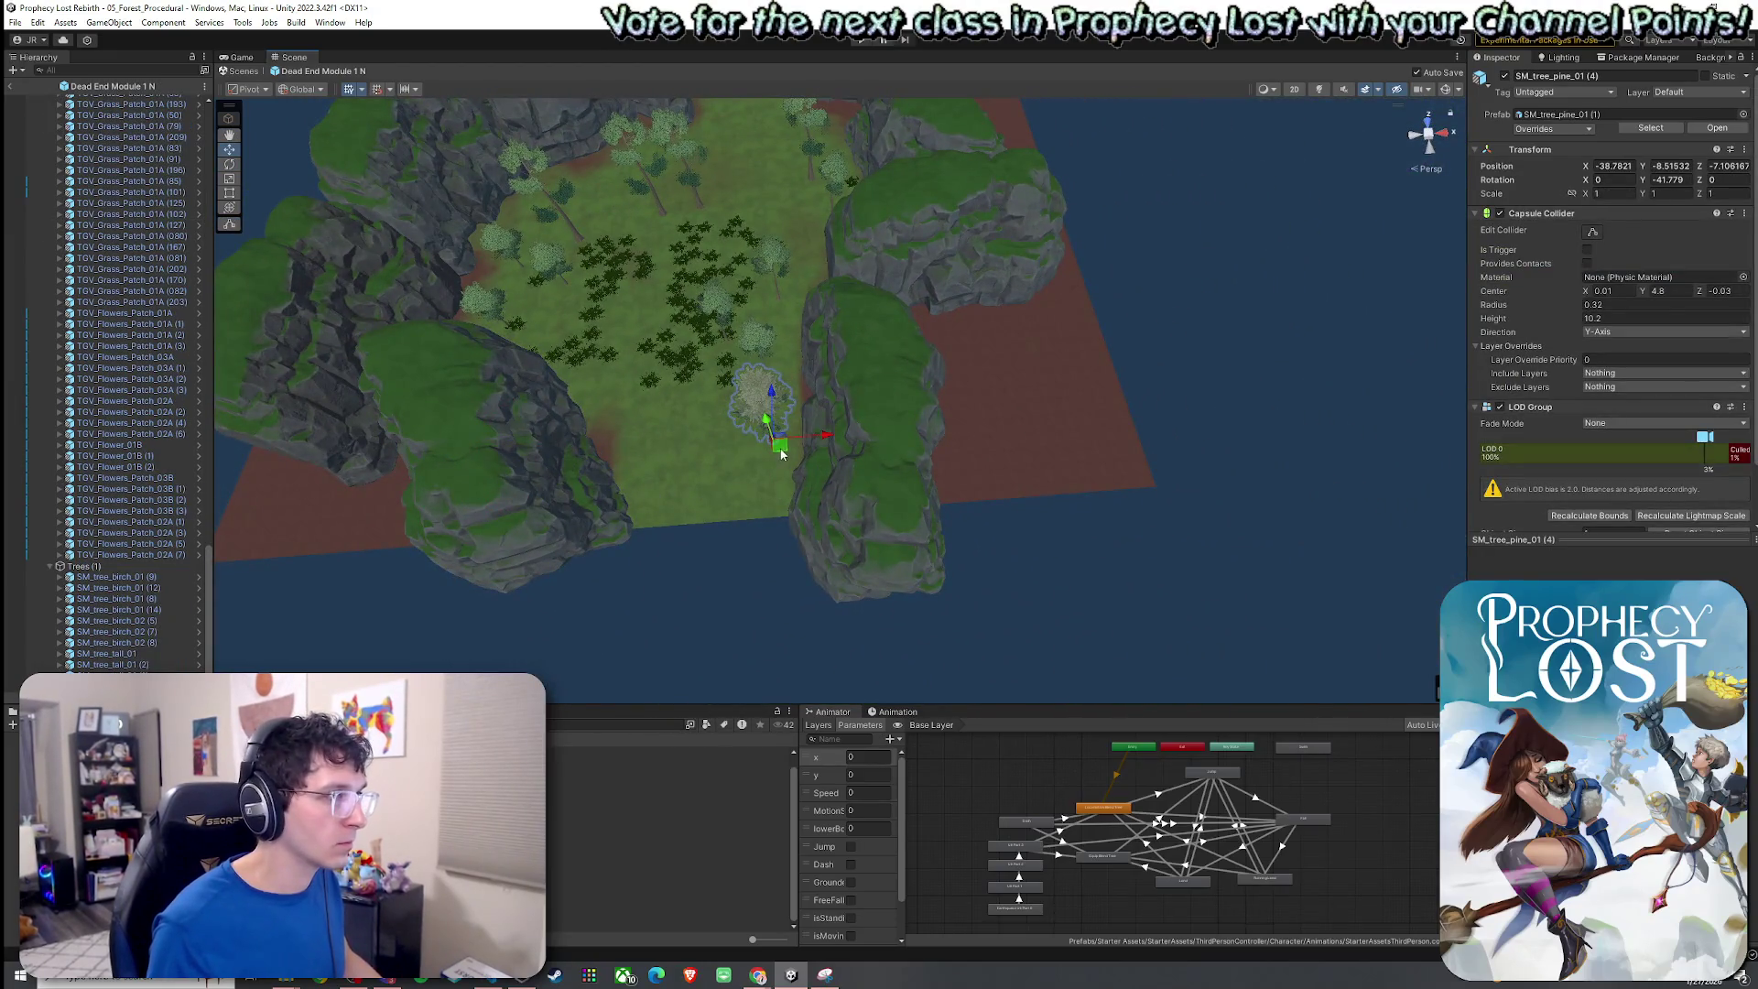
mouse_move(781, 453)
left_mouse_down()
mouse_move(702, 396)
mouse_move(659, 298)
mouse_move(754, 211)
mouse_move(704, 185)
left_mouse_up()
left_click(697, 208)
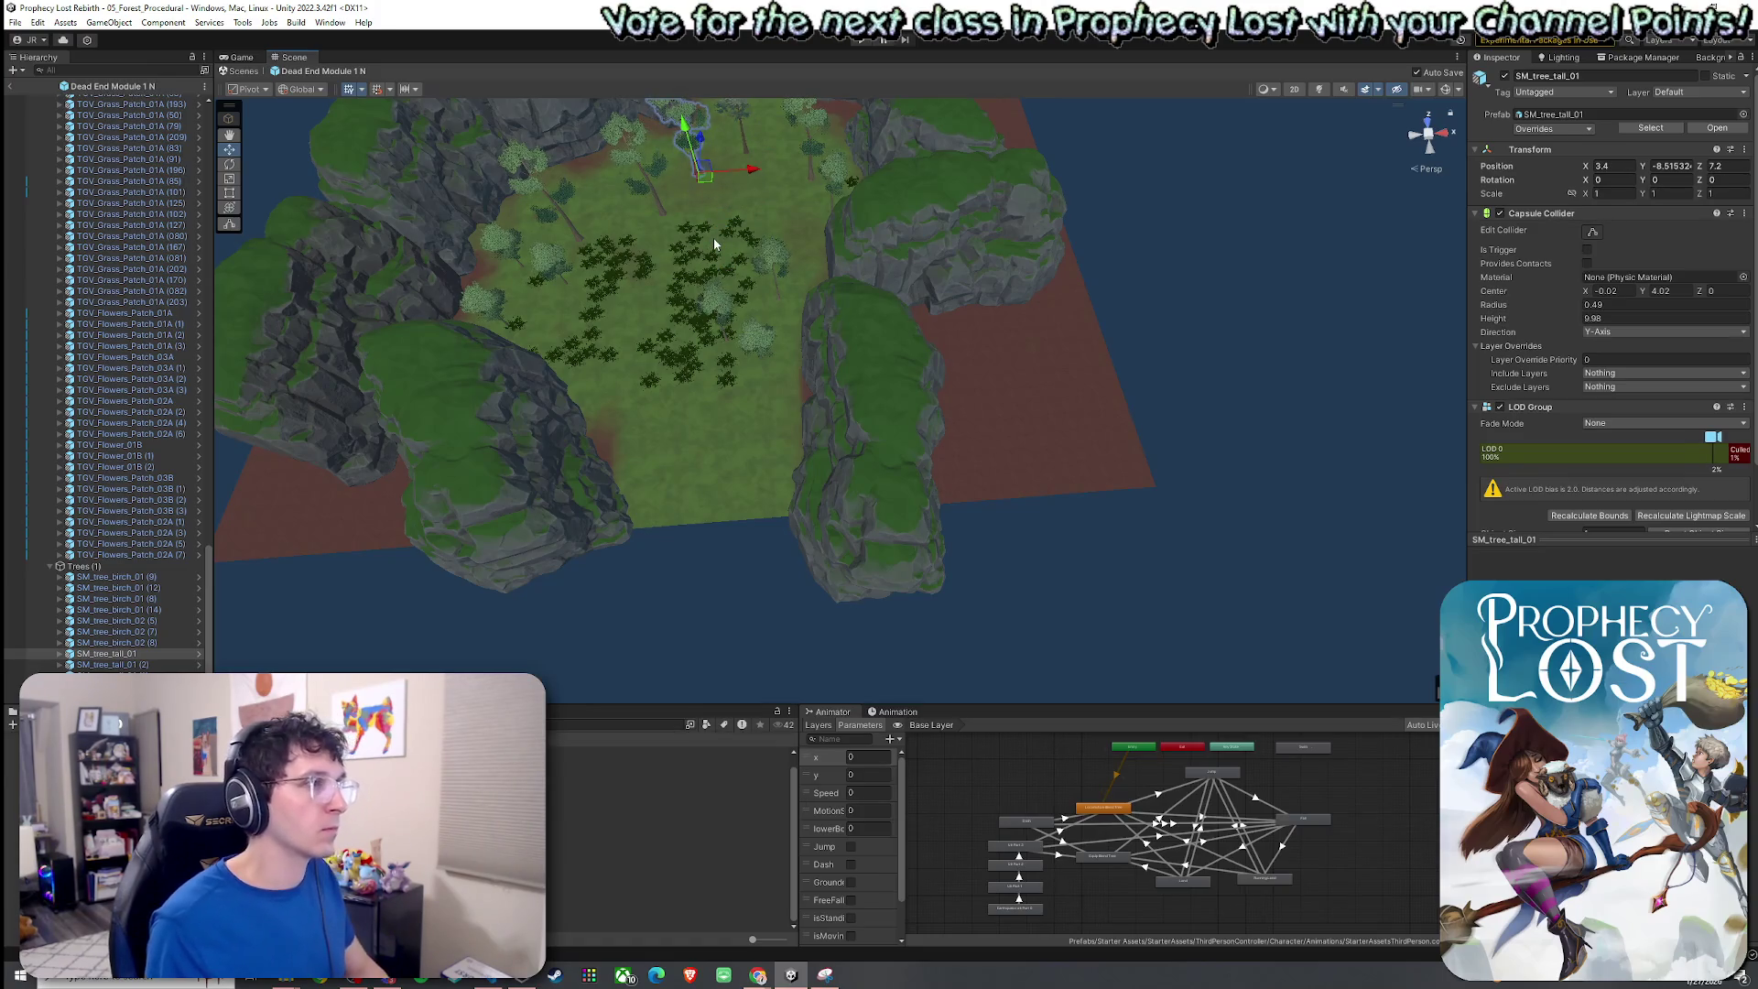
key("Delete")
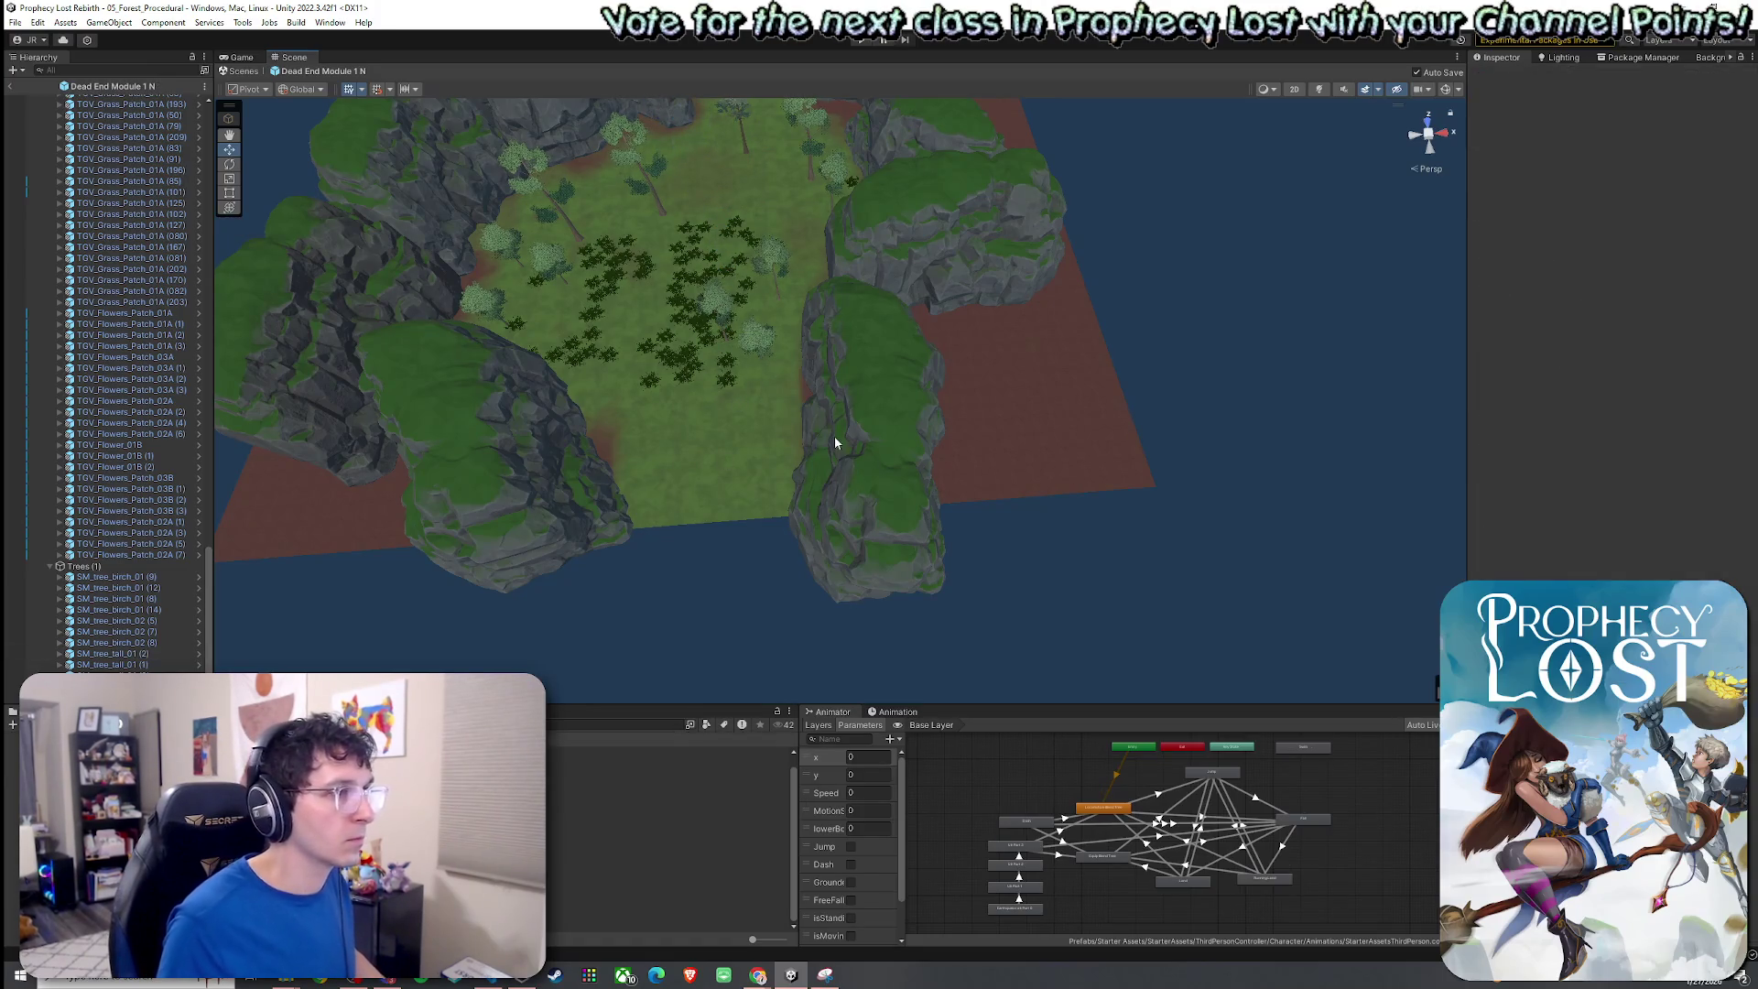
Move Cliff2 (3) to Z 14.2 and rotate it to -476.026.
left_click(835, 443)
mouse_move(855, 443)
left_mouse_down()
mouse_move(829, 444)
mouse_move(862, 494)
mouse_move(840, 446)
mouse_move(732, 441)
mouse_move(628, 393)
mouse_move(558, 430)
mouse_move(670, 346)
mouse_move(875, 510)
mouse_move(530, 365)
mouse_move(436, 410)
left_mouse_up()
key("e")
scroll(558, 430, "down", 5)
scroll(679, 360, "up", 5)
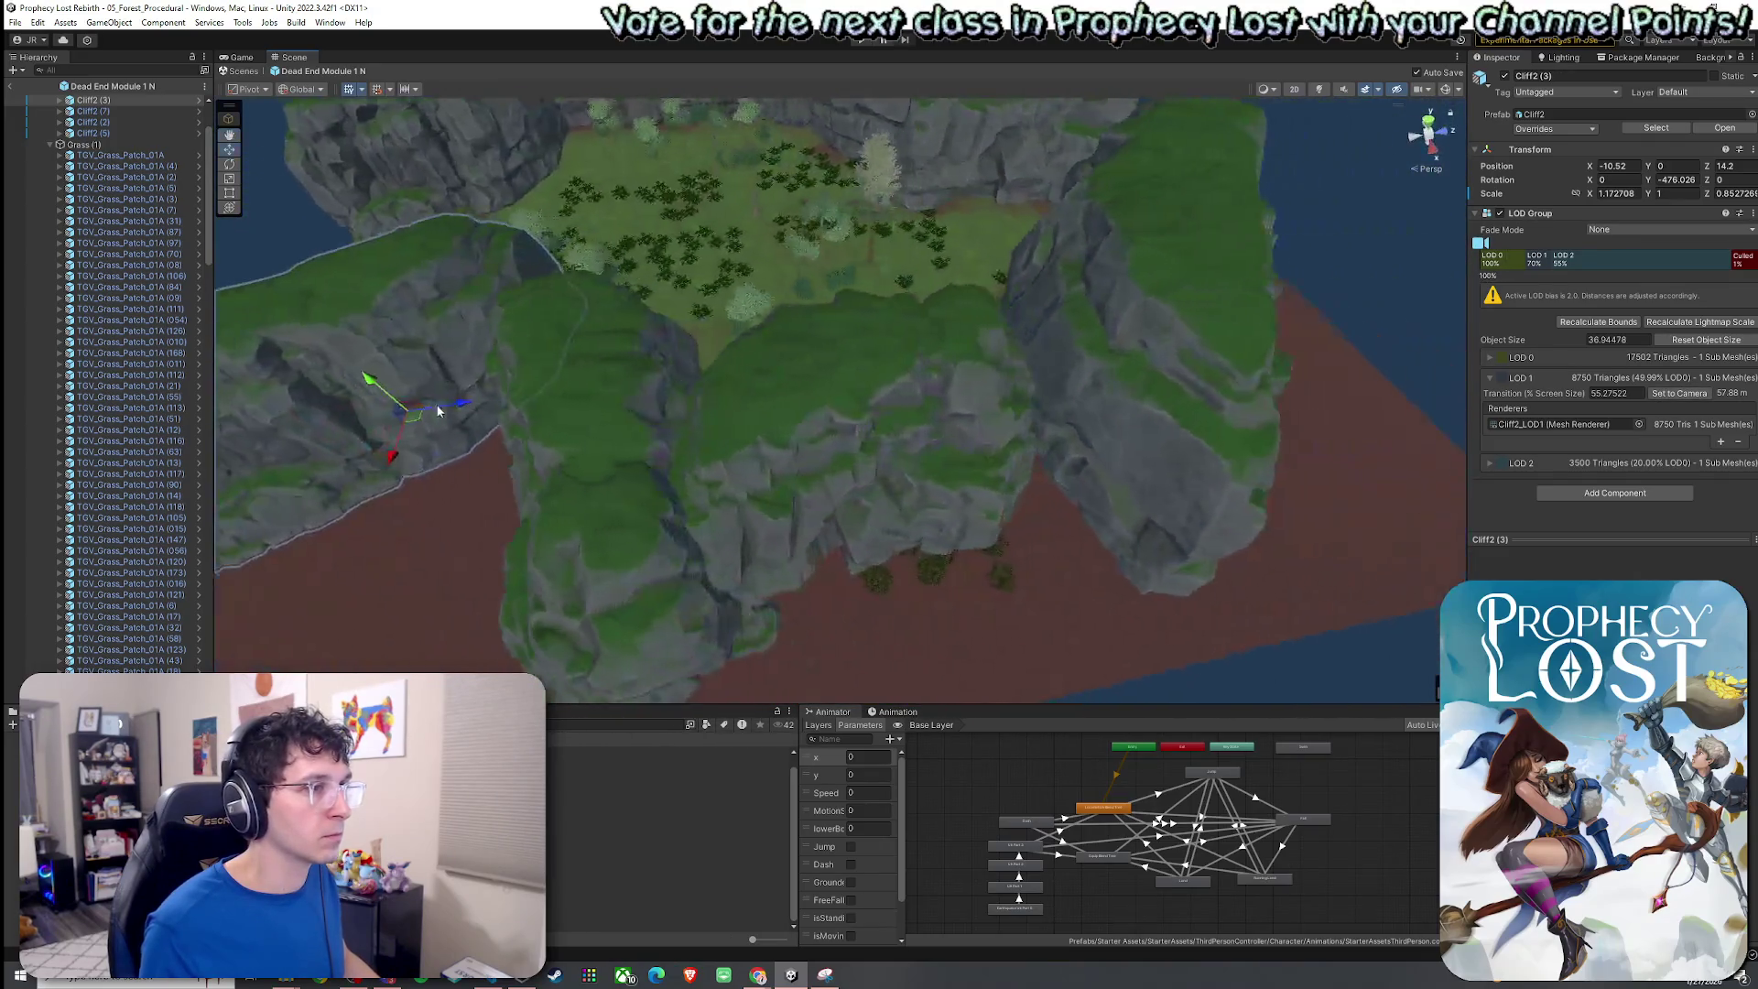
Delete the cliff Cliff2 (5).
left_click(905, 444)
key("f")
key("Delete")
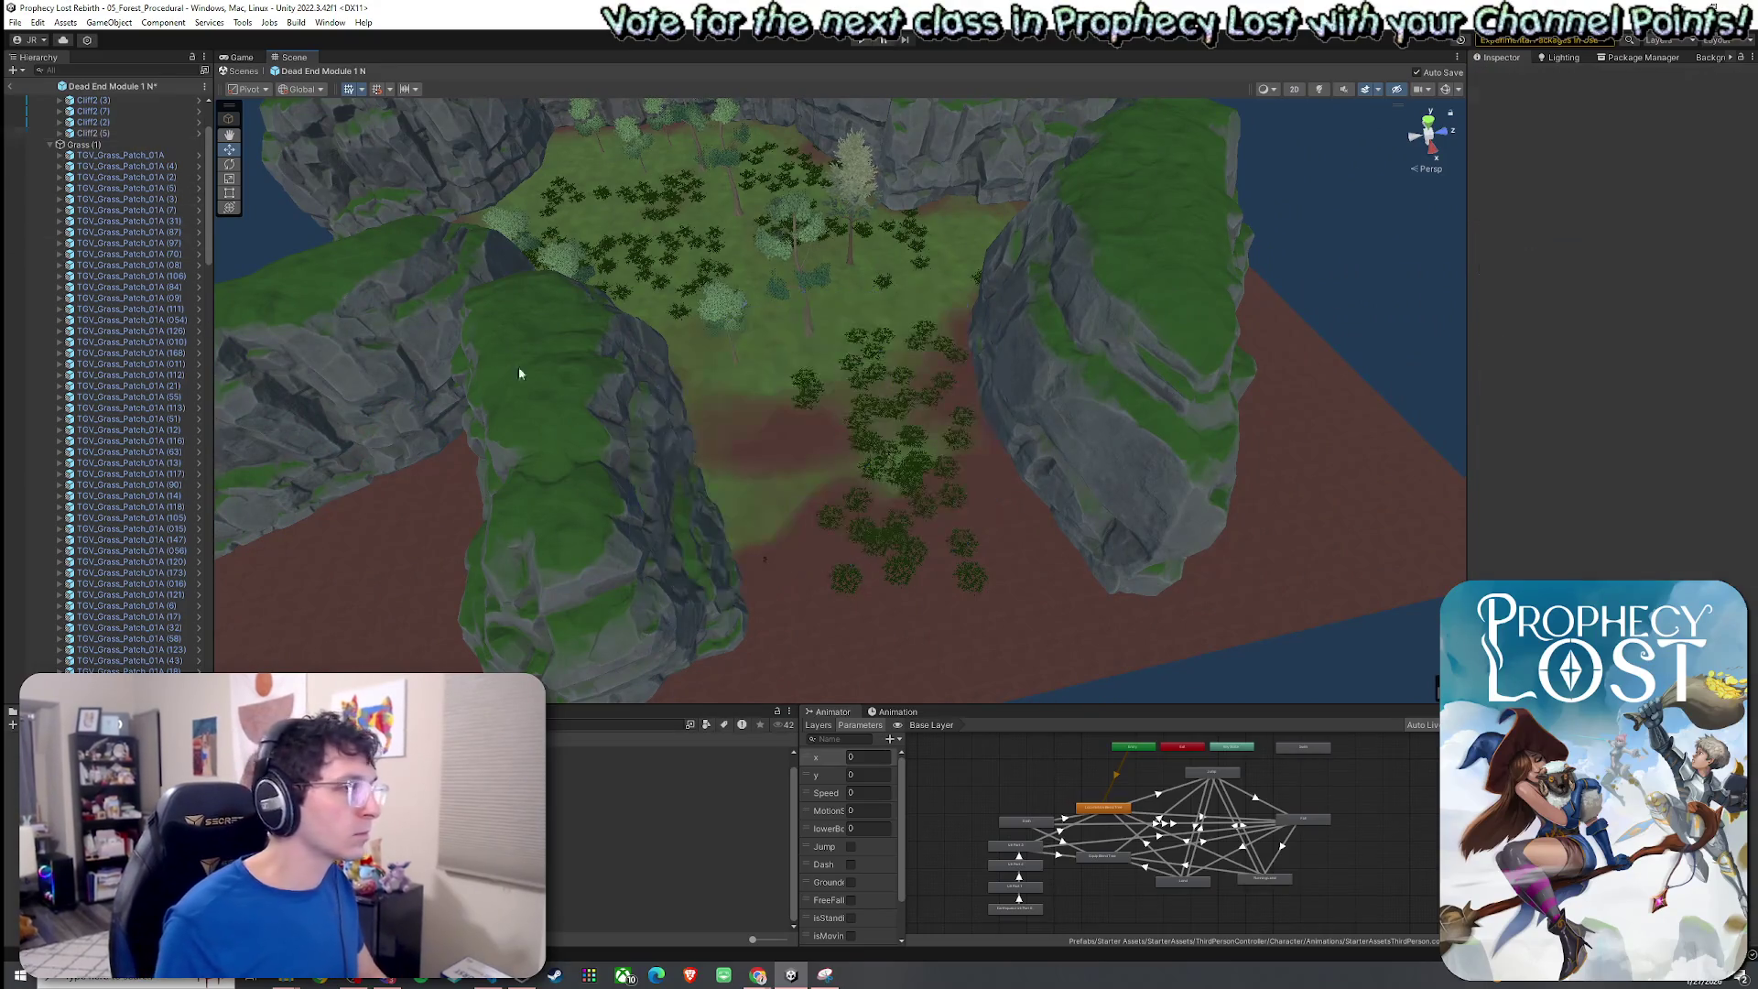
Box-select the front grass patches and shift the cluster up and left, away from the edge.
left_click_drag(827, 425, 990, 595)
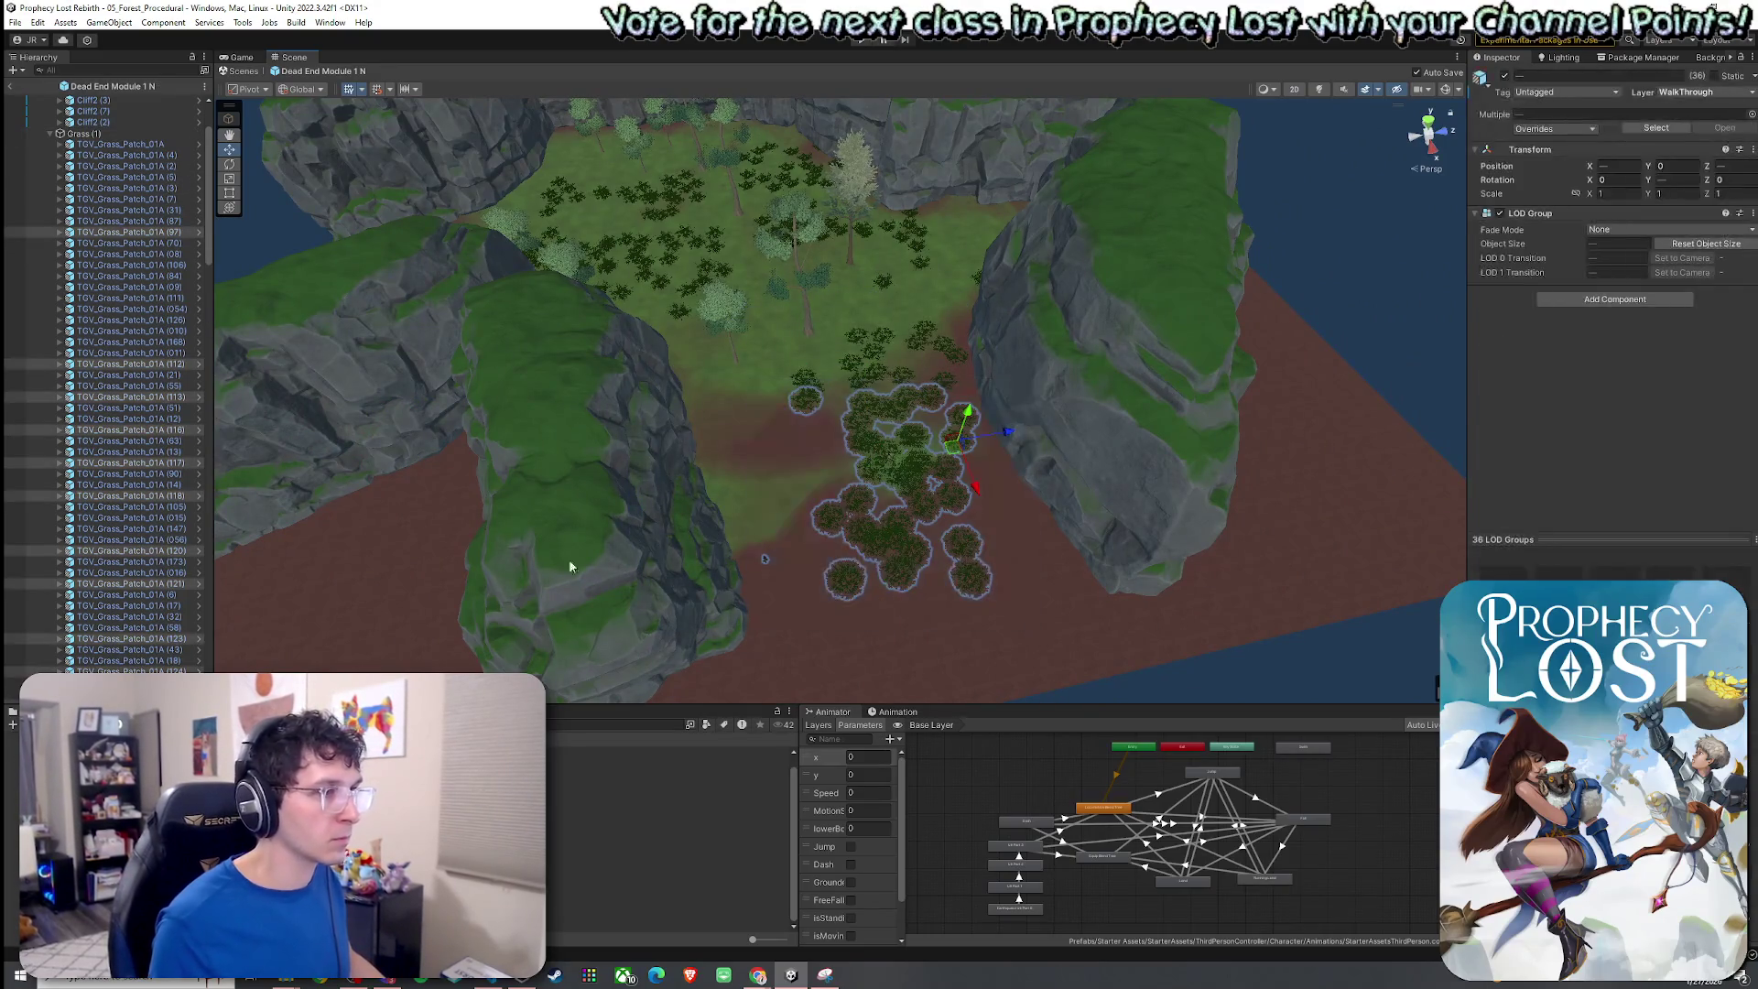
left_click_drag(209, 163, 201, 614)
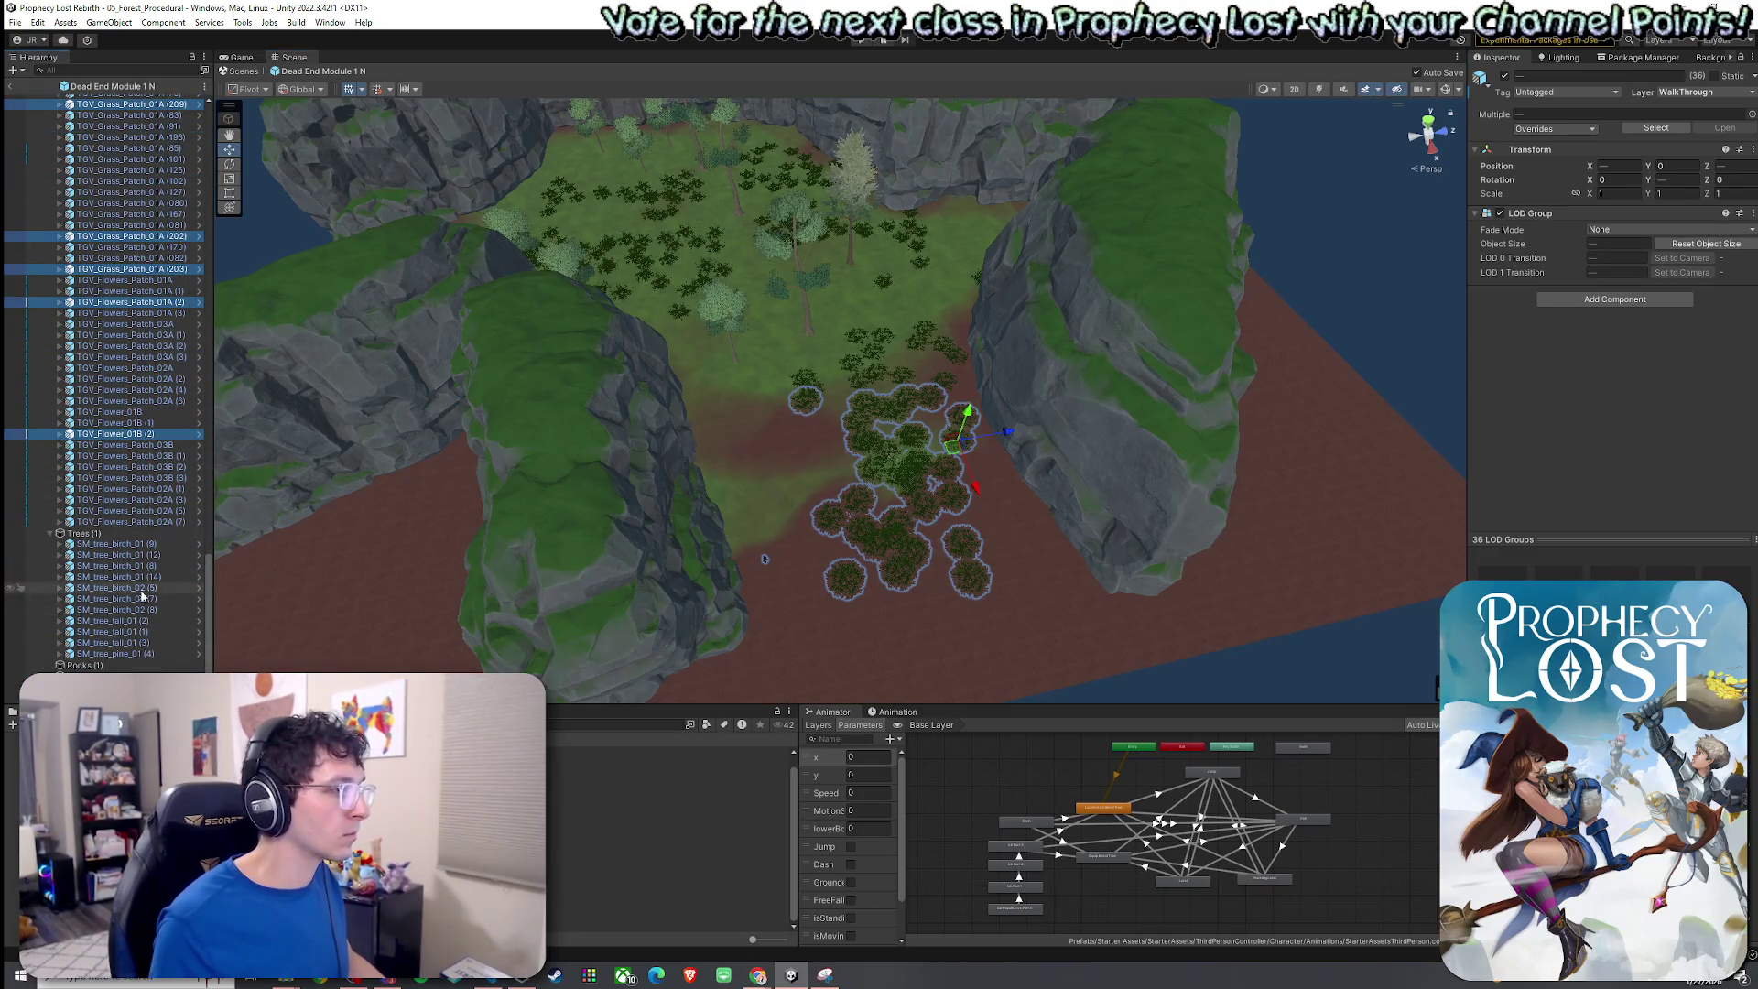
mouse_move(956, 453)
left_mouse_down()
mouse_move(906, 417)
mouse_move(502, 294)
left_mouse_up()
mouse_move(404, 342)
left_mouse_down()
mouse_move(357, 330)
mouse_move(464, 376)
mouse_move(641, 393)
left_mouse_up()
left_click_drag(804, 485, 730, 455)
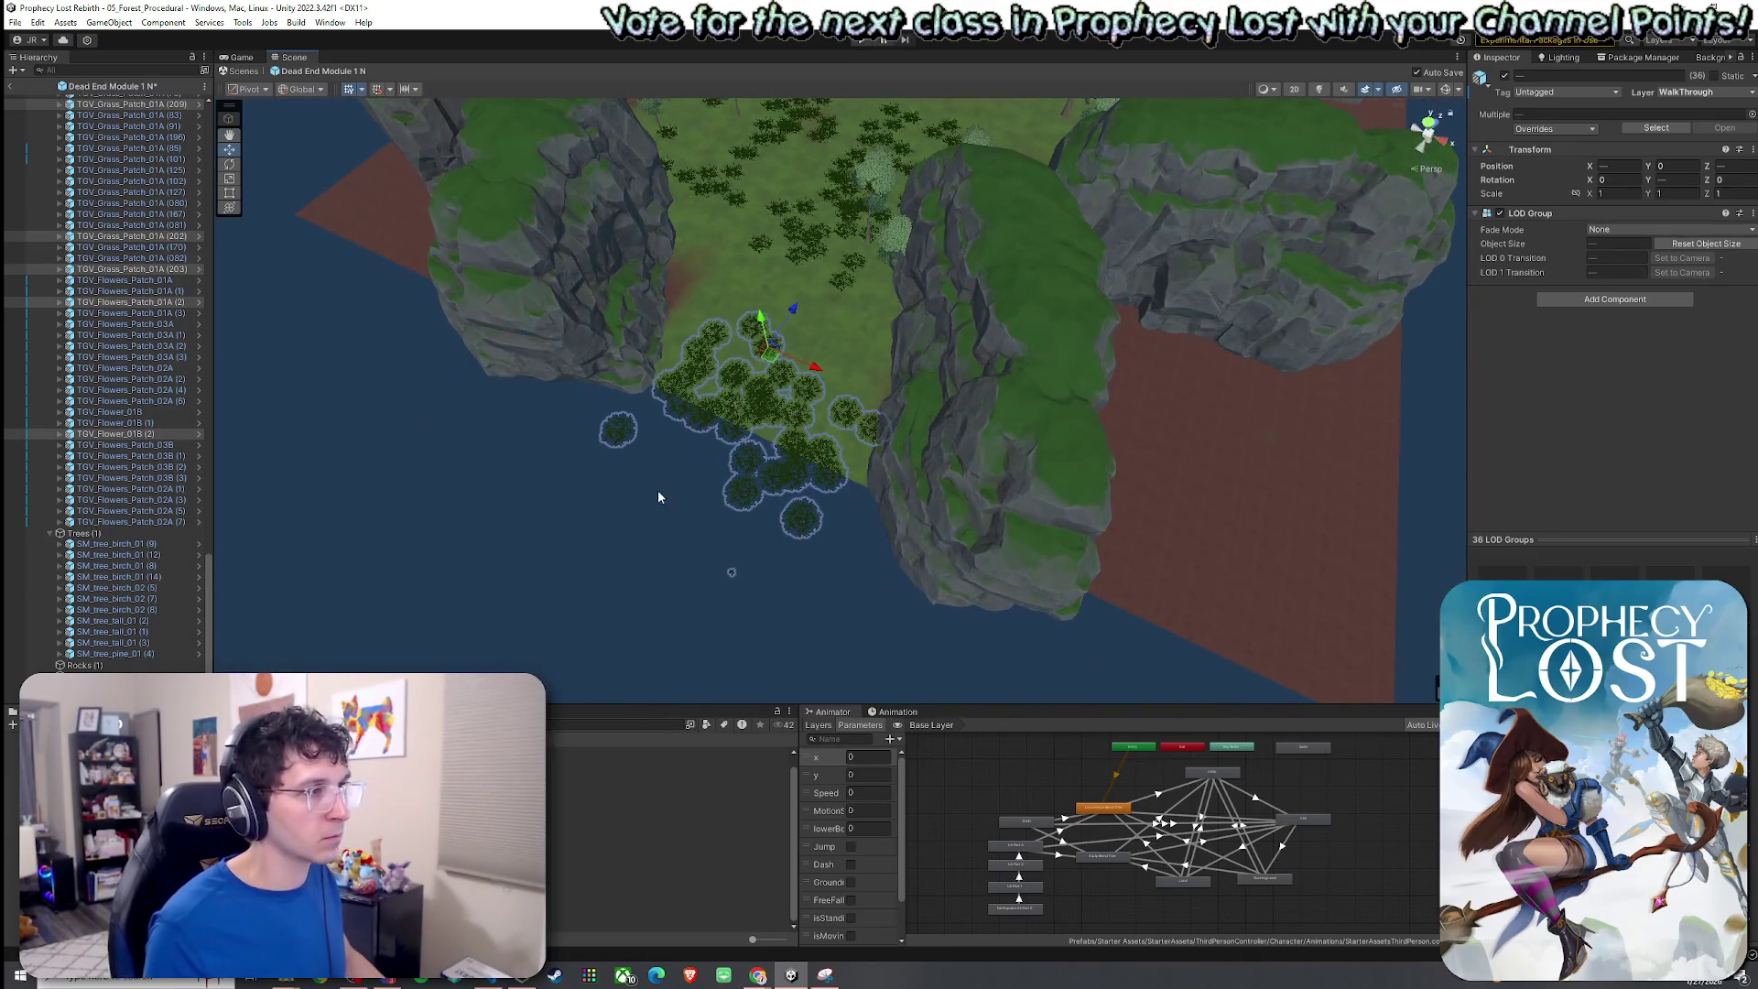
Delete the stray grass patches hanging over the water, including patch (137).
left_click(608, 437)
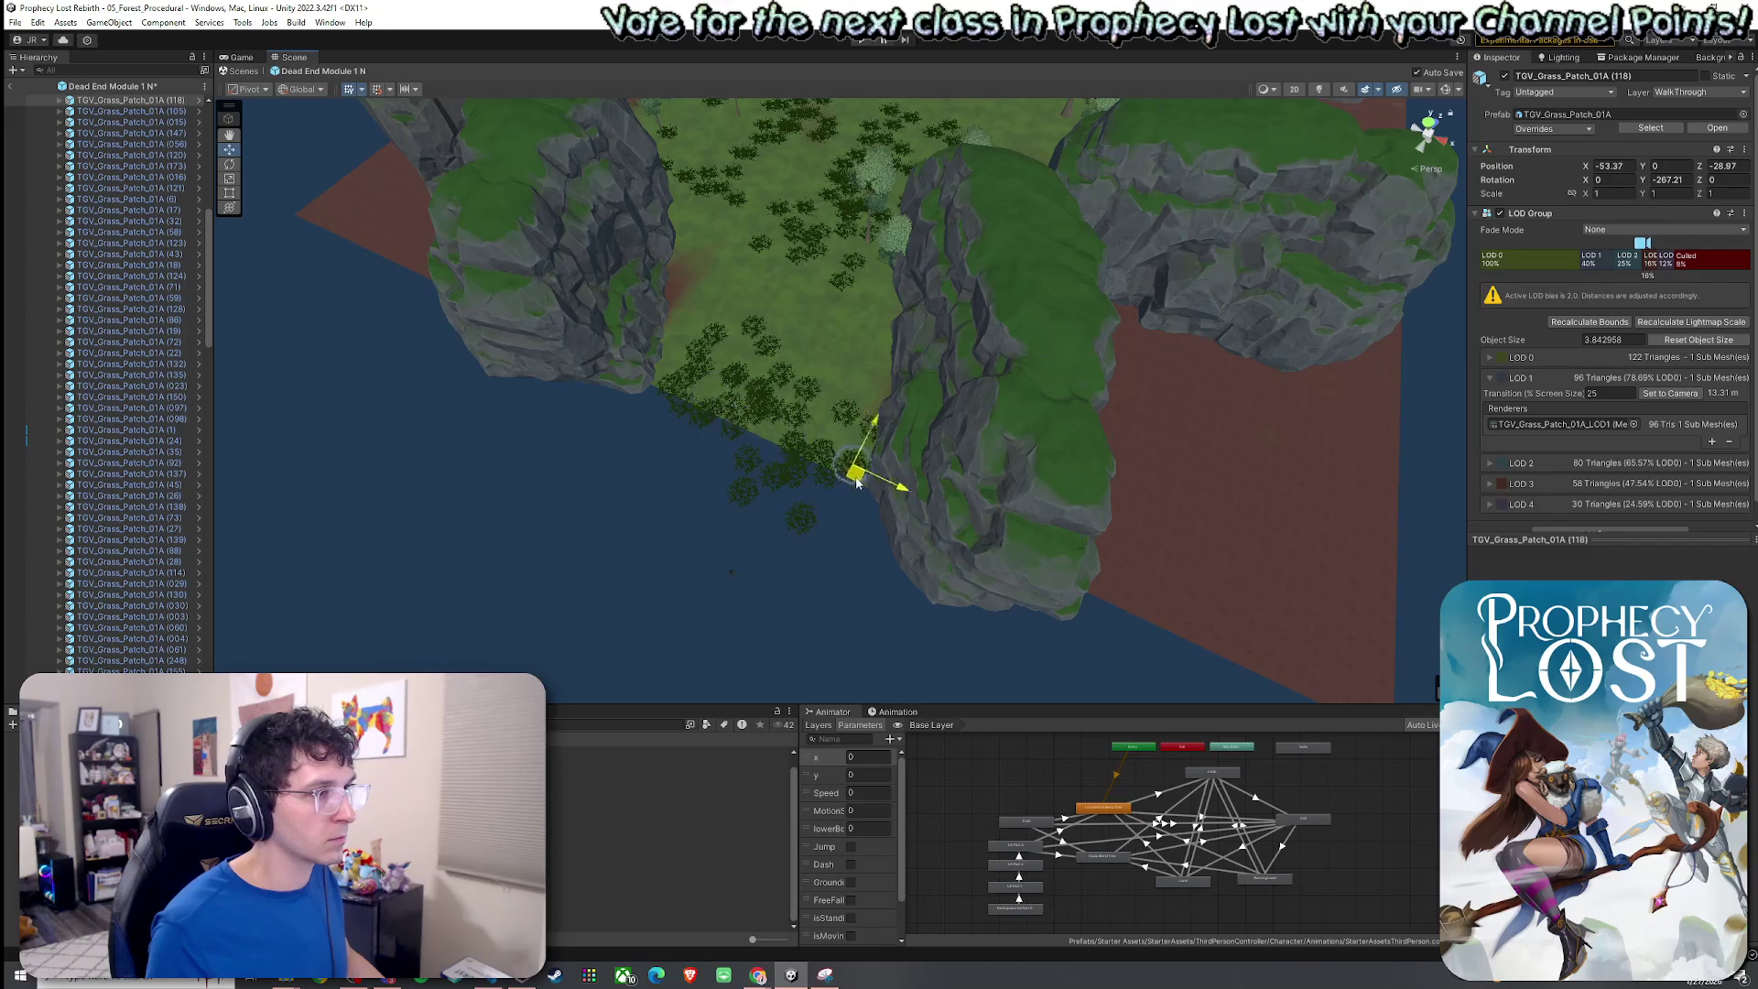
left_click(754, 500)
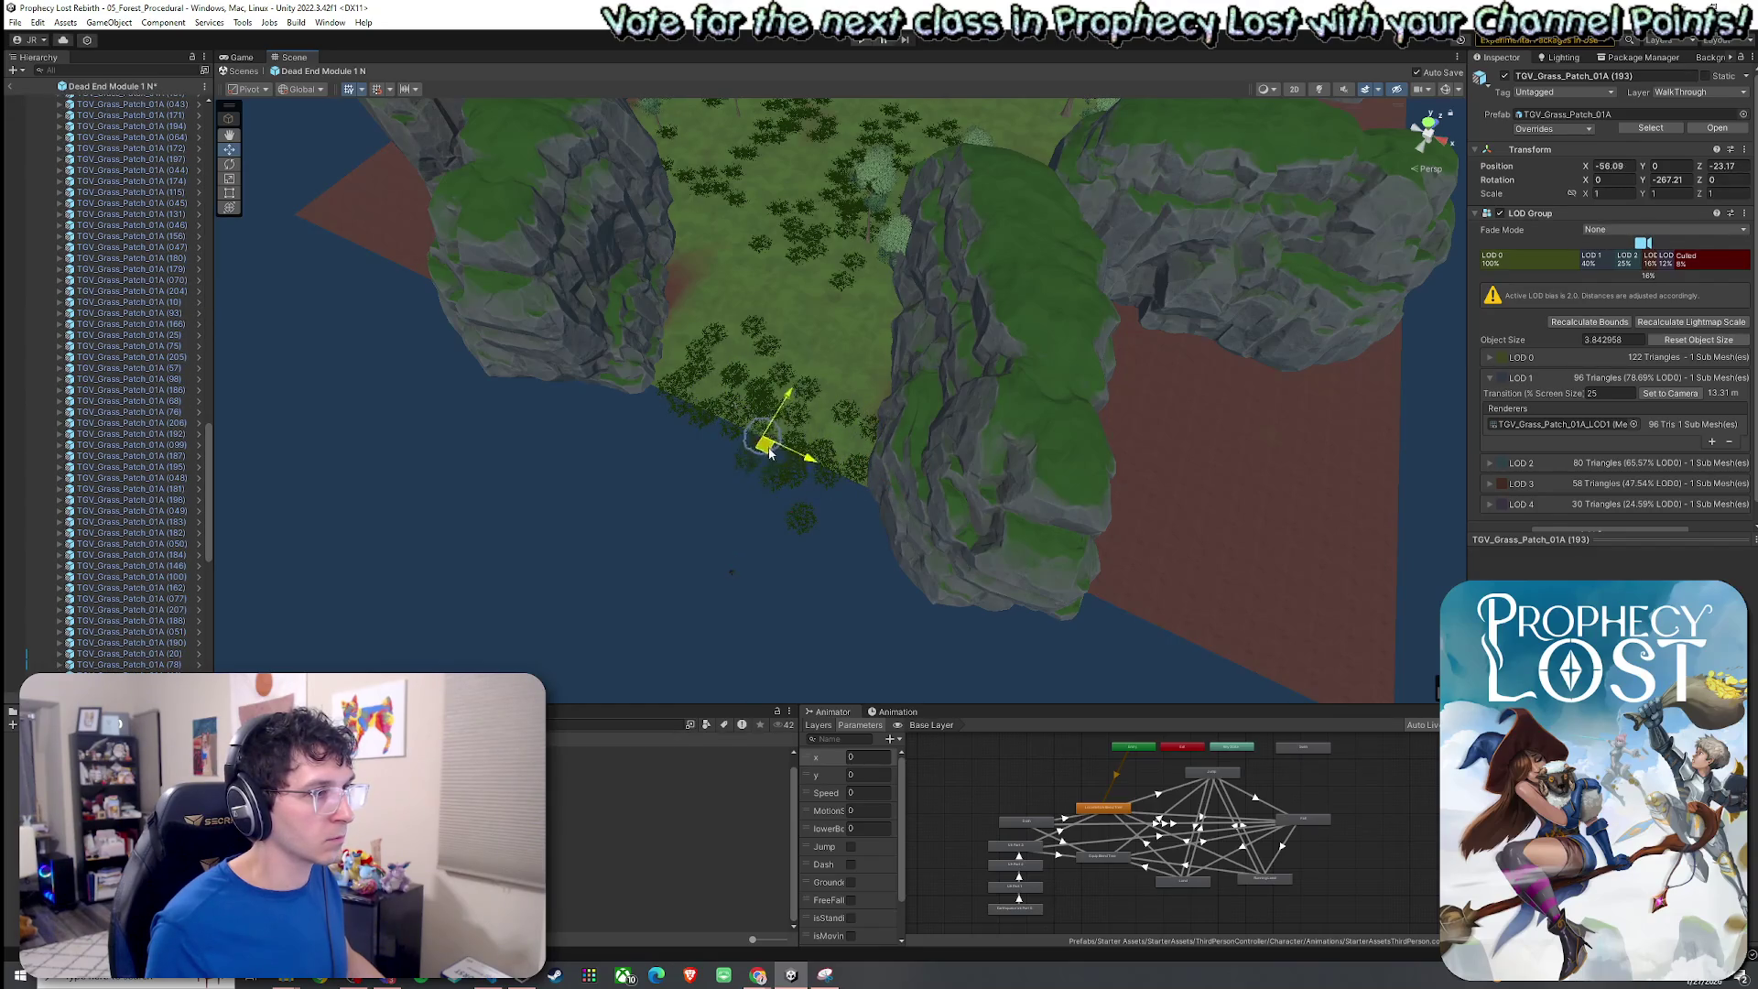
left_click(731, 580)
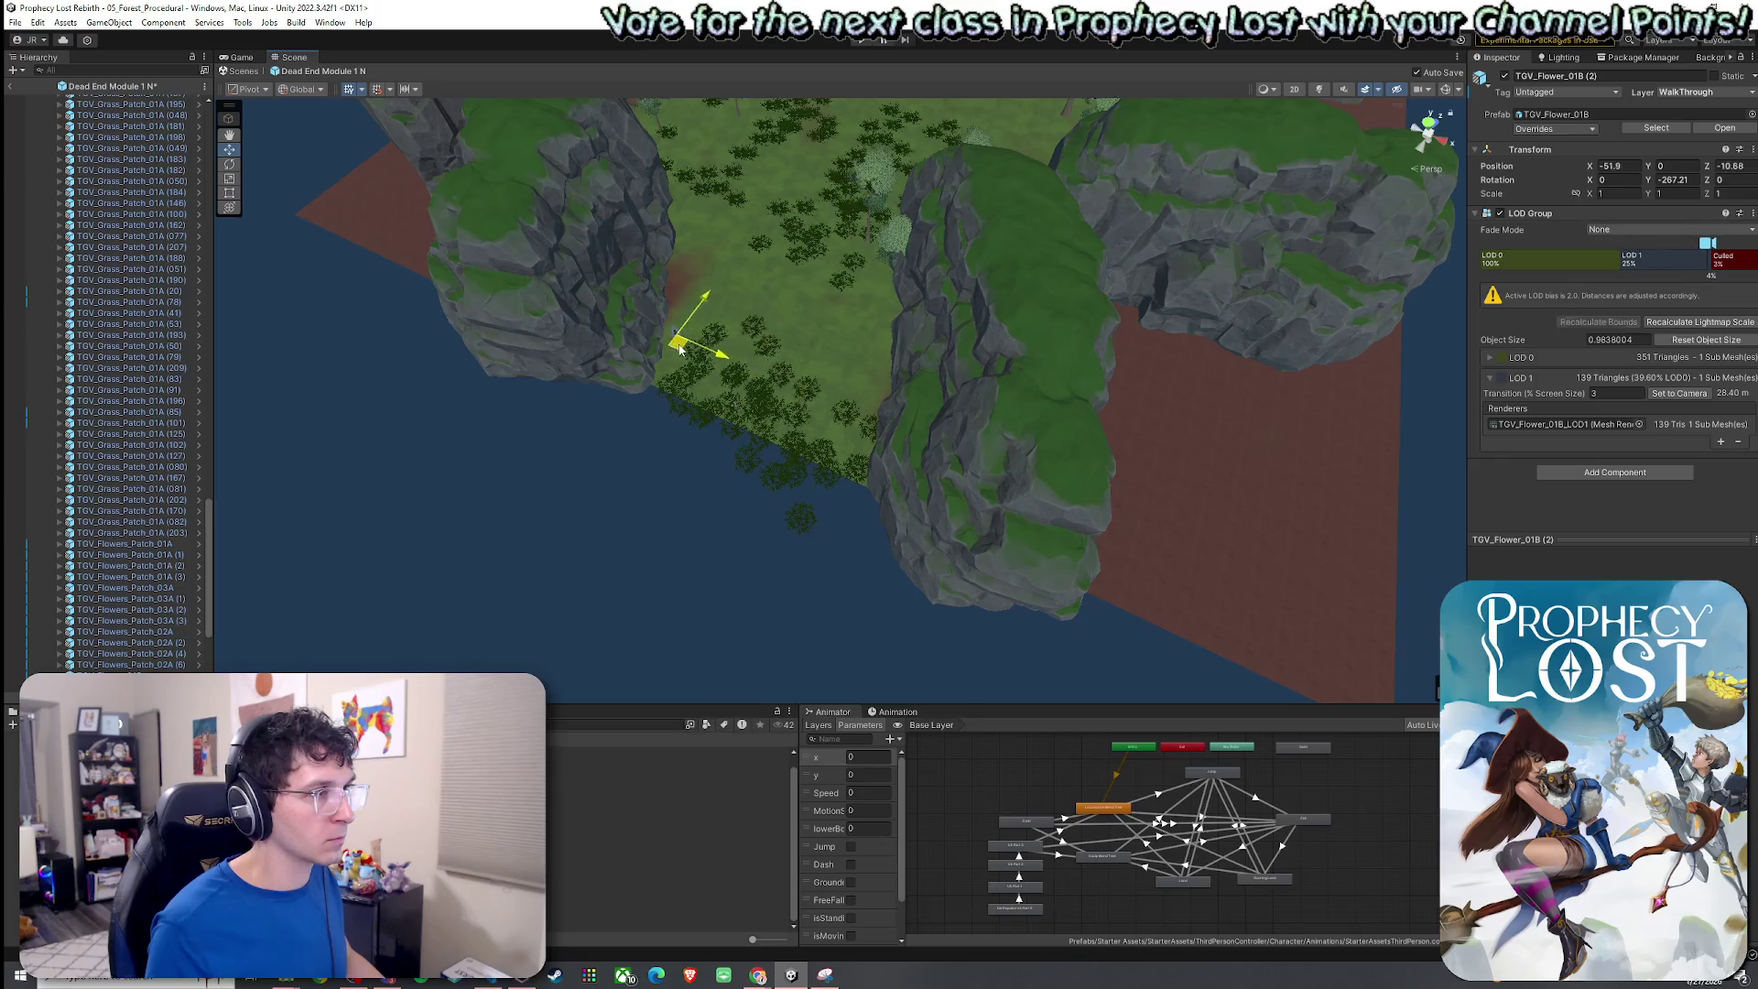
left_click(811, 517)
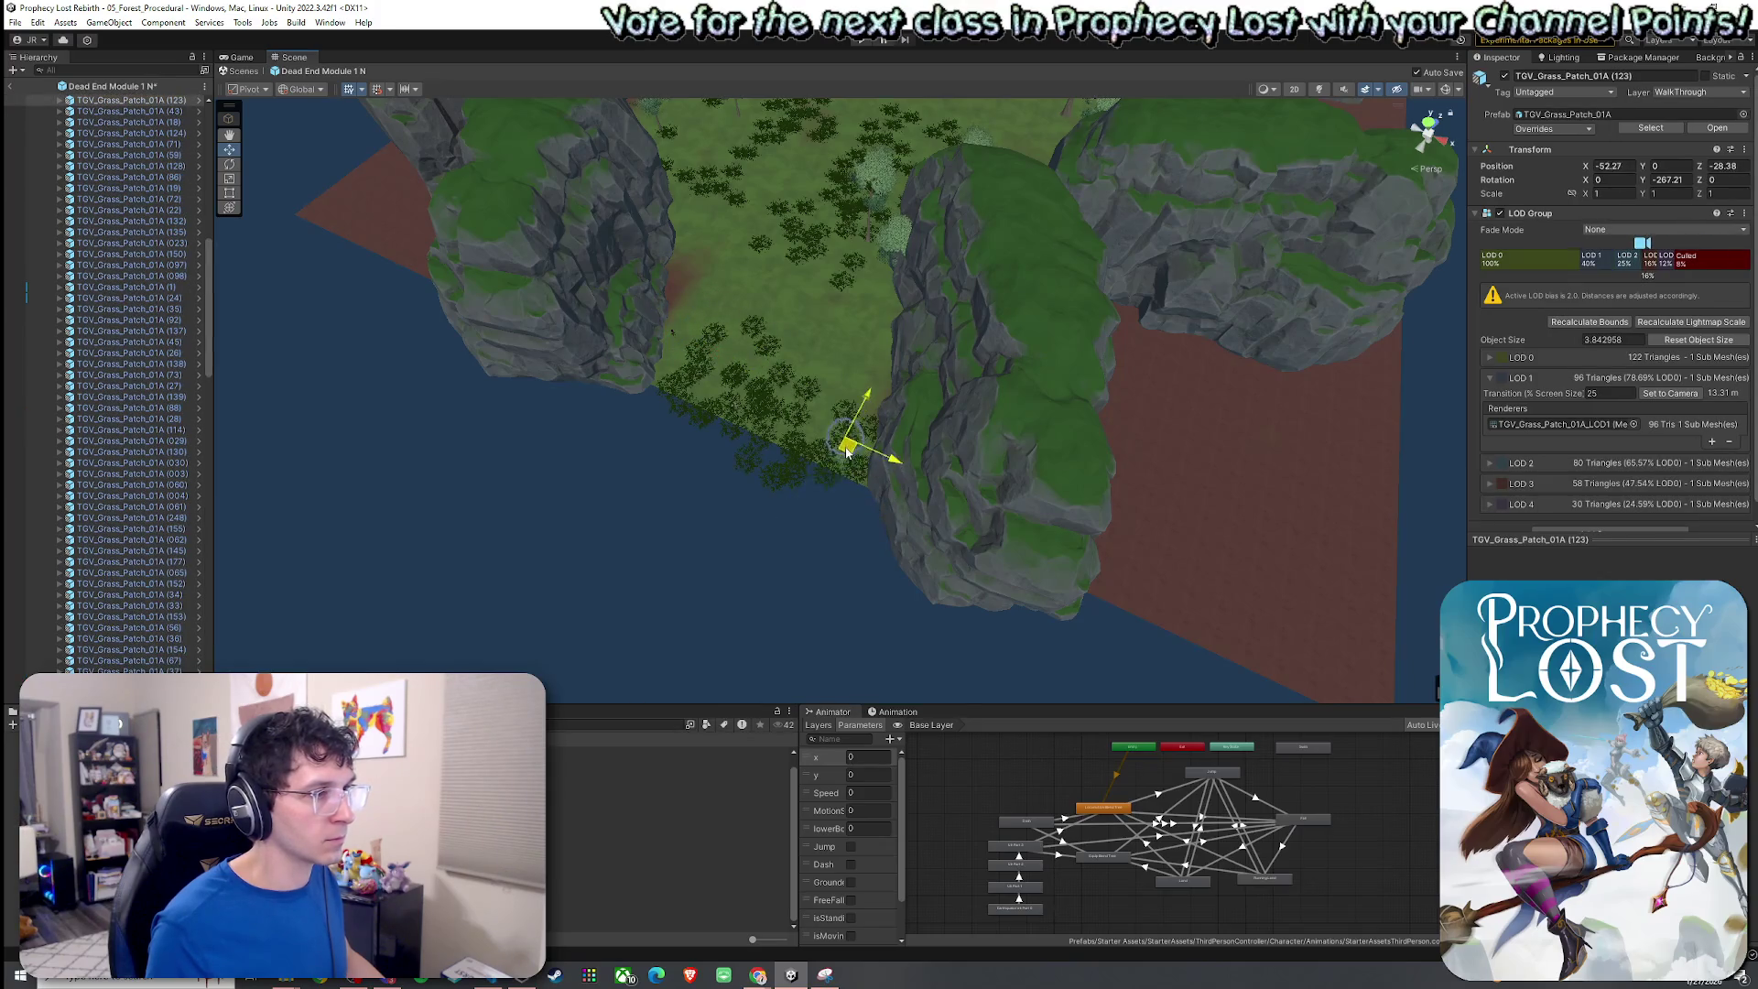
left_click(771, 481)
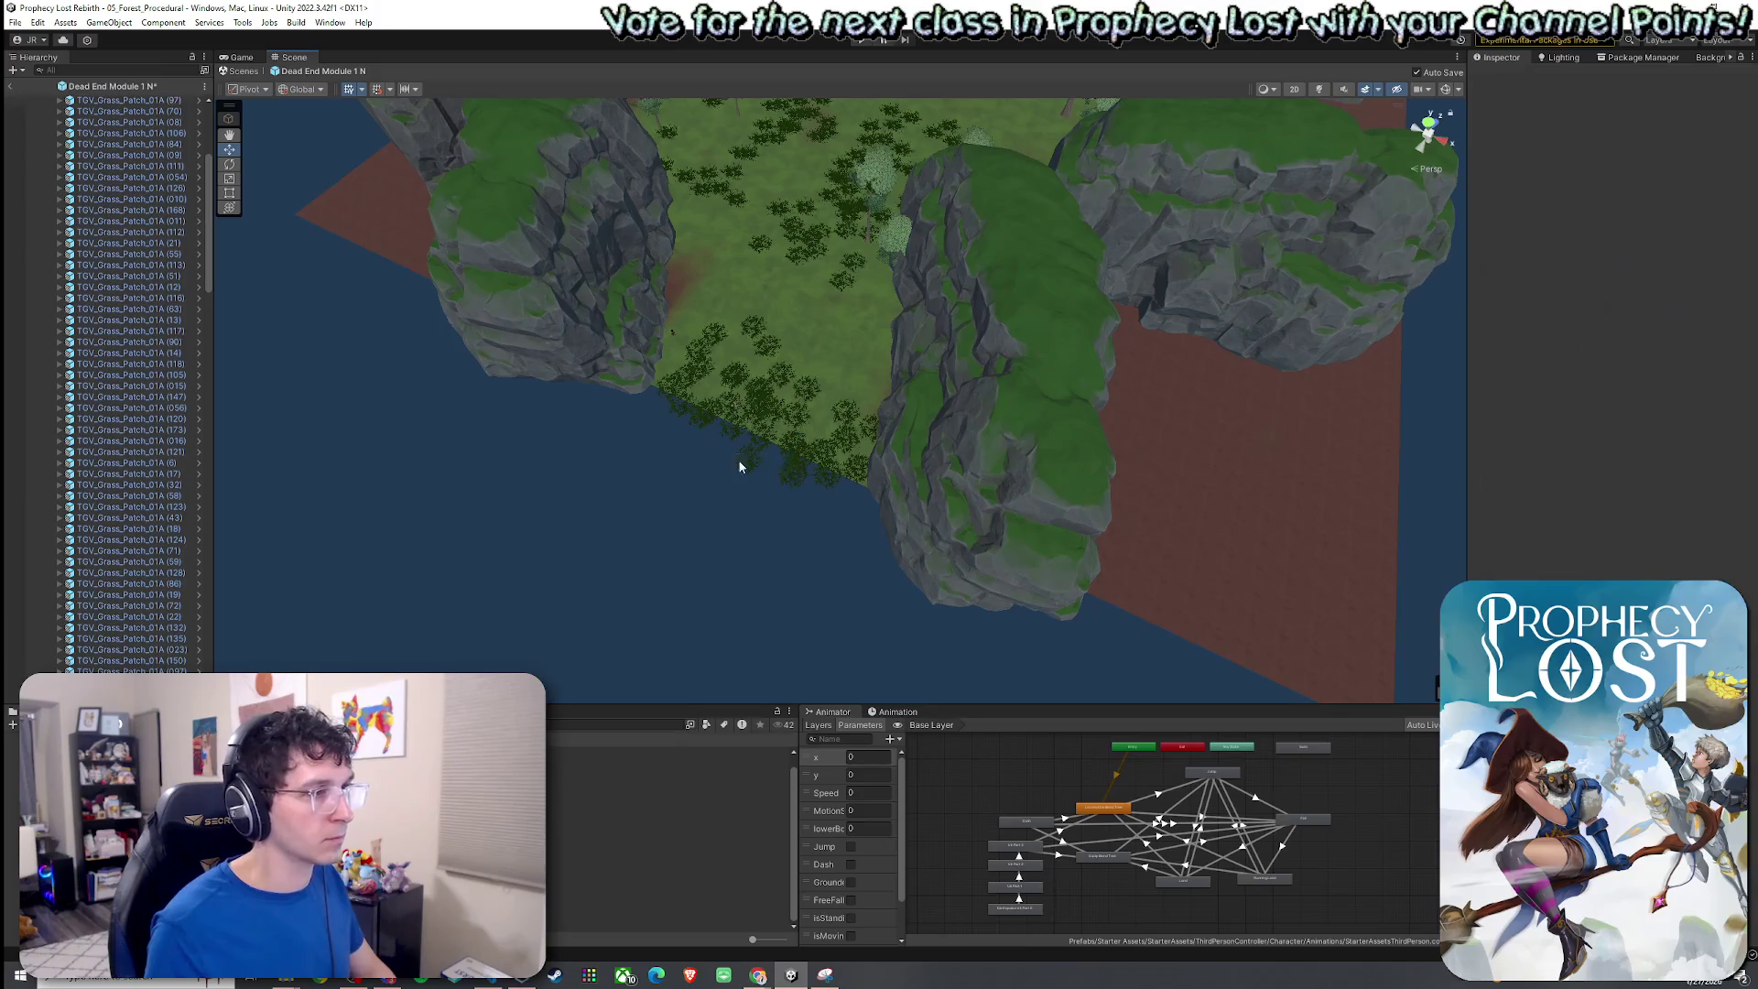
key("Delete")
left_click(769, 503)
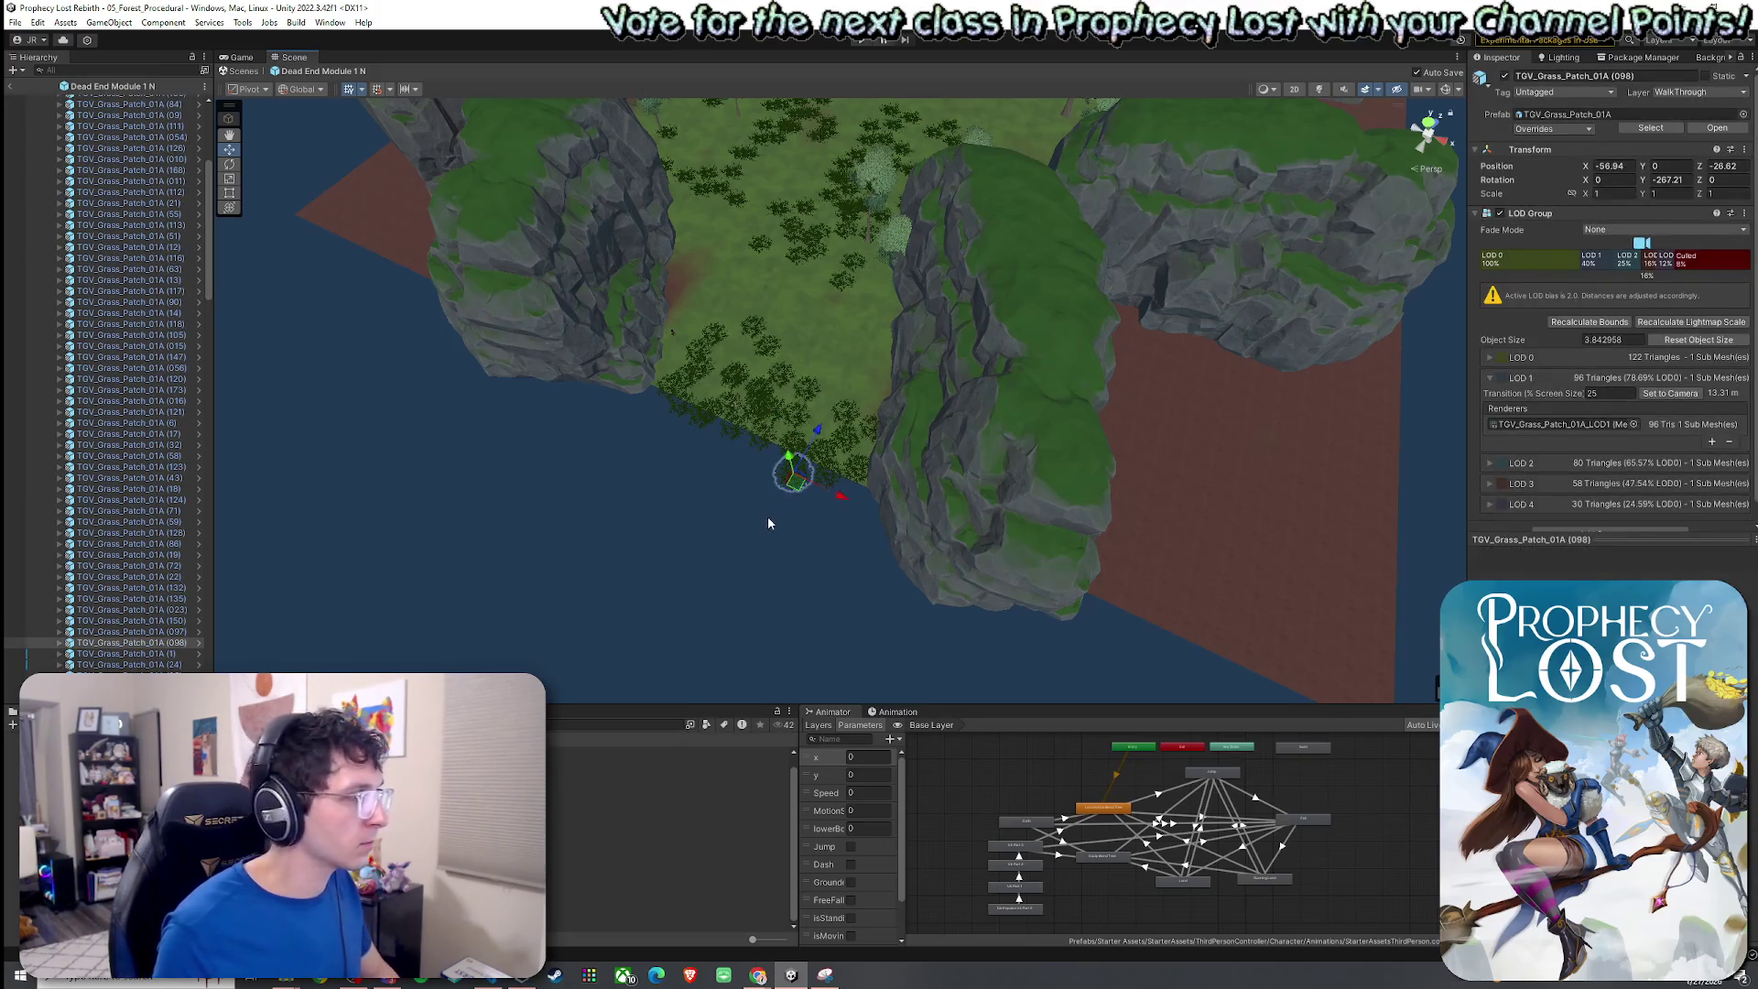
key("Delete")
mouse_move(792, 565)
left_mouse_down()
mouse_move(875, 443)
mouse_move(843, 396)
mouse_move(568, 445)
mouse_move(568, 403)
mouse_move(668, 498)
mouse_move(583, 546)
mouse_move(691, 486)
mouse_move(647, 513)
mouse_move(763, 515)
mouse_move(745, 538)
left_mouse_up()
Delete the front cliff Cliff2.
scroll(711, 522, "up", 3)
left_click(661, 512)
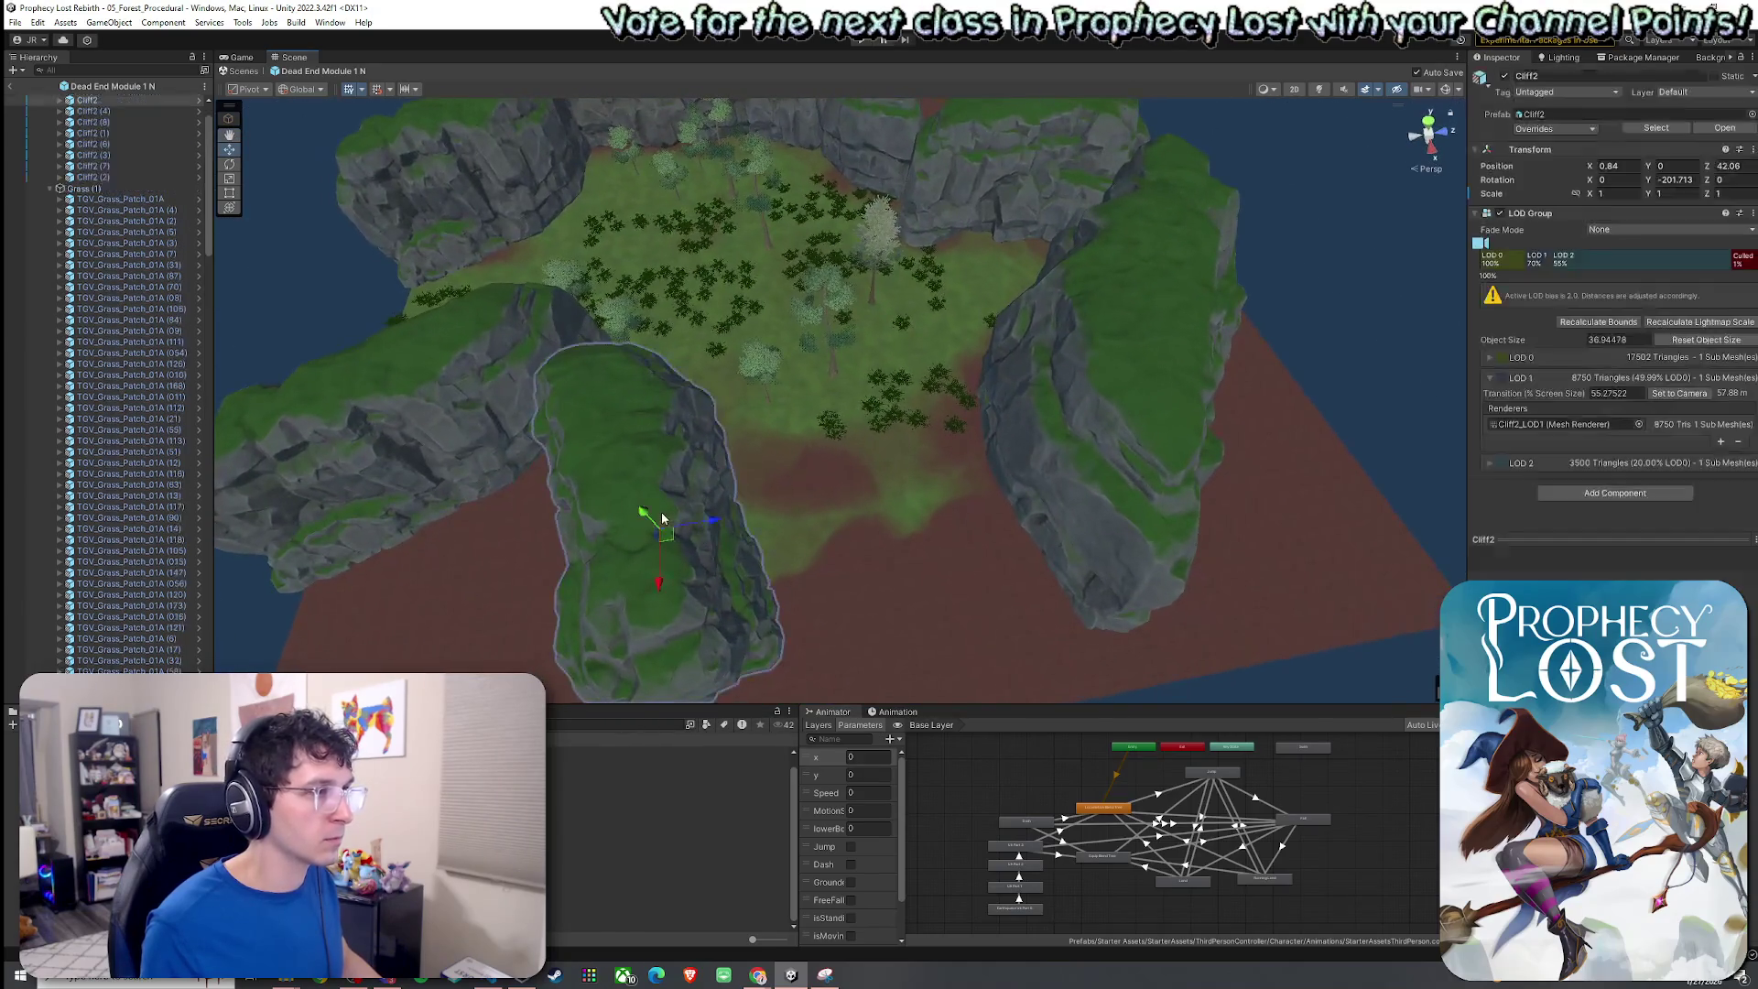
scroll(180, 374, "up", 2)
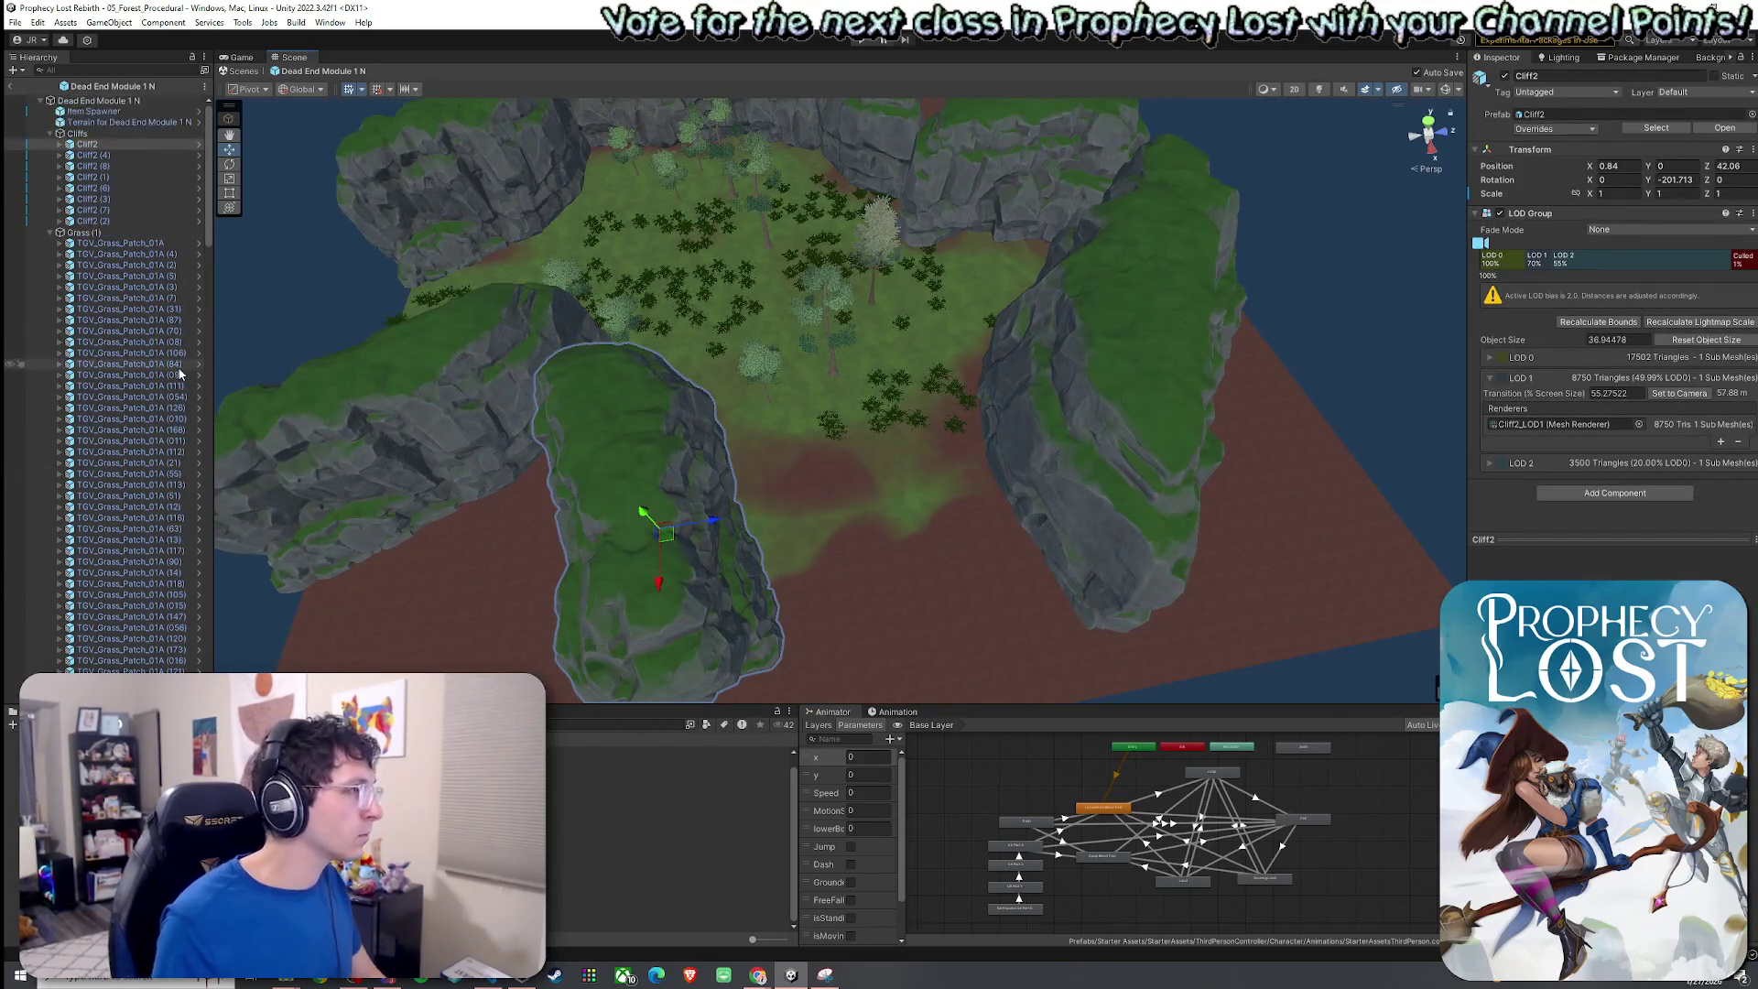
key("Delete")
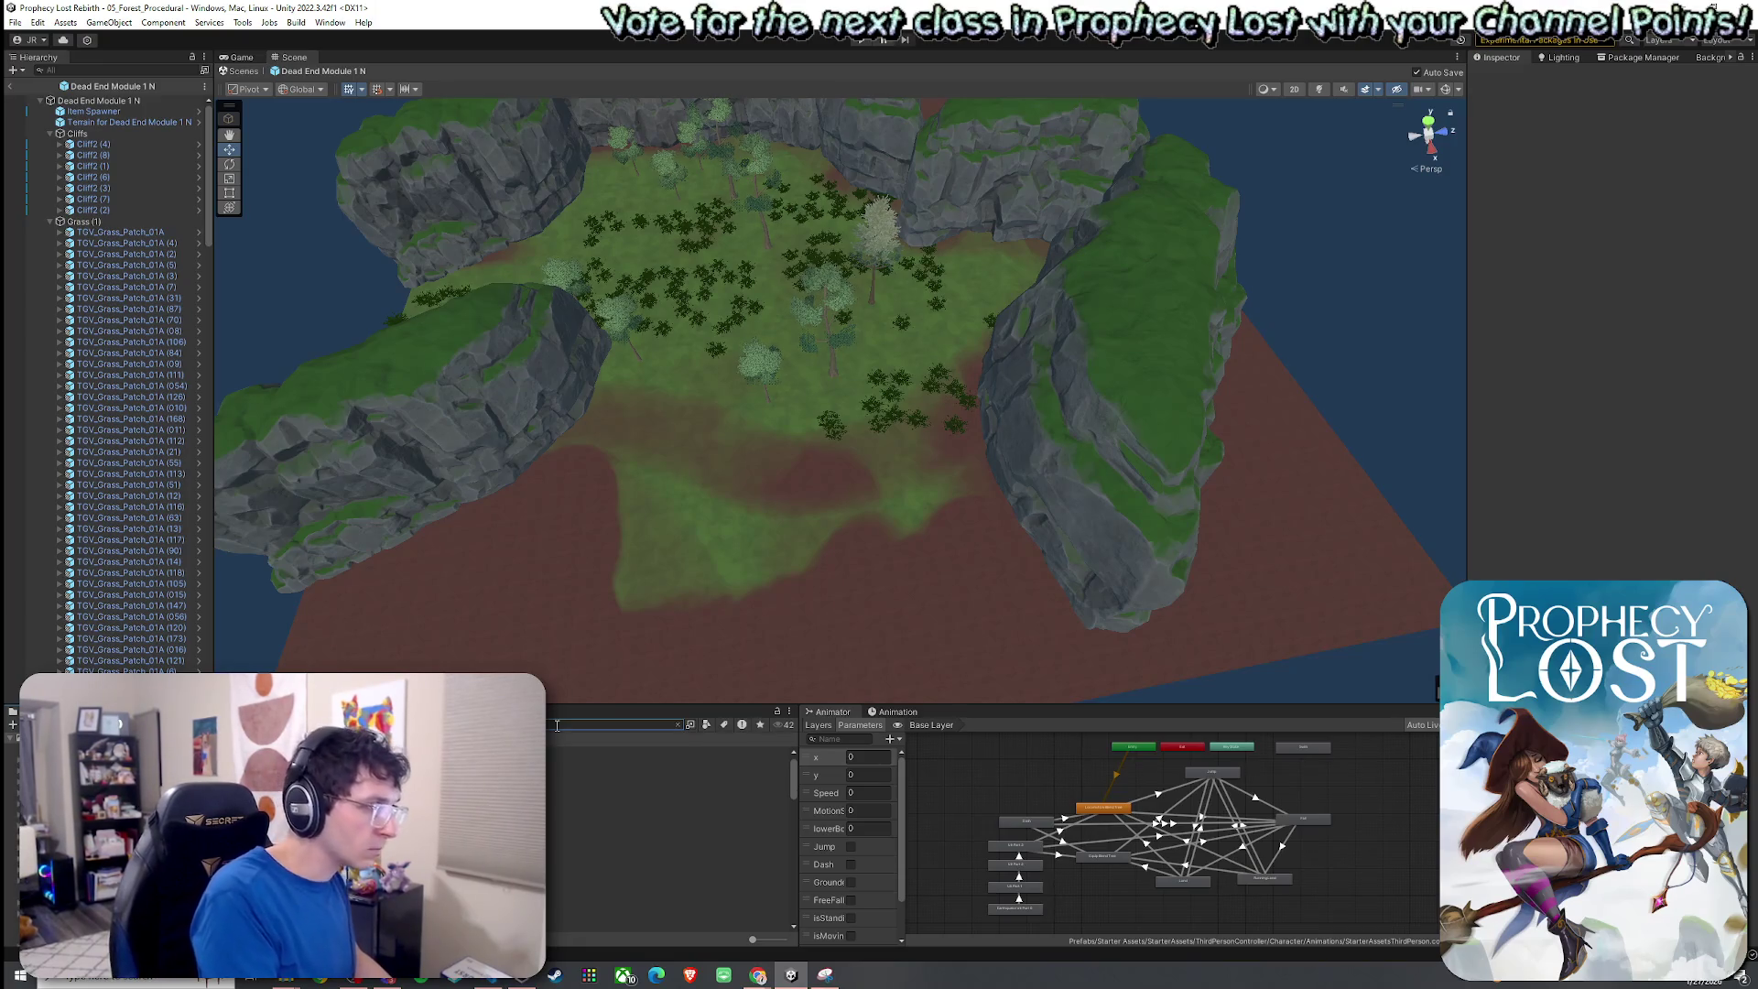
Filter the project to prefabs, place then undo AsianHill_3, and preview TGV_BG_Hill_01 and BigBoulders_0.
left_click(705, 725)
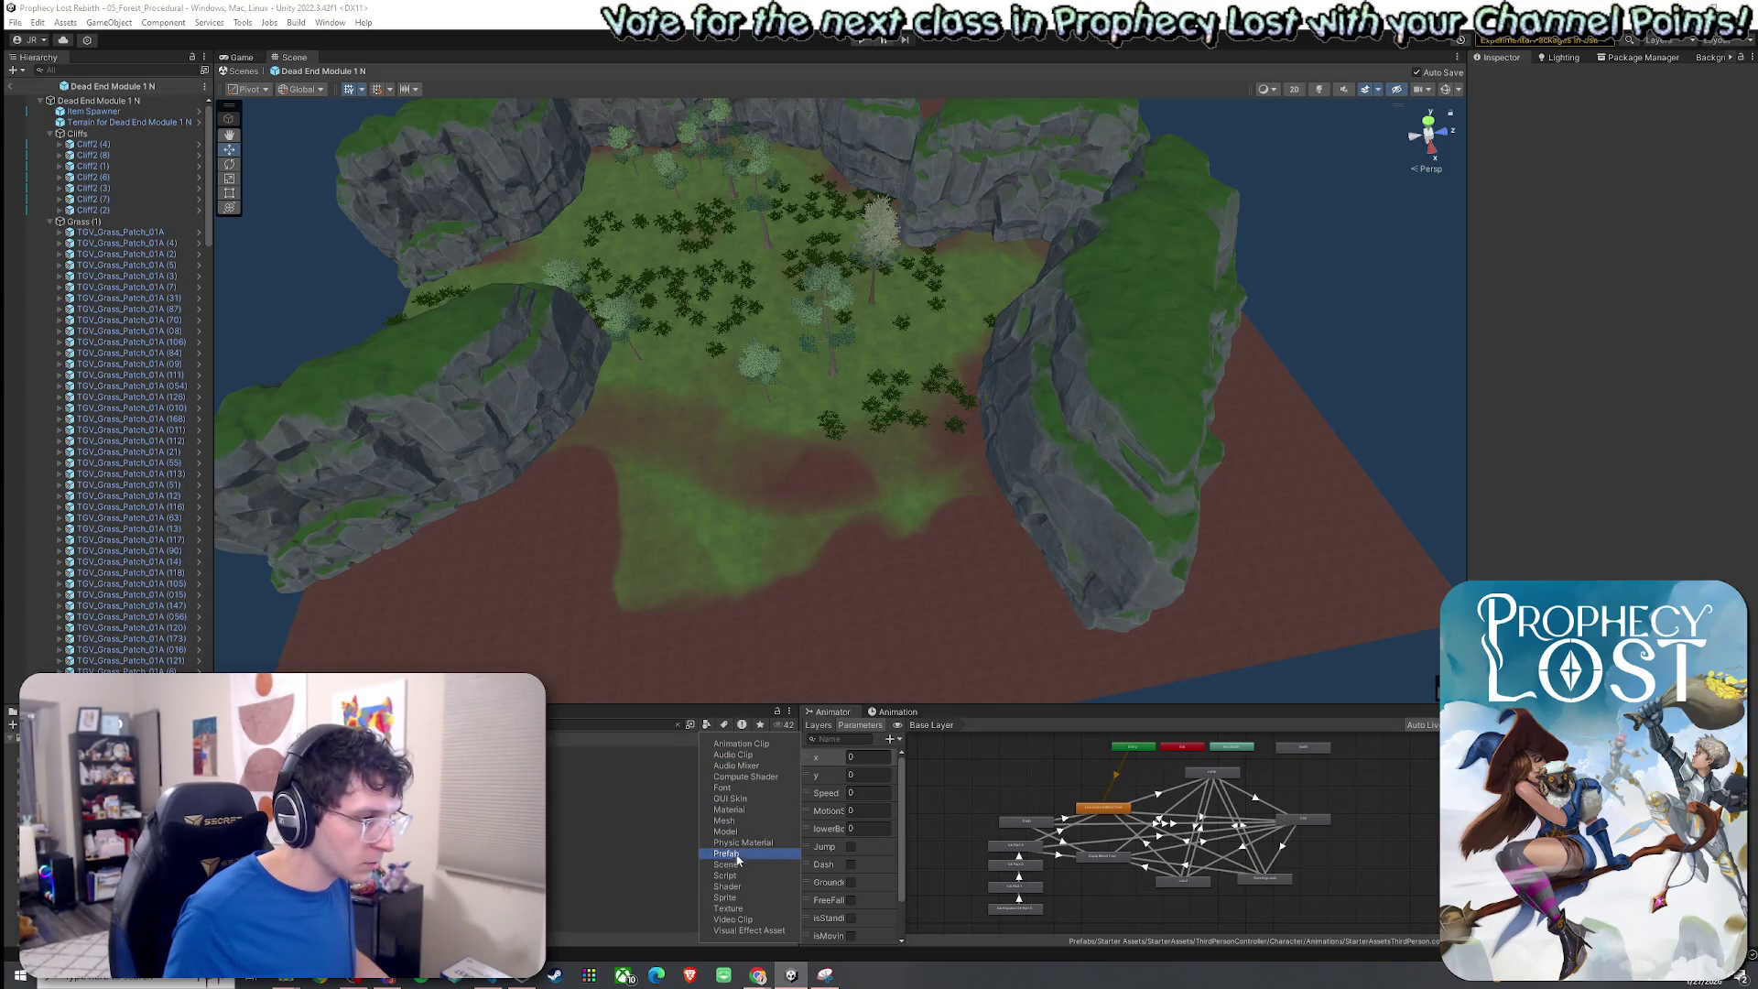
left_click(725, 853)
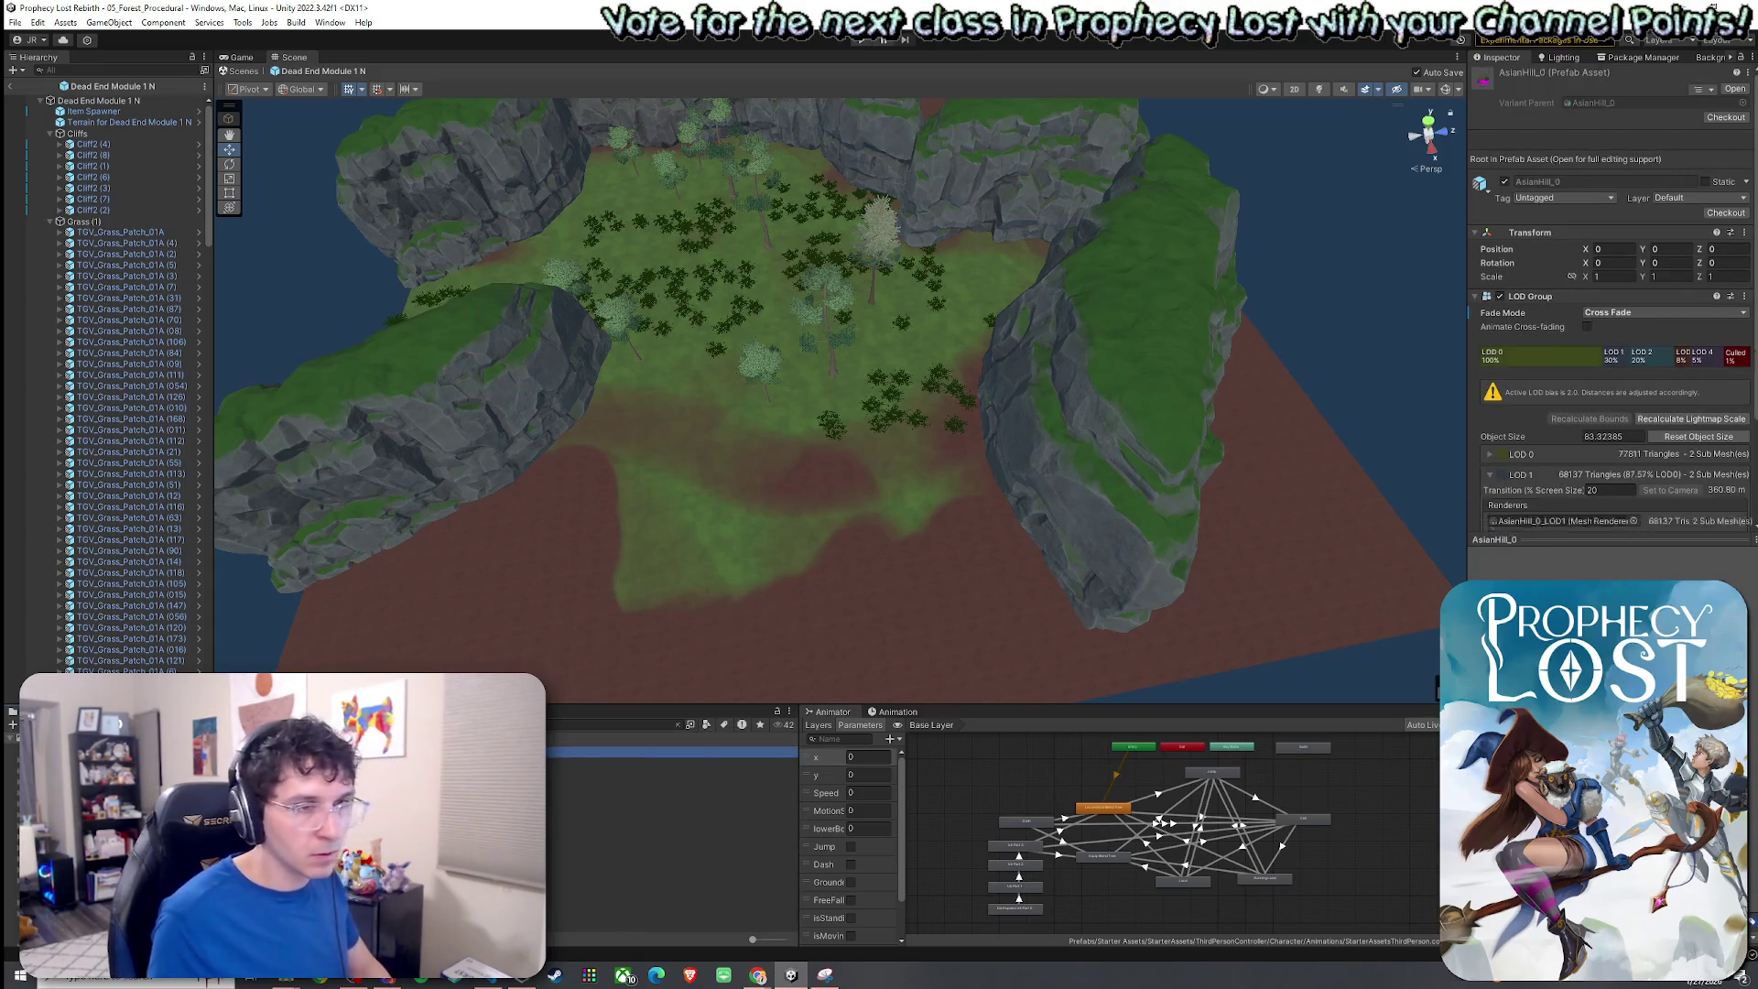
key("Down")
key("Down")
key("Down")
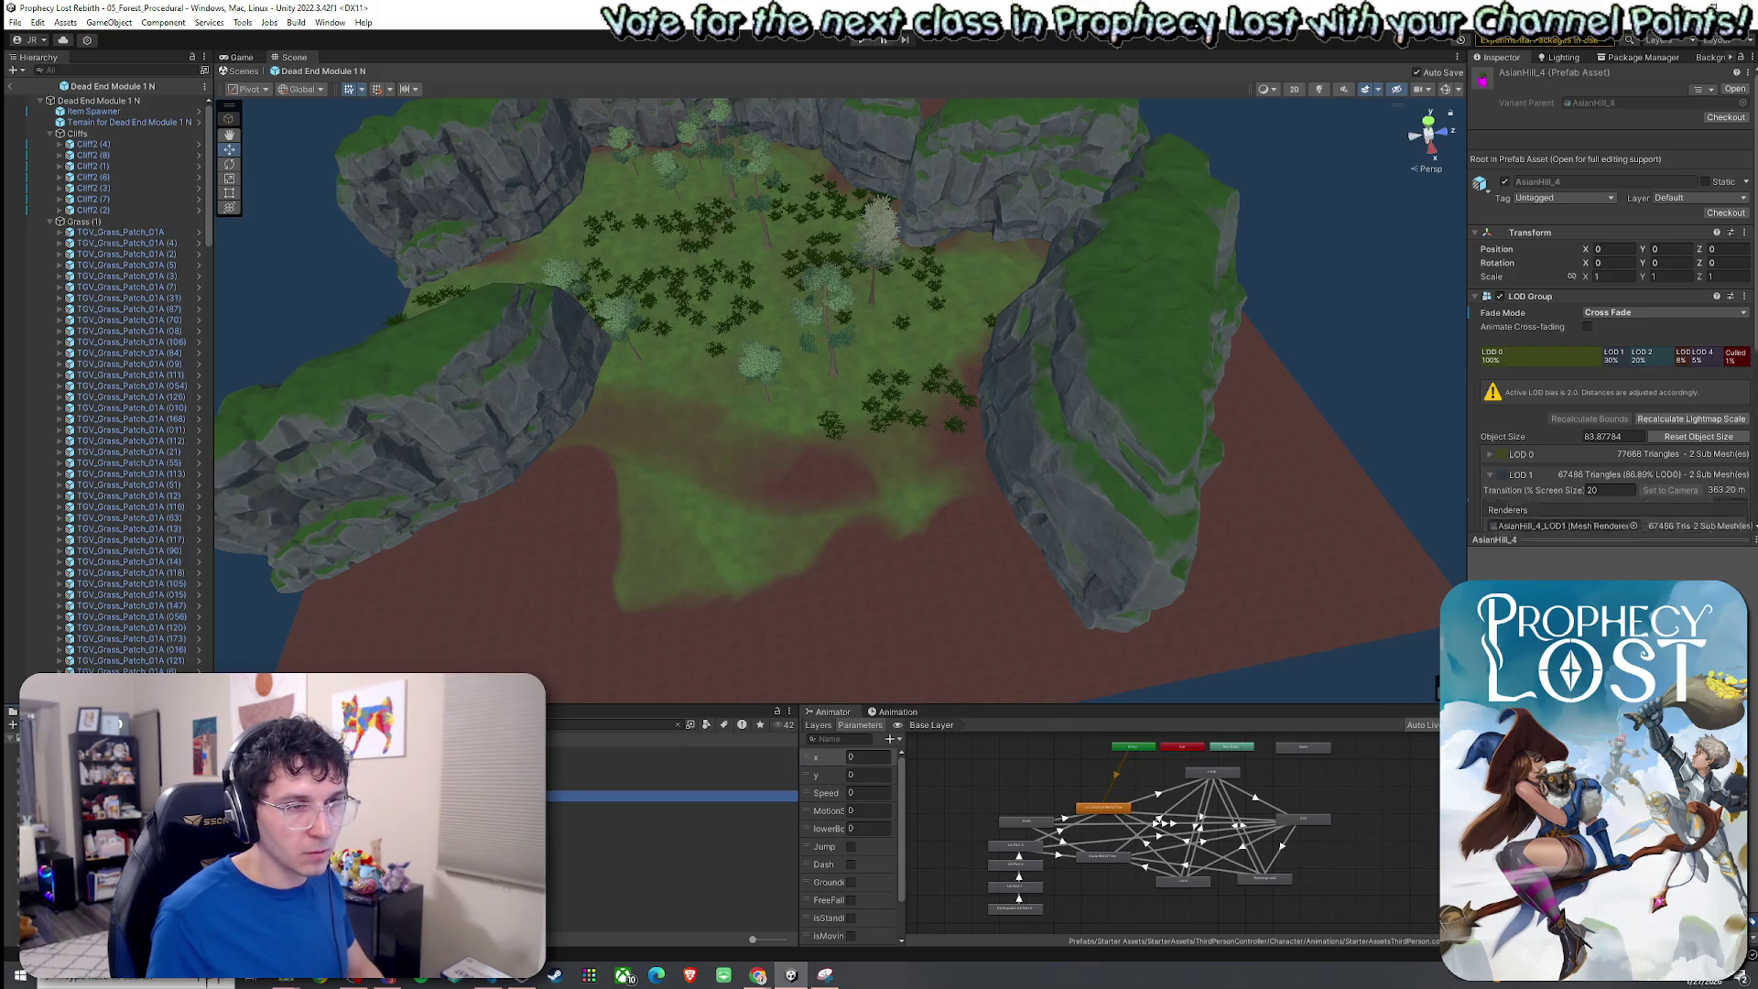
mouse_move(640, 785)
left_mouse_down()
mouse_move(667, 530)
mouse_move(470, 520)
mouse_move(1012, 470)
mouse_move(927, 486)
mouse_move(958, 458)
mouse_move(760, 618)
left_mouse_up()
key("ctrl+z")
left_click(595, 817)
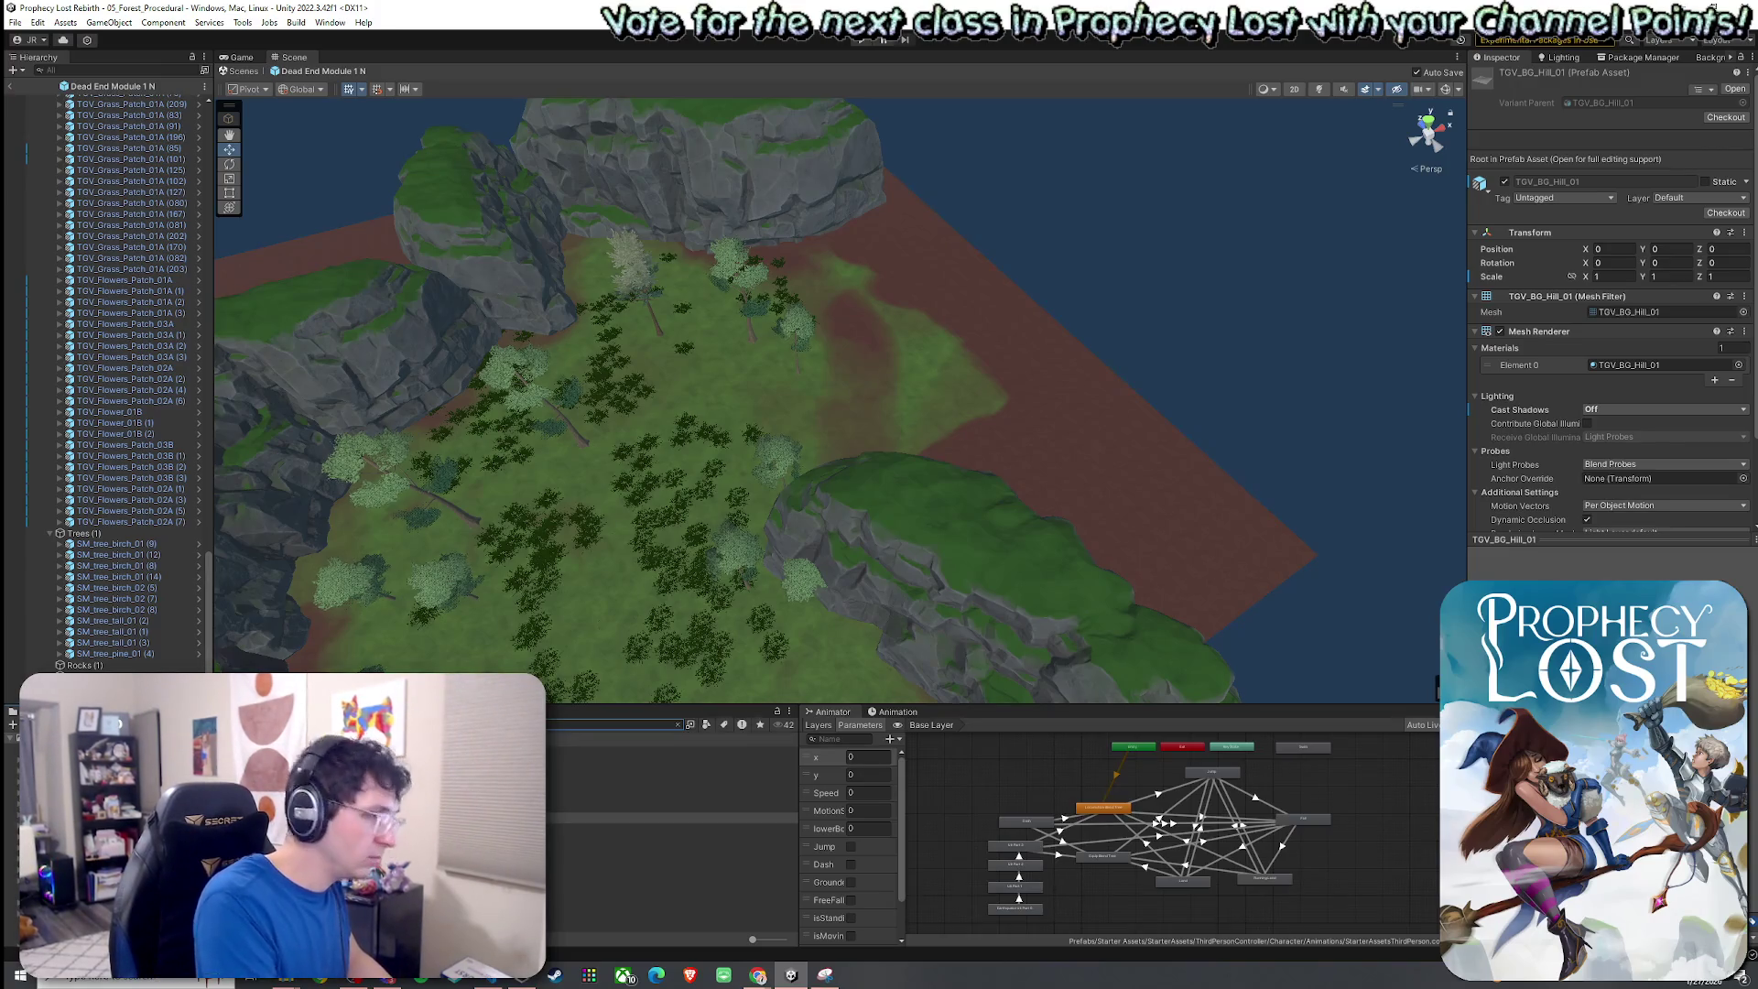
left_click(668, 751)
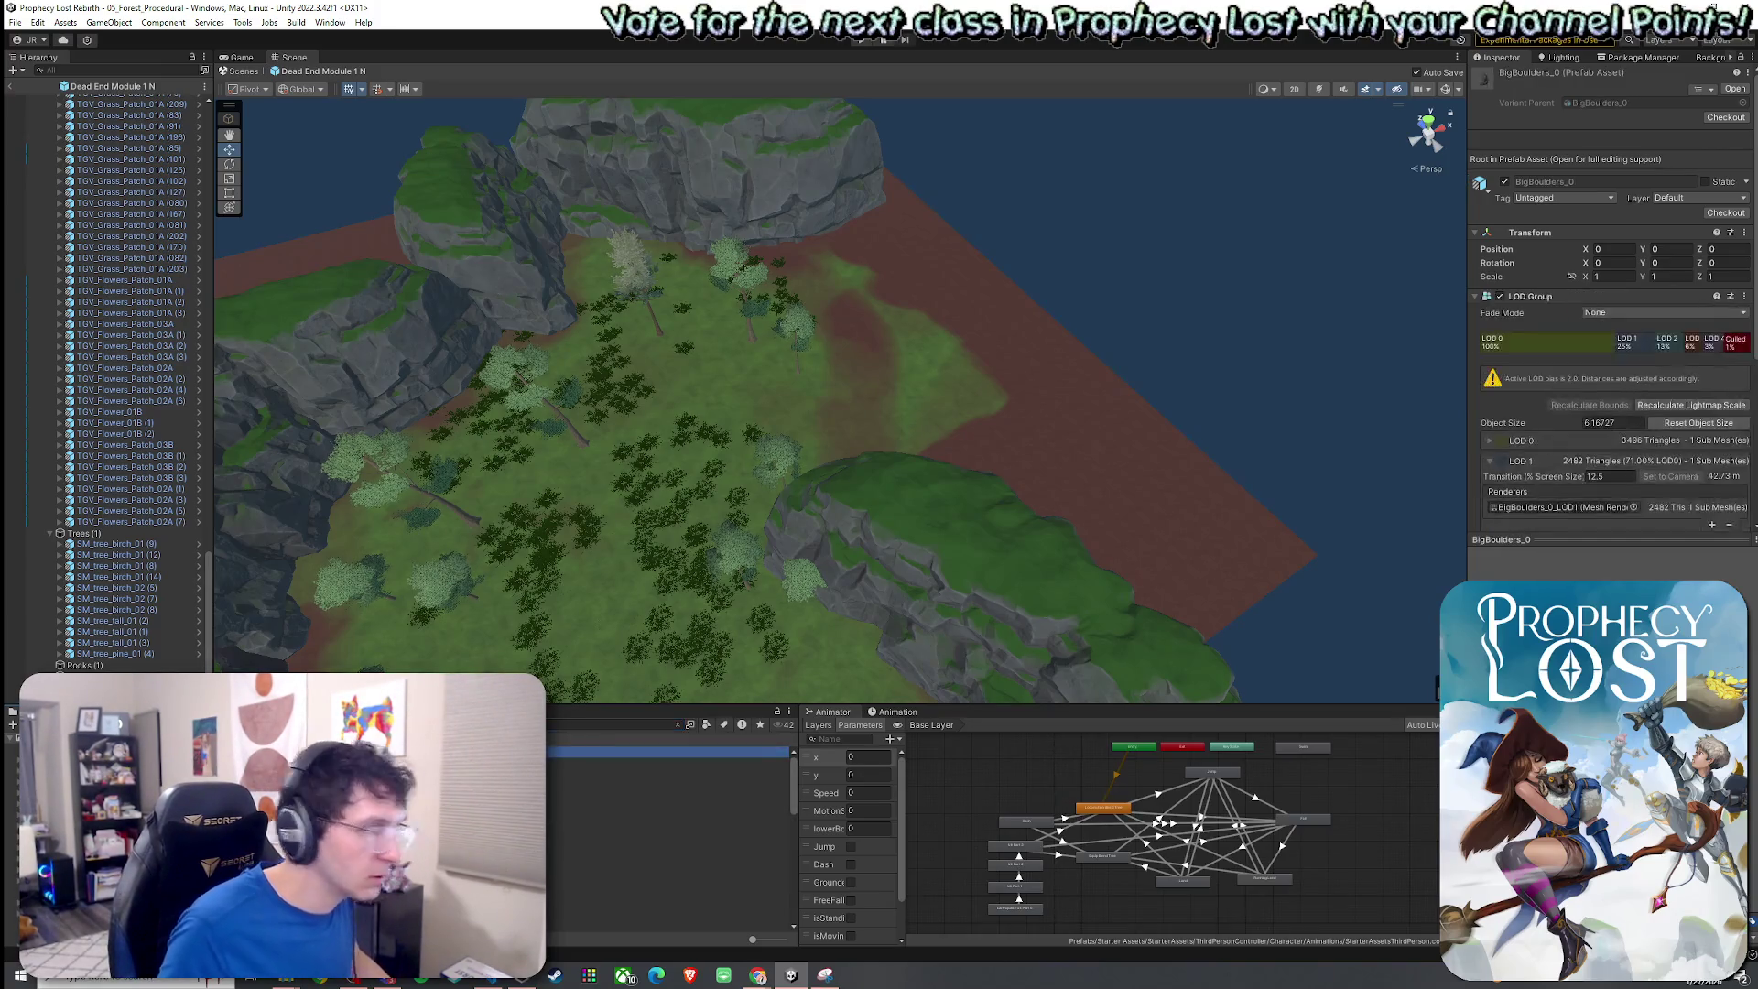
Place Boulder_1, Boulder_0 and another boulder onto the module's grassy floor.
key("Down")
key("Down")
key("Down")
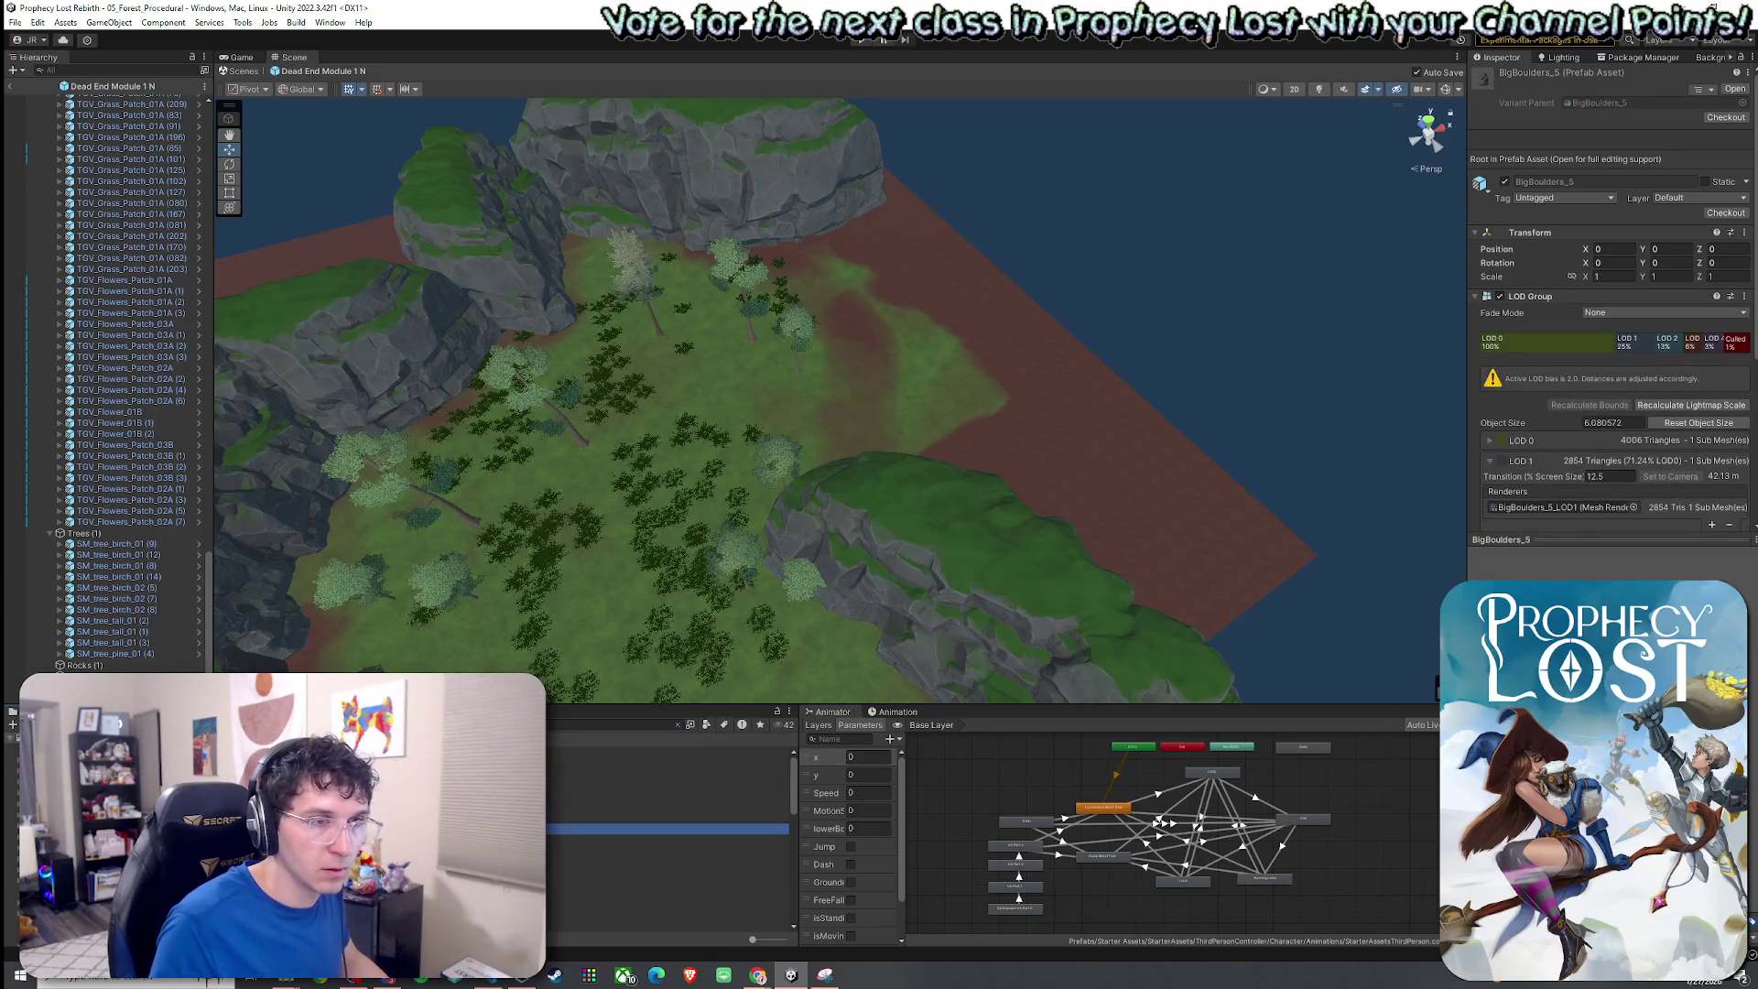
key("Down")
key("Up")
key("Up")
key("Up")
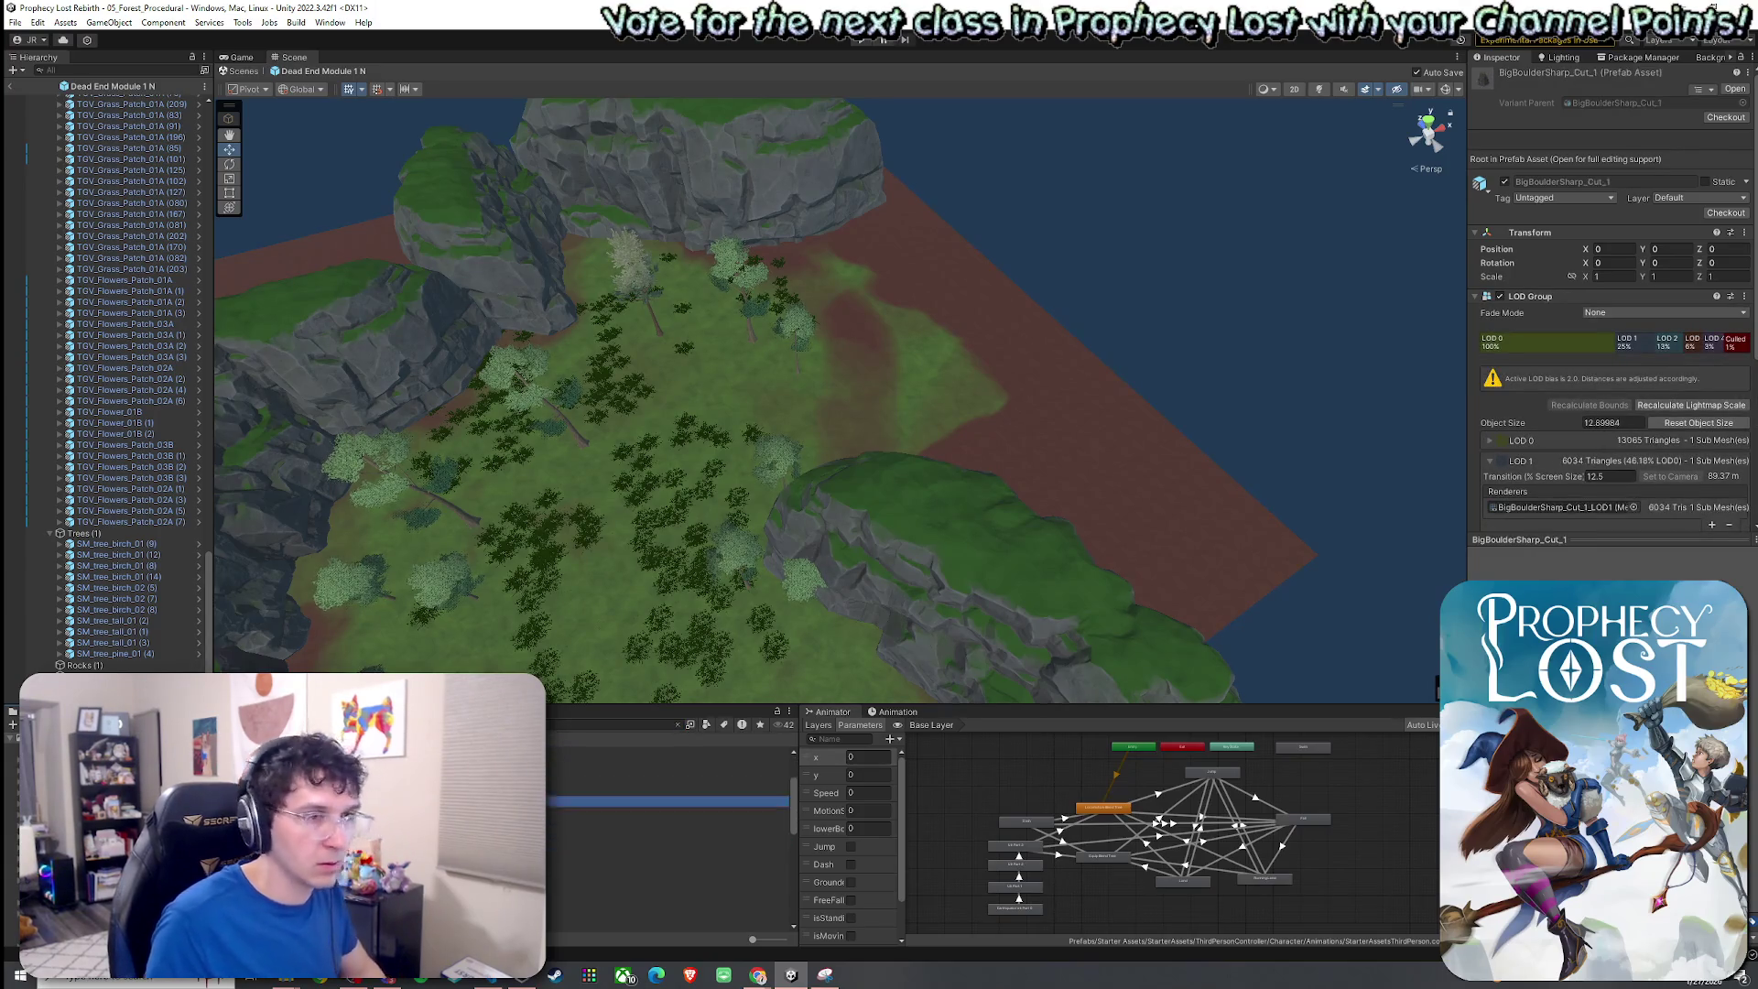
key("Up")
key("Up")
key("Up")
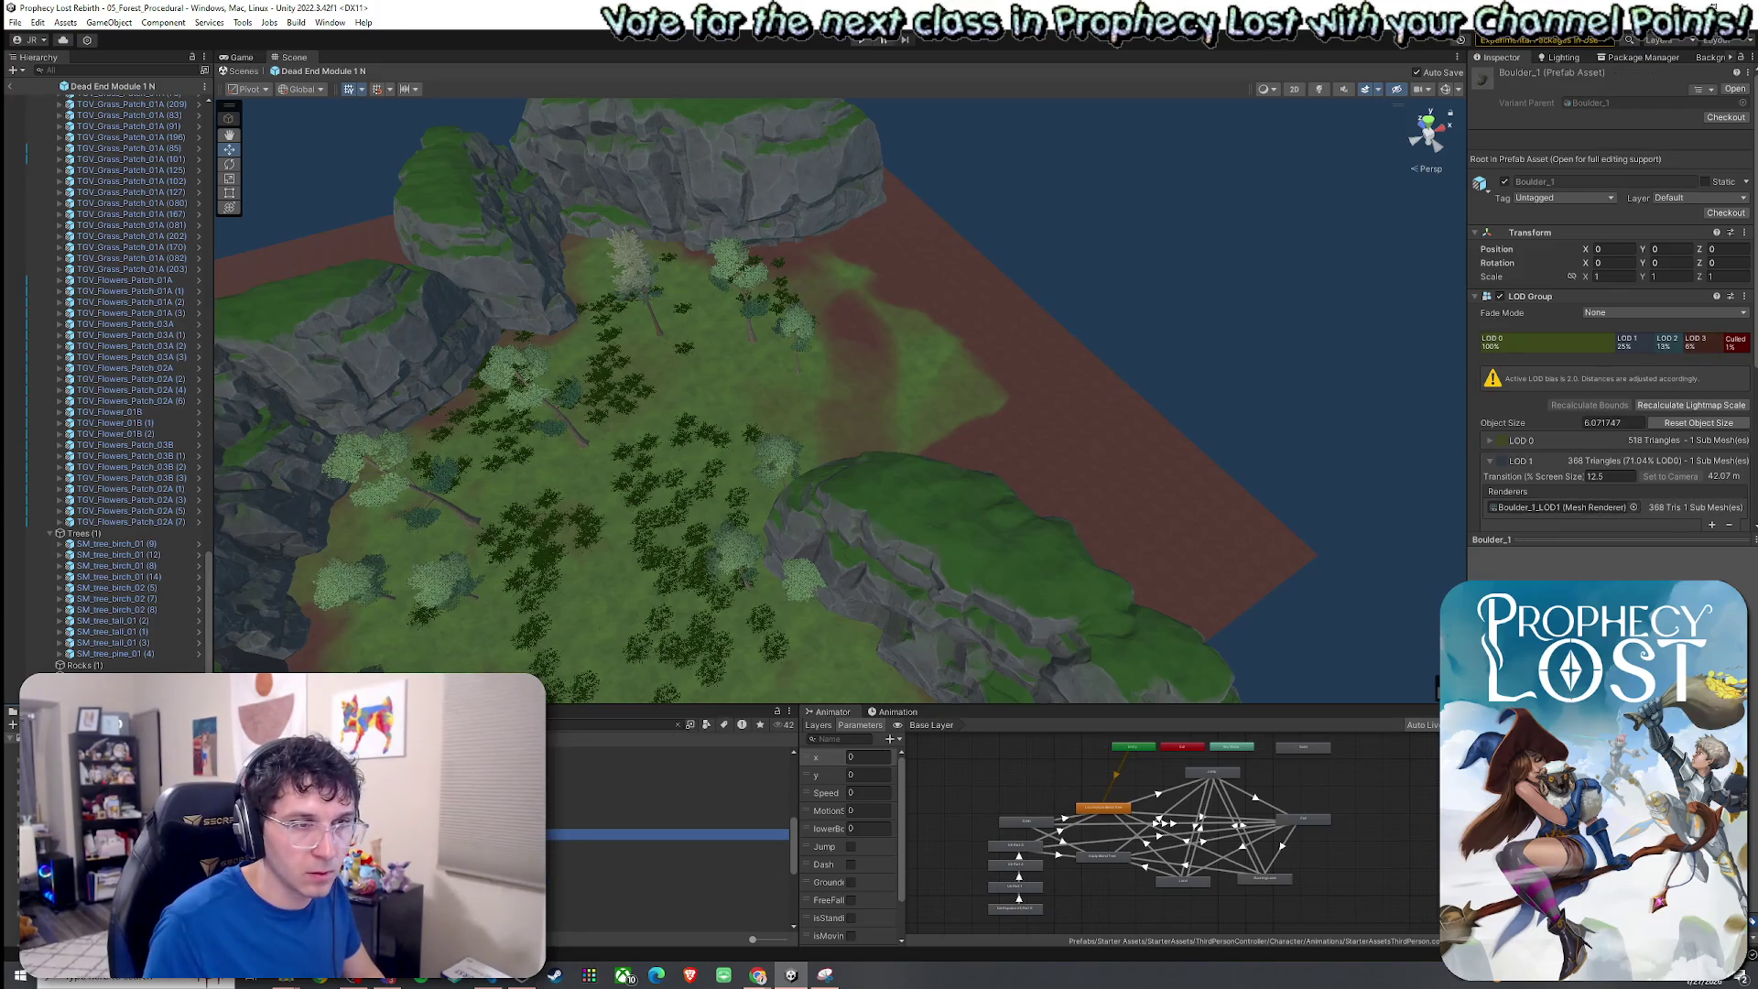
mouse_move(577, 834)
left_mouse_down()
mouse_move(606, 623)
mouse_move(545, 652)
mouse_move(1019, 546)
mouse_move(982, 623)
left_mouse_up()
left_click_drag(759, 579, 614, 728)
left_click(631, 833)
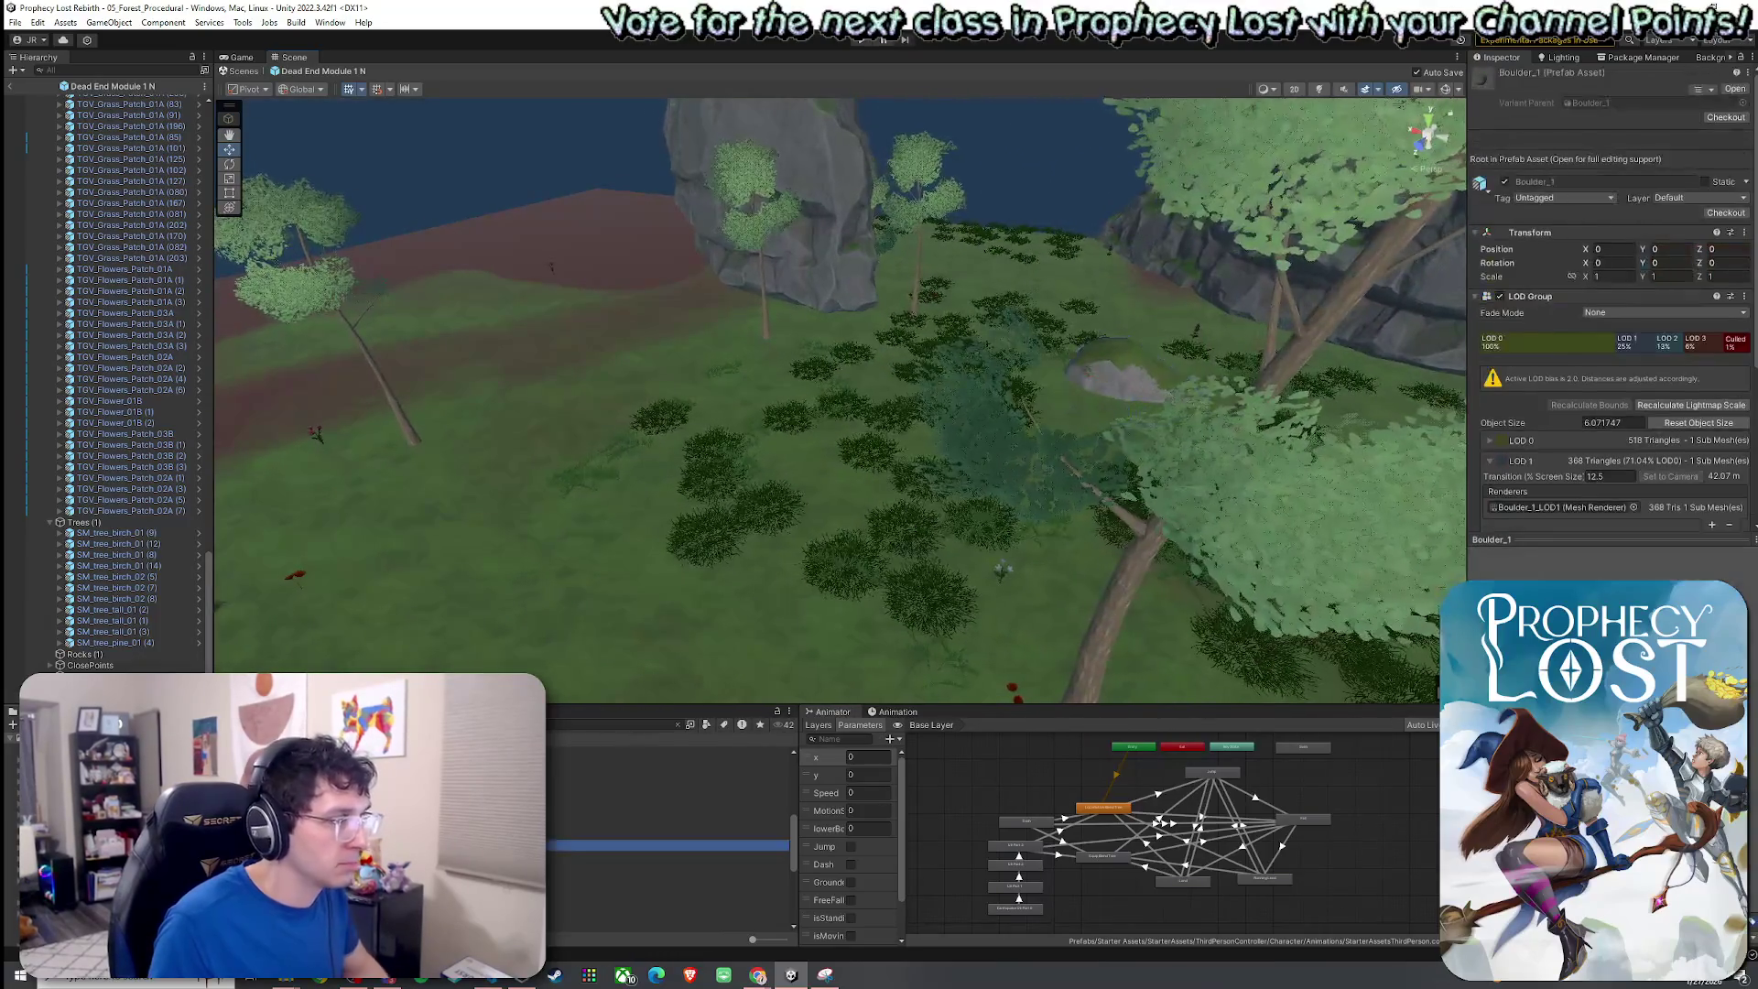
mouse_move(631, 833)
left_mouse_down()
mouse_move(549, 608)
mouse_move(431, 498)
mouse_move(372, 502)
mouse_move(398, 490)
left_mouse_up()
mouse_move(641, 899)
left_mouse_down()
mouse_move(892, 595)
mouse_move(1245, 619)
left_mouse_up()
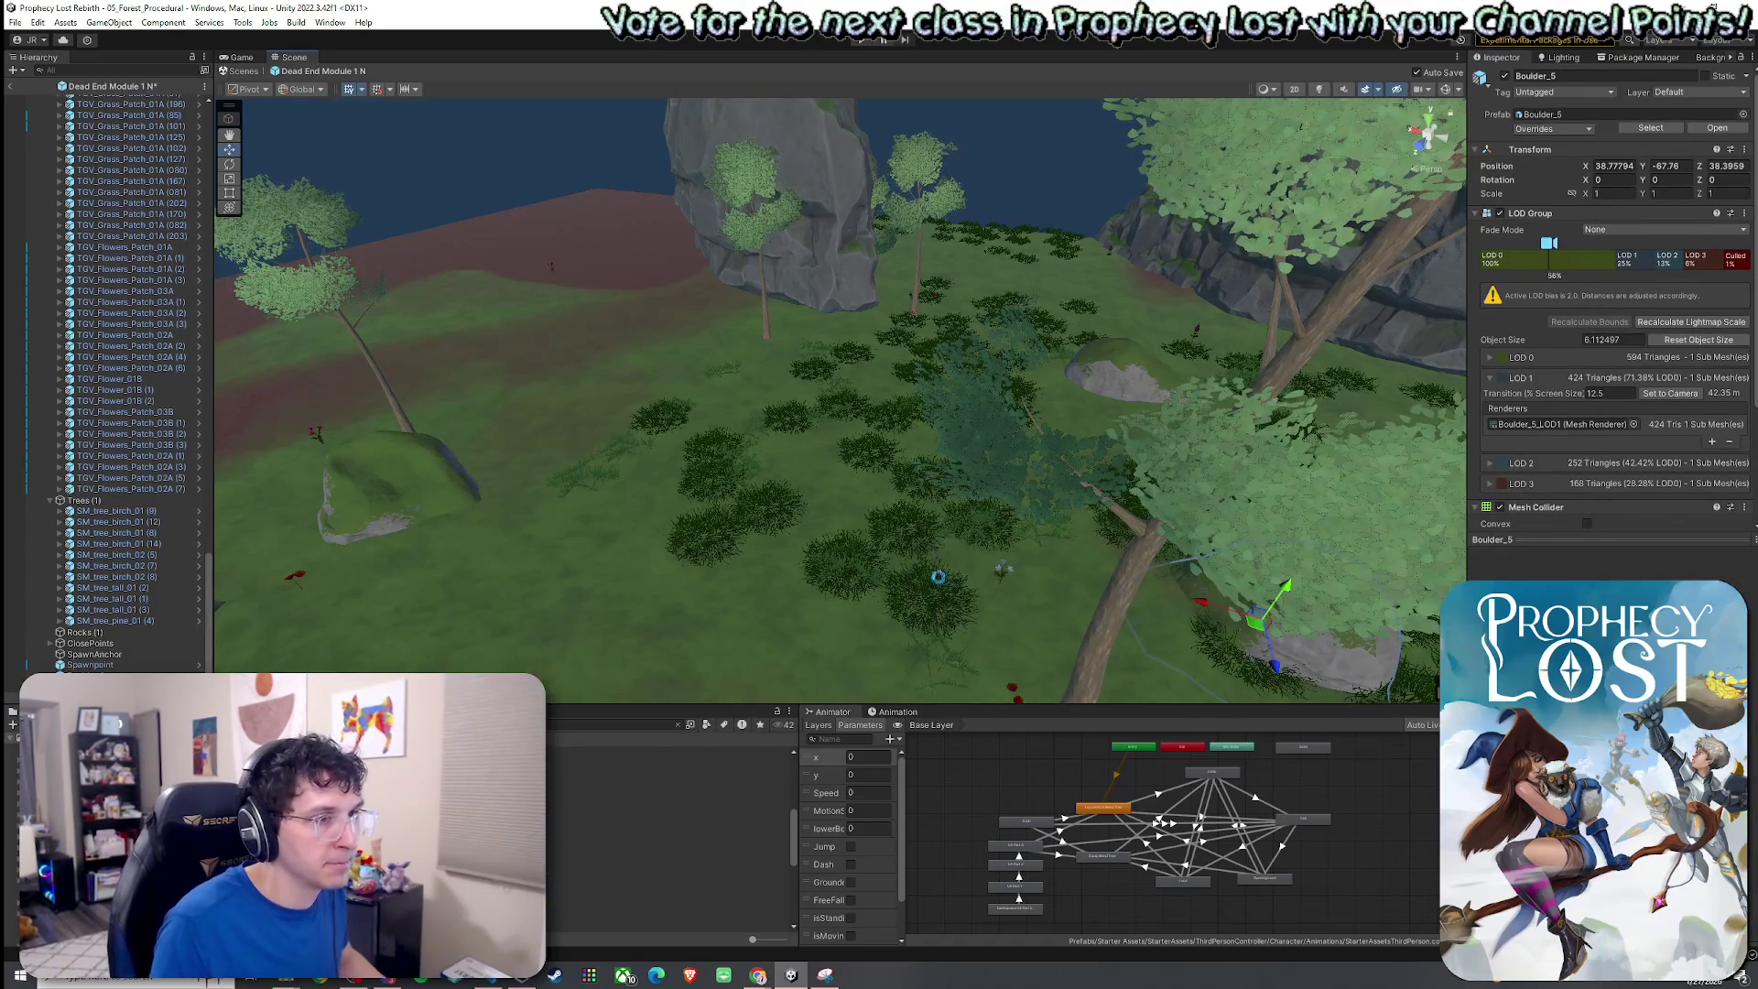
Move Boulder_5 to a new spot on the grass and lift it slightly.
key("f")
left_click_drag(911, 491, 1238, 497)
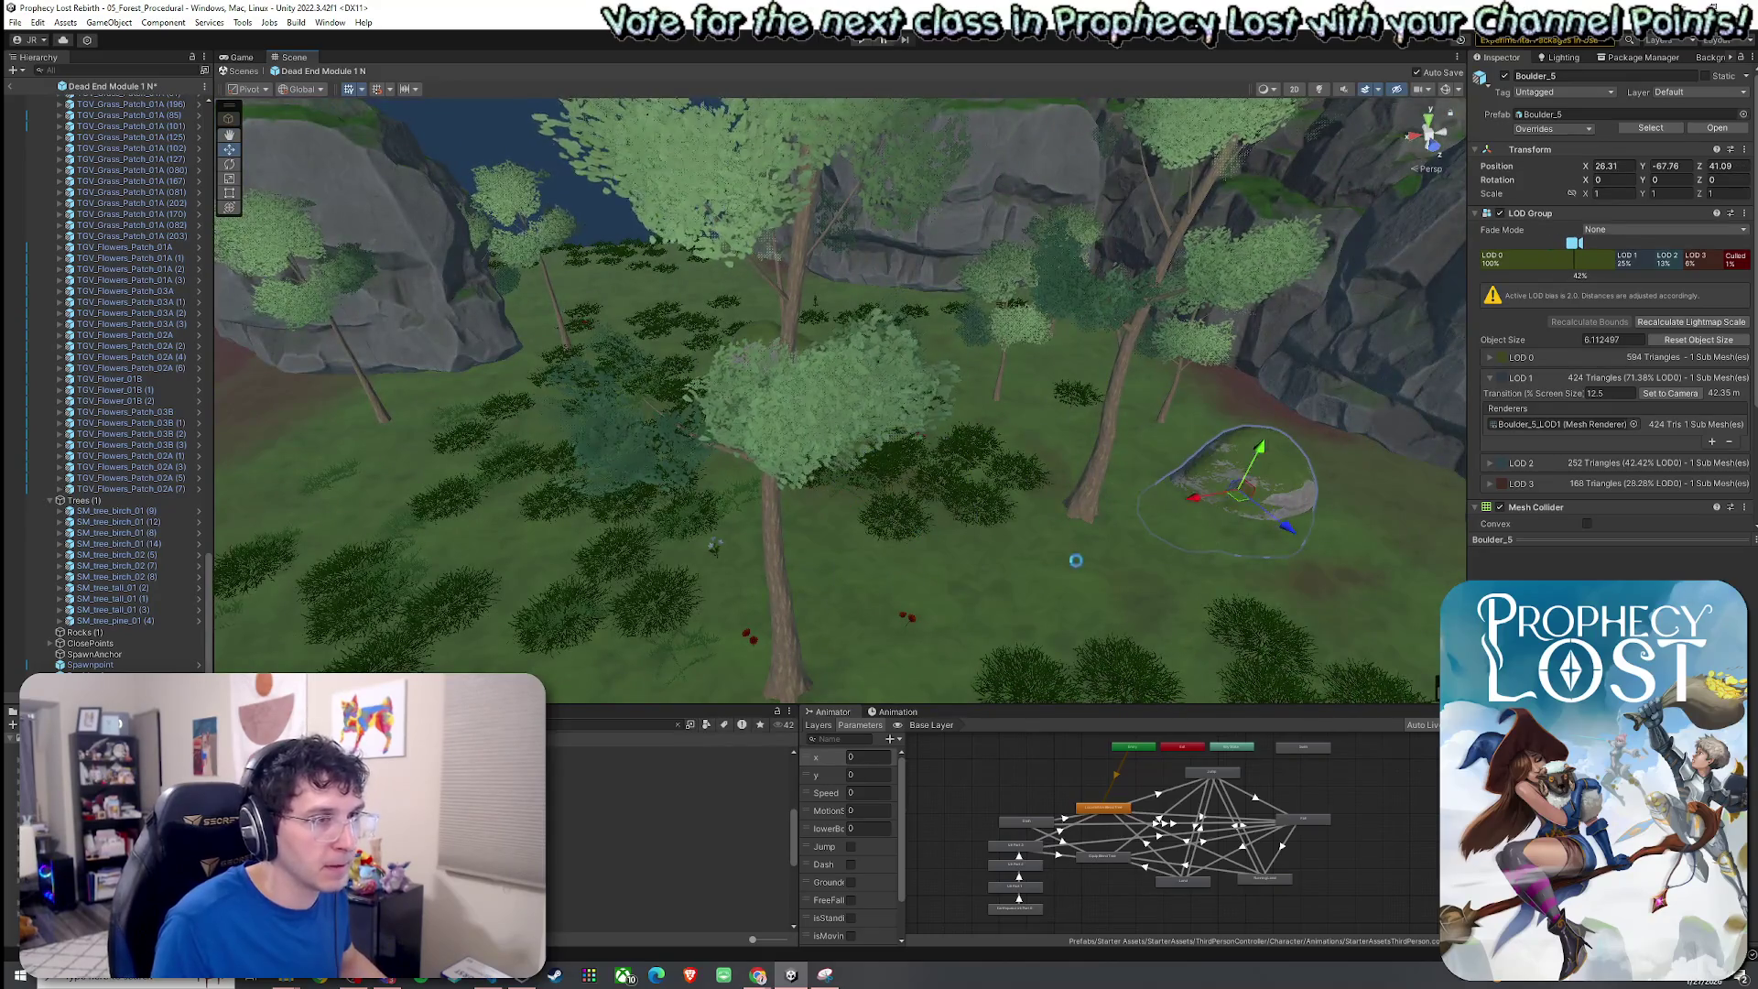
key("f")
left_click_drag(927, 428, 936, 412)
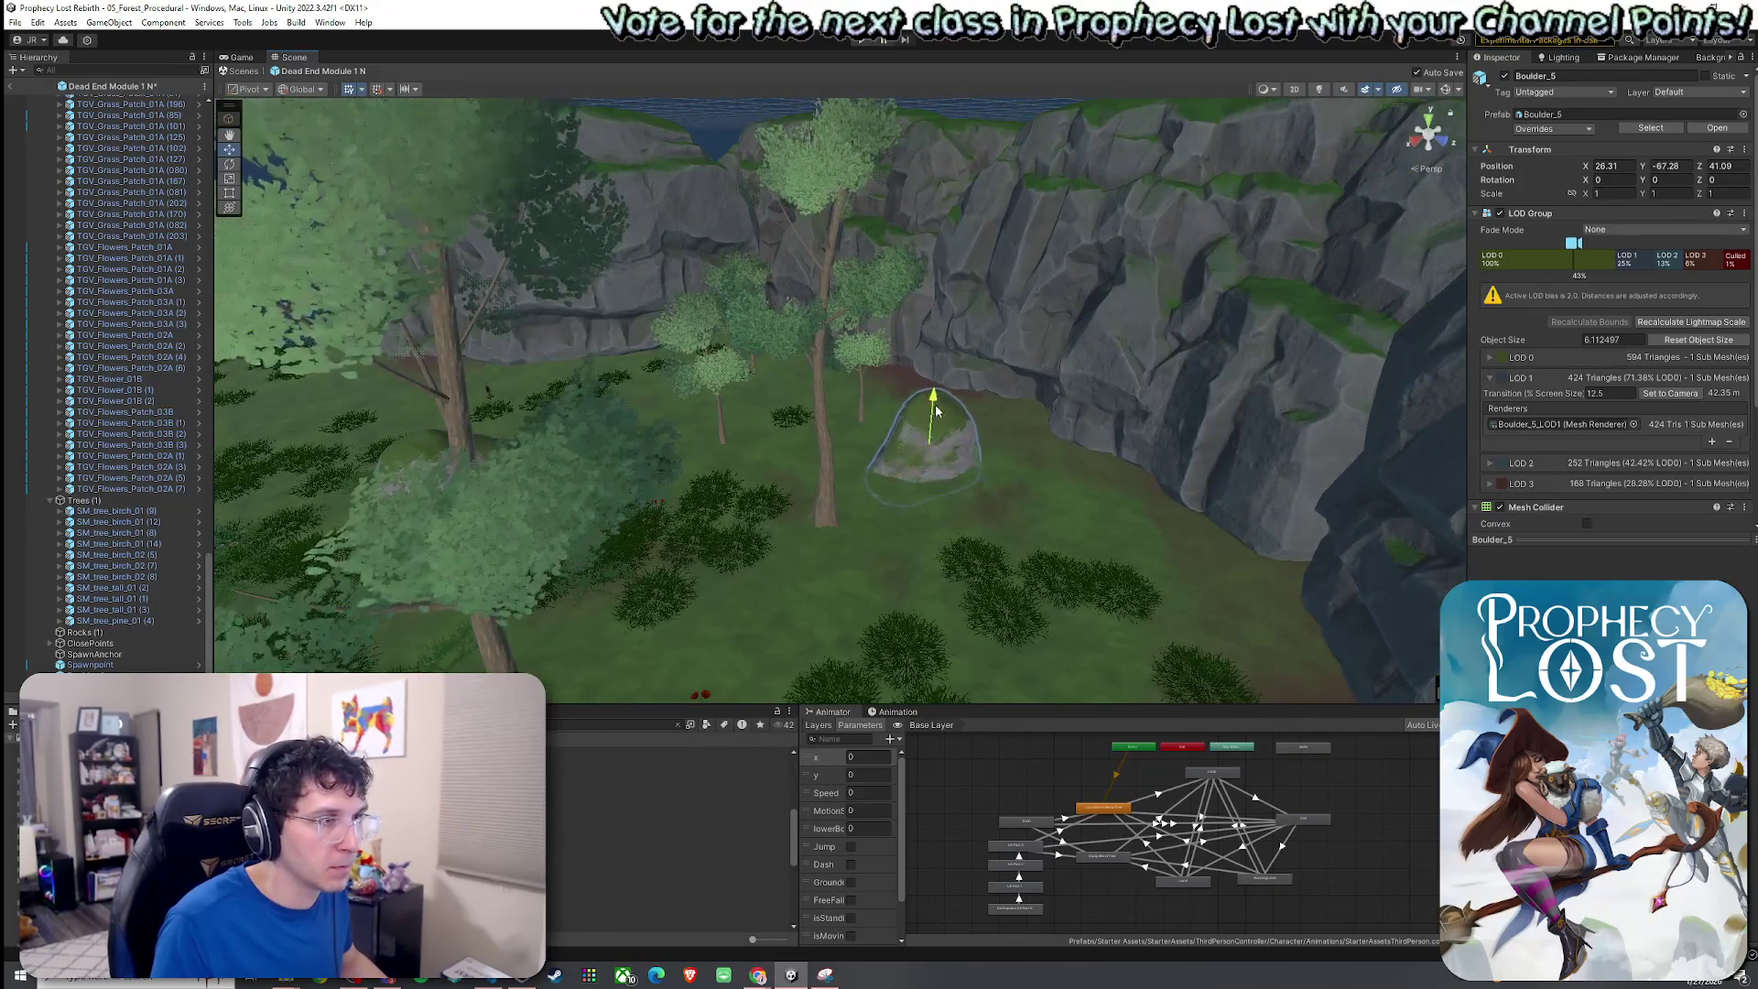
left_click(925, 544)
scroll(888, 559, "up", 5)
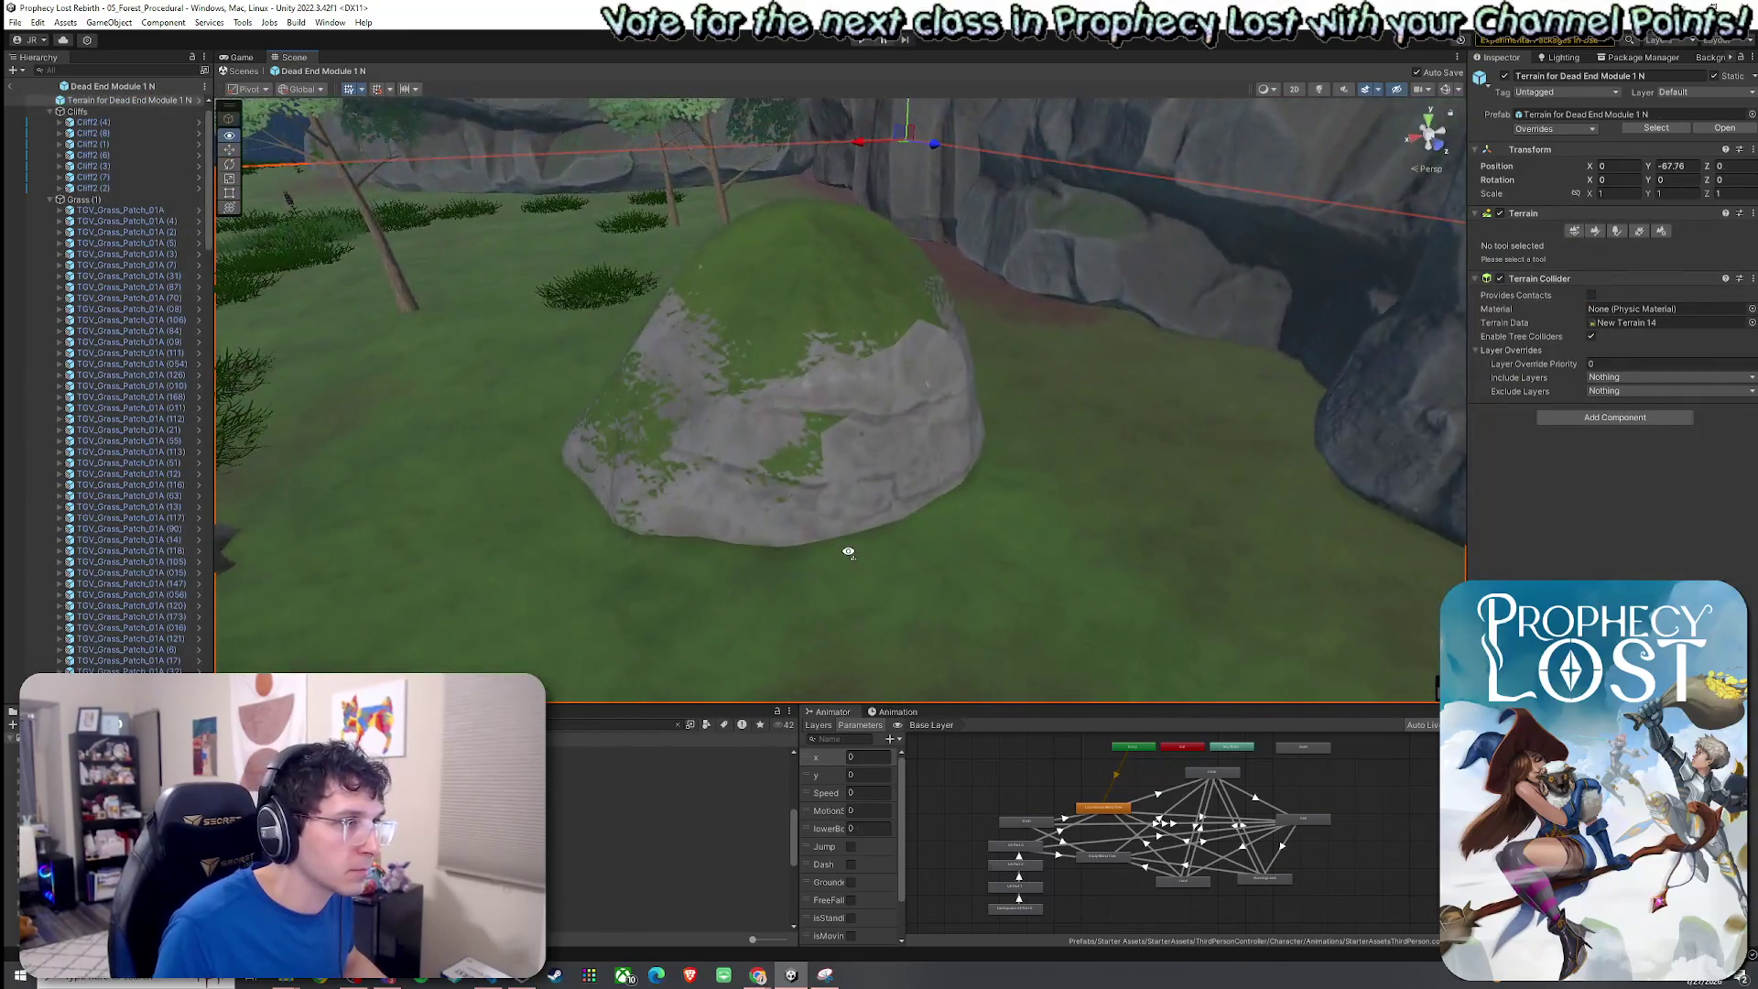
Set the terrain's Paint Terrain tool to Raise or Lower Terrain, viewing low over the ground.
mouse_move(848, 552)
left_mouse_down()
mouse_move(581, 491)
mouse_move(1012, 589)
mouse_move(346, 434)
mouse_move(345, 408)
mouse_move(844, 459)
mouse_move(1071, 503)
mouse_move(948, 415)
mouse_move(992, 400)
mouse_move(915, 354)
mouse_move(932, 485)
mouse_move(696, 443)
mouse_move(764, 457)
left_mouse_up()
left_click(1595, 232)
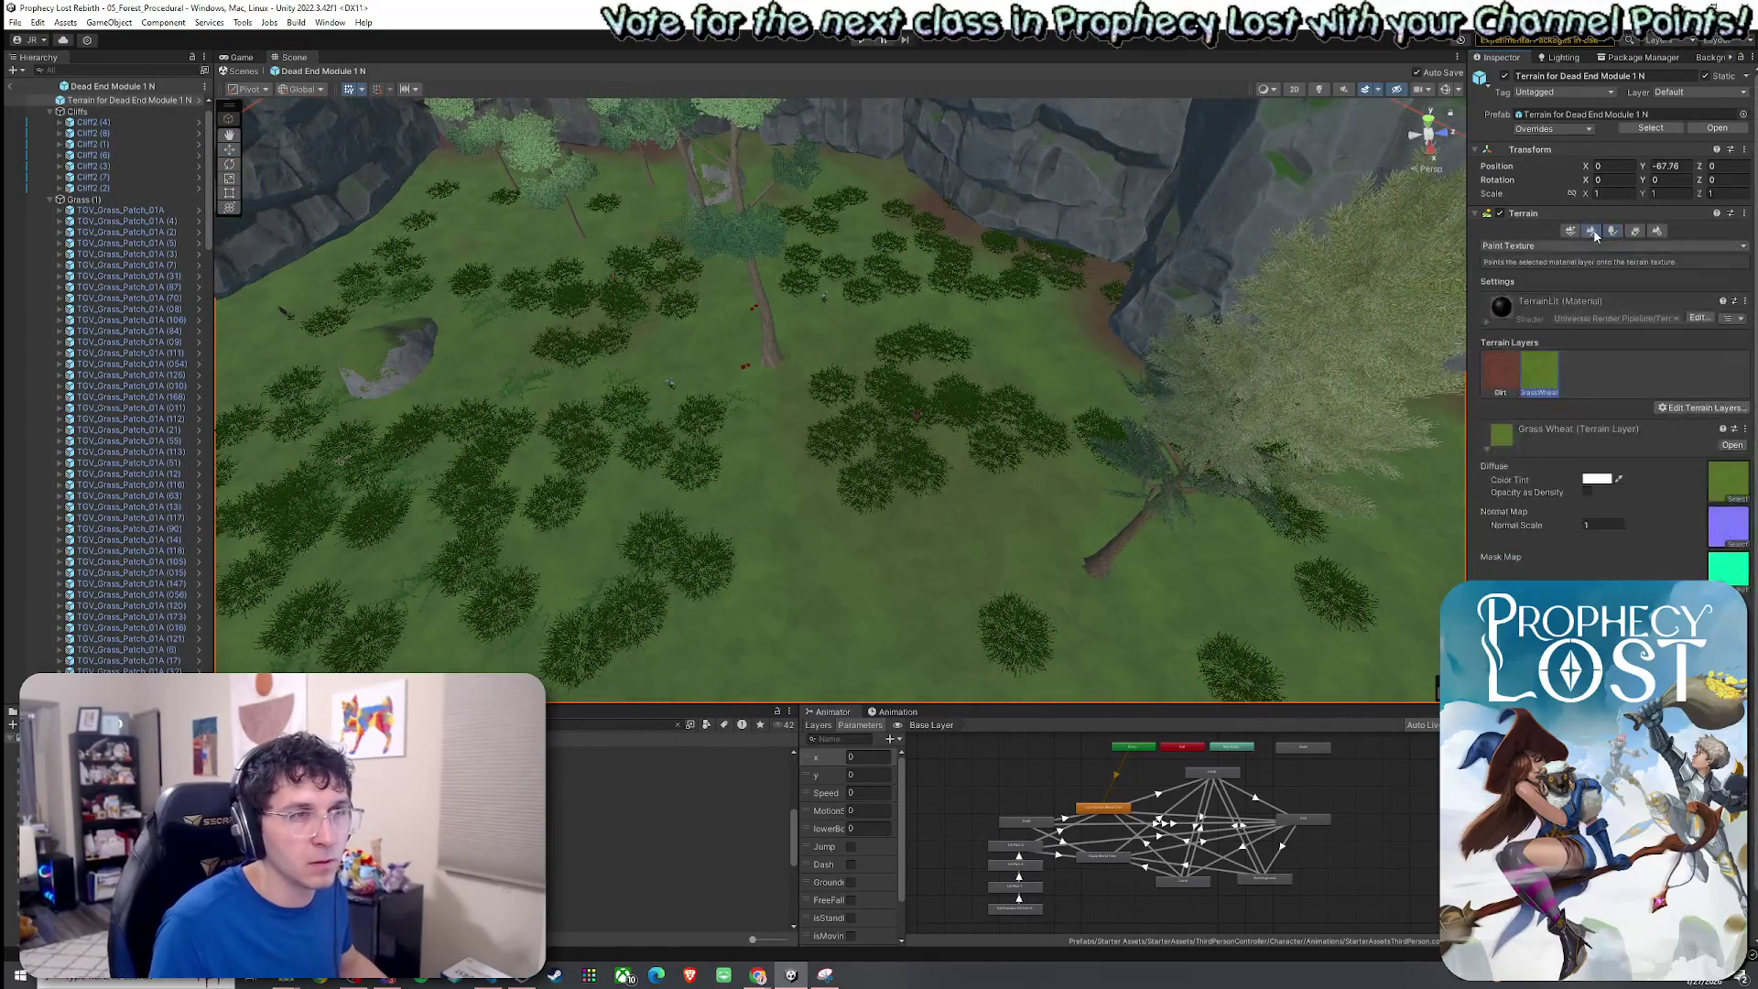
left_click(1568, 246)
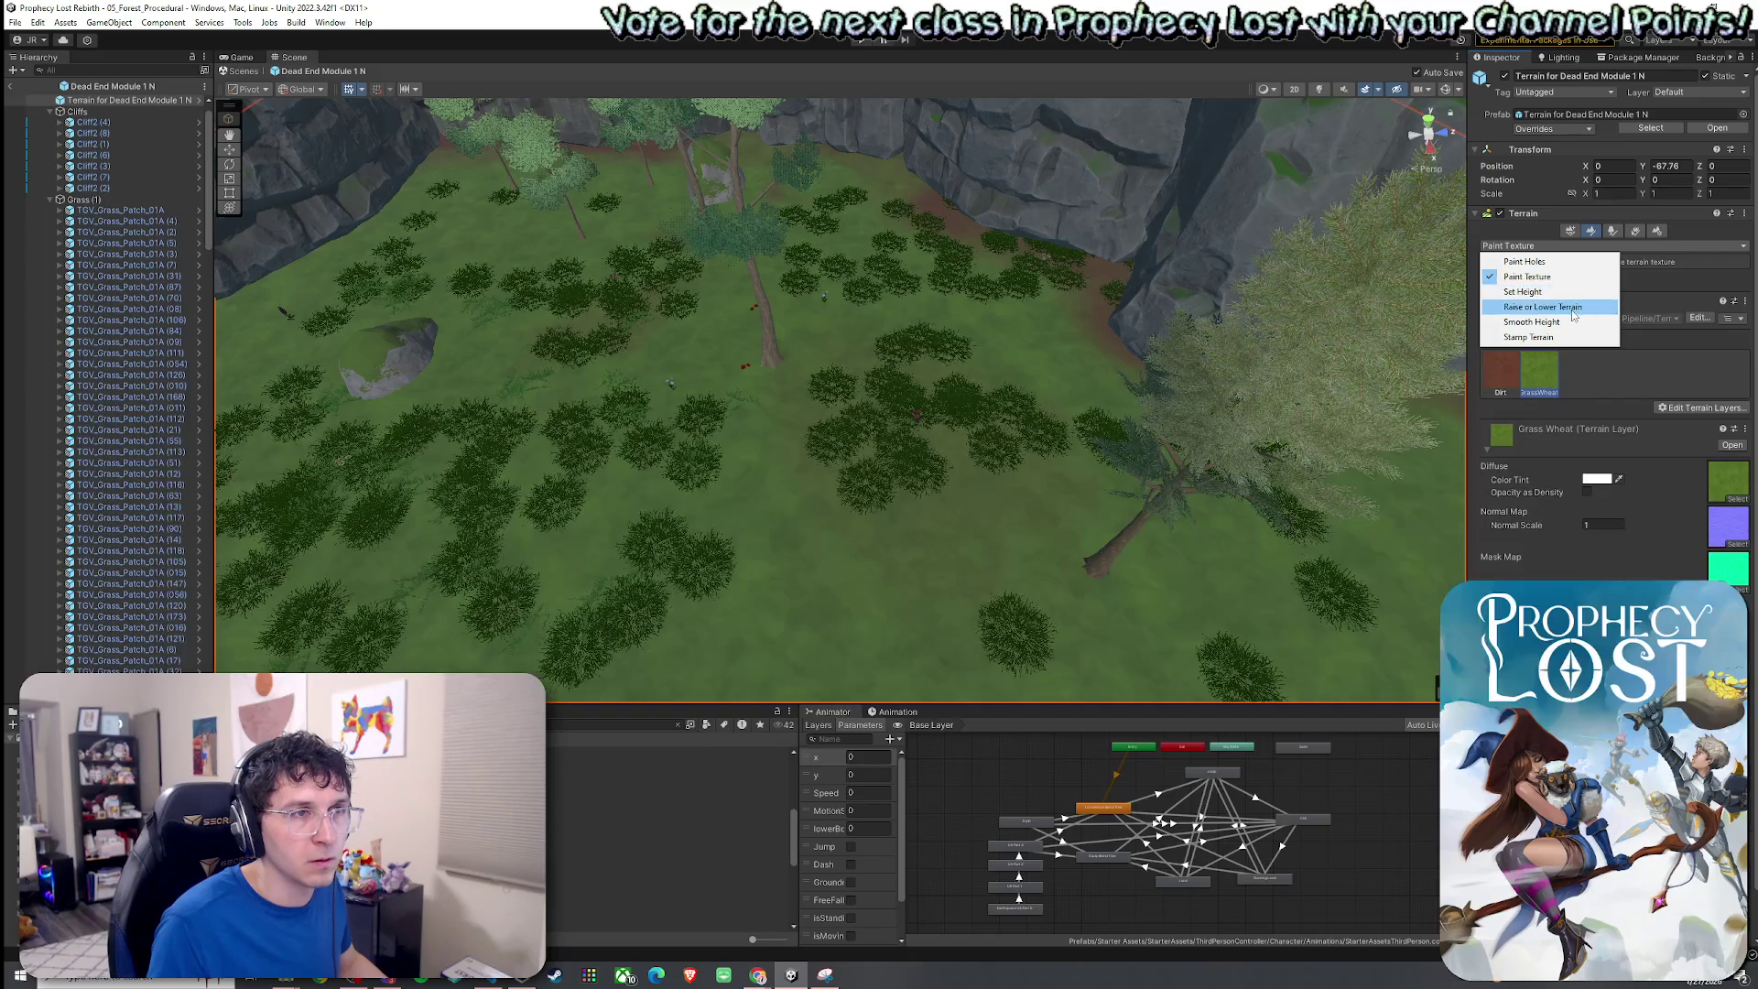
left_click(1571, 308)
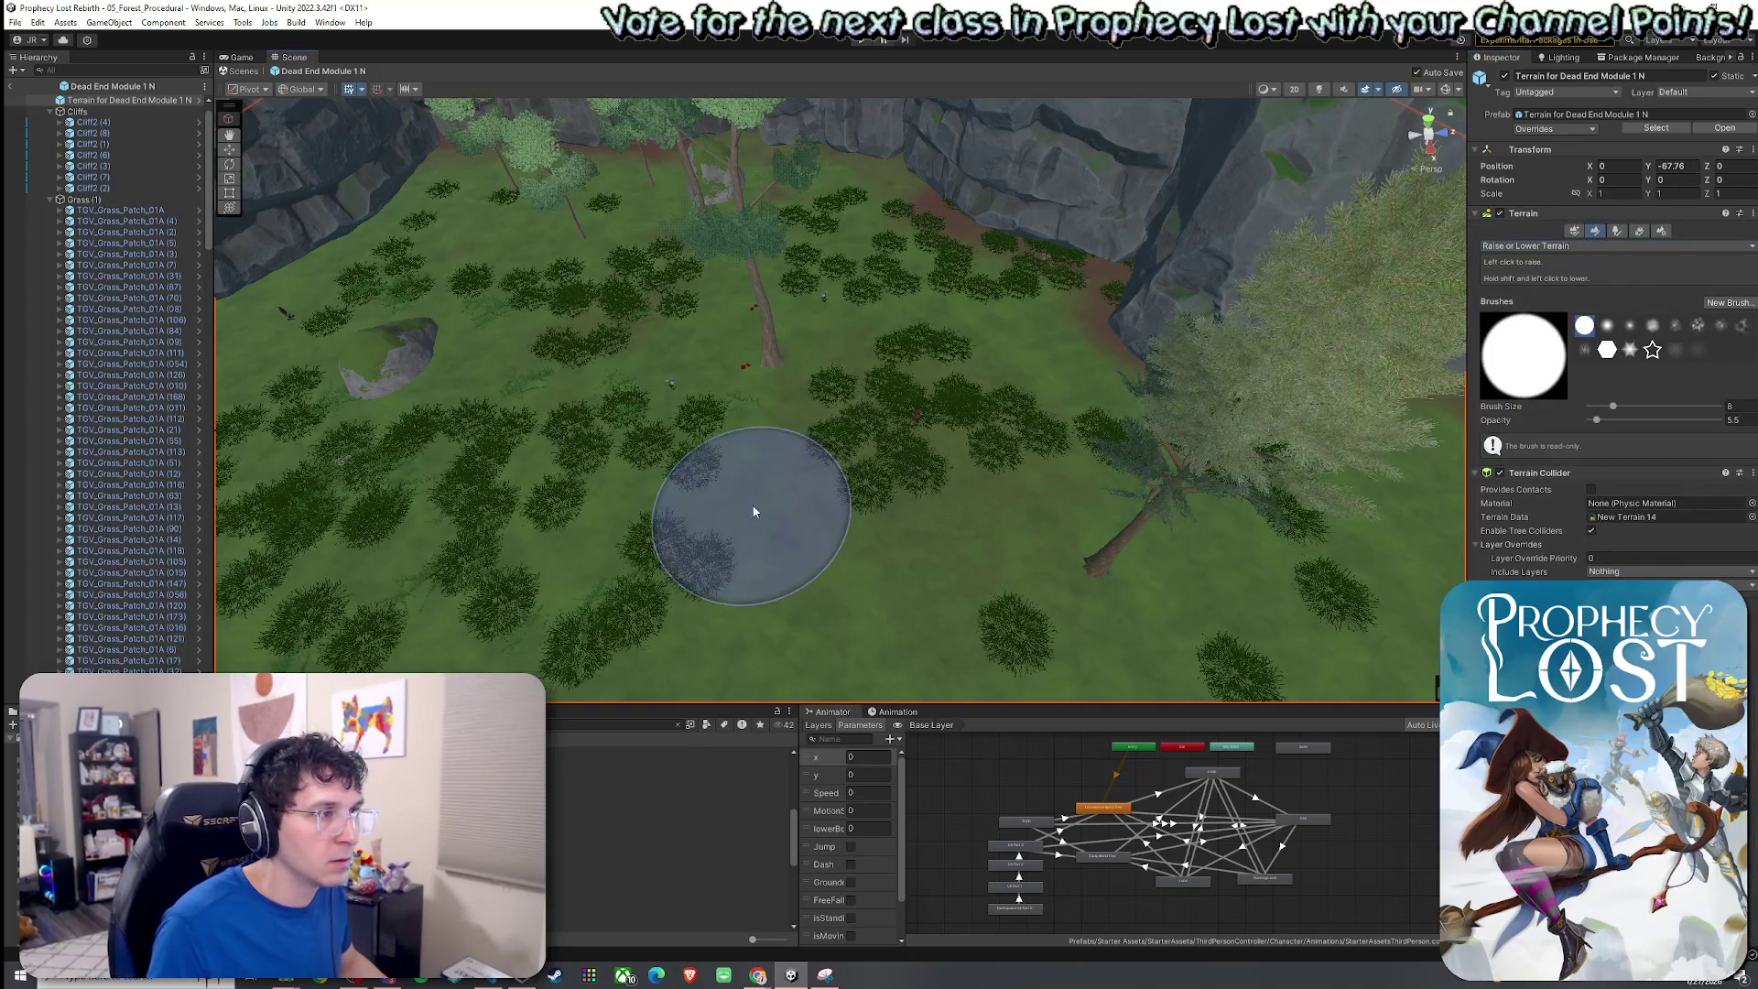
mouse_move(915, 439)
left_mouse_down()
mouse_move(836, 420)
mouse_move(1001, 360)
left_mouse_up()
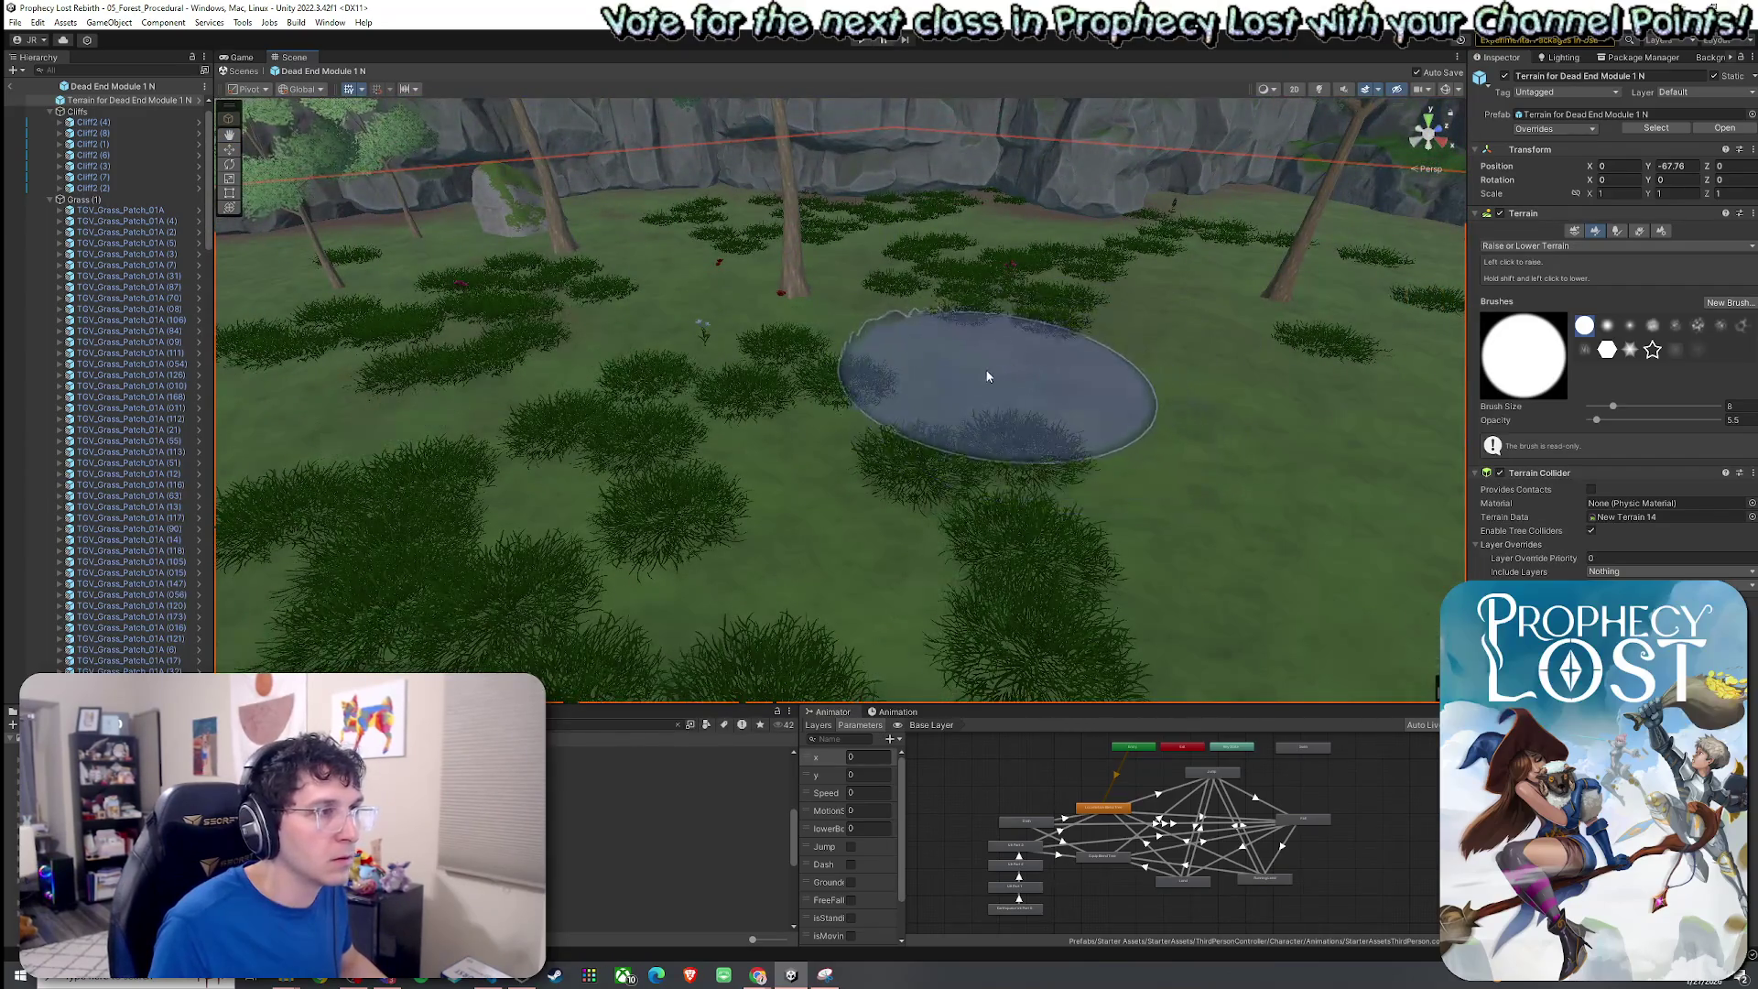
mouse_move(1130, 385)
left_mouse_down()
mouse_move(1161, 400)
mouse_move(946, 388)
mouse_move(993, 441)
mouse_move(1168, 467)
mouse_move(1012, 439)
mouse_move(933, 458)
mouse_move(991, 489)
mouse_move(953, 389)
mouse_move(848, 381)
mouse_move(690, 490)
mouse_move(737, 506)
left_mouse_up()
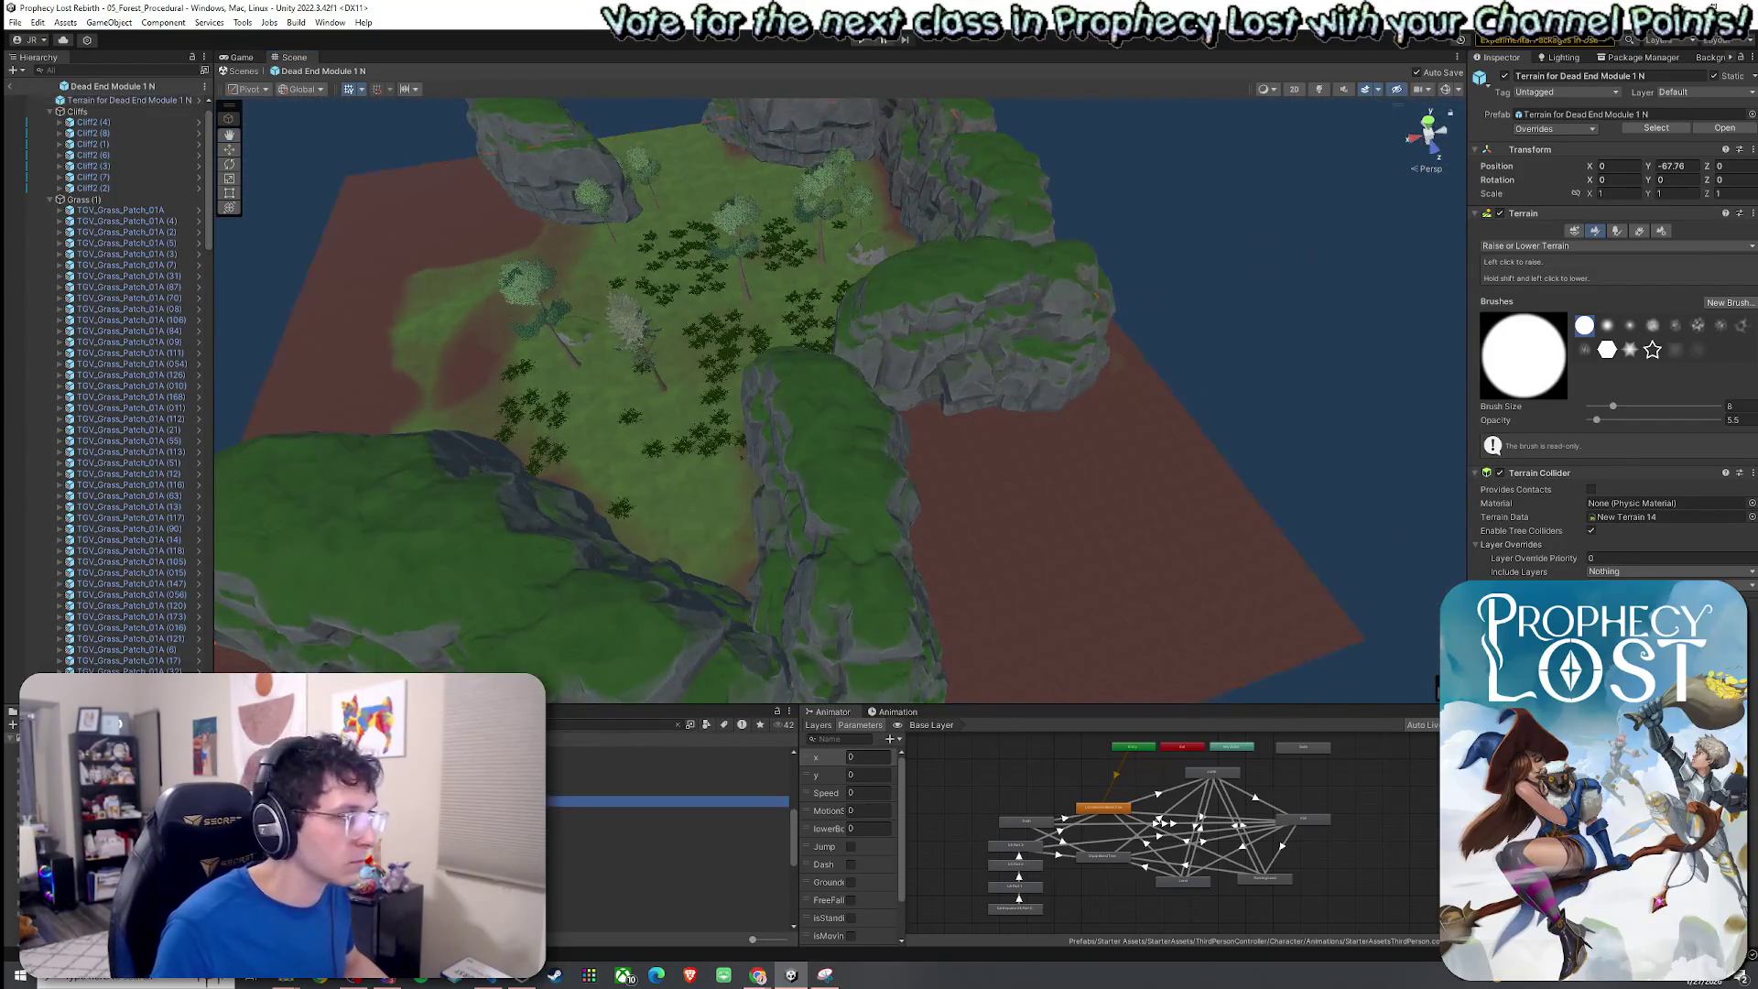
Rotate the cliff Cliff2 (7) around its vertical axis.
left_click(843, 449)
mouse_move(873, 555)
left_mouse_down()
mouse_move(800, 603)
mouse_move(837, 571)
mouse_move(943, 595)
mouse_move(941, 631)
mouse_move(969, 591)
left_mouse_up()
key("e")
key("w")
mouse_move(1048, 464)
left_mouse_down()
mouse_move(787, 471)
mouse_move(728, 437)
mouse_move(744, 456)
mouse_move(720, 567)
left_mouse_up()
Widen Cliff2 (4), turn it to a new heading, flatten it to half height, and save.
left_click(770, 471)
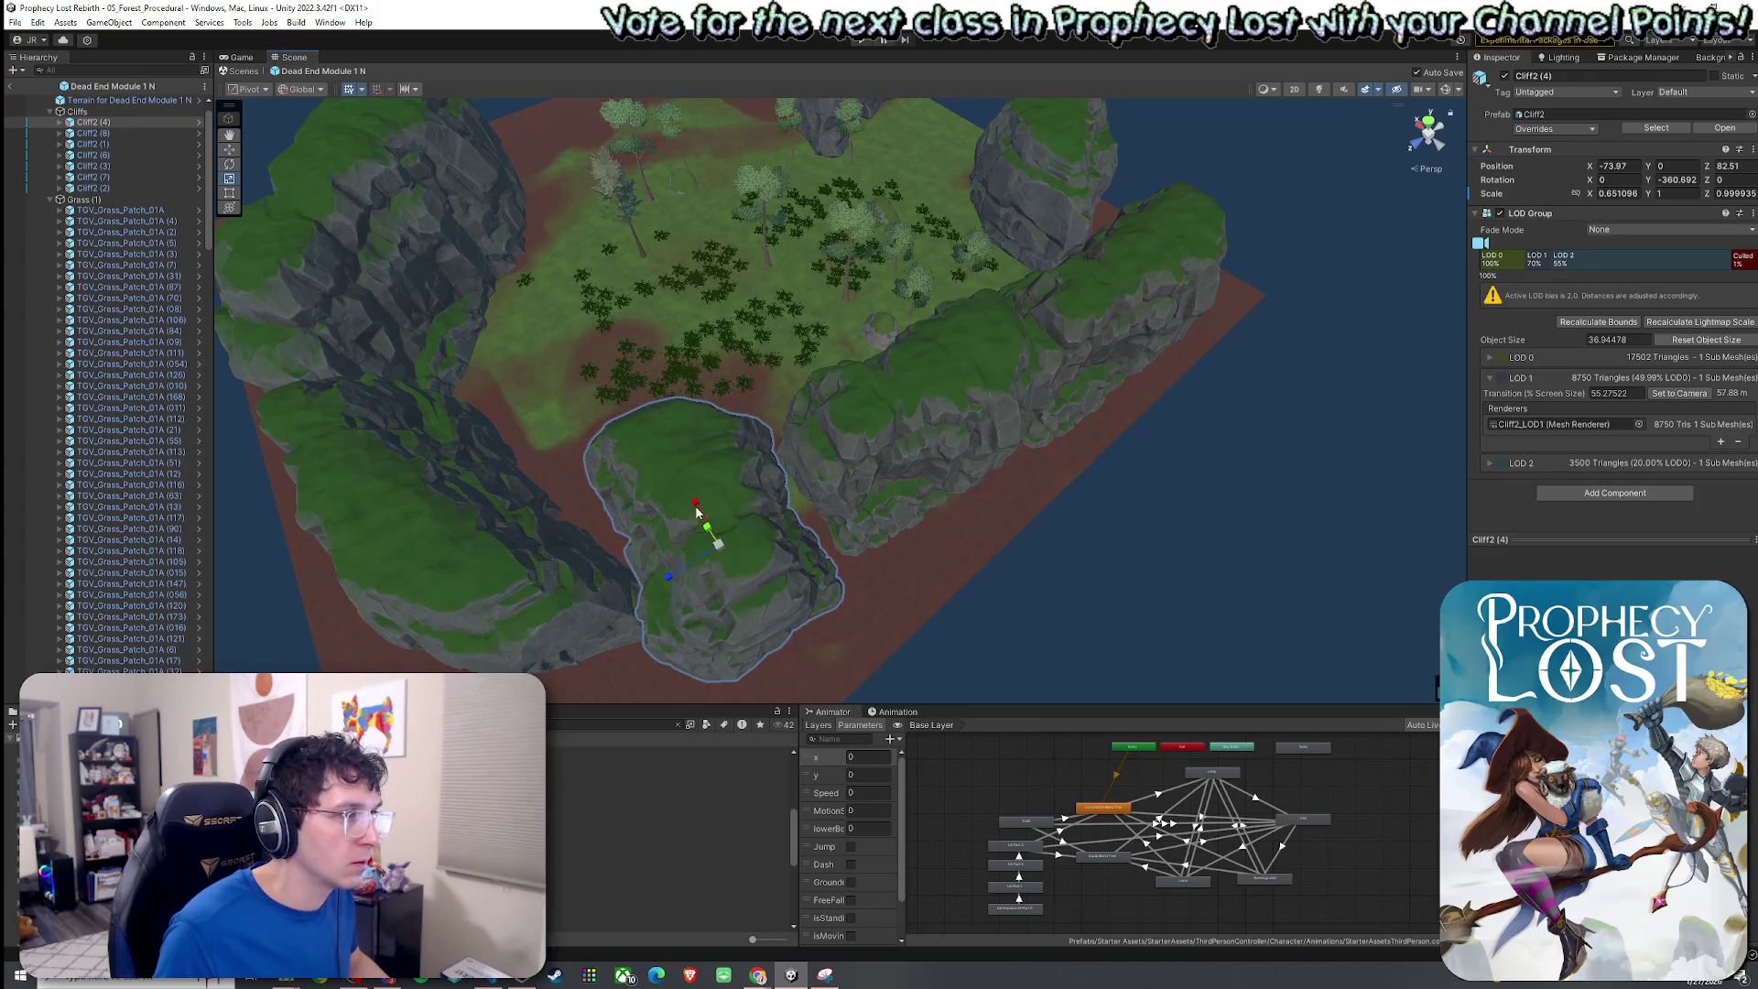
left_click_drag(695, 504, 698, 529)
key("e")
left_click_drag(769, 585, 807, 590)
key("ctrl+s")
mouse_move(712, 539)
left_mouse_down()
mouse_move(820, 478)
mouse_move(1279, 408)
mouse_move(1373, 365)
mouse_move(992, 381)
mouse_move(703, 442)
left_mouse_up()
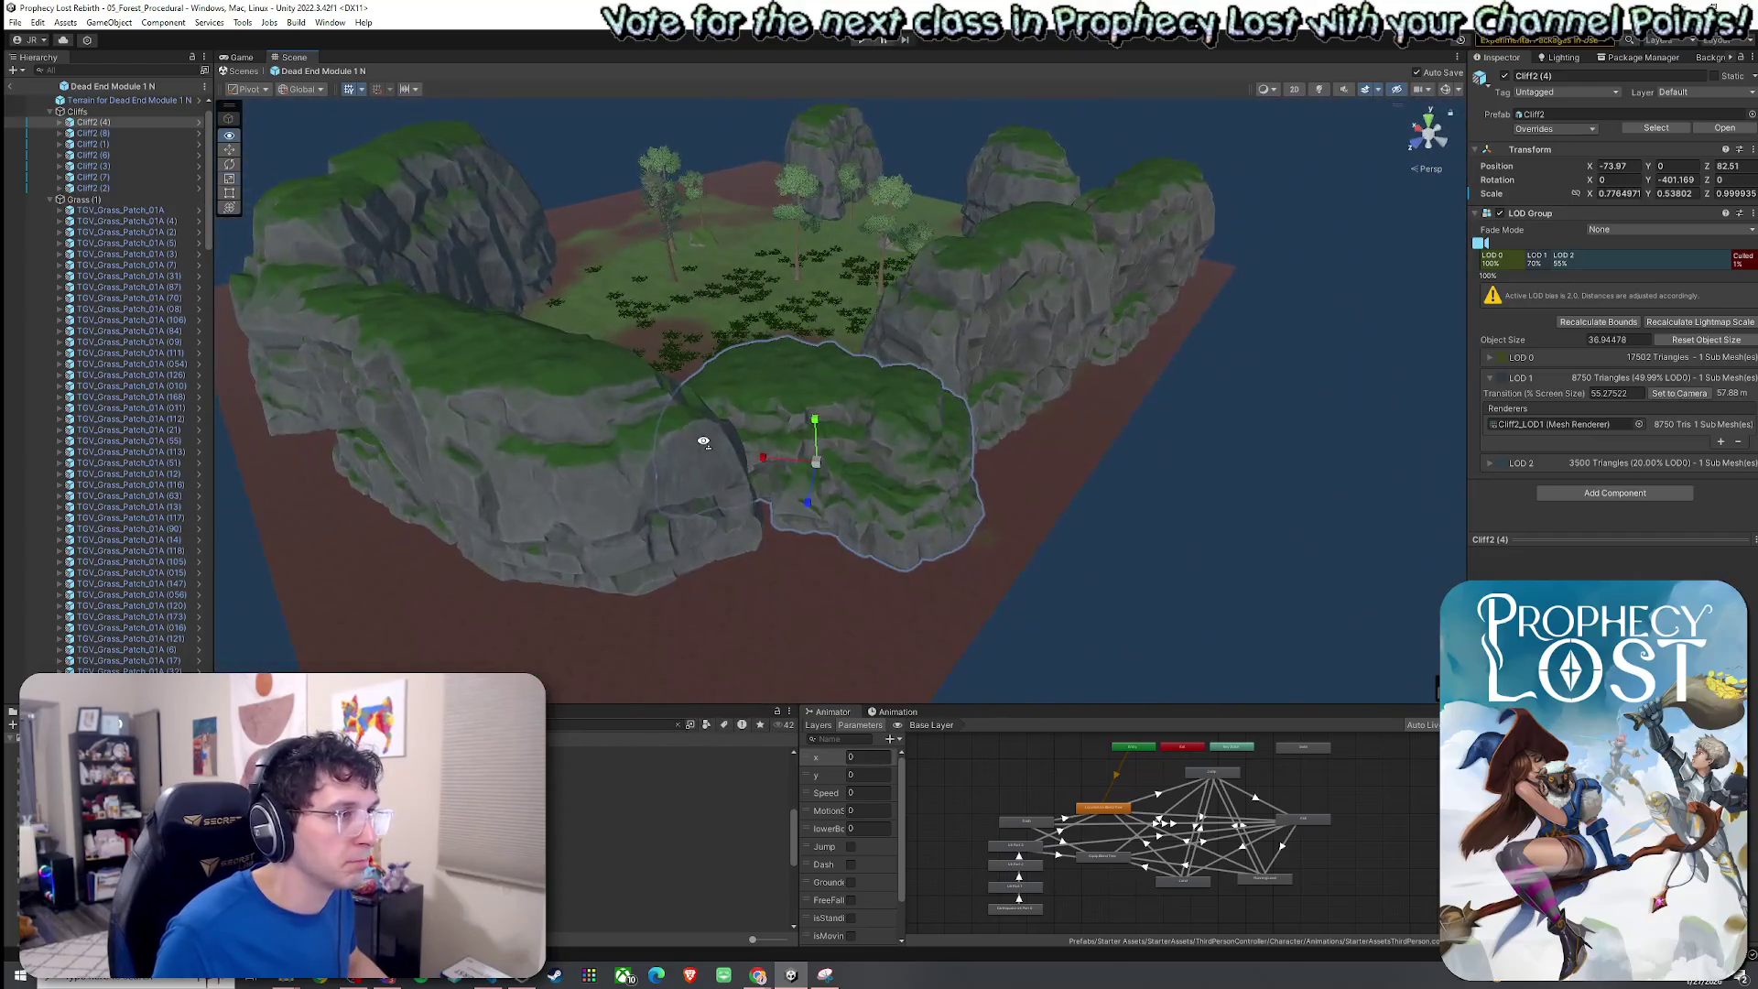
Make the neighbouring cliff Cliff2 (8) slightly taller.
left_click(971, 361)
left_click_drag(991, 320, 994, 322)
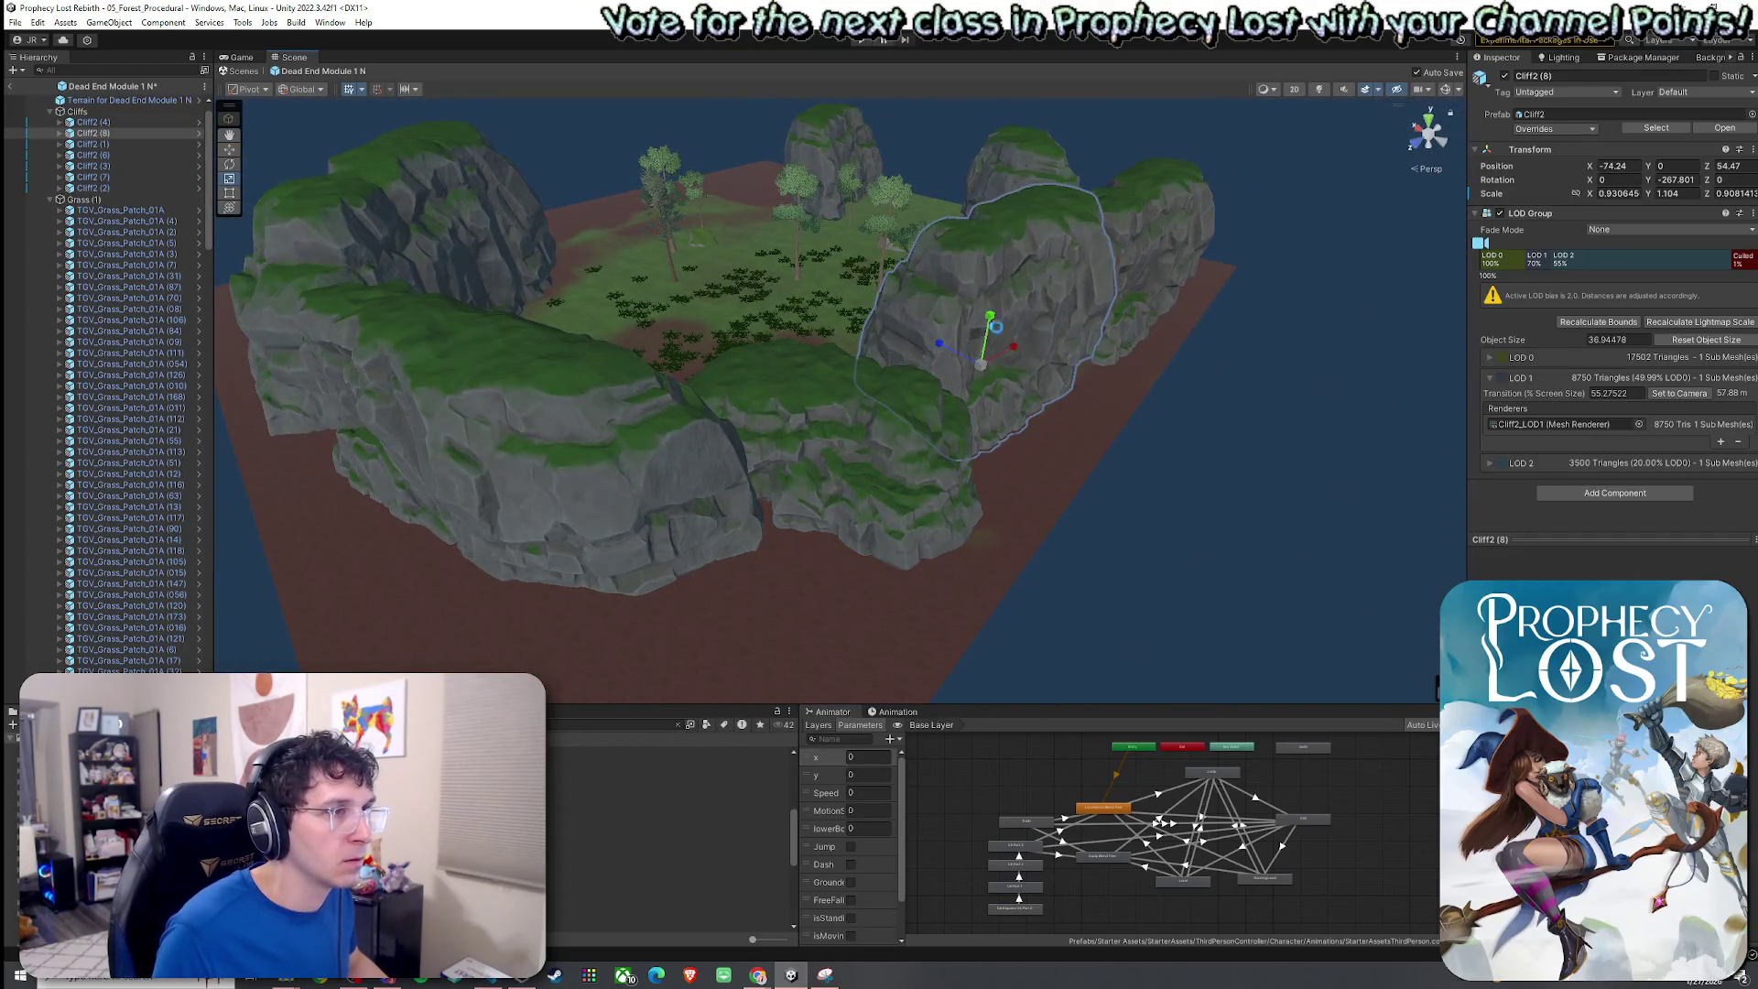
mouse_move(654, 570)
left_mouse_down()
mouse_move(718, 509)
mouse_move(459, 540)
left_mouse_up()
mouse_move(428, 480)
left_mouse_down()
mouse_move(443, 455)
mouse_move(706, 538)
mouse_move(553, 746)
left_mouse_up()
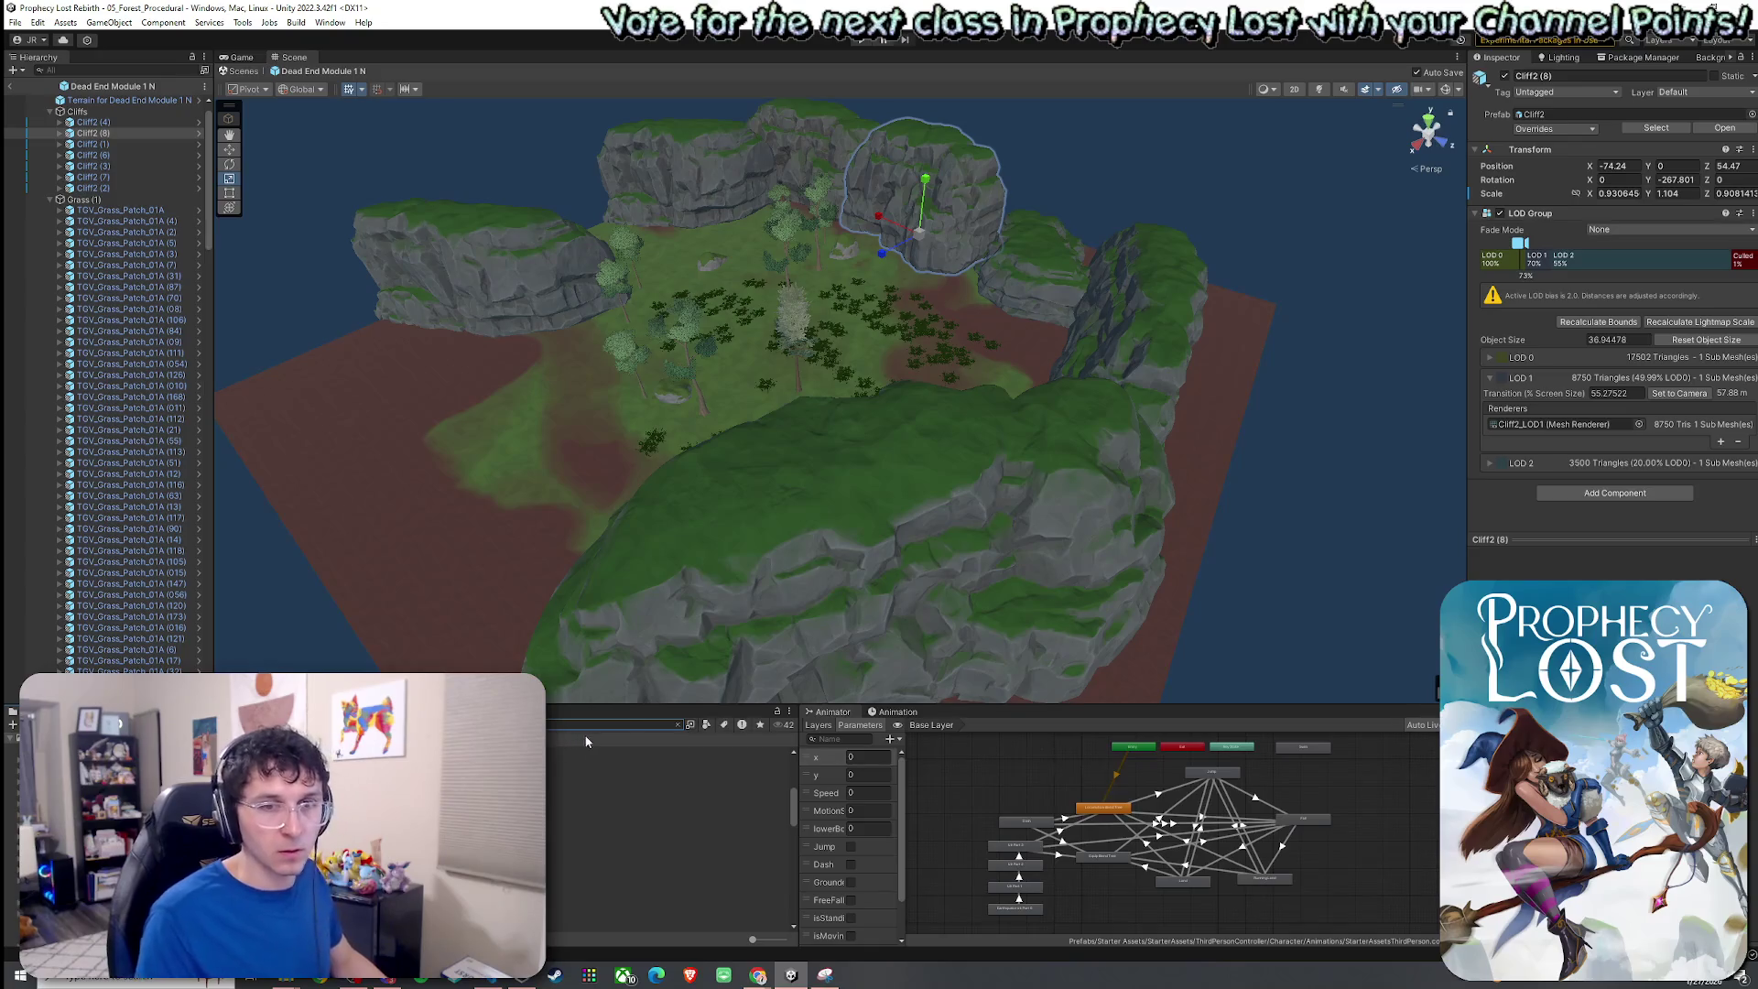
Place a Cliff3 rock into the module.
left_click(668, 767)
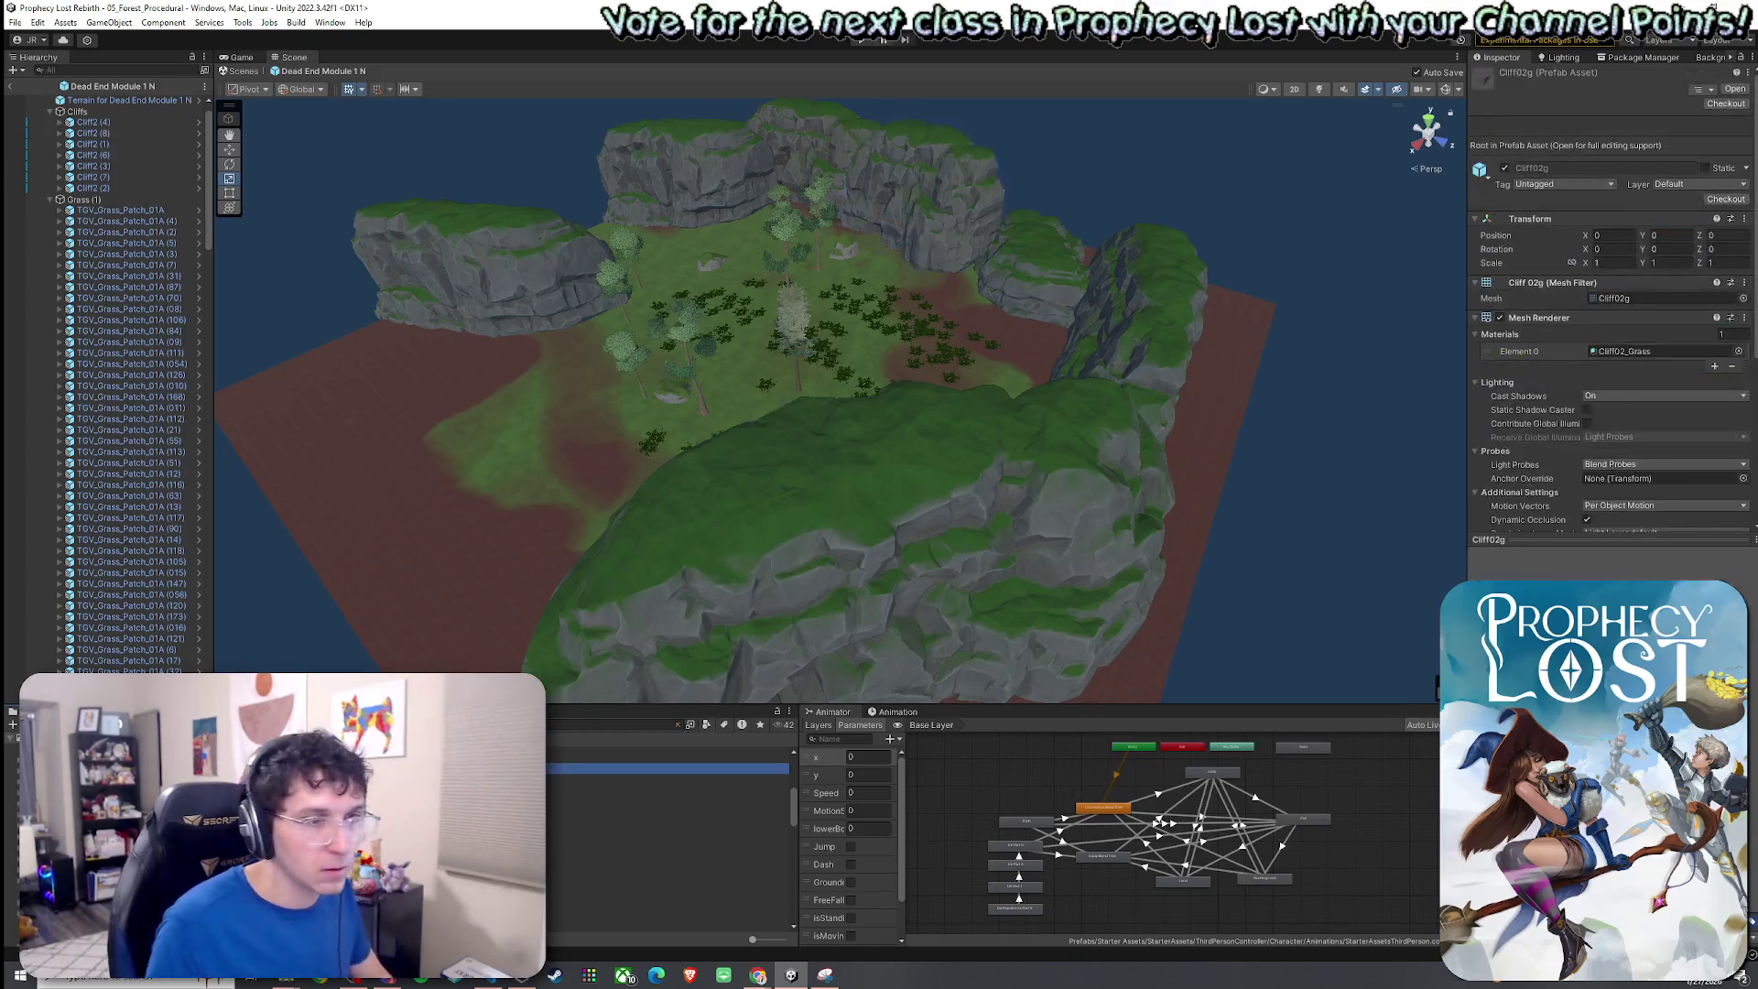
key("Down")
key("Down")
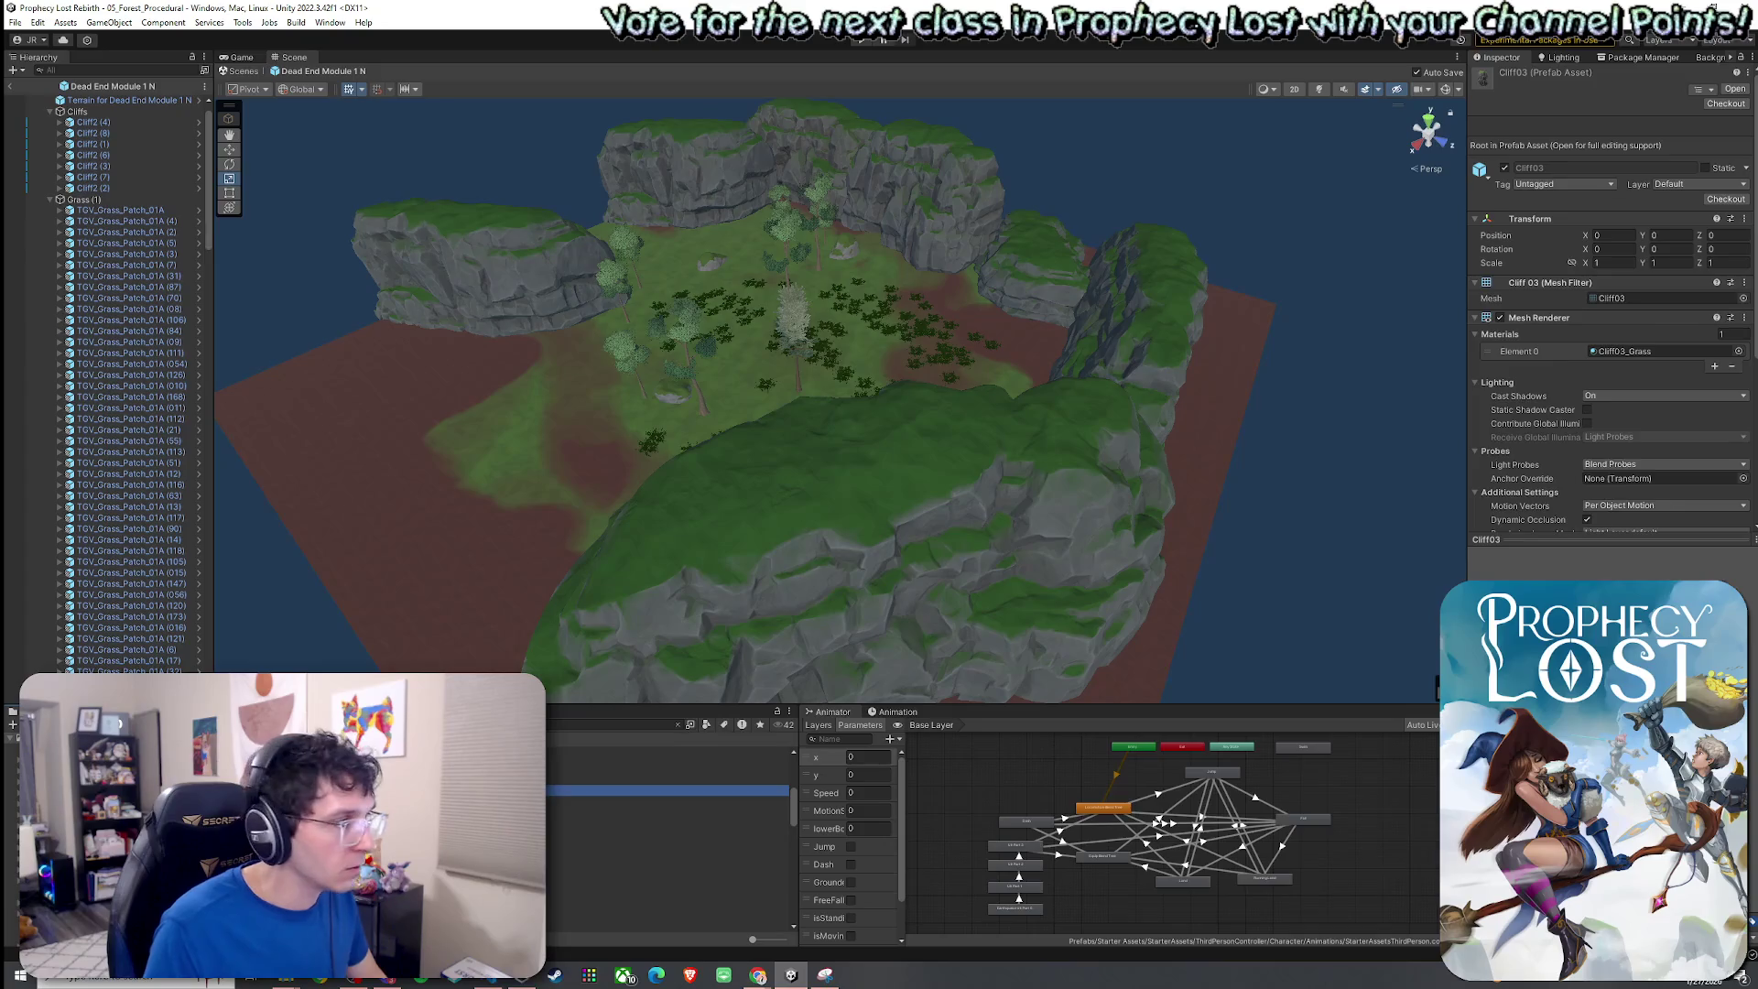
key("Up")
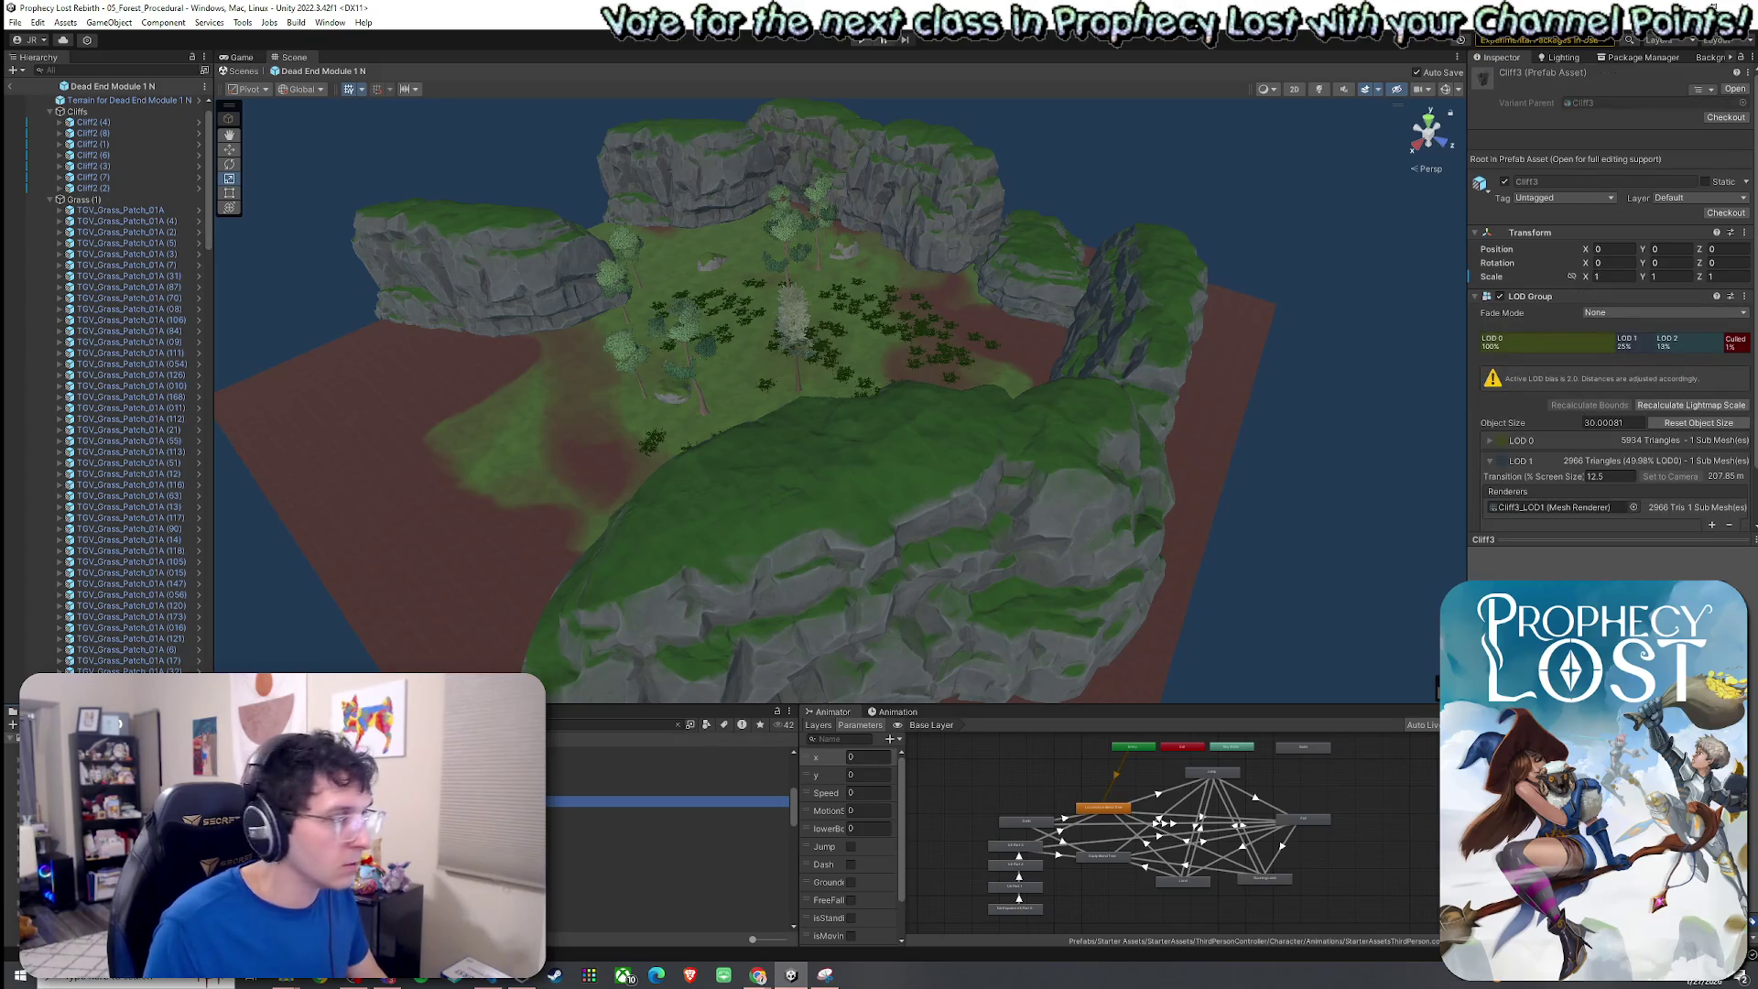
mouse_move(641, 800)
left_mouse_down()
mouse_move(490, 392)
mouse_move(524, 376)
left_mouse_up()
Try Cliff7 on the left side, undo it, and place Cliff8 there instead.
left_click(640, 916)
left_click(640, 905)
left_click(668, 915)
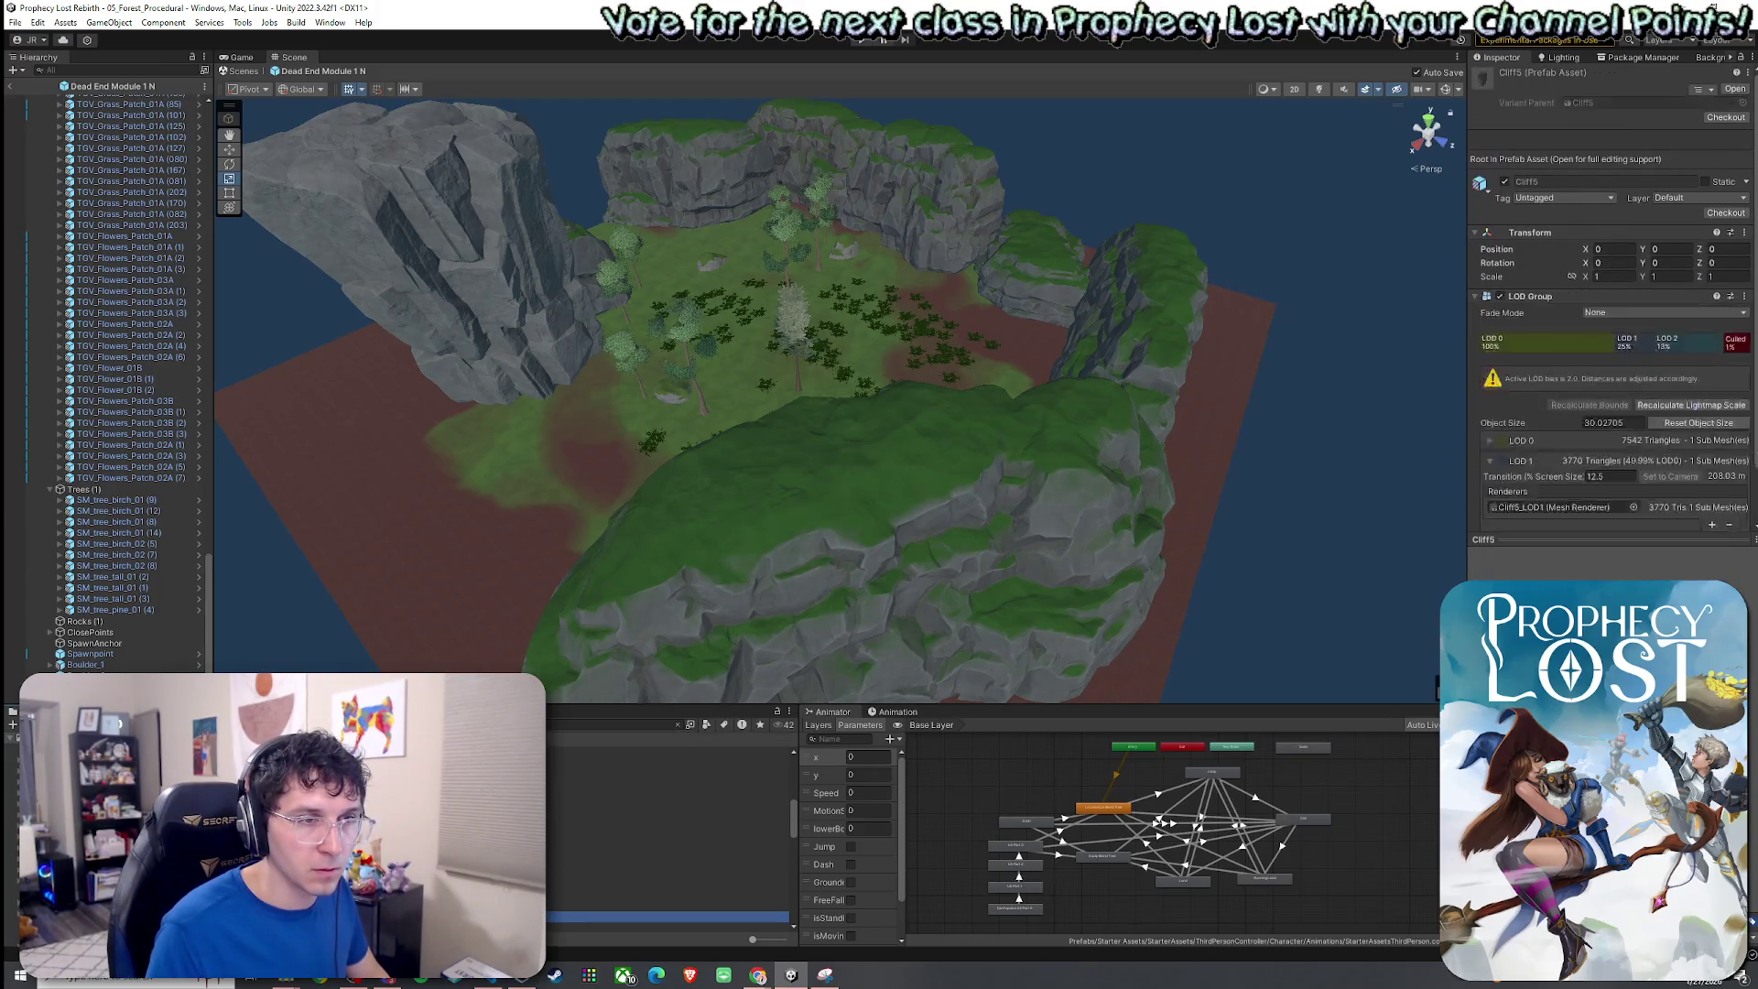
mouse_move(669, 915)
left_mouse_down()
mouse_move(586, 696)
mouse_move(545, 513)
mouse_move(550, 428)
mouse_move(551, 445)
left_mouse_up()
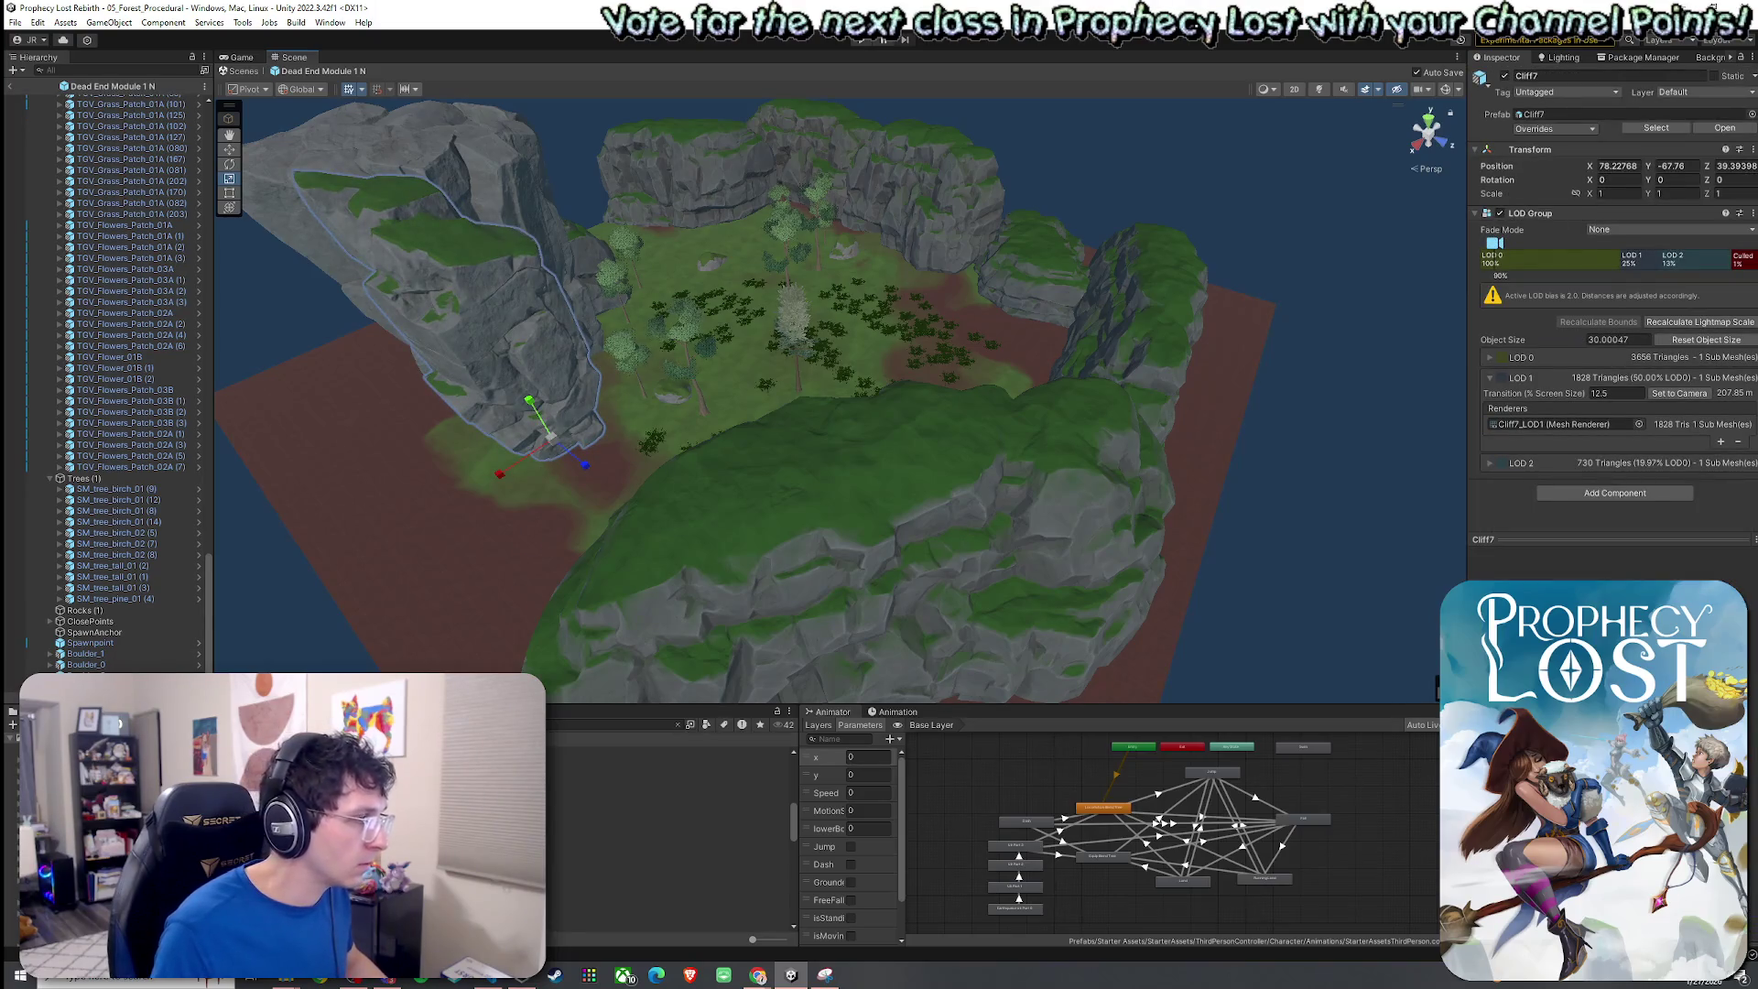
key("ctrl+z")
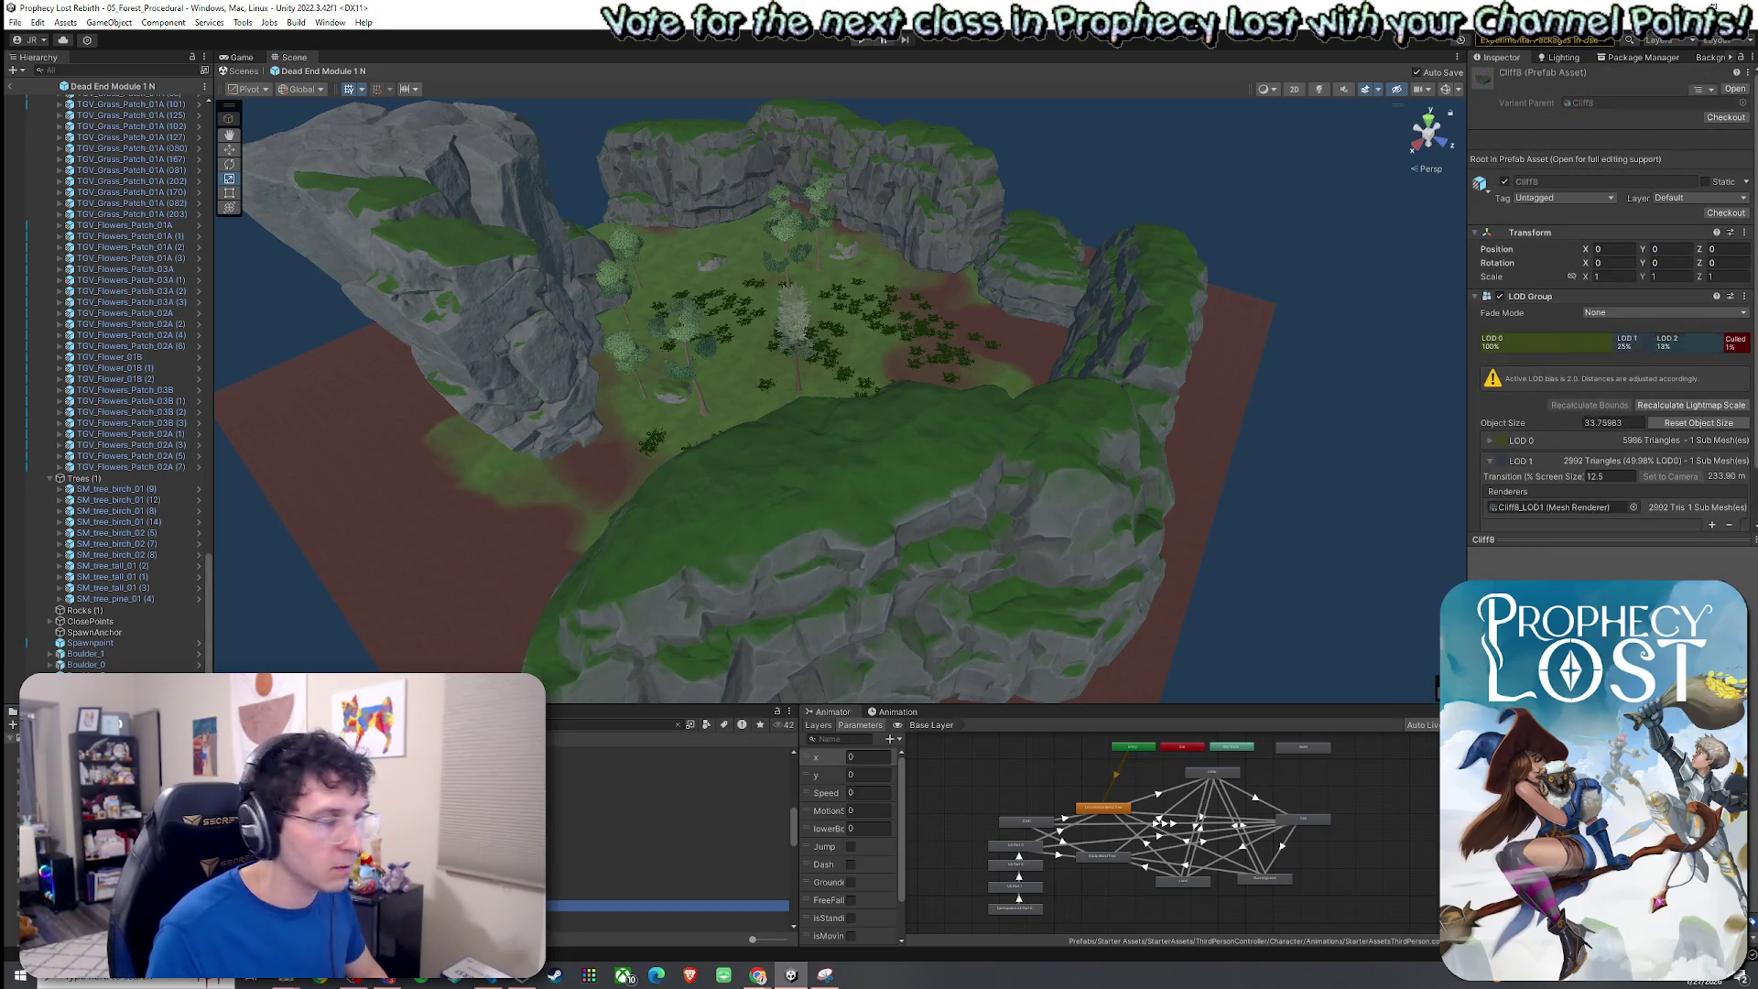
mouse_move(668, 916)
left_mouse_down()
mouse_move(494, 589)
mouse_move(578, 502)
mouse_move(608, 518)
mouse_move(942, 381)
mouse_move(1112, 255)
mouse_move(1169, 244)
mouse_move(1059, 245)
mouse_move(1089, 231)
left_mouse_up()
Stretch Cliff2 (4) a bit taller.
key("w")
left_click(1059, 273)
key("e")
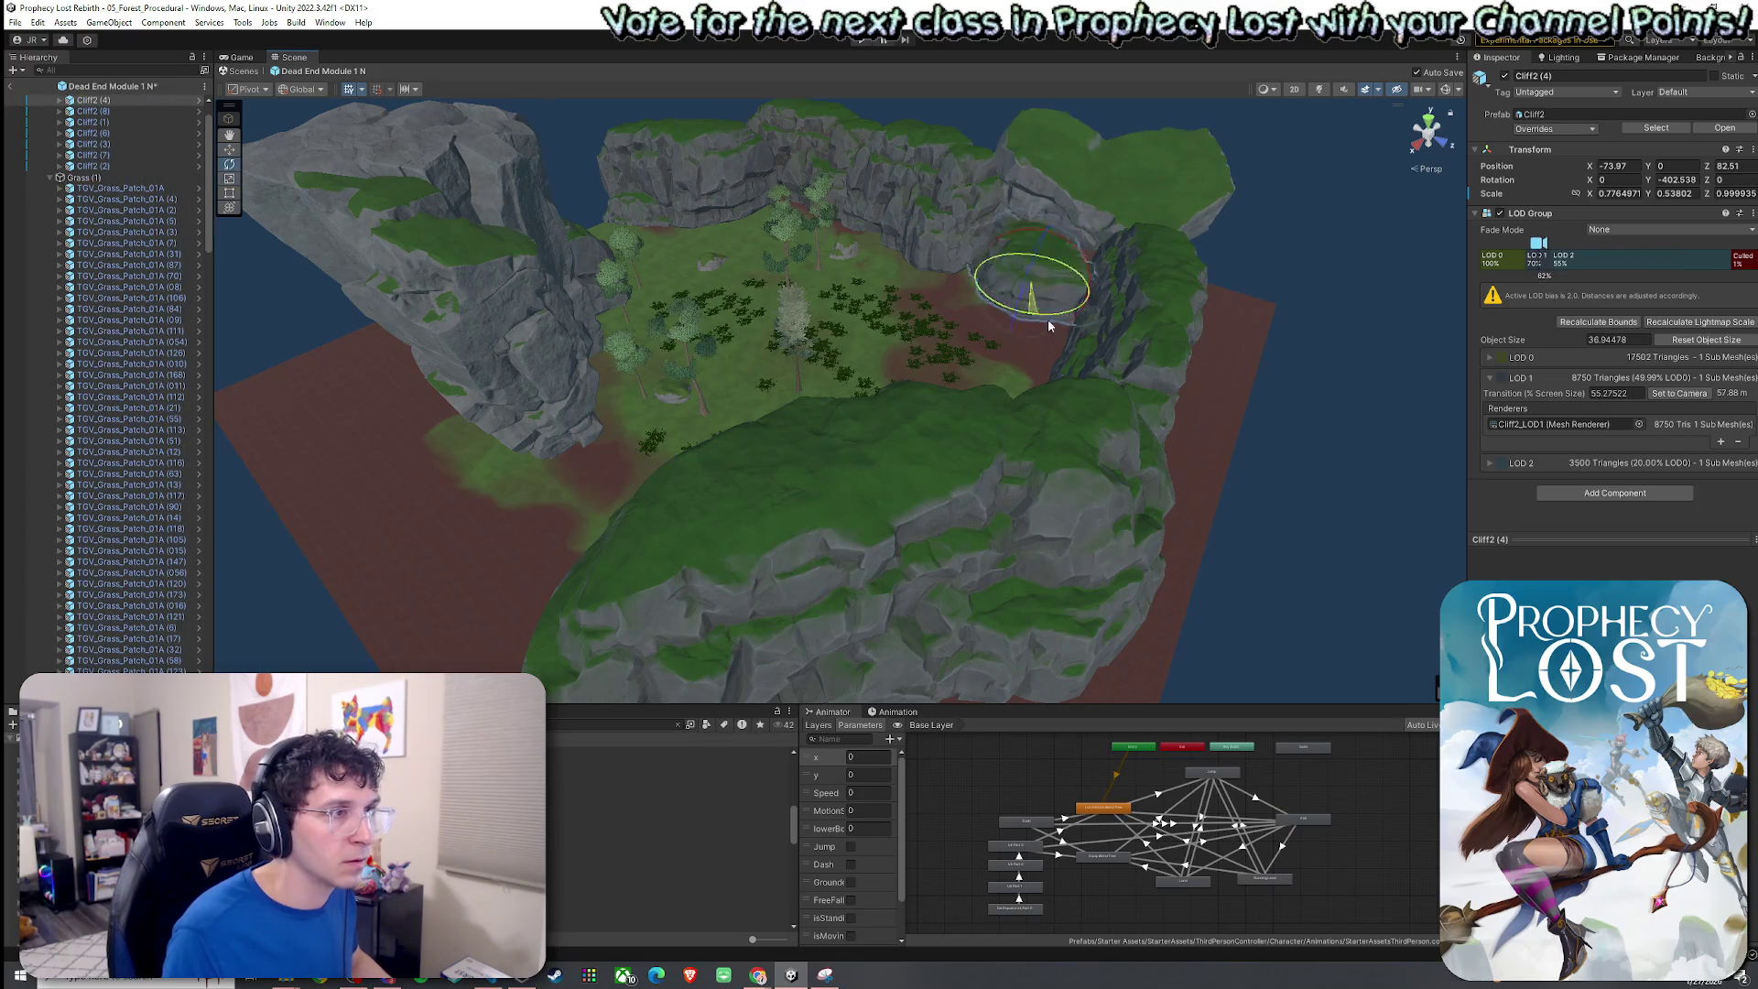
key("r")
left_click_drag(1041, 261, 1046, 303)
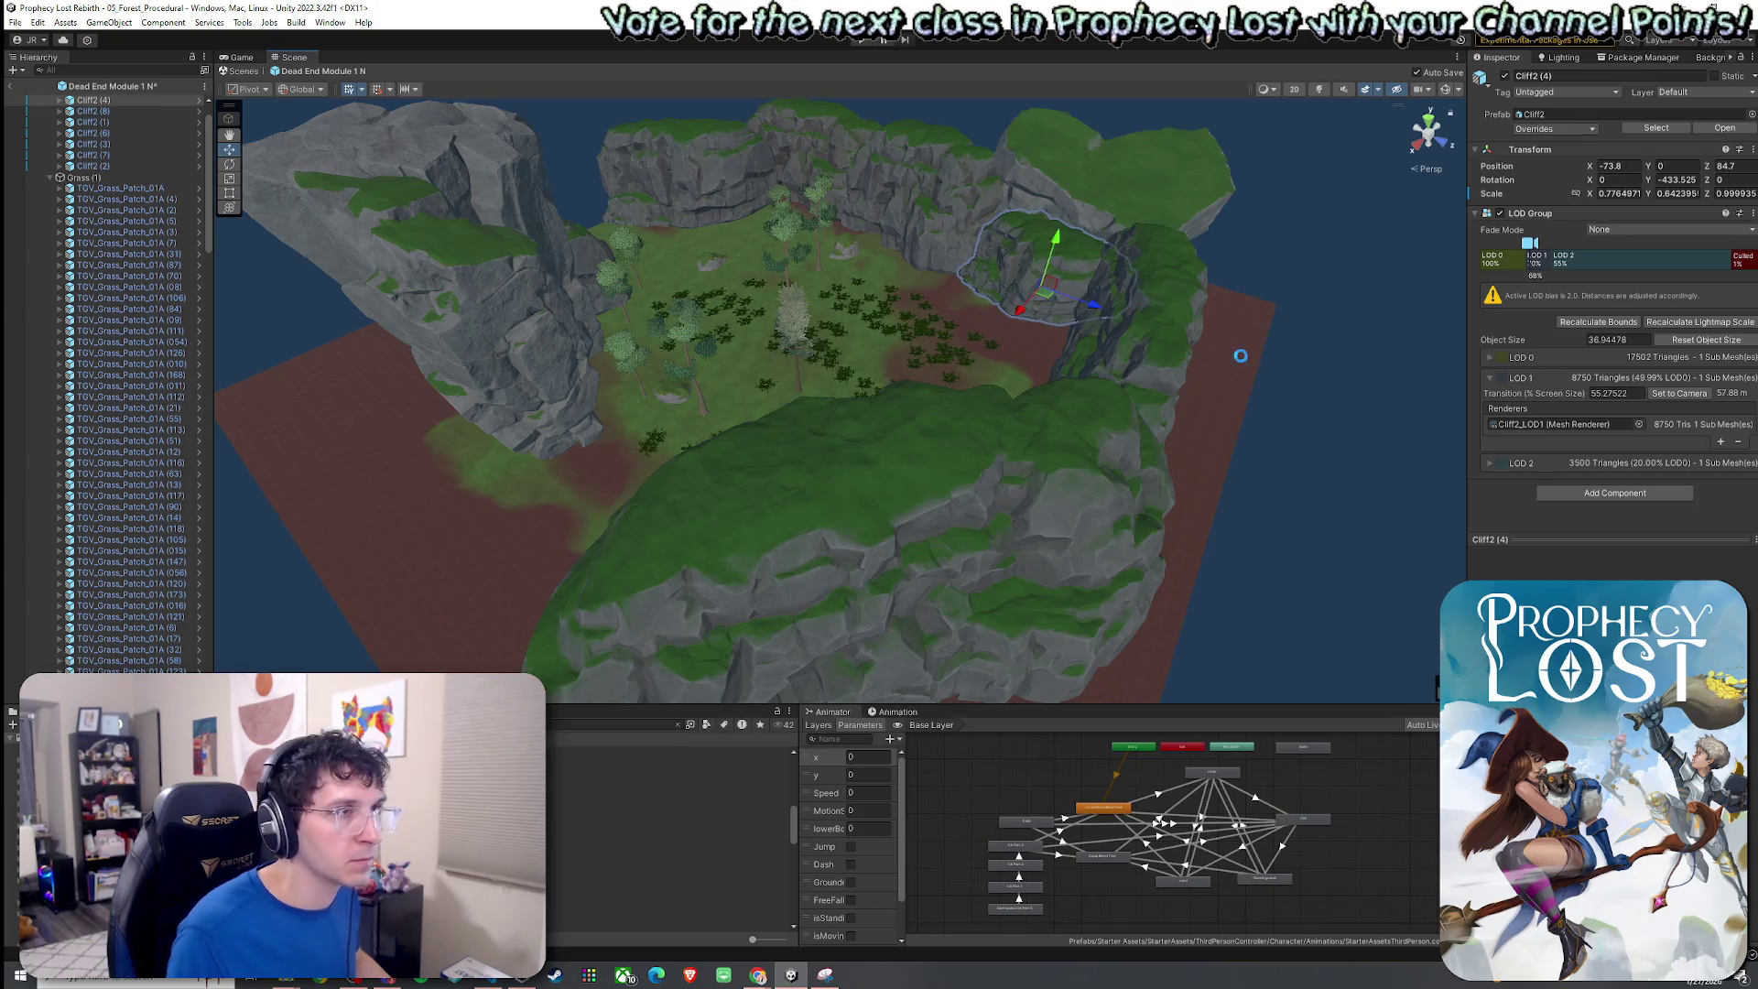
Rotate Cliff8 slightly into position against the cliff tops.
left_click(1239, 355)
mouse_move(1330, 263)
left_mouse_down()
mouse_move(1346, 259)
mouse_move(1059, 302)
mouse_move(926, 350)
mouse_move(1014, 343)
left_mouse_up()
left_click(1015, 344)
scroll(1035, 408, "up", 3)
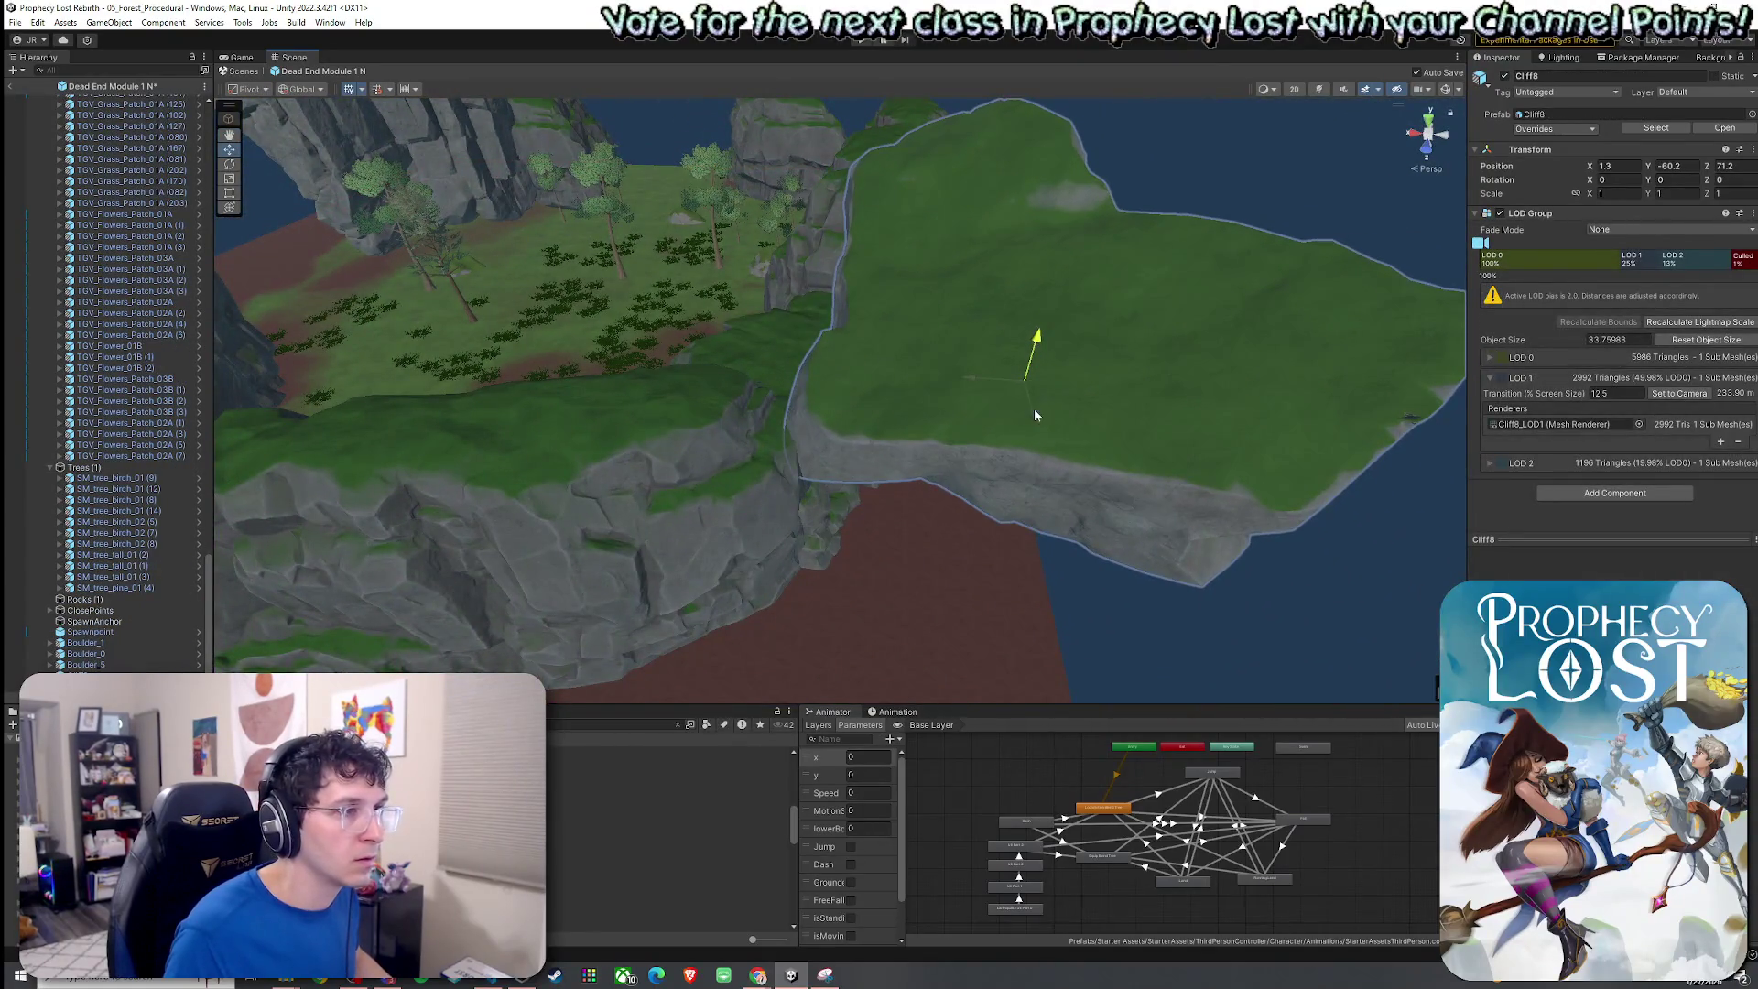
mouse_move(1027, 412)
left_mouse_down()
mouse_move(1001, 414)
mouse_move(968, 485)
left_mouse_up()
key("w")
left_click(1076, 451)
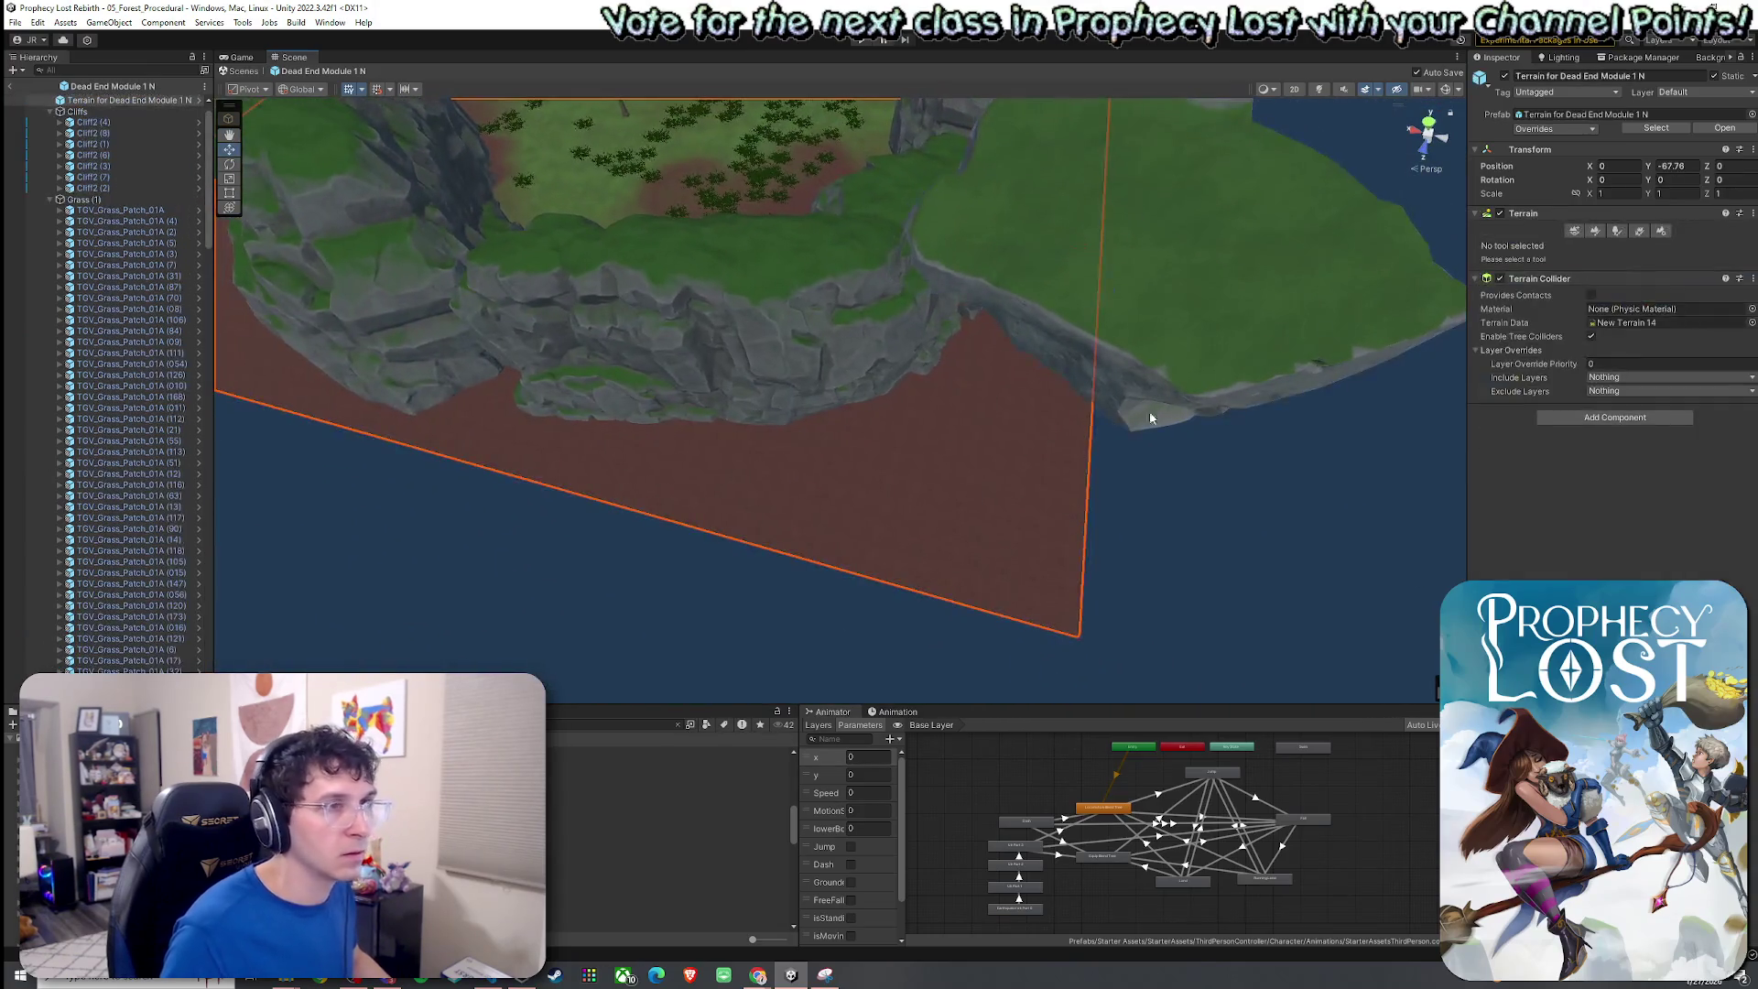
Switch the terrain sculpting mode to Set Height.
left_click(1595, 231)
left_click(1547, 245)
left_click(1519, 306)
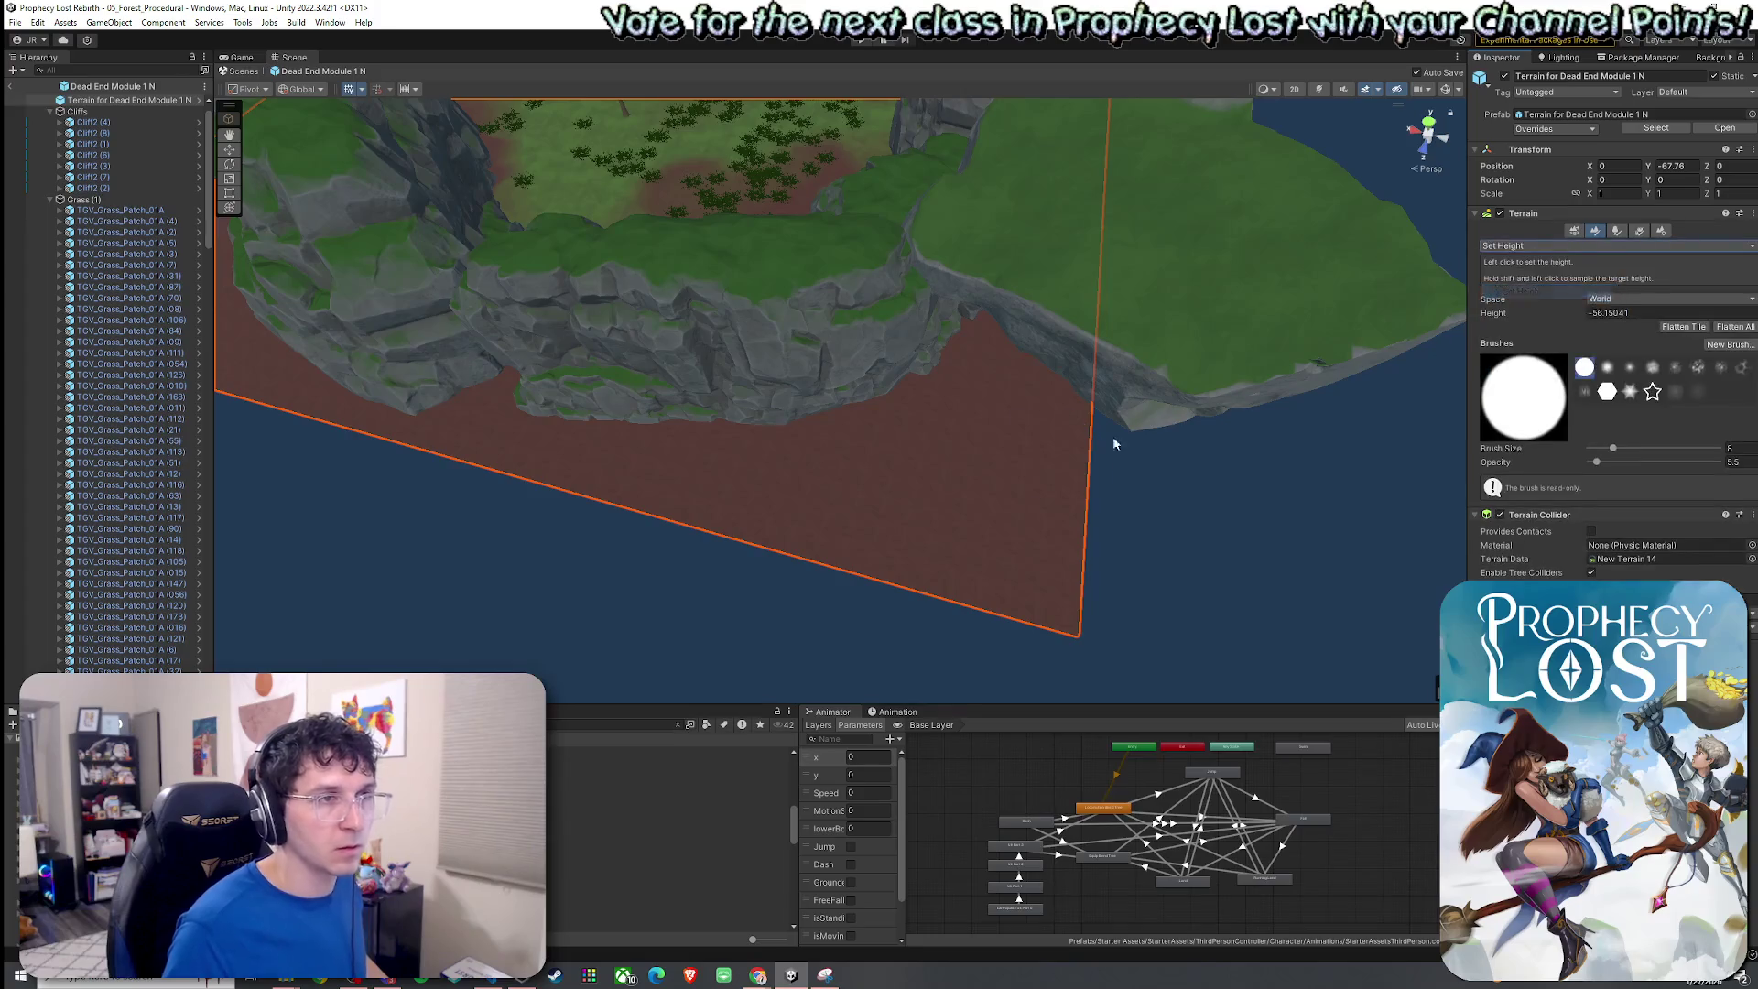
left_click(1557, 246)
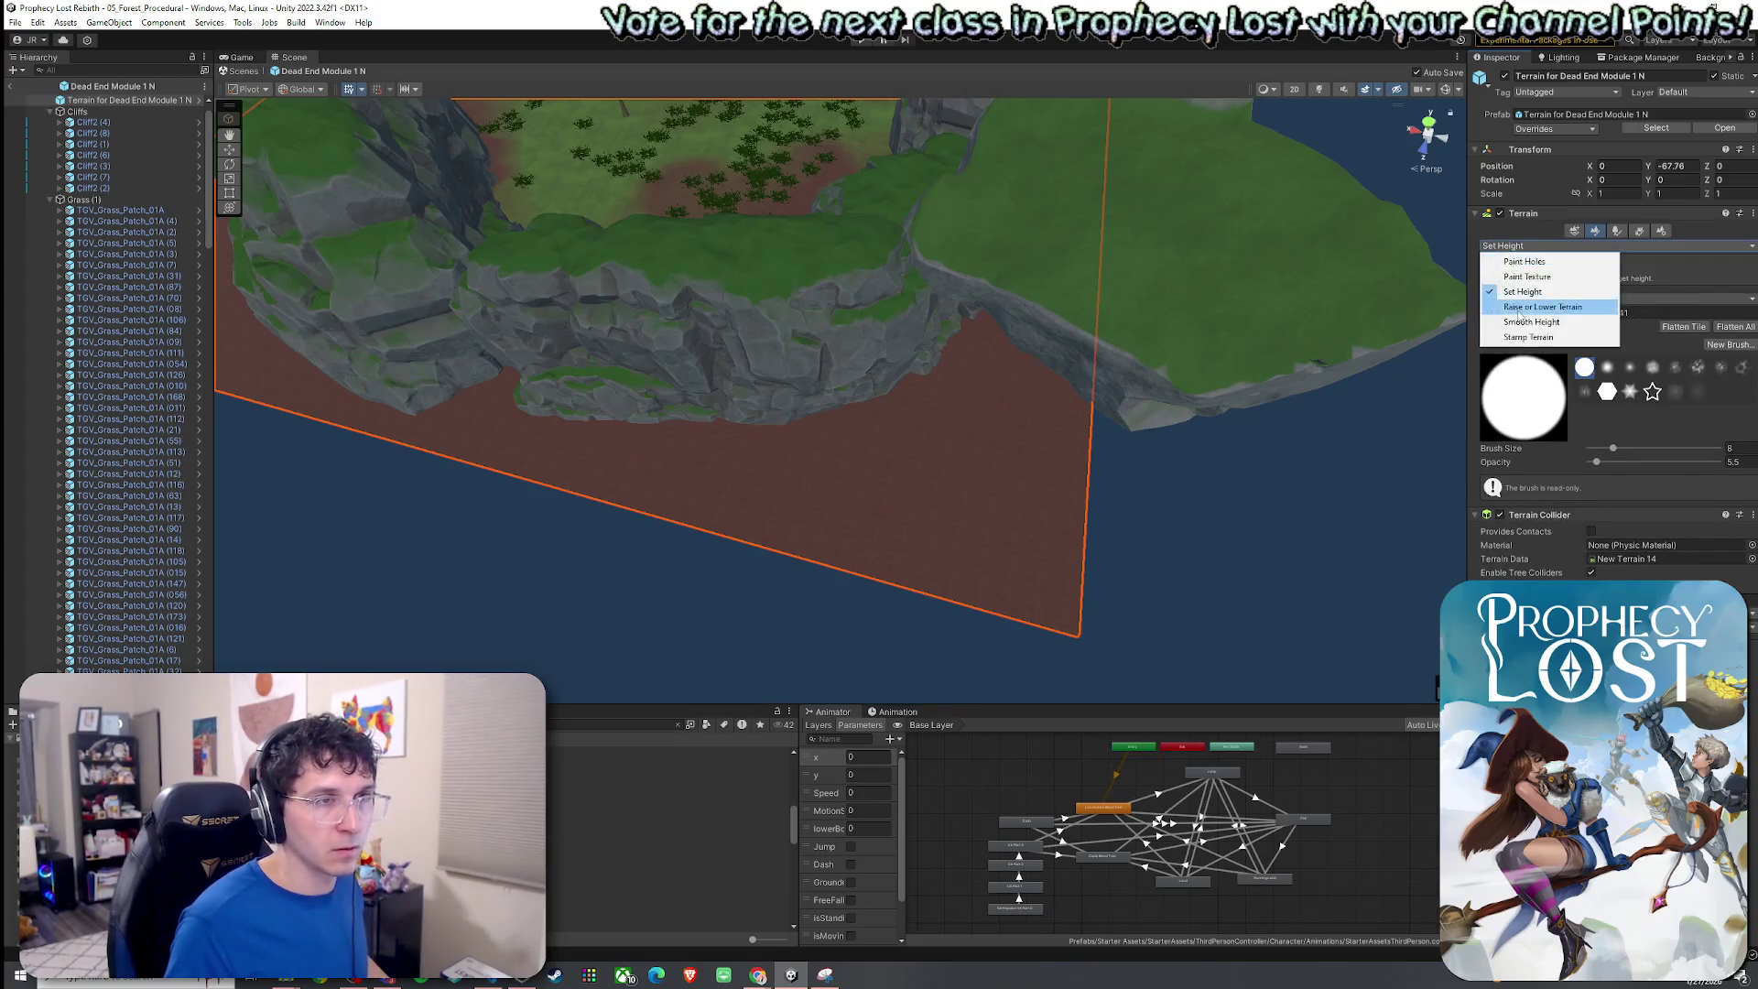
left_click(1520, 257)
left_click_drag(882, 392, 779, 394)
left_click(1556, 245)
left_click(1534, 273)
left_click(1520, 246)
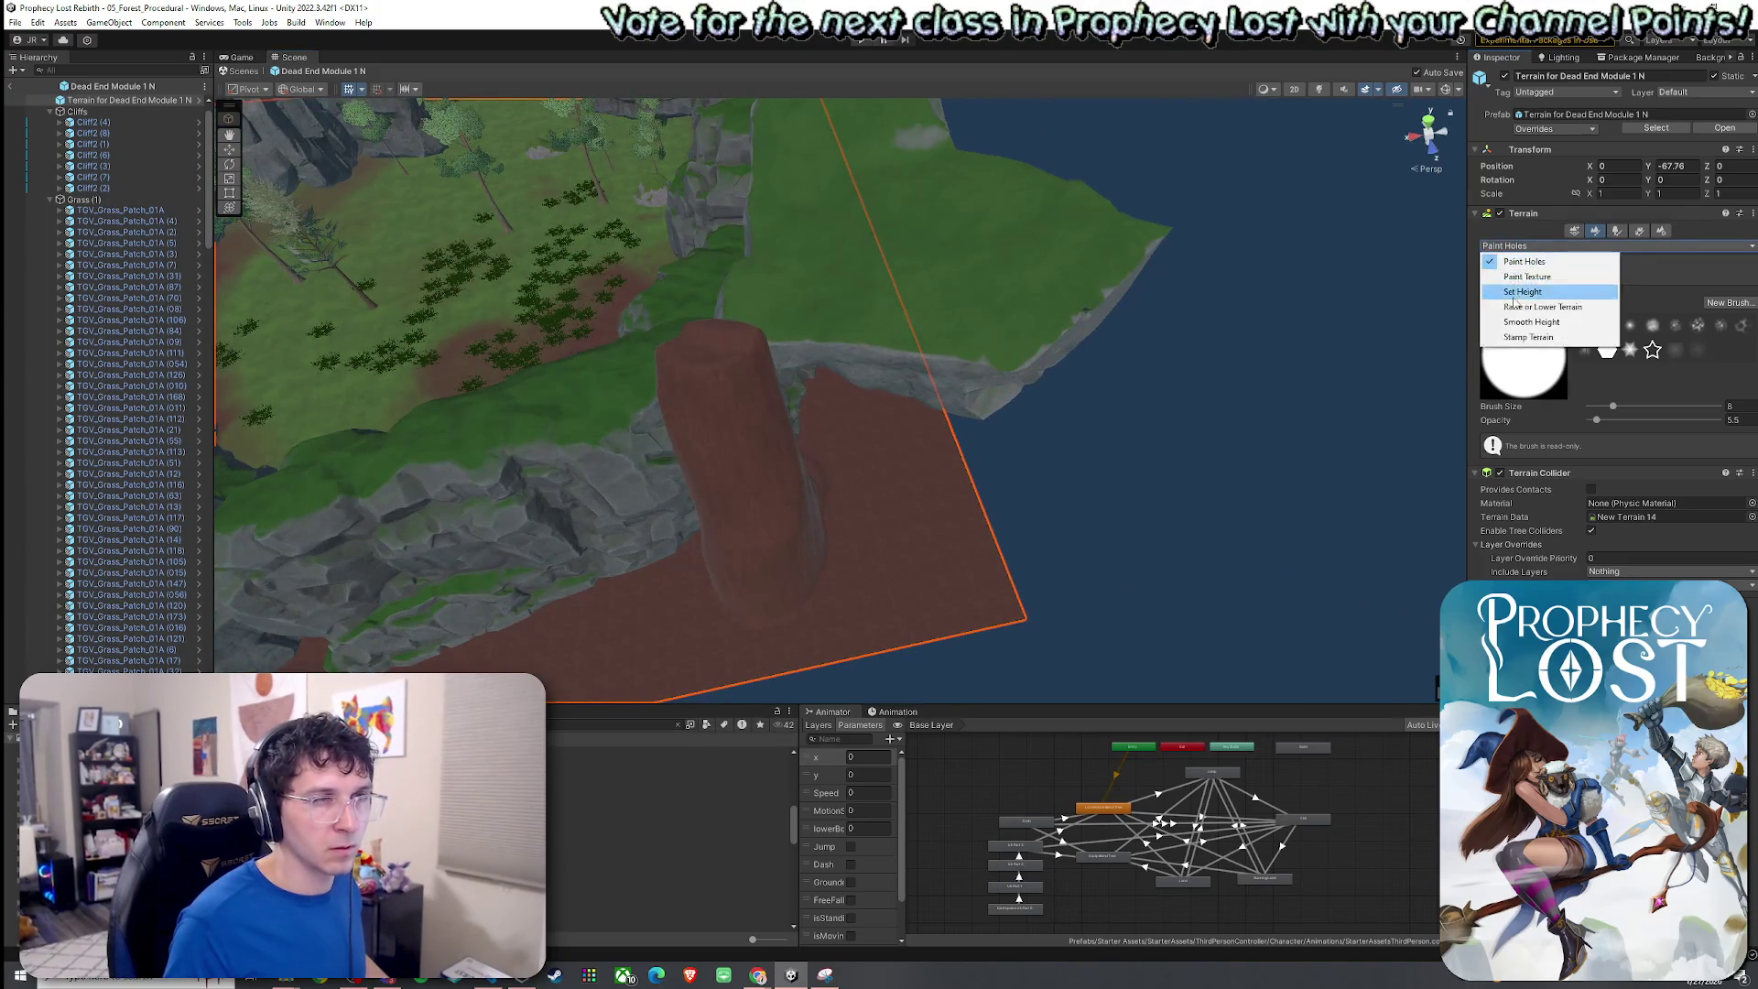
left_click(1519, 292)
Sample the cliff-top height and flatten the terrain into a plateau against the cliff.
left_click(710, 447, "shift")
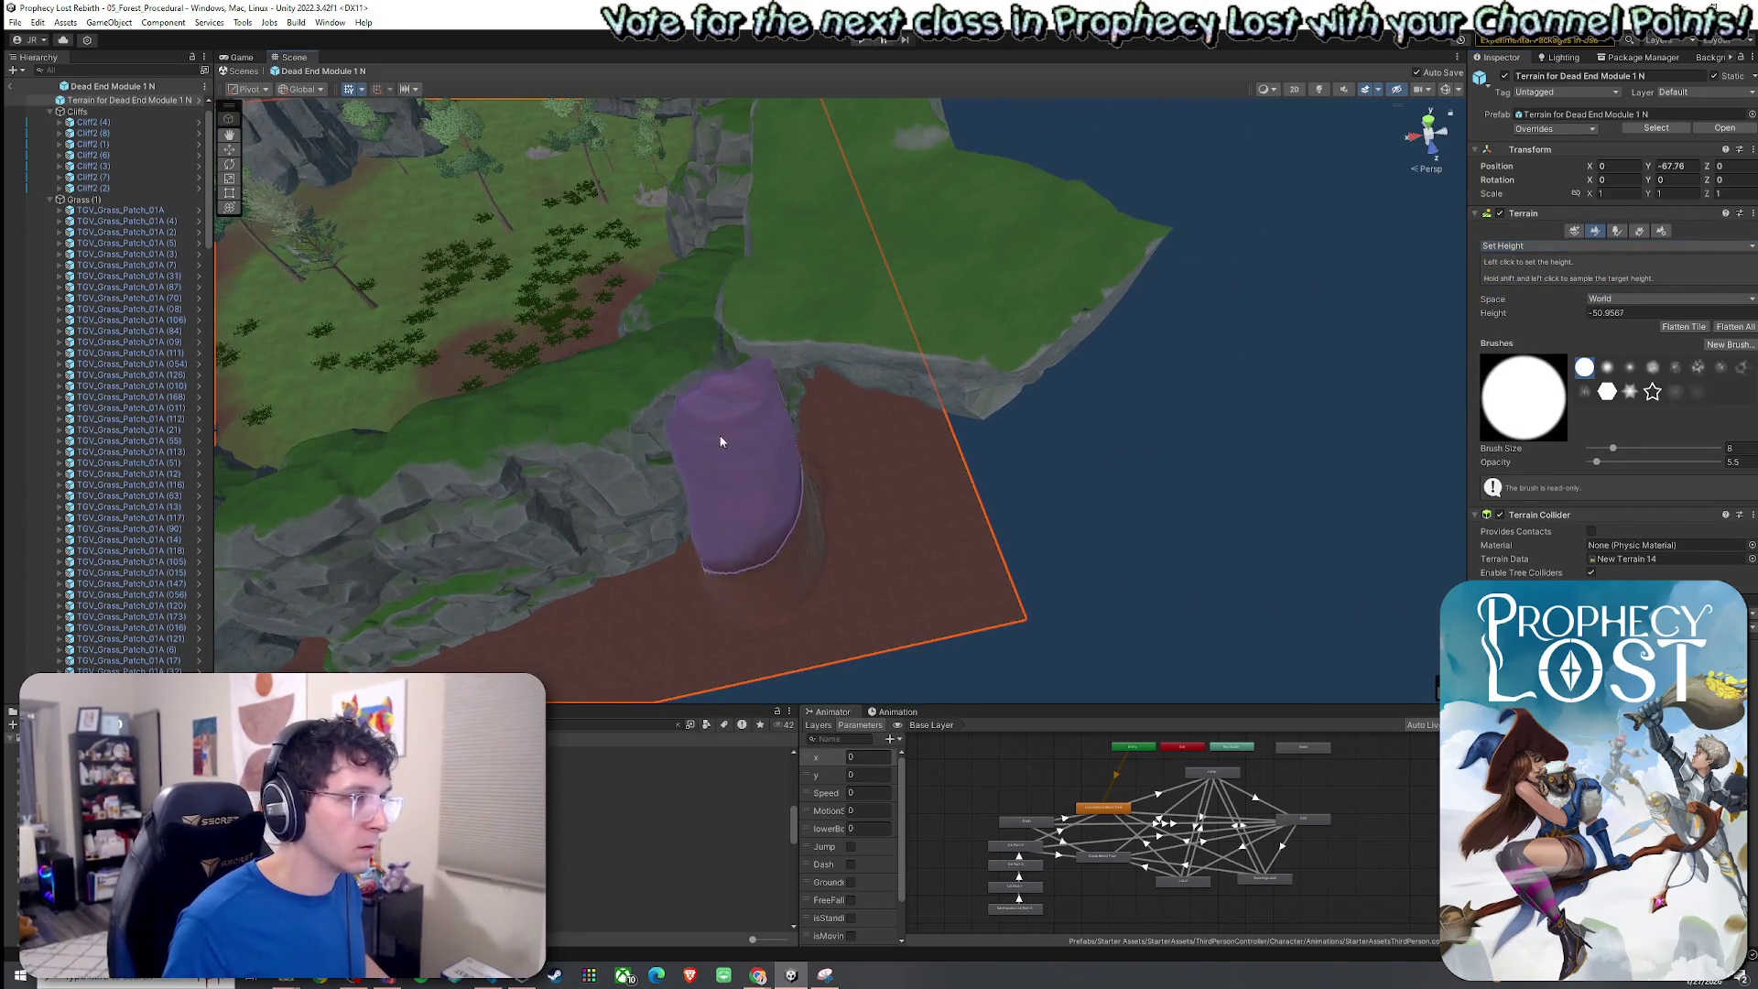
mouse_move(718, 412)
left_mouse_down()
mouse_move(715, 458)
mouse_move(855, 412)
mouse_move(985, 455)
left_mouse_up()
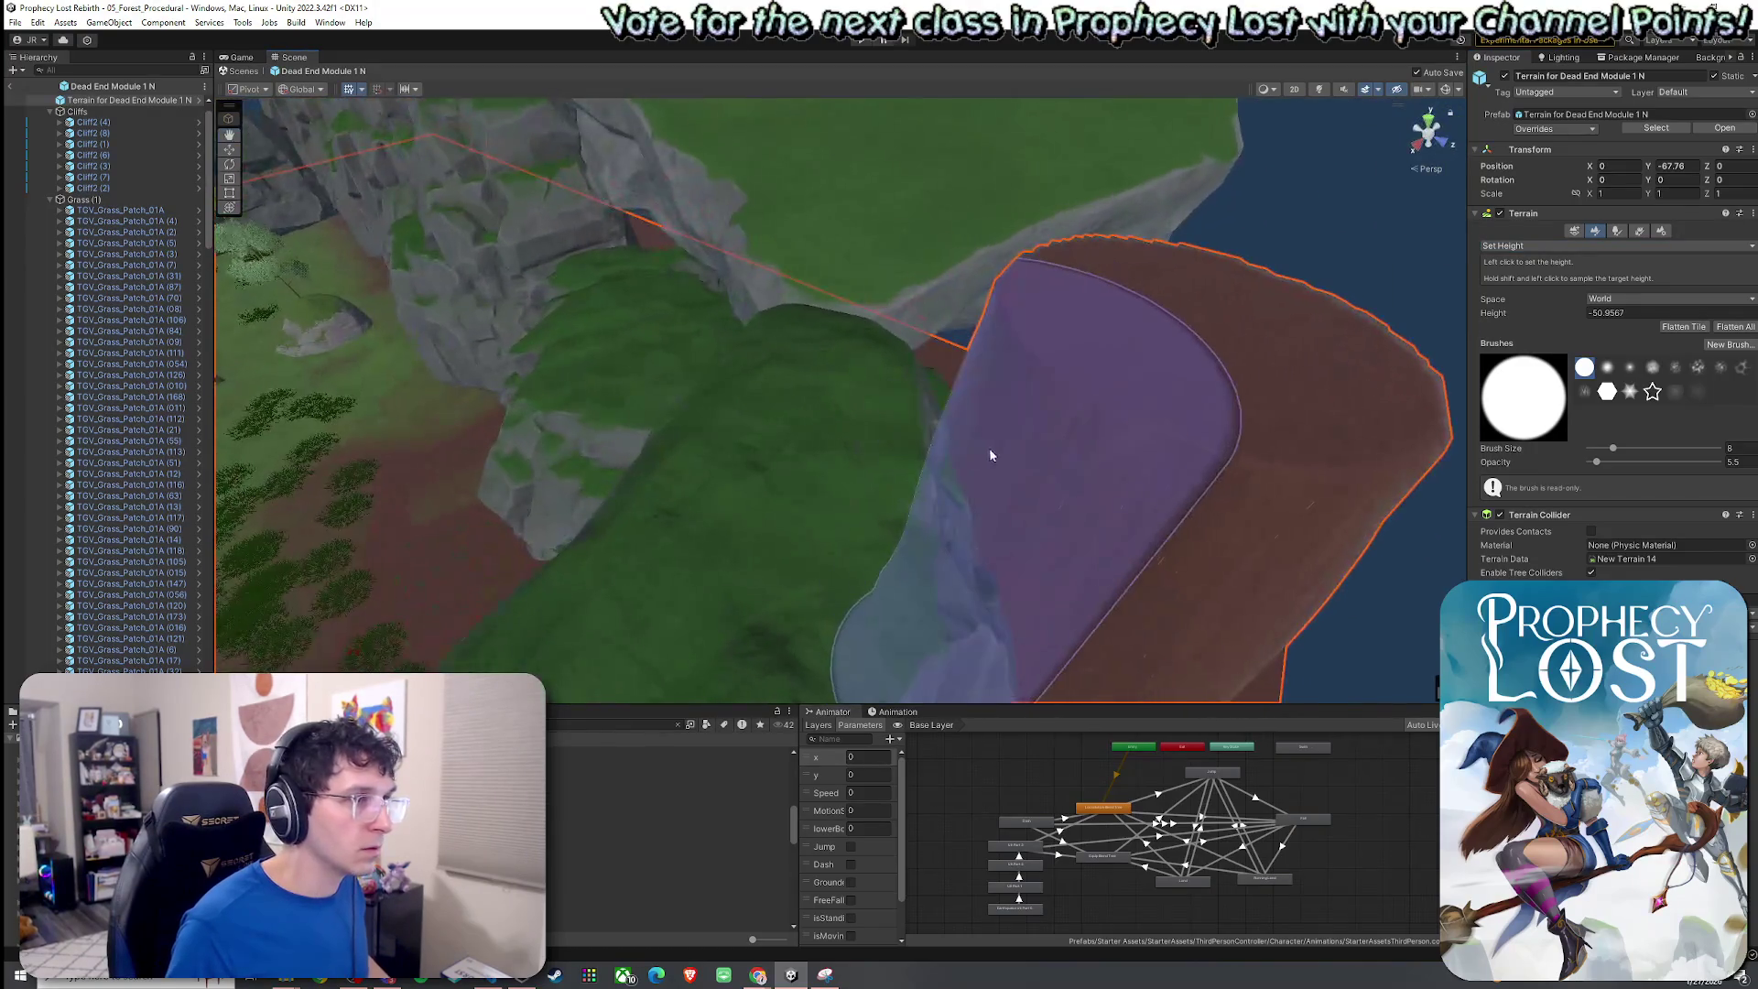
left_click(1034, 387, "shift")
mouse_move(1034, 387)
left_mouse_down()
mouse_move(1028, 455)
mouse_move(964, 467)
mouse_move(976, 330)
mouse_move(1174, 393)
mouse_move(1052, 550)
mouse_move(773, 559)
mouse_move(793, 408)
left_mouse_up()
left_click(1174, 393, "shift")
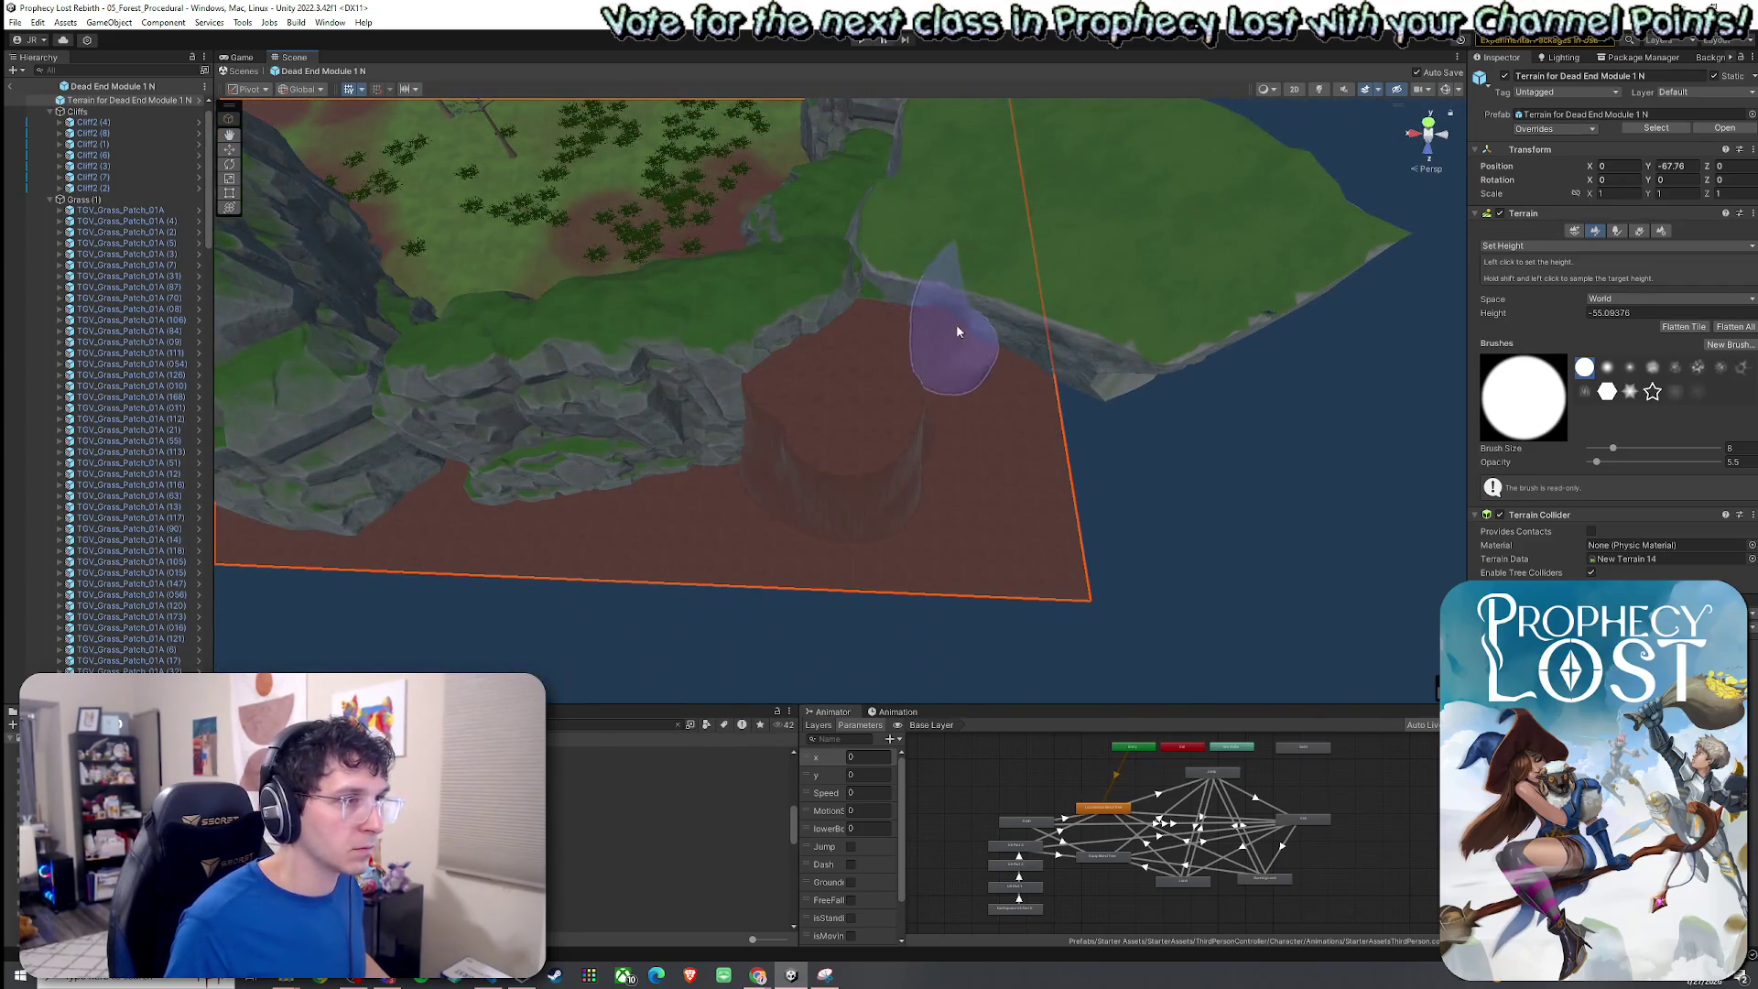
mouse_move(899, 318)
left_mouse_down()
mouse_move(1004, 392)
mouse_move(1004, 371)
mouse_move(957, 457)
mouse_move(647, 471)
mouse_move(675, 412)
mouse_move(596, 393)
mouse_move(590, 434)
left_mouse_up()
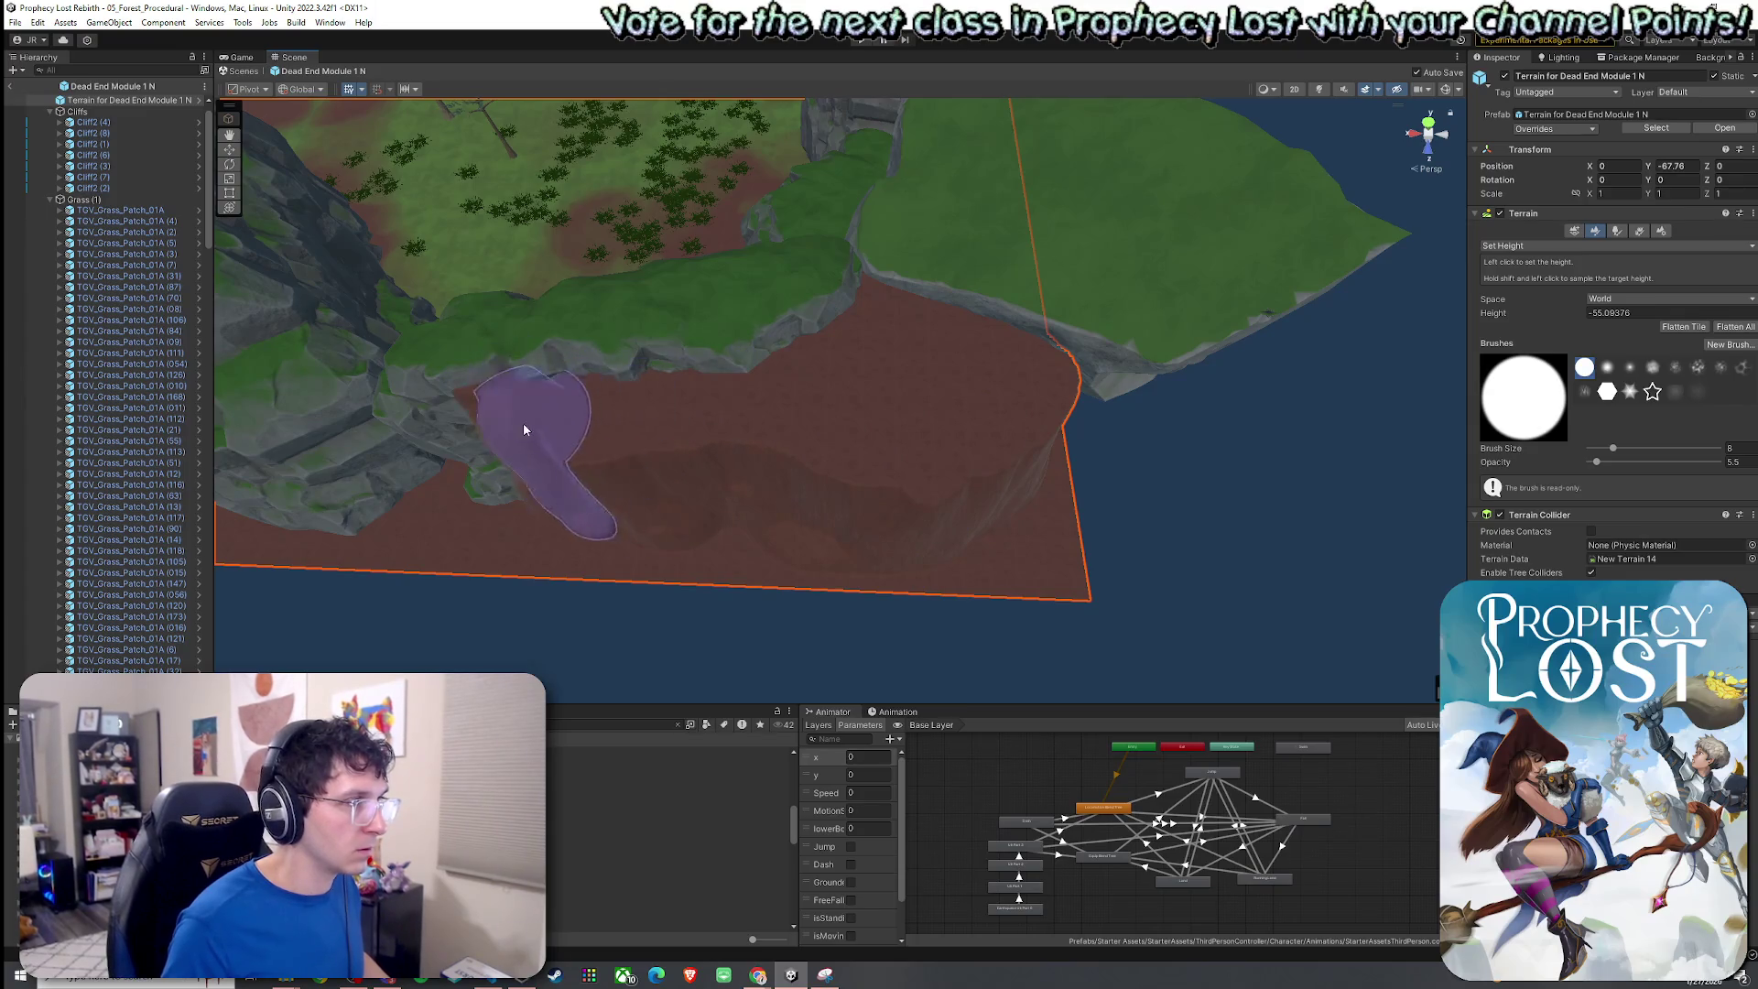
Raise a bump on the ledge edge with Raise or Lower Terrain.
mouse_move(793, 510)
left_mouse_down()
mouse_move(910, 431)
mouse_move(1294, 421)
mouse_move(1355, 345)
mouse_move(1114, 361)
mouse_move(946, 420)
mouse_move(925, 459)
left_mouse_up()
scroll(815, 486, "up", 3)
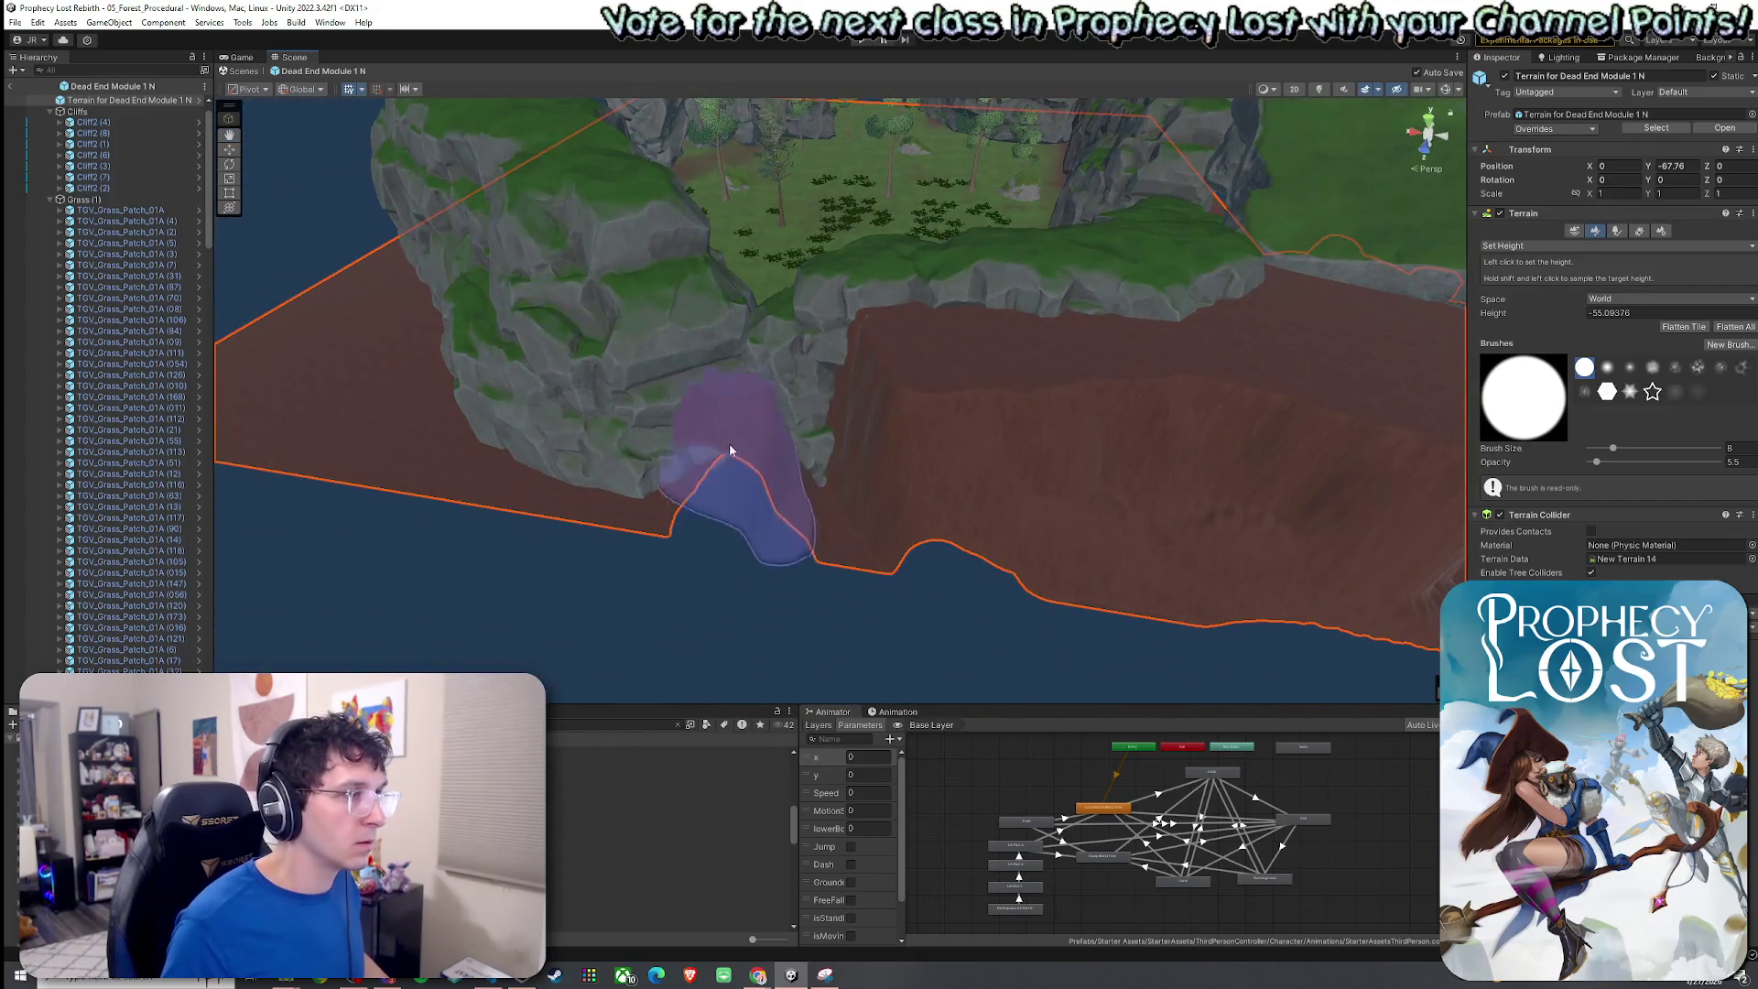
mouse_move(750, 382)
left_mouse_down()
mouse_move(930, 420)
mouse_move(888, 450)
mouse_move(838, 391)
mouse_move(942, 395)
left_mouse_up()
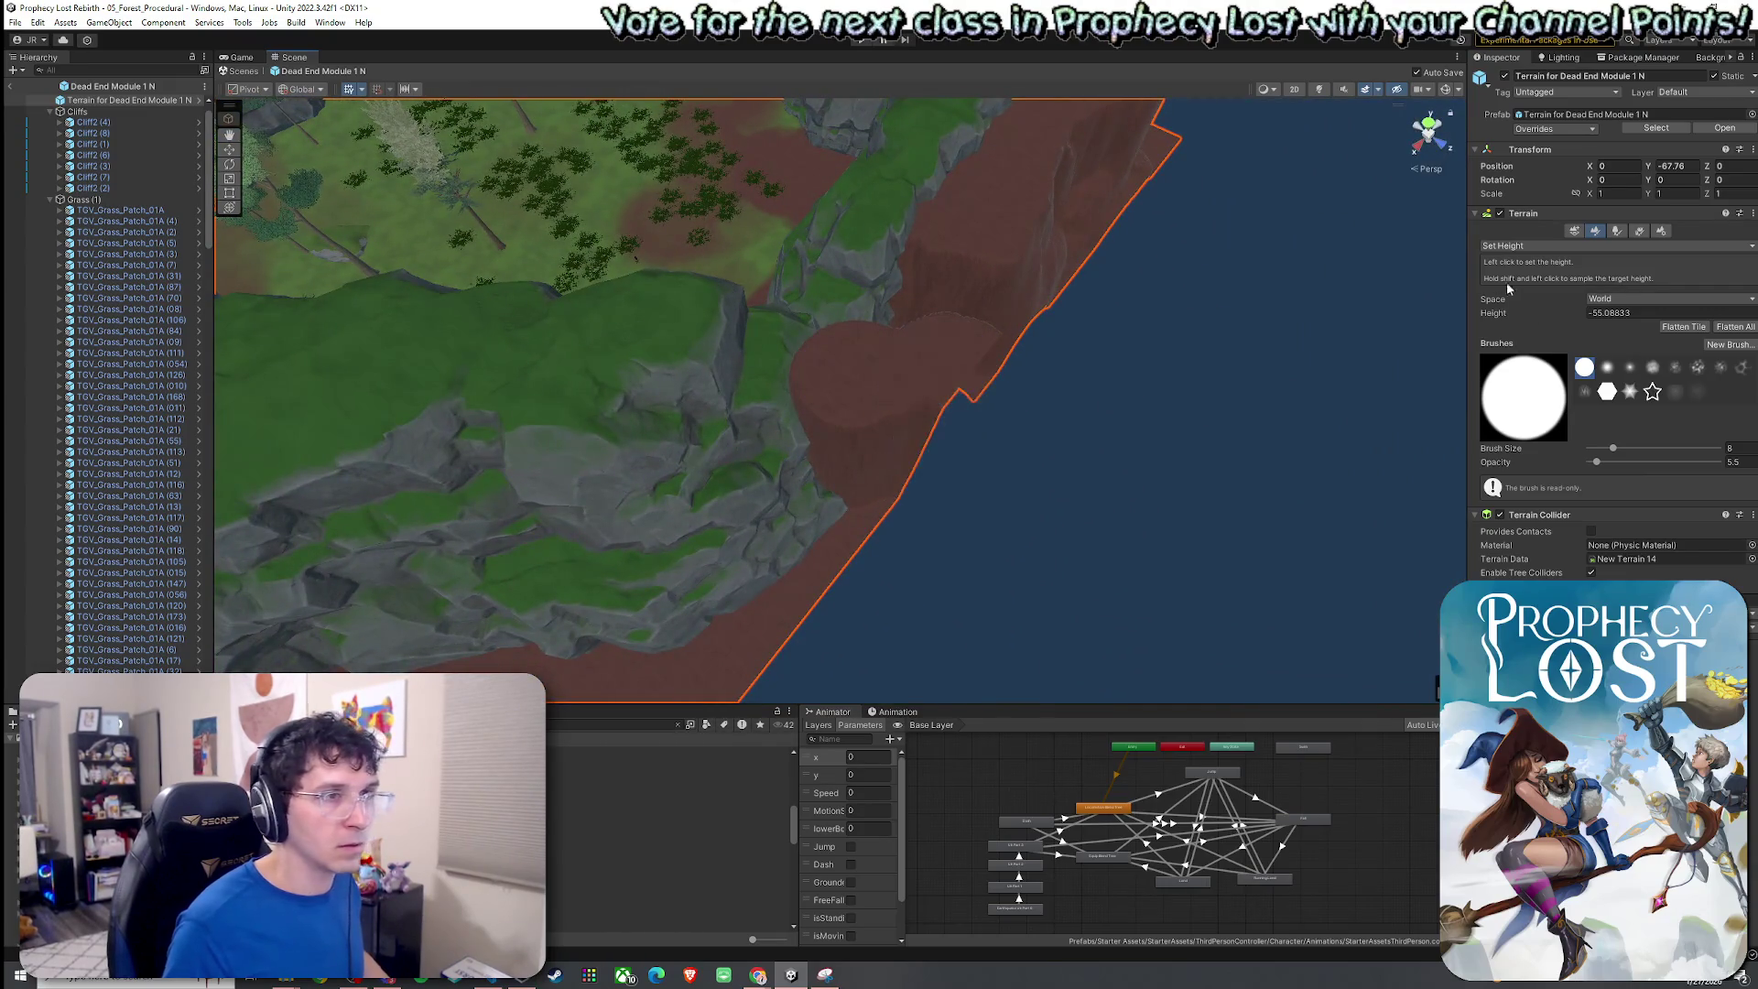
left_click(1520, 245)
left_click(1537, 308)
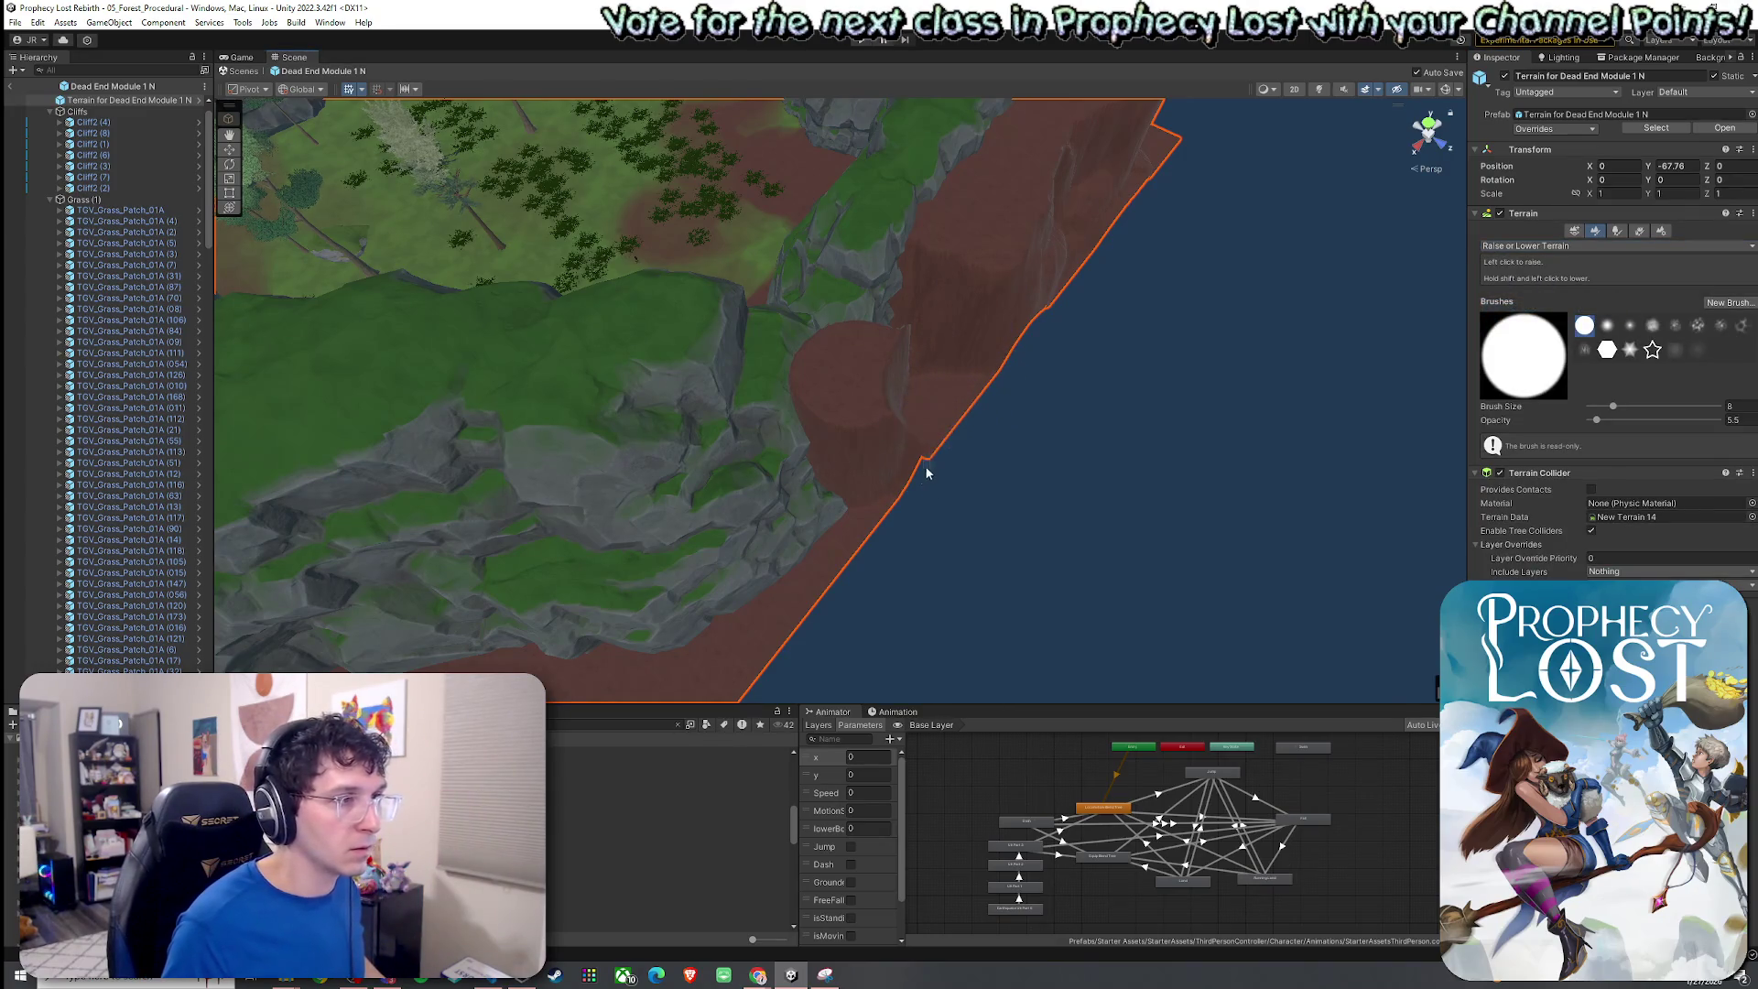
left_click(925, 447)
Smooth the ledge's raised edge with Smooth Height at strength 72.8.
left_click(1547, 245)
left_click(1547, 330)
left_click_drag(1645, 418, 1681, 417)
mouse_move(943, 314)
left_mouse_down()
mouse_move(888, 380)
mouse_move(910, 373)
mouse_move(847, 384)
mouse_move(1083, 223)
mouse_move(961, 283)
mouse_move(1008, 176)
mouse_move(737, 443)
left_mouse_up()
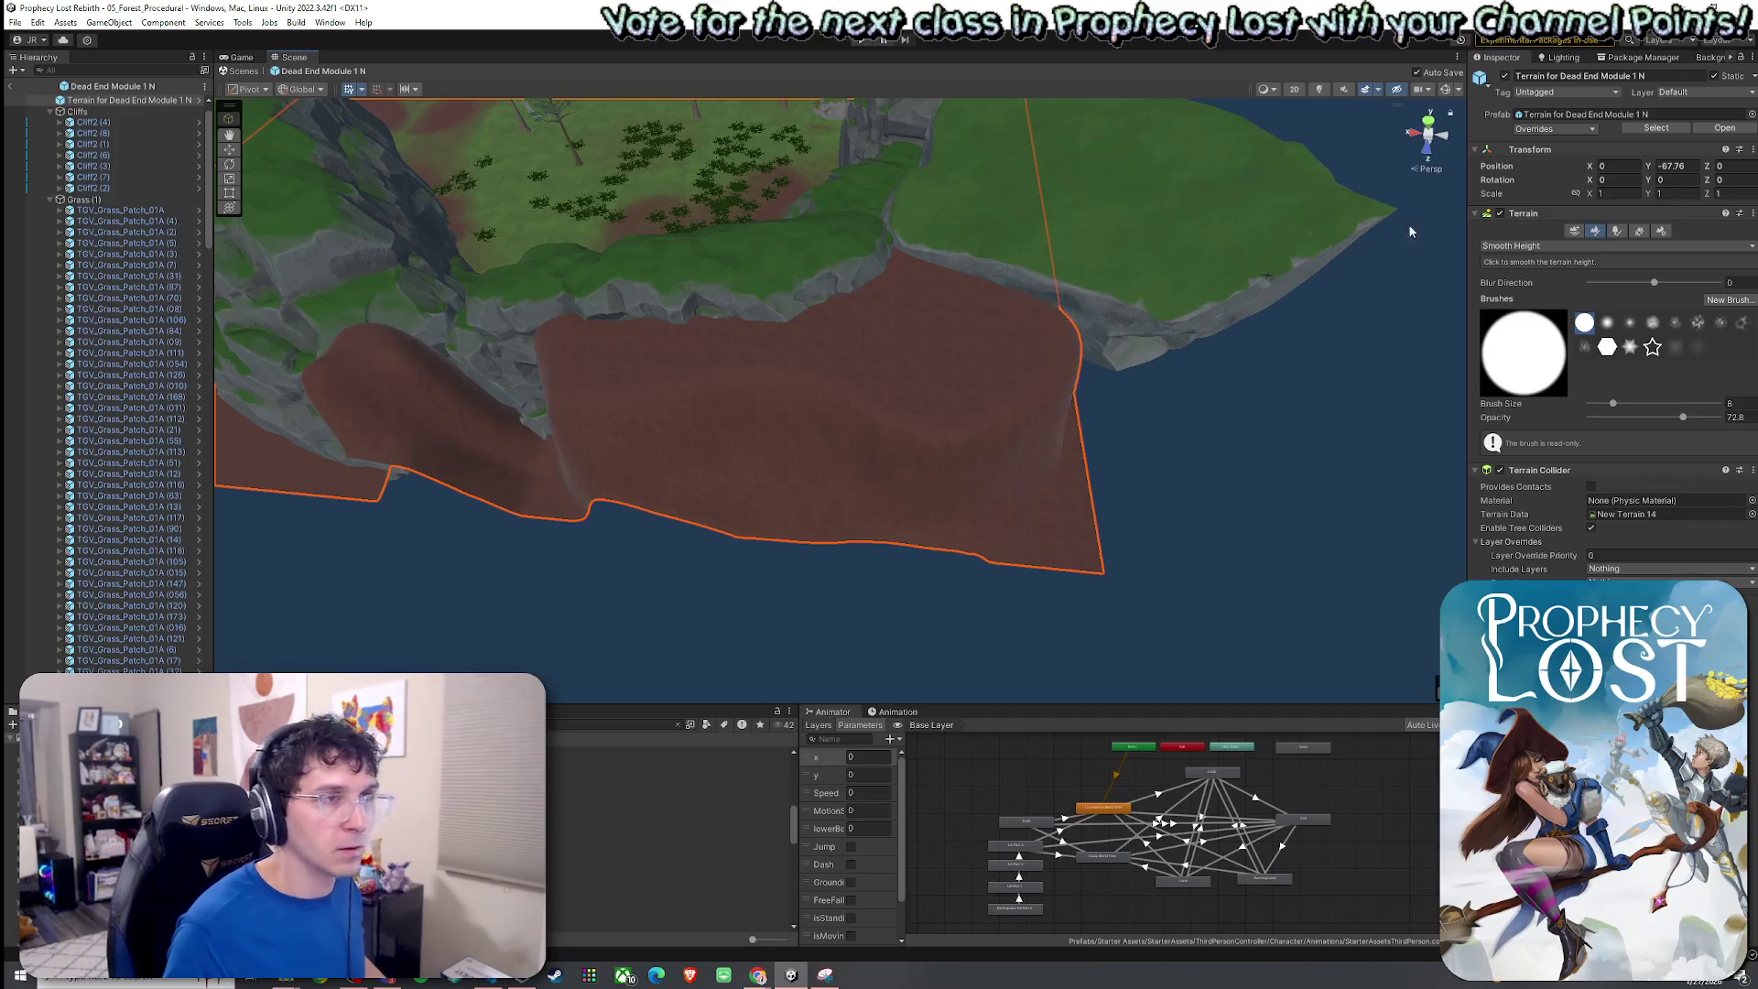
left_click(1617, 231)
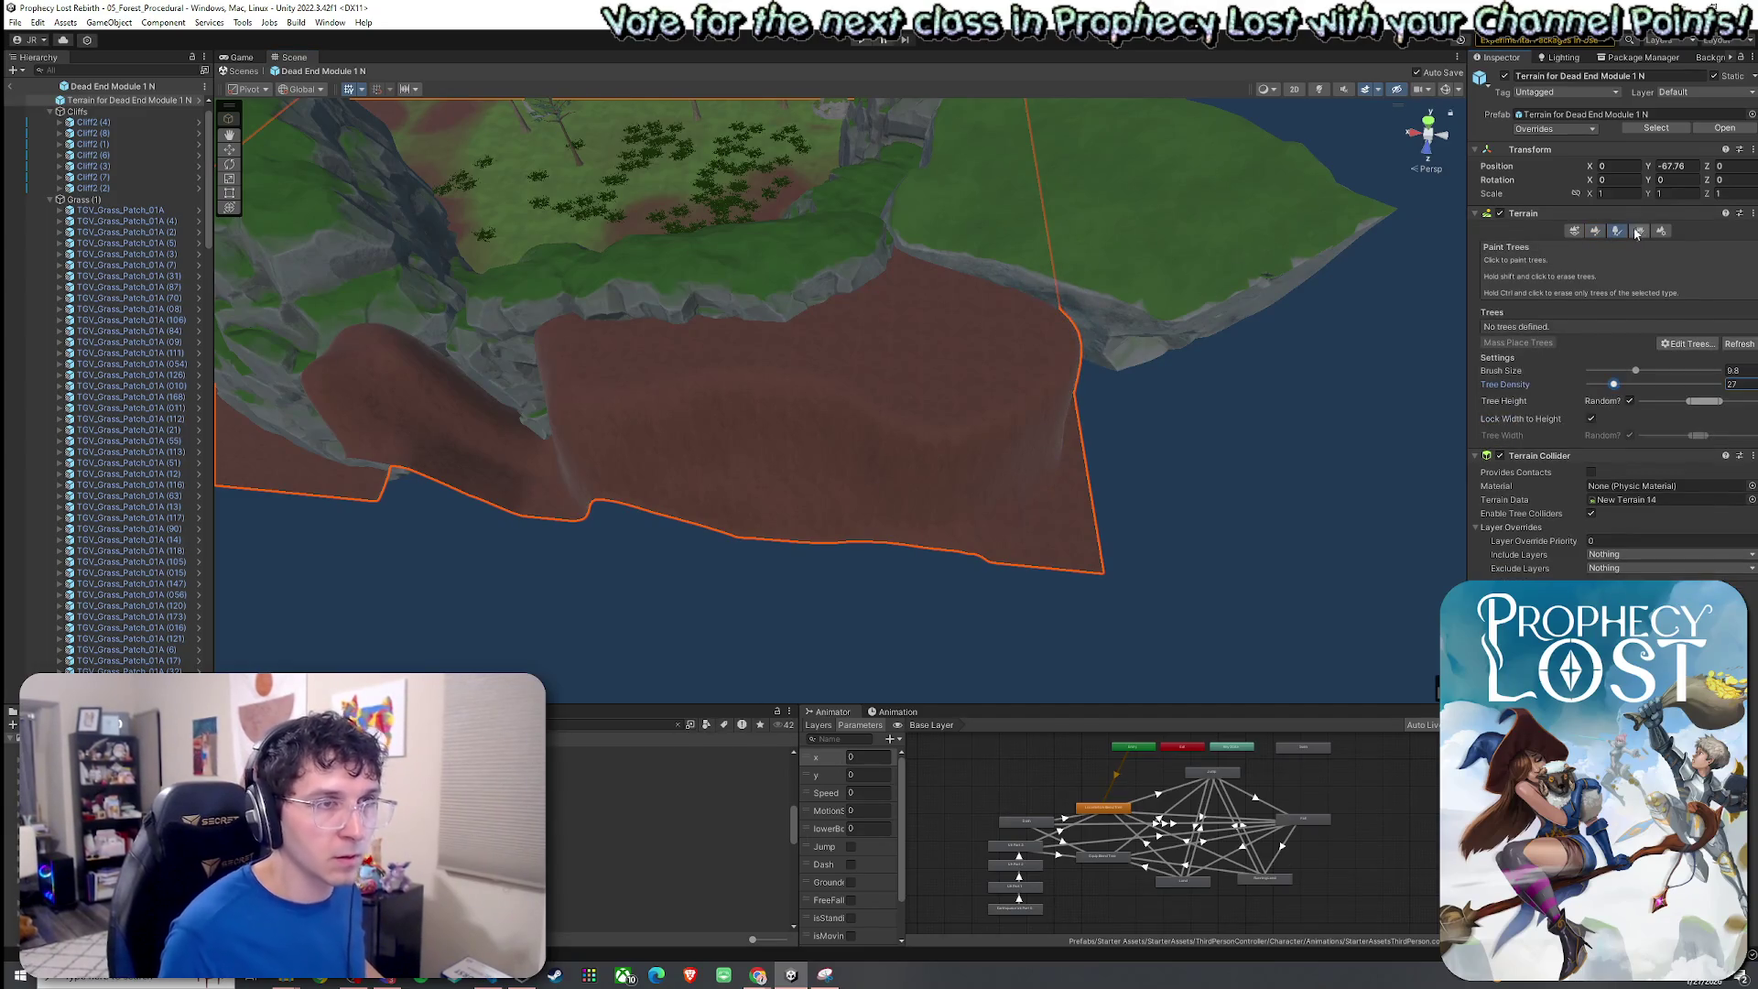
Paint the Grass Wheat layer across the ledge top and the Dirt layer along its lower edge.
left_click(1594, 231)
left_click(1556, 245)
left_click(1519, 291)
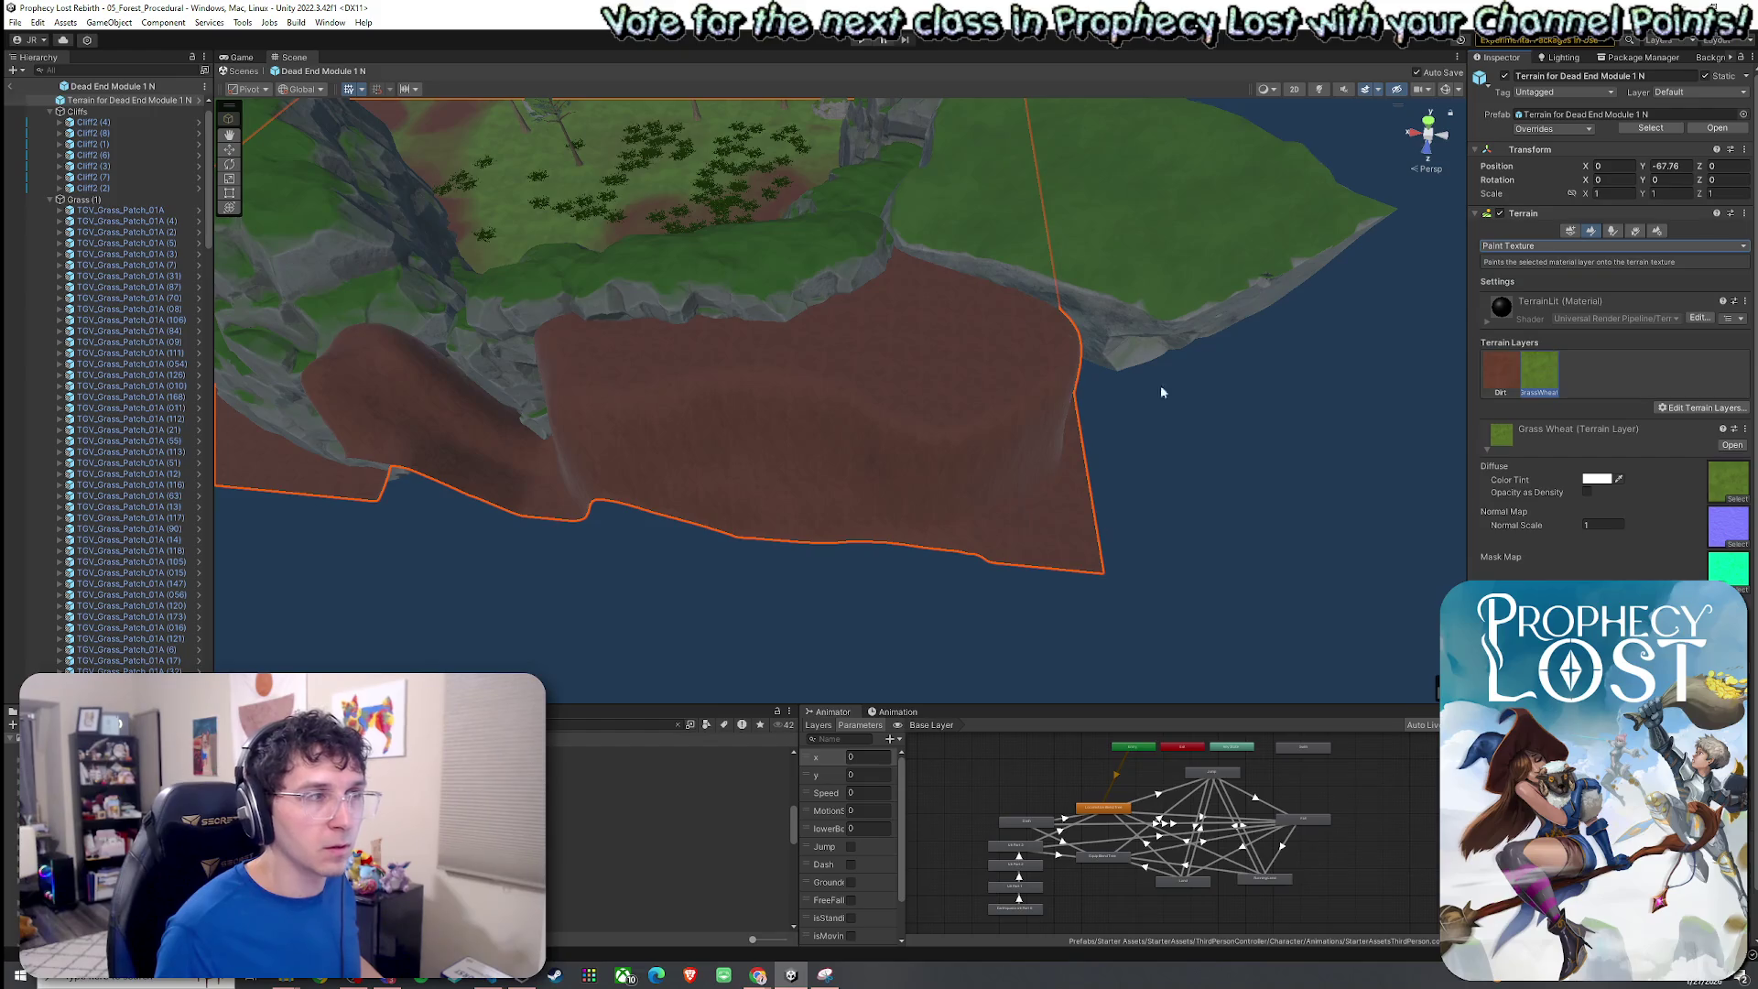
mouse_move(883, 343)
left_mouse_down()
mouse_move(897, 316)
mouse_move(1025, 339)
left_mouse_up()
mouse_move(888, 374)
left_mouse_down()
mouse_move(934, 392)
mouse_move(807, 351)
mouse_move(616, 352)
mouse_move(840, 362)
left_mouse_up()
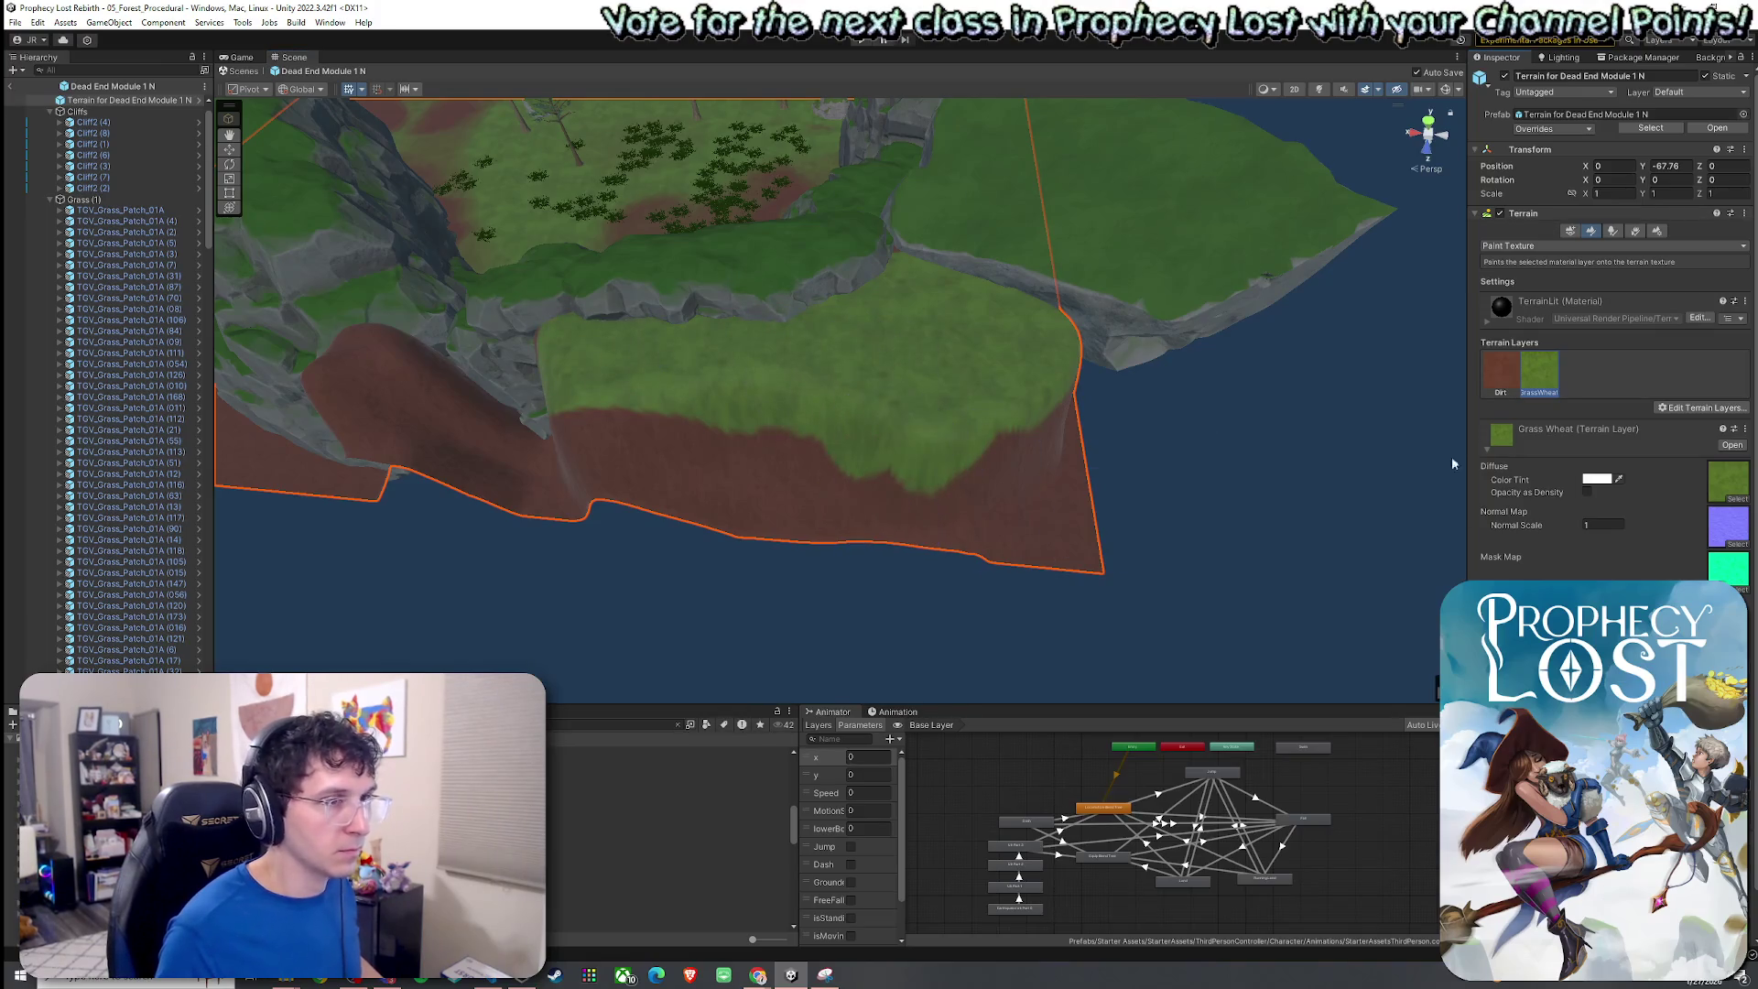
left_click(1500, 370)
mouse_move(848, 503)
left_mouse_down()
mouse_move(718, 494)
mouse_move(992, 525)
mouse_move(1043, 486)
left_mouse_up()
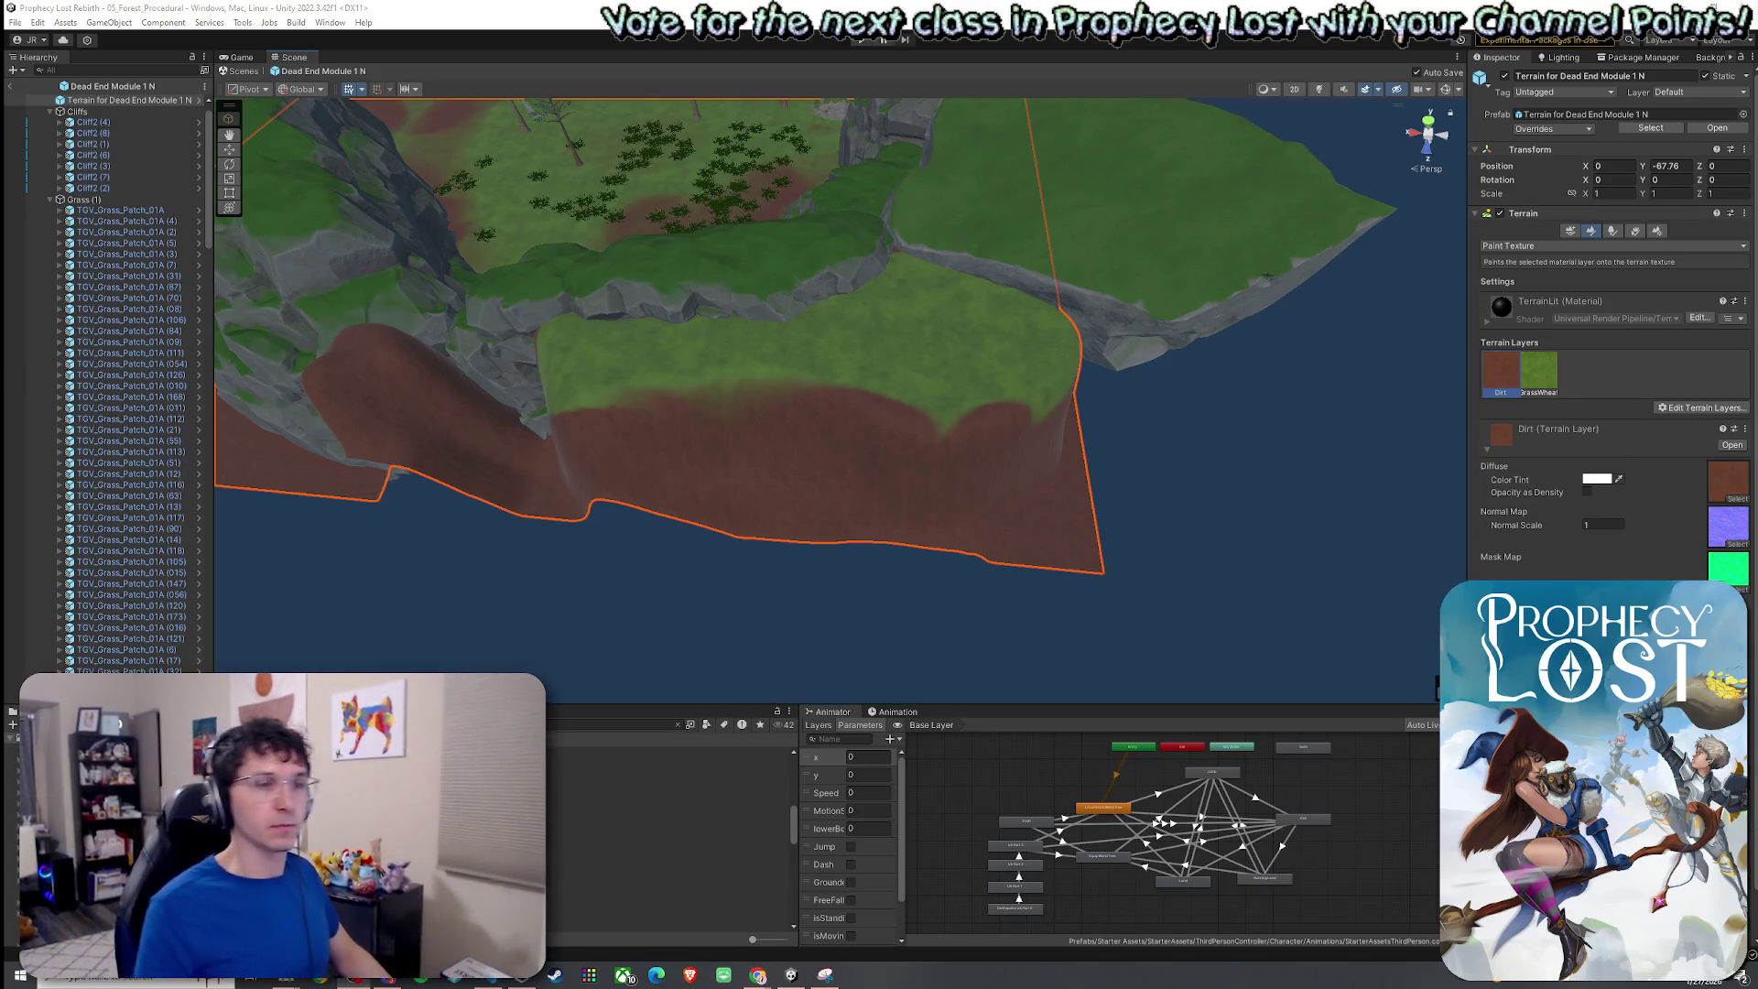
Save the scene from the File menu.
key("XF86AudioLowerVolume")
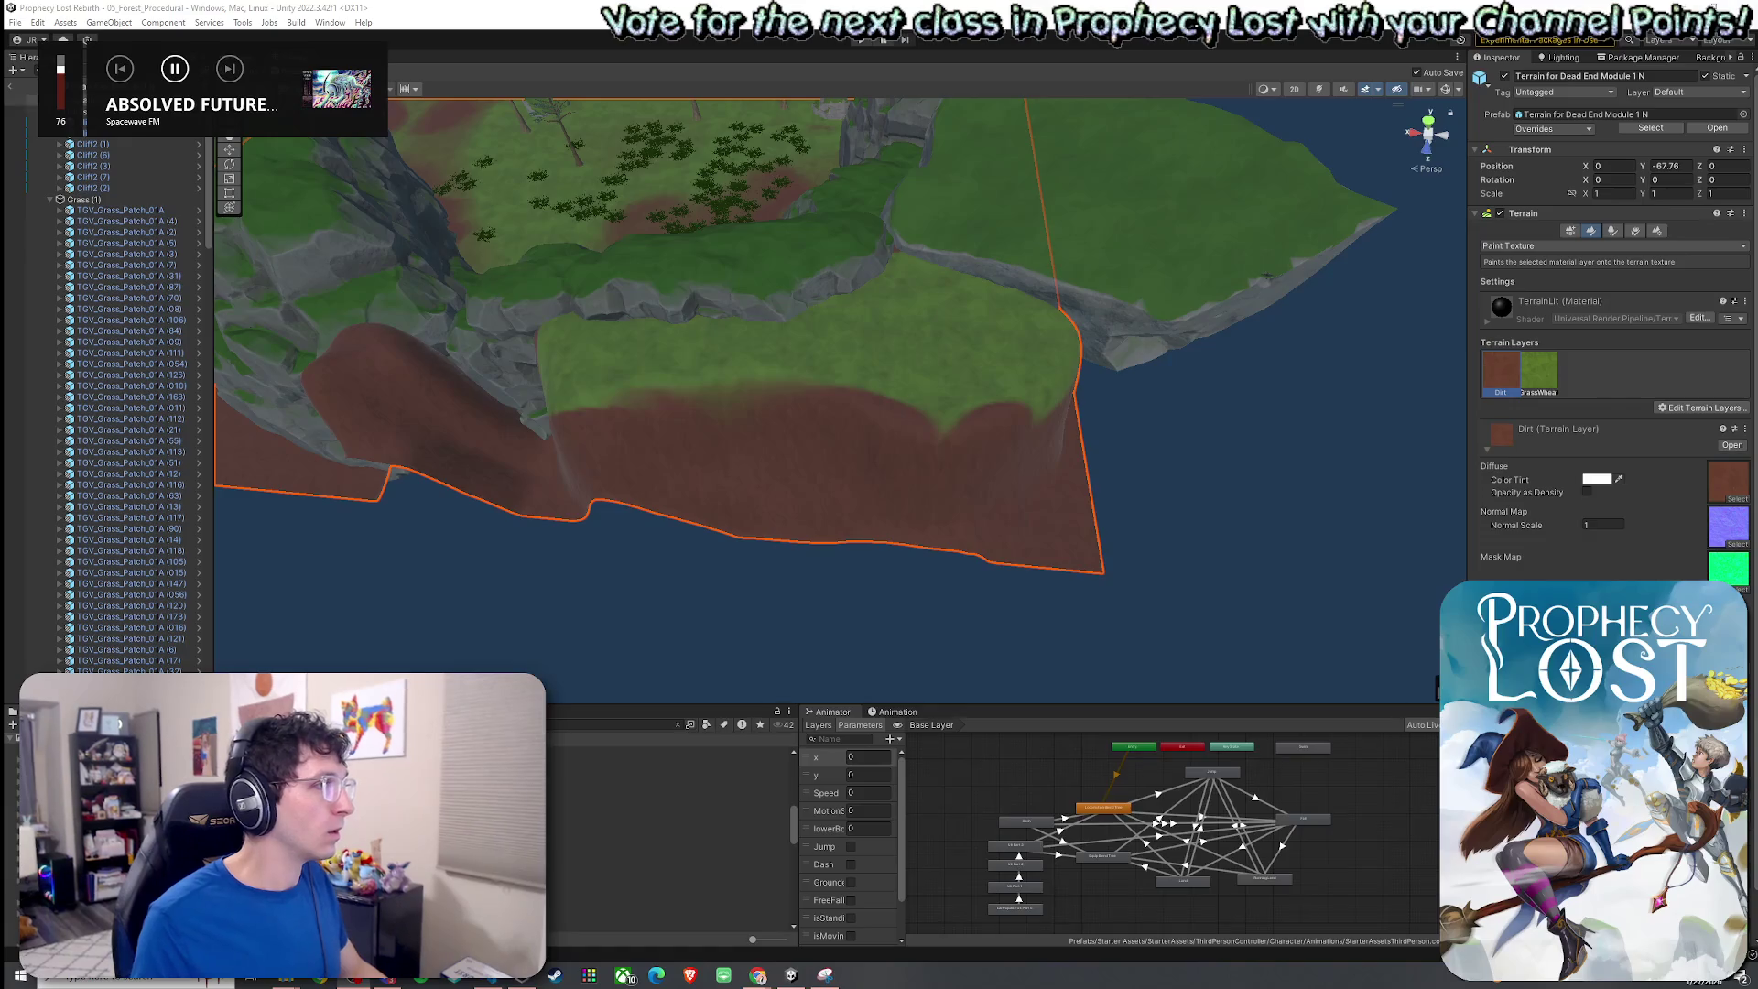
left_click(15, 22)
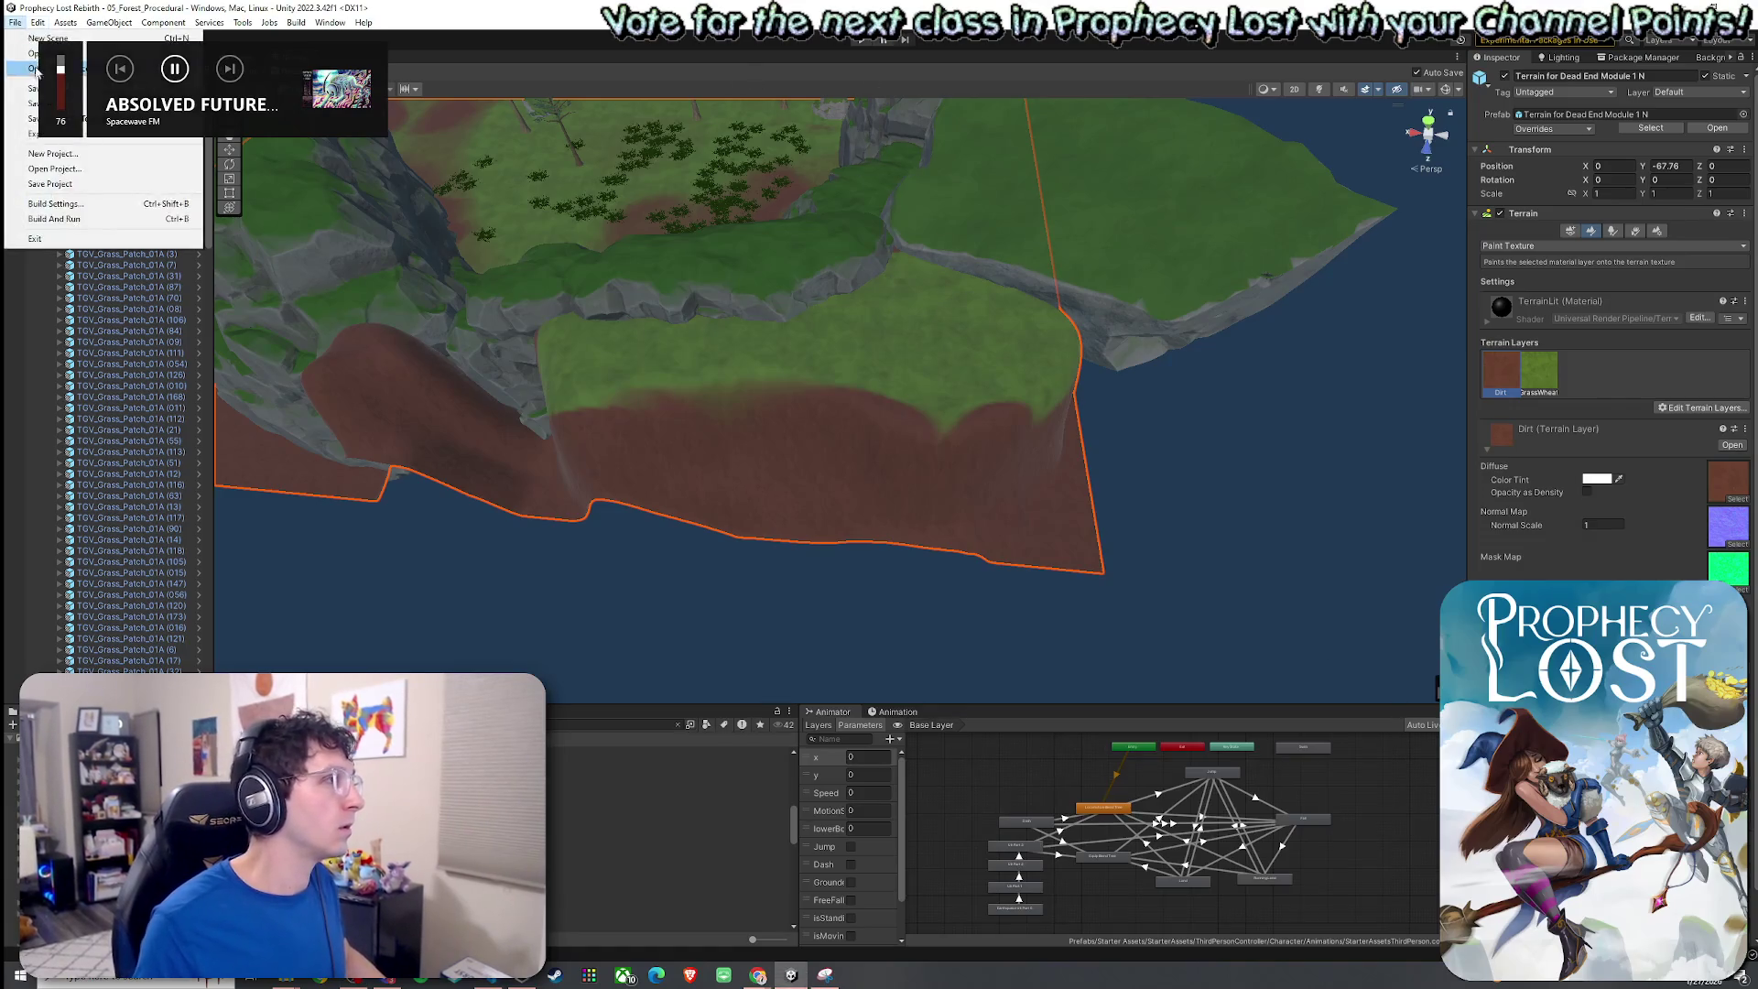
left_click(33, 91)
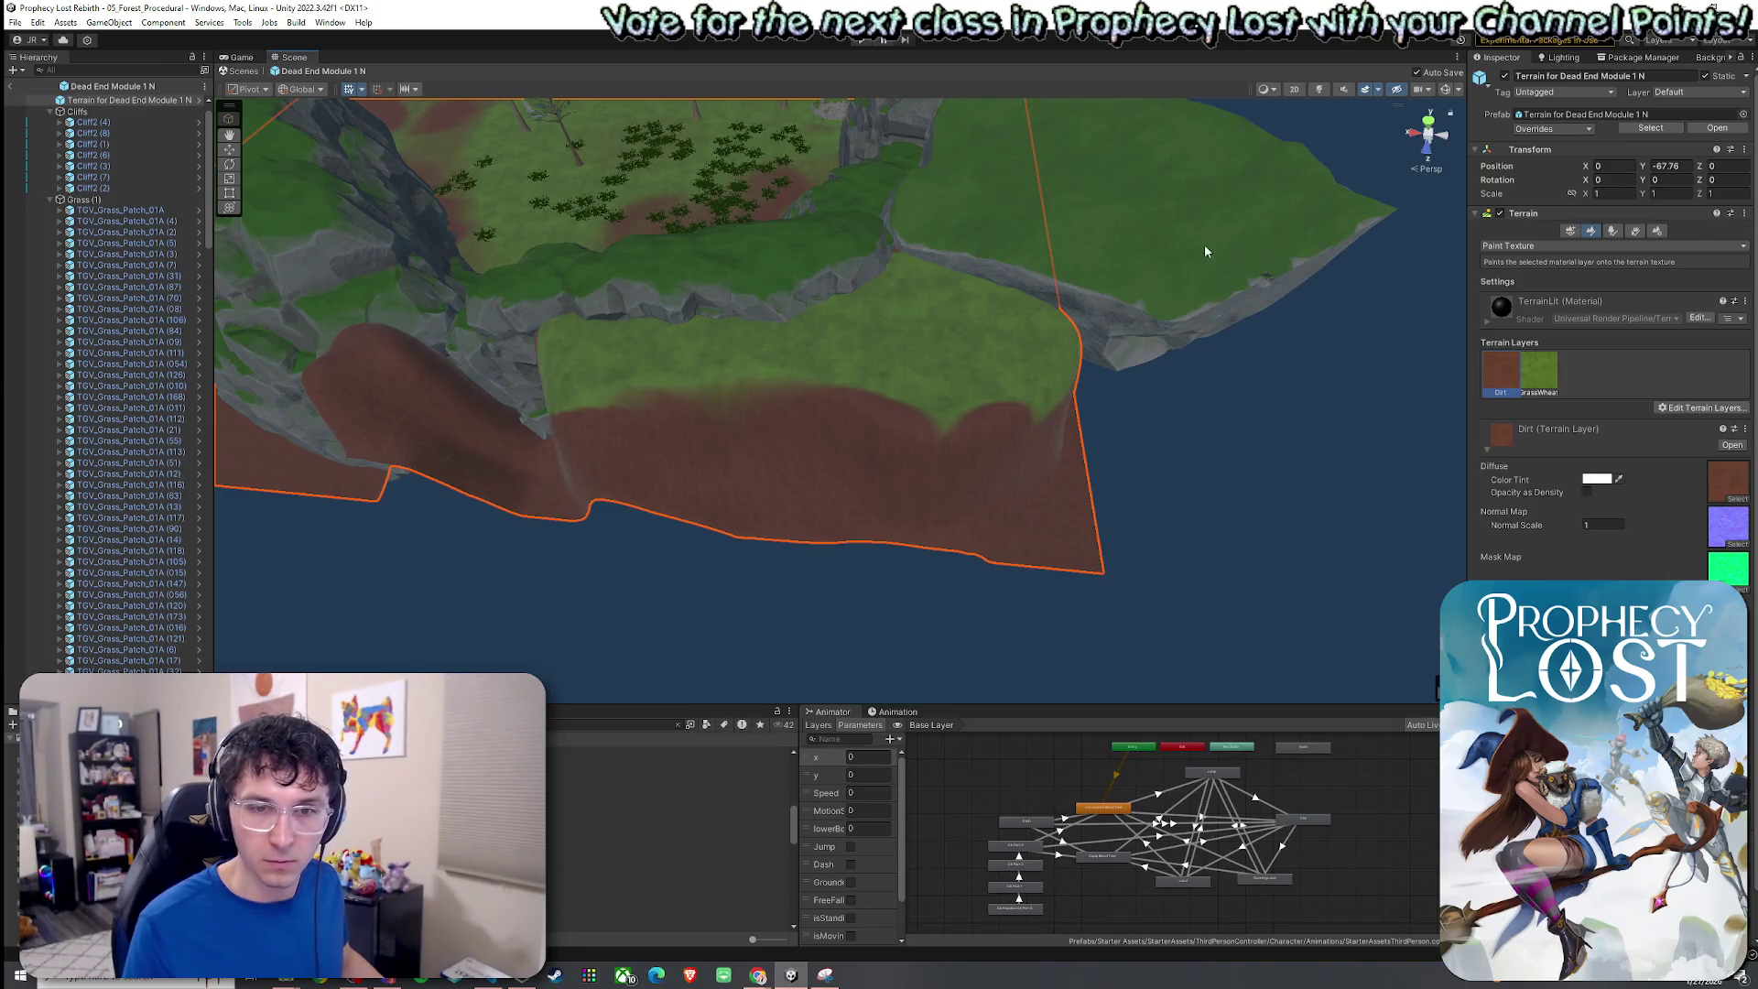
Cover the slope's grass patch with Dirt, undoing a stray Grass Wheat stroke.
key("f")
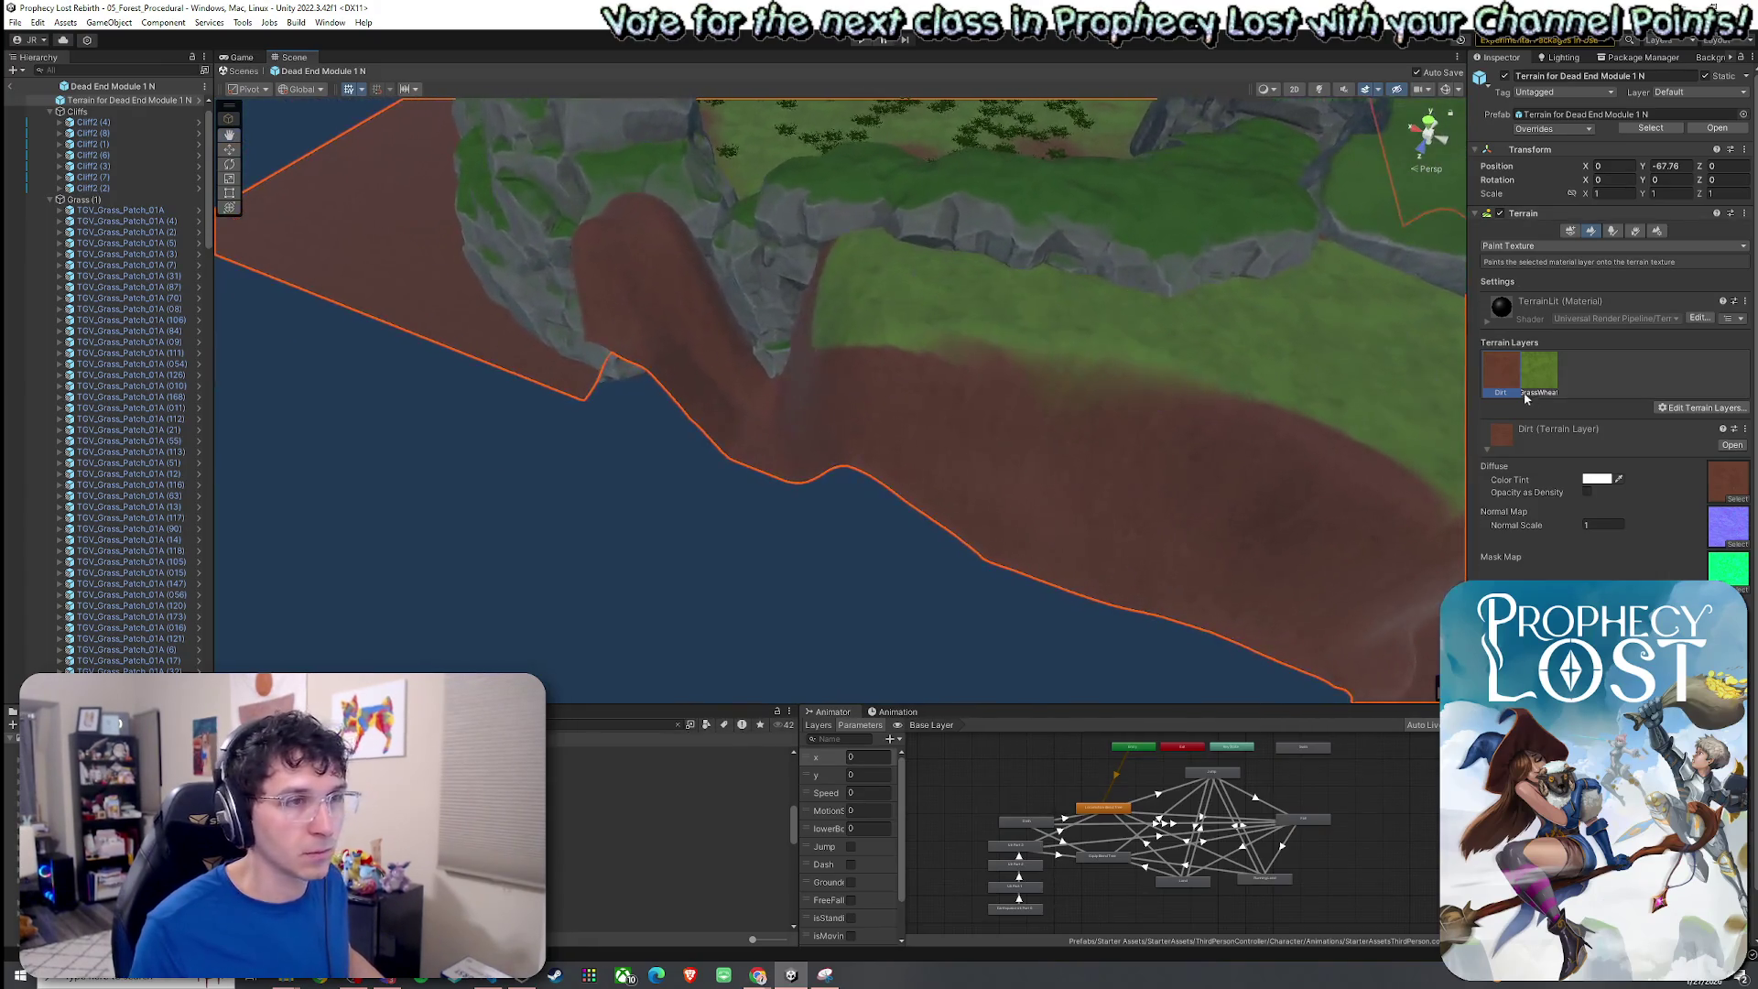
left_click(1538, 370)
left_click(652, 285)
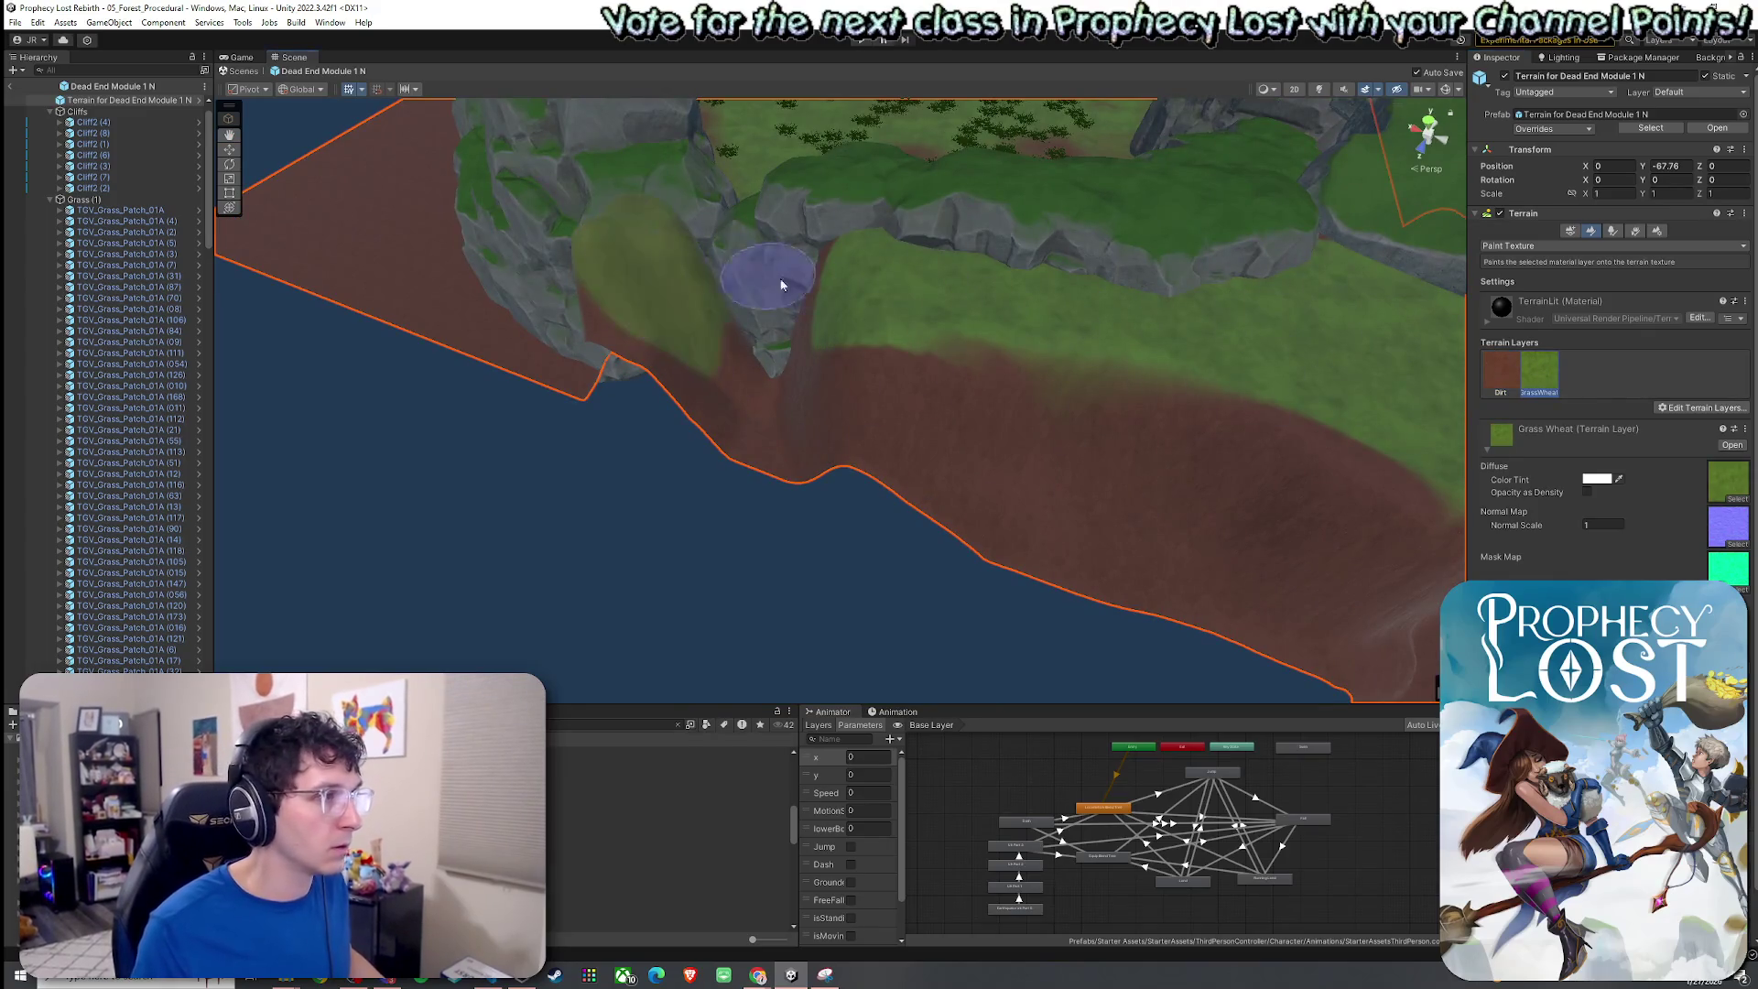
key("ctrl+z")
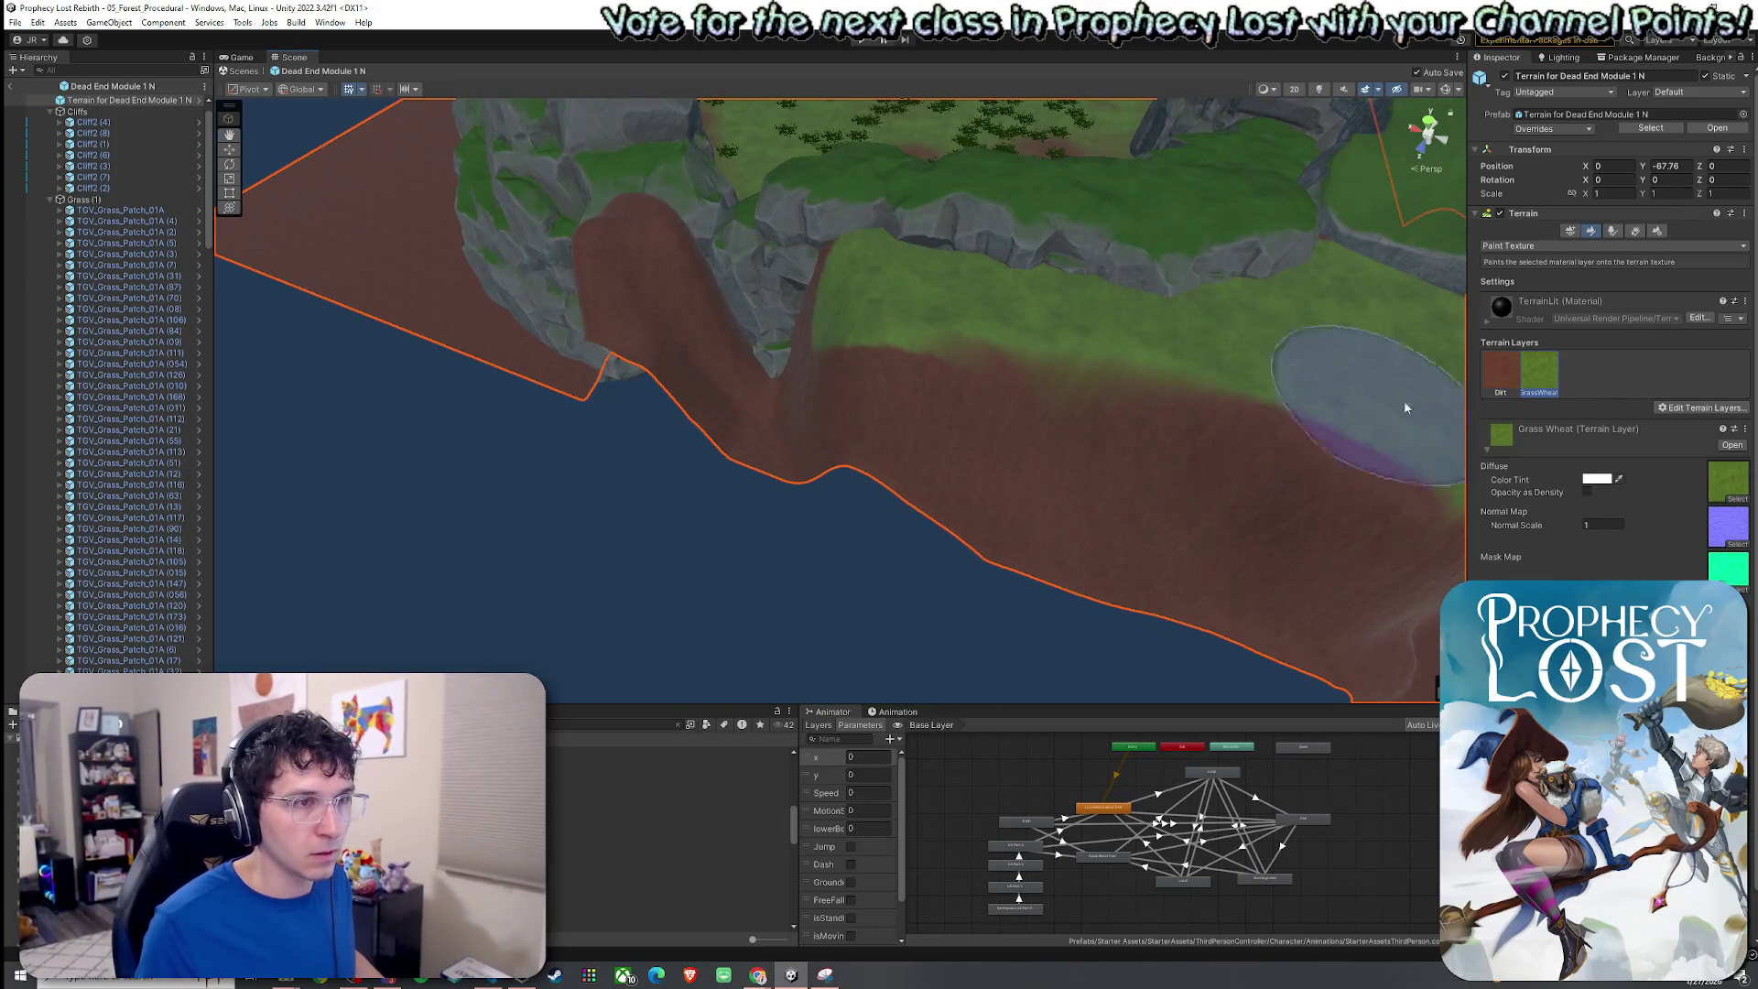
mouse_move(1313, 607)
left_mouse_down()
mouse_move(1012, 384)
mouse_move(845, 431)
mouse_move(887, 459)
mouse_move(926, 427)
mouse_move(1373, 436)
mouse_move(1083, 297)
mouse_move(1163, 326)
mouse_move(1121, 334)
left_mouse_up()
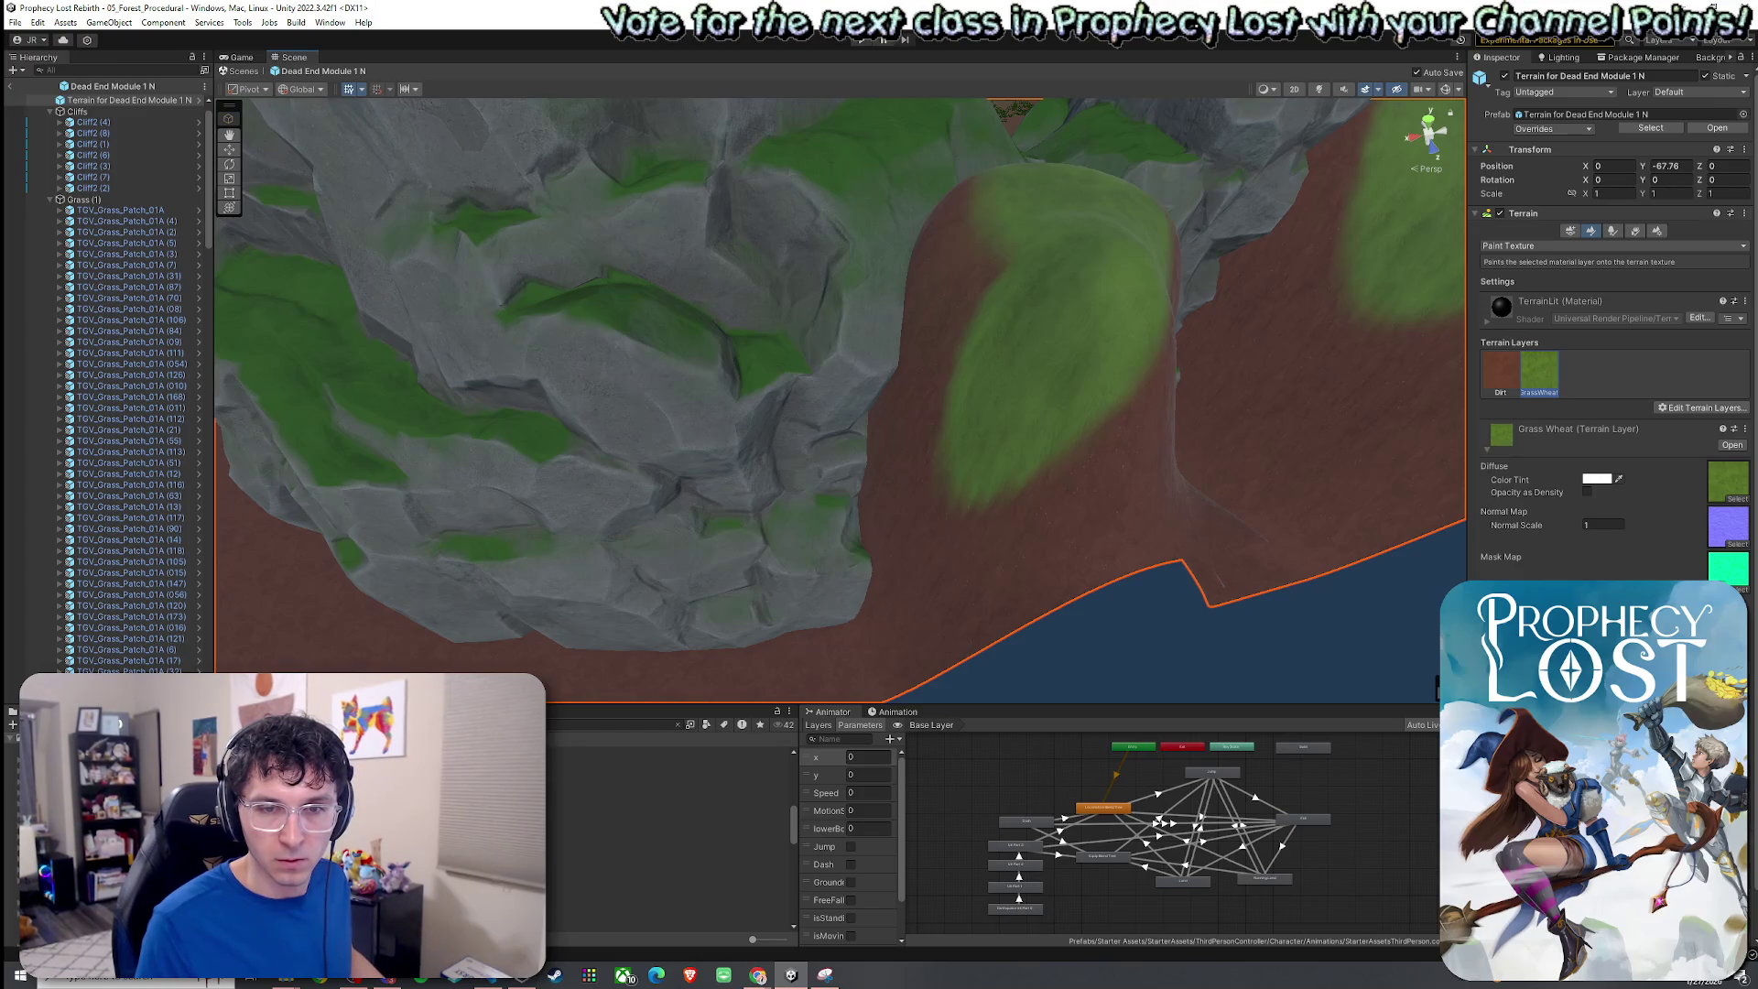
left_click(1501, 370)
mouse_move(1008, 432)
left_mouse_down()
mouse_move(936, 493)
mouse_move(1133, 454)
mouse_move(828, 513)
mouse_move(639, 502)
mouse_move(510, 430)
left_mouse_up()
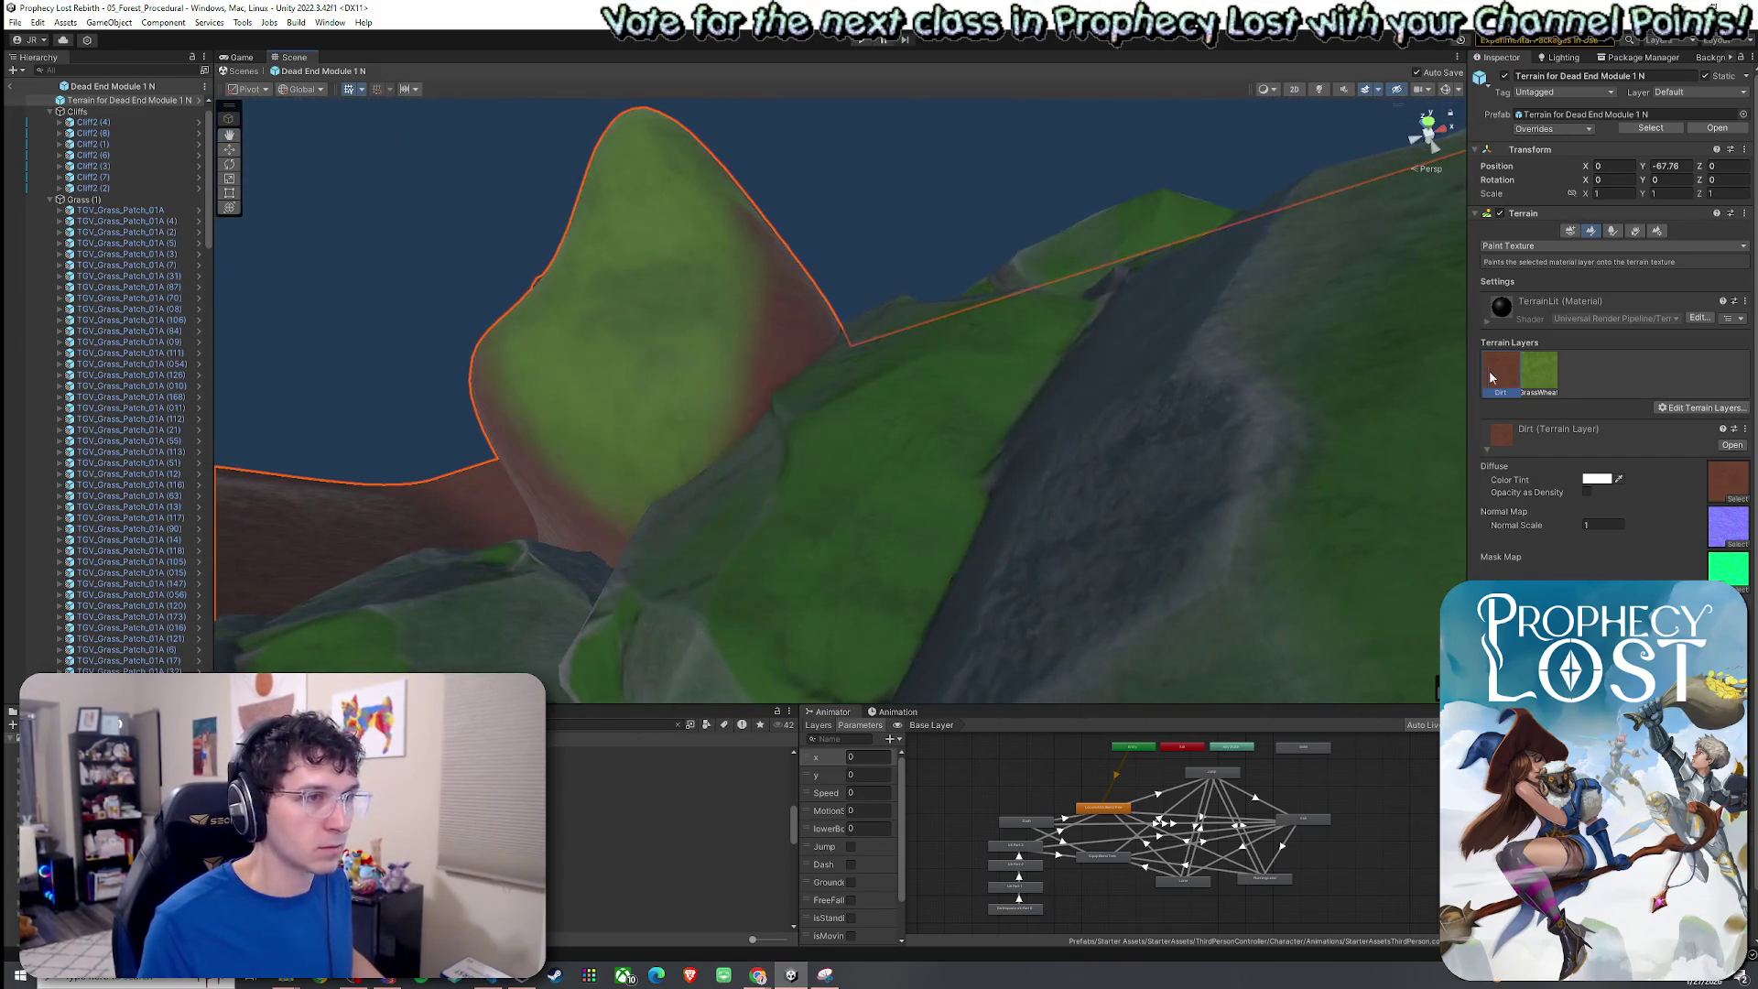
Round off the tall terrain peak with Smooth Height.
left_click(1538, 370)
left_click_drag(561, 306, 1012, 302)
left_click(1520, 245)
left_click(1519, 316)
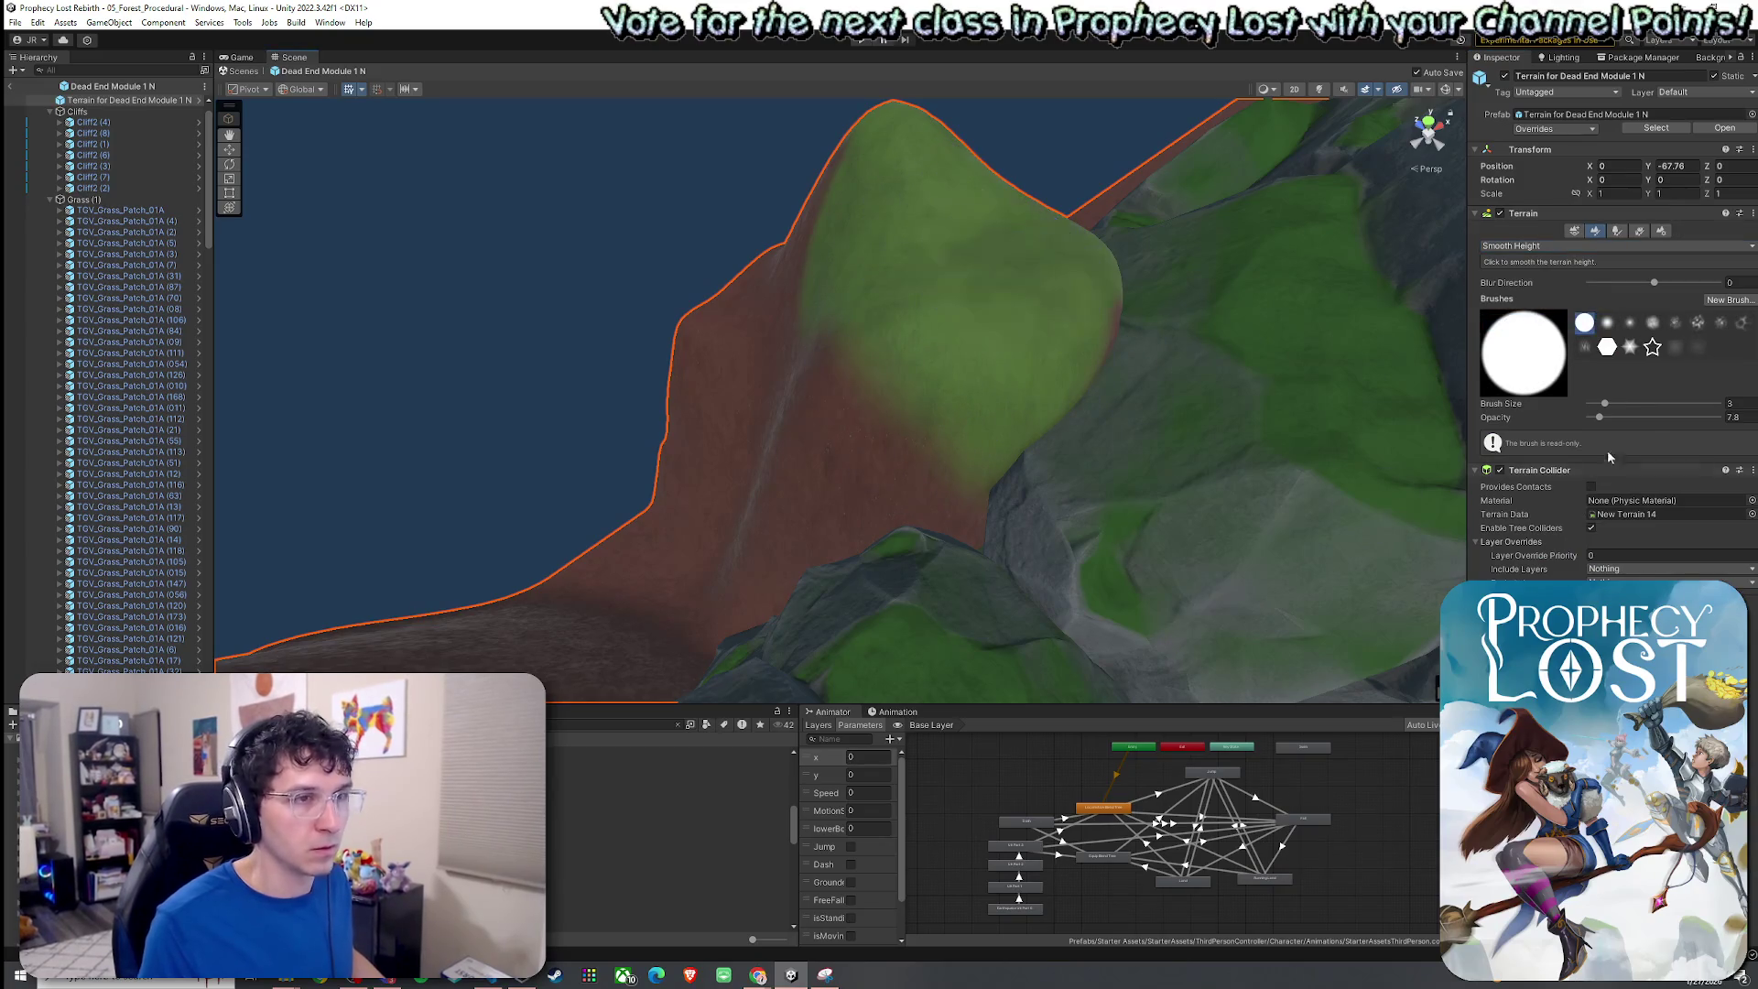
mouse_move(902, 275)
left_mouse_down()
mouse_move(903, 157)
mouse_move(1028, 243)
mouse_move(949, 204)
mouse_move(910, 223)
mouse_move(967, 313)
left_mouse_up()
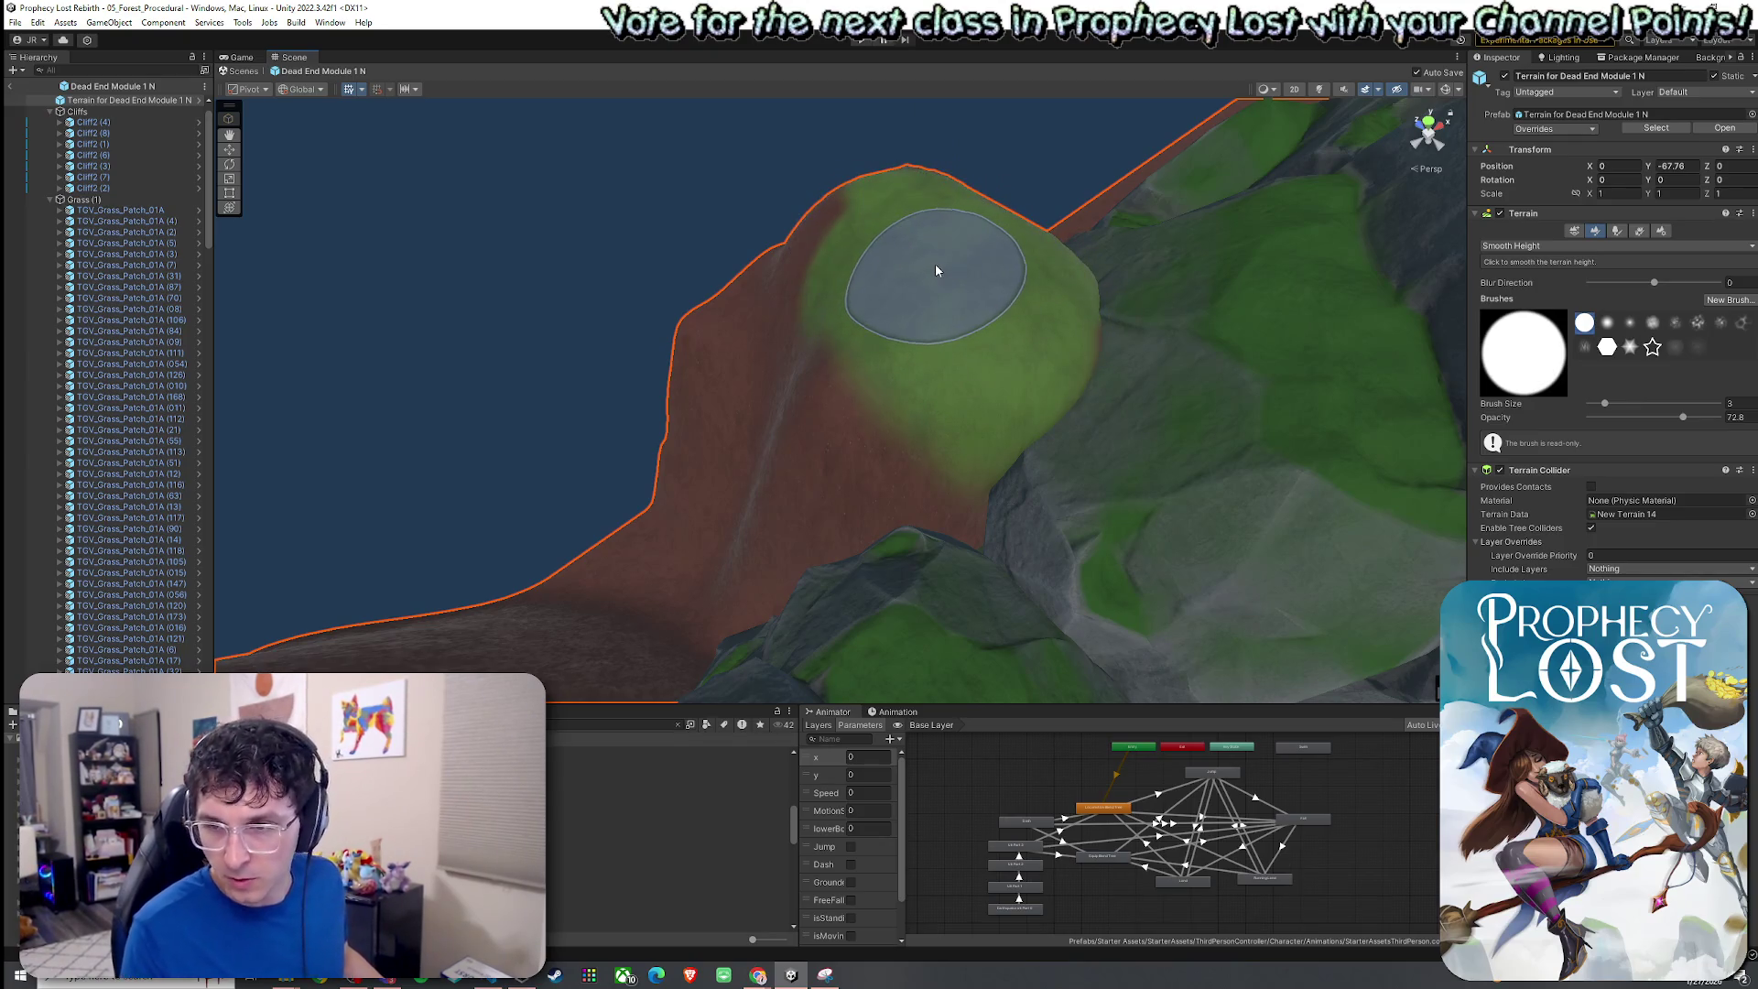
Paint Dirt over the lower-left grass patches and their left edges on the slopes.
left_click_drag(855, 287, 1248, 290)
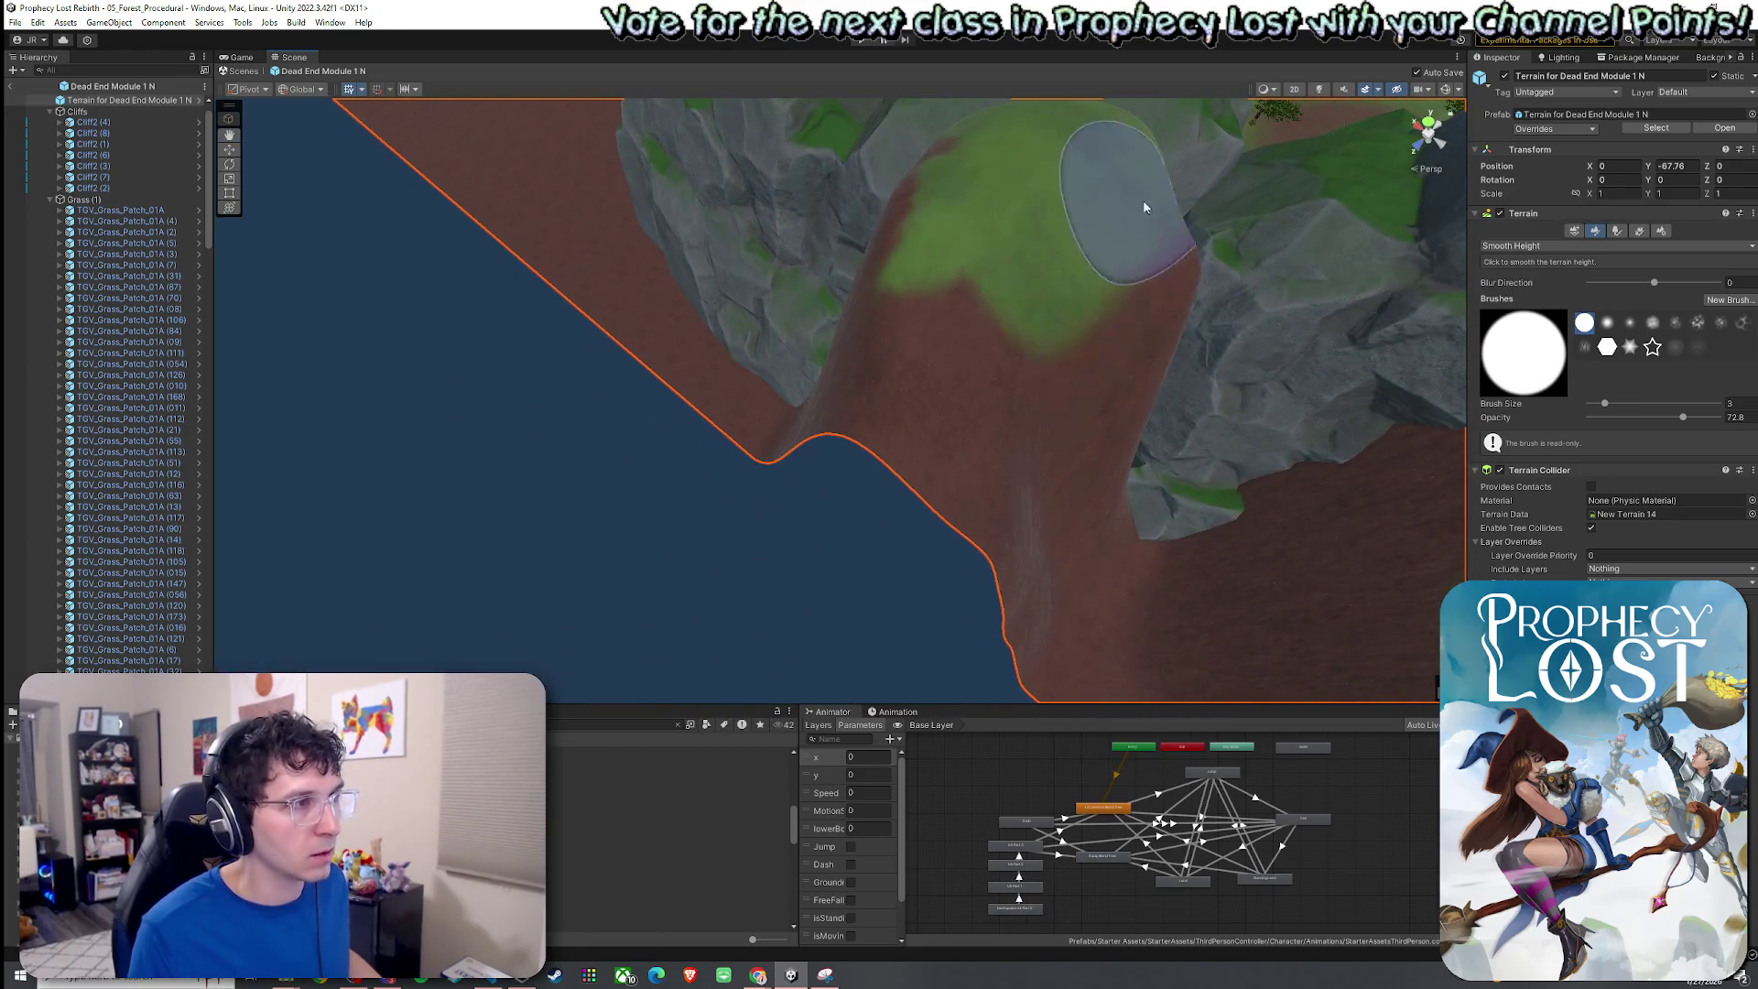
mouse_move(984, 147)
left_mouse_down()
mouse_move(1076, 266)
mouse_move(1255, 259)
mouse_move(1211, 282)
left_mouse_up()
left_click(1556, 245)
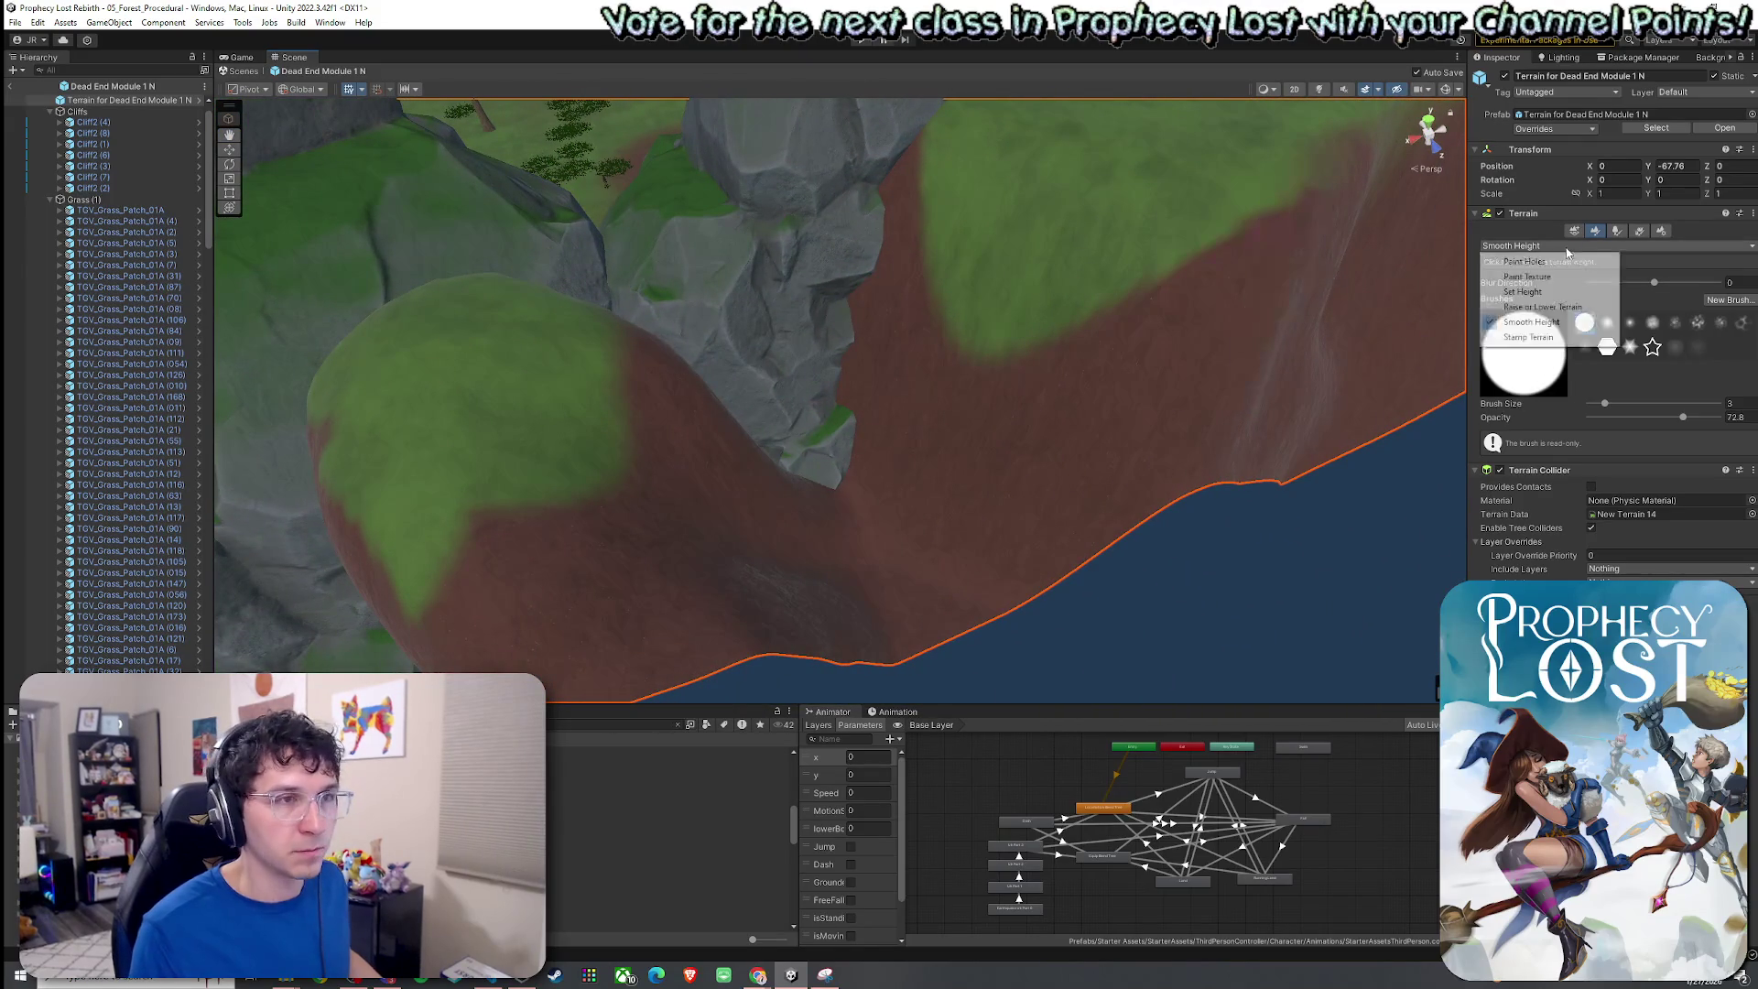
left_click(1557, 299)
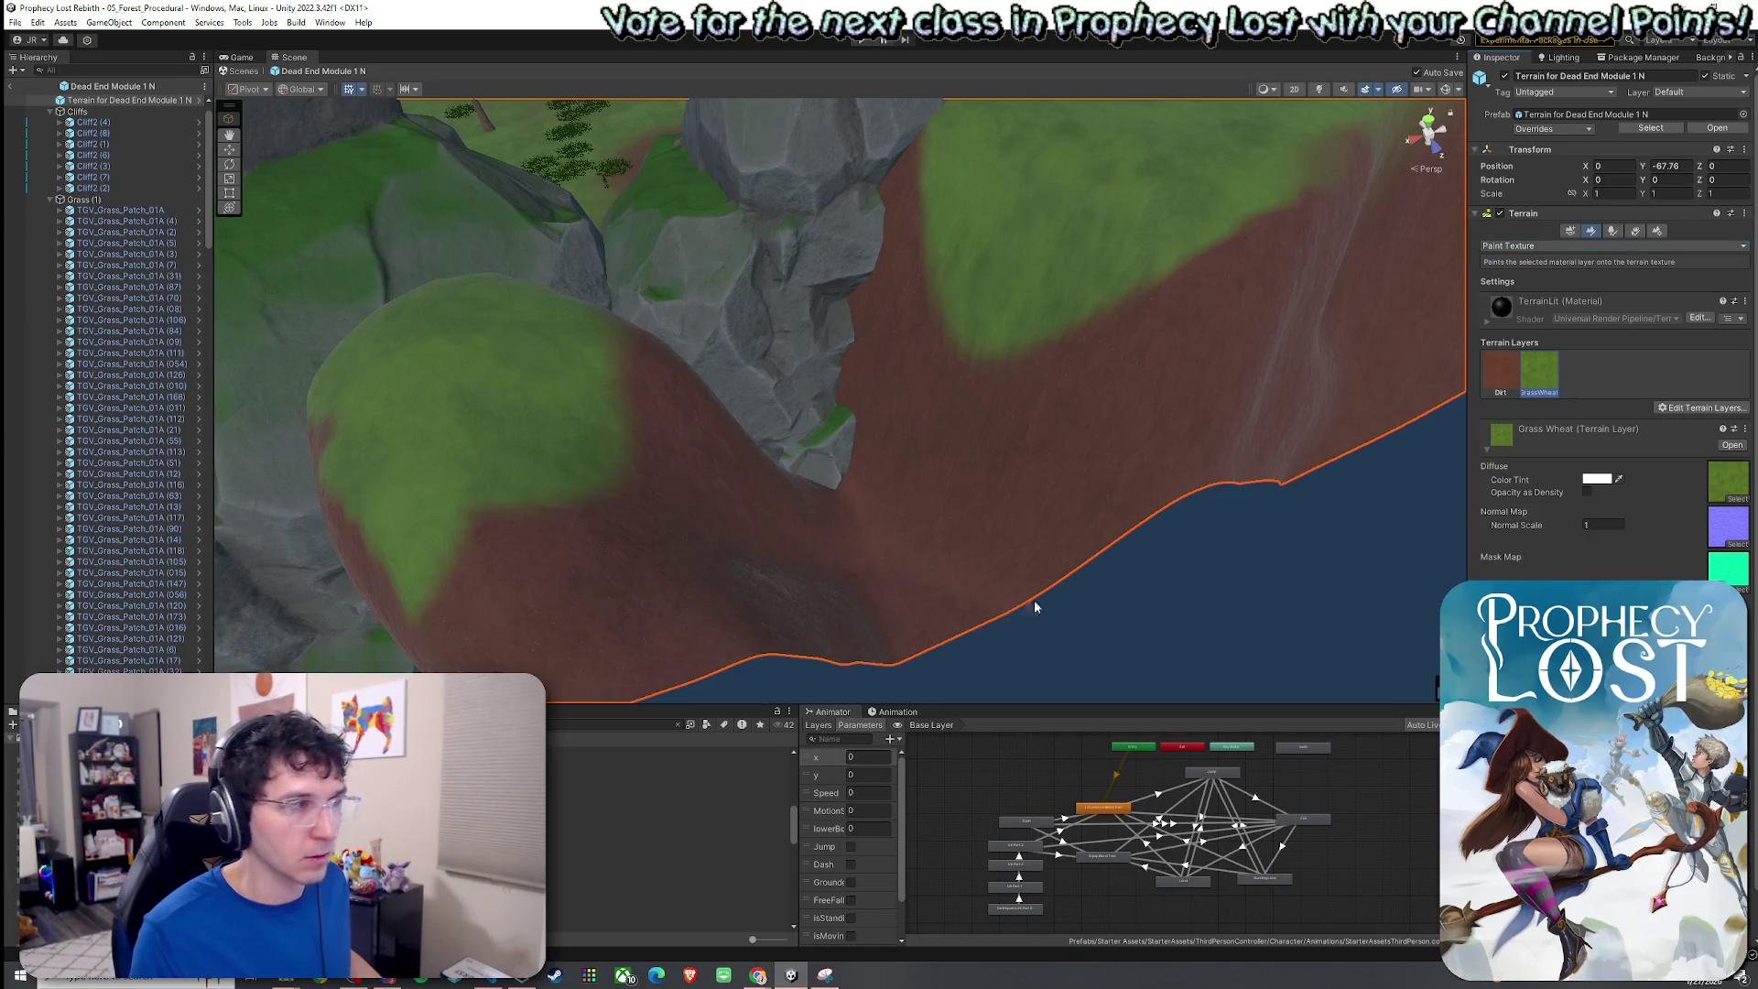
left_click(1499, 370)
left_click_drag(631, 494, 671, 518)
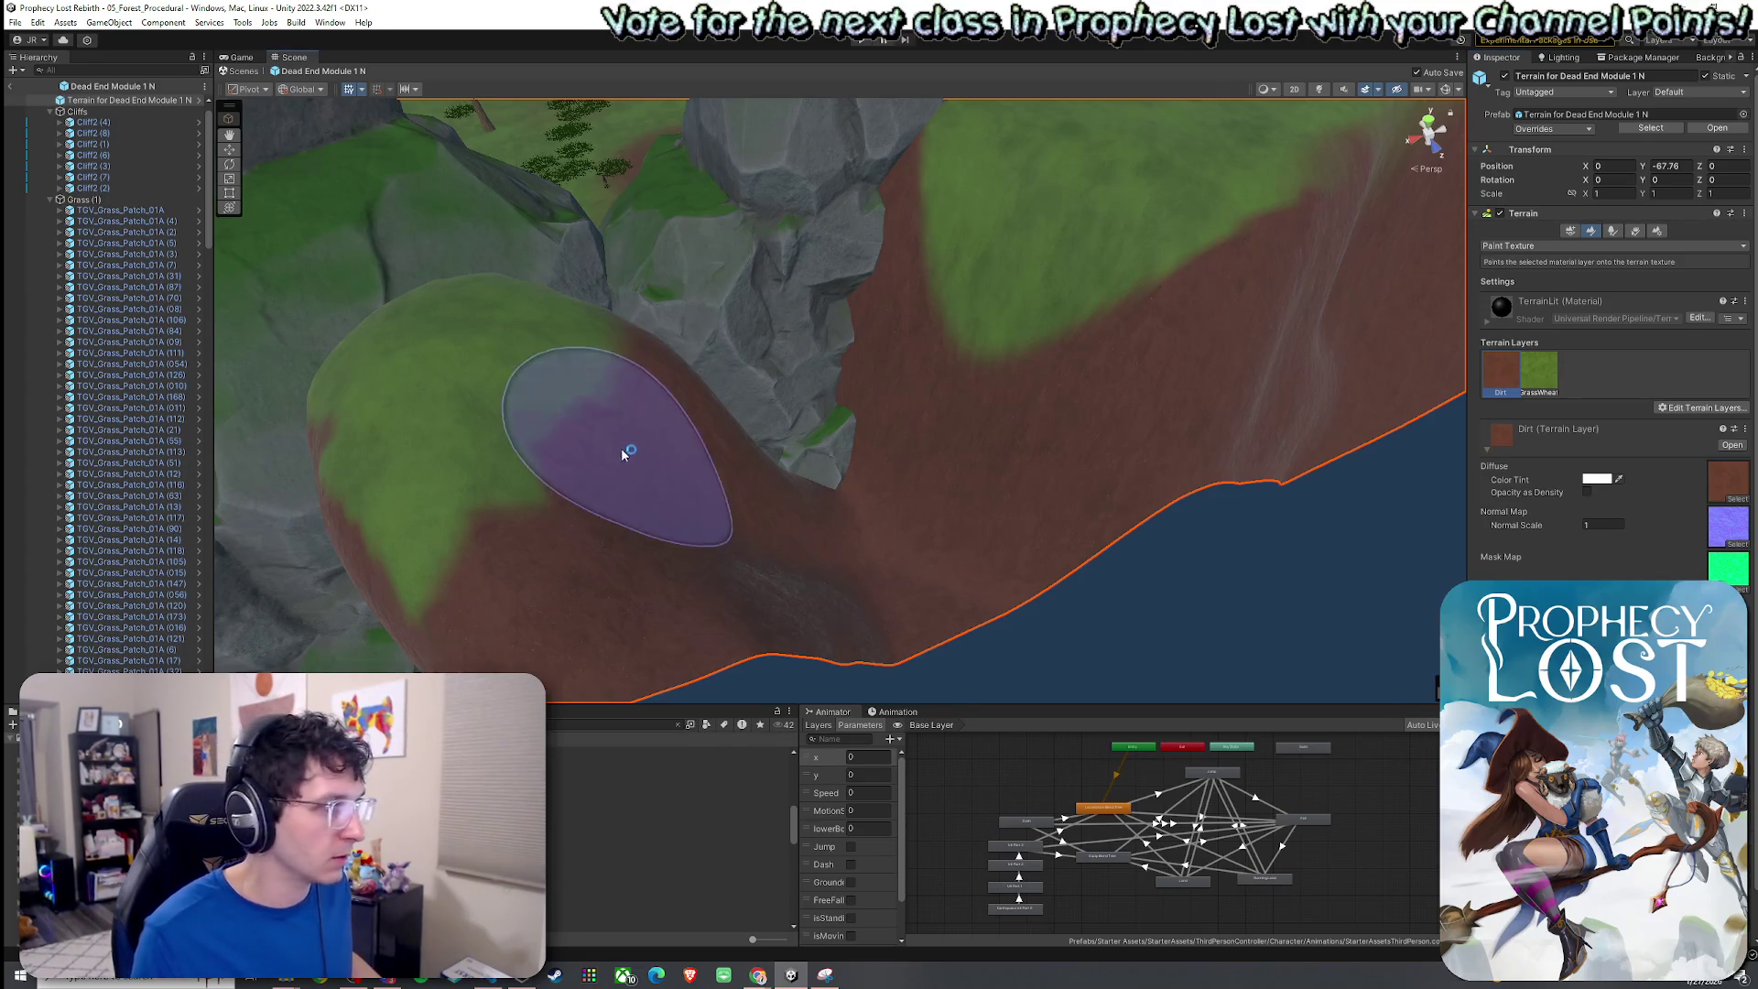
left_click_drag(620, 439, 785, 510)
left_click(1527, 388)
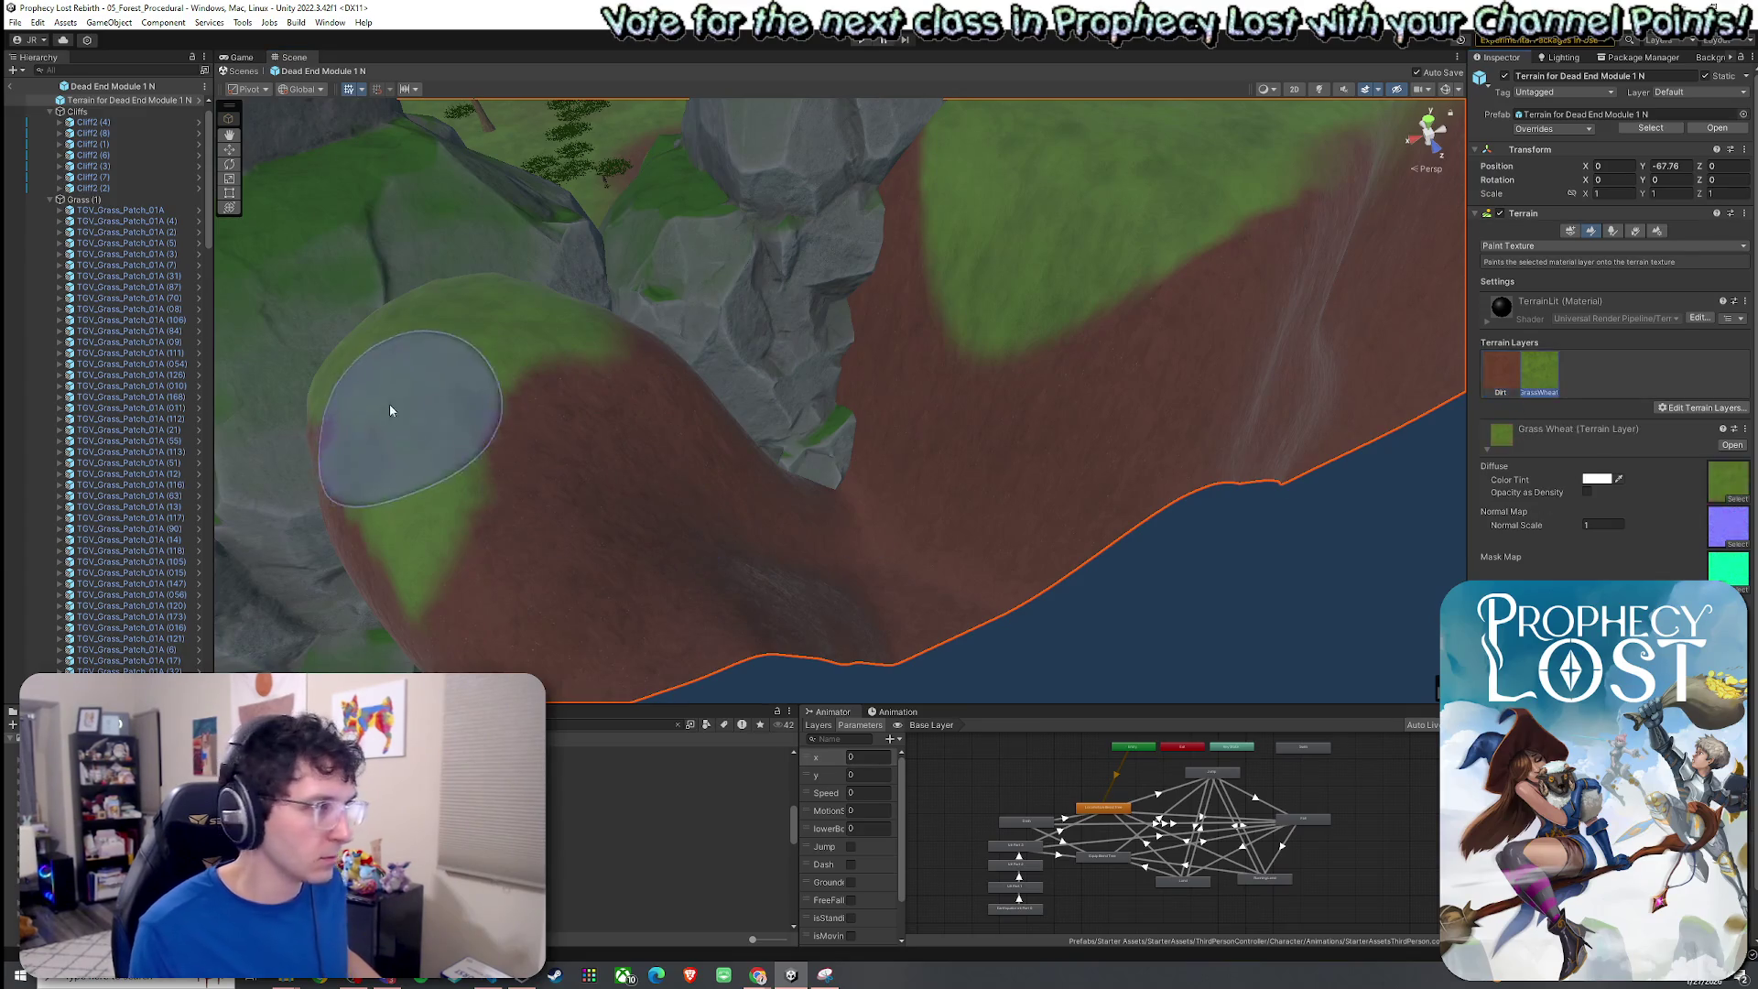
mouse_move(498, 380)
left_mouse_down()
mouse_move(537, 455)
mouse_move(547, 430)
mouse_move(1434, 400)
left_mouse_up()
left_click(1506, 384)
mouse_move(778, 656)
left_mouse_down()
mouse_move(644, 612)
mouse_move(741, 619)
mouse_move(567, 622)
left_mouse_up()
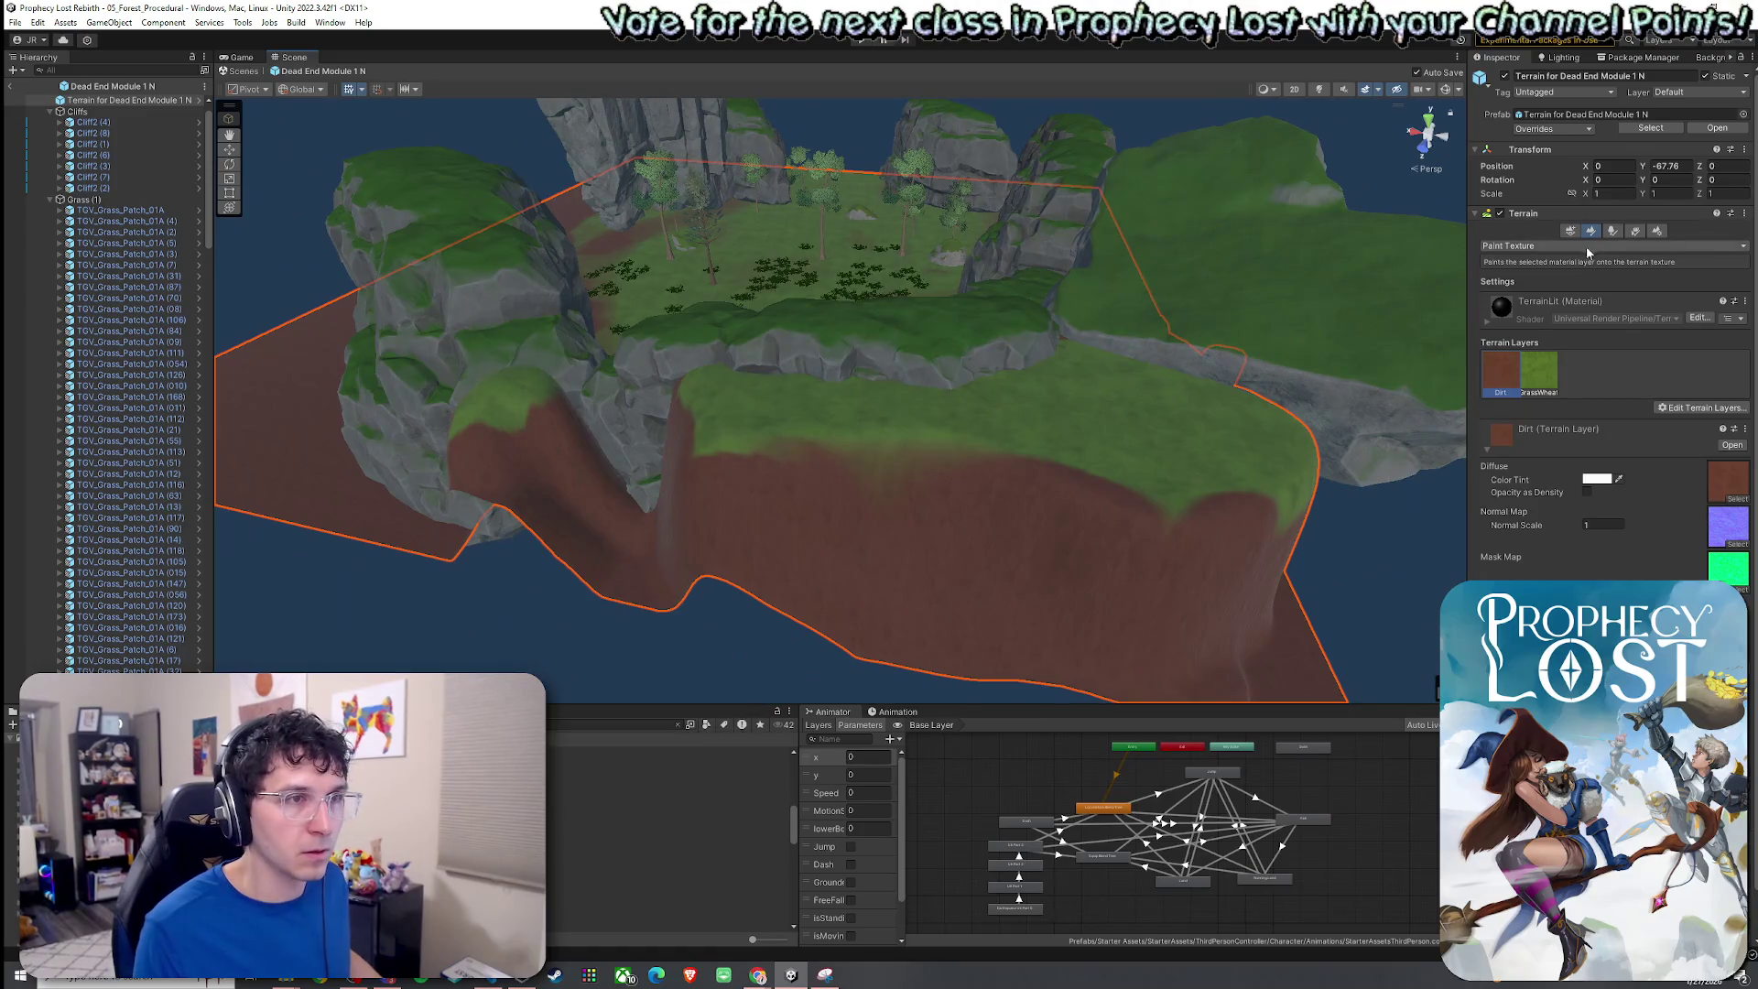
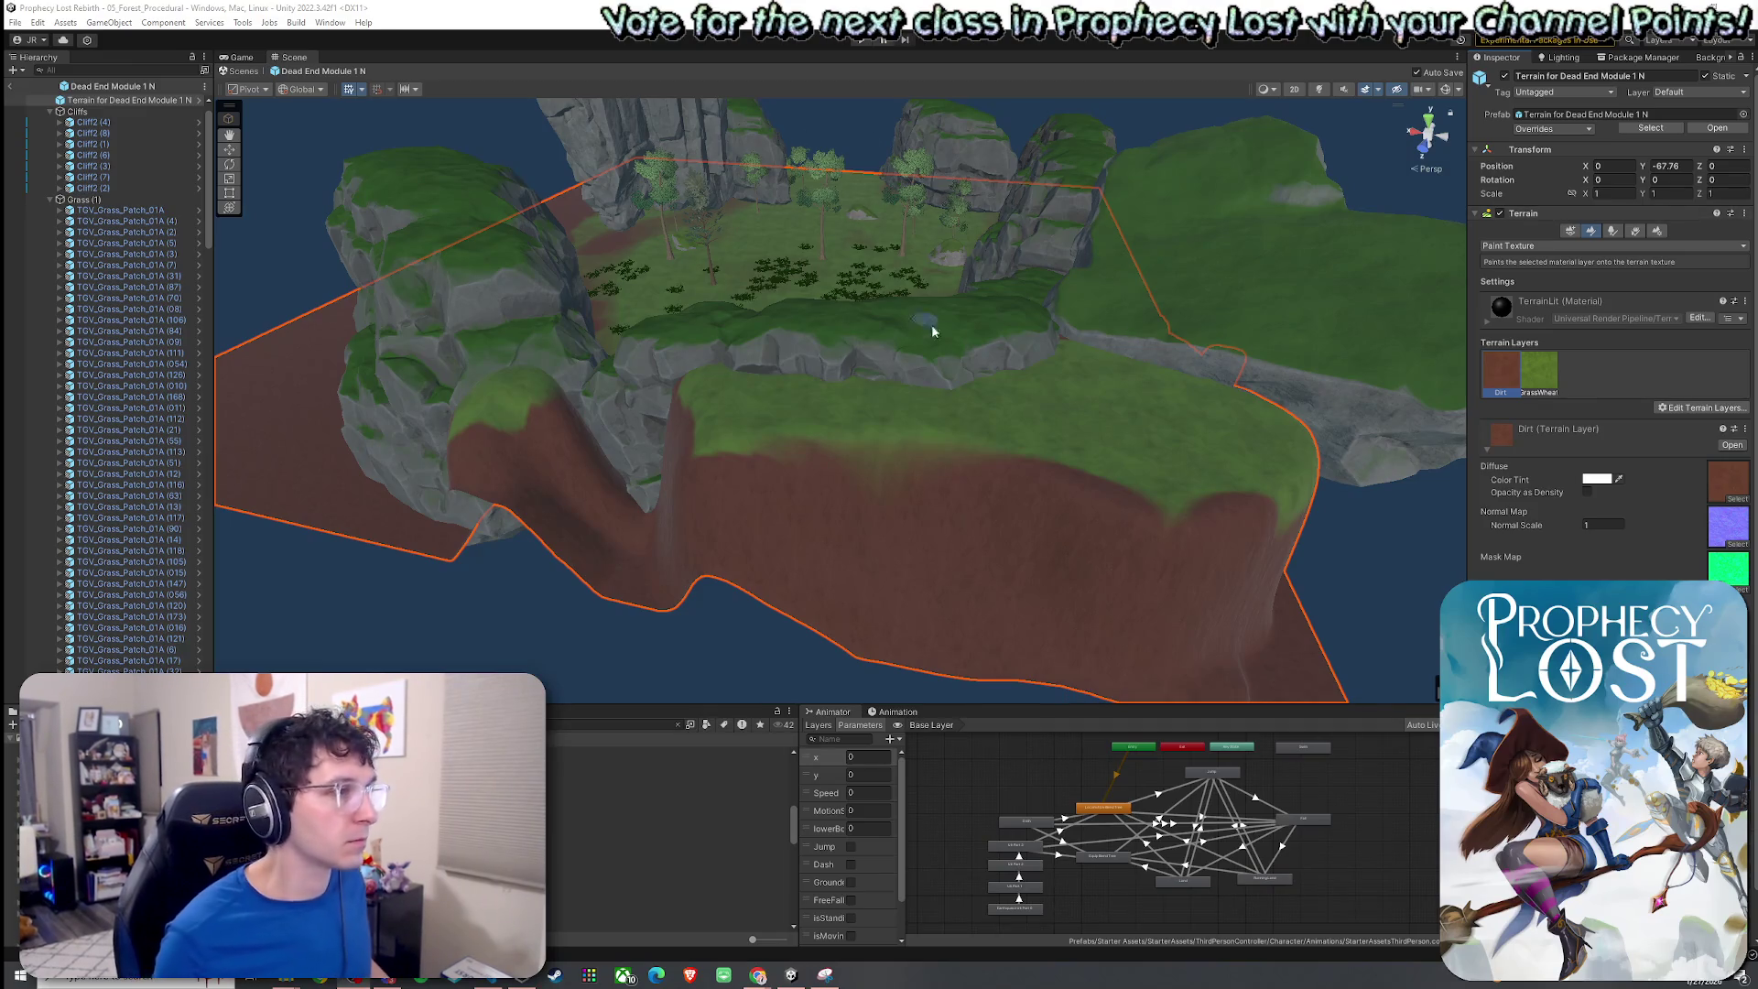
Add SM_tree_tall_01 (1) as a paintable tree, found by searching 'tree_tall'.
left_click(1610, 232)
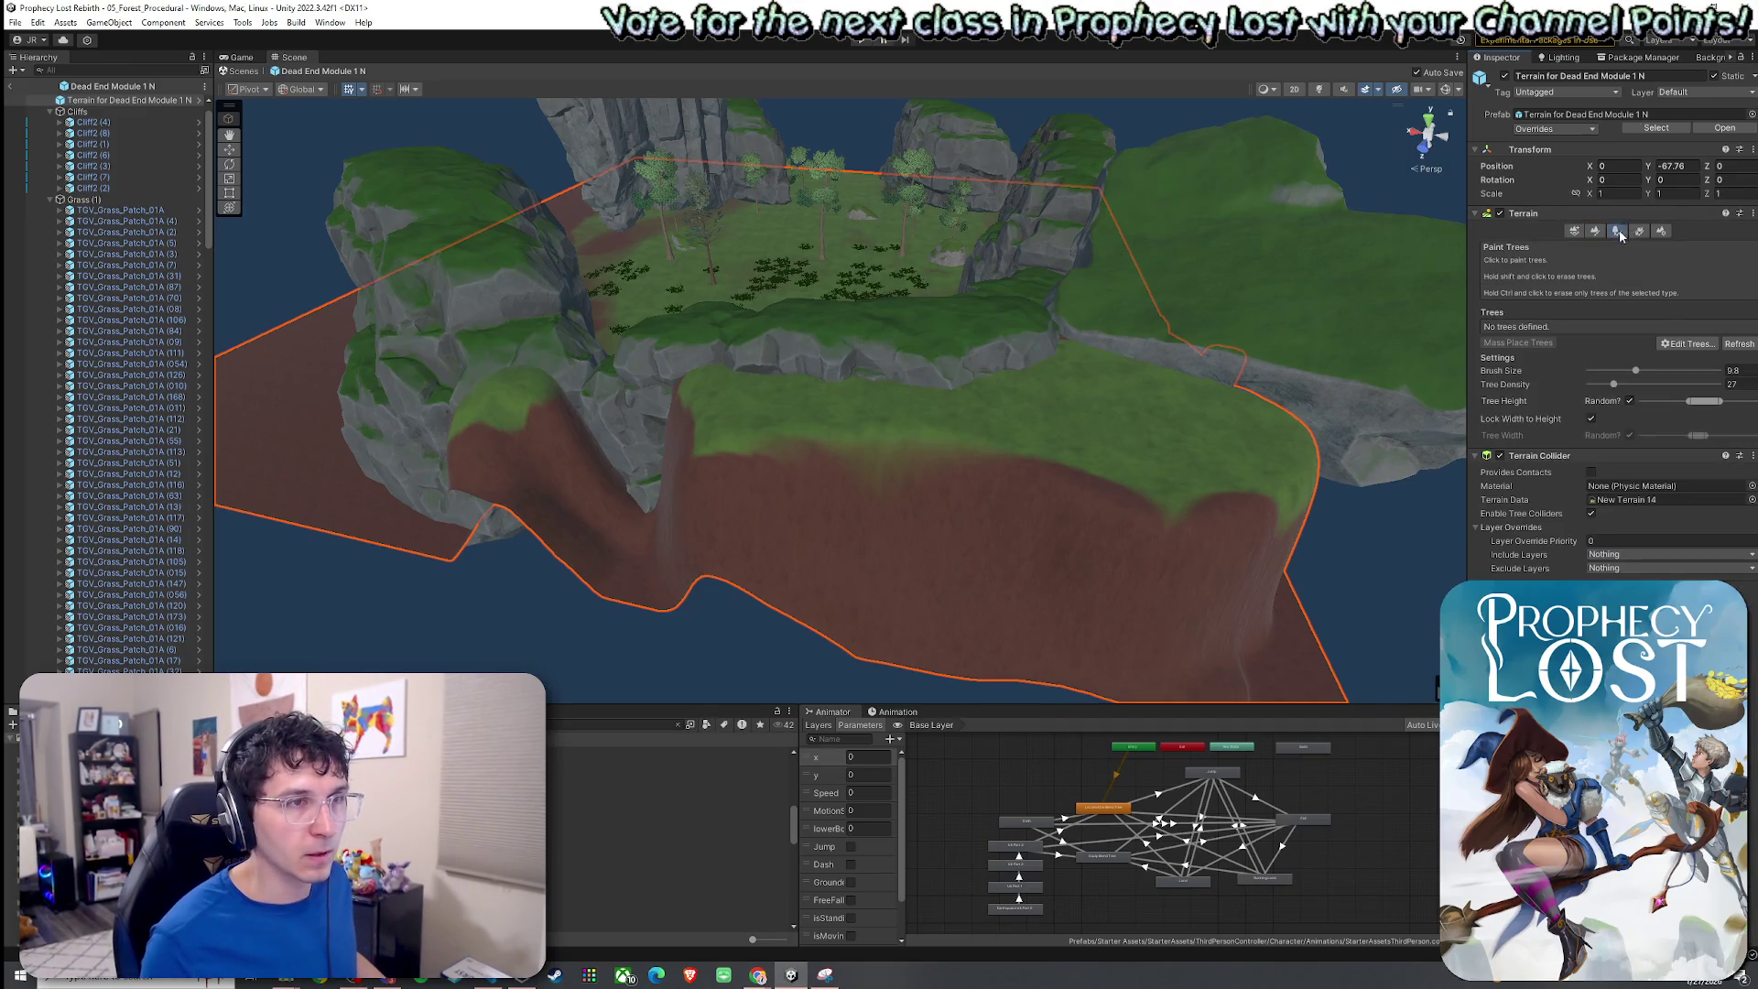
left_click(1678, 346)
left_click(1681, 348)
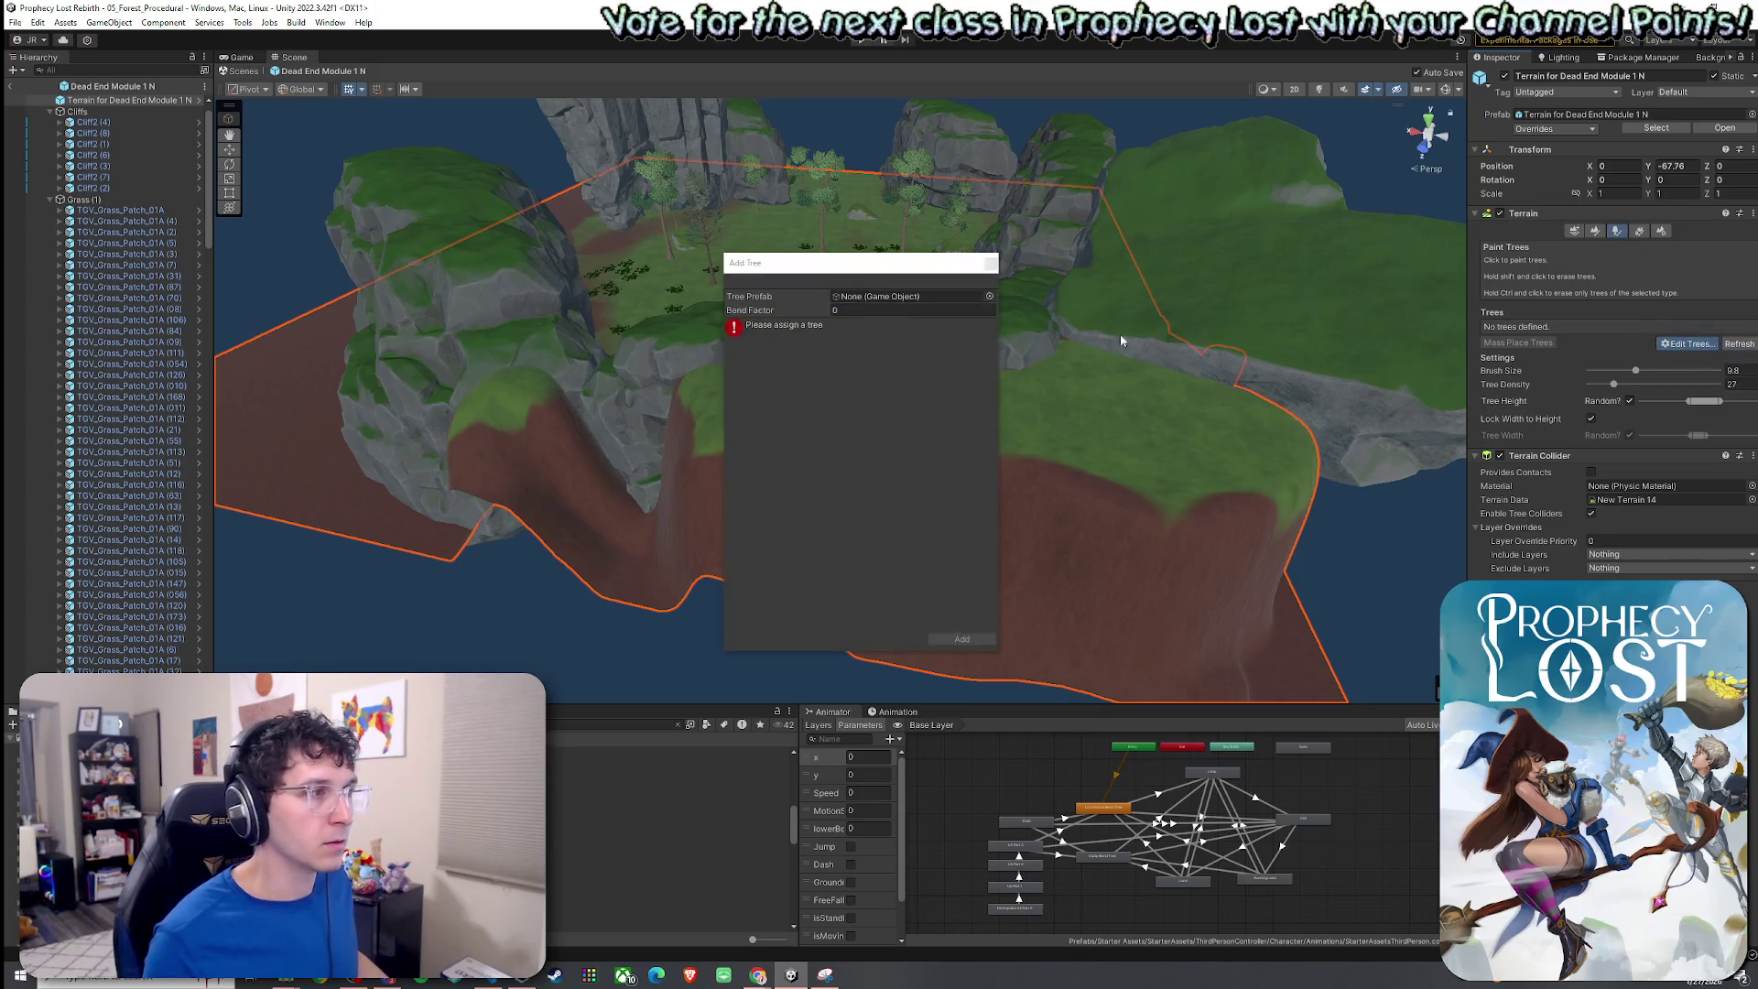
left_click(989, 295)
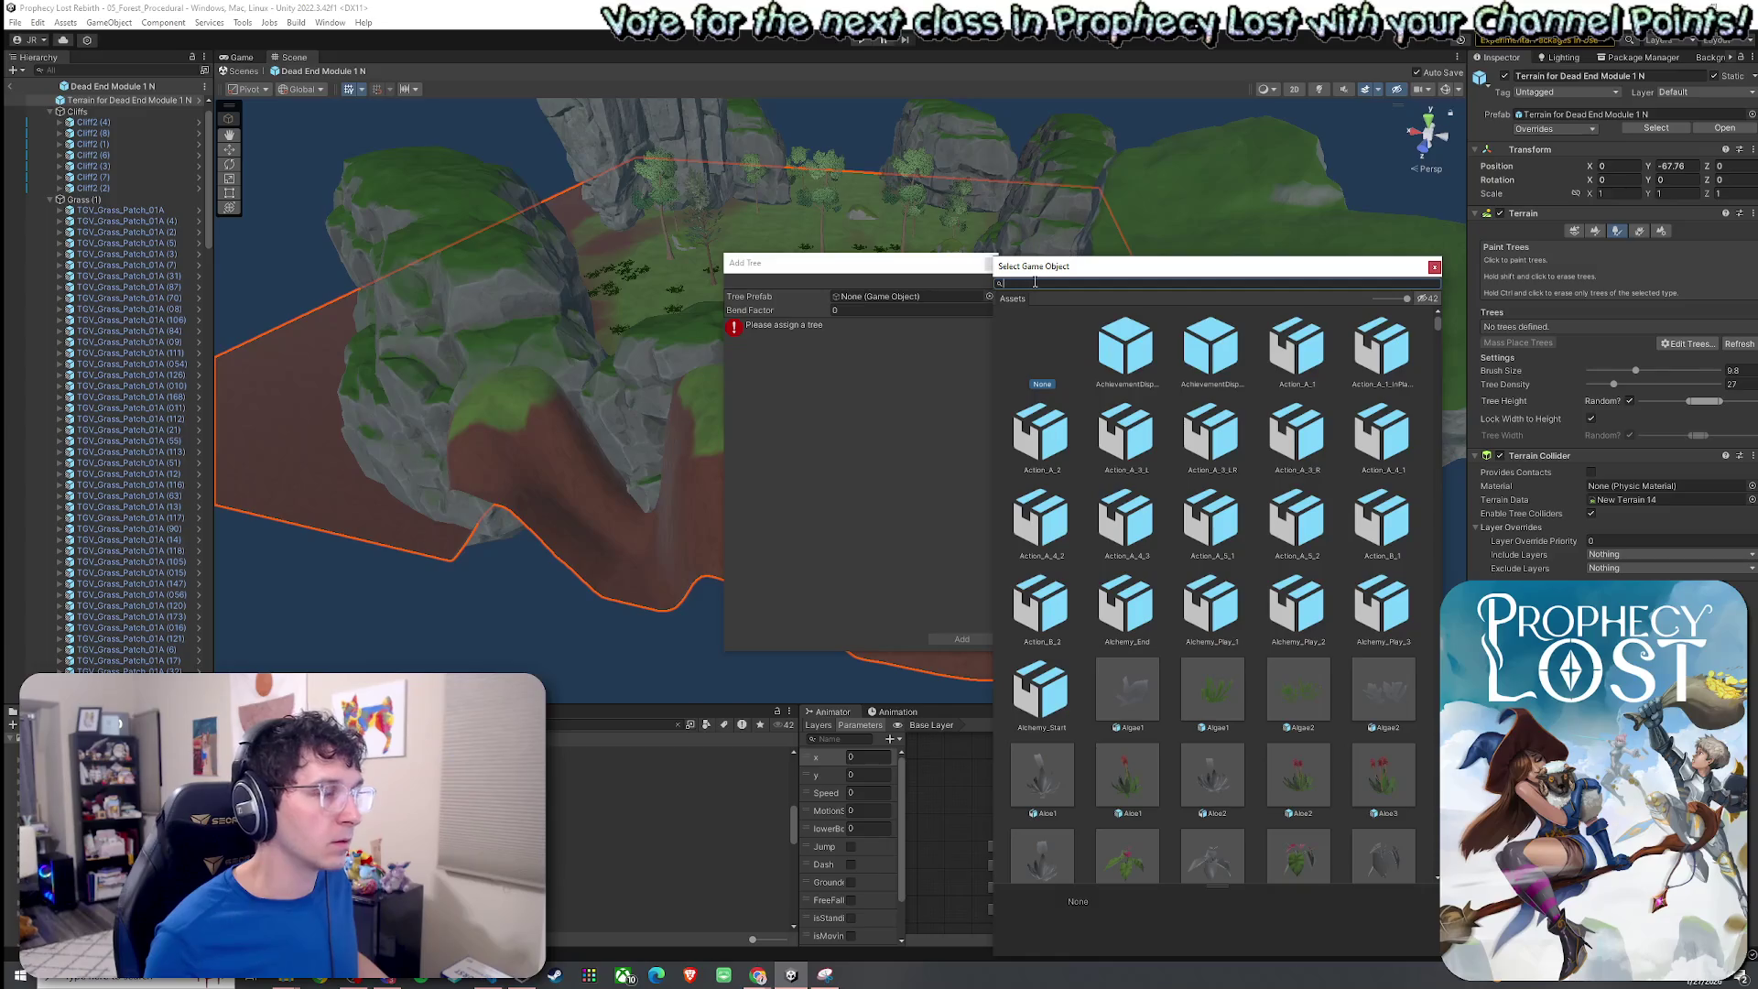
type("tree_tall")
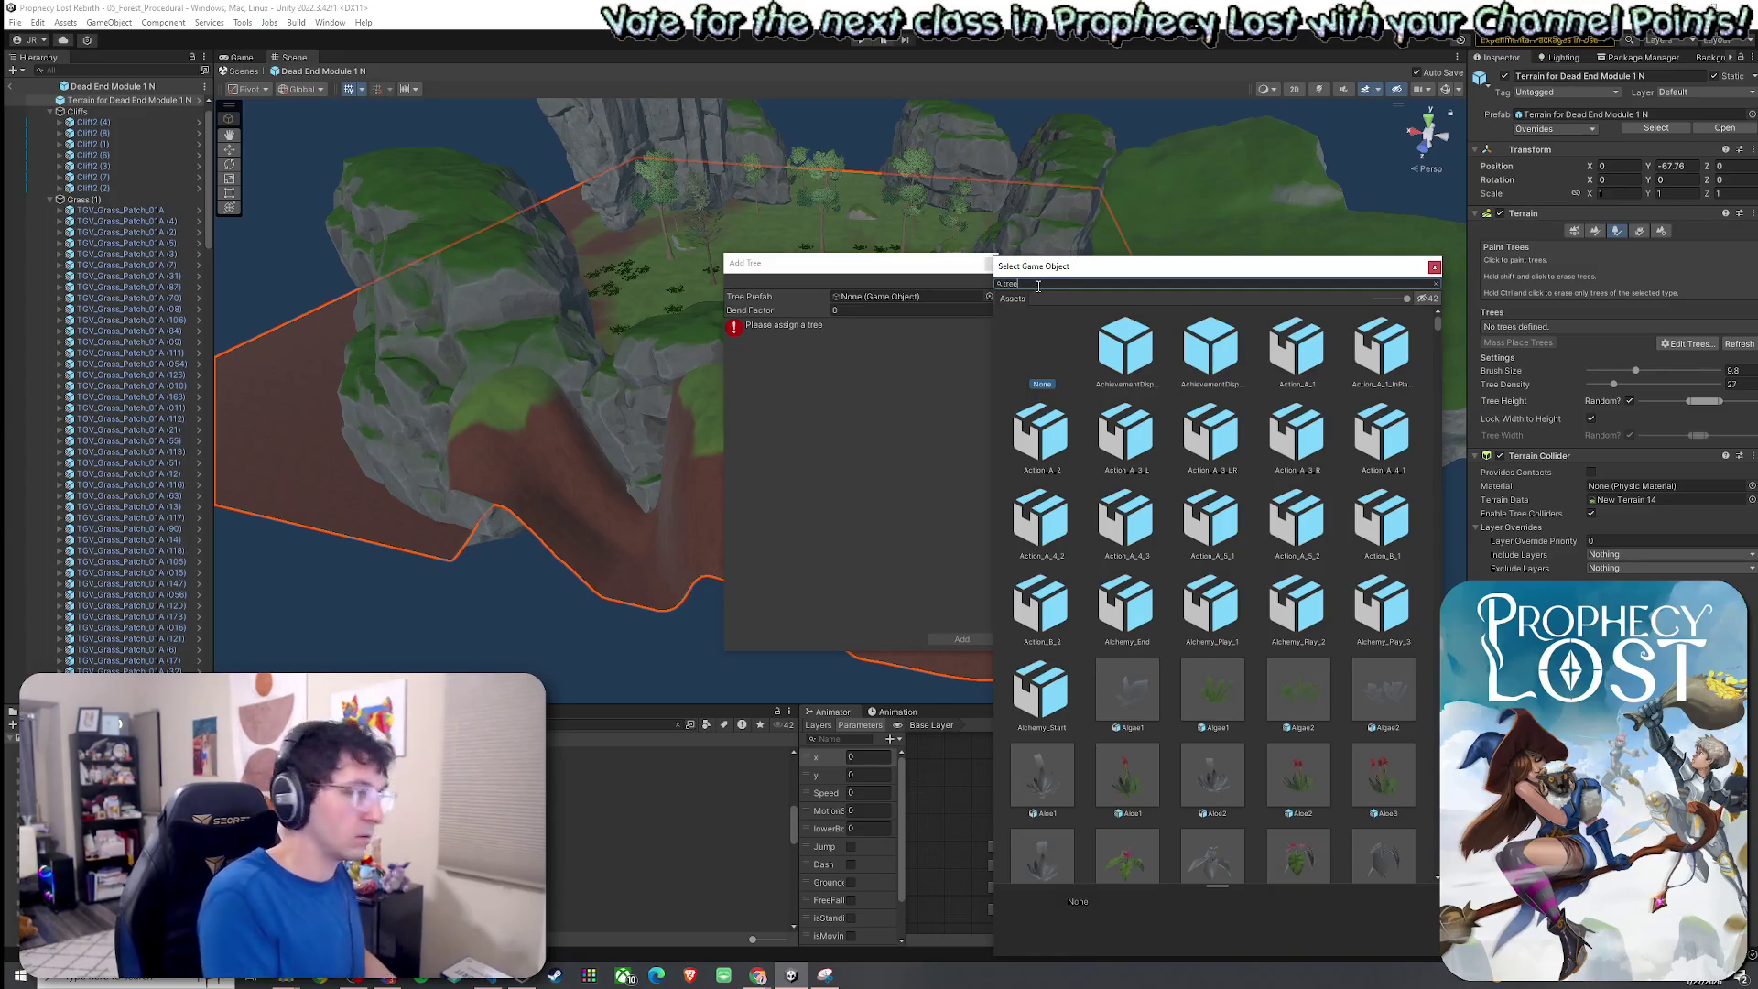
left_click(1181, 363)
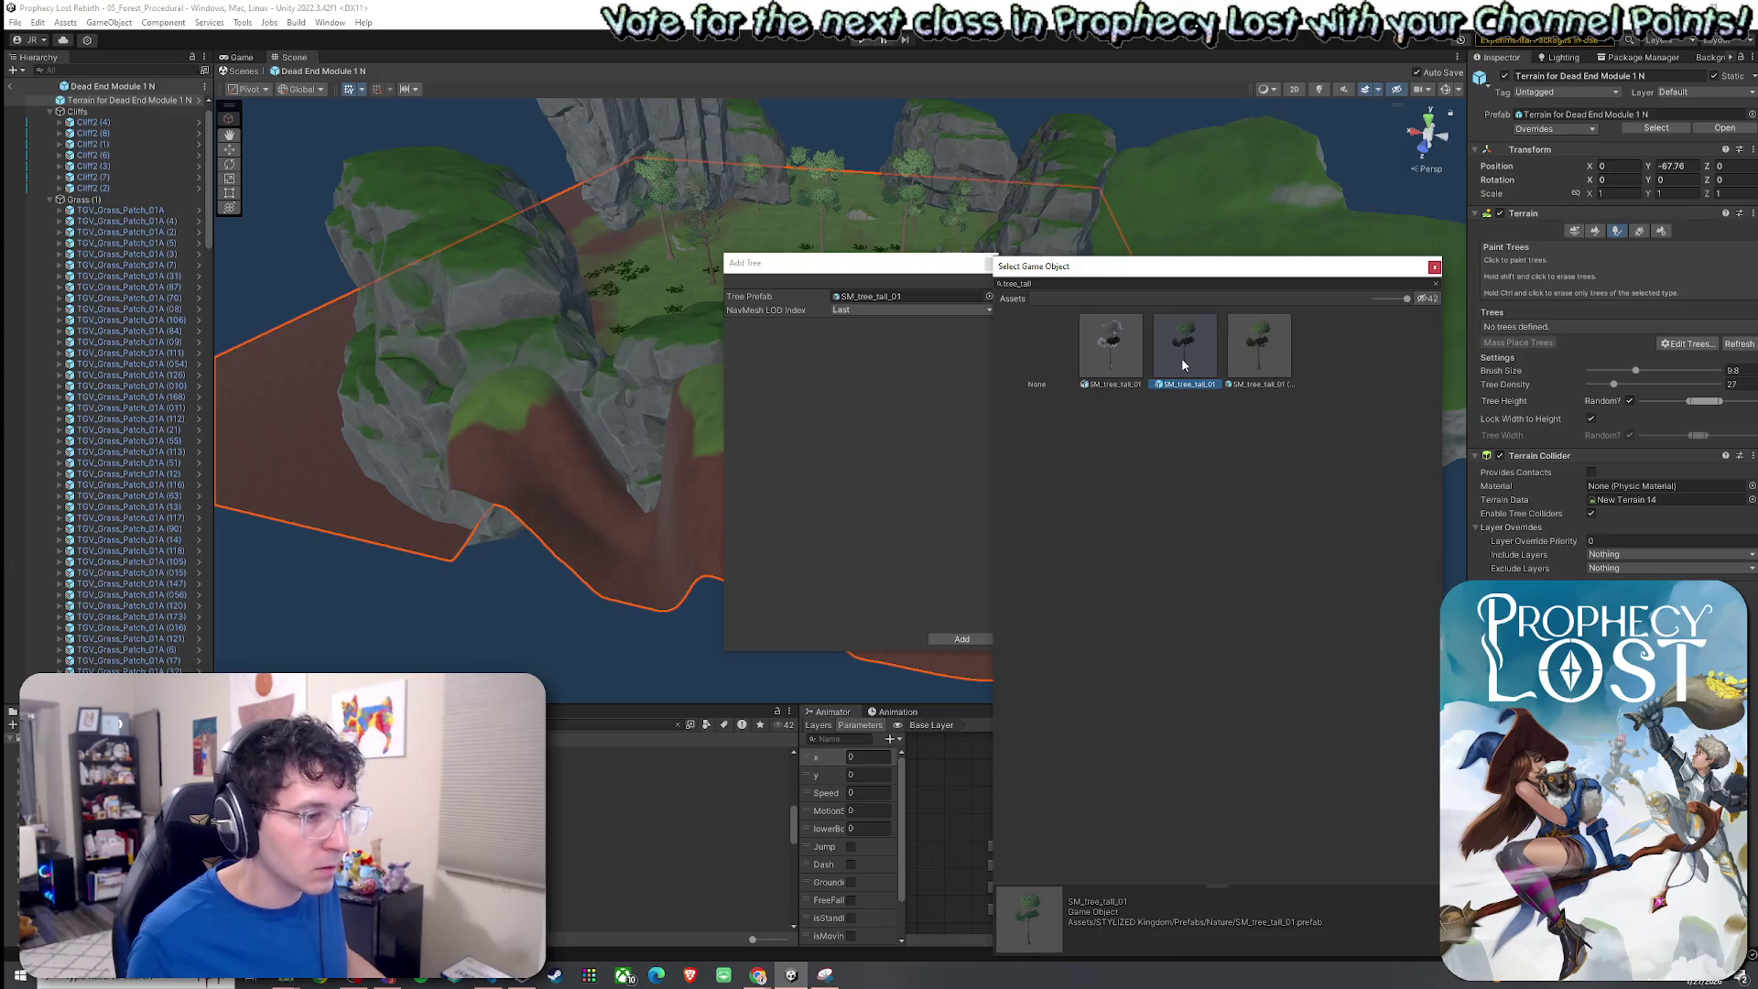
double_click(1245, 366)
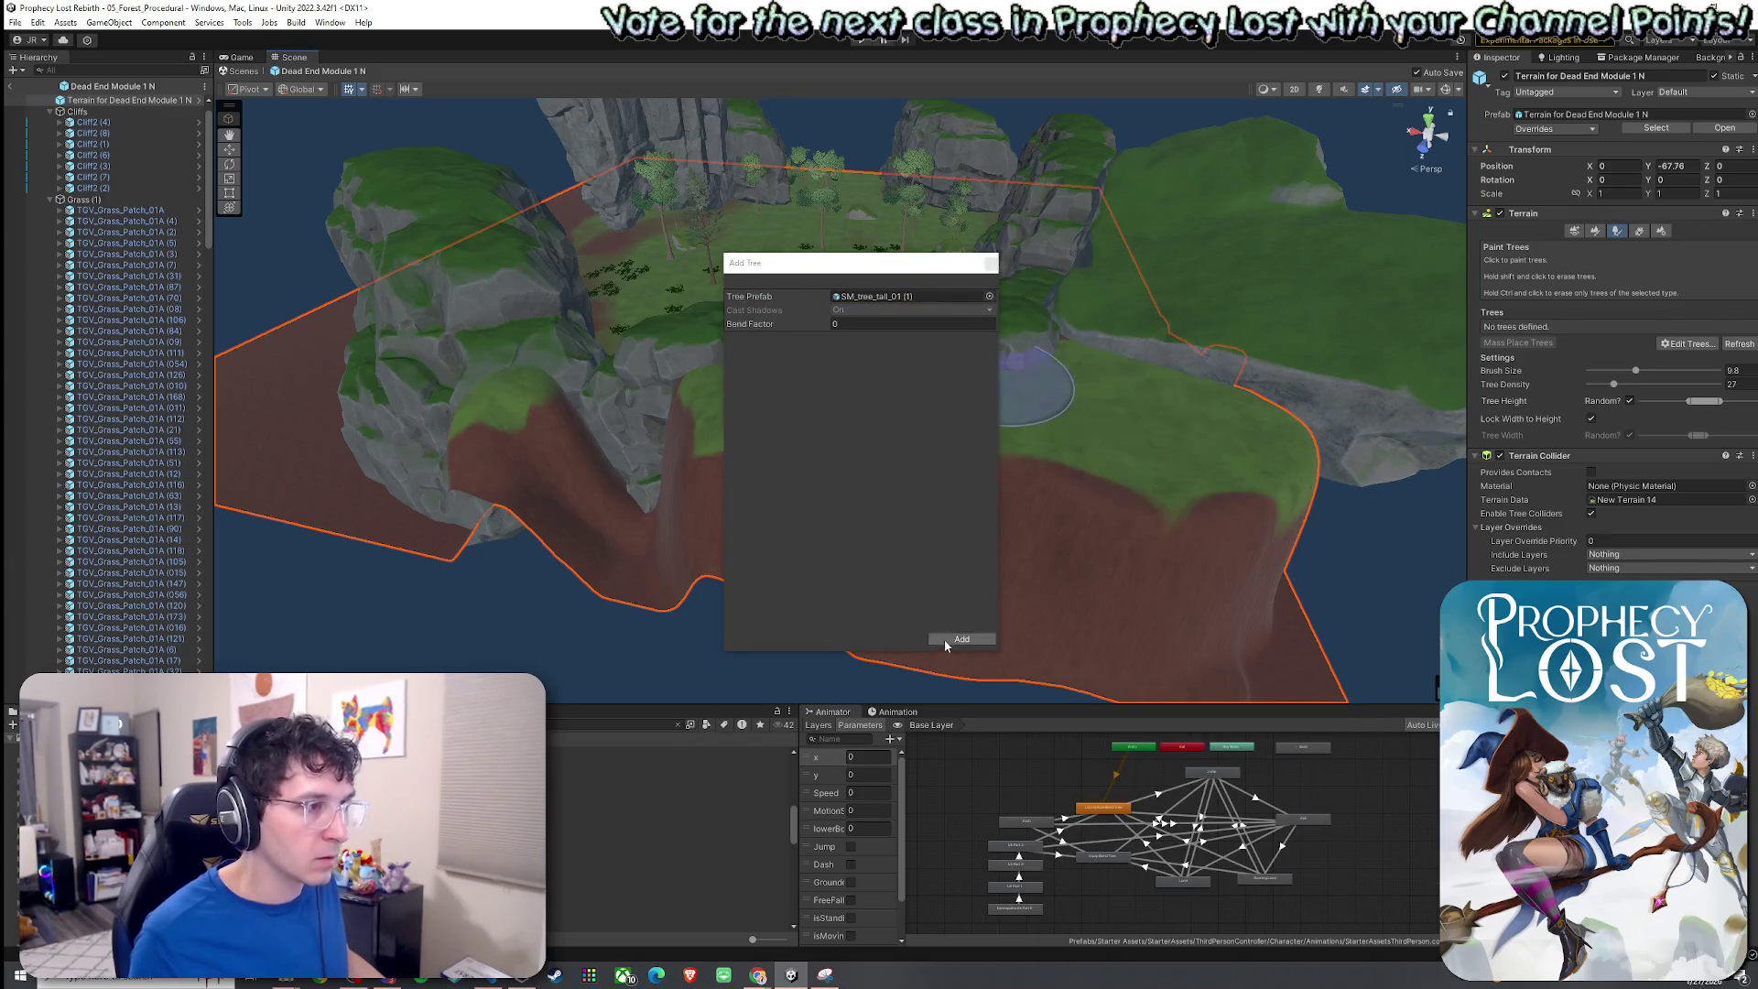
left_click(943, 641)
Reopen the tall tree's settings and begin browsing for a replacement prefab.
scroll(1098, 433, "down", 5)
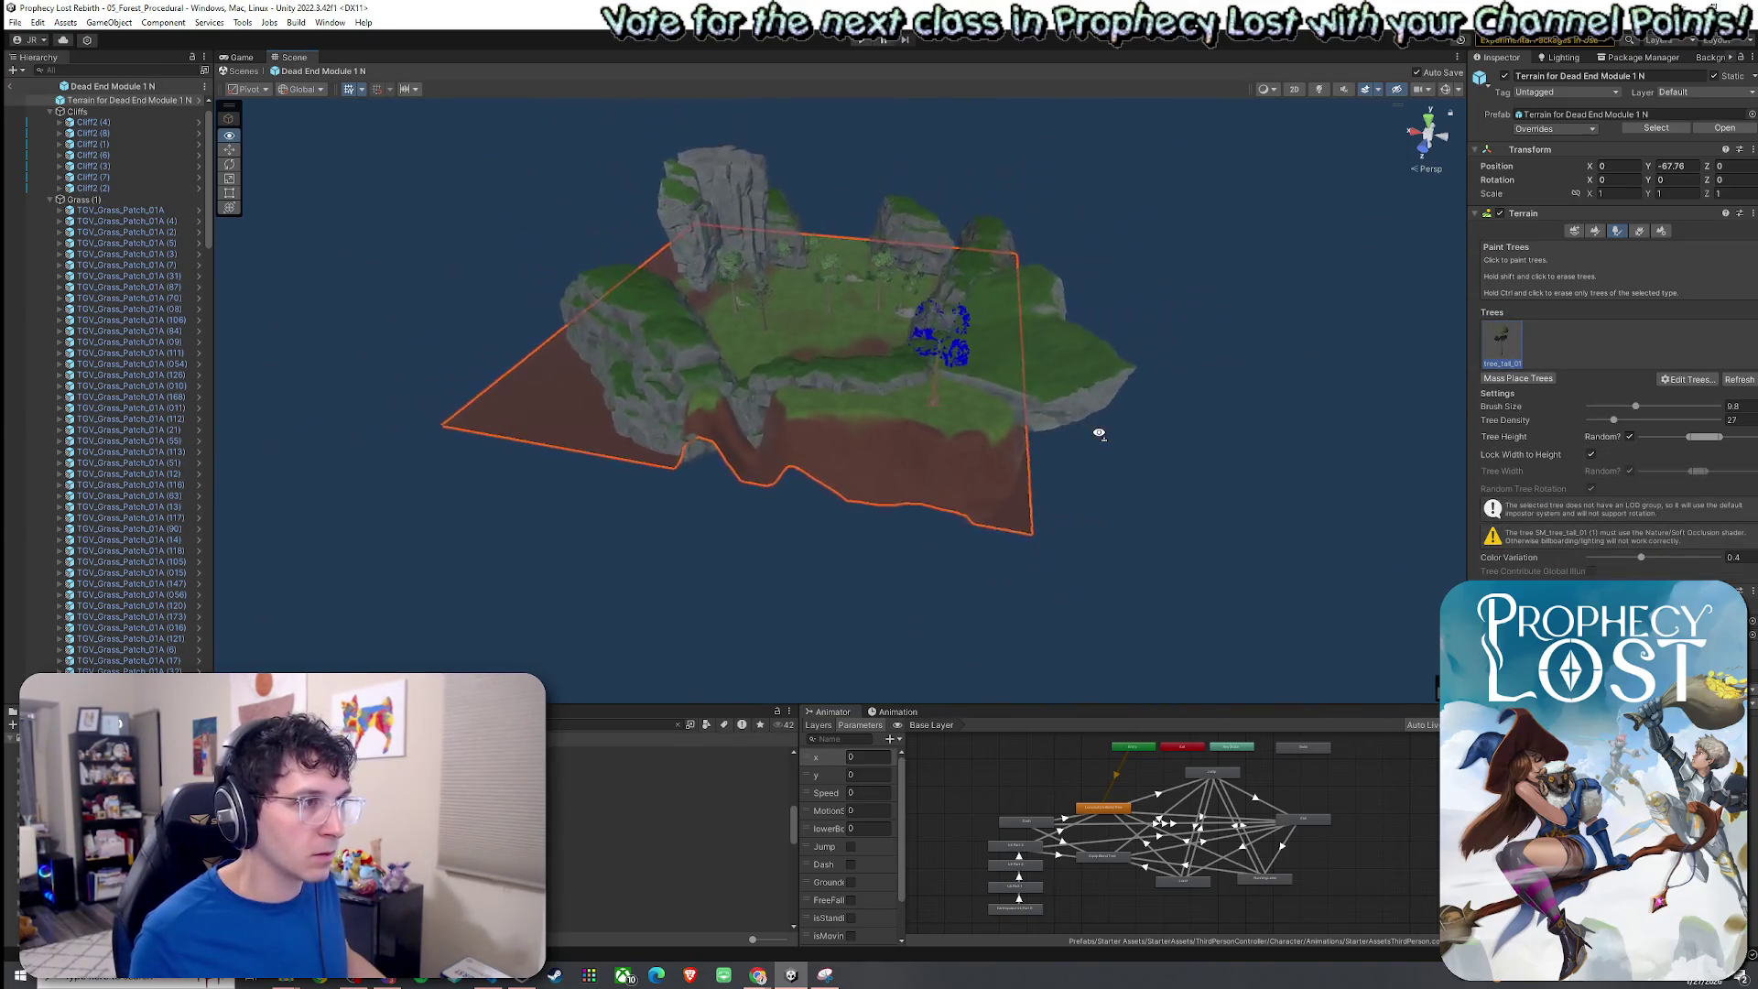
scroll(1098, 433, "up", 3)
double_click(1504, 351)
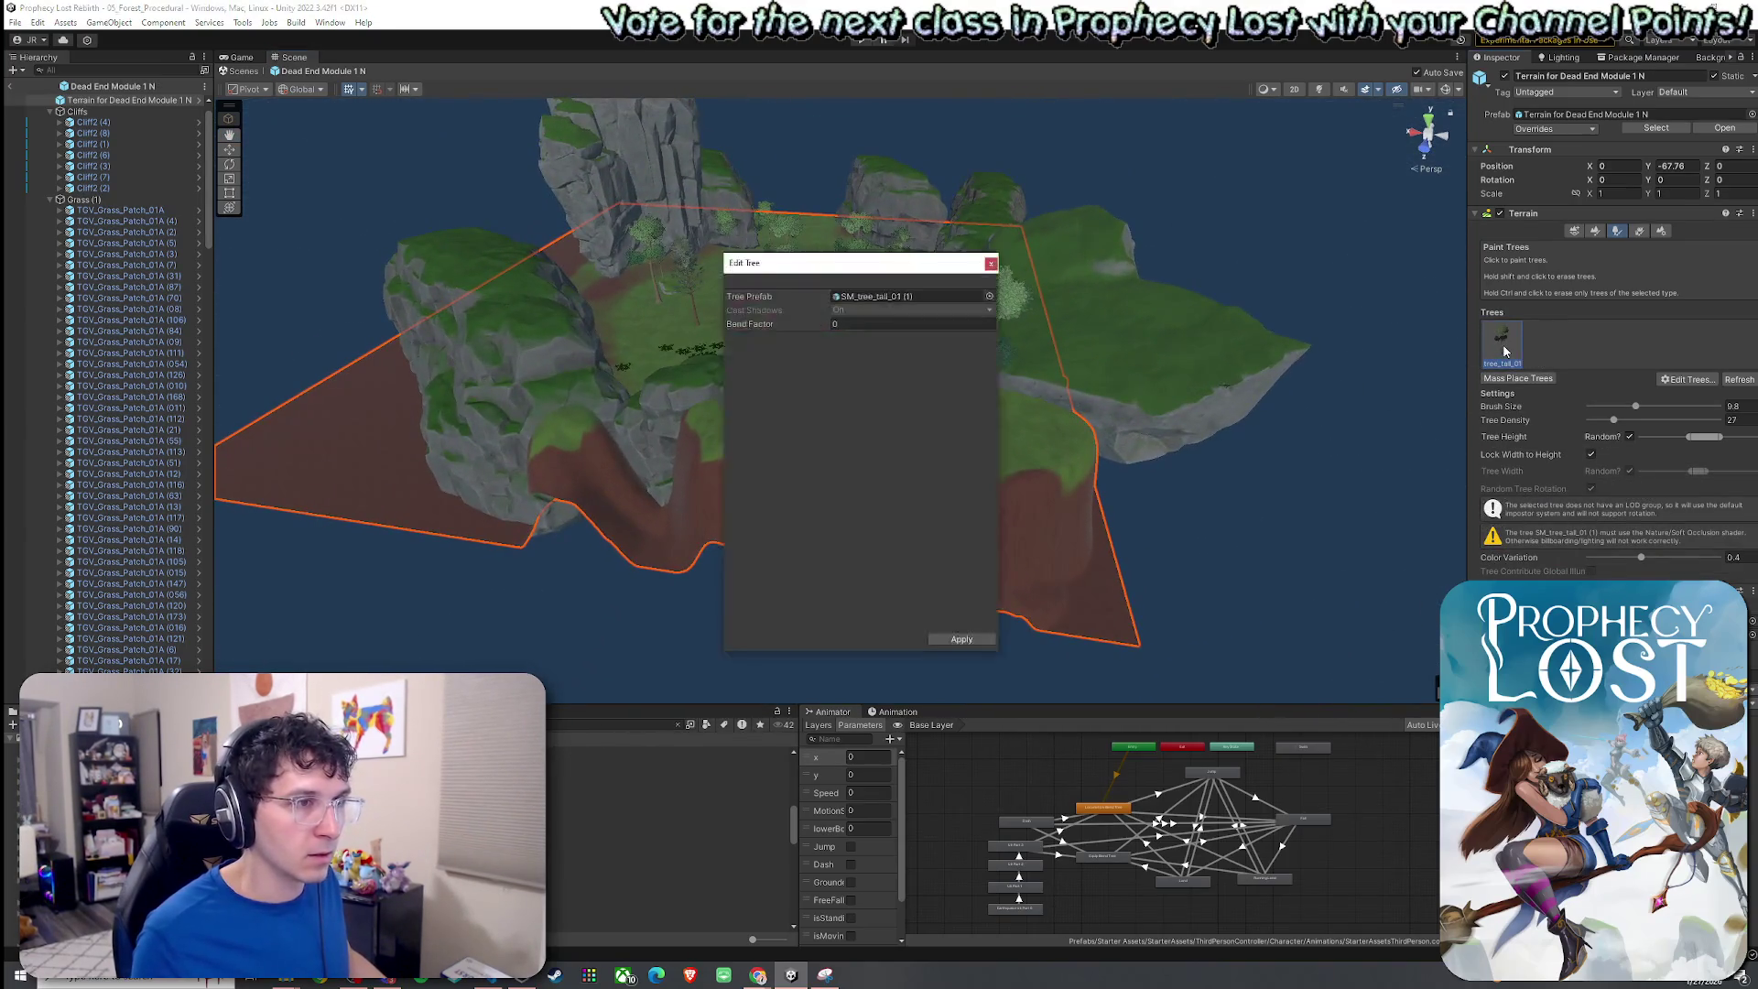
left_click(988, 296)
Search 'tree_tall', assign SM_tree_tall_01 to the tall tree entry, and apply.
type("ree_t")
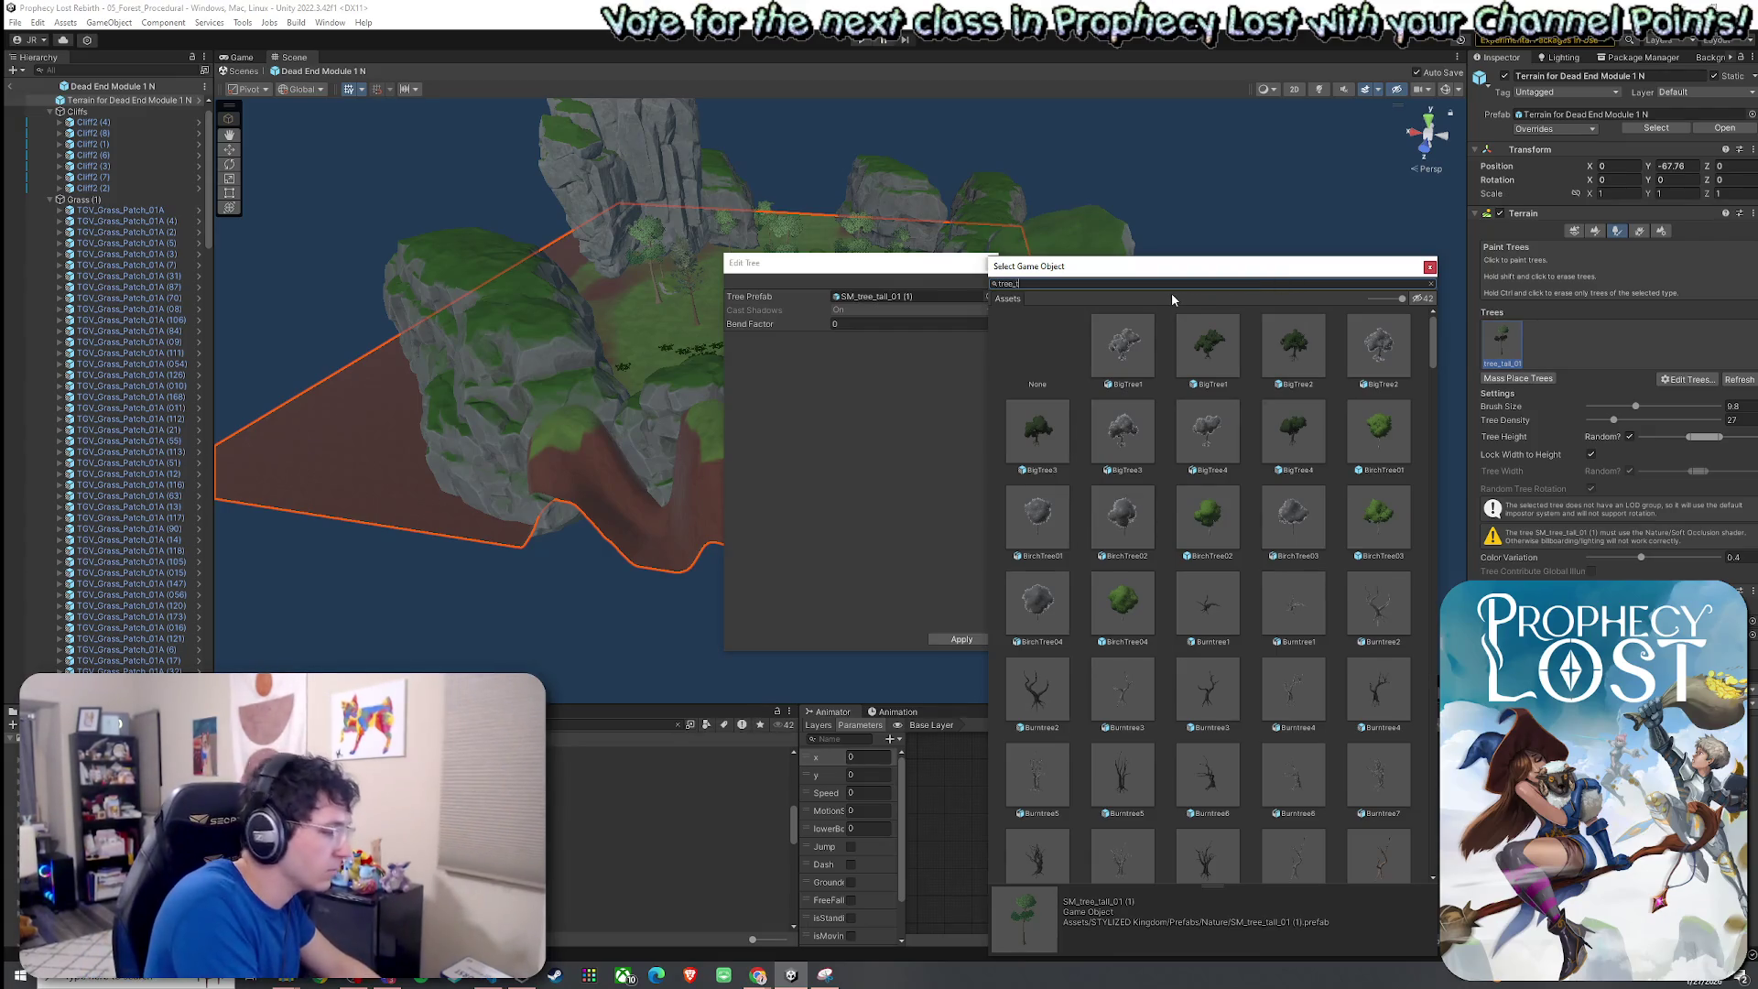
type("all")
left_click(1185, 350)
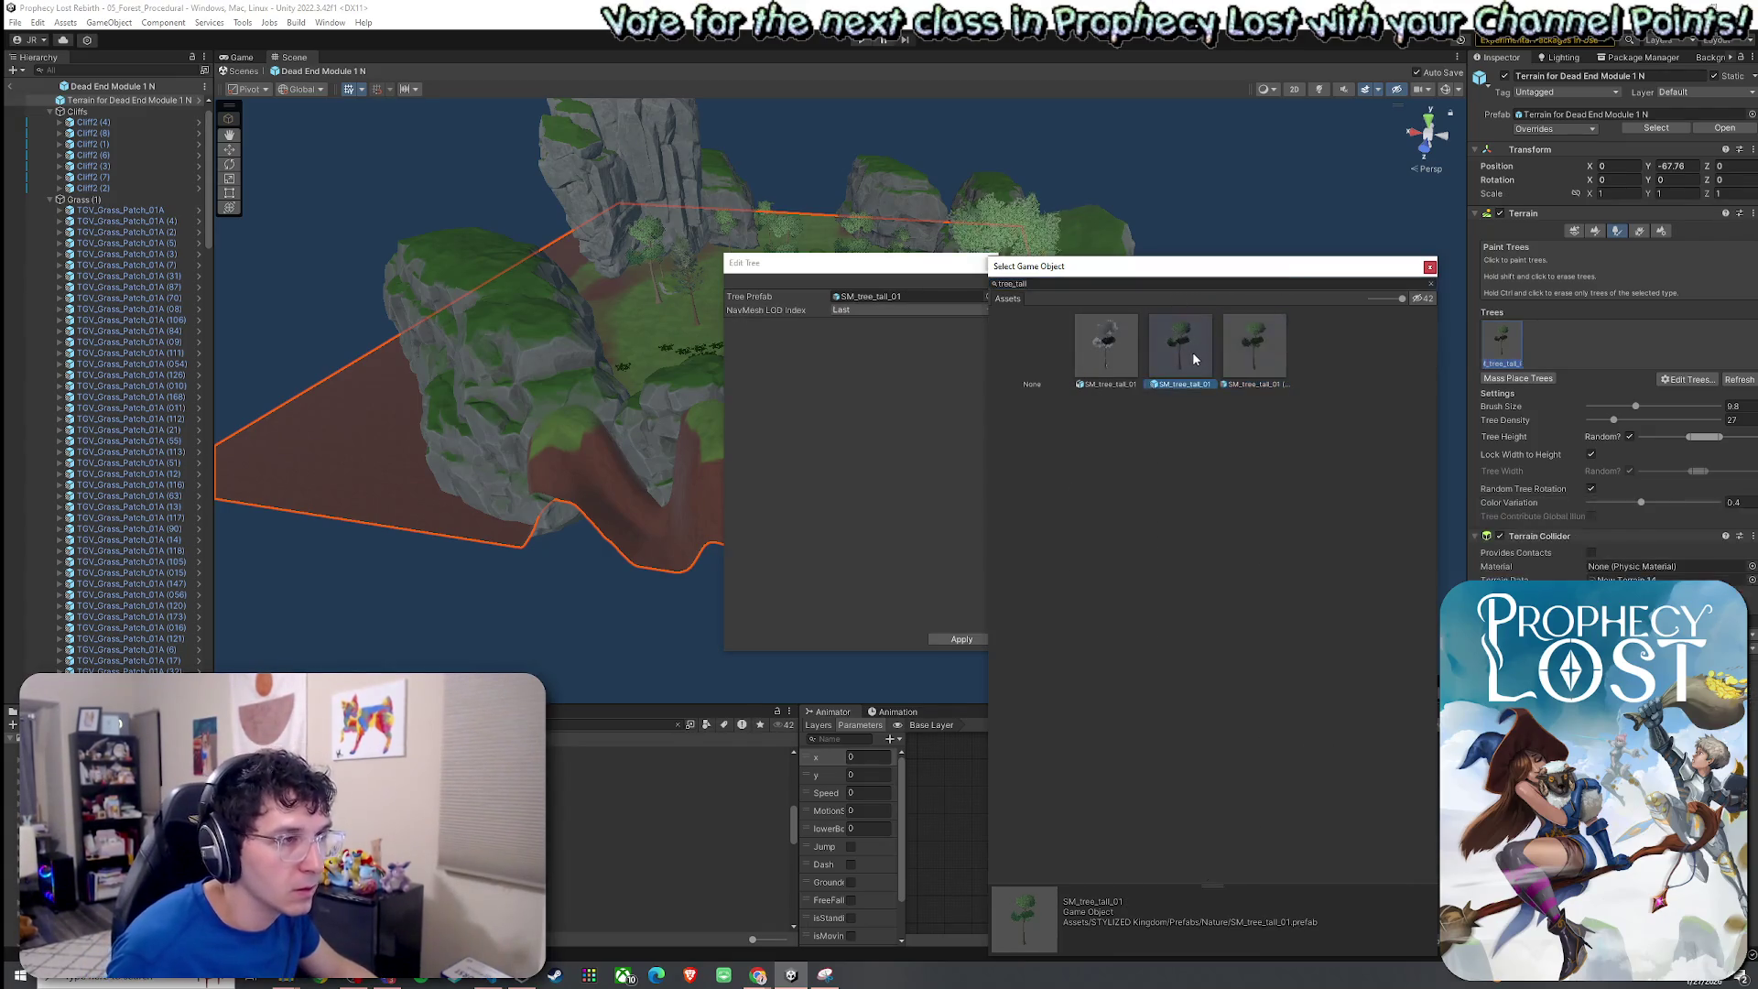
double_click(1184, 349)
left_click(960, 638)
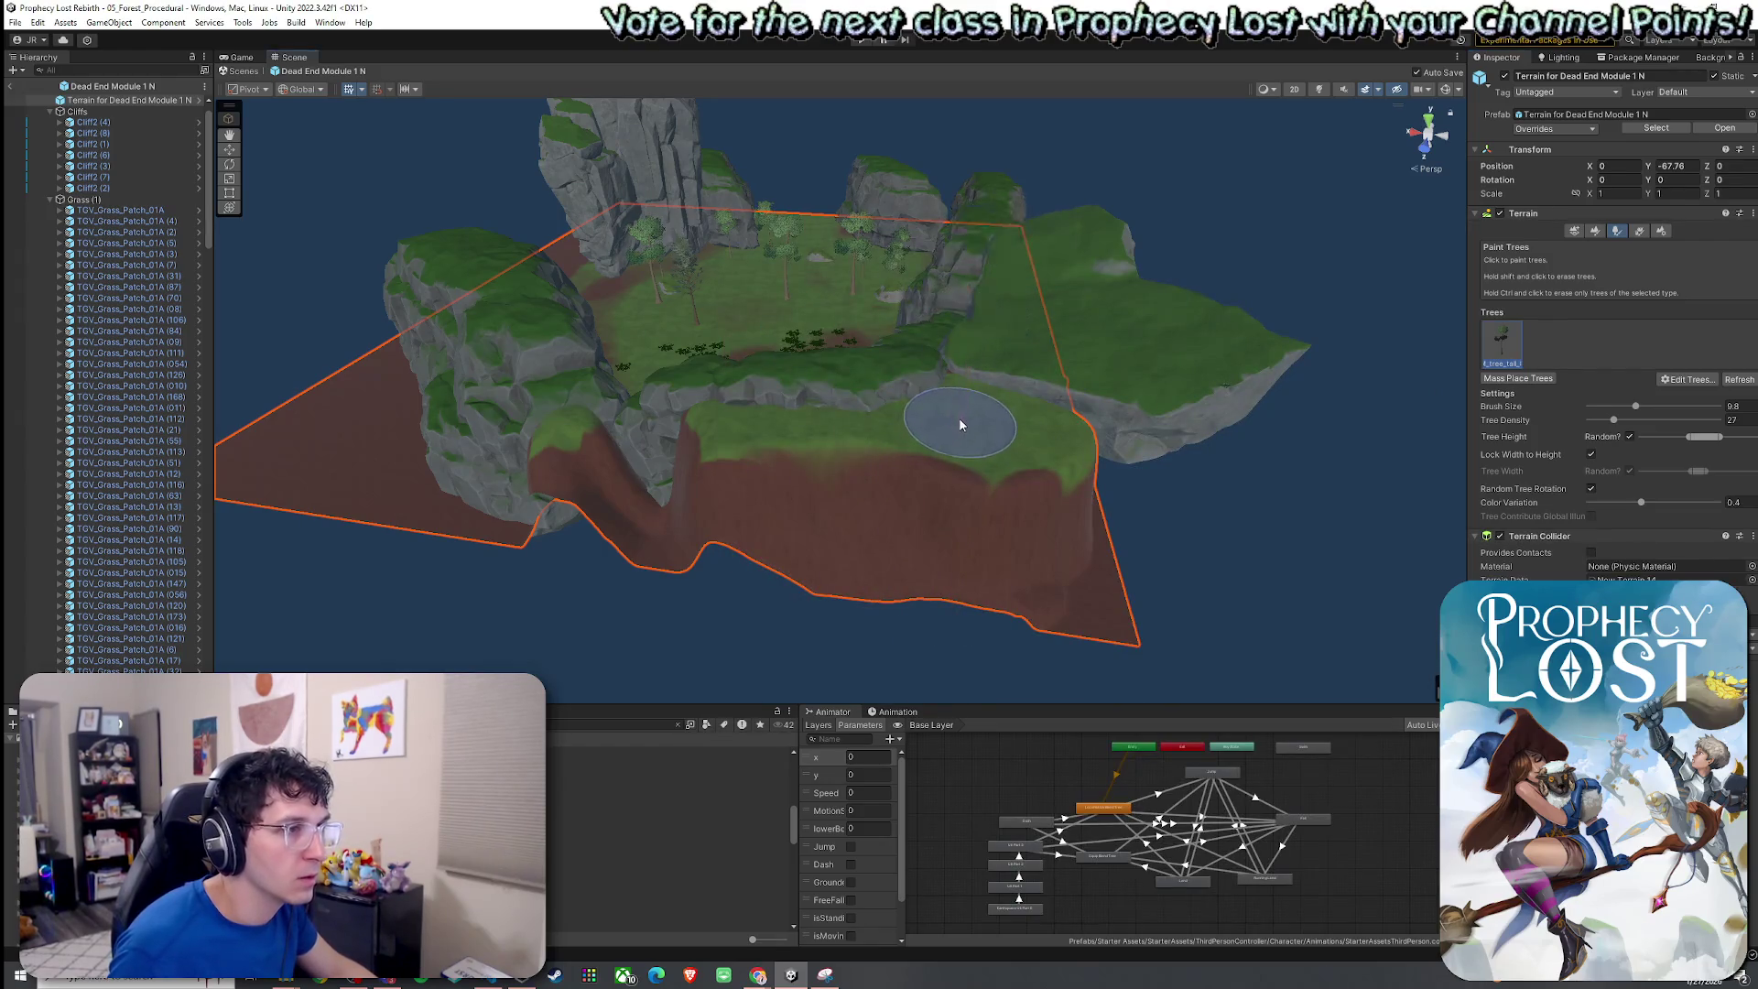
Add SM_tree_birch_01 (1) as a new tree type, found by searching 'treebirch'.
scroll(820, 427, "down", 10)
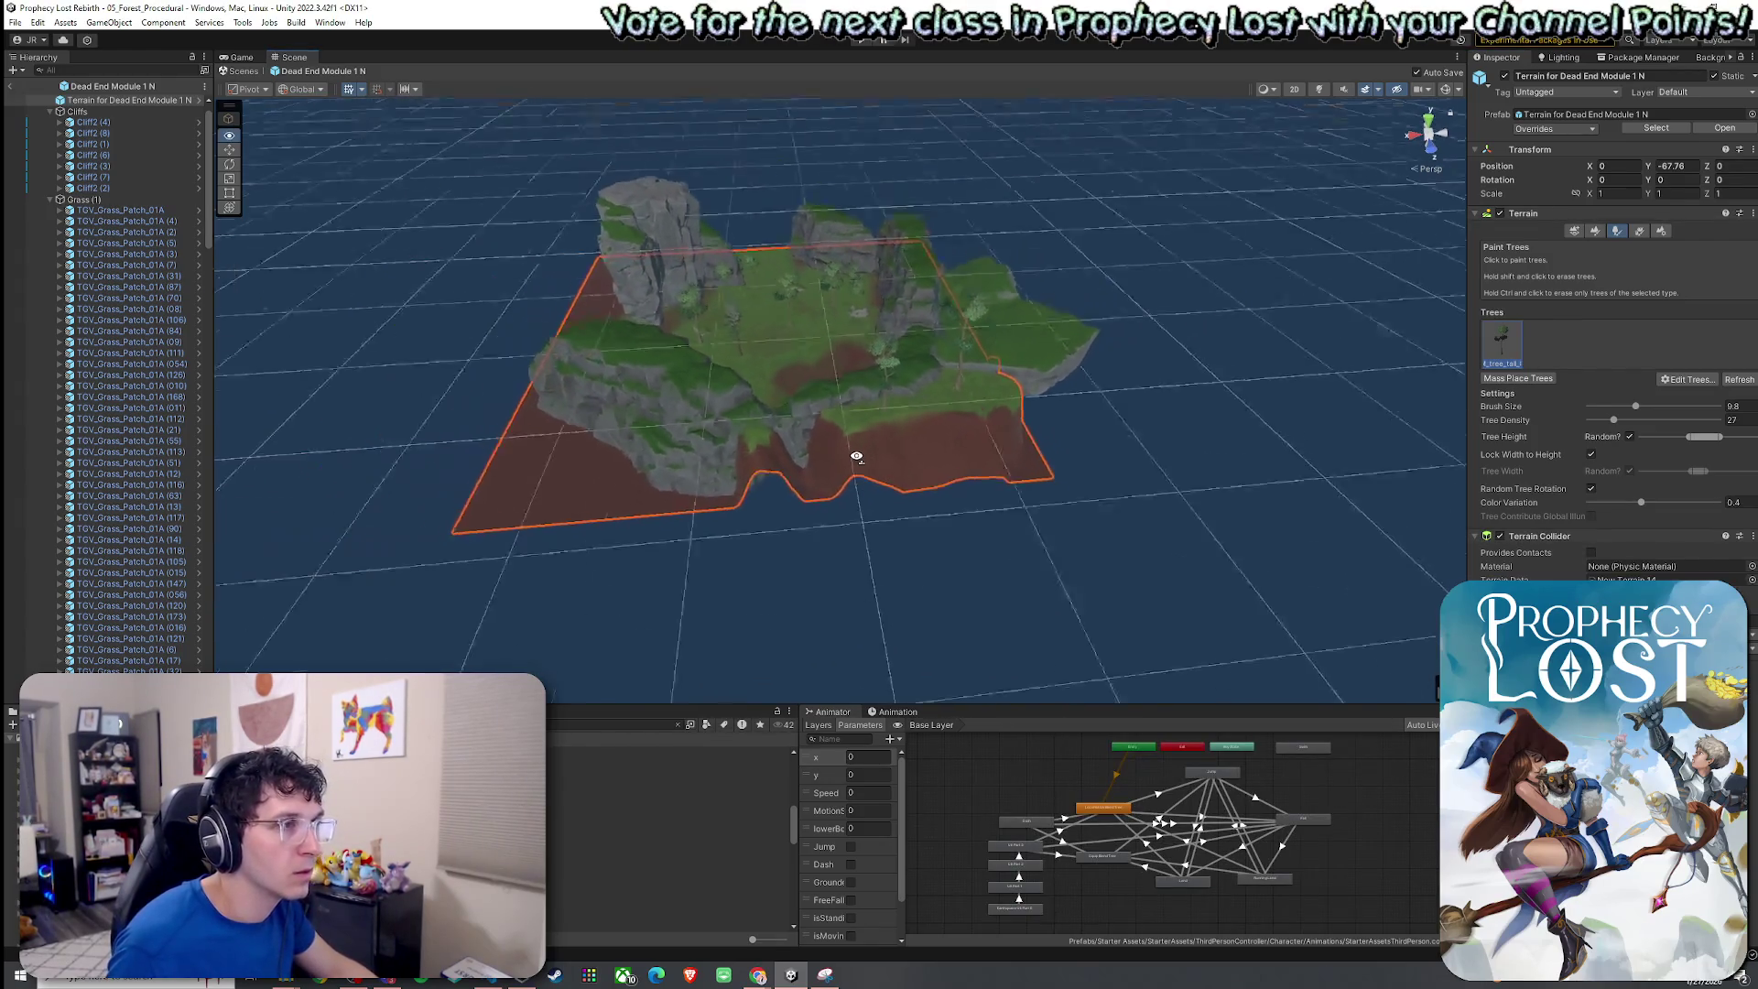
scroll(856, 455, "up", 10)
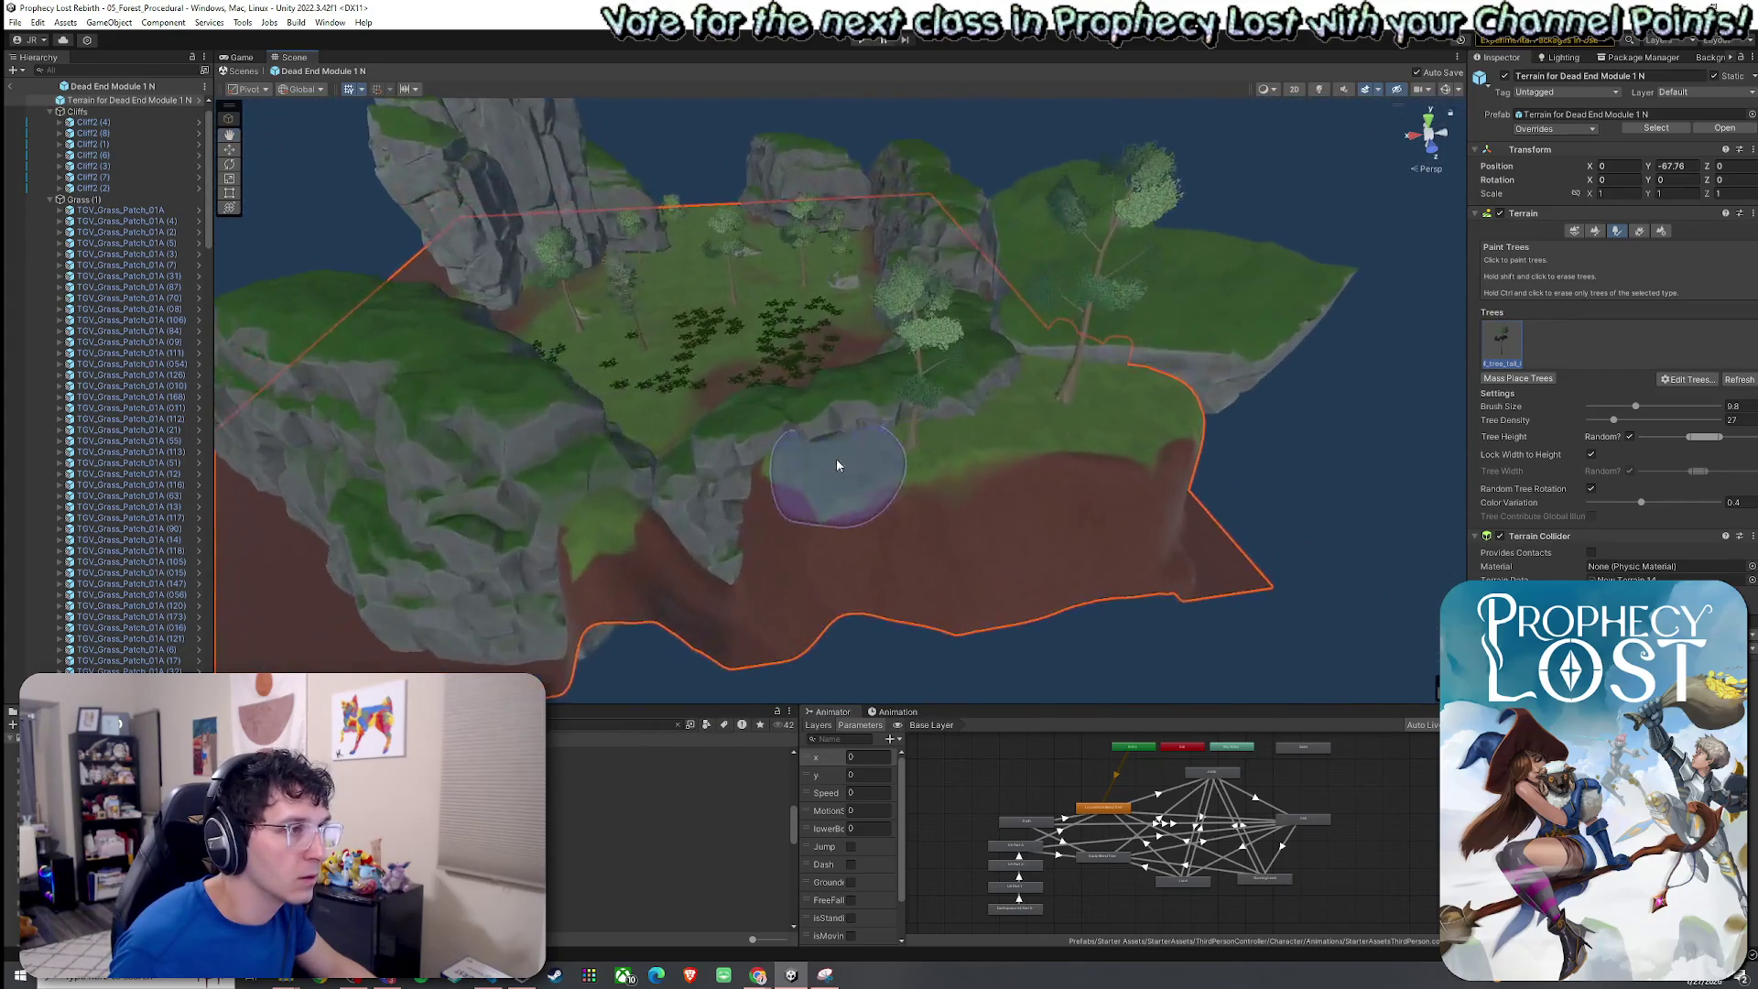
scroll(968, 447, "up", 5)
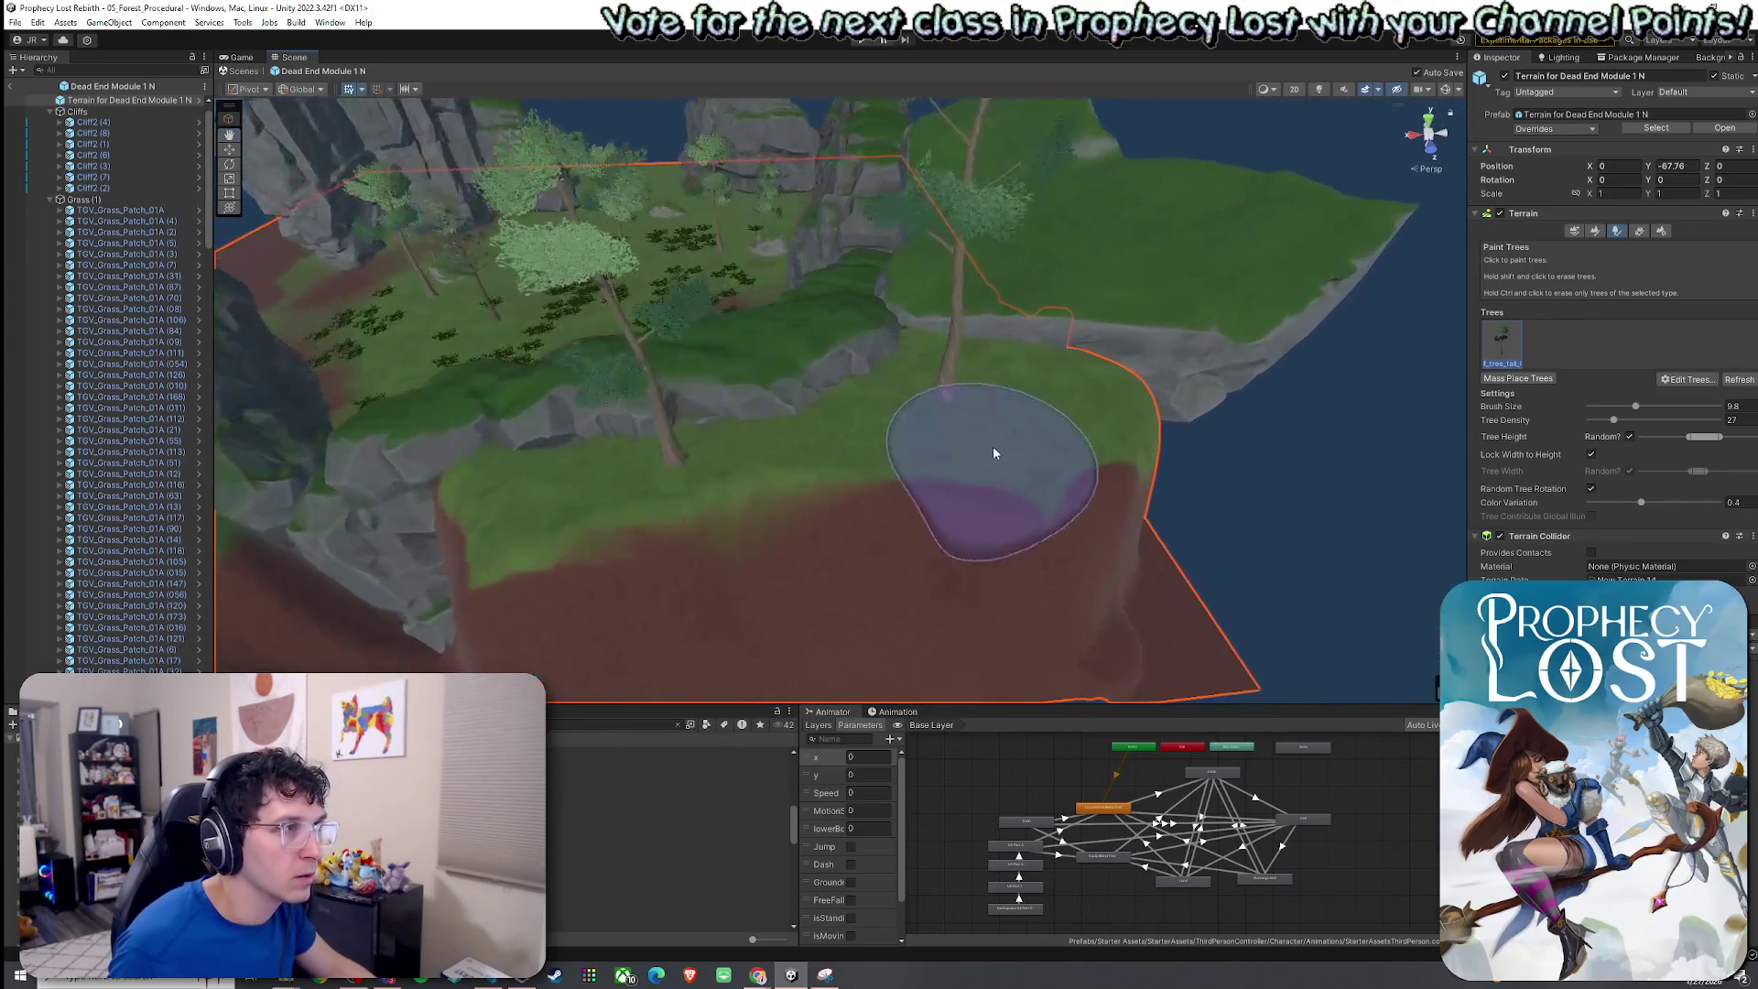
left_click(1688, 379)
left_click(1678, 392)
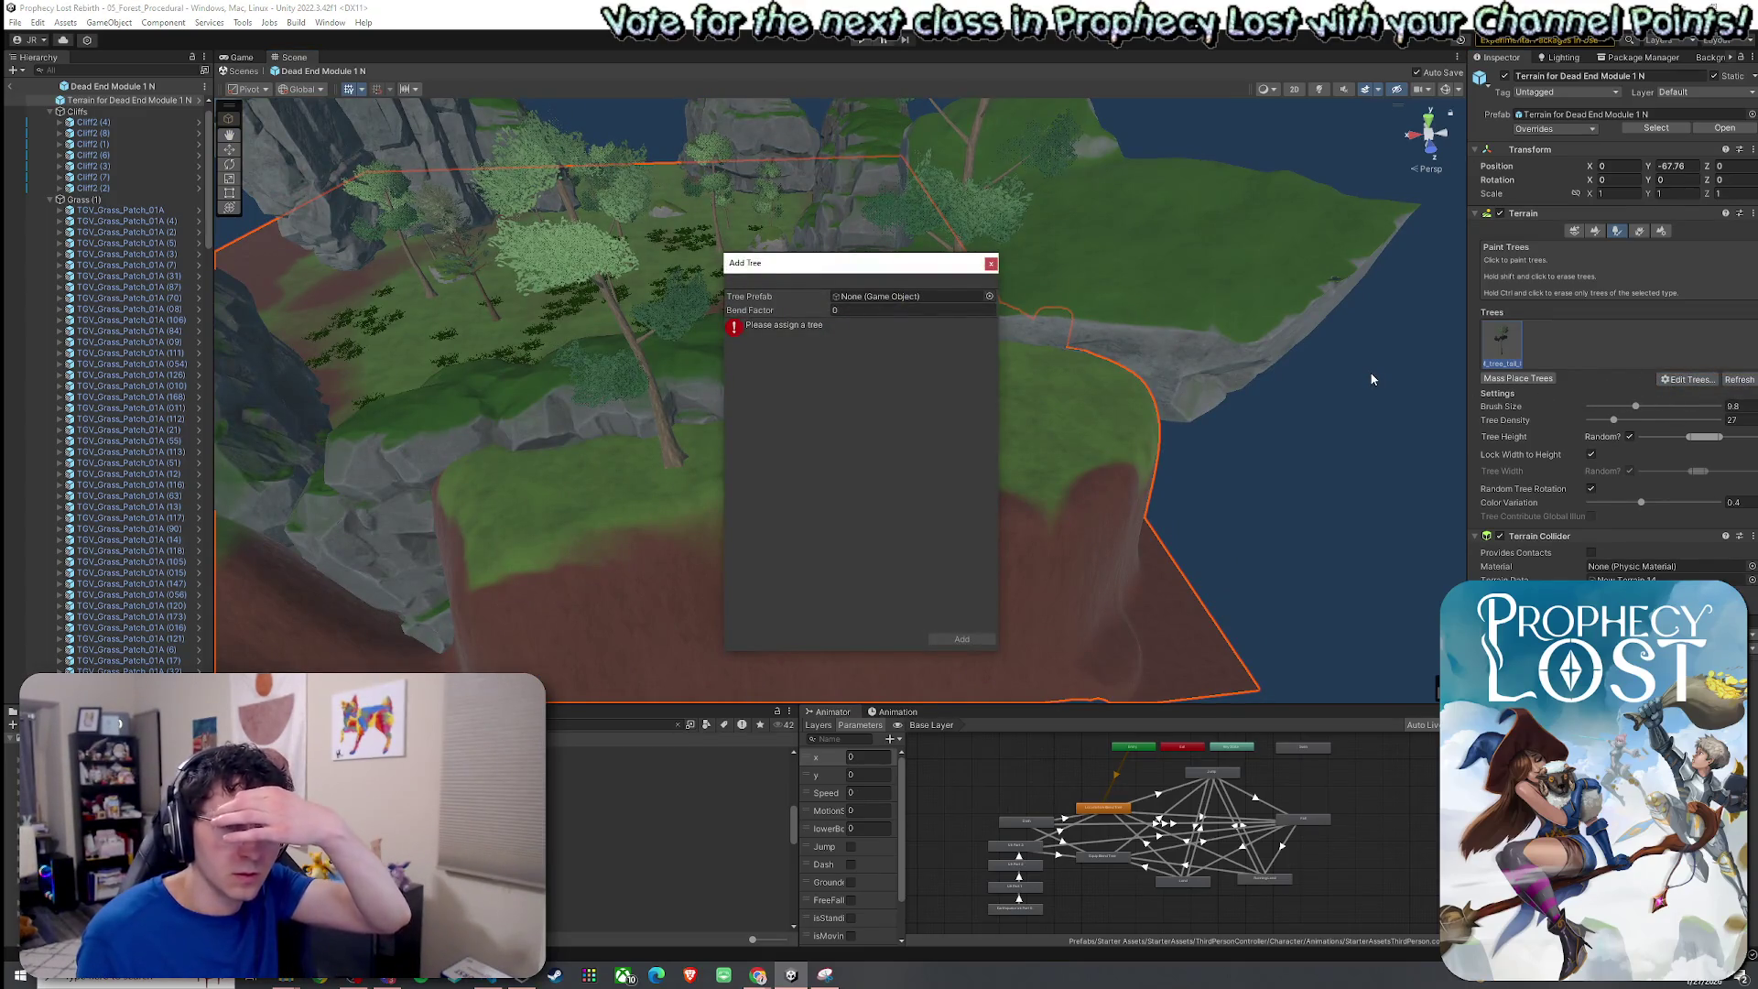
left_click(988, 296)
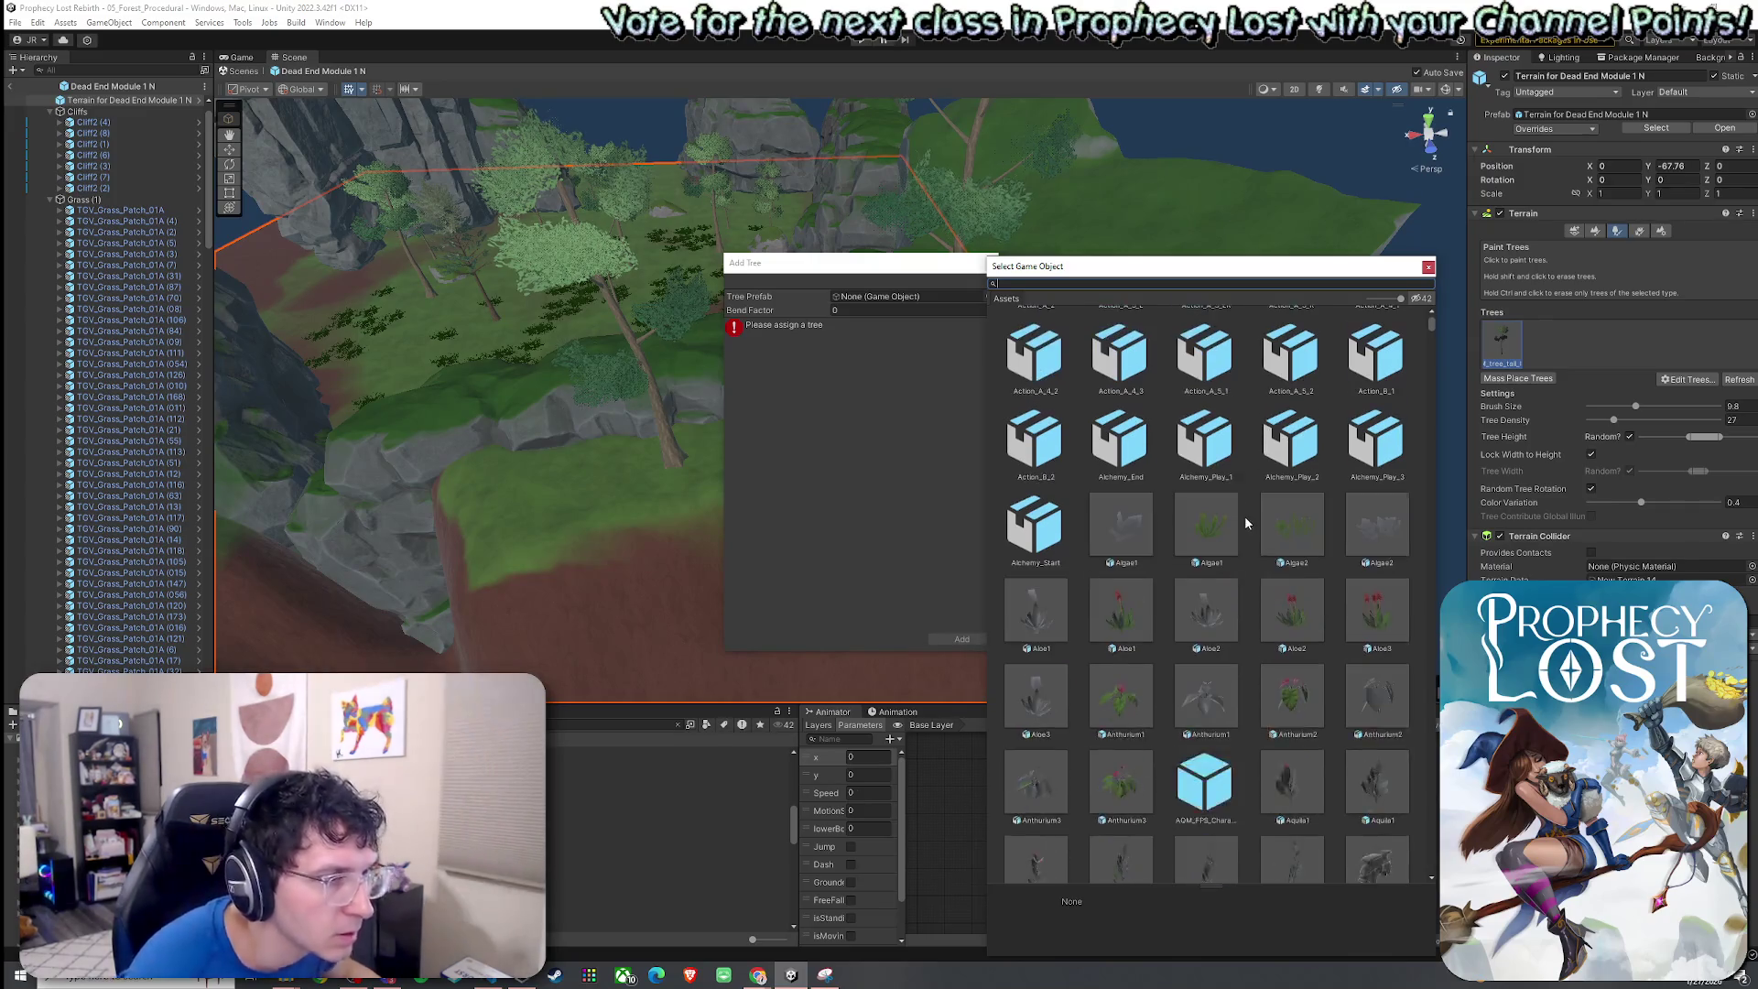
type("tree")
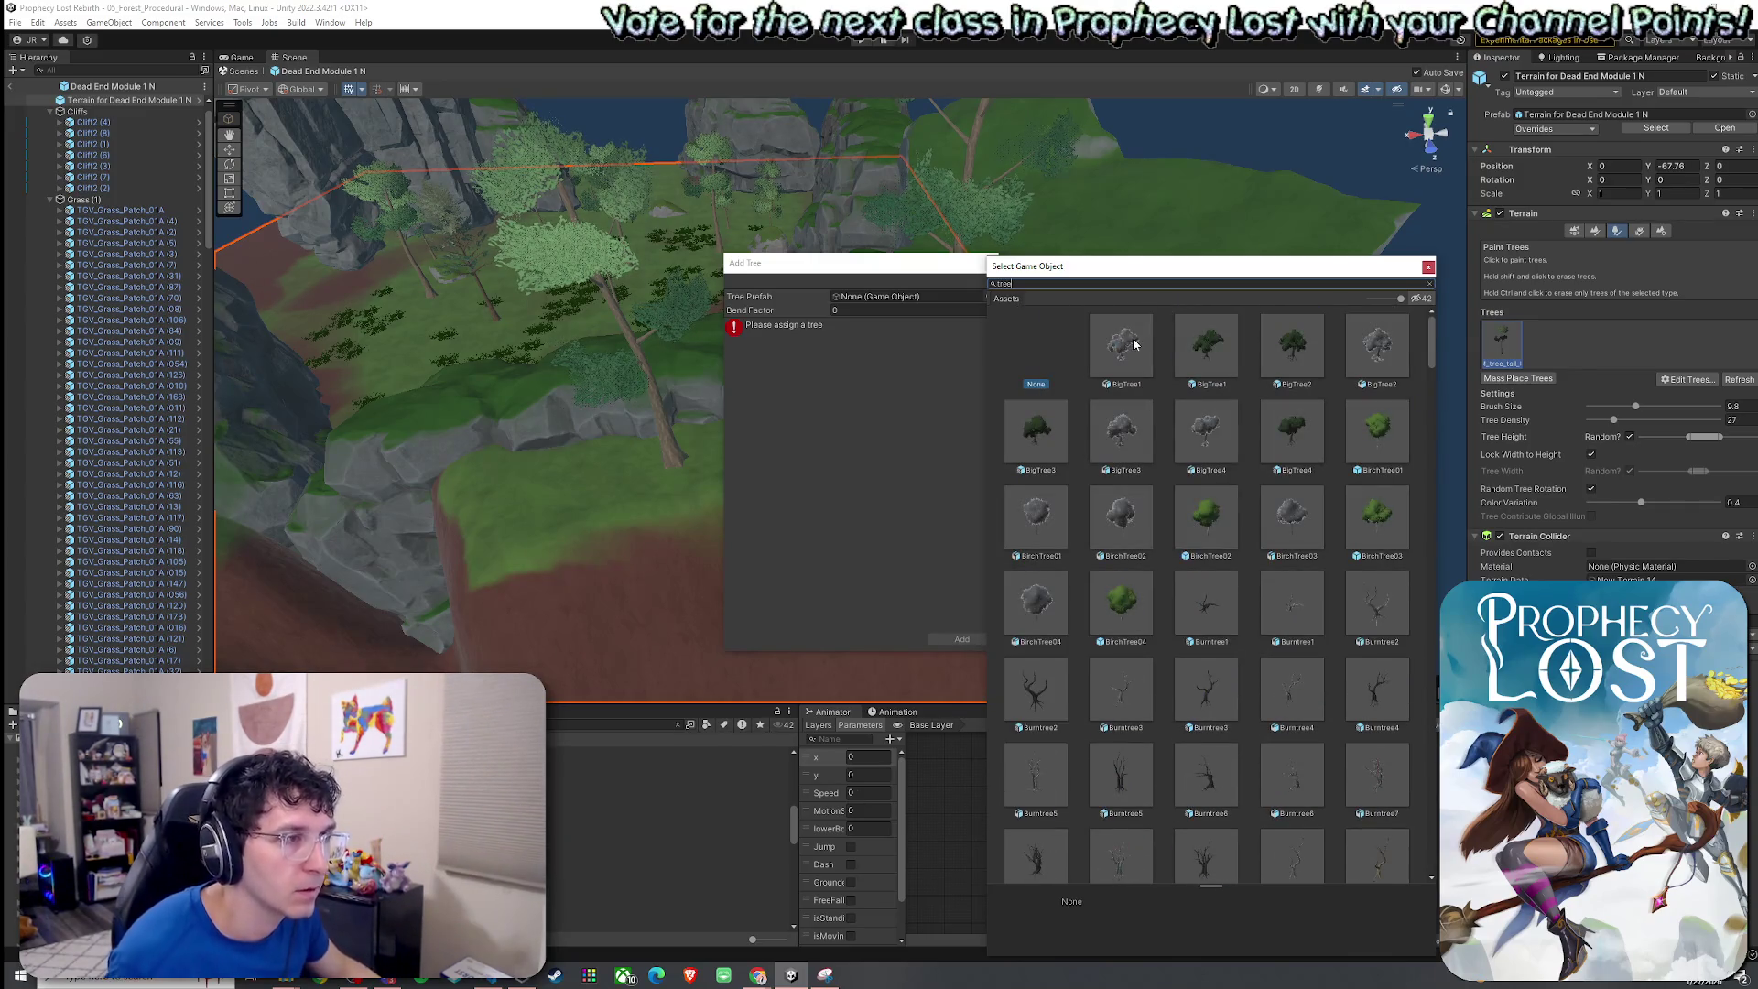
type("birch")
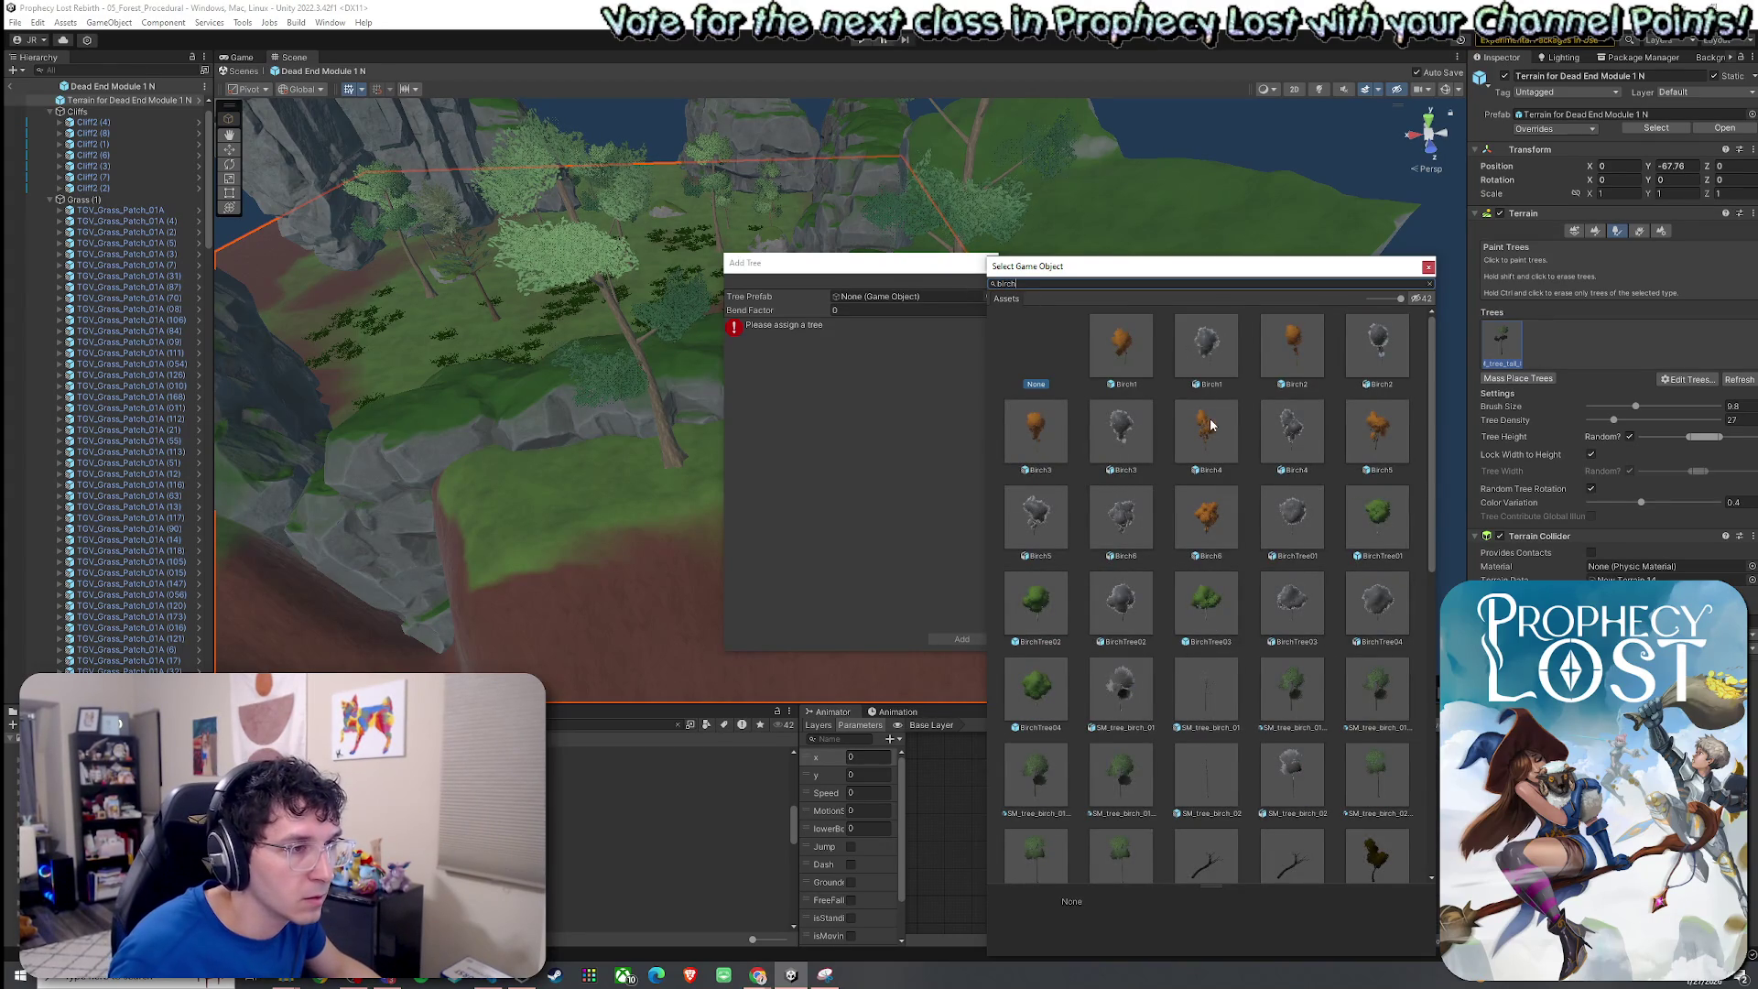
scroll(1236, 439, "down", 3)
left_click(1294, 444)
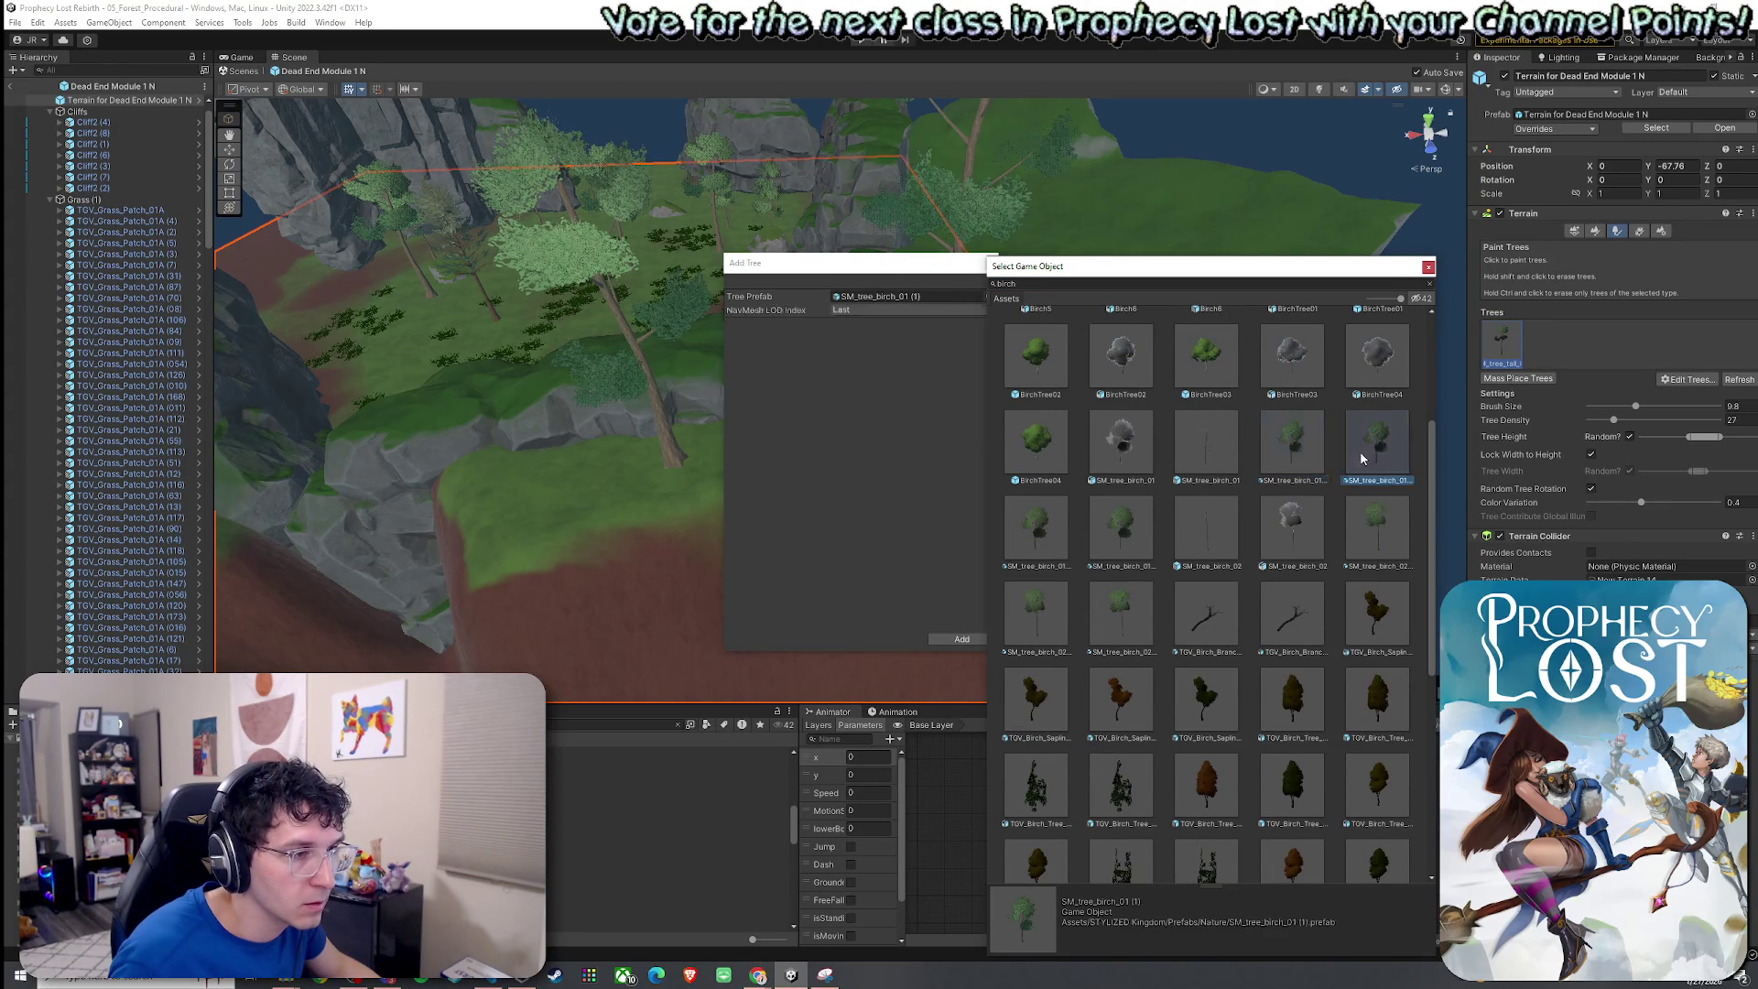
double_click(1304, 455)
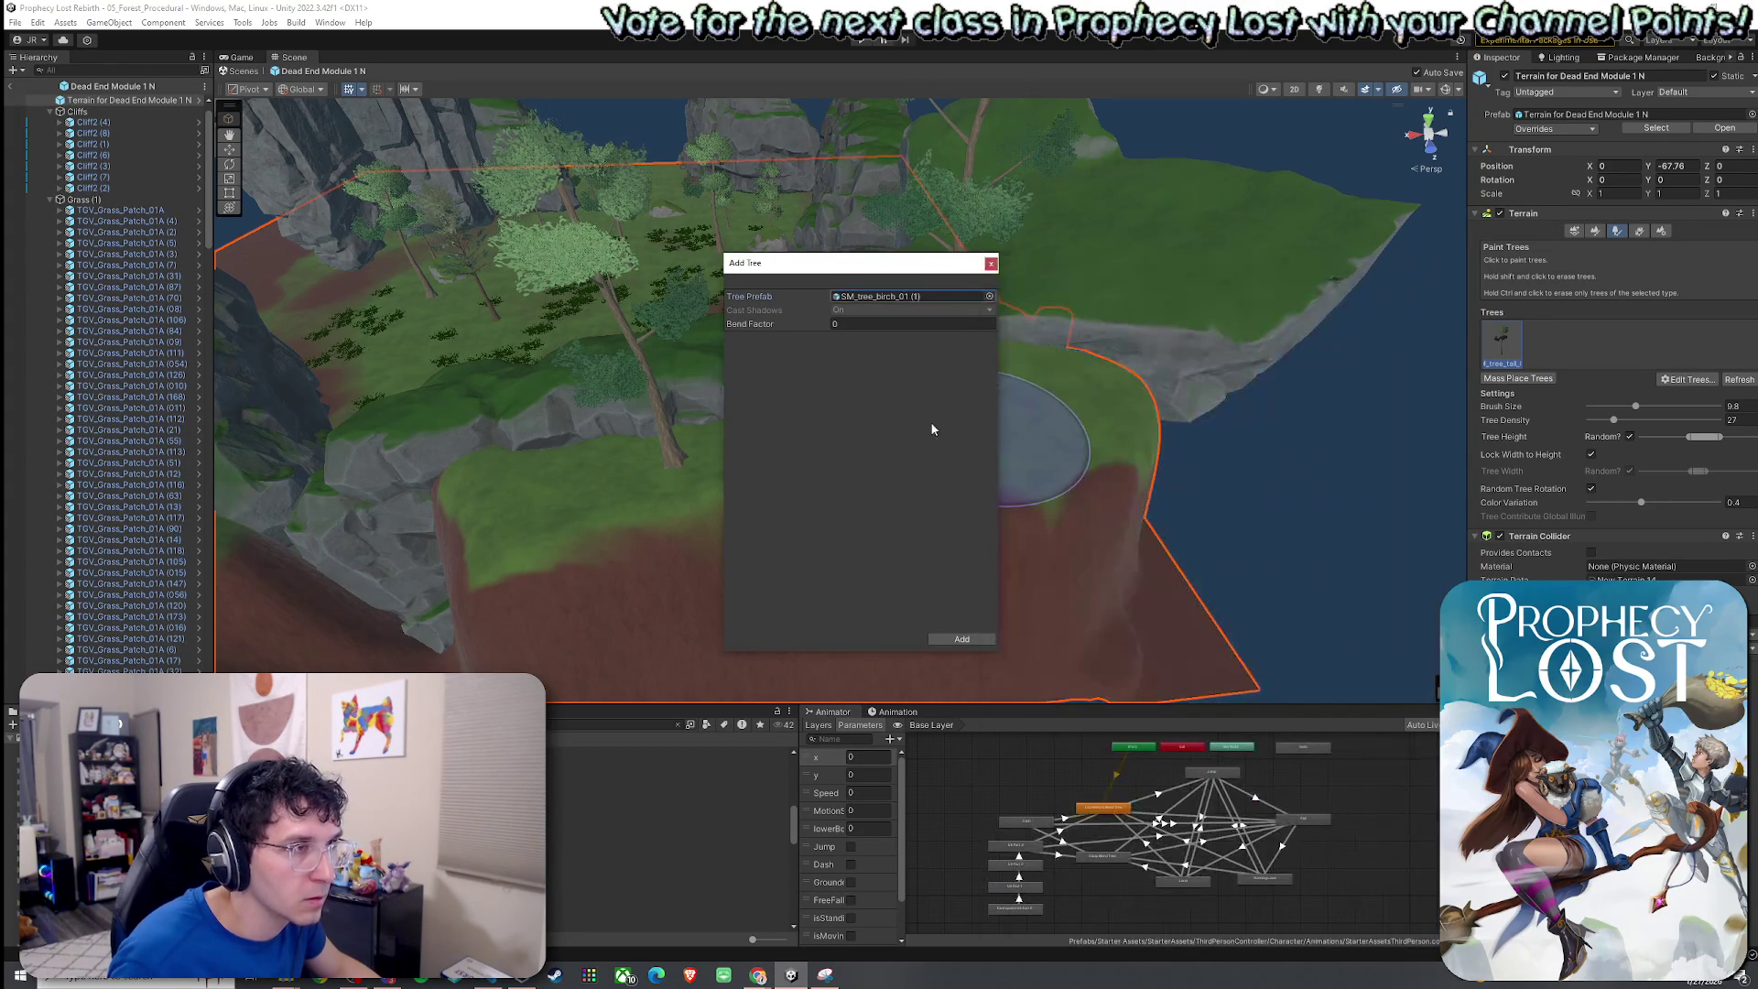
left_click(976, 638)
scroll(1067, 432, "down", 10)
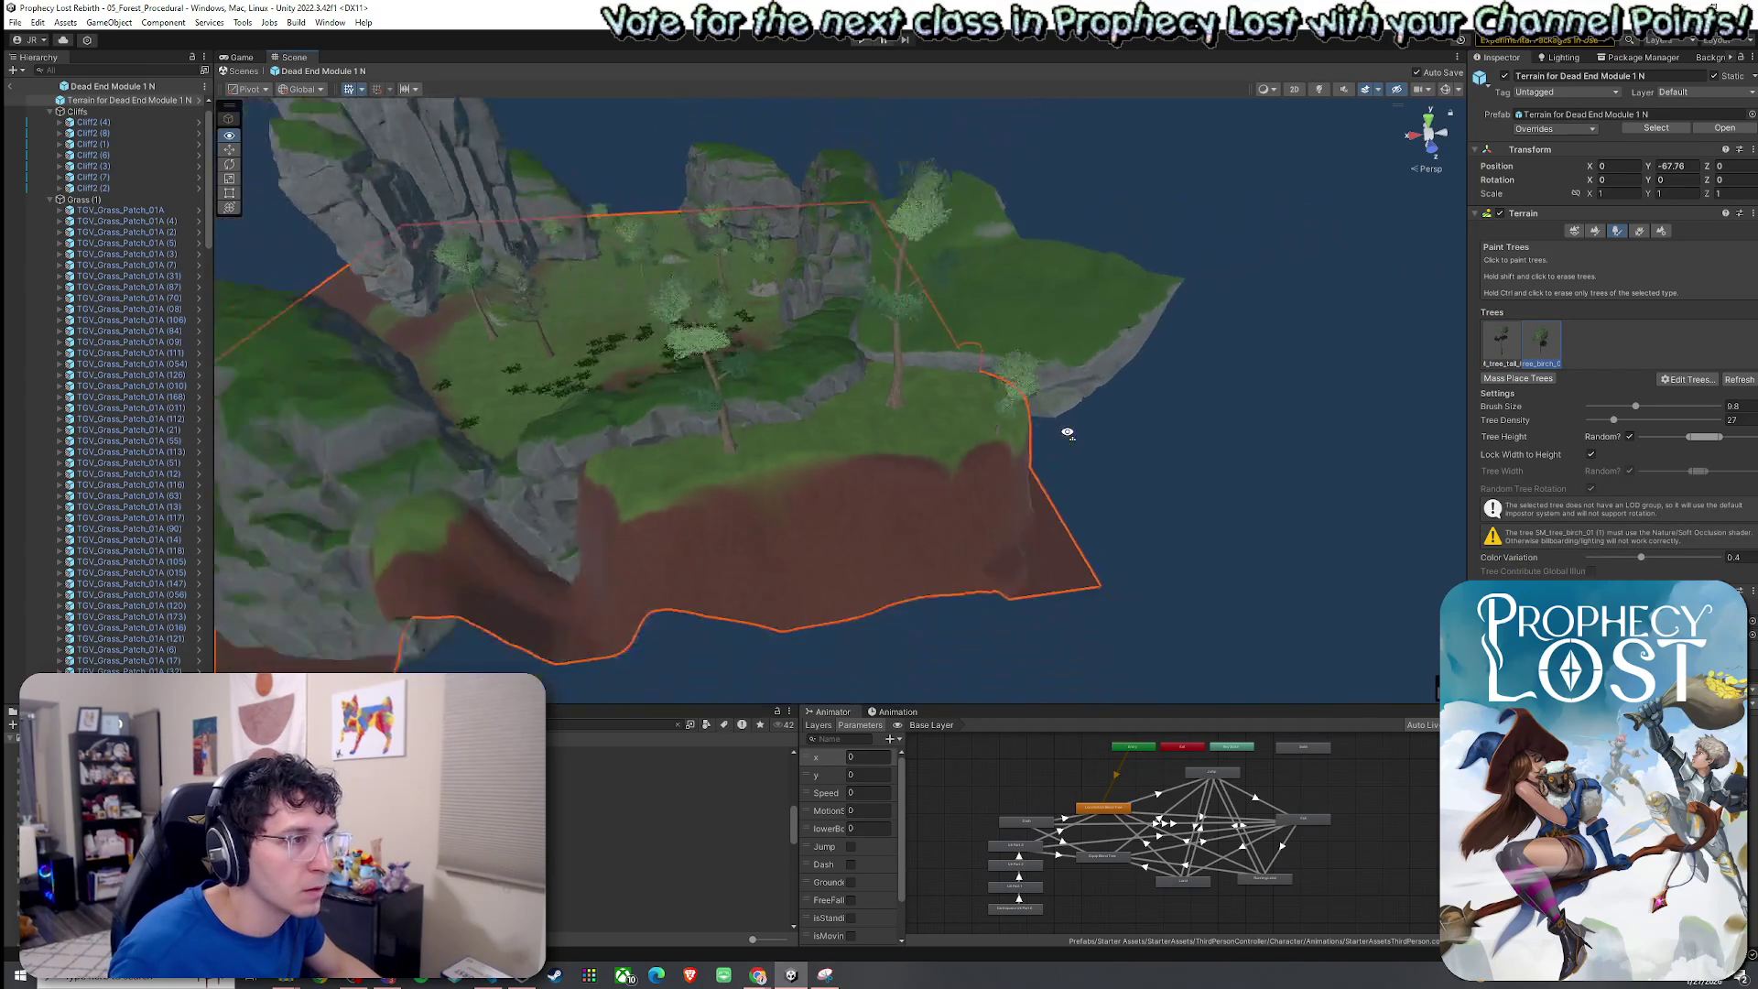
Select a pine tree in the scene to identify it, then reselect the terrain.
scroll(1067, 432, "up", 5)
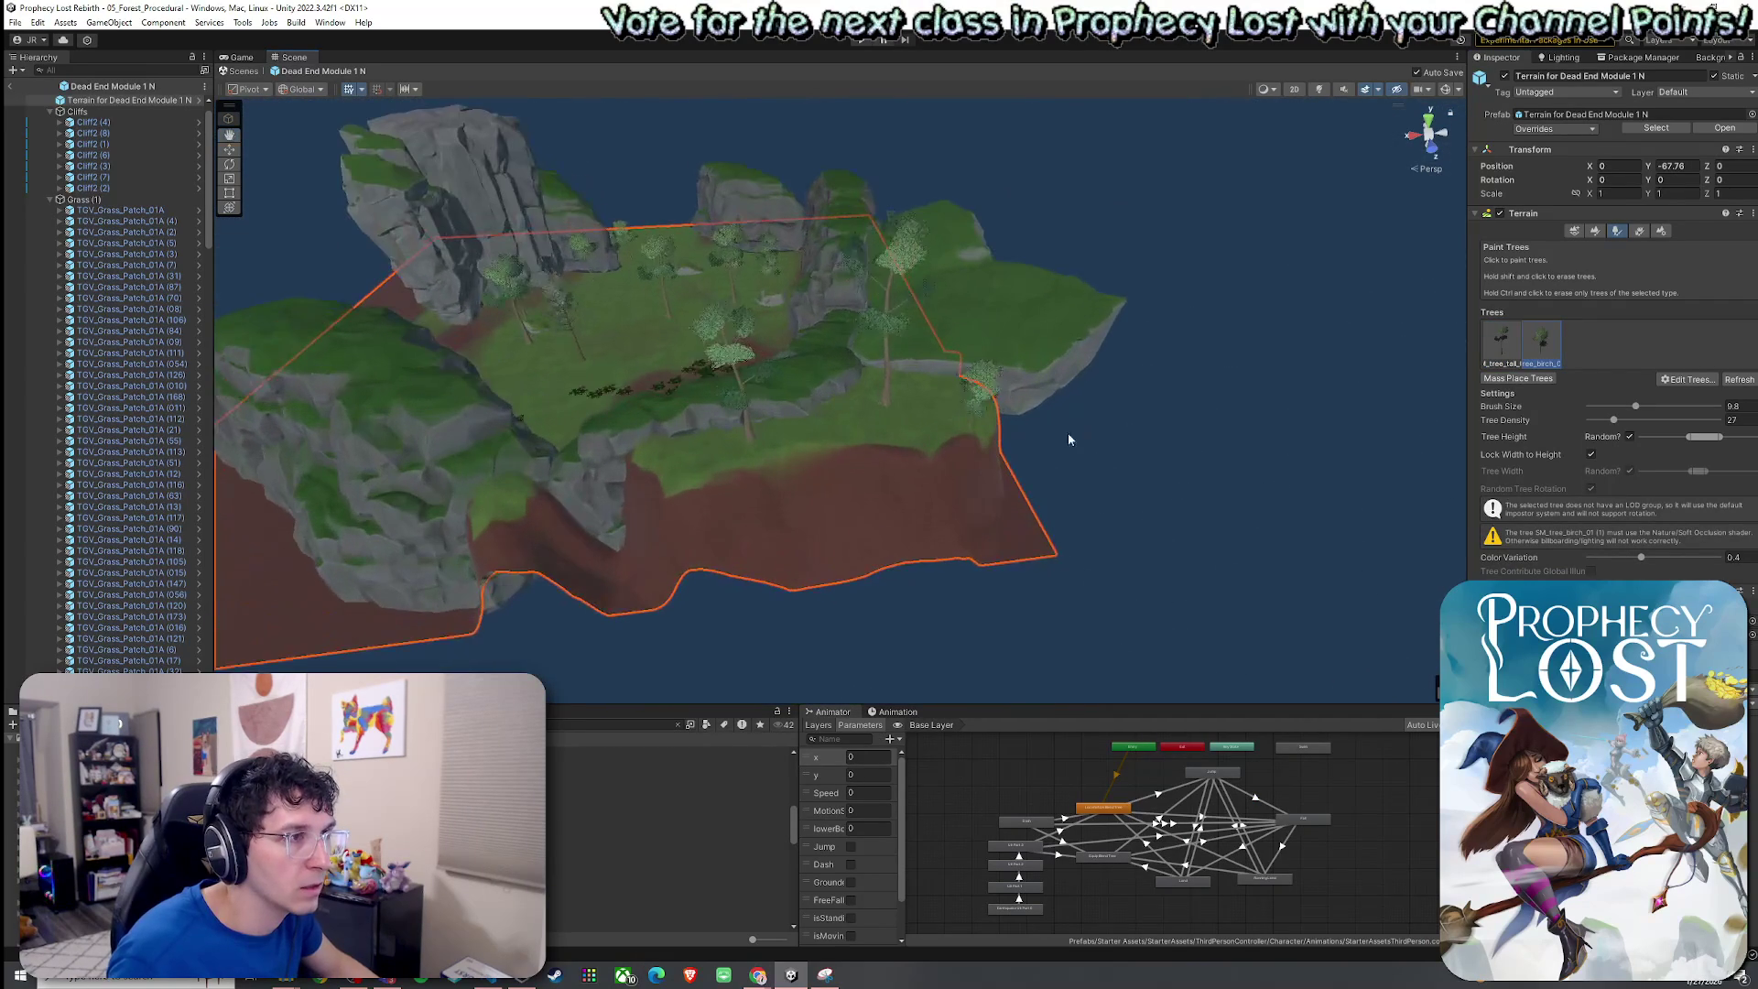
mouse_move(678, 354)
left_mouse_down()
mouse_move(631, 271)
mouse_move(682, 362)
left_mouse_up()
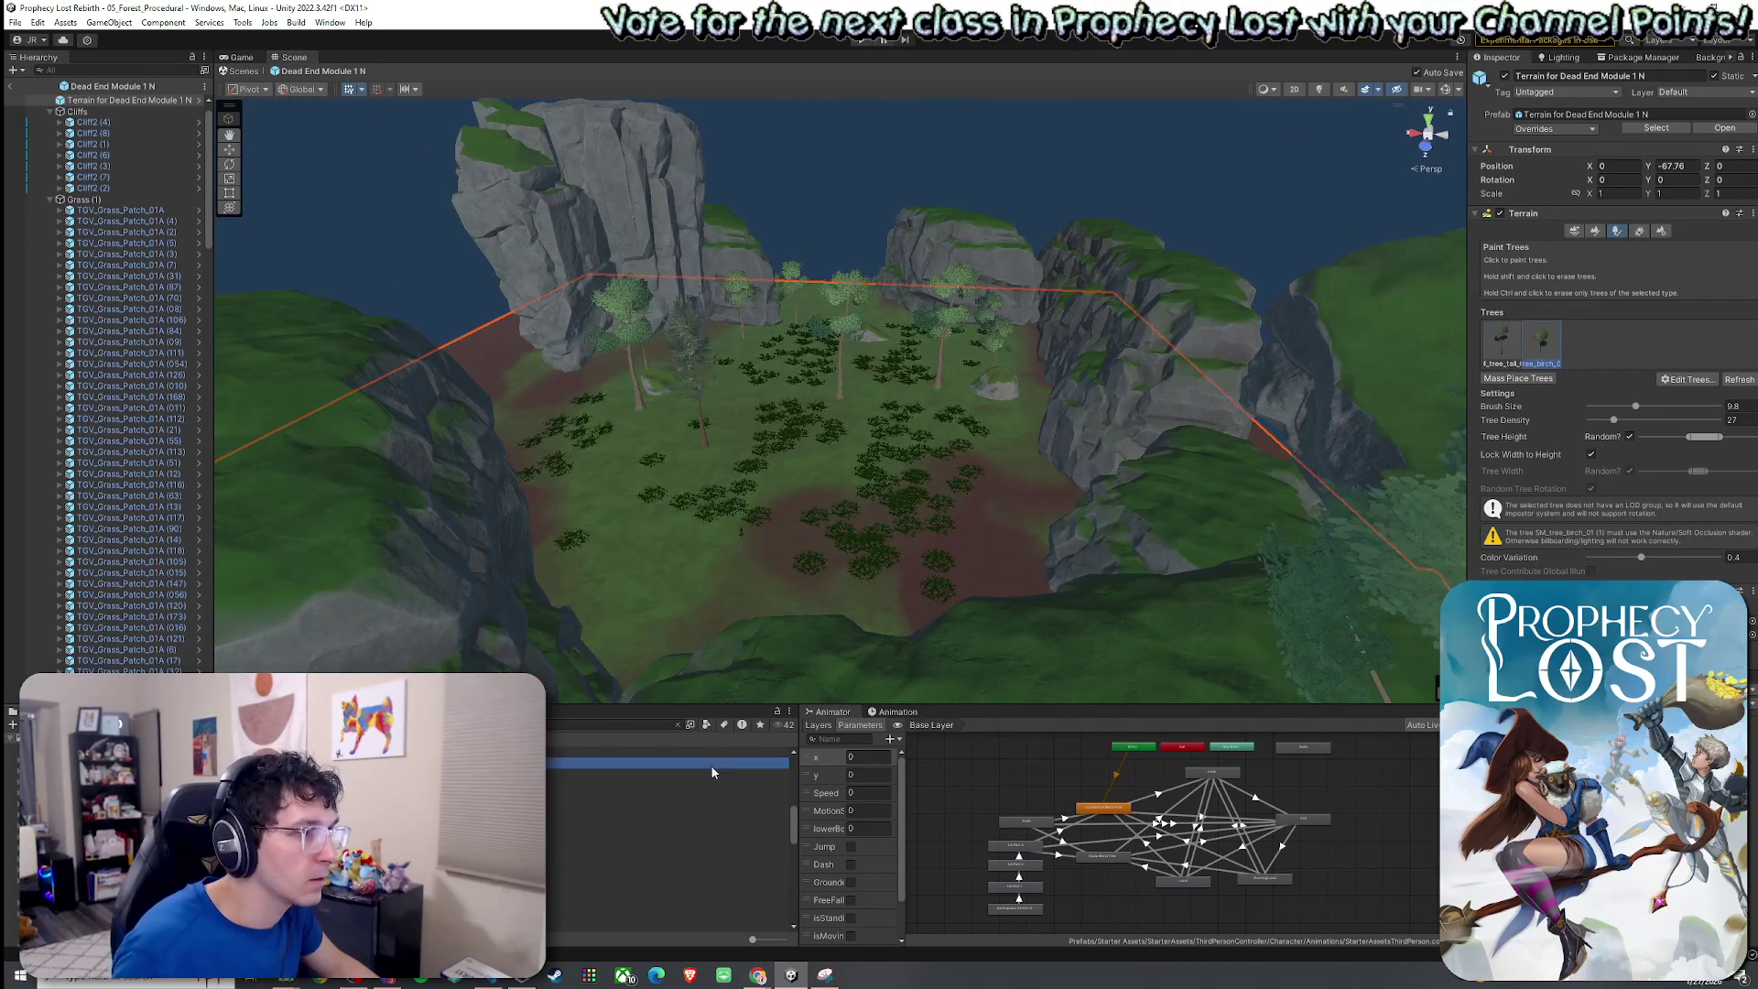
left_click(696, 372)
mouse_move(561, 387)
left_mouse_down()
mouse_move(732, 492)
mouse_move(725, 522)
left_mouse_up()
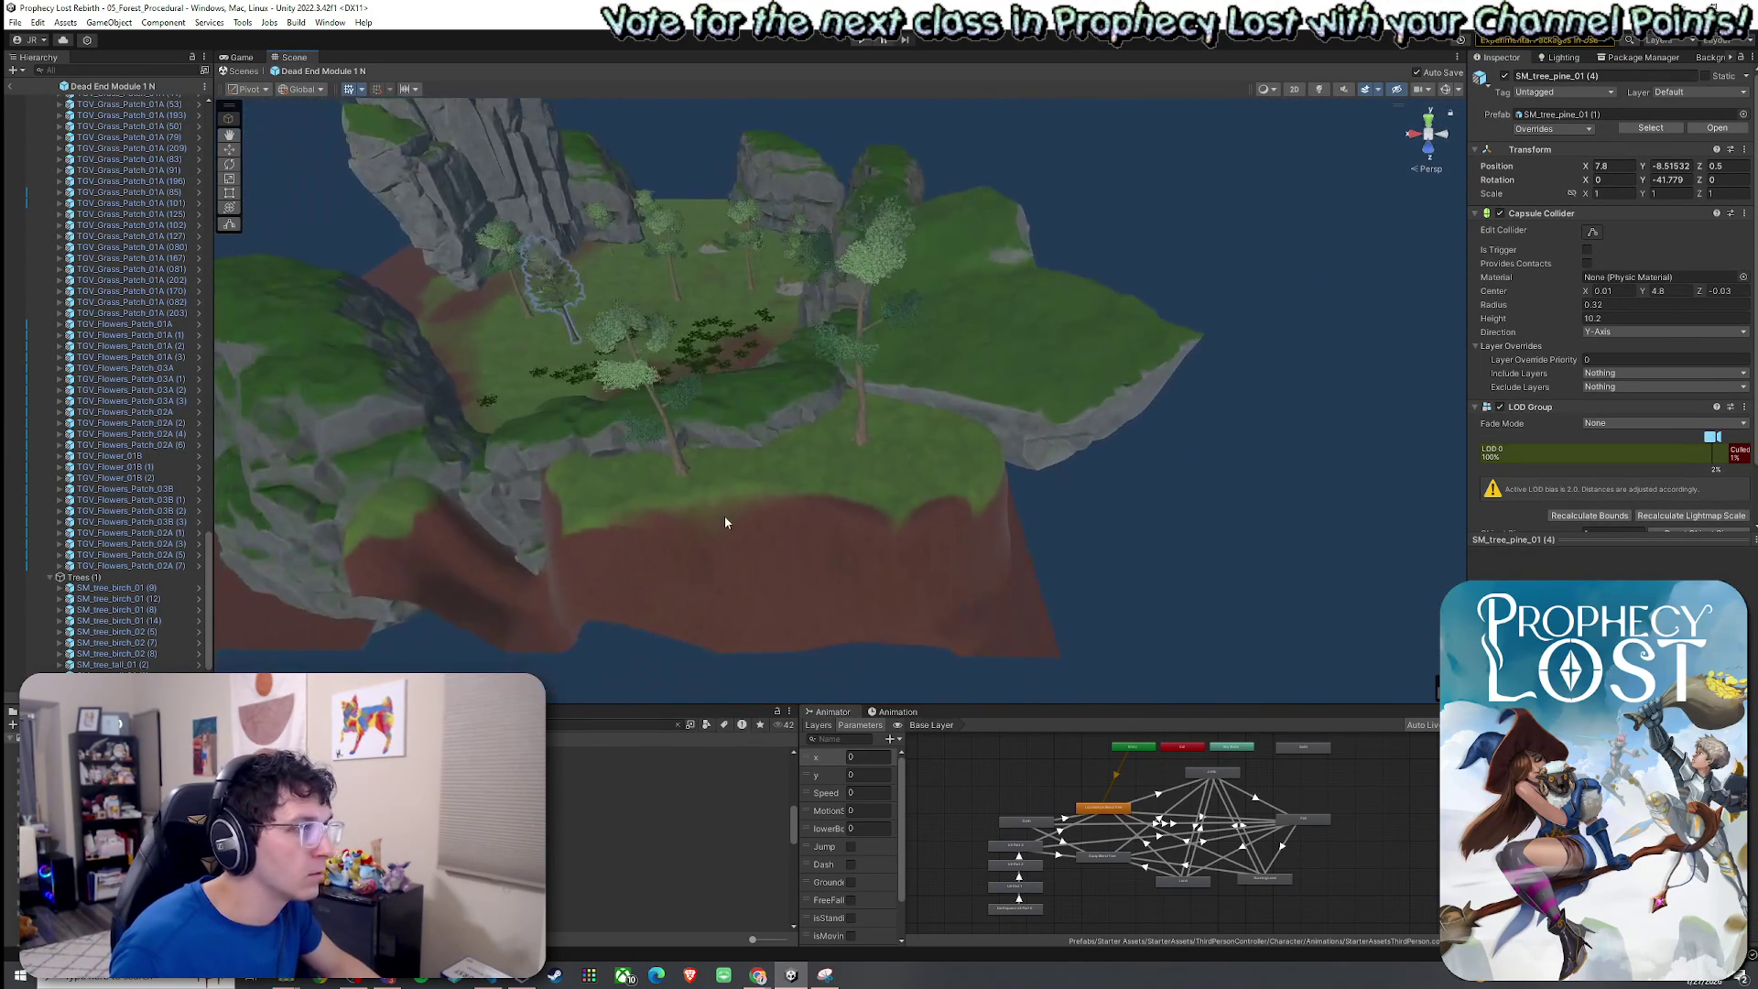
left_click(919, 434)
Add a new tree type using the SM_tree_pine_01 prefab.
left_click(1689, 379)
left_click(1683, 390)
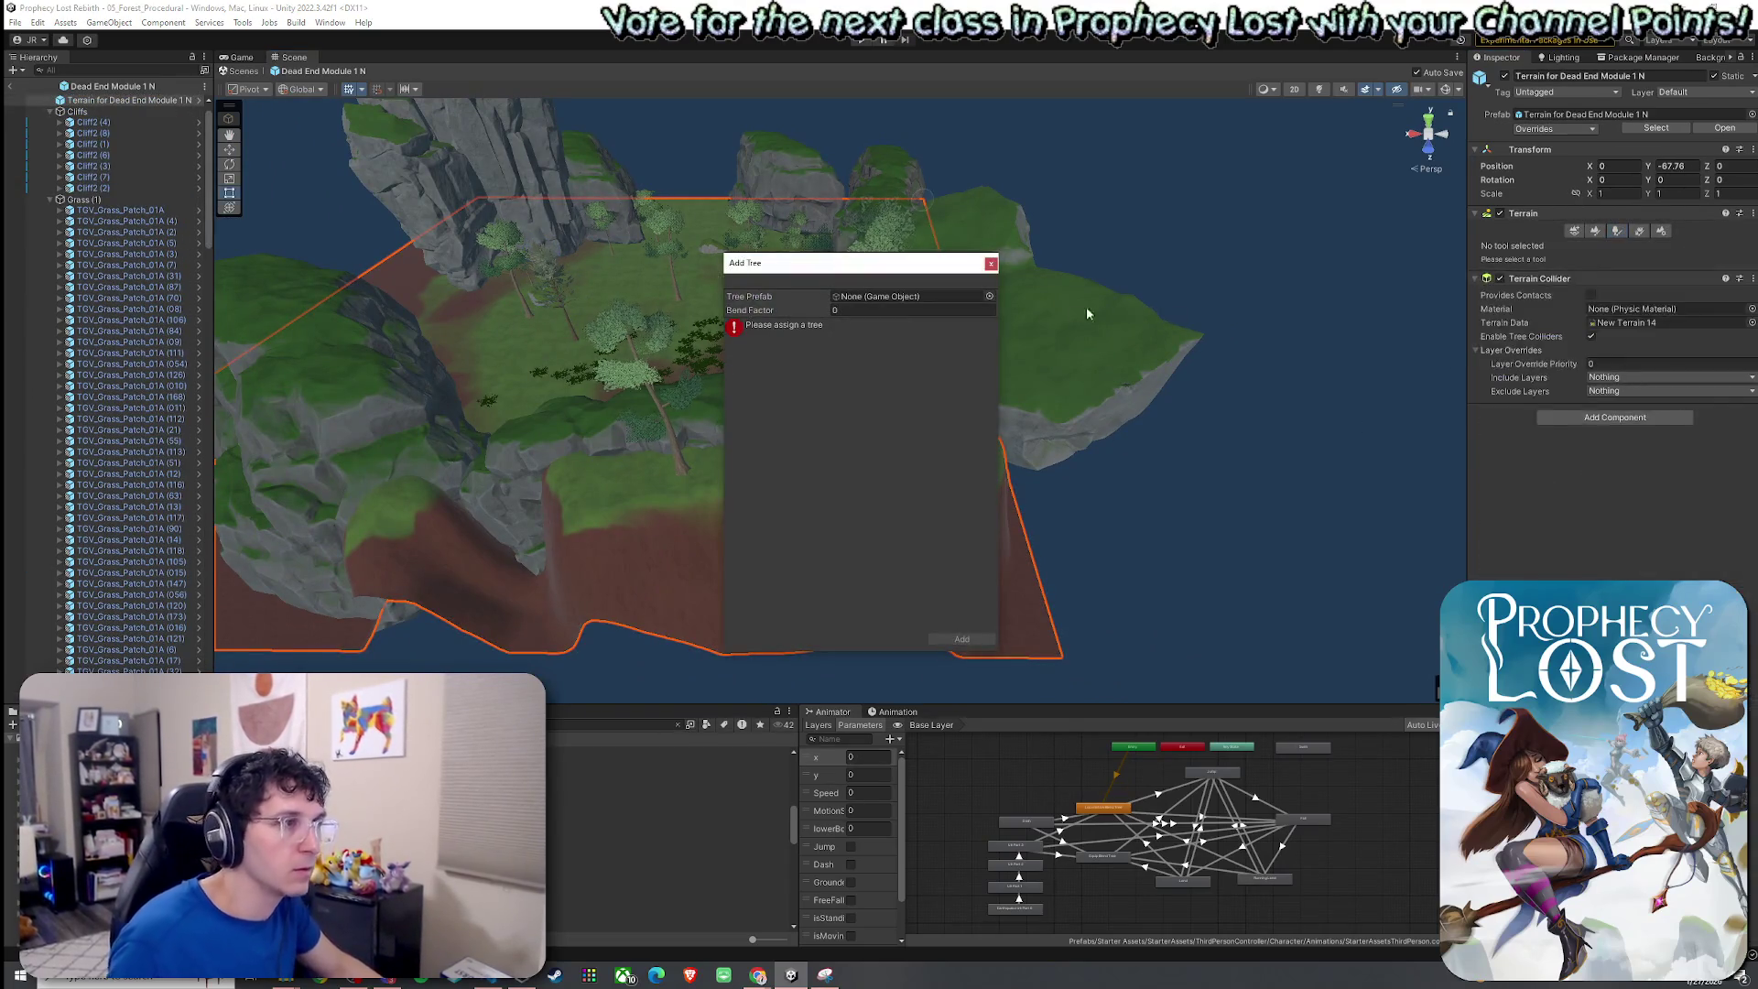
left_click(989, 295)
type("tree_p")
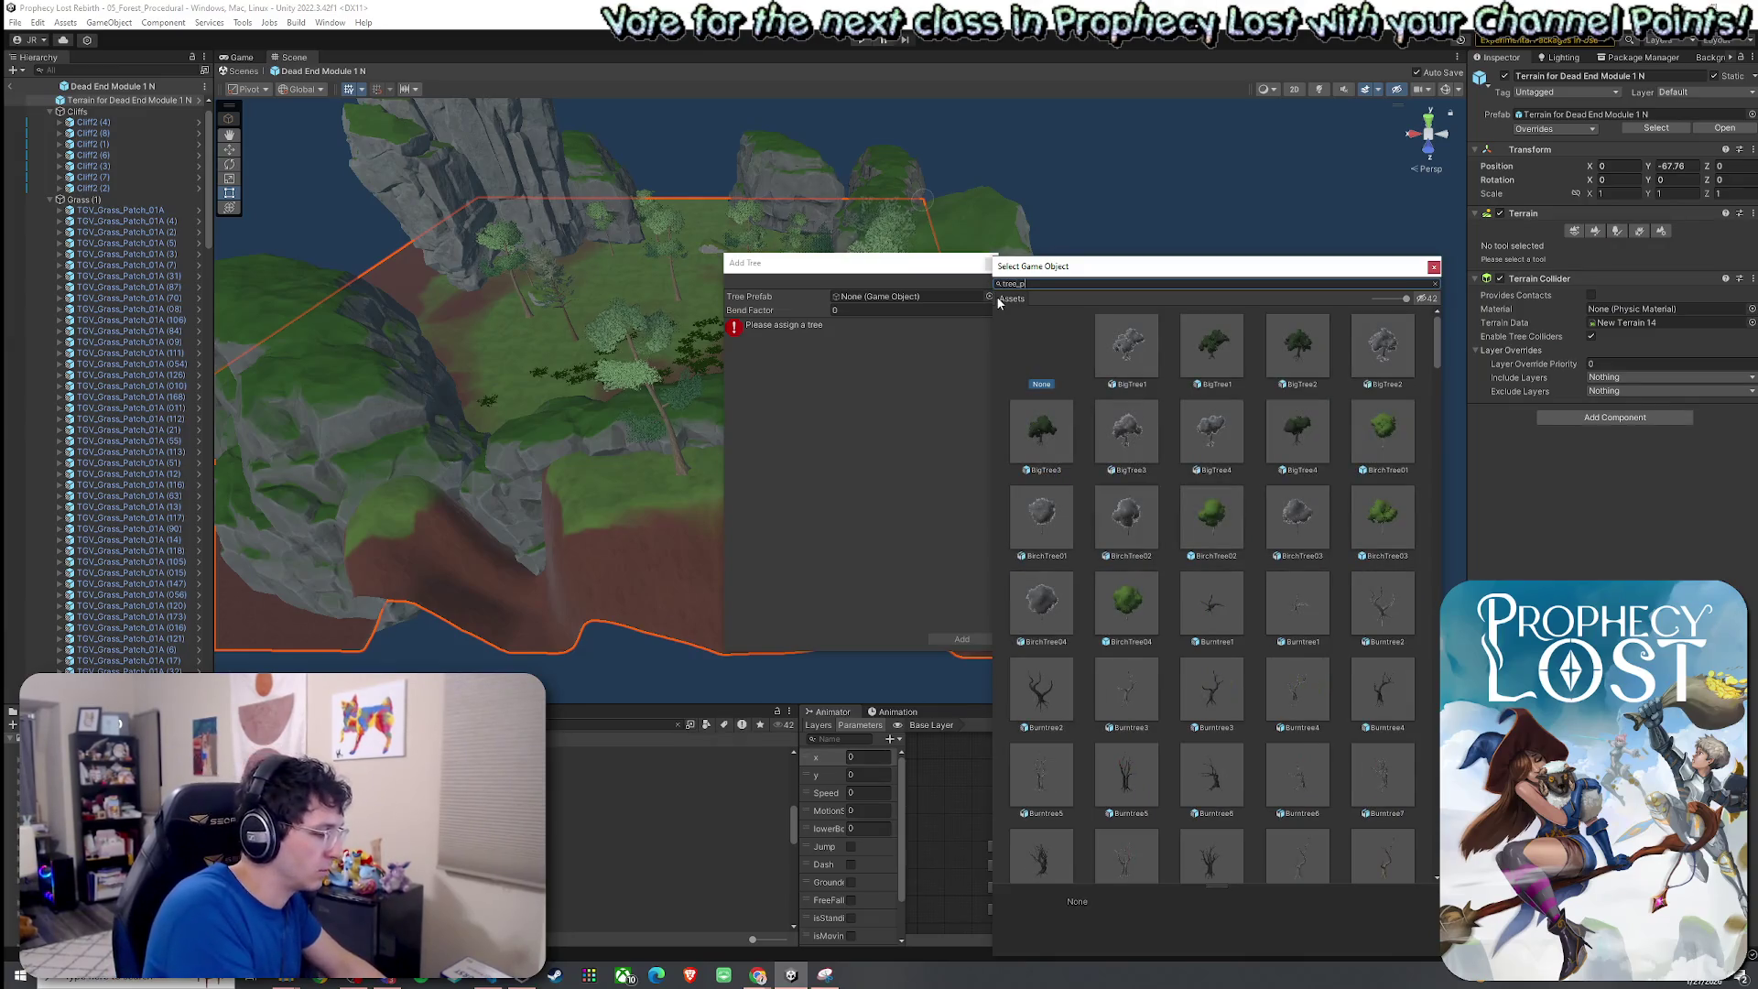
type("ine_01 (4)")
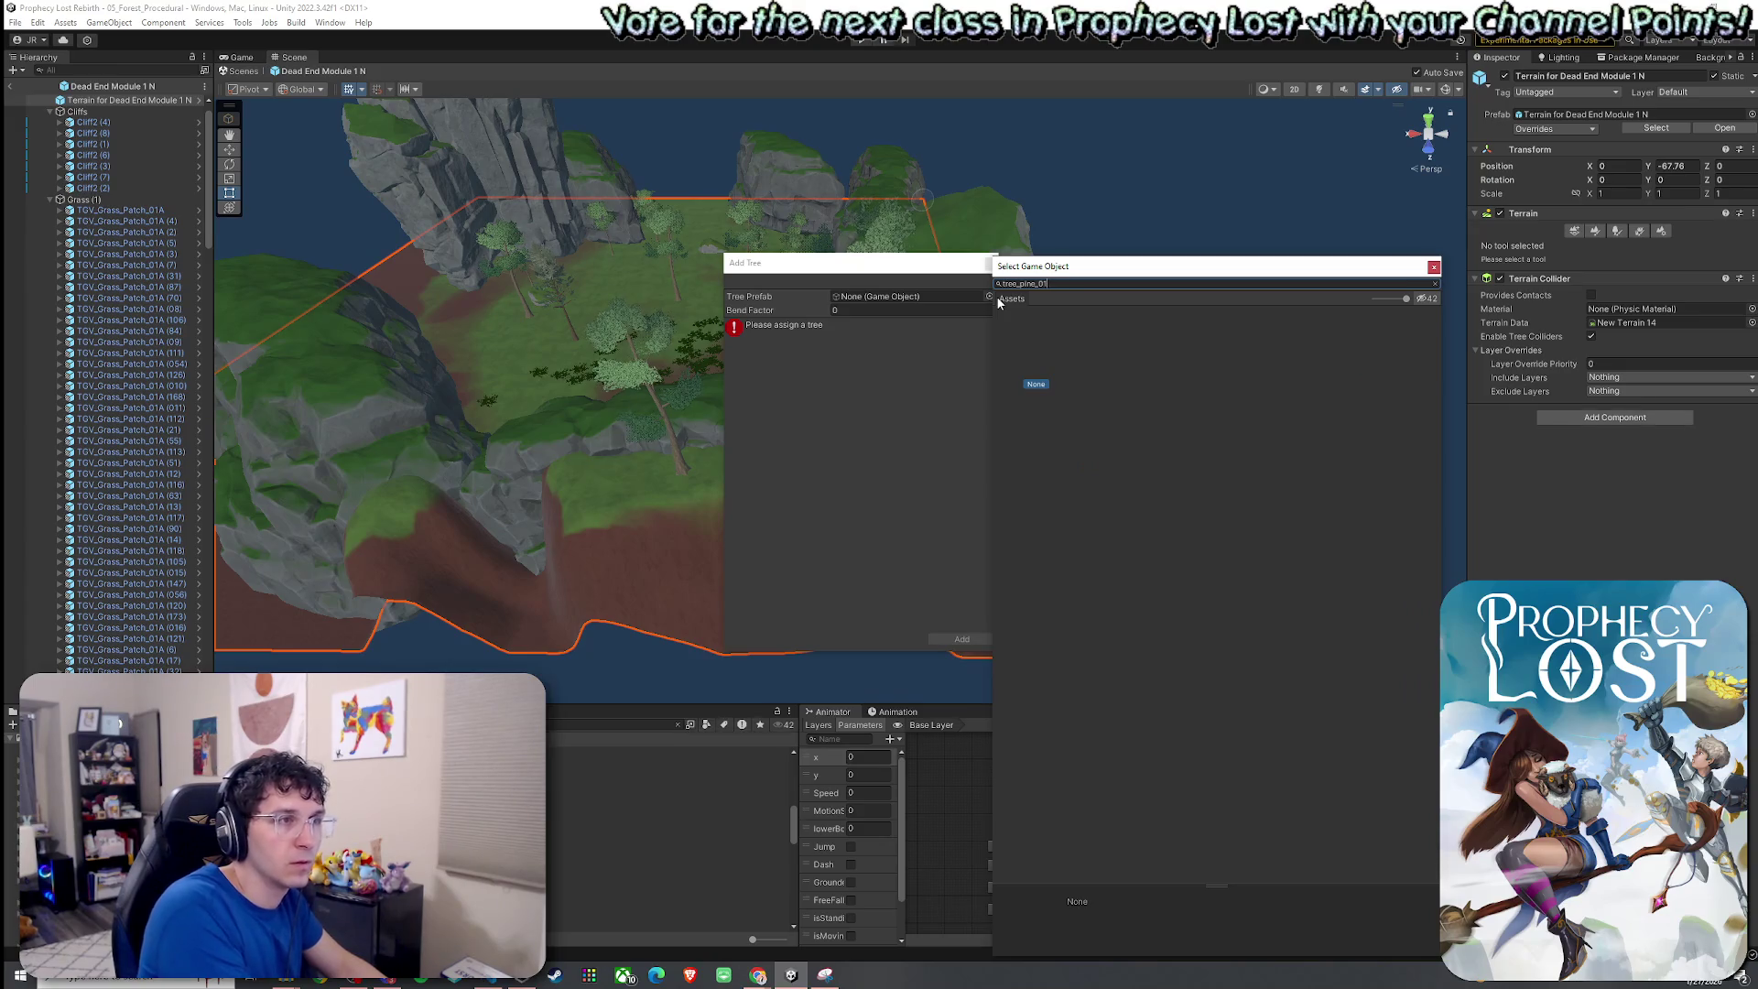
key("BackSpace")
key("BackSpace")
key("BackSpace")
left_click(1185, 348)
double_click(1181, 369)
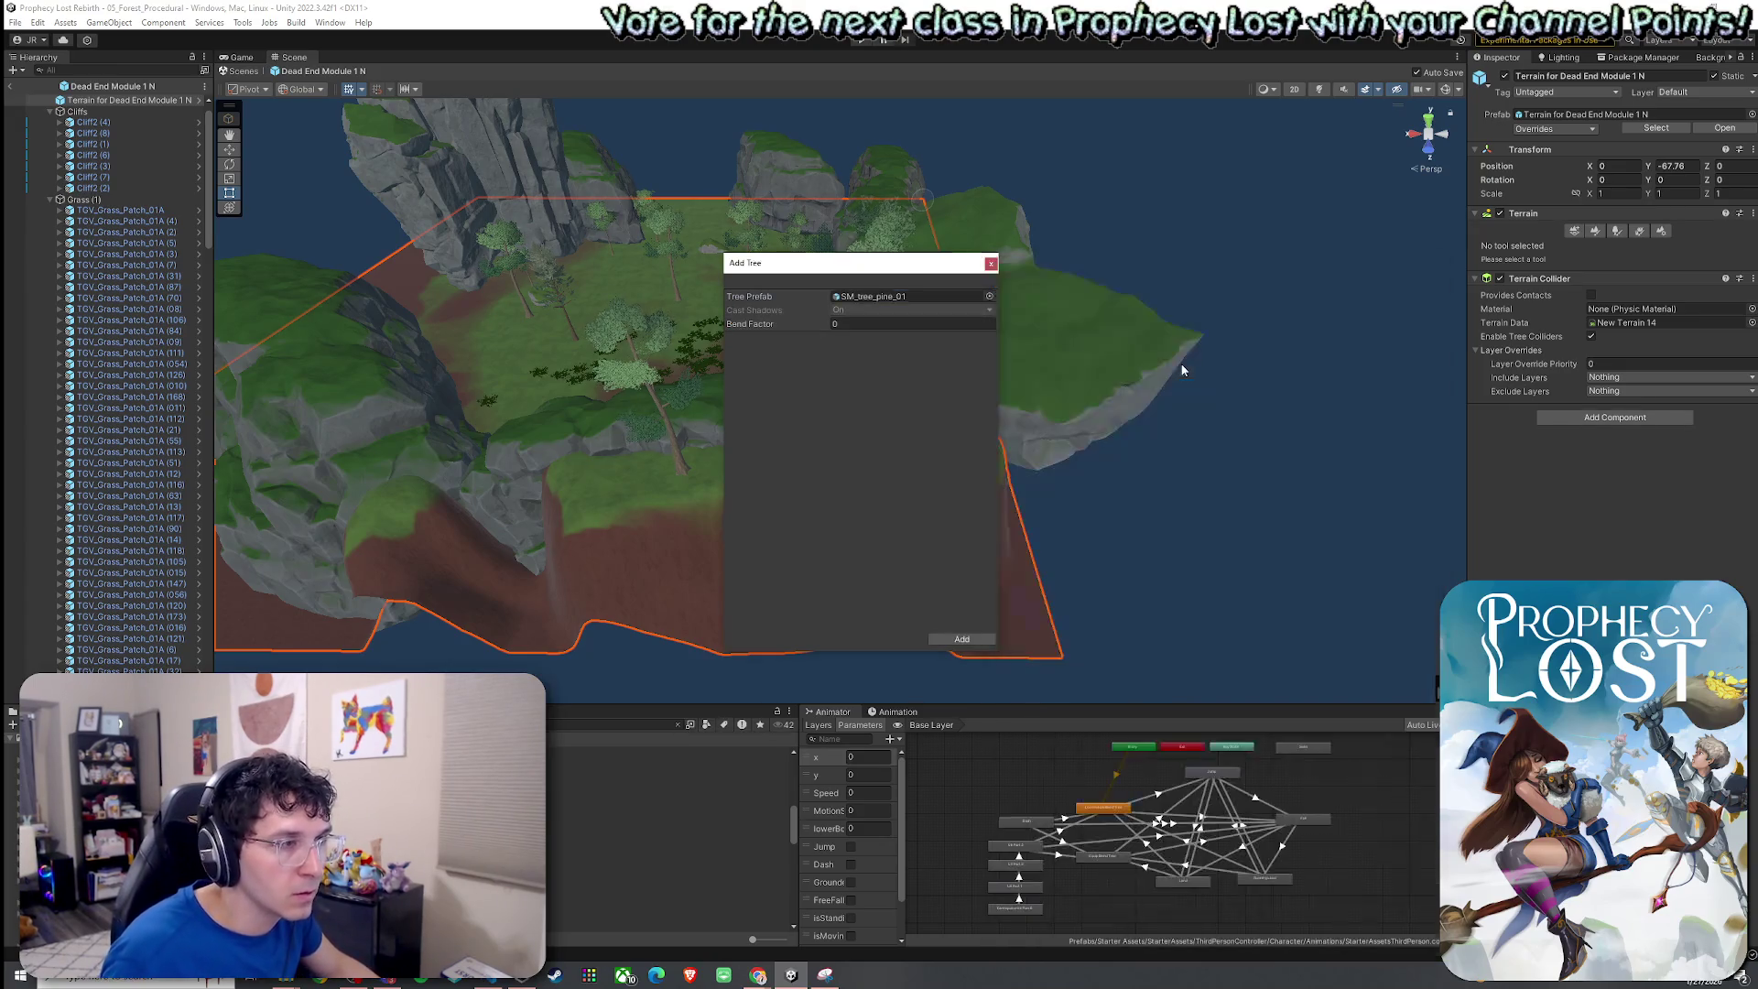
left_click(961, 638)
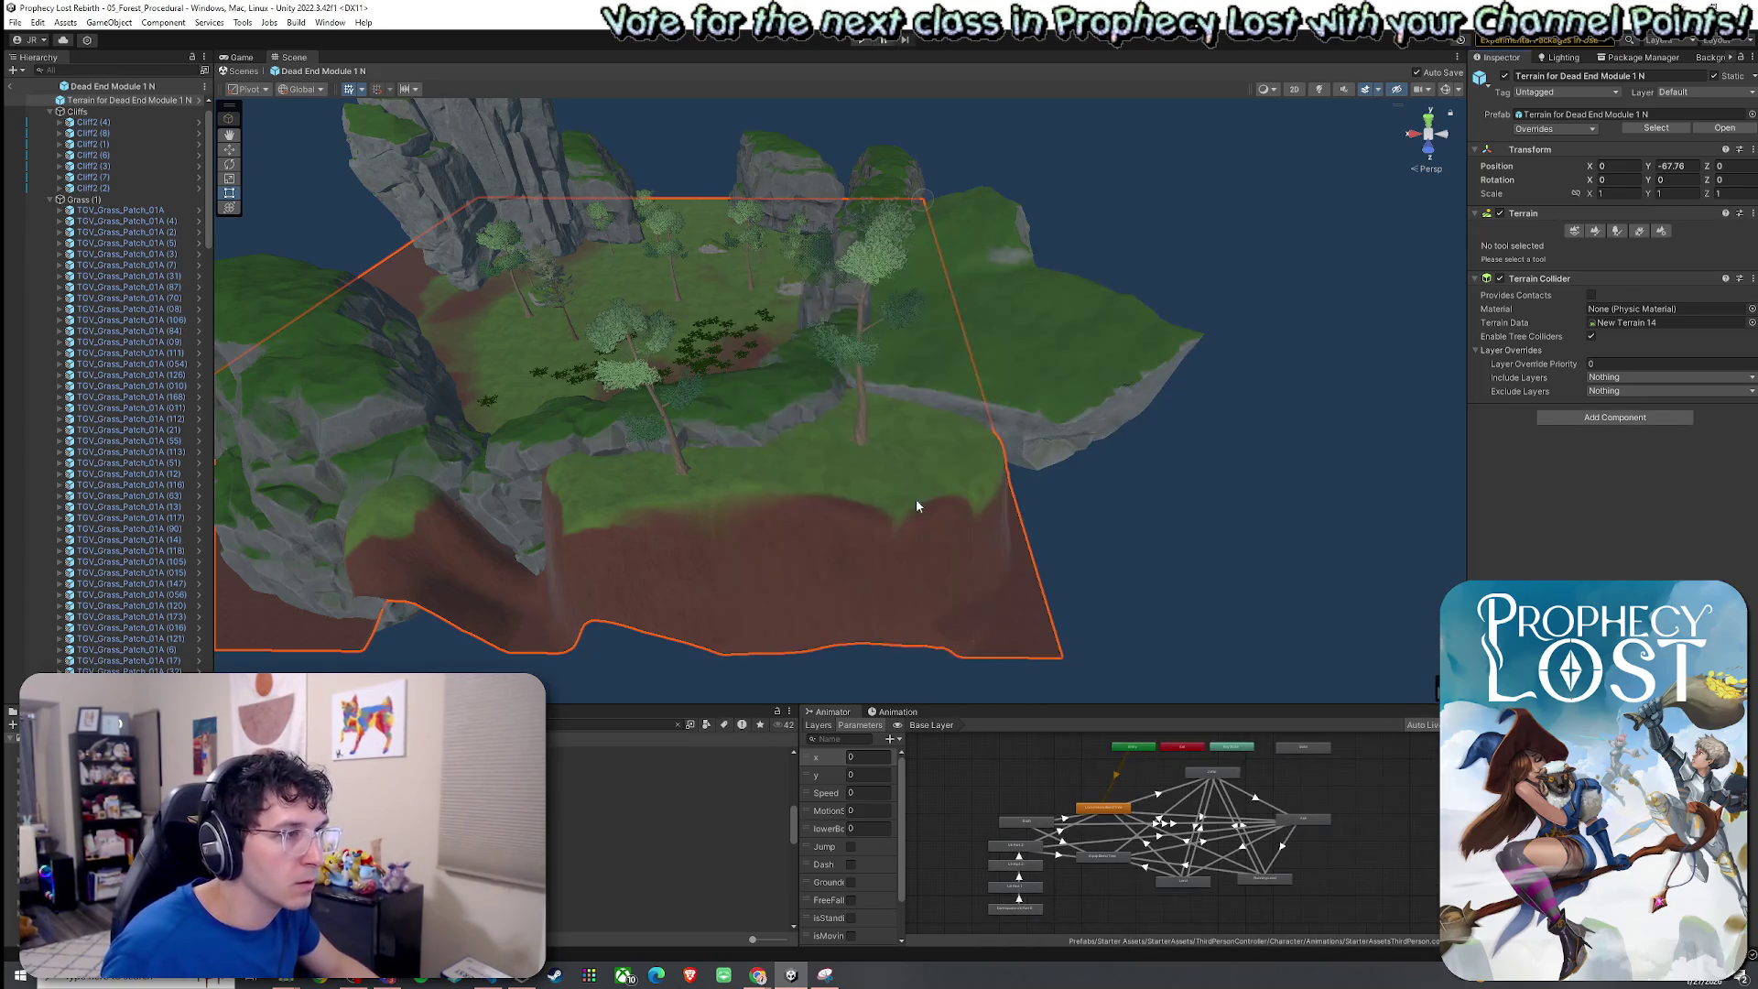
Search 'pine' and swap the pine entry's prefab to SM_tree_pine_01 (1), then apply.
left_click(1617, 235)
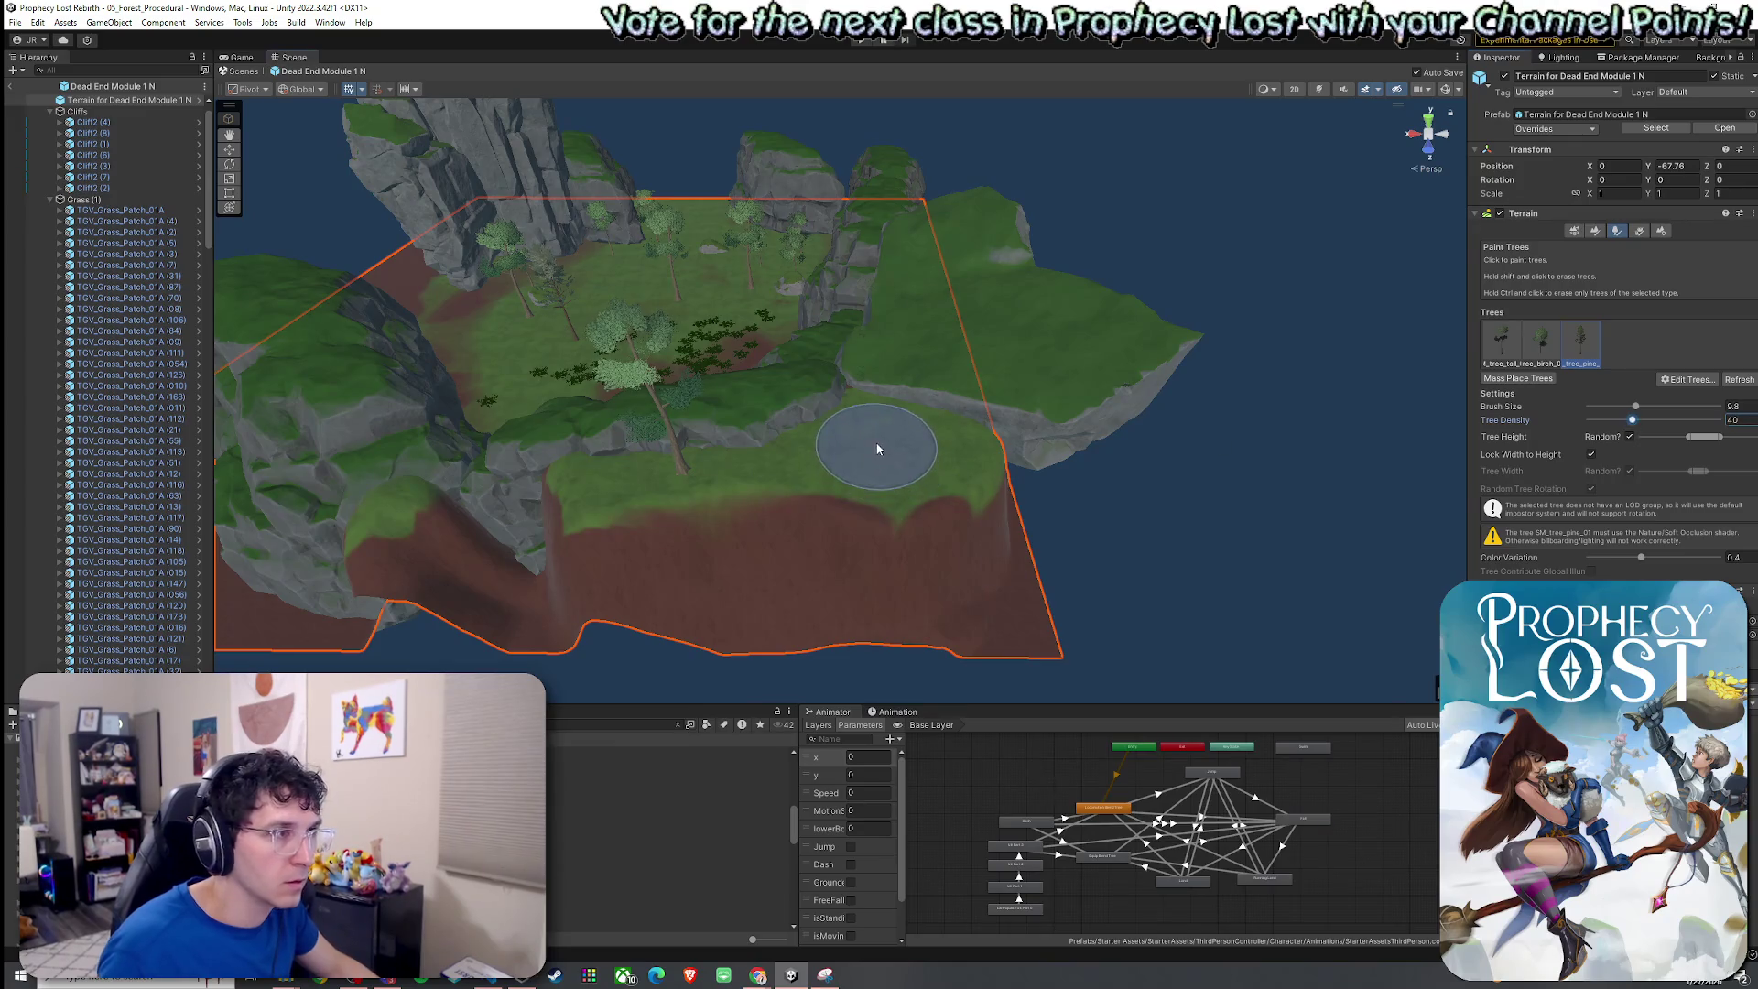
mouse_move(937, 454)
left_mouse_down()
mouse_move(1413, 386)
mouse_move(810, 452)
left_mouse_up()
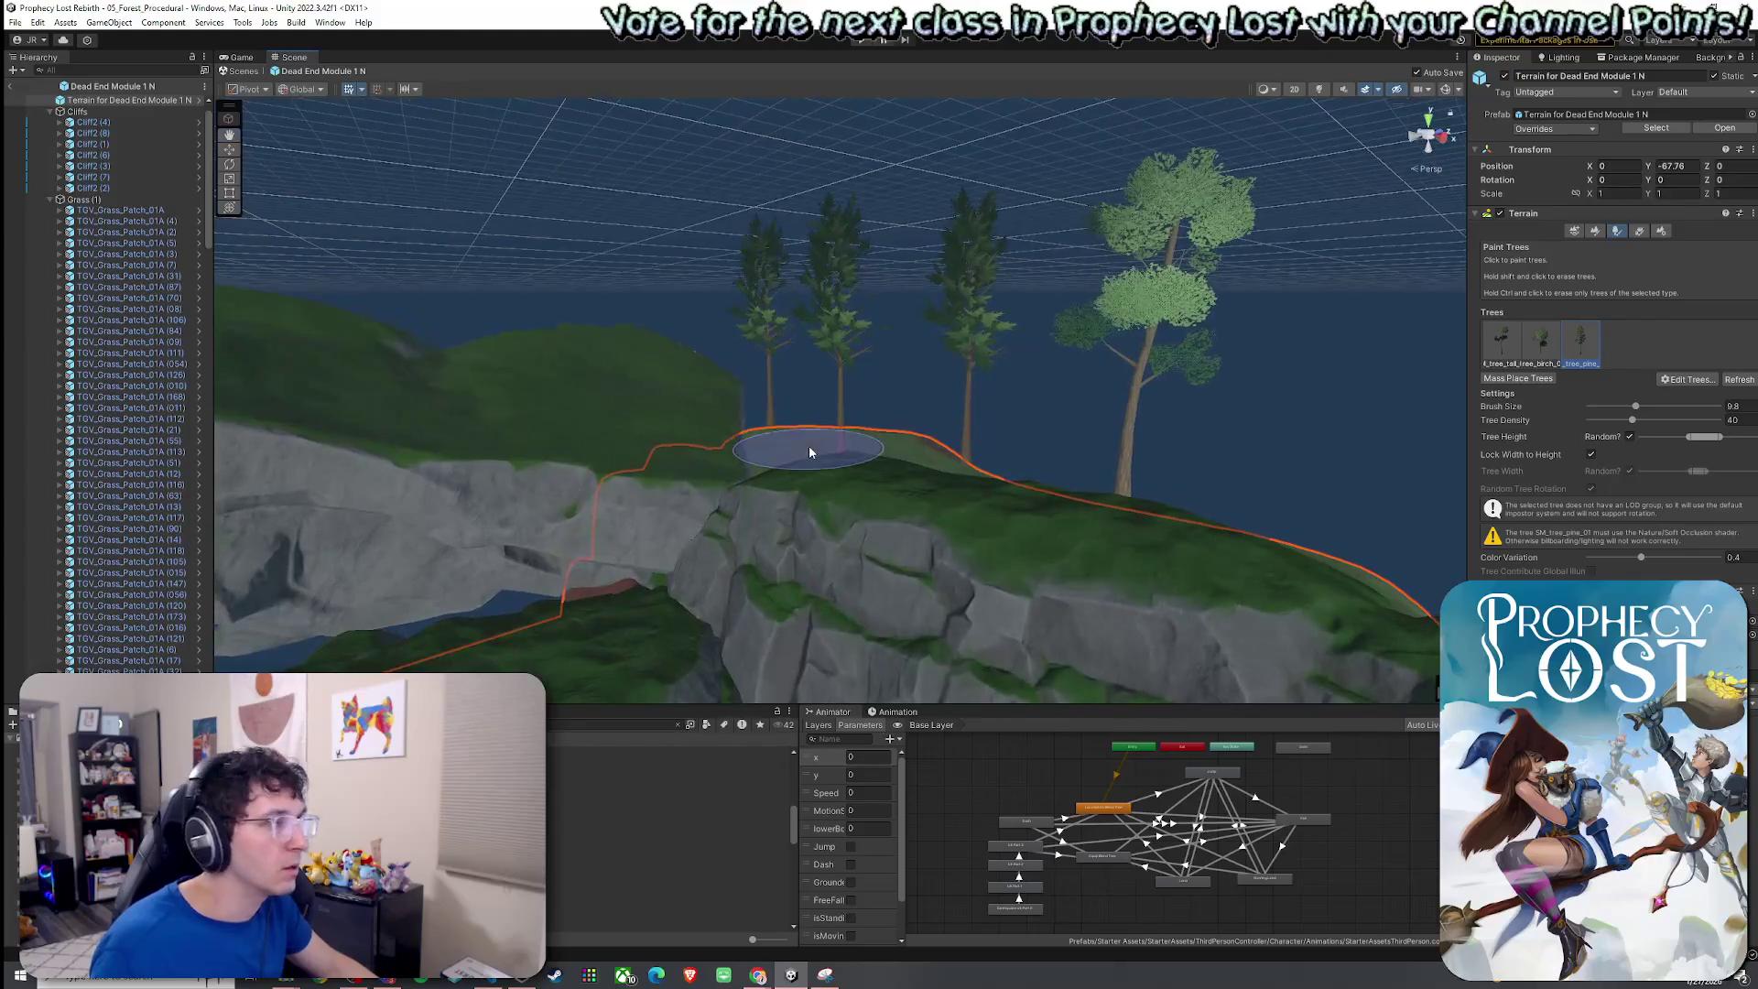
double_click(1575, 349)
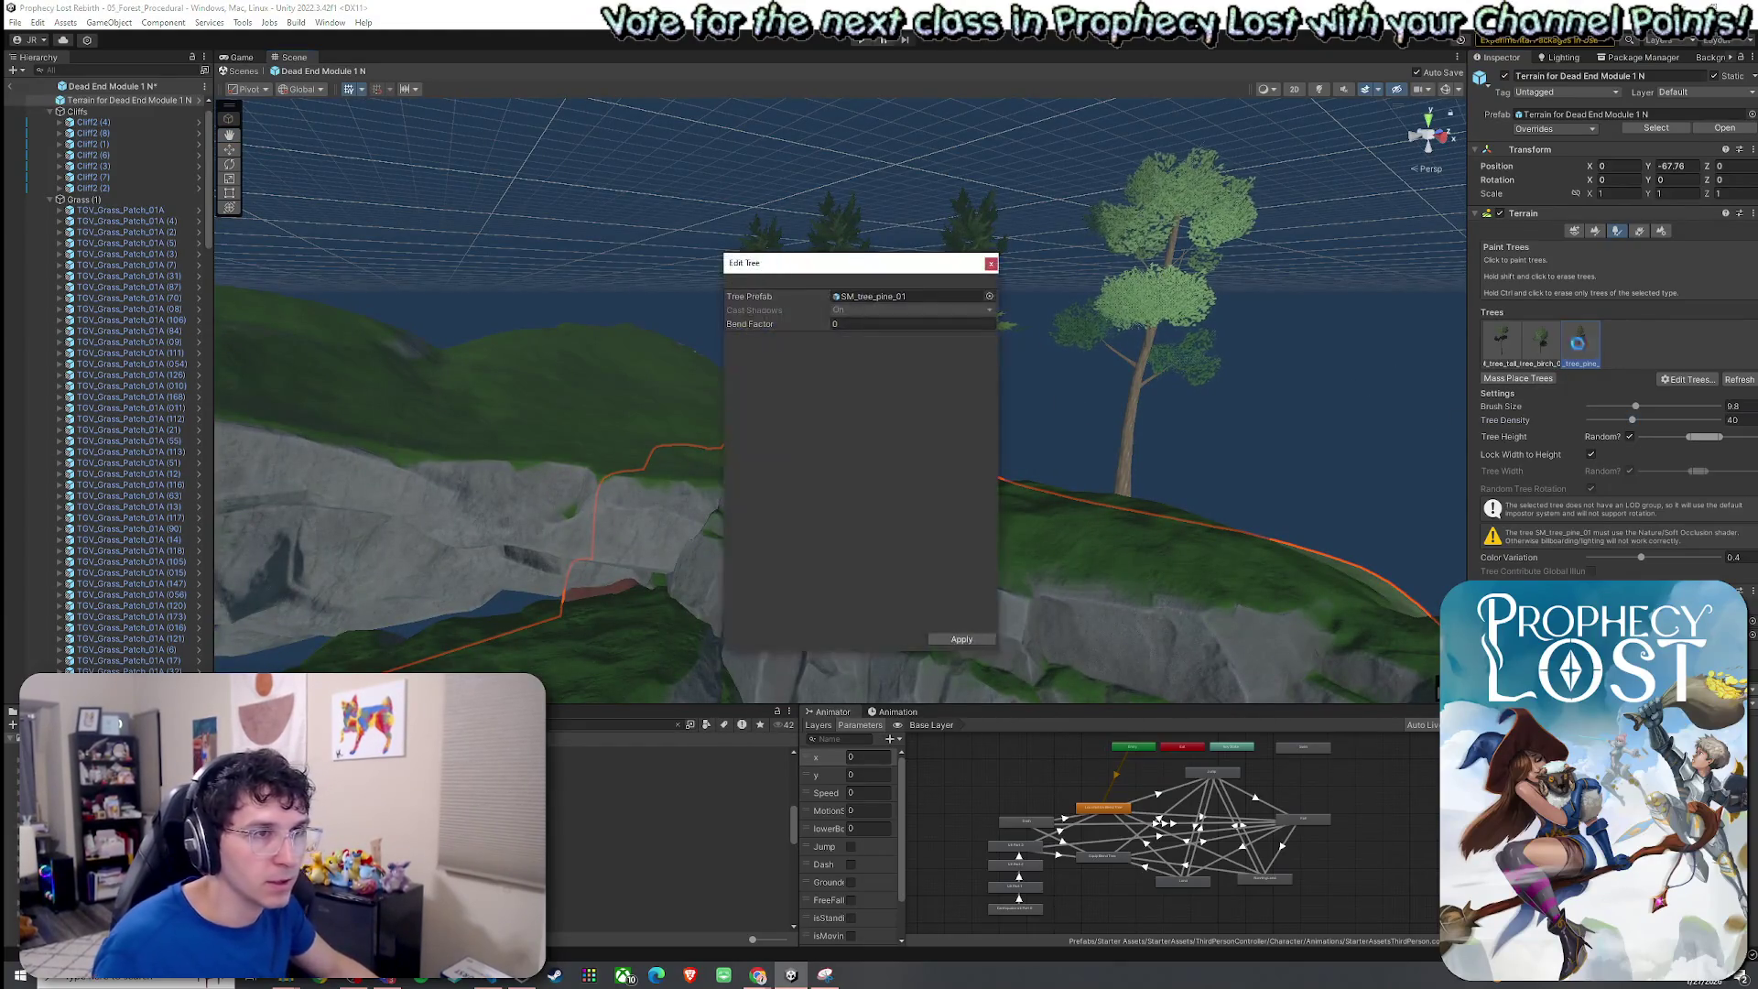
left_click(990, 296)
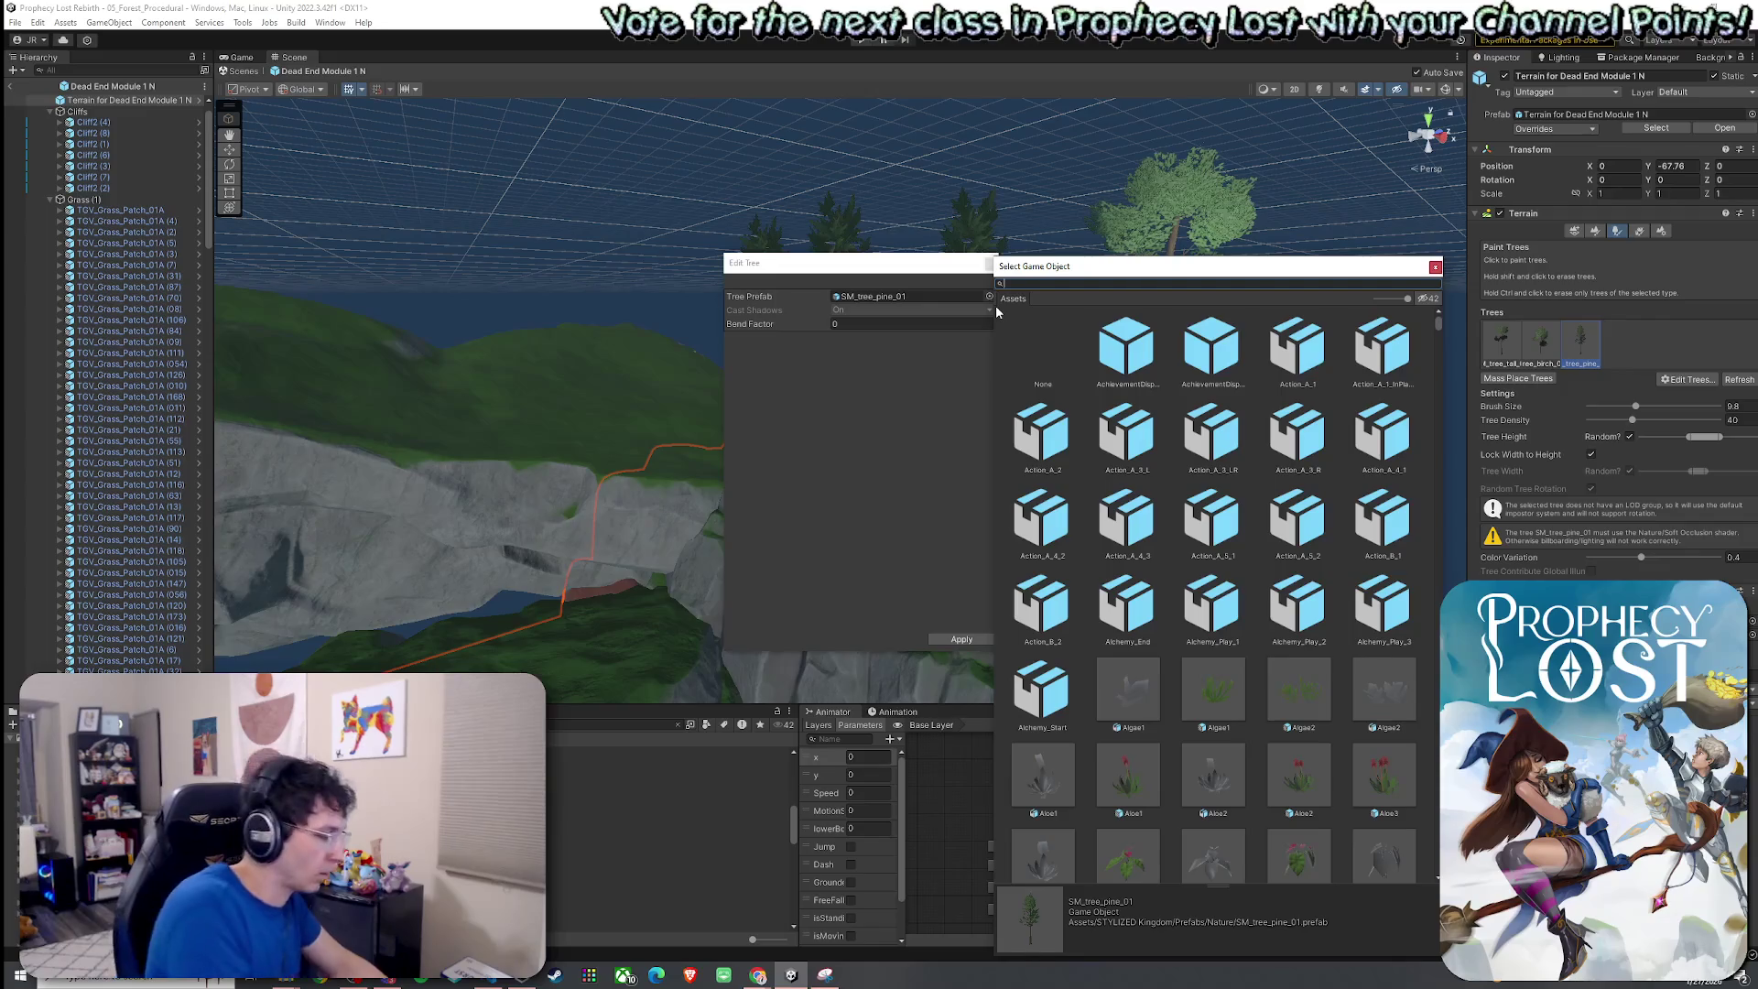
type("tree_")
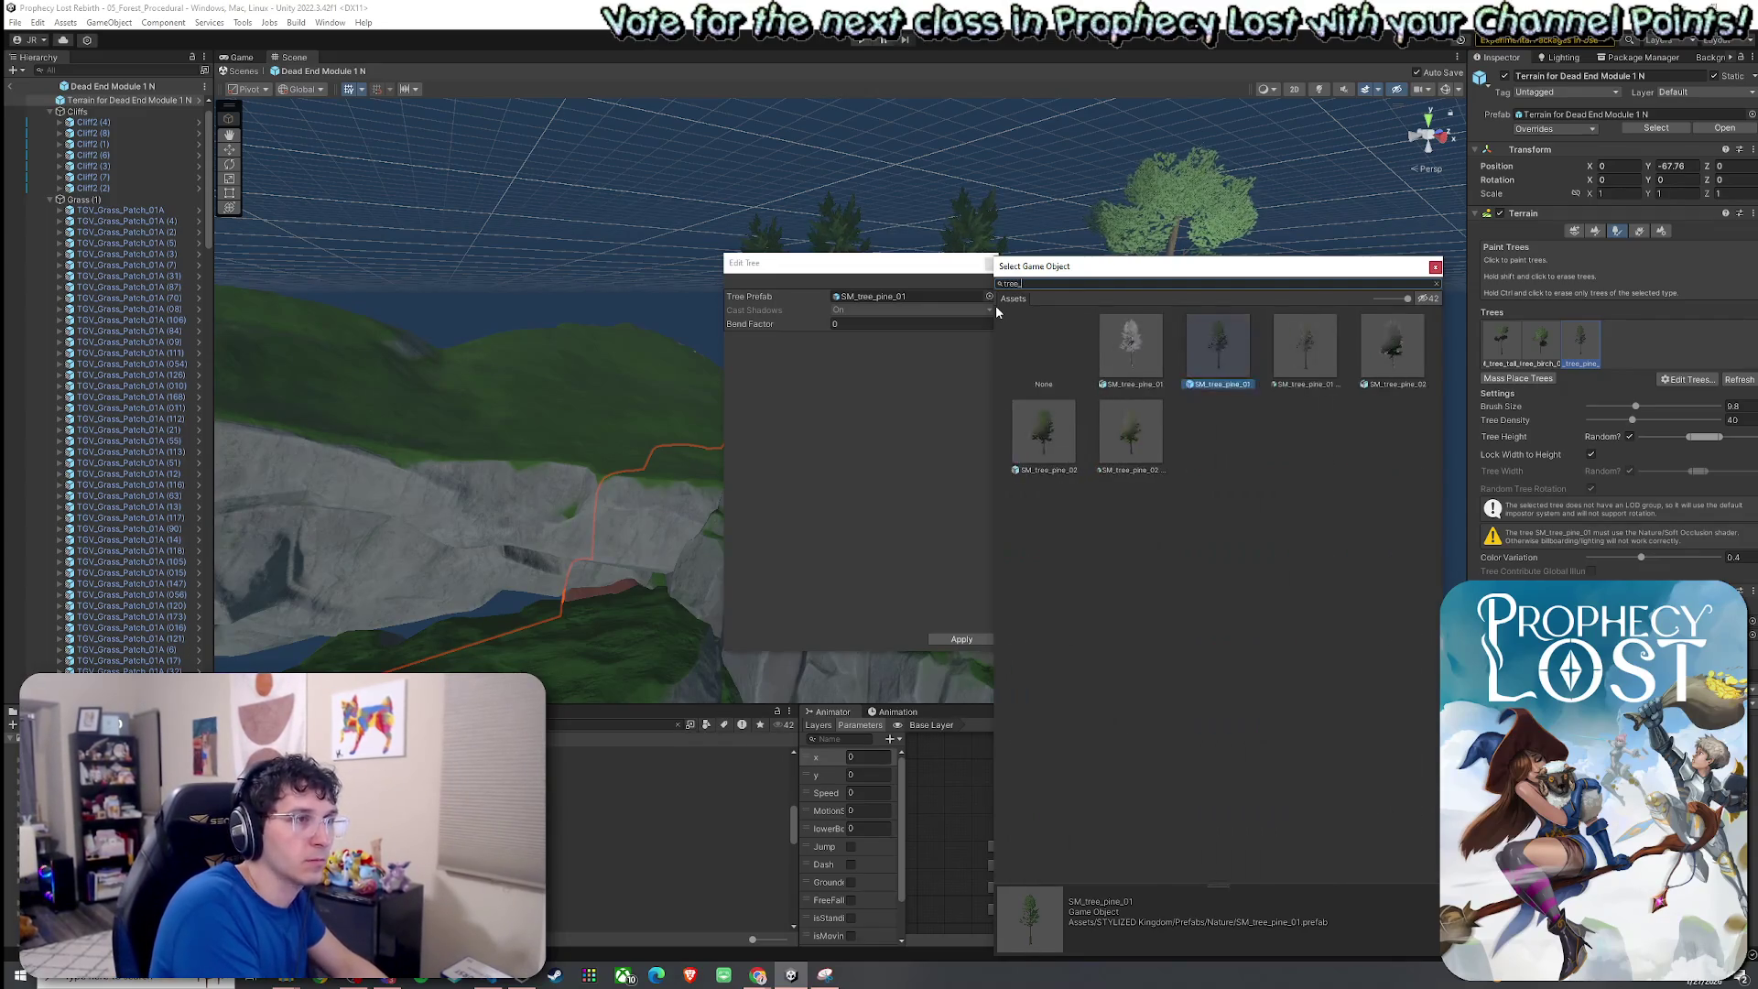
type("p")
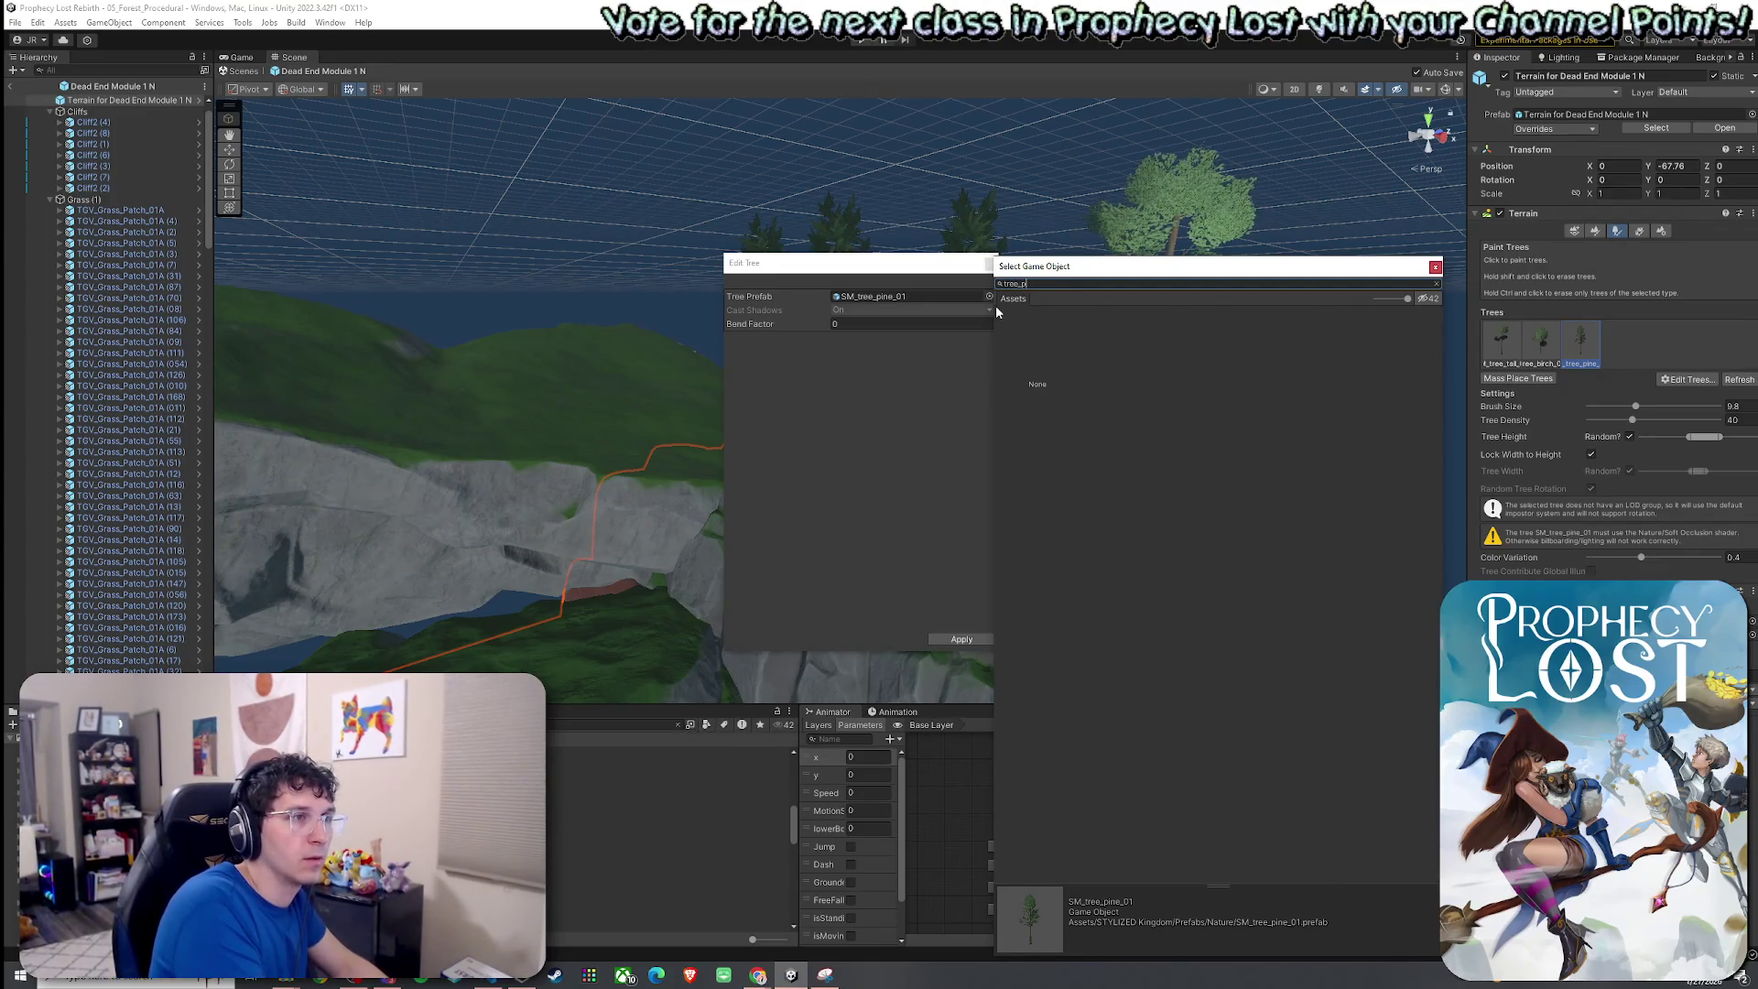
type("ine")
left_click(1073, 434)
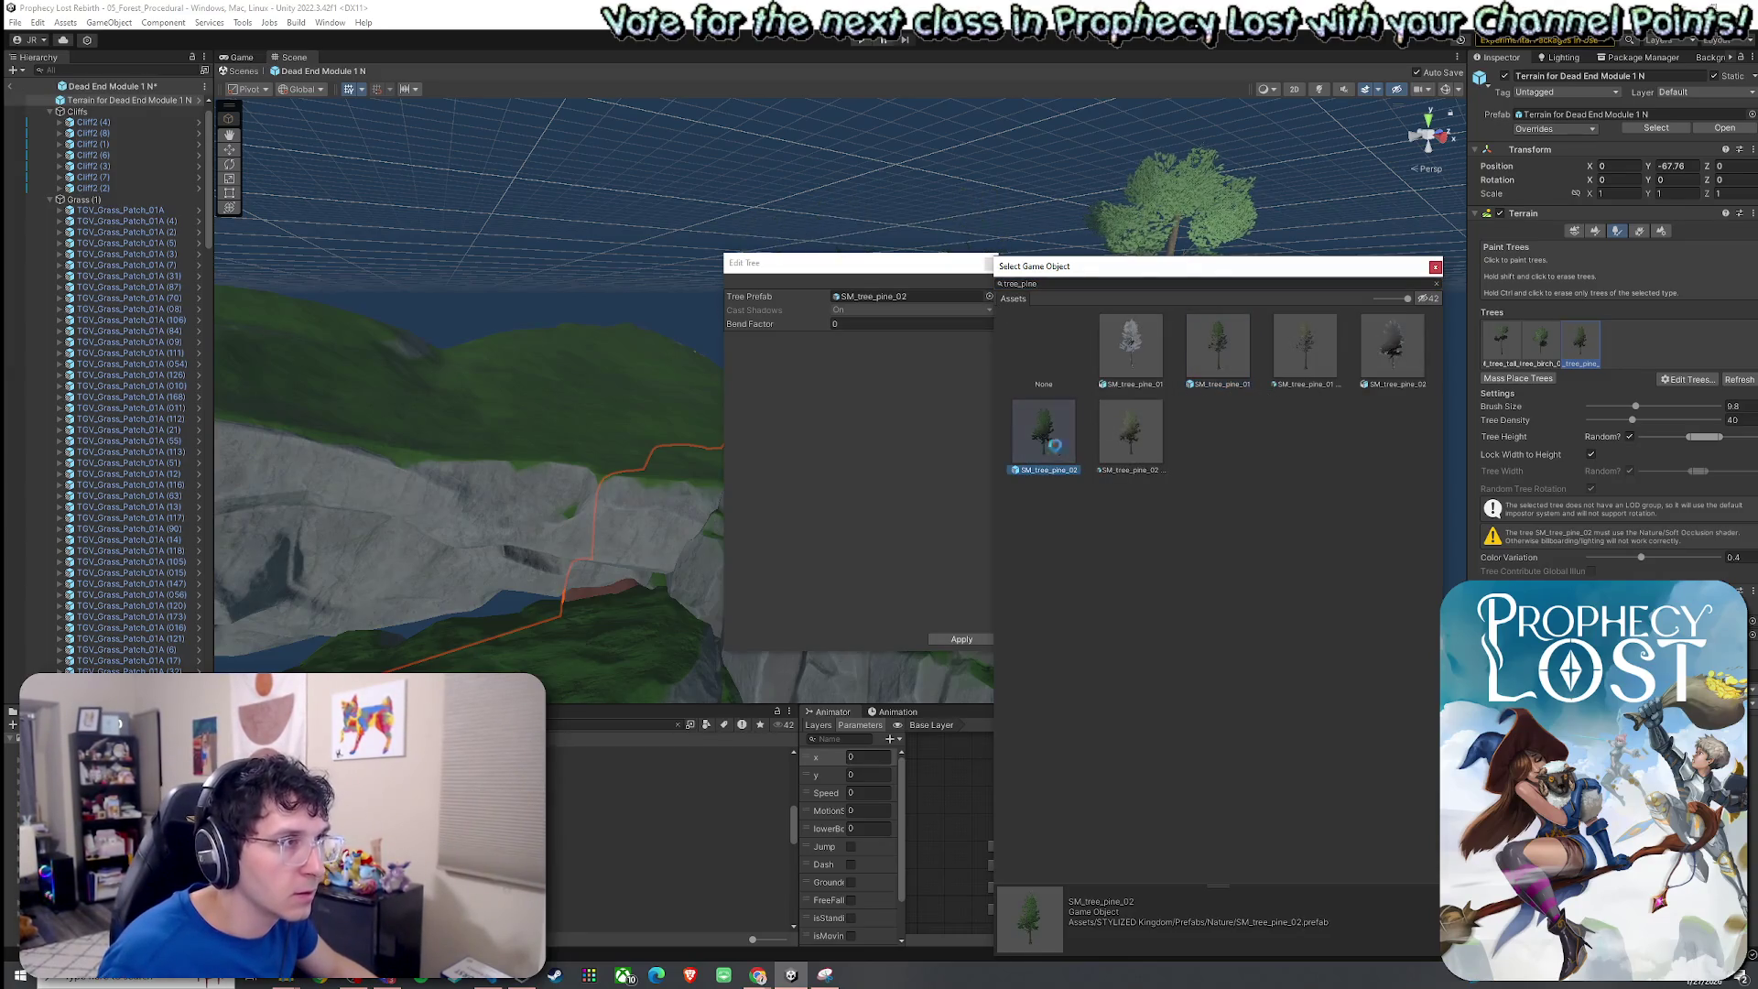
left_click(1304, 365)
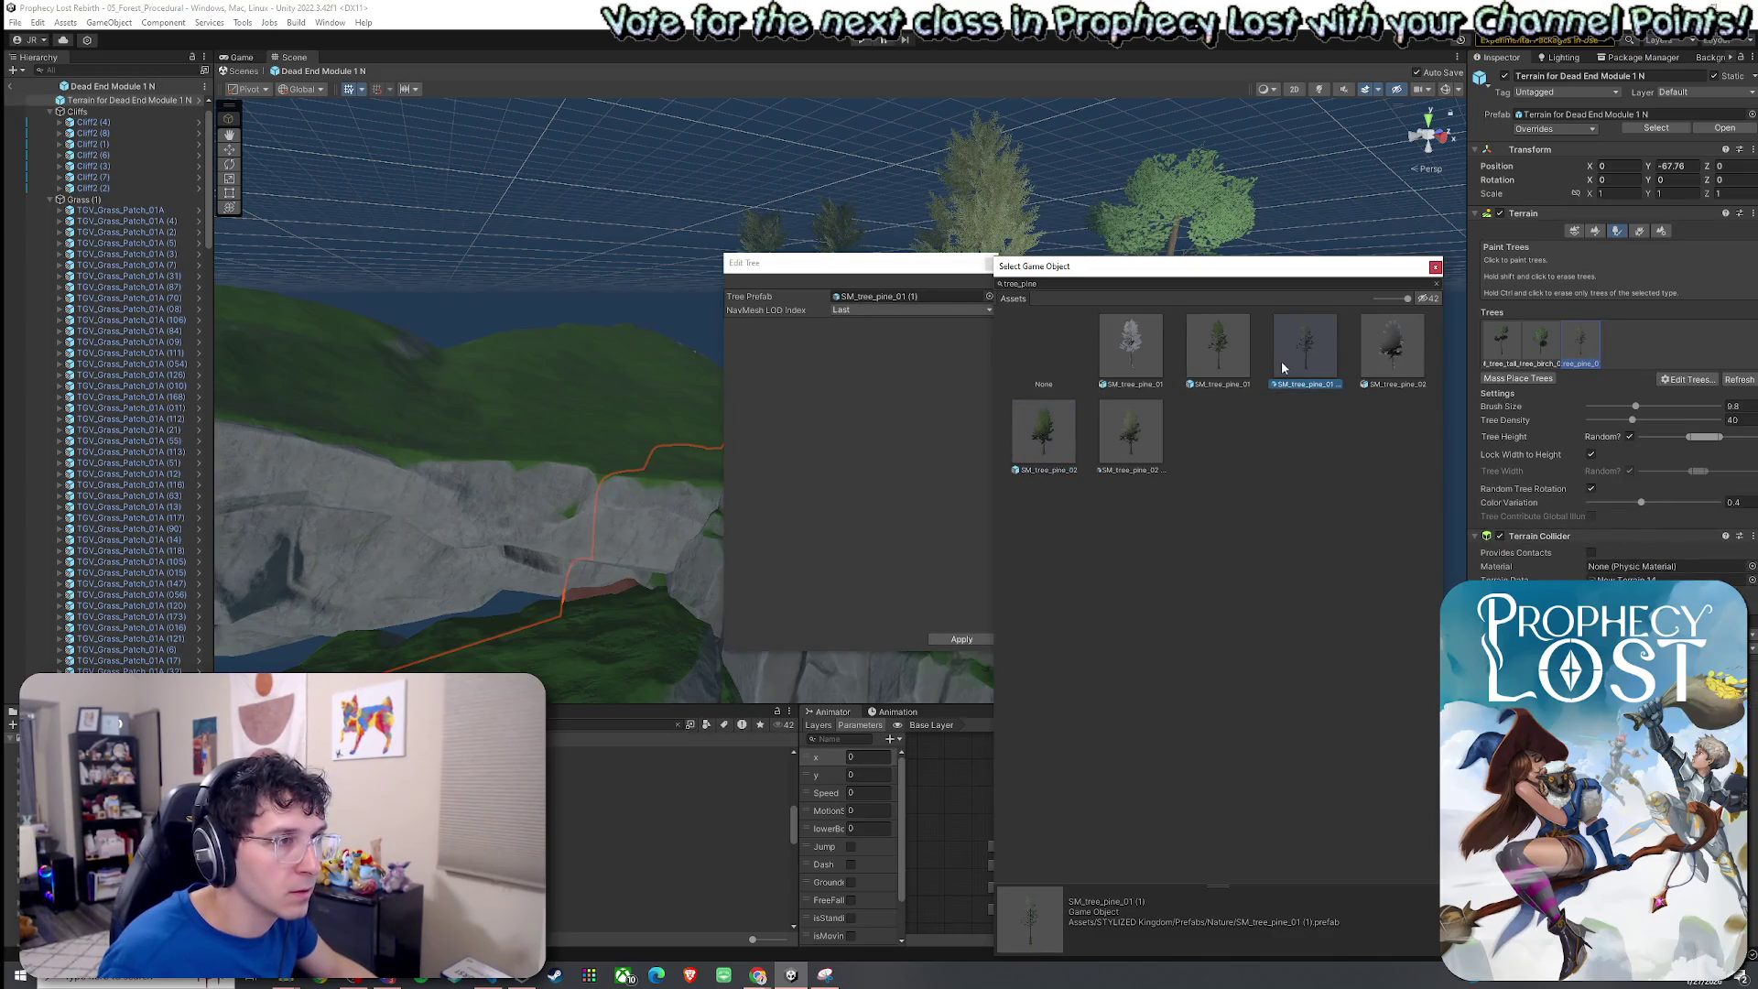
double_click(1286, 364)
left_click(947, 646)
scroll(993, 529, "down", 10)
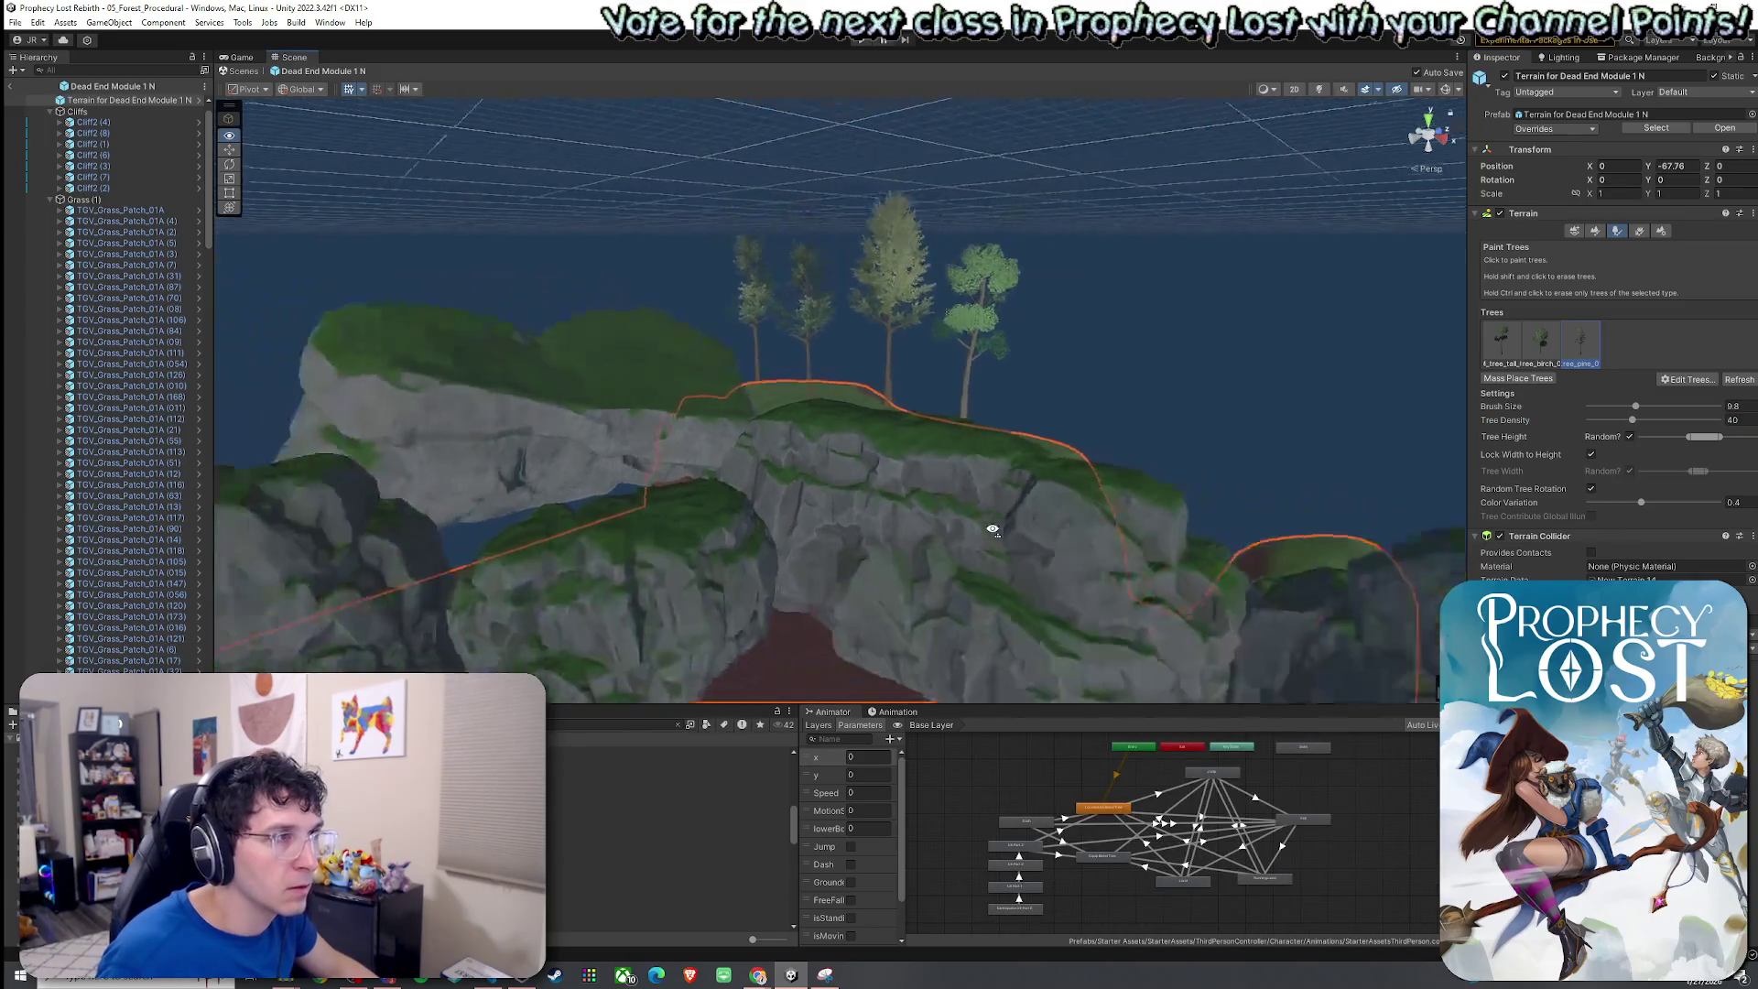
Erase trees near the cliff top and paint new ones on the hilltop's left.
scroll(993, 530, "down", 5)
scroll(992, 529, "up", 4)
scroll(992, 529, "up", 10)
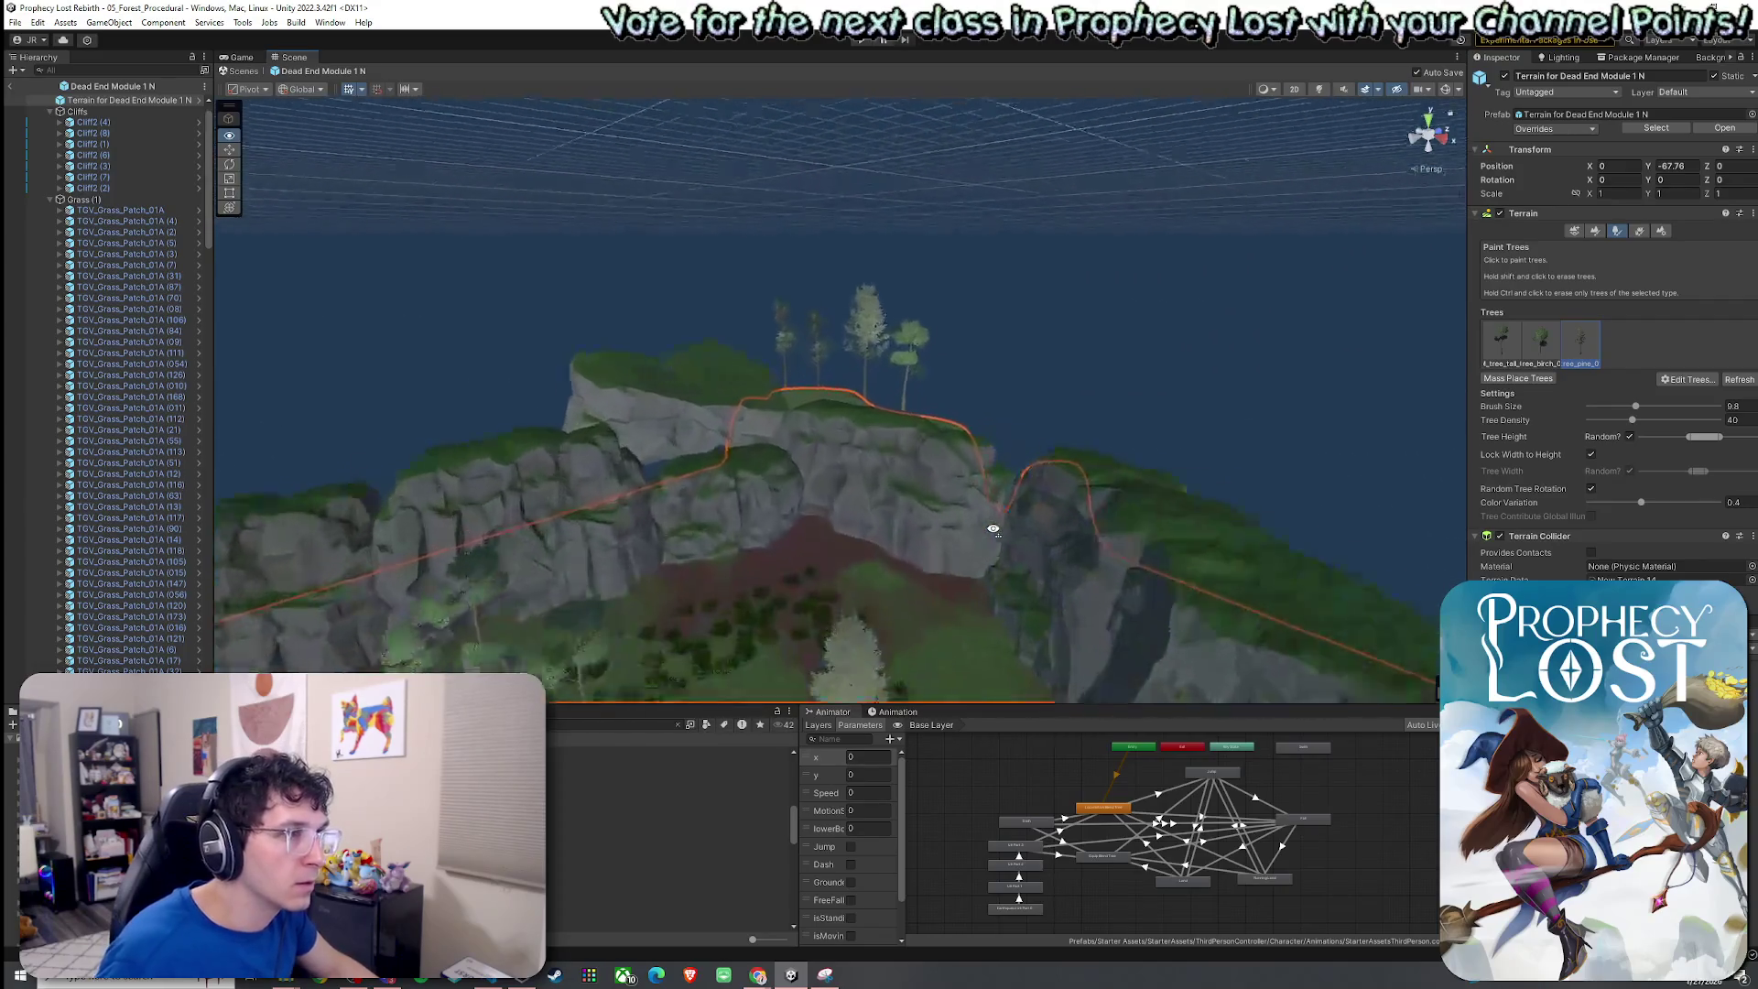
left_click_drag(1058, 483, 1068, 477)
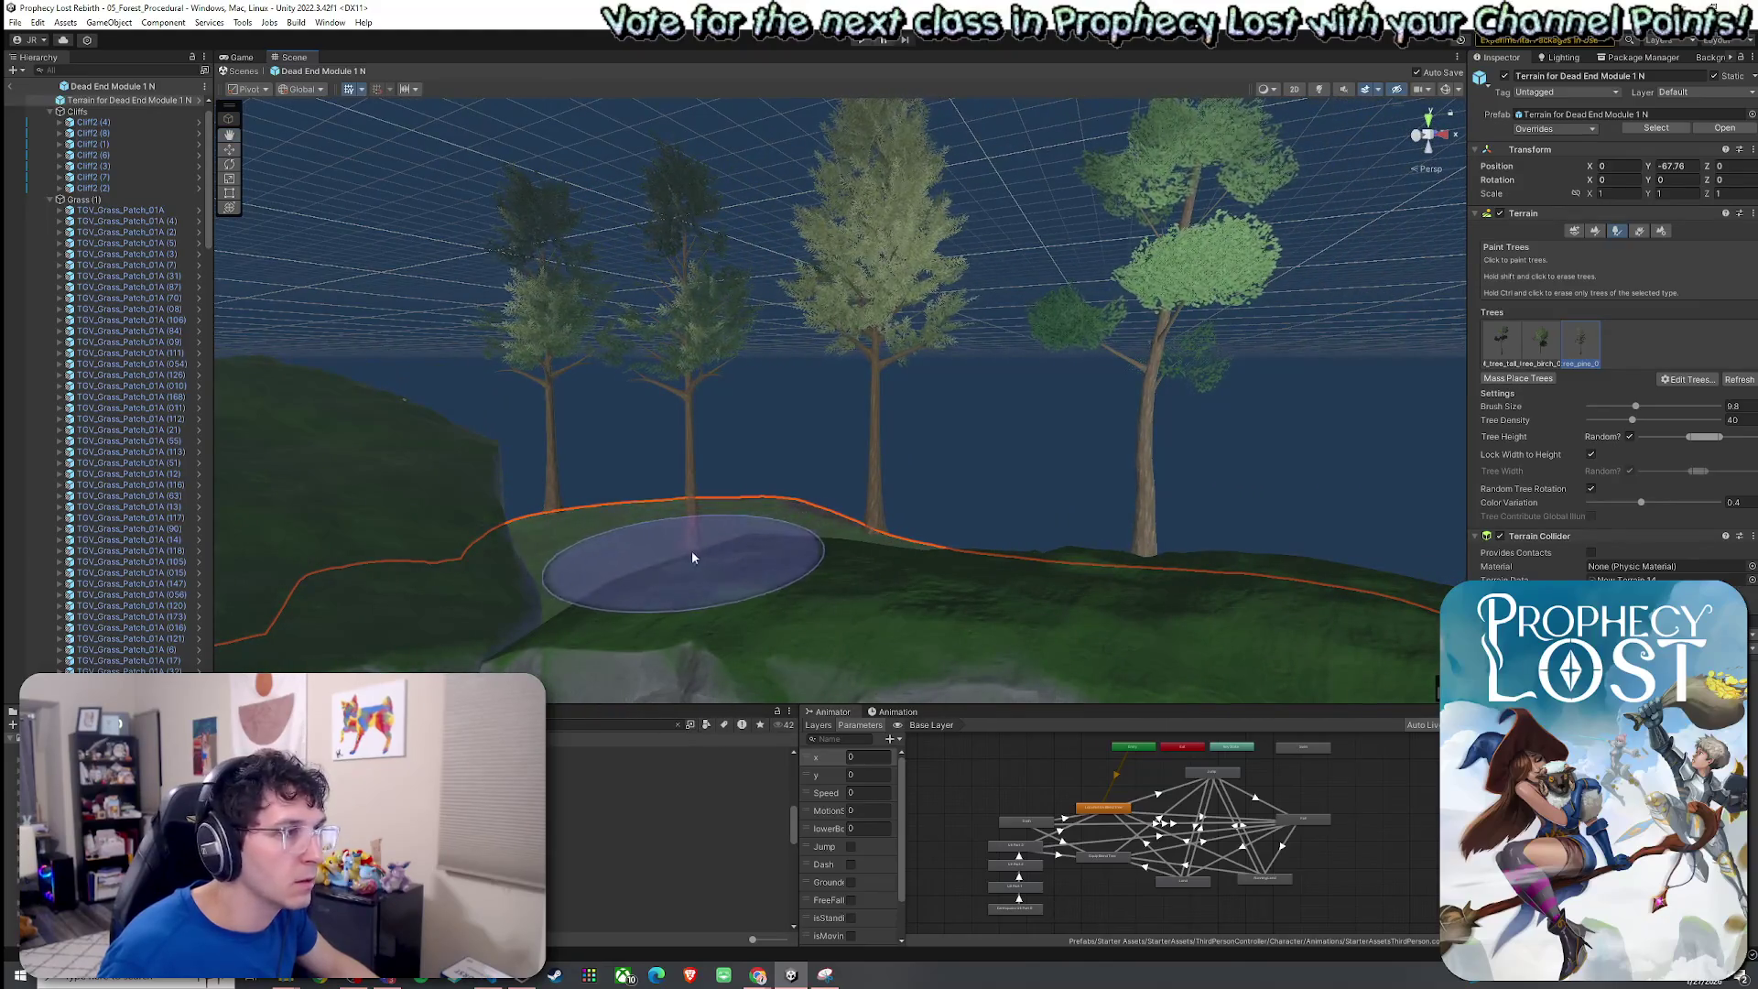
left_click(573, 509, "shift")
left_click(586, 513)
mouse_move(689, 531)
left_mouse_down()
mouse_move(727, 553)
mouse_move(674, 491)
left_mouse_up()
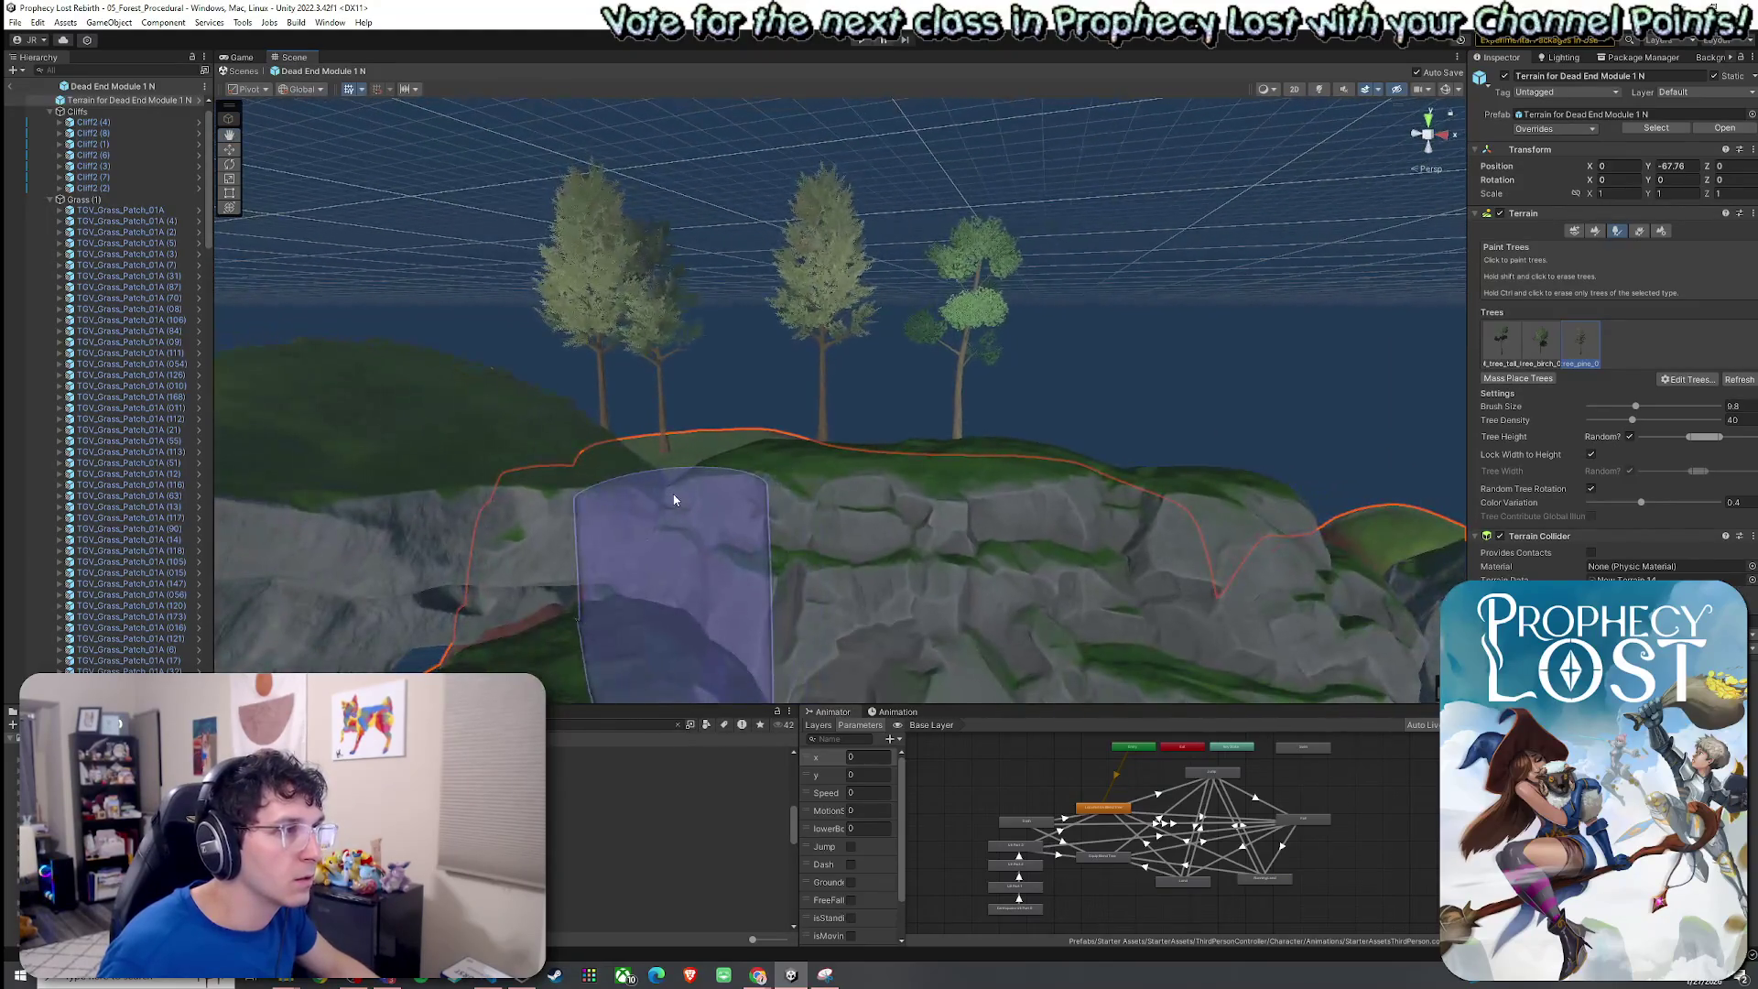
Remove the birch from the terrain's tree types and select the tall tree.
left_click(1631, 419)
left_click(1541, 340)
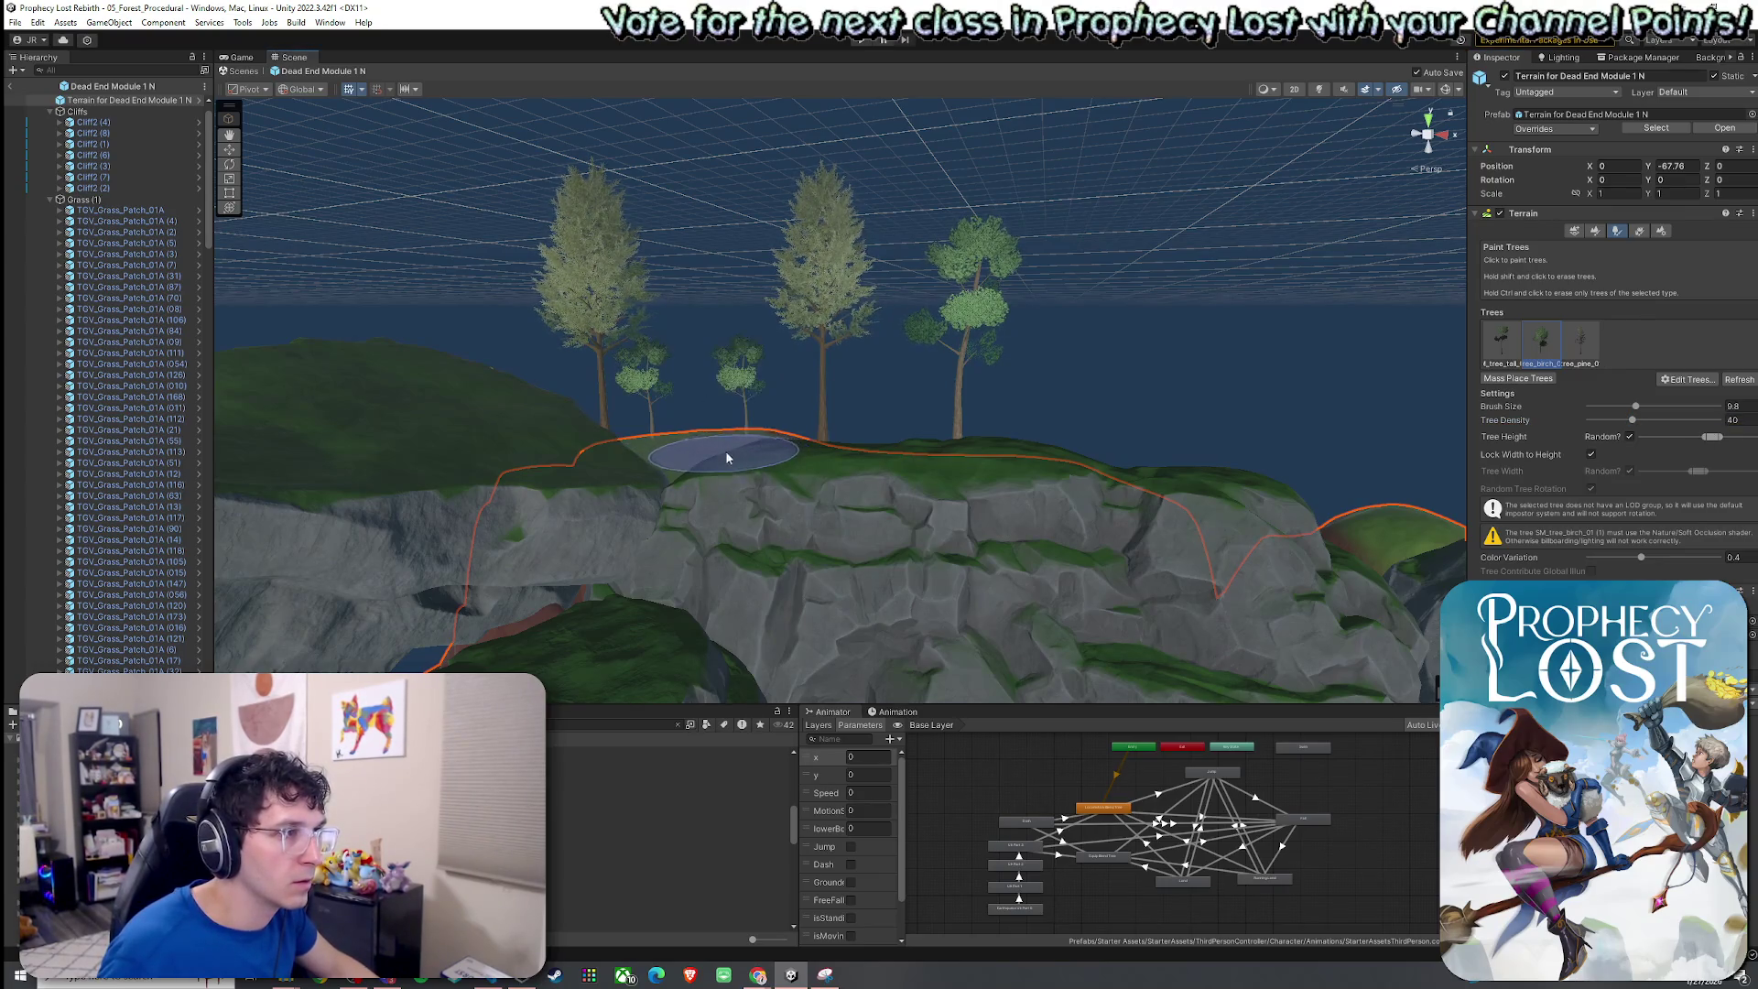
scroll(726, 456, "down", 5)
left_click(1690, 379)
left_click(1700, 410)
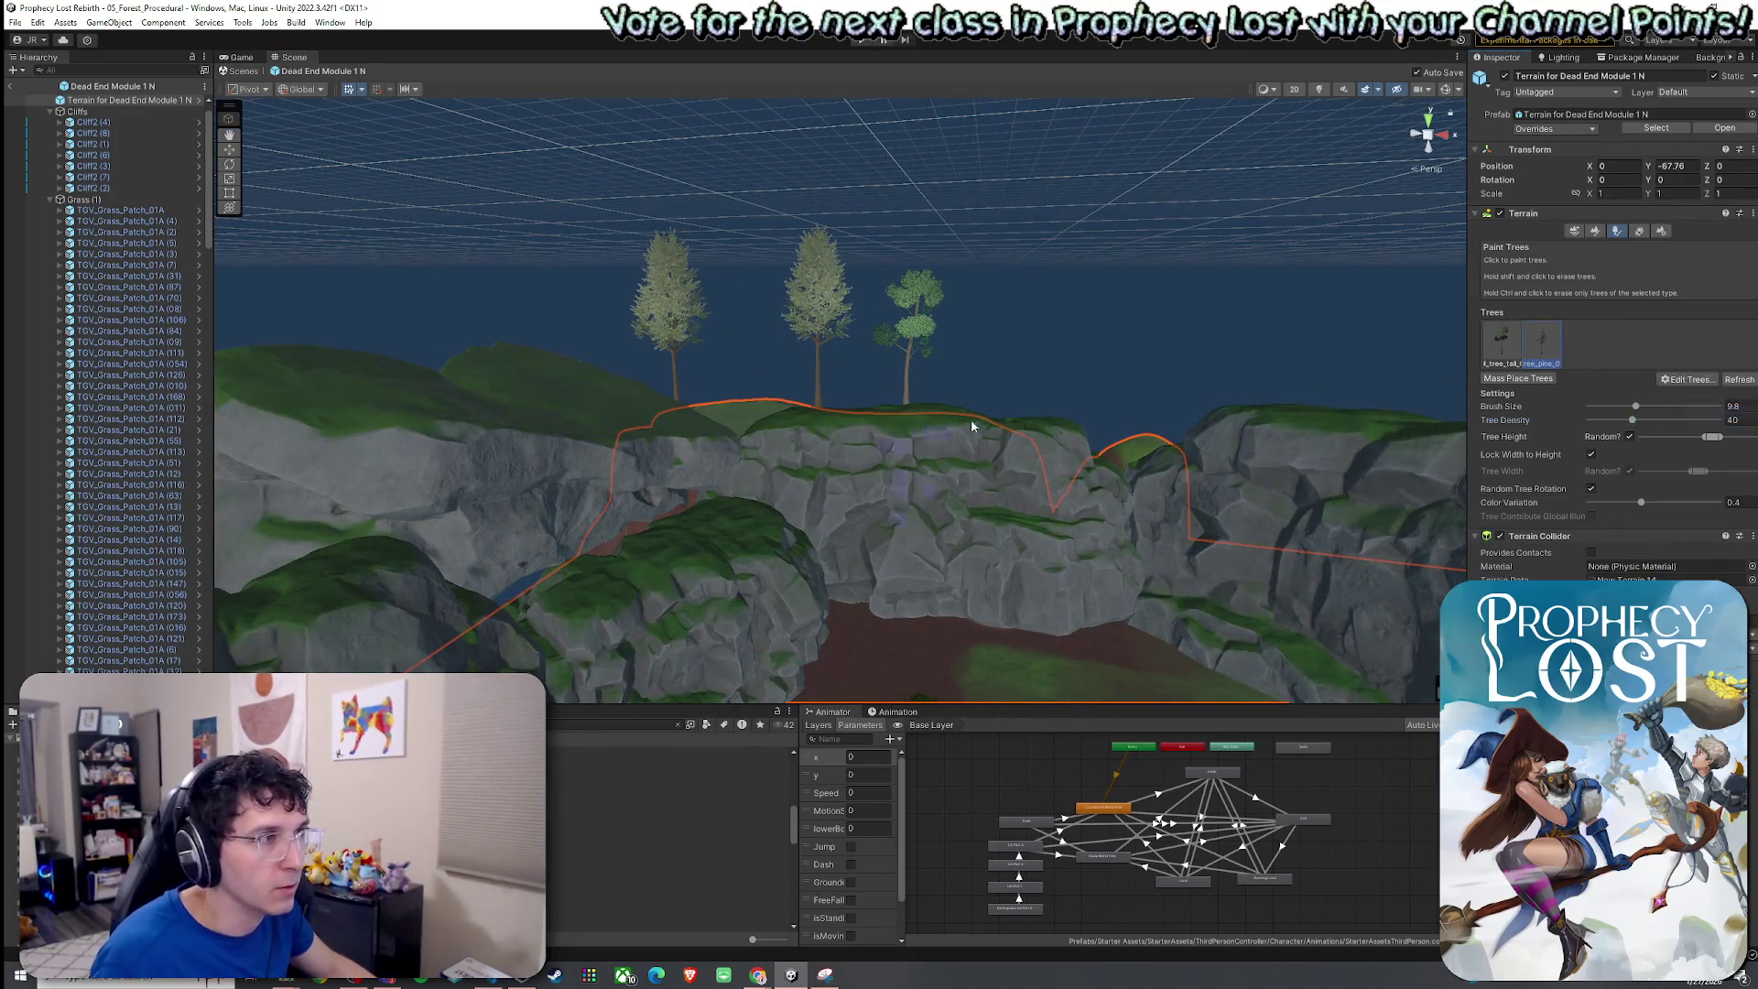
scroll(836, 429, "up", 5)
left_click(1502, 347)
Orbit to look down on the terrain and its painted trees.
scroll(723, 508, "up", 5)
scroll(761, 523, "up", 5)
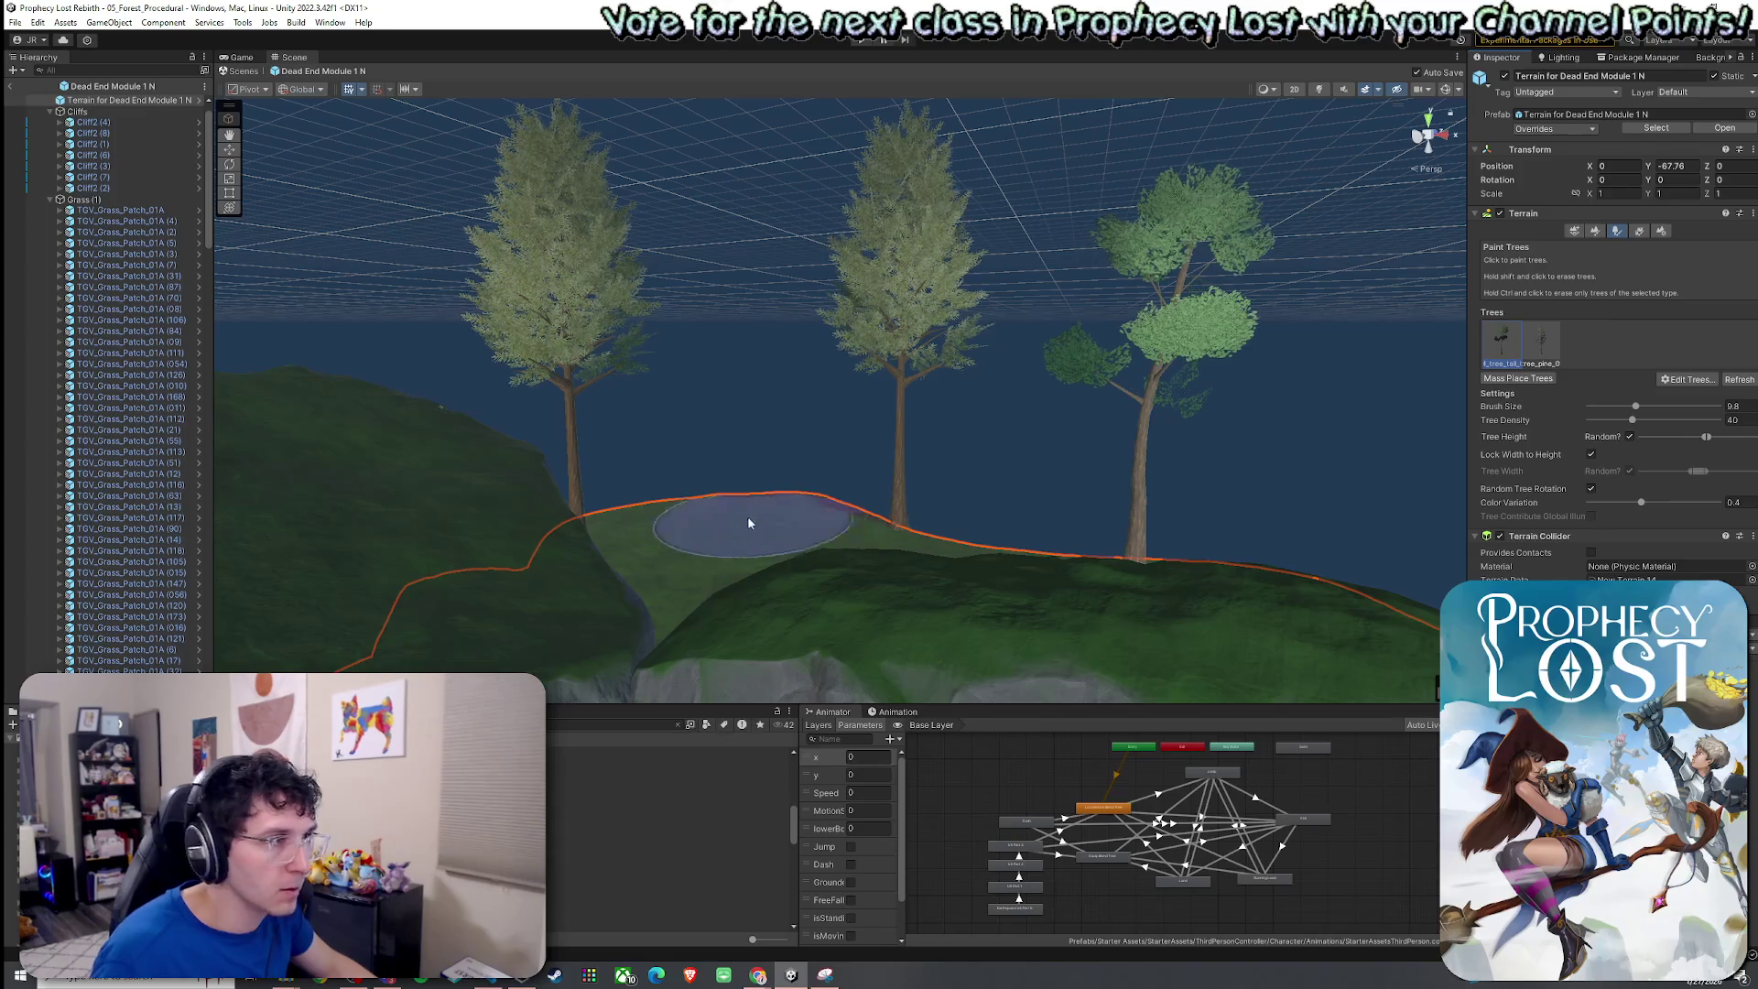
scroll(760, 522, "down", 10)
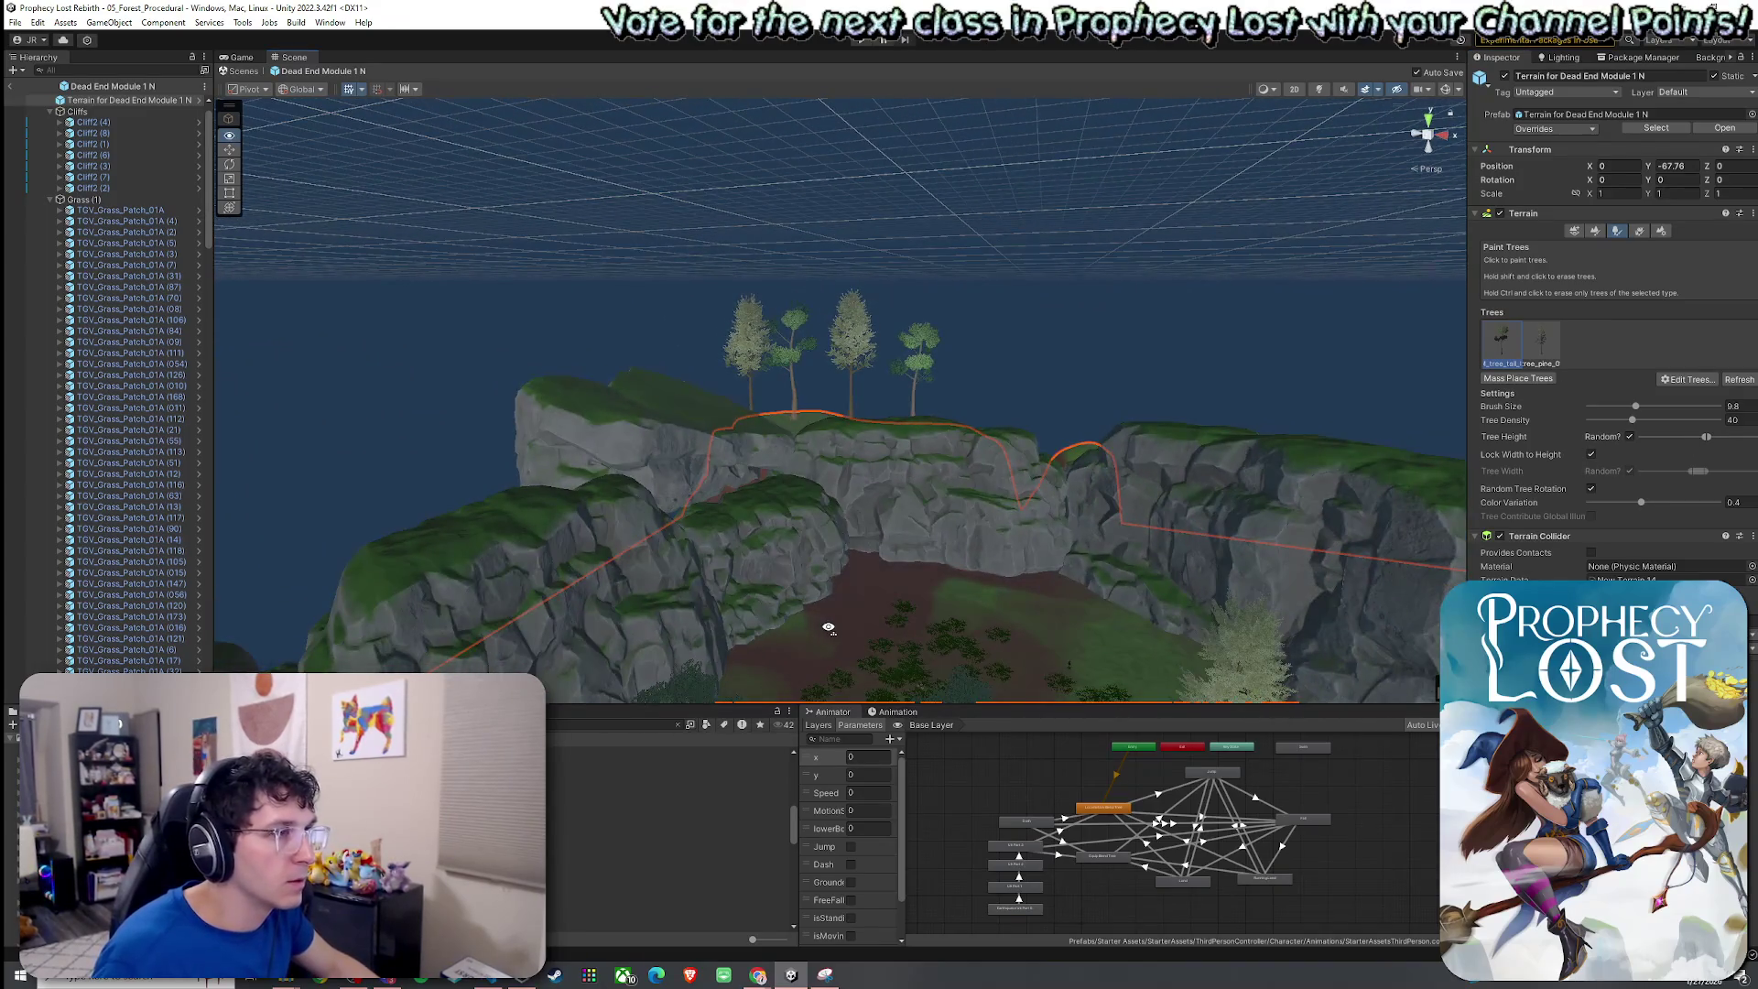
scroll(828, 628, "down", 5)
scroll(806, 568, "up", 12)
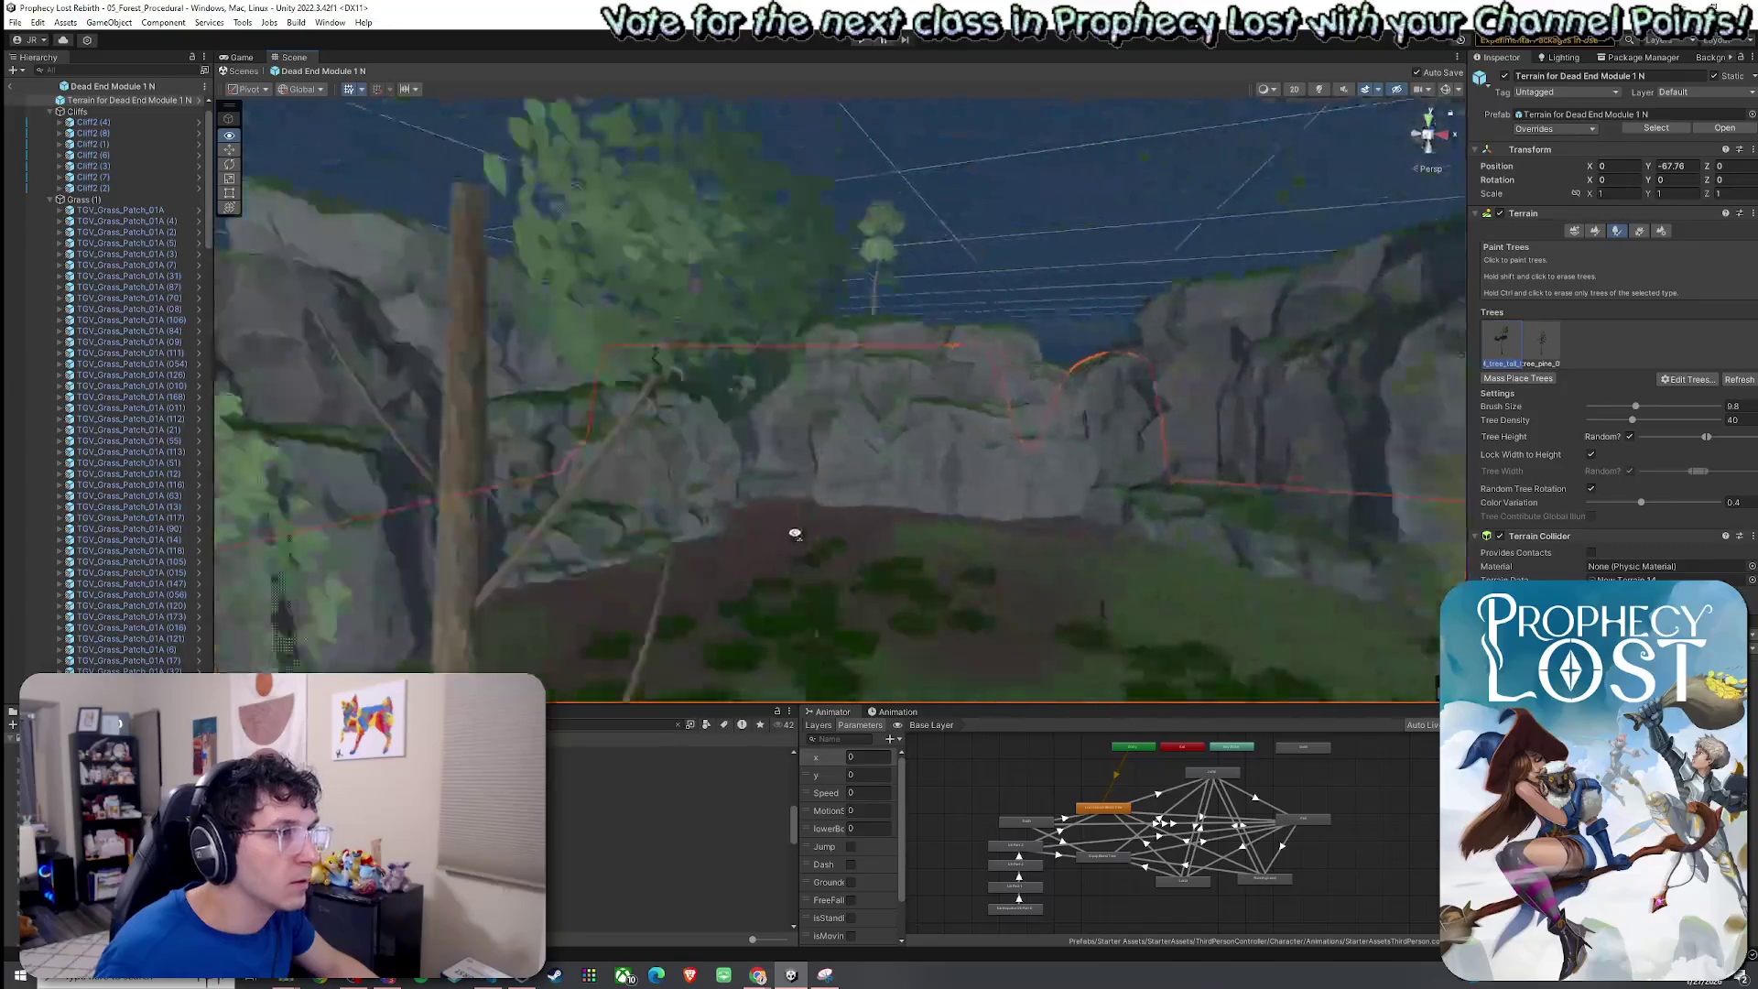
scroll(794, 534, "up", 8)
mouse_move(739, 482)
left_mouse_down()
mouse_move(919, 600)
mouse_move(1260, 678)
mouse_move(1344, 656)
mouse_move(80, 628)
mouse_move(192, 499)
mouse_move(1432, 631)
mouse_move(1396, 646)
left_mouse_up()
Use Set Height at a sampled -59.70467 to cut a trench through the cliff.
left_click(1594, 231)
left_click(1580, 247)
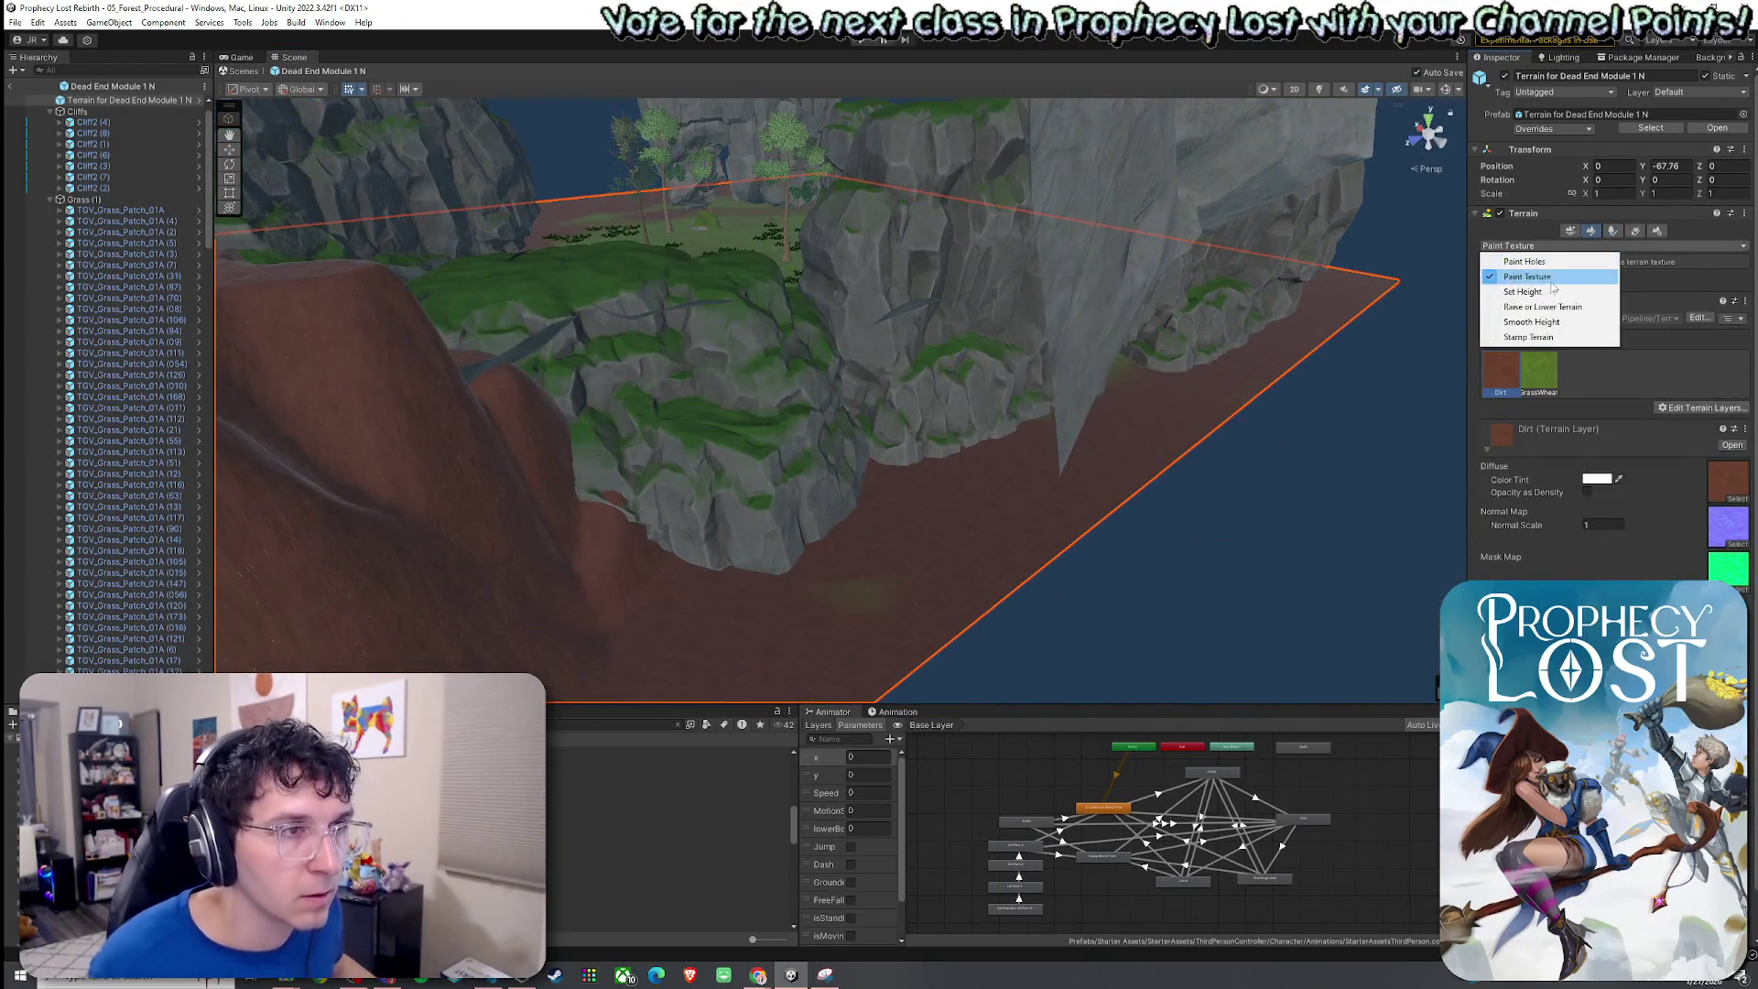
left_click(1549, 294)
left_click(493, 483, "shift")
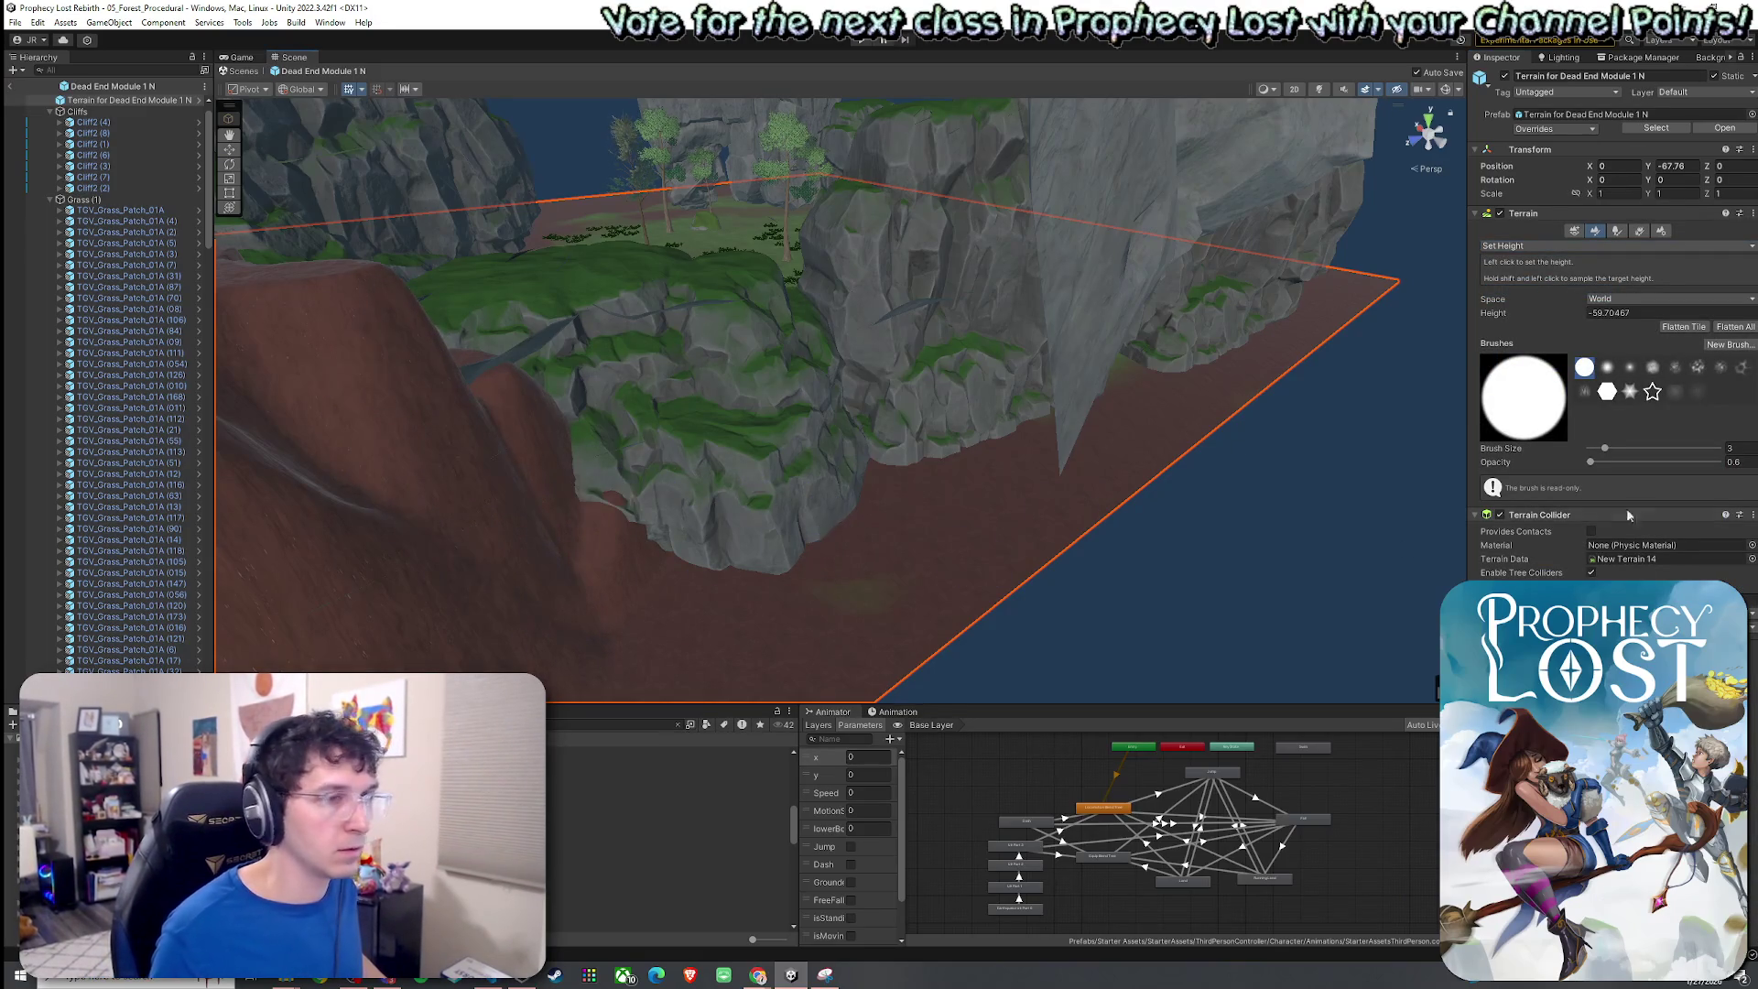
mouse_move(866, 519)
left_mouse_down()
mouse_move(782, 472)
mouse_move(841, 373)
mouse_move(641, 440)
mouse_move(698, 355)
left_mouse_up()
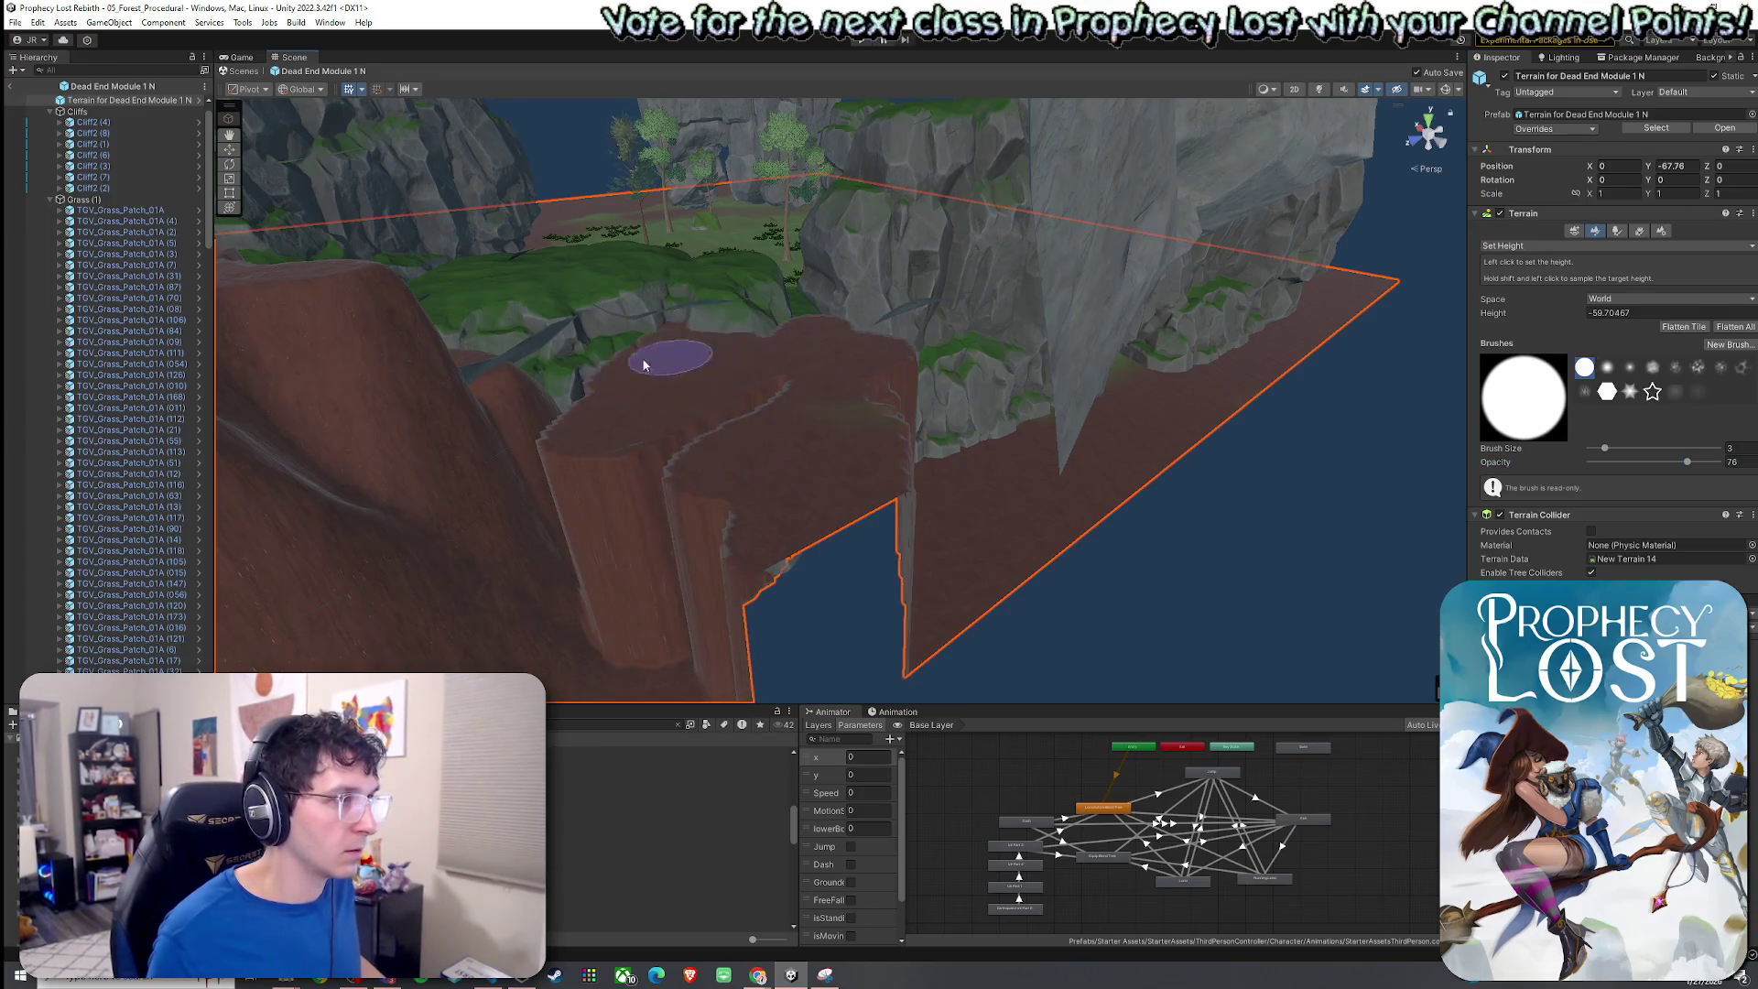
left_click_drag(902, 315, 999, 323)
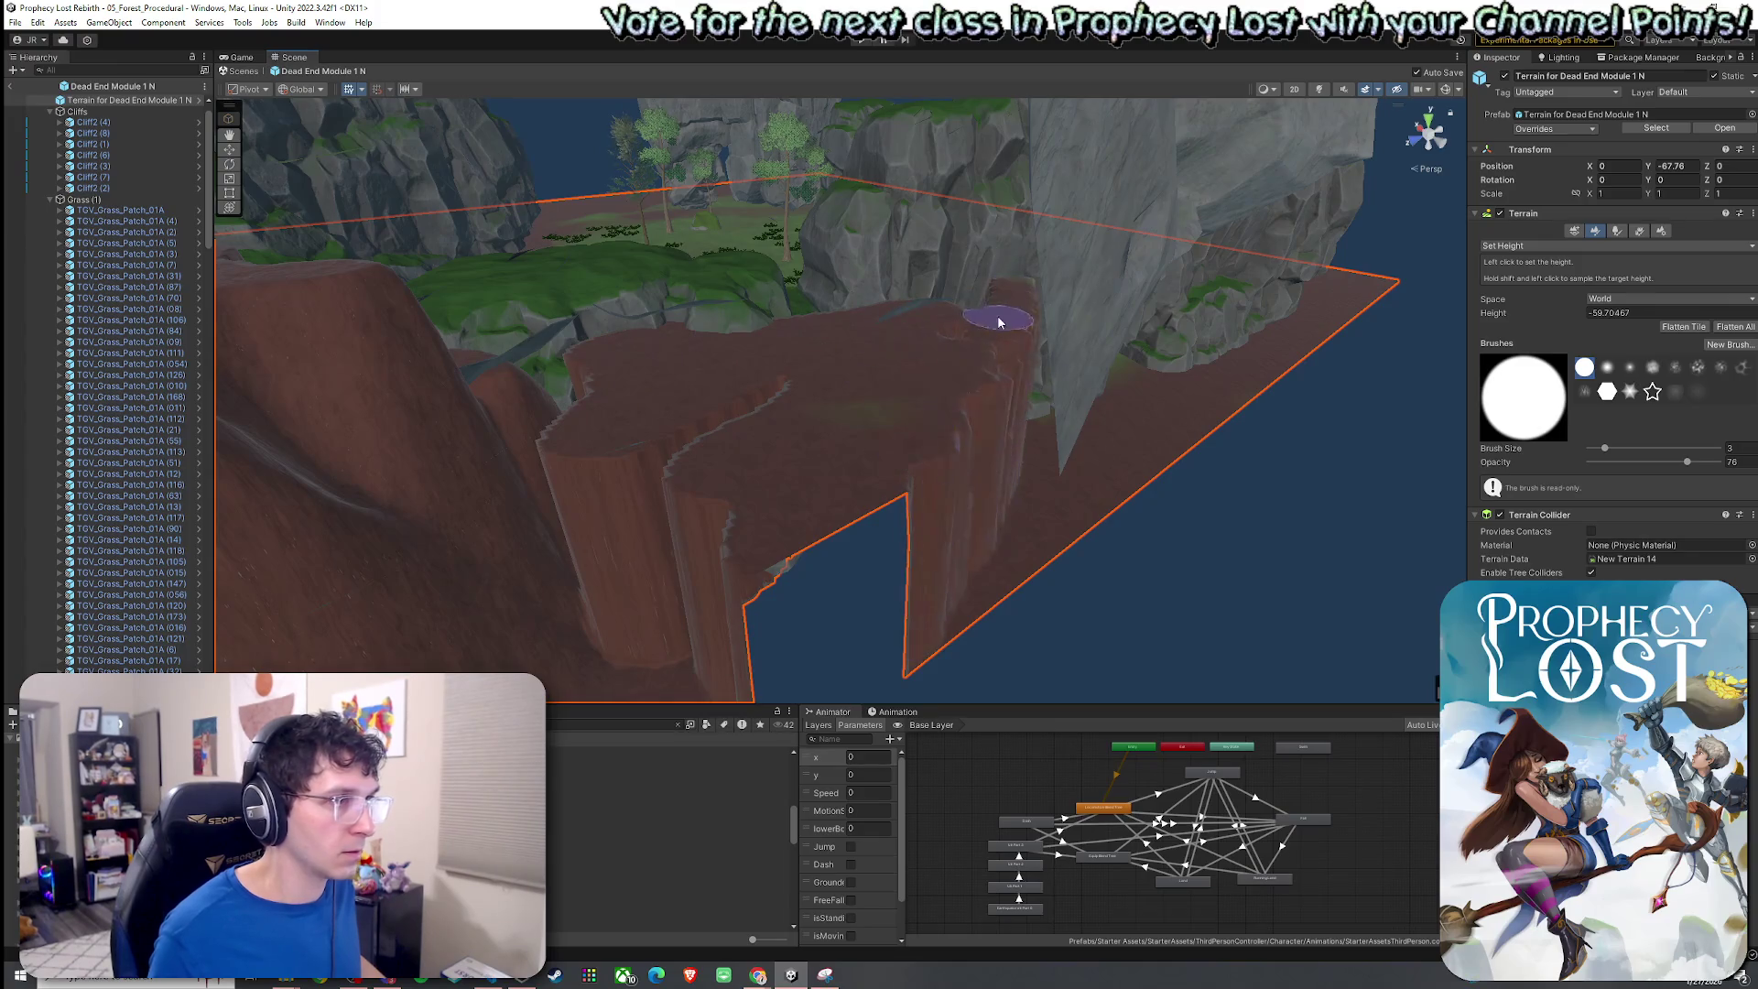
mouse_move(861, 307)
left_mouse_down()
mouse_move(793, 377)
mouse_move(1177, 401)
mouse_move(808, 412)
mouse_move(824, 388)
mouse_move(855, 421)
mouse_move(1114, 448)
mouse_move(765, 412)
left_mouse_up()
left_click_drag(942, 431, 909, 443)
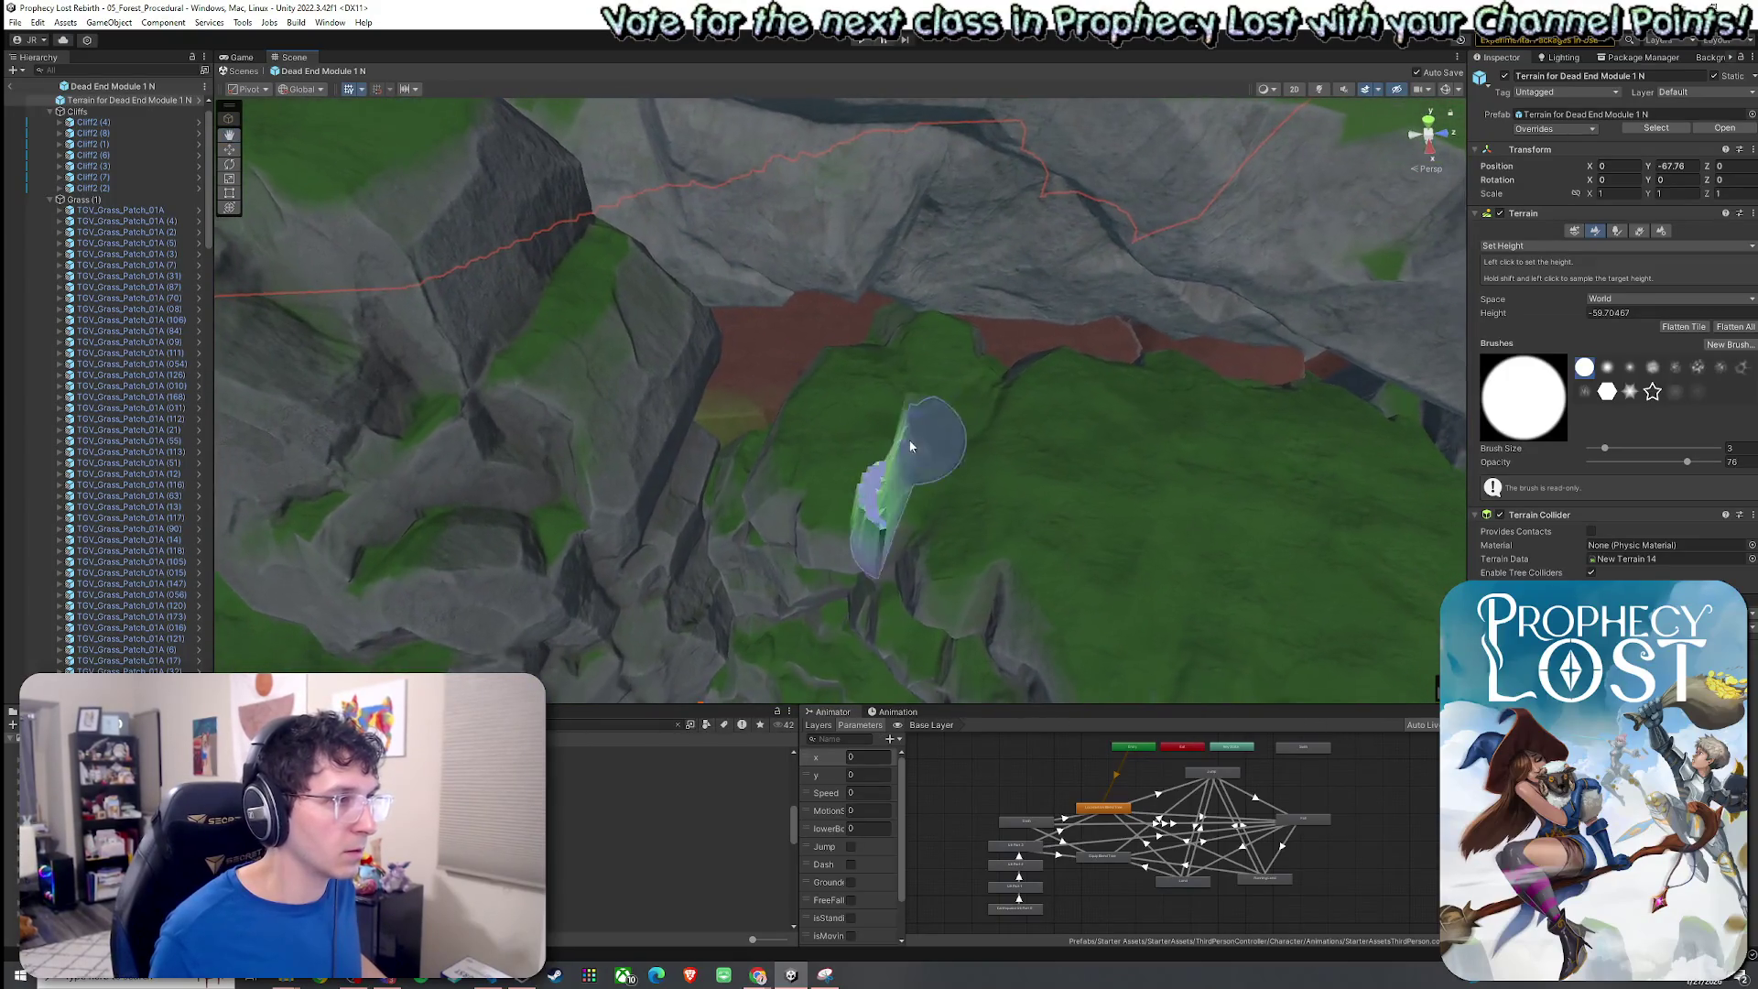
Change the sculpting mode to Smooth Height.
left_click(1521, 247)
left_click(1538, 335)
left_click(1520, 246)
left_click(1530, 322)
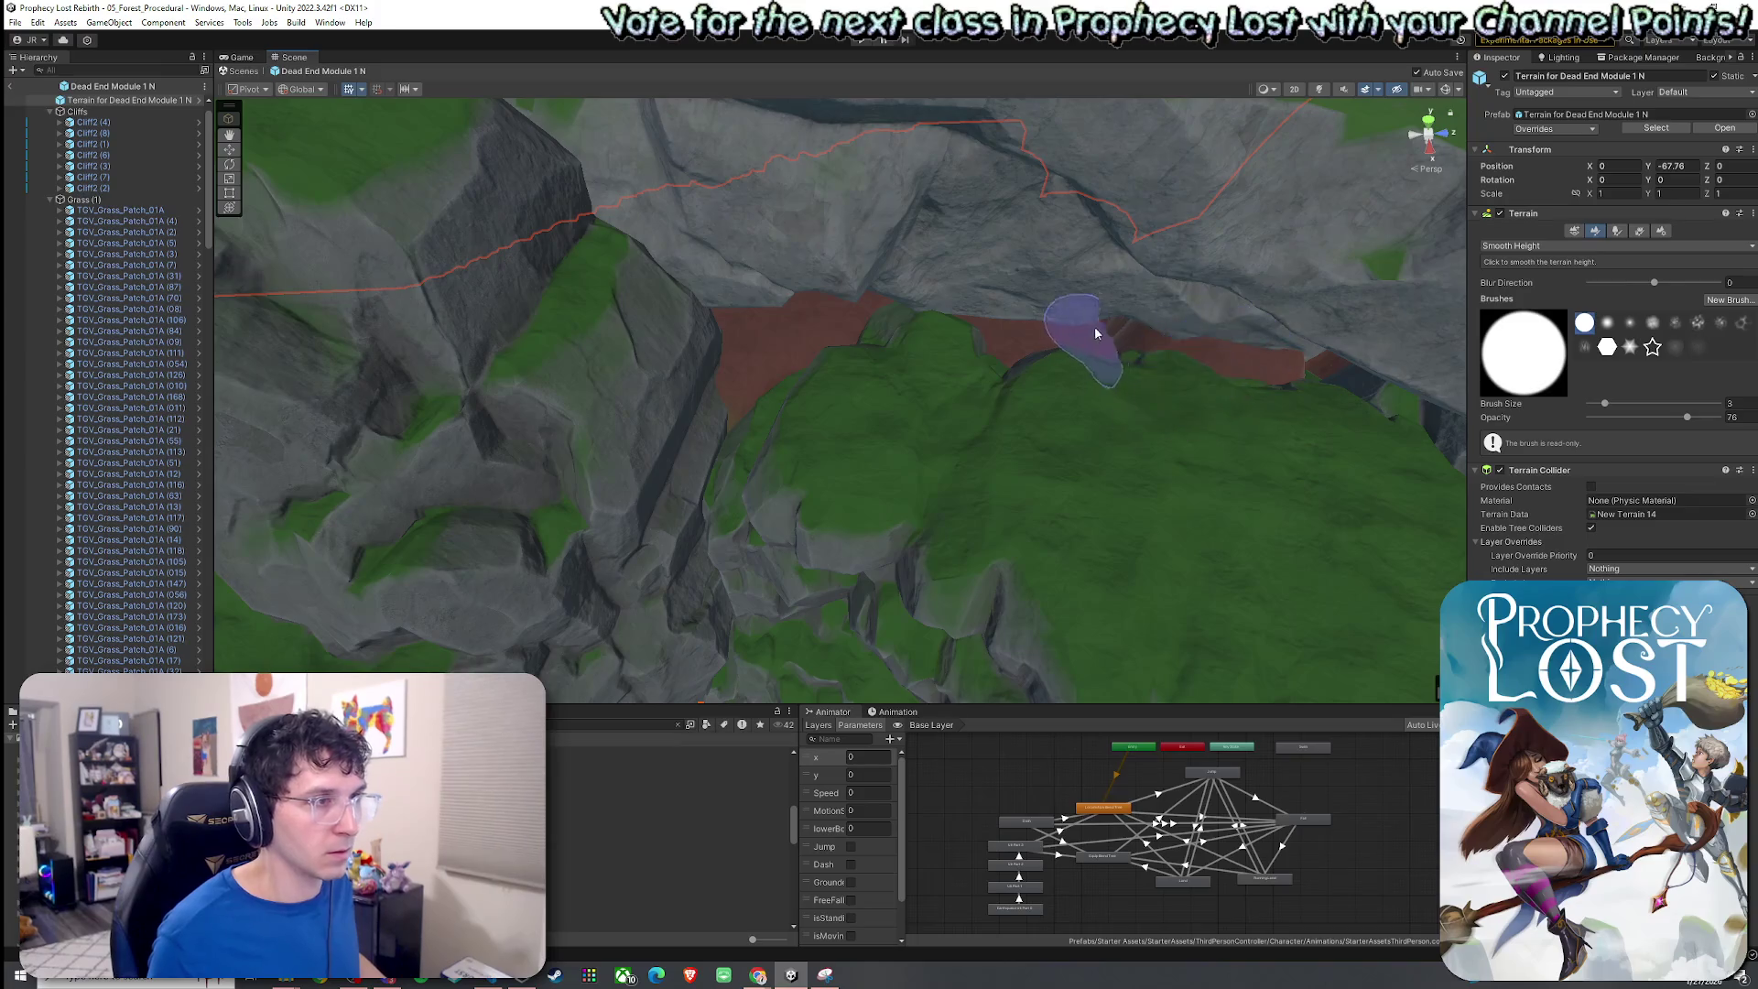
Smooth the edge of the passage cut through the cliffs.
scroll(1187, 365, "up", 4)
scroll(1166, 361, "down", 5)
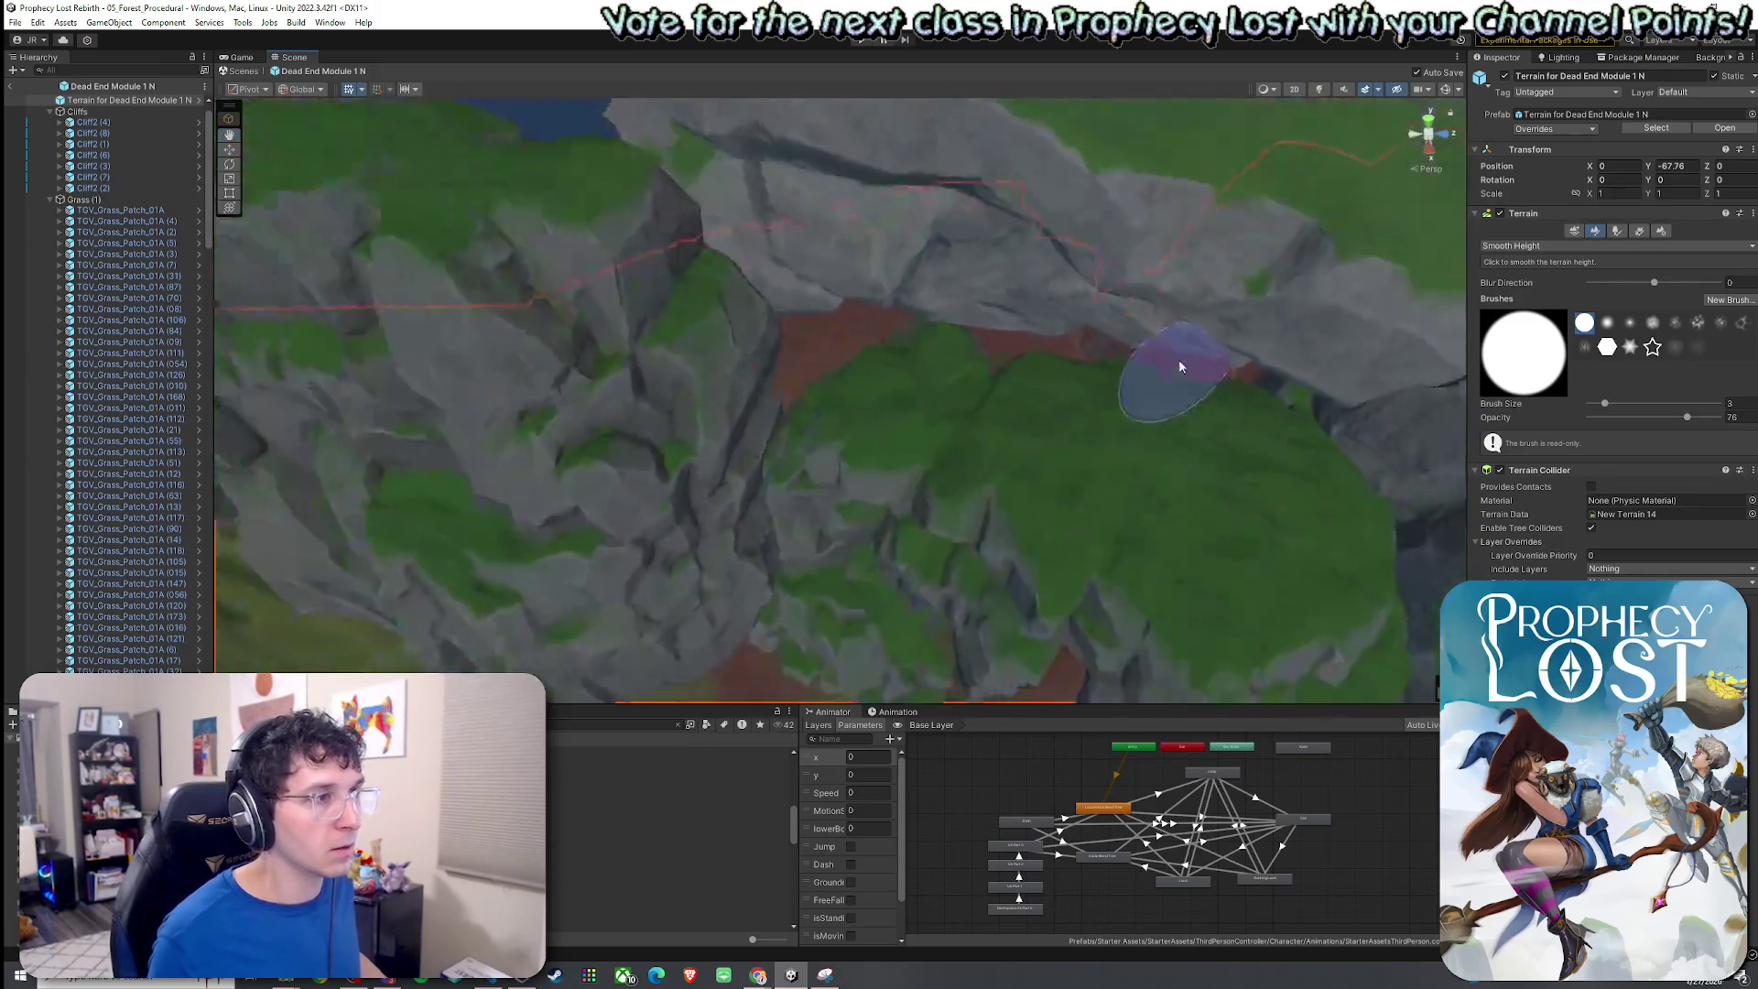
mouse_move(1105, 353)
left_mouse_down()
mouse_move(1145, 365)
mouse_move(804, 392)
mouse_move(985, 357)
mouse_move(1169, 381)
mouse_move(1197, 357)
left_mouse_up()
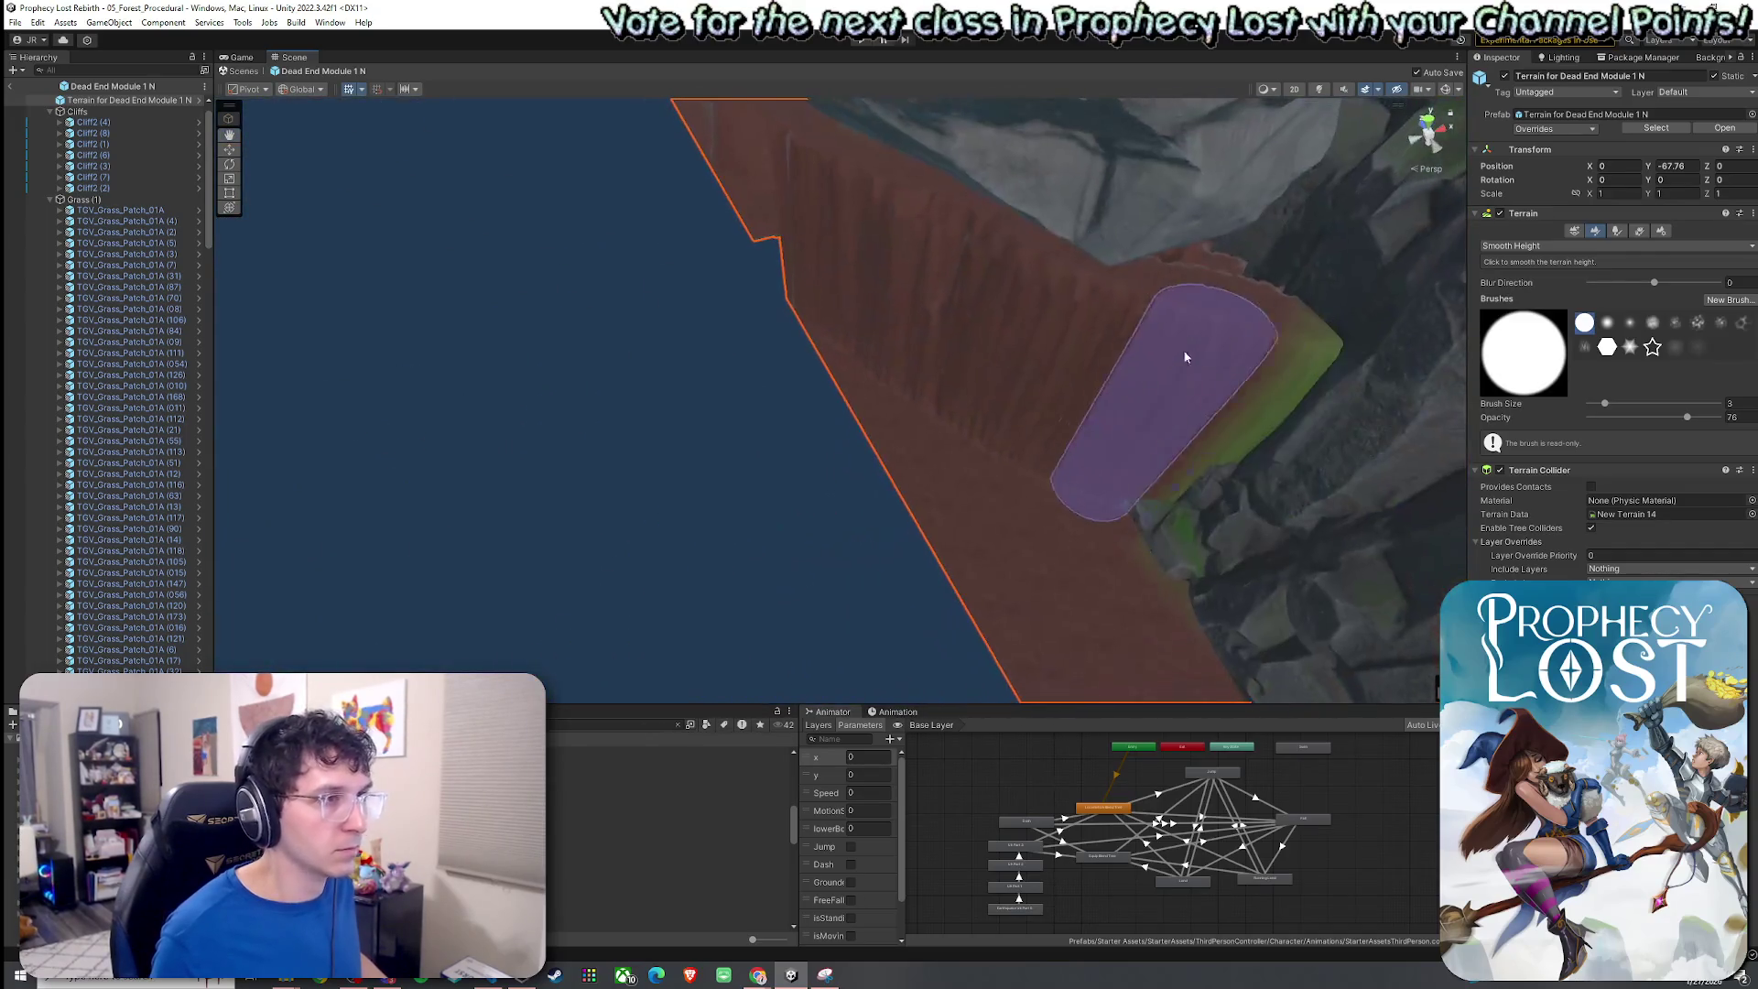
mouse_move(909, 275)
left_mouse_down()
mouse_move(976, 284)
mouse_move(1129, 216)
mouse_move(796, 156)
mouse_move(1228, 168)
mouse_move(1003, 125)
mouse_move(718, 188)
mouse_move(718, 255)
left_mouse_up()
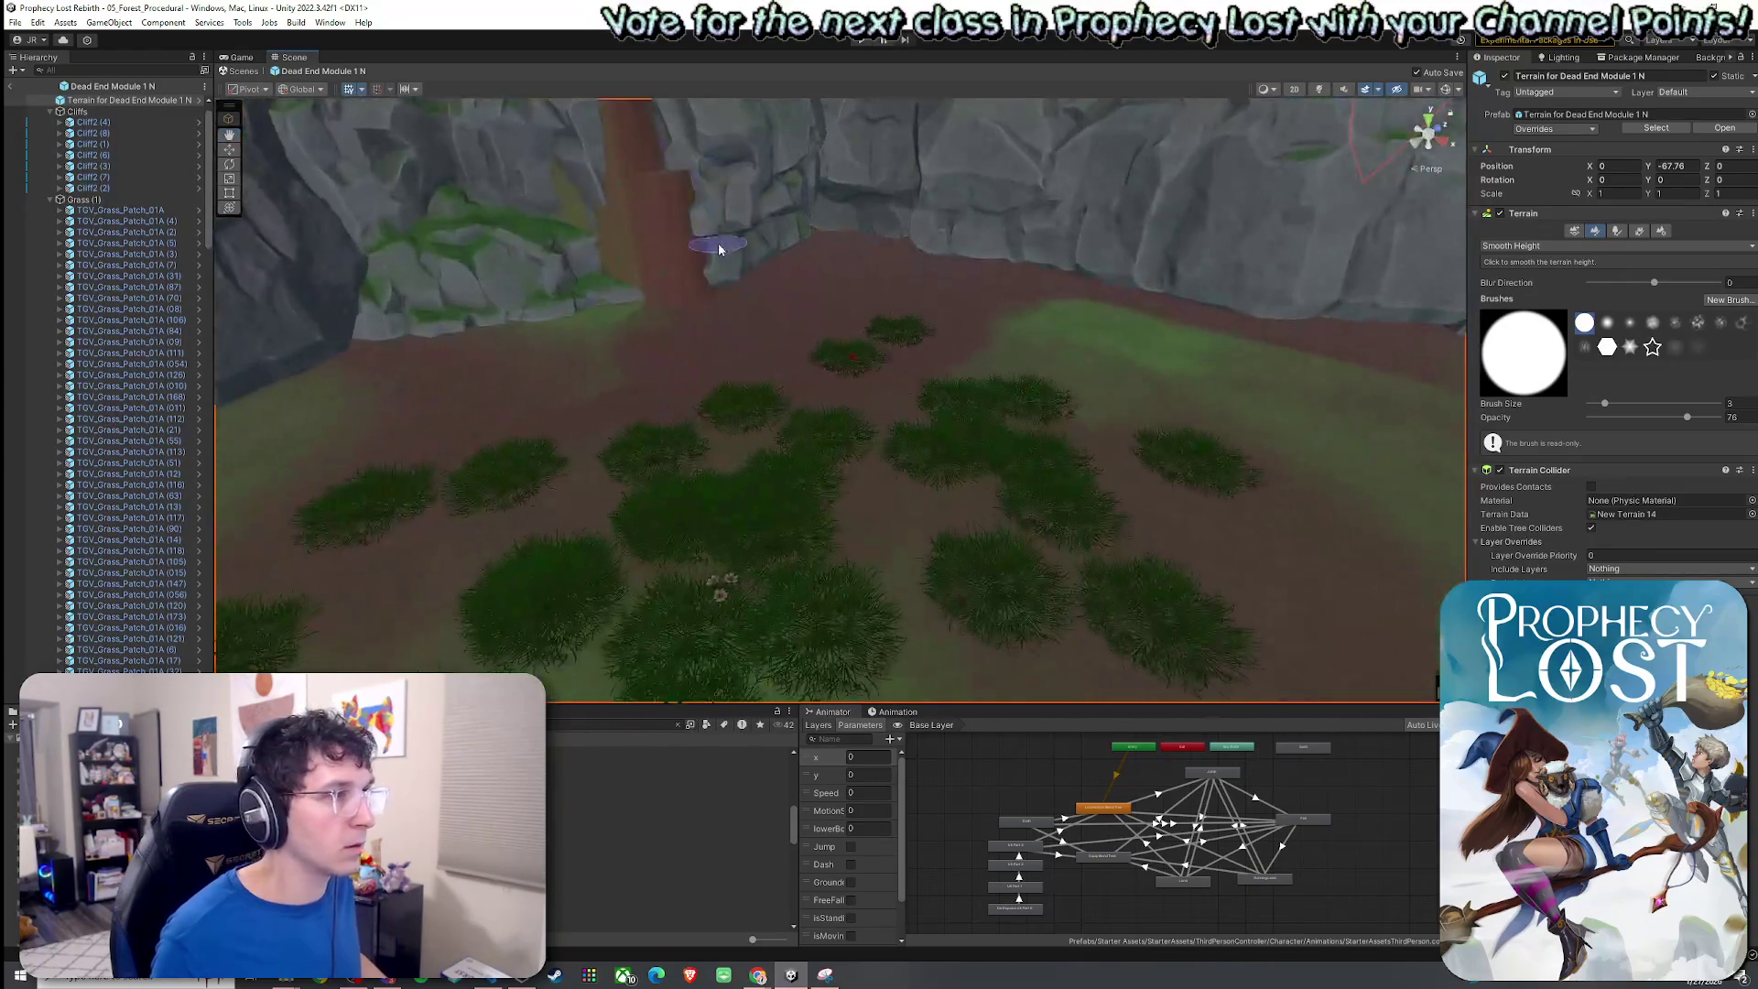
mouse_move(682, 196)
left_mouse_down()
mouse_move(568, 147)
mouse_move(1551, 377)
left_mouse_up()
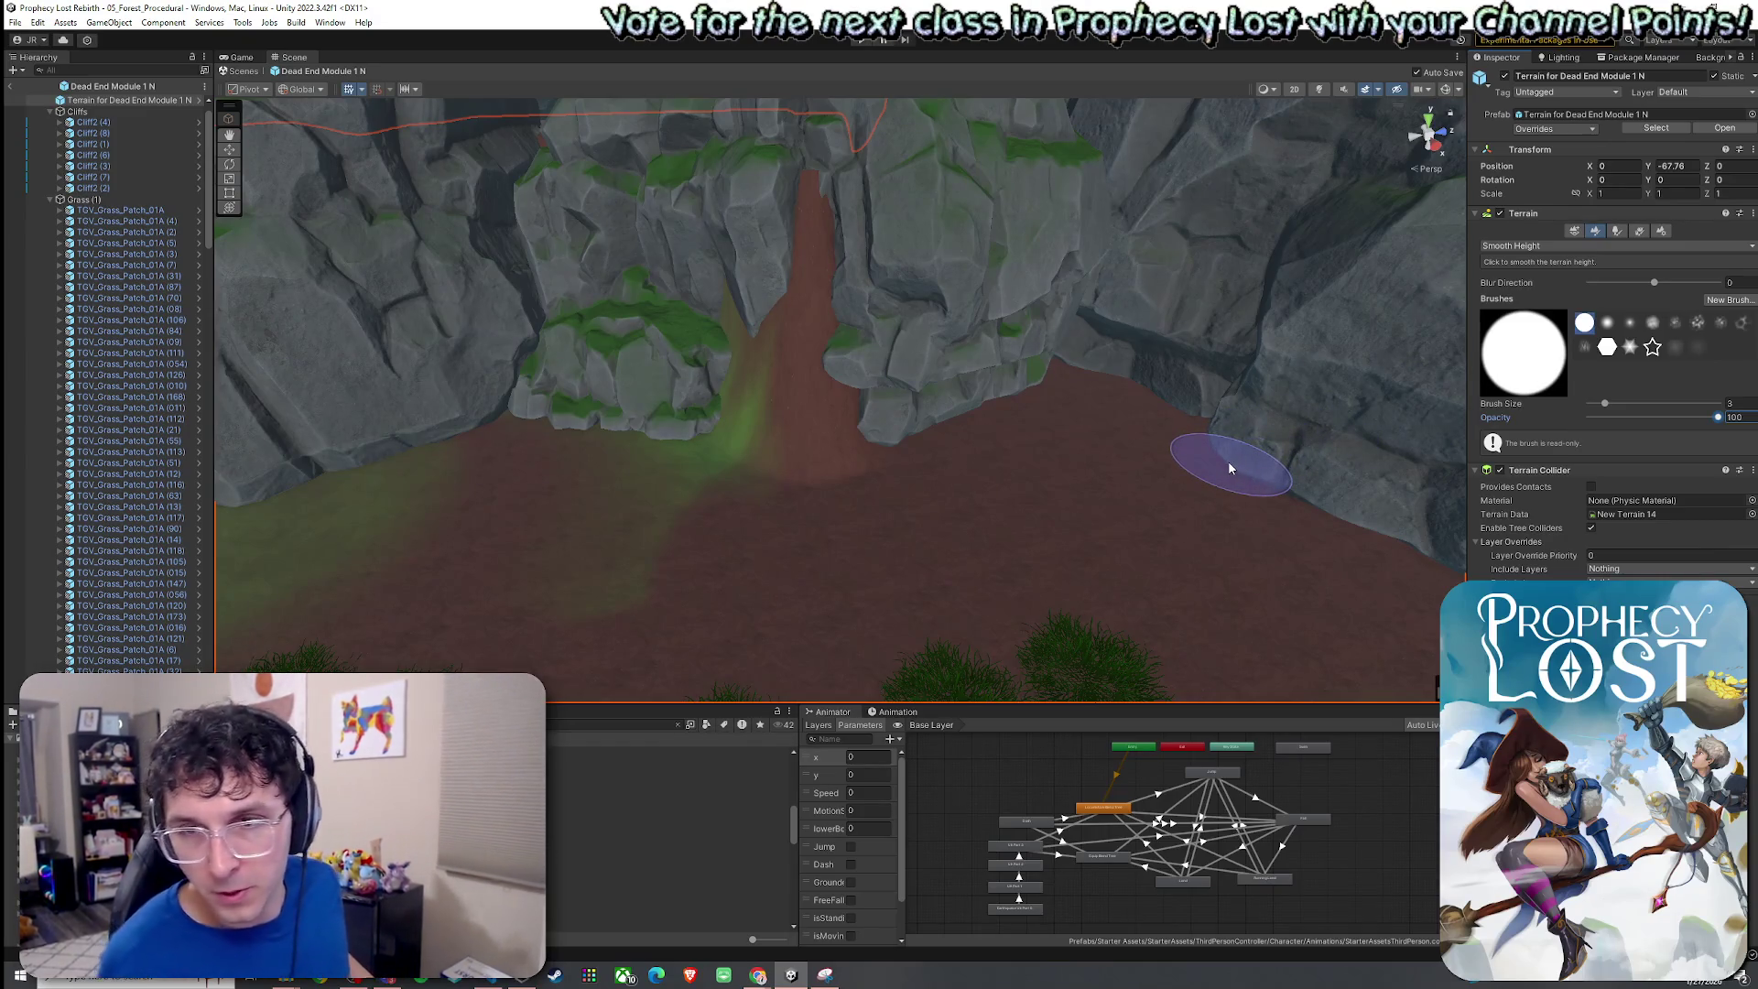
mouse_move(1235, 497)
left_mouse_down()
mouse_move(1012, 475)
mouse_move(980, 491)
left_mouse_up()
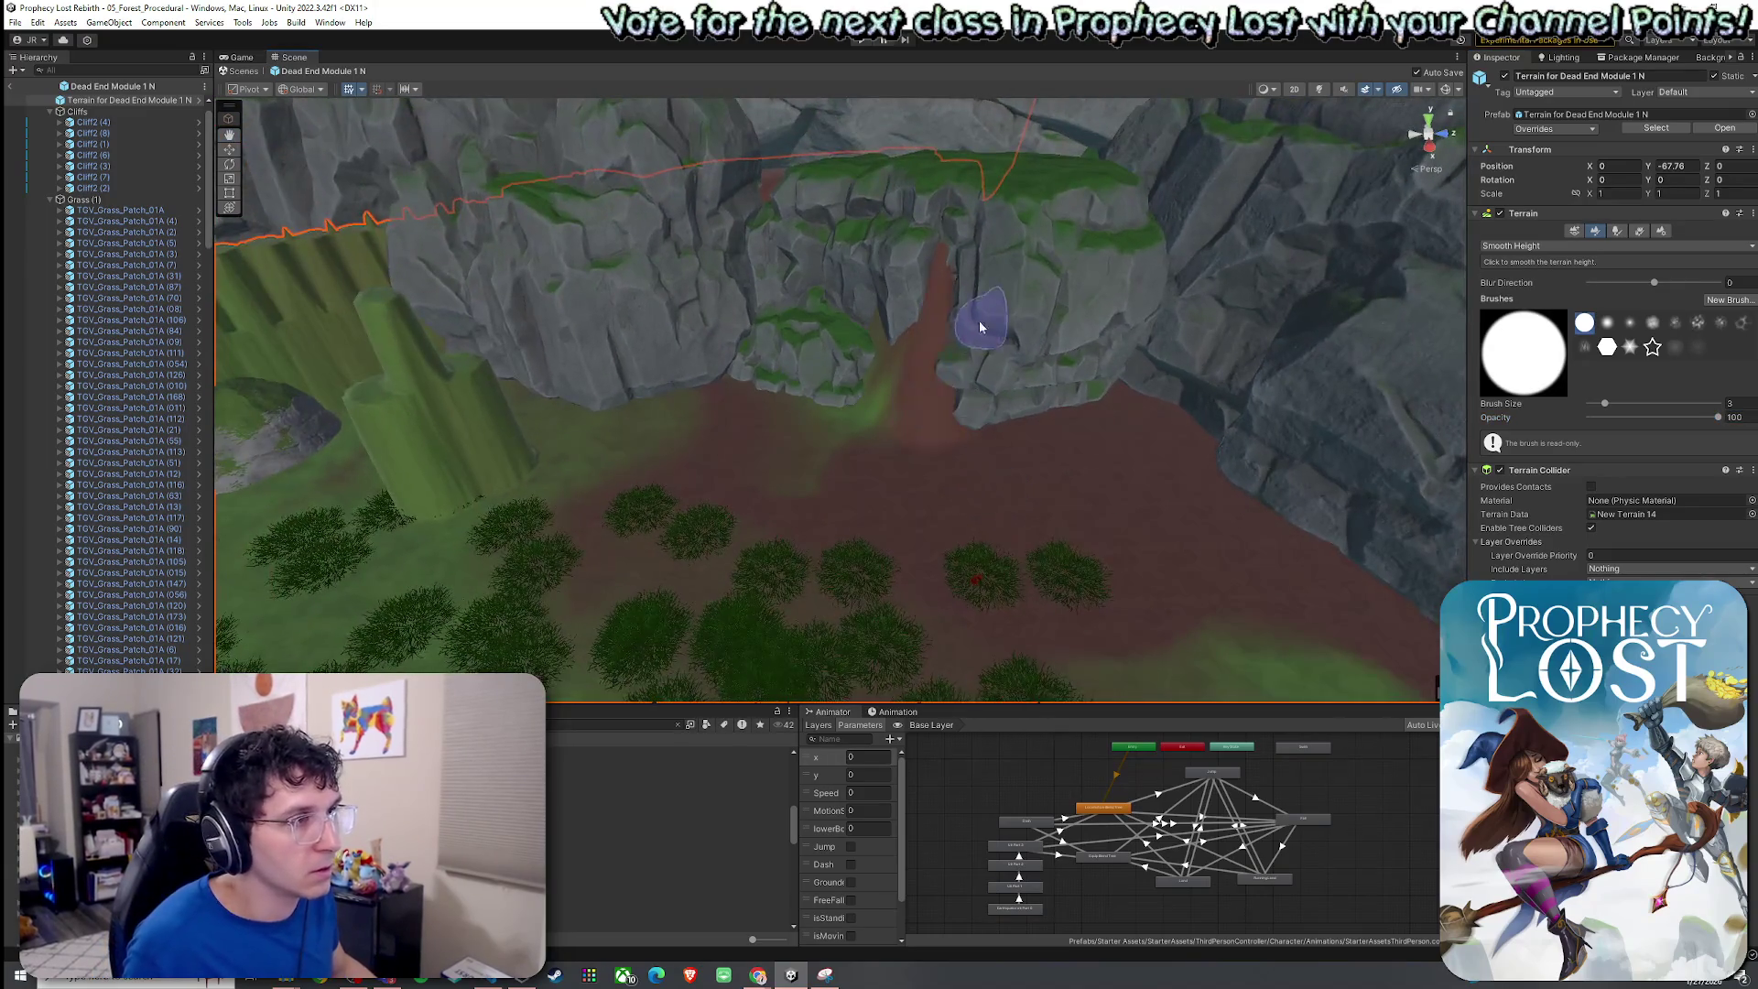
mouse_move(832, 385)
left_mouse_down()
mouse_move(629, 357)
mouse_move(625, 339)
left_mouse_up()
mouse_move(664, 486)
left_mouse_down()
mouse_move(674, 443)
mouse_move(841, 541)
mouse_move(680, 337)
left_mouse_up()
Keep Smooth Height active with brush size 41 and opacity 100.
left_click(1556, 245)
left_click(1538, 304)
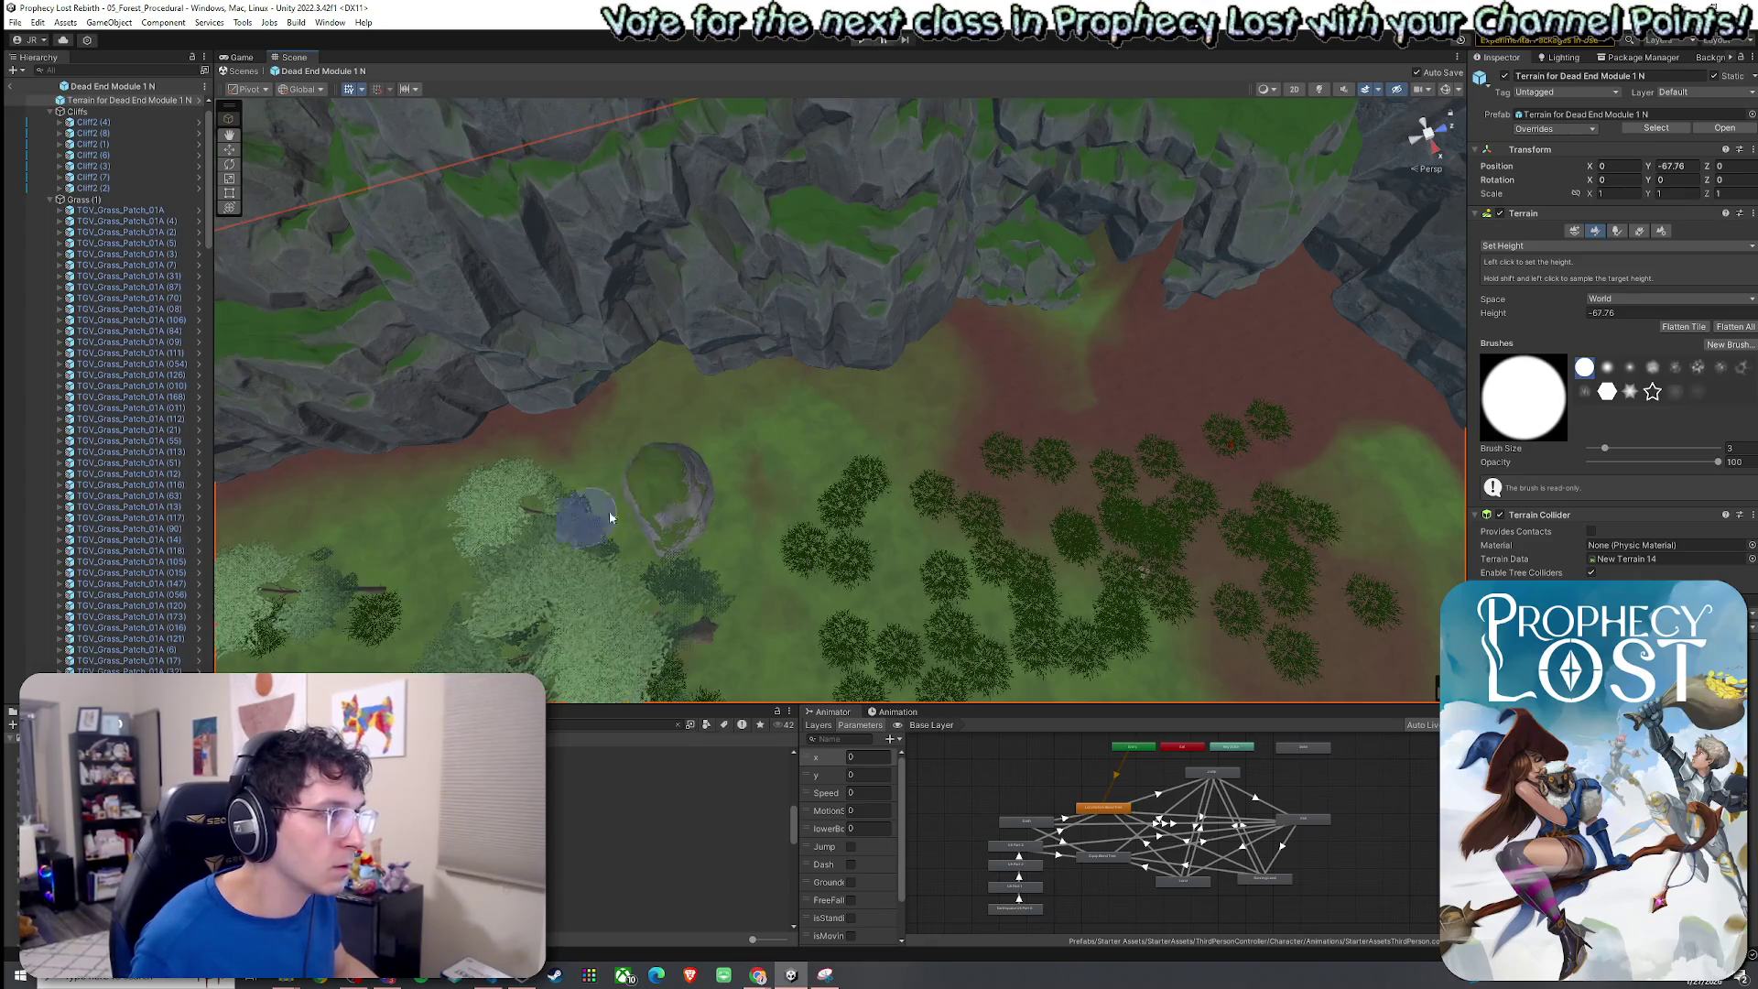
left_click(1515, 245)
left_click(1546, 323)
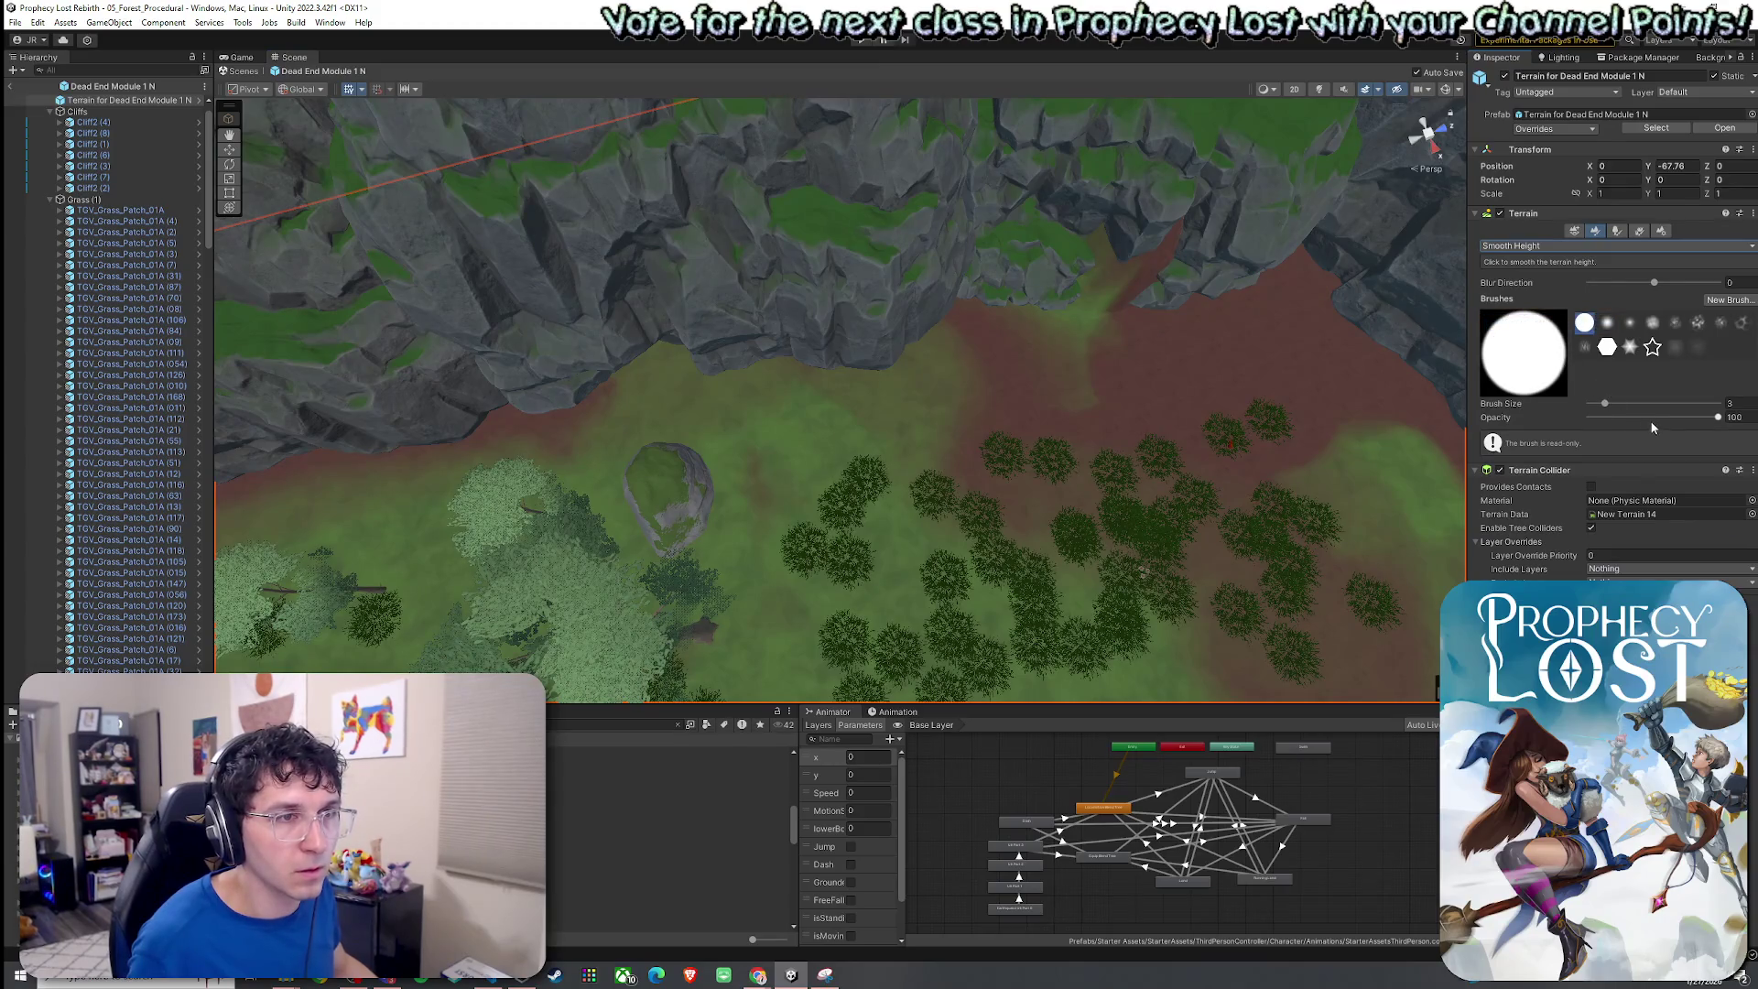
scroll(1263, 274, "up", 10)
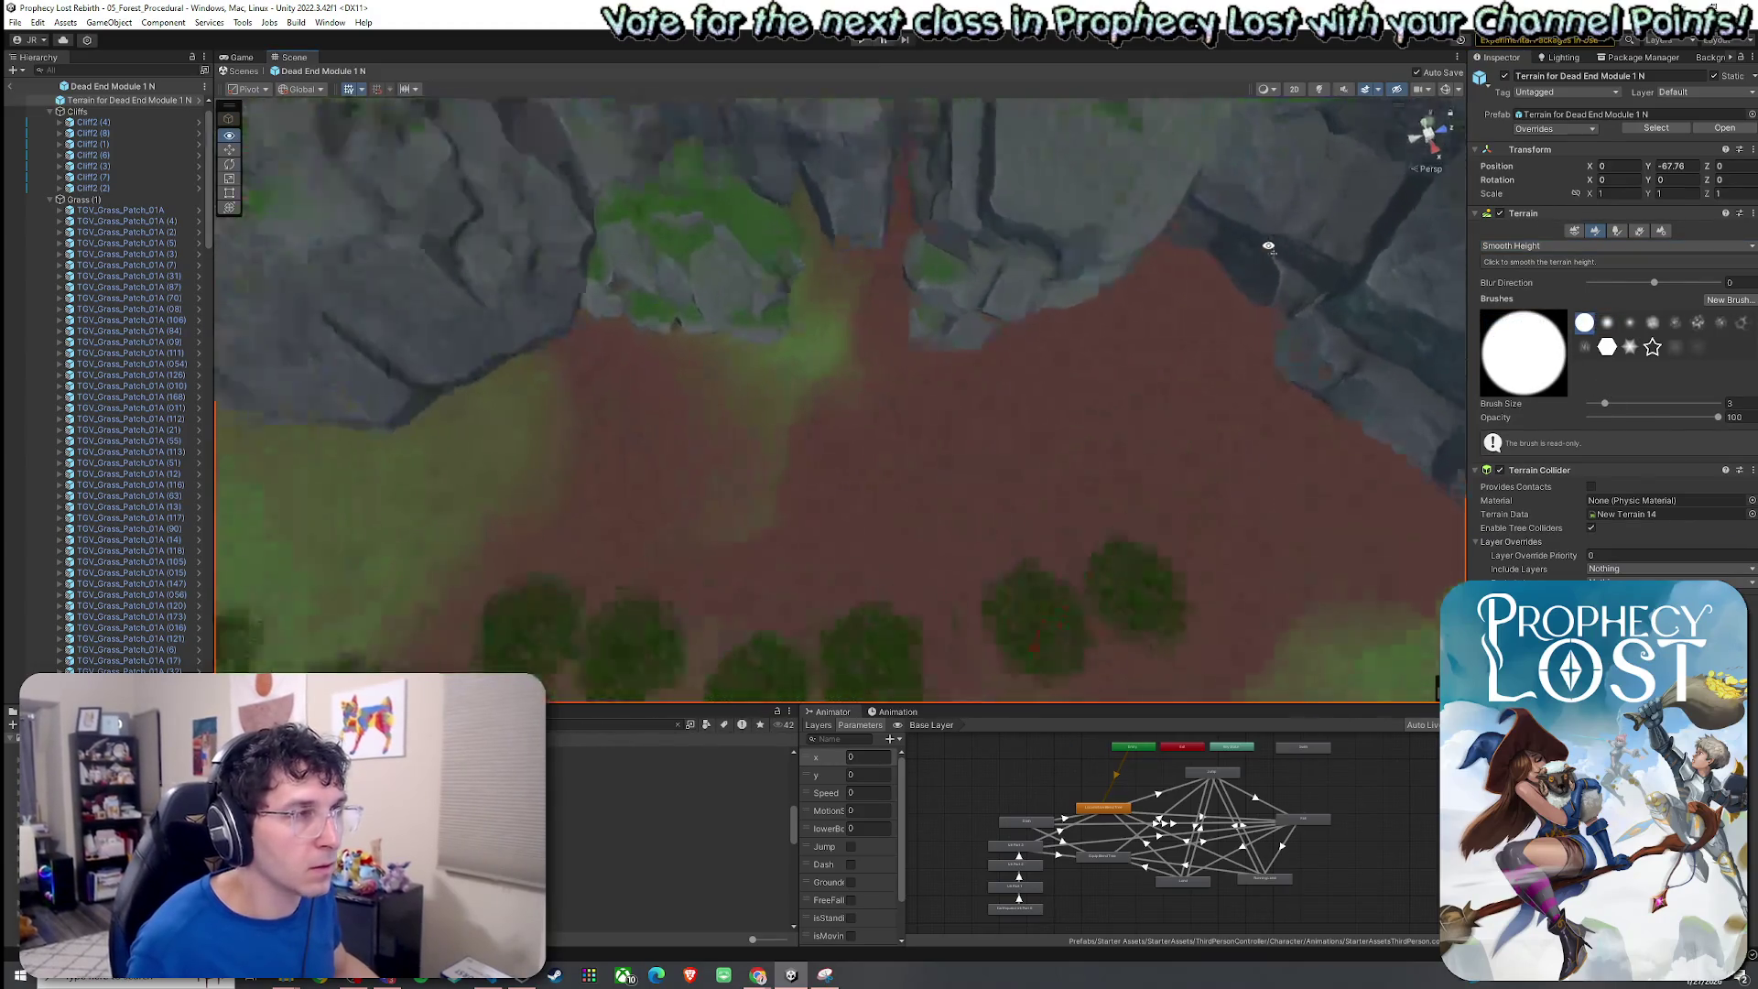
scroll(633, 238, "down", 5)
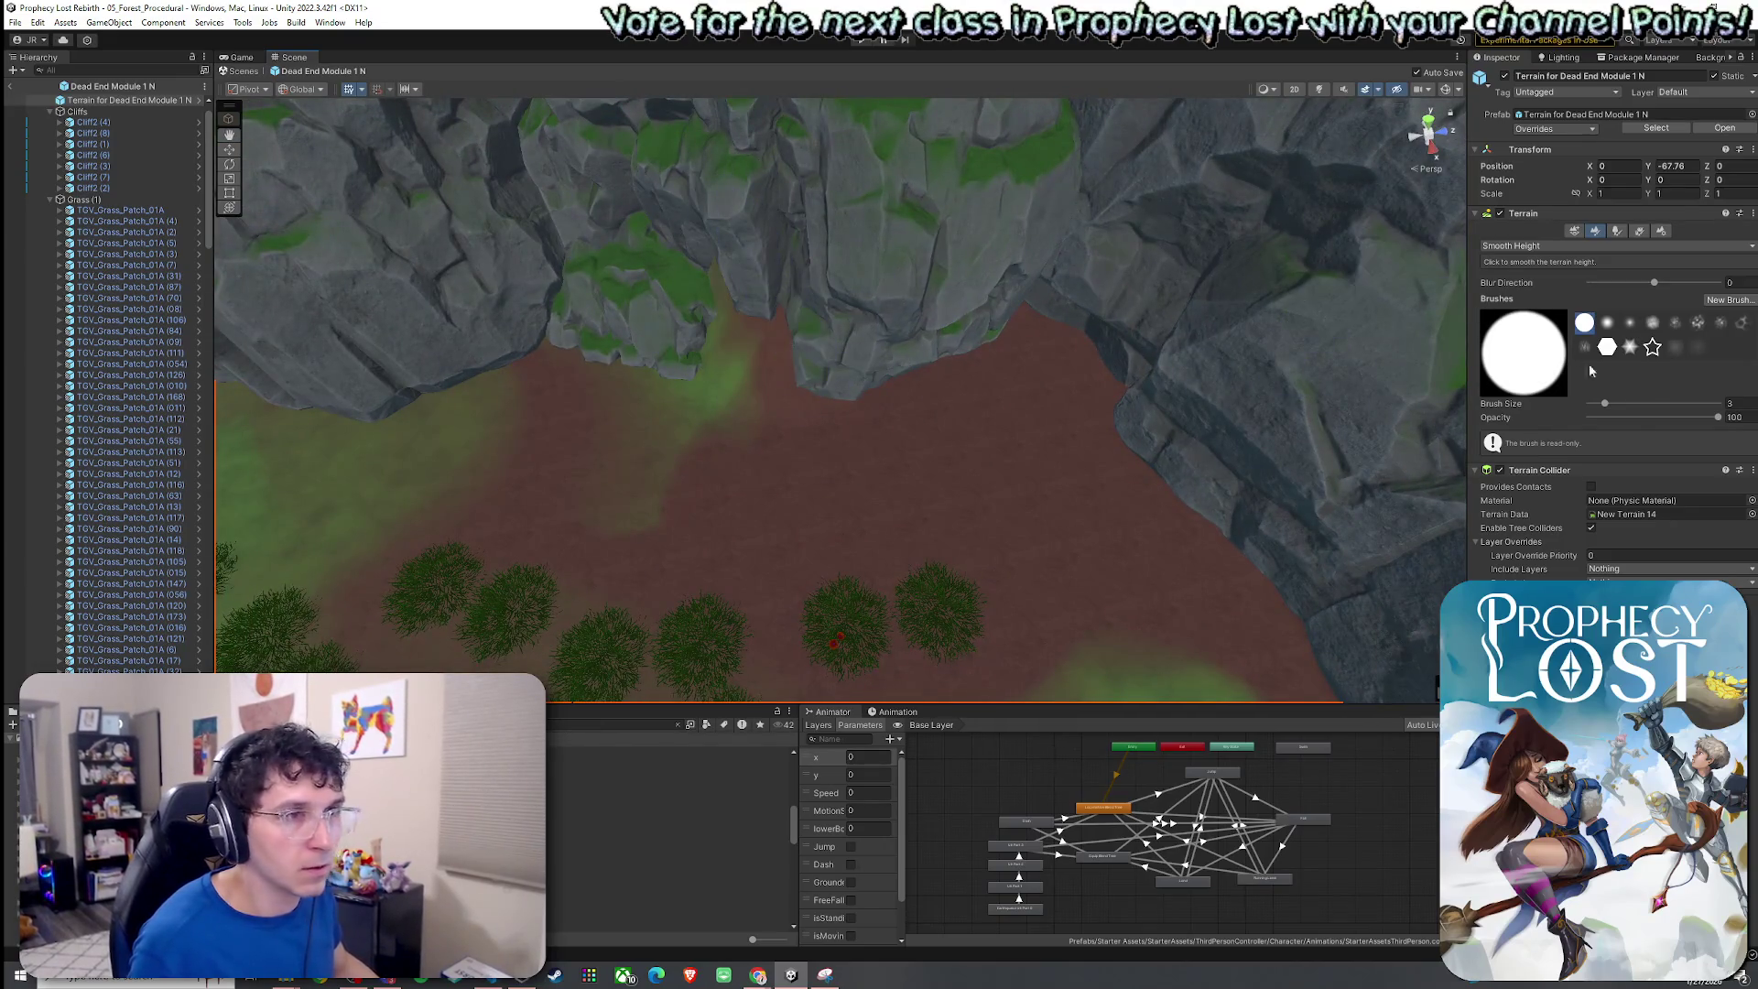
left_click_drag(1639, 409, 1612, 413)
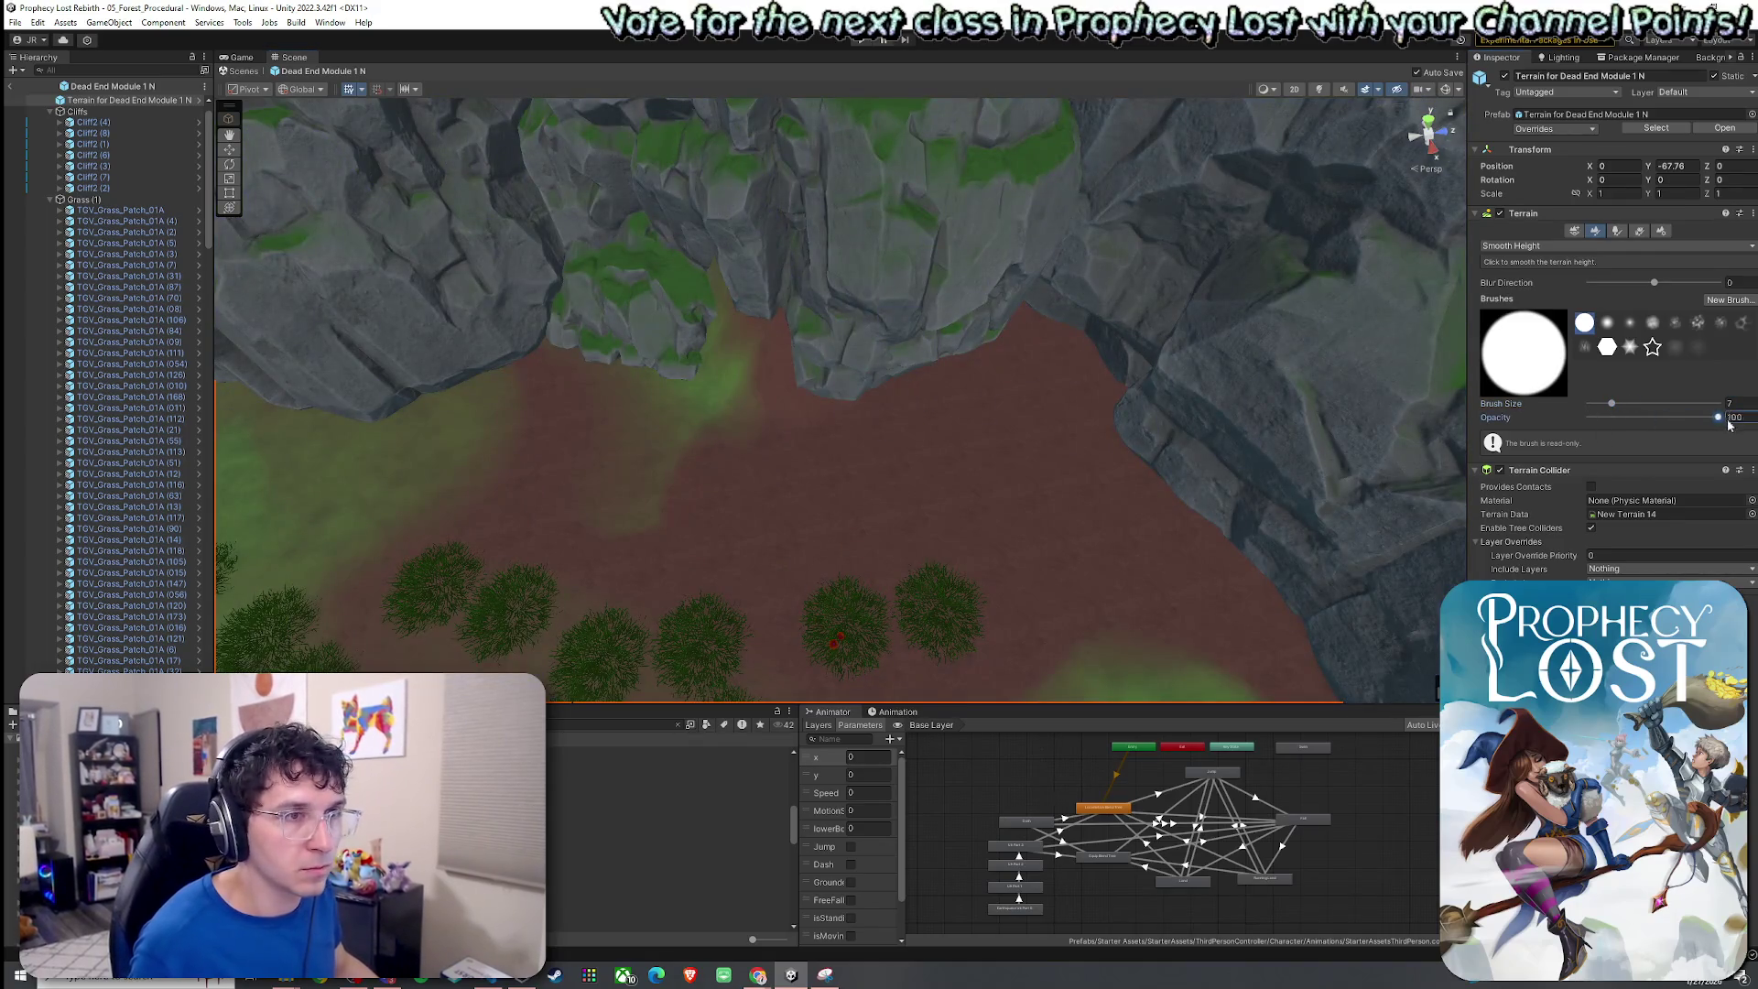
left_click_drag(1725, 423, 1732, 422)
Switch the terrain tool to Paint Texture.
left_click(1540, 245)
left_click(1520, 279)
scroll(886, 482, "down", 3)
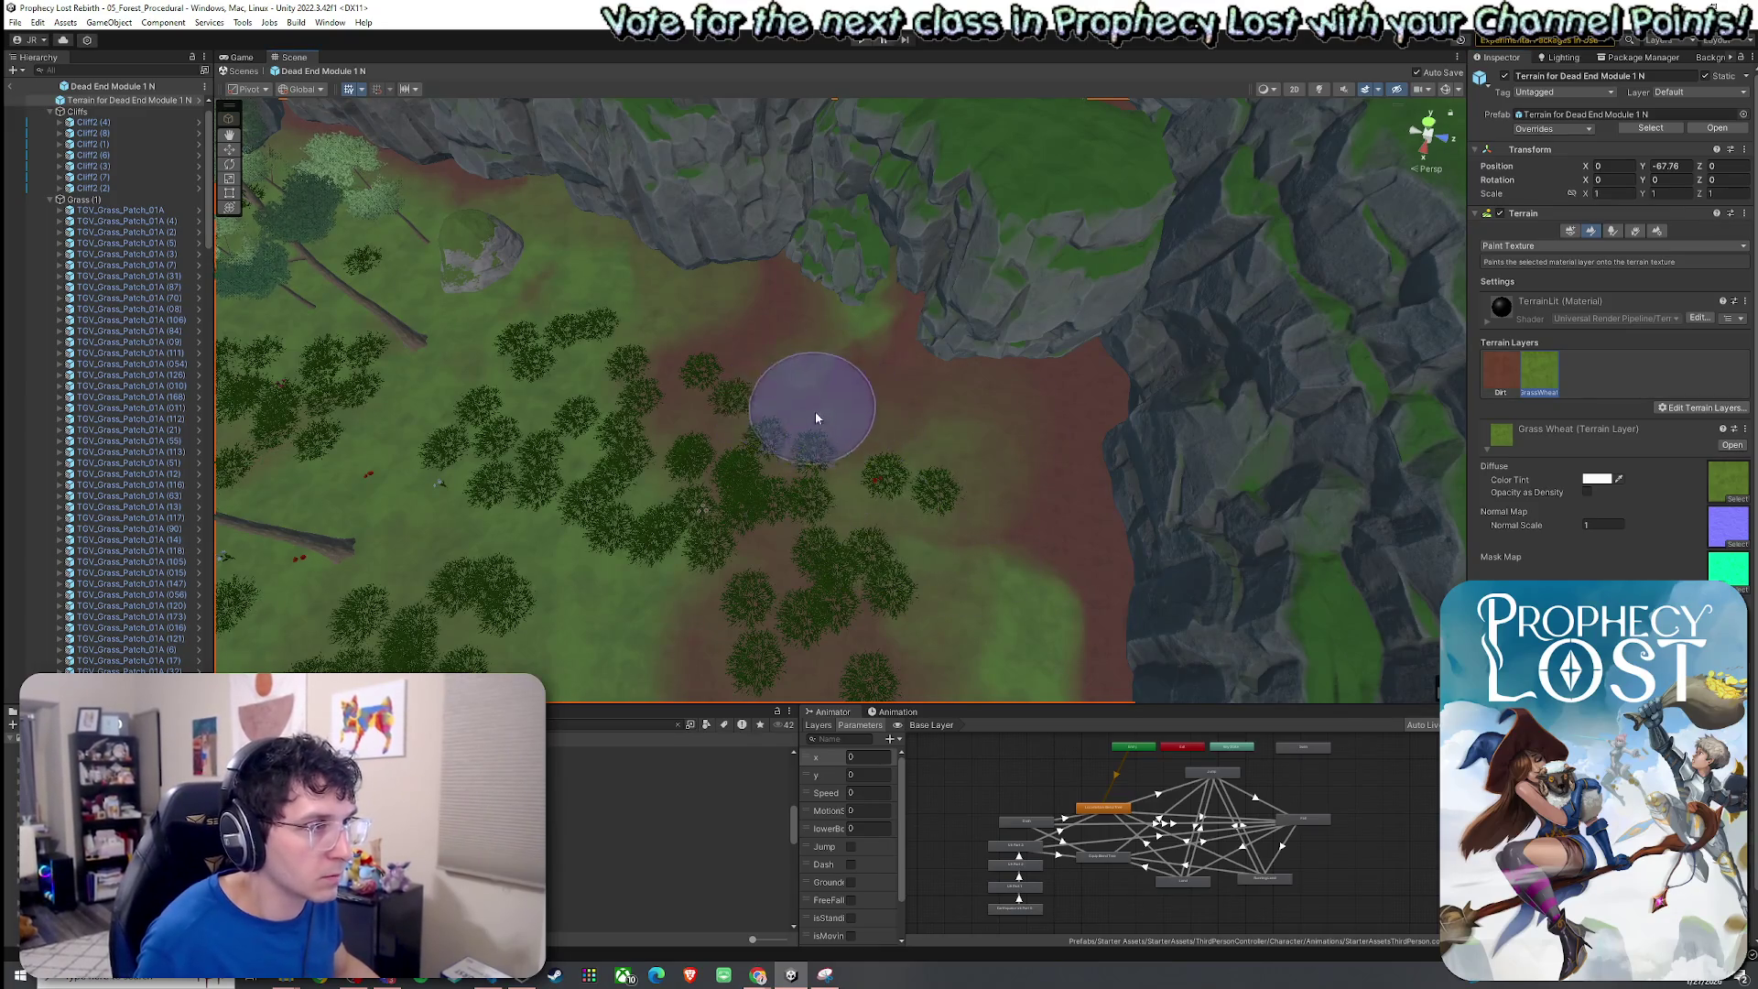
left_click_drag(1025, 538, 802, 509)
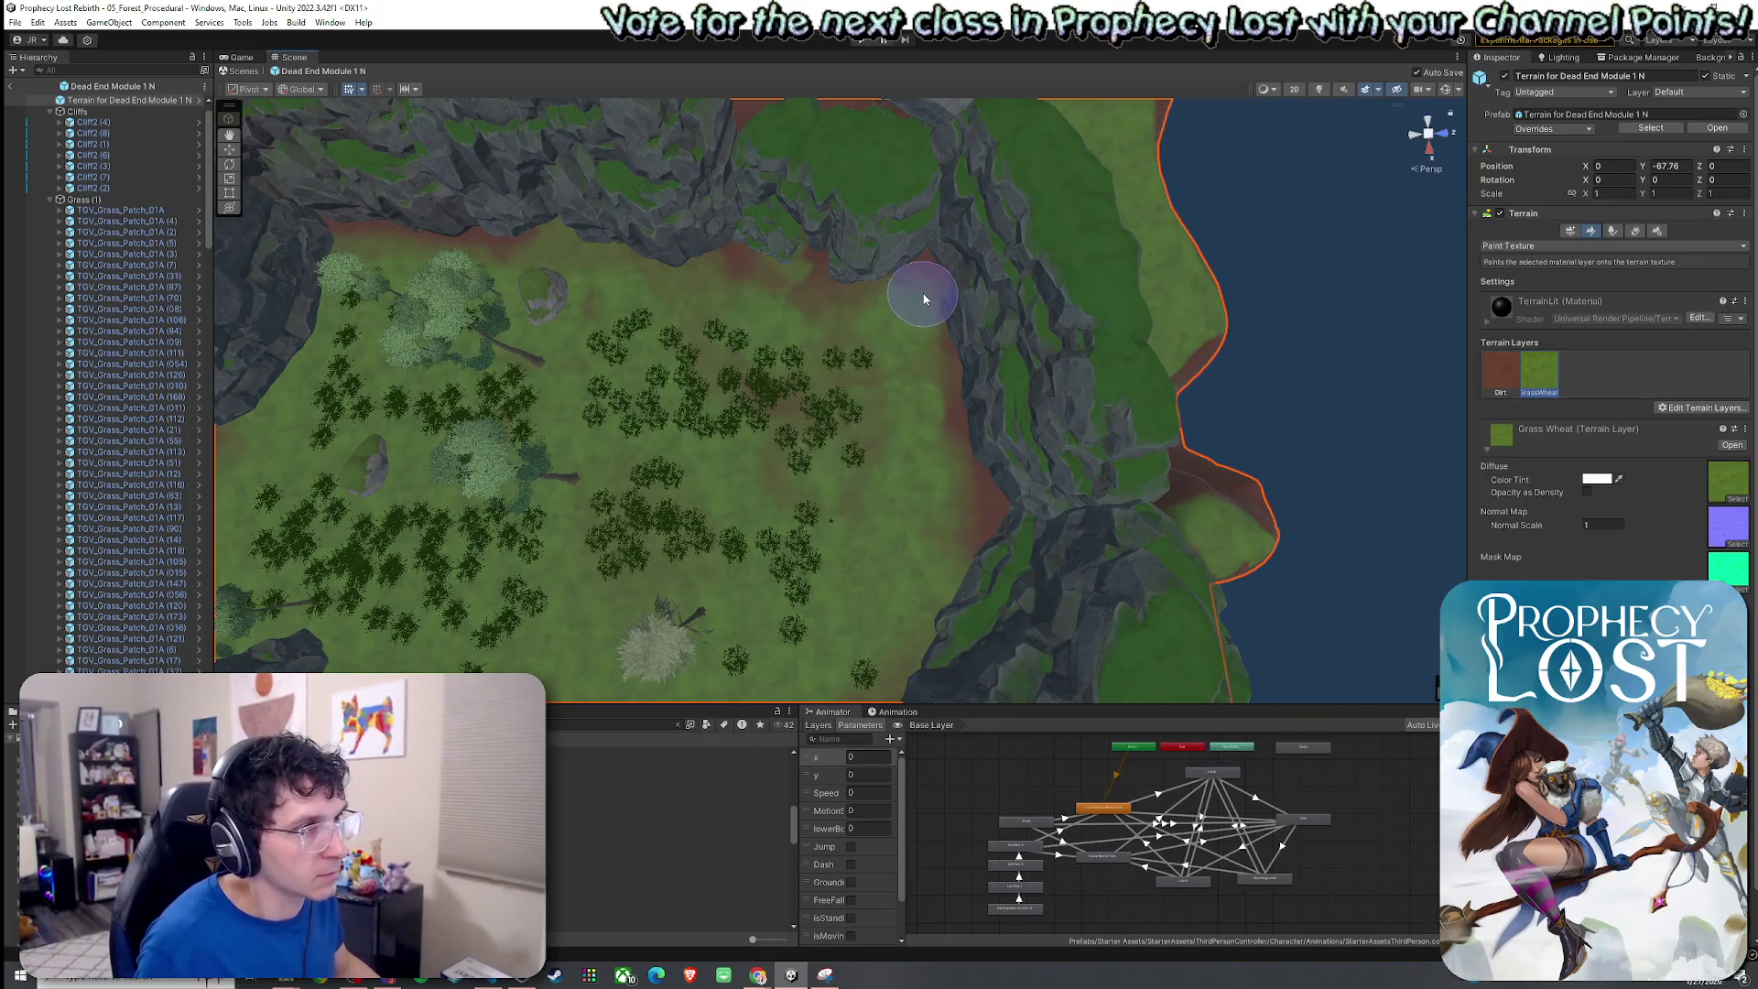
key("period")
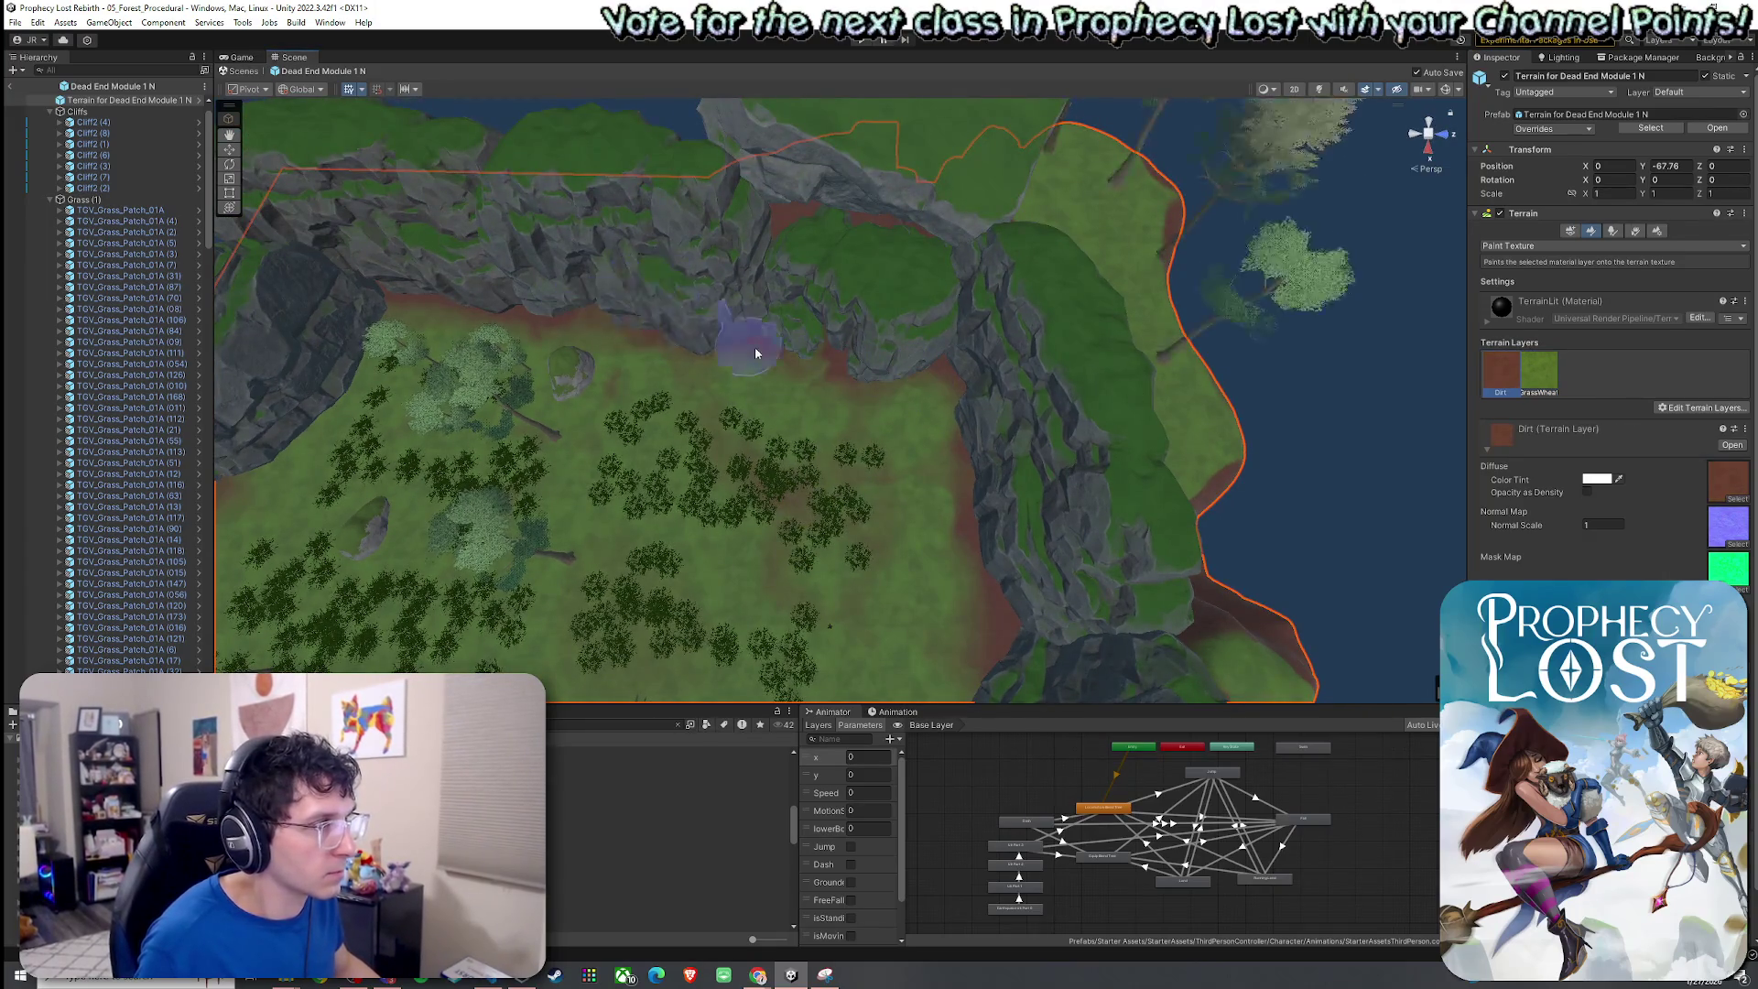
scroll(904, 351, "up", 2)
mouse_move(706, 347)
left_mouse_down()
mouse_move(987, 424)
mouse_move(1150, 365)
mouse_move(1087, 361)
mouse_move(1181, 377)
mouse_move(1149, 430)
mouse_move(1172, 439)
mouse_move(1242, 409)
mouse_move(1144, 458)
mouse_move(828, 822)
left_mouse_up()
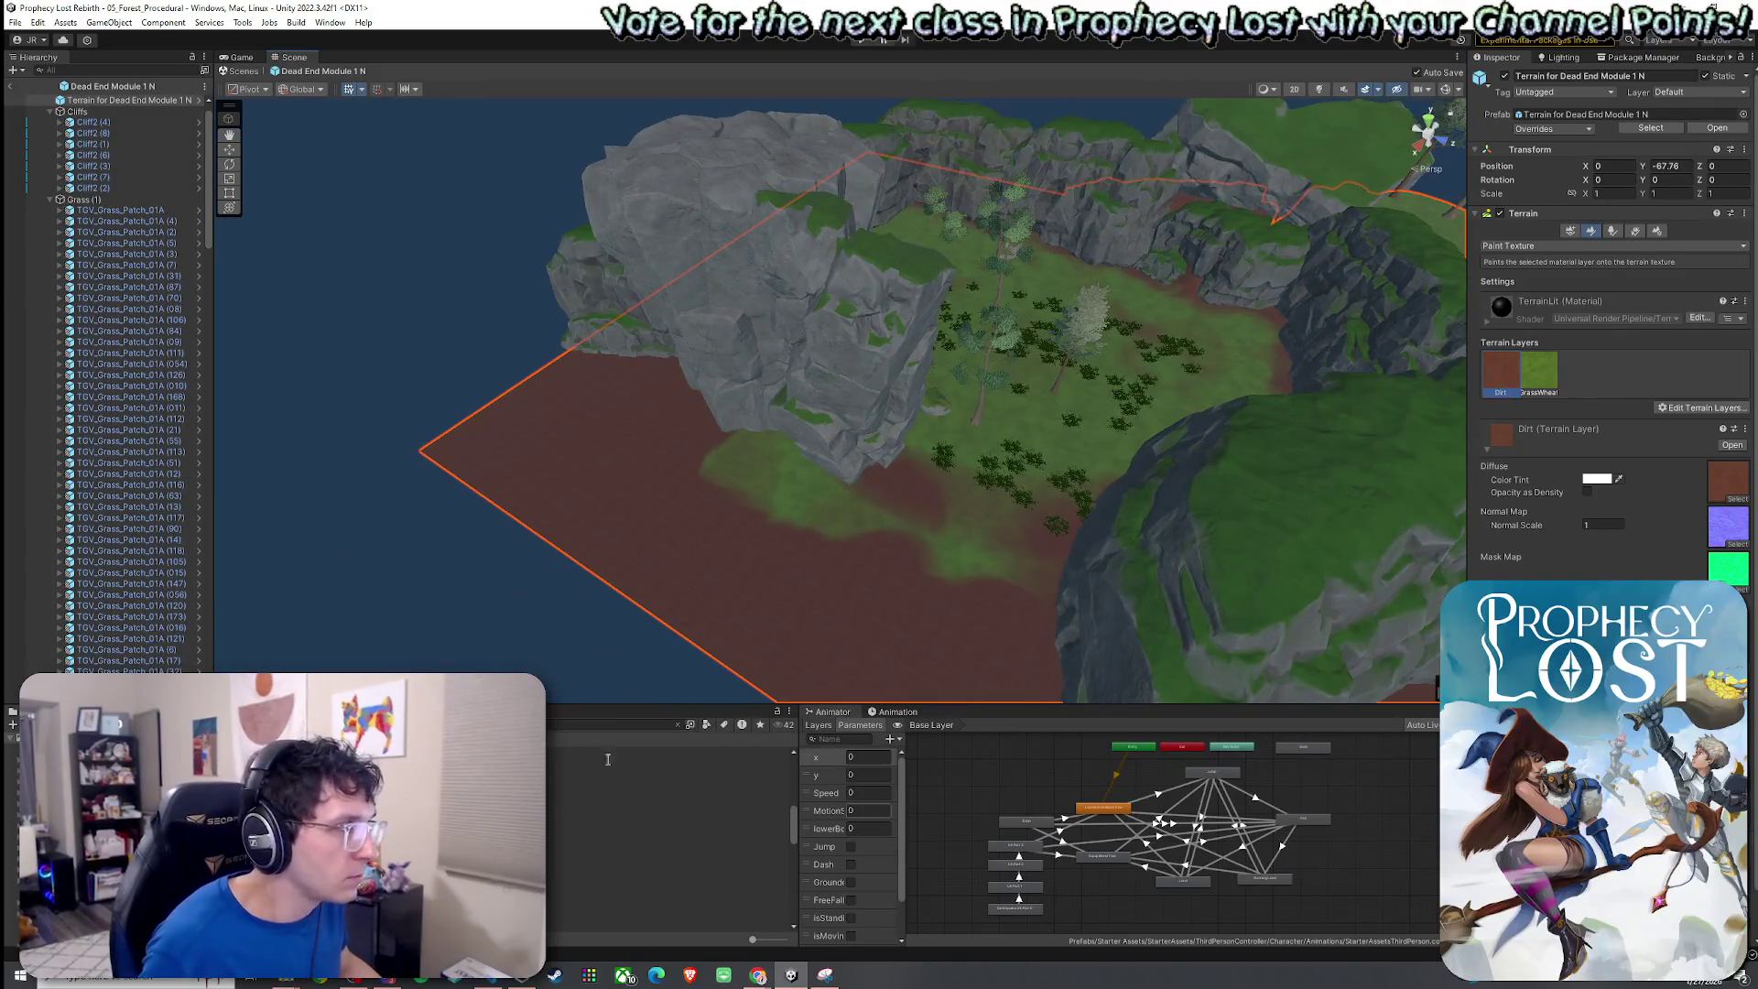
left_click(708, 379)
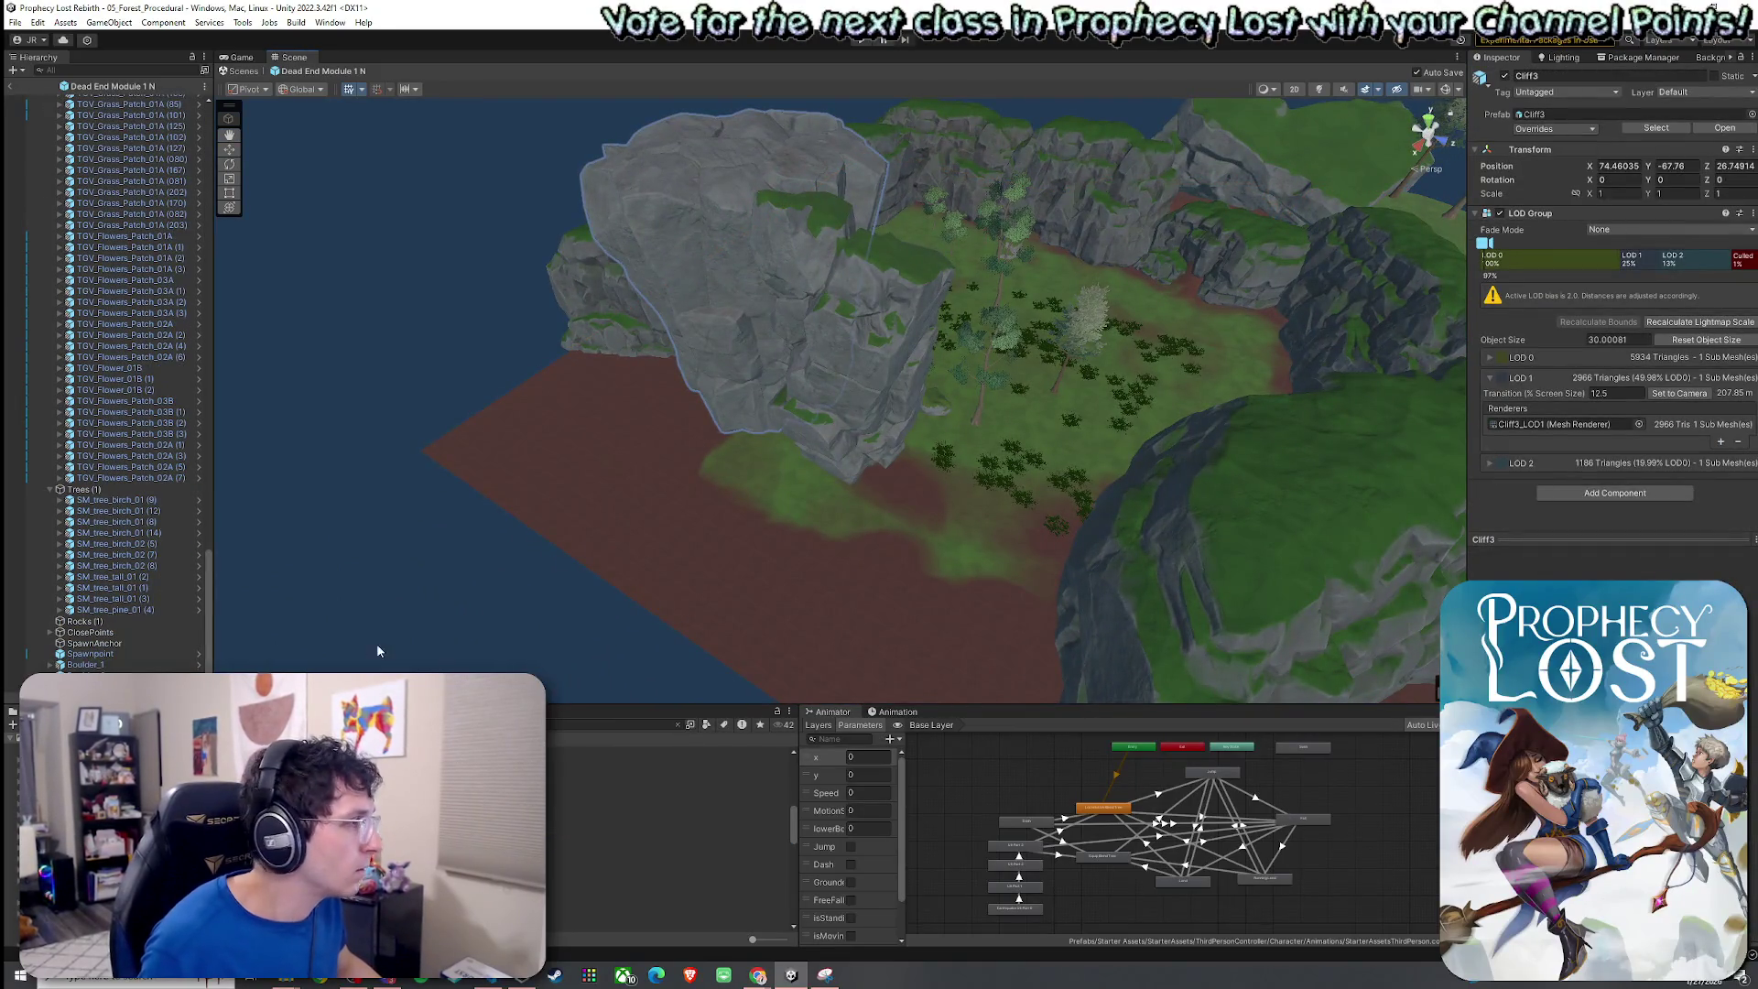
Move Cliff3 further along the clearing's edge.
scroll(183, 590, "down", 1)
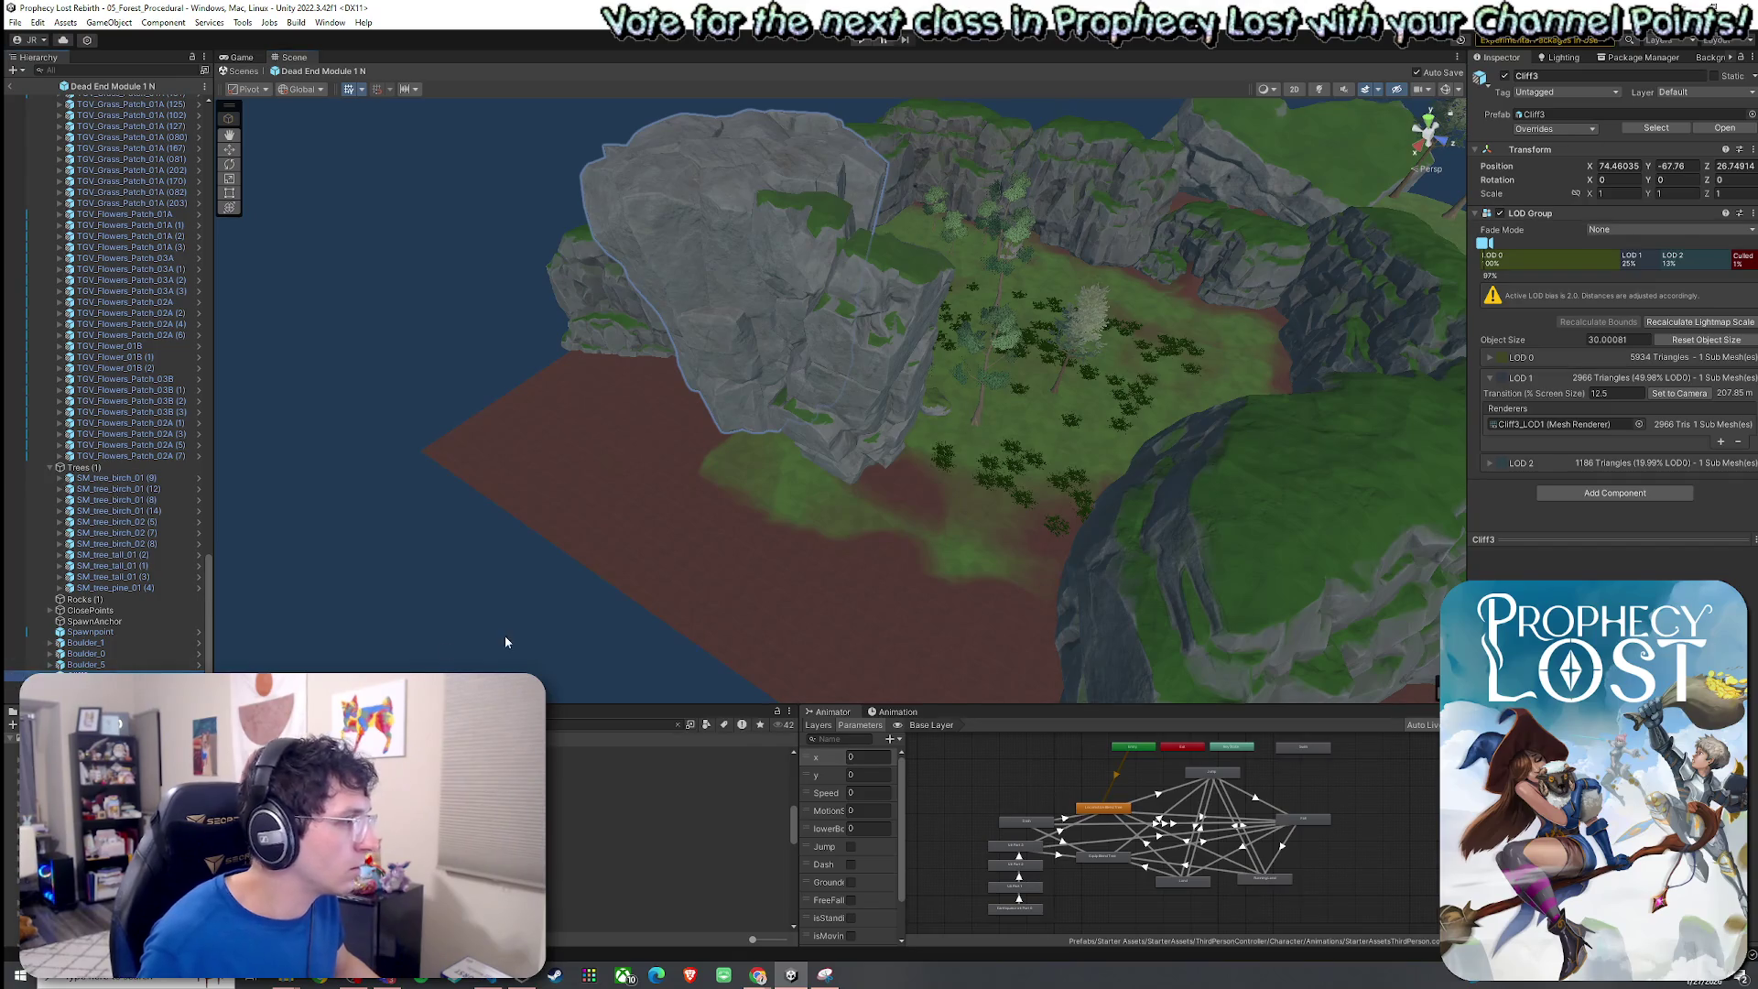
mouse_move(767, 410)
left_mouse_down()
mouse_move(824, 498)
mouse_move(922, 576)
mouse_move(1022, 526)
mouse_move(520, 485)
mouse_move(628, 448)
mouse_move(653, 497)
mouse_move(595, 511)
left_mouse_up()
left_click(1001, 543)
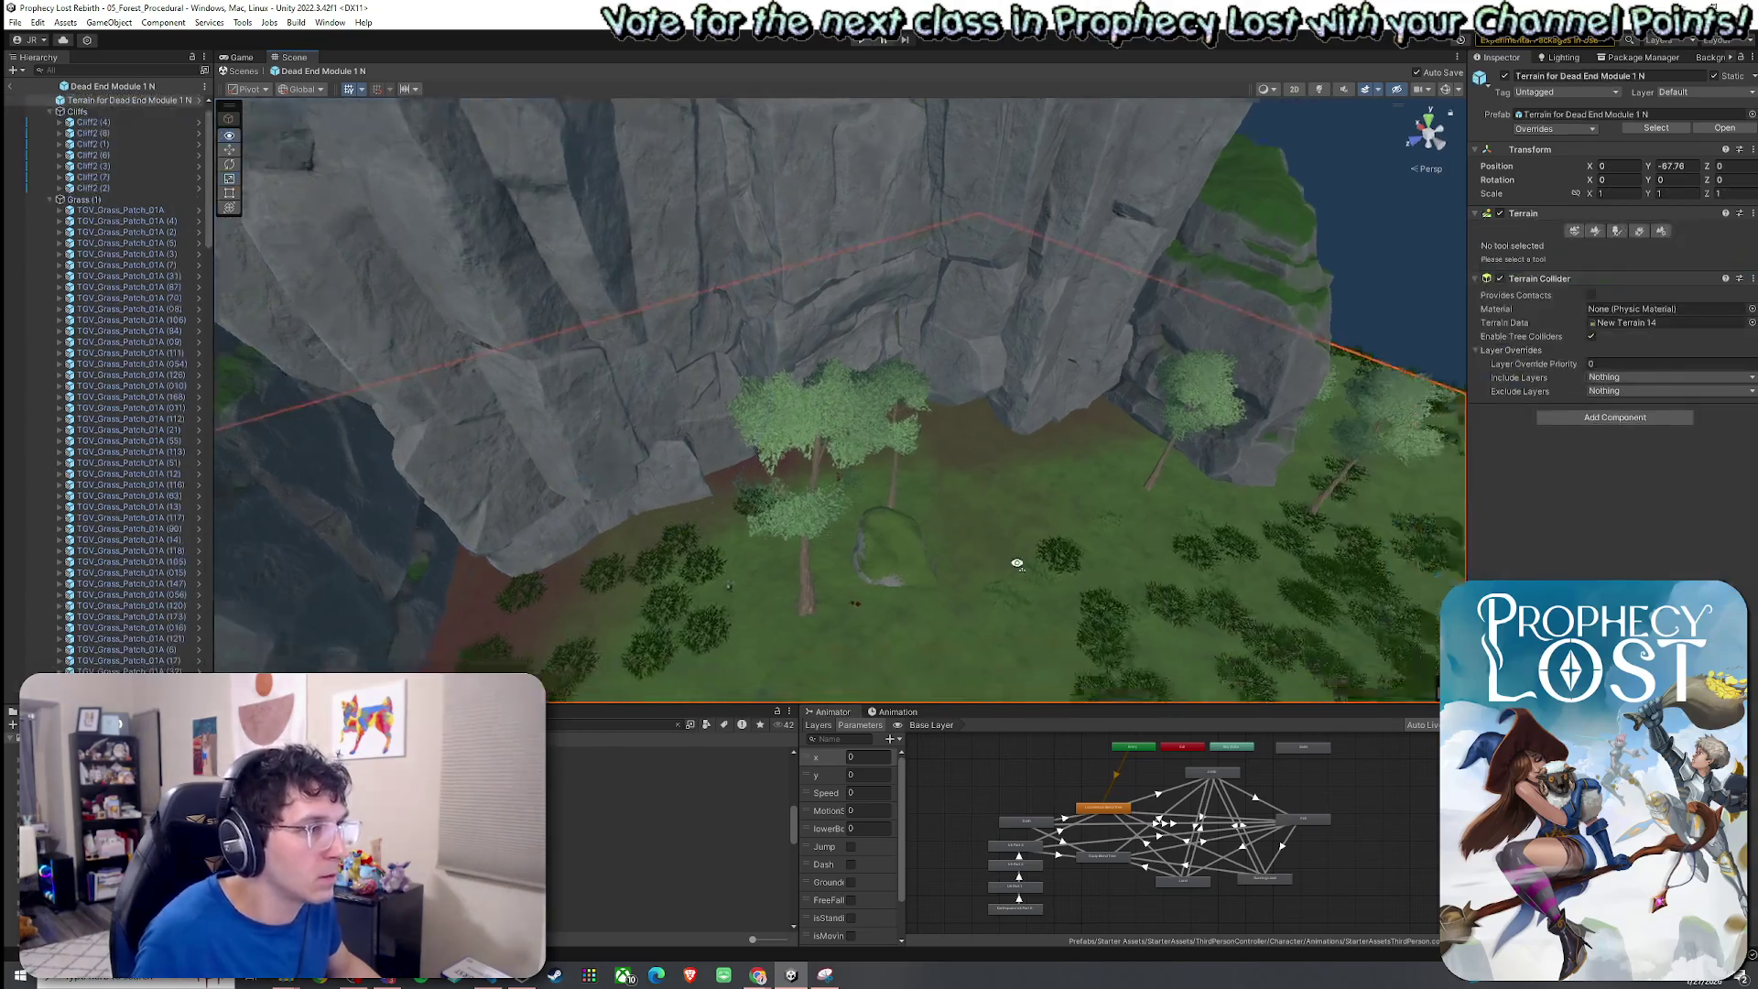
Frame the cliff pieces and sink them lower into the ground.
mouse_move(942, 458)
left_mouse_down()
mouse_move(973, 294)
mouse_move(882, 434)
left_mouse_up()
left_click(919, 363)
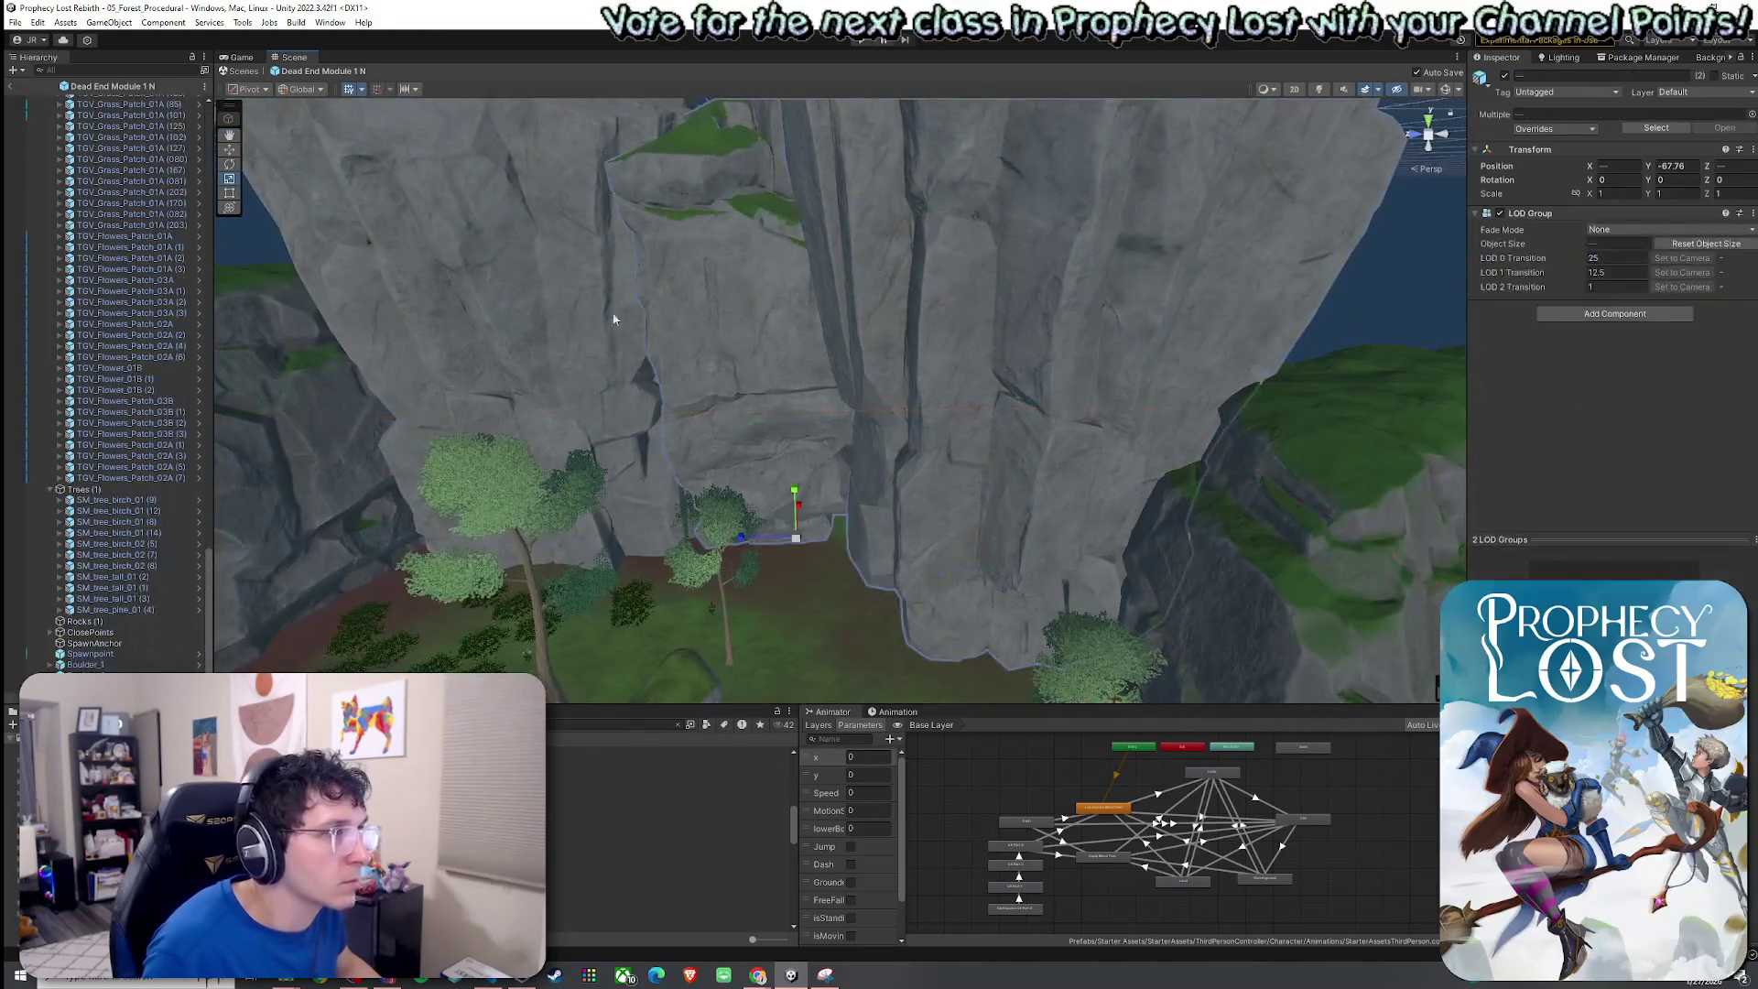
key("f")
scroll(174, 582, "down", 1)
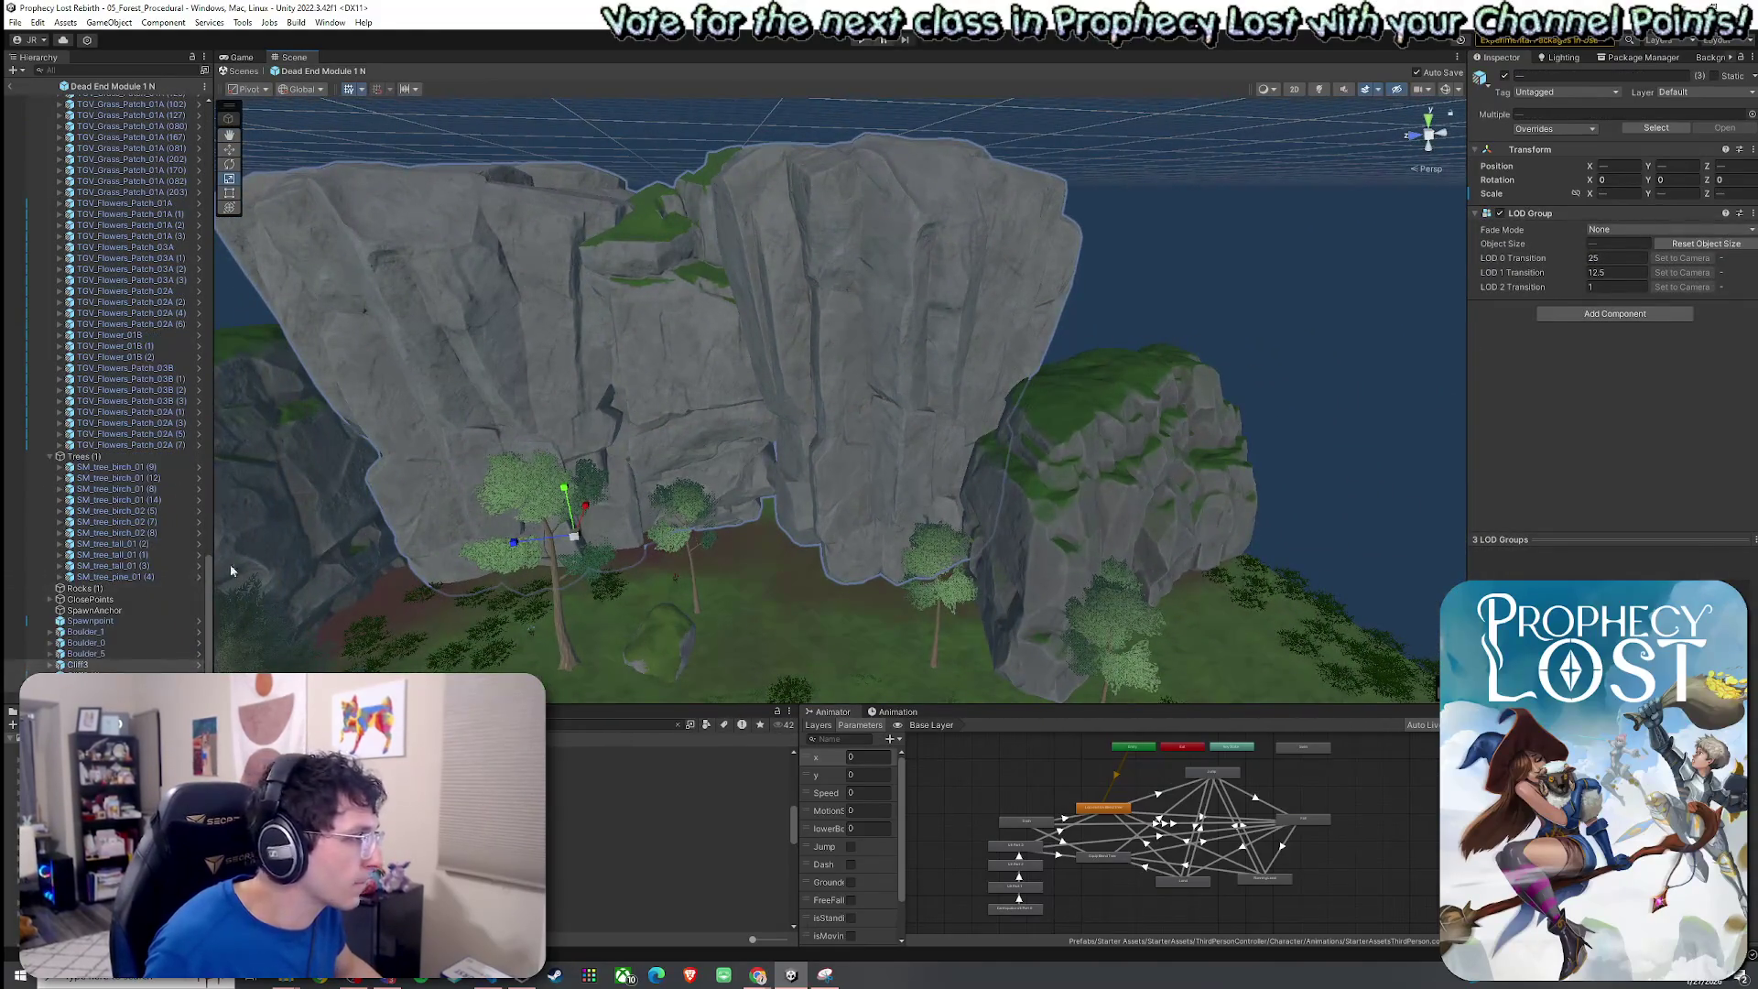
left_click_drag(565, 499, 571, 547)
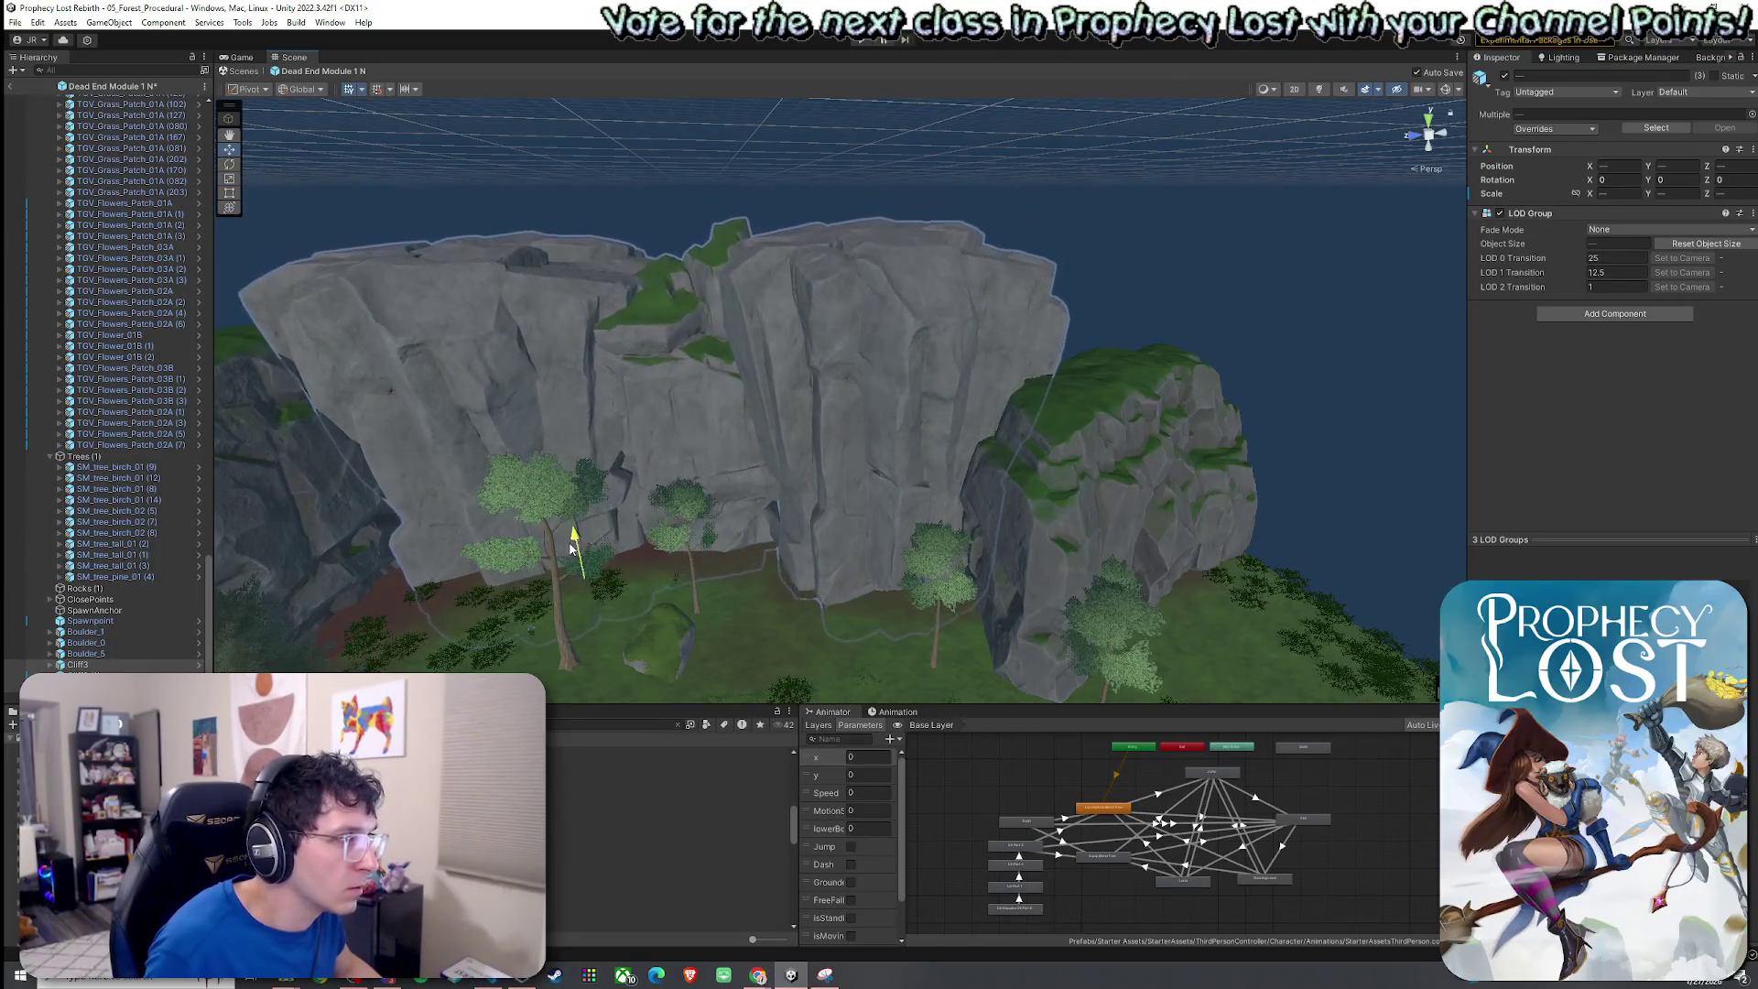
scroll(685, 546, "up", 5)
left_click(684, 548)
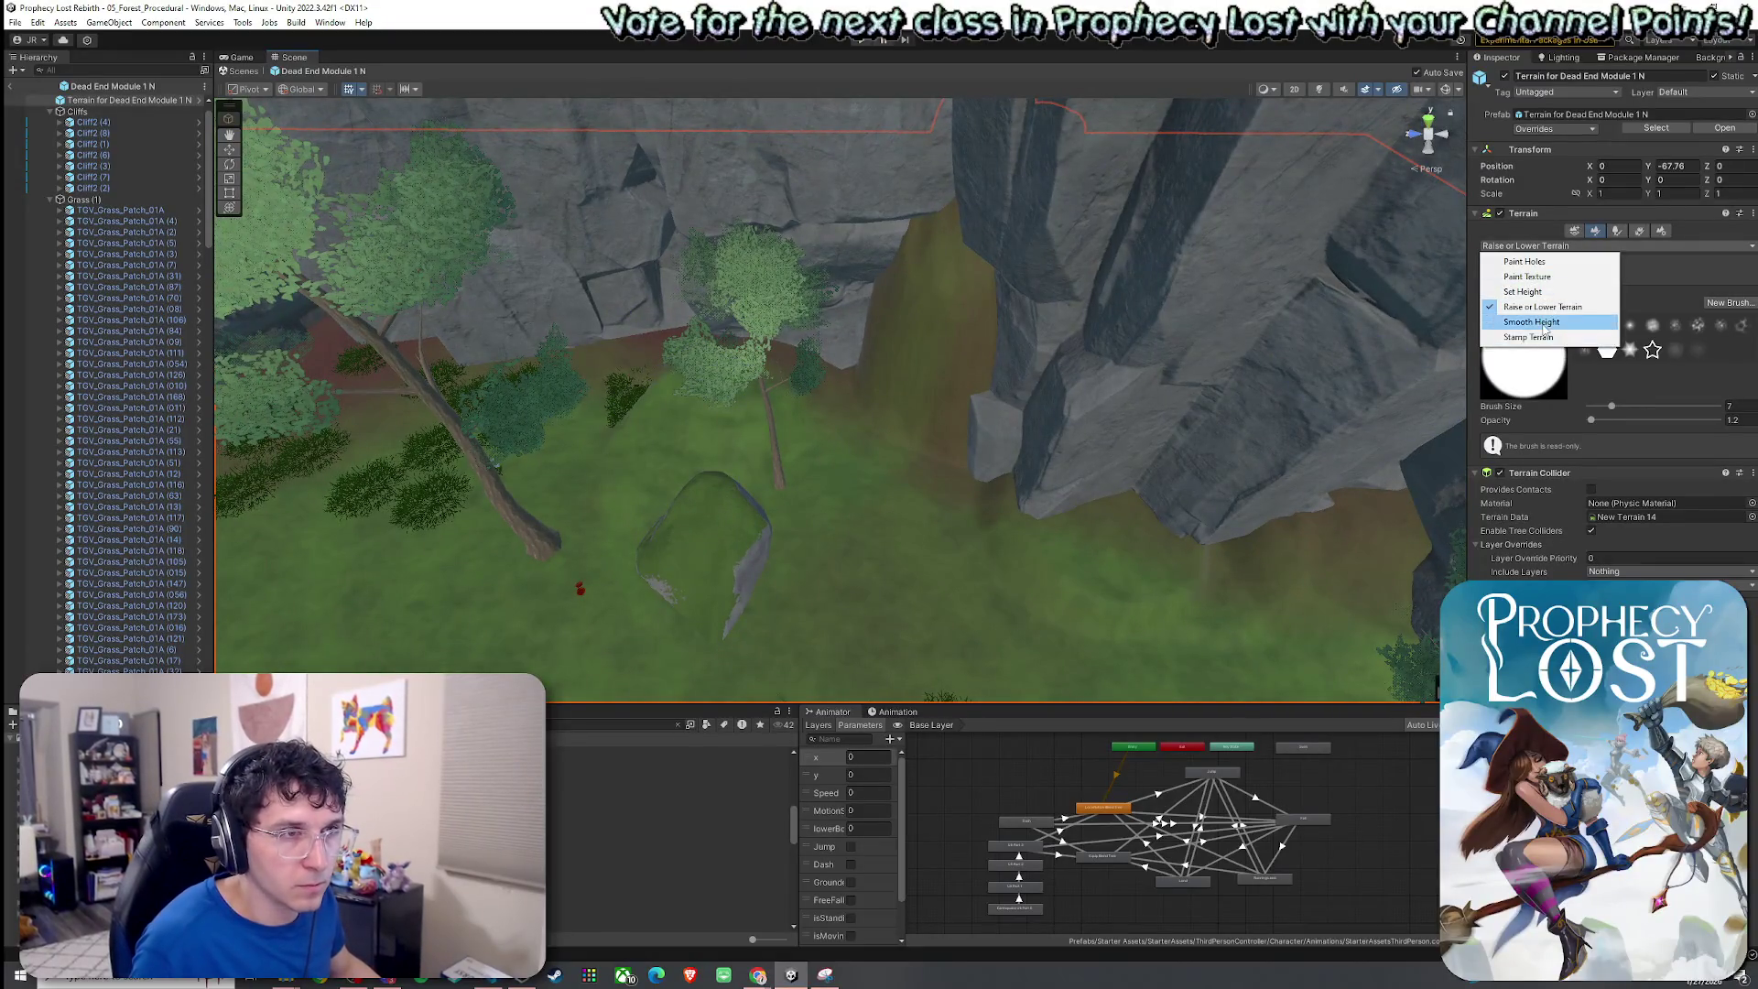
Switch the terrain tool to Smooth Height and survey the clearing and cliffs.
left_click(1543, 327)
scroll(934, 381, "down", 4)
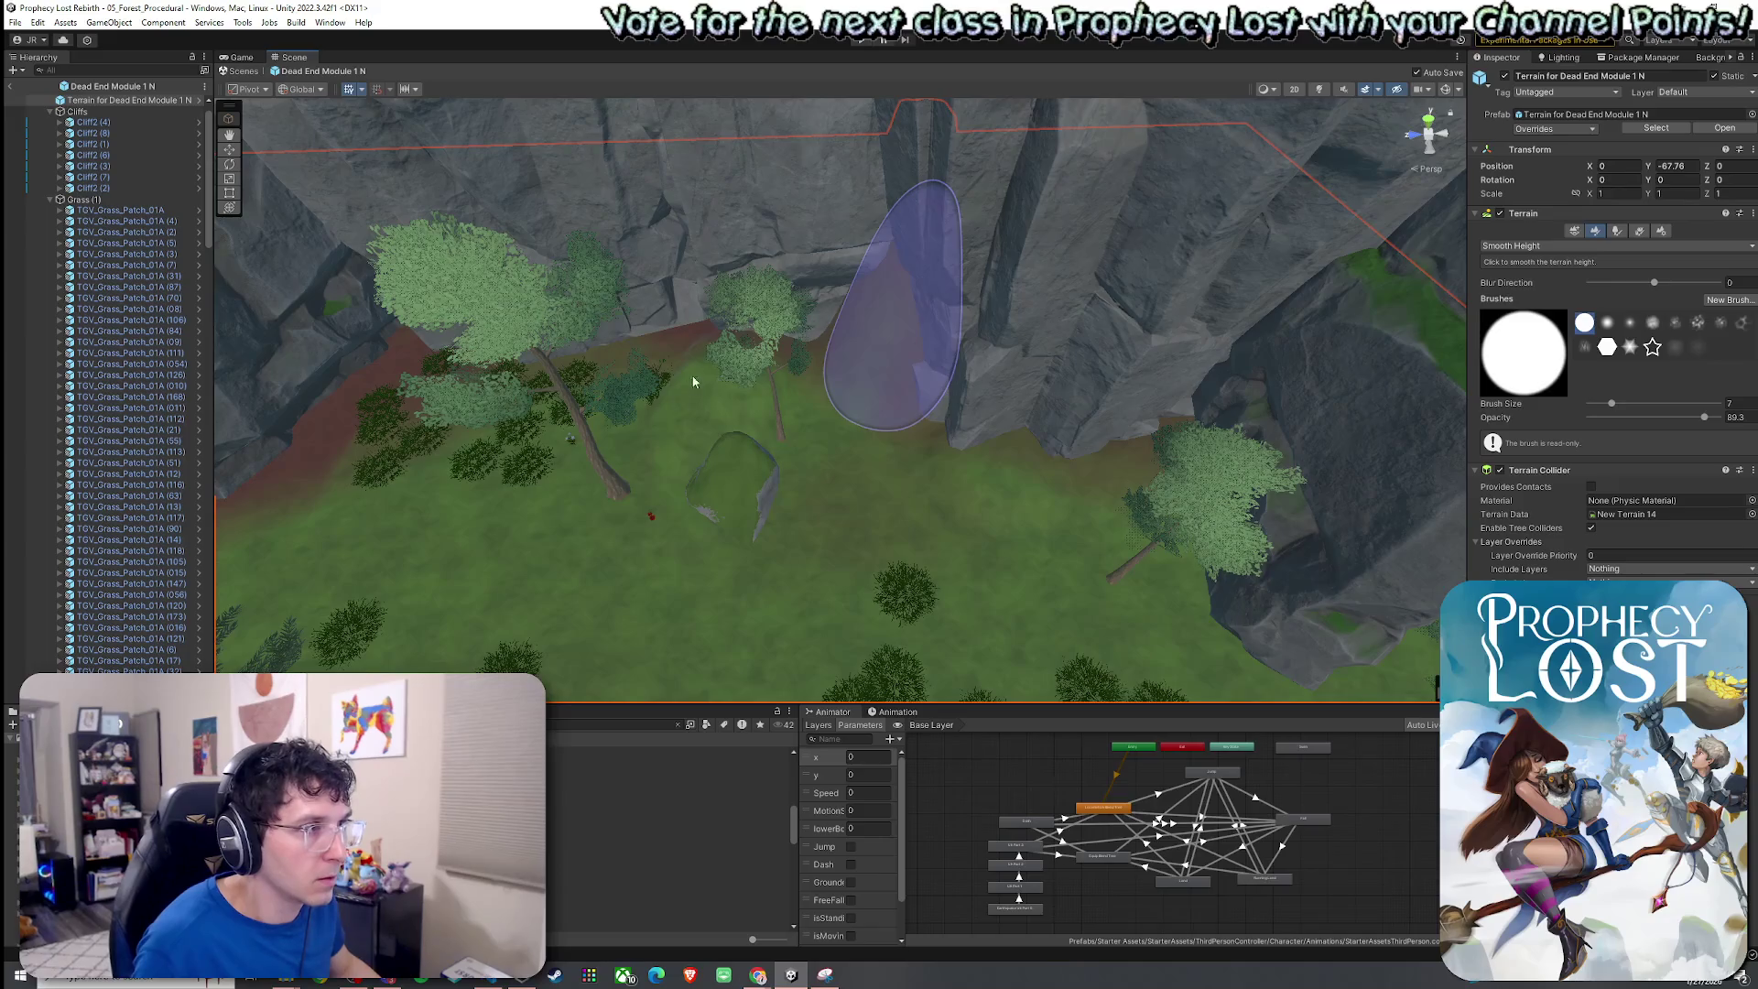
left_click_drag(1233, 433, 912, 422)
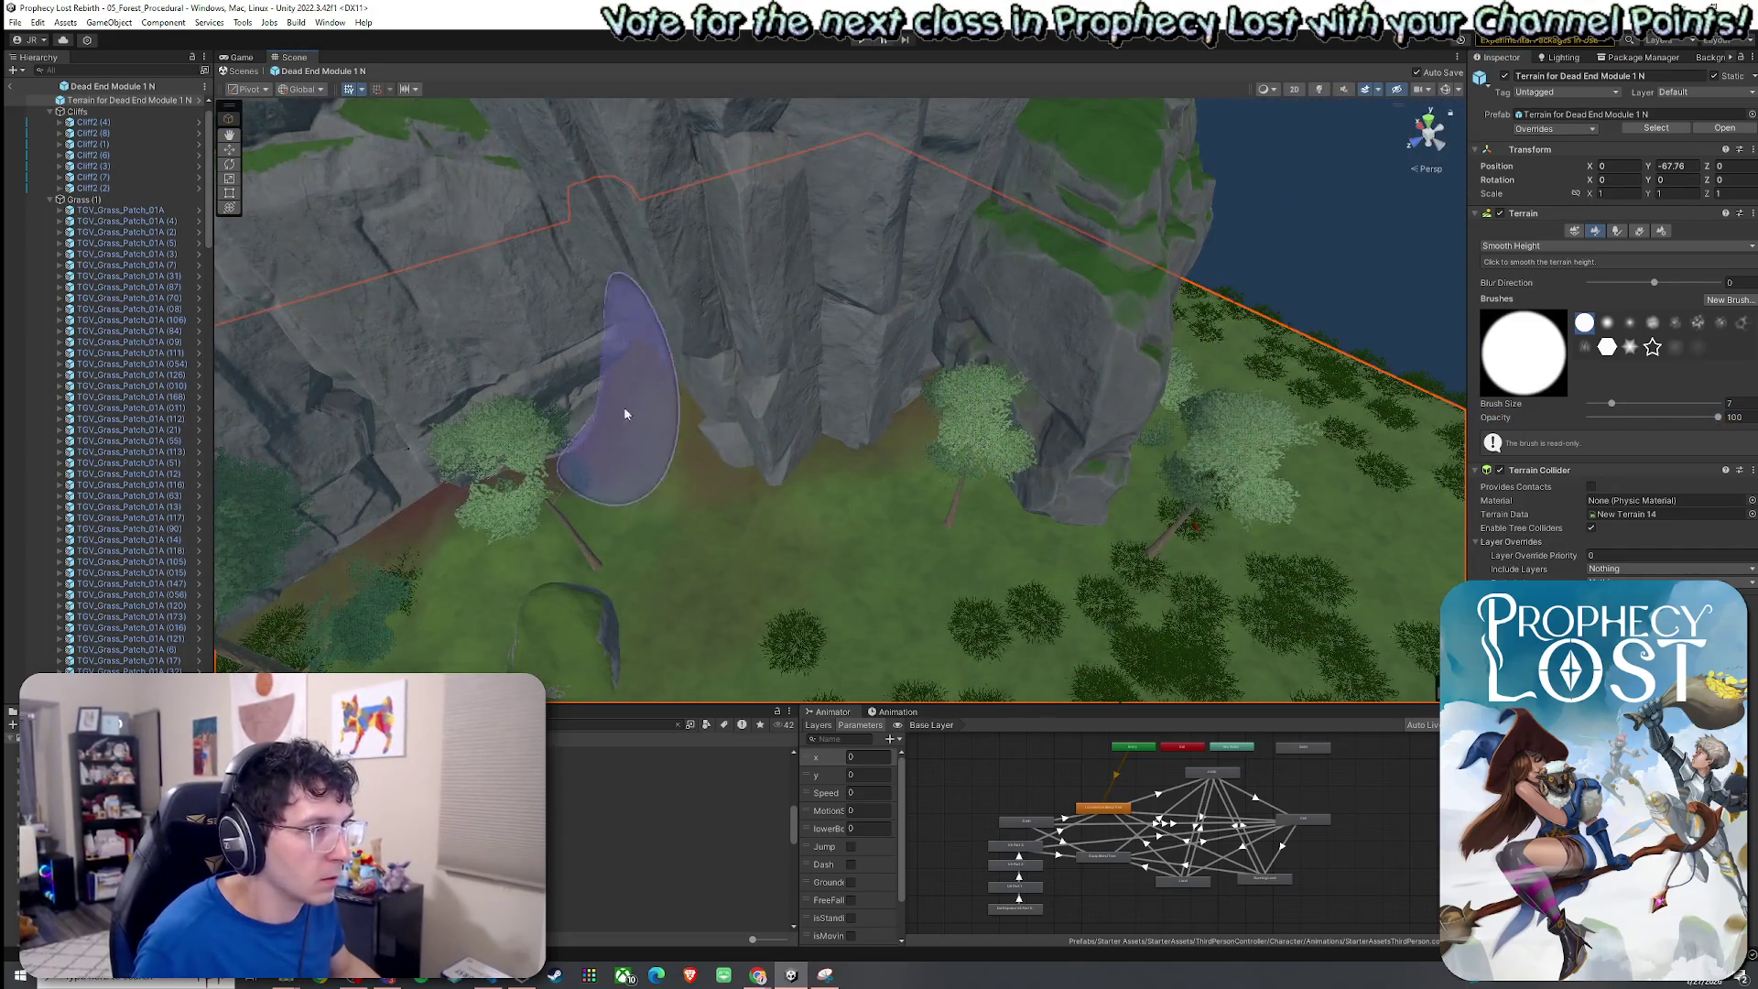
mouse_move(622, 430)
left_mouse_down()
mouse_move(580, 464)
mouse_move(647, 483)
mouse_move(913, 263)
left_mouse_up()
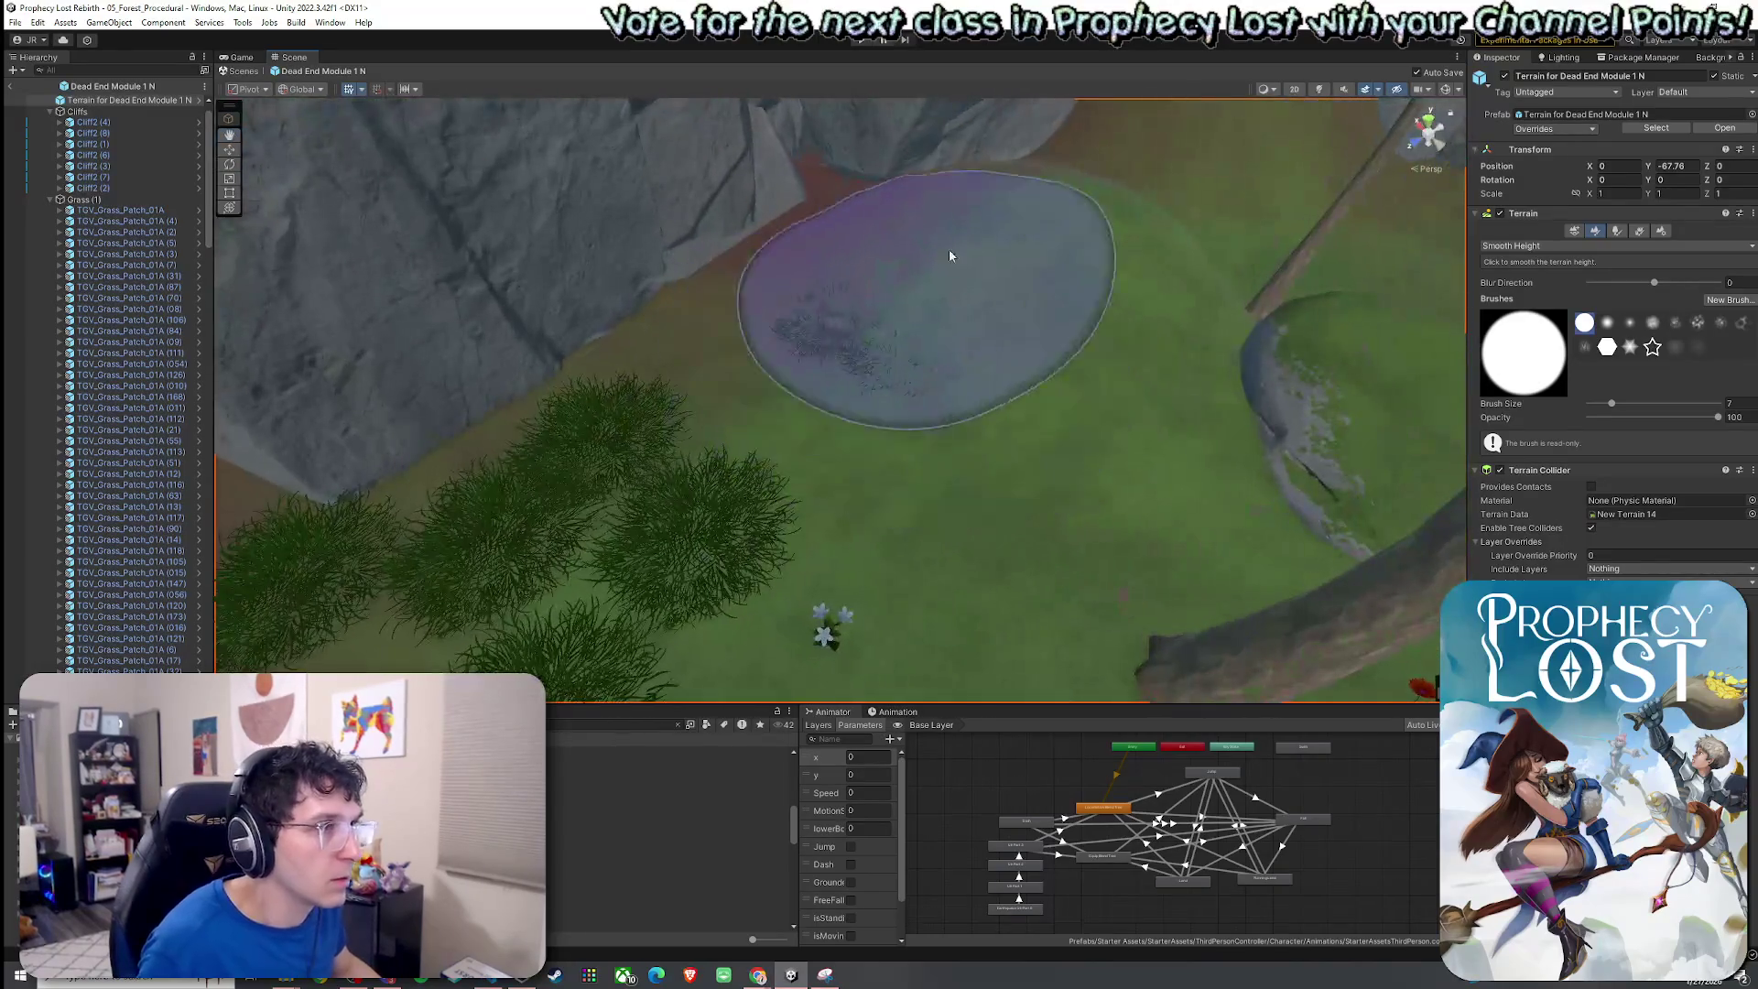
left_click_drag(1017, 238, 1043, 336)
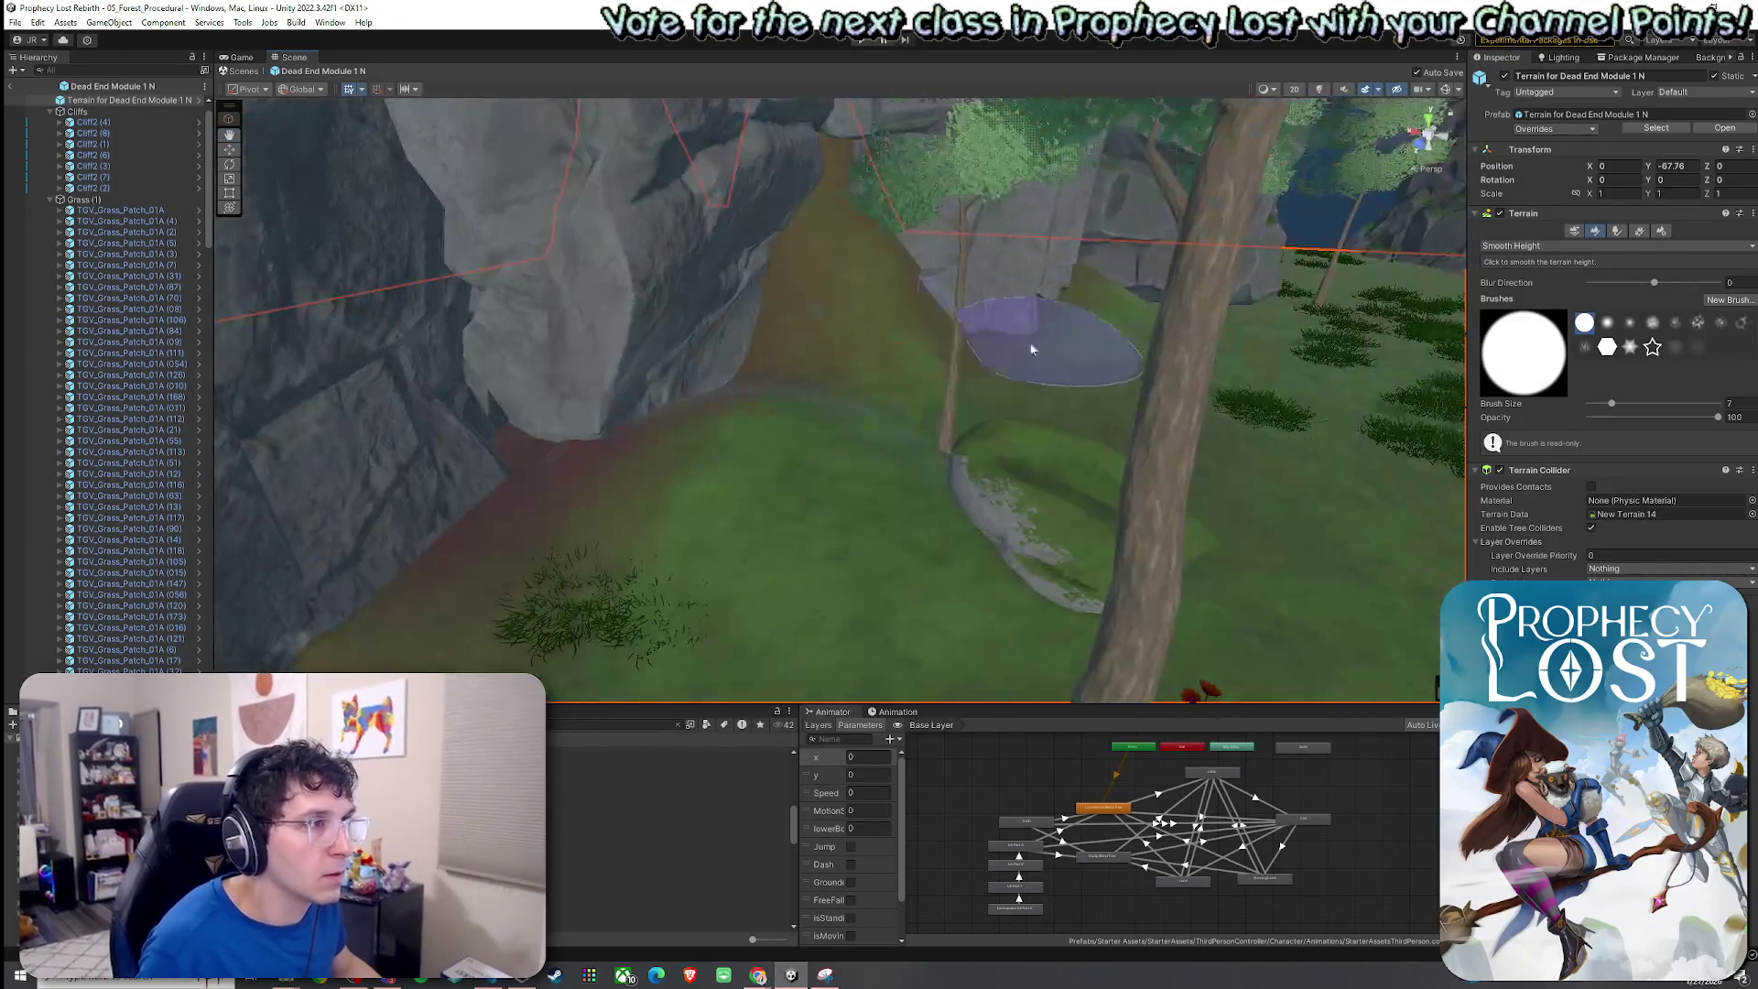
mouse_move(900, 404)
left_mouse_down()
mouse_move(1129, 443)
mouse_move(969, 322)
mouse_move(804, 396)
left_mouse_up()
mouse_move(1038, 316)
left_mouse_down()
mouse_move(836, 305)
mouse_move(1184, 376)
mouse_move(695, 412)
mouse_move(502, 361)
mouse_move(1295, 451)
mouse_move(1512, 282)
left_mouse_up()
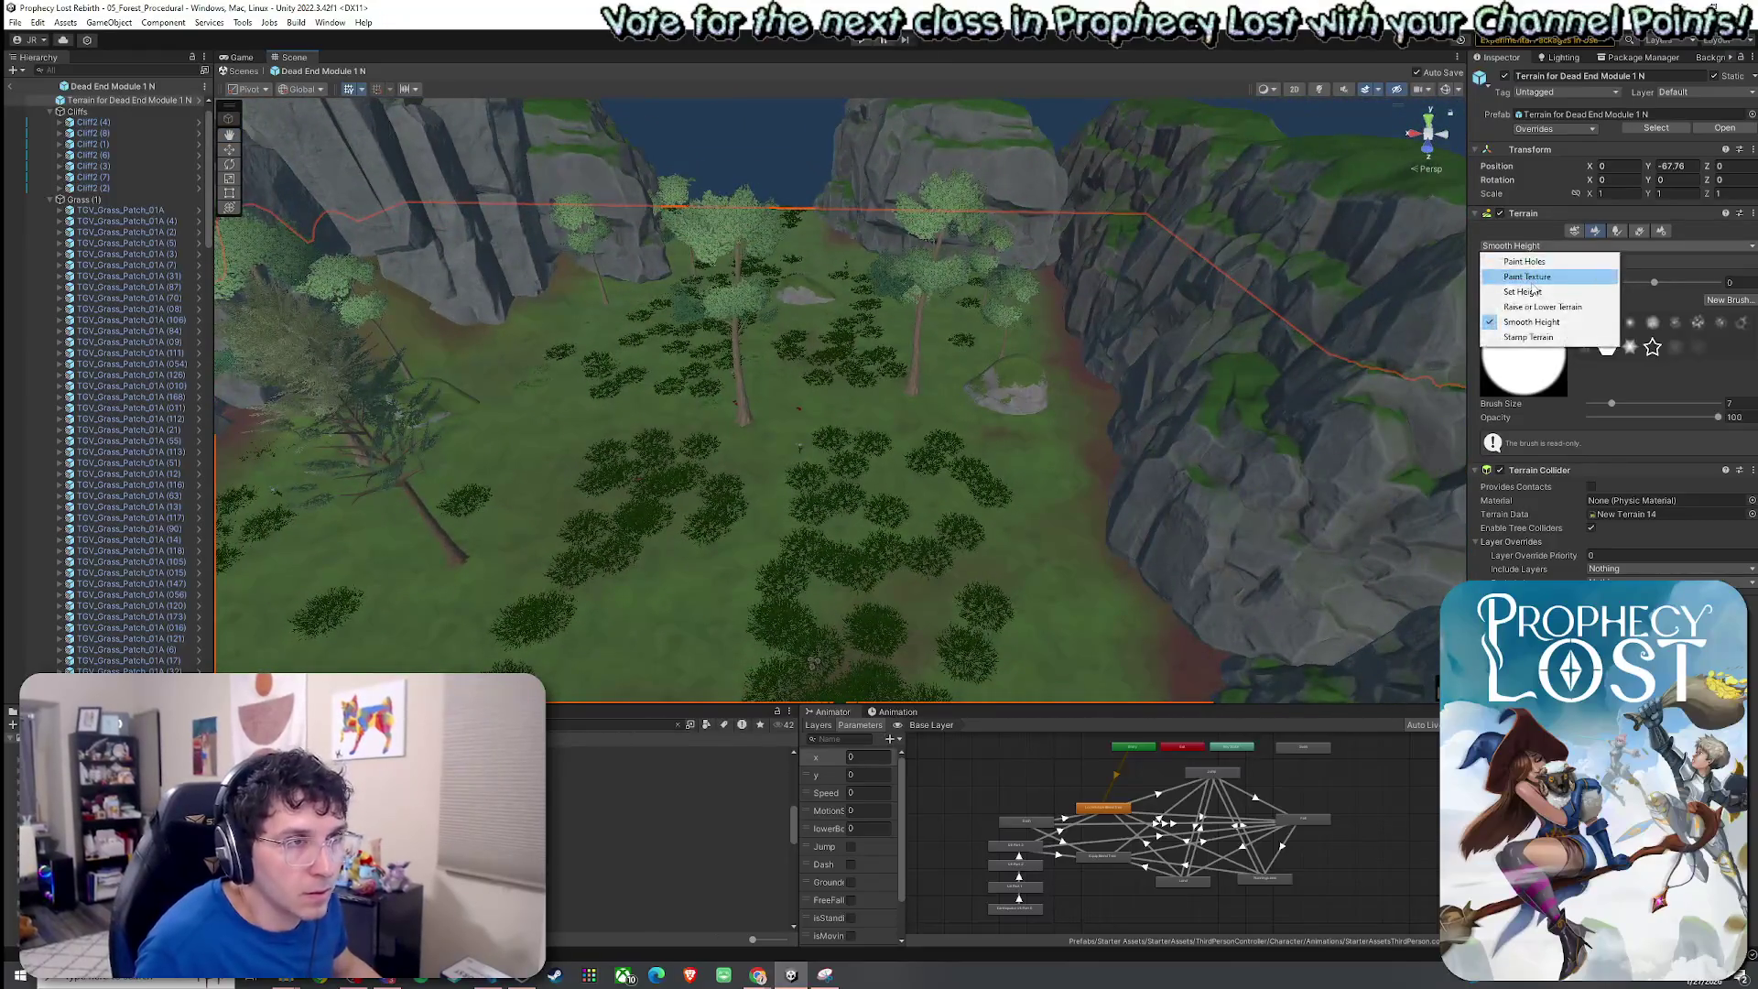
Shrink the brush and return to Smooth Height with size 4 at 75.4 opacity.
left_click(1541, 307)
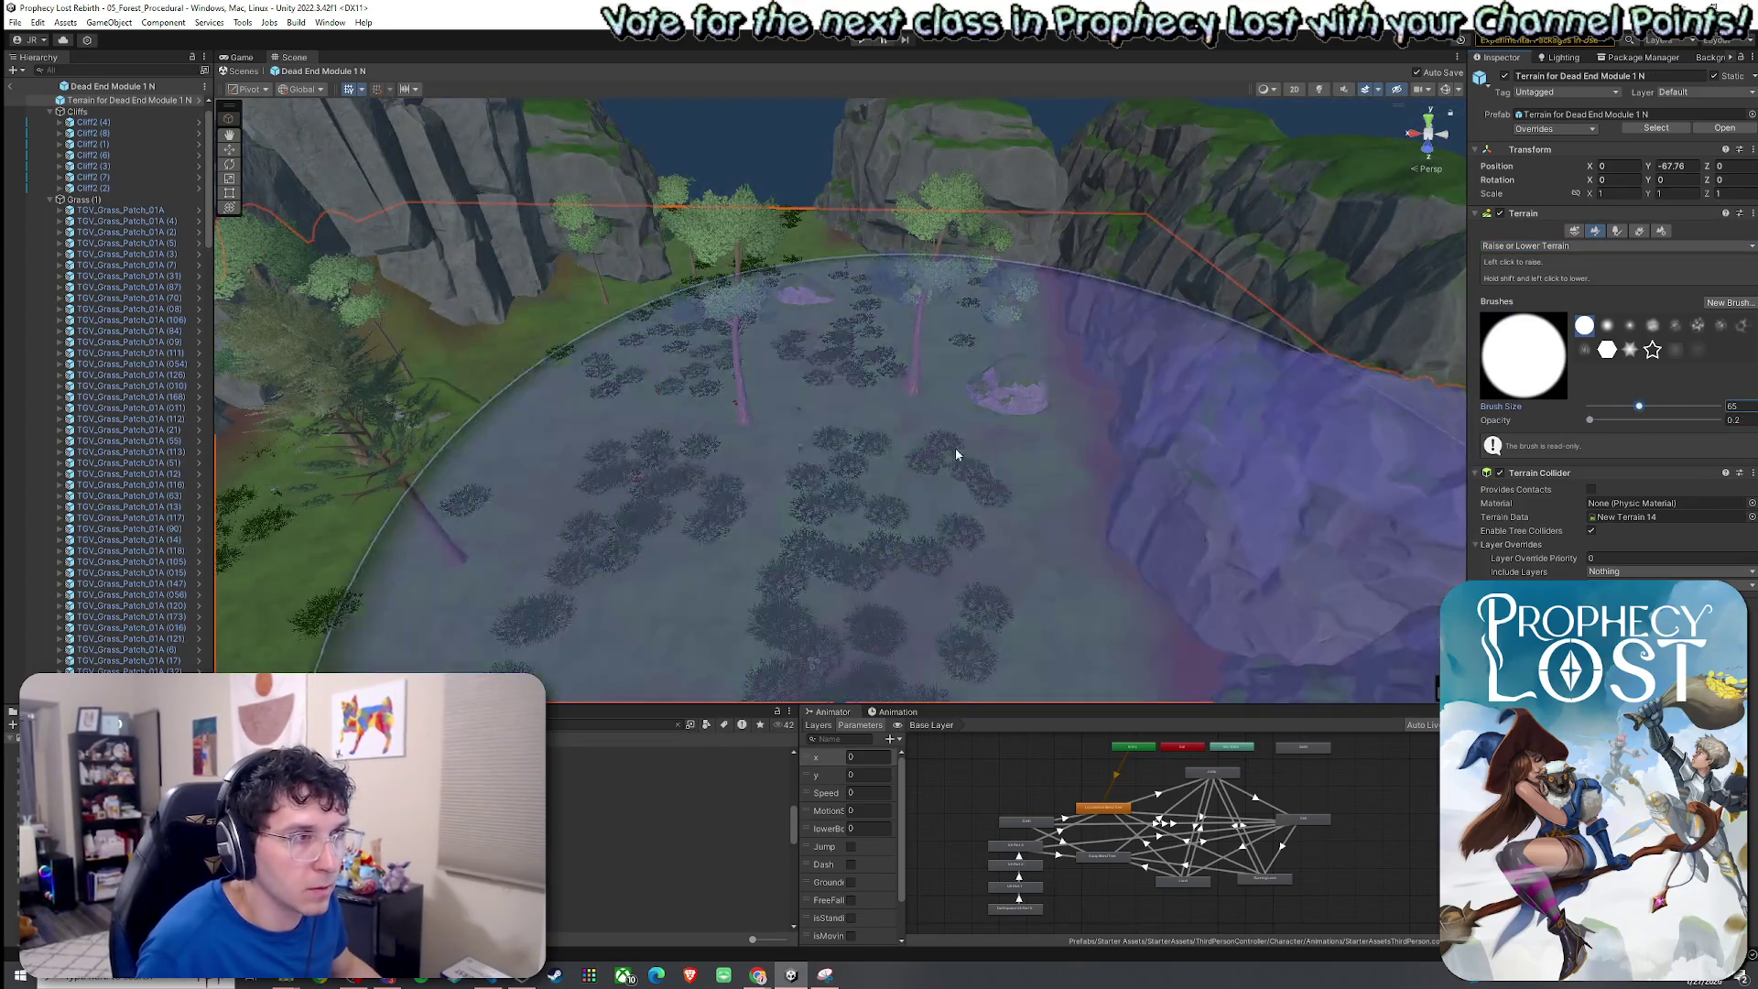
mouse_move(952, 453)
left_mouse_down()
mouse_move(810, 488)
mouse_move(1047, 420)
mouse_move(1276, 420)
mouse_move(1163, 487)
mouse_move(879, 479)
mouse_move(1354, 308)
left_mouse_up()
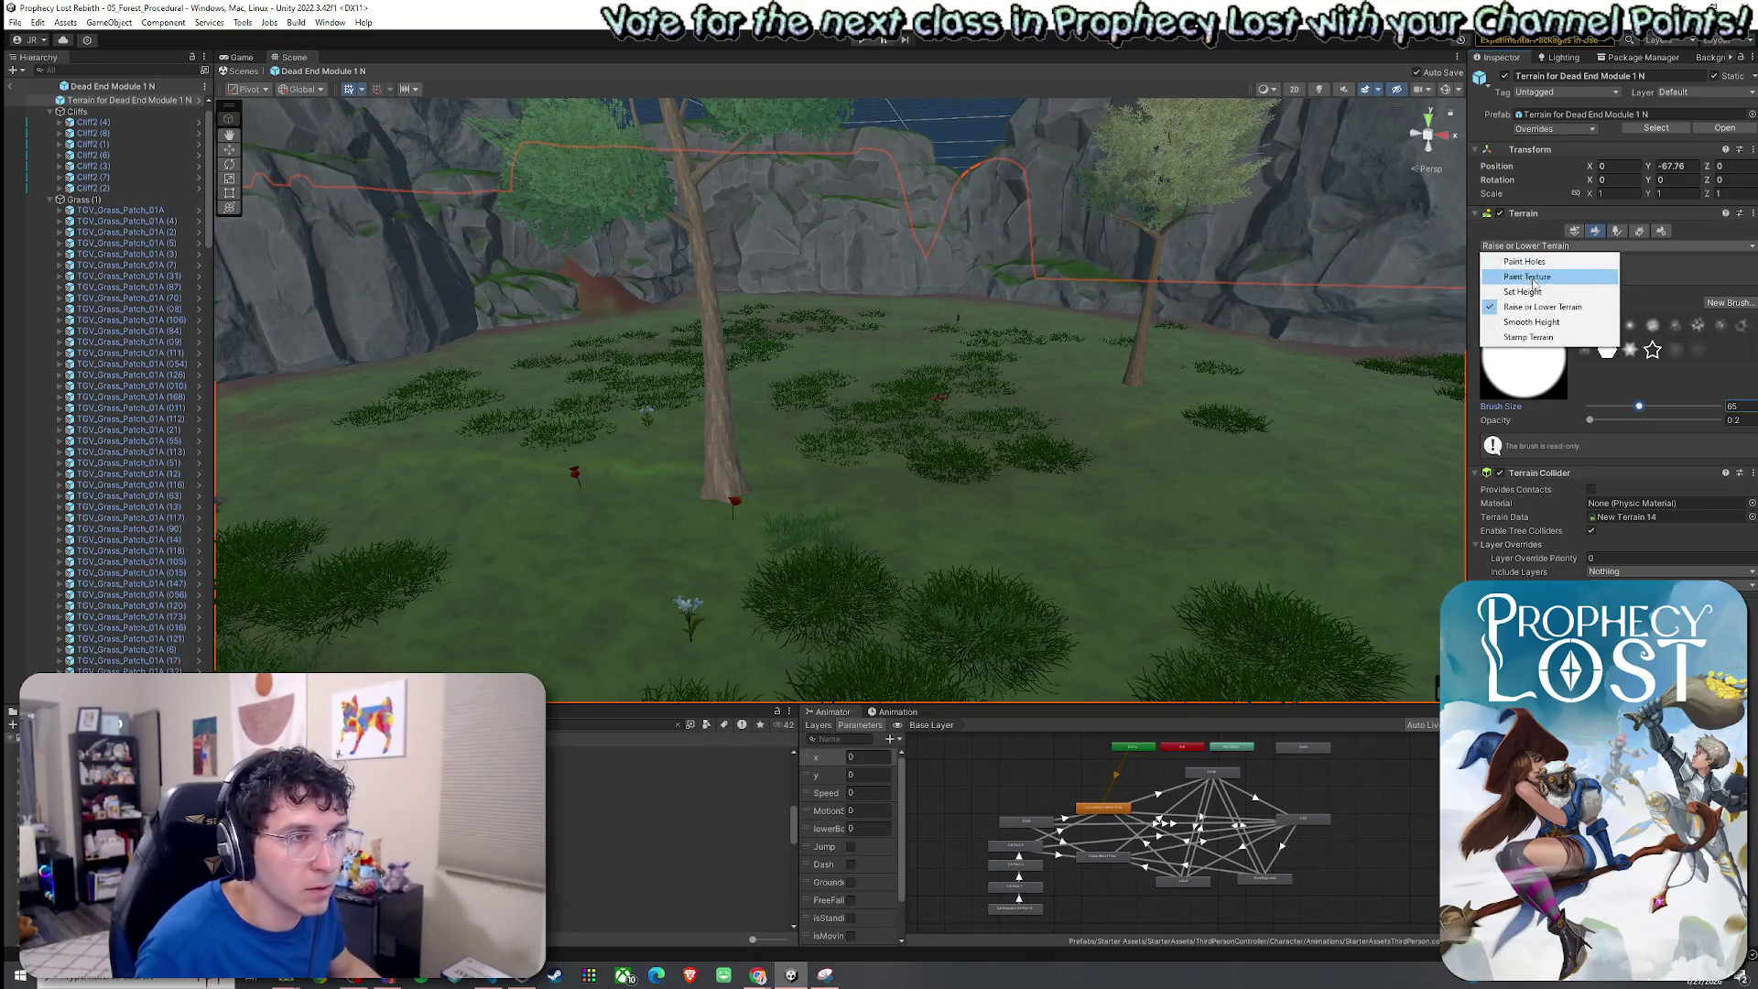
left_click(1543, 323)
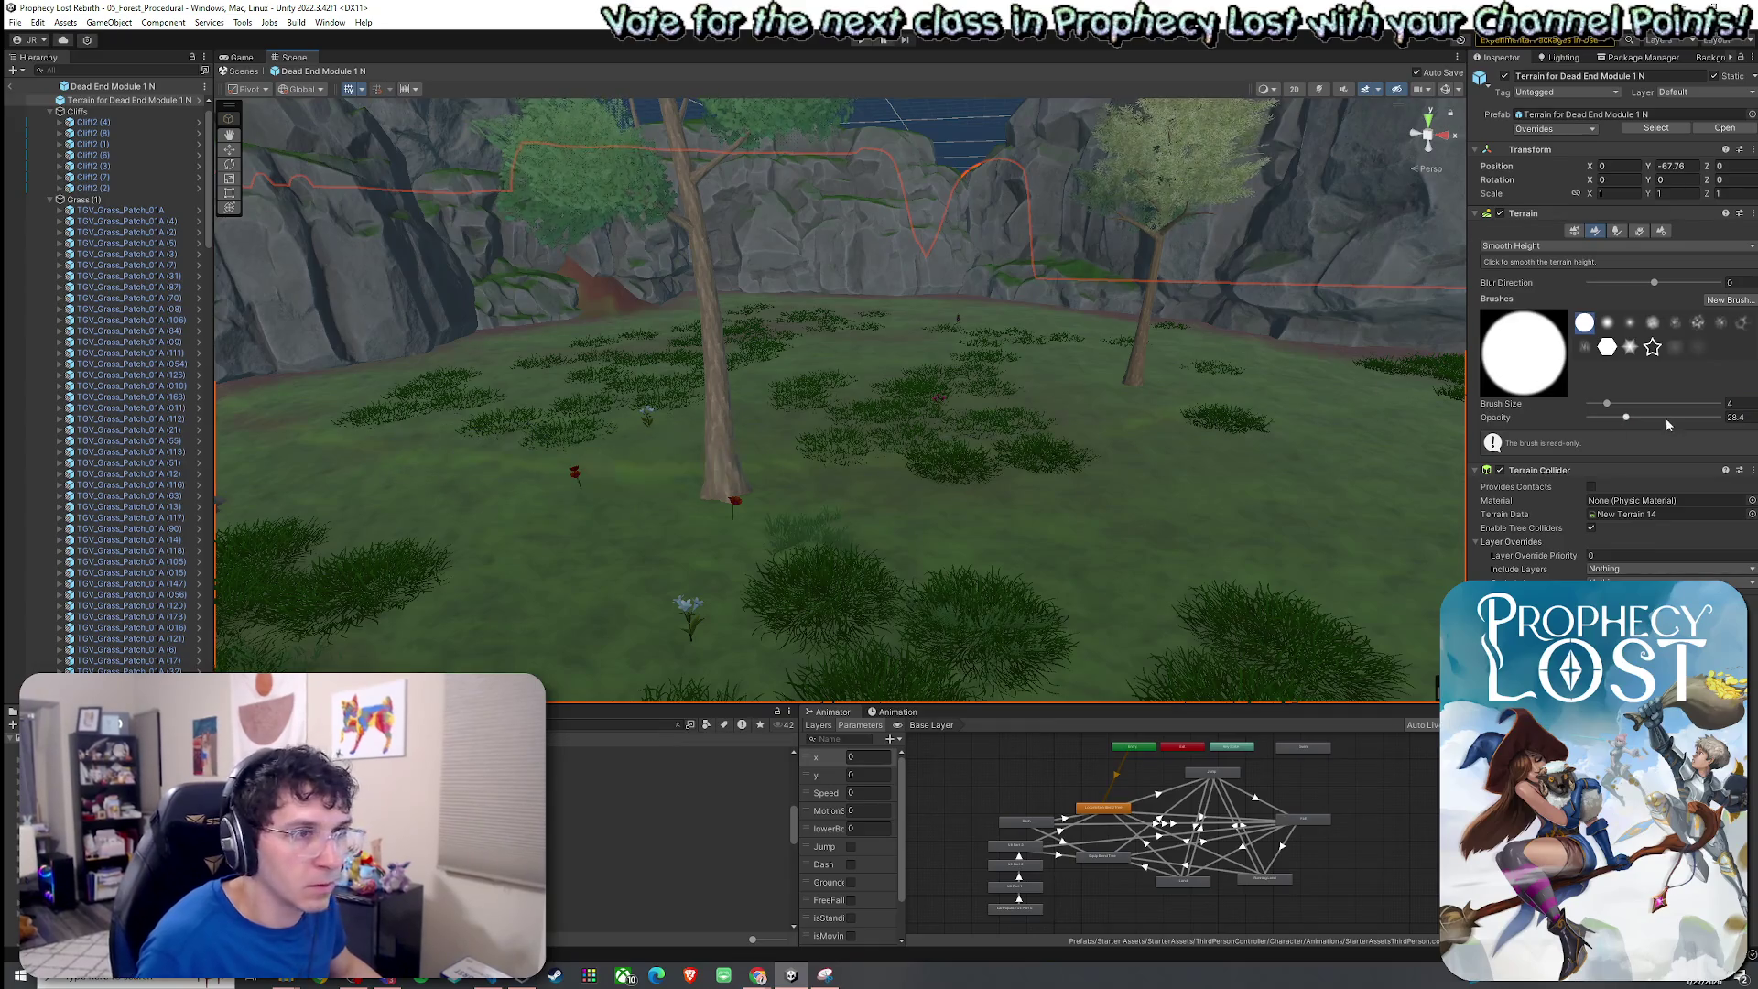
mouse_move(1328, 440)
left_mouse_down()
mouse_move(1138, 443)
mouse_move(1127, 353)
left_mouse_up()
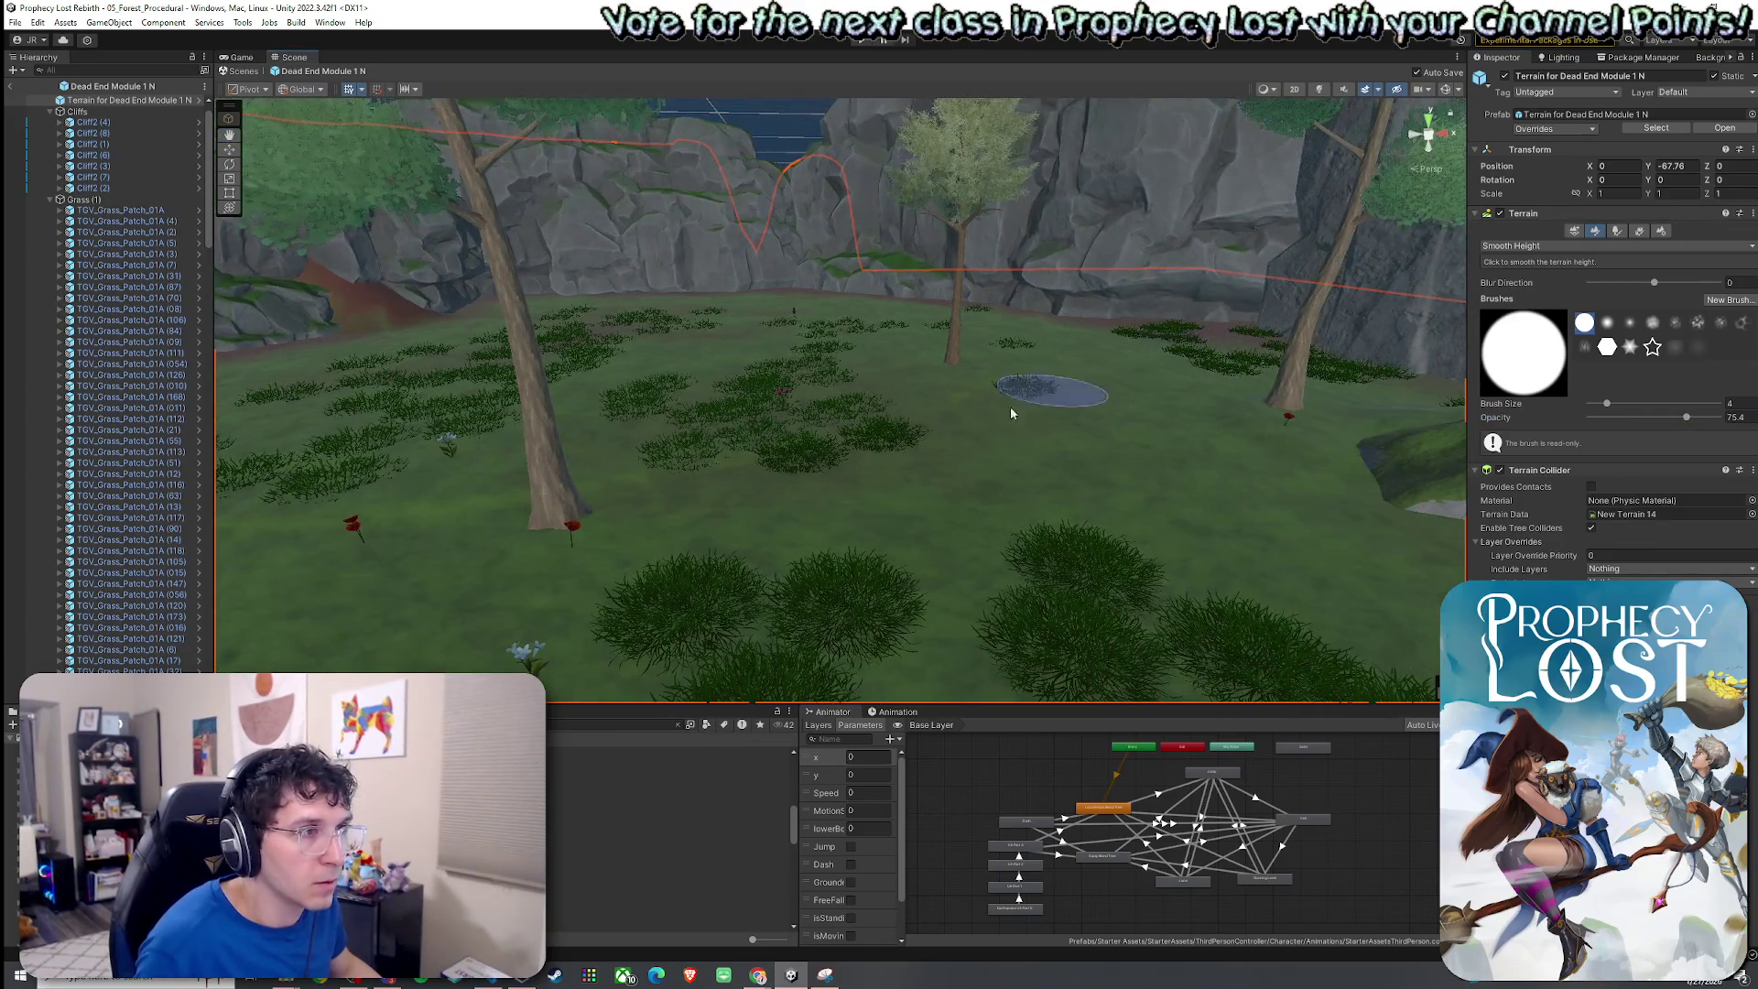
left_click_drag(575, 477, 618, 486)
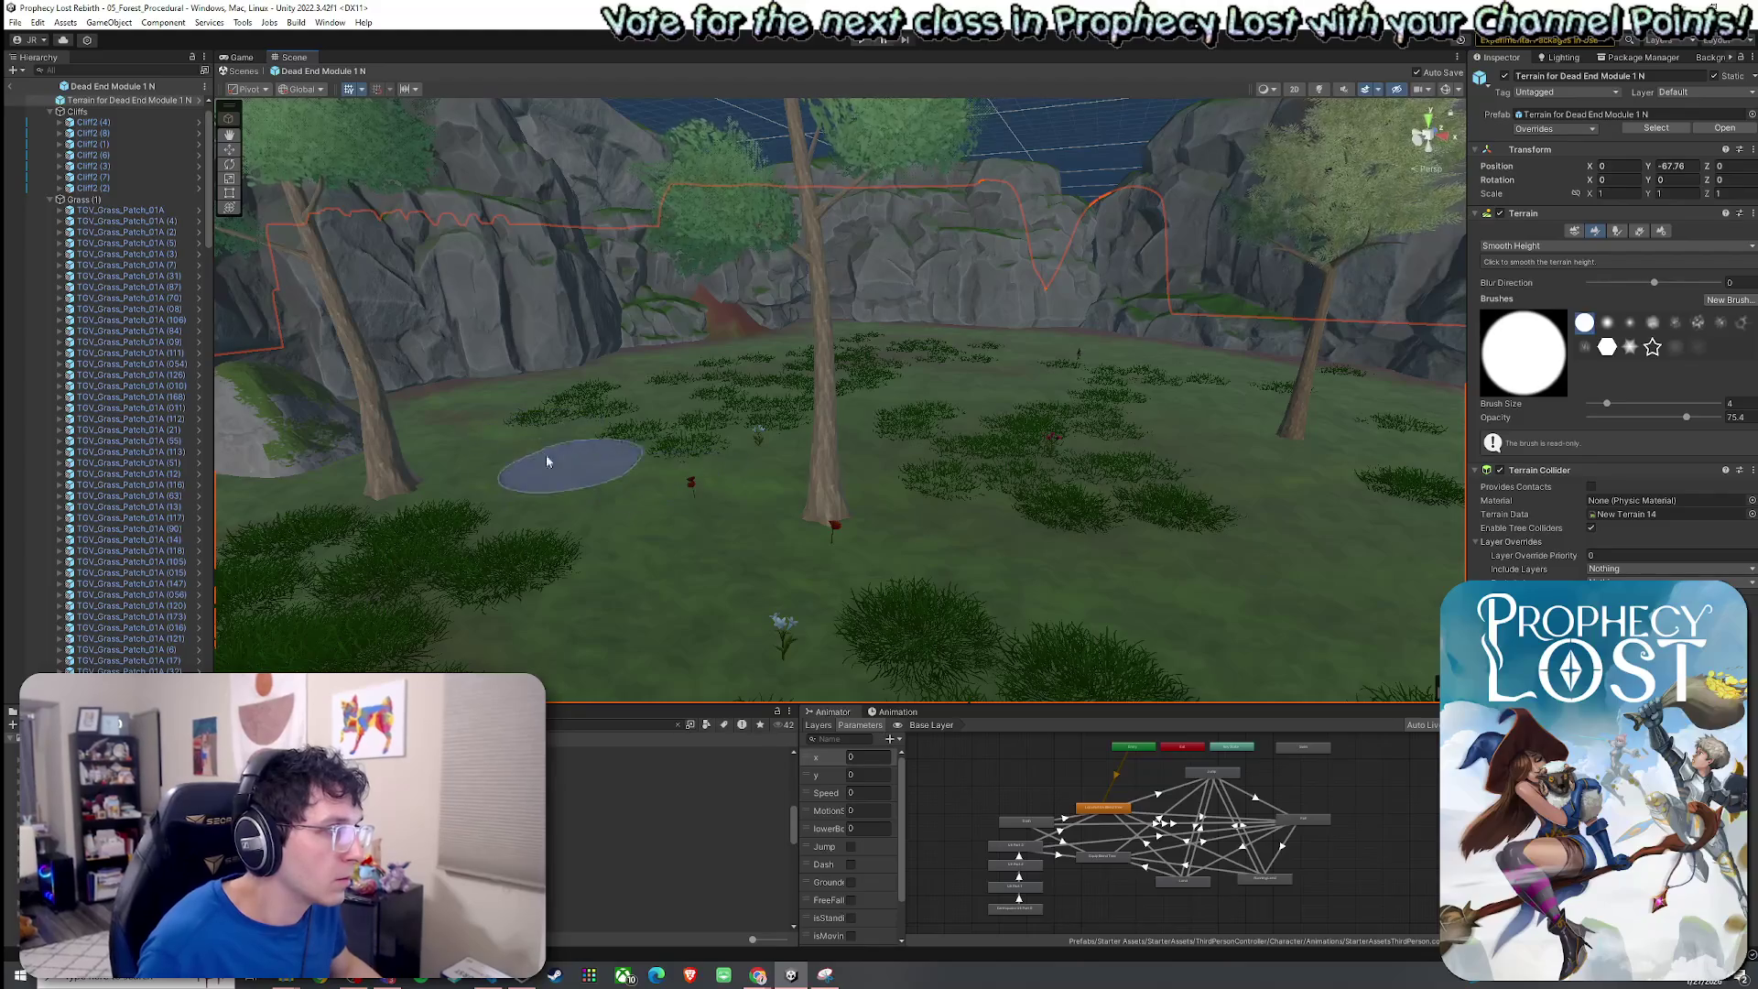
mouse_move(540, 415)
left_mouse_down()
mouse_move(549, 485)
mouse_move(580, 491)
mouse_move(973, 463)
mouse_move(612, 423)
mouse_move(623, 493)
mouse_move(608, 463)
mouse_move(1110, 647)
mouse_move(1342, 702)
mouse_move(1000, 781)
left_mouse_up()
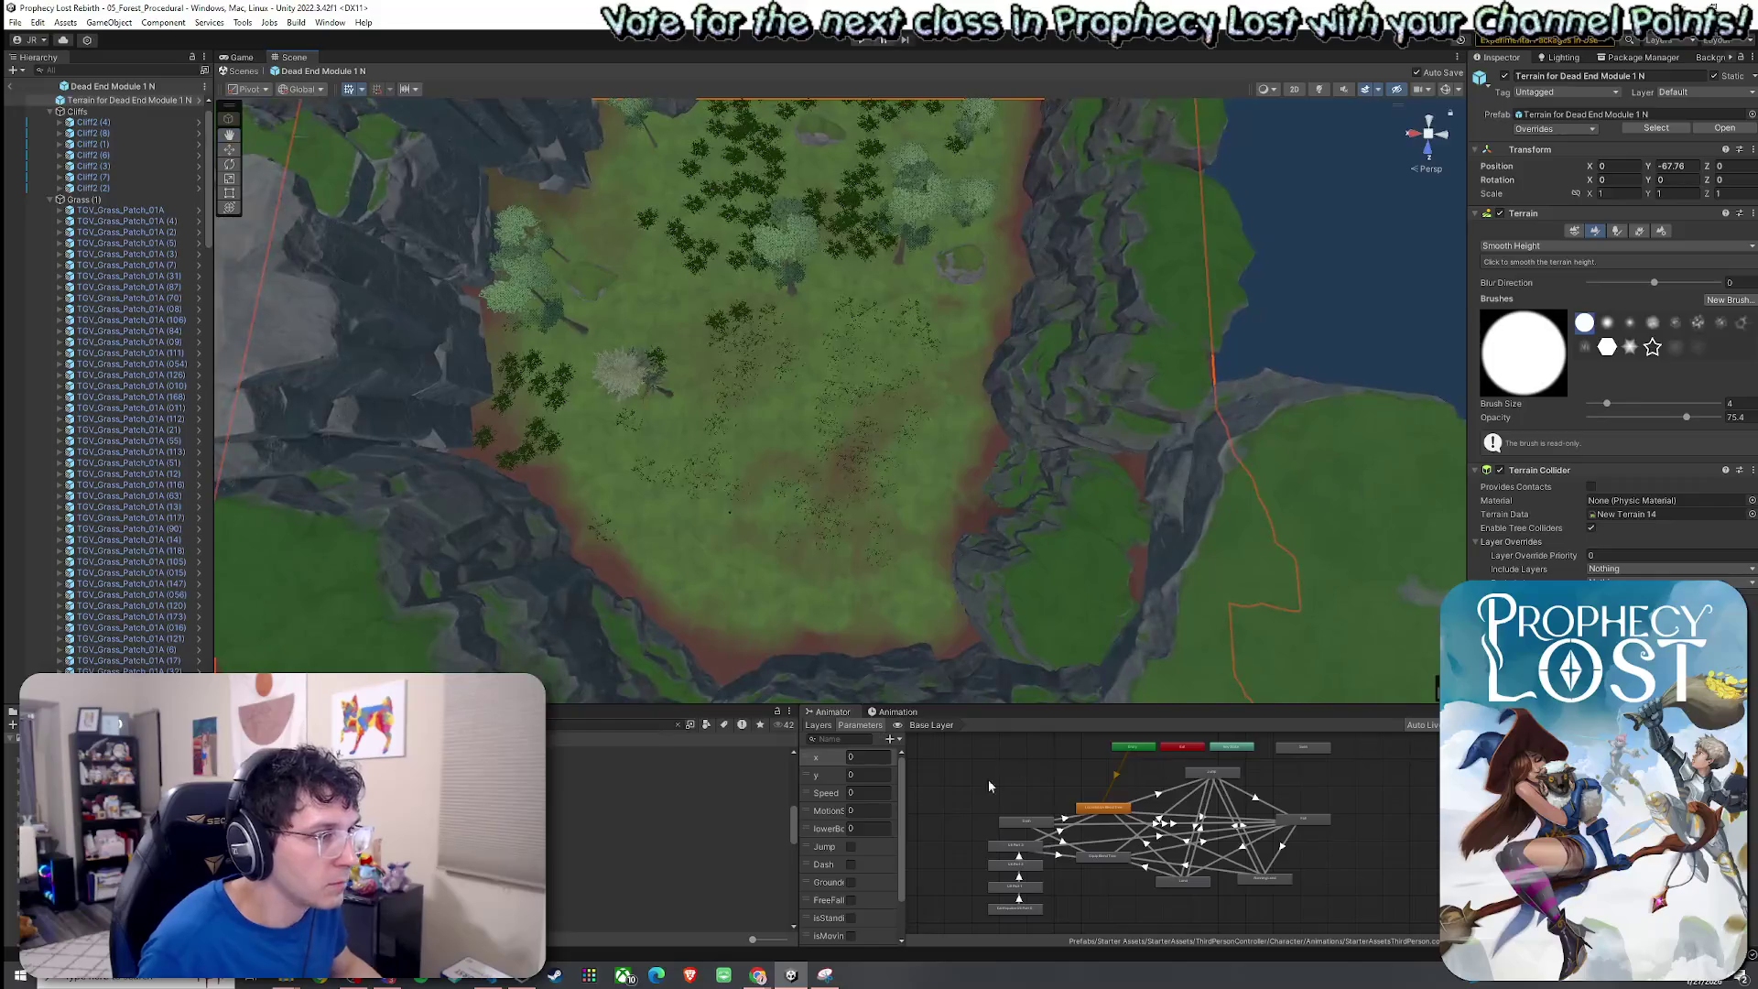
Box-select the grass patches and trees across the meadow clearing.
mouse_move(1134, 274)
left_mouse_down()
mouse_move(495, 544)
mouse_move(472, 678)
mouse_move(571, 661)
left_mouse_up()
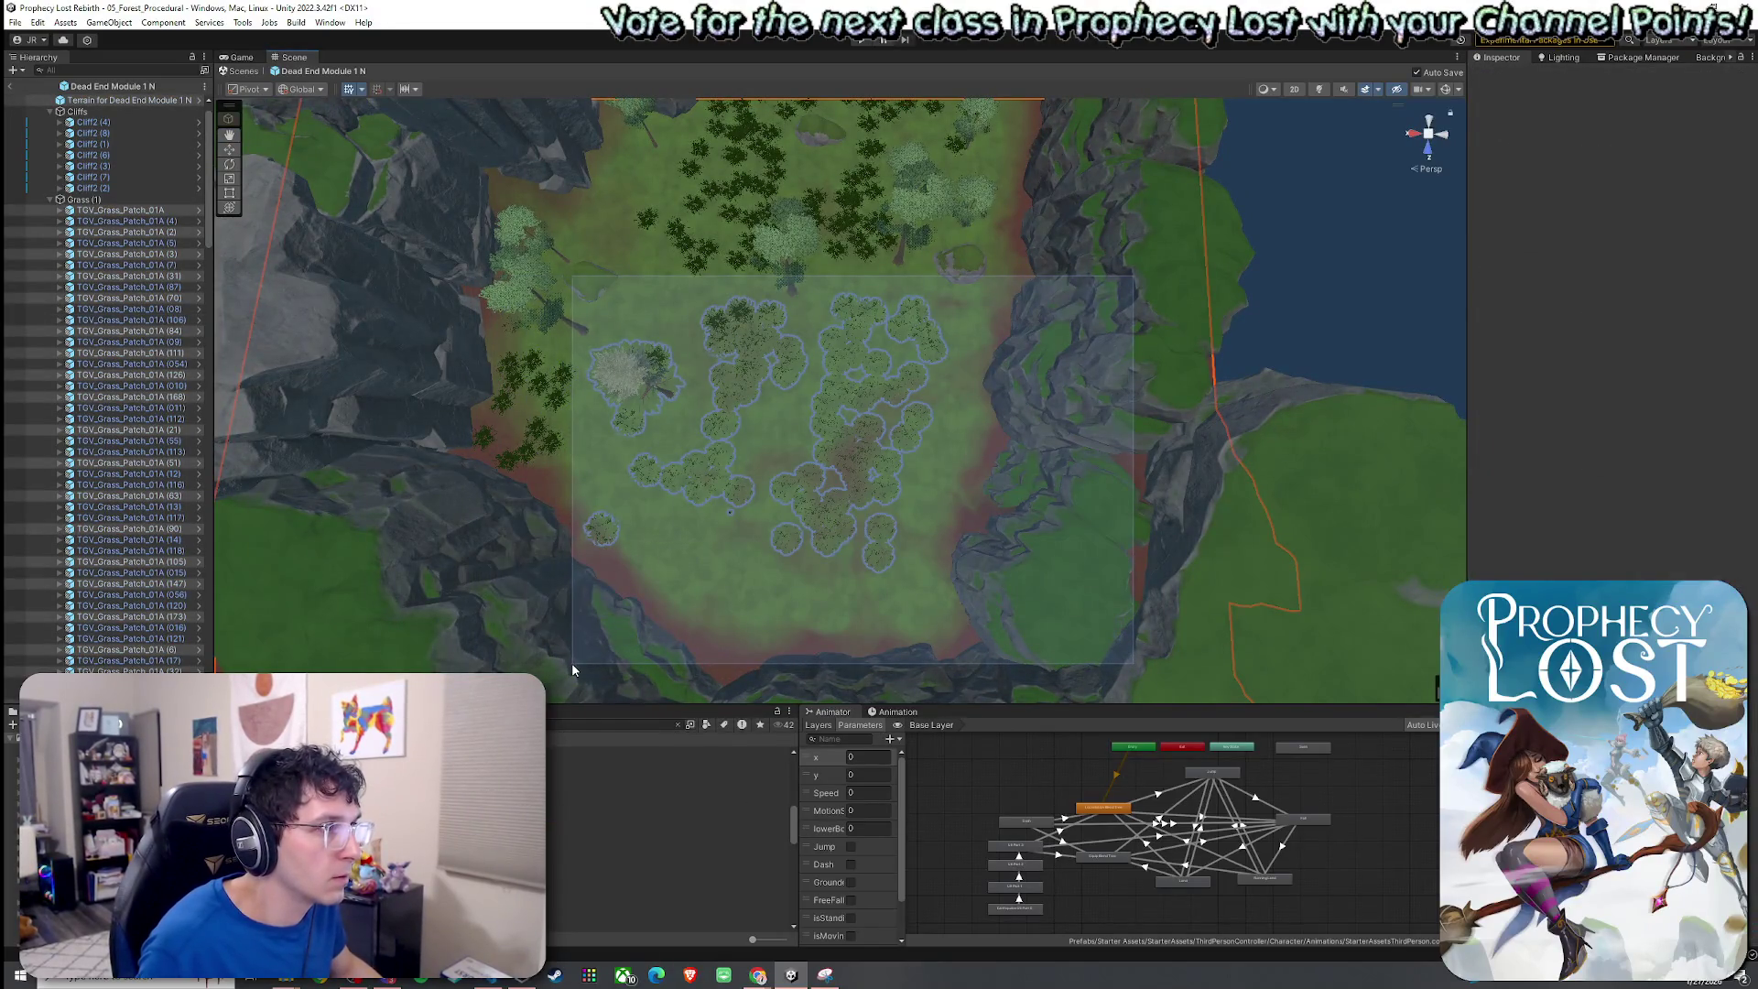
mouse_move(675, 557)
left_mouse_down()
mouse_move(536, 579)
mouse_move(903, 392)
left_mouse_up()
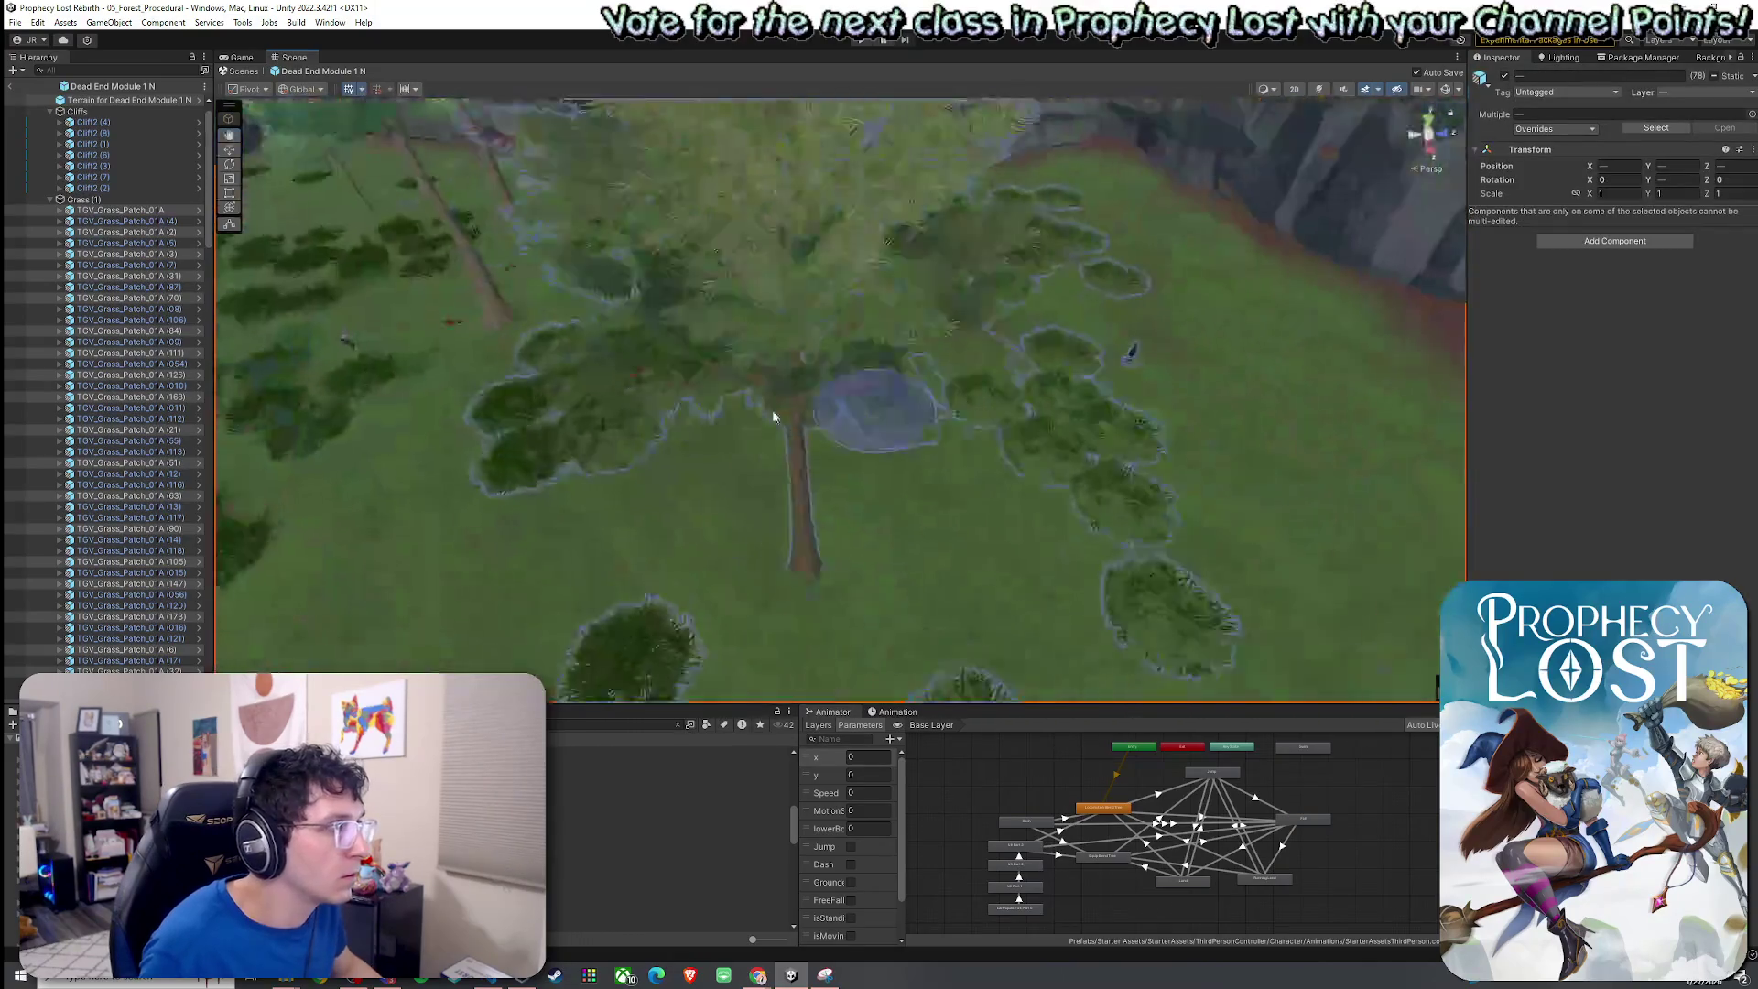
left_click_drag(207, 209, 180, 668)
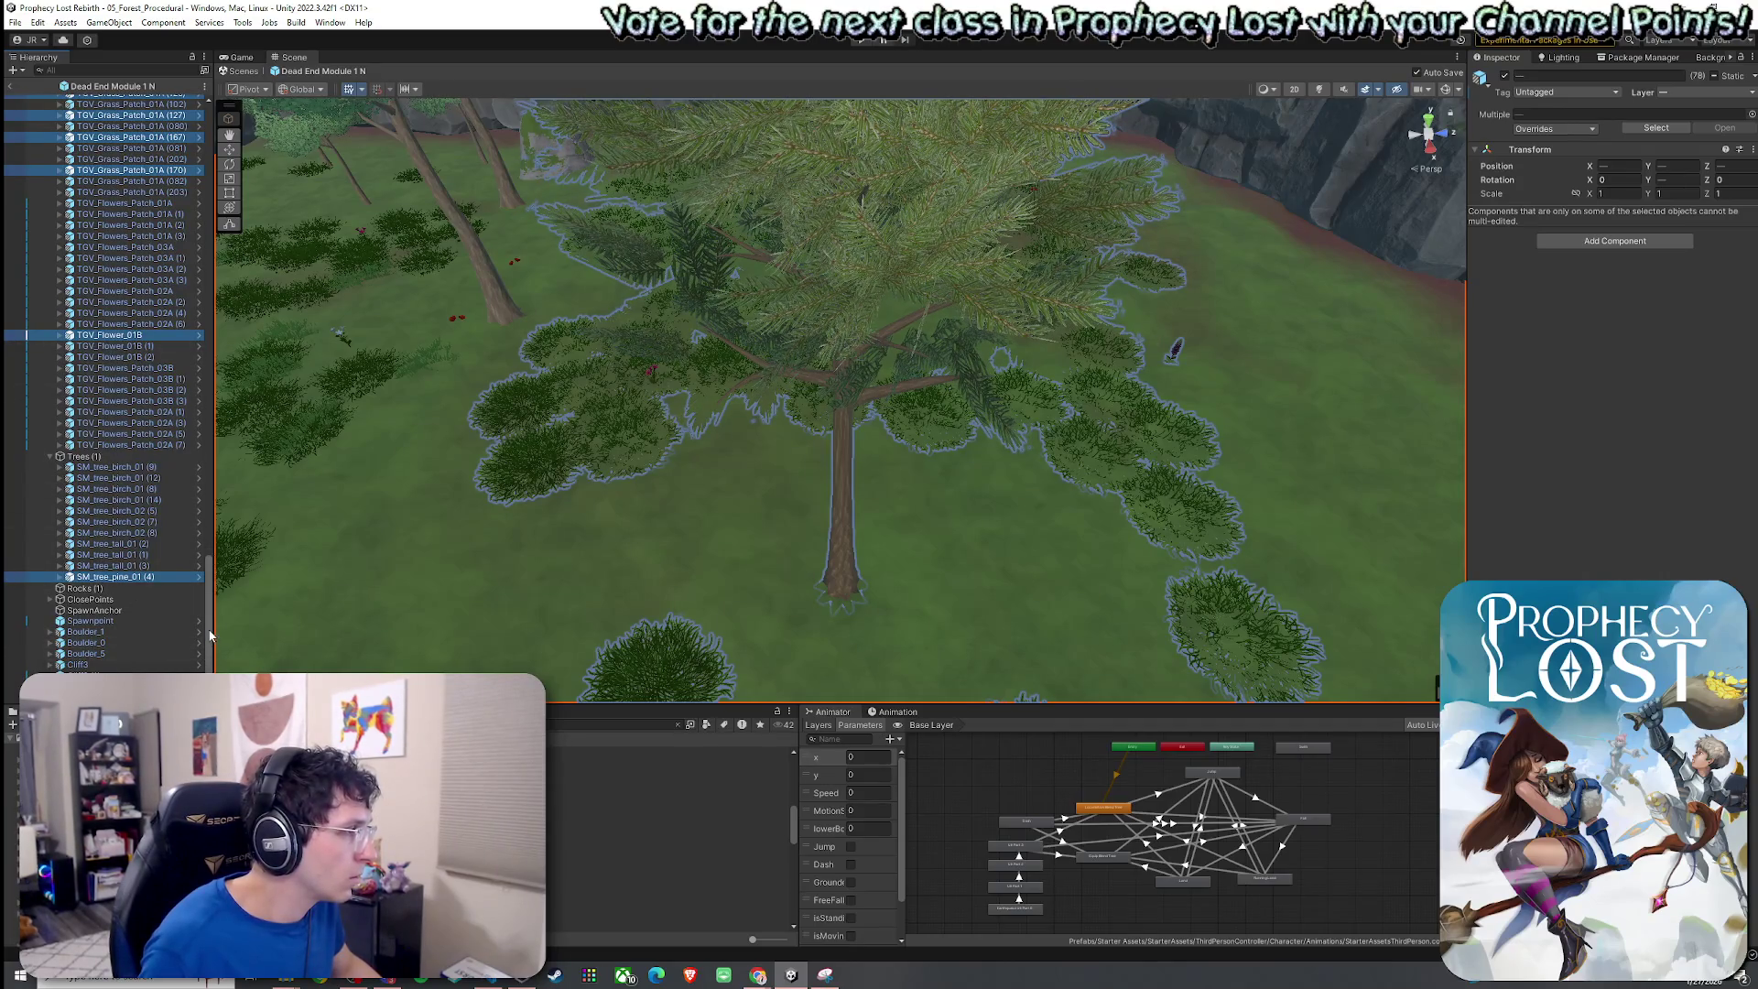
left_click_drag(209, 635, 219, 145)
scroll(641, 384, "down", 2)
mouse_move(641, 385)
left_mouse_down("alt")
mouse_move(696, 394)
mouse_move(770, 355)
mouse_move(754, 391)
left_mouse_up("alt")
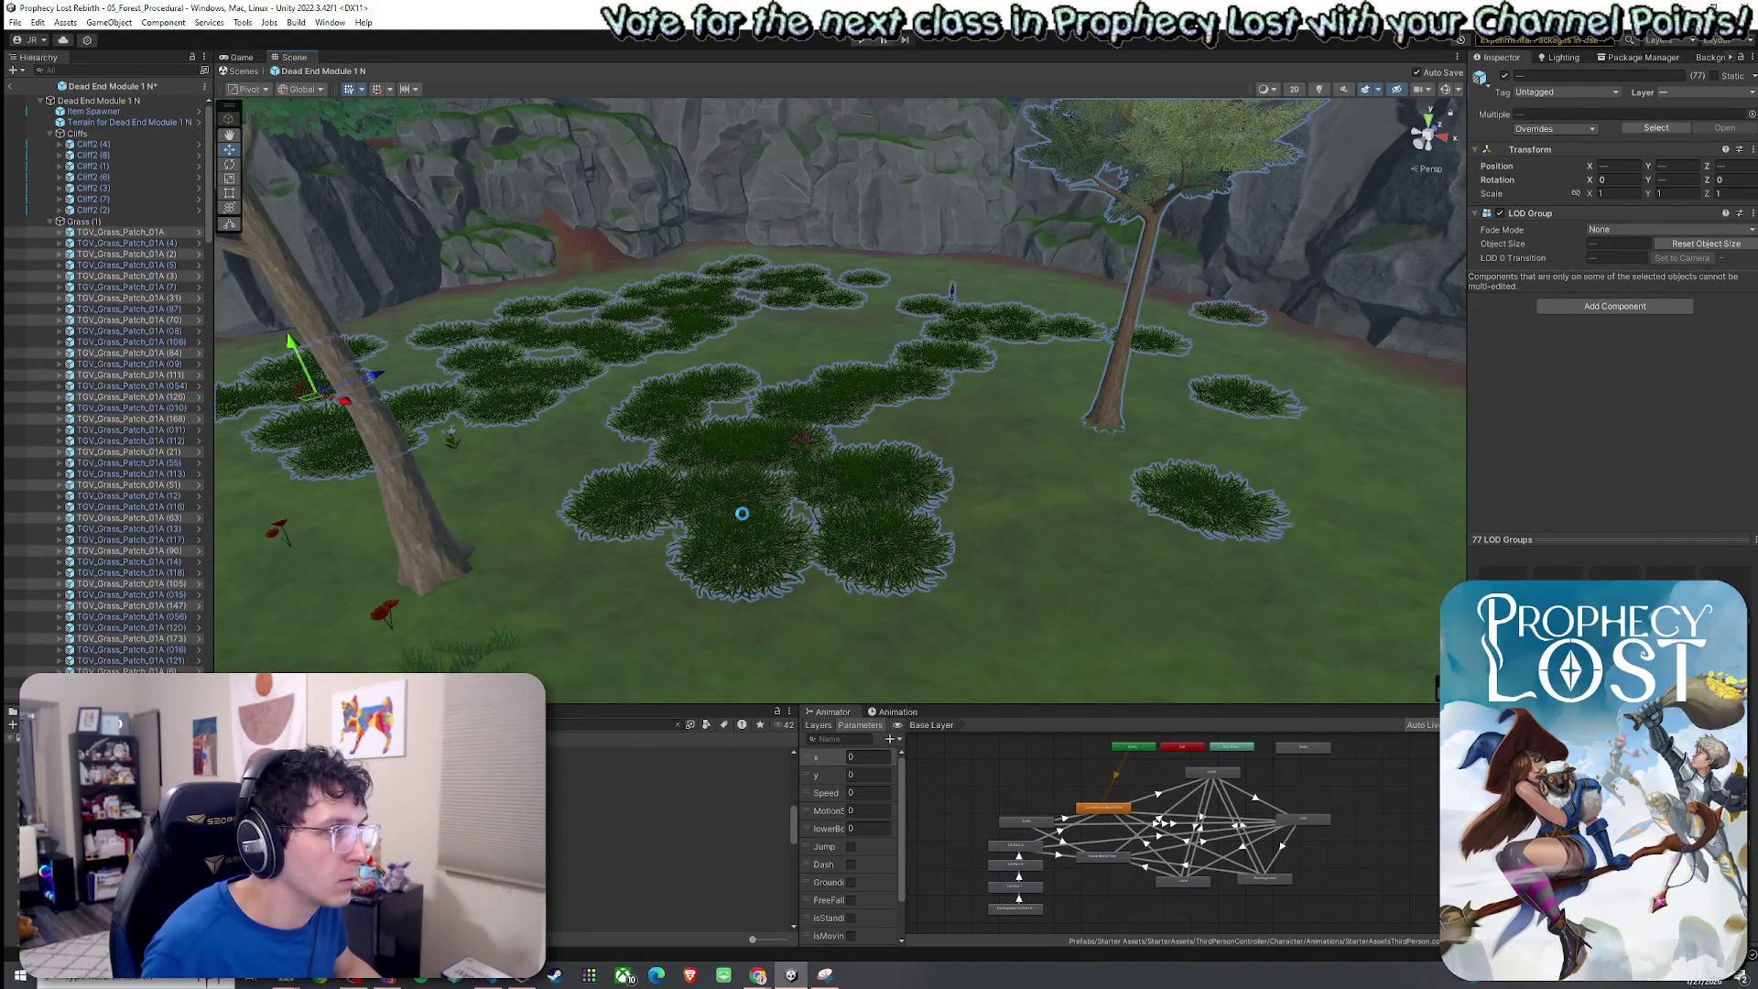
scroll(760, 512, "up", 10)
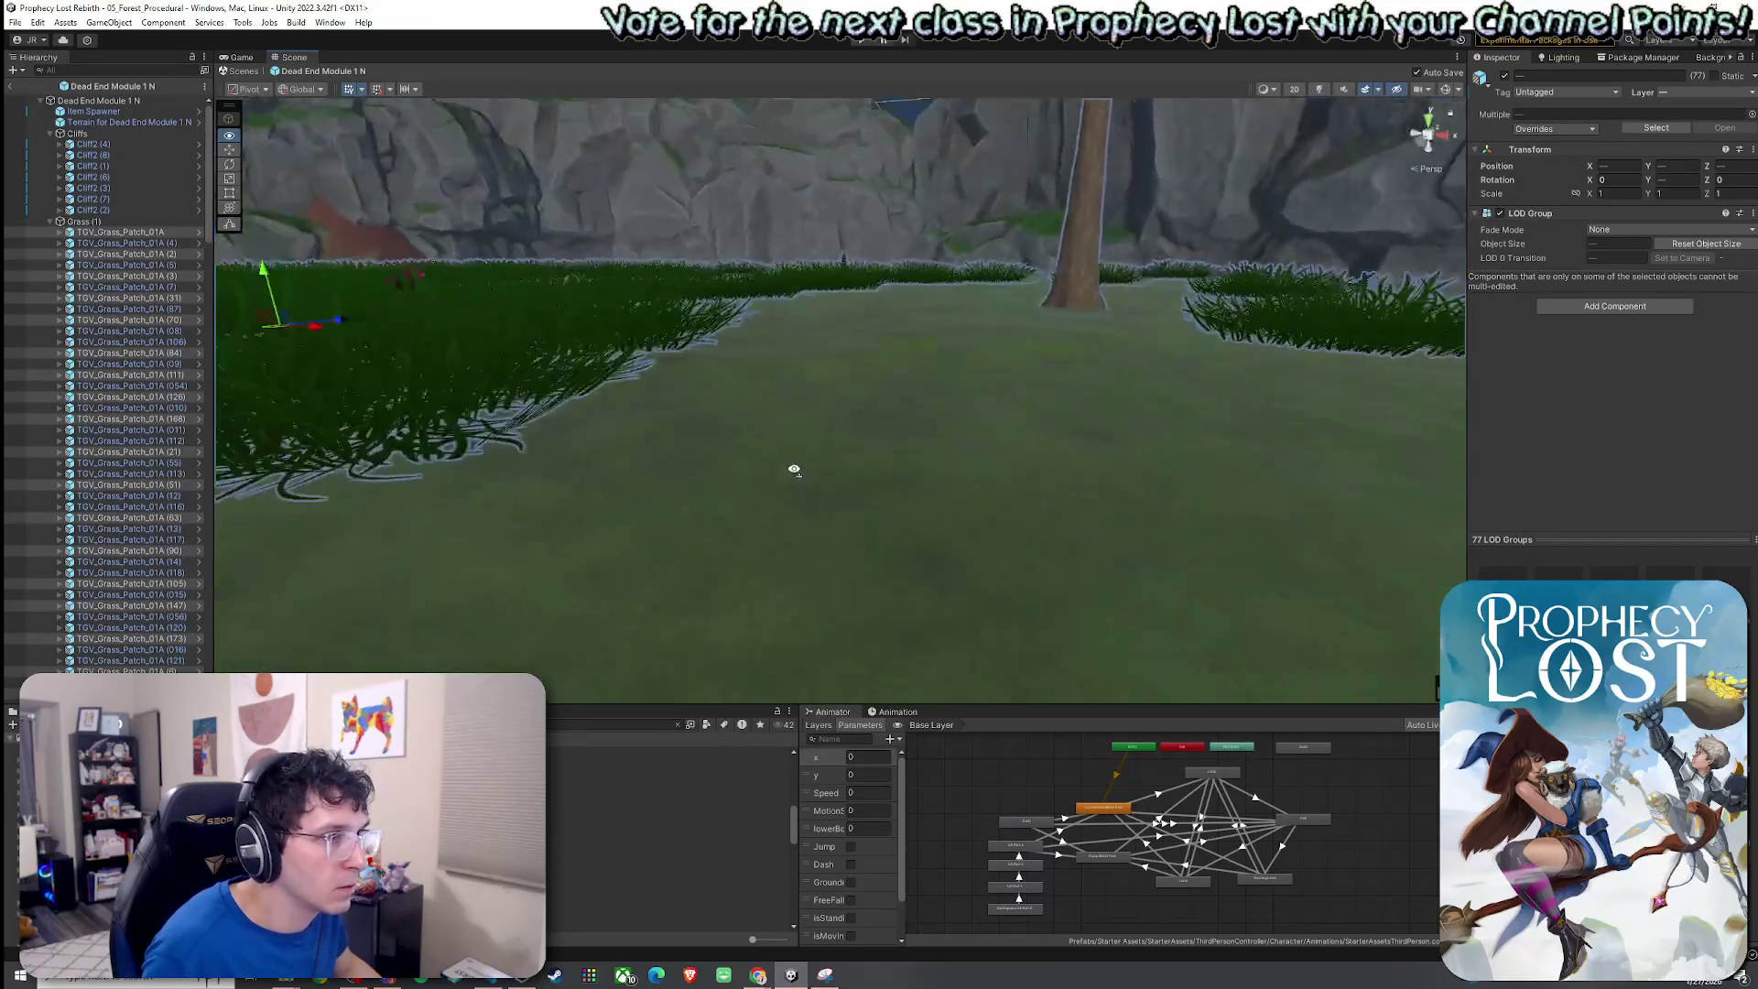
left_click_drag(793, 469, 742, 460, "alt")
Move grass patch TGV_Grass_Patch_01A (125) to about X -9.509, Z -15.904.
left_click(1135, 366)
left_click_drag(1136, 367, 1087, 397, "alt")
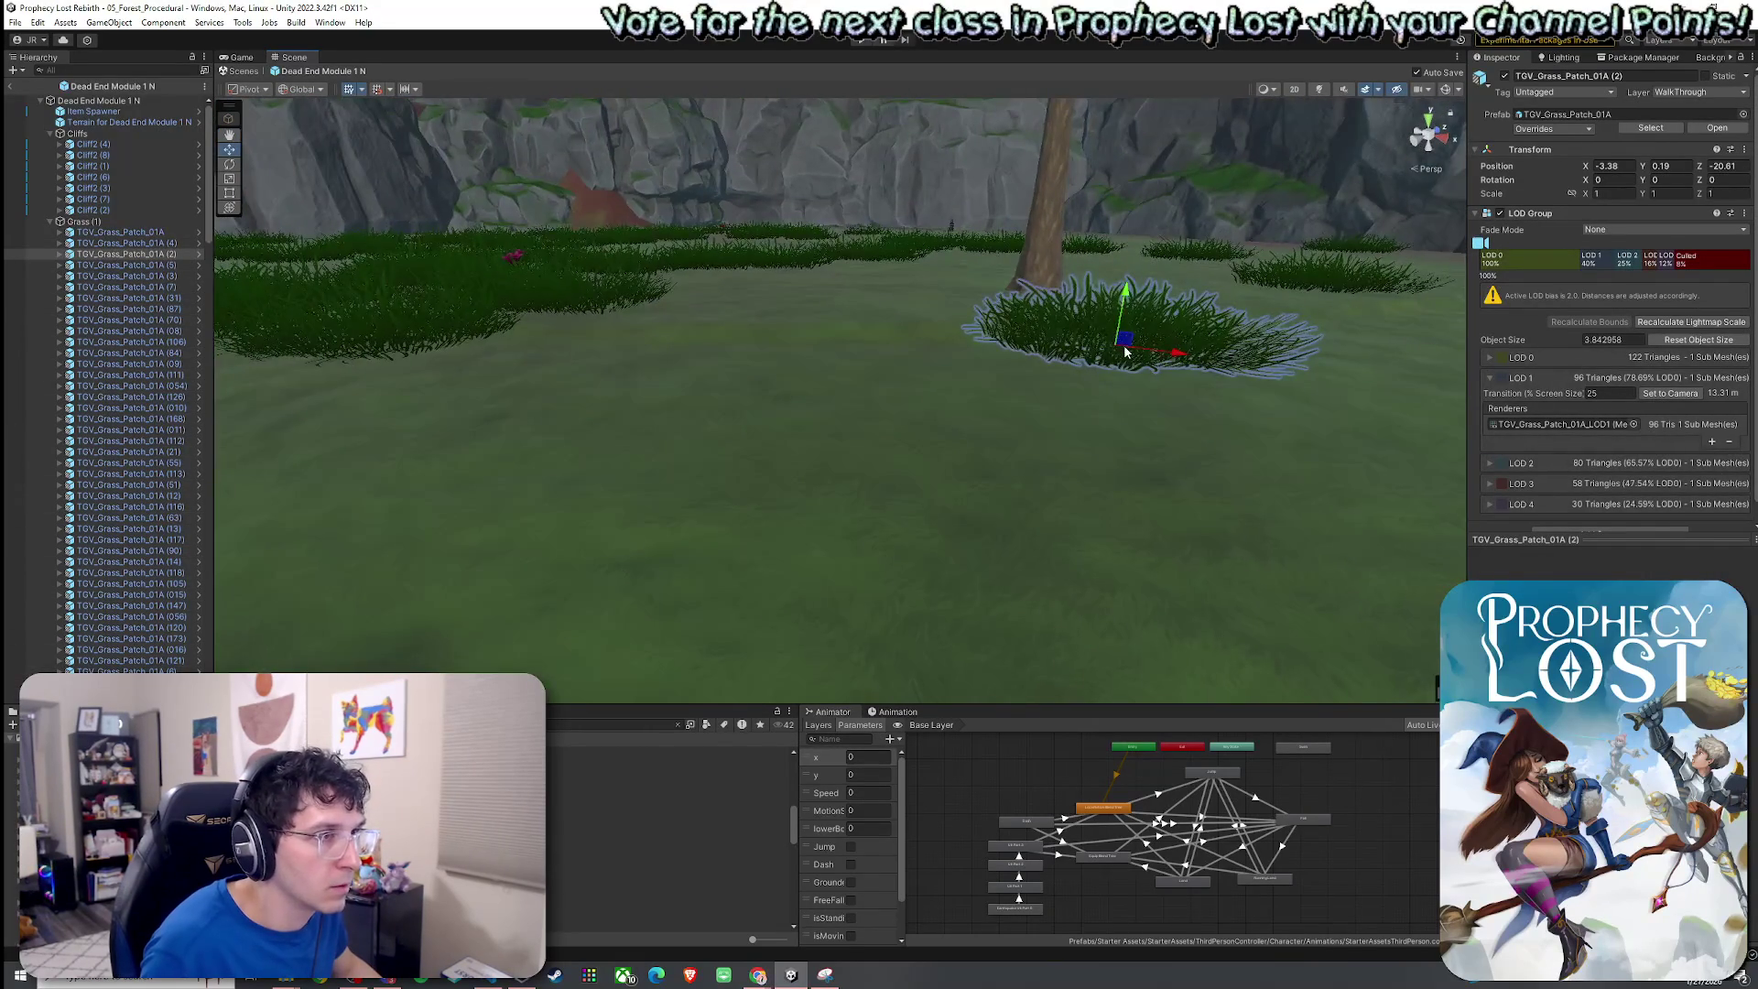
key("f")
mouse_move(813, 340)
left_mouse_down()
mouse_move(505, 365)
mouse_move(481, 351)
mouse_move(482, 385)
left_mouse_up()
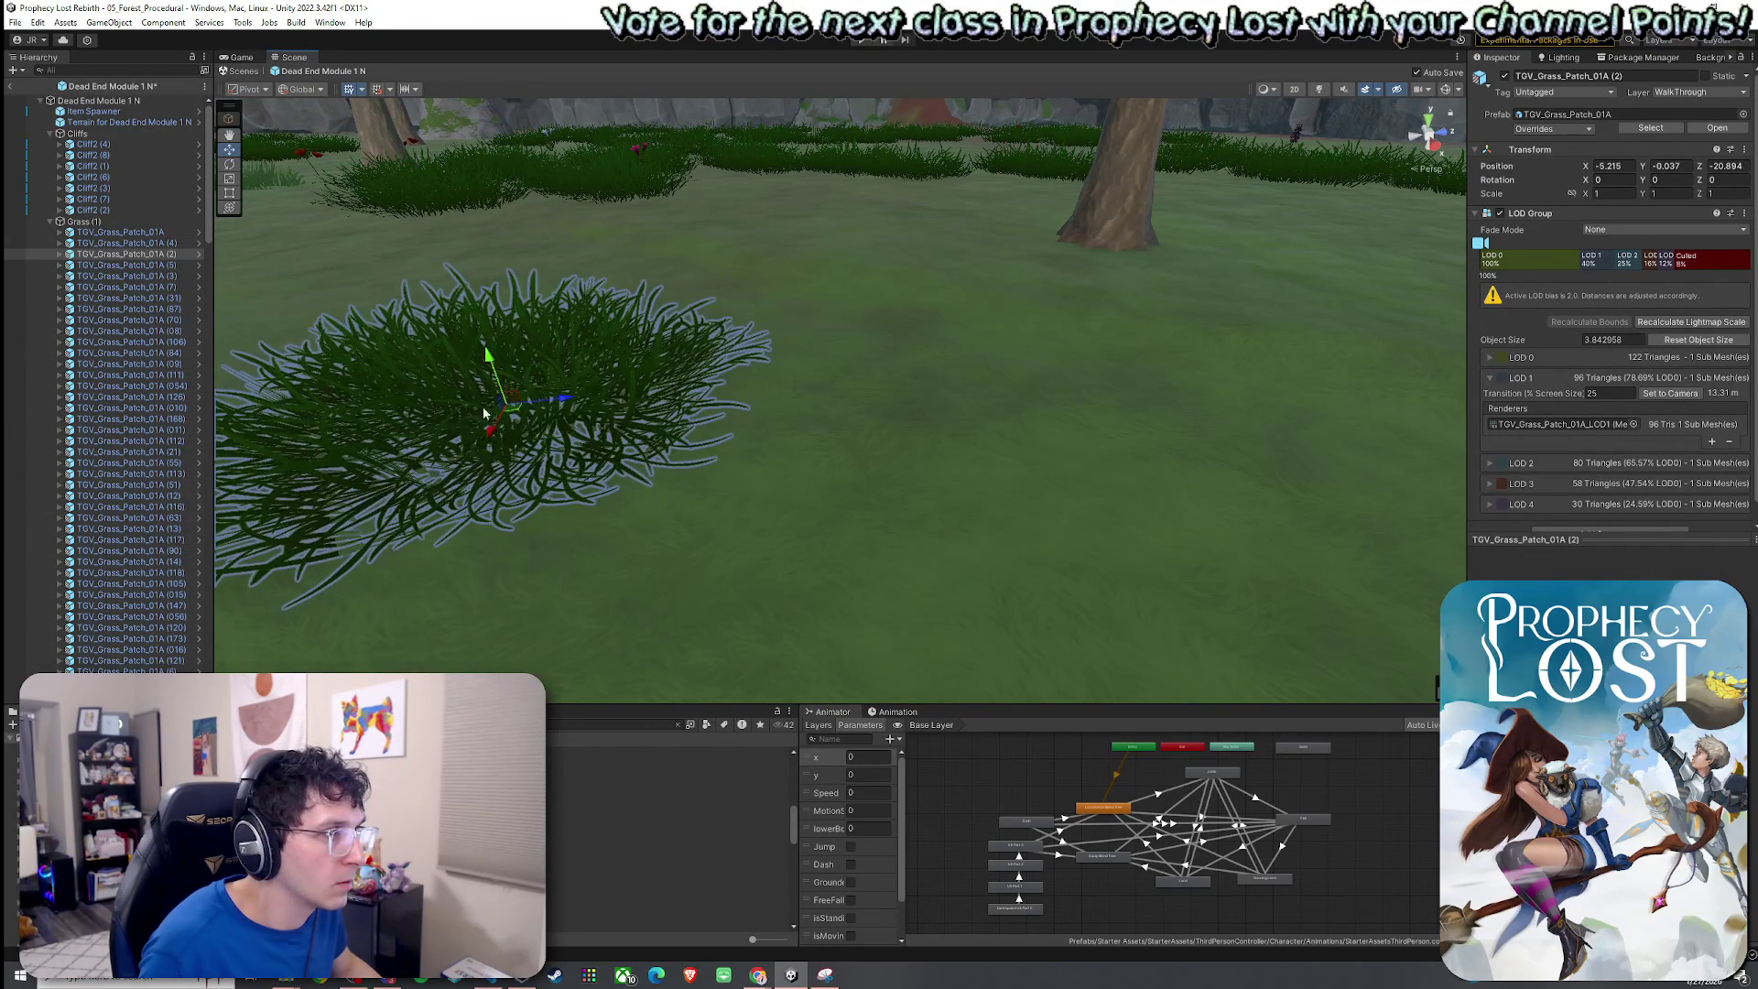
mouse_move(517, 460)
left_mouse_down("alt")
mouse_move(581, 404)
mouse_move(1020, 365)
mouse_move(1043, 404)
mouse_move(946, 449)
mouse_move(969, 438)
left_mouse_up("alt")
left_click(977, 470)
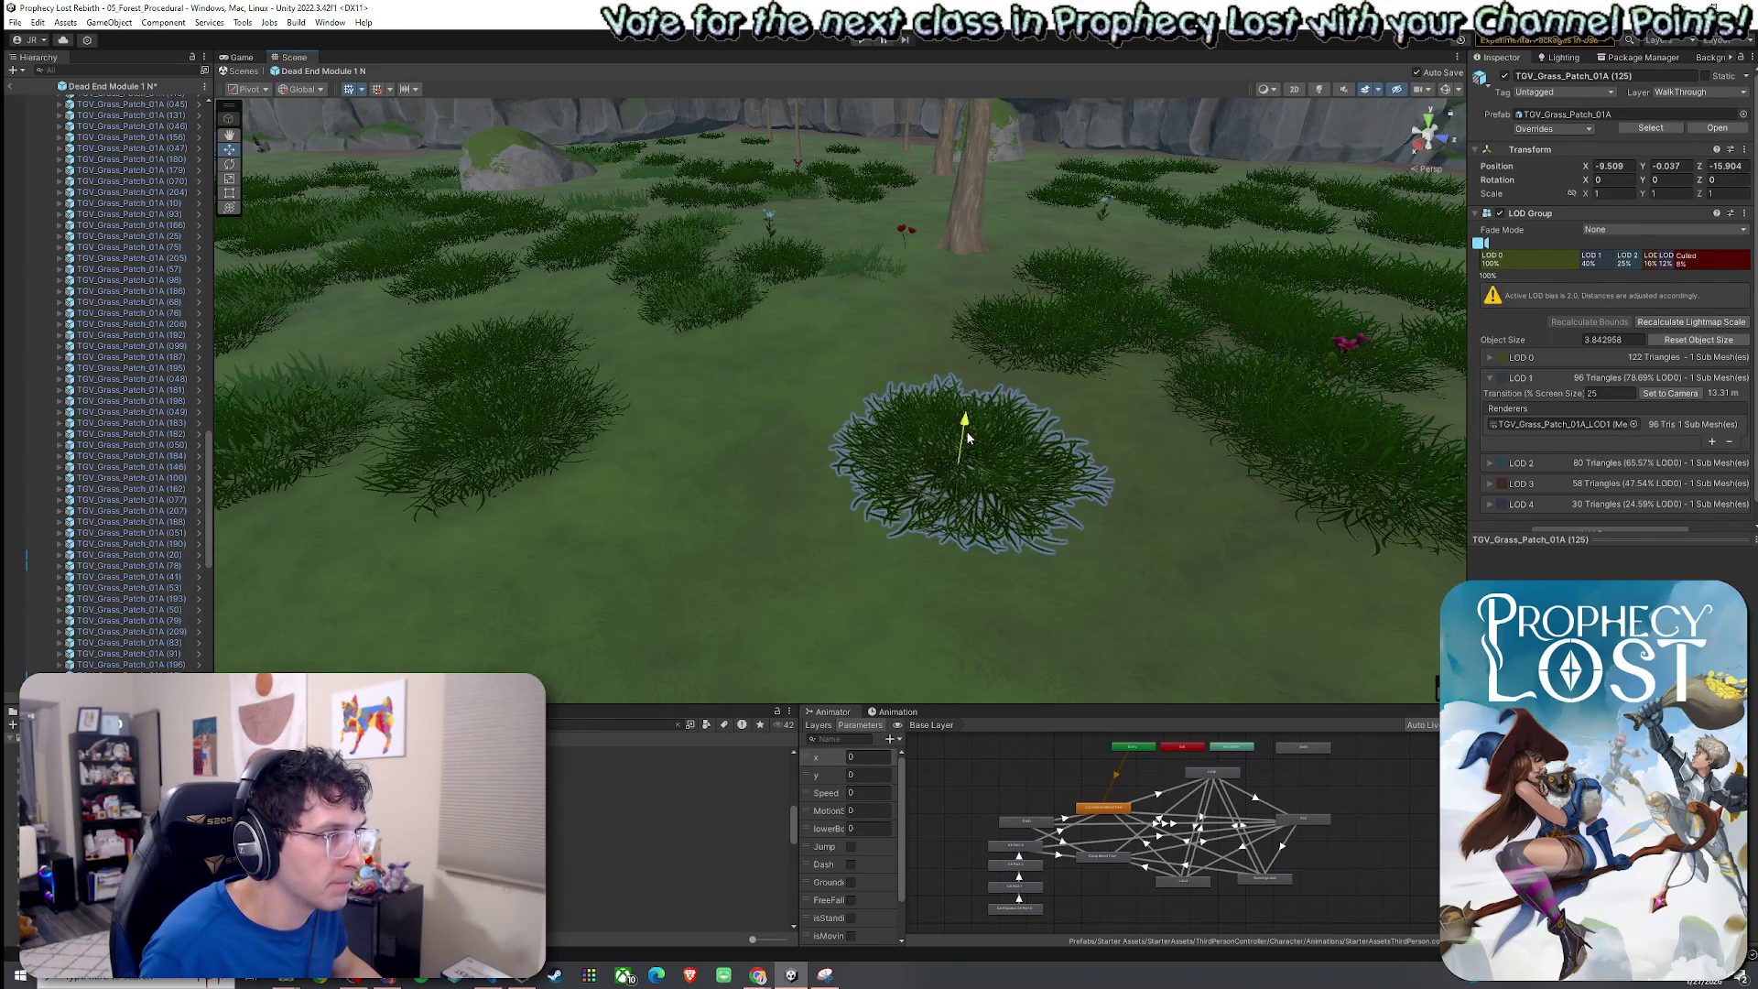
mouse_move(861, 458)
left_mouse_down("alt")
mouse_move(1165, 381)
mouse_move(977, 403)
mouse_move(1205, 393)
mouse_move(1200, 408)
mouse_move(814, 400)
mouse_move(1237, 318)
left_mouse_up("alt")
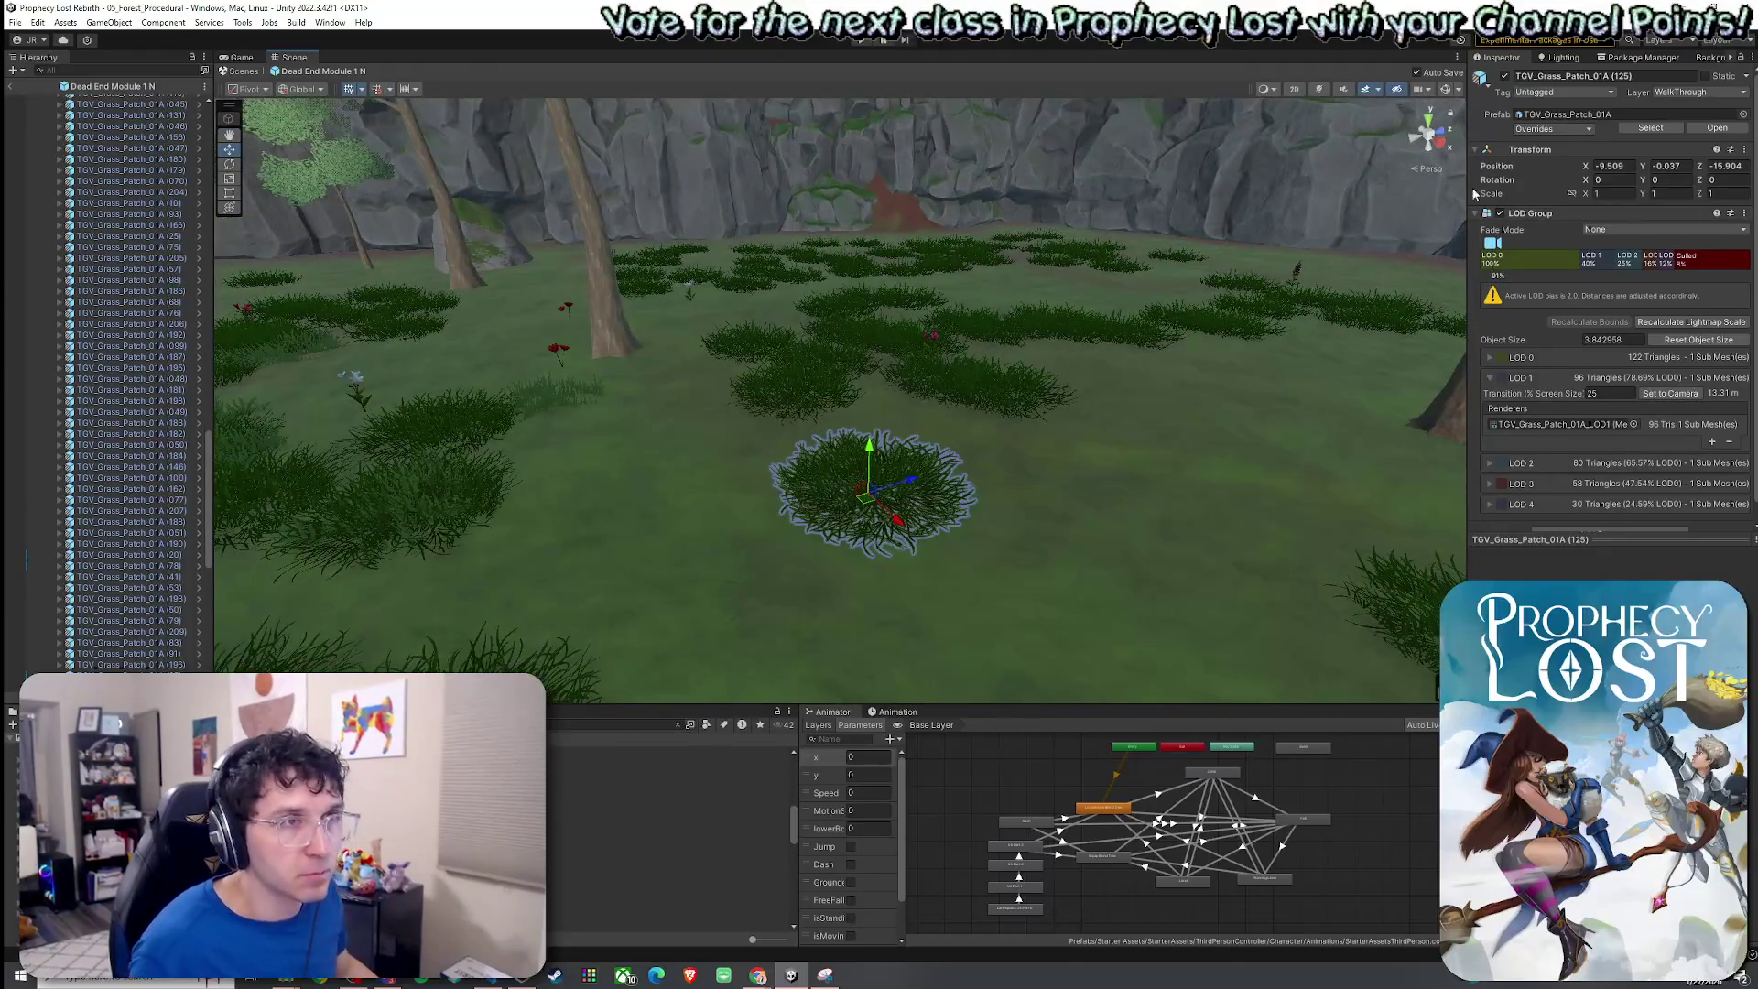
left_click(1107, 304)
Bring up the terrain sculpting settings and look around the central tree and cliffs.
left_click(1593, 234)
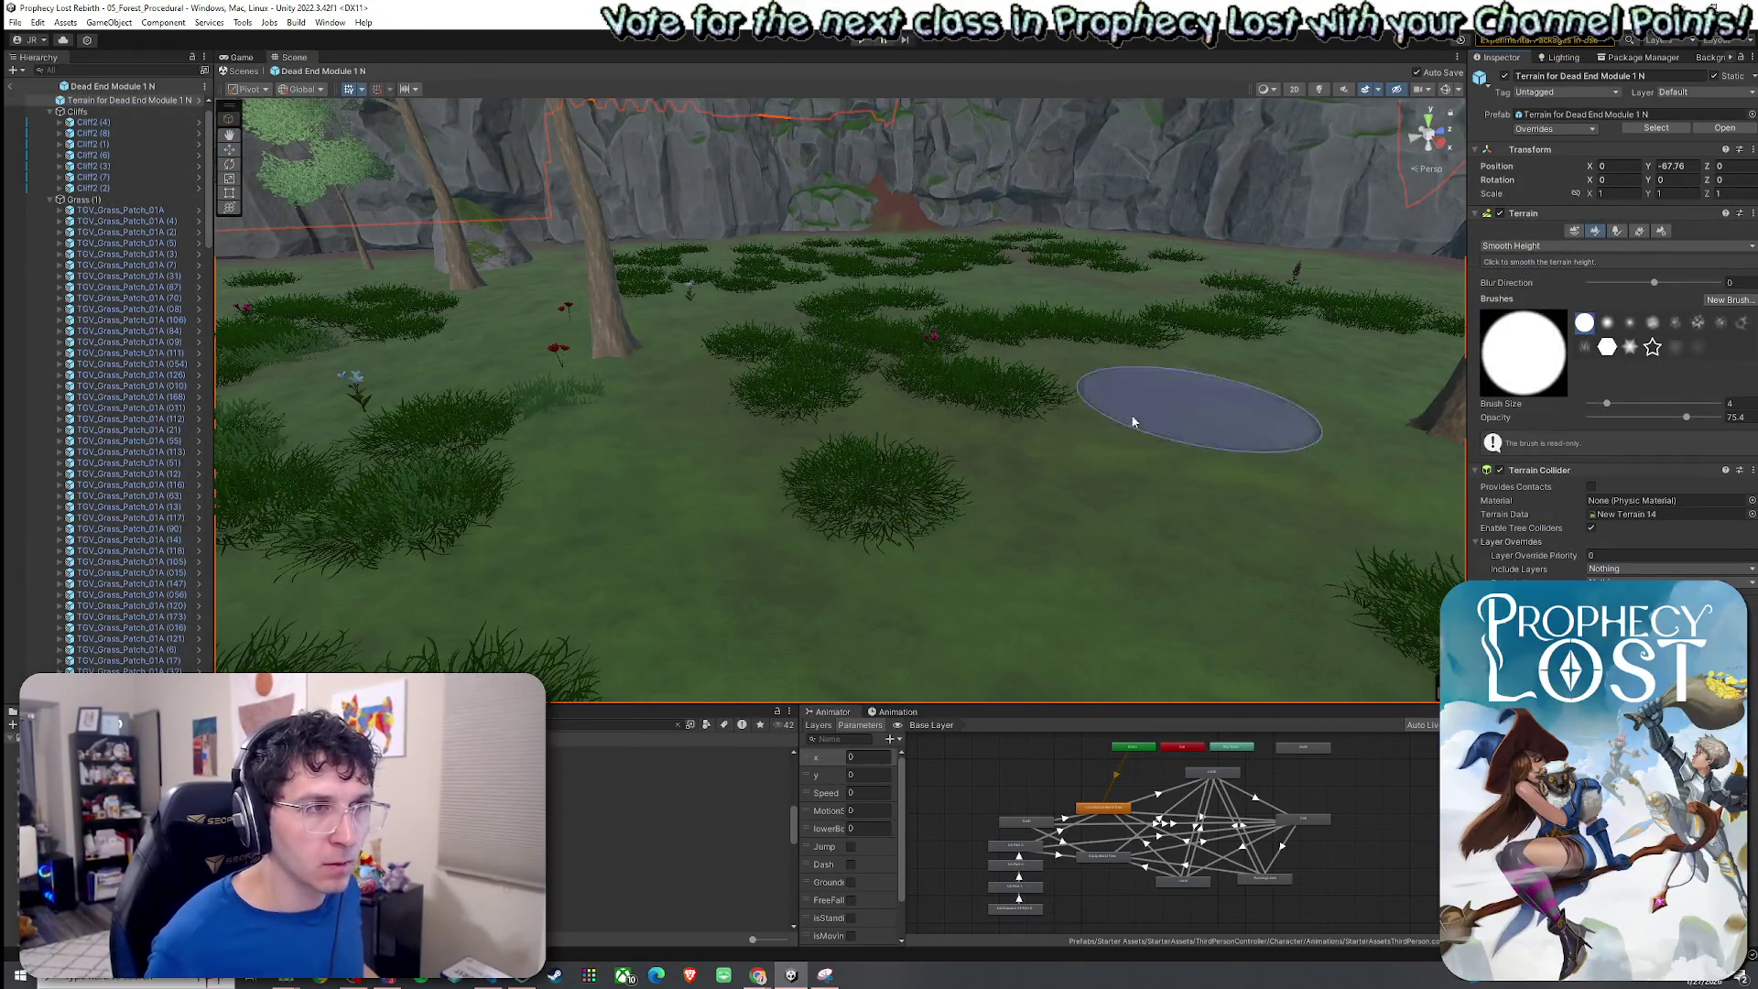
mouse_move(855, 408)
left_mouse_down("alt")
mouse_move(1075, 436)
mouse_move(903, 347)
left_mouse_up("alt")
left_click_drag(370, 355, 609, 427, "alt")
mouse_move(1319, 394)
left_mouse_down("alt")
mouse_move(943, 367)
mouse_move(700, 375)
mouse_move(532, 415)
left_mouse_up("alt")
mouse_move(639, 417)
left_mouse_down("alt")
mouse_move(577, 443)
mouse_move(659, 428)
mouse_move(667, 443)
left_mouse_up("alt")
left_click_drag(764, 360, 657, 413, "alt")
mouse_move(550, 370)
left_mouse_down("alt")
mouse_move(655, 372)
mouse_move(474, 369)
mouse_move(569, 404)
mouse_move(890, 298)
mouse_move(811, 322)
mouse_move(828, 303)
mouse_move(828, 379)
mouse_move(805, 326)
mouse_move(784, 326)
mouse_move(1012, 458)
left_mouse_up("alt")
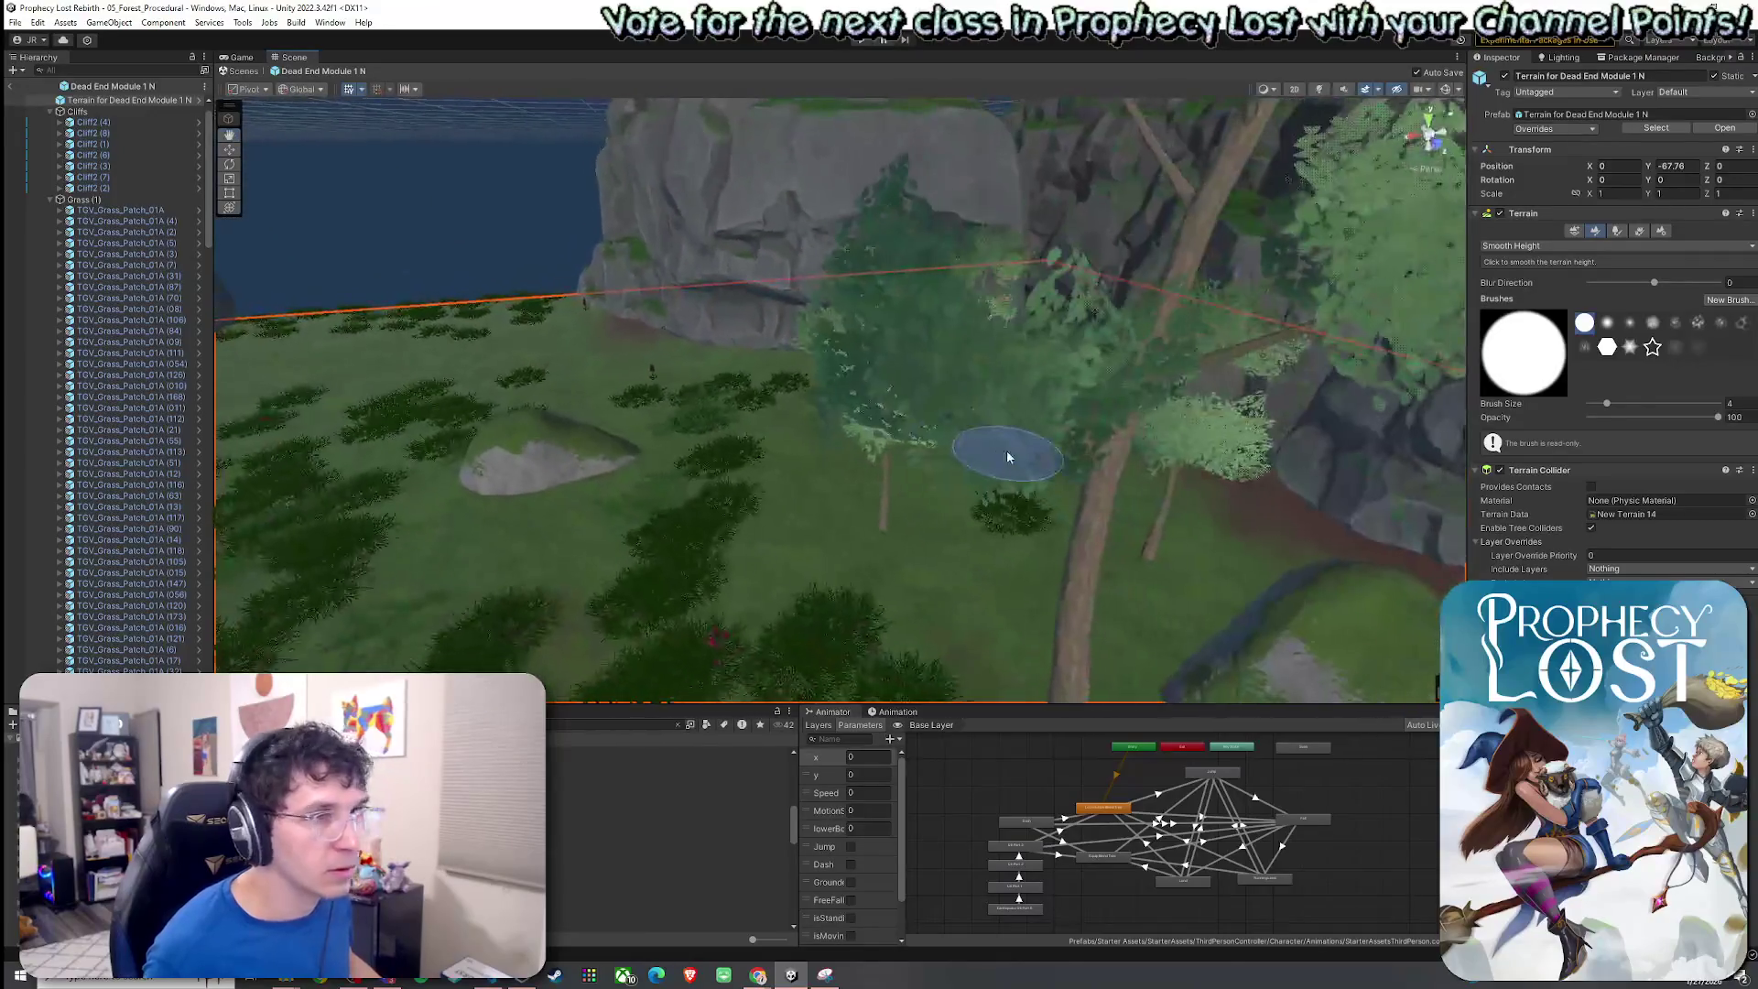
Change the terrain sculpt tool from Set Height to Smooth Height.
left_click(1520, 292)
mouse_move(1034, 376)
left_mouse_down("alt")
mouse_move(996, 380)
mouse_move(1061, 369)
mouse_move(961, 366)
mouse_move(864, 266)
mouse_move(600, 294)
mouse_move(691, 270)
left_mouse_up("alt")
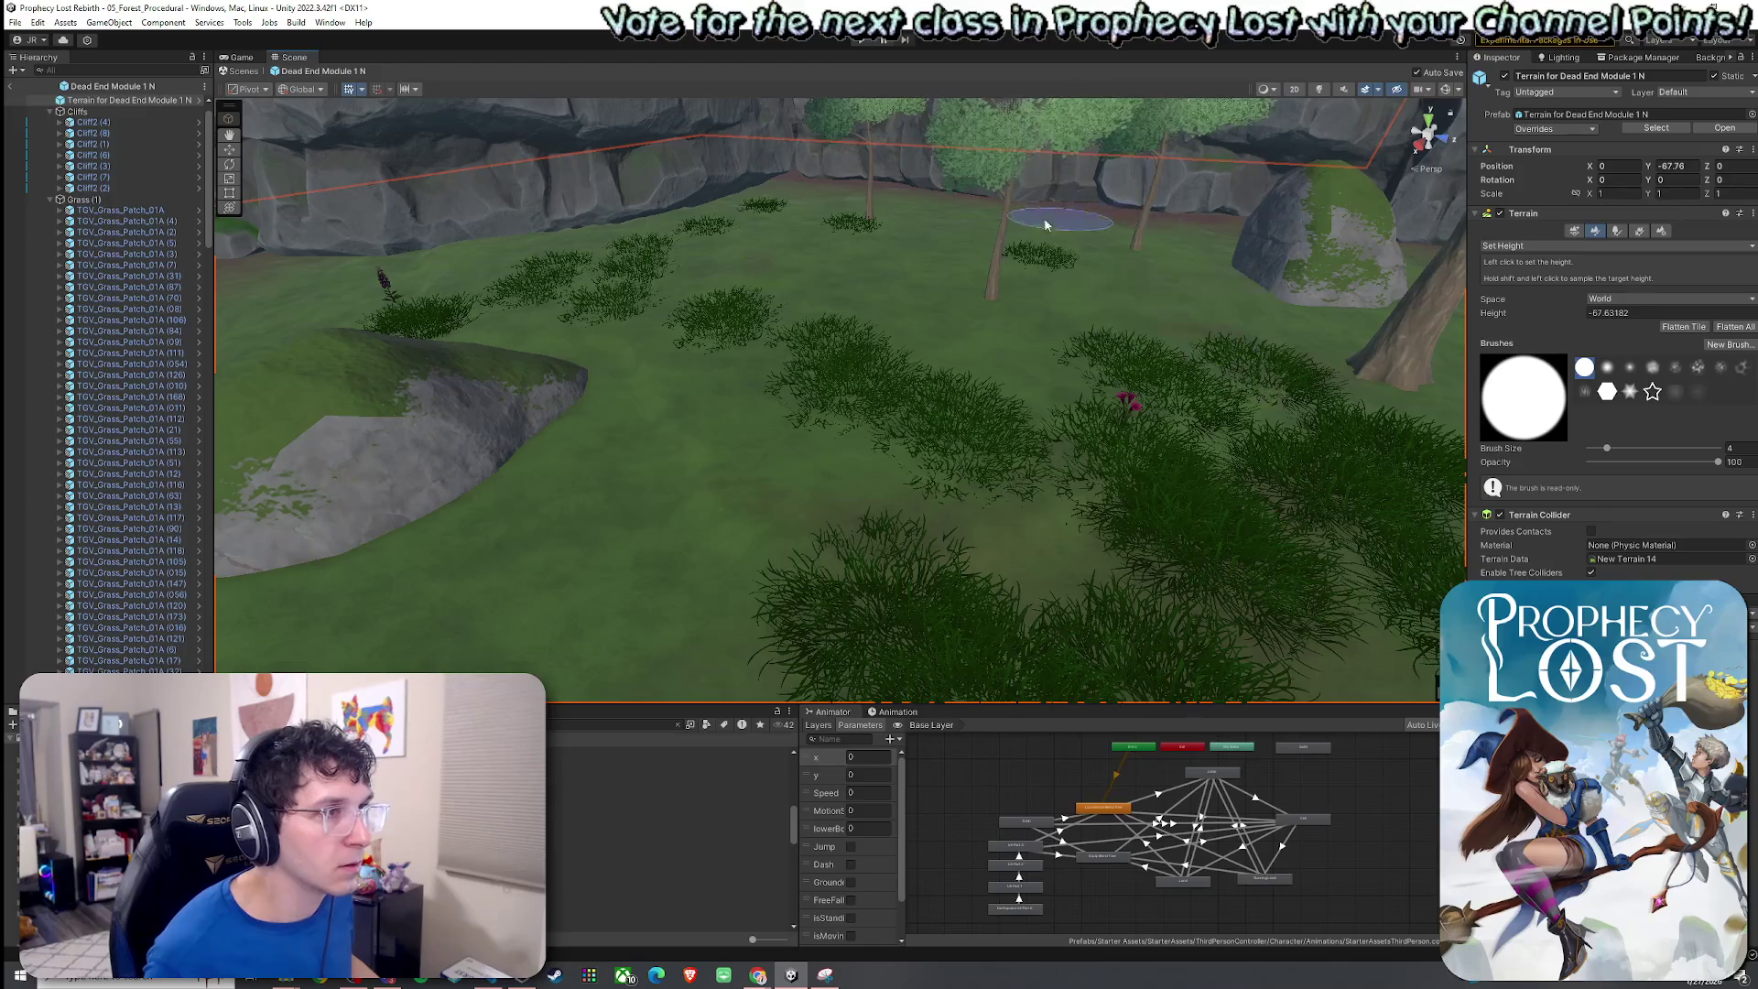
scroll(586, 265, "up", 2)
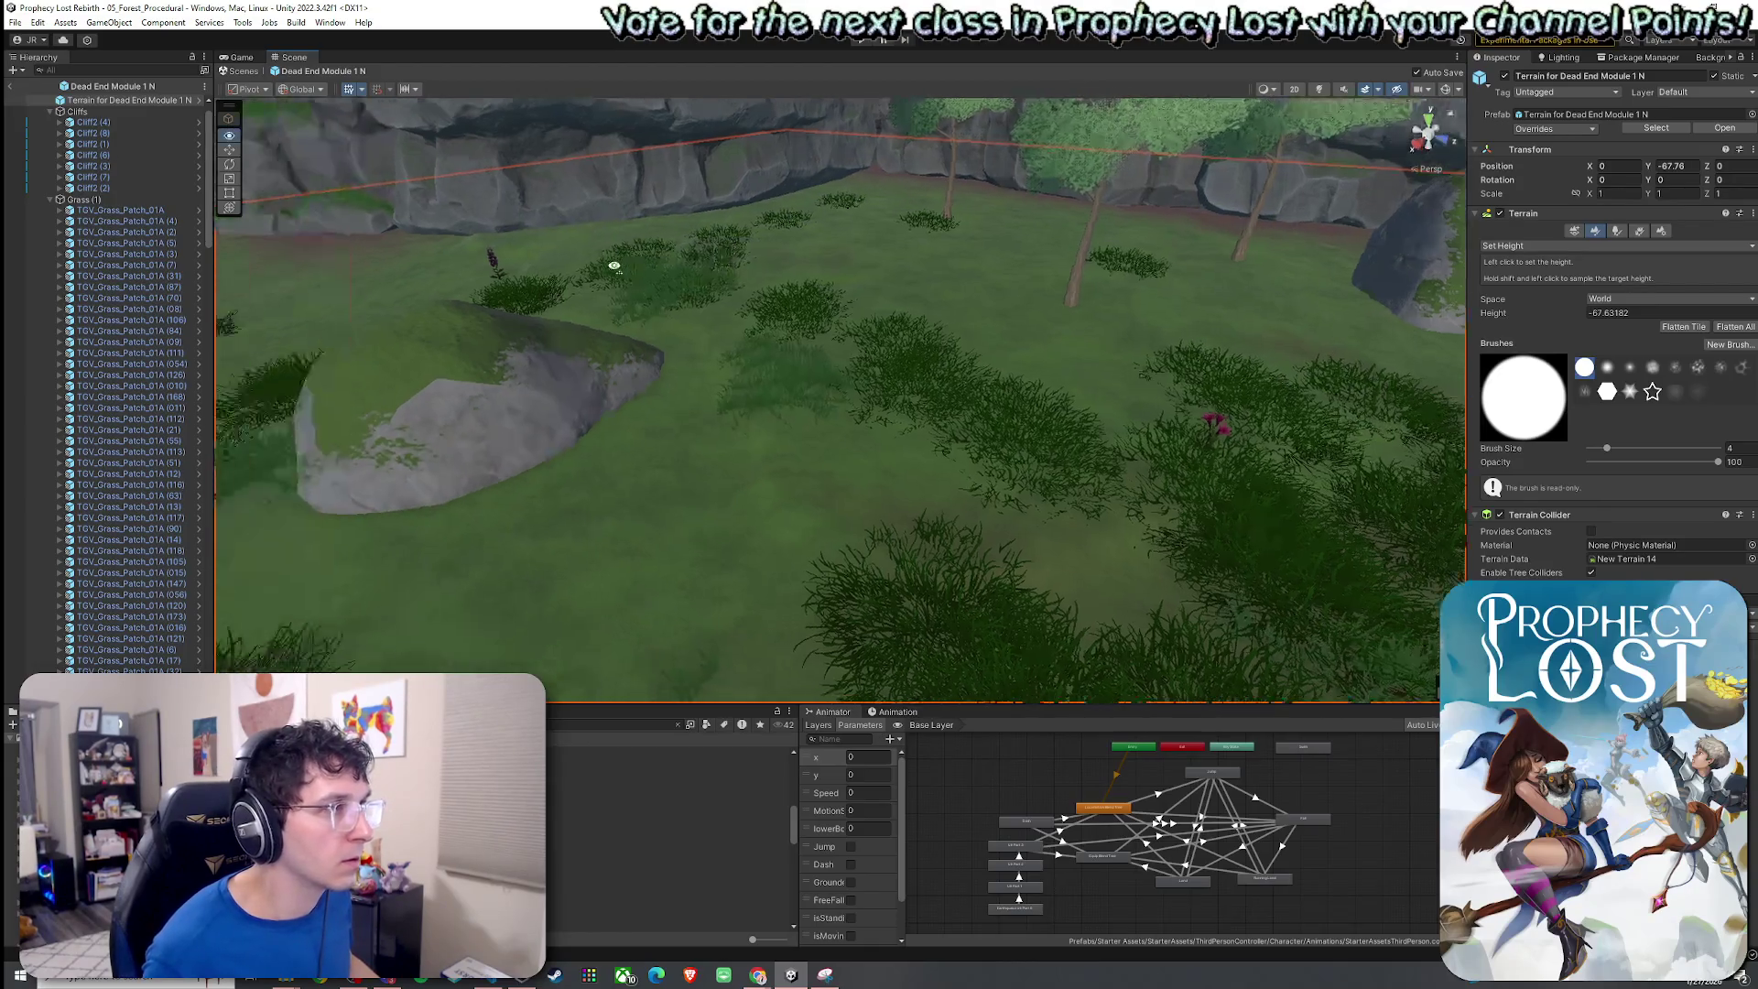
scroll(1043, 270, "up", 3)
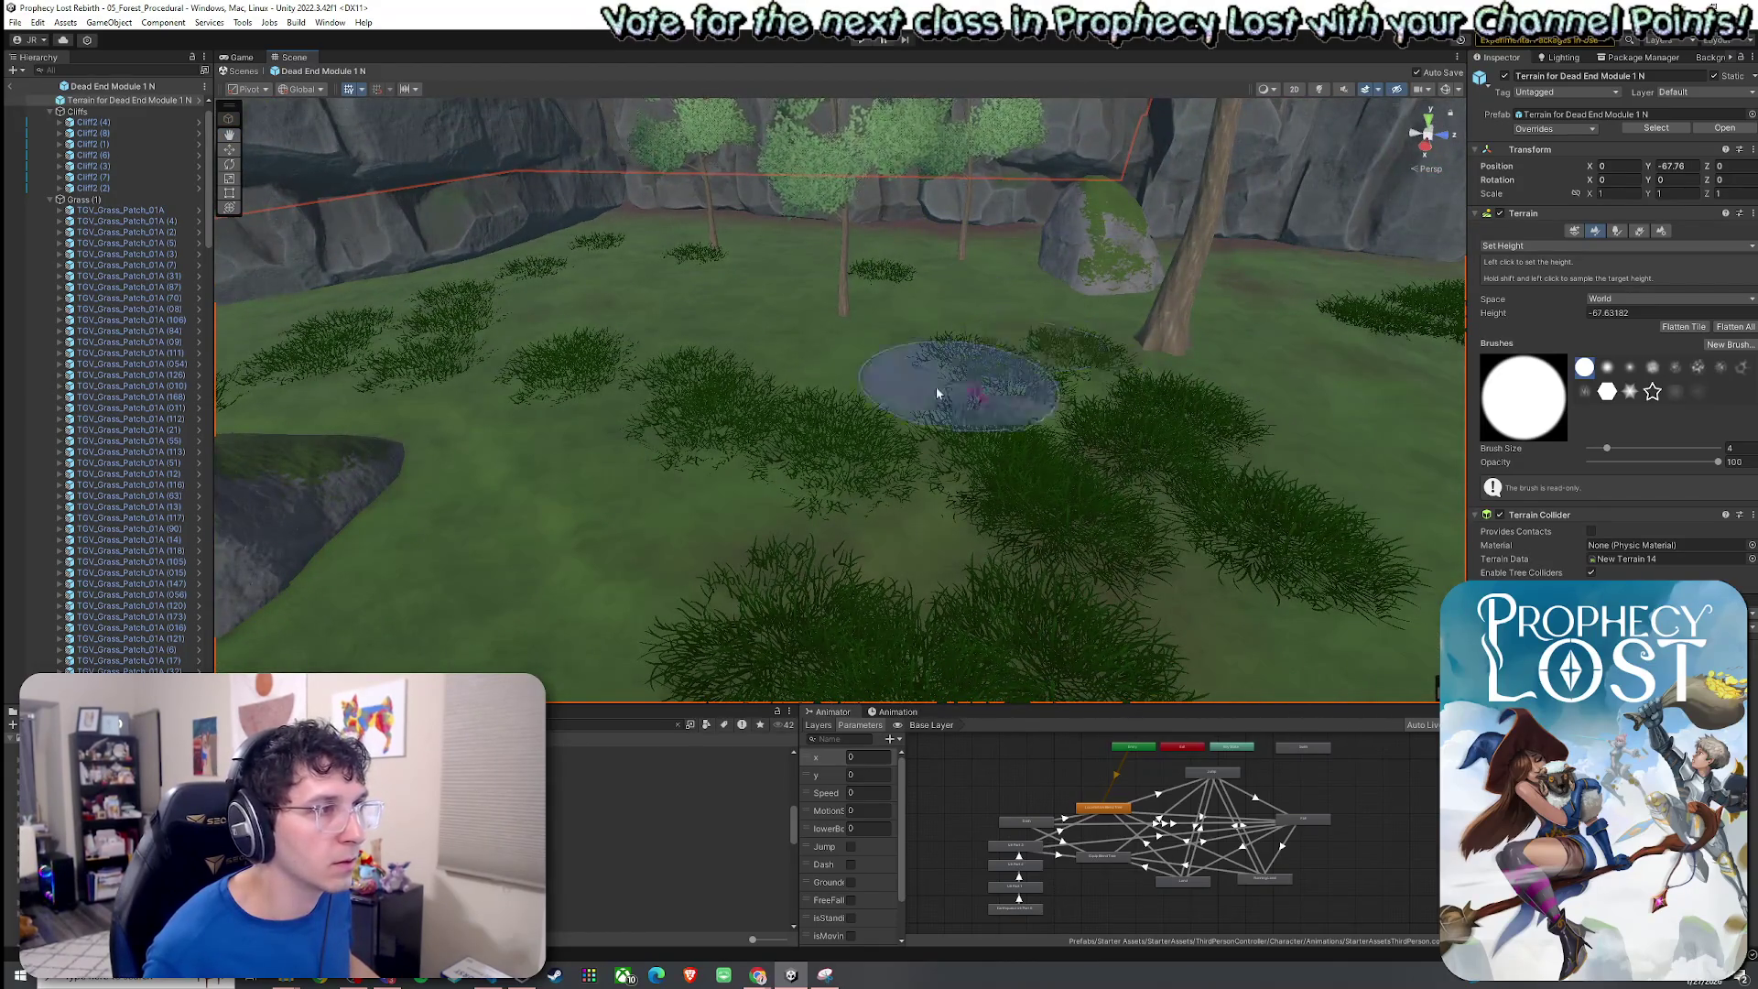
scroll(540, 389, "down", 4)
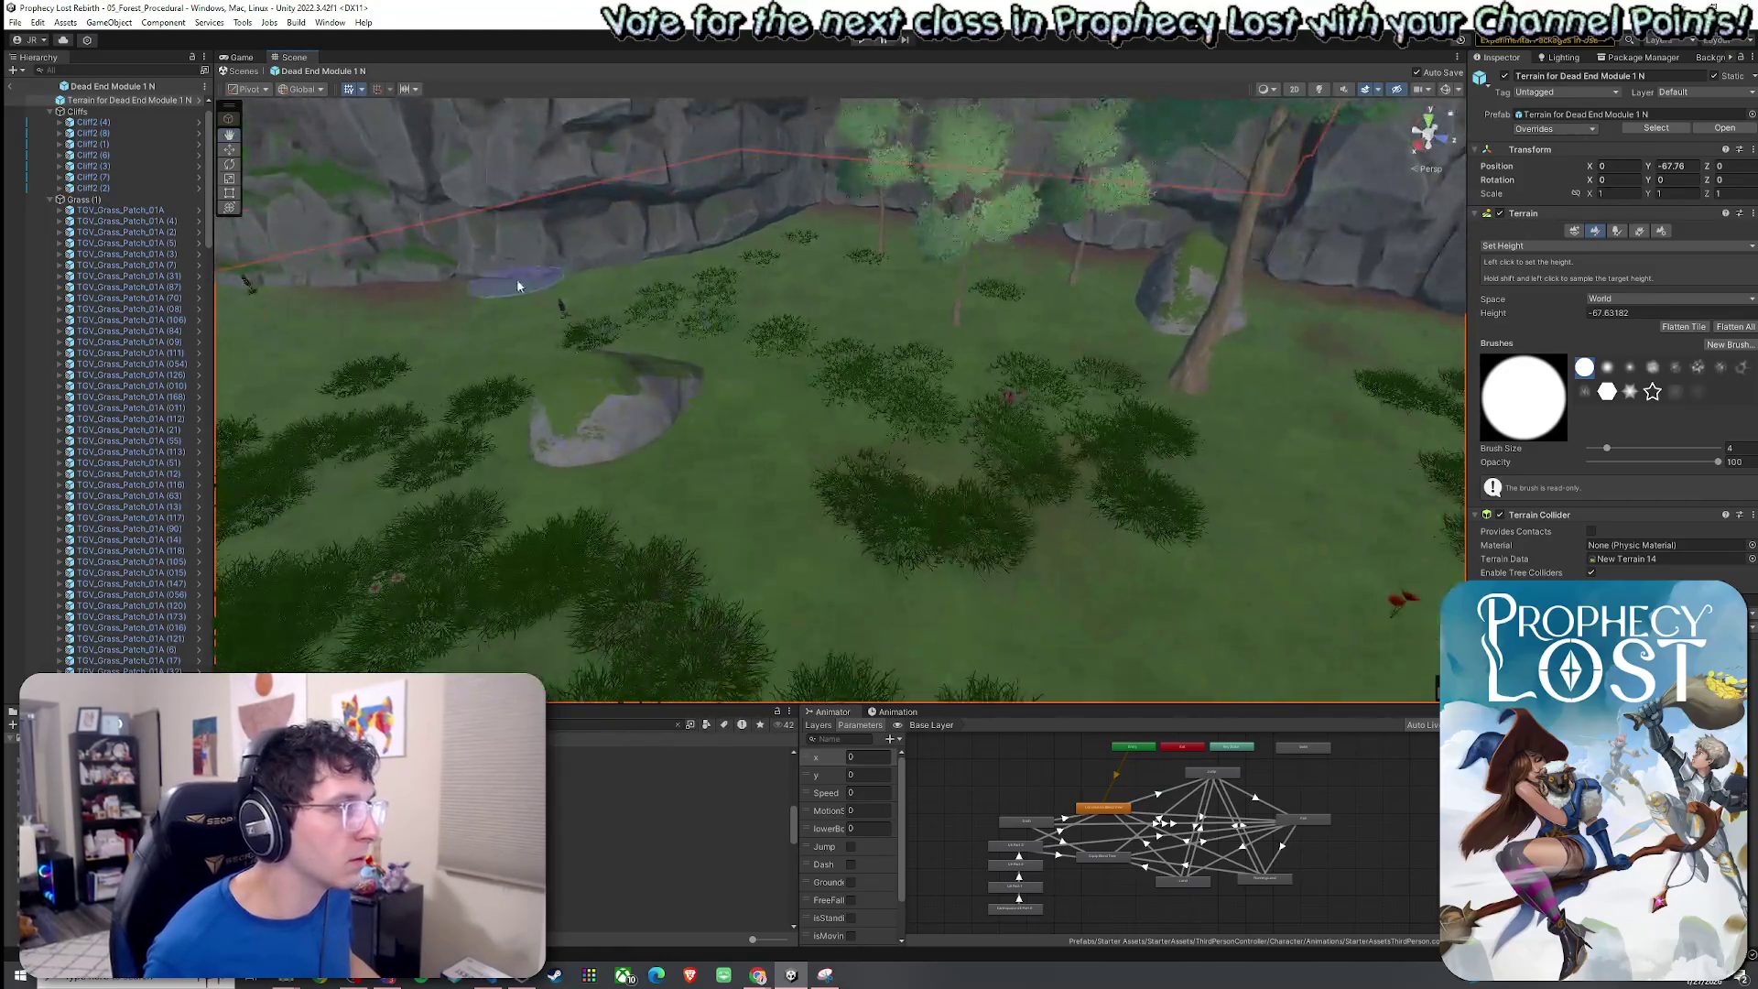
scroll(1161, 404, "up", 3)
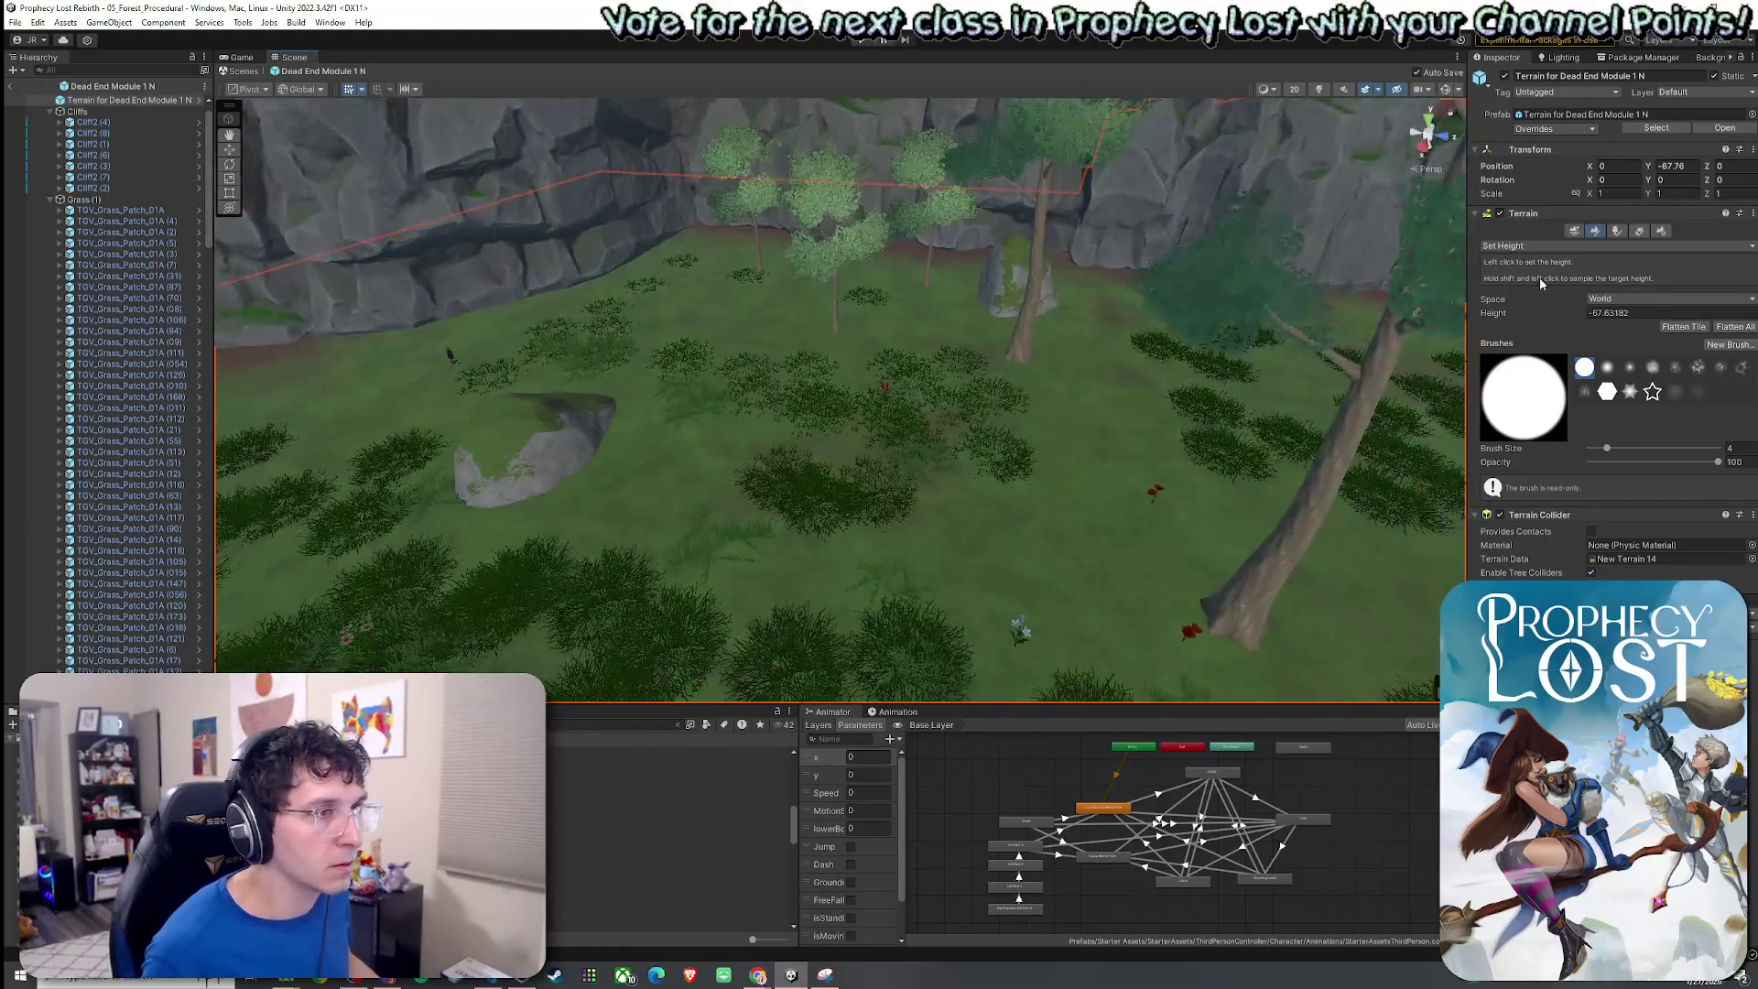
left_click(1554, 323)
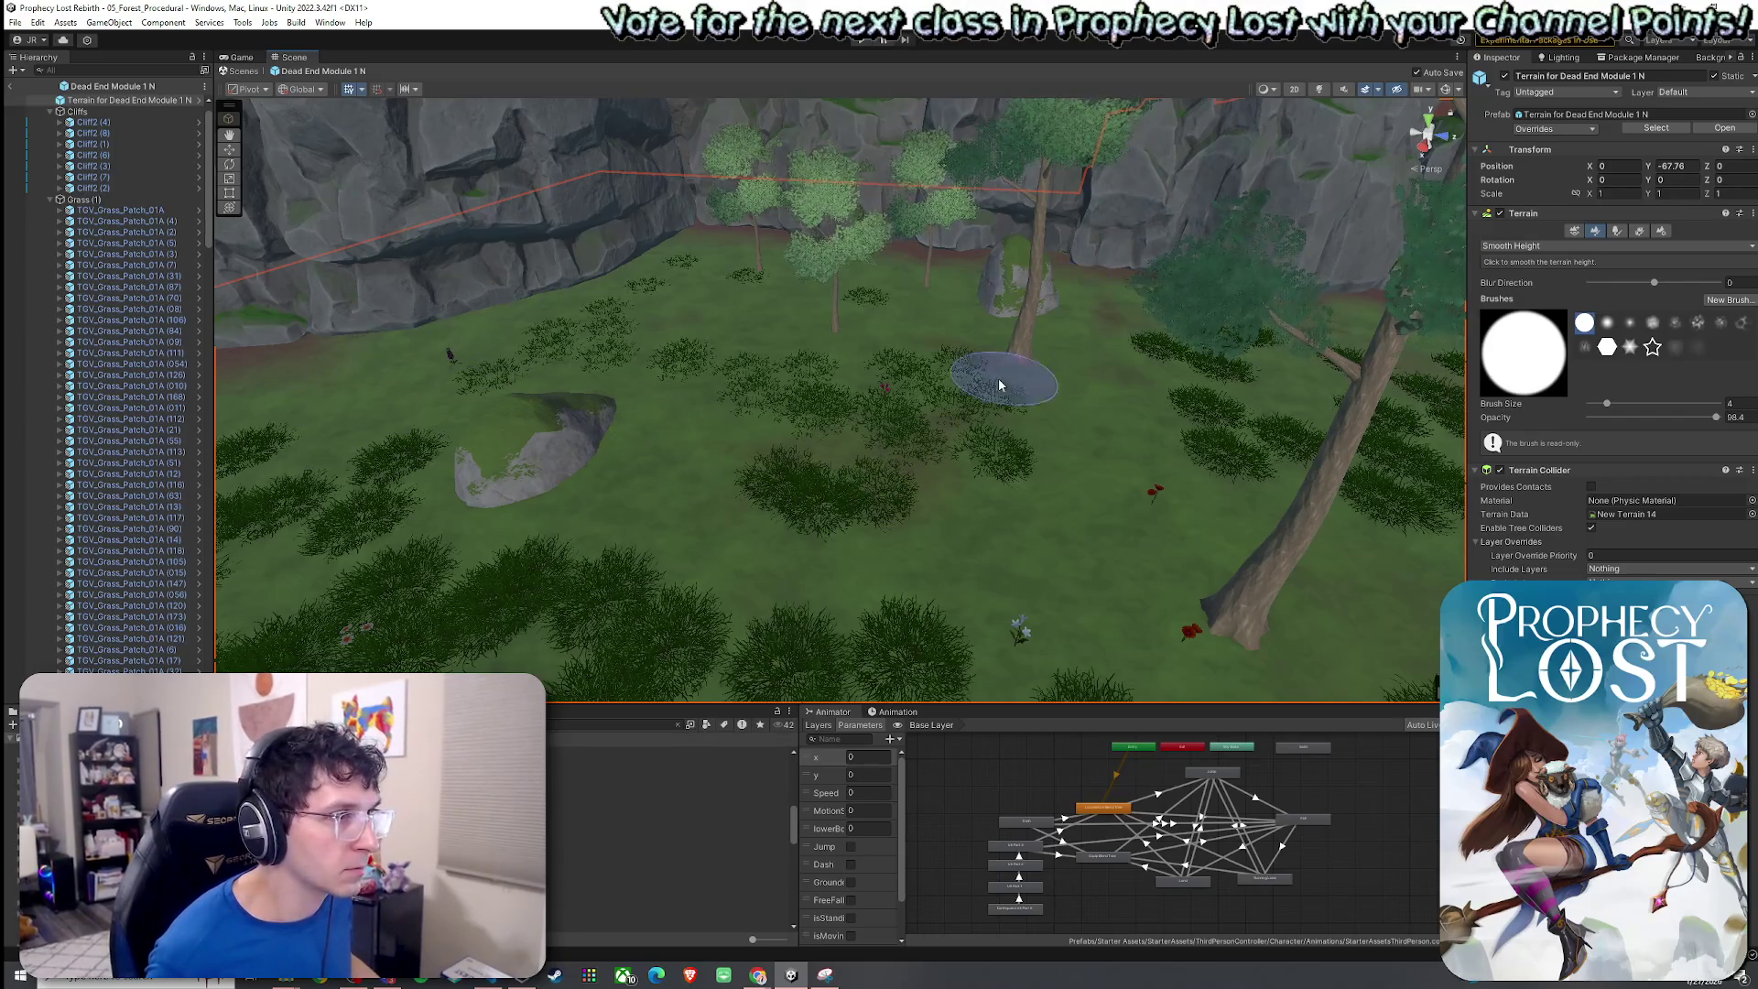
scroll(1006, 381, "up", 10)
scroll(925, 272, "down", 10)
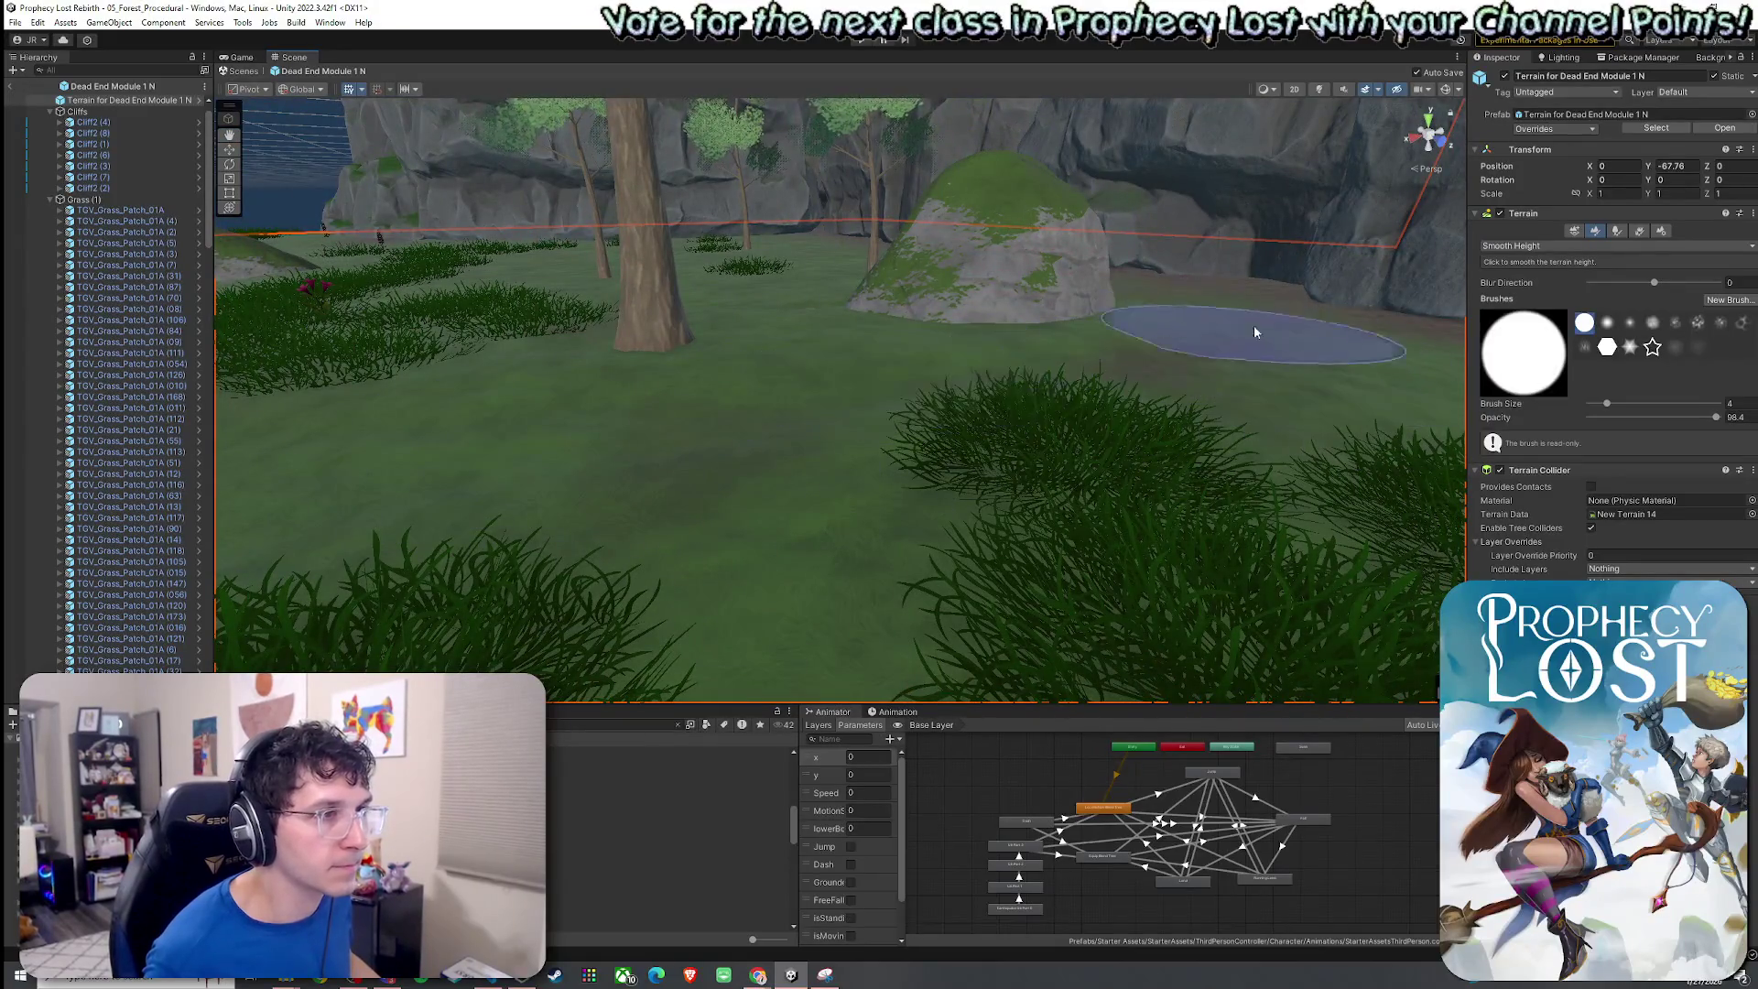
scroll(1219, 336, "down", 5)
mouse_move(900, 419)
left_mouse_down()
mouse_move(980, 388)
mouse_move(883, 593)
mouse_move(887, 486)
mouse_move(1263, 639)
mouse_move(1267, 503)
mouse_move(1198, 655)
mouse_move(641, 238)
mouse_move(691, 310)
mouse_move(1003, 599)
left_mouse_up()
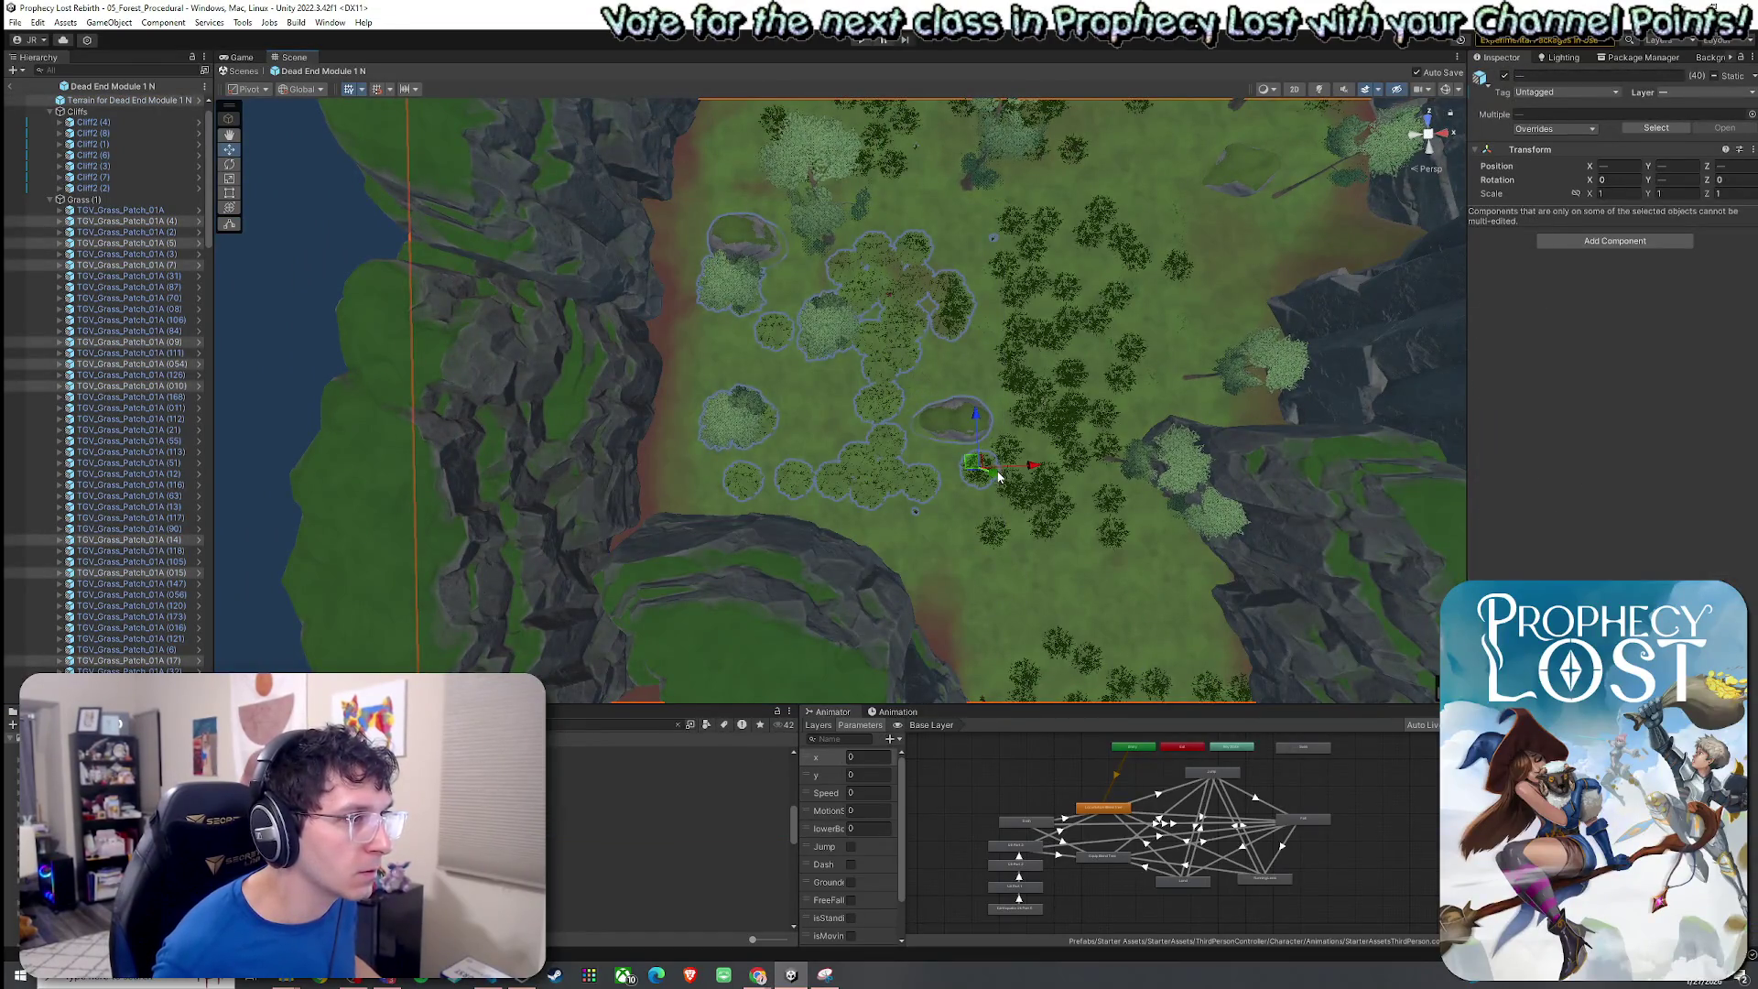
Remove the Terrain from the selection and fly low over the grass to inspect it.
mouse_move(207, 173)
left_mouse_down()
mouse_move(207, 158)
mouse_move(207, 586)
left_mouse_up()
left_click(184, 127, "ctrl")
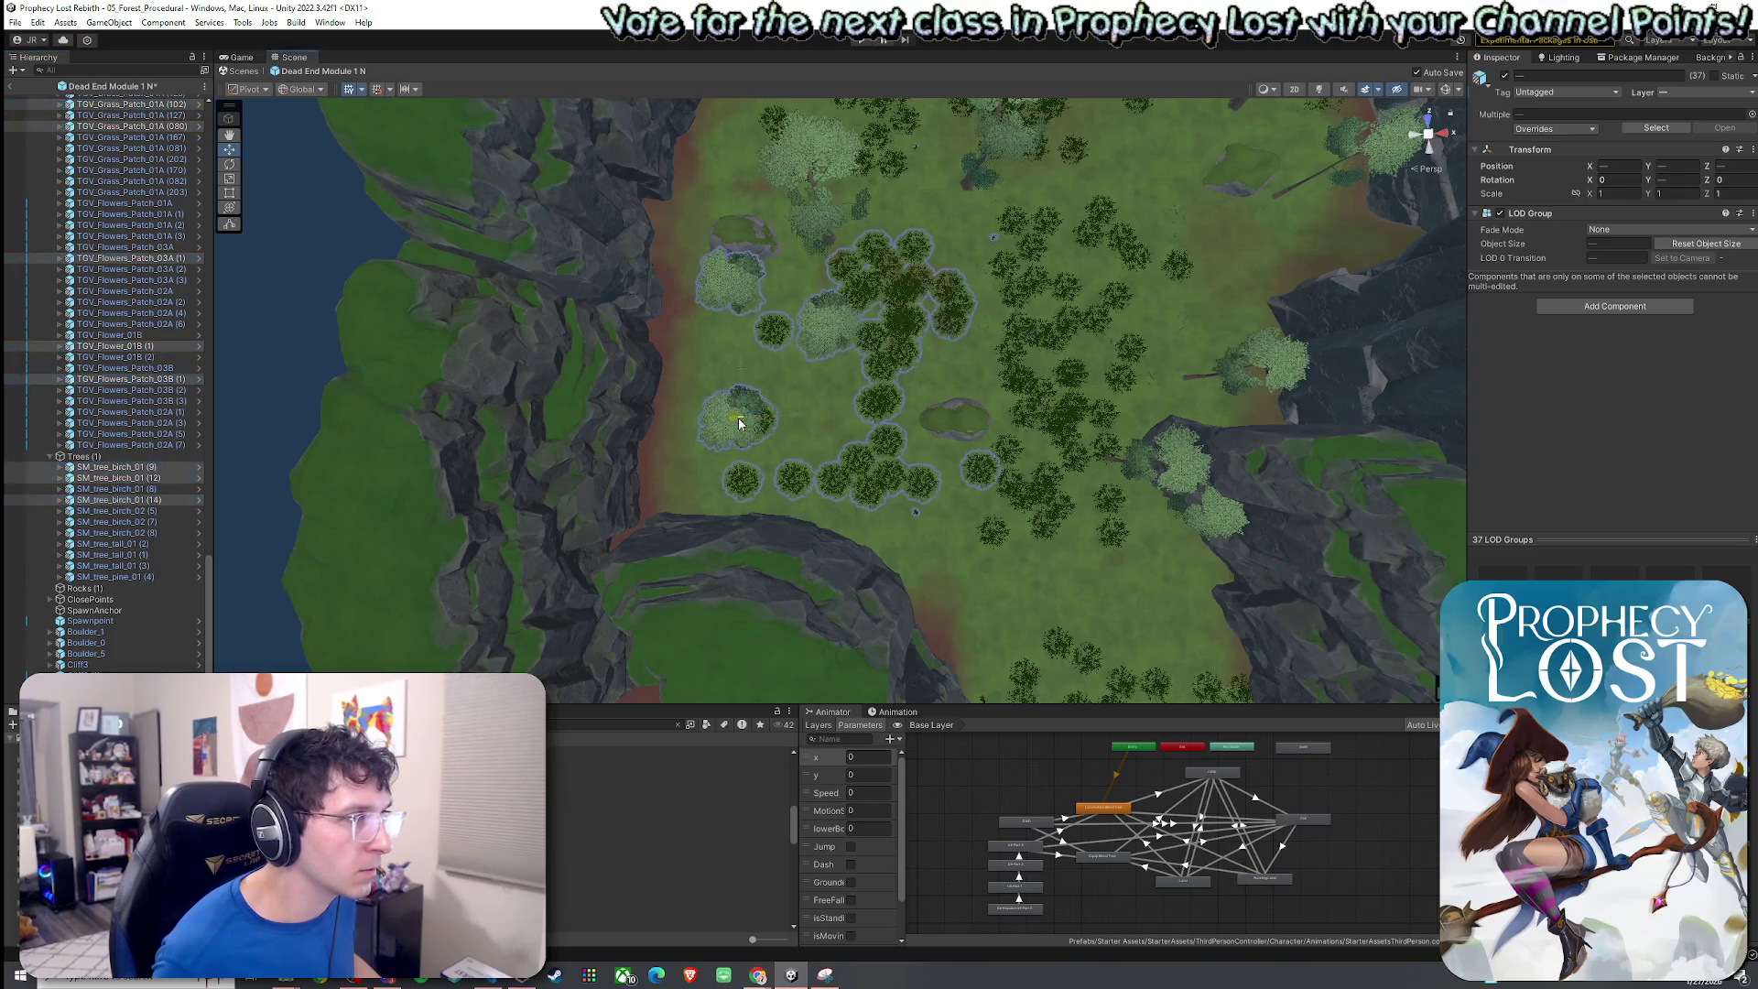
mouse_move(856, 433)
left_mouse_down()
mouse_move(806, 375)
mouse_move(421, 173)
mouse_move(486, 66)
left_mouse_up()
left_click_drag(568, 202, 754, 301)
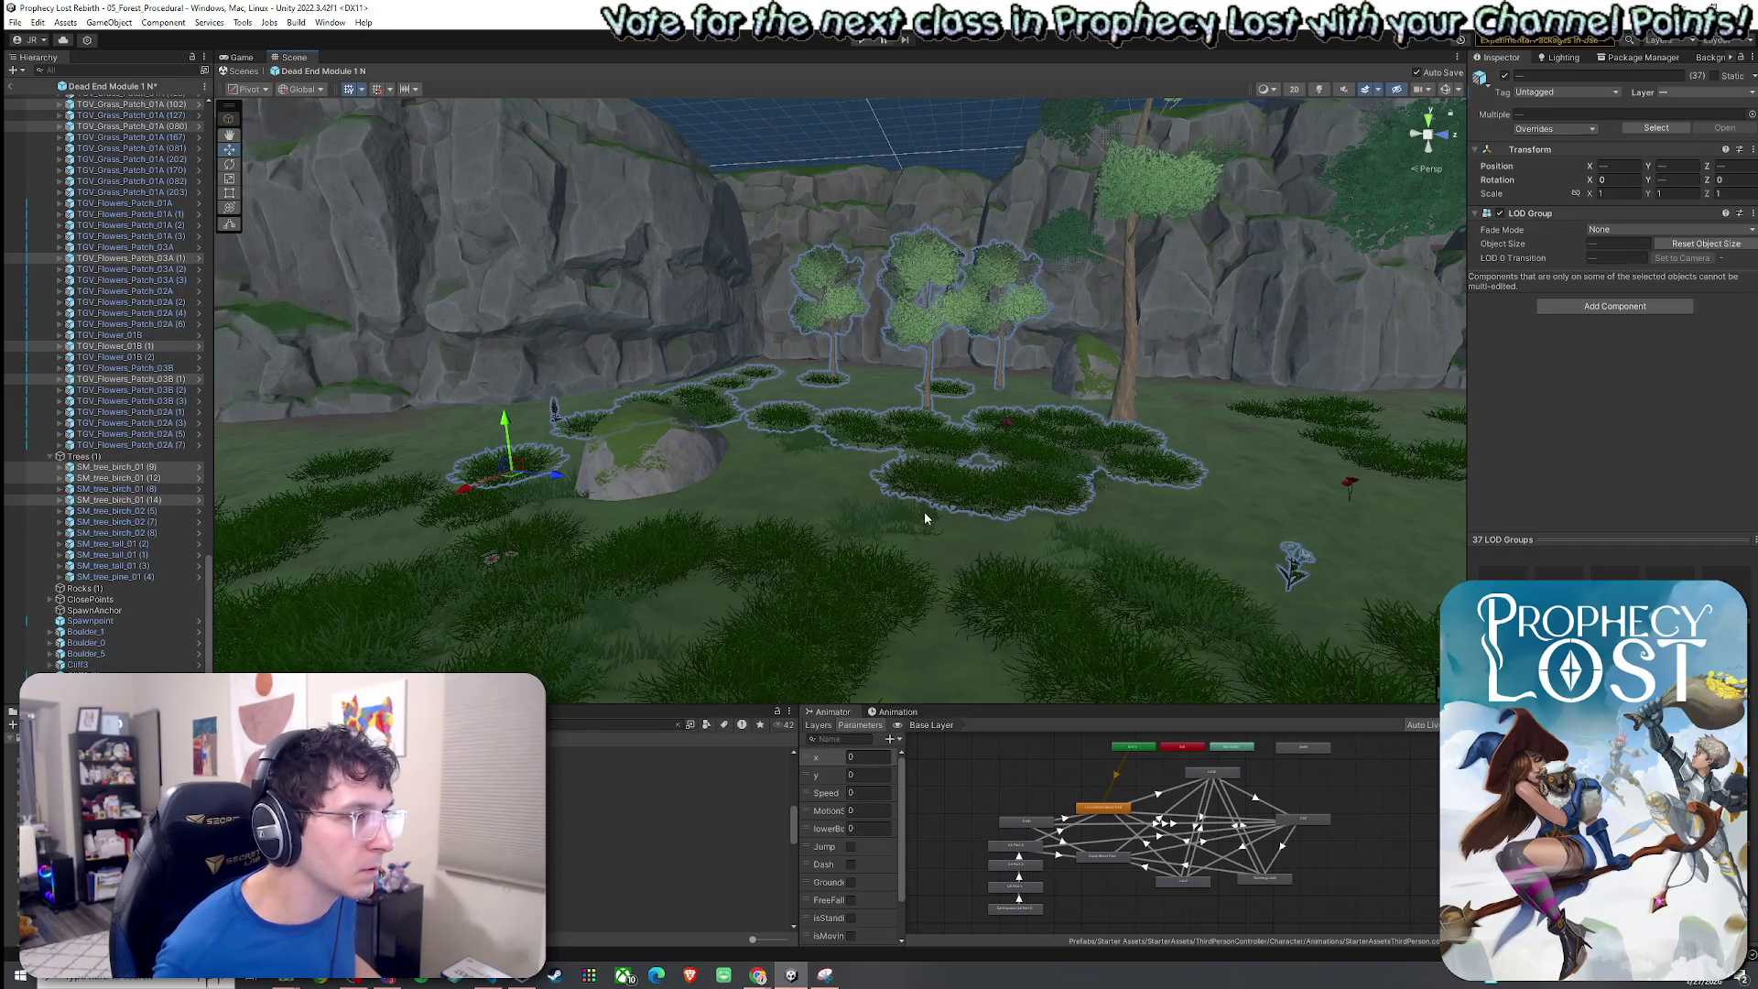
key("w")
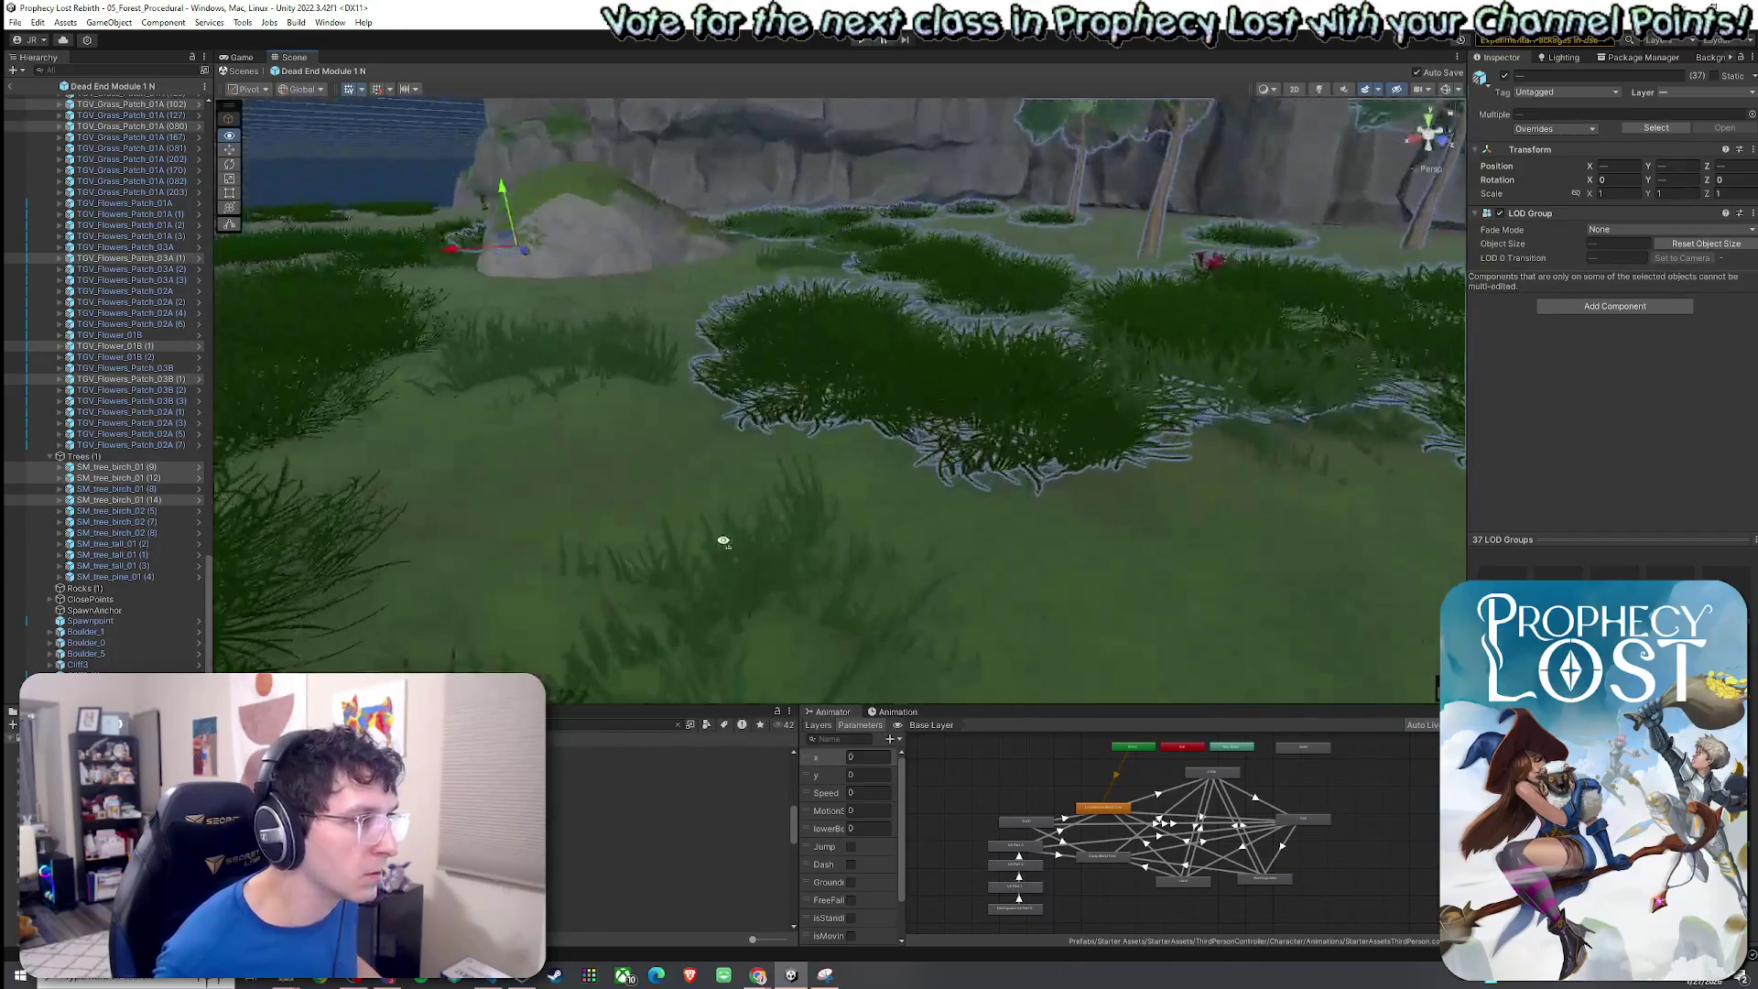
key("s")
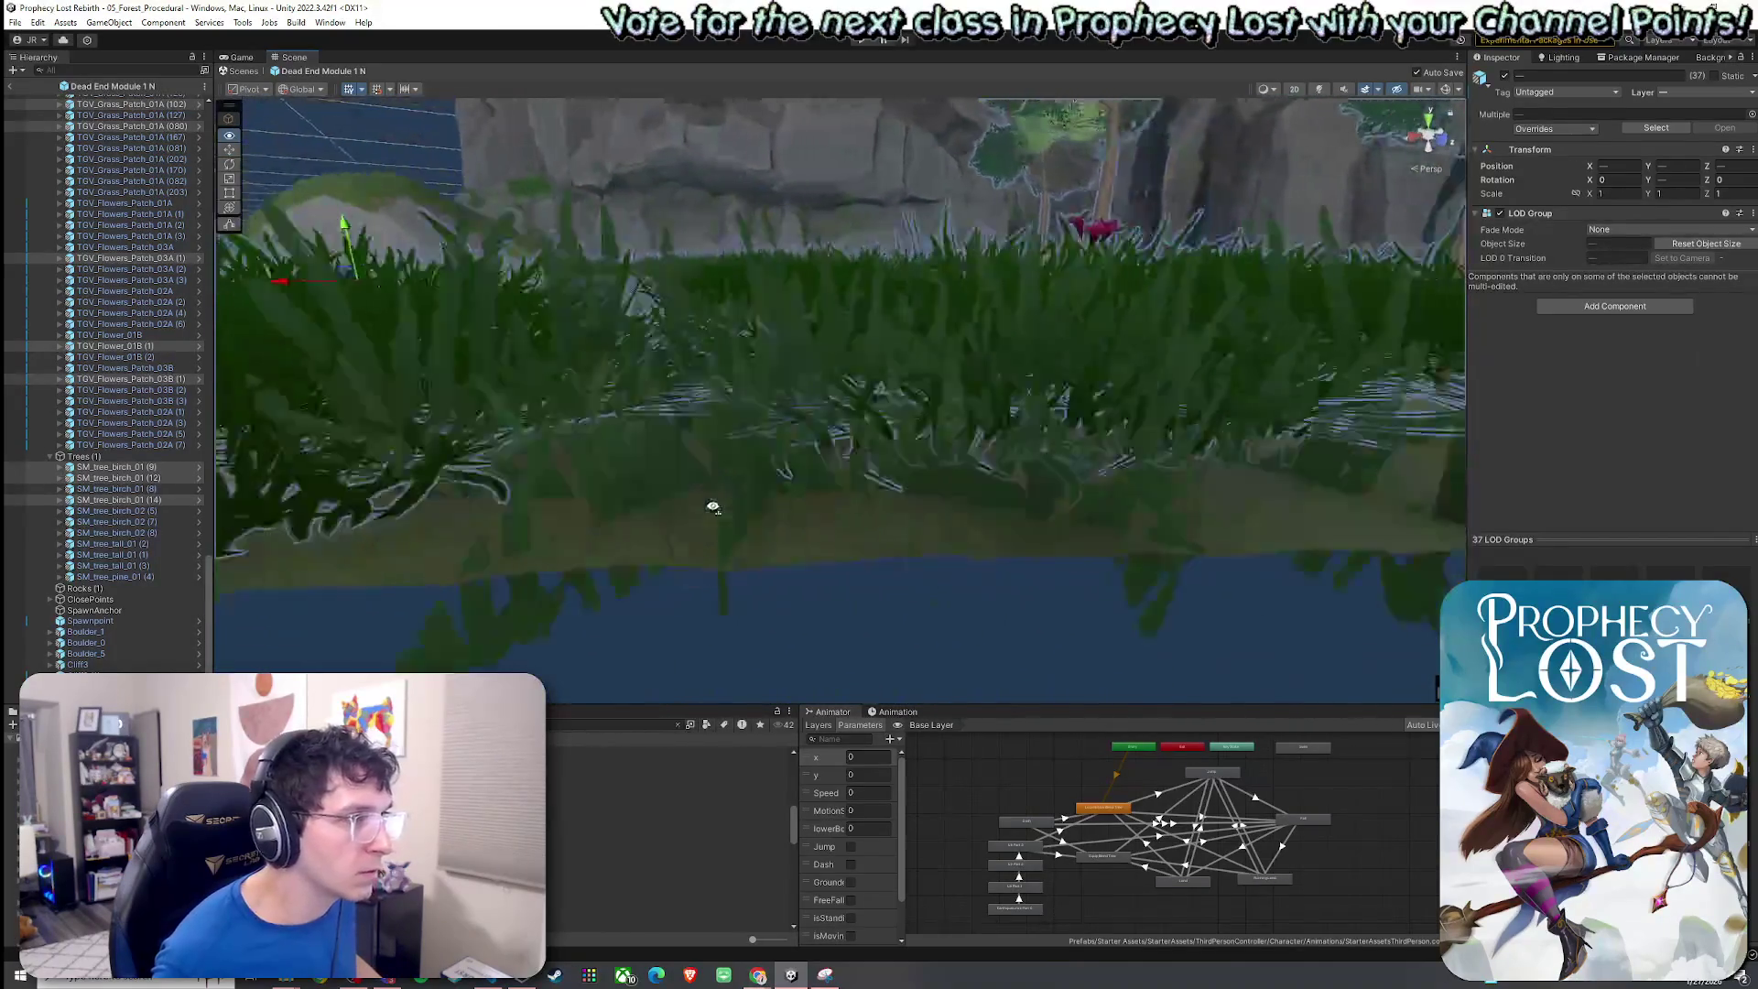
key("s")
mouse_move(601, 452)
left_mouse_down()
mouse_move(581, 439)
mouse_move(737, 511)
mouse_move(988, 577)
mouse_move(668, 404)
mouse_move(739, 382)
mouse_move(835, 388)
mouse_move(856, 396)
mouse_move(498, 333)
mouse_move(287, 325)
left_mouse_up()
Save the scene.
left_click(15, 22)
left_click(37, 88)
left_click(714, 434)
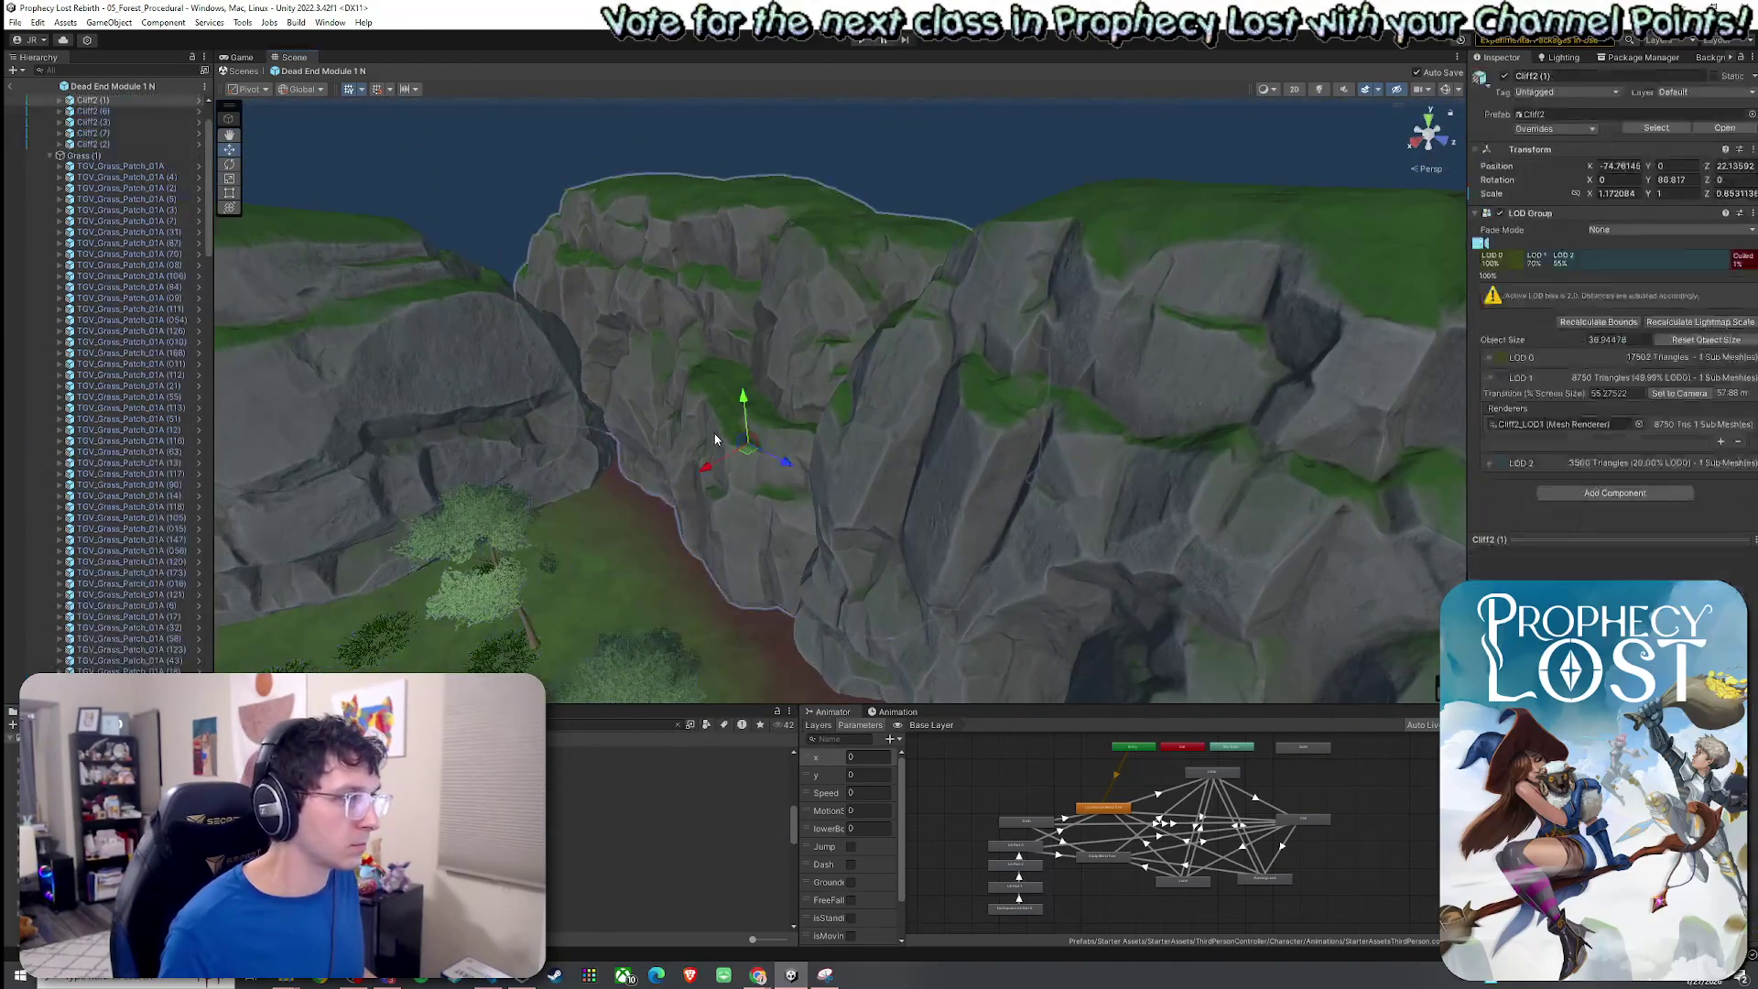
Rotate Cliff2 (1) about its vertical axis to Y 58.195.
scroll(194, 484, "up", 3)
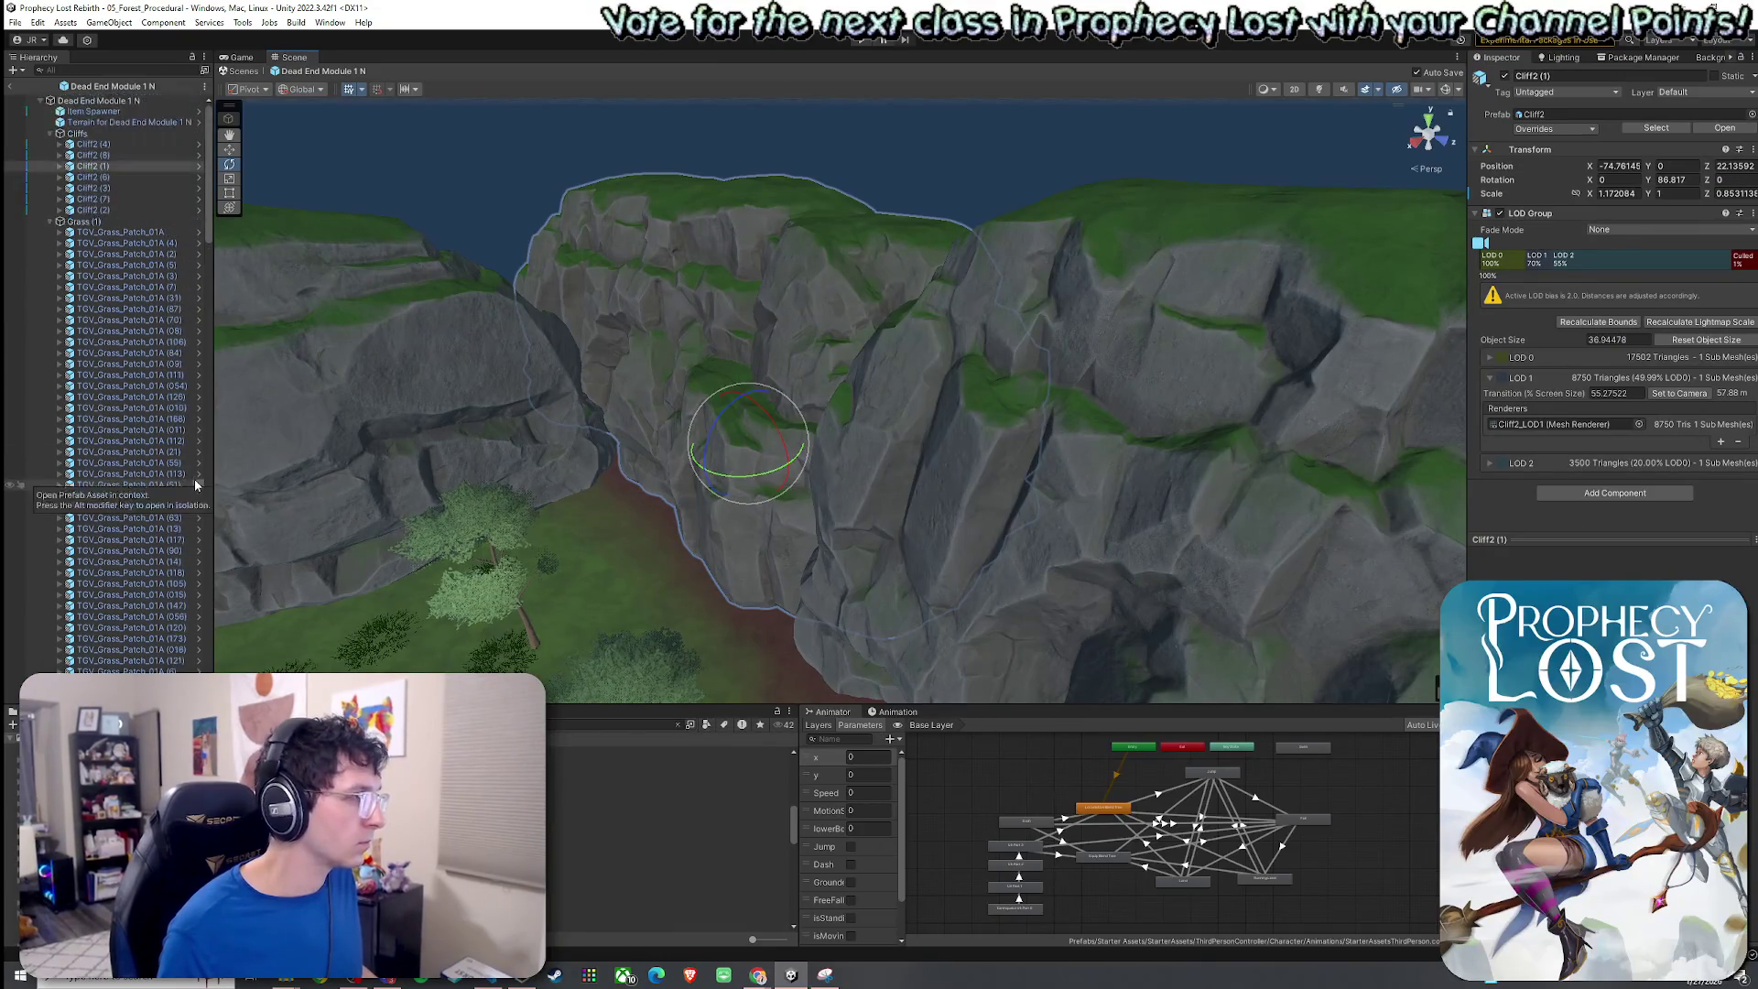
mouse_move(728, 489)
left_mouse_down()
mouse_move(781, 482)
mouse_move(732, 479)
mouse_move(703, 499)
mouse_move(712, 523)
mouse_move(802, 516)
mouse_move(822, 476)
mouse_move(802, 473)
mouse_move(806, 447)
mouse_move(814, 472)
left_mouse_up()
key("e")
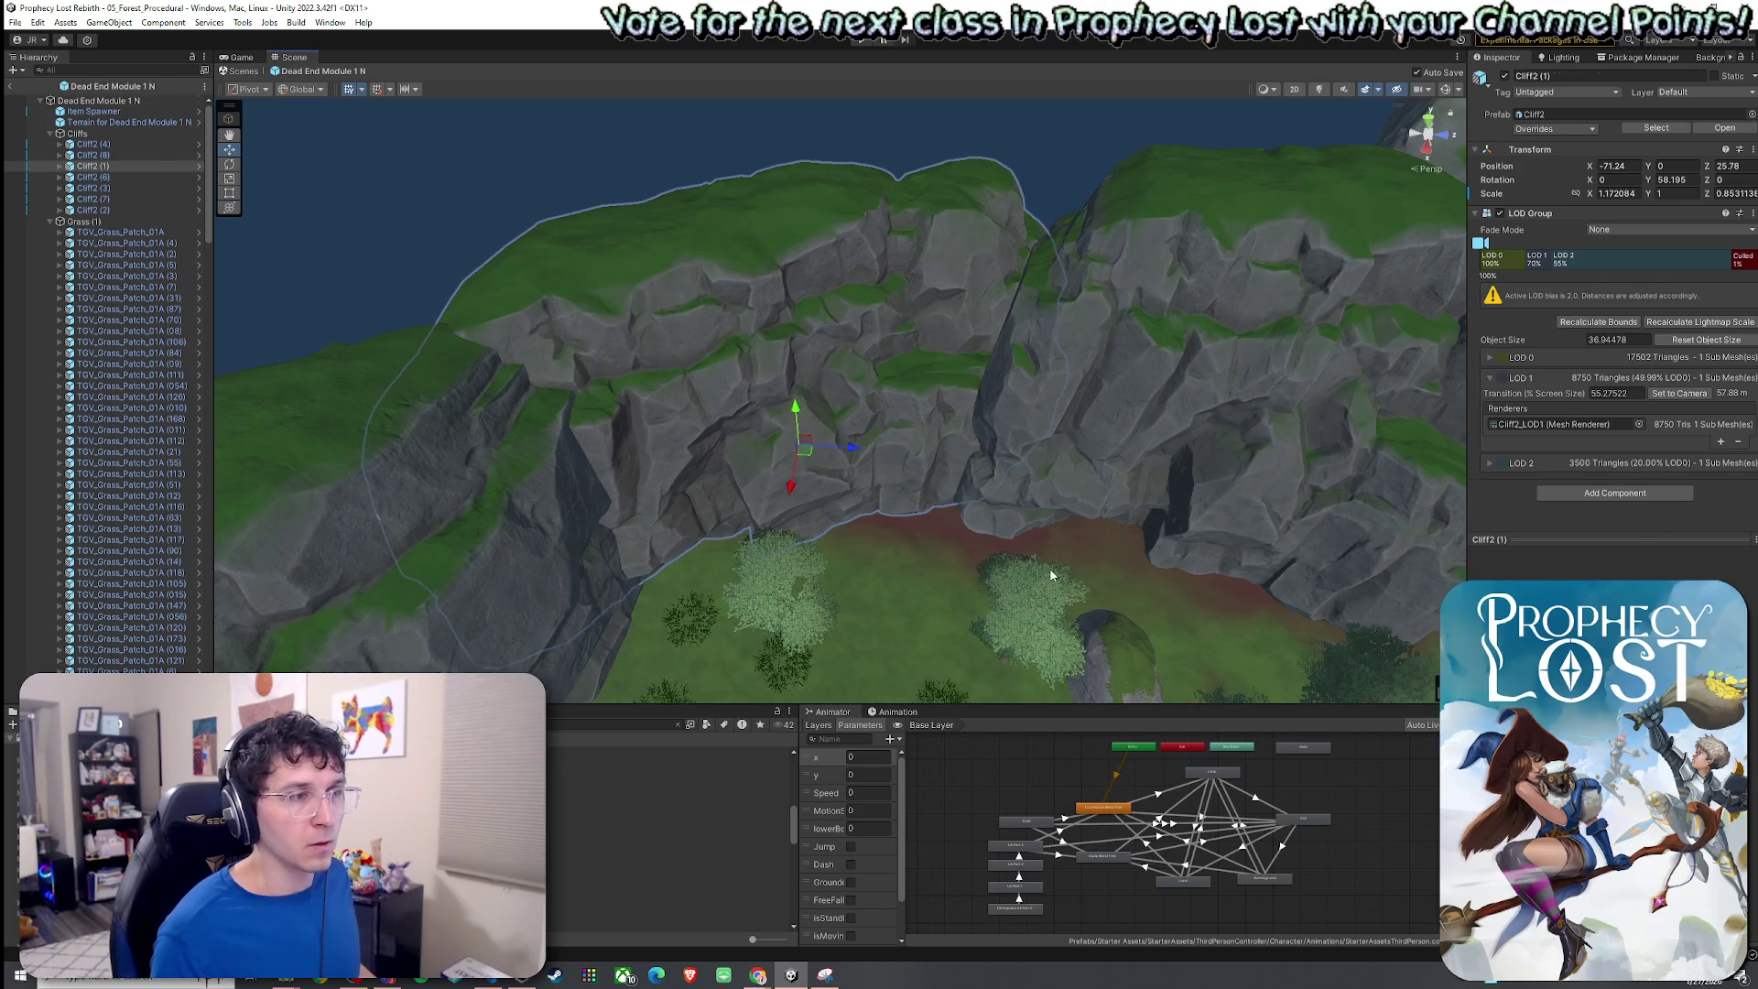
left_click(1051, 575)
left_click(1172, 563)
left_click(1520, 246)
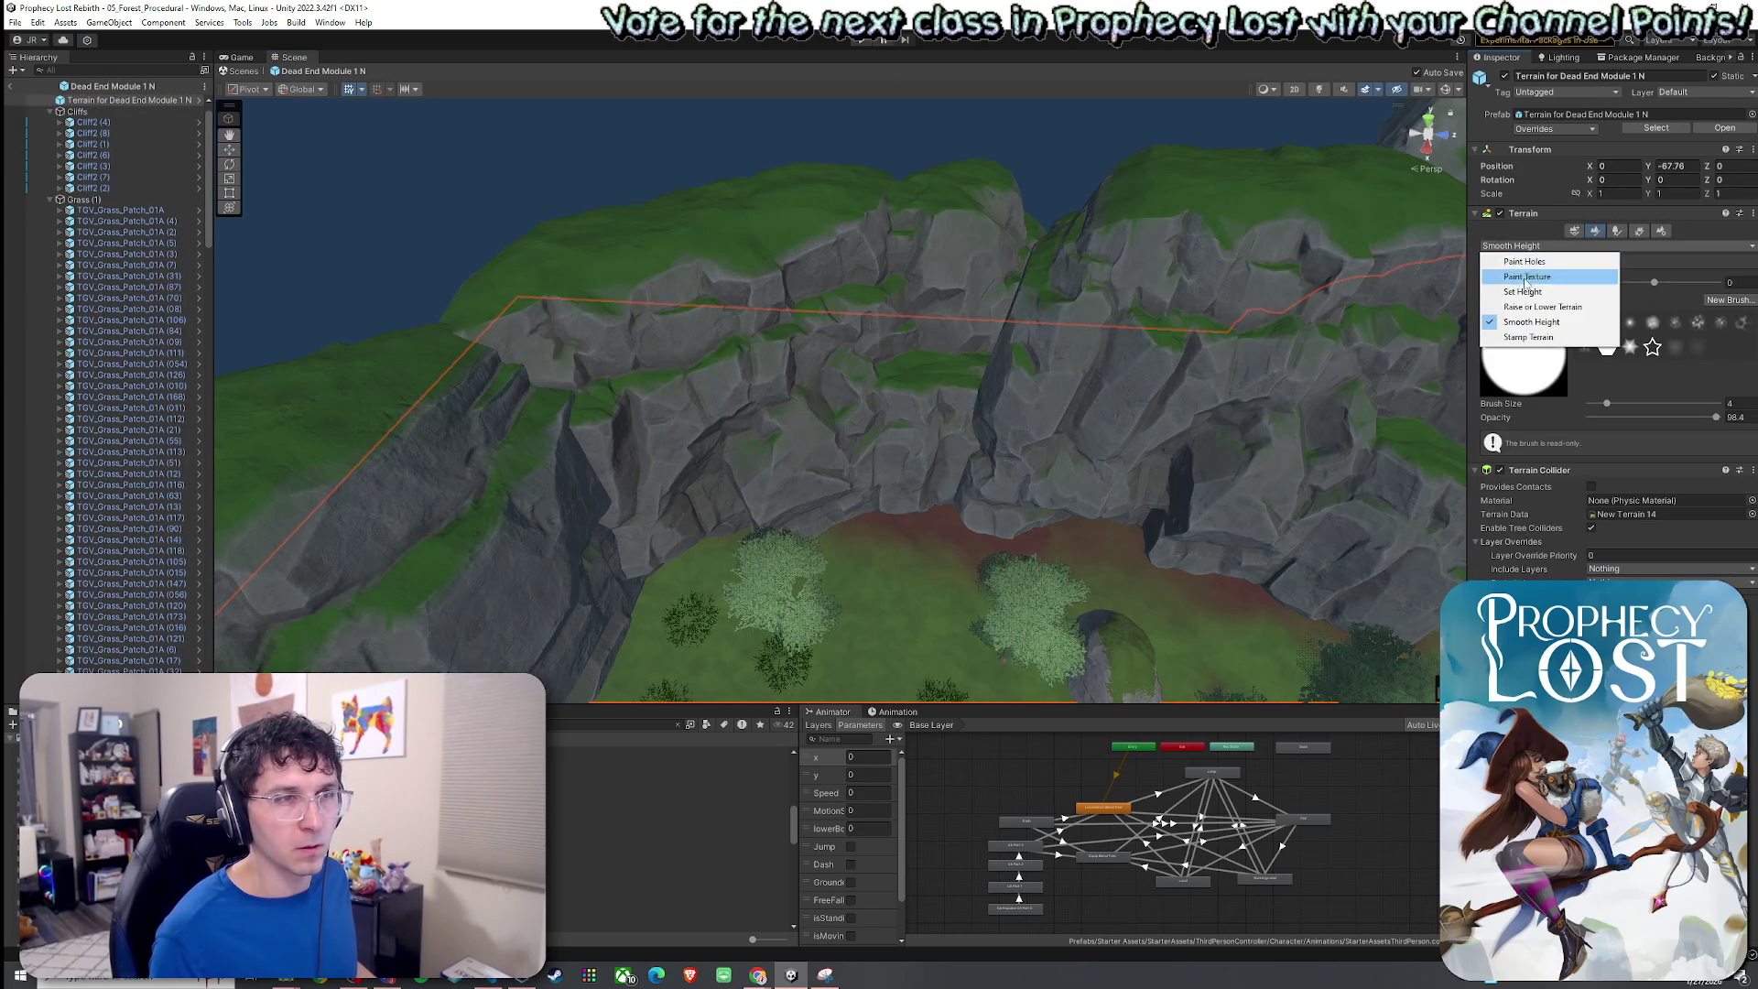
Switch the terrain tool to Paint Texture with the Dirt layer.
left_click(1527, 276)
mouse_move(1392, 384)
left_mouse_down()
mouse_move(946, 446)
mouse_move(807, 295)
left_mouse_up()
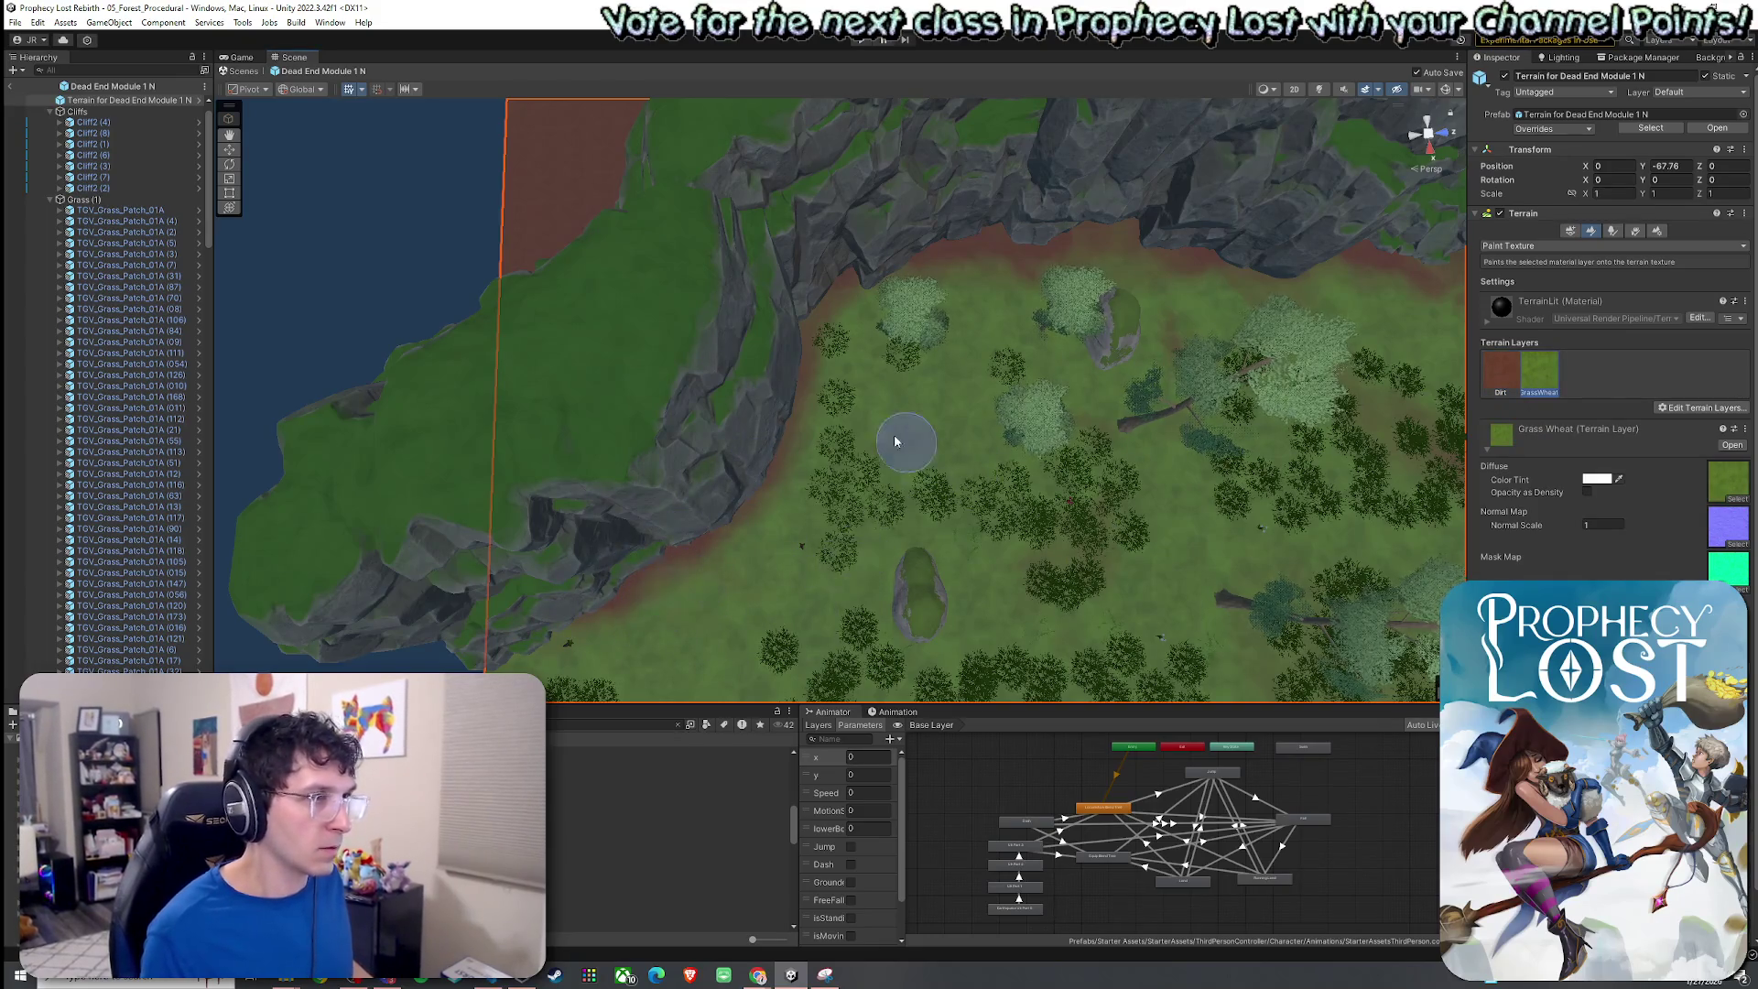
mouse_move(1105, 333)
left_mouse_down()
mouse_move(941, 408)
mouse_move(934, 431)
mouse_move(1160, 409)
mouse_move(1292, 437)
left_mouse_up()
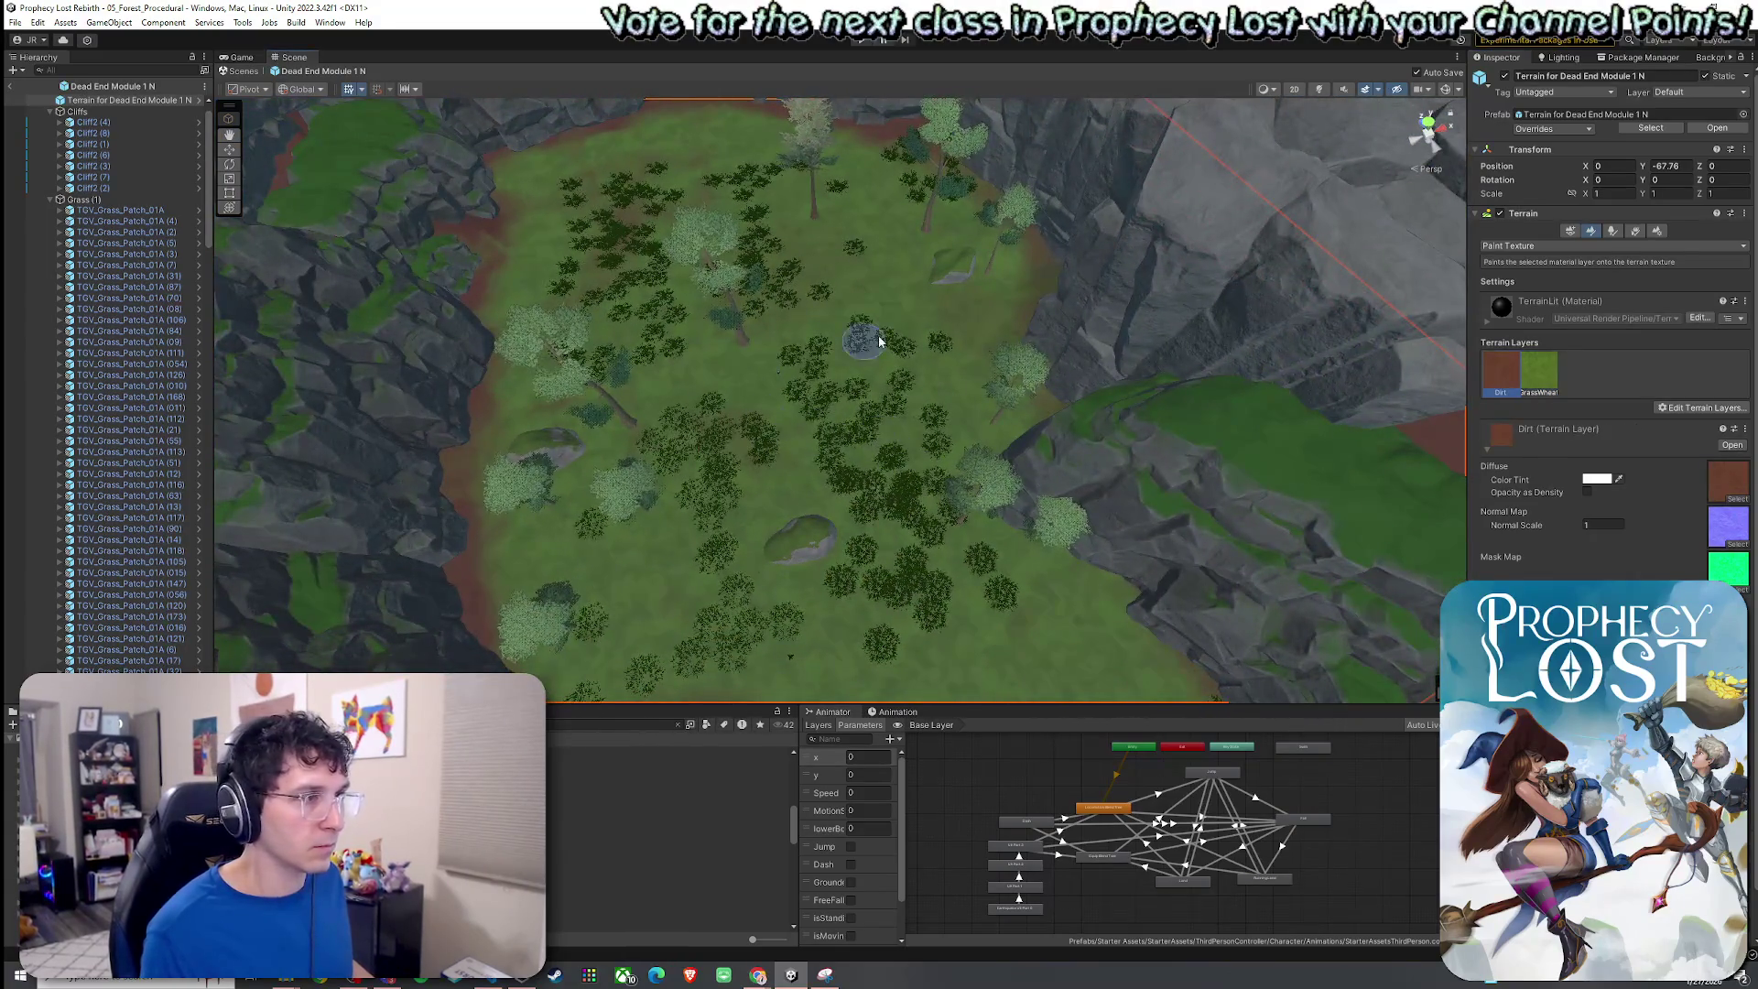
scroll(671, 436, "up", 6)
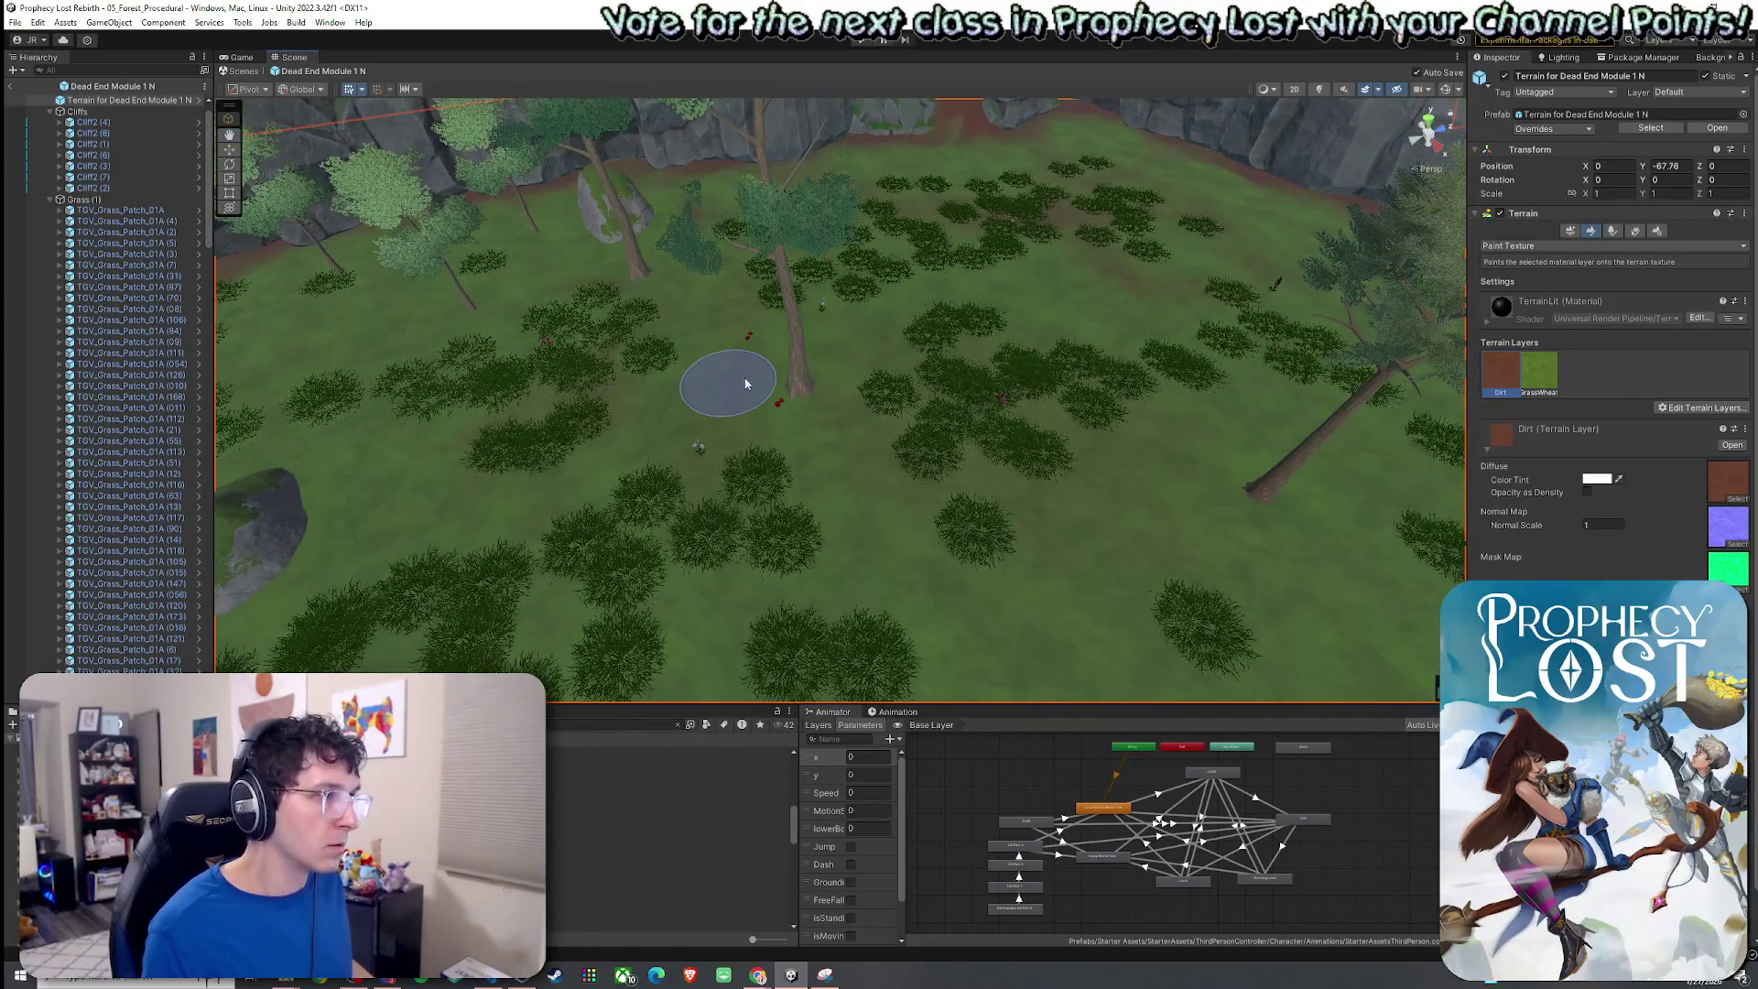
scroll(860, 425, "up", 5)
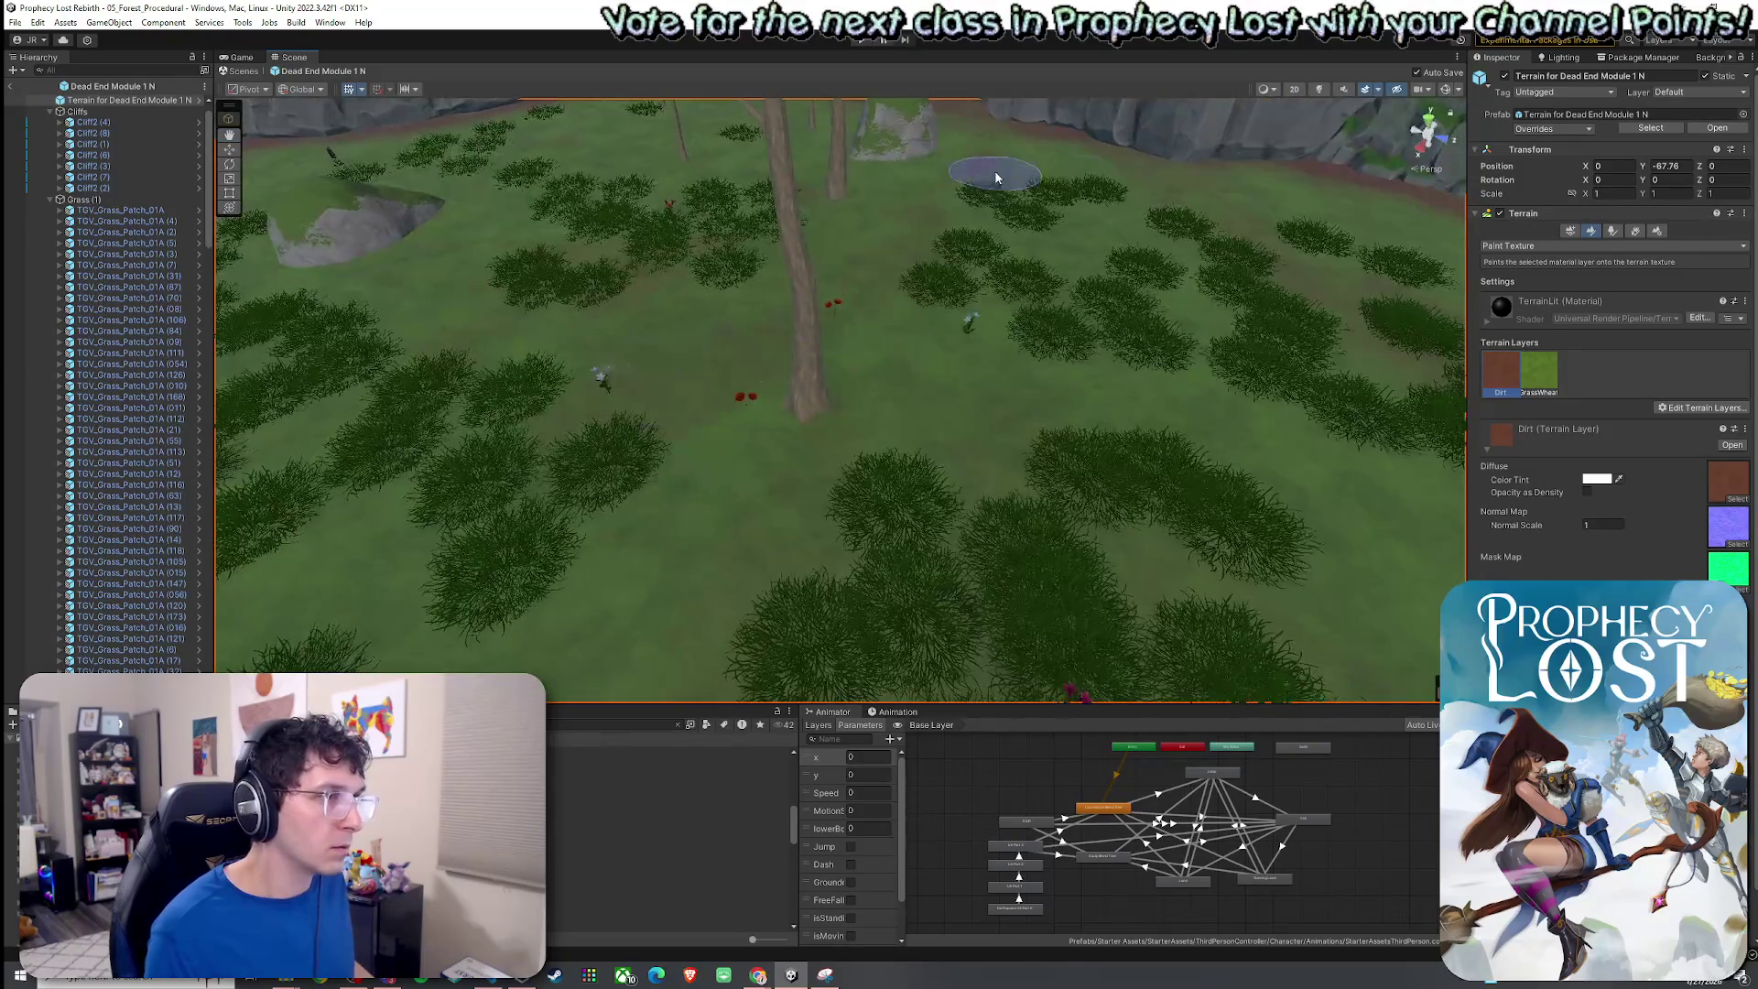
scroll(949, 244, "down", 5)
Brush dirt over the clearing's ground next to the cliff walls.
mouse_move(908, 321)
left_mouse_down()
mouse_move(492, 316)
mouse_move(800, 325)
left_mouse_up()
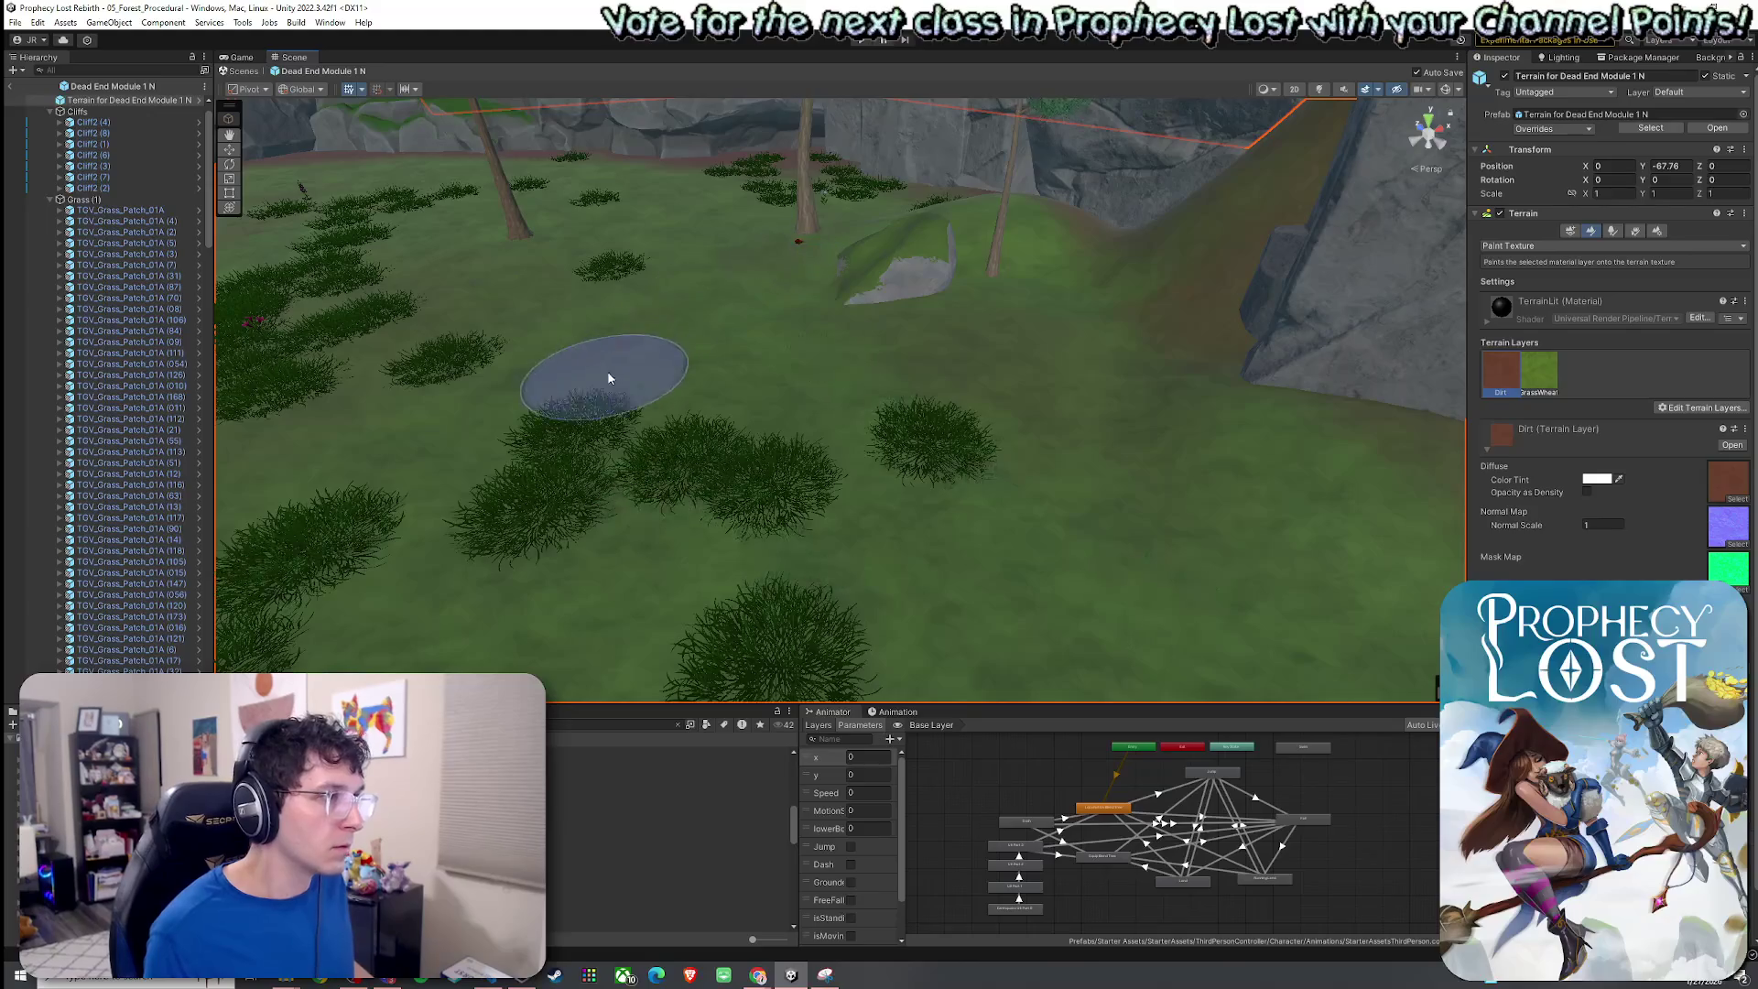
scroll(608, 371, "up", 4)
left_click_drag(585, 322, 680, 223)
scroll(549, 256, "up", 3)
scroll(685, 183, "down", 3)
scroll(707, 228, "up", 2)
scroll(707, 228, "down", 10)
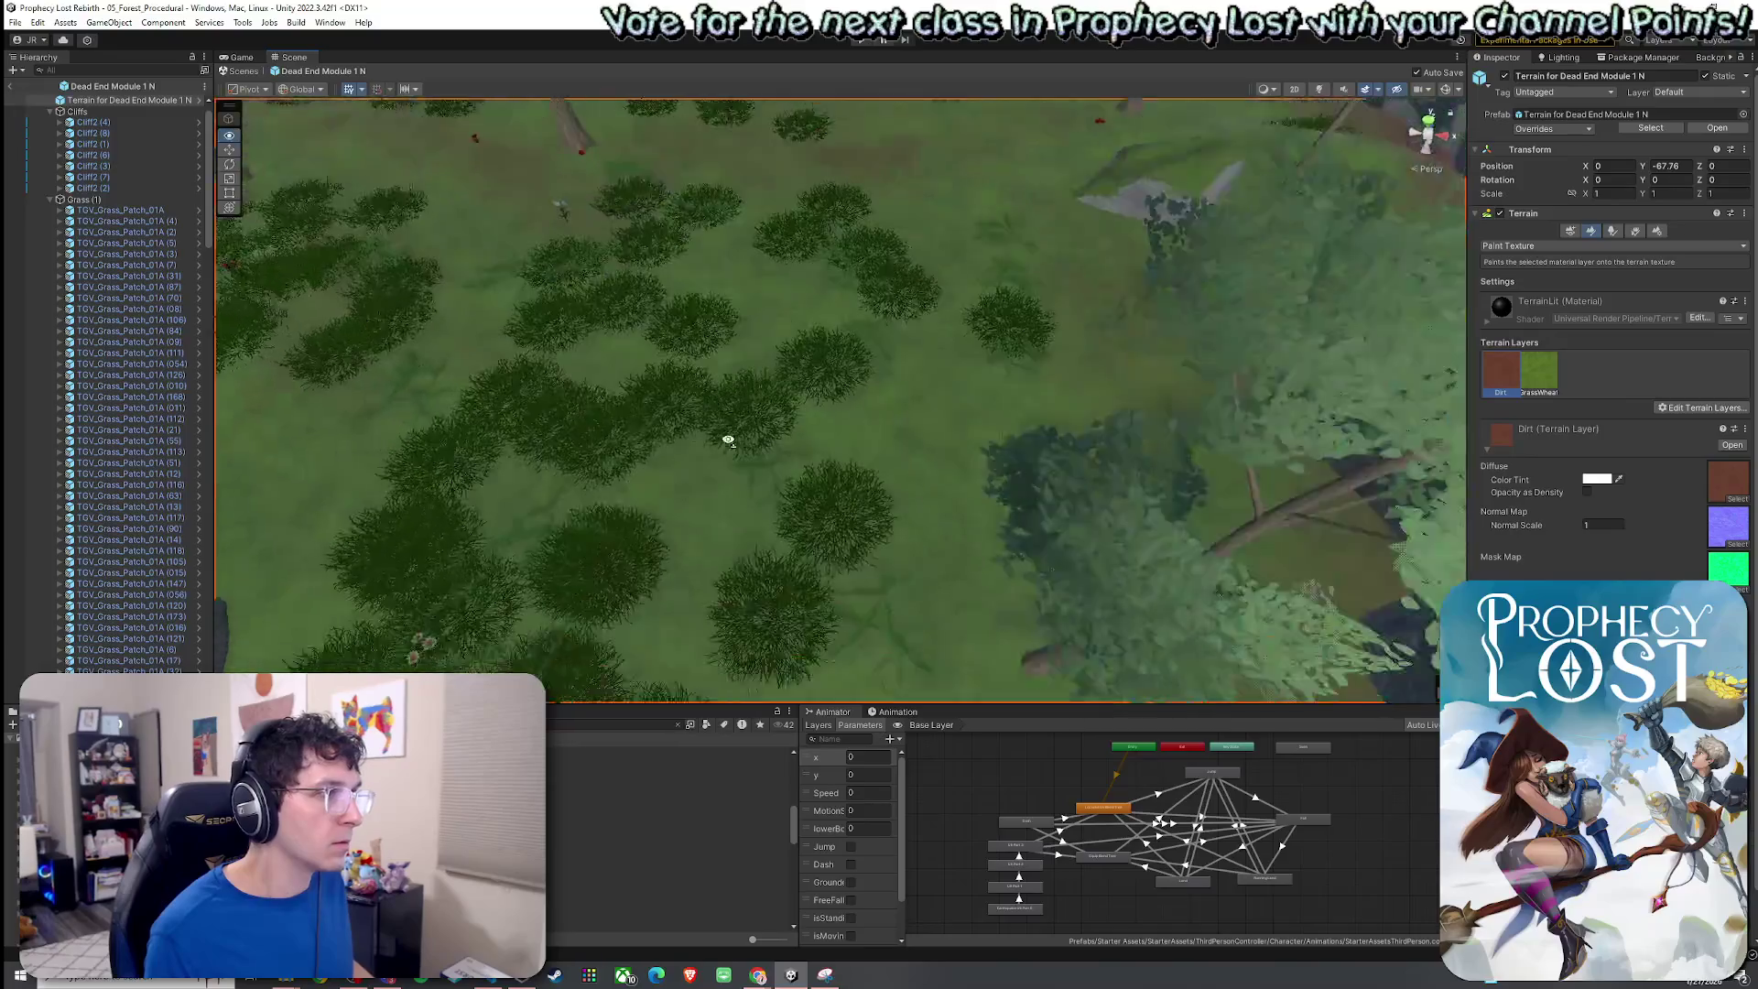
scroll(796, 416, "down", 2)
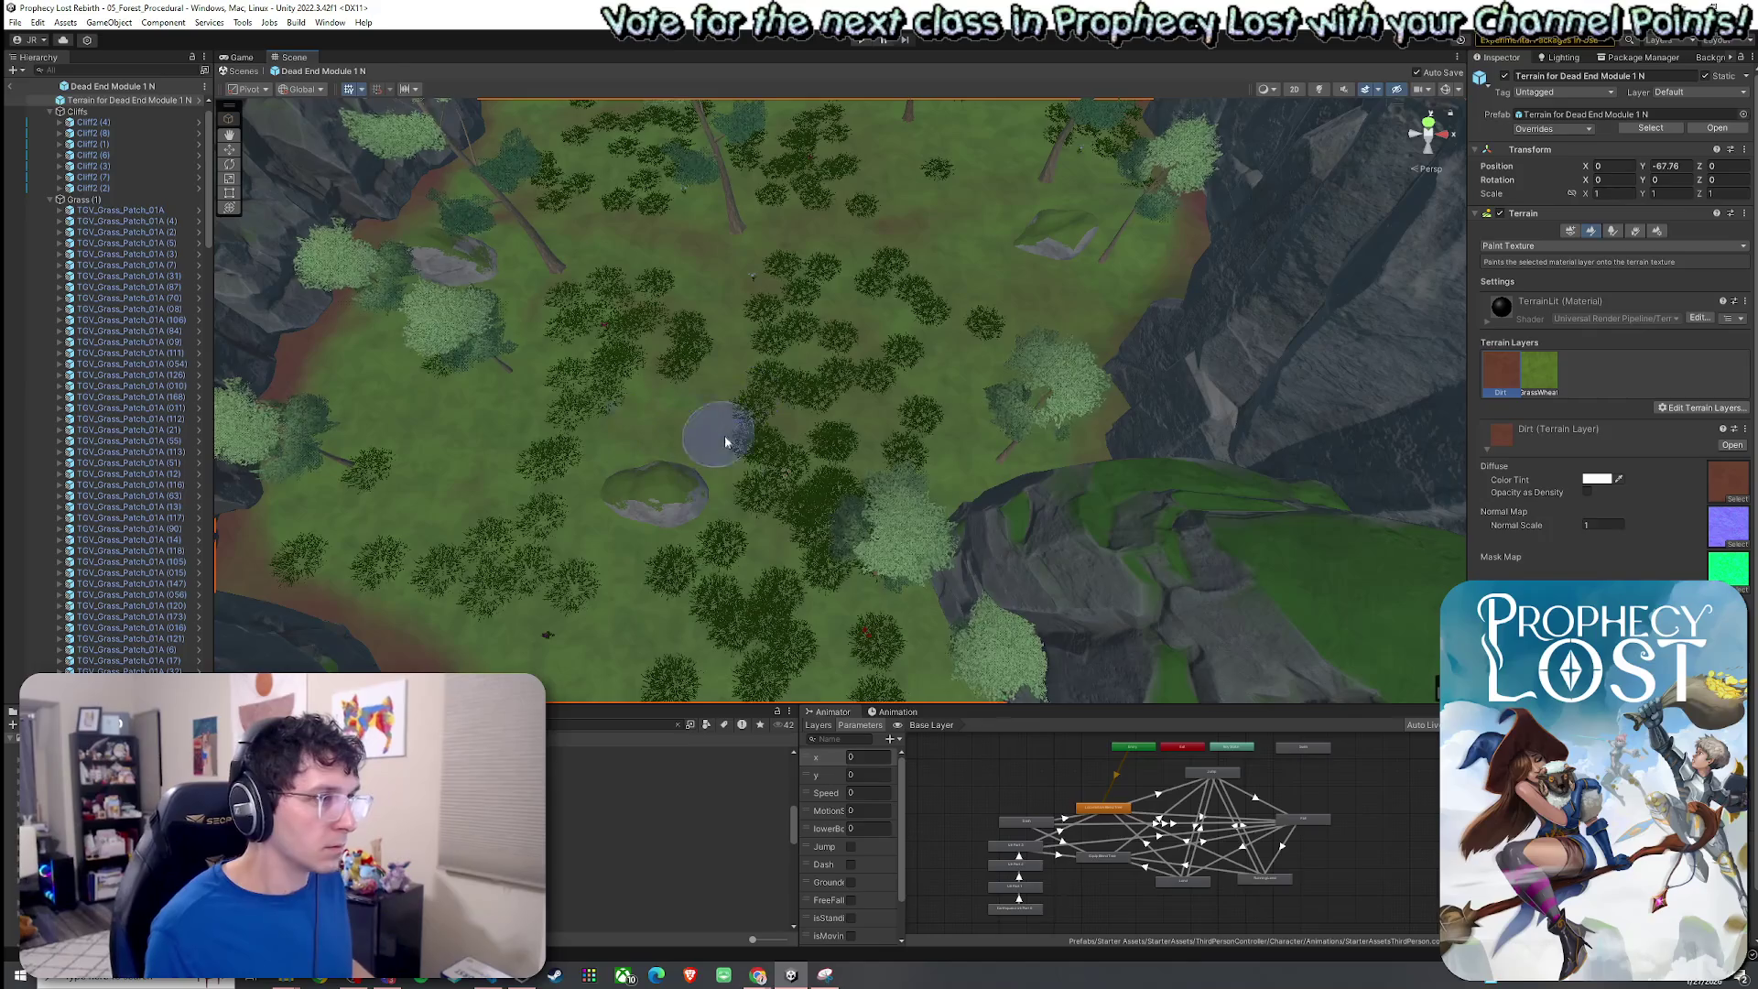
scroll(879, 307, "up", 5)
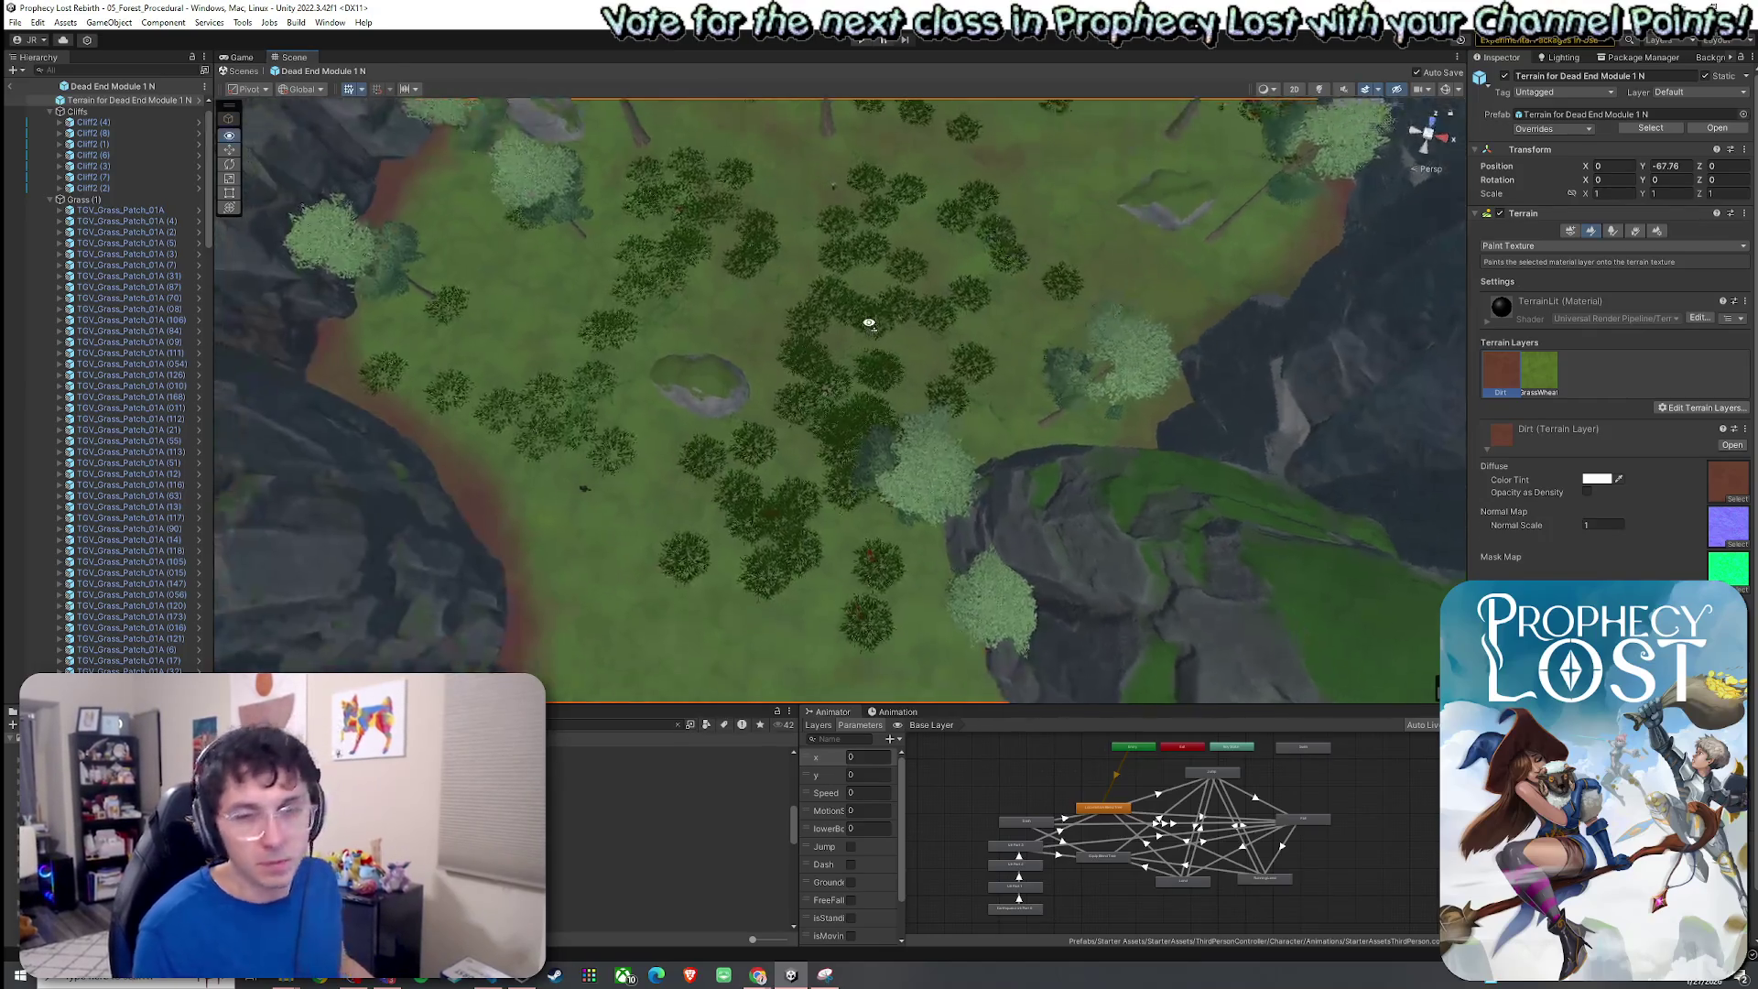
mouse_move(883, 306)
left_mouse_down()
mouse_move(946, 153)
mouse_move(935, 126)
mouse_move(205, 107)
mouse_move(867, 200)
mouse_move(959, 303)
mouse_move(914, 283)
mouse_move(958, 259)
mouse_move(889, 241)
mouse_move(804, 177)
mouse_move(733, 256)
mouse_move(772, 472)
left_mouse_up()
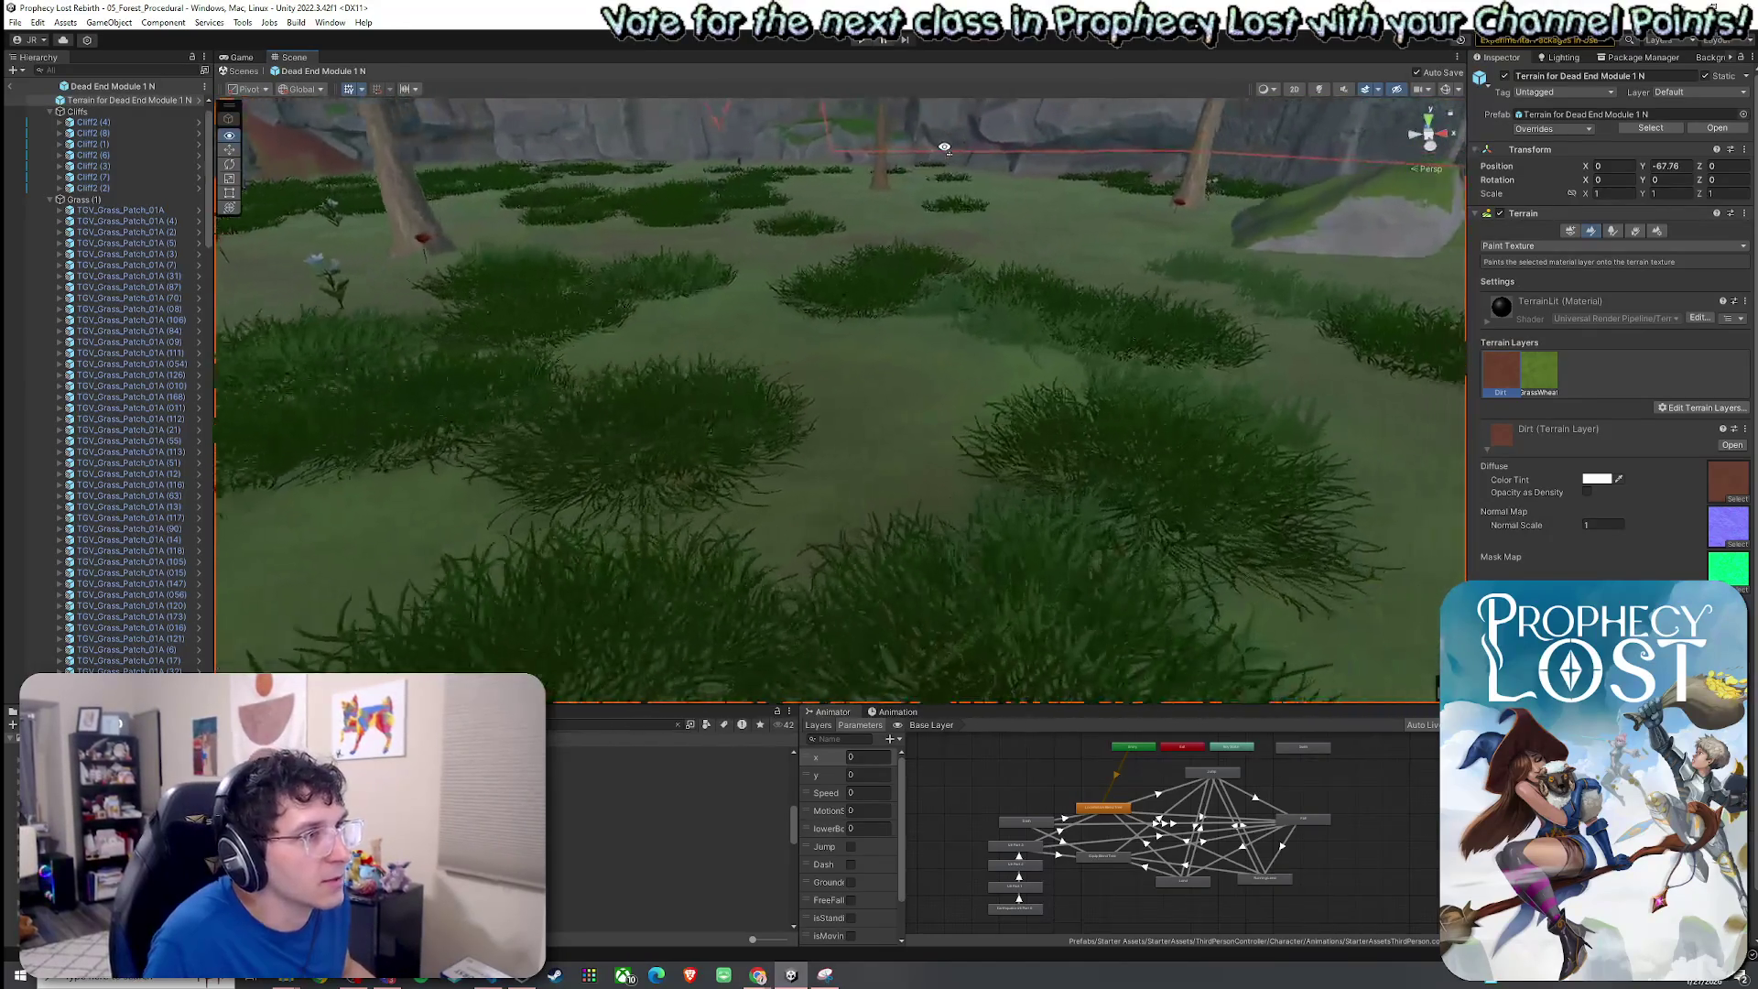
left_click(772, 472)
left_click(1547, 245)
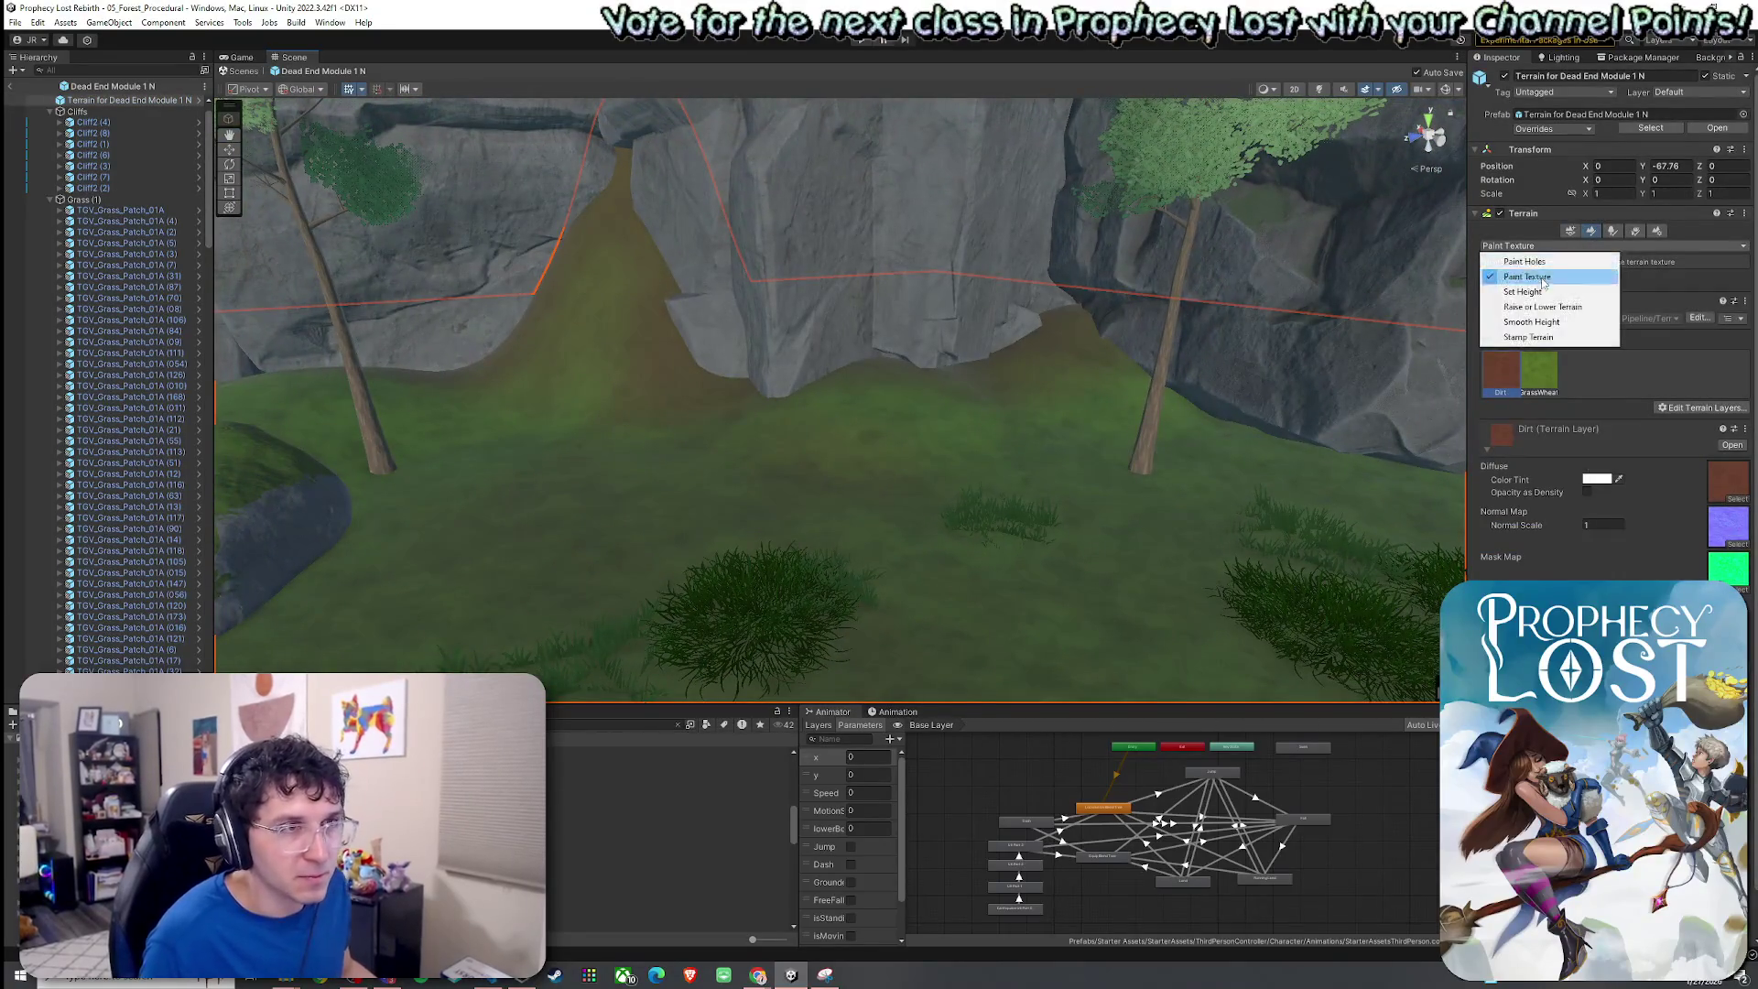
Switch to Smooth Height and raise the brush opacity to 100.
left_click(1538, 321)
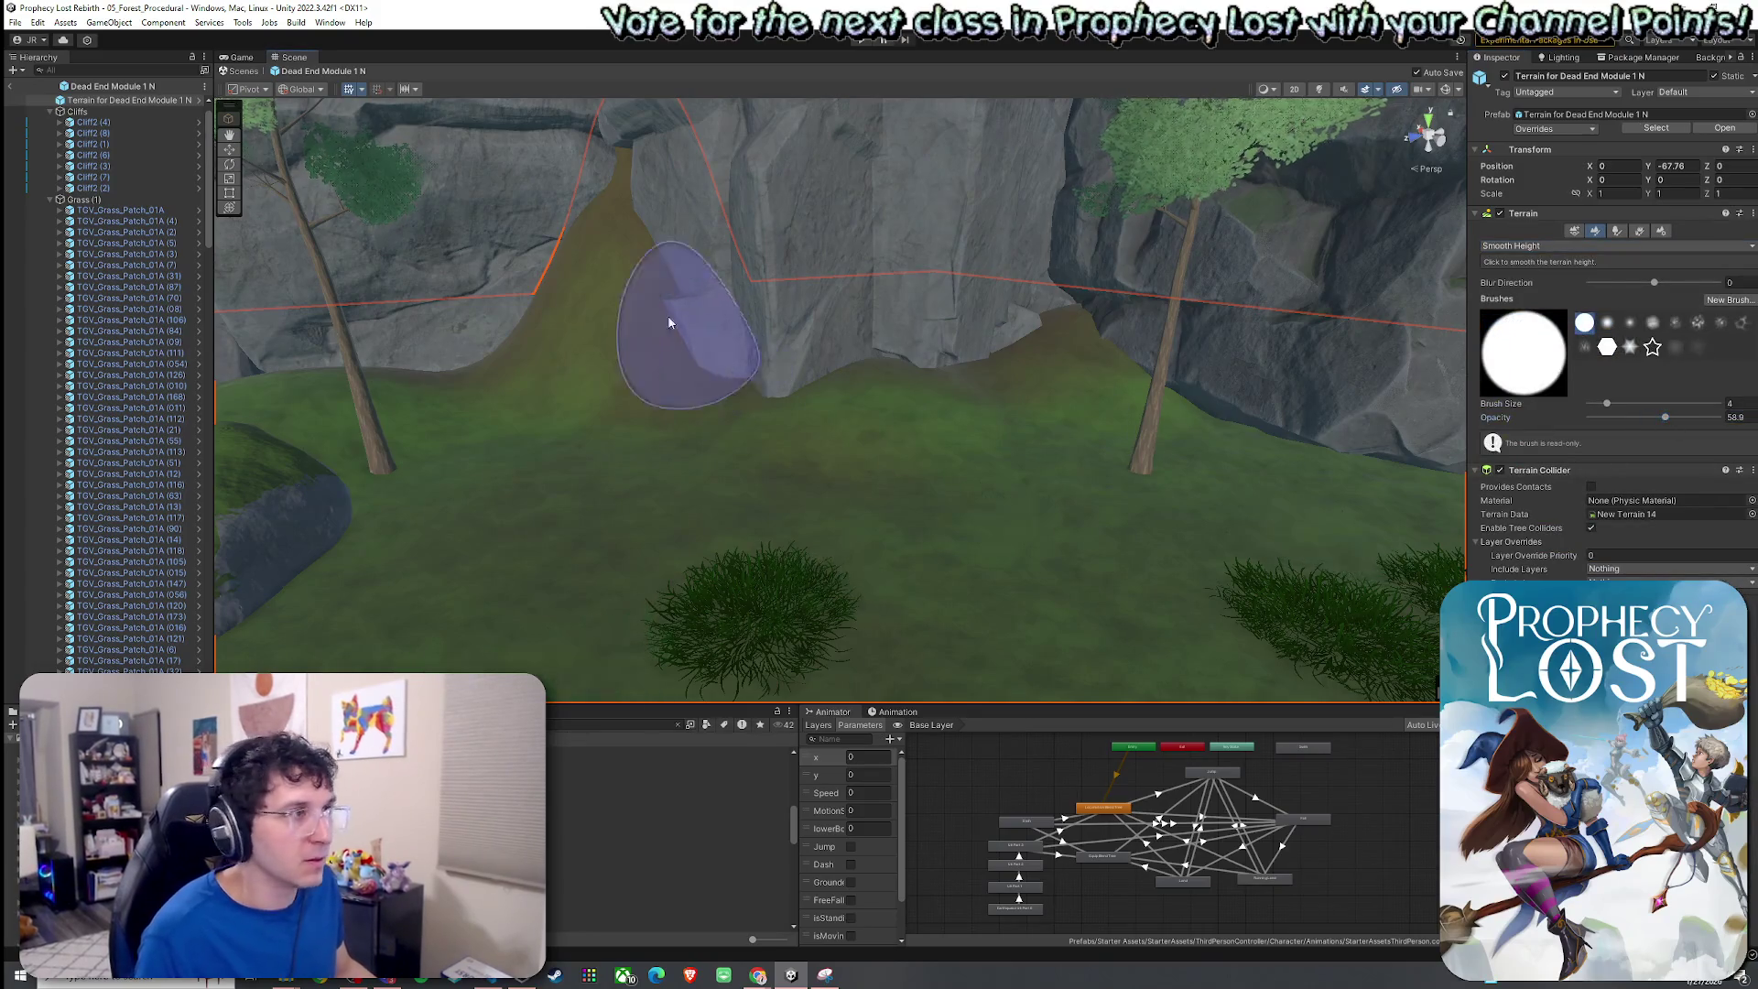
left_click(1527, 246)
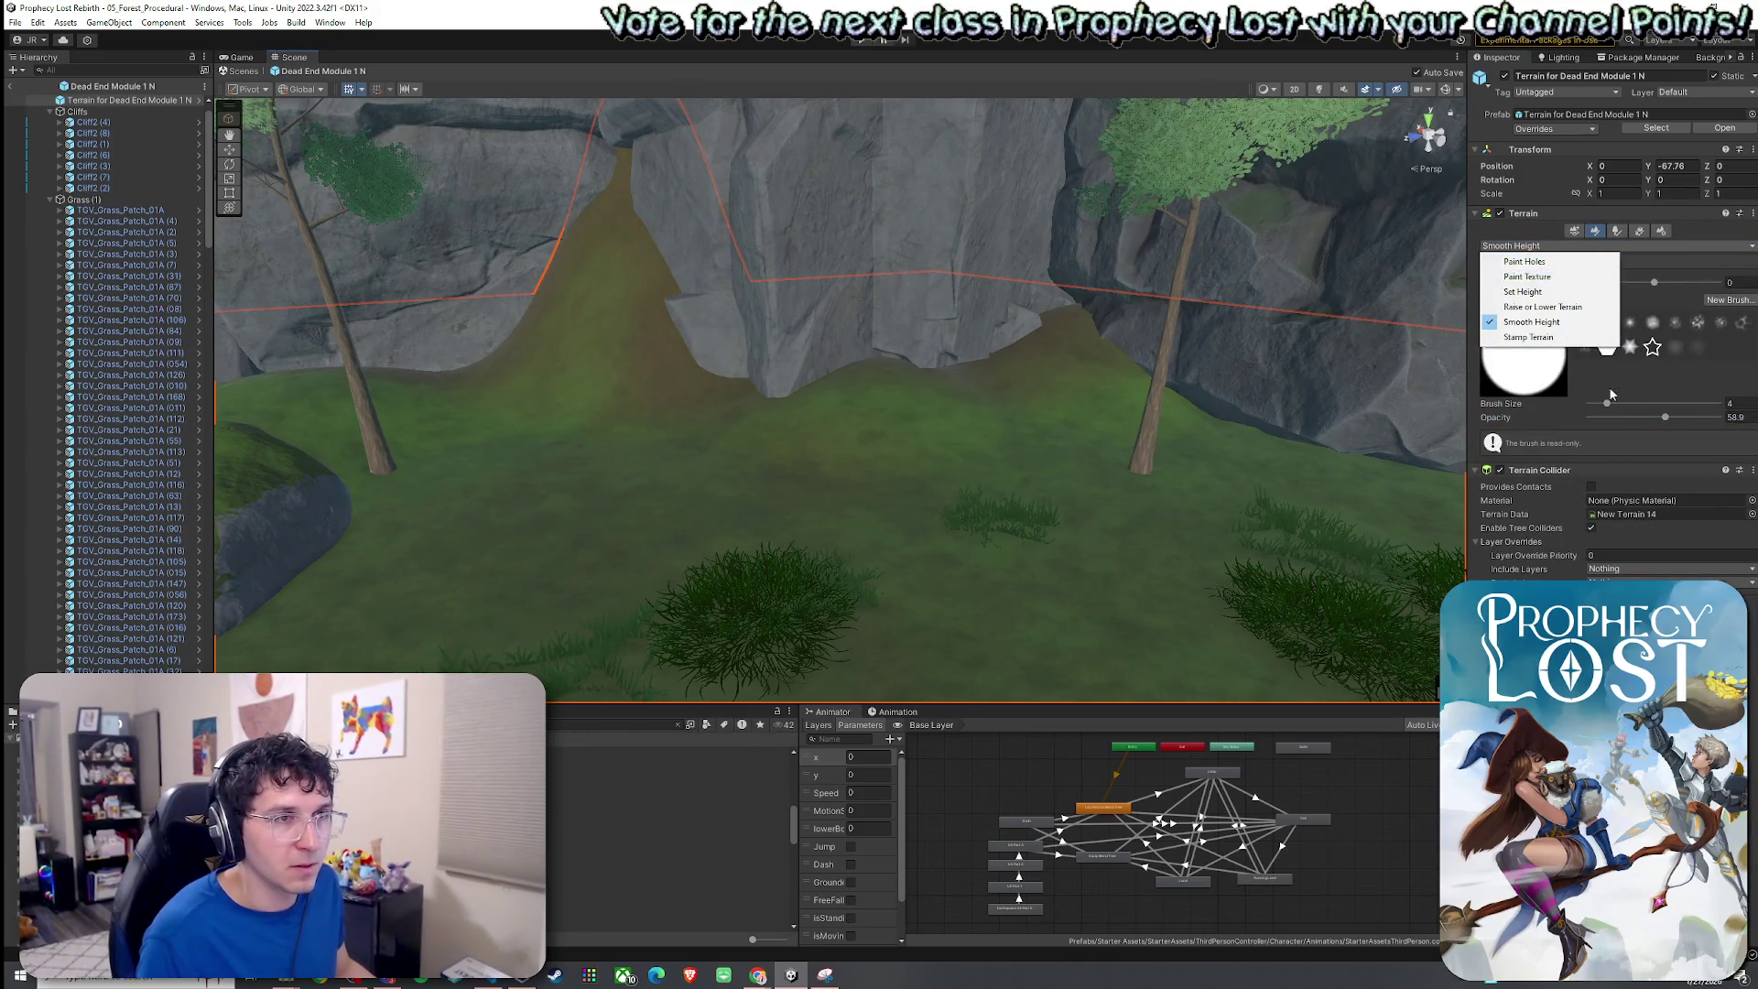
left_click_drag(1664, 417, 1715, 424)
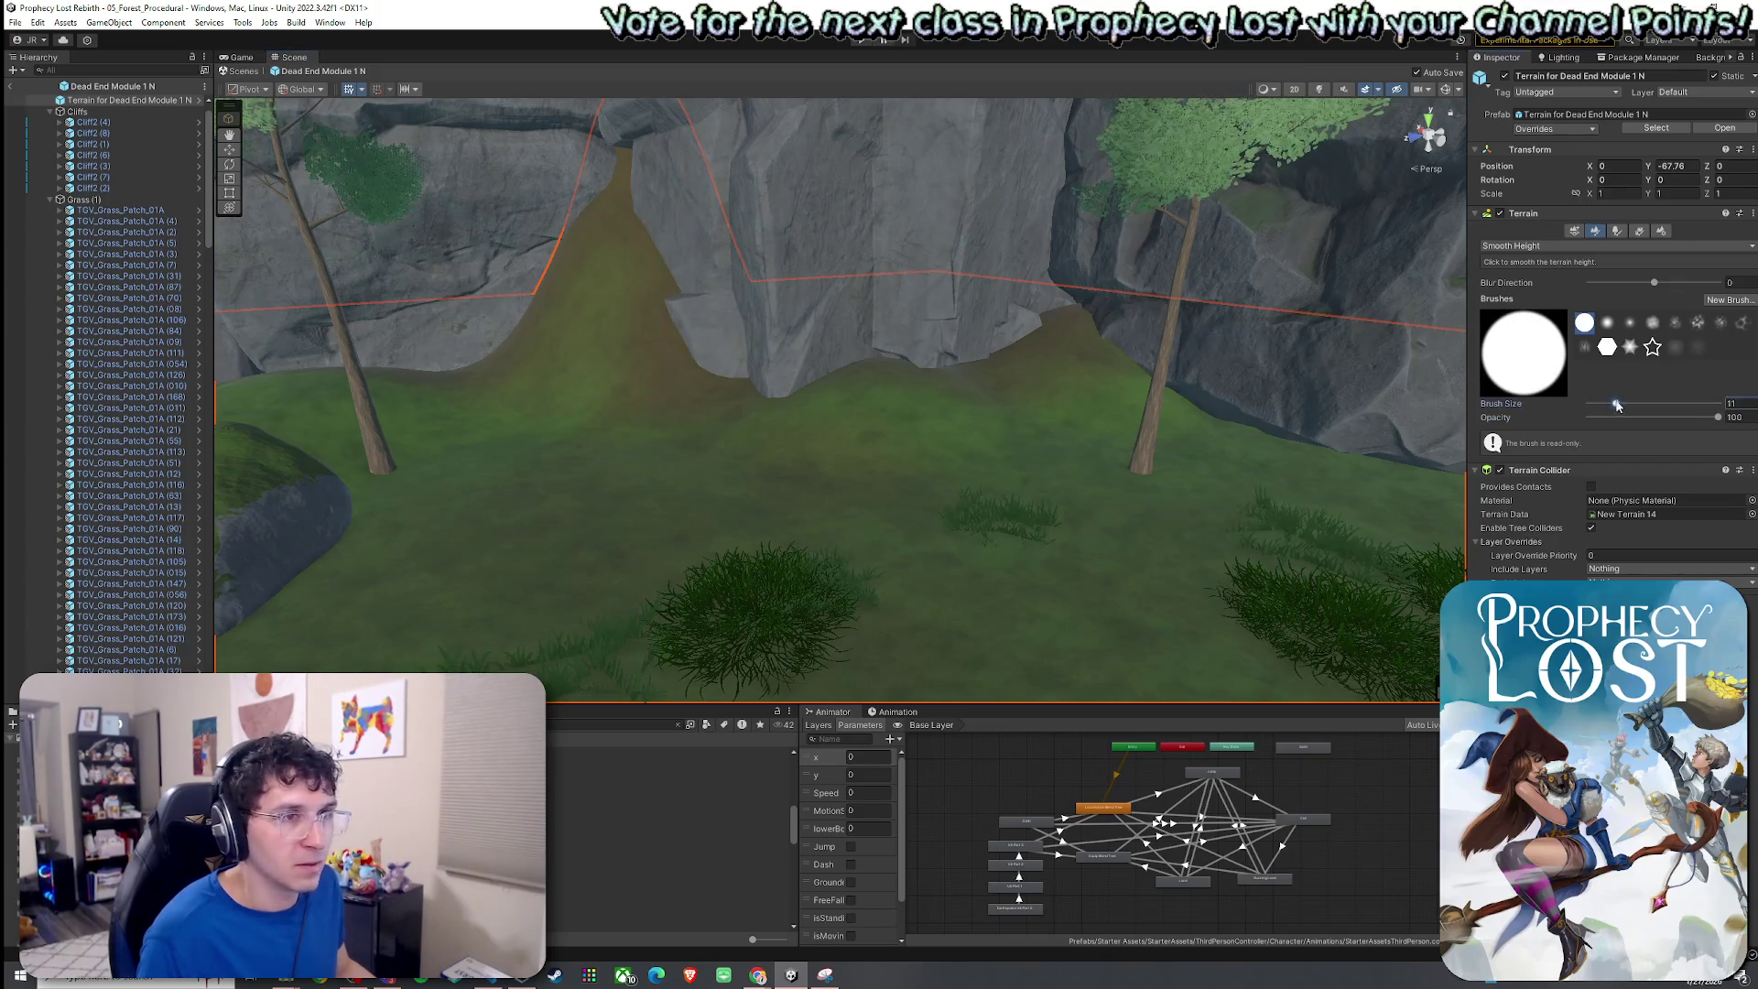
scroll(871, 302, "up", 3)
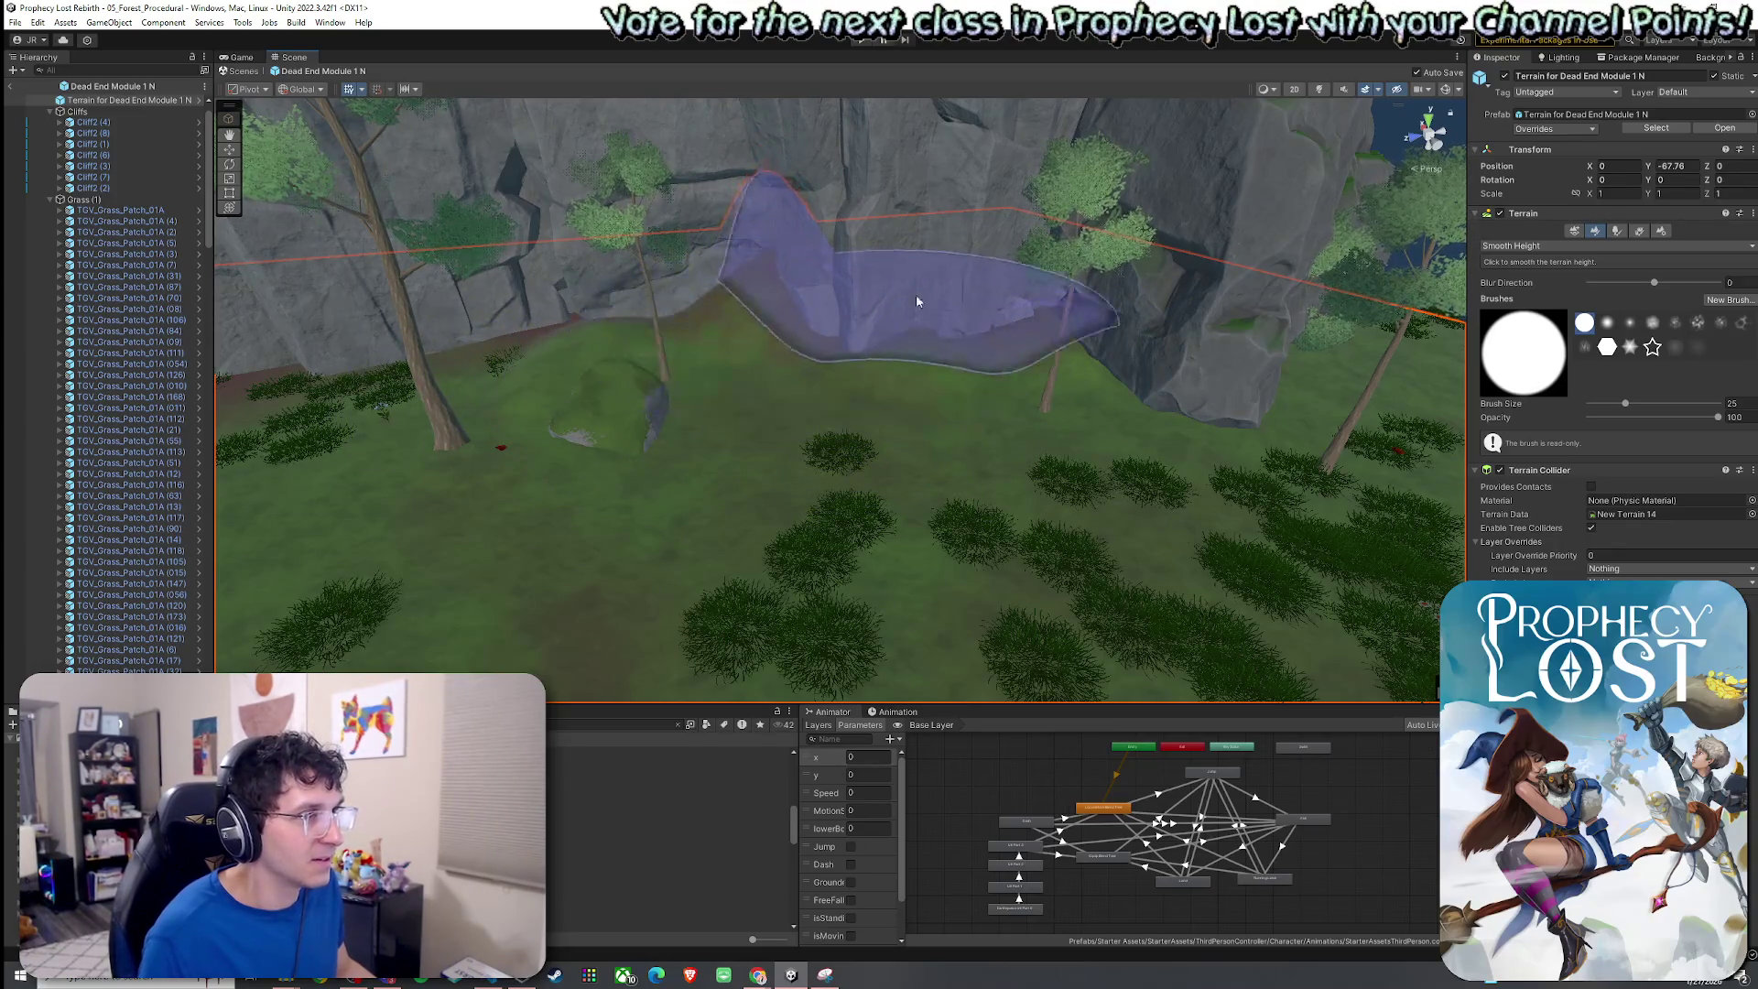
mouse_move(737, 357)
left_mouse_down()
mouse_move(769, 275)
mouse_move(718, 474)
left_mouse_up()
scroll(717, 474, "down", 3)
Flatten two strips of ground along the cliff base with Set Height.
left_click(1547, 245)
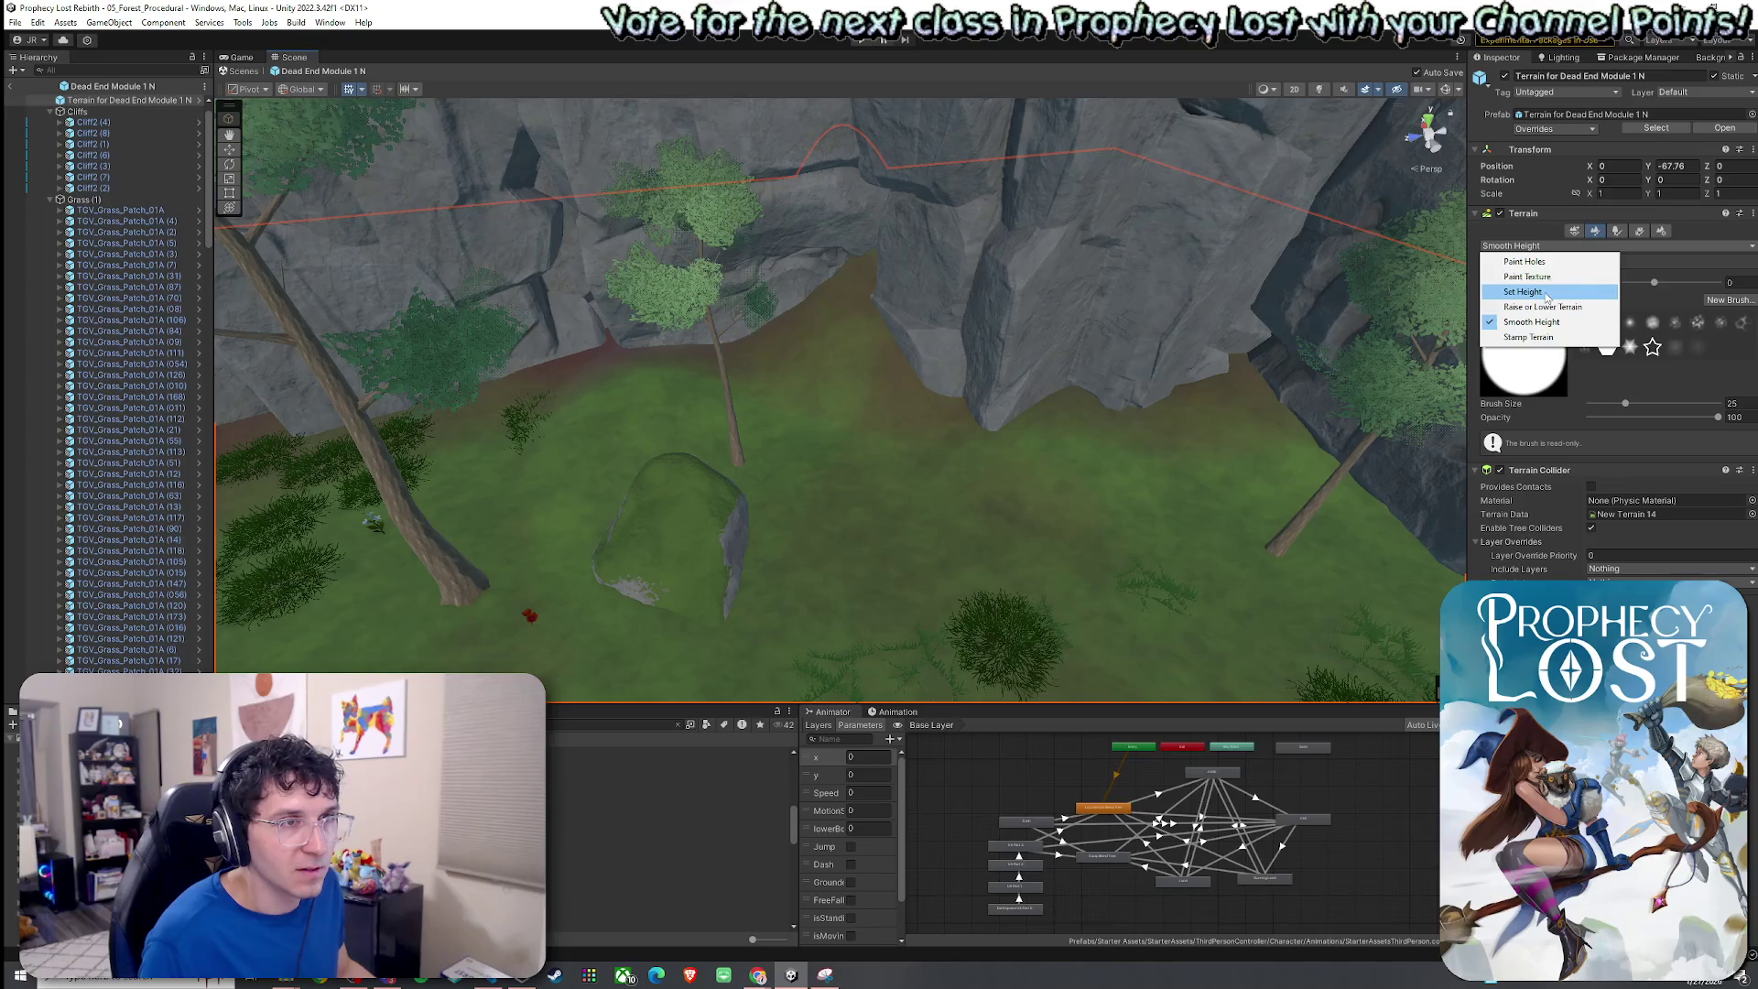
left_click(1547, 293)
mouse_move(1146, 479)
left_mouse_down()
mouse_move(1283, 522)
mouse_move(1200, 517)
mouse_move(1068, 455)
mouse_move(1165, 415)
mouse_move(1181, 366)
left_mouse_up()
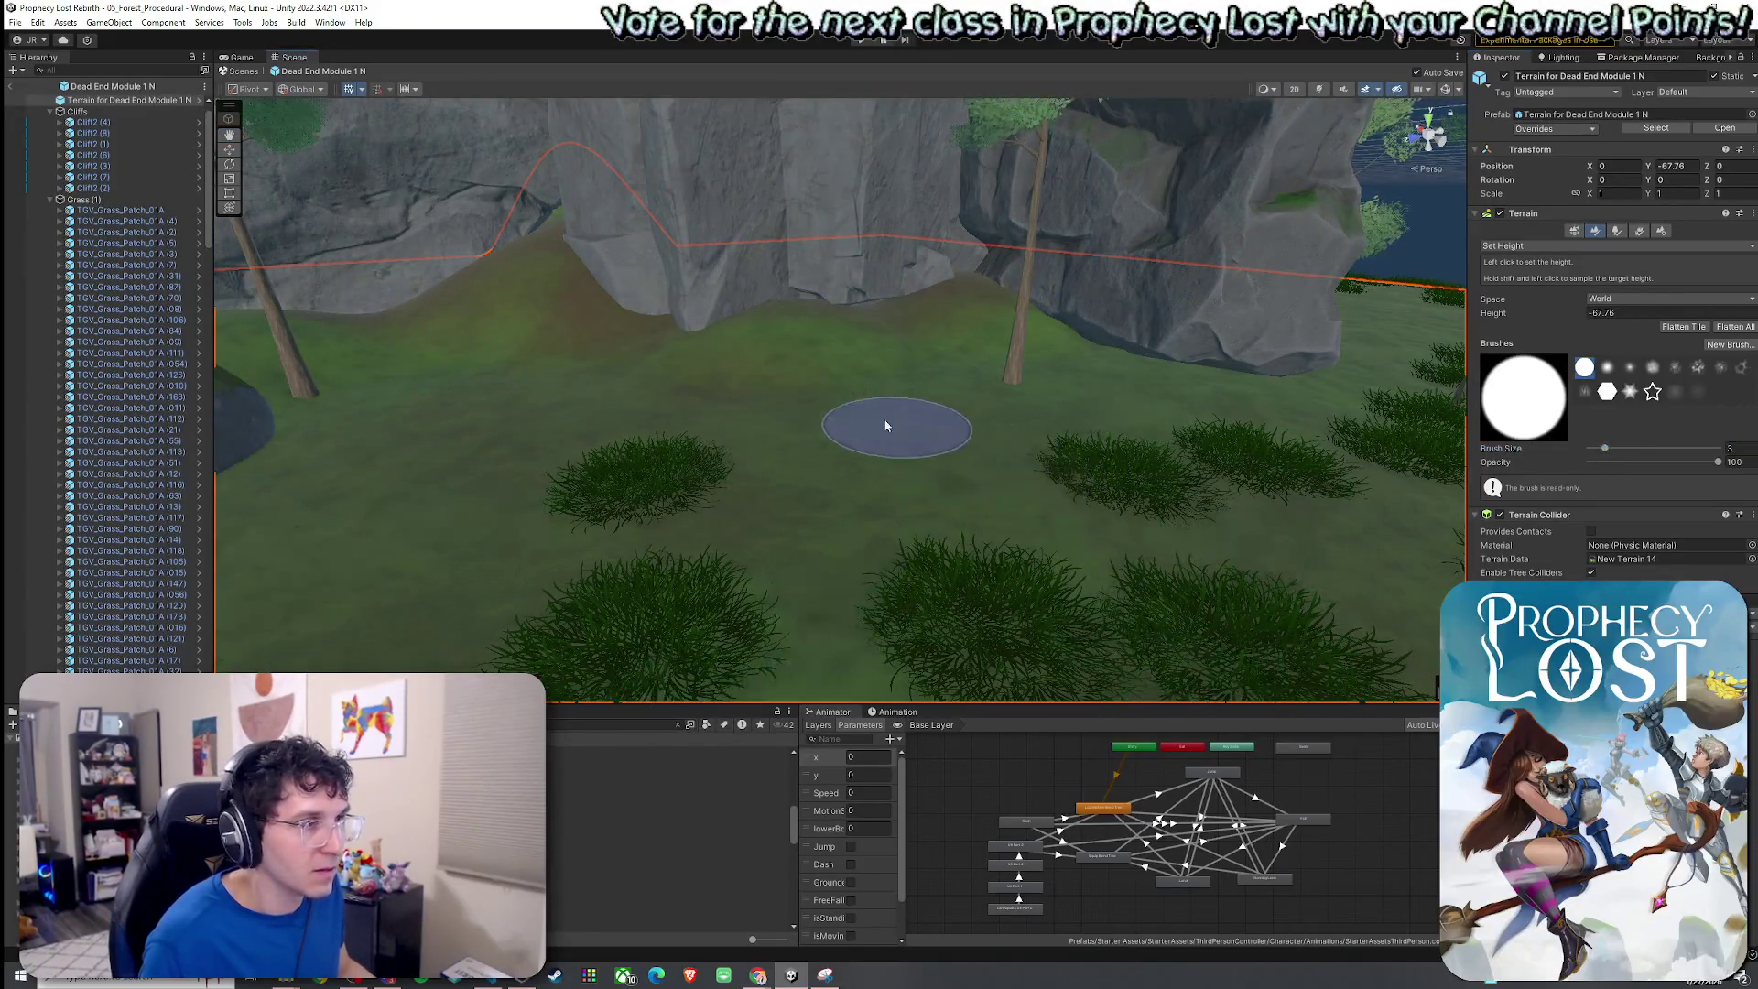
left_click_drag(769, 373, 995, 338)
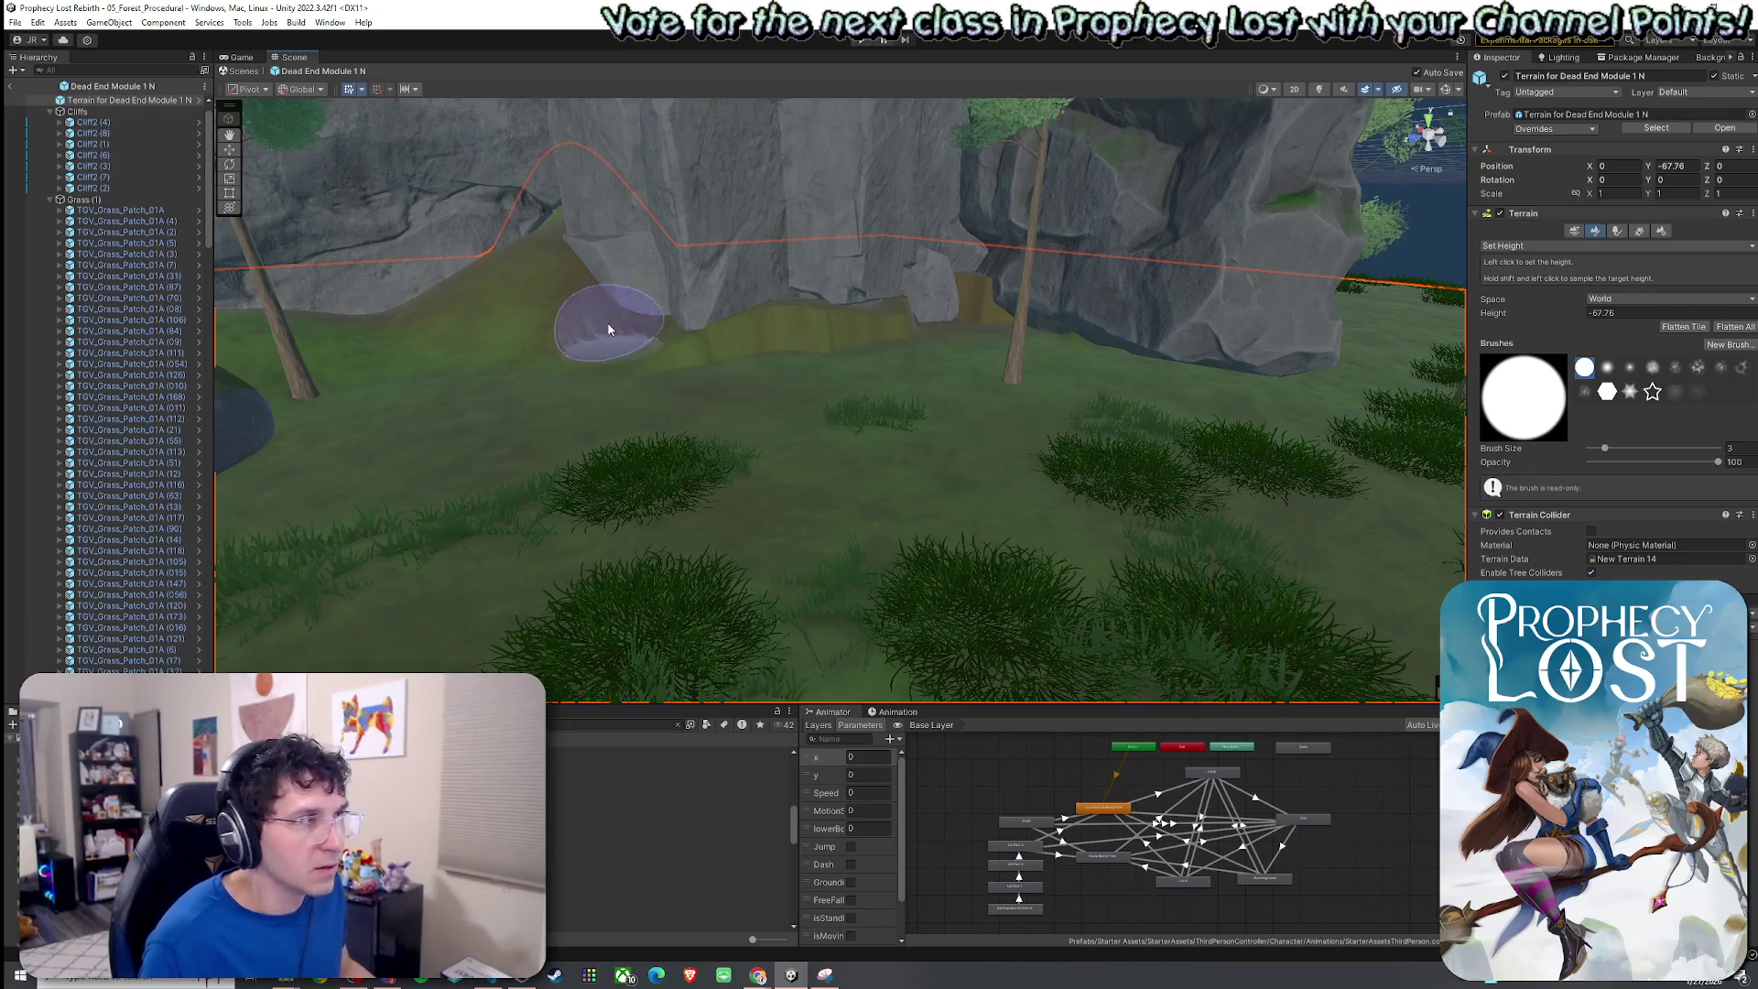
left_click_drag(613, 327, 491, 353)
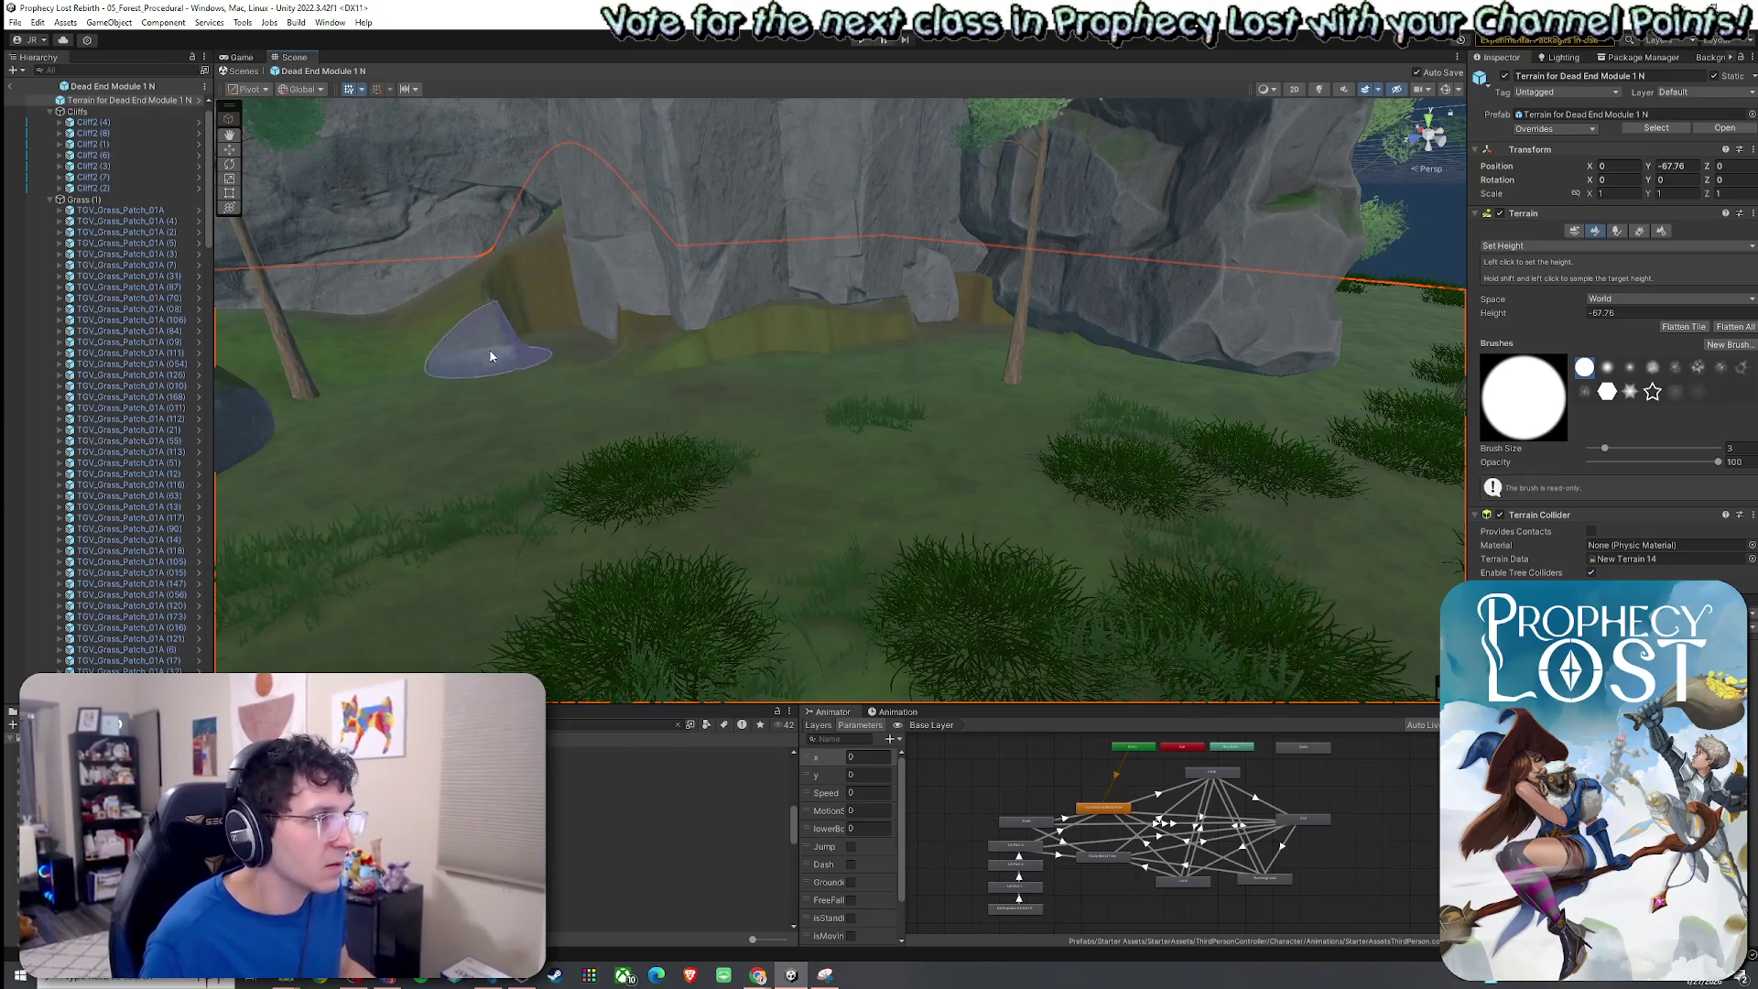
Return the terrain tool to Smooth Height at brush size 12.
left_click(1538, 246)
left_click(1543, 322)
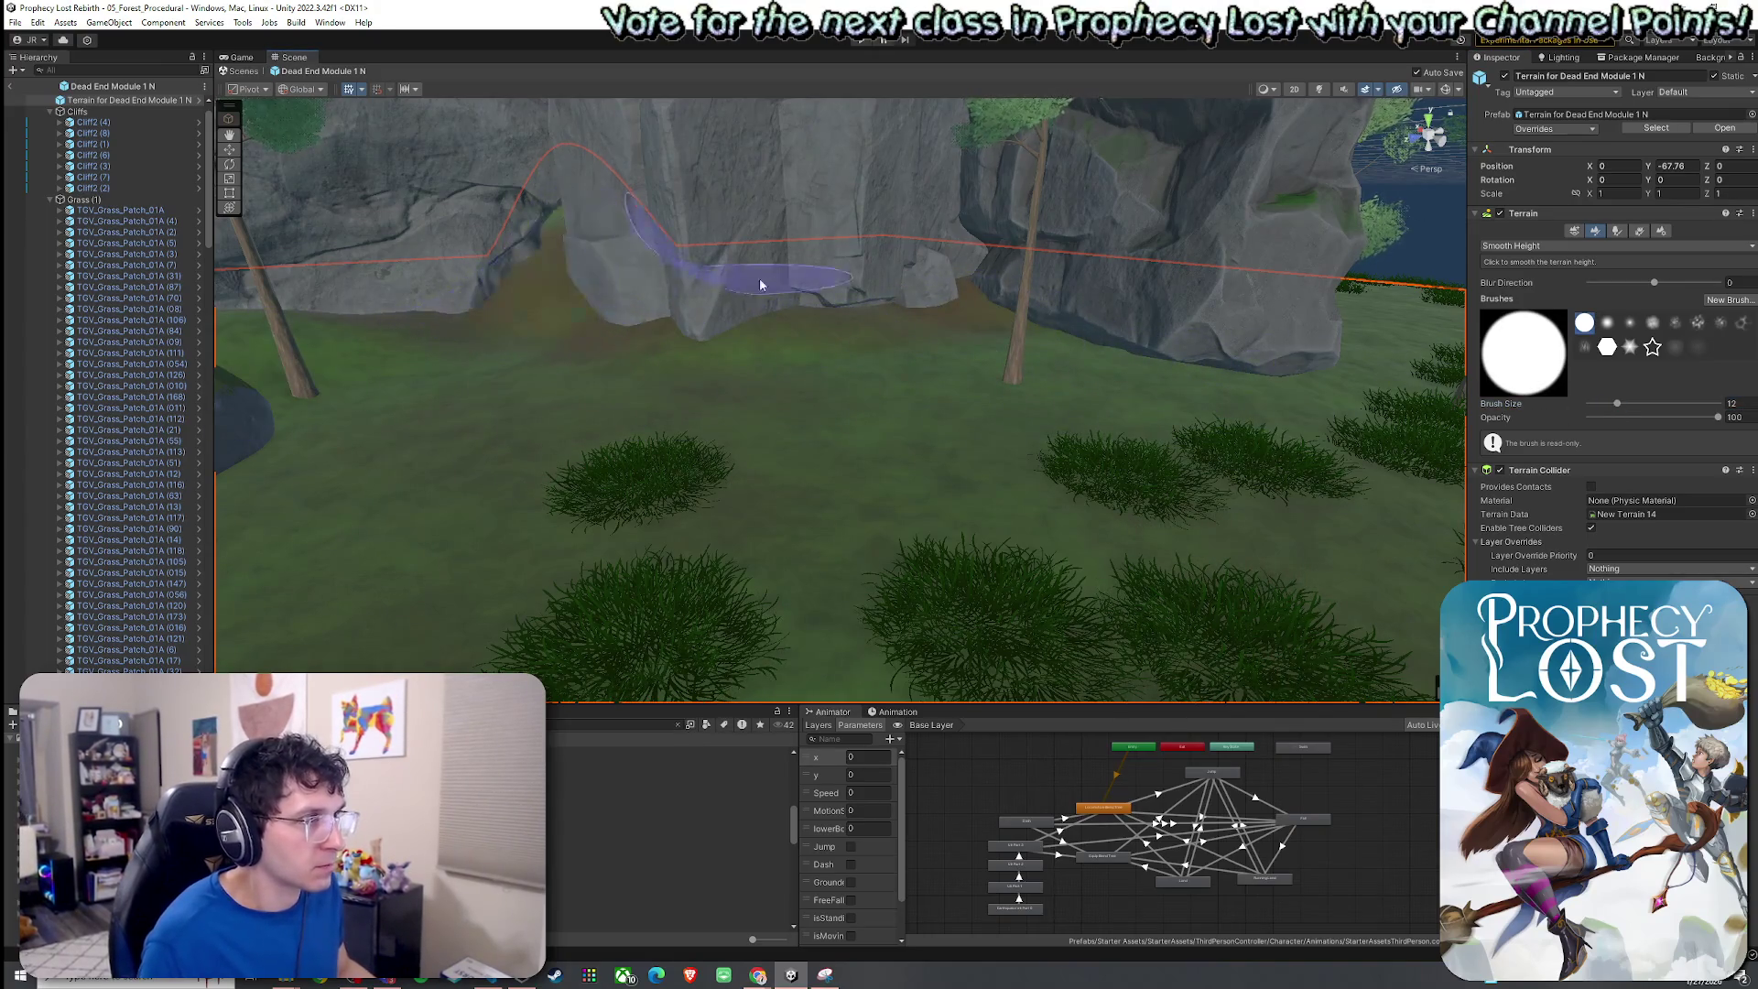
scroll(498, 369, "up", 5)
scroll(483, 309, "down", 5)
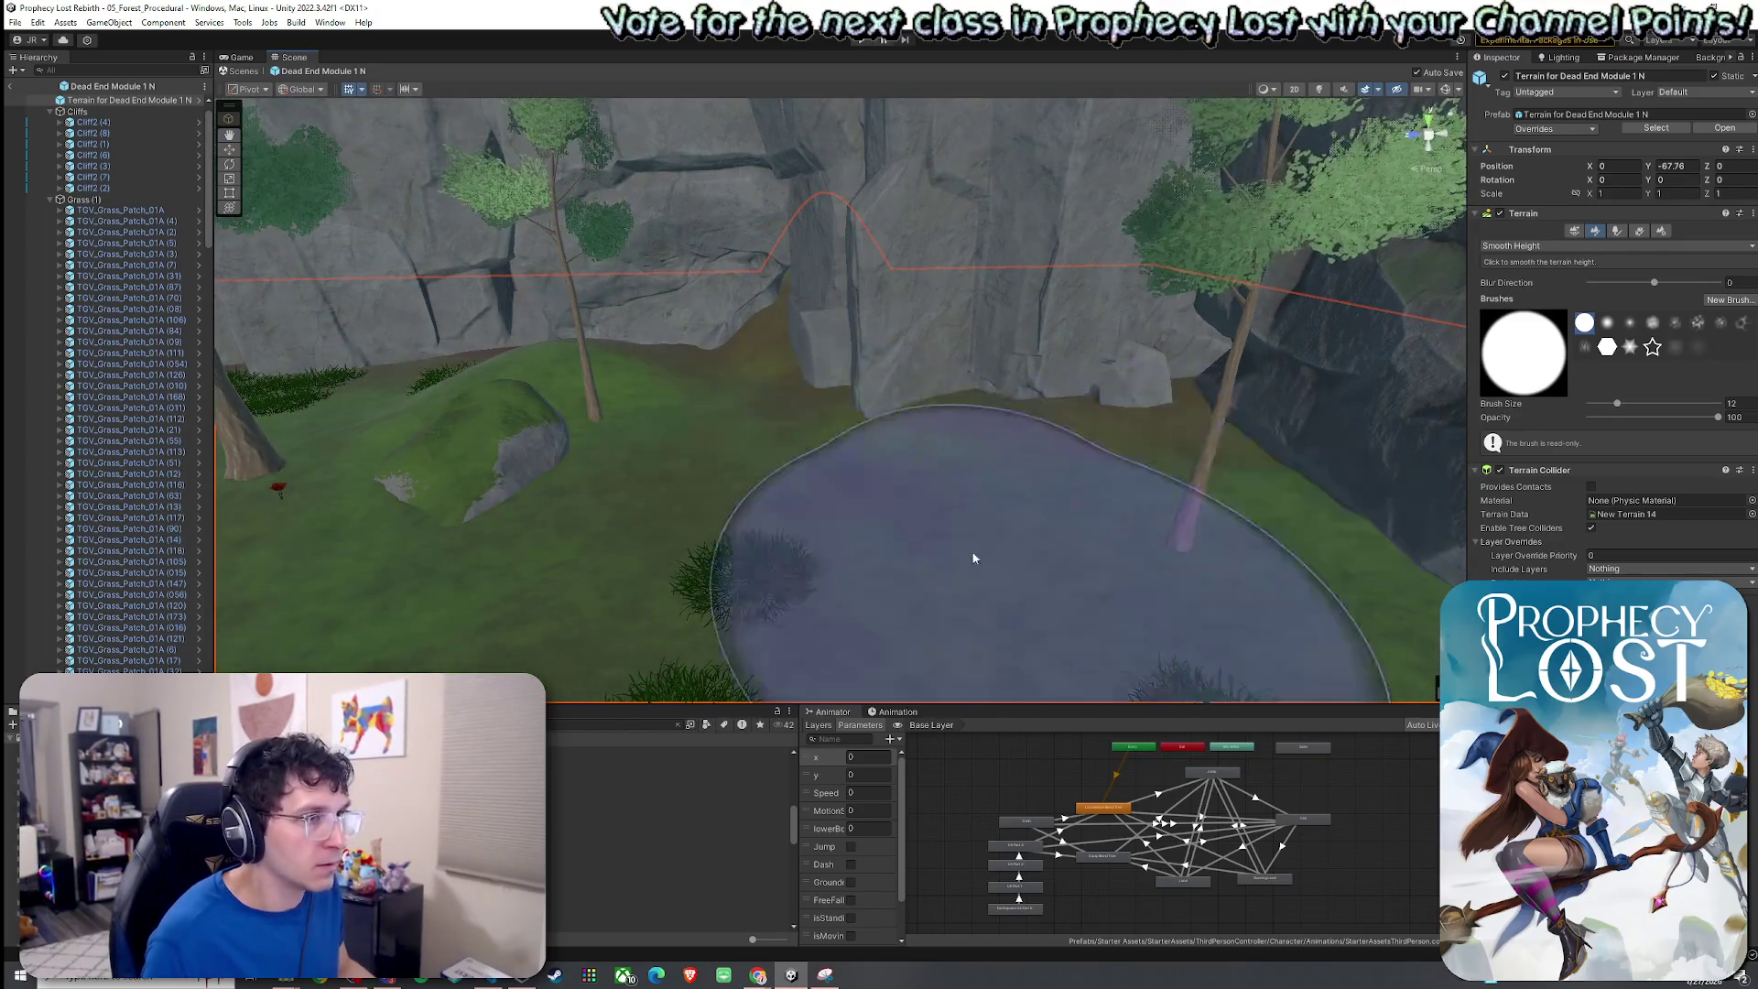
mouse_move(1001, 479)
left_mouse_down()
mouse_move(1041, 504)
mouse_move(930, 510)
mouse_move(1142, 455)
mouse_move(679, 671)
left_mouse_up()
scroll(679, 671, "down", 10)
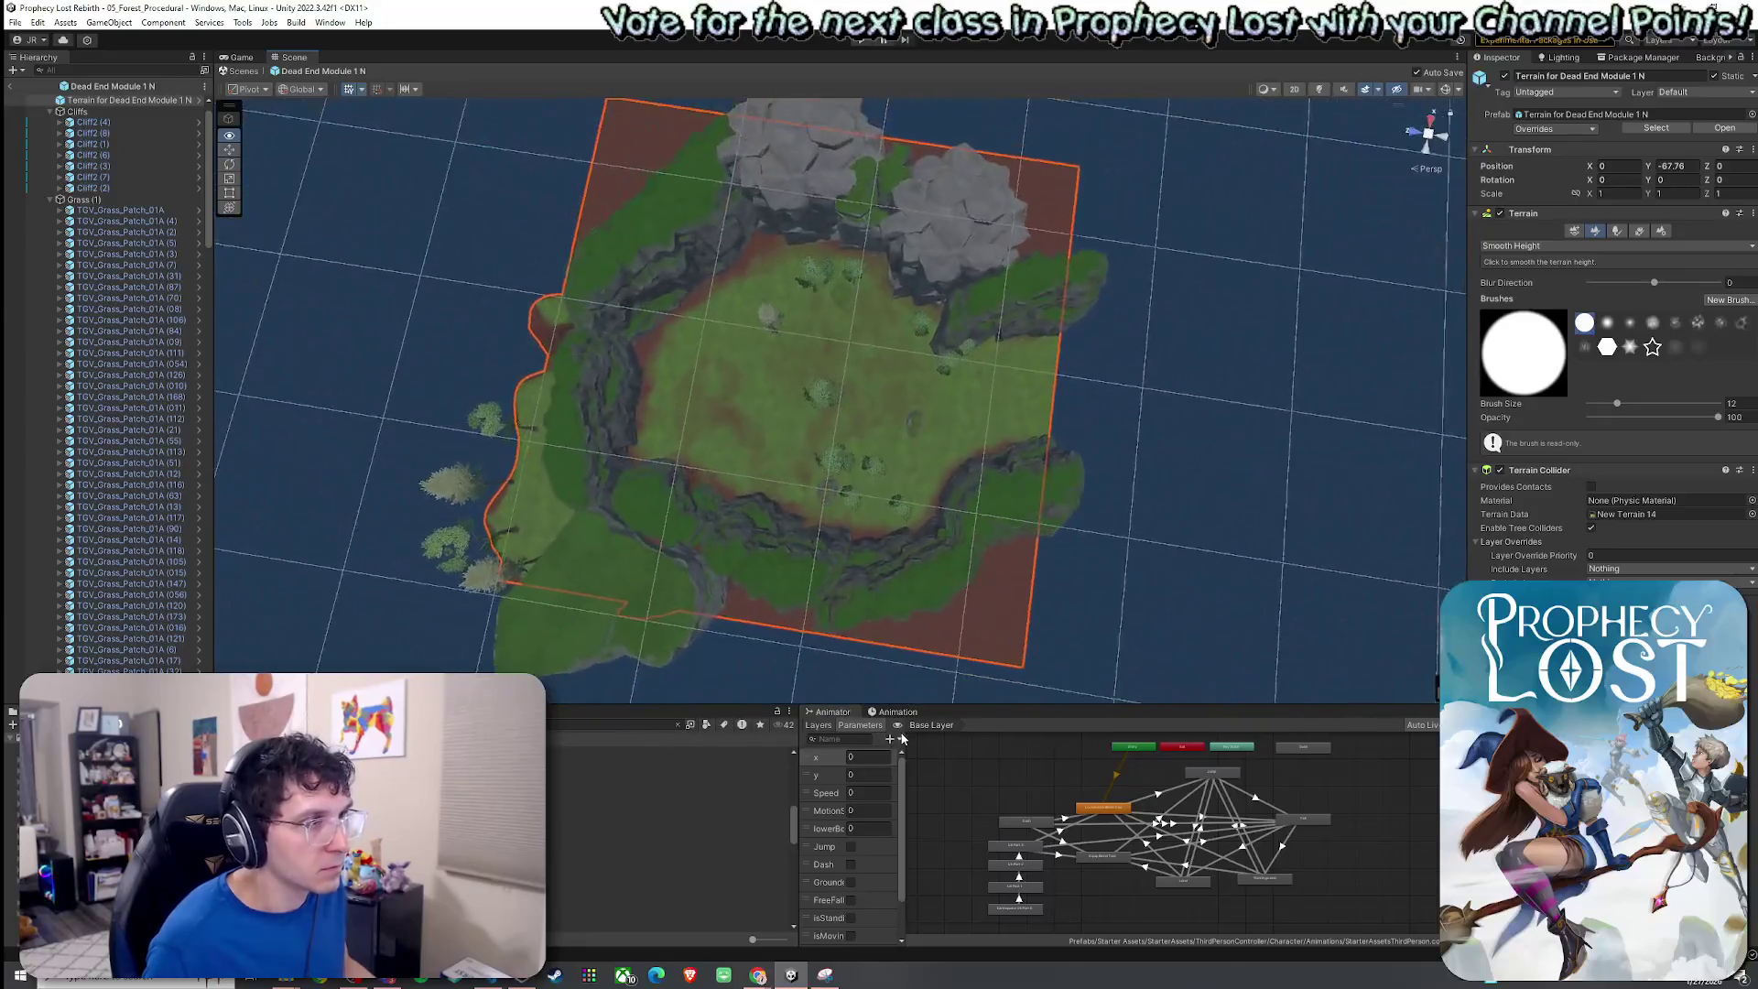
Switch to Paint Texture and add the Grass01 terrain layer.
scroll(1062, 669, "up", 2)
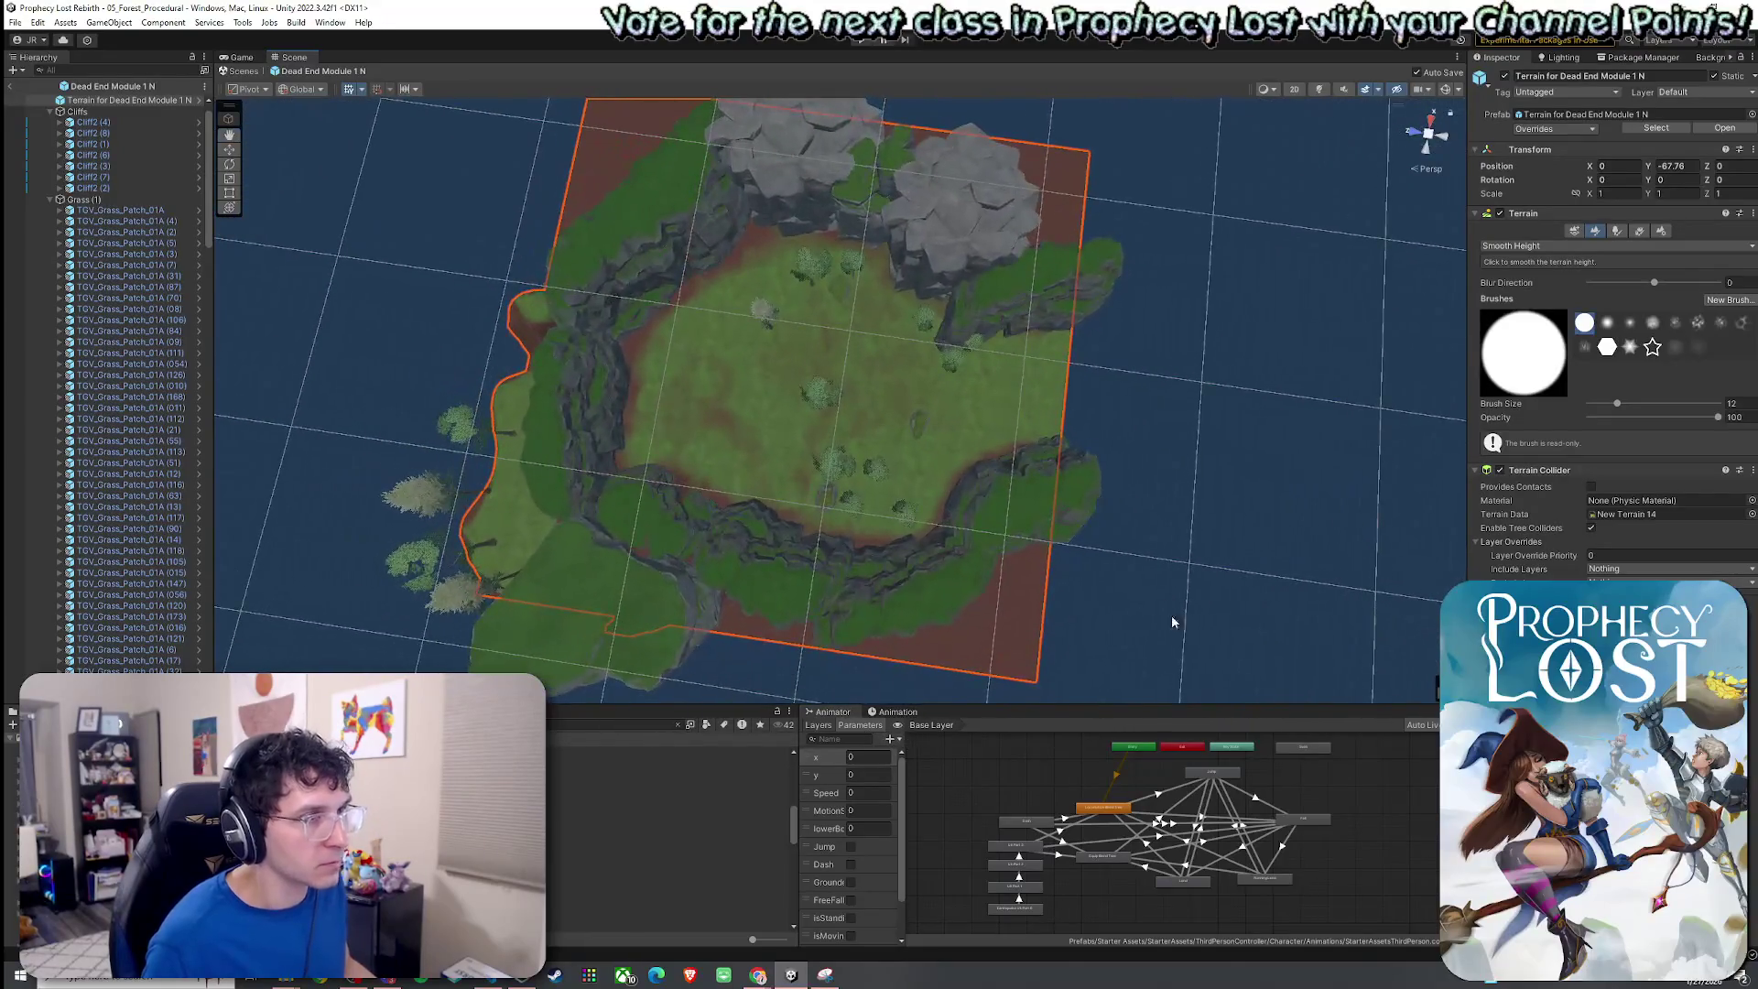
left_click(1556, 246)
left_click(1558, 299)
left_click(1699, 408)
left_click(1675, 438)
left_click(1749, 270)
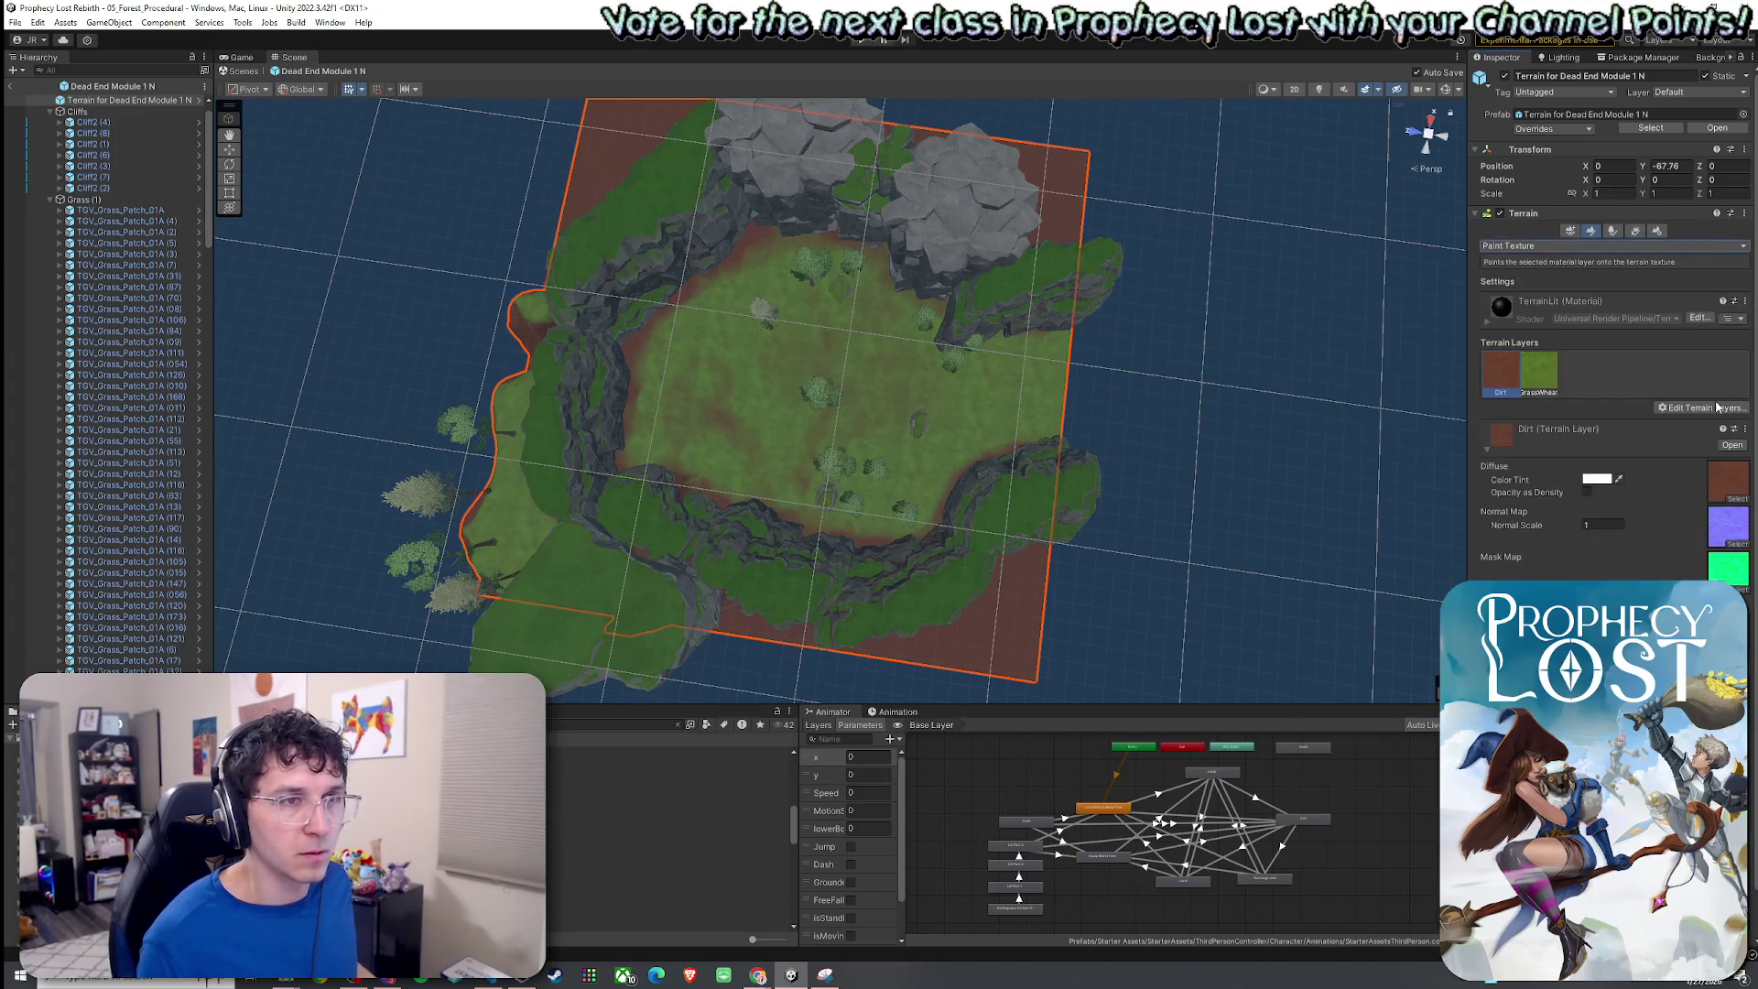
left_click(1684, 437)
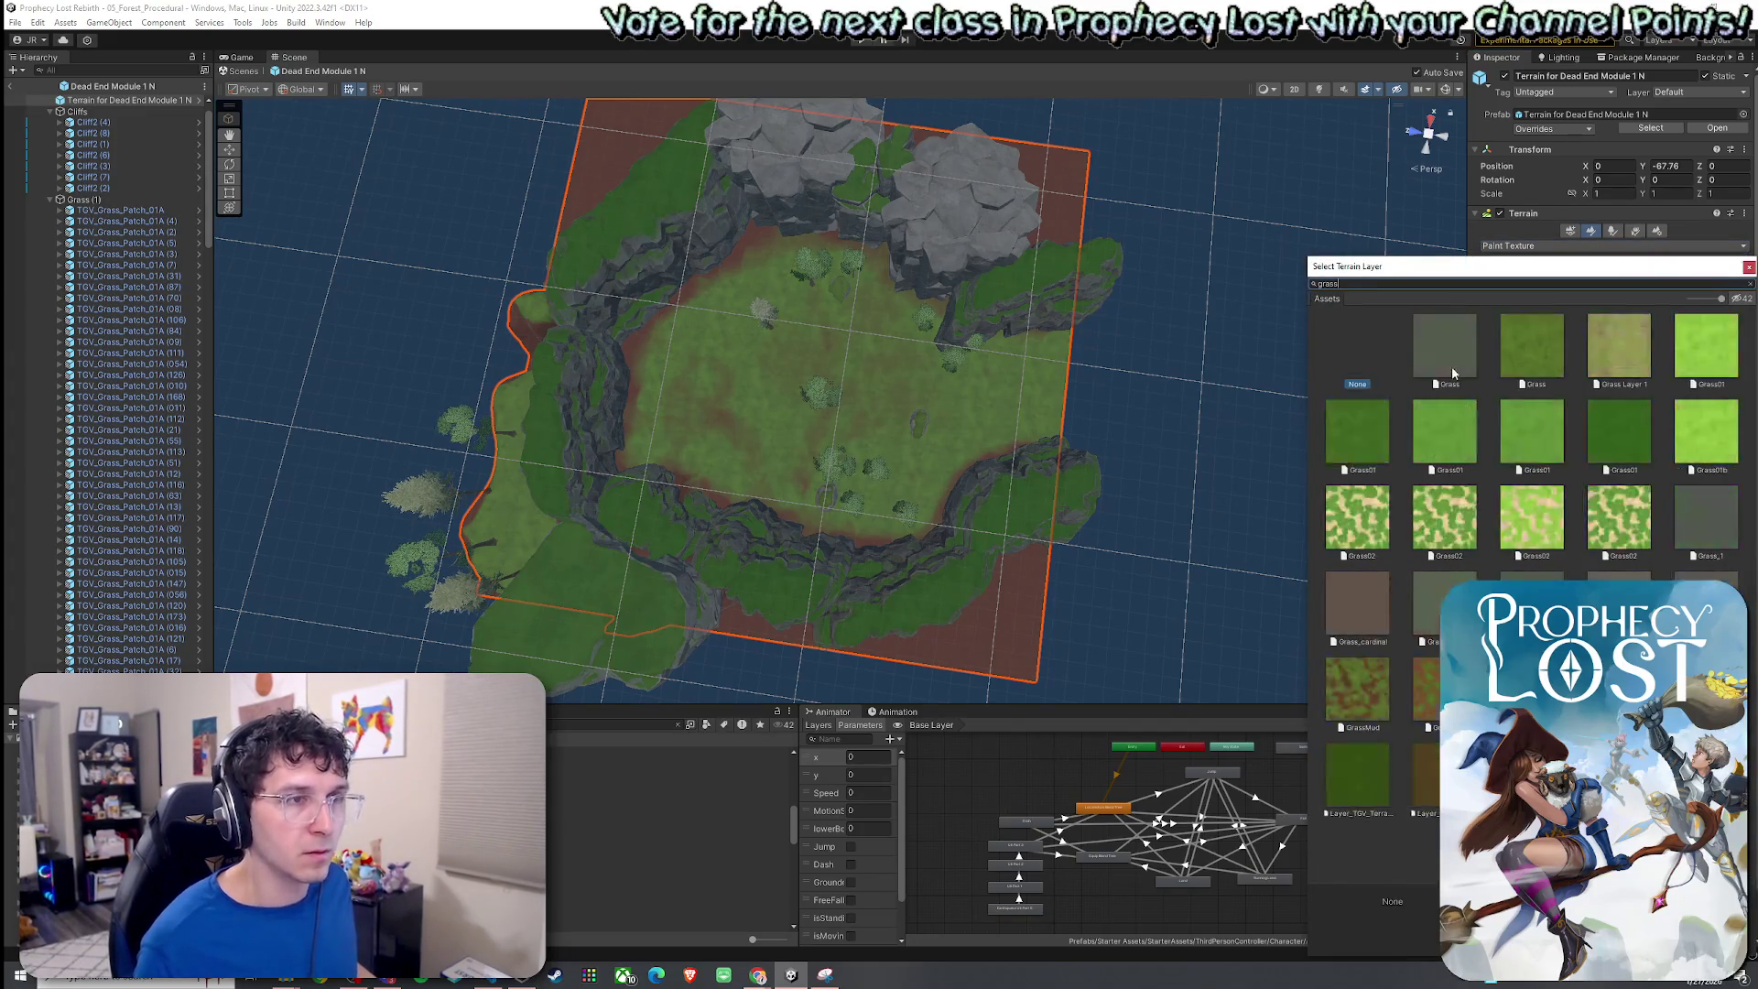
double_click(1369, 438)
Add another Grass01 layer, then test-paint grass on the terrain and undo it.
left_click(1670, 410)
left_click(1658, 425)
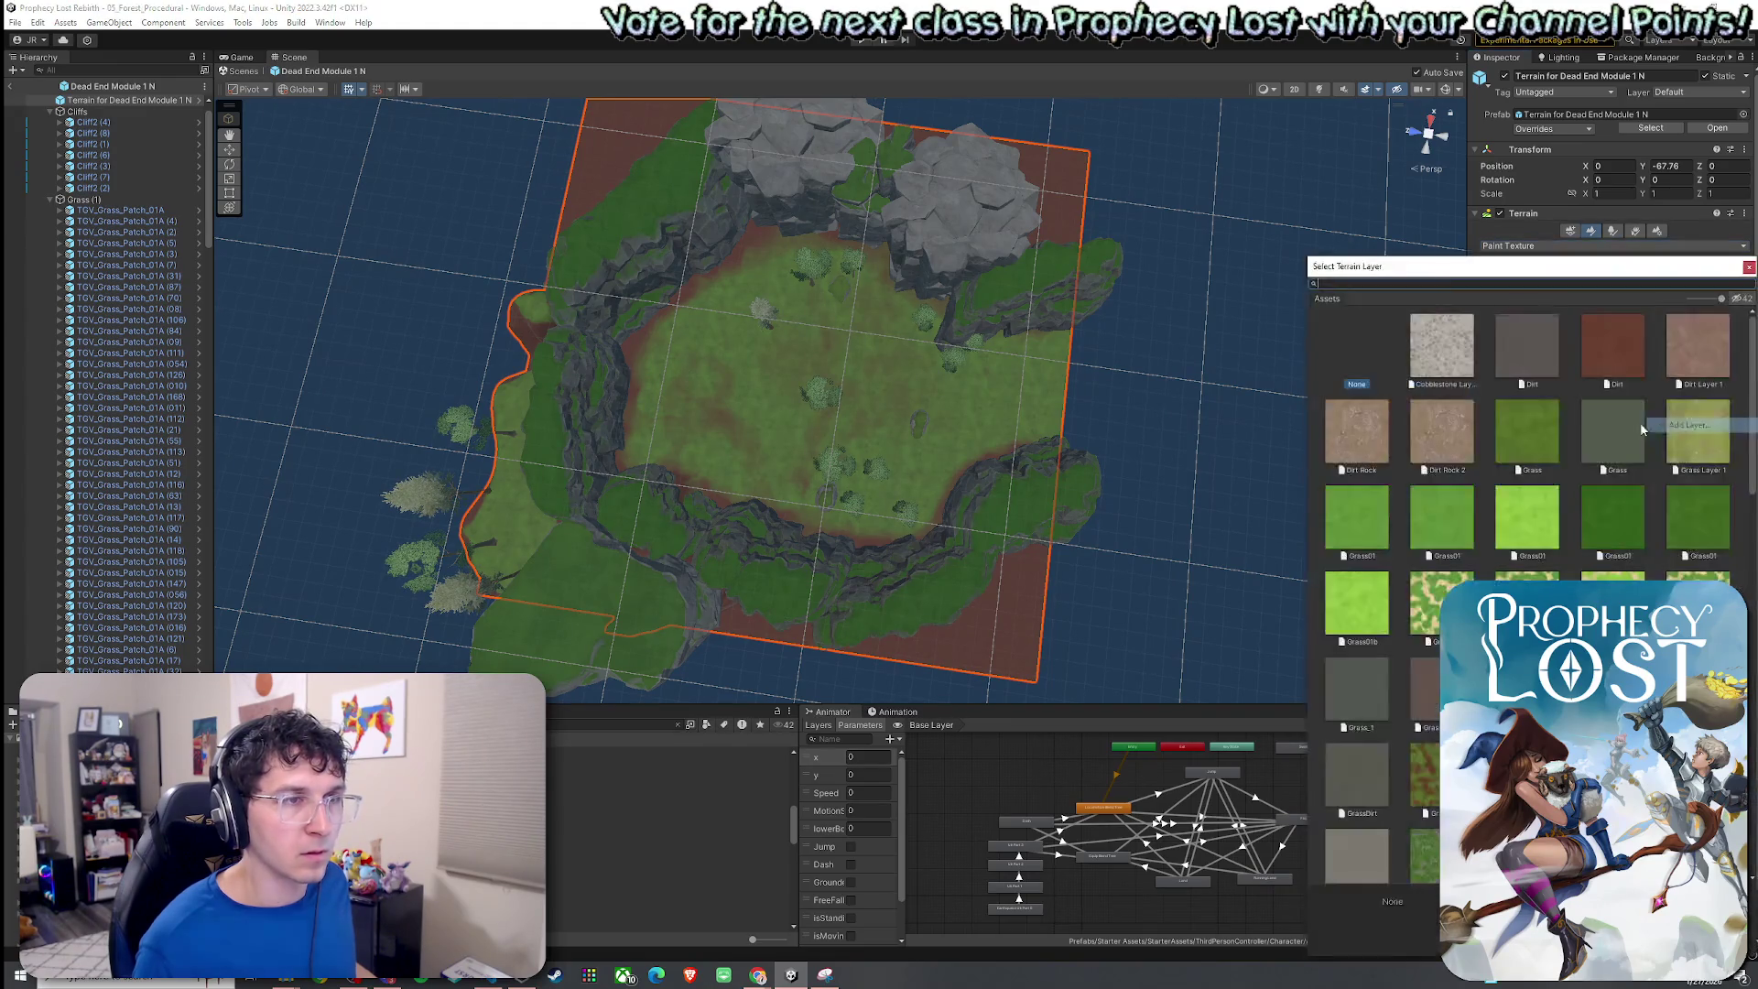
scroll(1479, 380, "down", 2)
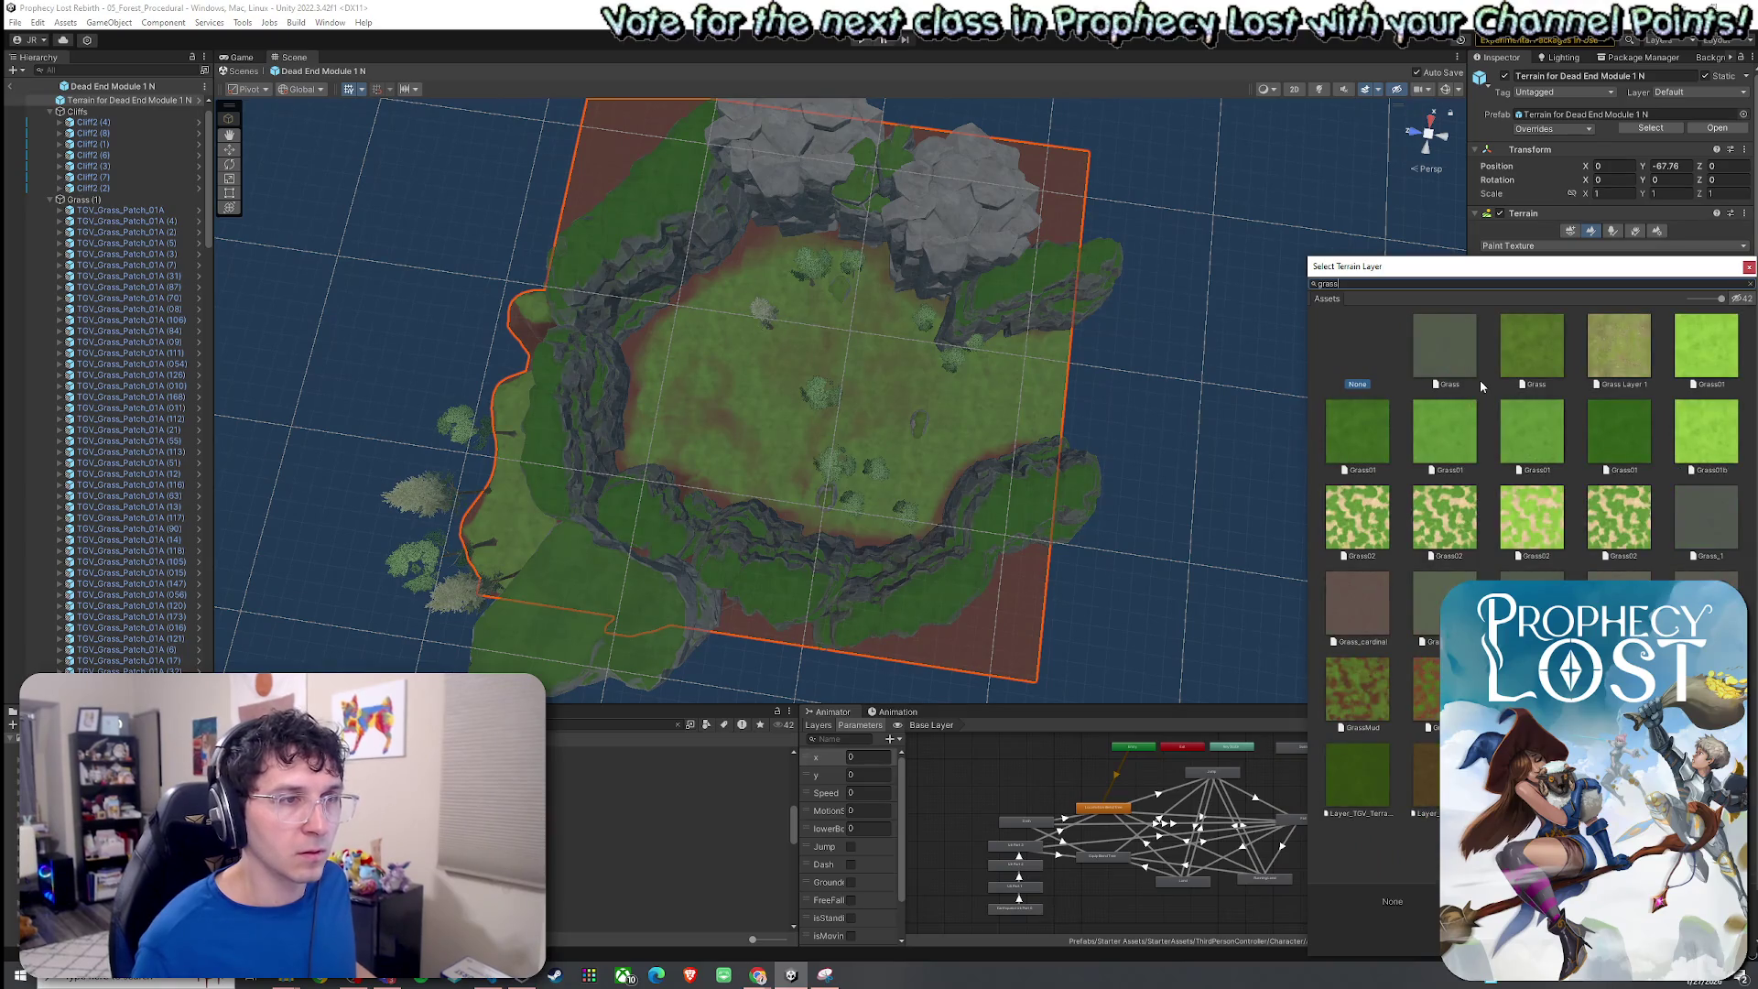
double_click(1510, 434)
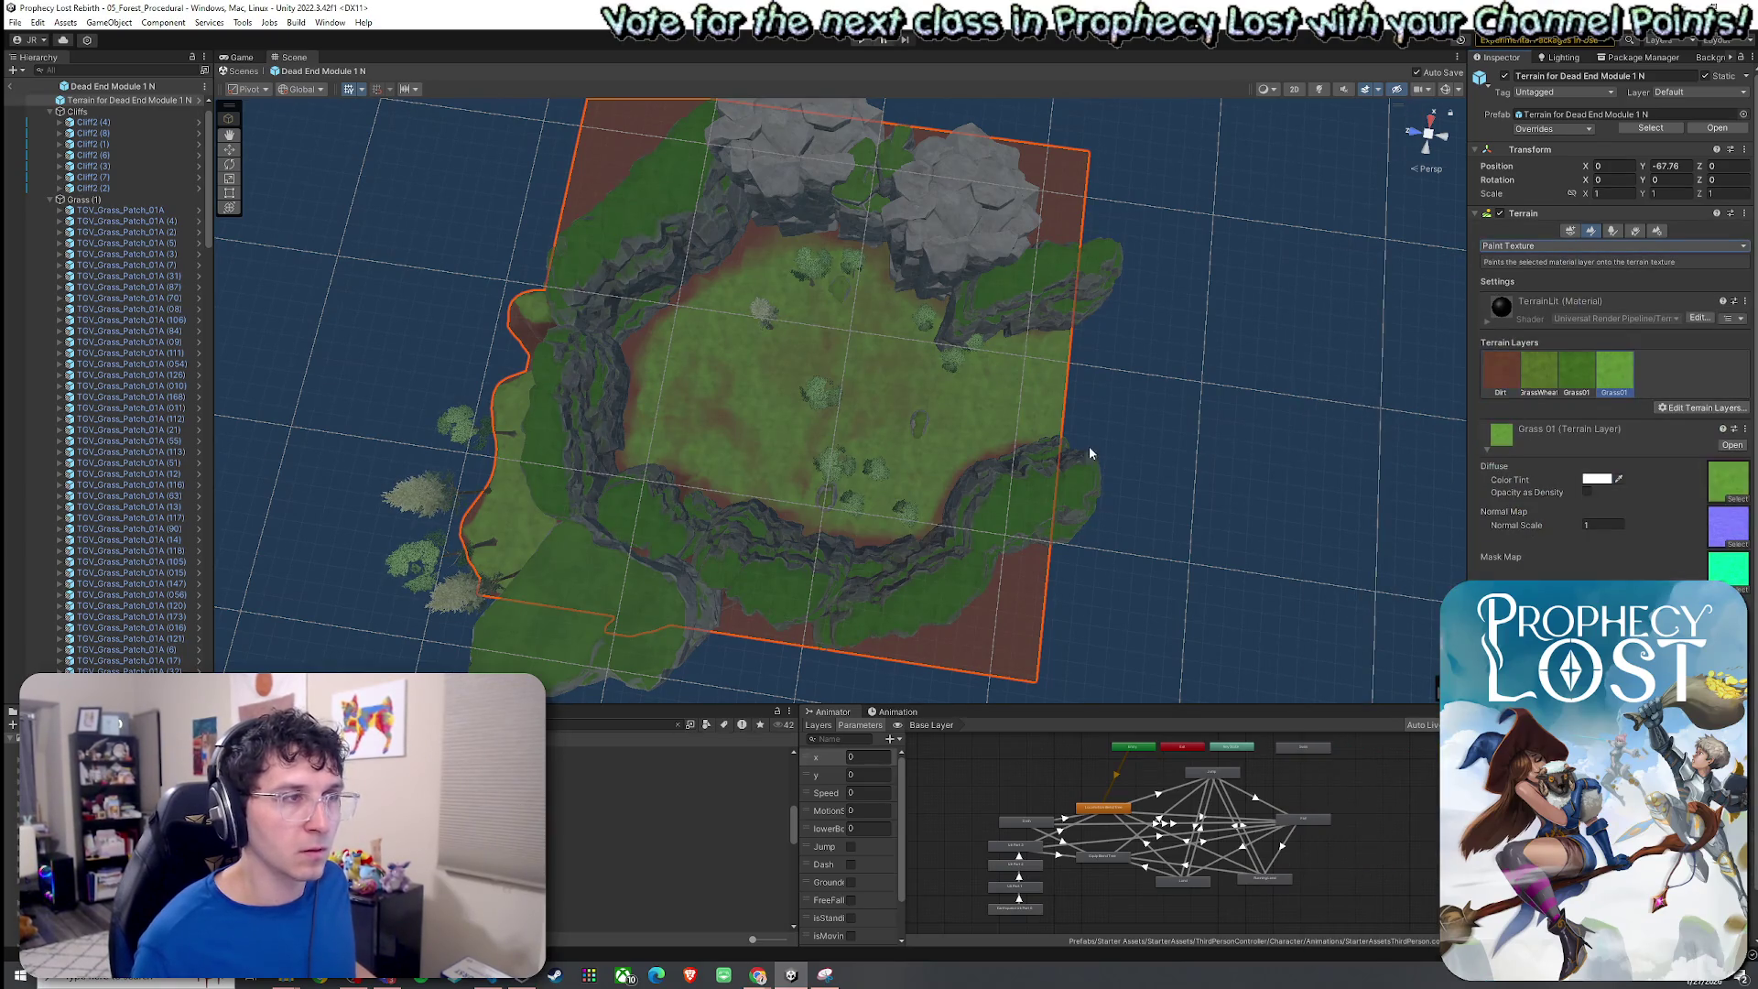
left_click_drag(858, 369, 842, 393)
key("ctrl+z")
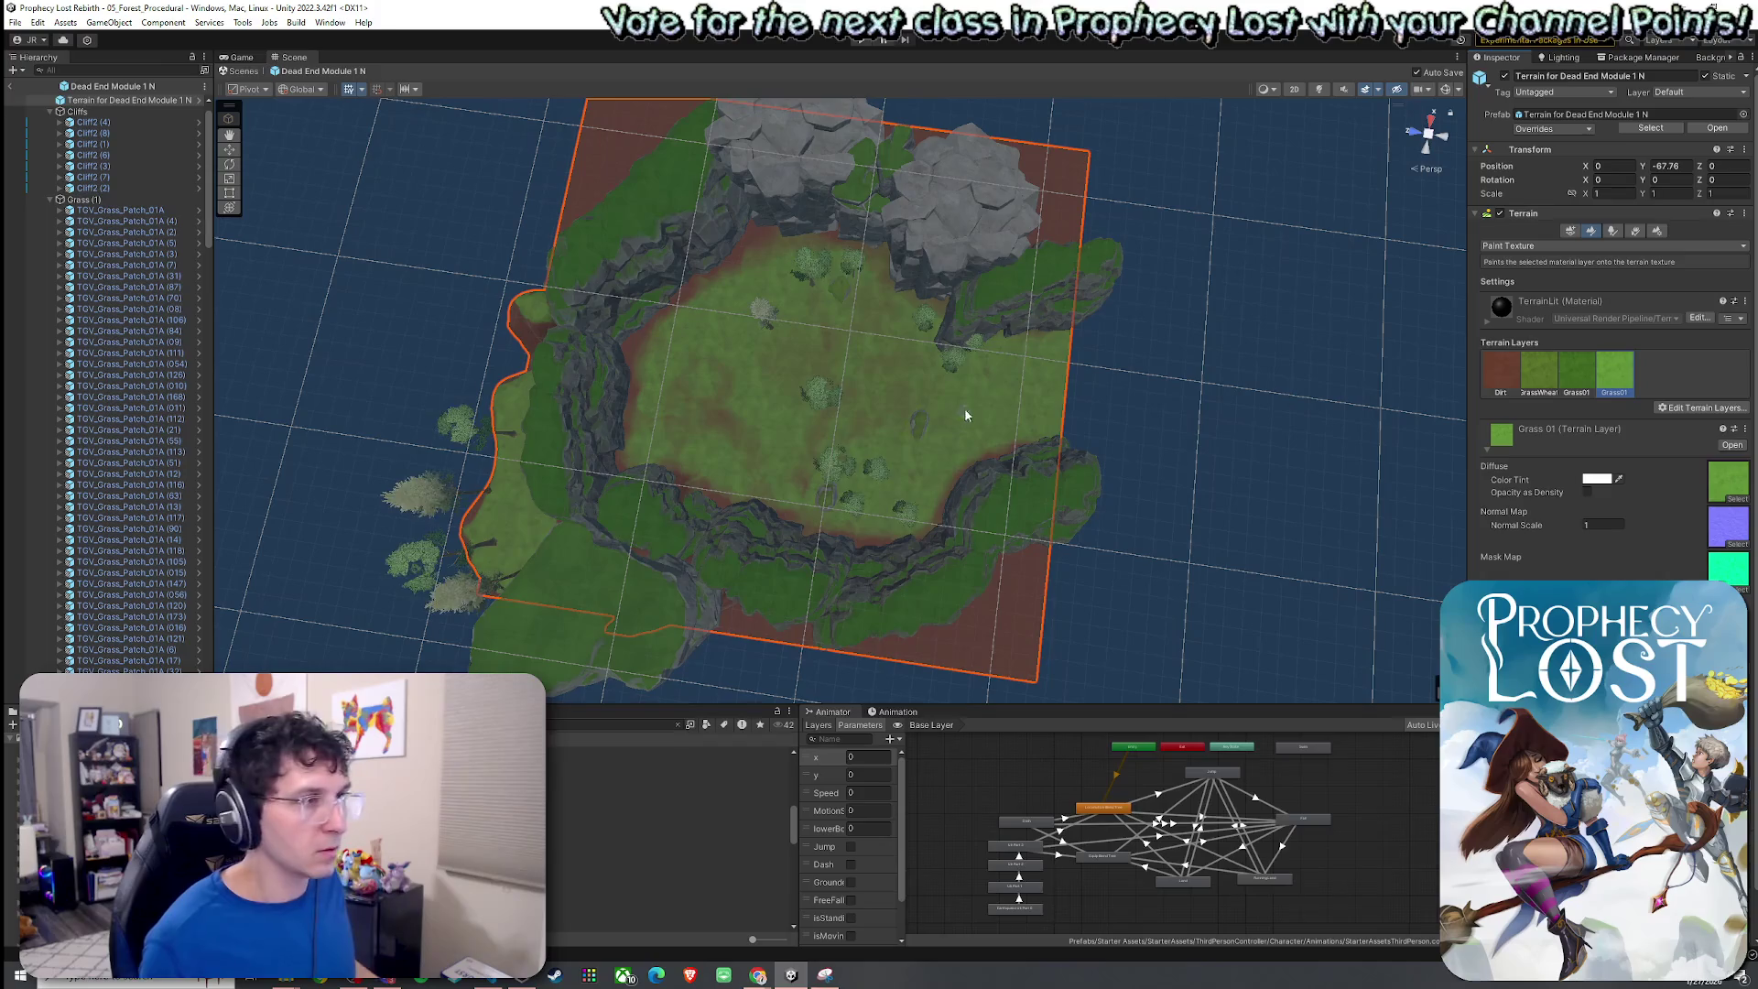
scroll(925, 413, "up", 10)
scroll(890, 410, "up", 2)
left_click_drag(946, 321, 950, 309)
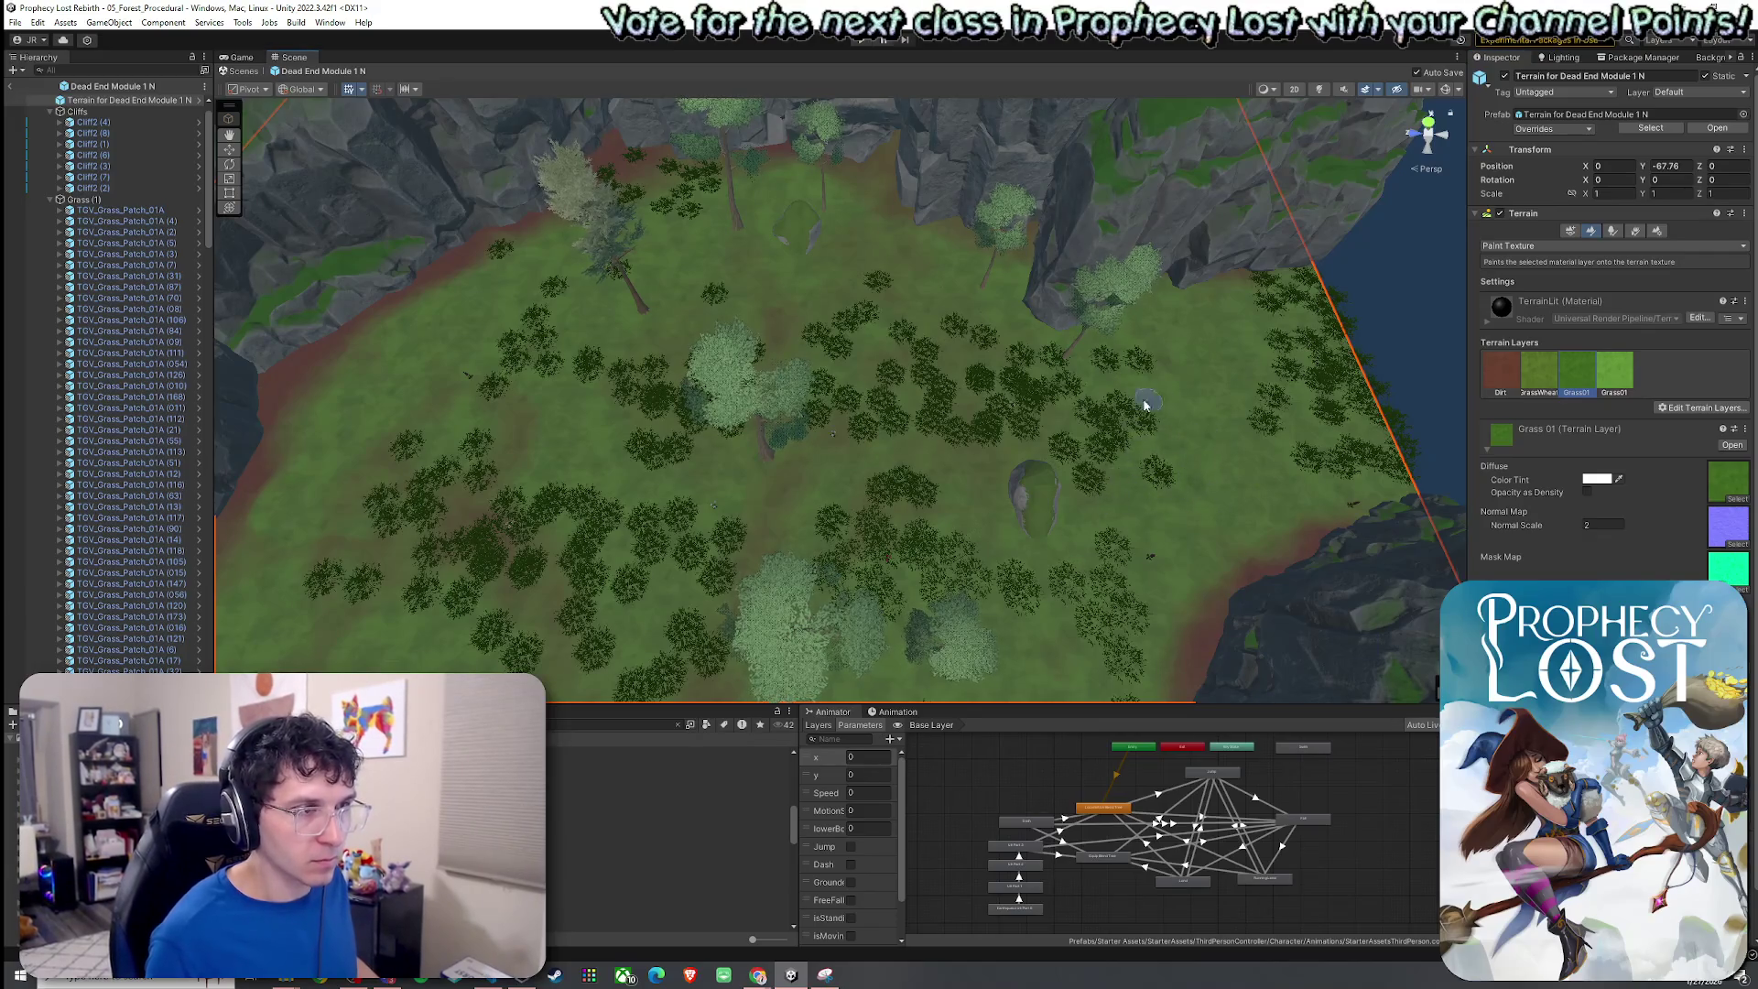
left_click_drag(789, 461, 739, 406)
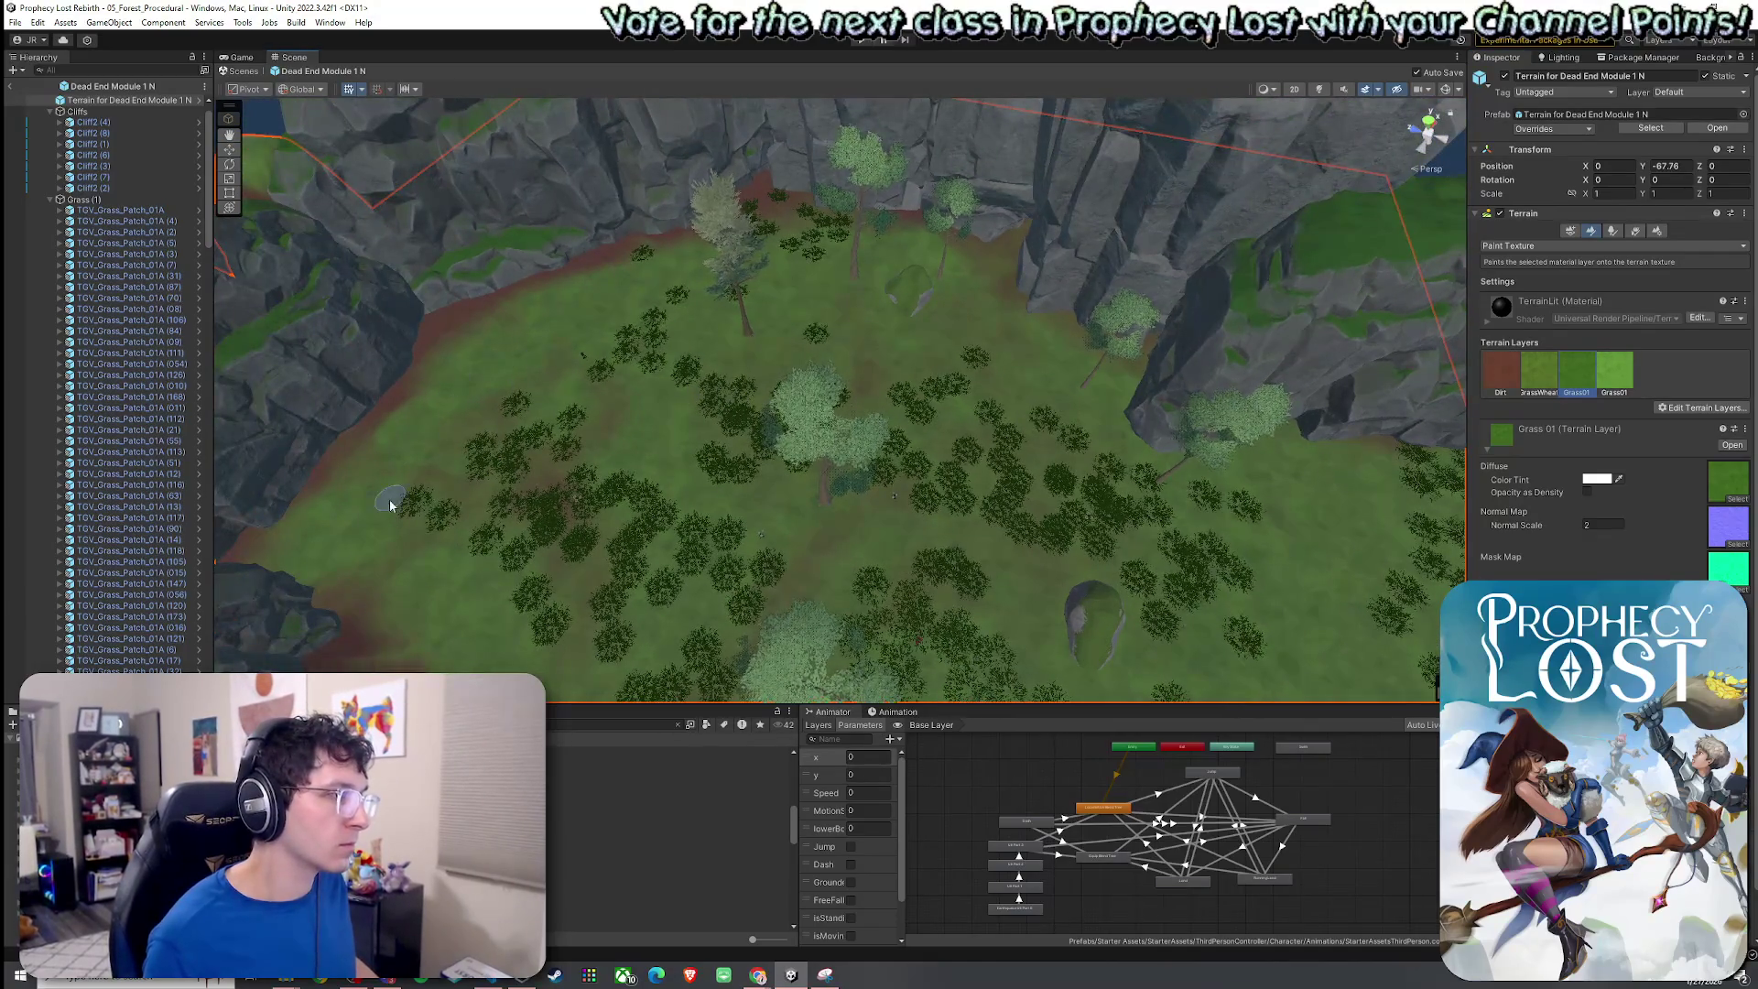
mouse_move(550, 507)
left_mouse_down()
mouse_move(635, 565)
mouse_move(655, 377)
left_mouse_up()
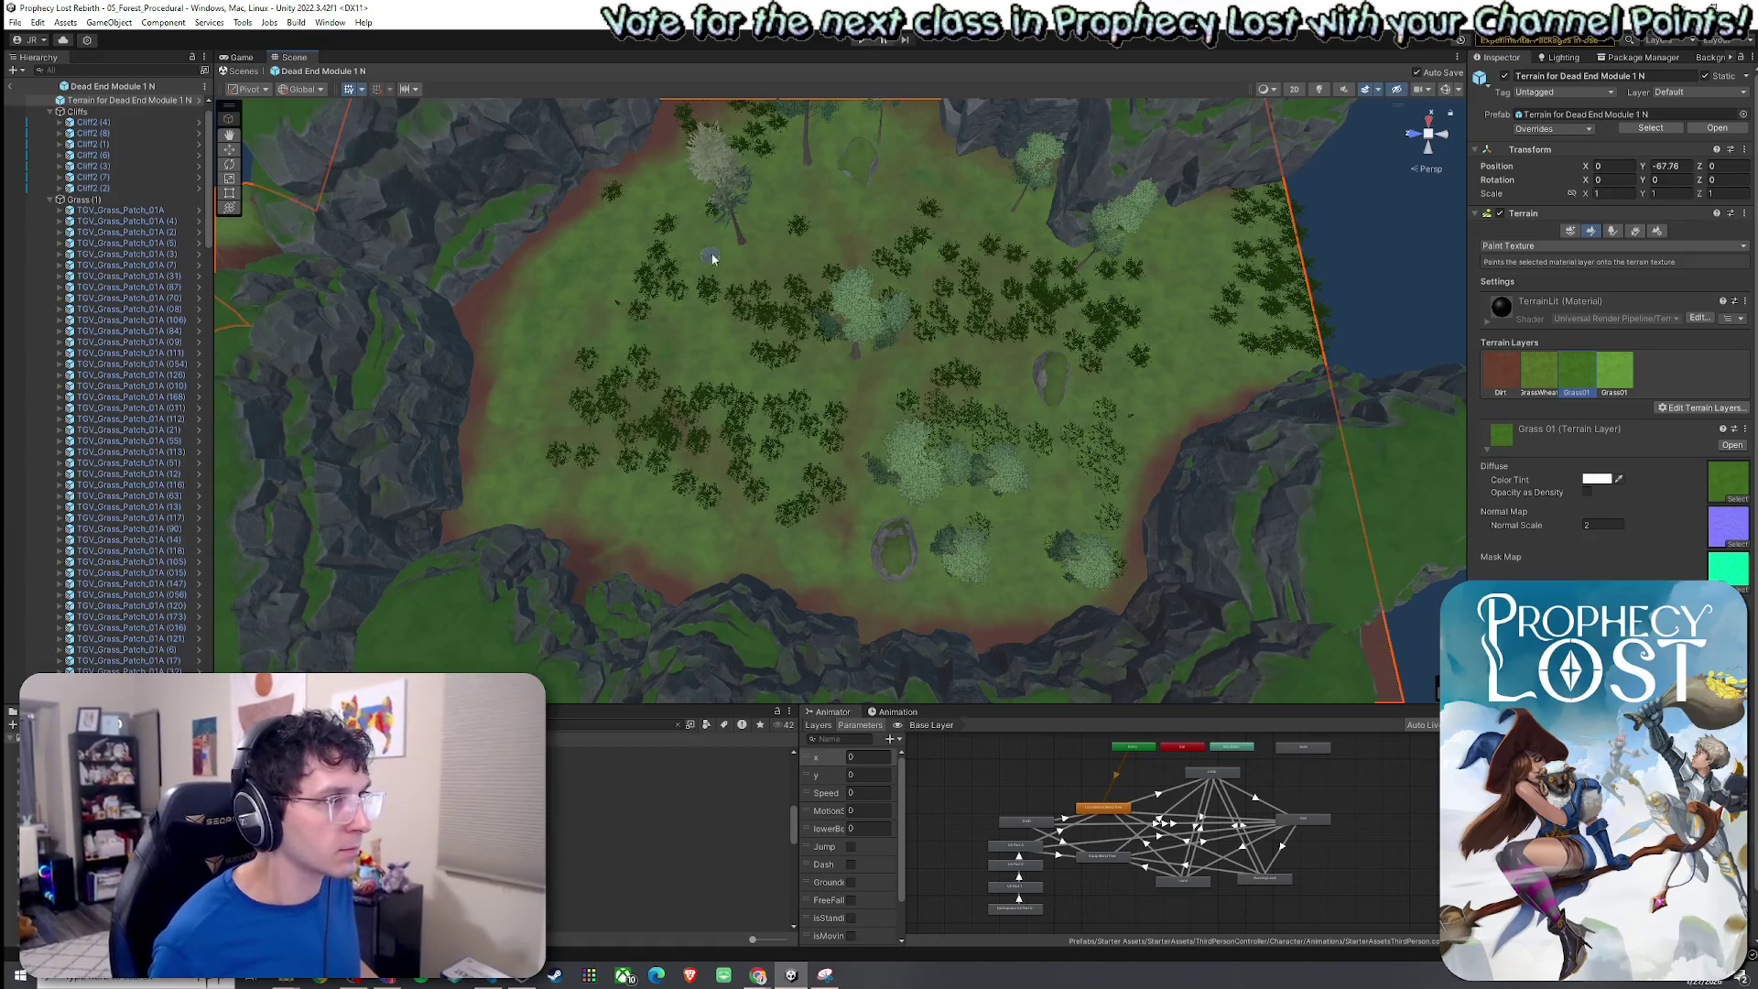
scroll(710, 365, "up", 5)
mouse_move(714, 365)
left_mouse_down()
mouse_move(867, 251)
mouse_move(1120, 145)
mouse_move(1039, 112)
mouse_move(1090, 238)
mouse_move(1603, 238)
left_mouse_up()
left_click(1091, 239)
Fly the Scene camera back from the cliff face to an overhead view of the island.
key("Up")
key("Up")
key("Up")
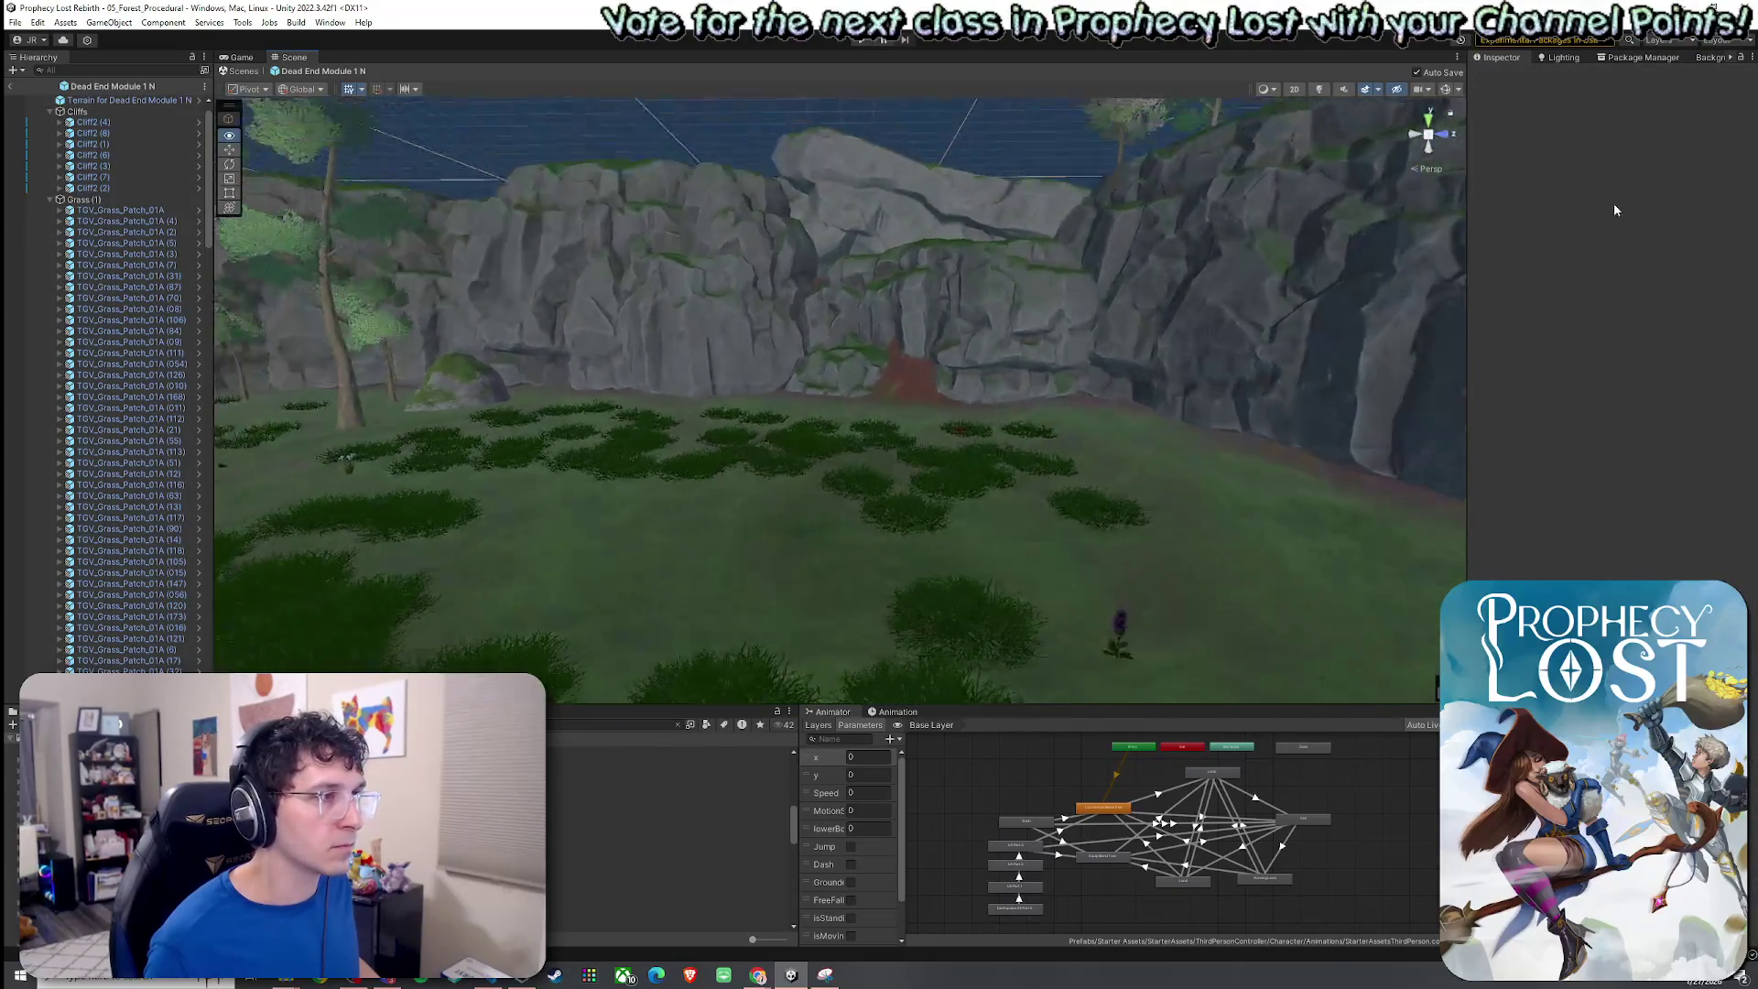
key("Down")
key("Down")
key("Down")
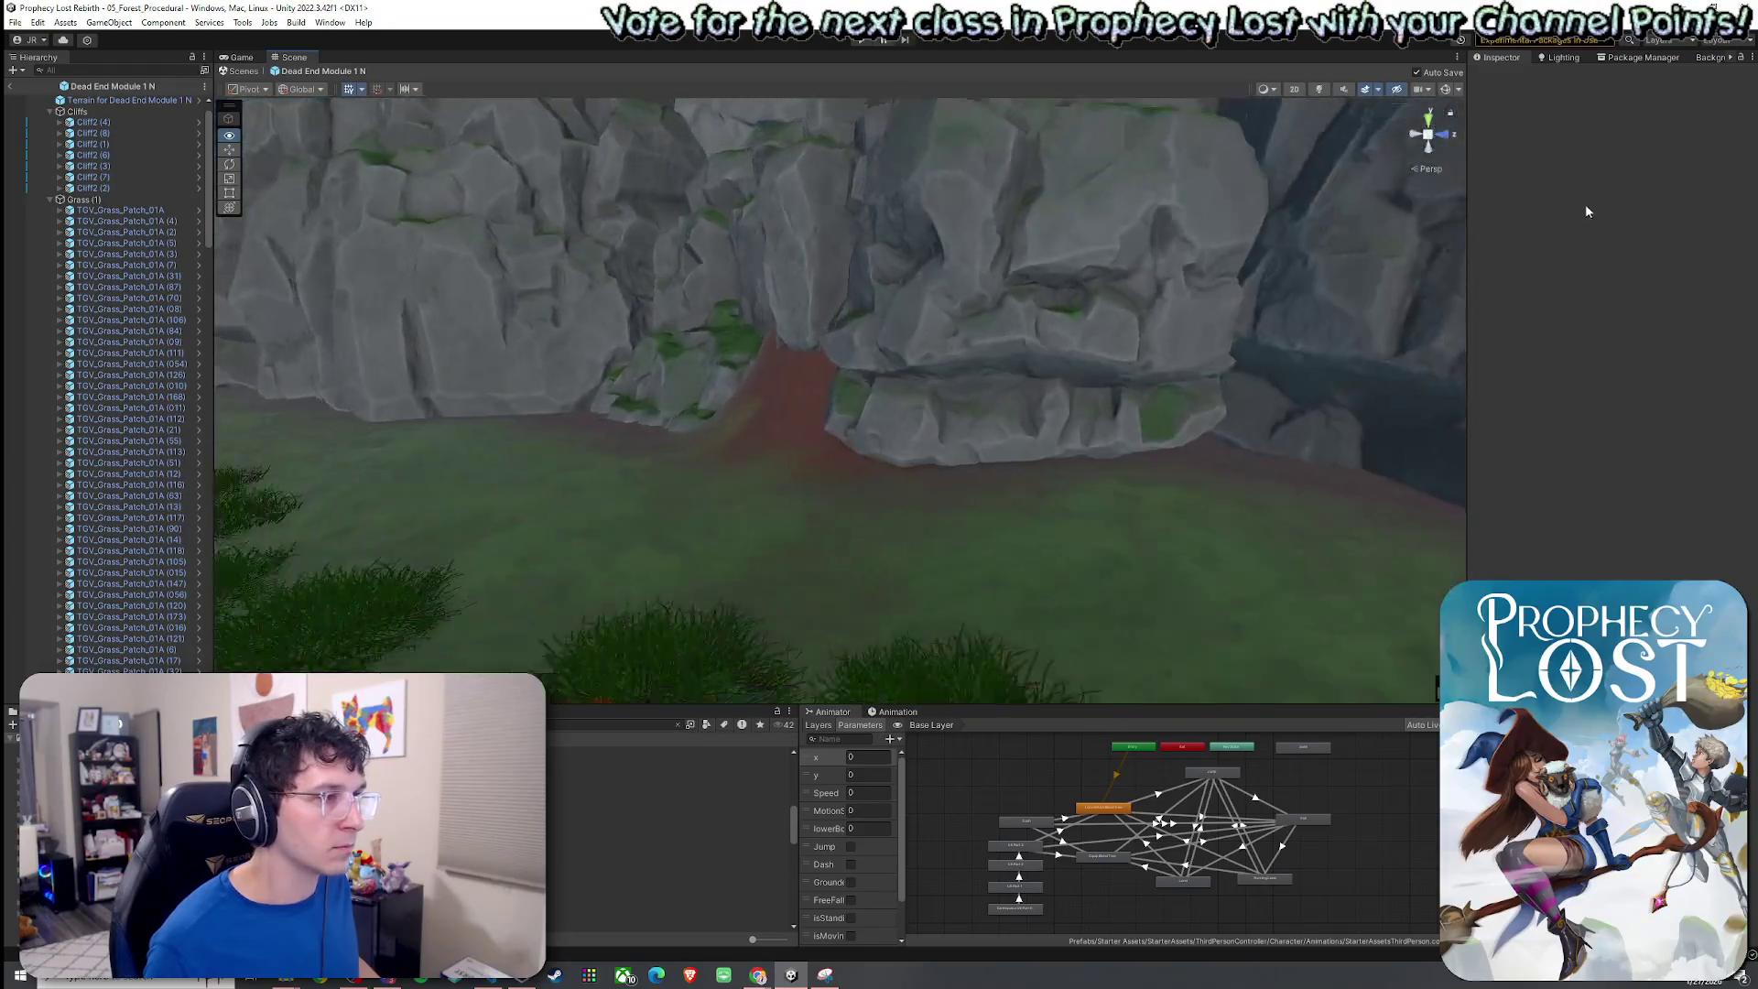
key("Down")
key("Down")
key("Down")
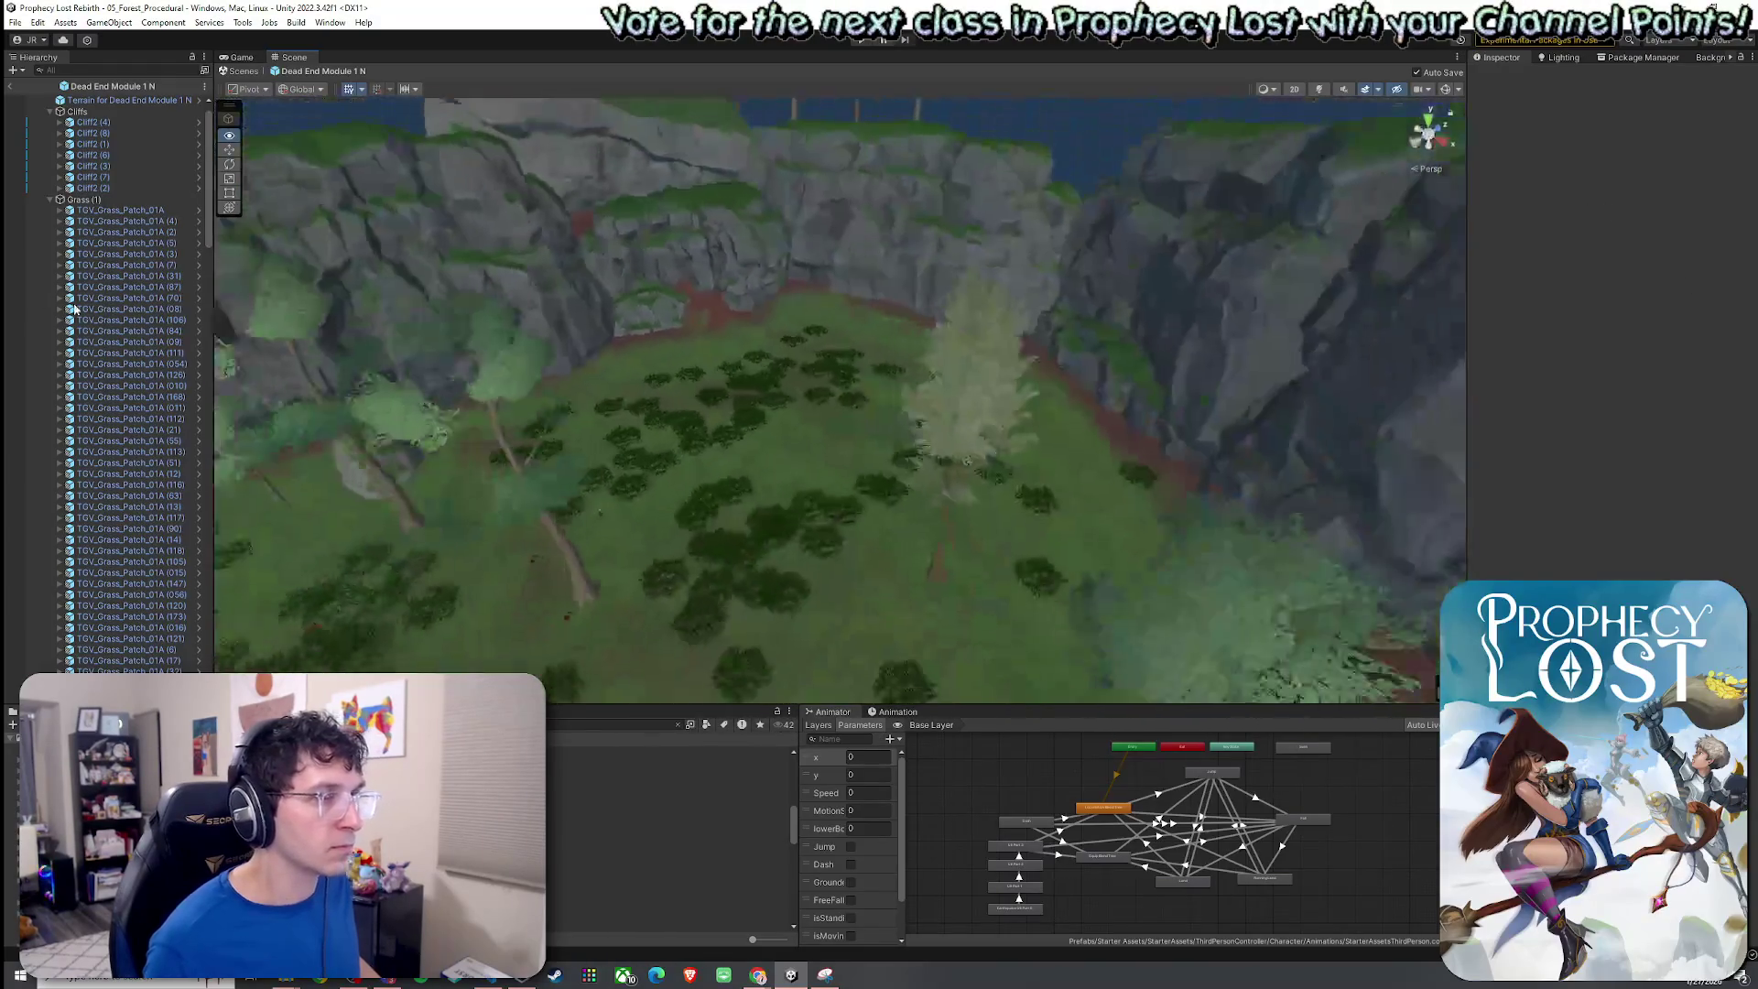
key("Down")
key("Down")
key("Down")
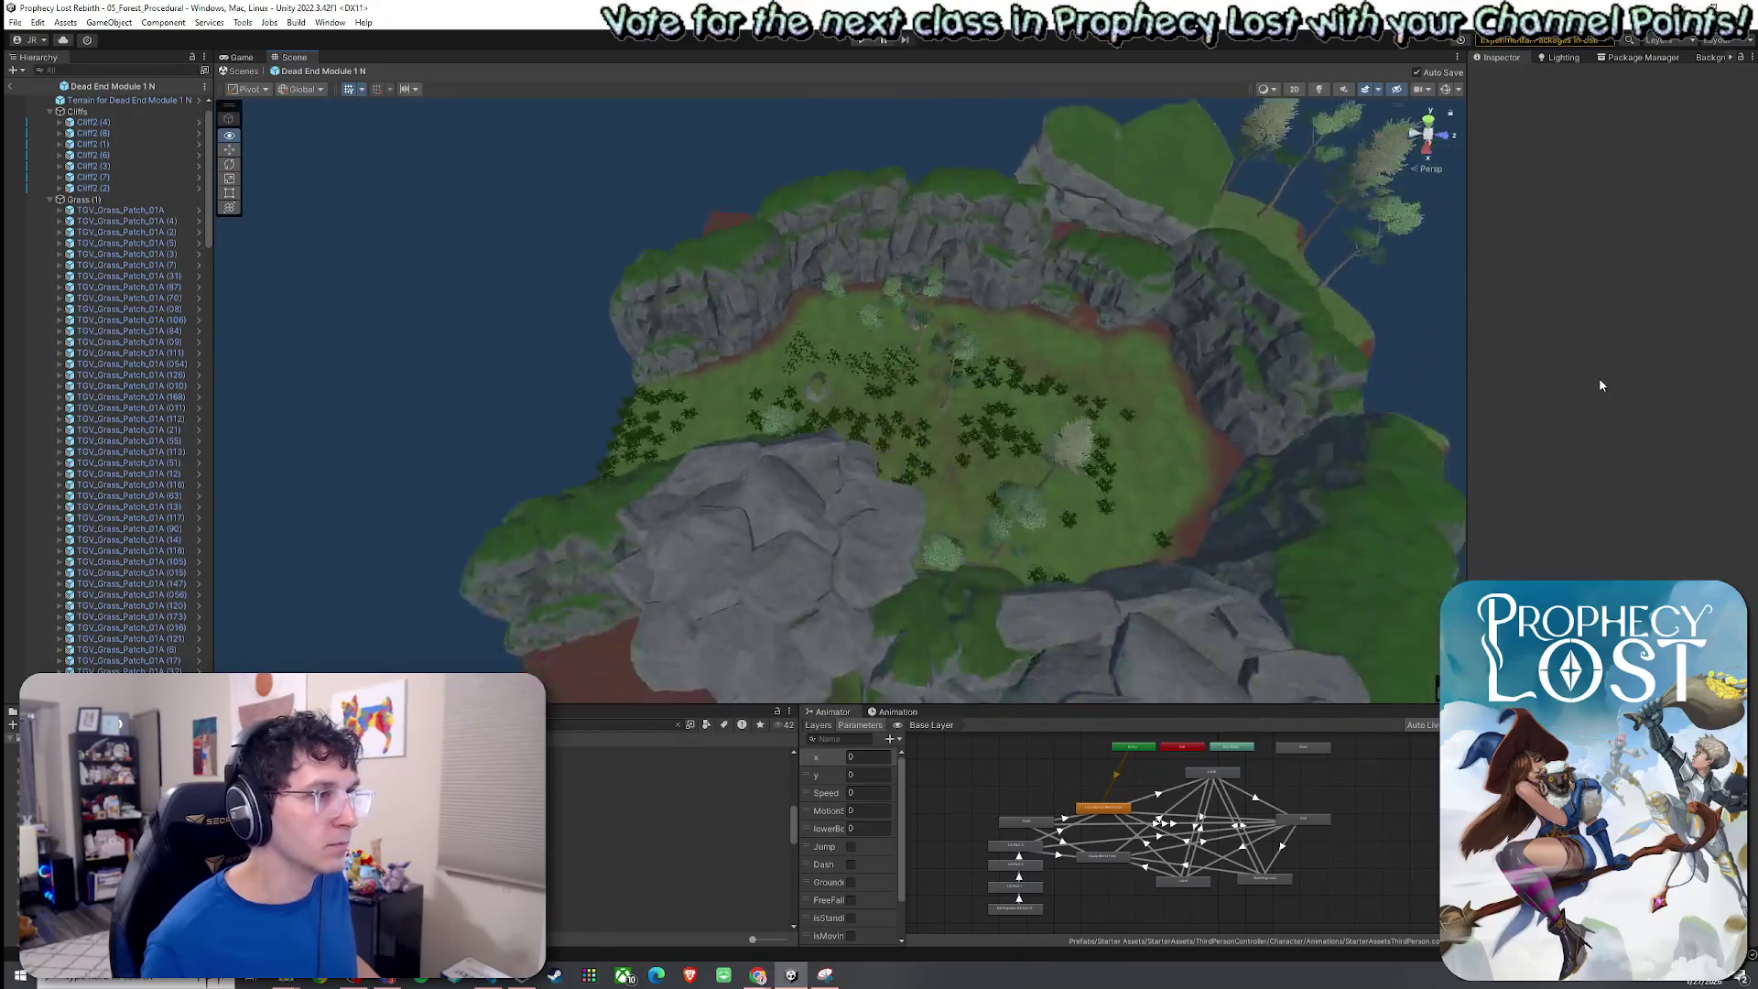
left_click(15, 22)
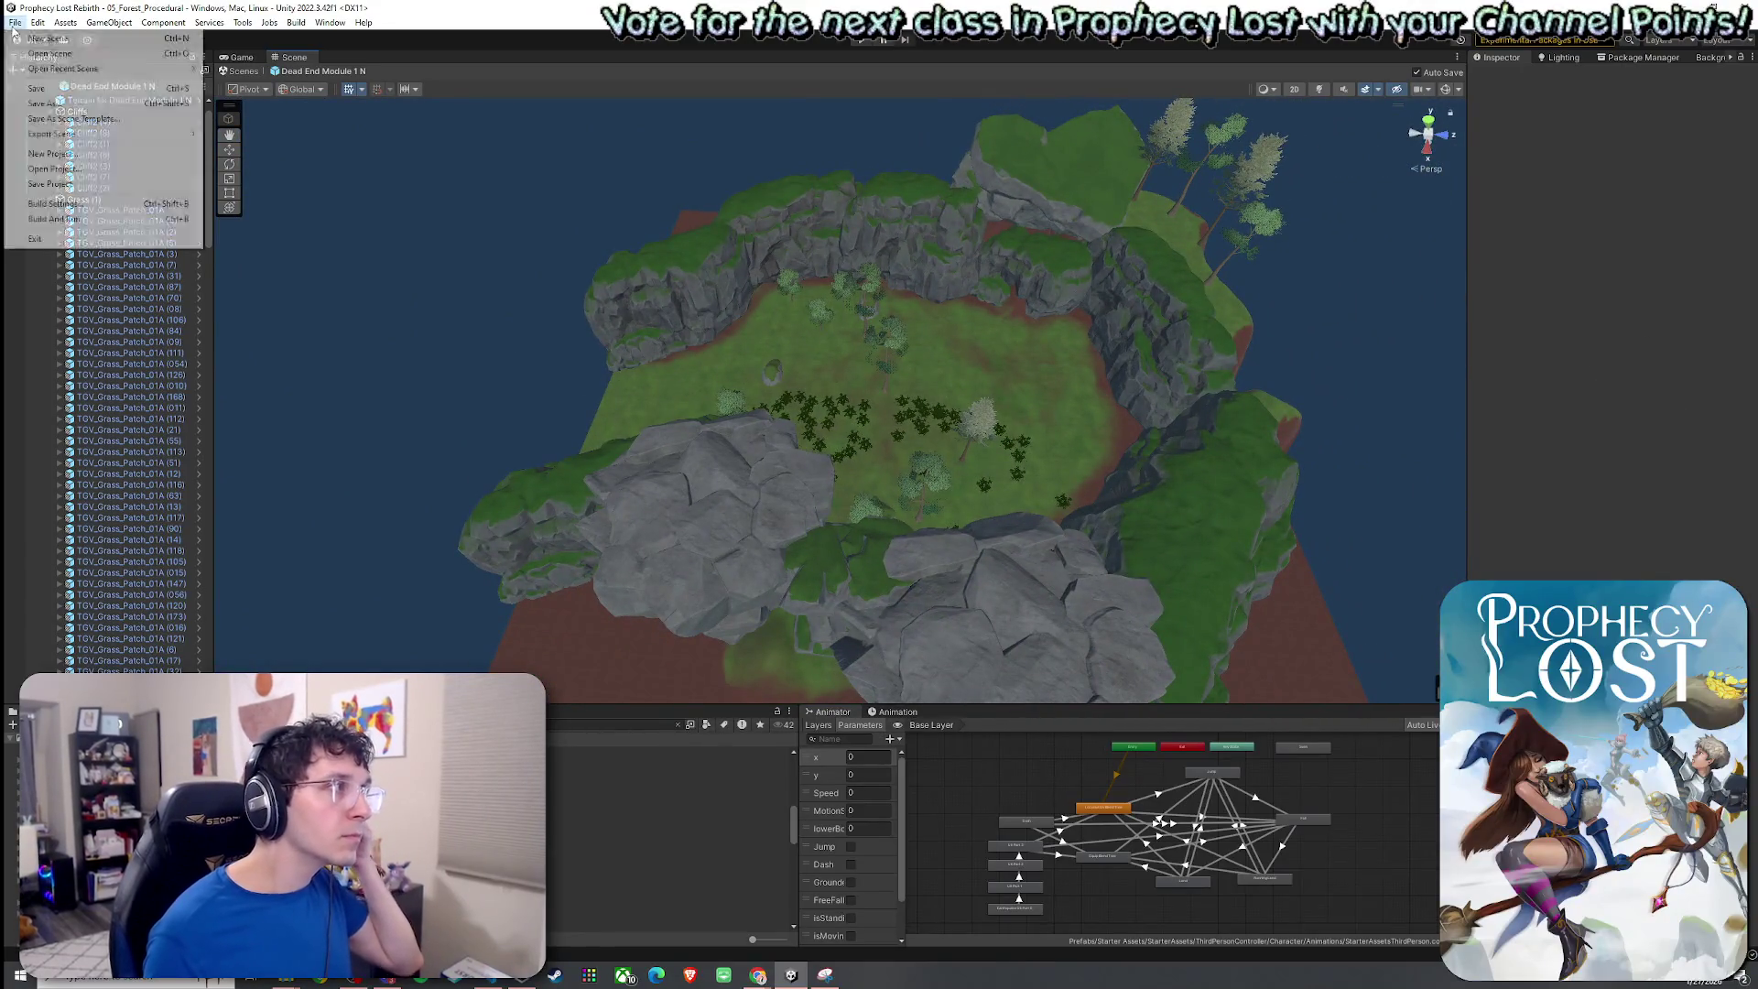
Collapse the Grass (1), Cliffs and Trees (1) groups in the Hierarchy.
key("Escape")
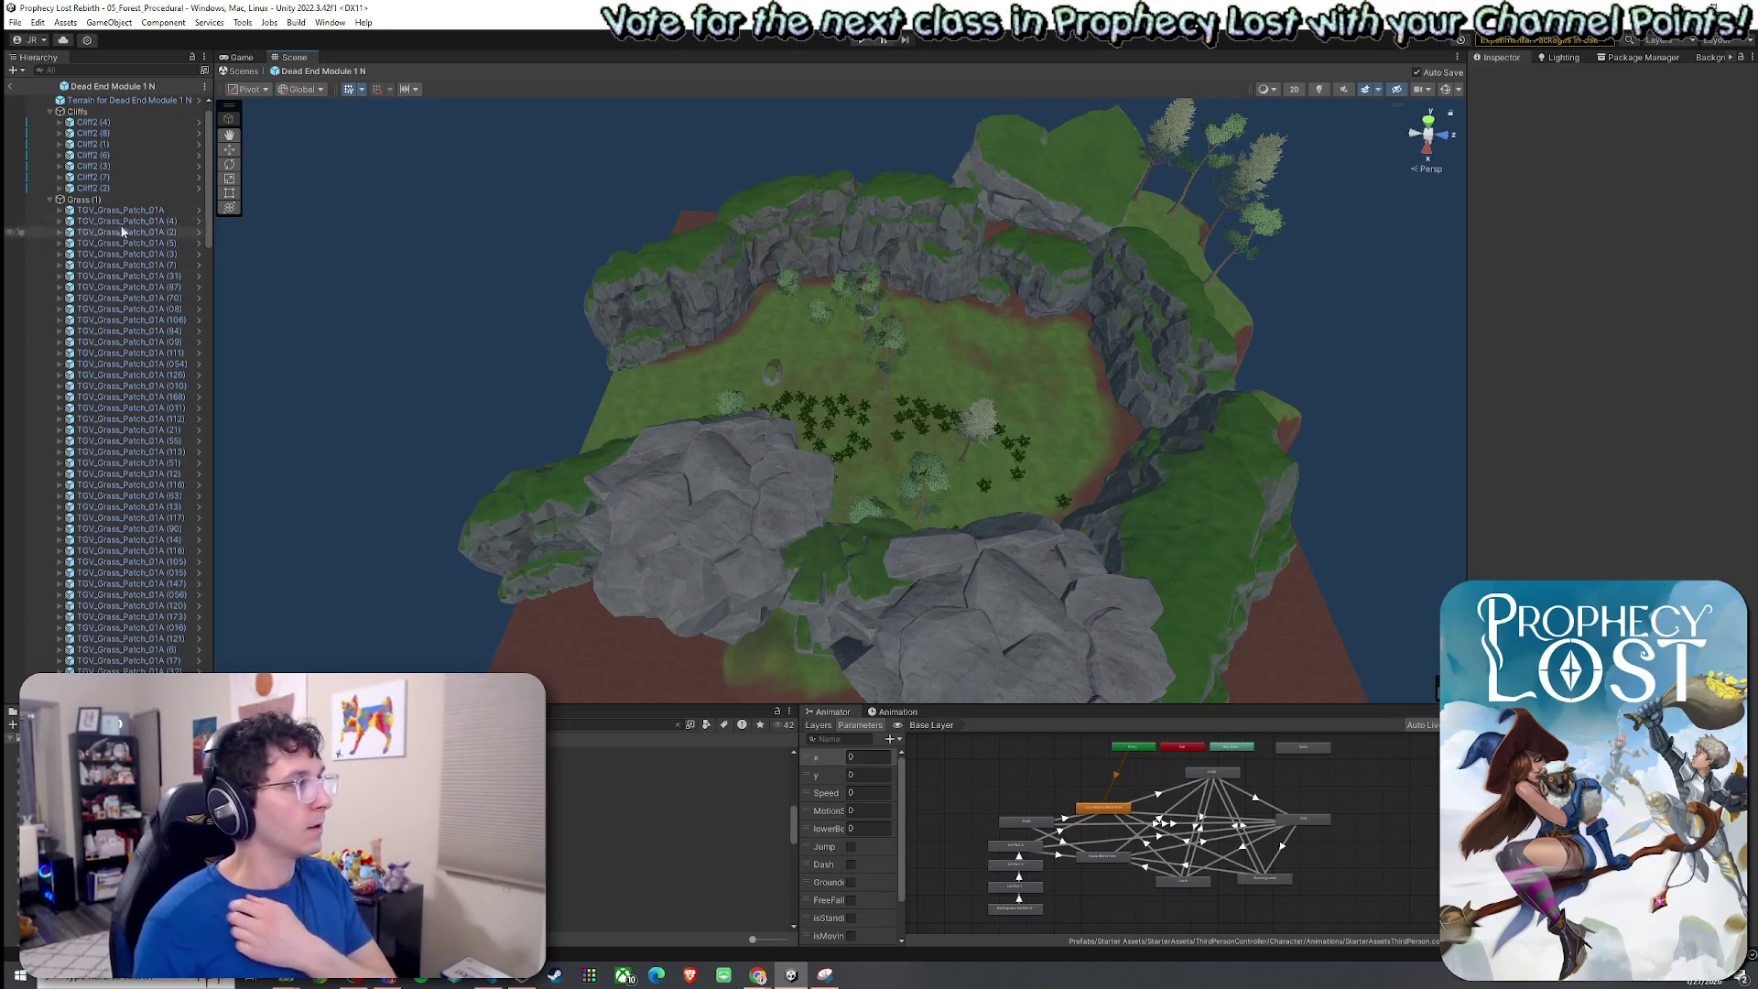
left_click(49, 199)
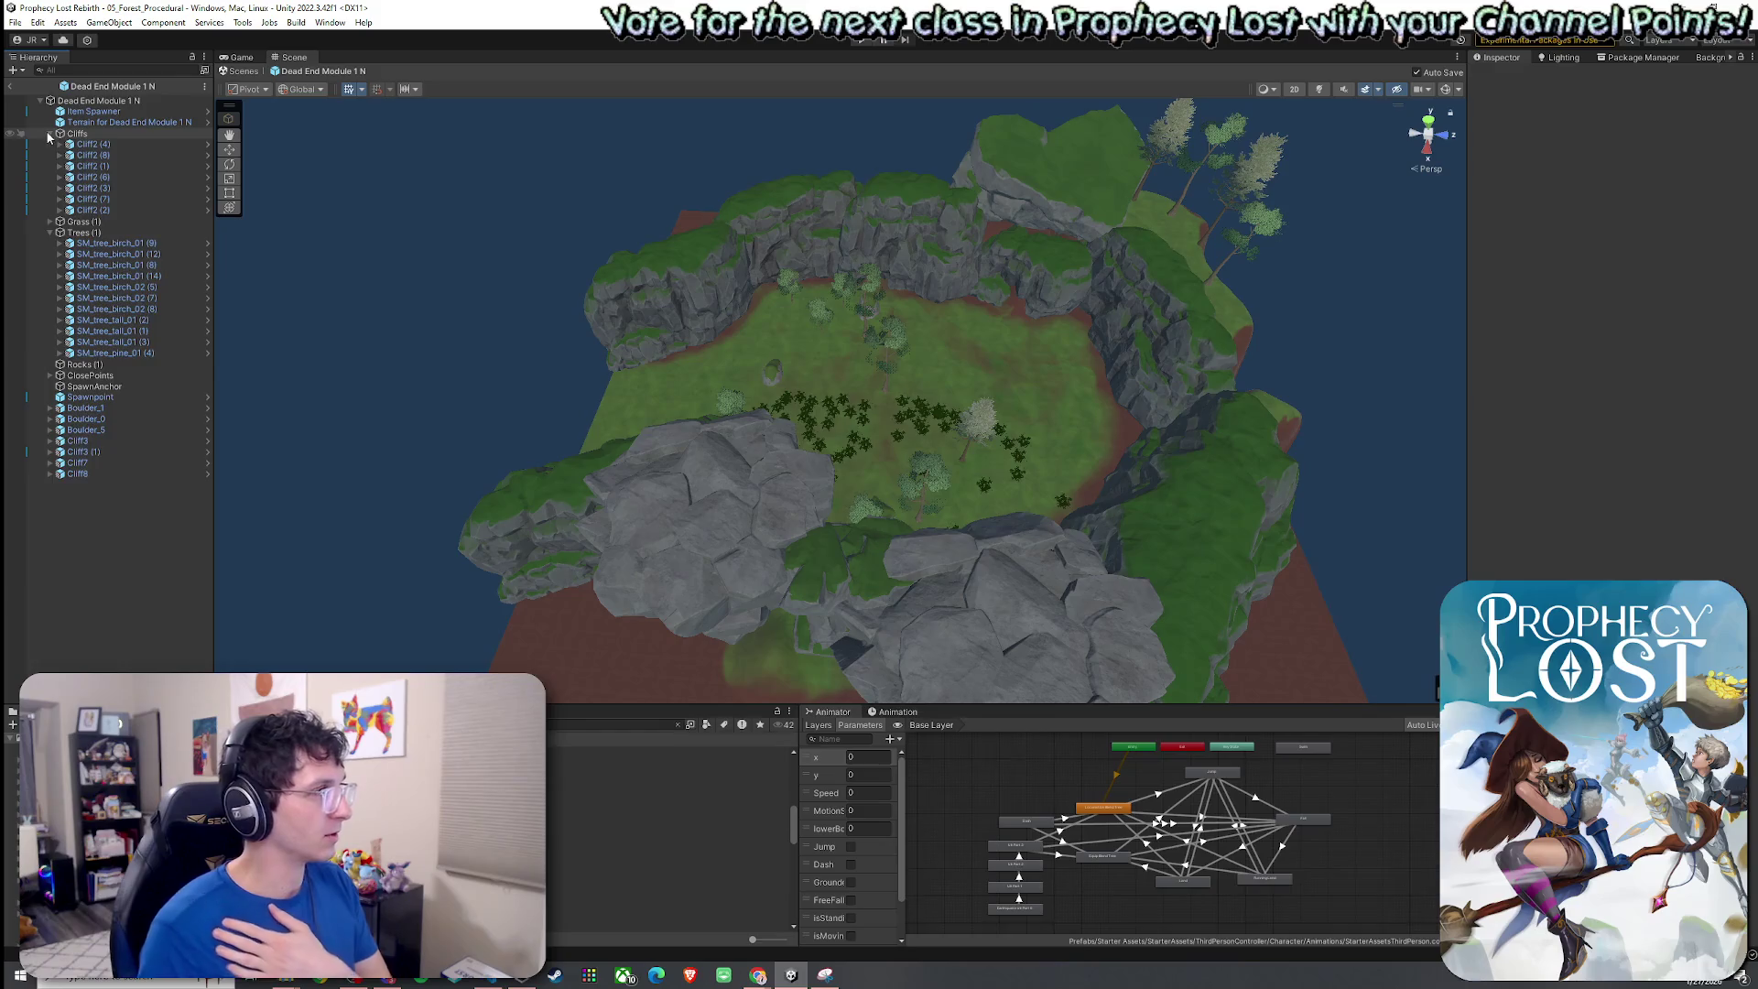
left_click(49, 134)
left_click(49, 155)
left_click(51, 155)
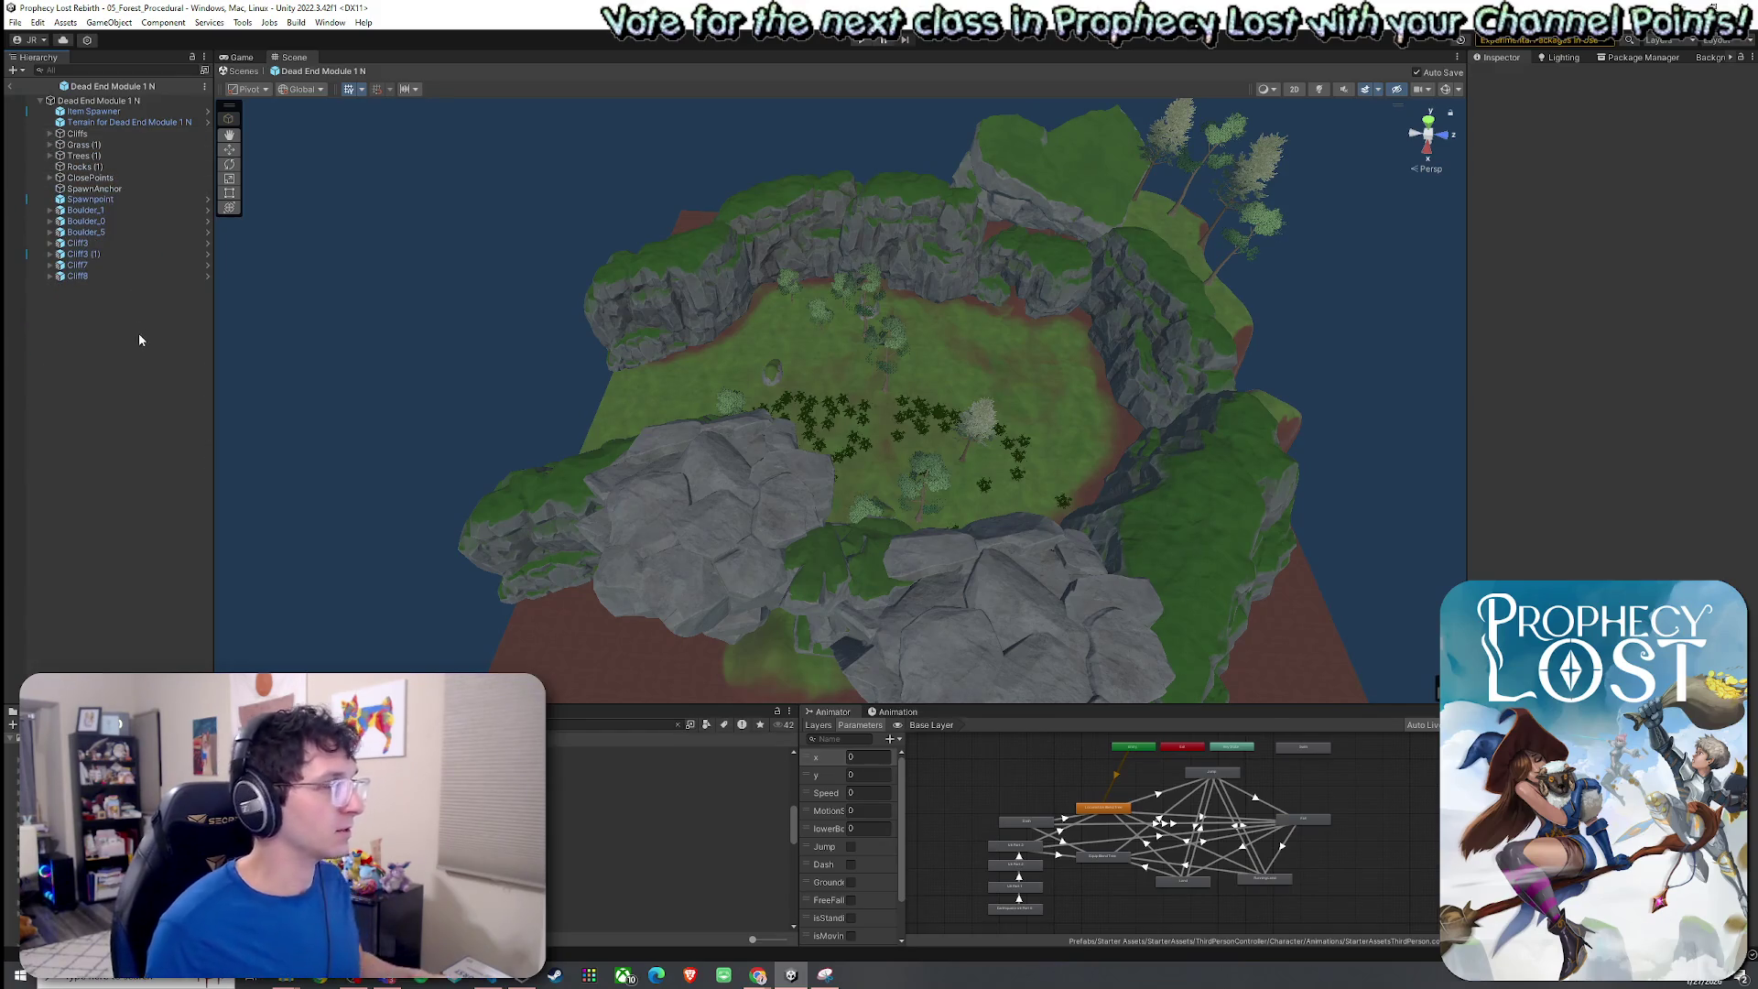
mouse_move(489, 364)
left_mouse_down()
mouse_move(866, 431)
mouse_move(1005, 353)
mouse_move(1201, 320)
mouse_move(1114, 354)
mouse_move(908, 350)
mouse_move(1198, 255)
mouse_move(1616, 218)
mouse_move(1638, 179)
mouse_move(981, 345)
mouse_move(1243, 401)
mouse_move(993, 381)
mouse_move(939, 415)
mouse_move(1019, 366)
mouse_move(1045, 320)
mouse_move(676, 550)
left_mouse_up()
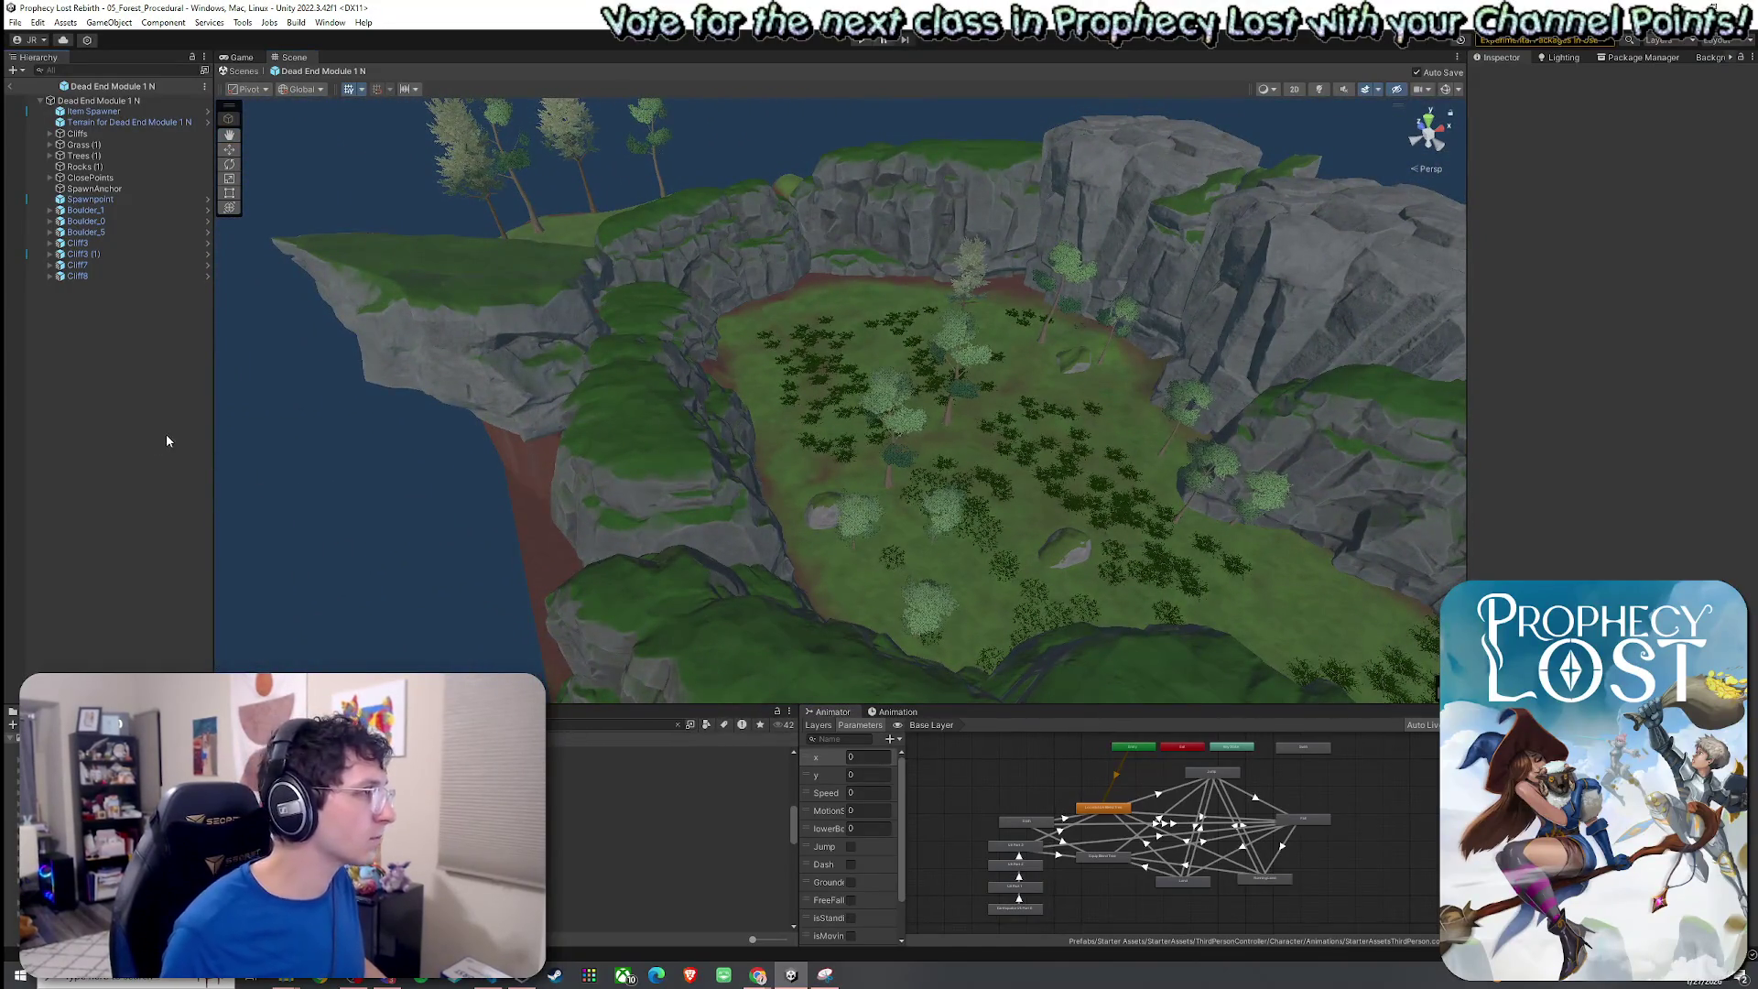
left_click(77, 275)
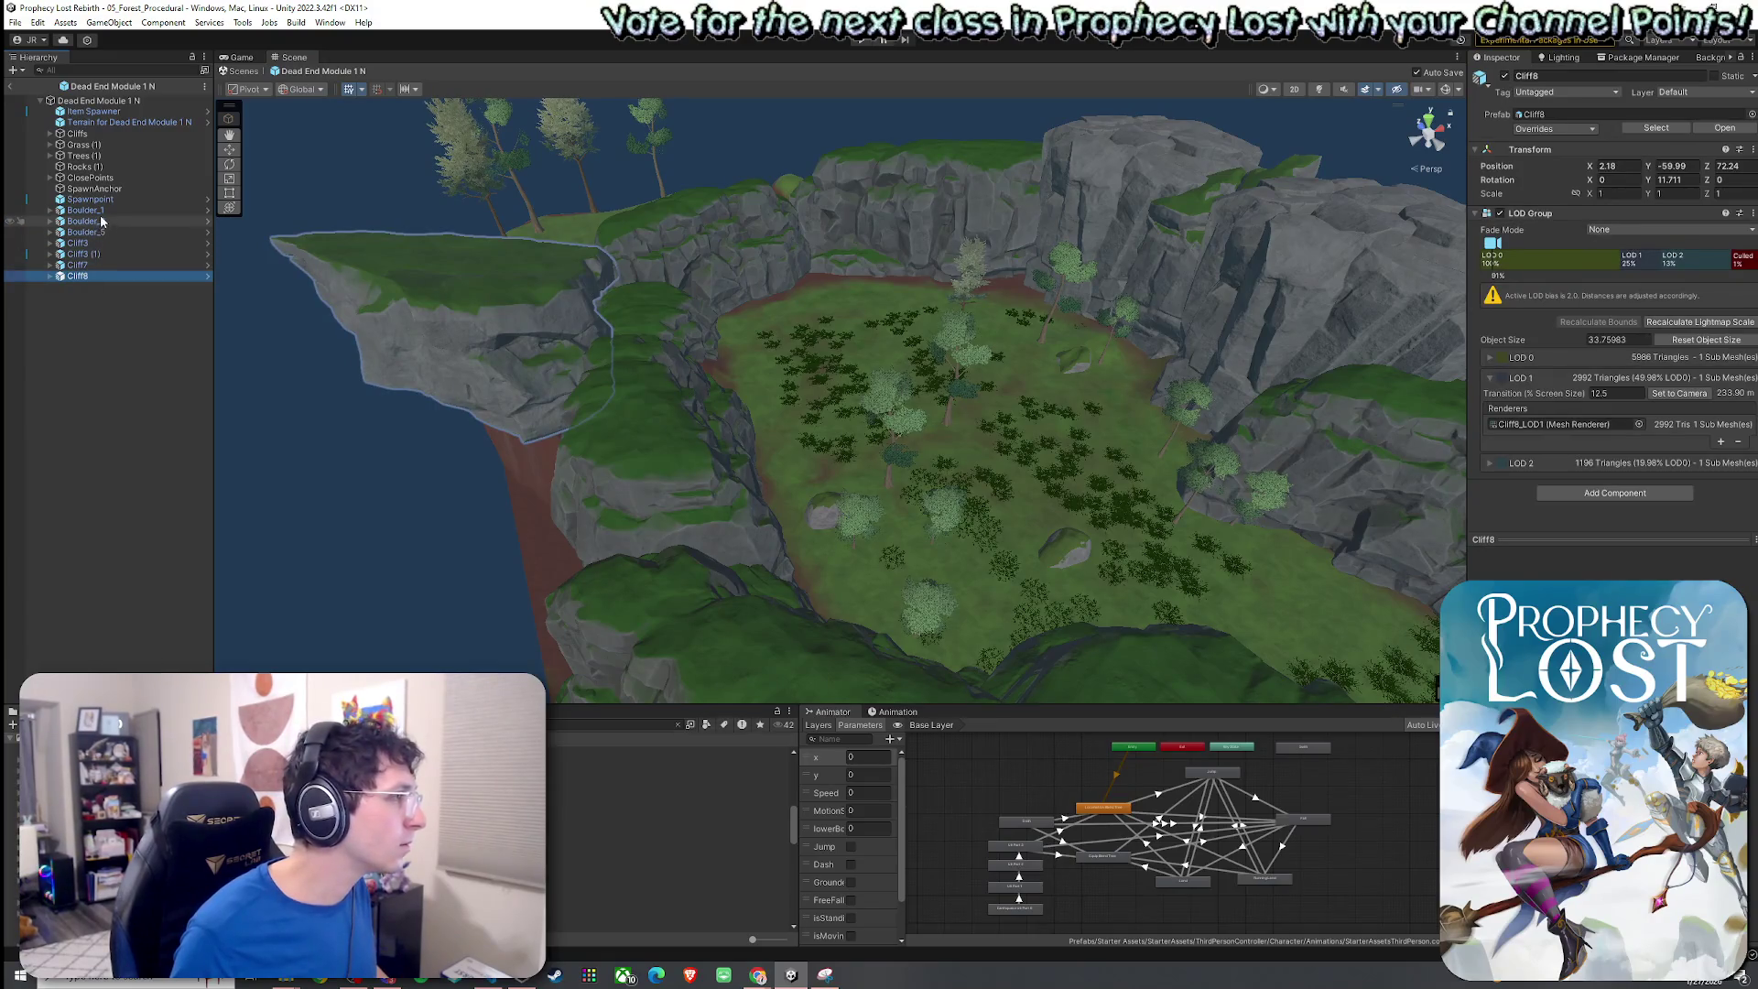
Move the objects from Boulder_1 to Cliff8 into the Cliffs group and collapse it.
left_click(99, 210, "shift")
left_click_drag(88, 156, 88, 135)
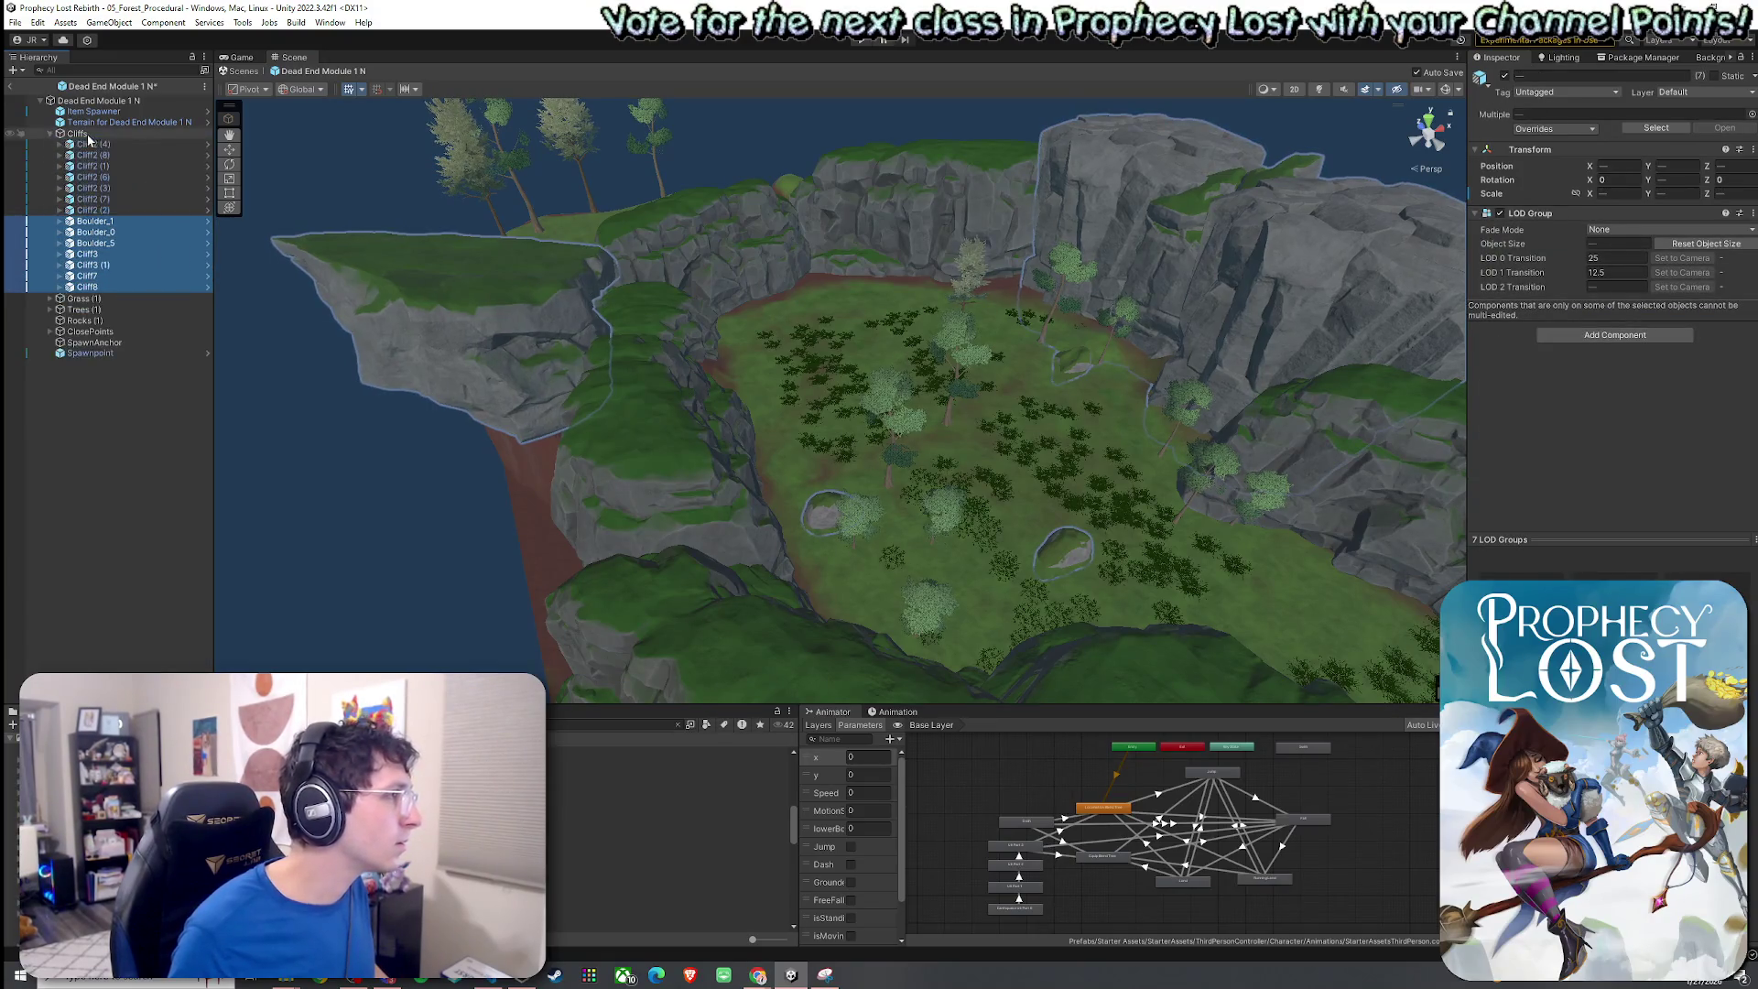
left_click(51, 134)
left_click(118, 290)
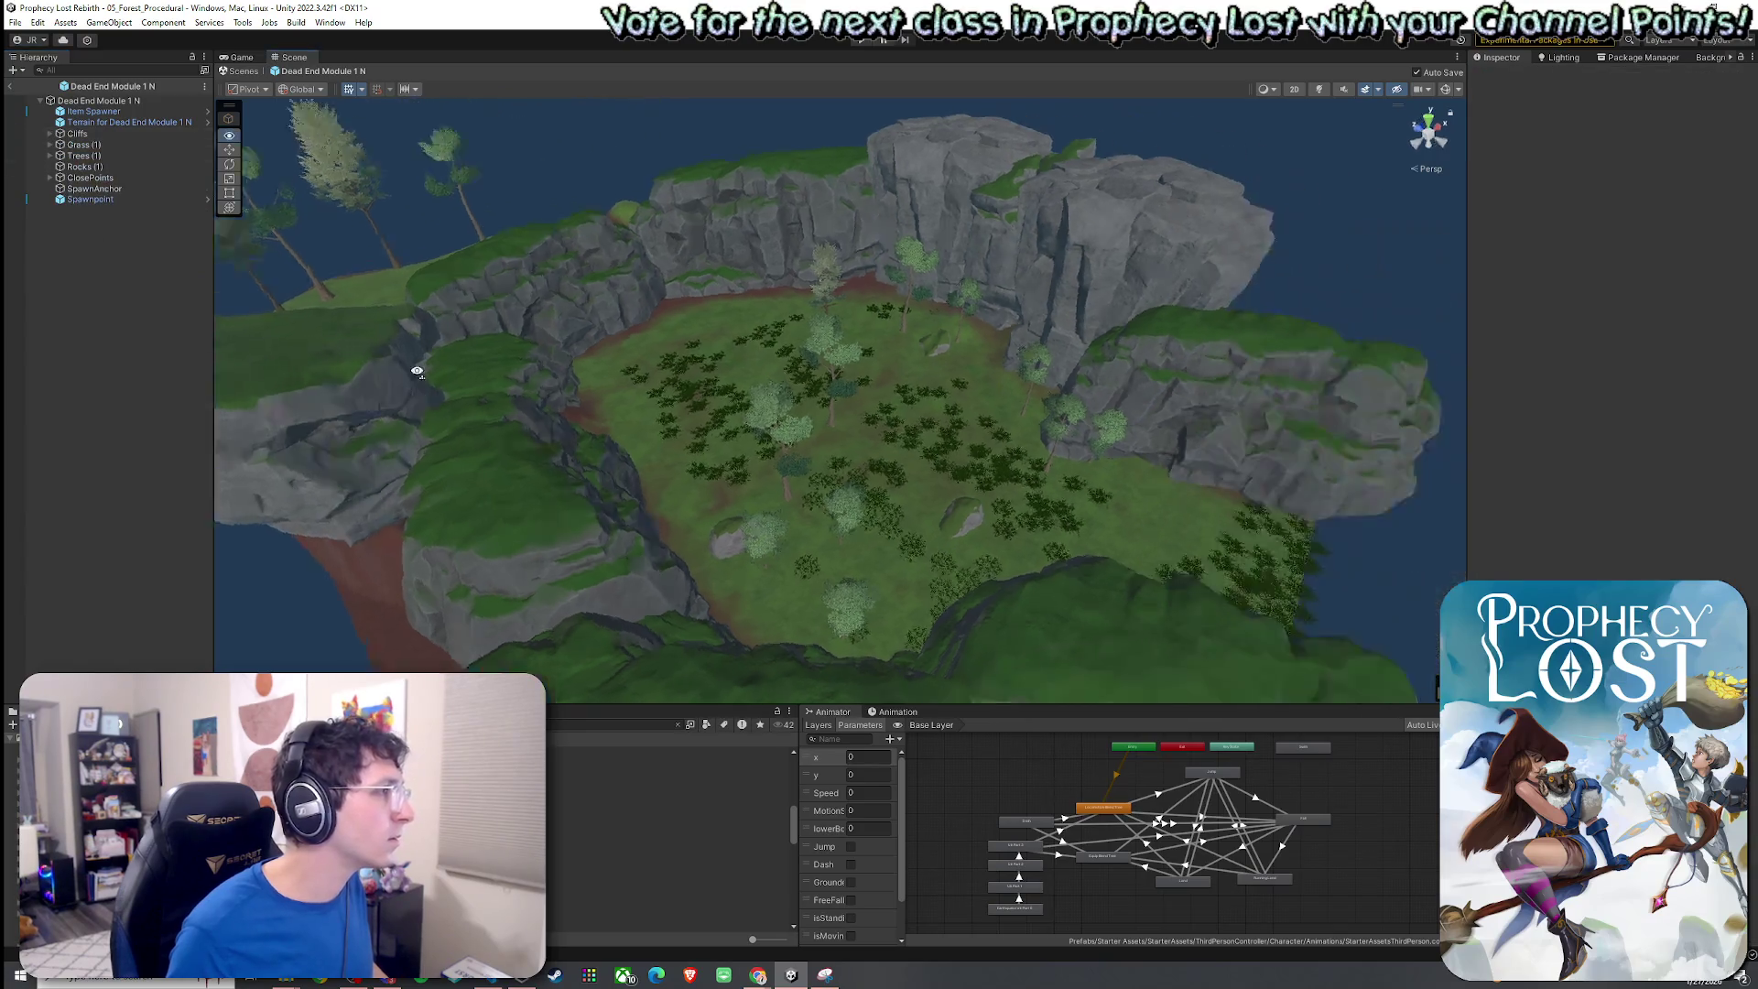
Create a new plane, raise it slightly and remove its Mesh Renderer to make it invisible.
right_click(55, 272)
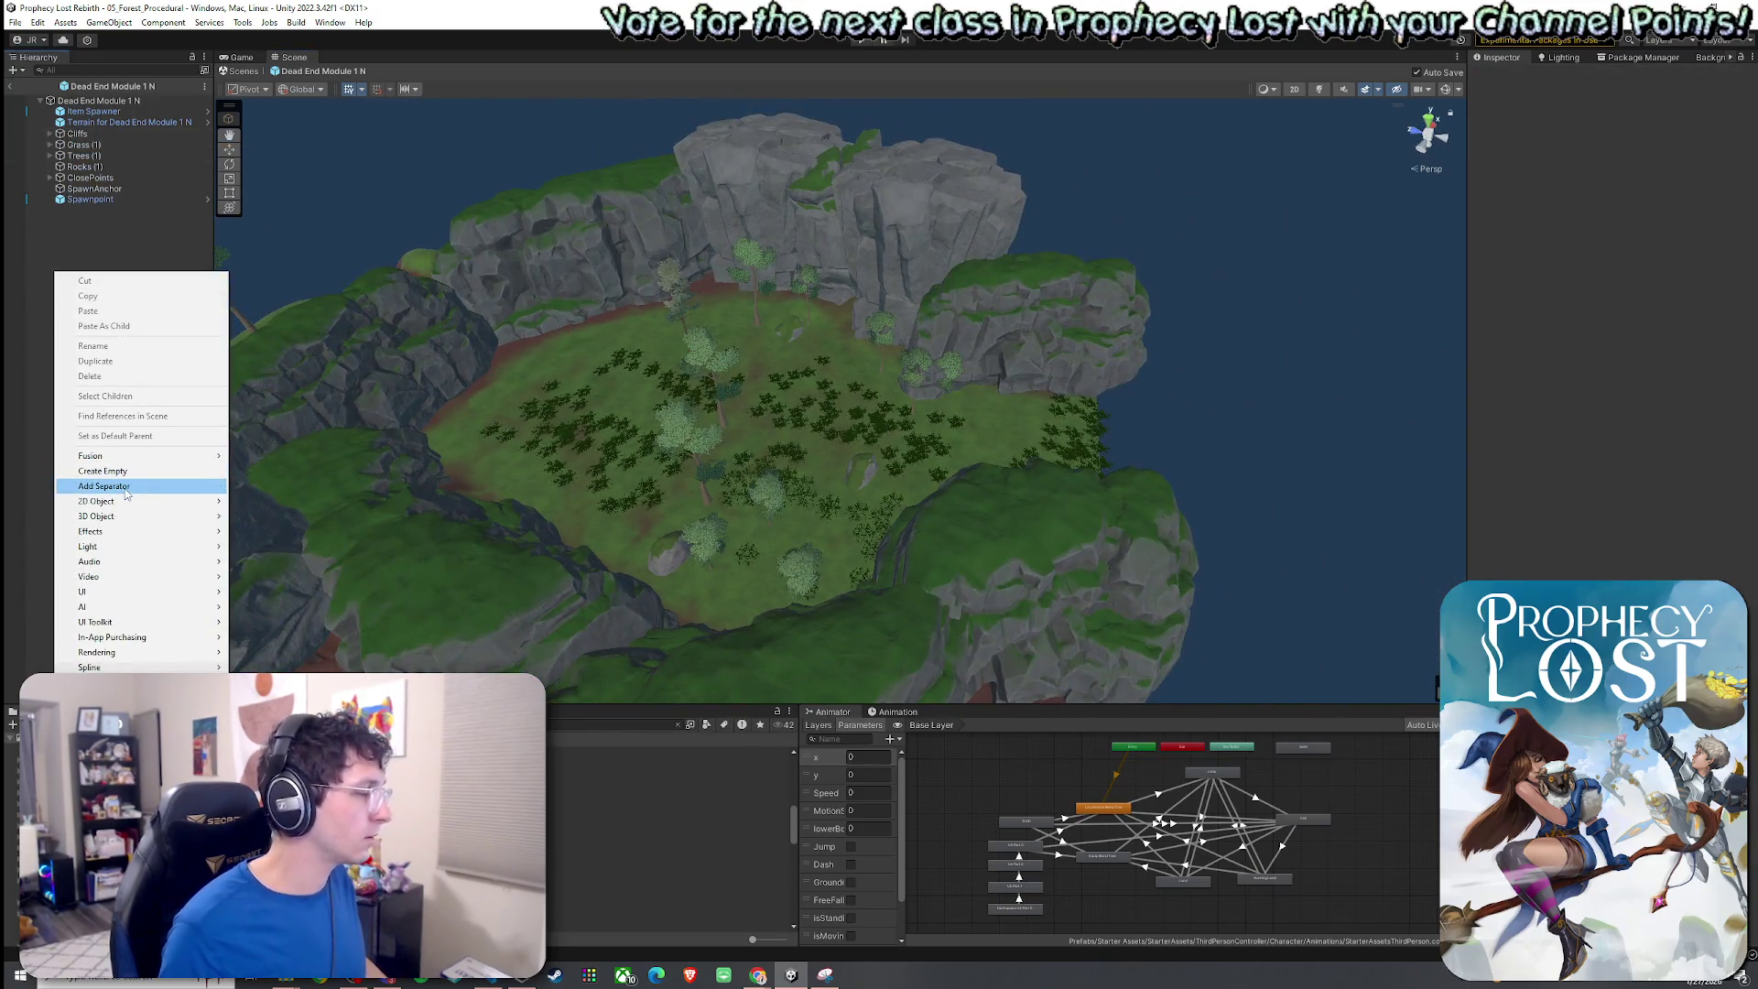
mouse_move(127, 516)
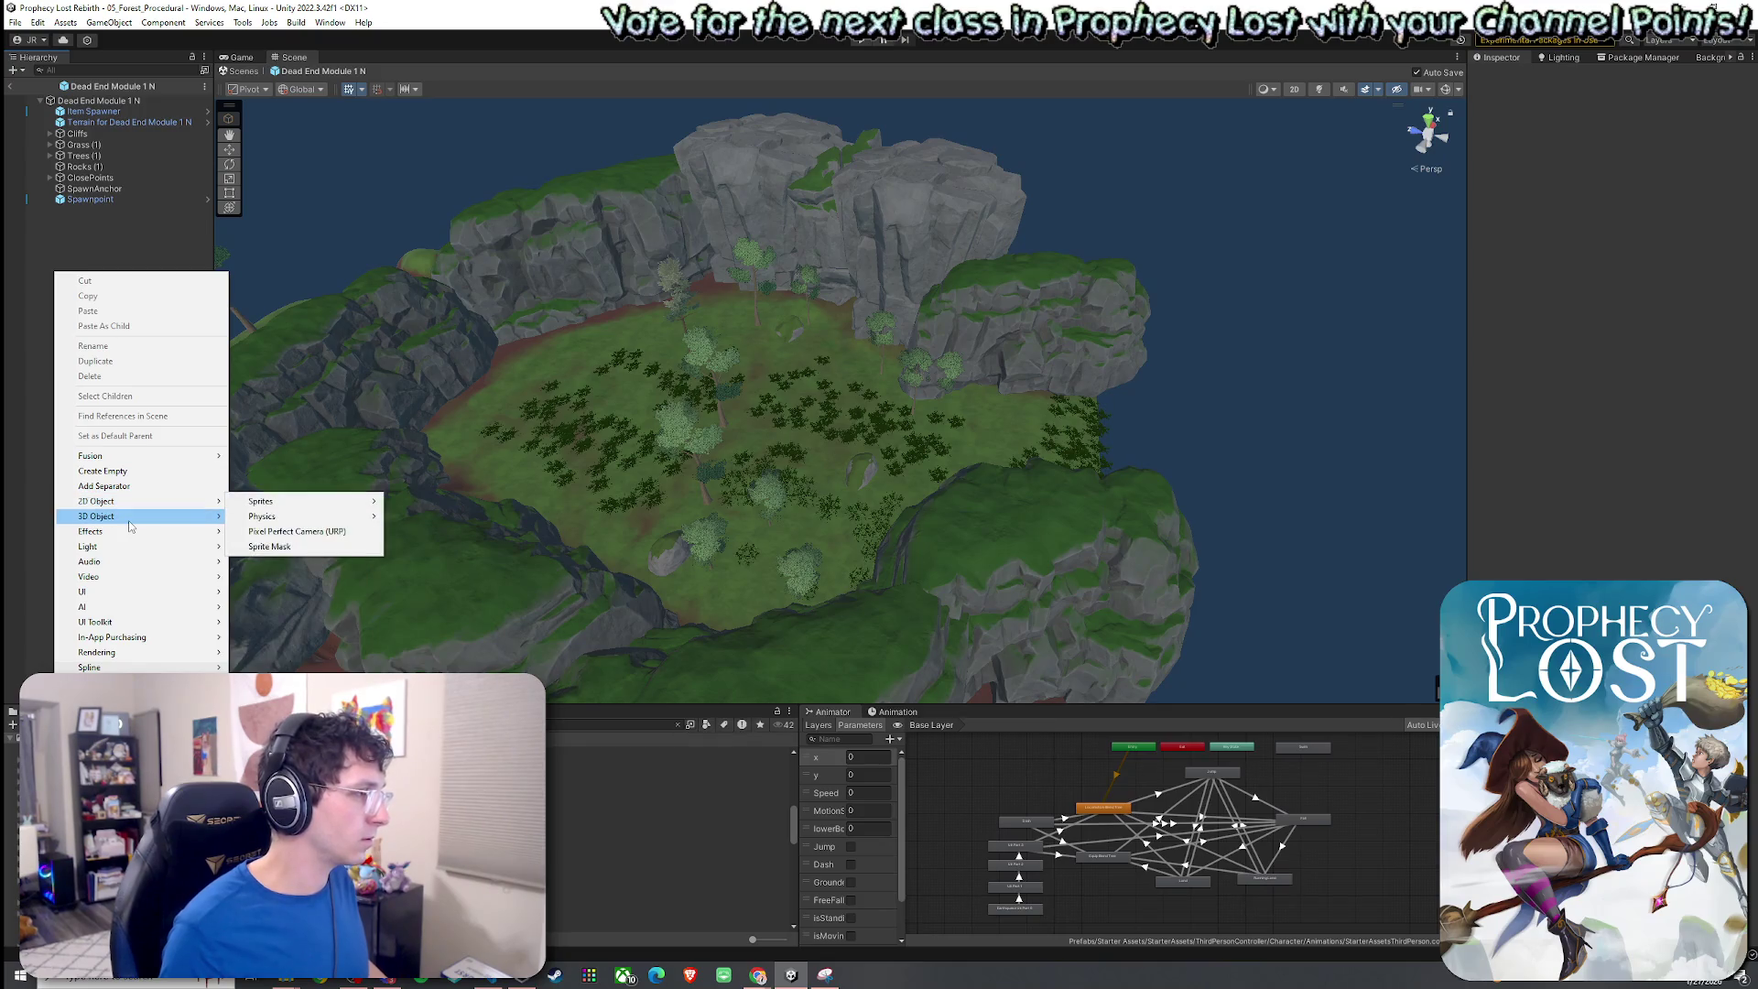
left_click(259, 576)
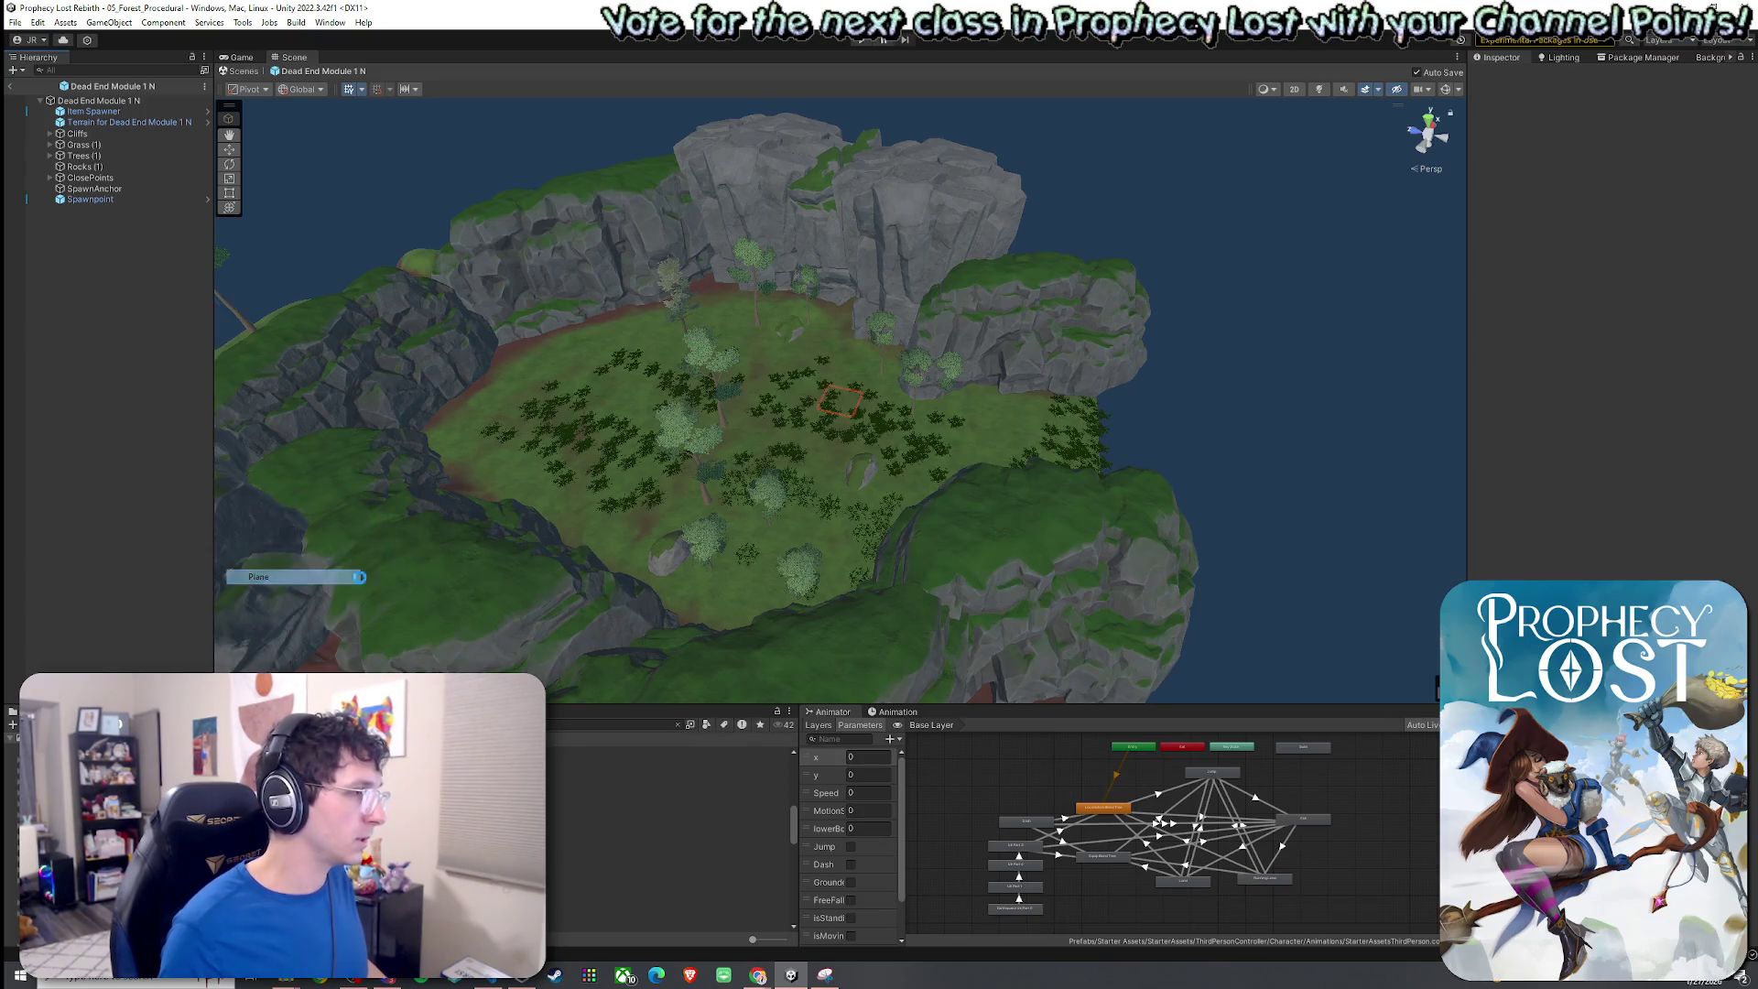
type("W")
key("Escape")
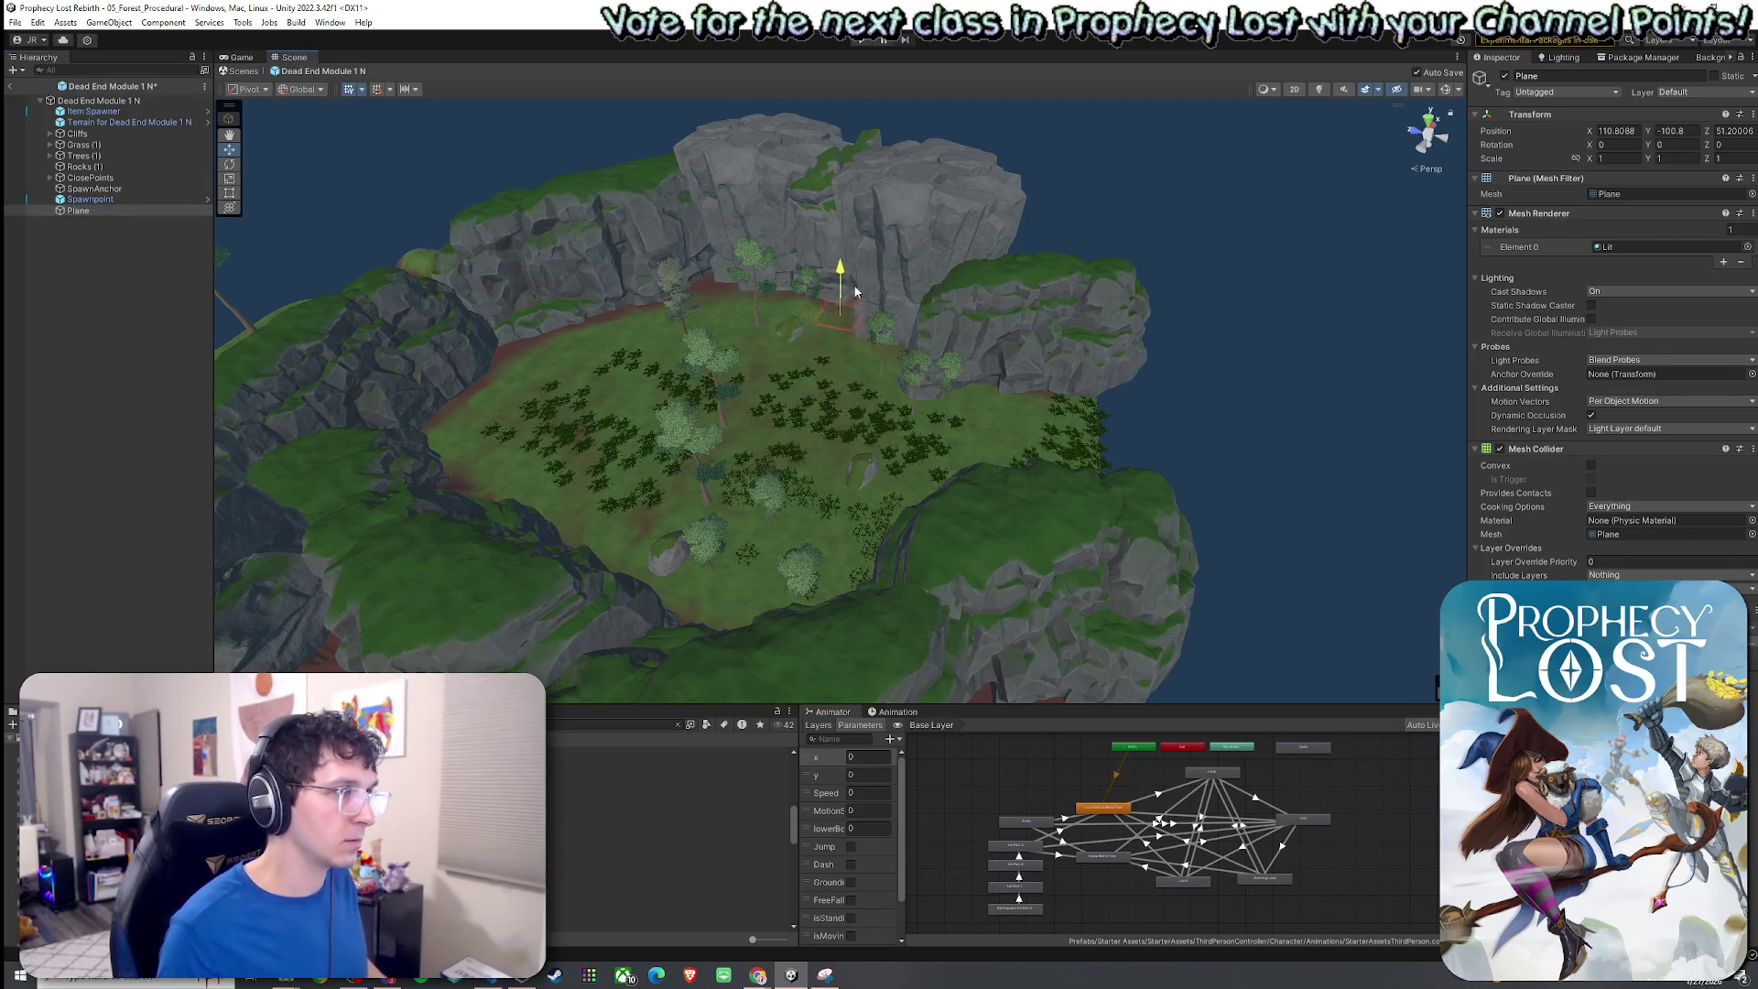
left_click_drag(850, 167, 764, 472)
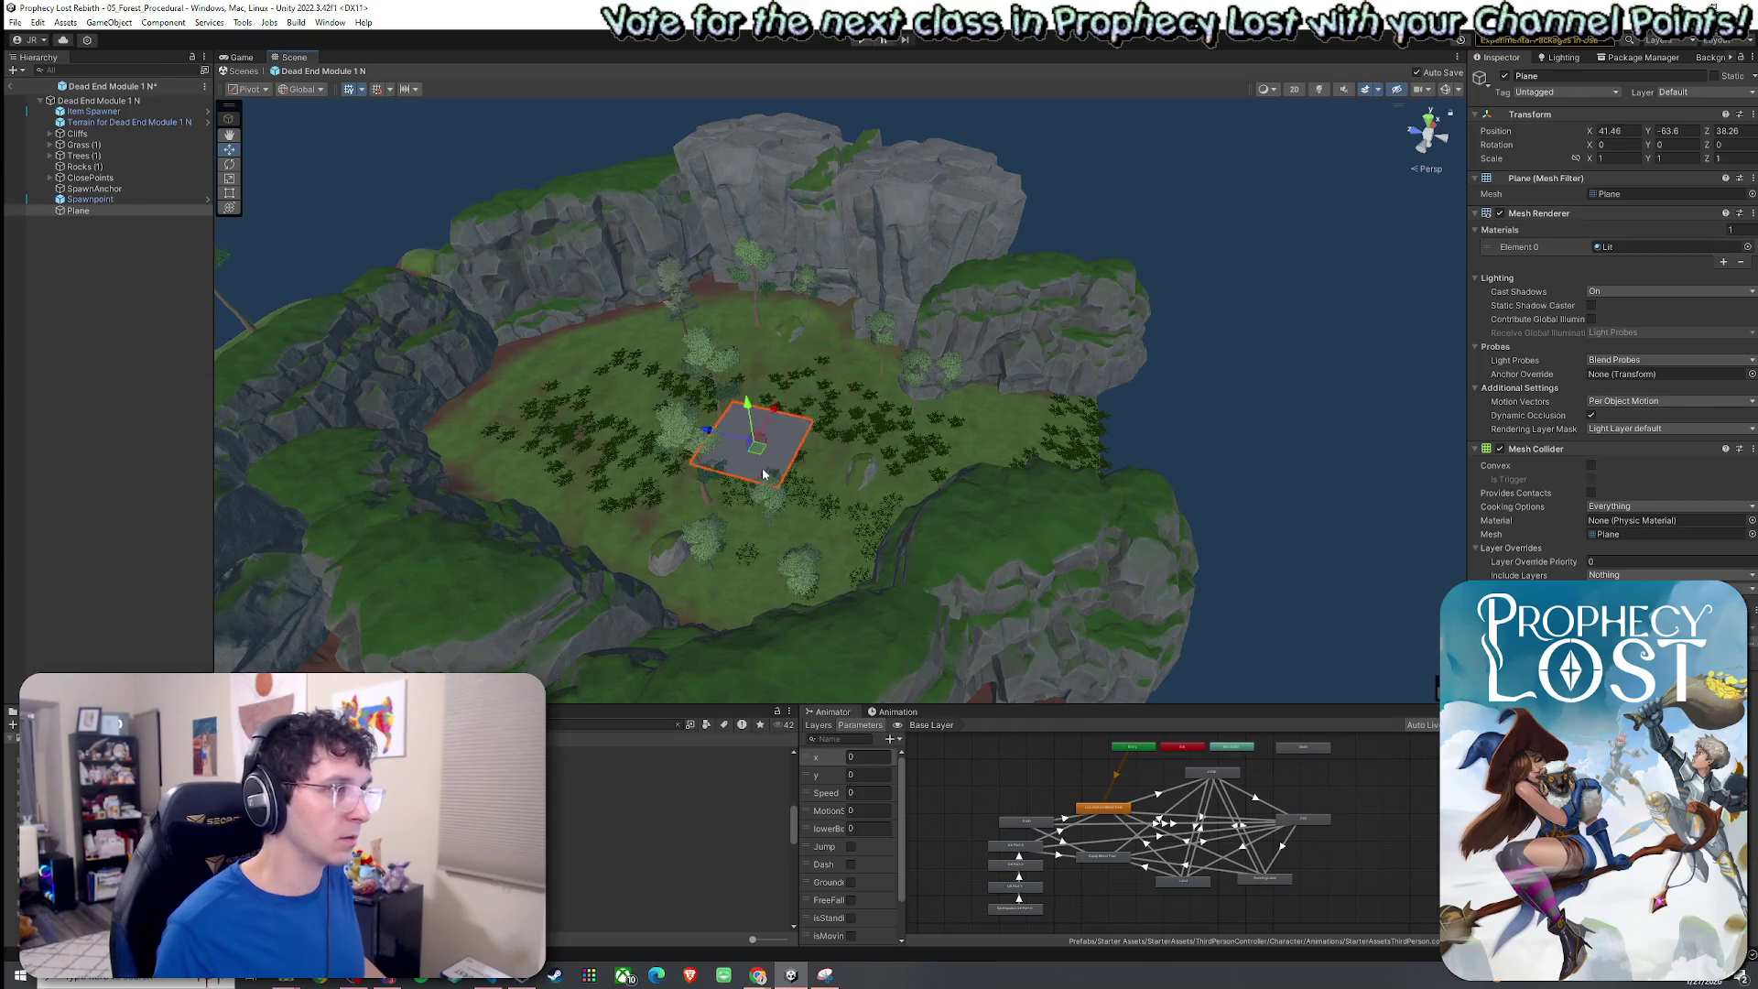
right_click(1606, 213)
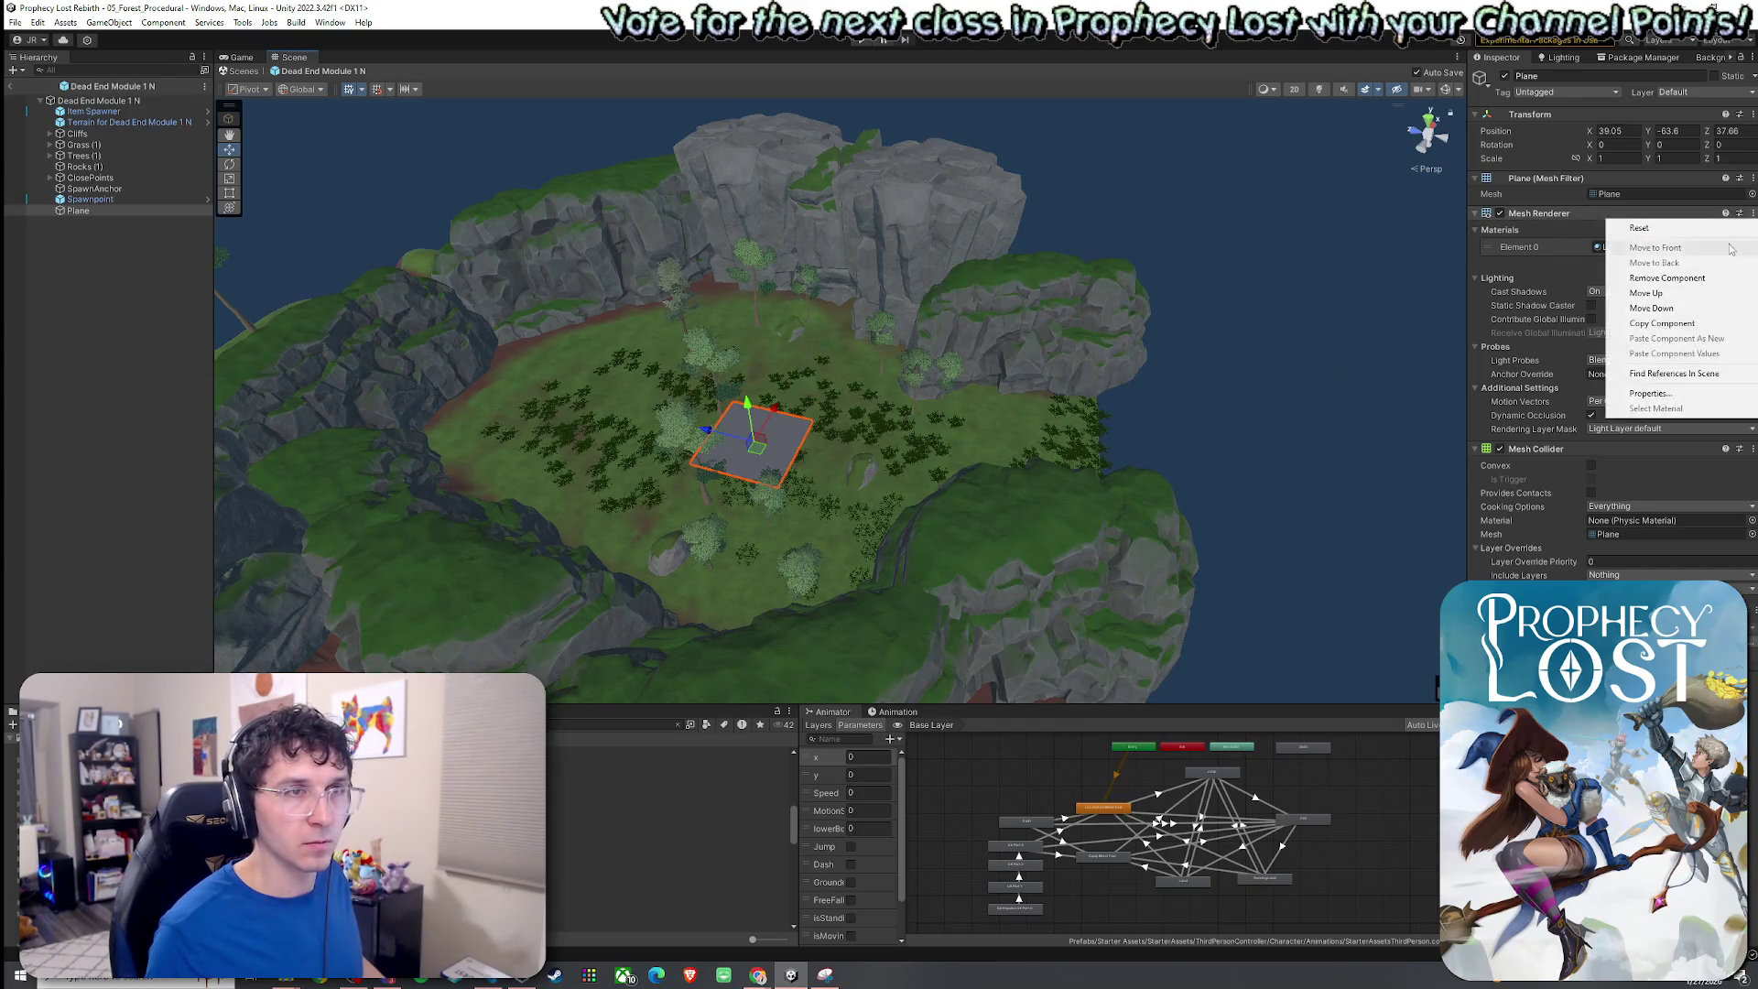
left_click(1704, 280)
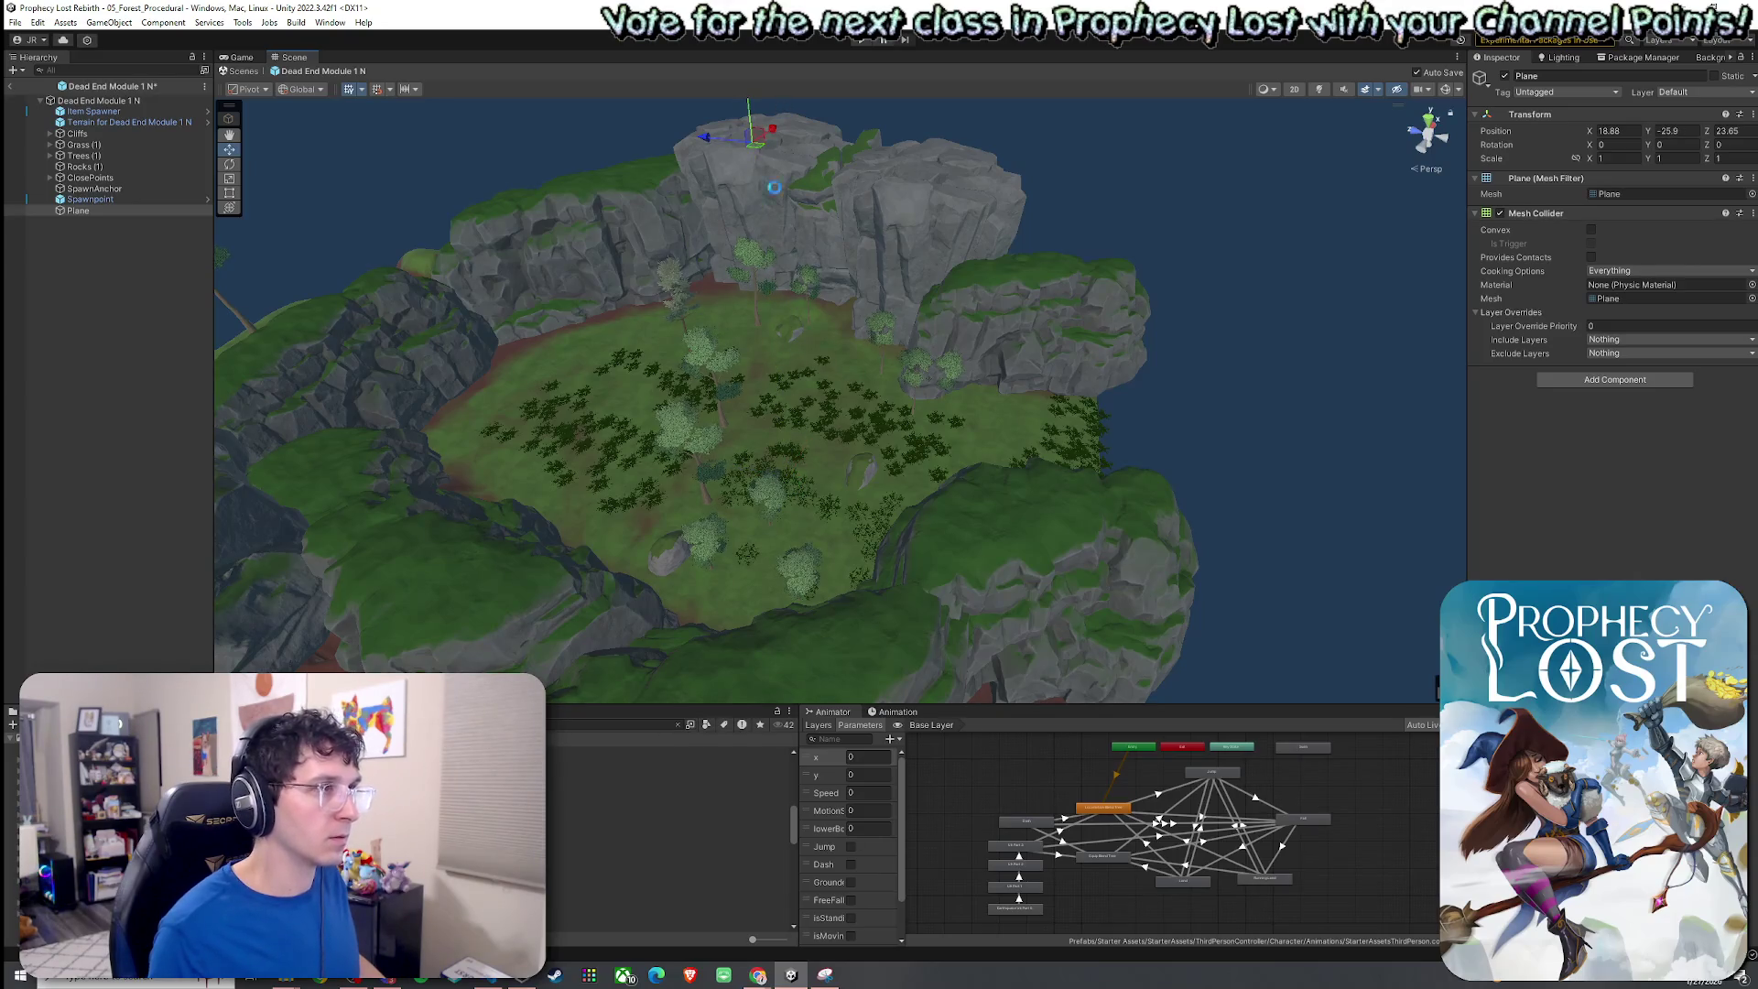
Rotate the Plane upright as a wall, then delete it.
mouse_move(772, 206)
left_mouse_down()
mouse_move(1024, 180)
mouse_move(1000, 210)
left_mouse_up()
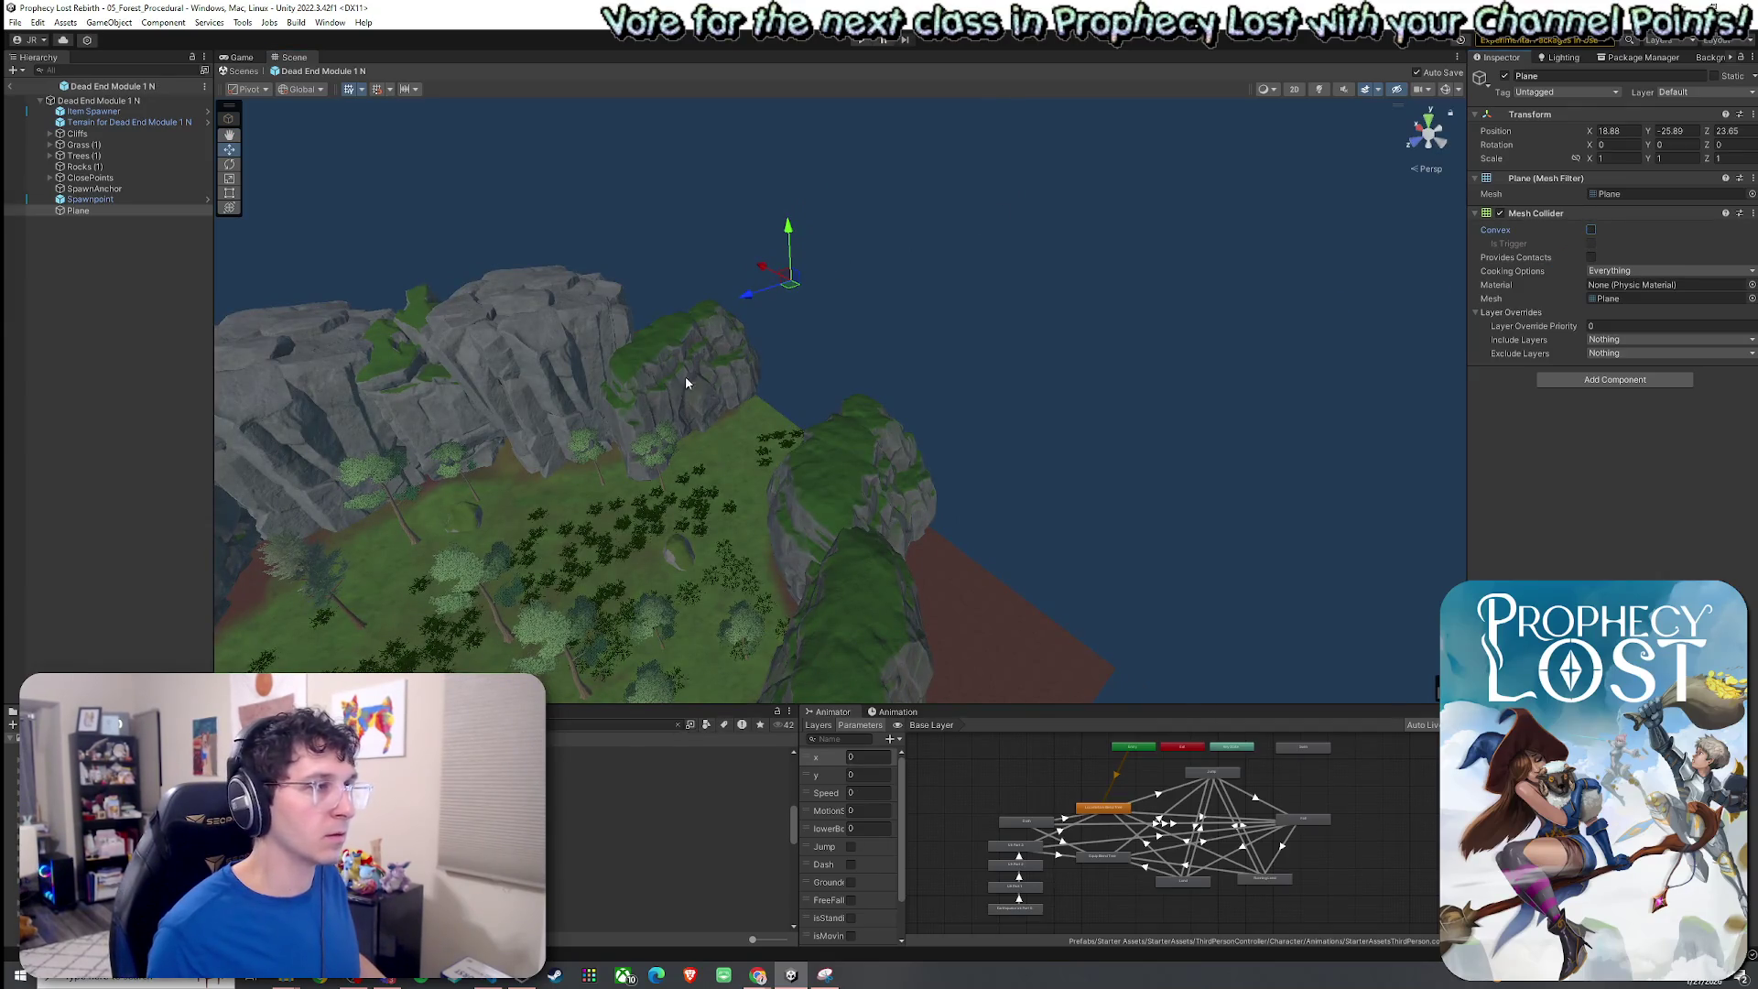
left_click(92, 210)
mouse_move(801, 301)
left_mouse_down()
mouse_move(798, 321)
mouse_move(764, 301)
left_mouse_up()
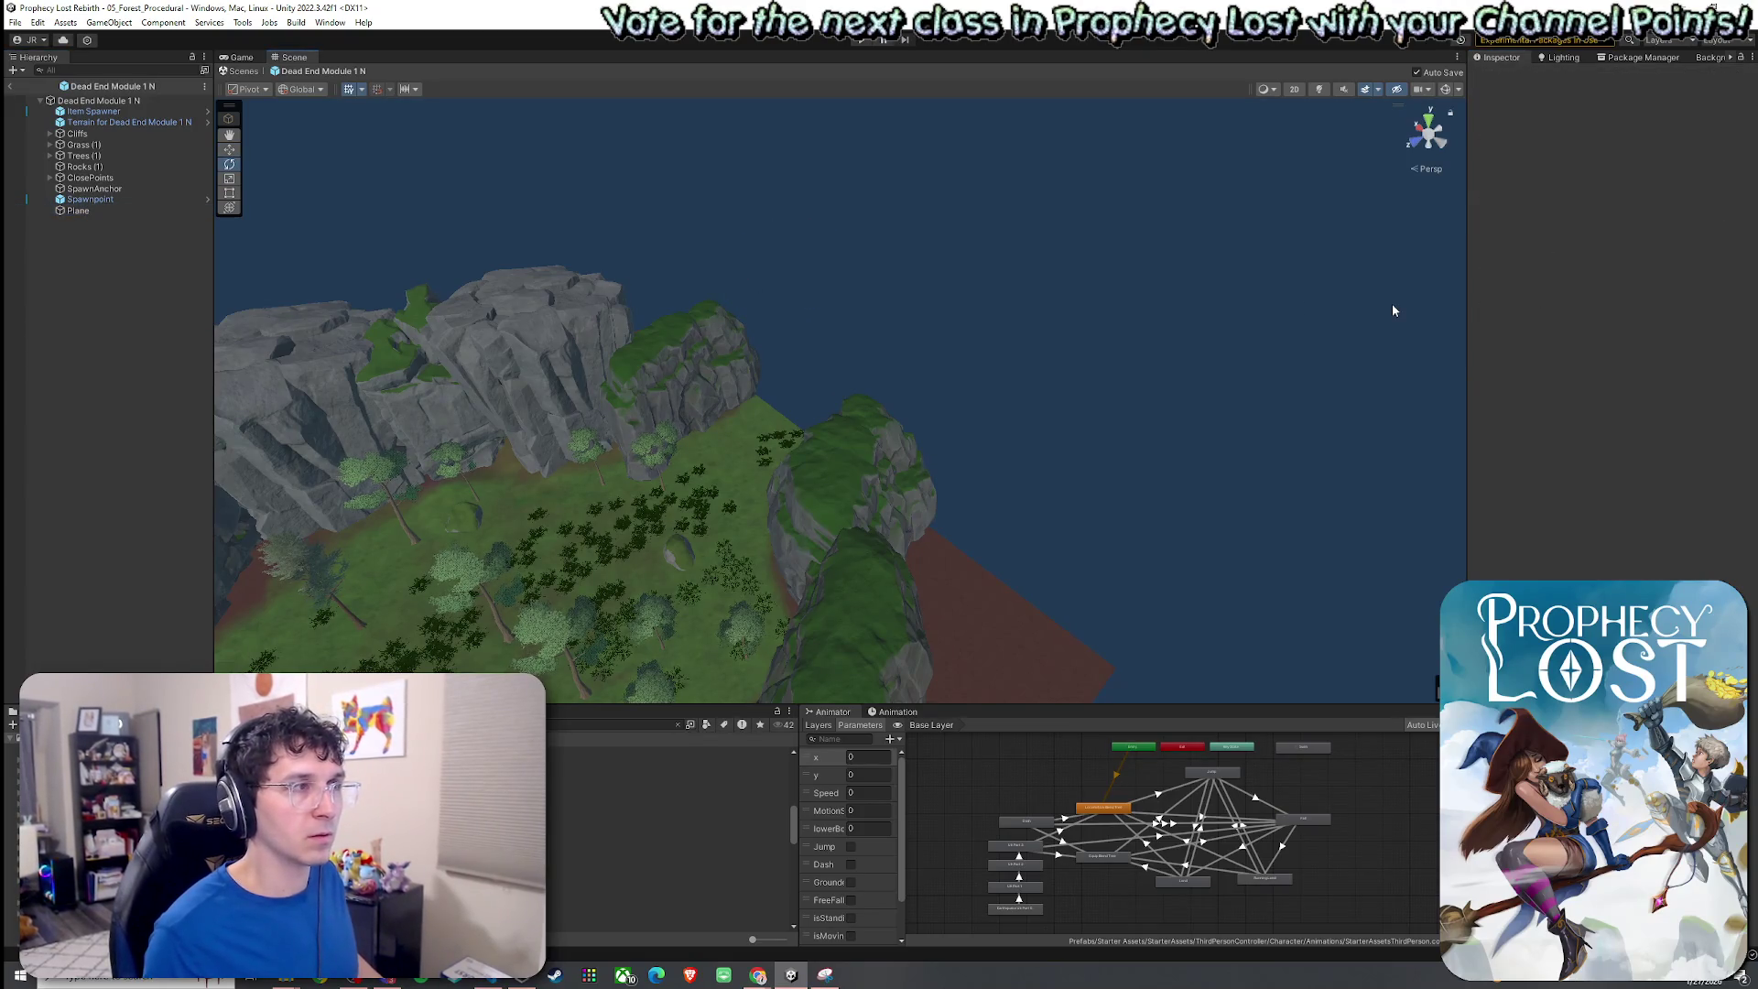
key("Delete")
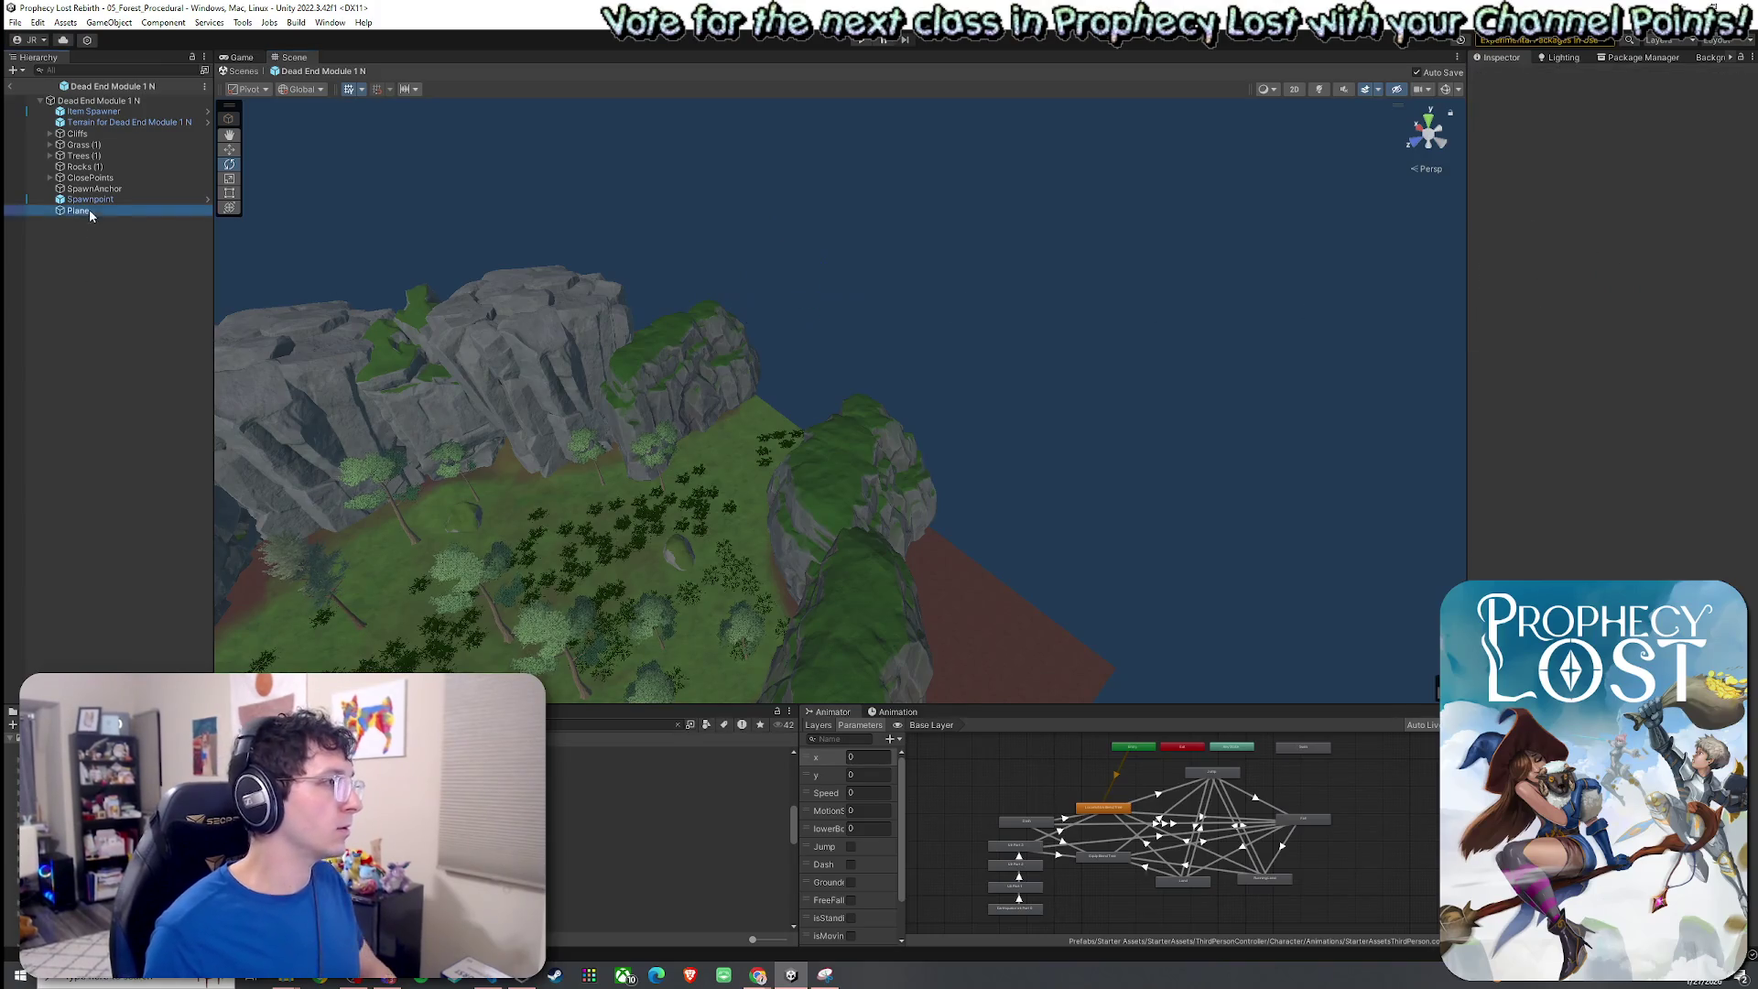
left_click(15, 22)
left_click(293, 485)
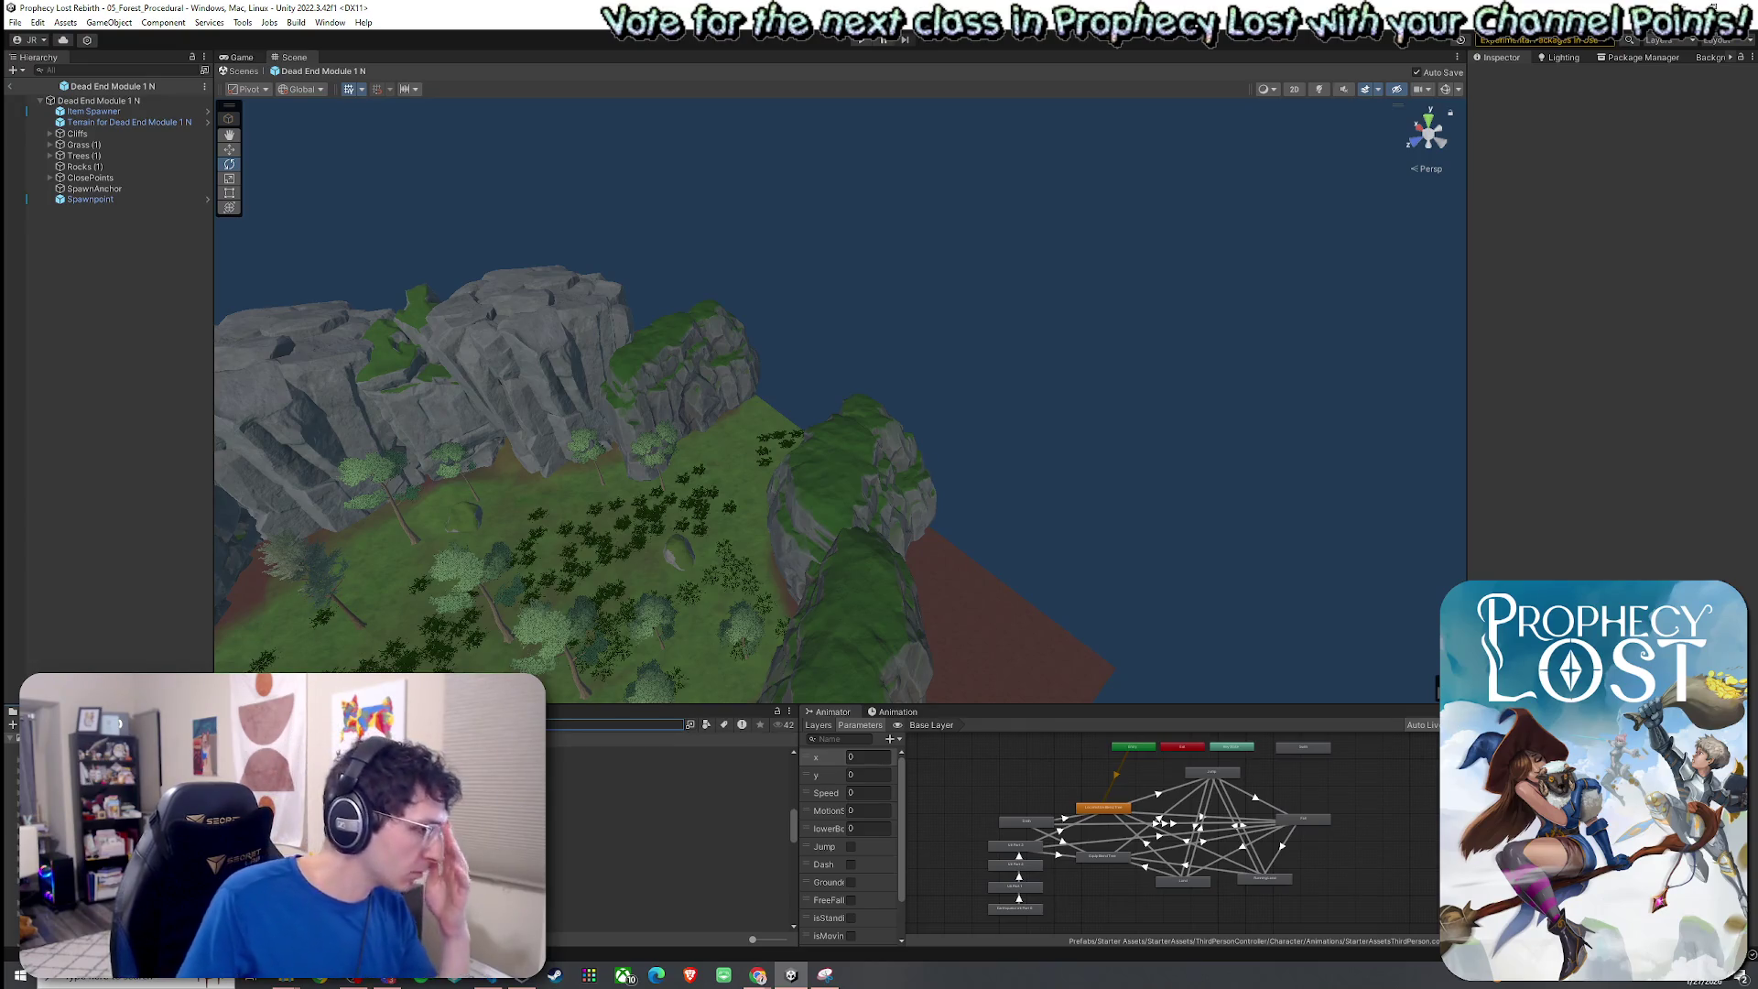
Open the 02_Test Scene asset from the project's Scenes folder.
left_click(668, 836)
key("Return")
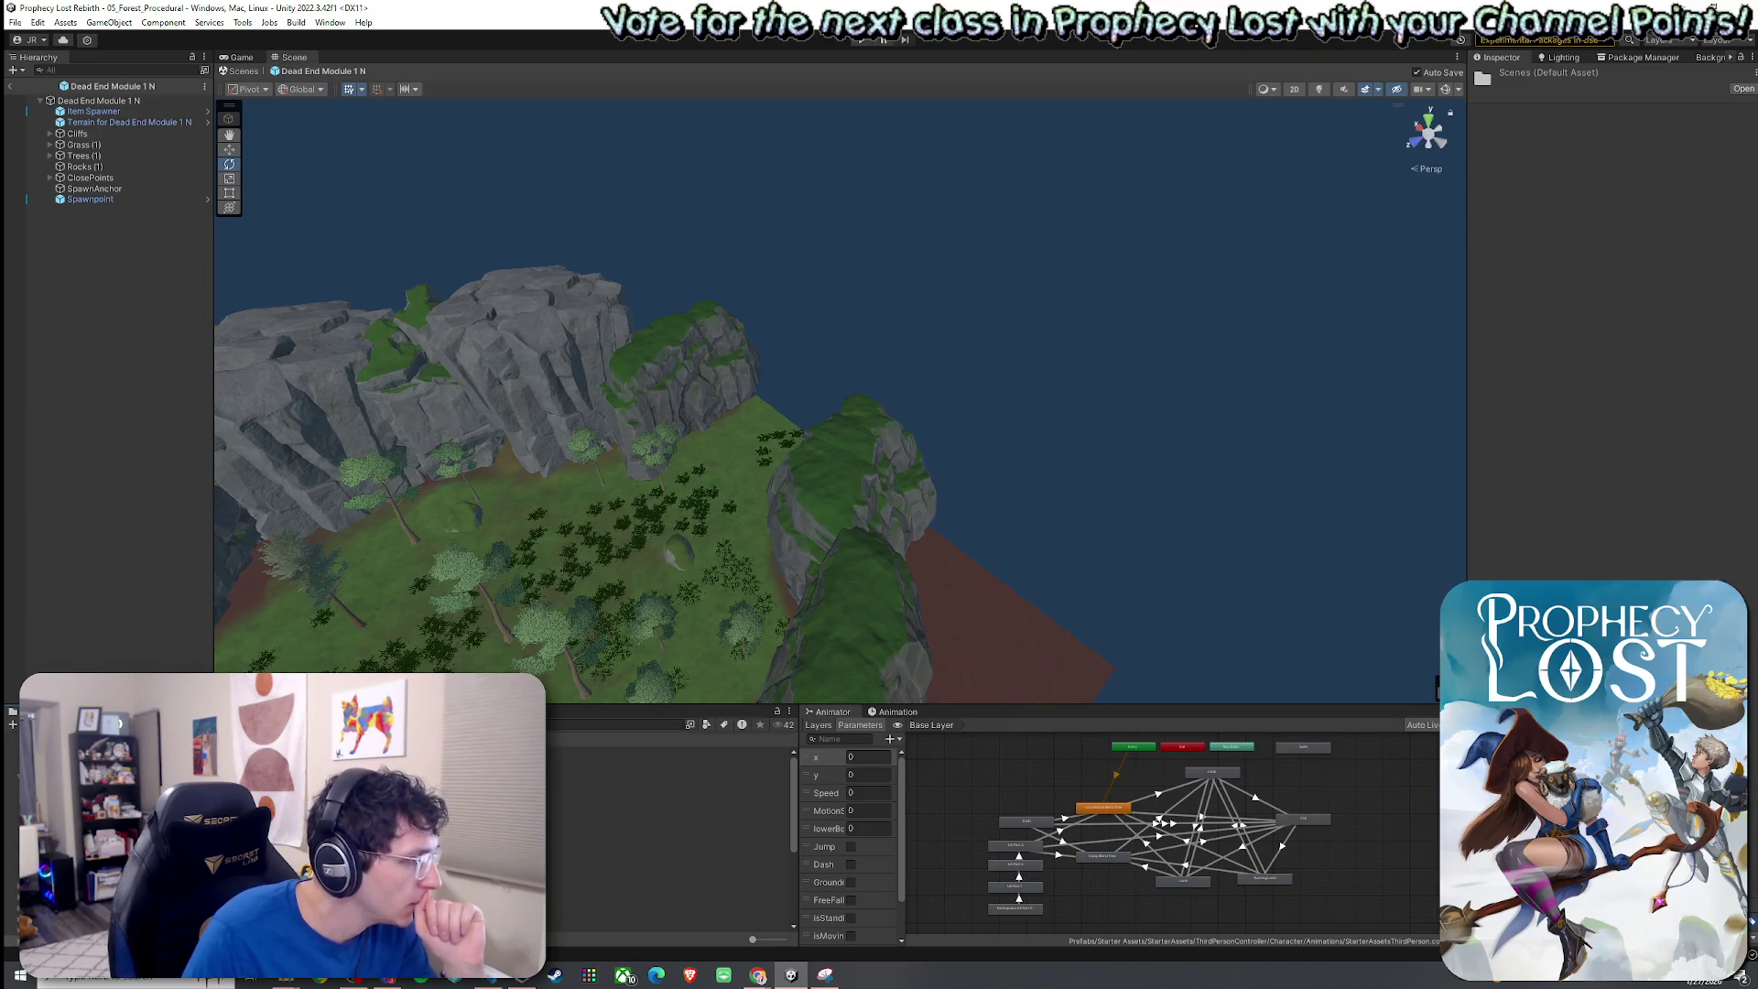
left_click(669, 851)
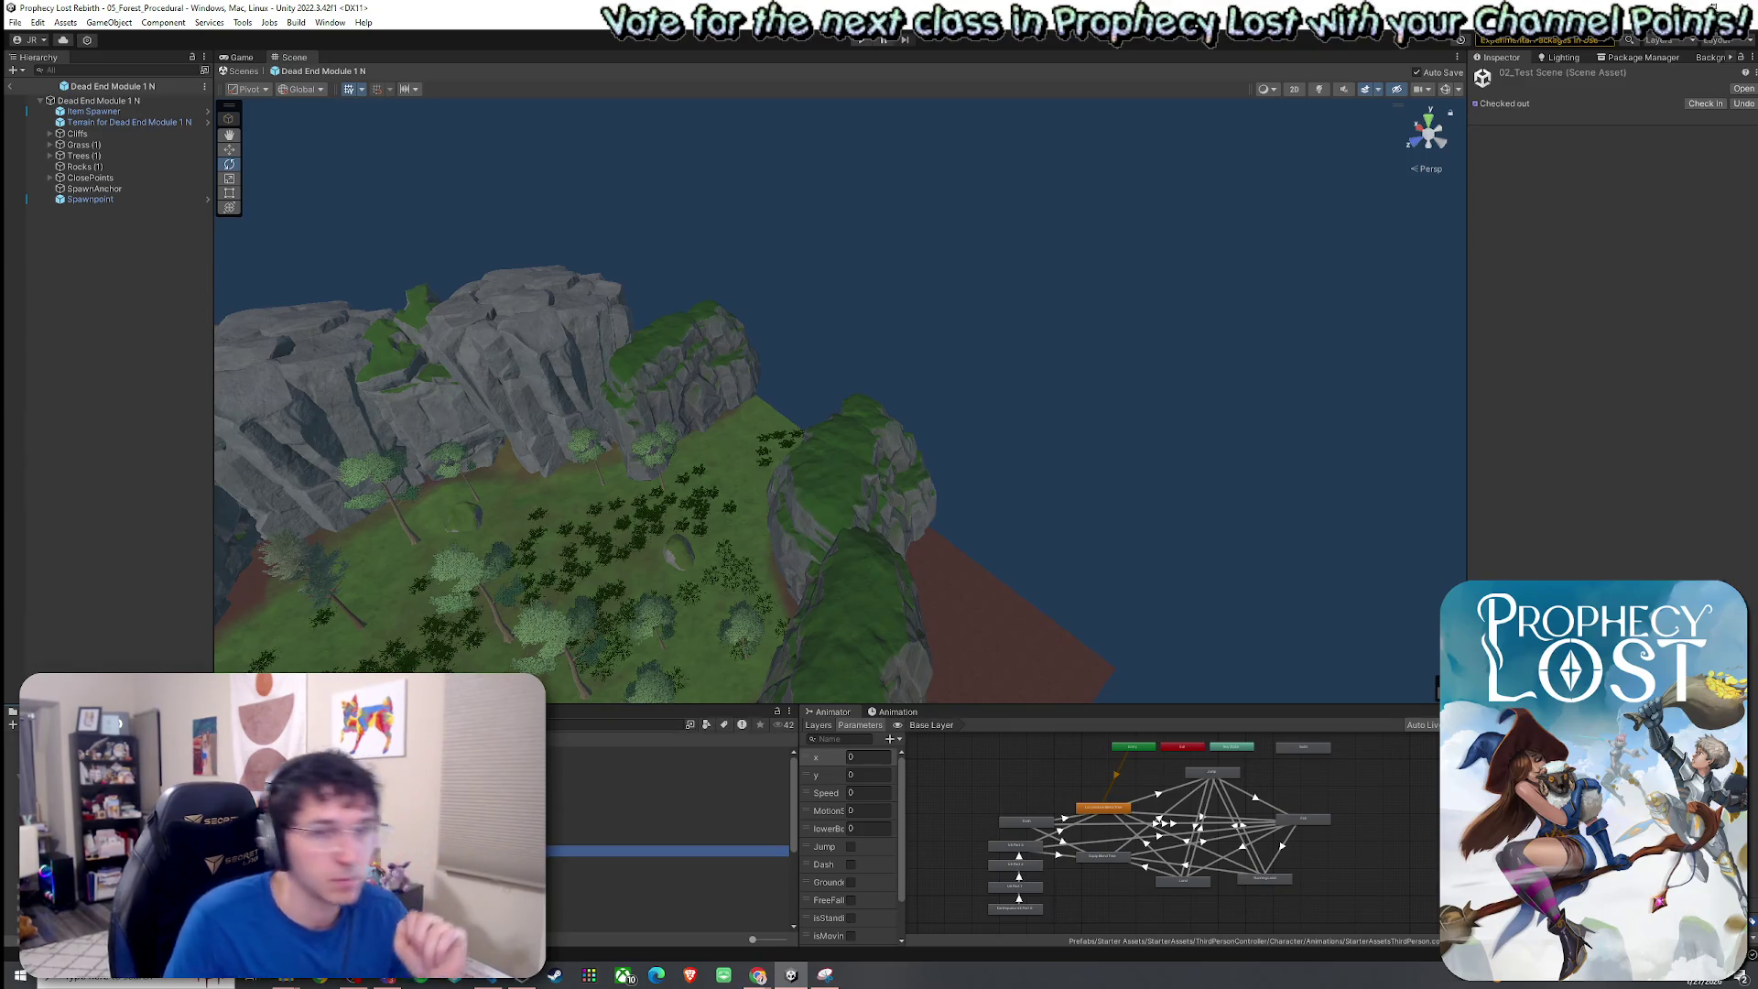
key("Return")
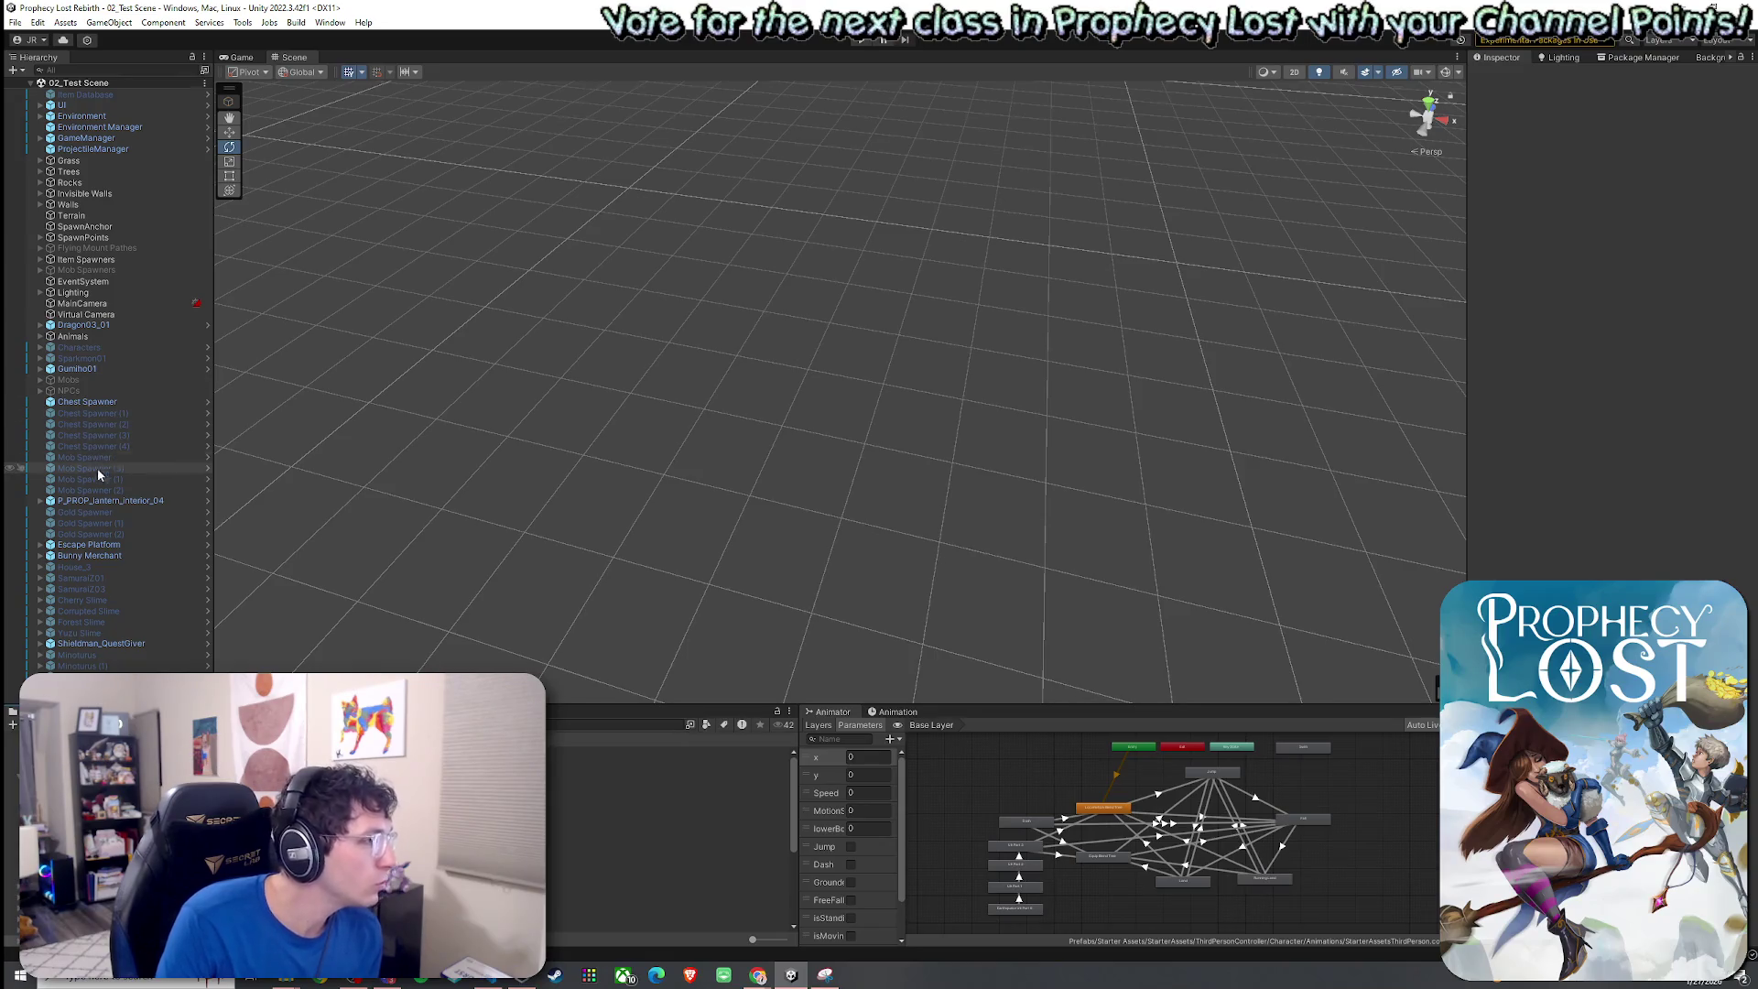
Frame the Invisible Walls object, turn on Gizmos, and view the island from above.
left_click(41, 205)
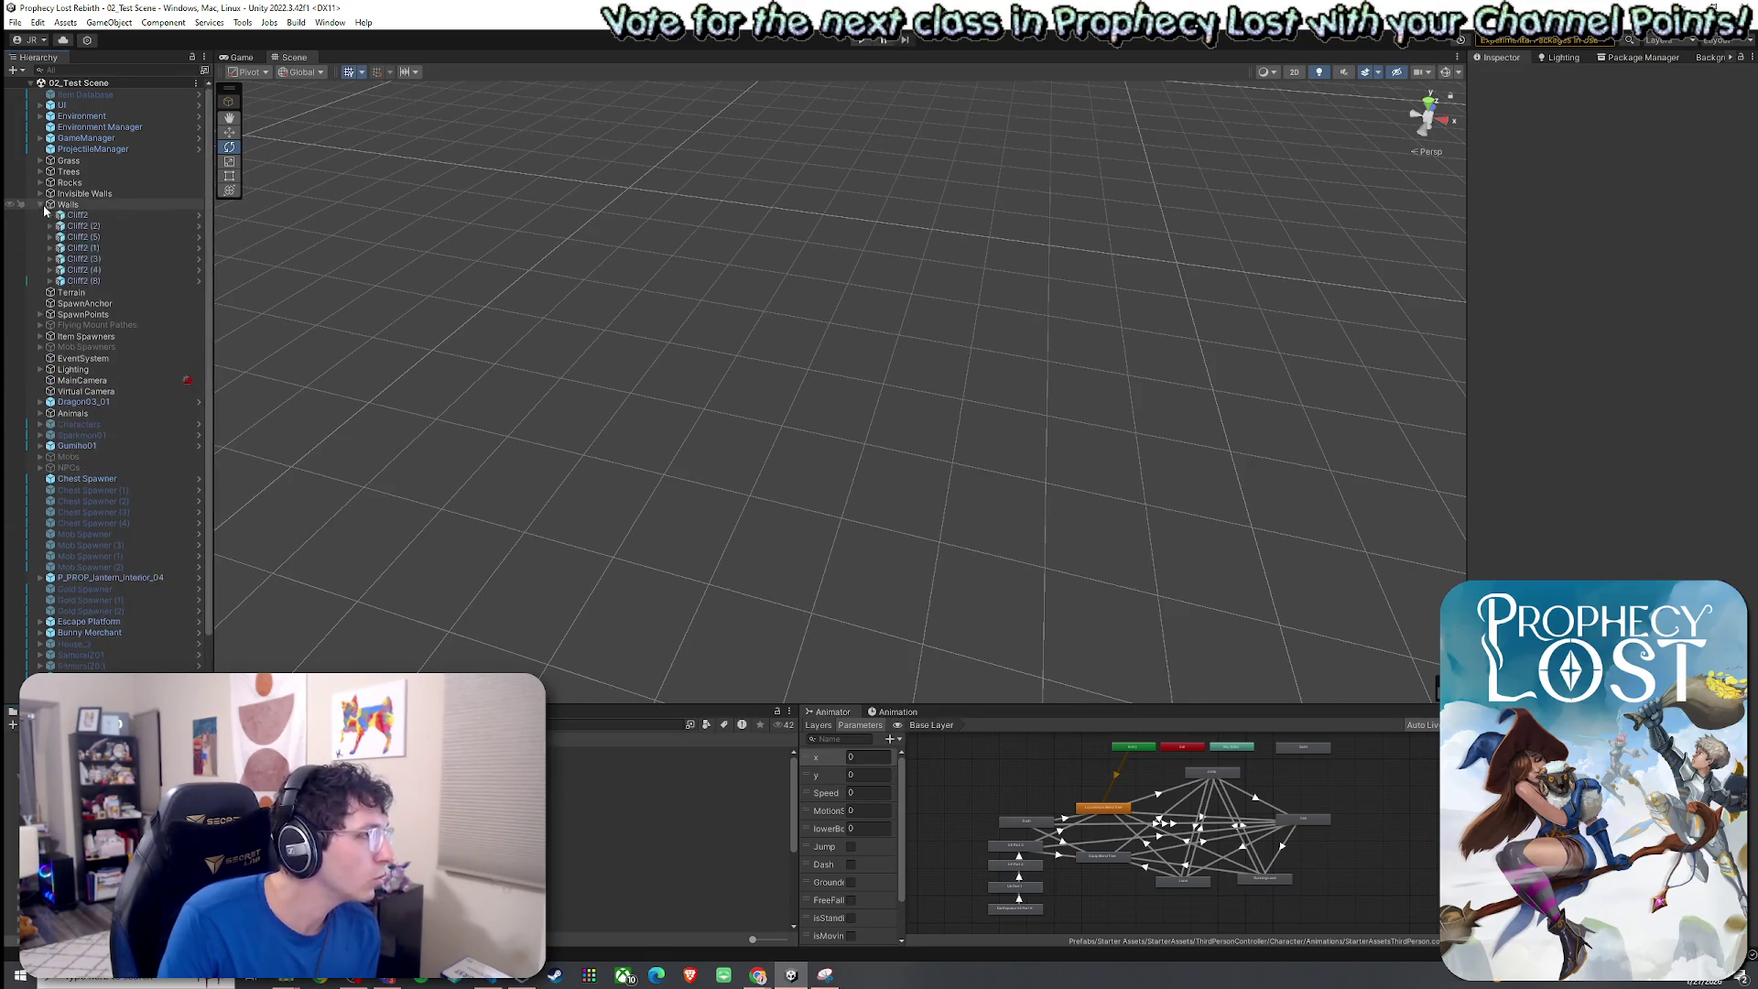
left_click(41, 204)
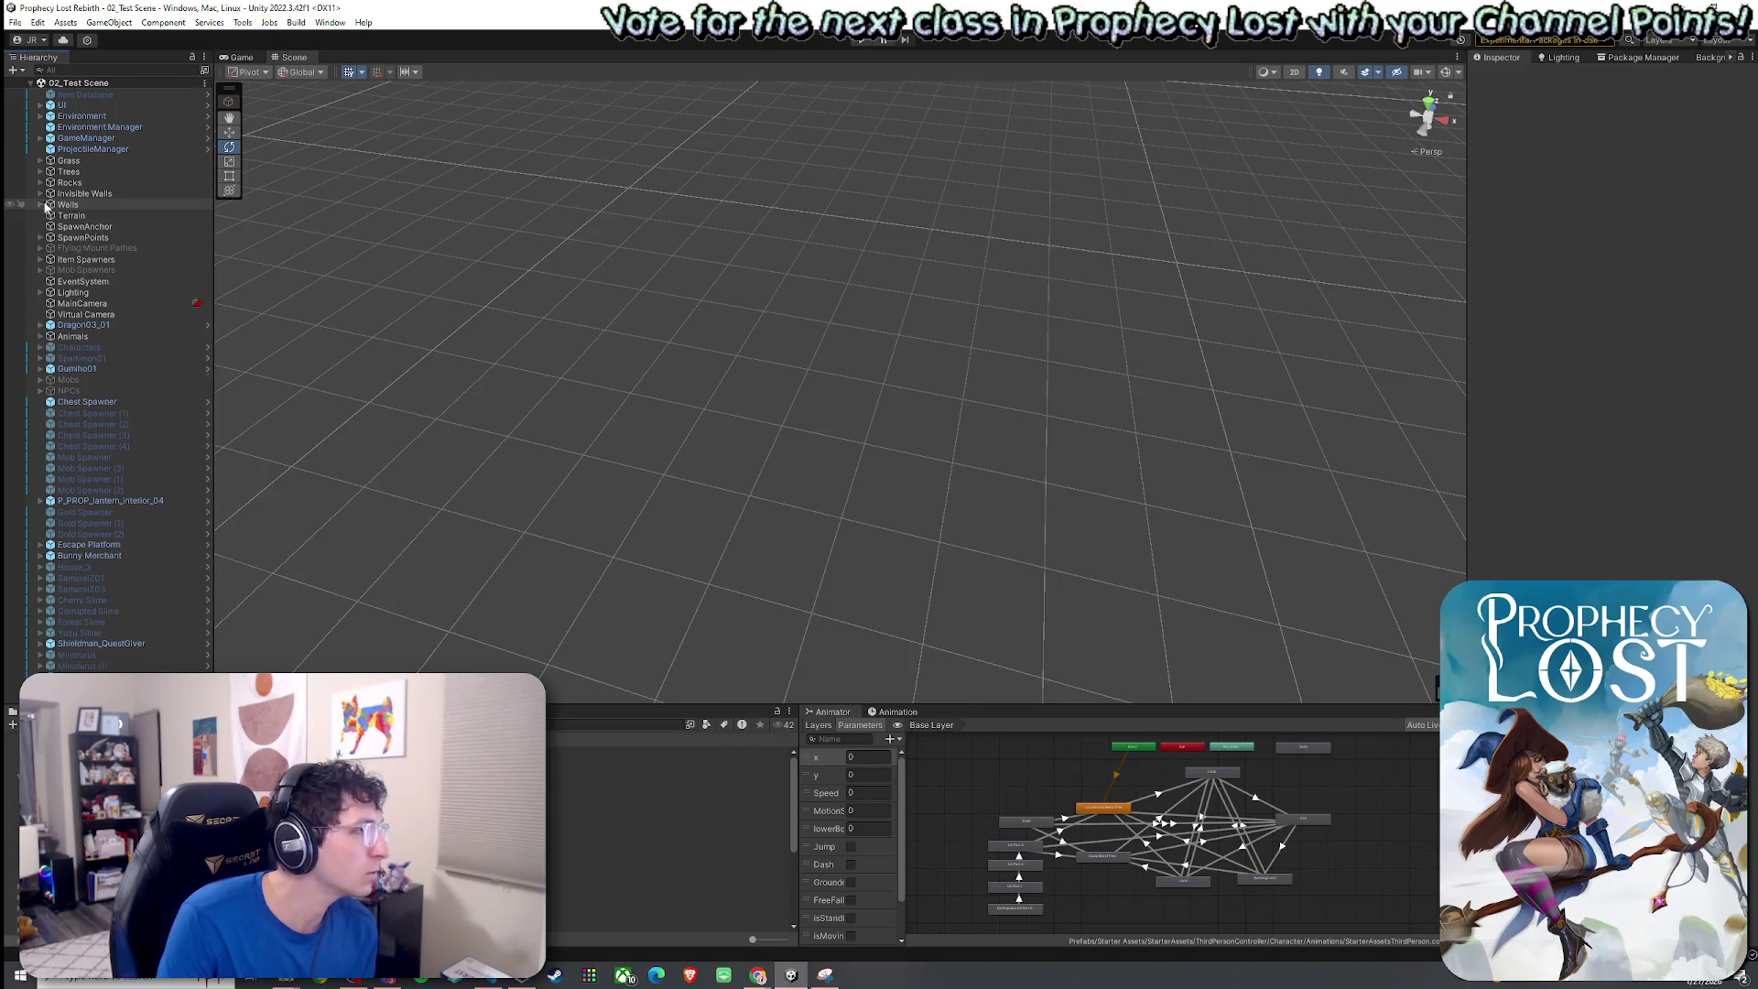
double_click(82, 194)
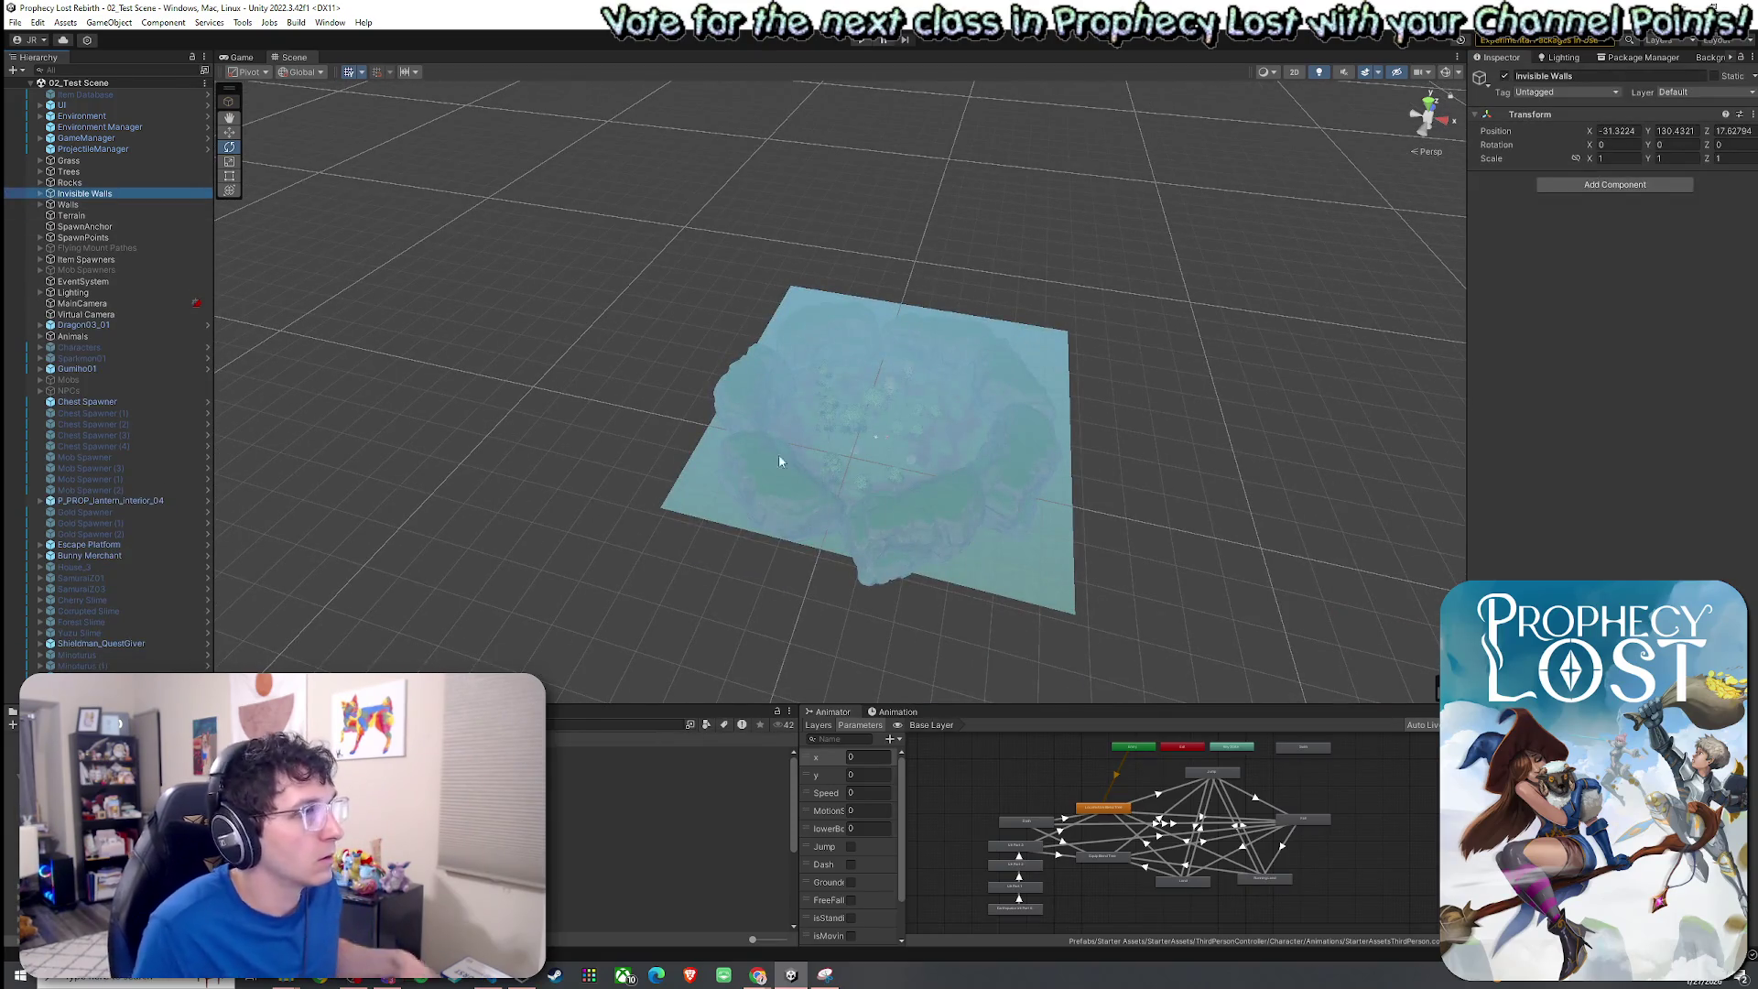
key("f")
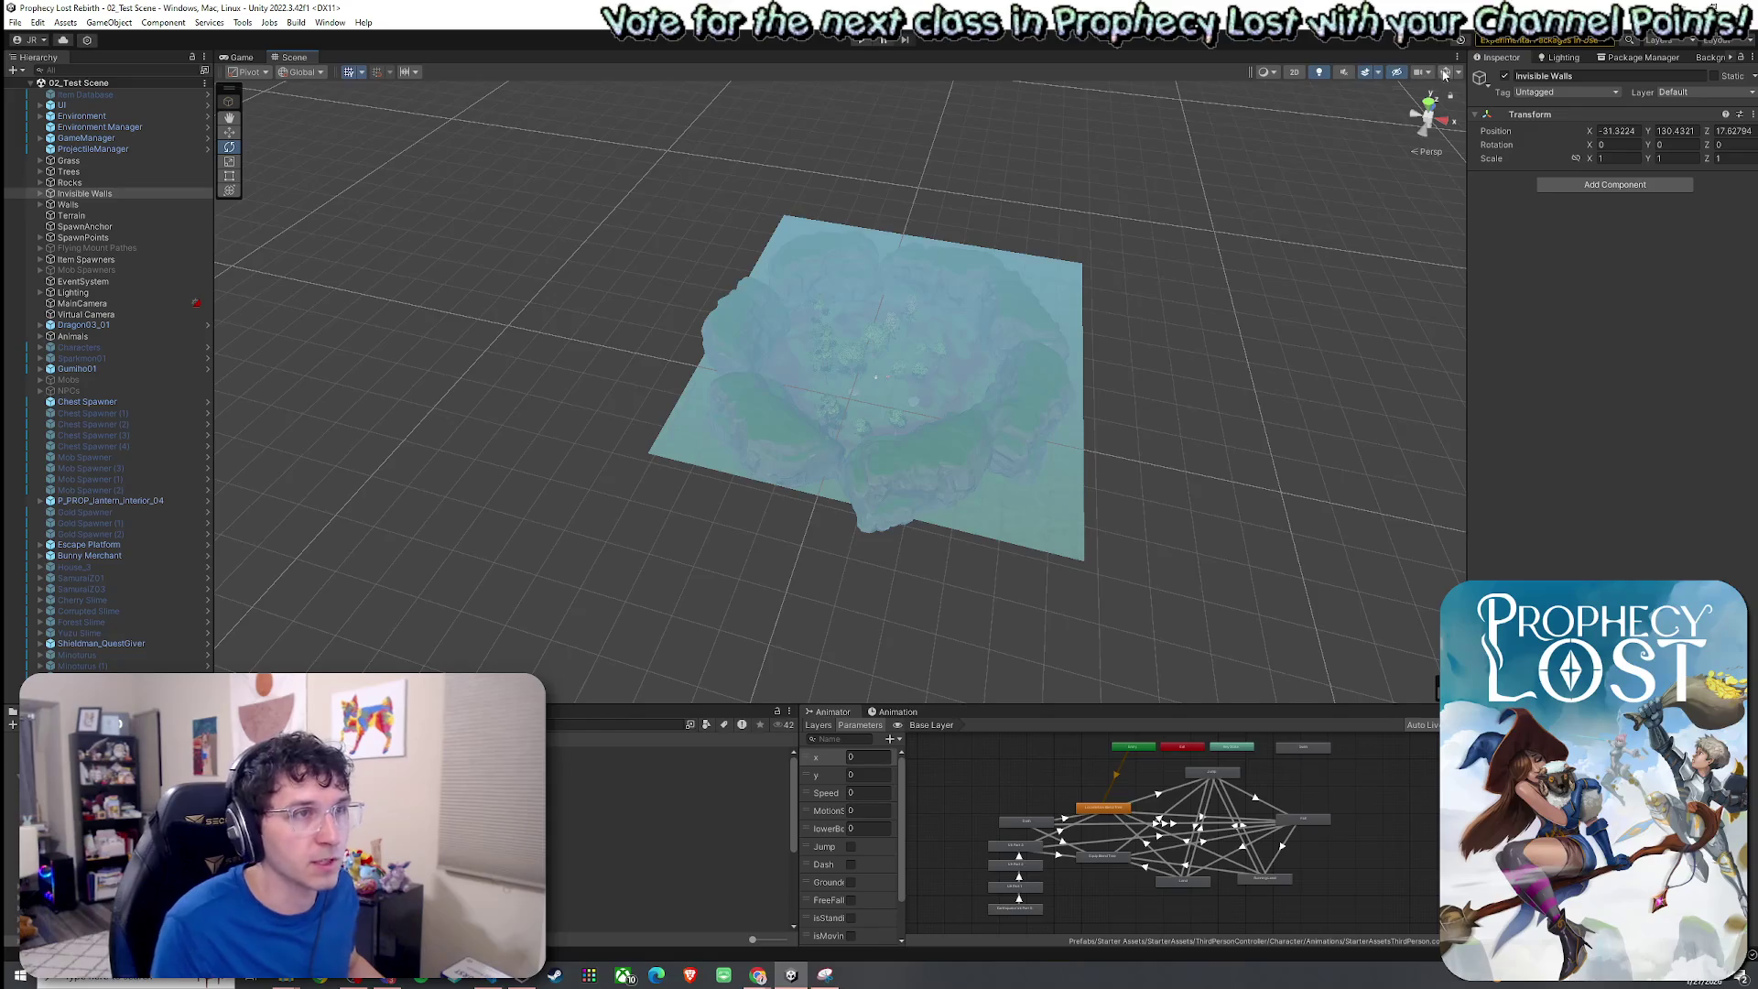
left_click(1444, 73)
mouse_move(1054, 254)
left_mouse_down()
mouse_move(1031, 310)
mouse_move(1124, 308)
left_mouse_up()
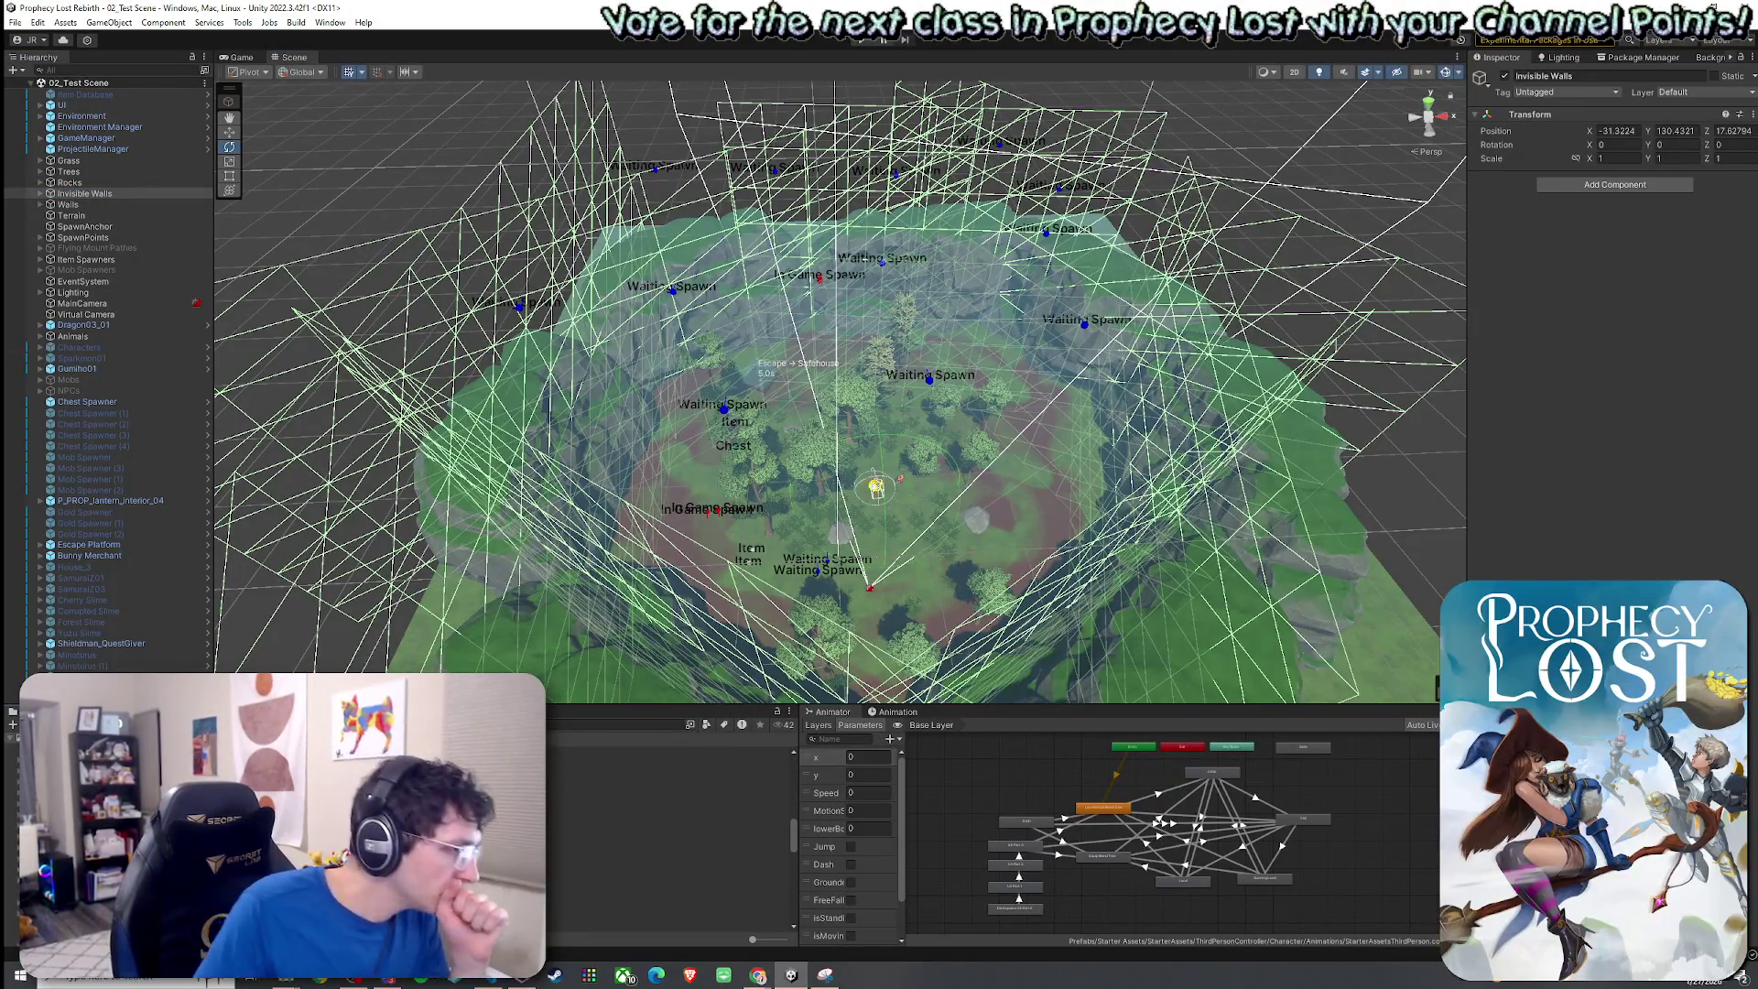
left_click(92, 778)
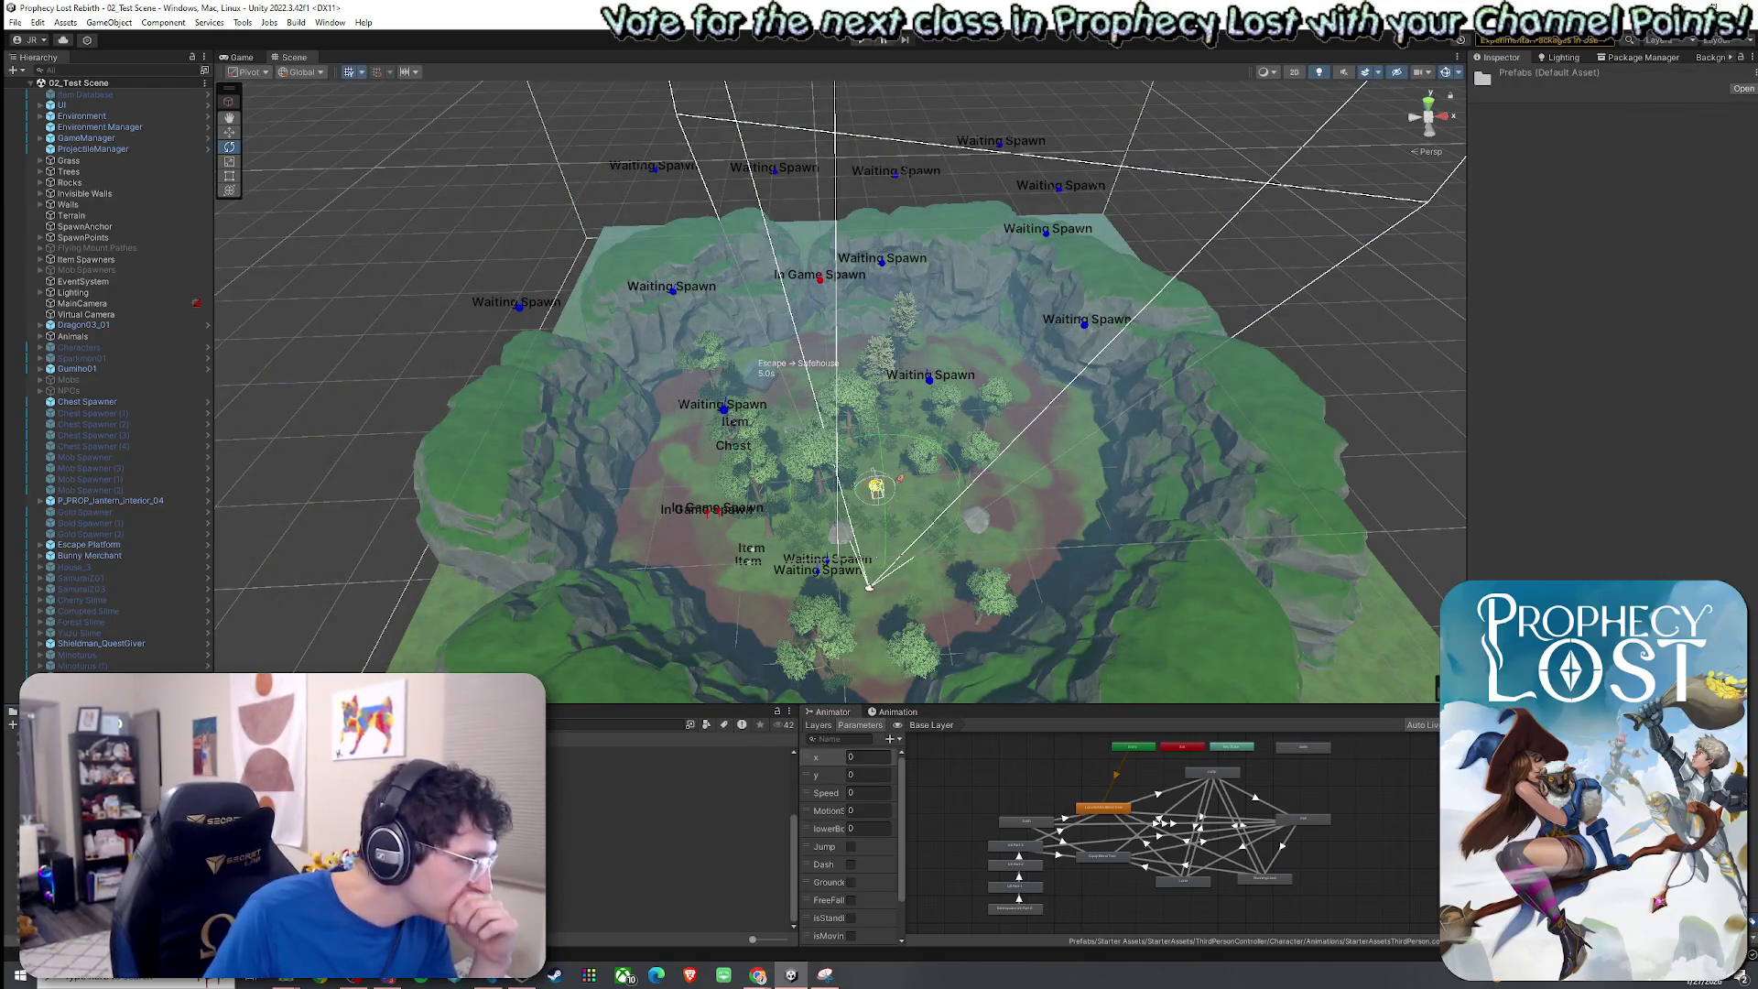
Create a folder named 'Invisible Walls Prefab' inside Prefabs.
left_click_drag(357, 703, 357, 522)
right_click(280, 586)
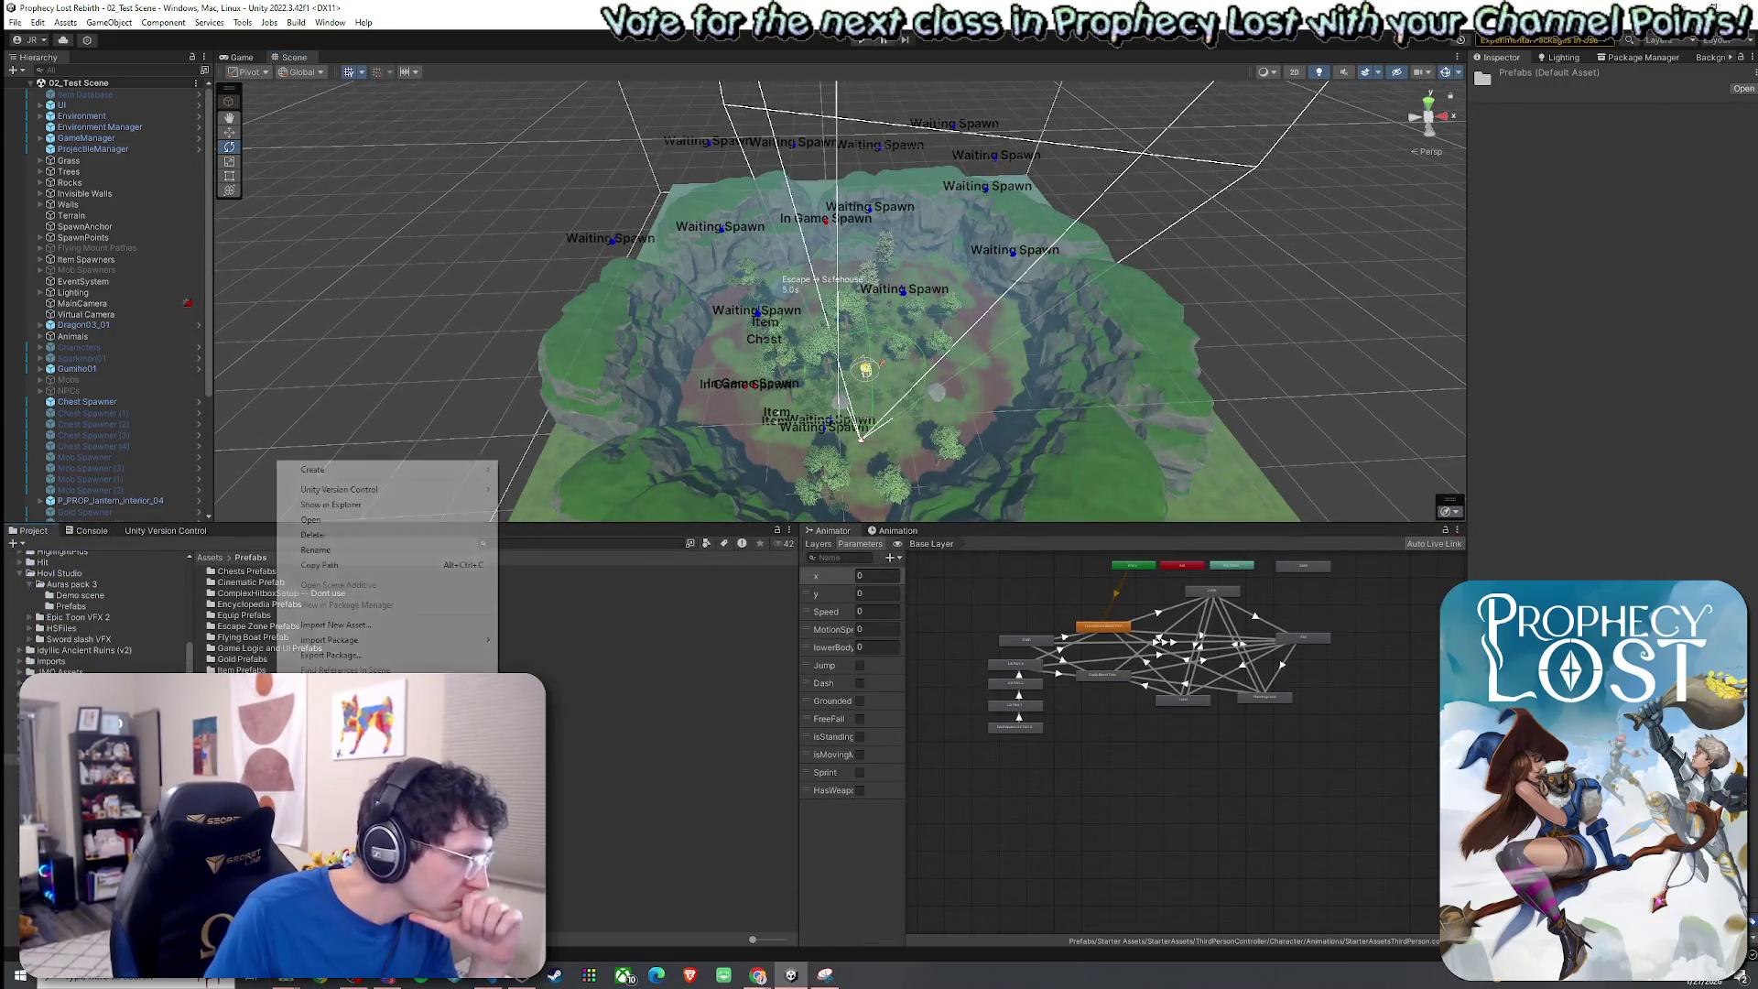
mouse_move(334, 469)
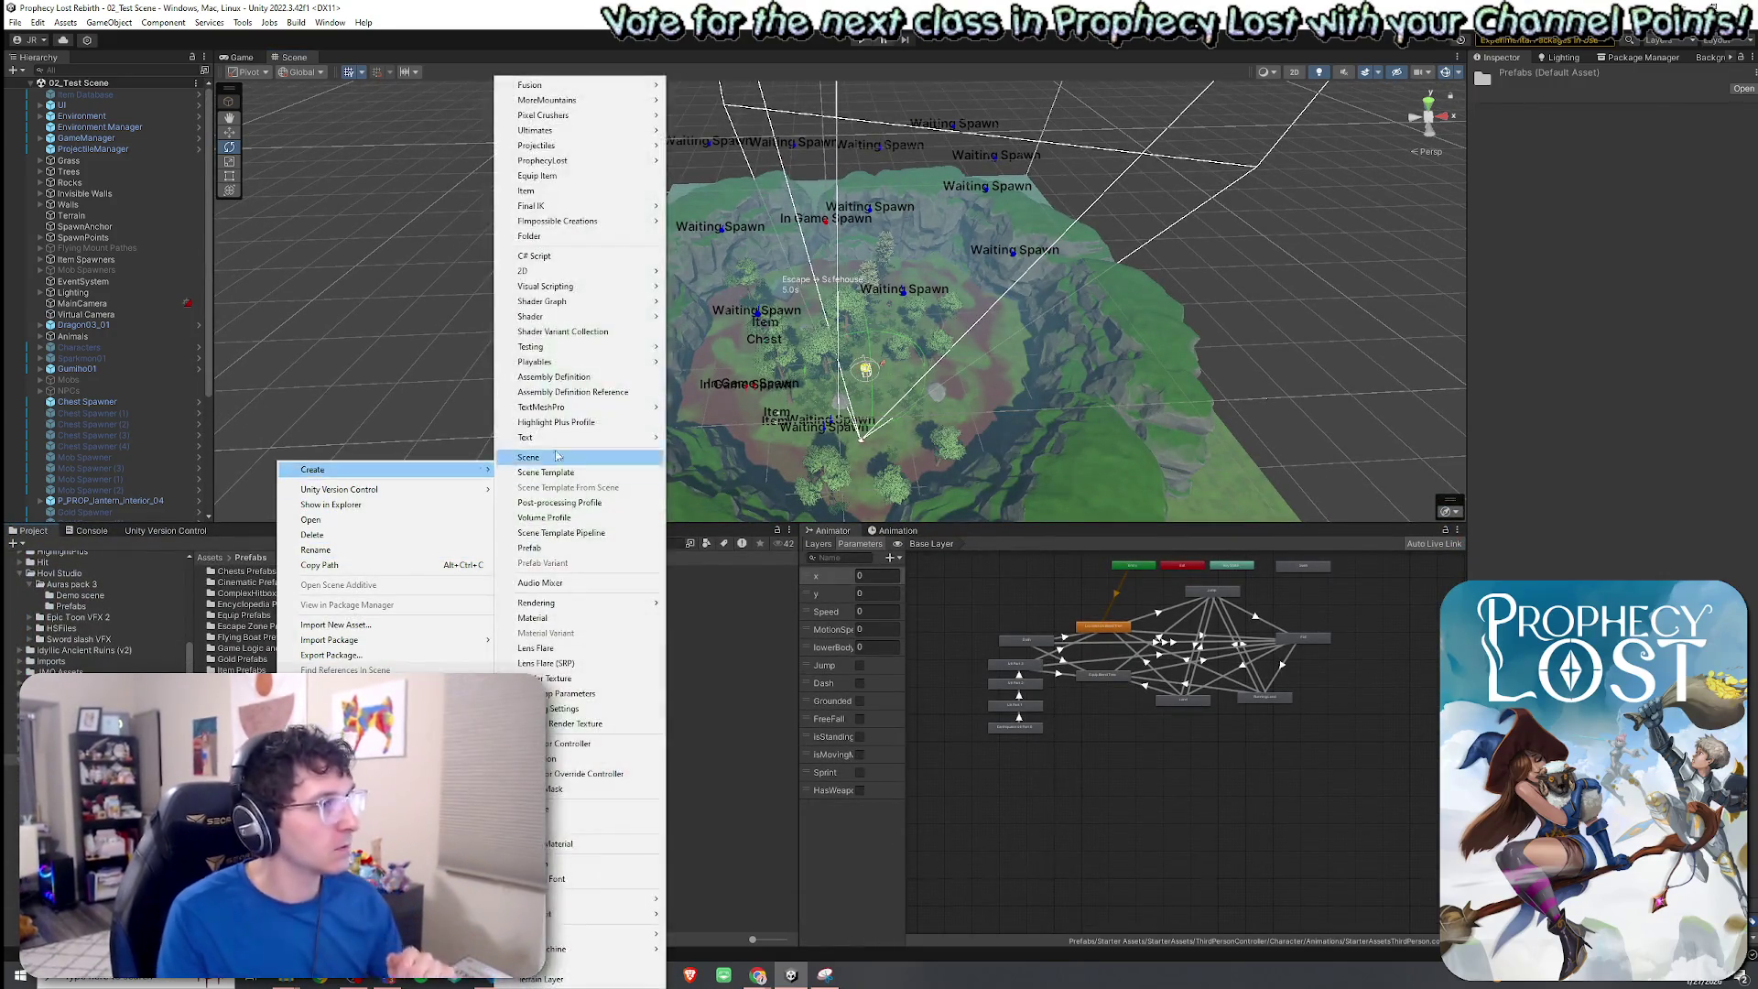
left_click(567, 237)
type("Invisible Walls")
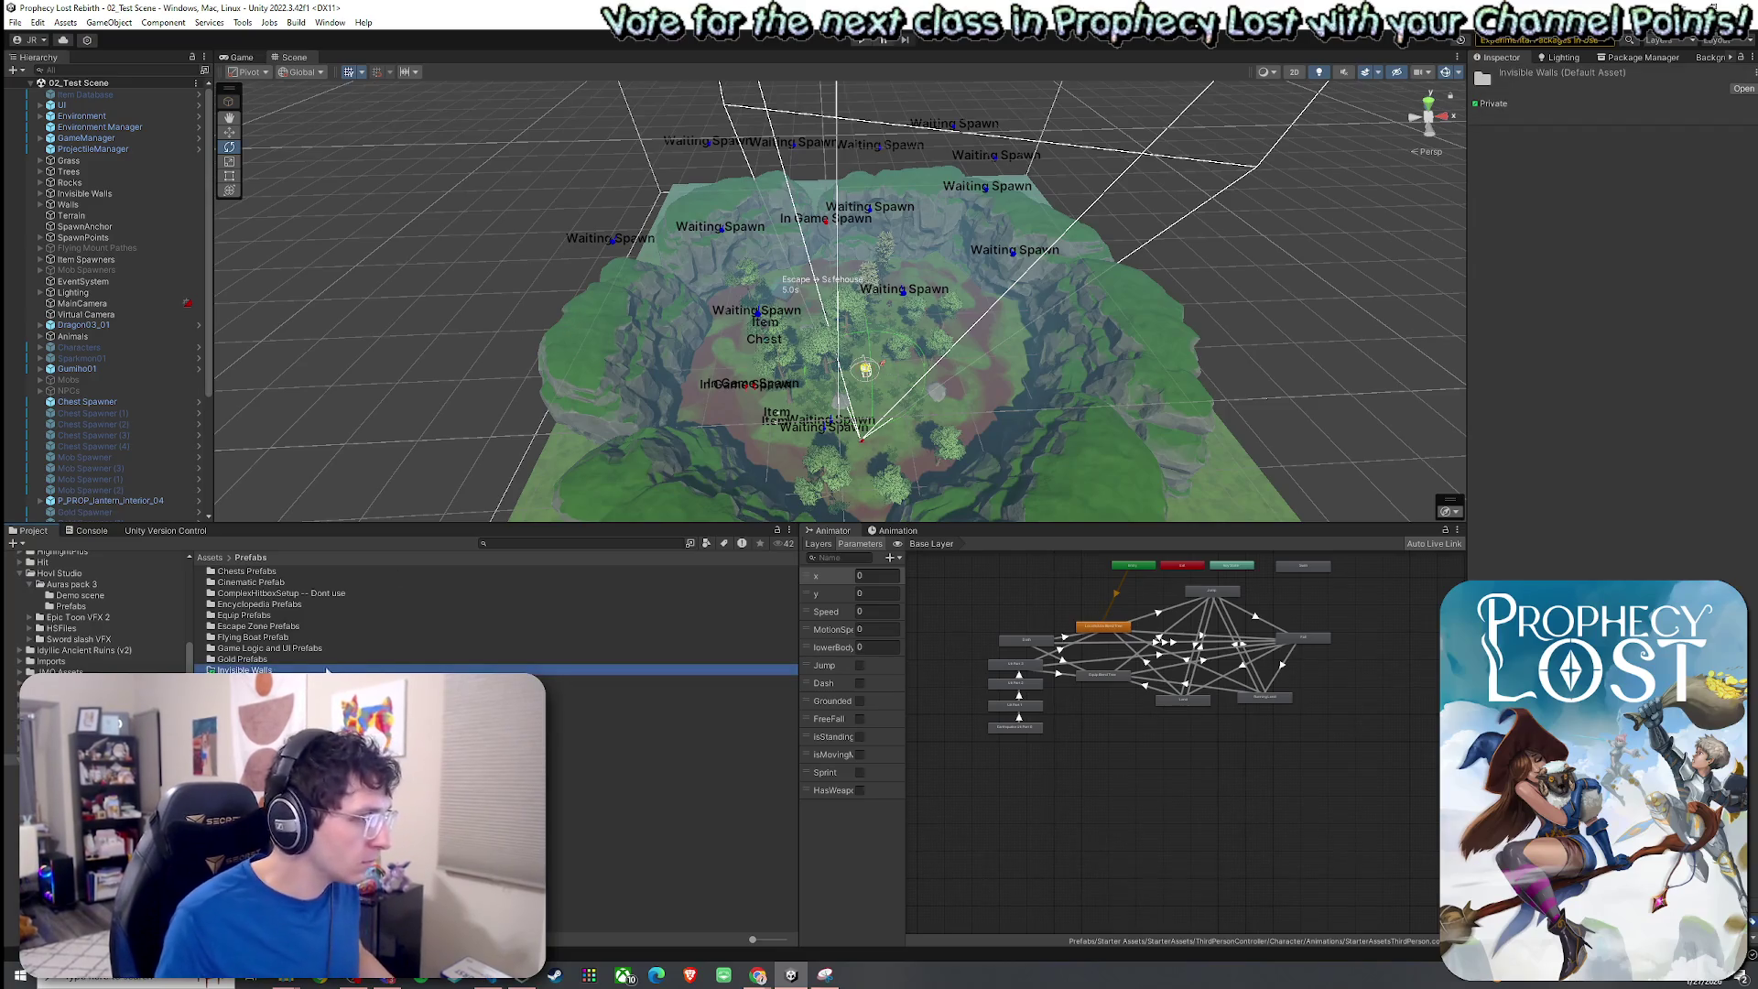
left_click(319, 672)
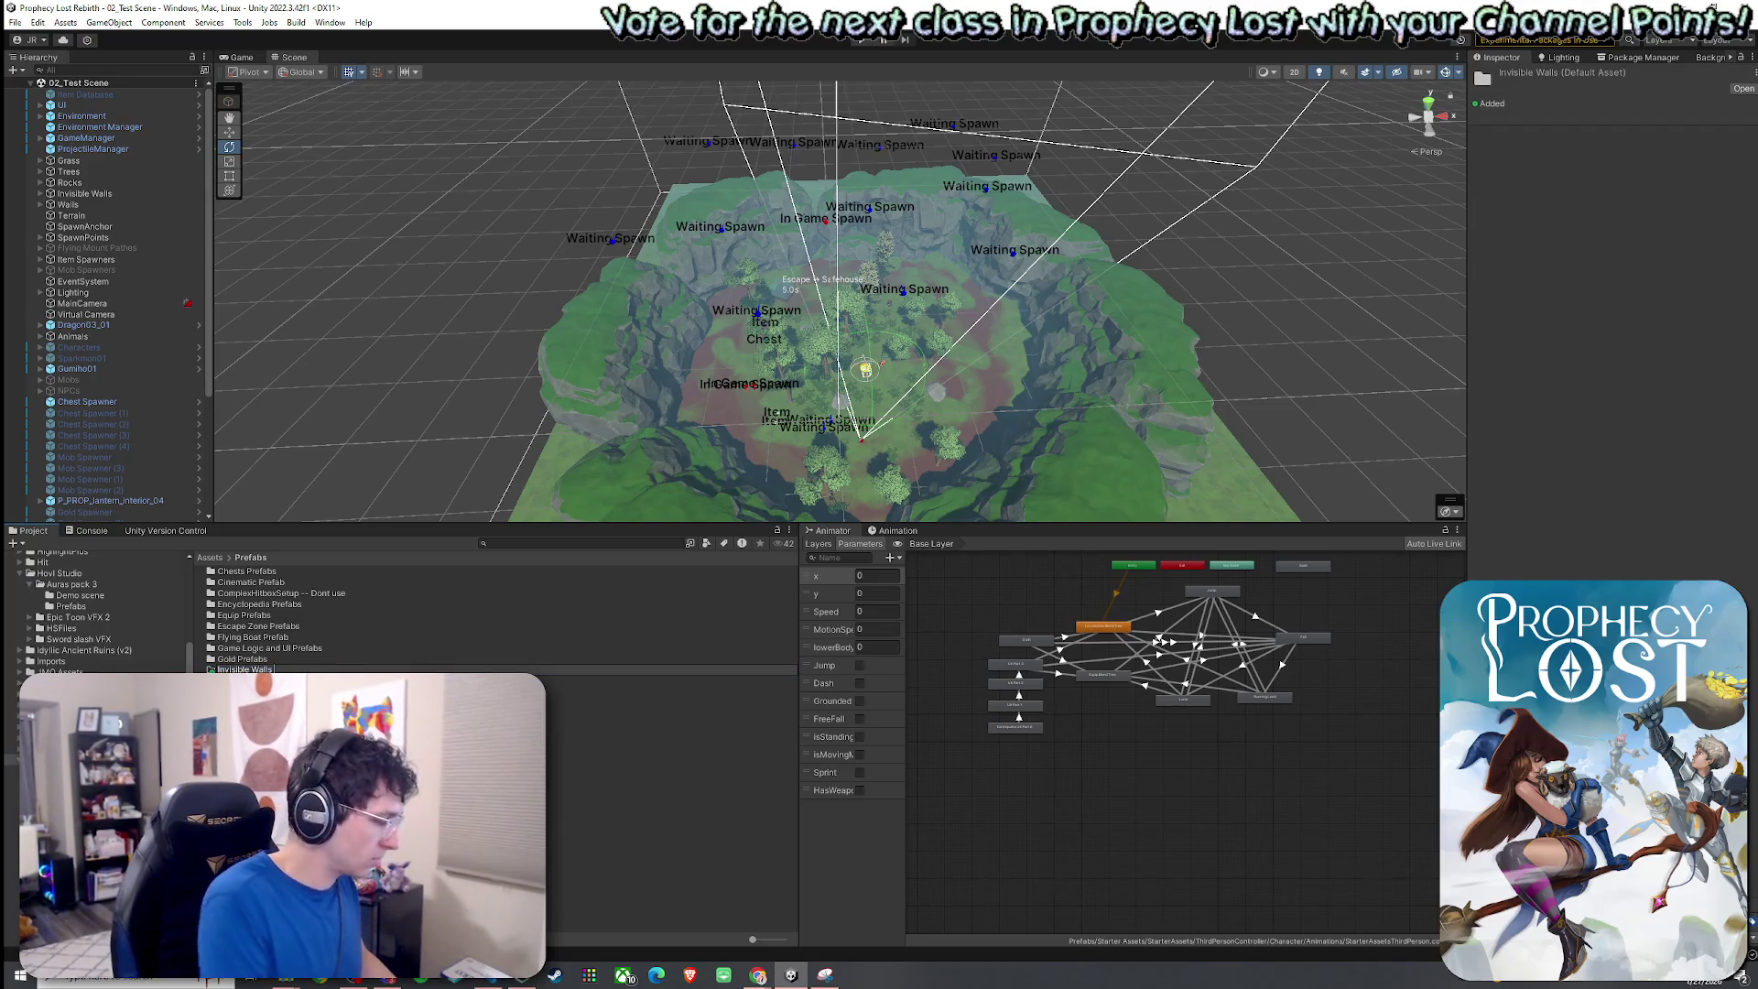
type("Prefabs")
key("Return")
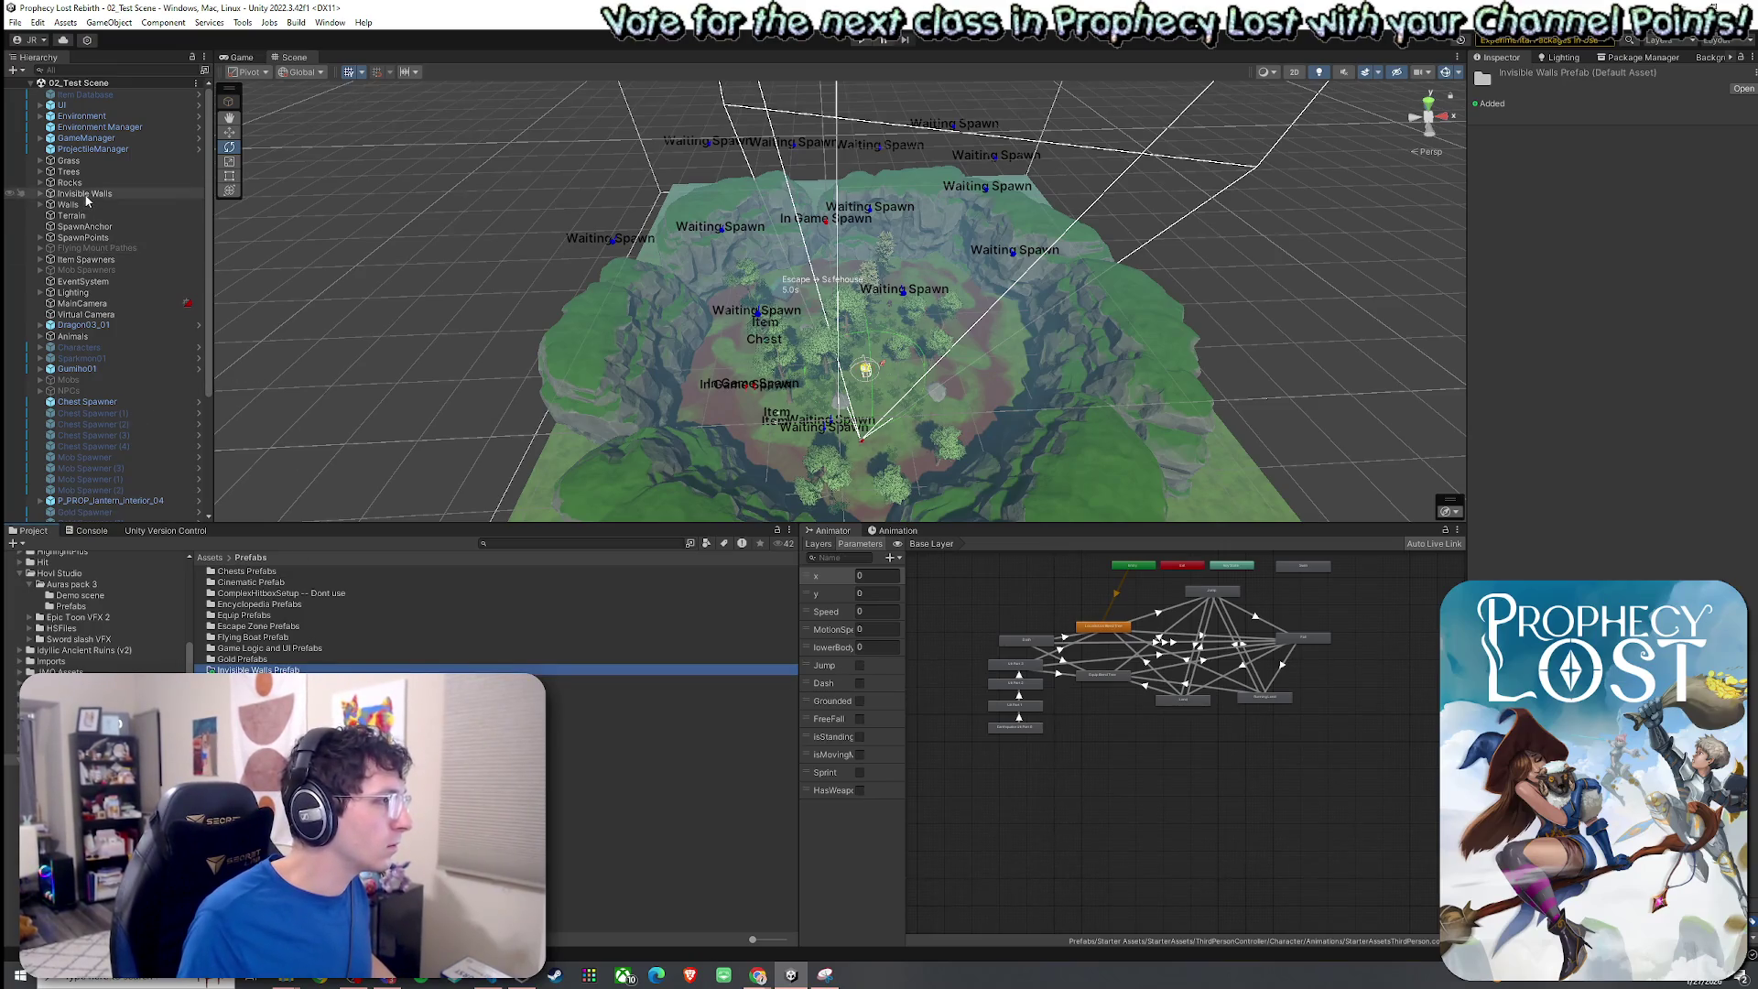
Drag Invisible Walls into that folder to make a prefab, then save the scene.
key("Return")
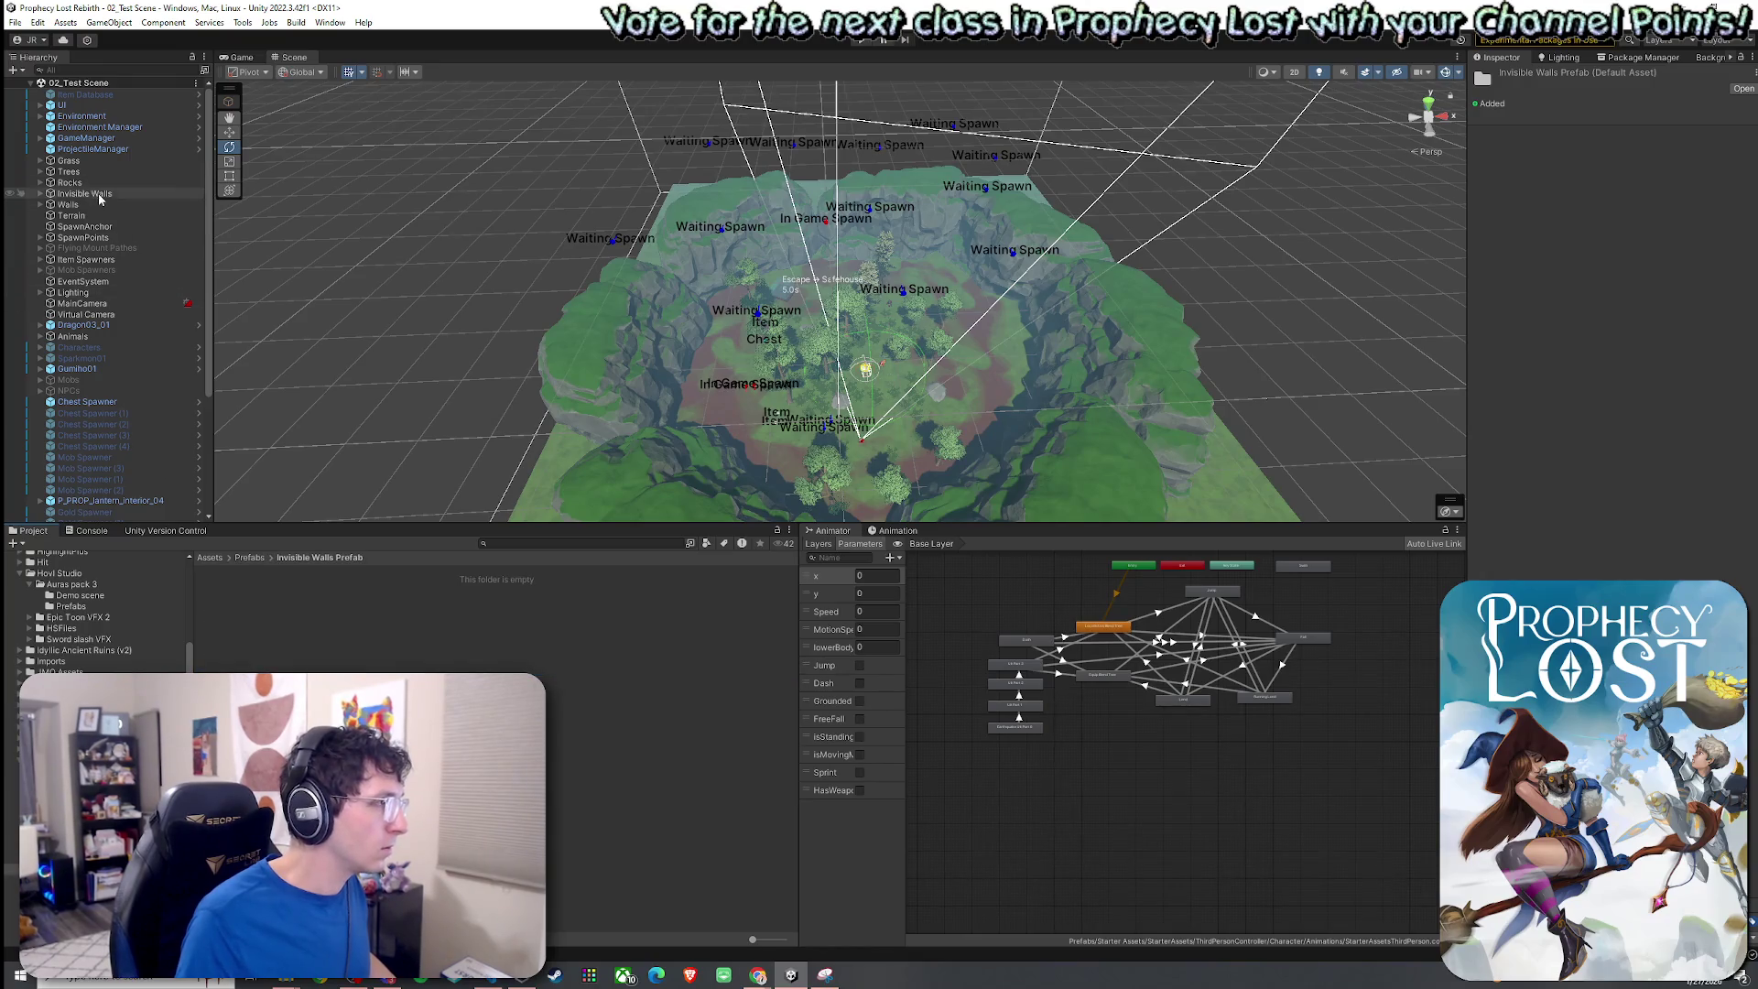
left_click_drag(349, 672, 381, 668)
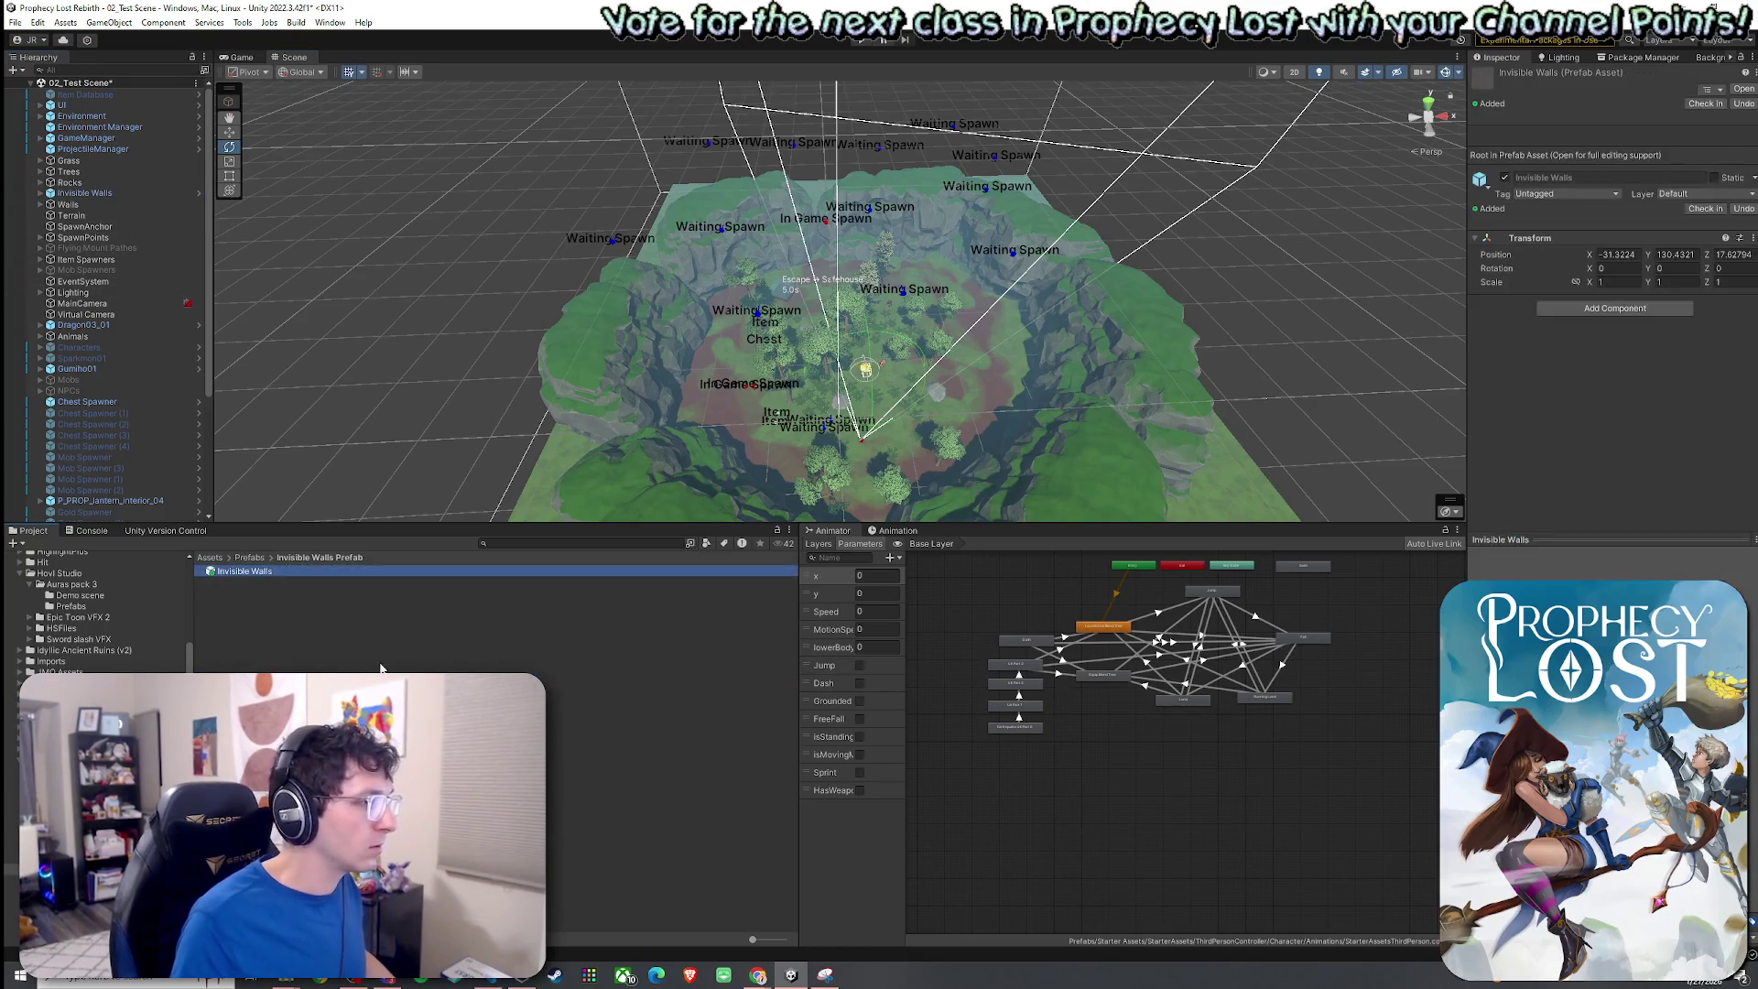
left_click(15, 22)
left_click(42, 88)
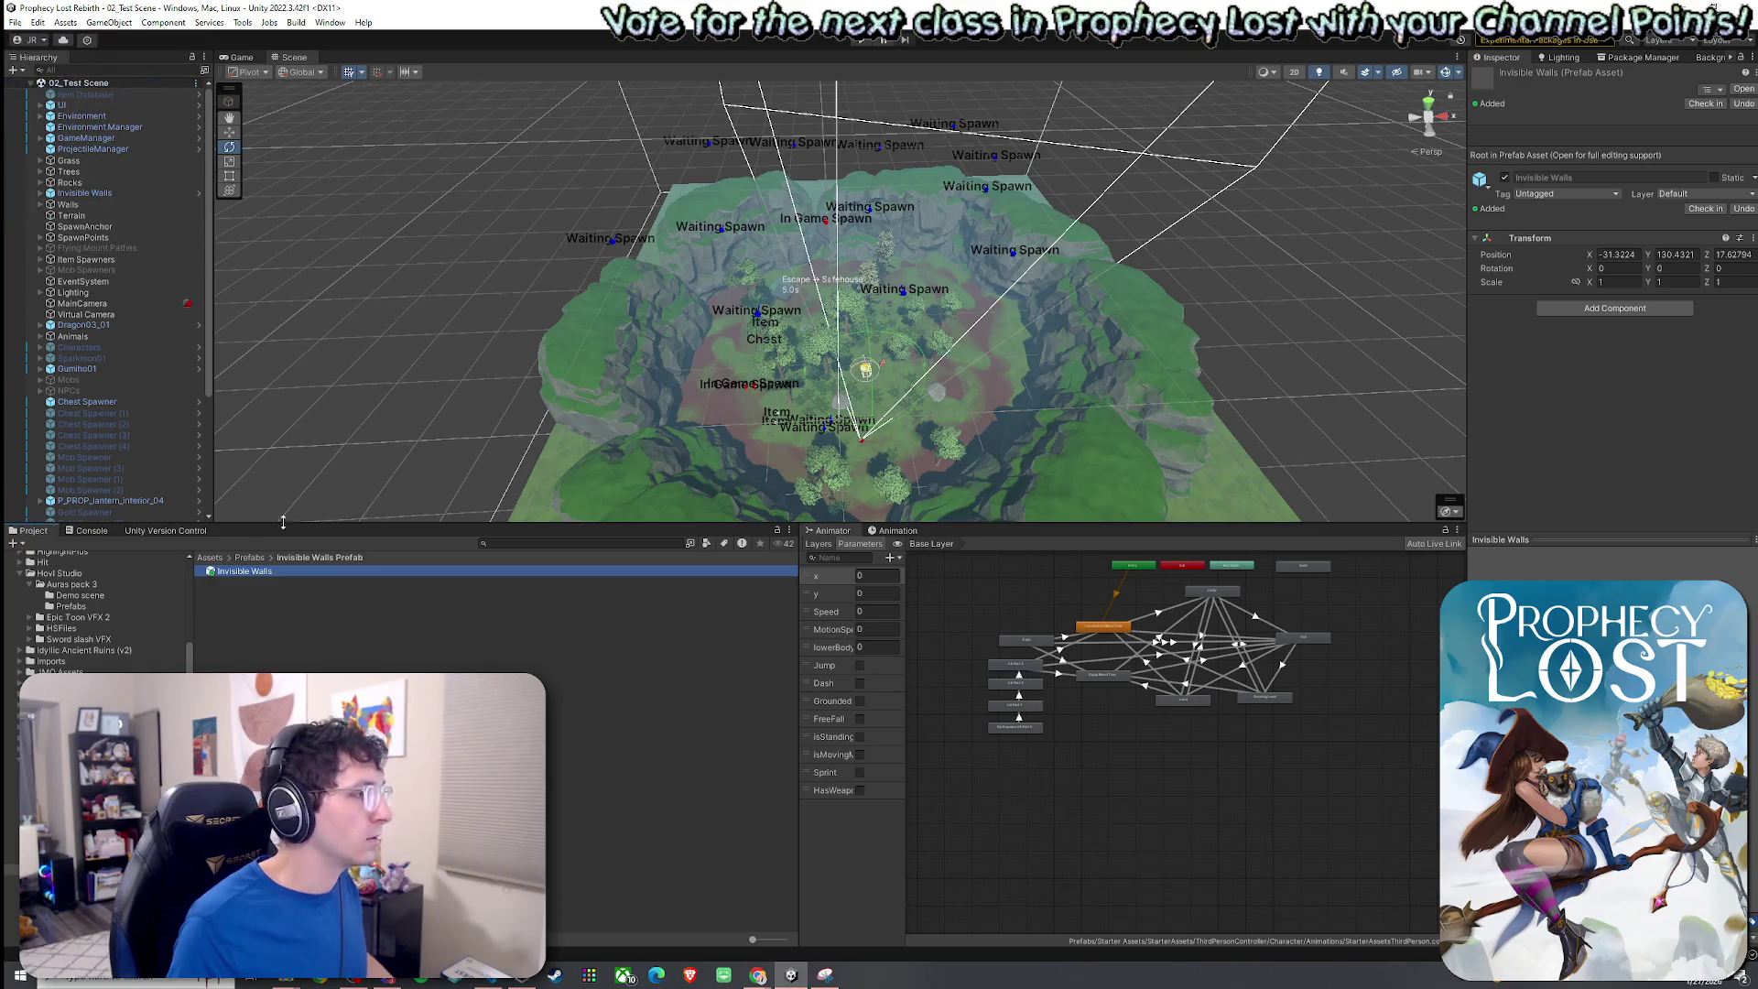
left_click(209, 557)
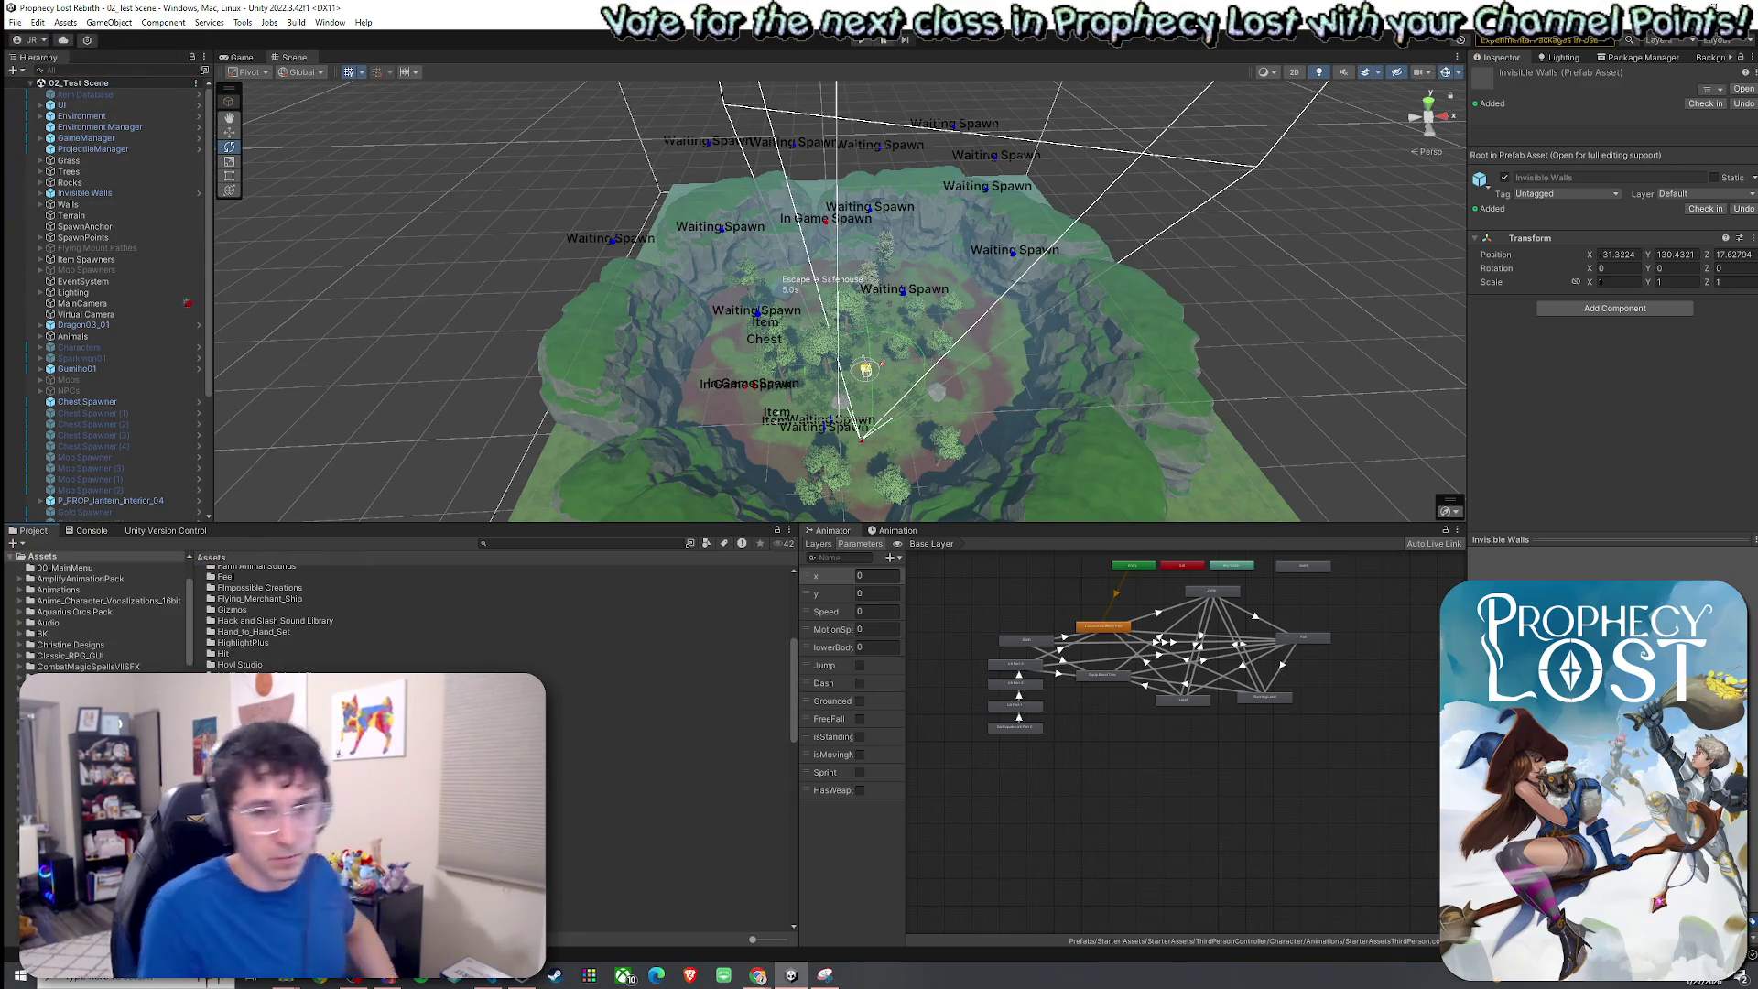
scroll(411, 618, "down", 5)
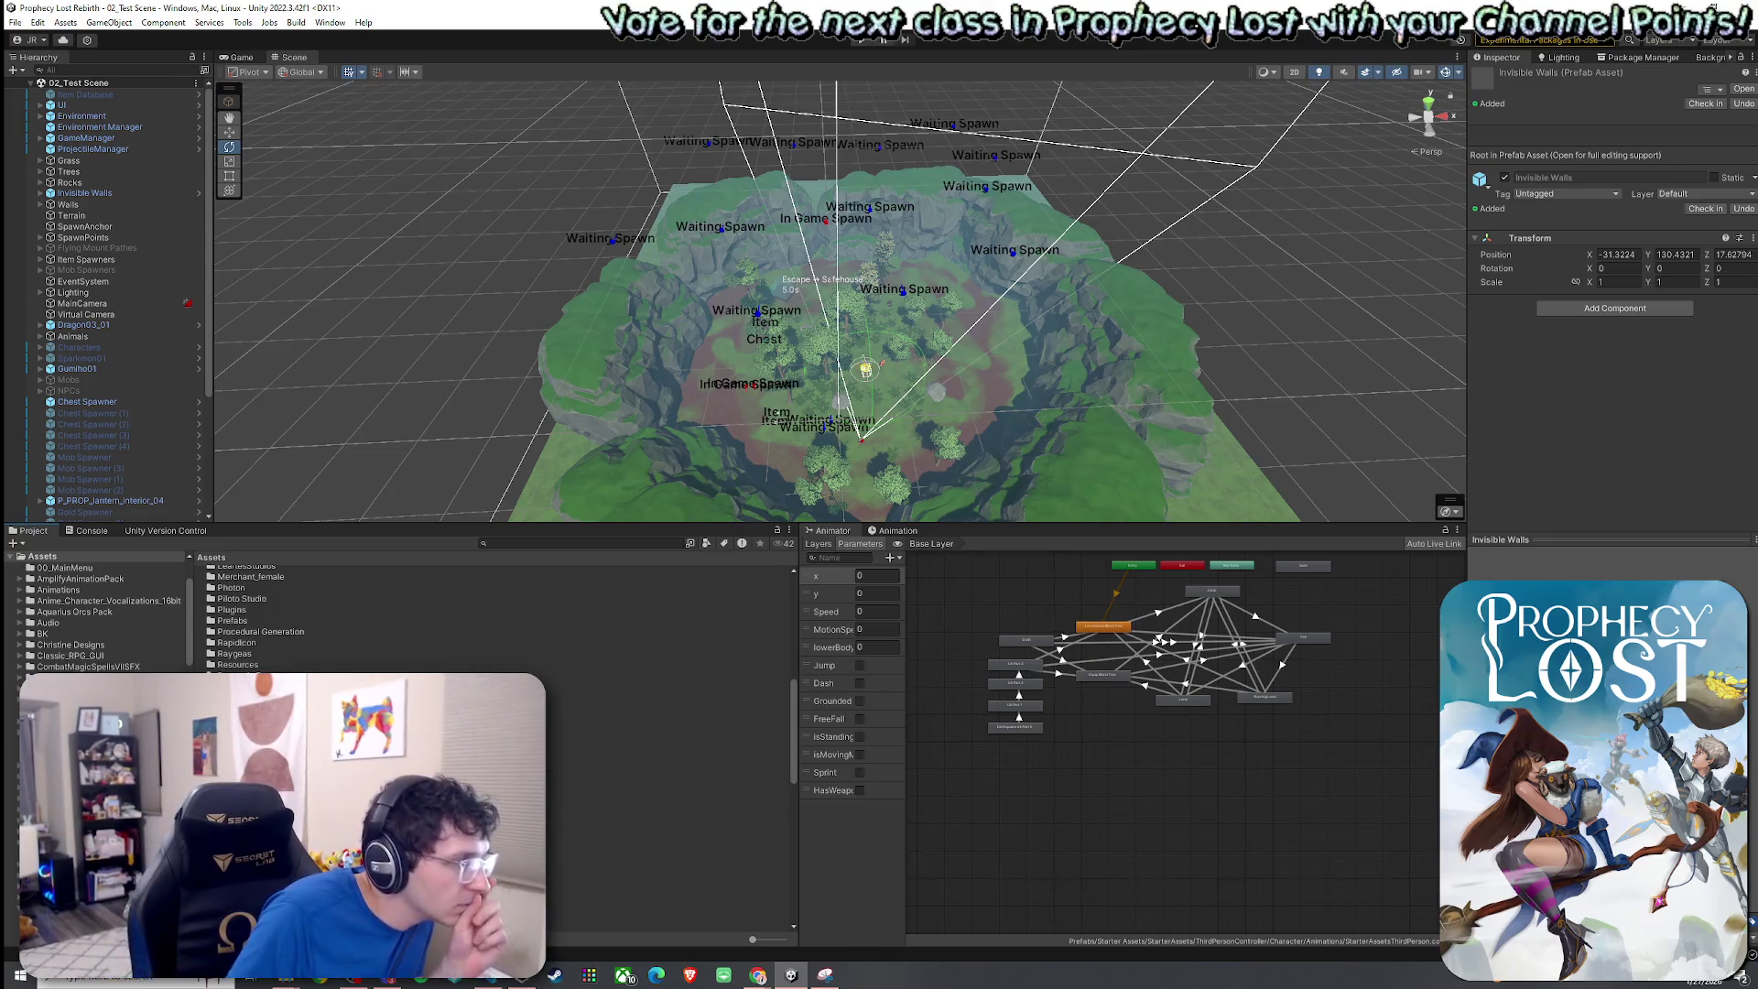
double_click(230, 621)
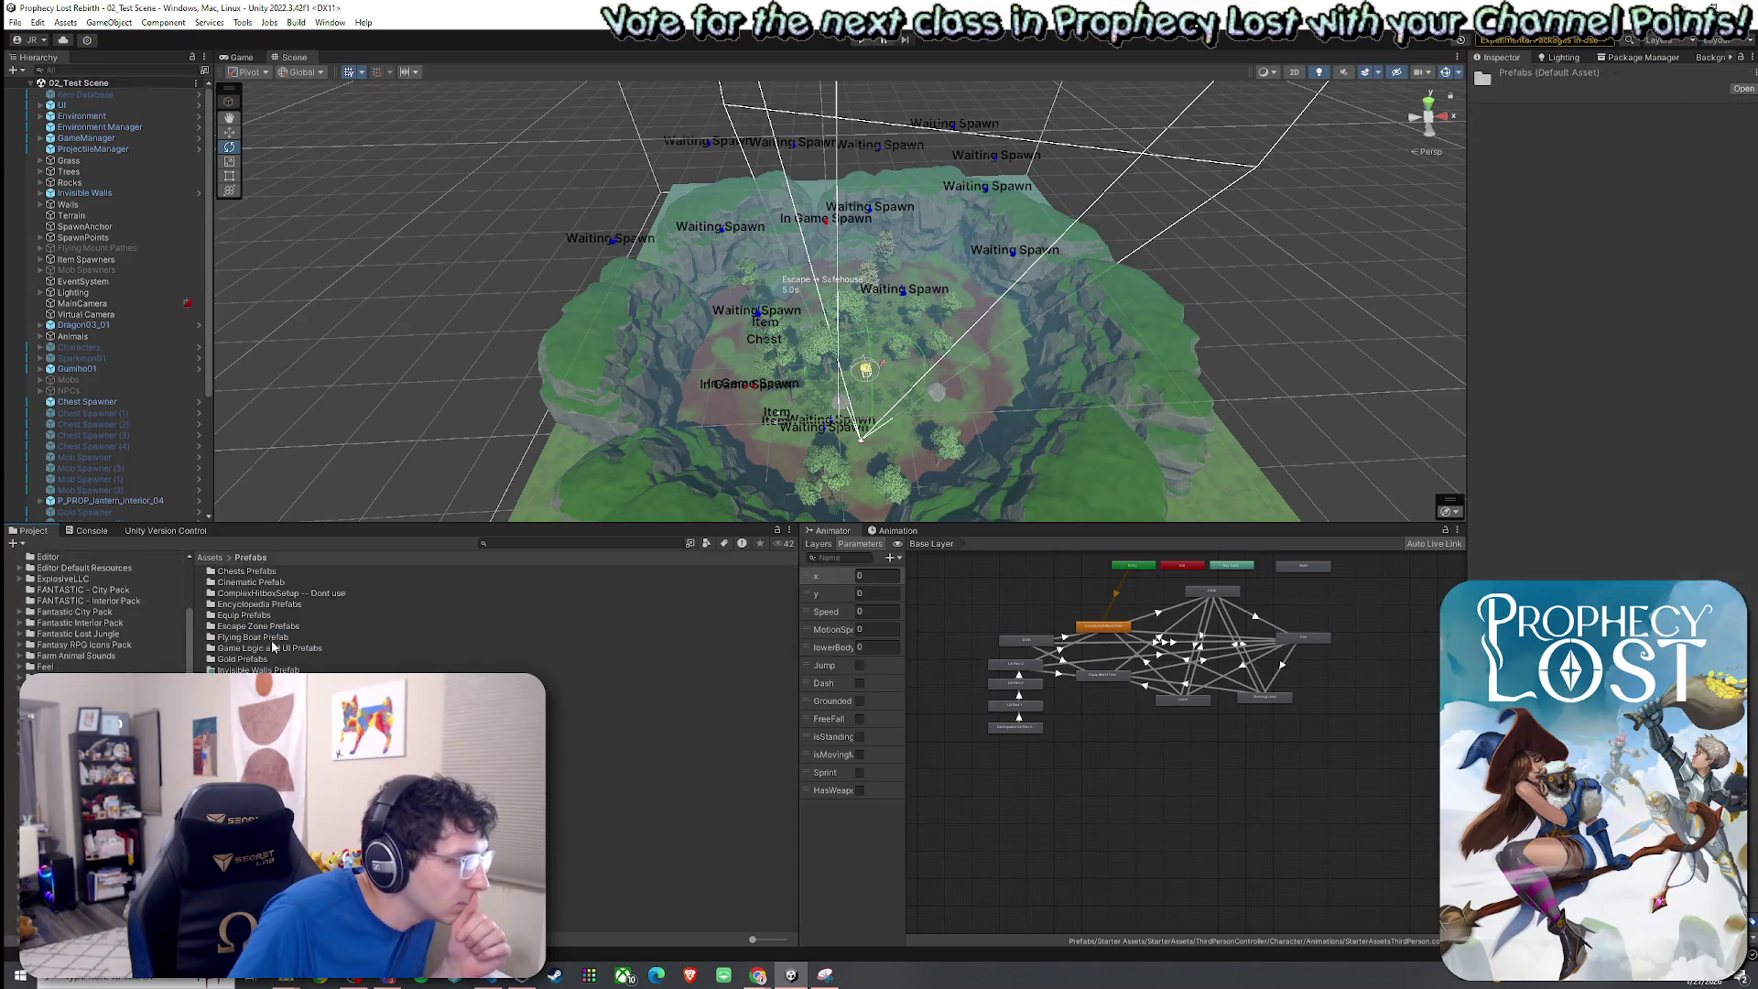
left_click(211, 558)
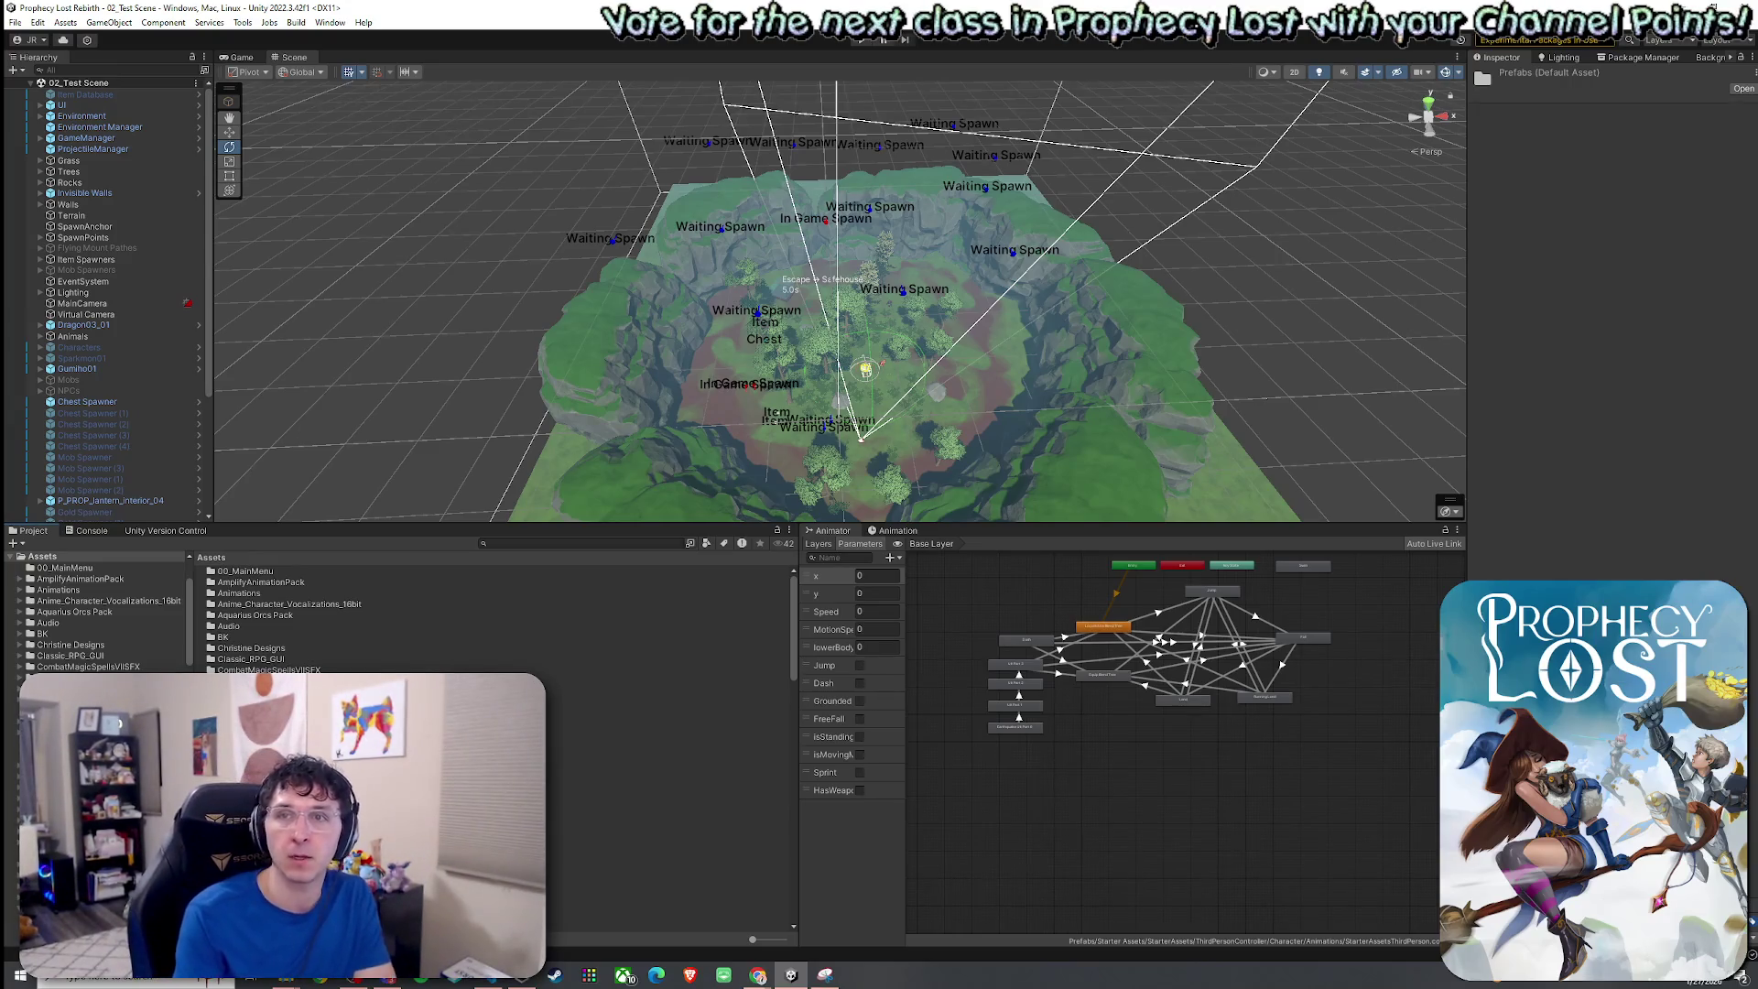
mouse_move(724, 525)
left_mouse_down()
mouse_move(724, 642)
mouse_move(754, 586)
mouse_move(740, 661)
left_mouse_up()
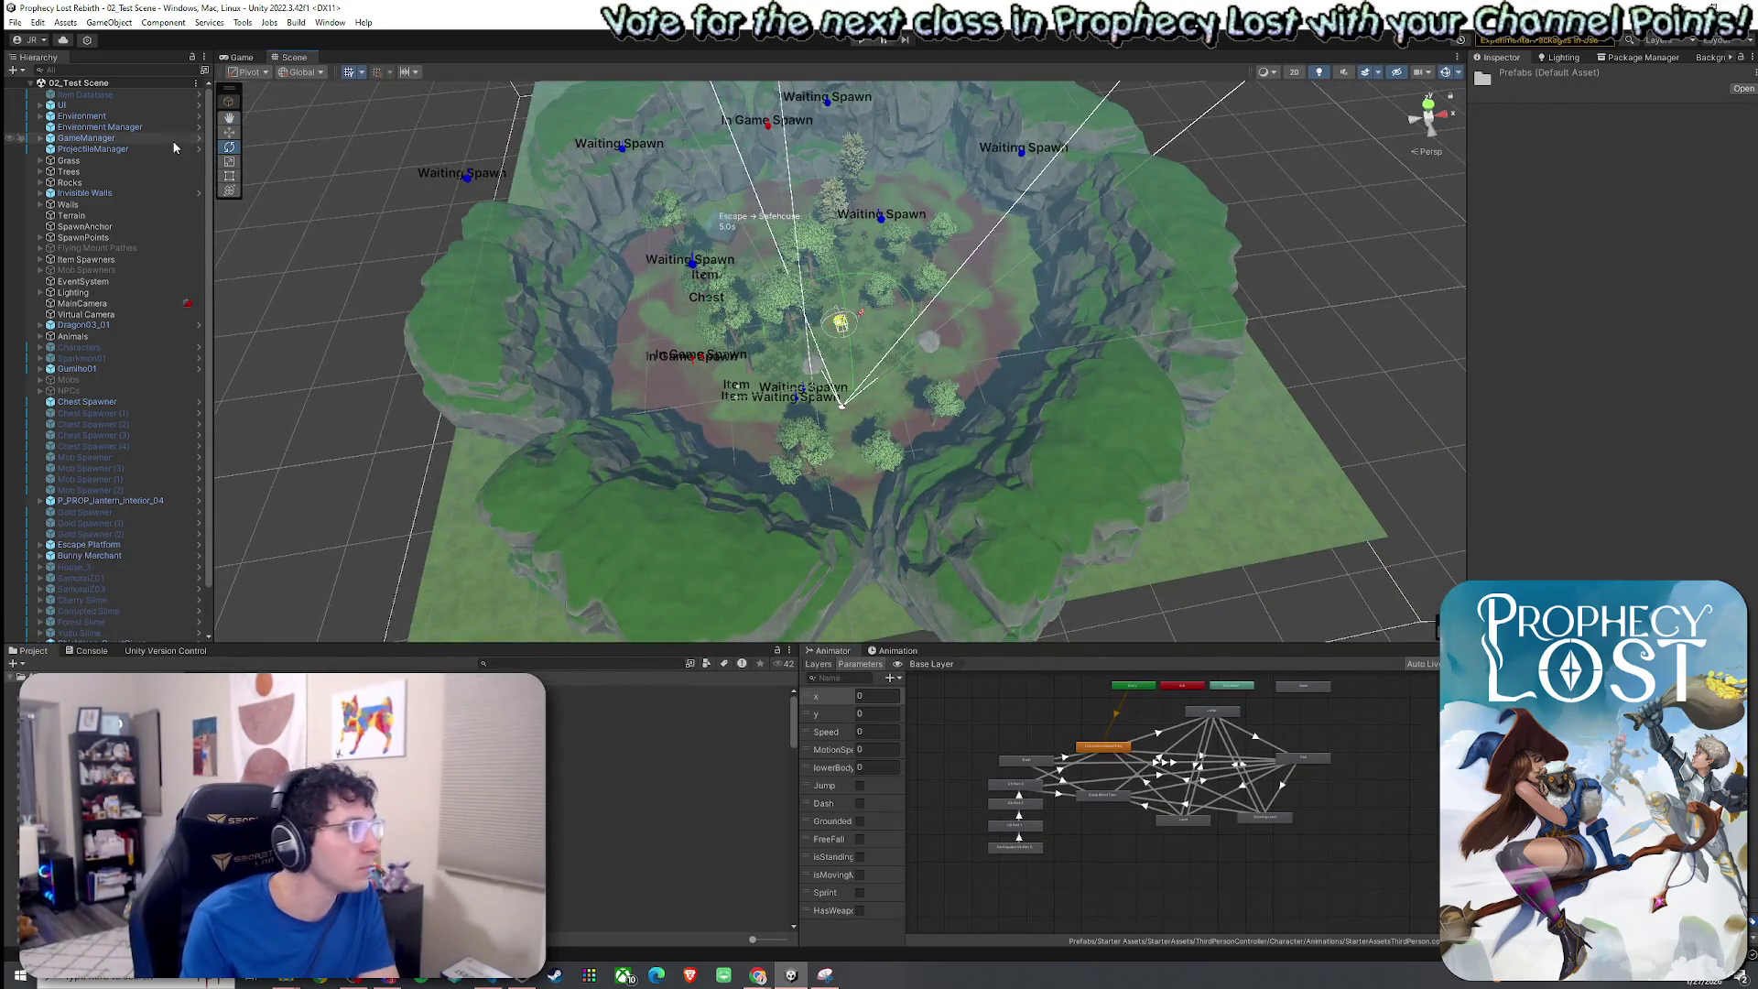
left_click(16, 24)
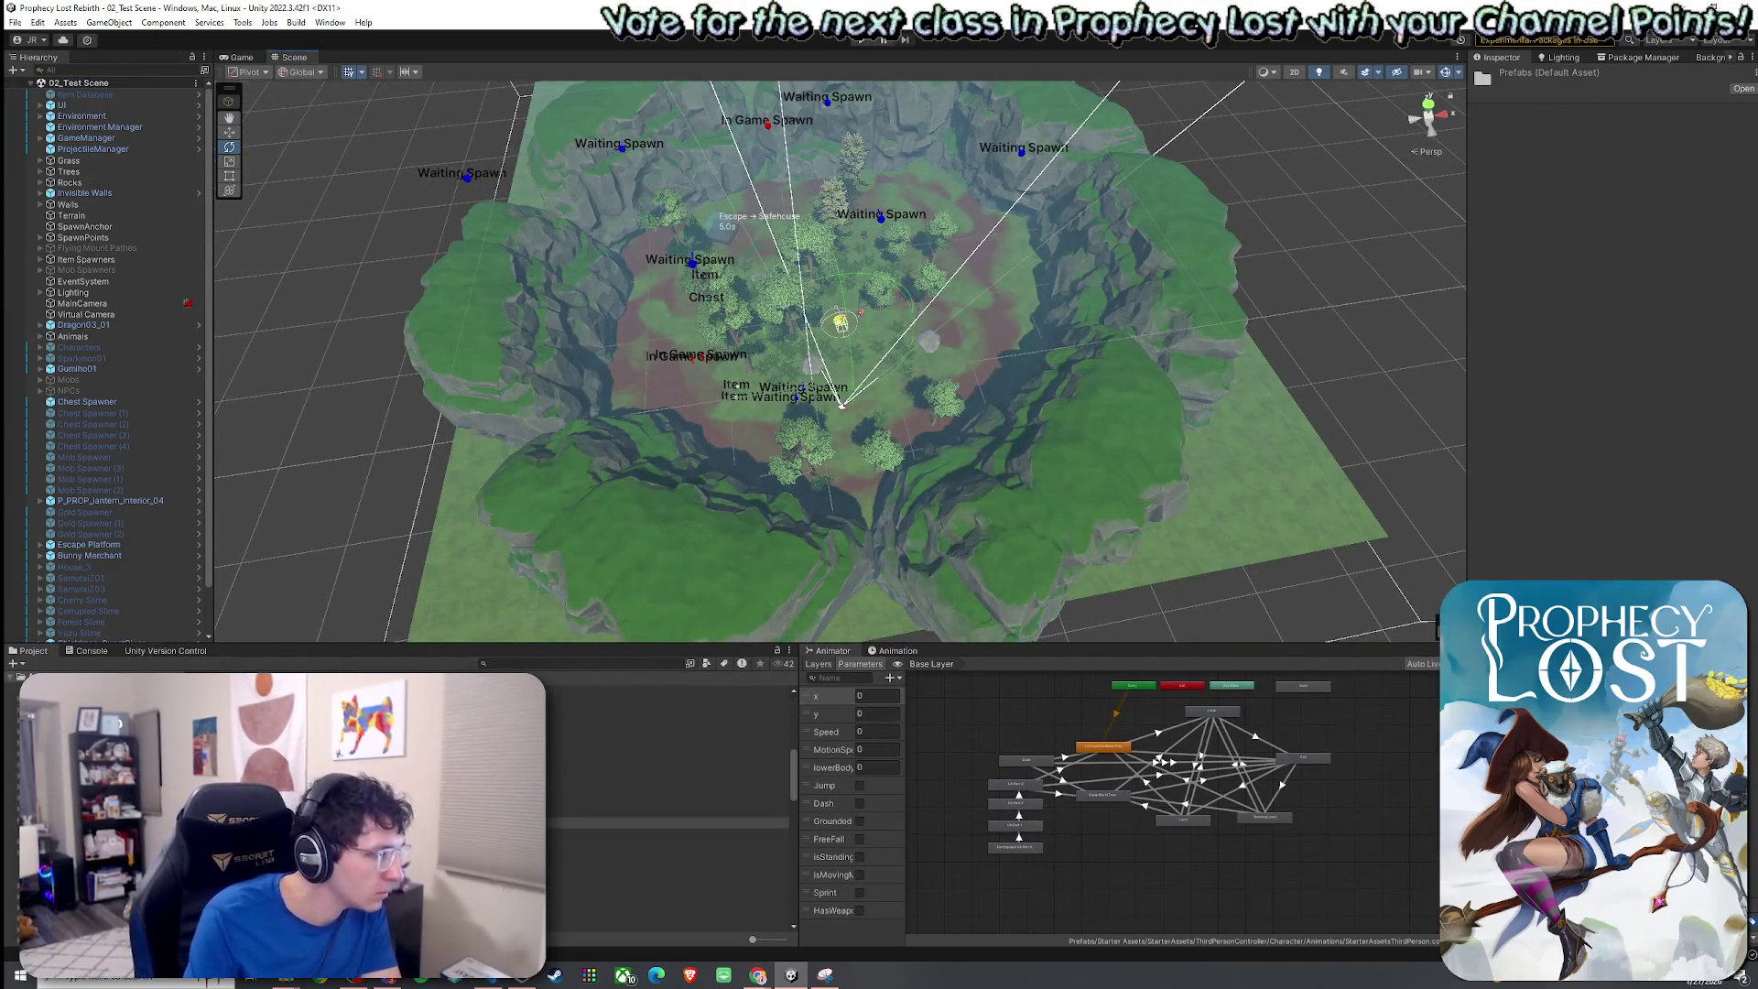
Open the Dead End Module 1 E prefab from Procedural Generation and orbit around it.
key("Down")
key("Down")
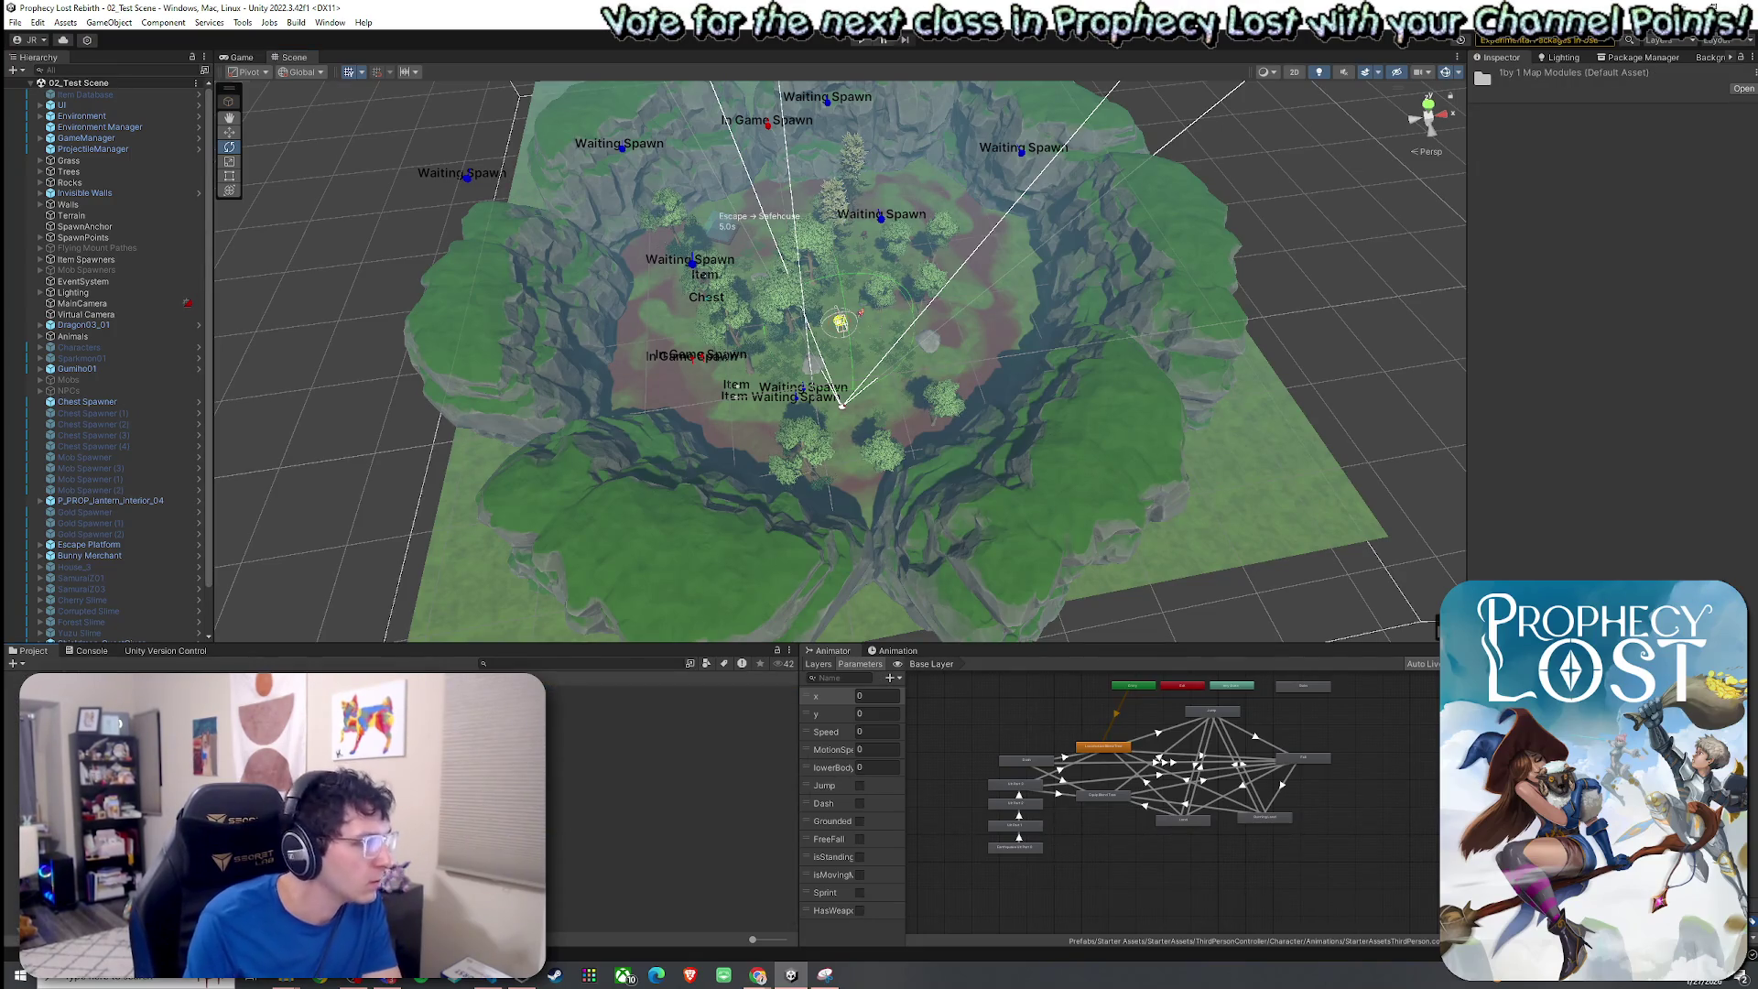
key("Return")
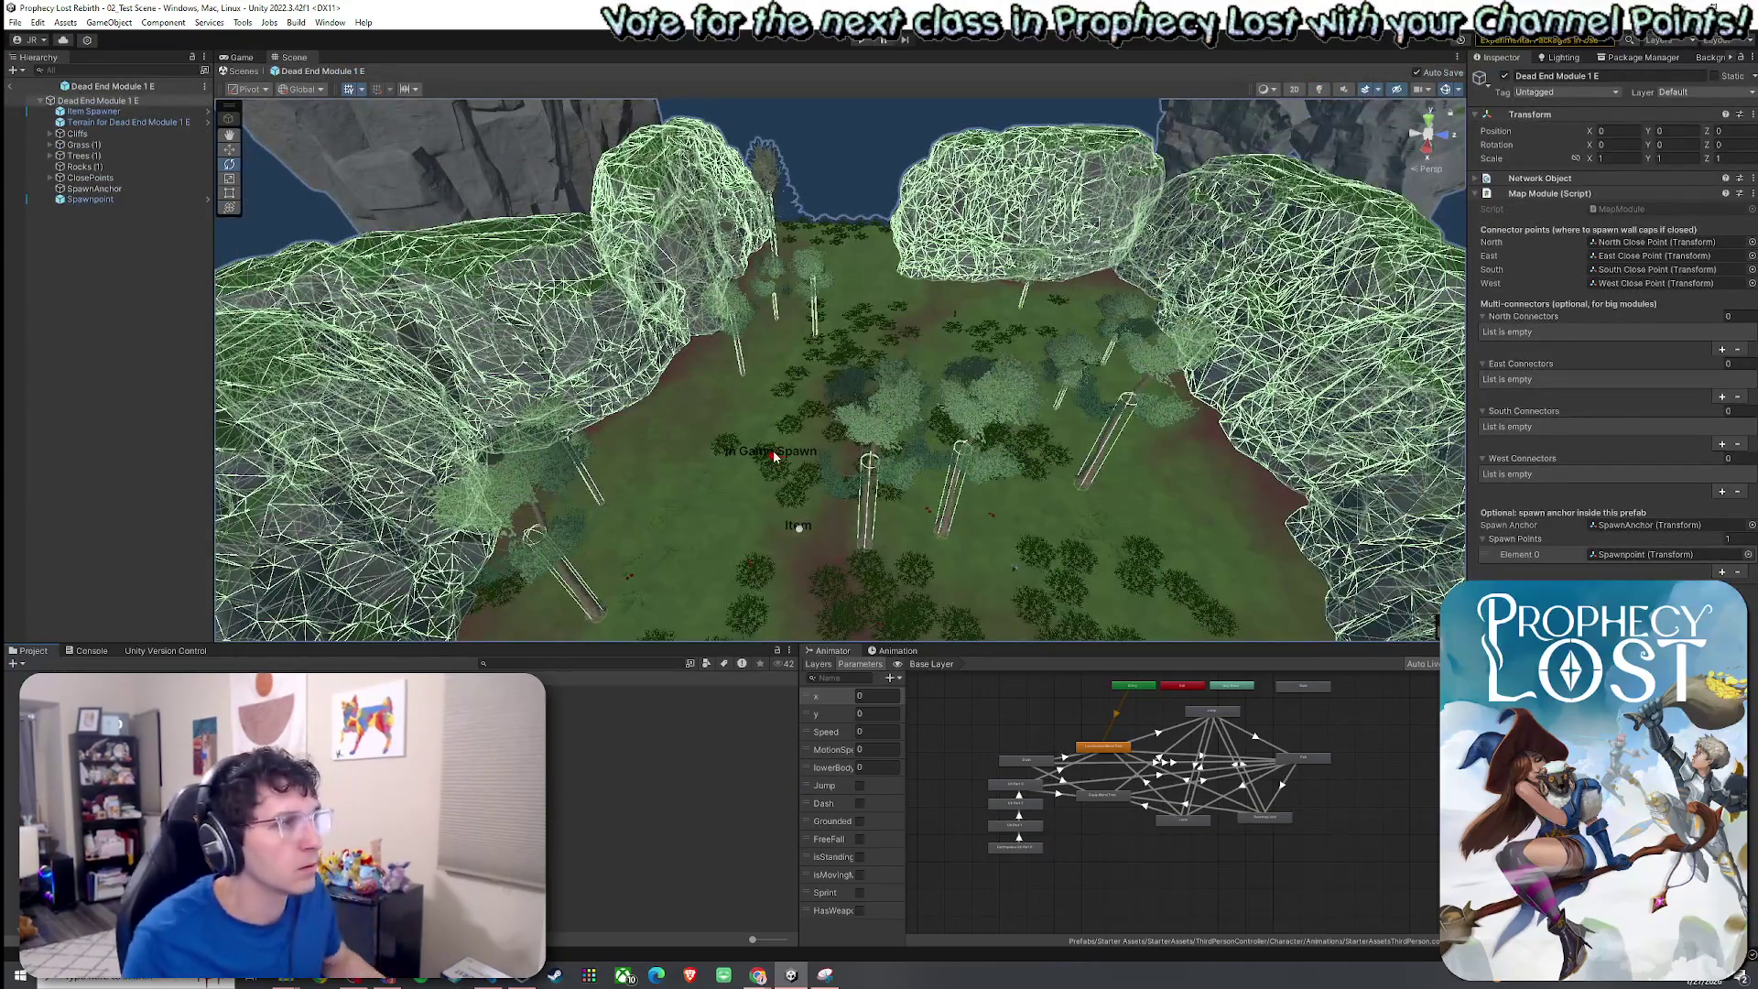
left_click(772, 455)
mouse_move(772, 455)
left_mouse_down()
mouse_move(752, 277)
mouse_move(847, 228)
mouse_move(773, 283)
mouse_move(805, 247)
mouse_move(855, 244)
mouse_move(836, 243)
mouse_move(1098, 105)
mouse_move(1474, 80)
left_mouse_up()
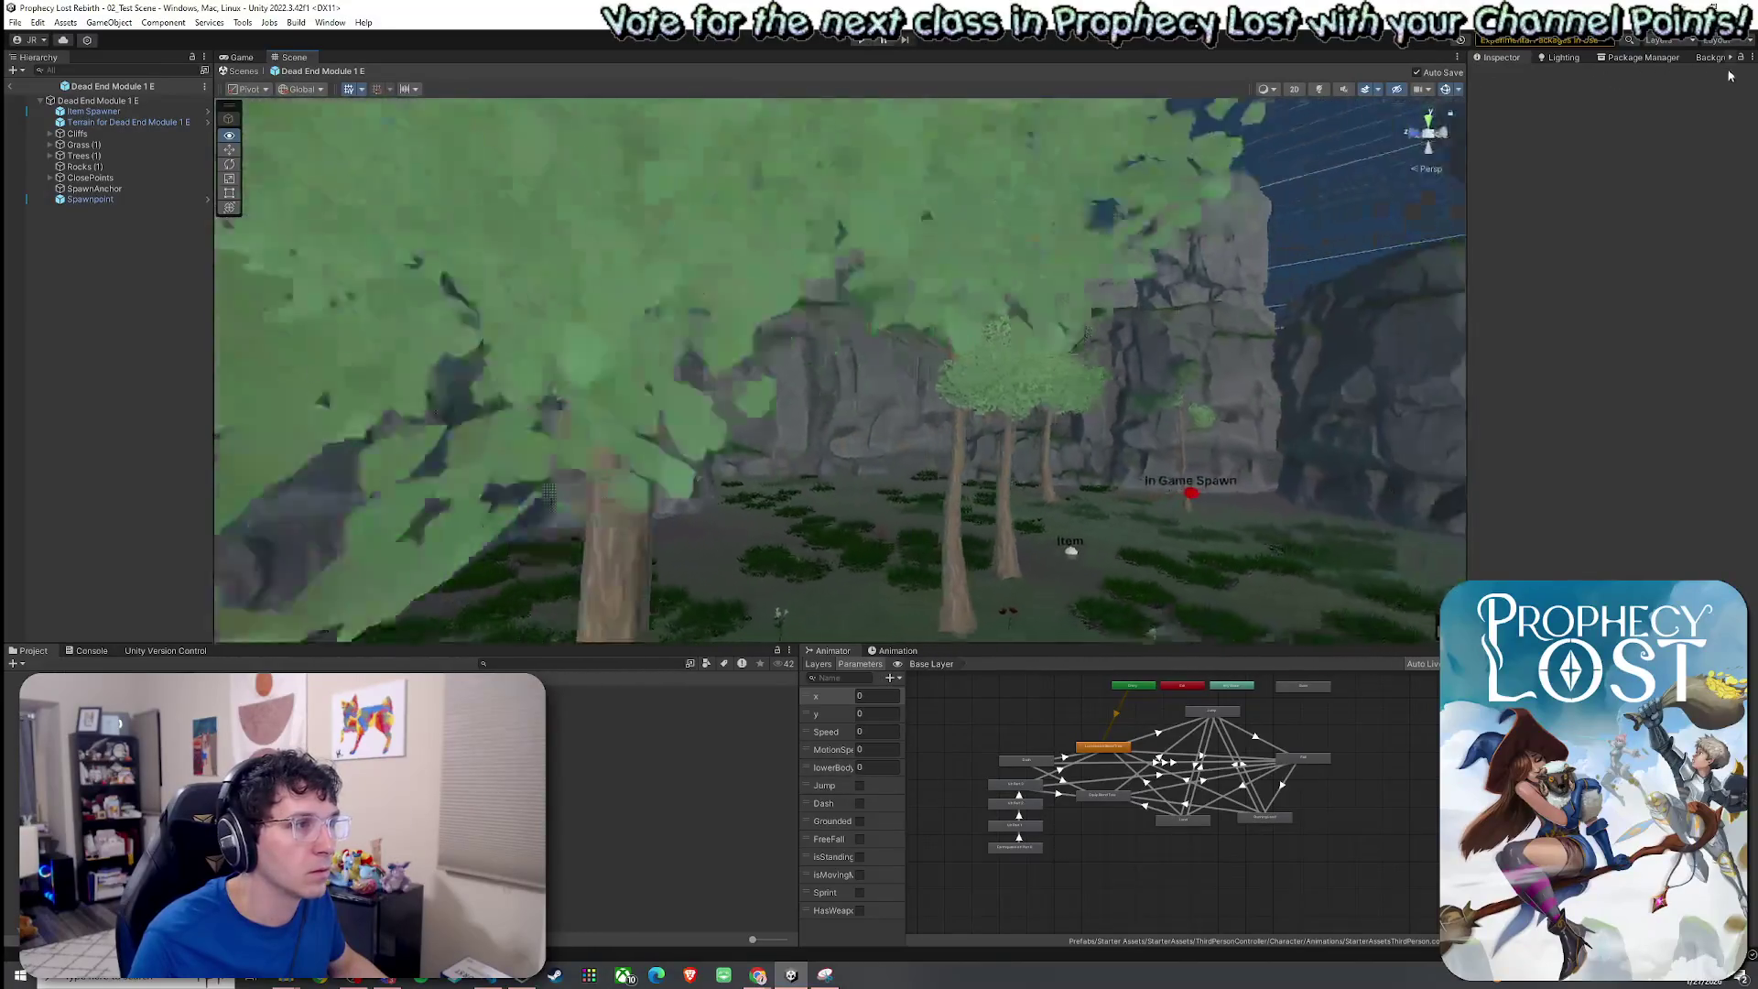
mouse_move(1729, 76)
left_mouse_down()
mouse_move(275, 87)
mouse_move(505, 103)
left_mouse_up()
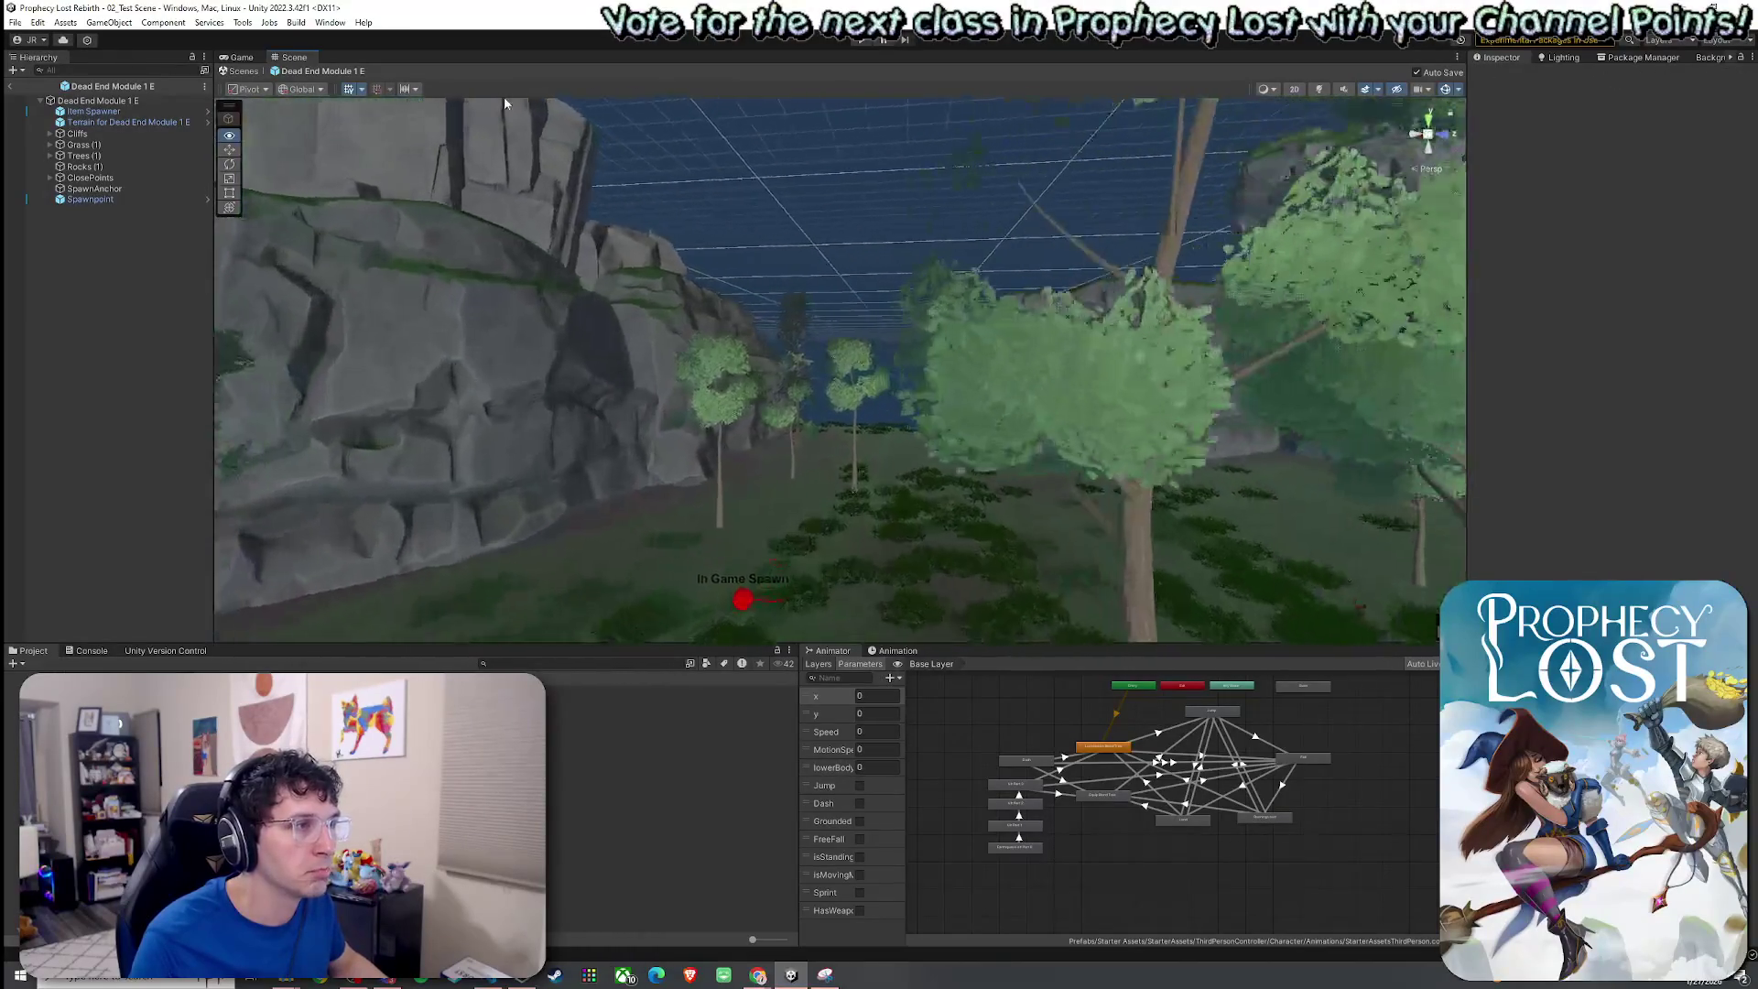
key("f")
Adjust the view slightly and select the Invisible Walls prefab asset.
left_click(15, 22)
key("Escape")
mouse_move(792, 438)
left_mouse_down()
mouse_move(765, 432)
mouse_move(770, 410)
left_mouse_up()
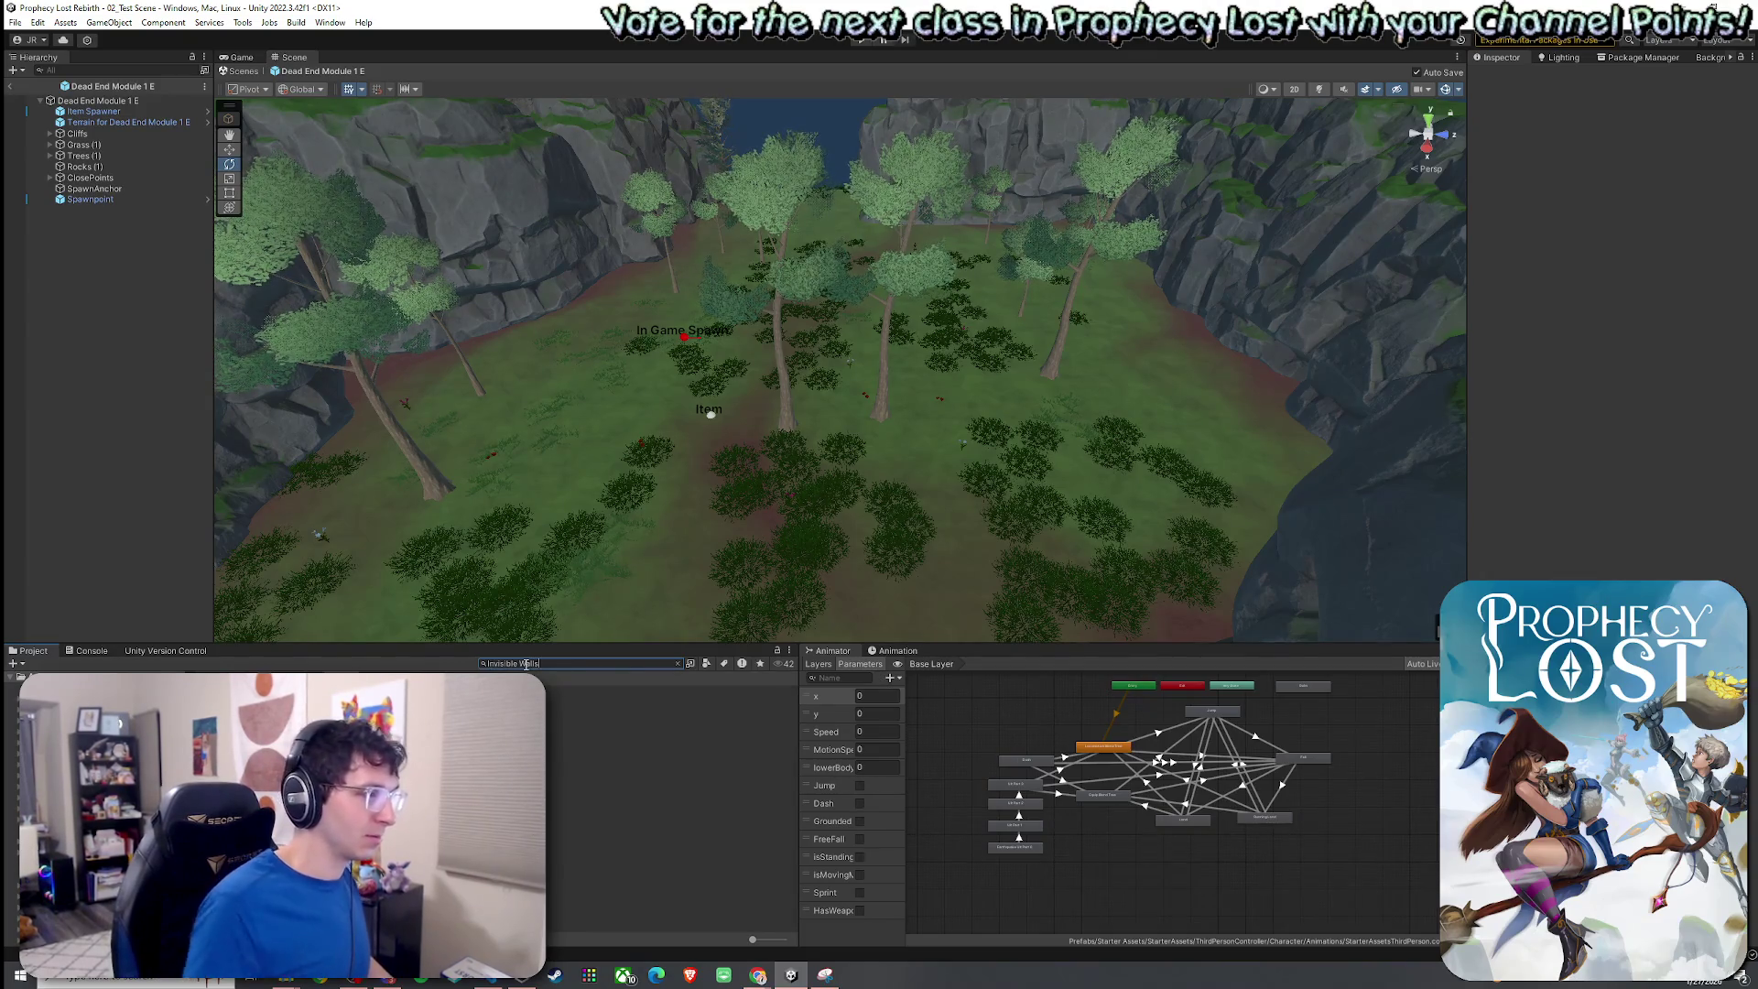
left_click(673, 701)
Place the Invisible Walls prefab into the module and raise it from Y -44.2 upward.
mouse_move(412, 667)
left_mouse_down()
mouse_move(811, 457)
mouse_move(832, 470)
mouse_move(914, 446)
mouse_move(916, 480)
left_mouse_up()
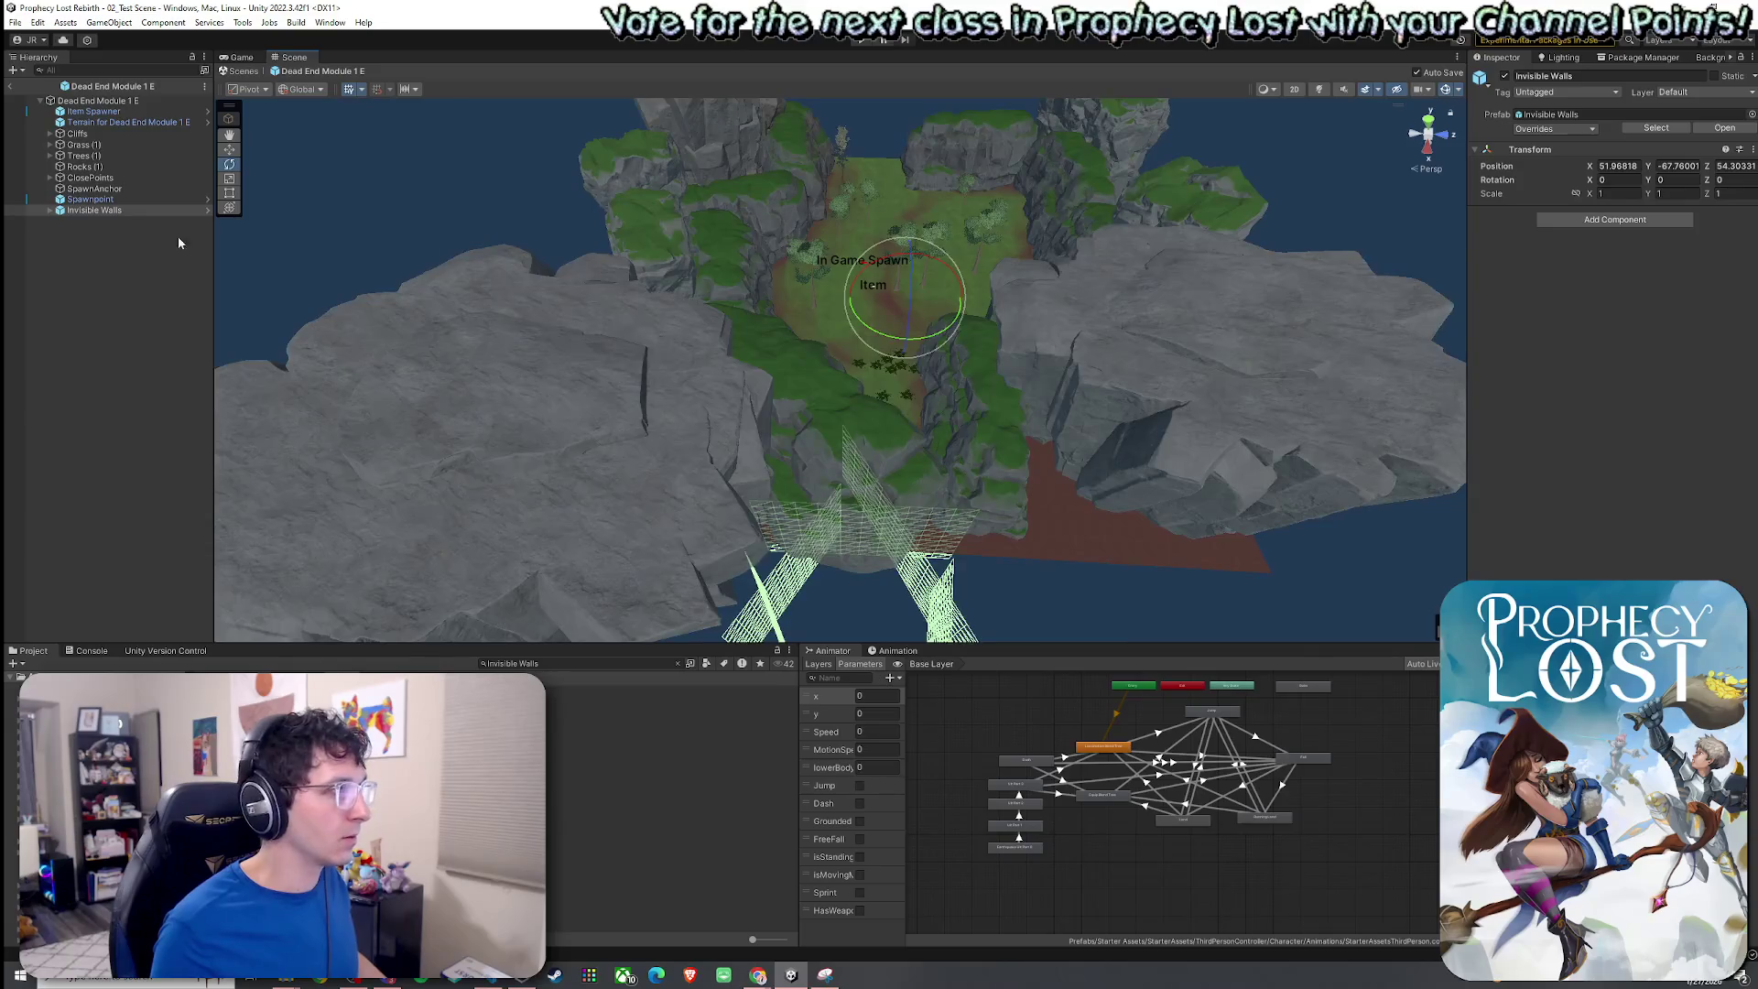
double_click(164, 209)
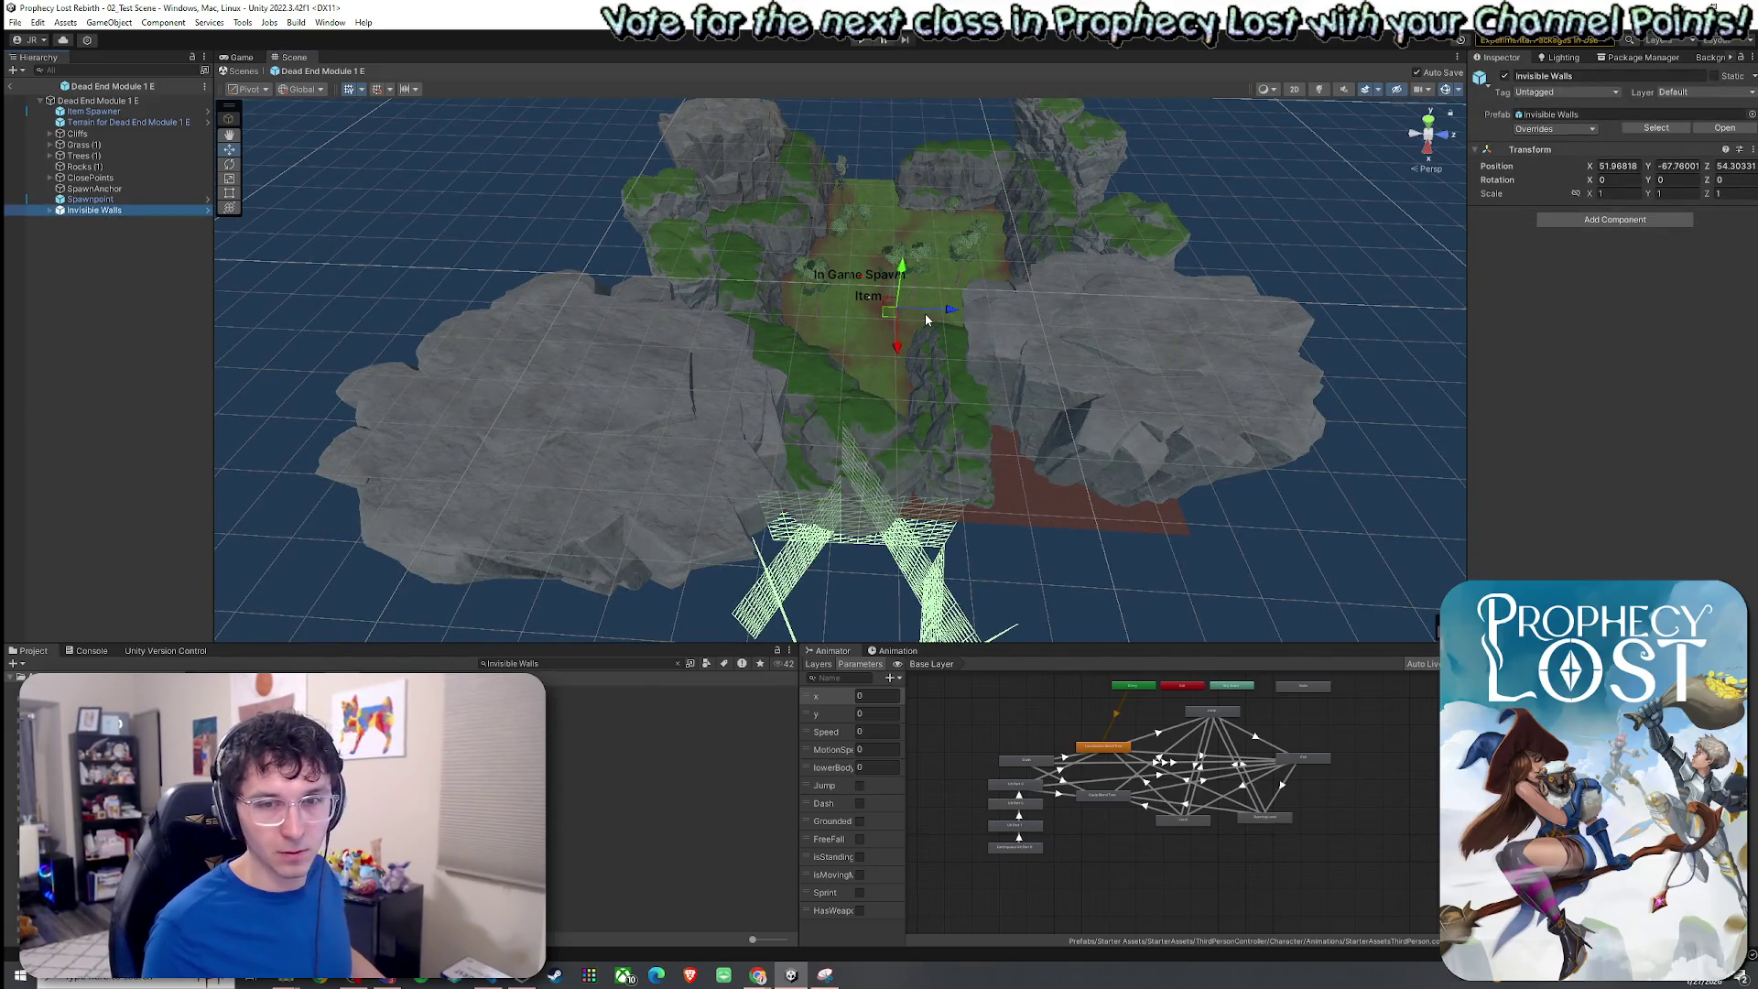
mouse_move(902, 272)
left_mouse_down()
mouse_move(926, 202)
mouse_move(916, 173)
left_mouse_up()
left_click_drag(863, 368, 993, 325)
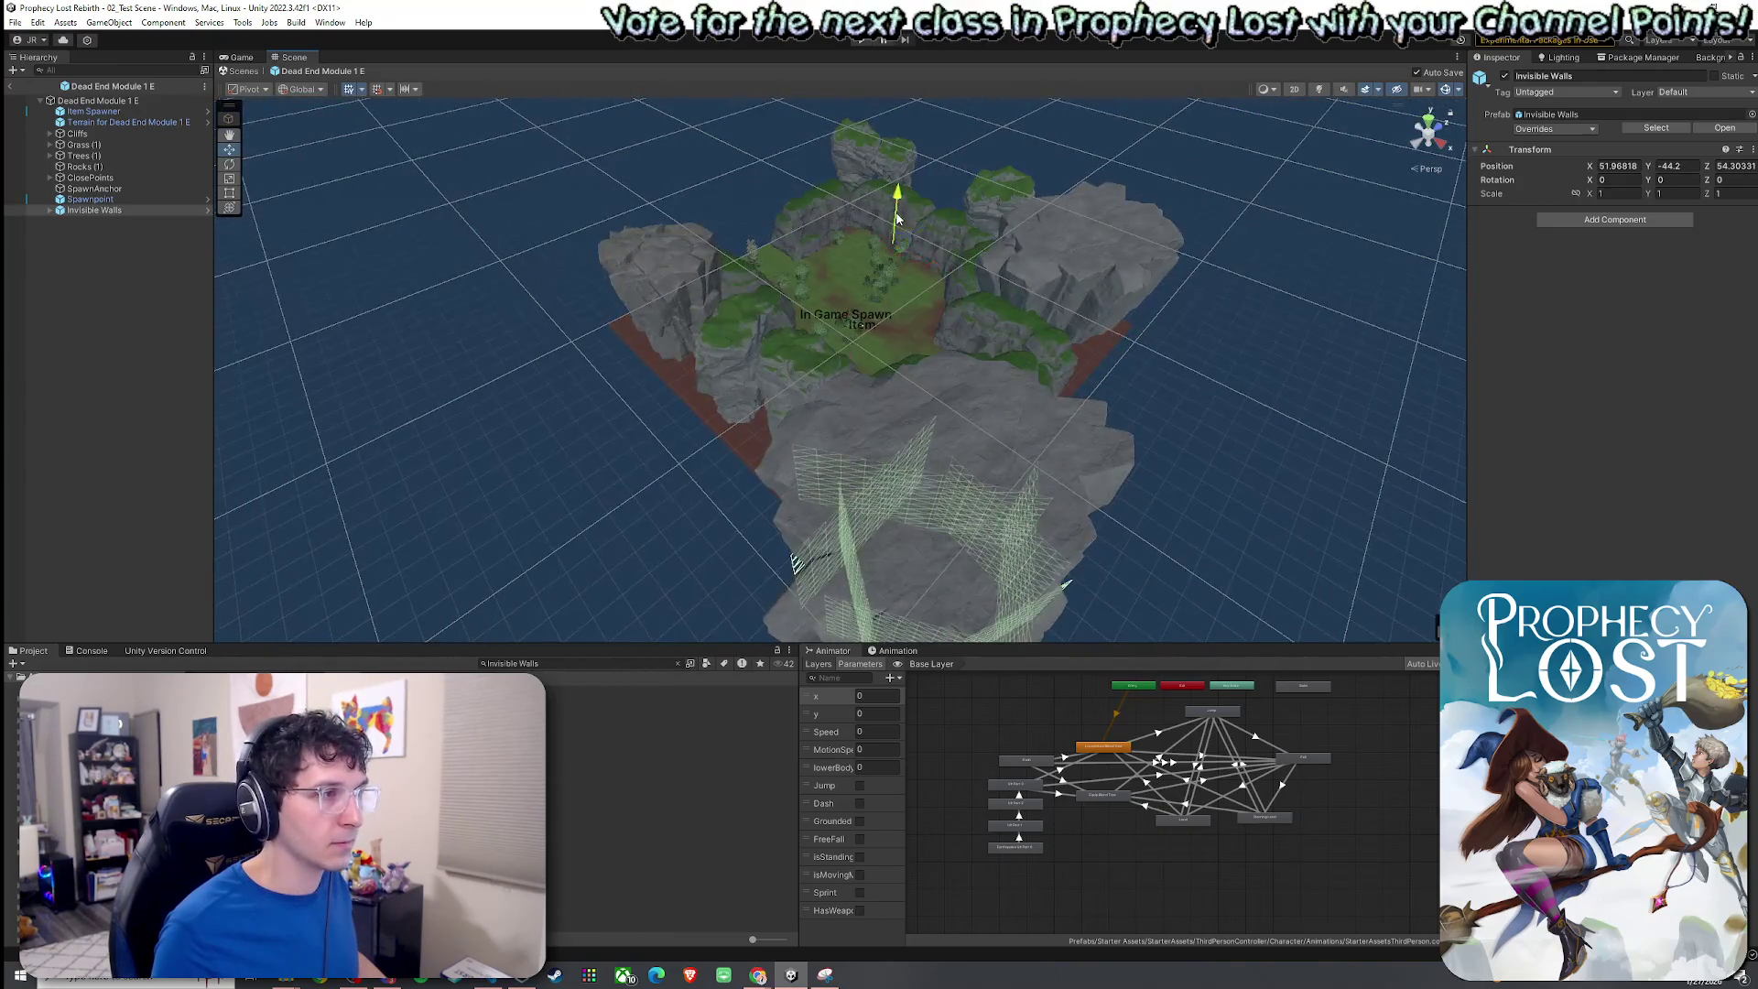
left_click_drag(897, 203, 919, 110)
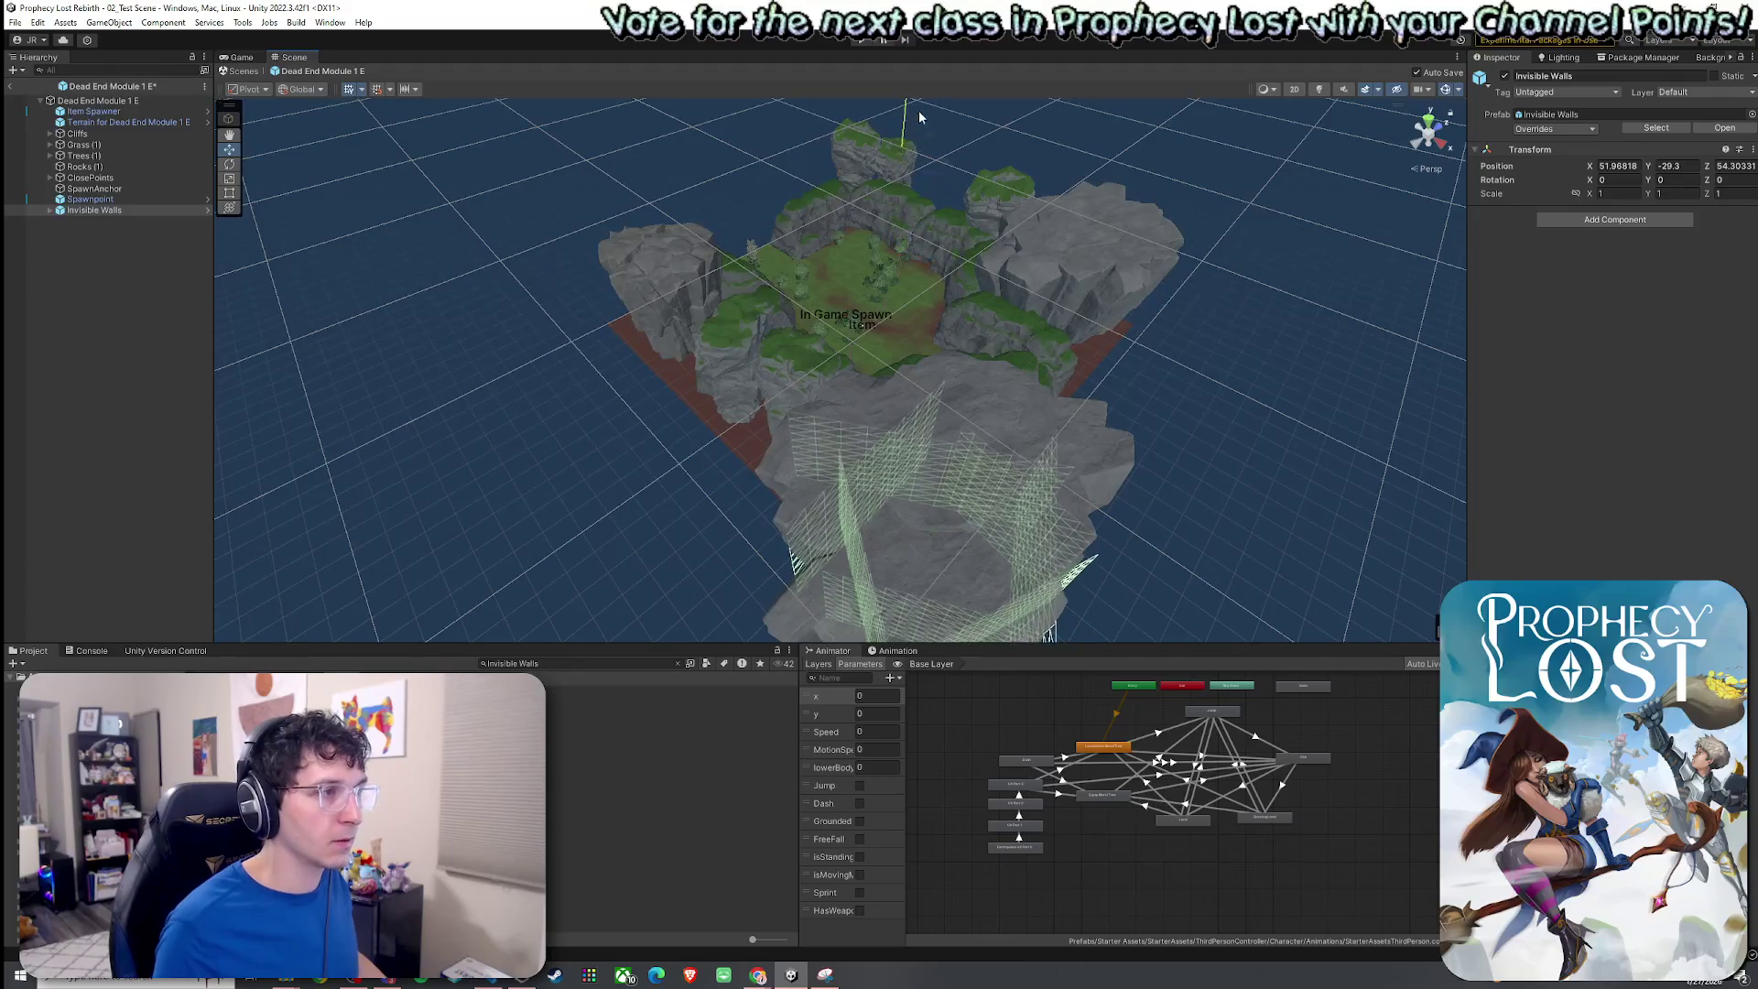
Expand Invisible Walls and raise all seven wall planes together.
left_click(50, 210)
left_click(88, 220)
left_click(100, 286, "shift")
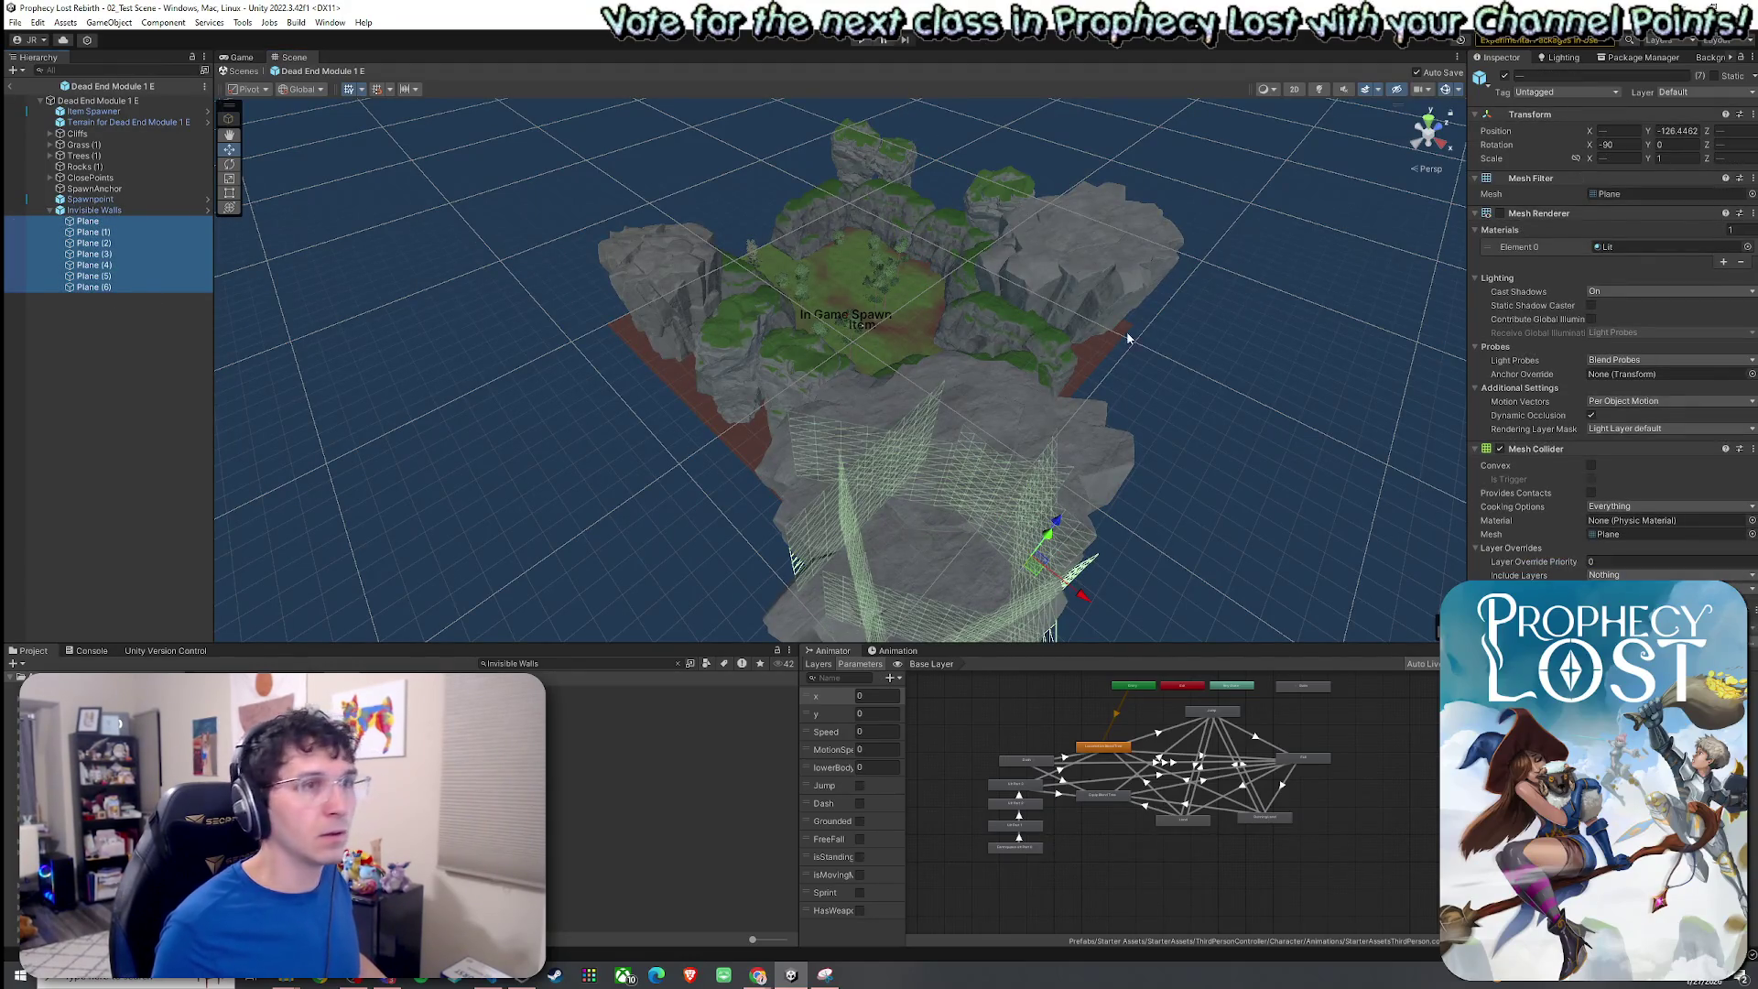
mouse_move(1648, 135)
left_mouse_down()
mouse_move(381, 169)
mouse_move(1186, 225)
mouse_move(105, 277)
mouse_move(353, 278)
mouse_move(245, 283)
left_mouse_up()
left_click(128, 211)
mouse_move(552, 286)
left_mouse_down()
mouse_move(754, 312)
mouse_move(778, 339)
mouse_move(795, 366)
mouse_move(666, 429)
mouse_move(648, 457)
mouse_move(667, 404)
mouse_move(662, 427)
left_mouse_up()
Select the wall named Plane with the Move tool and zoom in toward it.
key("w")
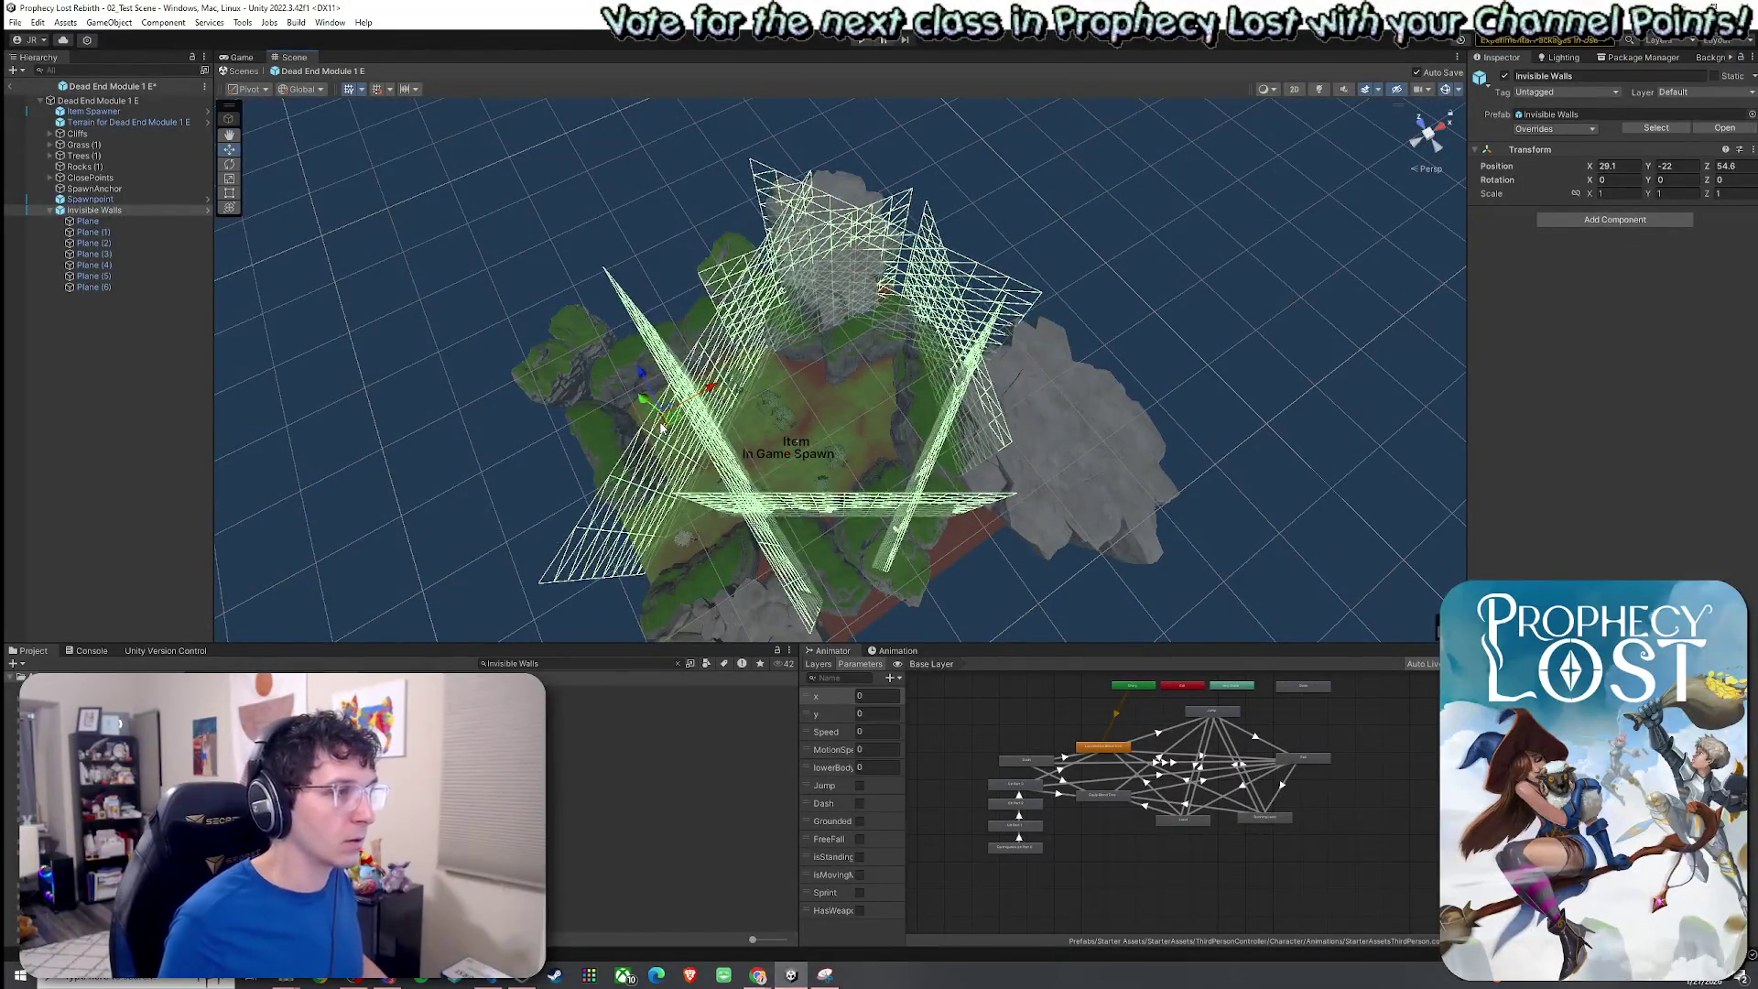
left_click(130, 224)
mouse_move(549, 283)
left_mouse_down()
mouse_move(693, 322)
mouse_move(847, 302)
mouse_move(997, 324)
mouse_move(878, 339)
mouse_move(1005, 339)
mouse_move(982, 307)
mouse_move(903, 323)
mouse_move(730, 262)
mouse_move(810, 279)
mouse_move(768, 295)
mouse_move(810, 320)
mouse_move(758, 294)
mouse_move(716, 325)
mouse_move(774, 312)
mouse_move(842, 338)
mouse_move(760, 297)
mouse_move(823, 346)
mouse_move(961, 384)
mouse_move(1195, 376)
mouse_move(1212, 354)
mouse_move(1247, 472)
left_mouse_up()
scroll(693, 322, "up", 5)
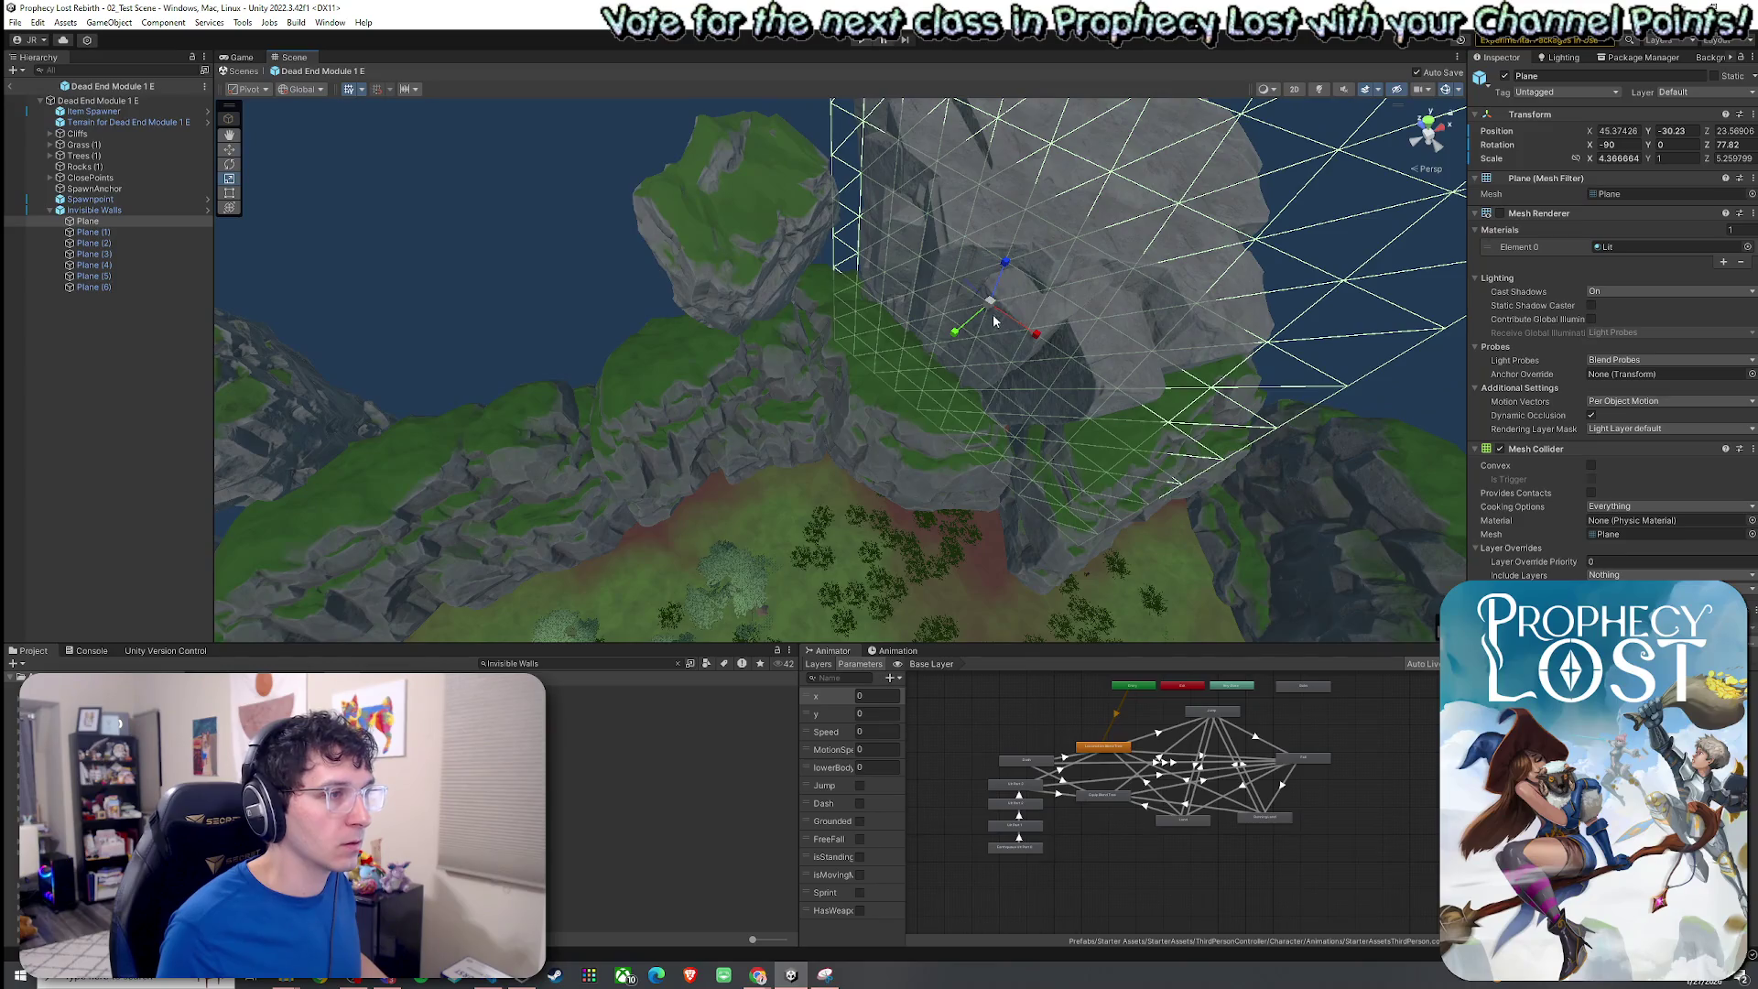
key("w")
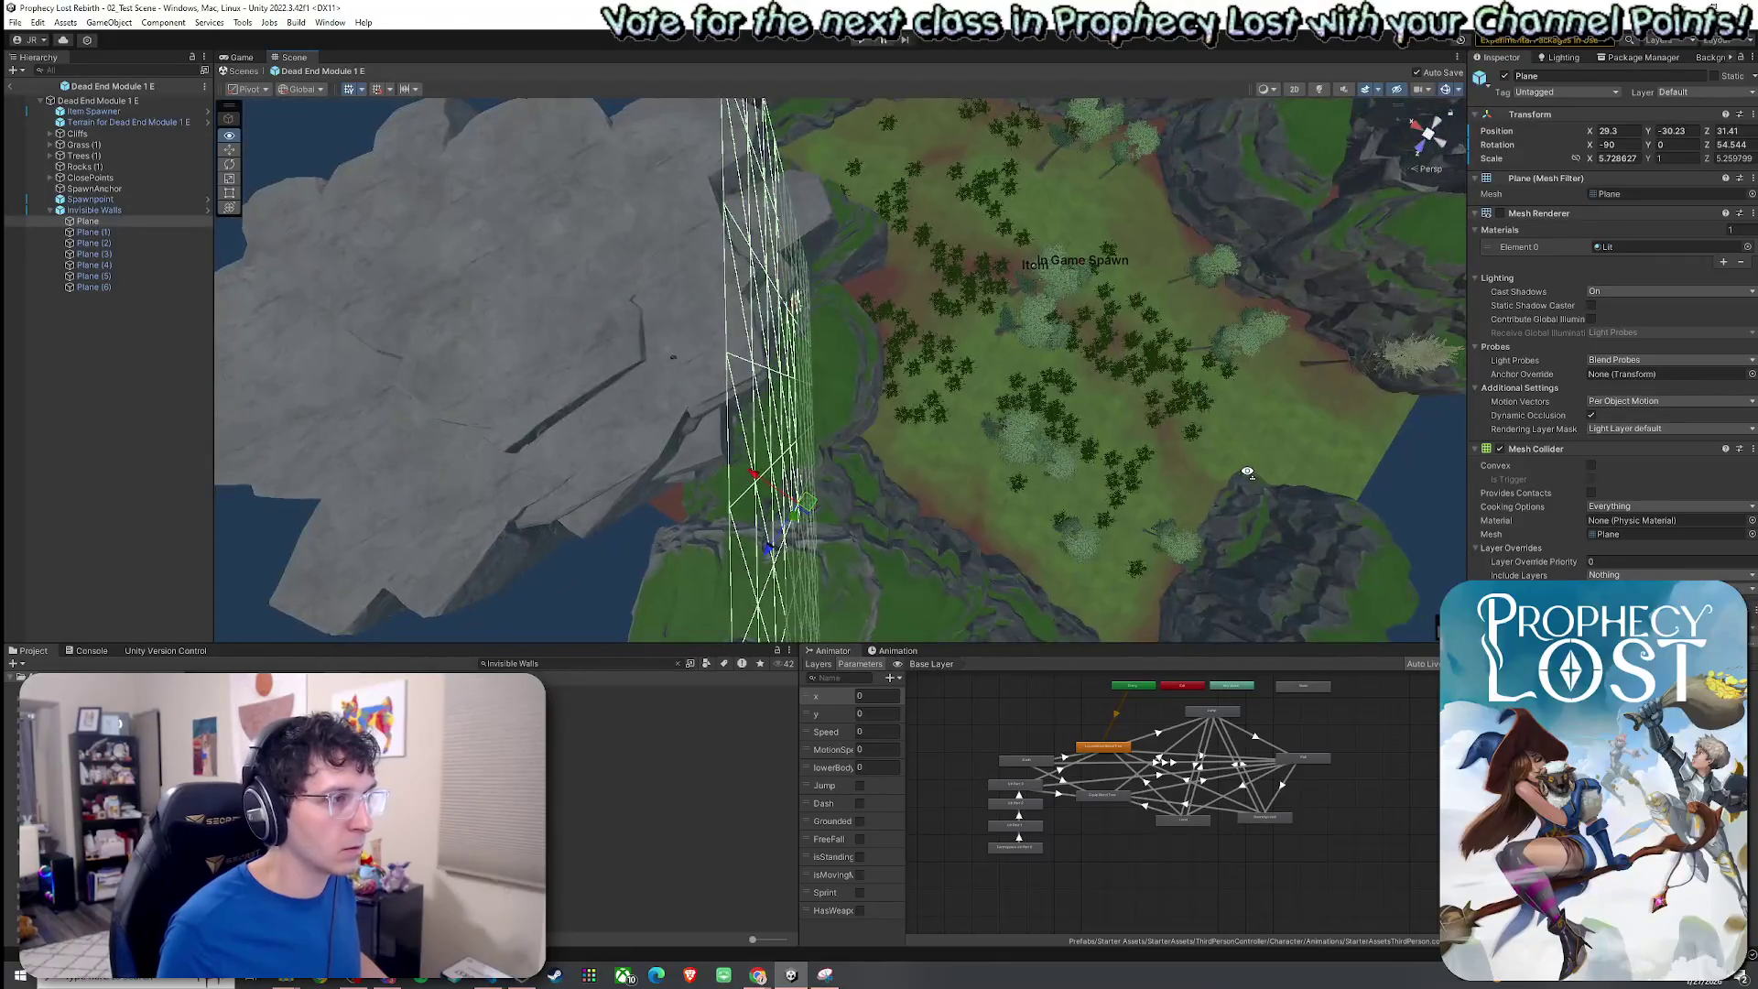
Slide Plane (1) onto the island's back cliff edge.
scroll(1245, 468, "down", 5)
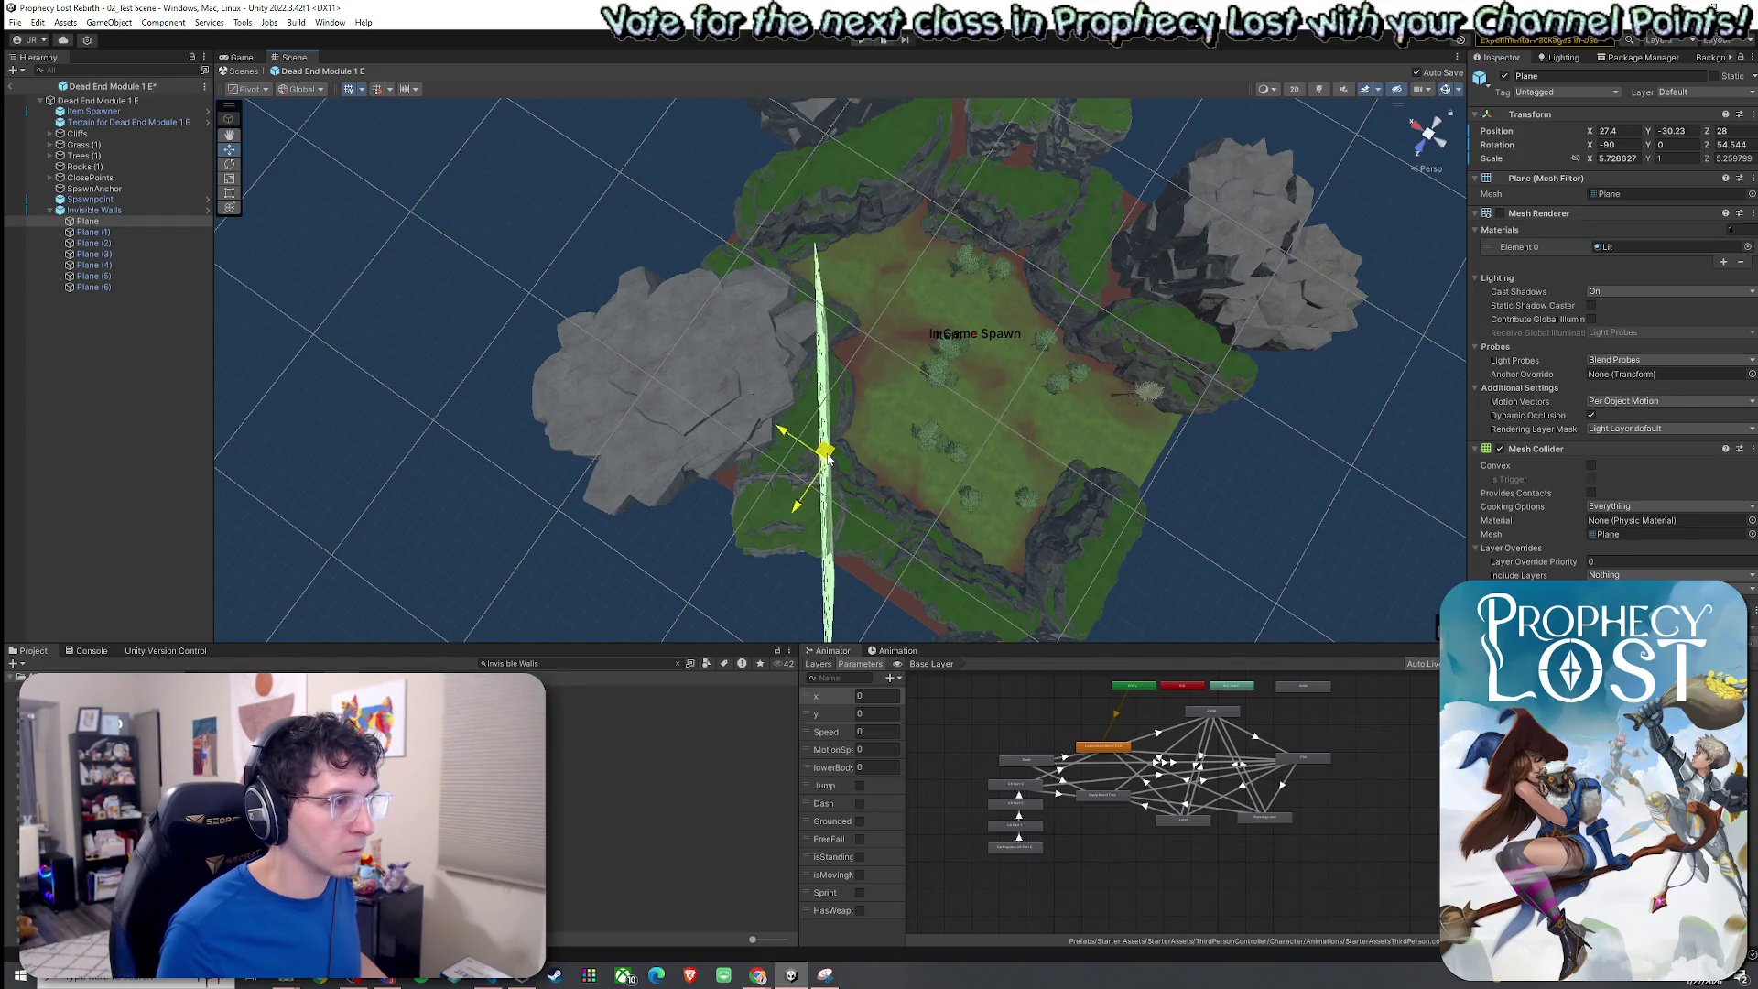
mouse_move(953, 475)
left_mouse_down()
mouse_move(1002, 497)
mouse_move(690, 485)
mouse_move(494, 431)
left_mouse_up()
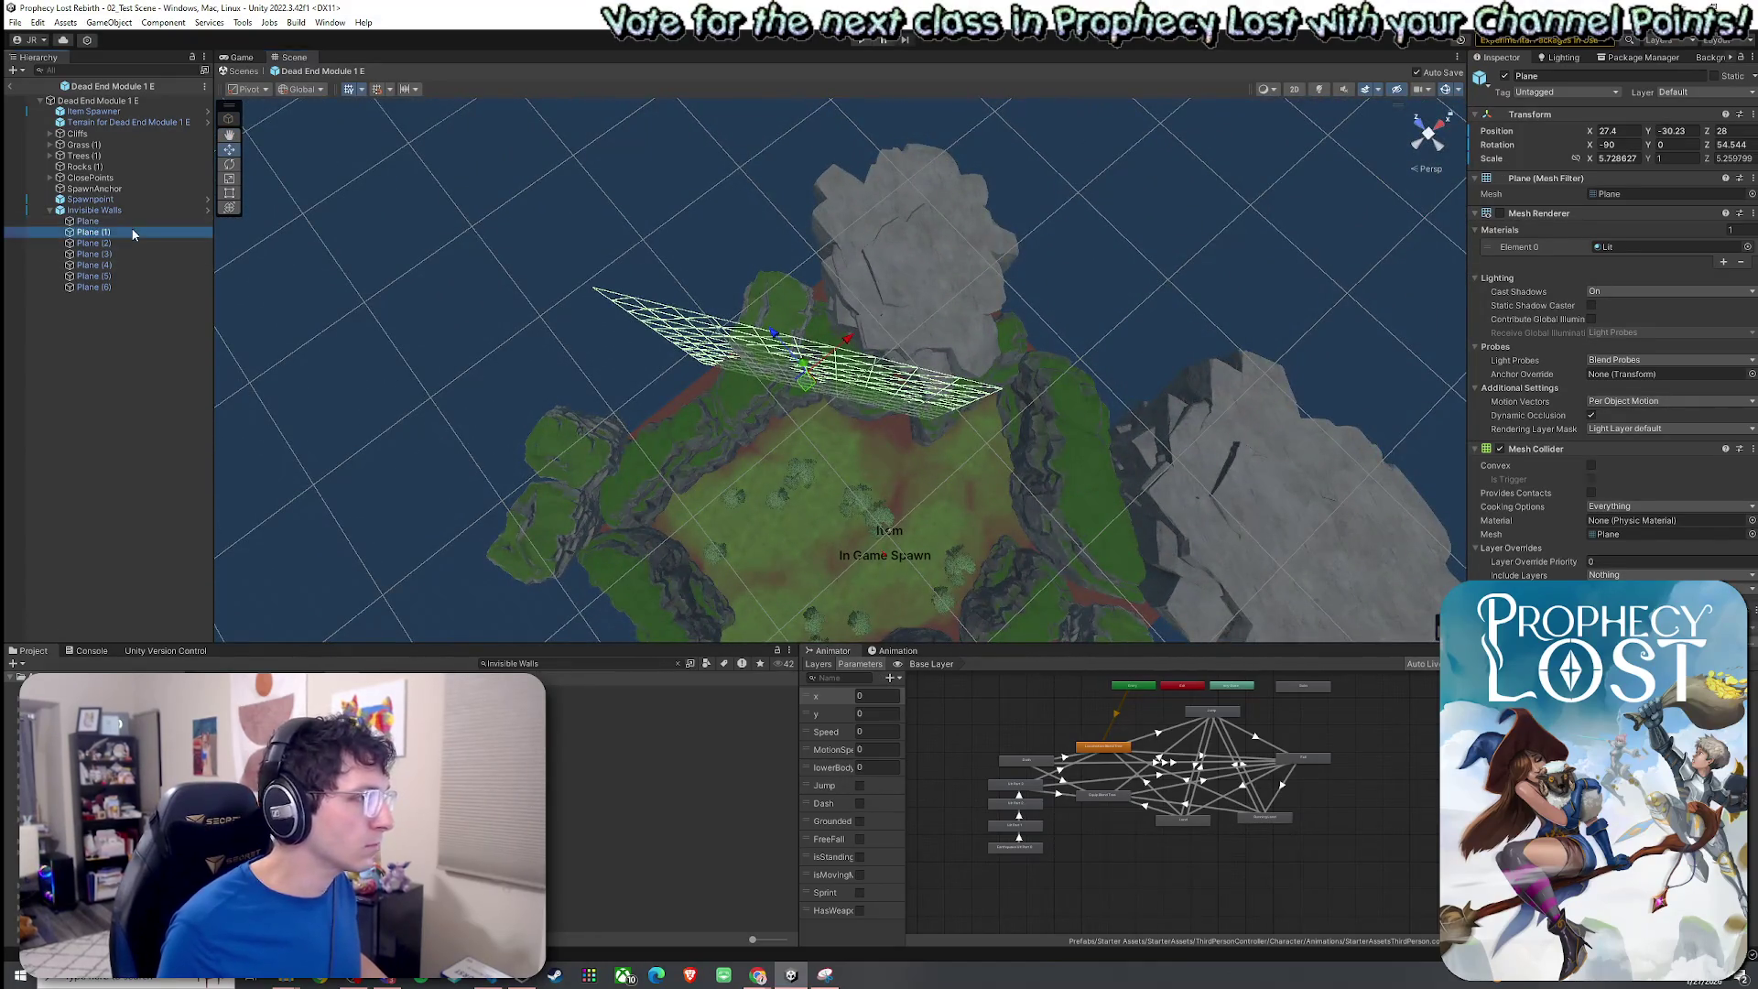
double_click(133, 234)
key("e")
mouse_move(792, 491)
left_mouse_down()
mouse_move(757, 413)
mouse_move(716, 448)
mouse_move(677, 450)
left_mouse_up()
scroll(729, 432, "up", 6)
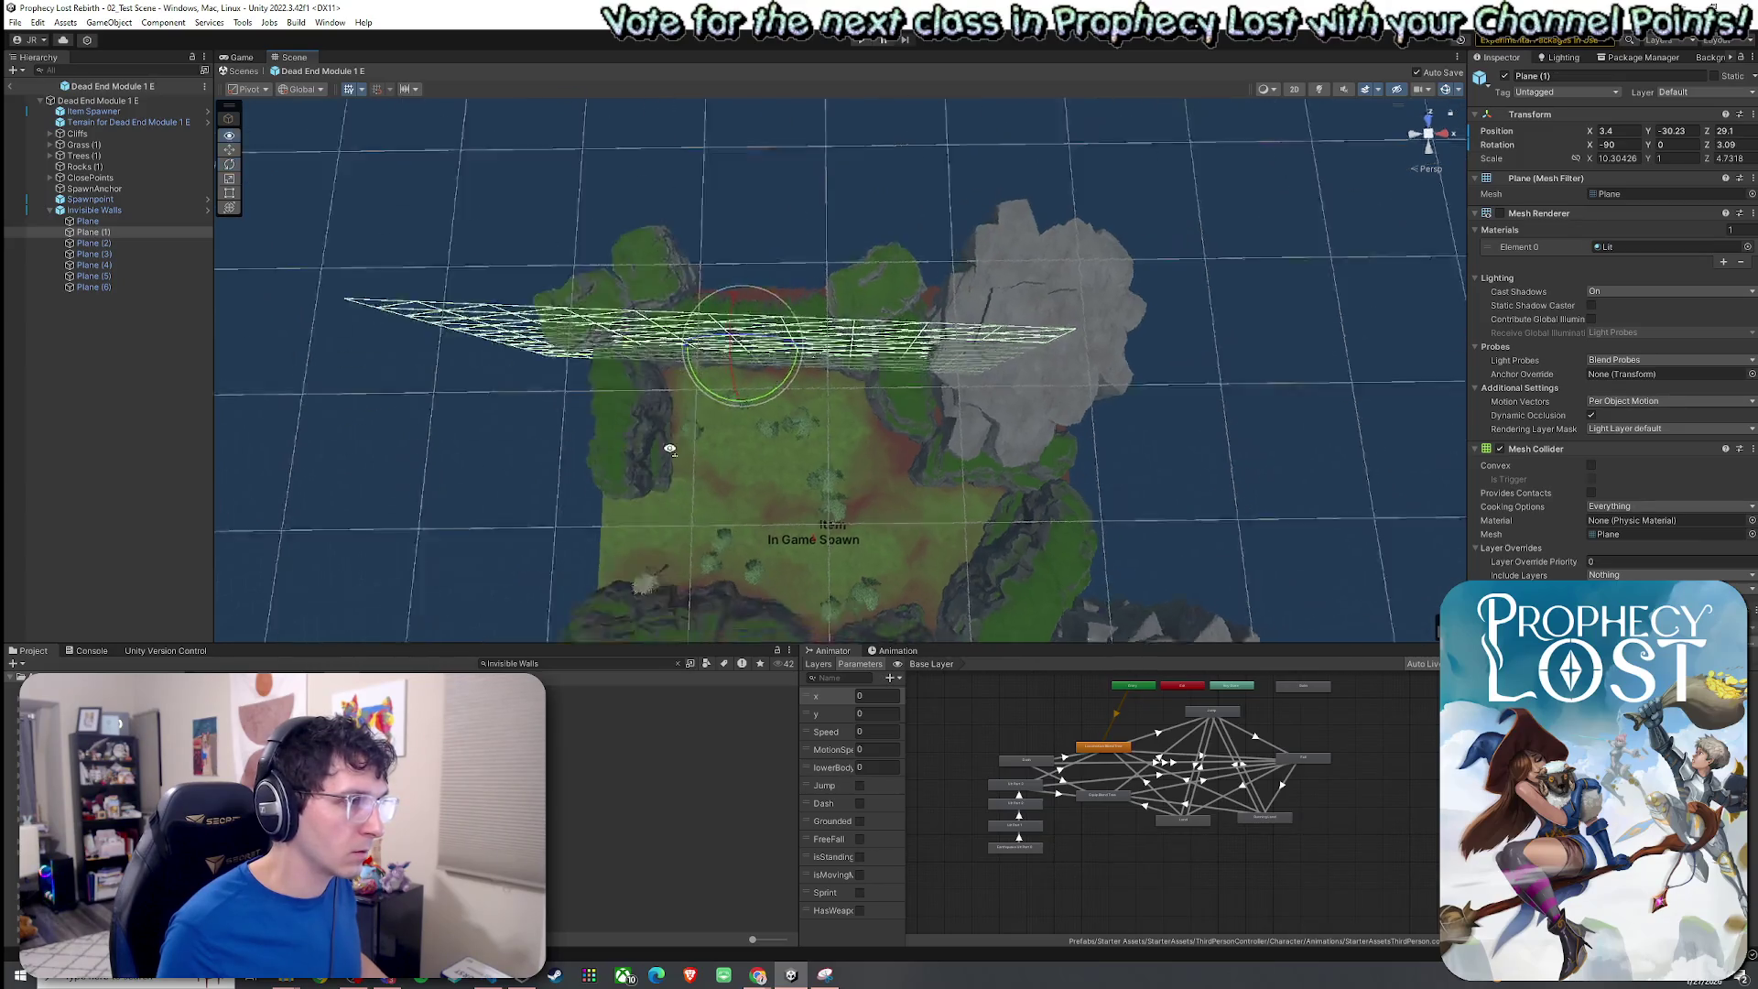
mouse_move(671, 437)
left_mouse_down()
mouse_move(647, 393)
mouse_move(806, 387)
mouse_move(647, 381)
mouse_move(357, 325)
mouse_move(307, 246)
mouse_move(791, 285)
mouse_move(640, 421)
mouse_move(732, 339)
mouse_move(925, 267)
mouse_move(577, 263)
mouse_move(608, 286)
mouse_move(528, 245)
mouse_move(897, 367)
left_mouse_up()
Select Plane, Plane (1) and Plane (2) together.
left_click(87, 221)
left_click(130, 232, "ctrl")
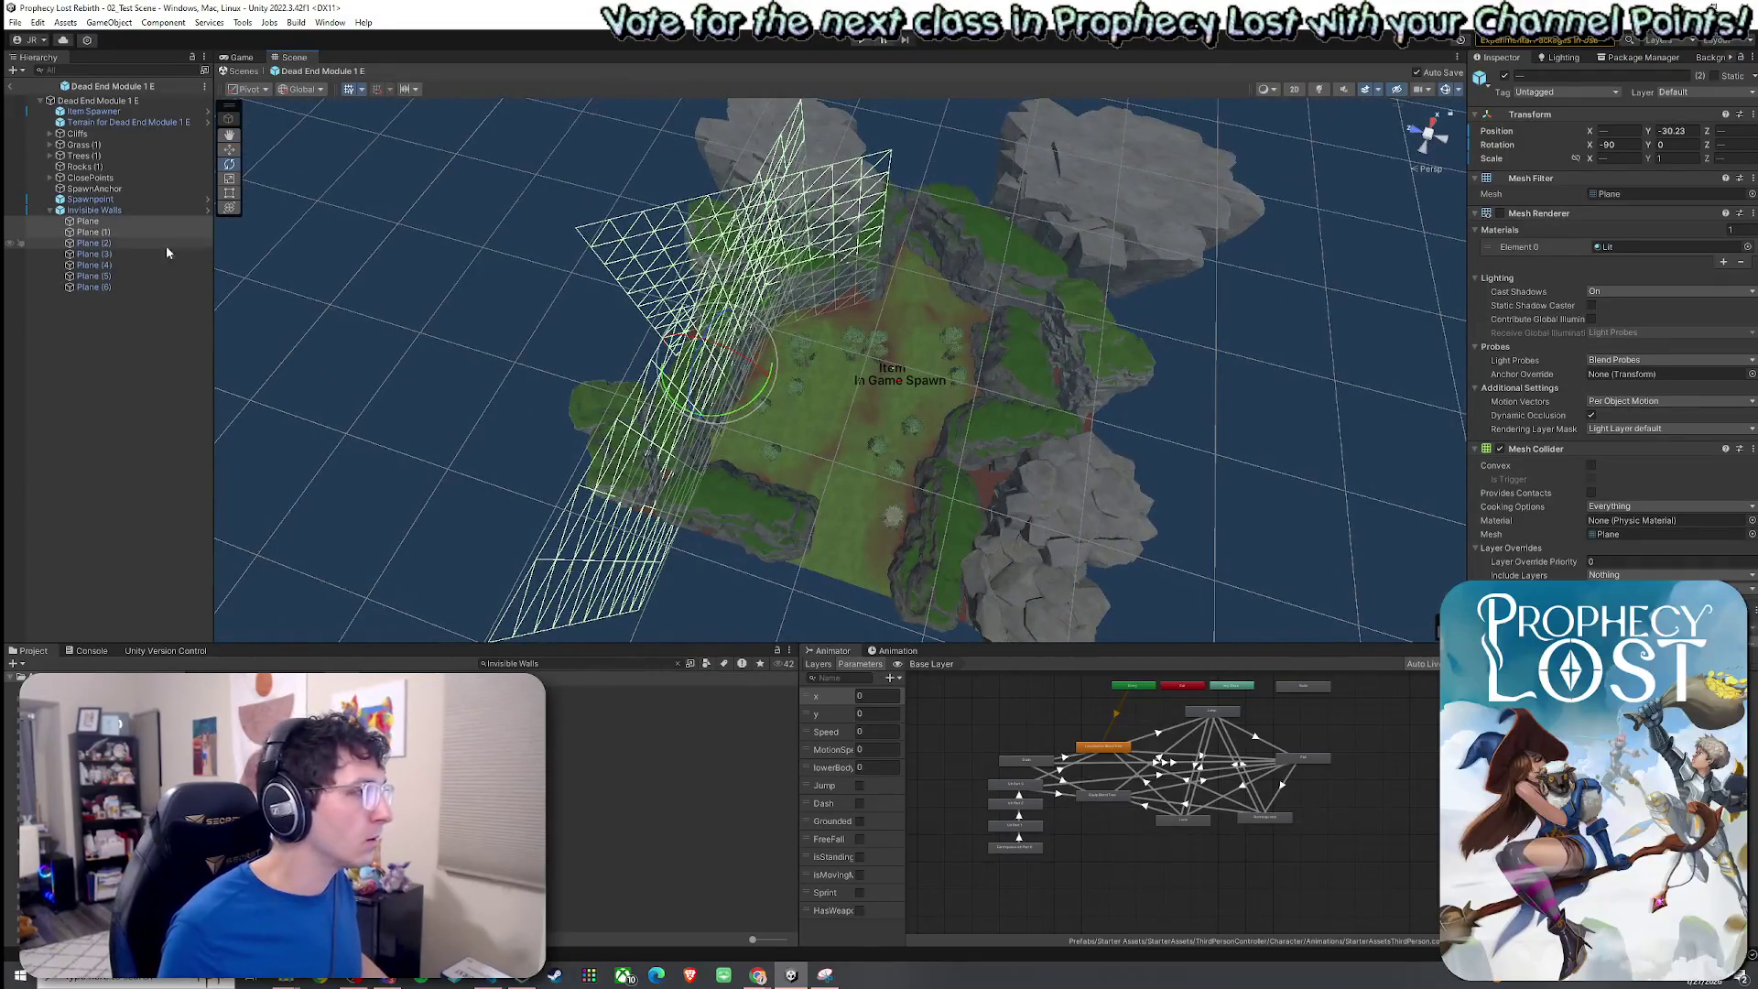
left_click(141, 245, "ctrl")
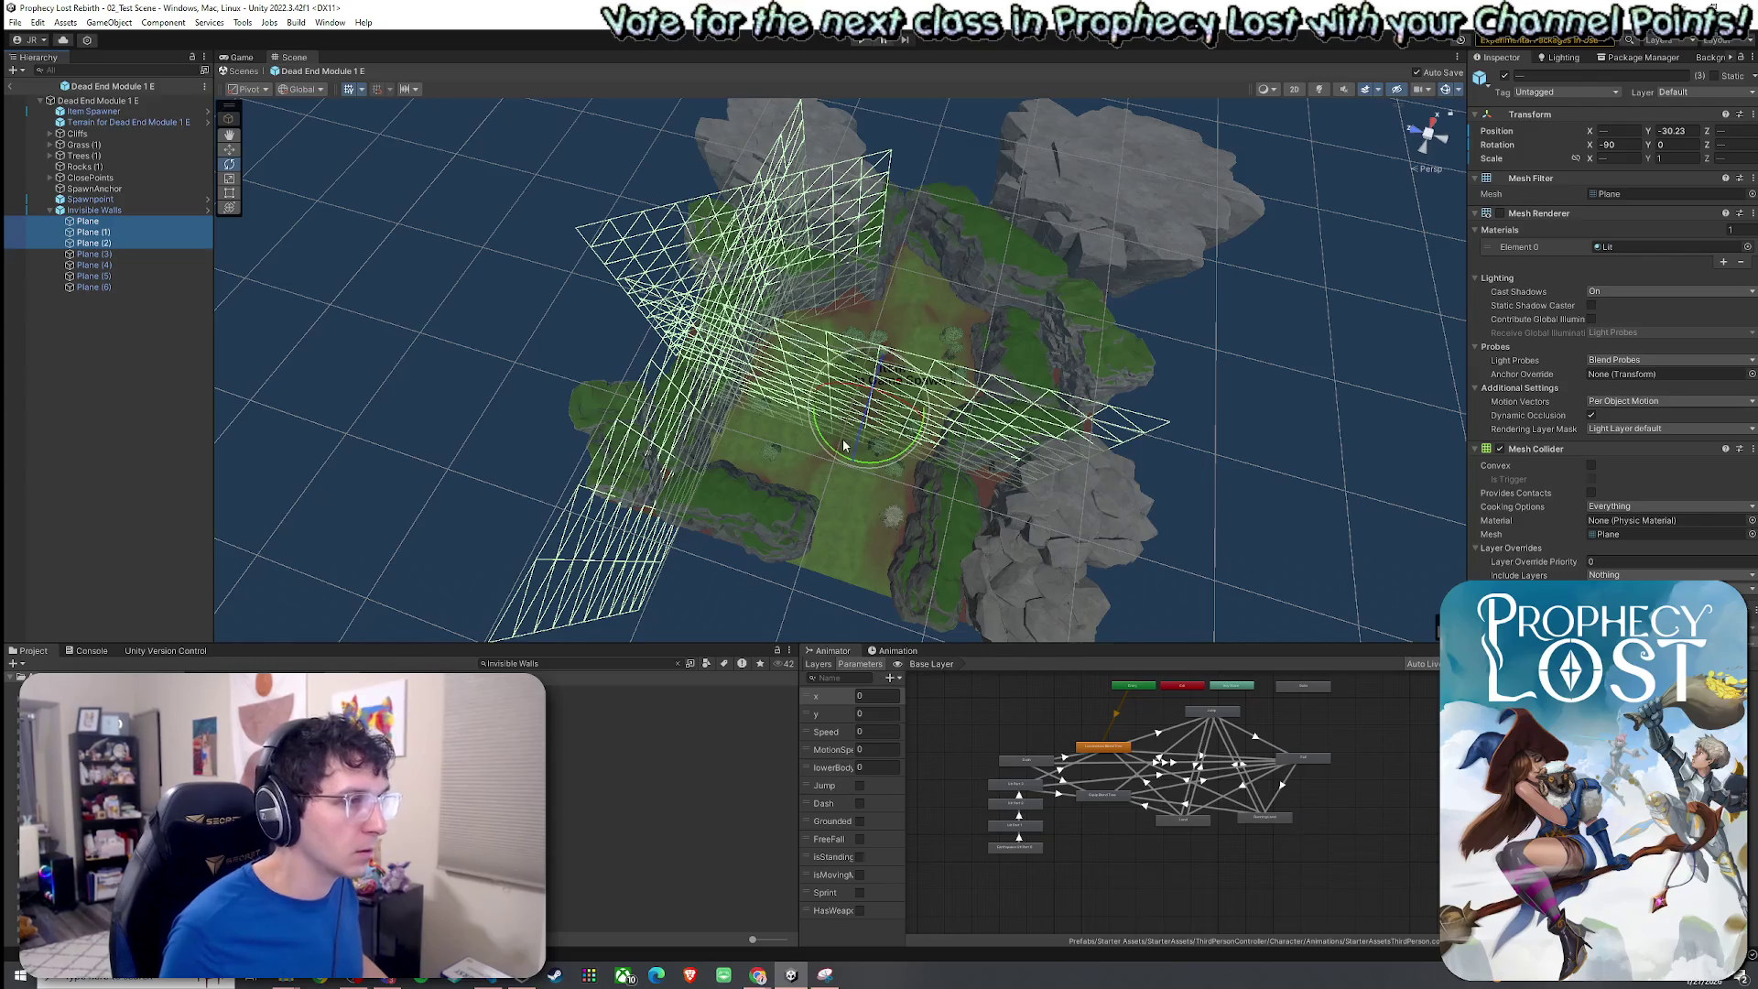
Shift the three selected walls, then turn Plane (2) around its Z axis.
left_click_drag(879, 440, 862, 455)
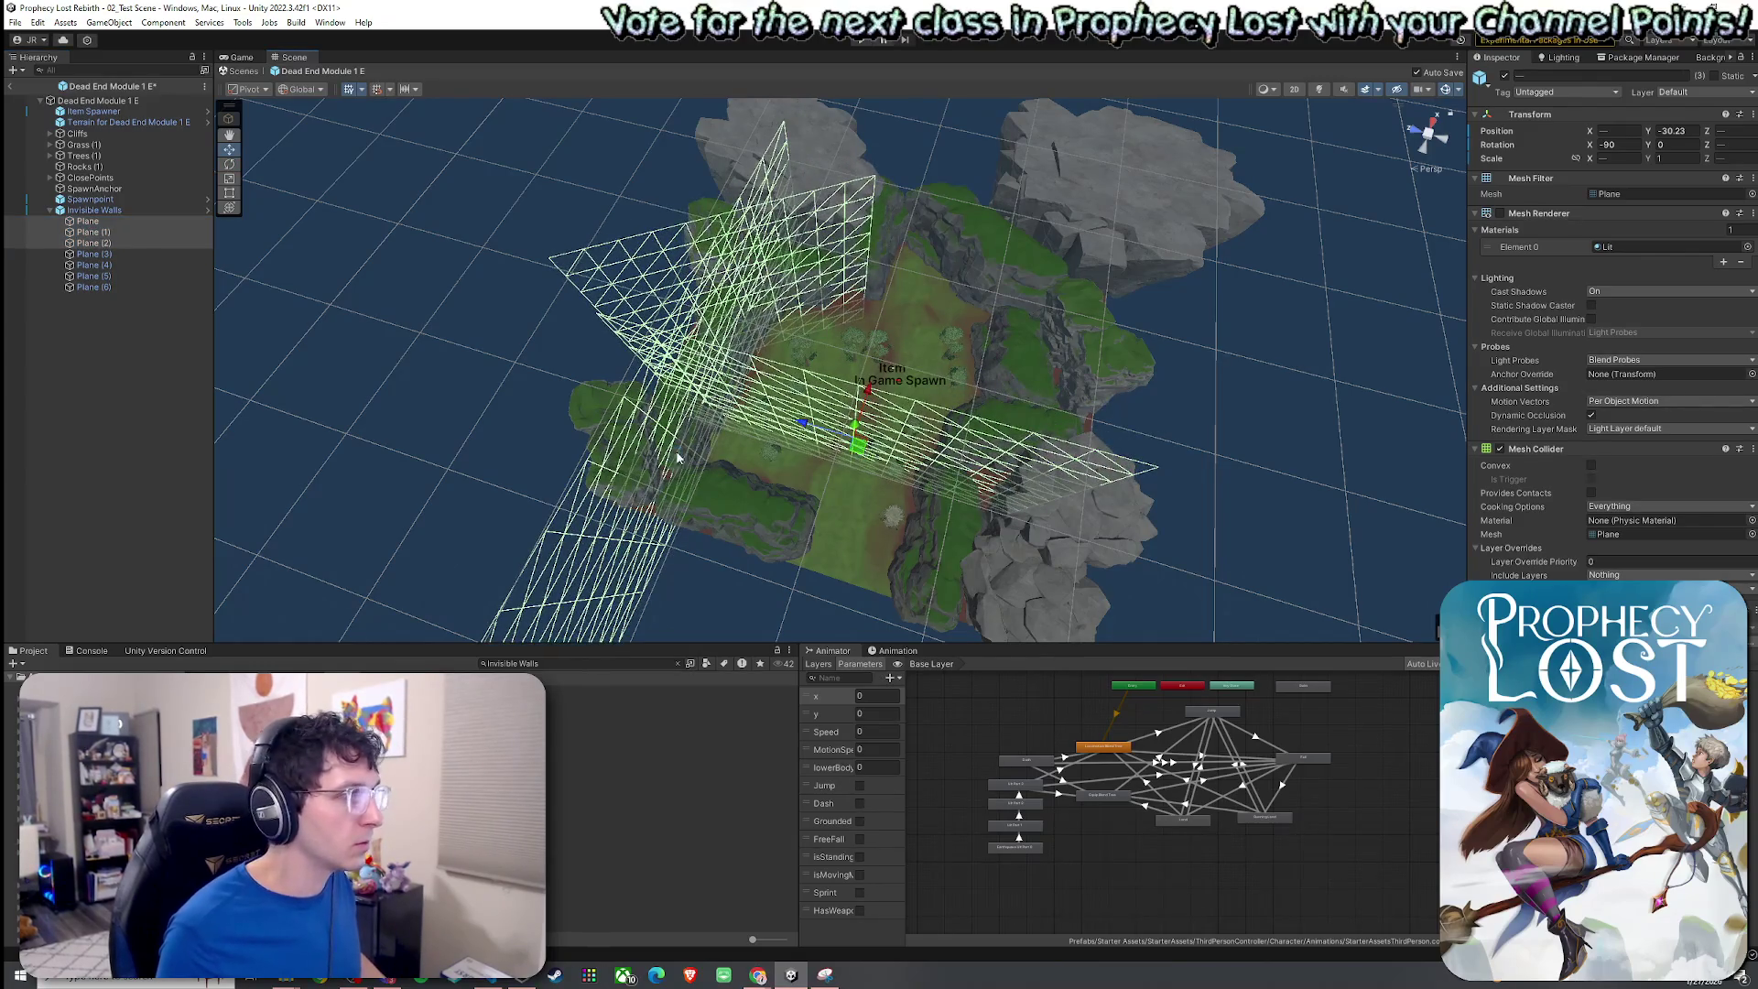
left_click(113, 244)
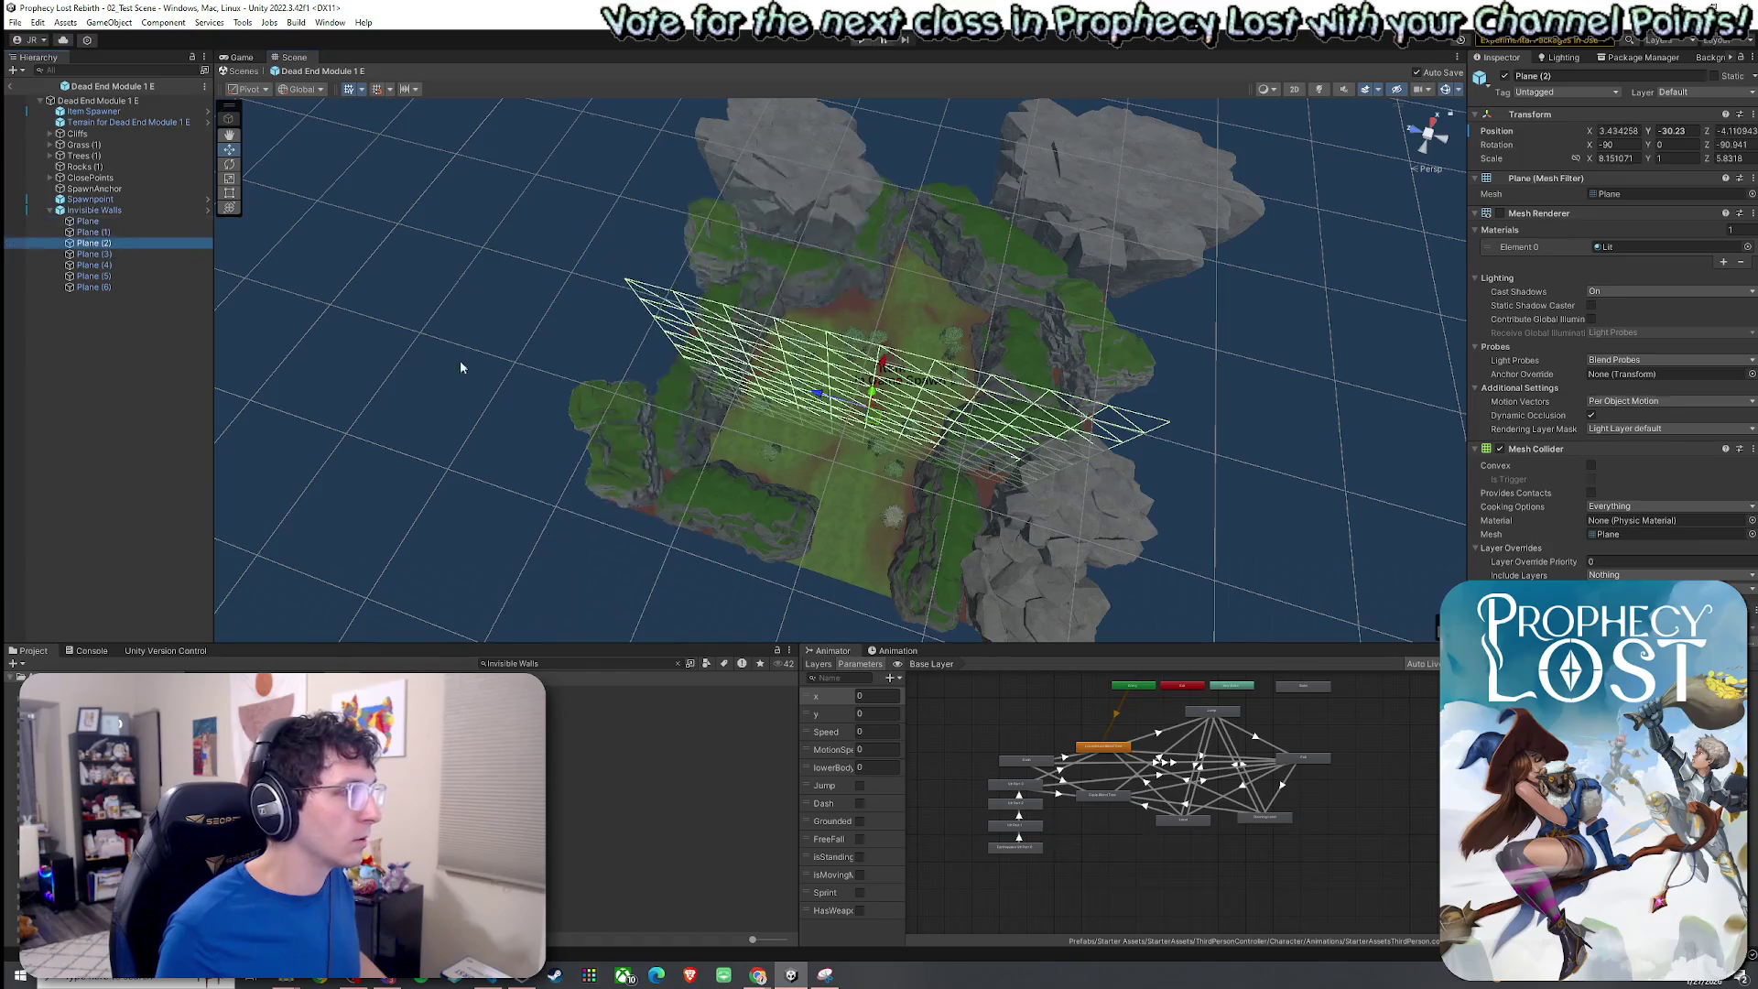
mouse_move(876, 436)
left_mouse_down()
mouse_move(874, 417)
mouse_move(851, 449)
mouse_move(723, 403)
mouse_move(575, 396)
mouse_move(642, 393)
left_mouse_up()
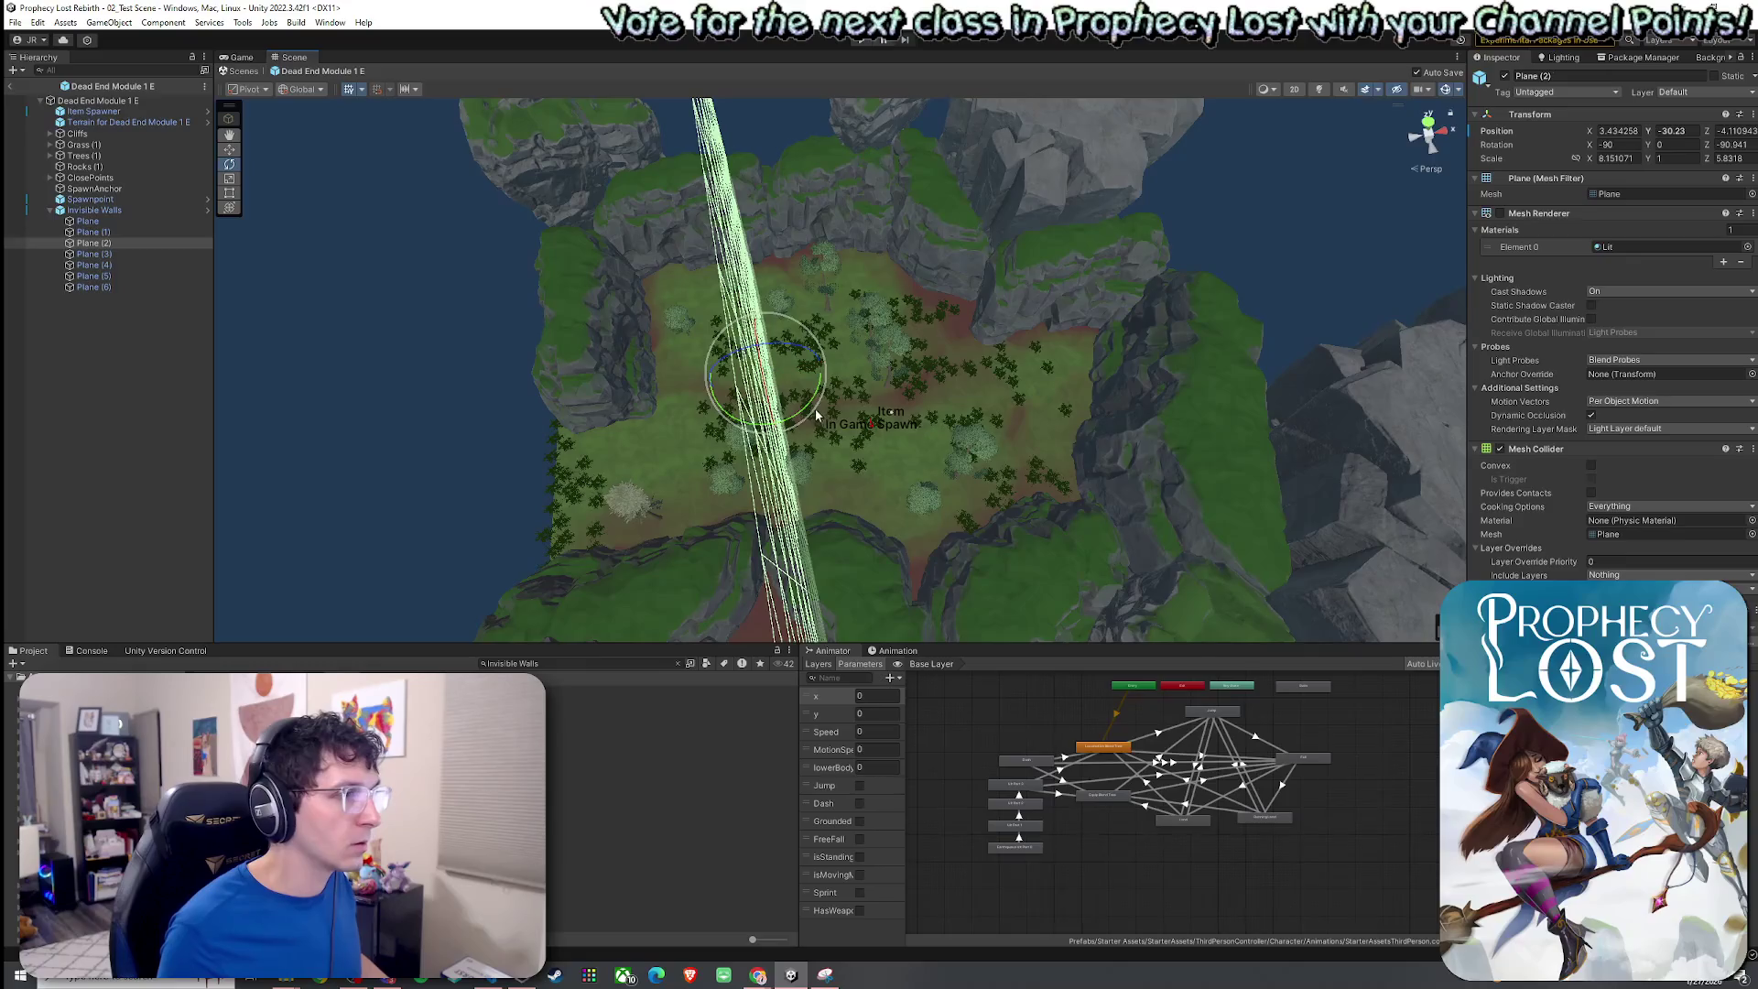
mouse_move(818, 411)
left_mouse_down()
mouse_move(895, 388)
mouse_move(699, 368)
left_mouse_up()
key("w")
Move Plane (2) to the island's left cliff edge.
left_click(861, 400, "shift")
left_click(138, 212)
left_click(135, 221)
left_click(141, 231)
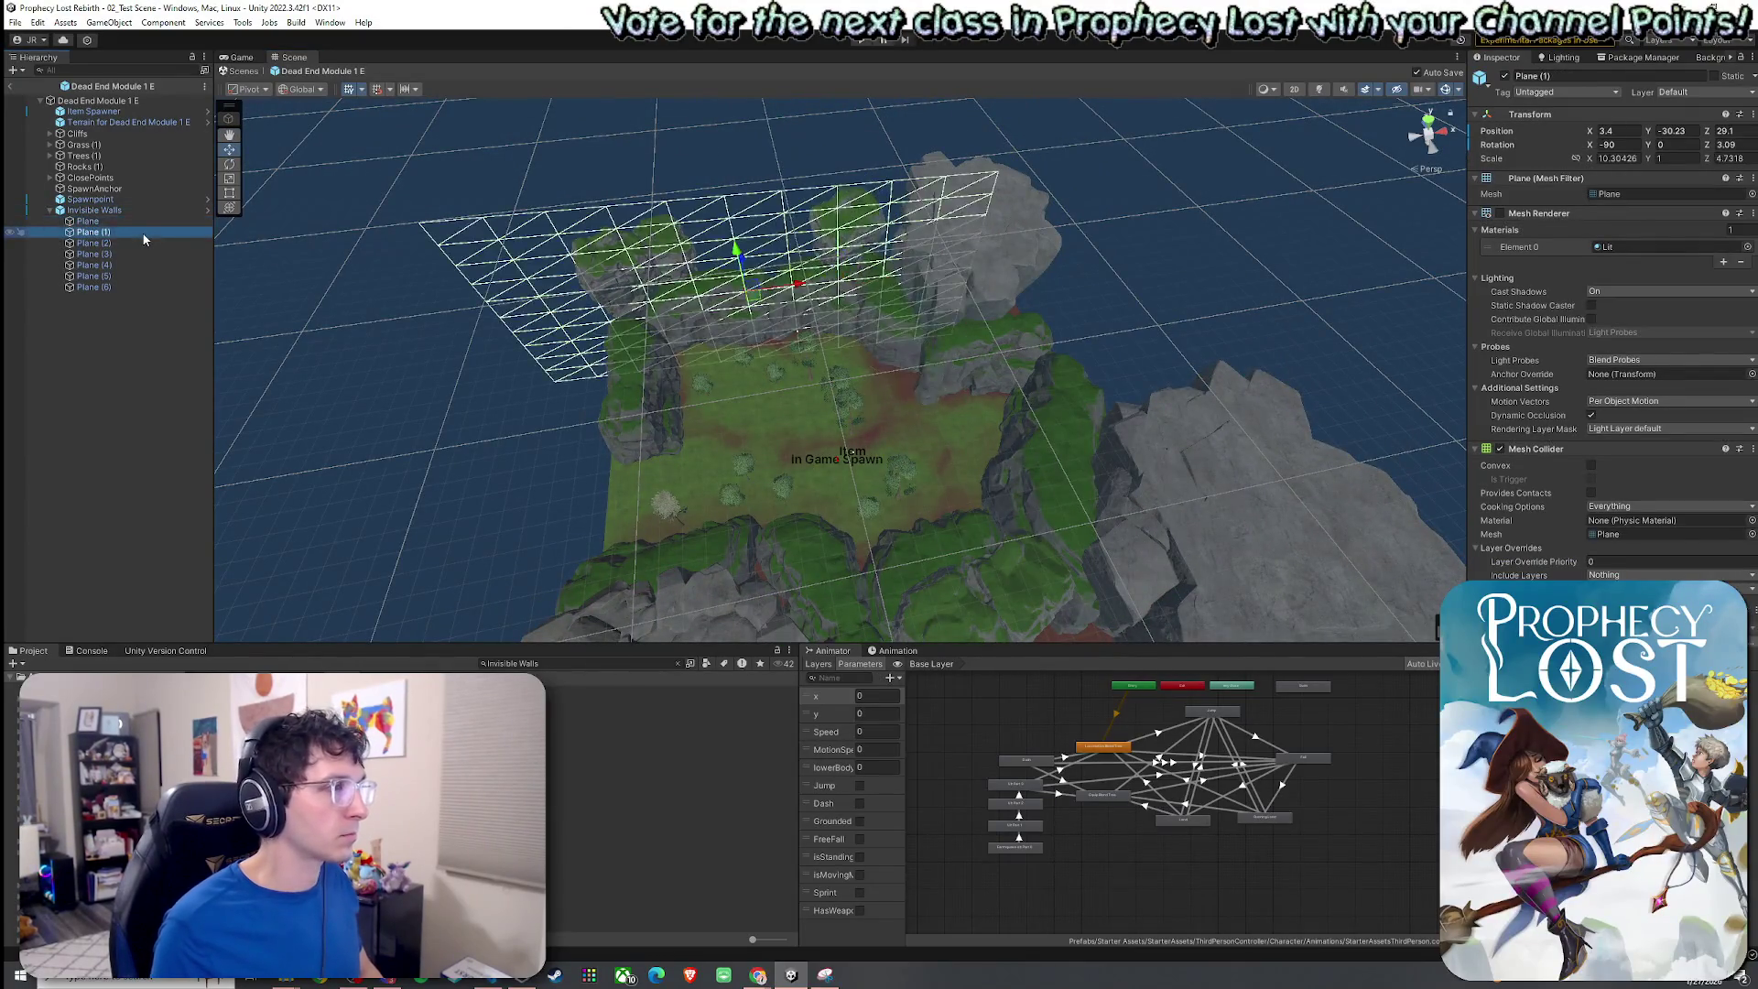
key("Down")
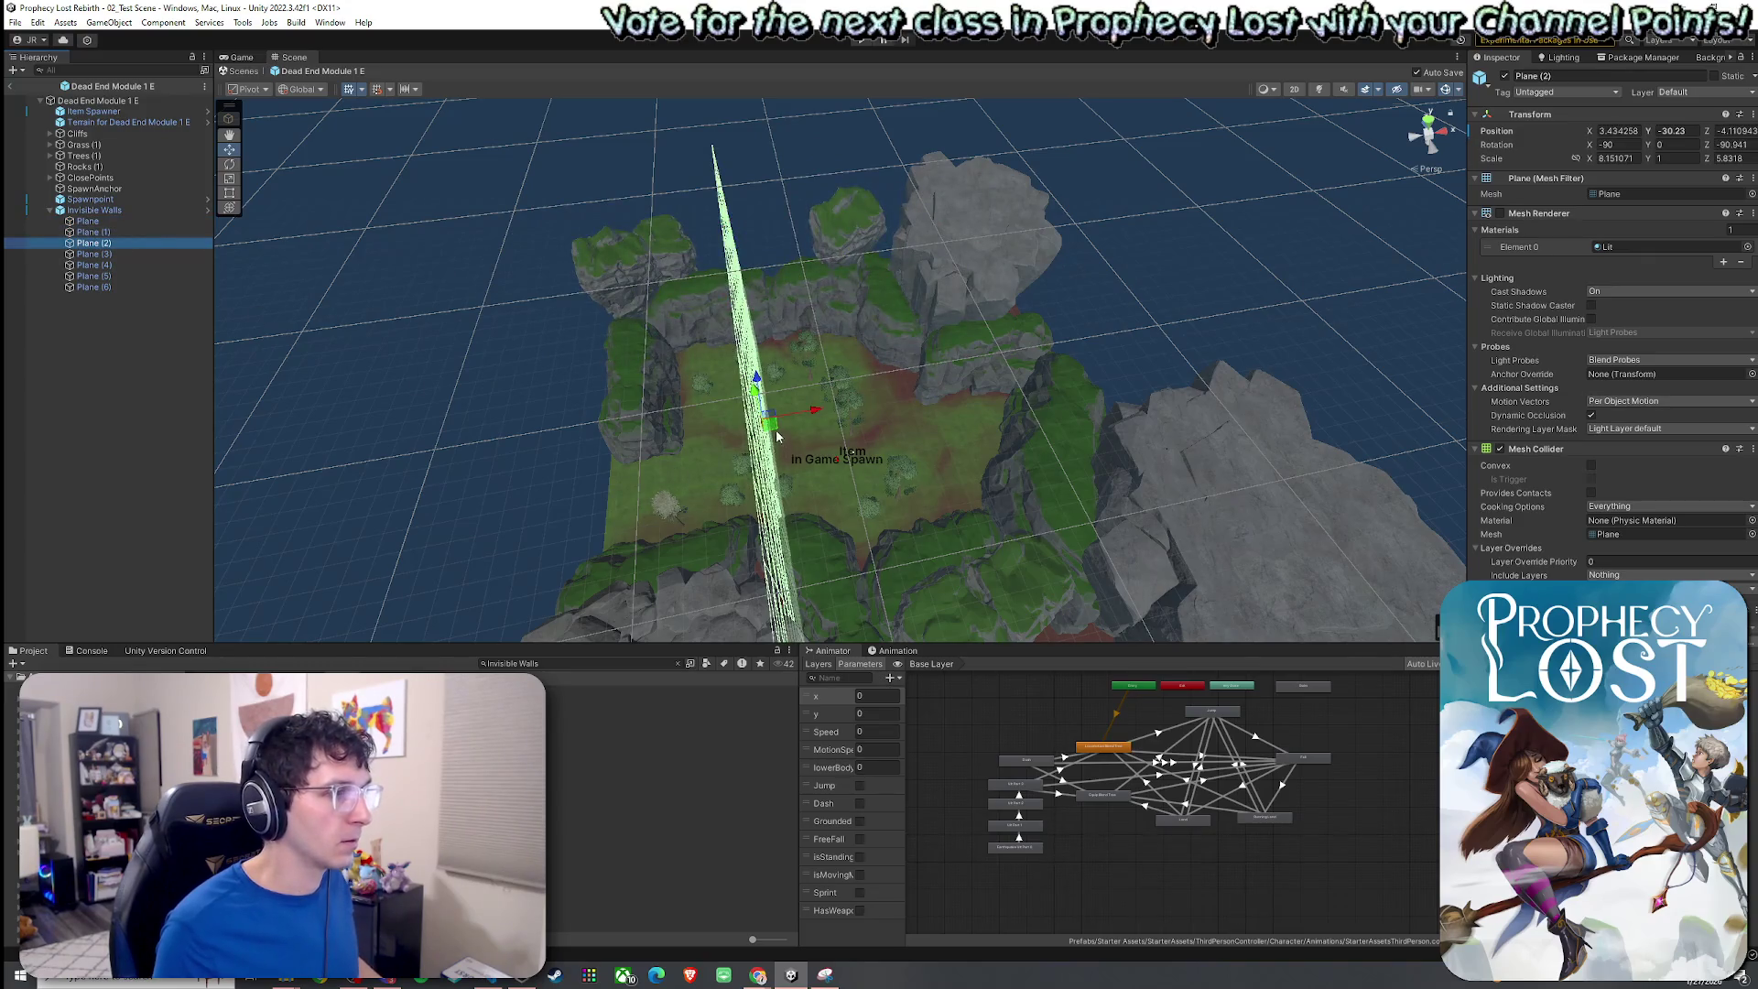
mouse_move(771, 436)
left_mouse_down()
mouse_move(638, 411)
mouse_move(703, 447)
mouse_move(886, 470)
mouse_move(839, 489)
left_mouse_up()
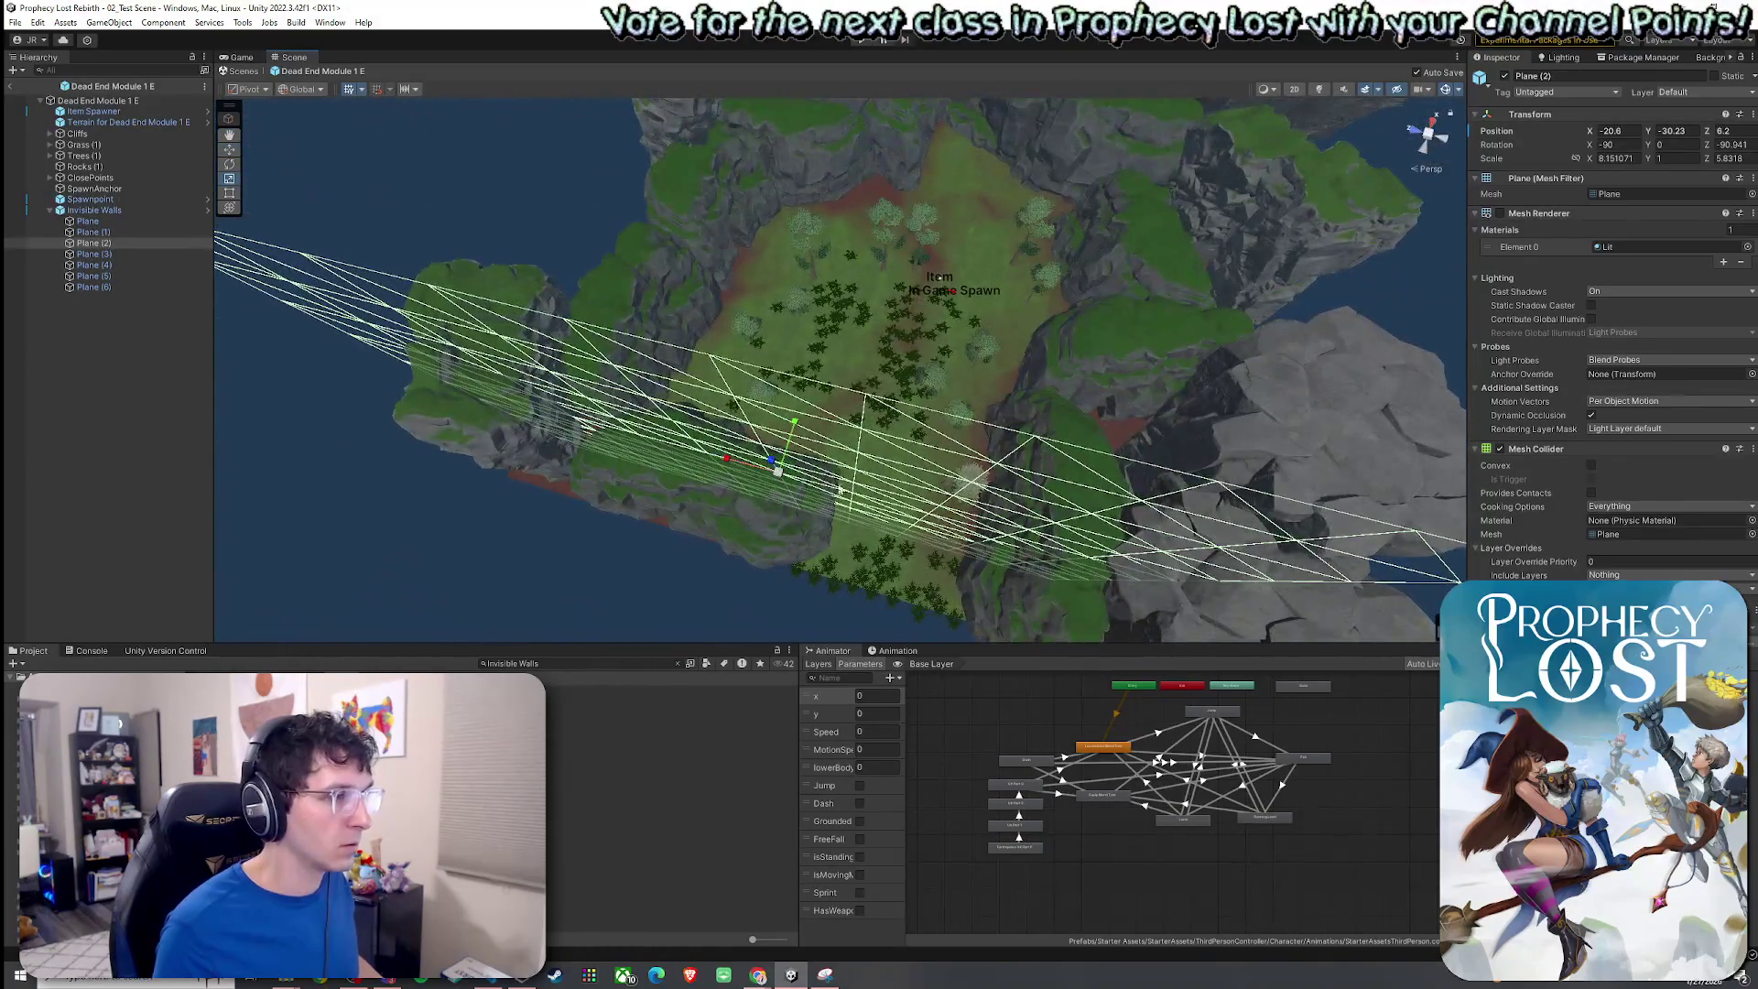
Narrow Plane (2) to about X scale 4.39 and try tilting it with the Rotate tool.
left_click(747, 471)
left_click(754, 470)
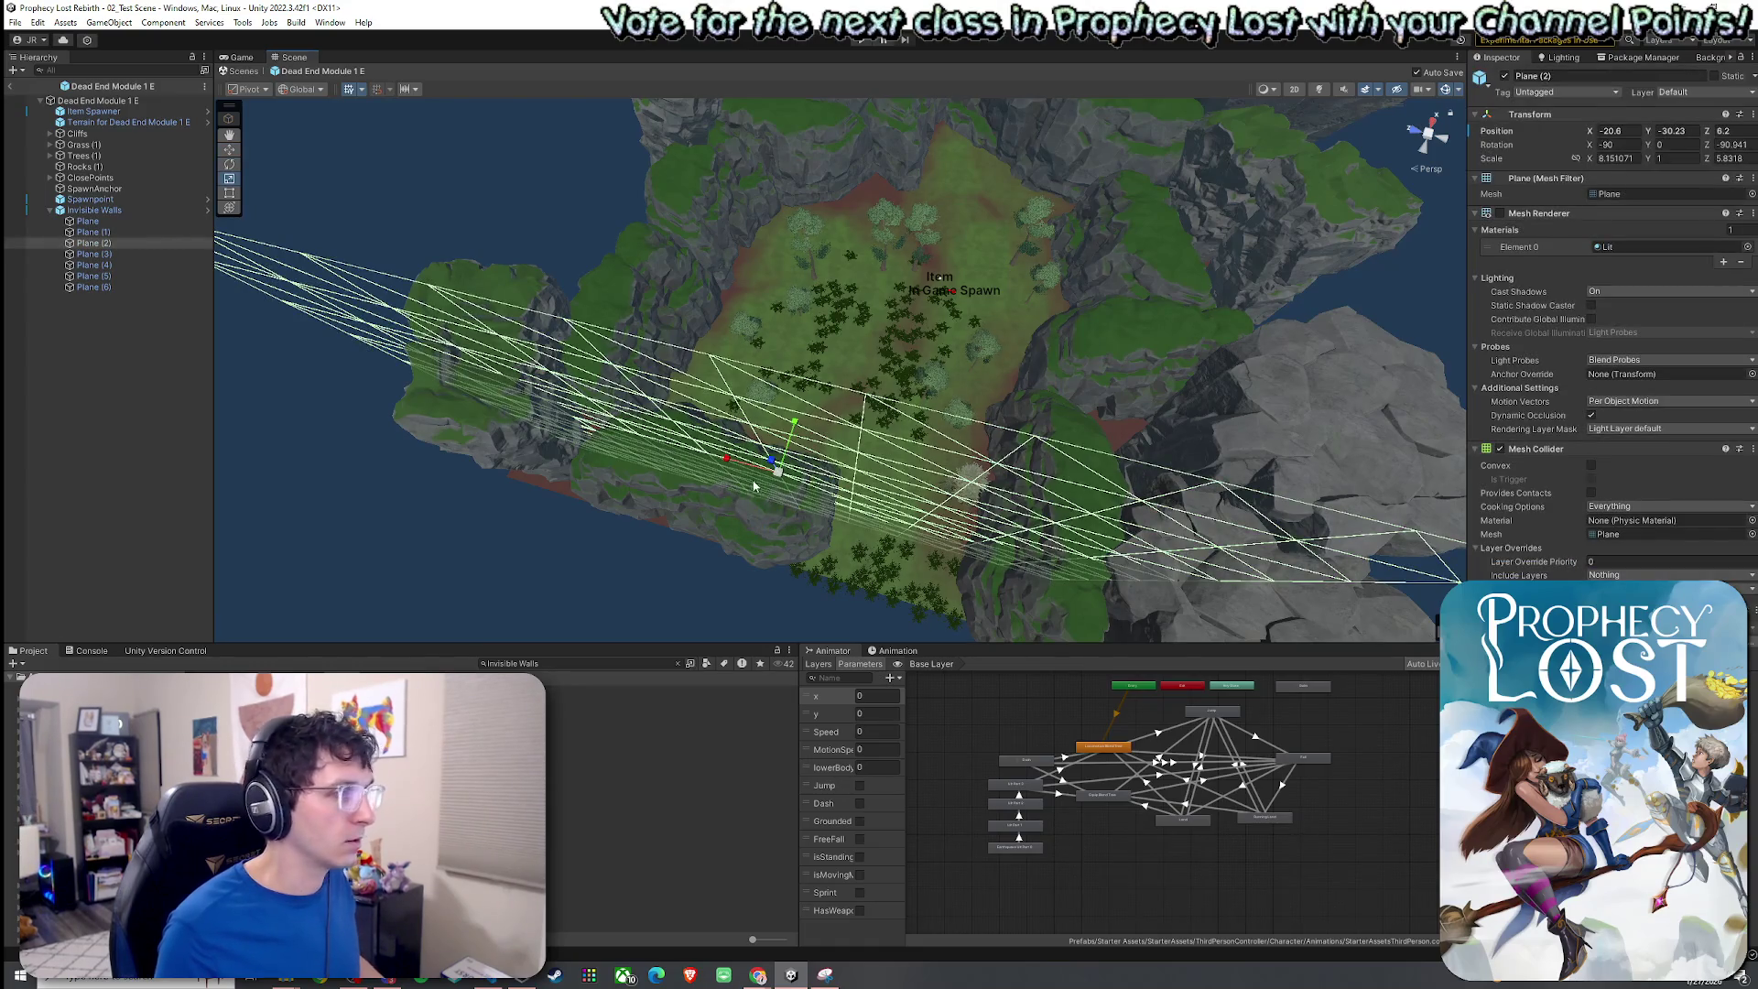
mouse_move(726, 465)
left_mouse_down()
mouse_move(767, 474)
mouse_move(647, 427)
left_mouse_up()
left_click_drag(813, 461, 586, 453)
key("e")
left_click_drag(696, 366, 571, 423)
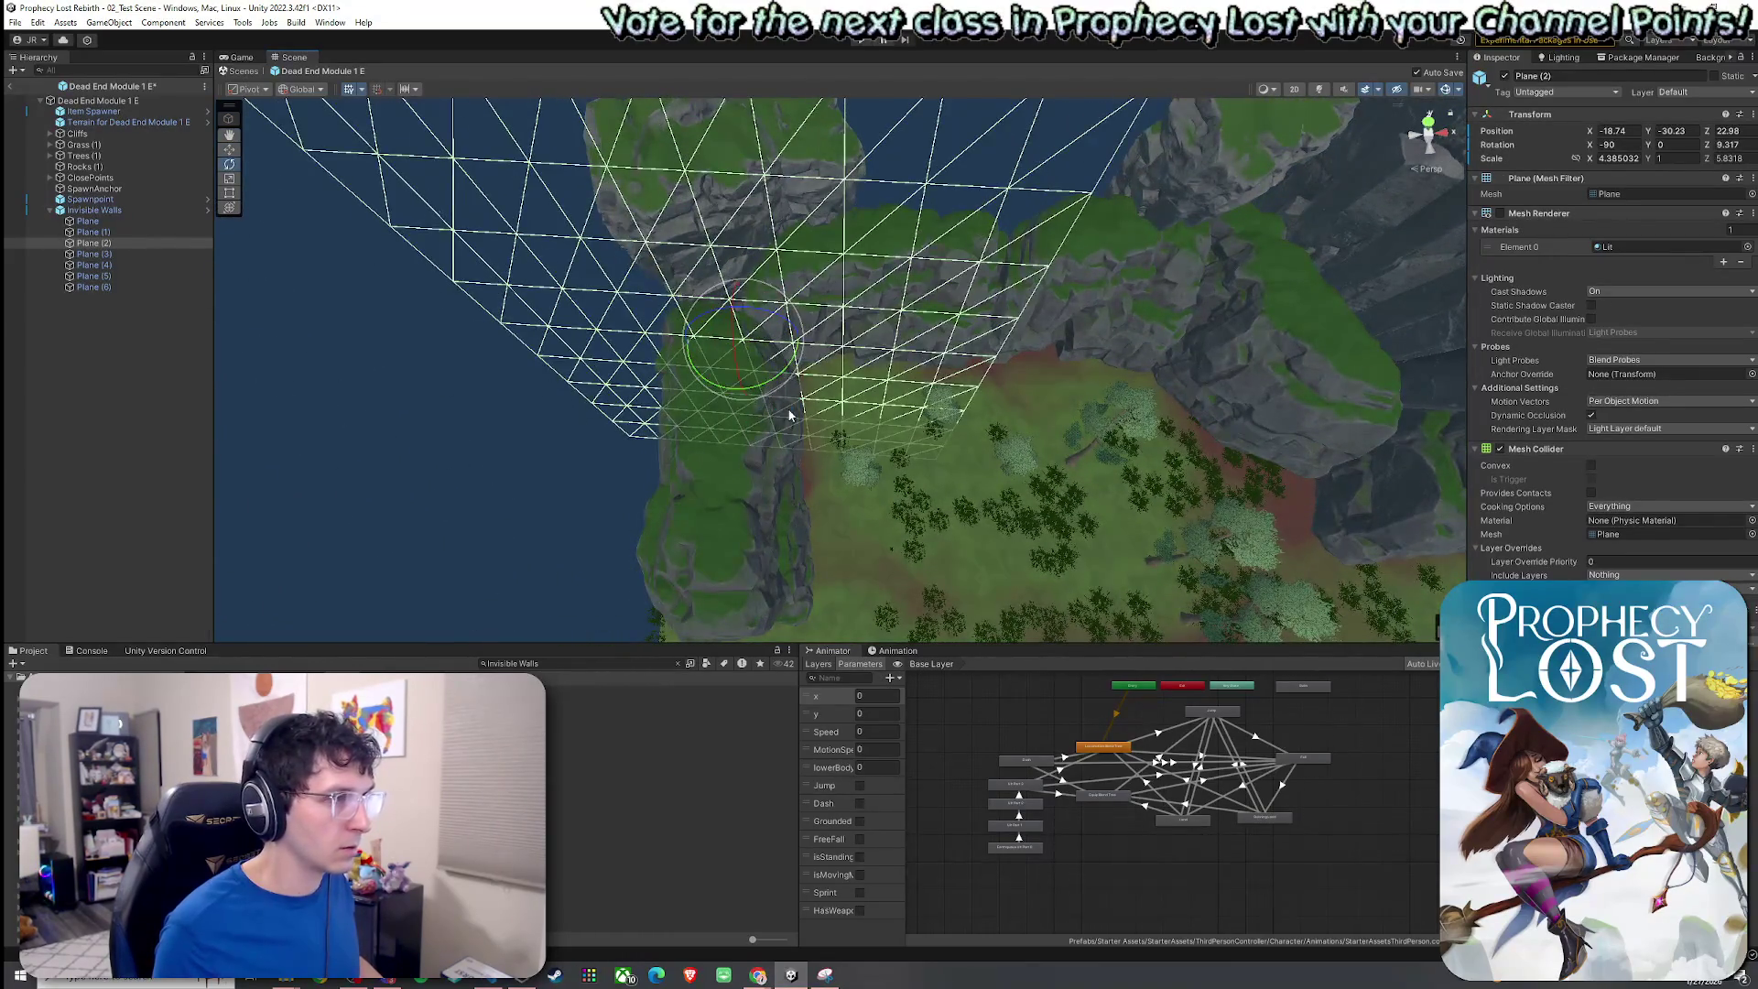
key("ctrl+z")
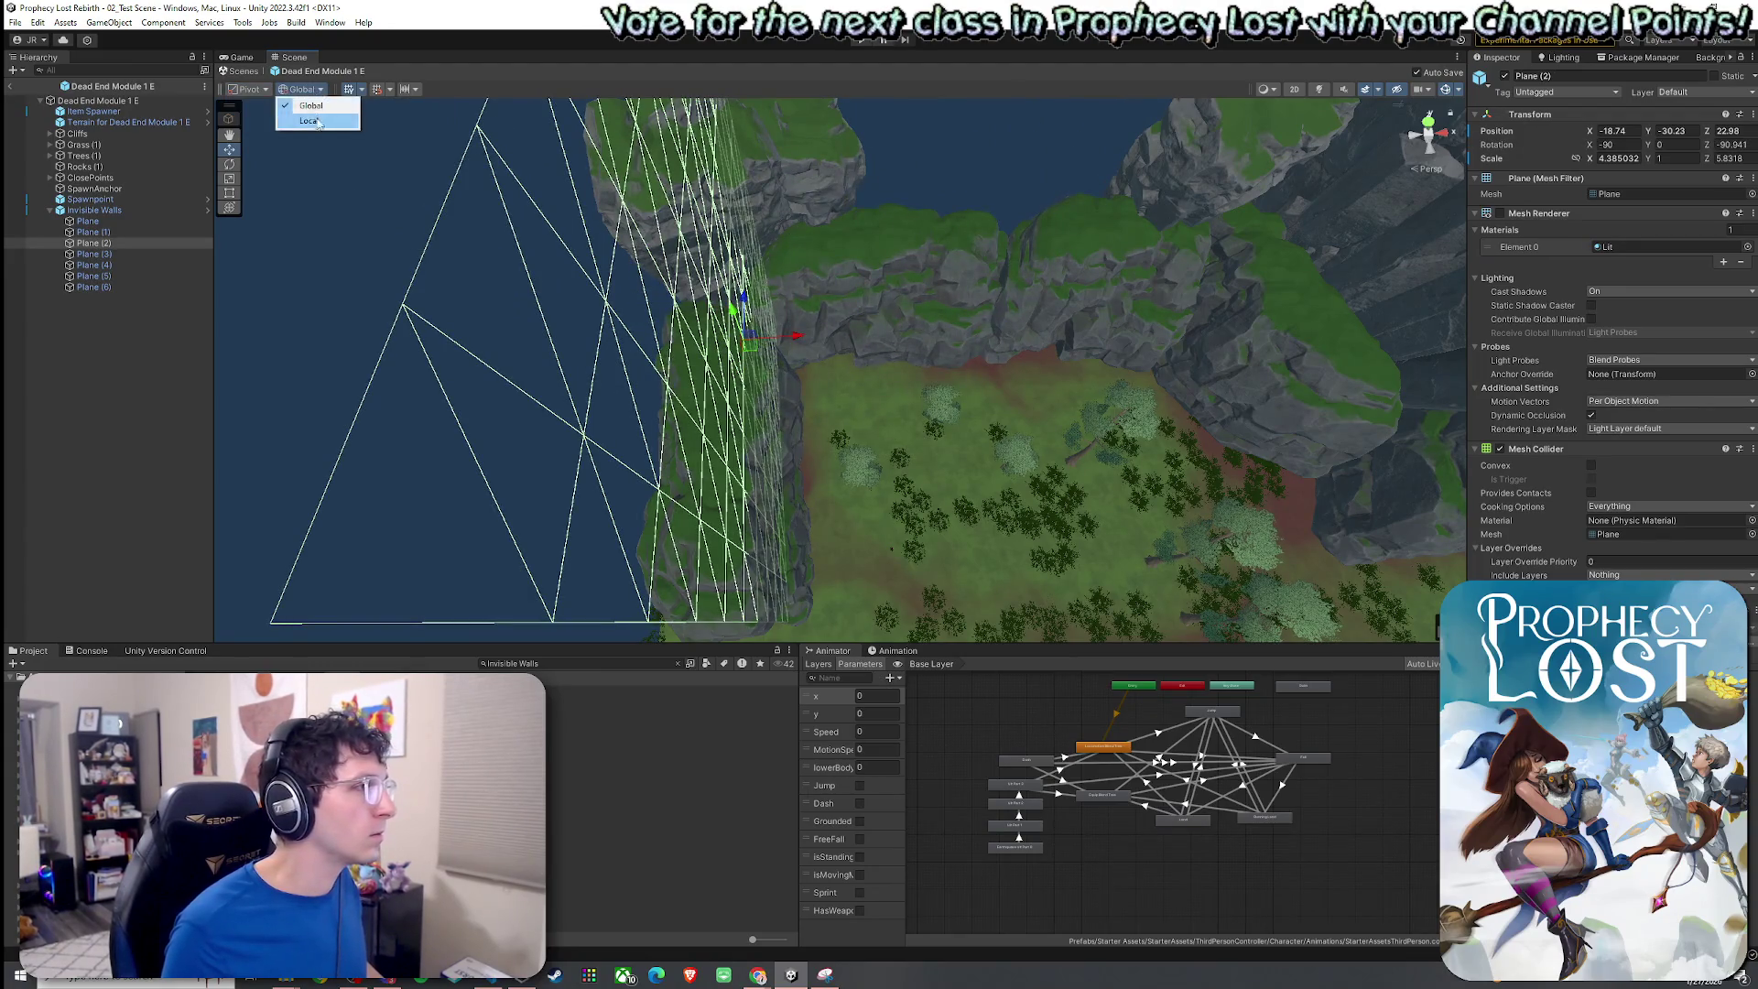
mouse_move(691, 313)
left_mouse_down()
mouse_move(784, 307)
mouse_move(799, 359)
mouse_move(763, 390)
left_mouse_up()
Undo the tilt of Plane (2) and nudge it onto the left cliff edge.
key("e")
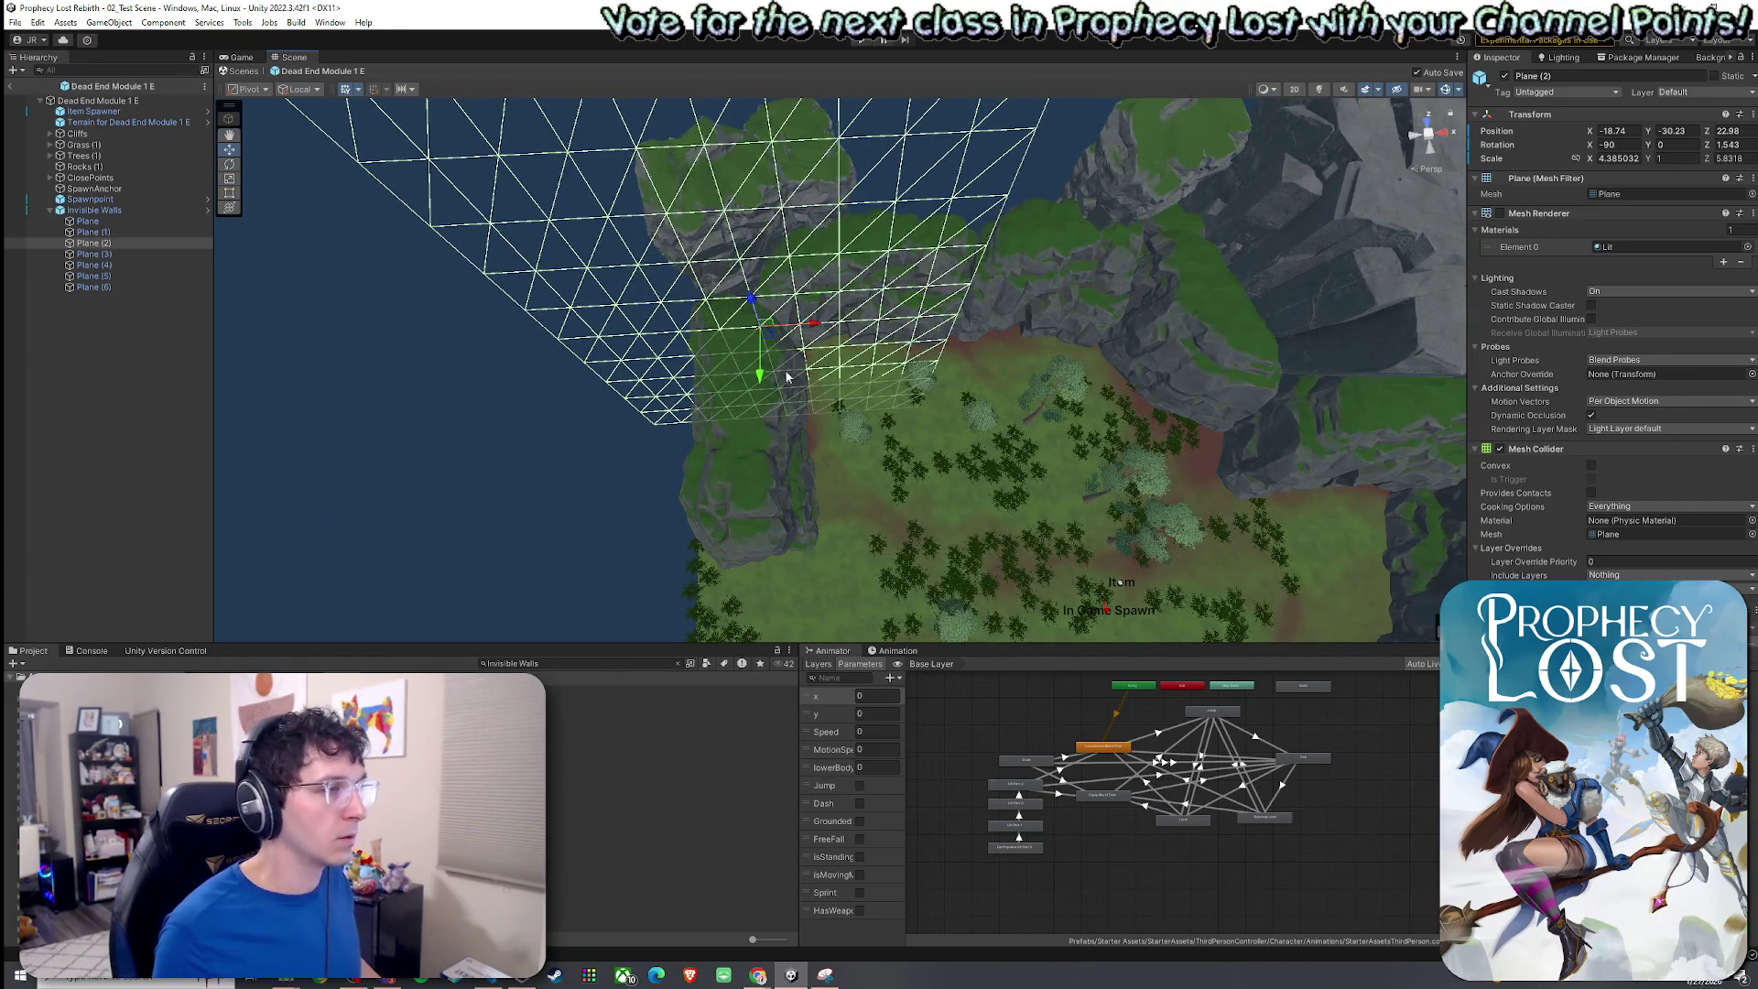
key("ctrl+z")
left_click(139, 233, "ctrl")
mouse_move(426, 320)
left_mouse_down()
mouse_move(586, 341)
mouse_move(609, 310)
mouse_move(633, 414)
left_mouse_up()
left_click(150, 247)
left_click_drag(875, 236, 897, 228)
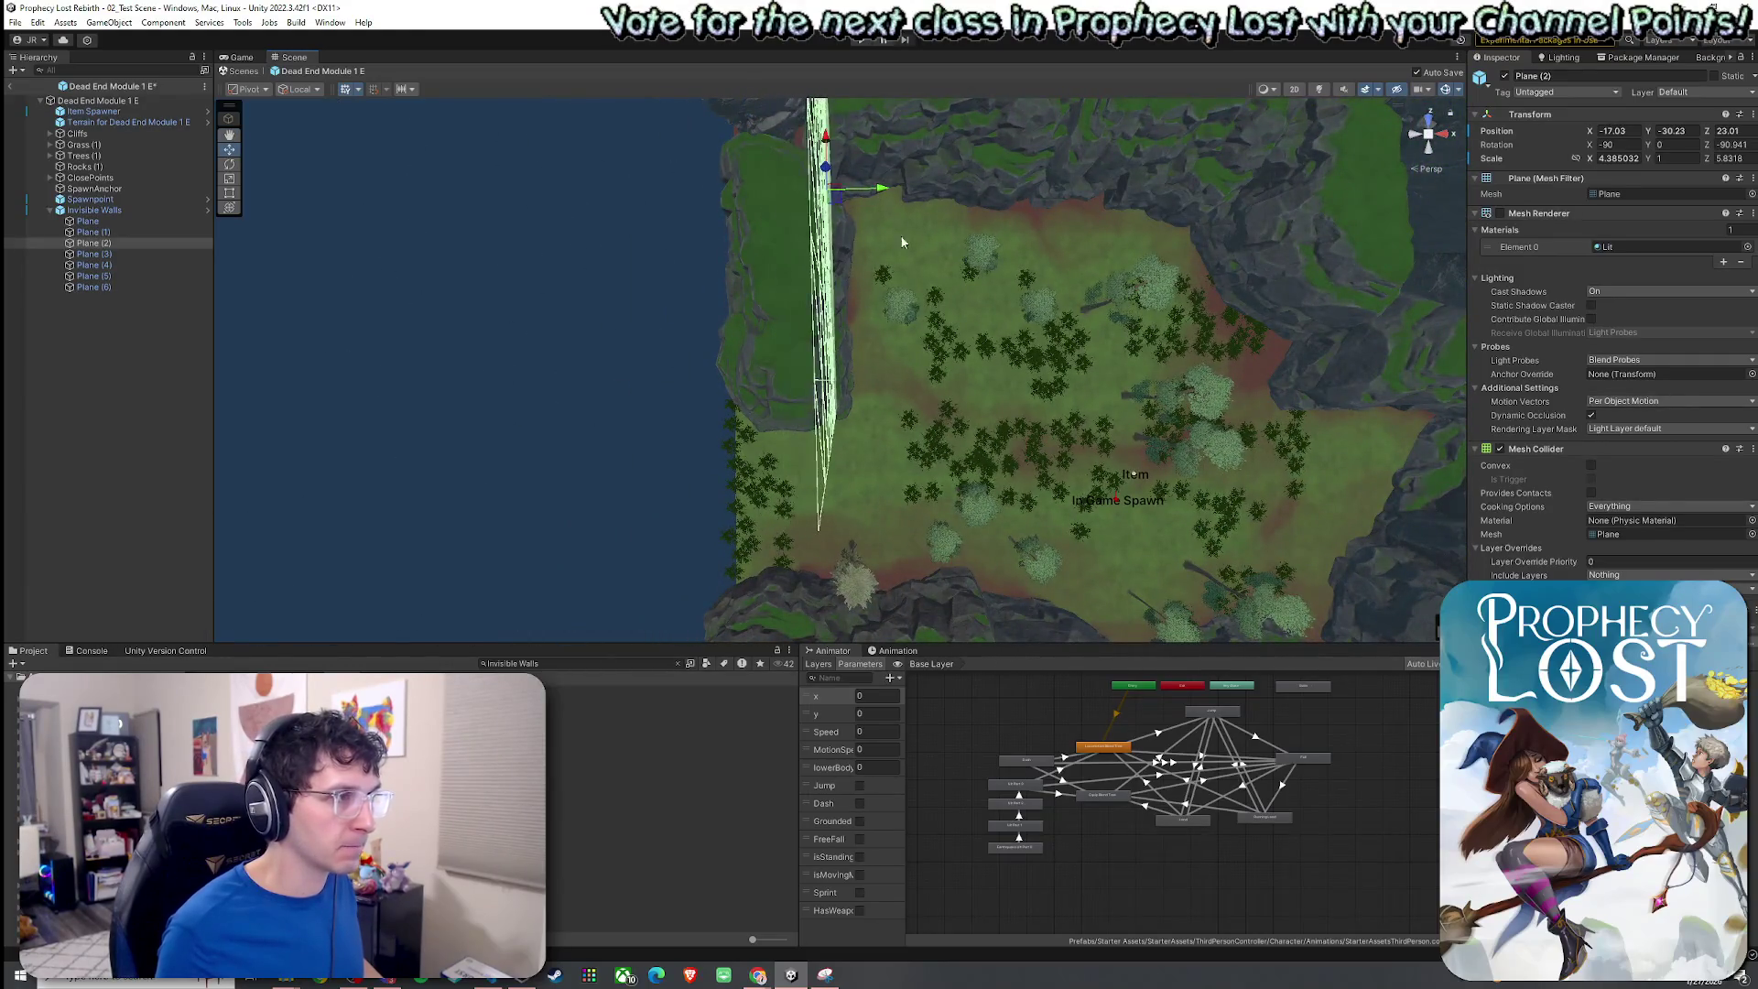
Inspect Plane (2), Plane (3) and Plane (7) on the diagonal edge and switch to the Scale tool.
mouse_move(897, 327)
left_mouse_down()
mouse_move(757, 275)
mouse_move(699, 220)
mouse_move(578, 191)
mouse_move(706, 184)
mouse_move(678, 192)
mouse_move(721, 213)
mouse_move(733, 392)
mouse_move(1144, 322)
left_mouse_up()
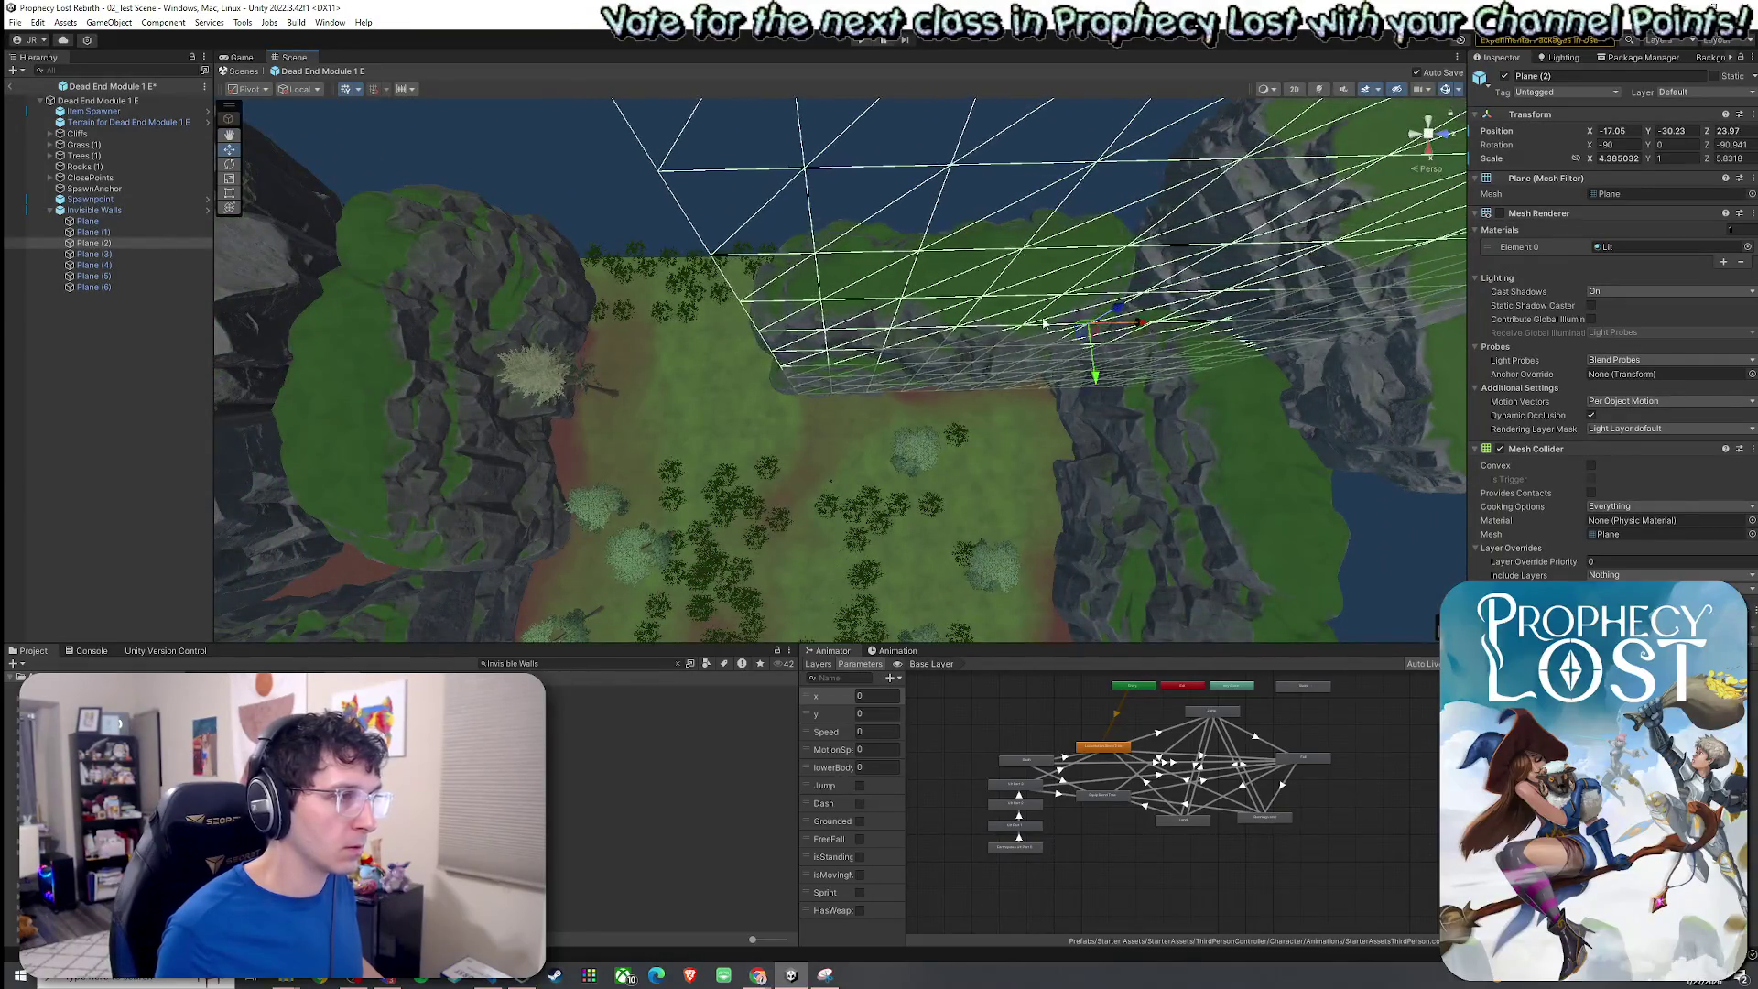
left_click_drag(775, 336, 1064, 332)
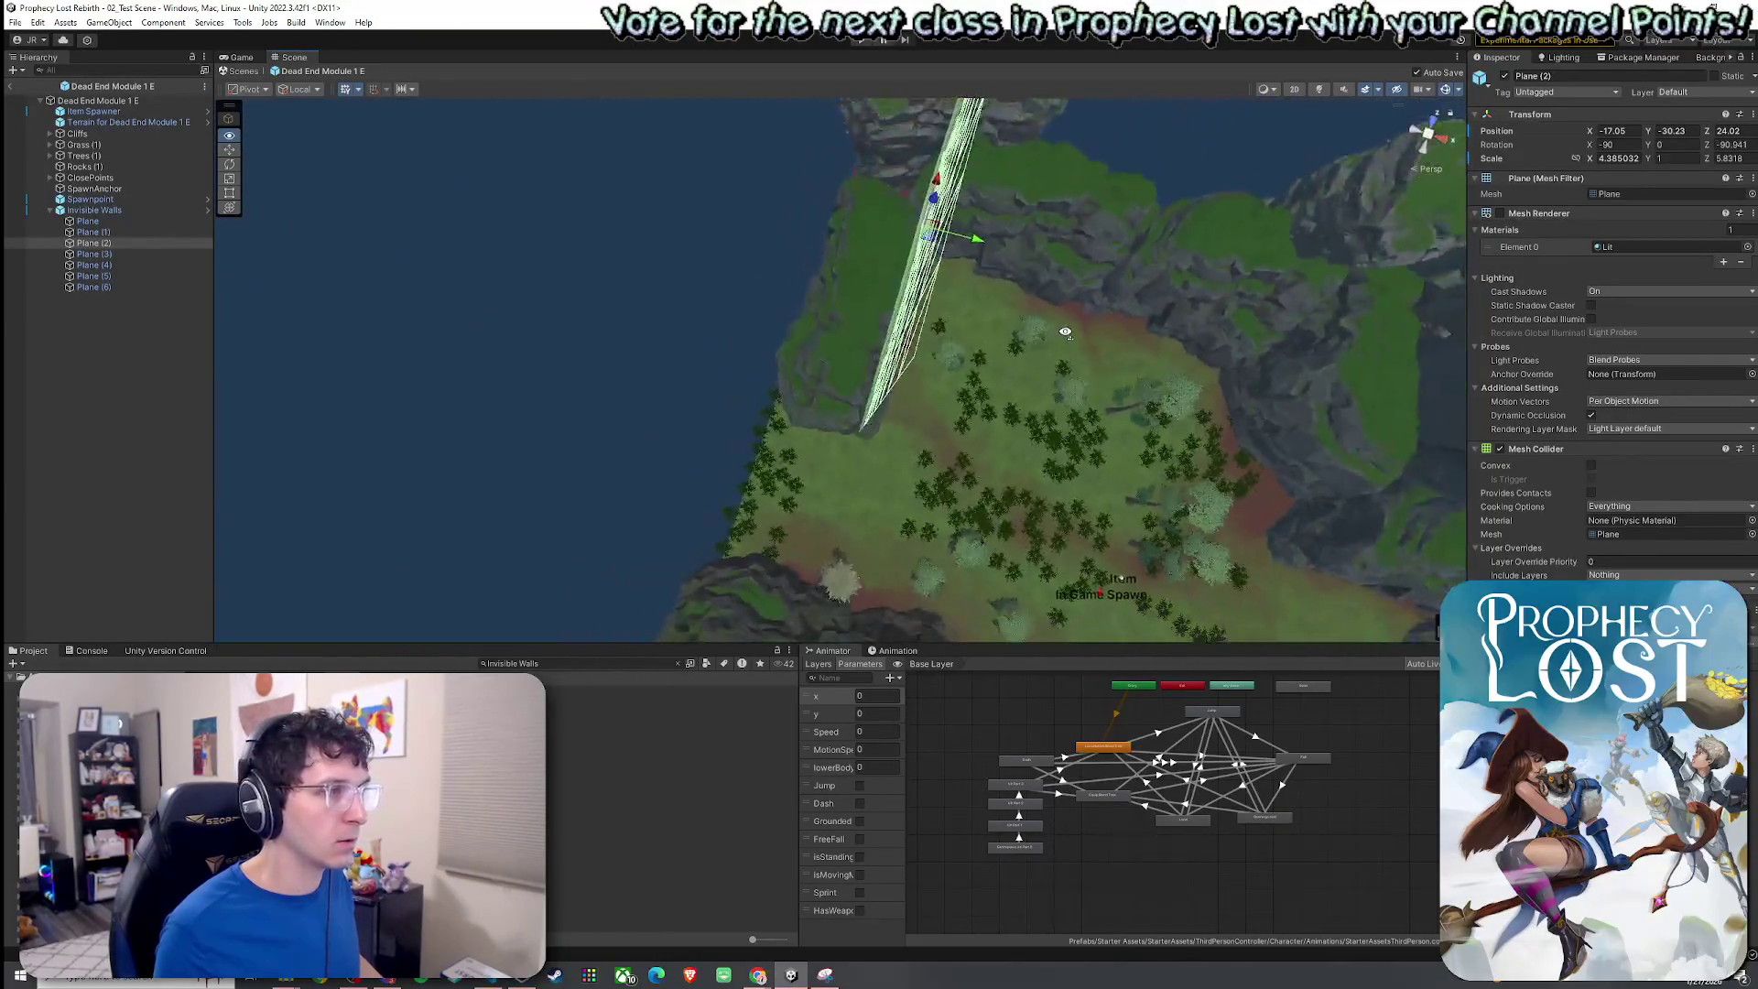
double_click(128, 255)
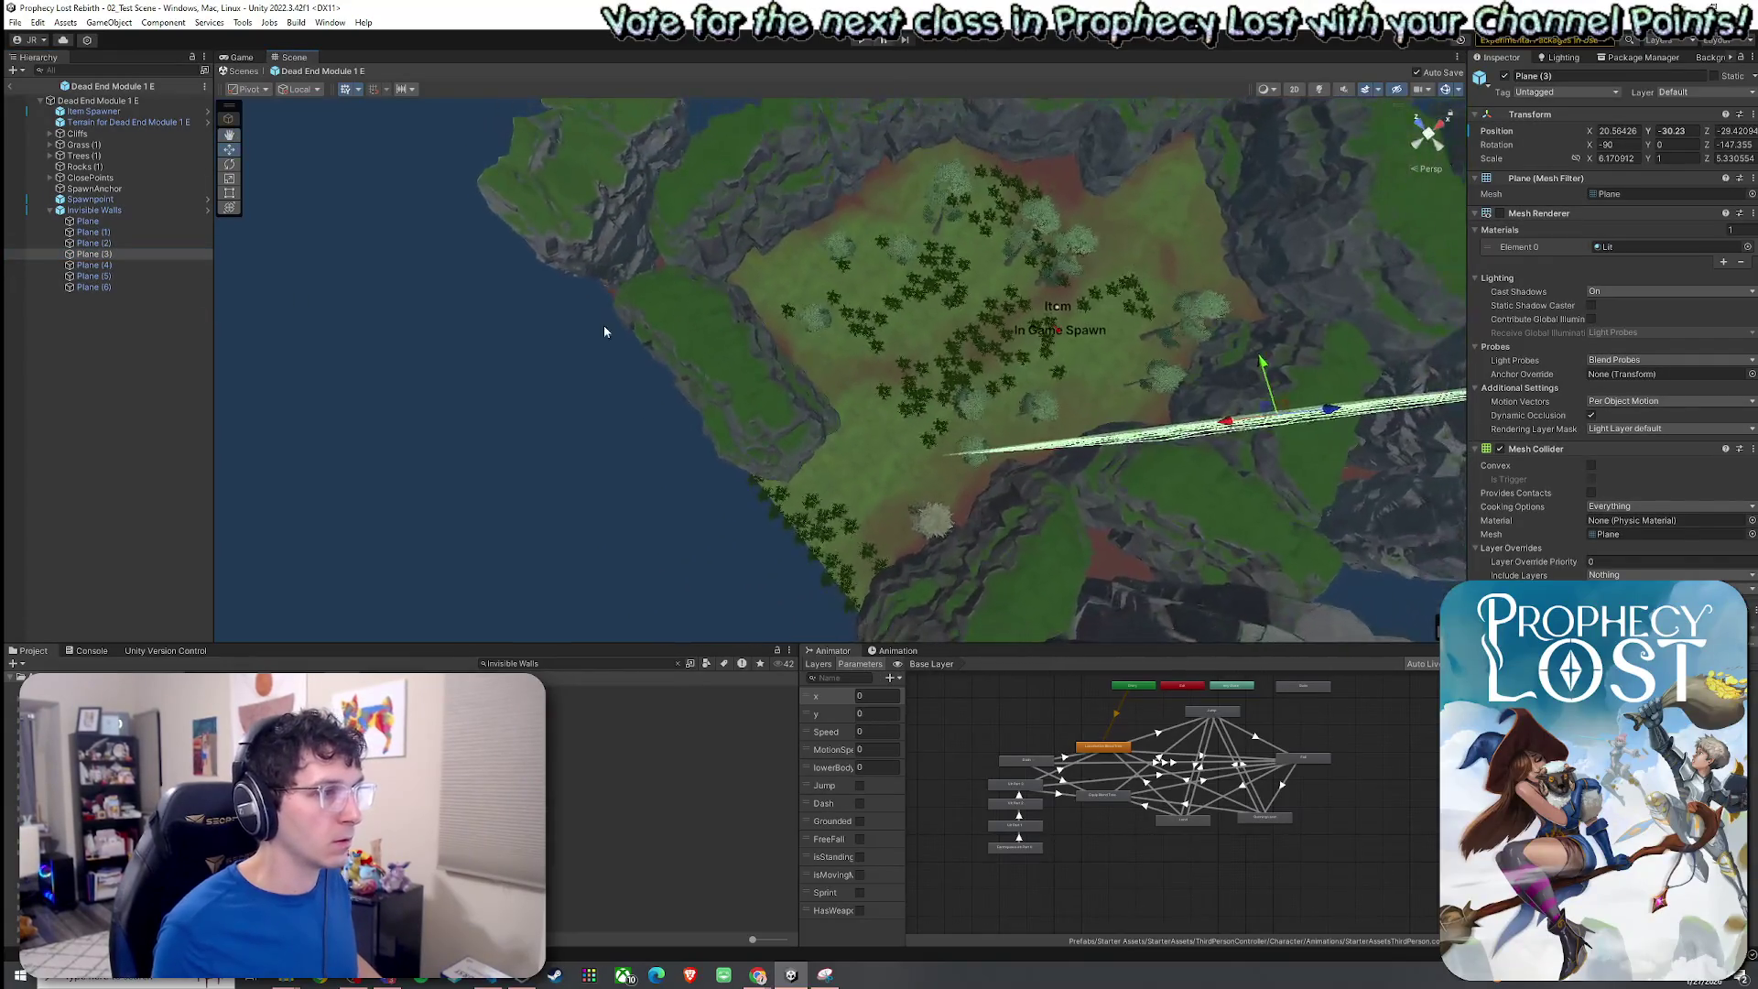
left_click(125, 243)
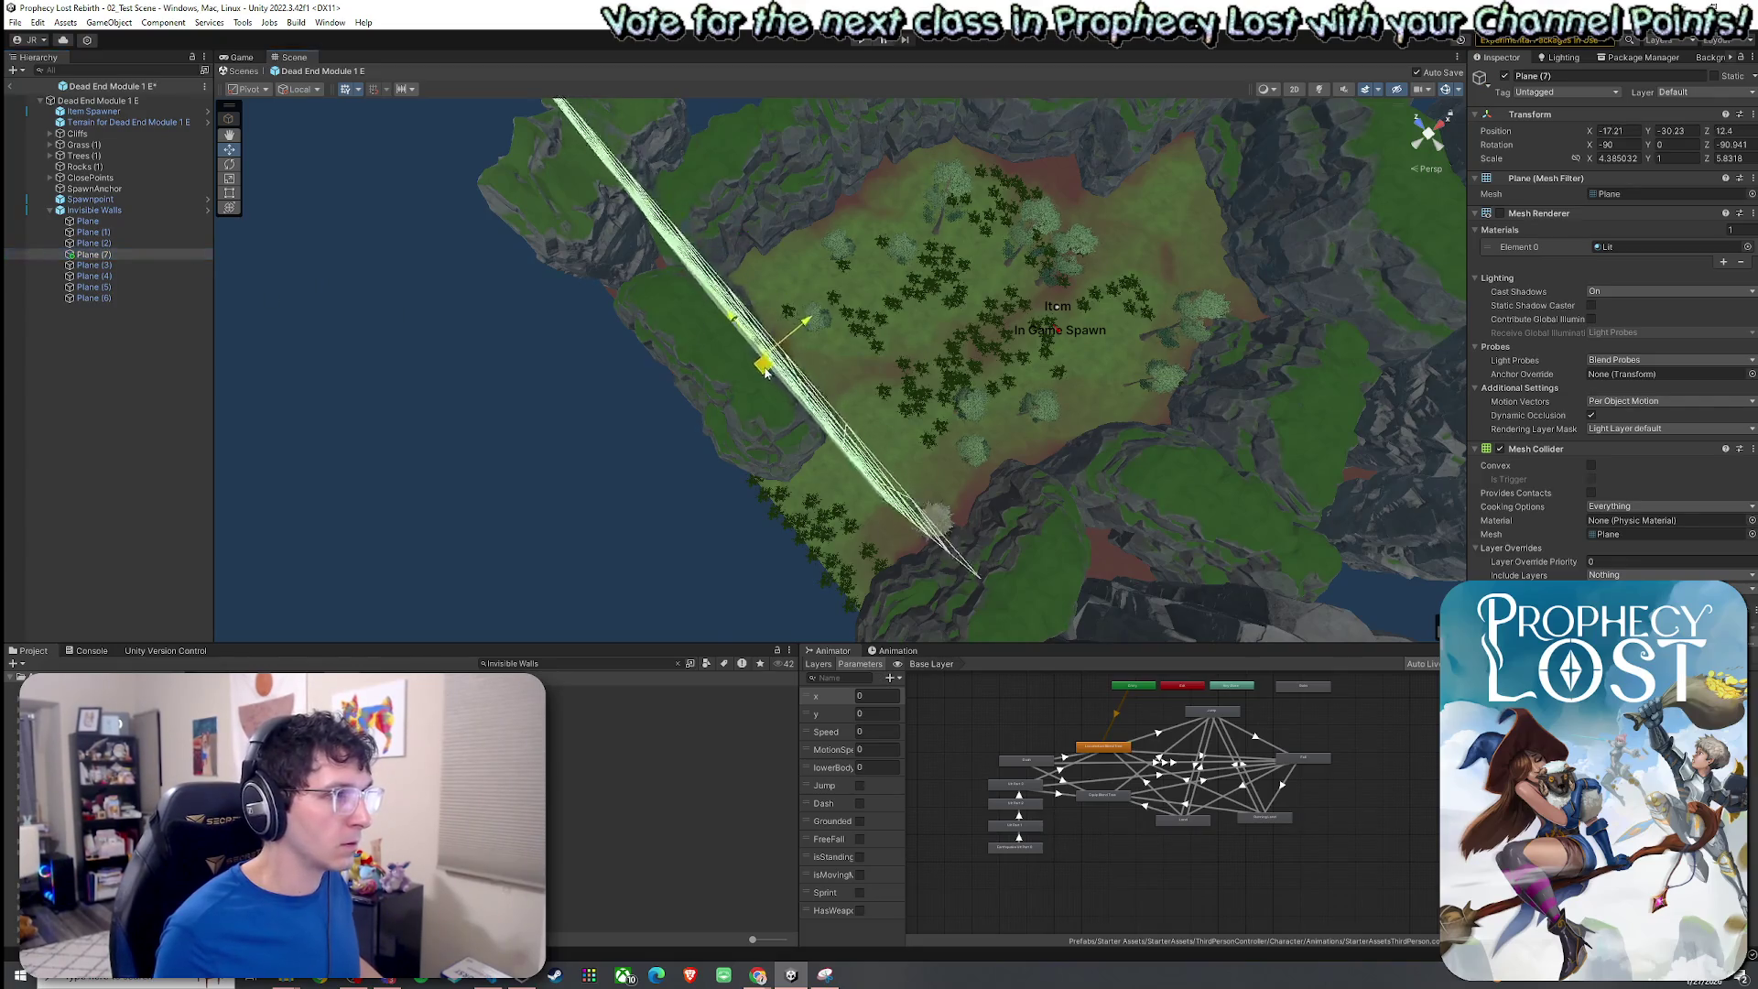
mouse_move(823, 384)
left_mouse_down()
mouse_move(987, 342)
mouse_move(835, 399)
mouse_move(730, 344)
mouse_move(785, 319)
mouse_move(681, 385)
mouse_move(695, 406)
mouse_move(550, 302)
left_mouse_up()
key("r")
left_click(133, 244, "ctrl")
mouse_move(759, 346)
left_mouse_down()
mouse_move(690, 357)
mouse_move(680, 322)
mouse_move(730, 479)
mouse_move(745, 381)
mouse_move(942, 490)
mouse_move(1056, 514)
mouse_move(1089, 485)
left_mouse_up()
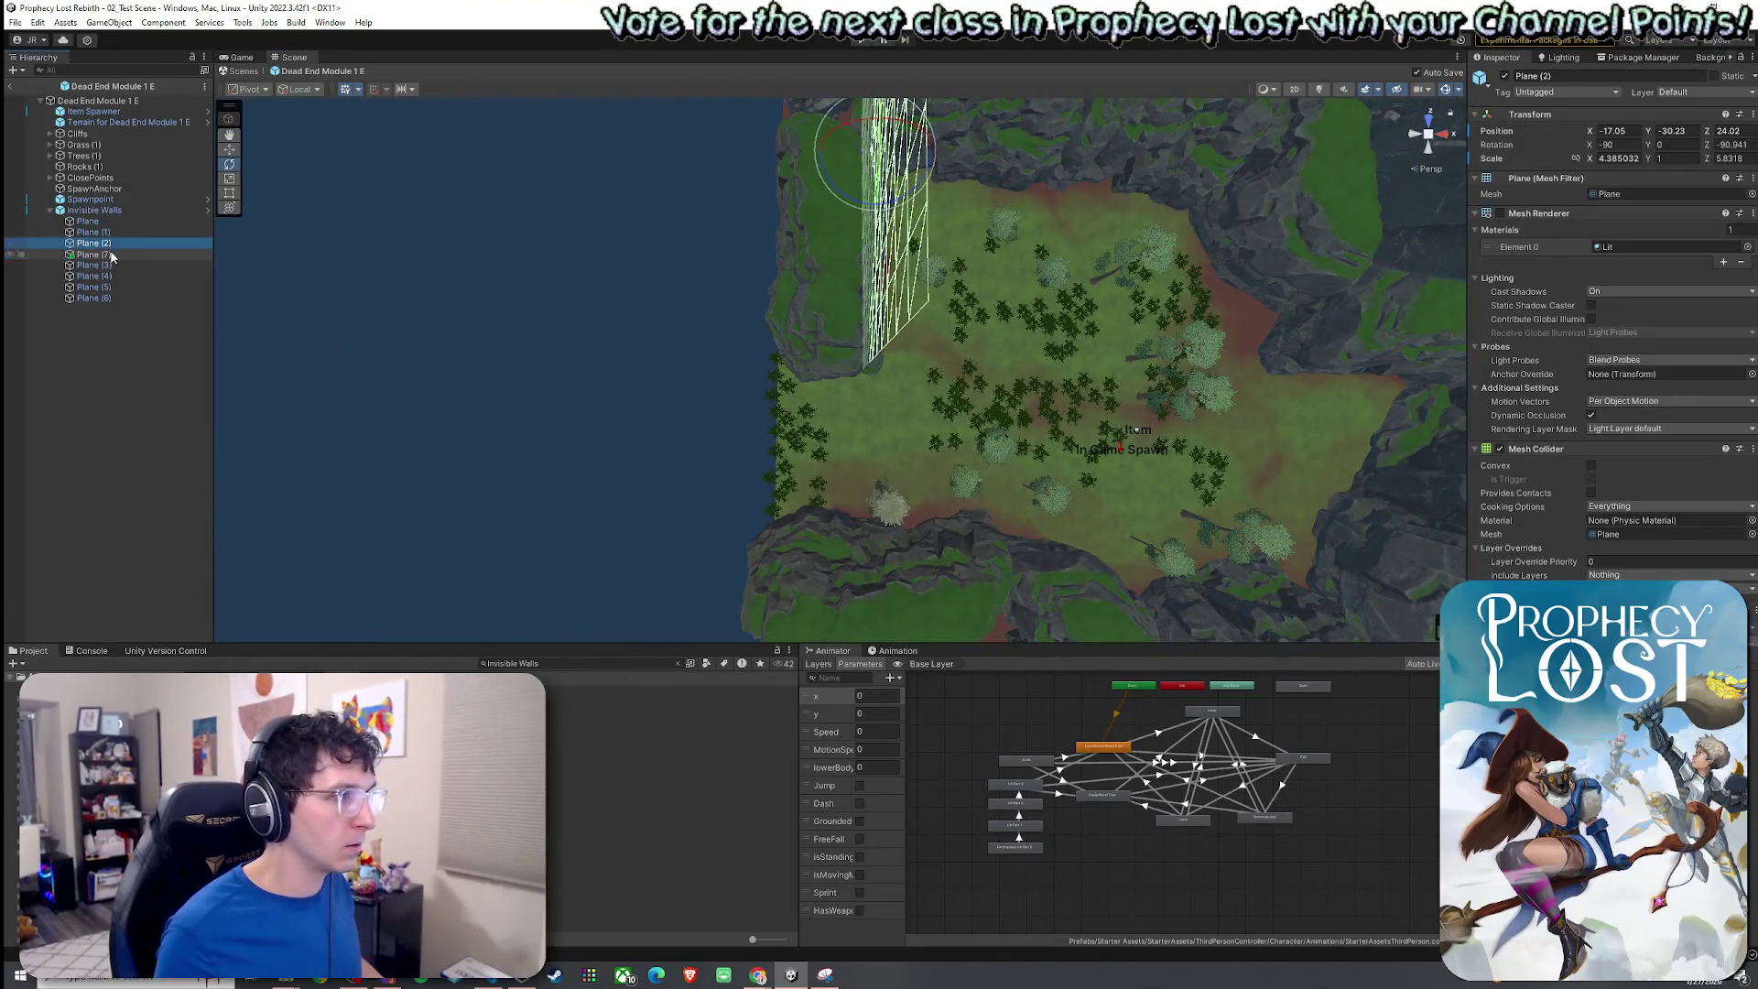
Move Plane (7) along the lower-left diagonal cliff edge.
left_click(110, 256)
left_click_drag(815, 343, 823, 363)
left_click(152, 235, "ctrl")
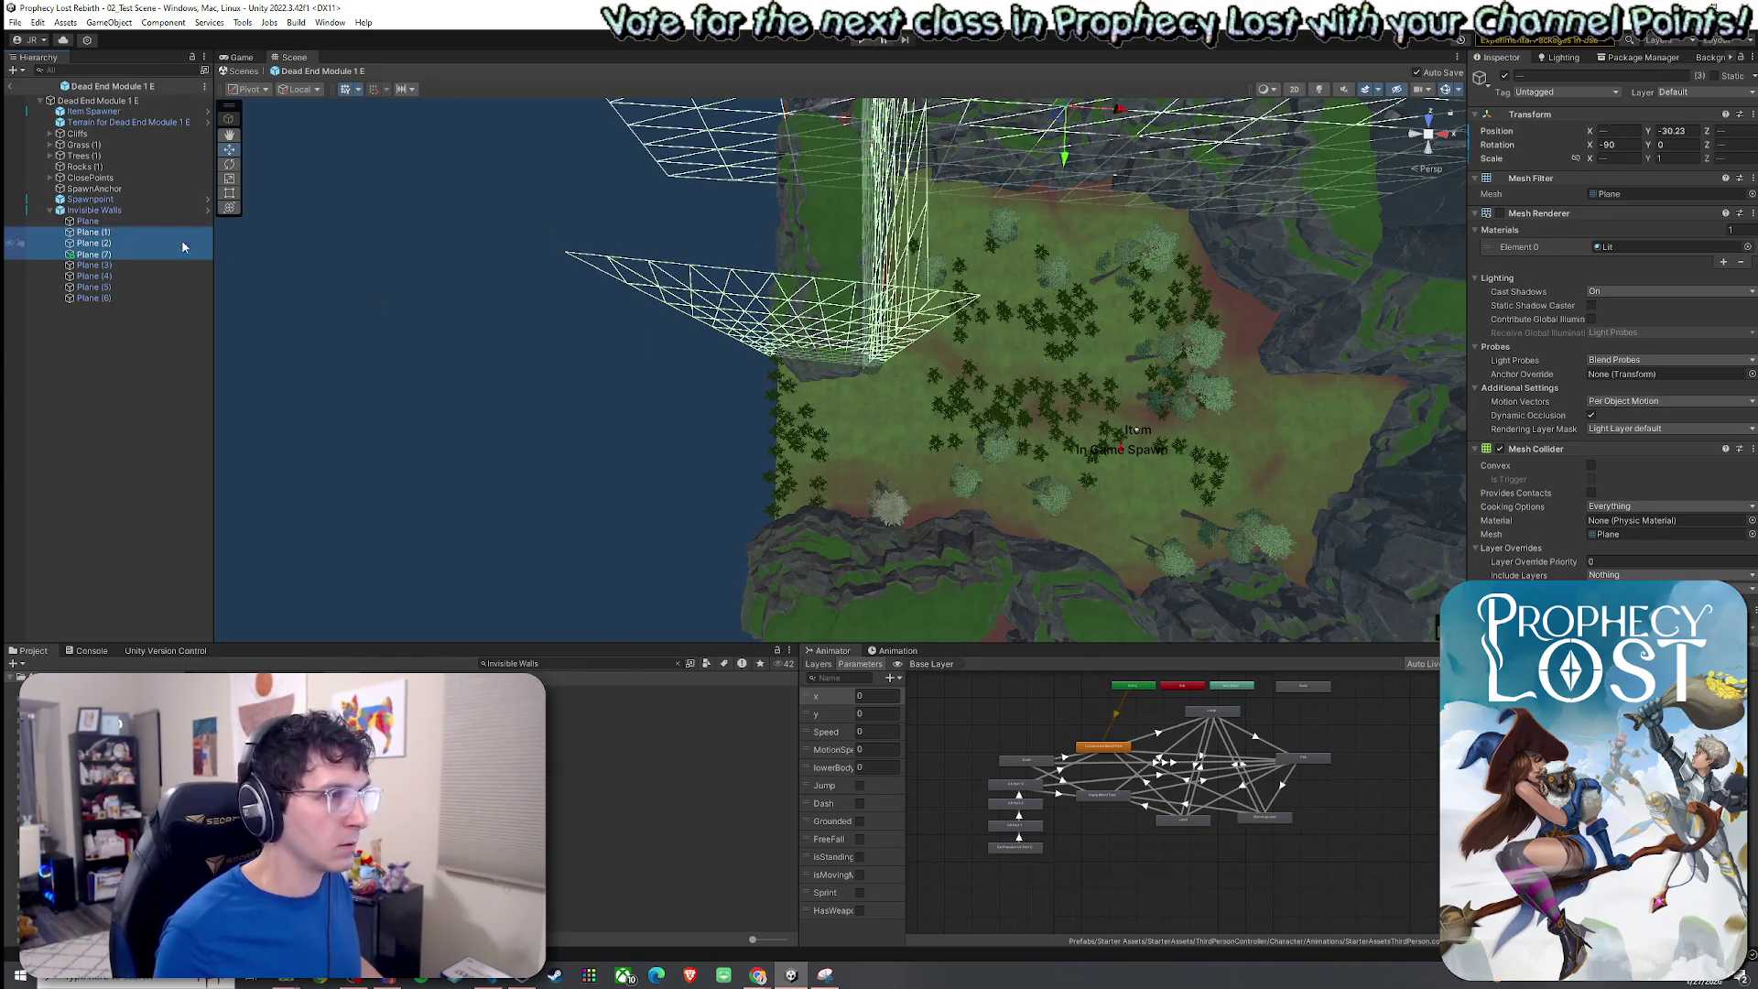
key("f")
left_click(95, 244)
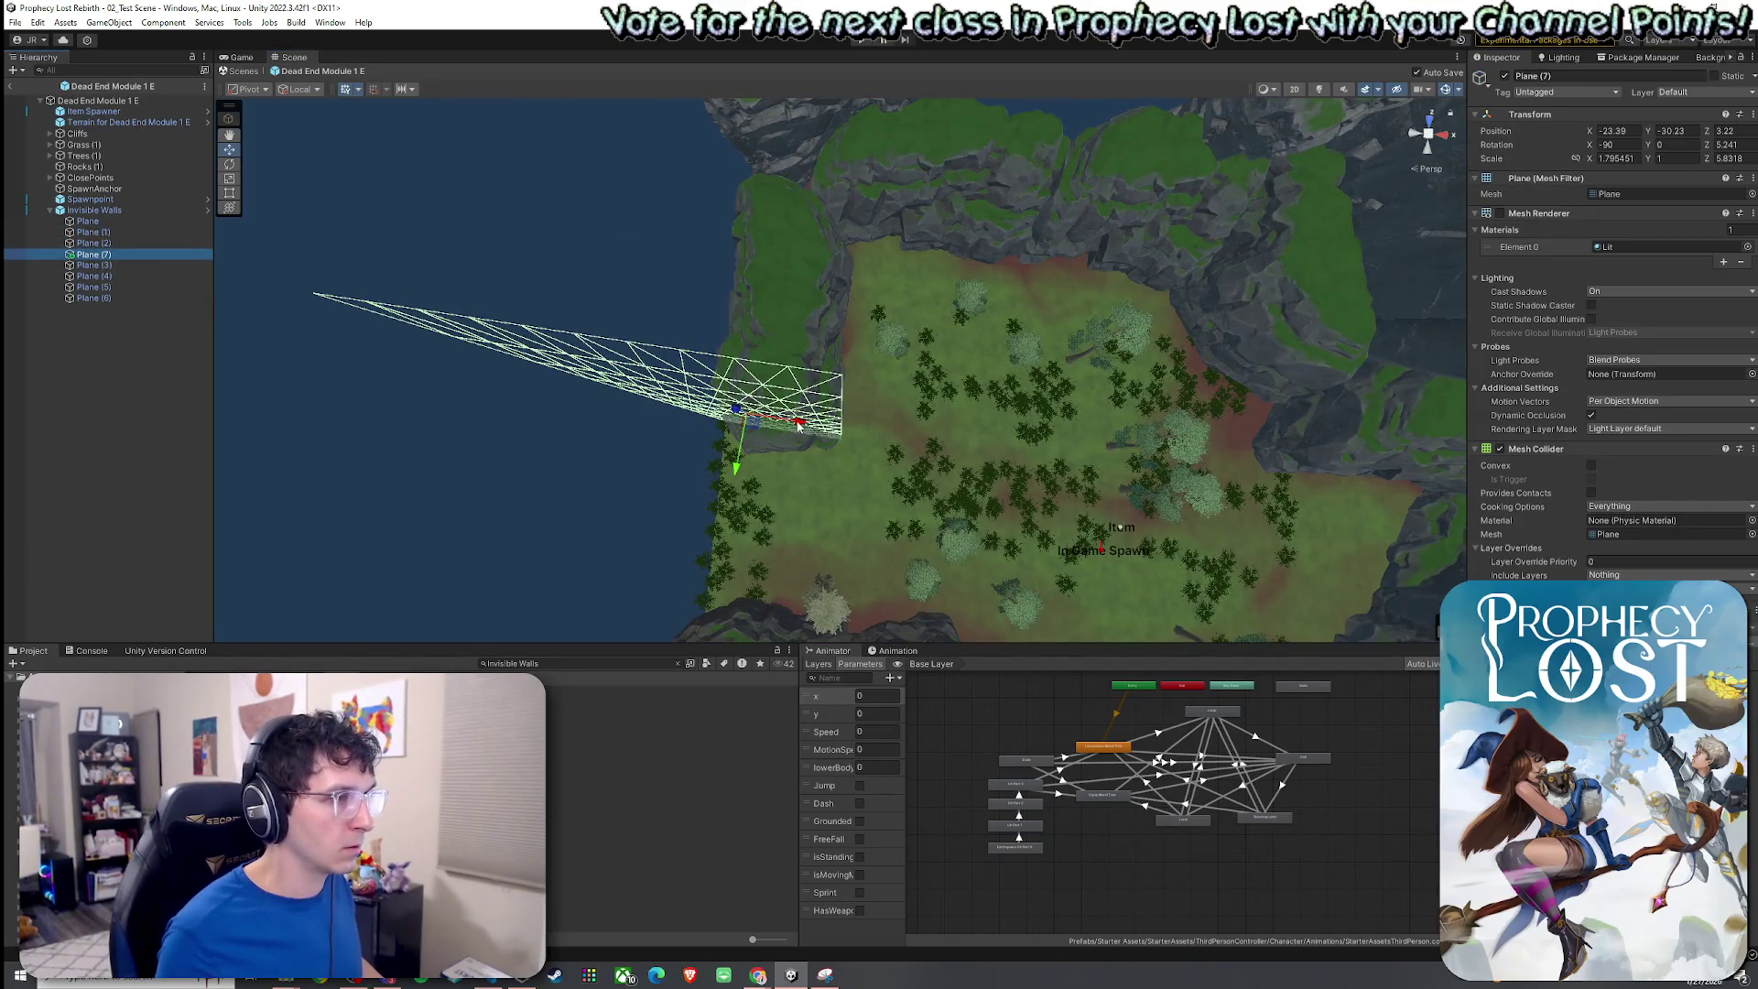
left_click_drag(799, 424, 783, 424)
left_click(125, 243, "ctrl")
left_click(101, 232, "ctrl")
mouse_move(337, 313)
left_mouse_down()
mouse_move(526, 333)
mouse_move(675, 305)
mouse_move(738, 243)
mouse_move(550, 275)
left_mouse_up()
Check how Plane and Plane (1) line up with the cliffs from several angles.
left_click(113, 241)
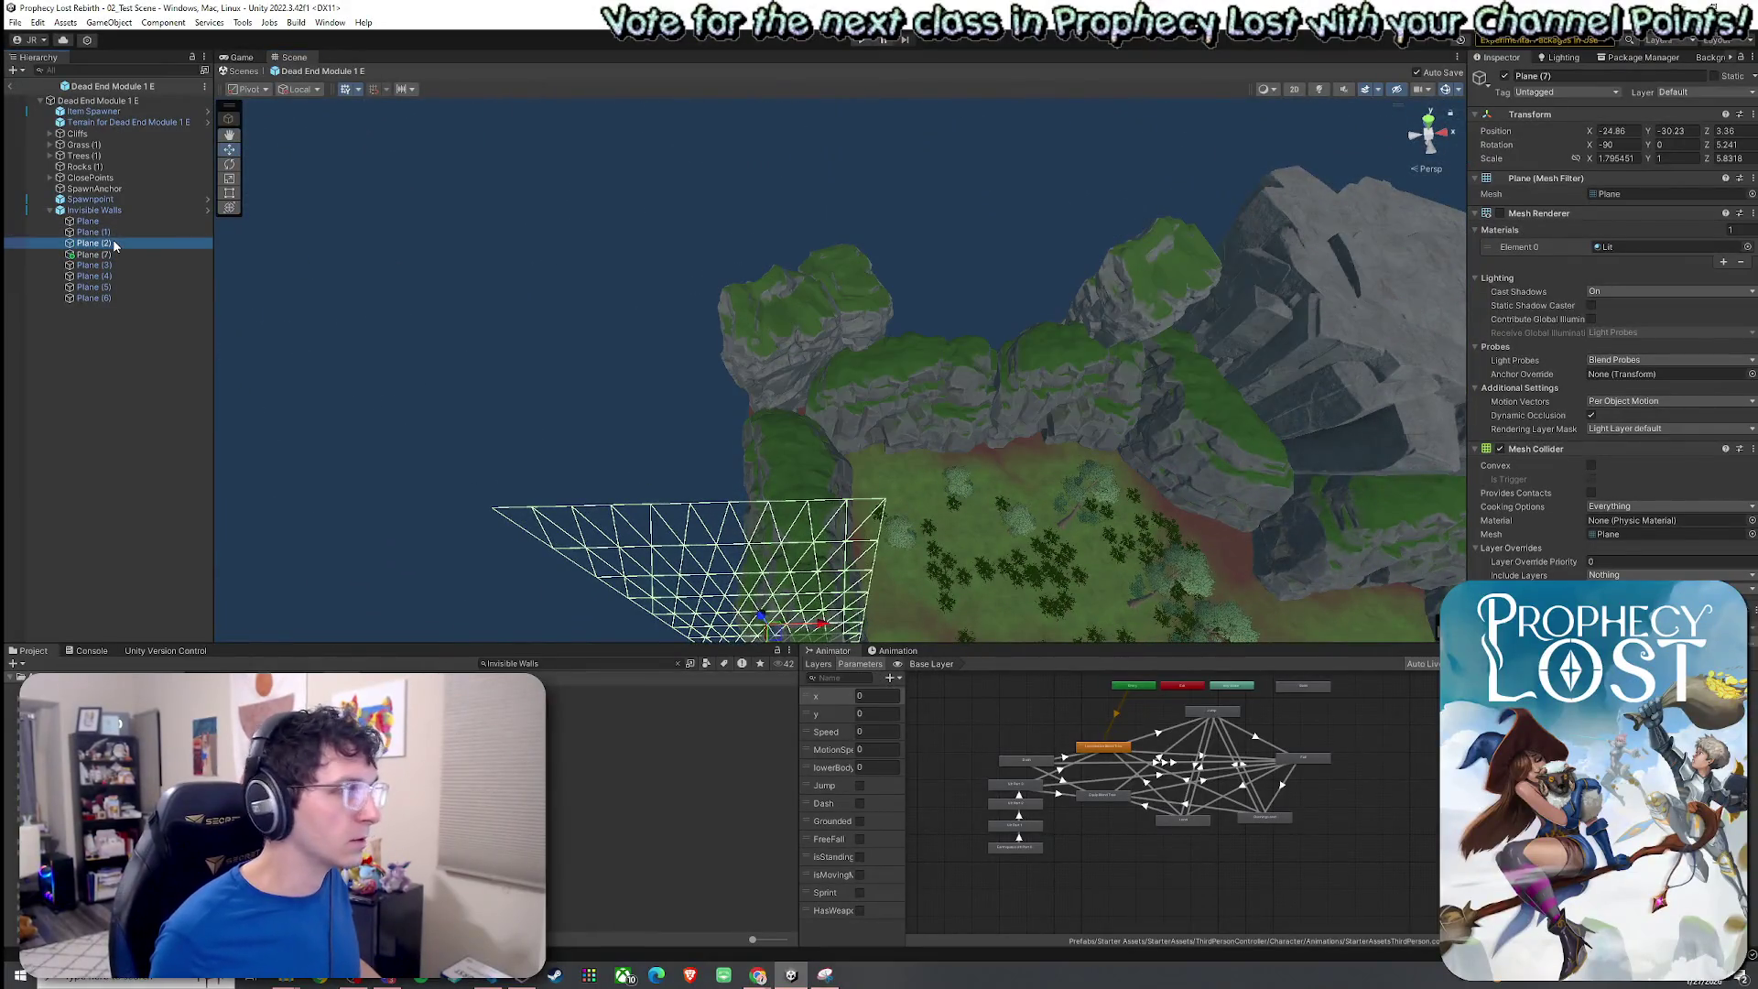
left_click(108, 232)
left_click_drag(1049, 383, 908, 405)
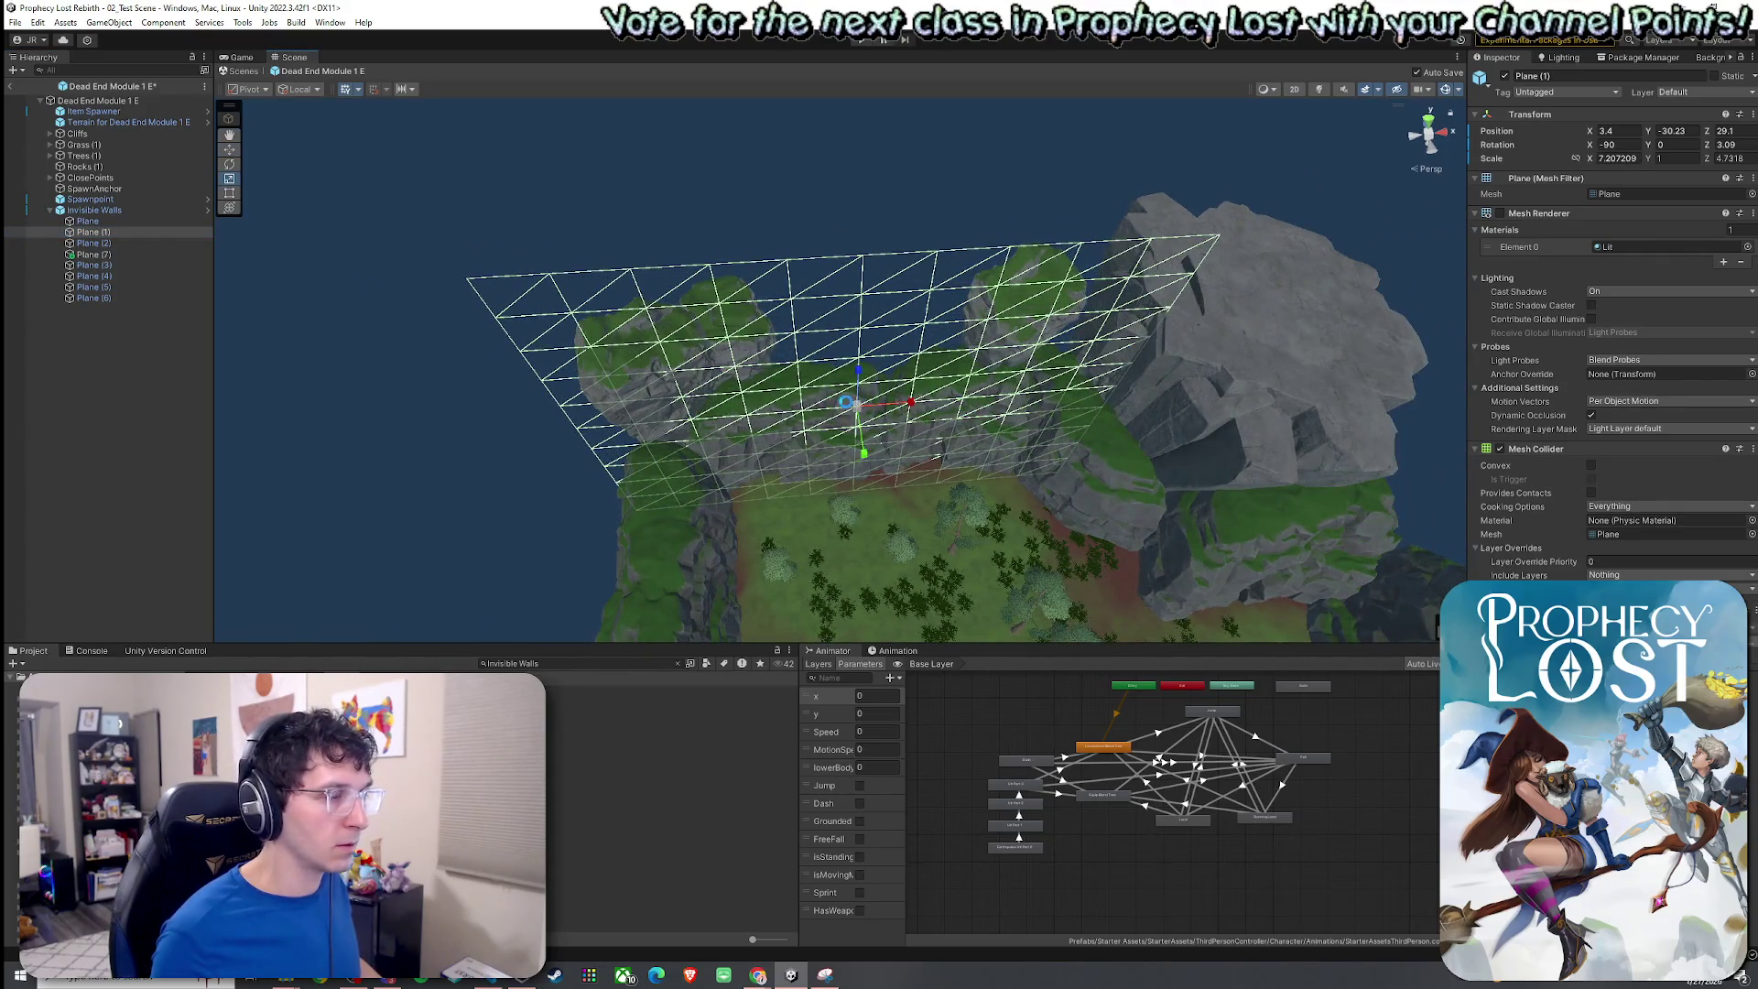
left_click(128, 221, "ctrl")
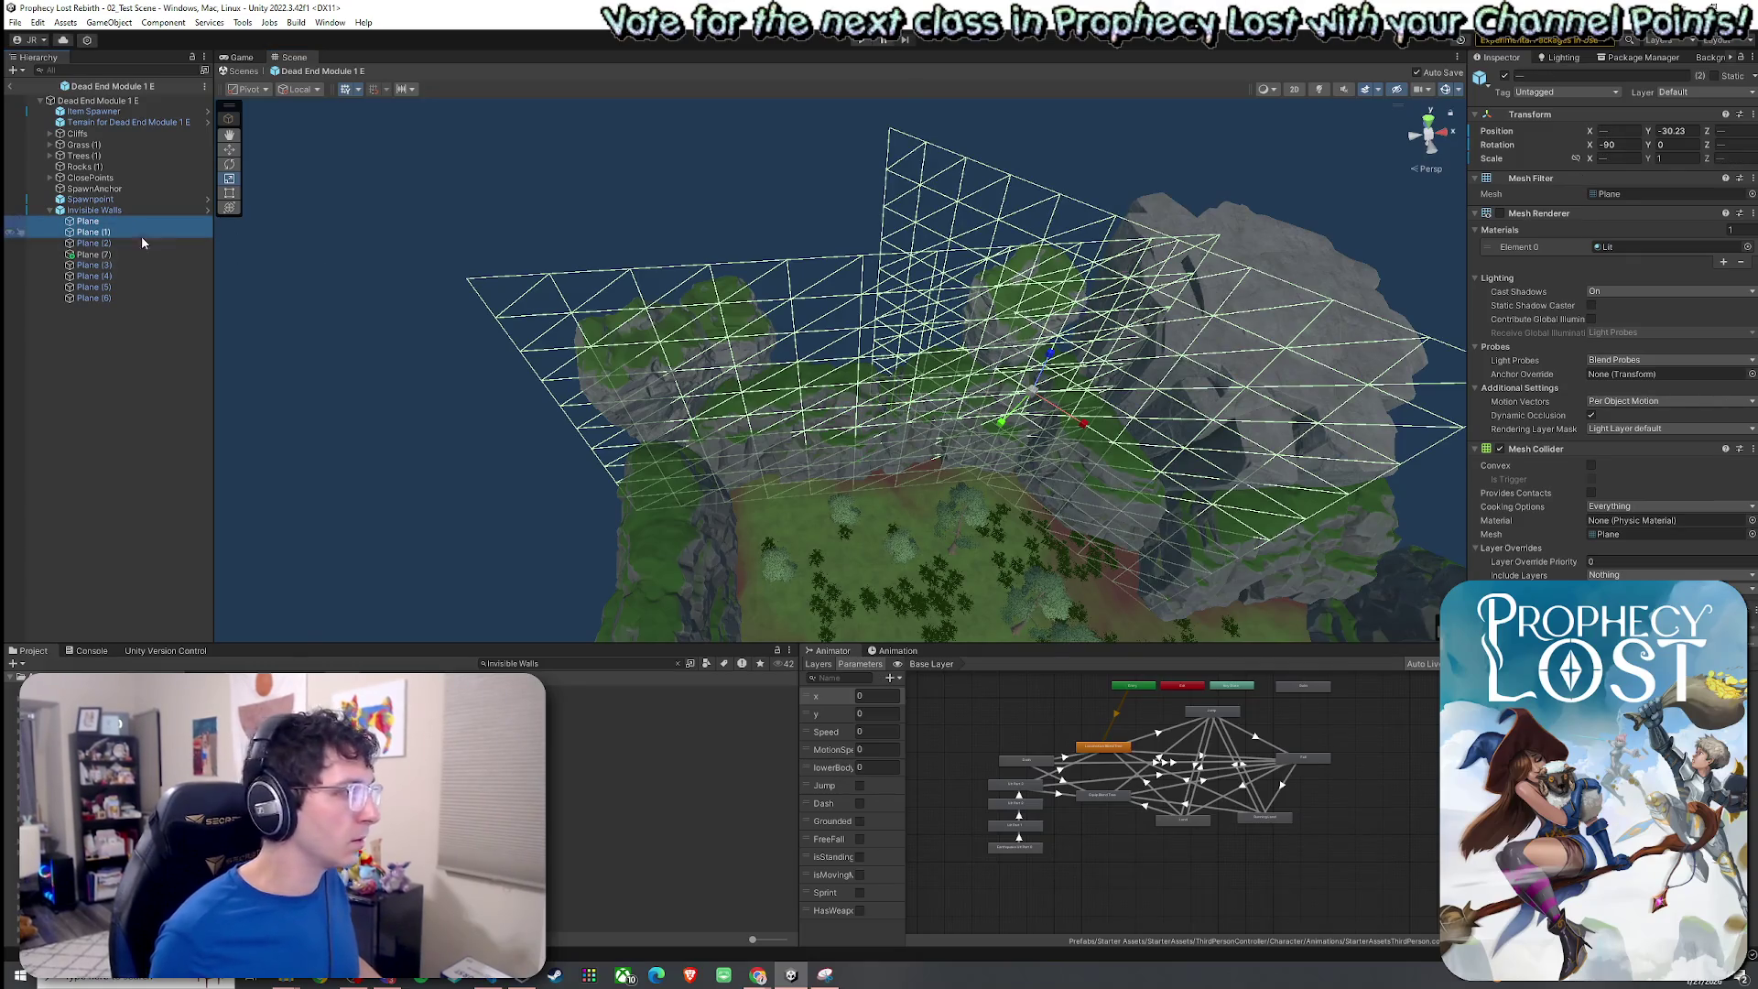
key("f")
left_click_drag(662, 267, 1014, 415)
left_click(1013, 414)
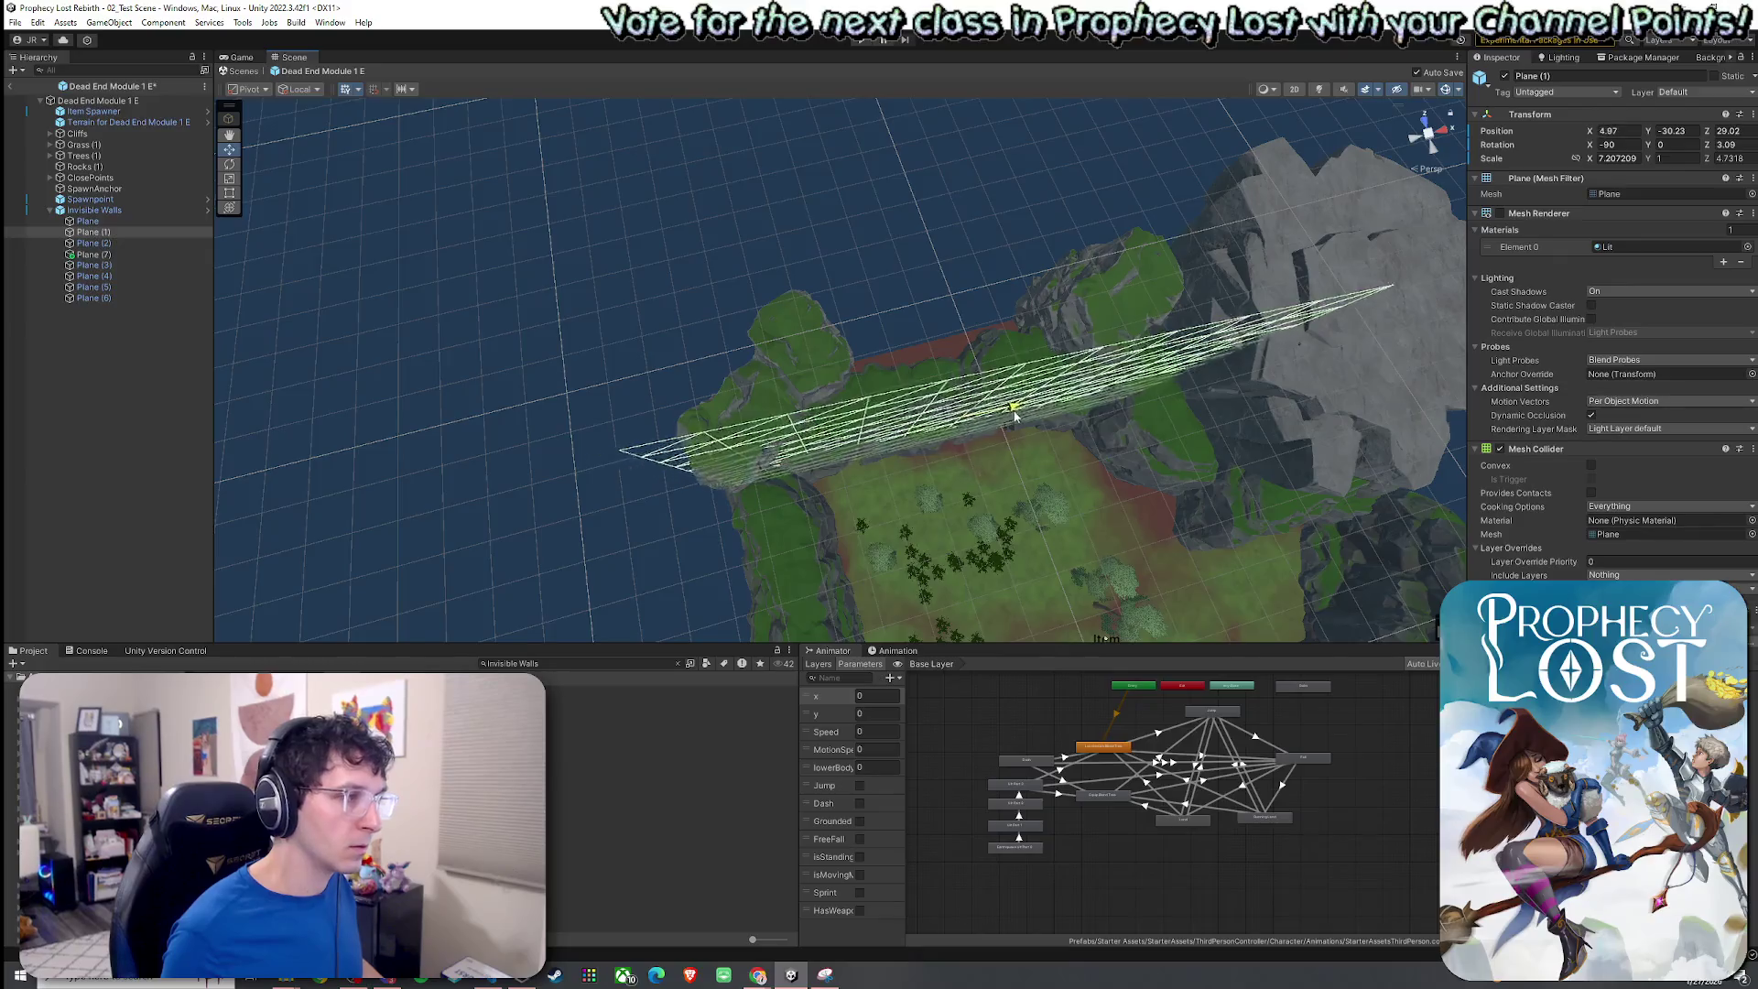
mouse_move(794, 423)
left_mouse_down()
mouse_move(749, 447)
mouse_move(851, 455)
mouse_move(891, 366)
left_mouse_up()
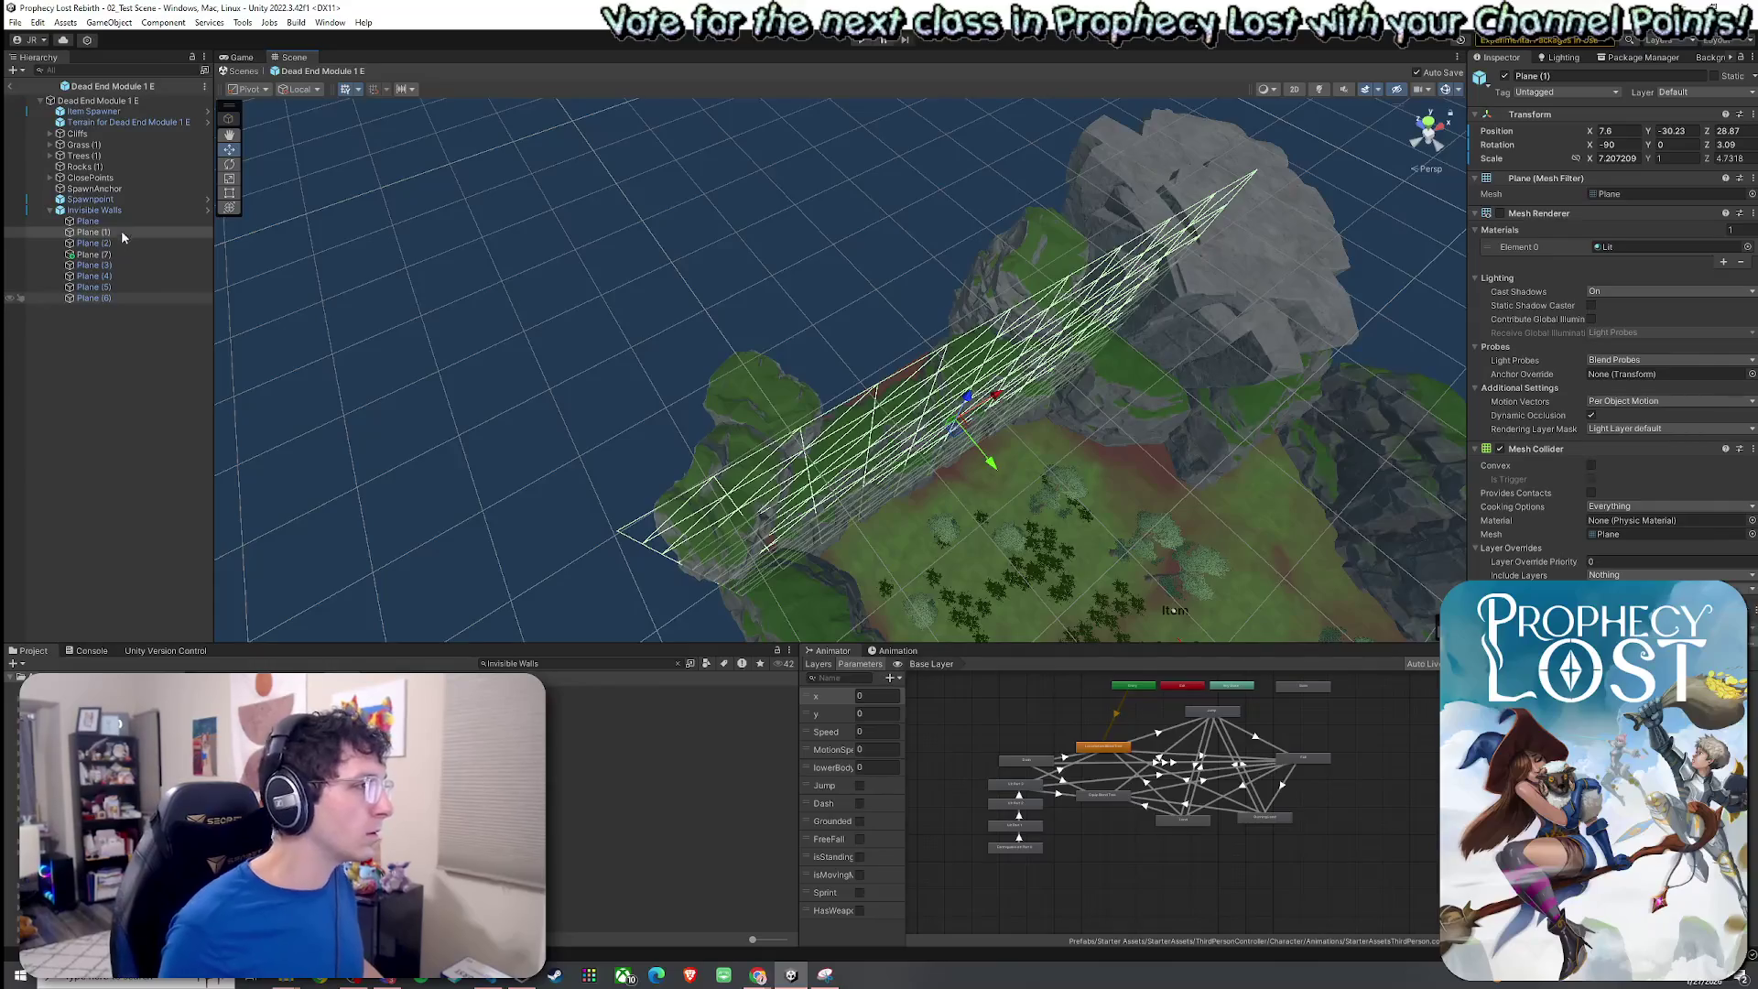
Narrow Plane (7) to X scale 1.35079 and nudge it toward the cliff.
double_click(118, 252)
mouse_move(483, 400)
left_mouse_down()
mouse_move(920, 363)
mouse_move(510, 326)
left_mouse_up()
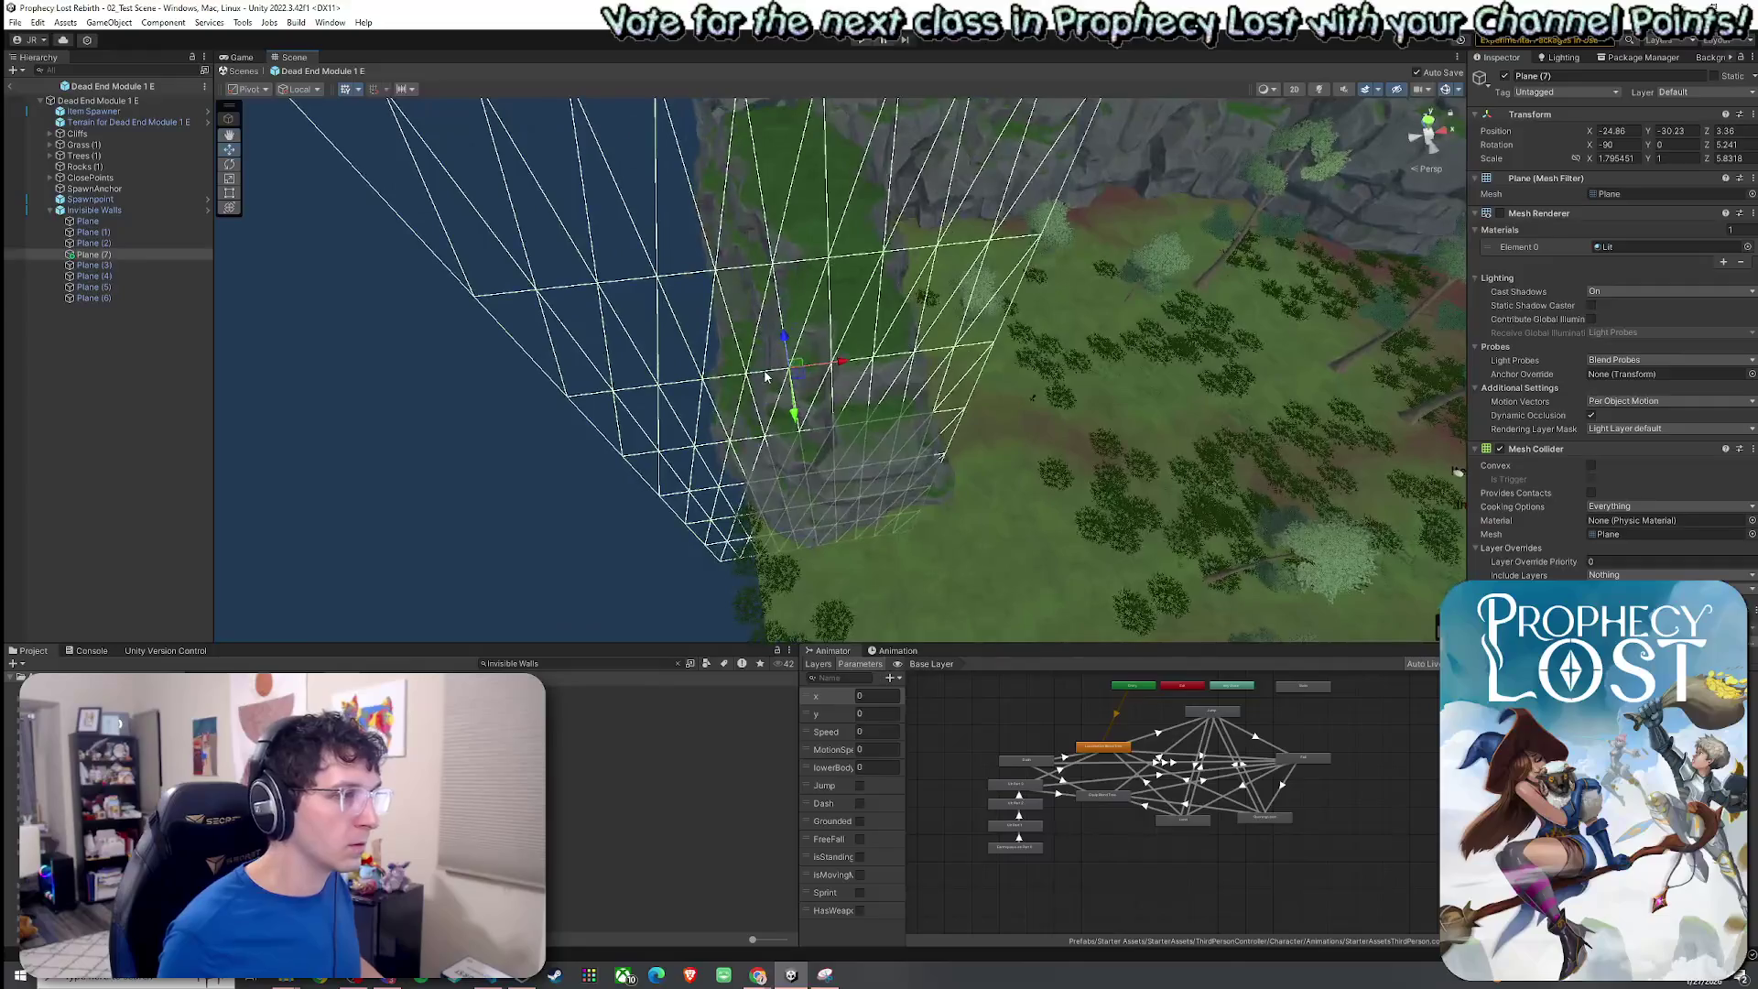
mouse_move(839, 366)
left_mouse_down()
mouse_move(824, 367)
mouse_move(876, 360)
left_mouse_up()
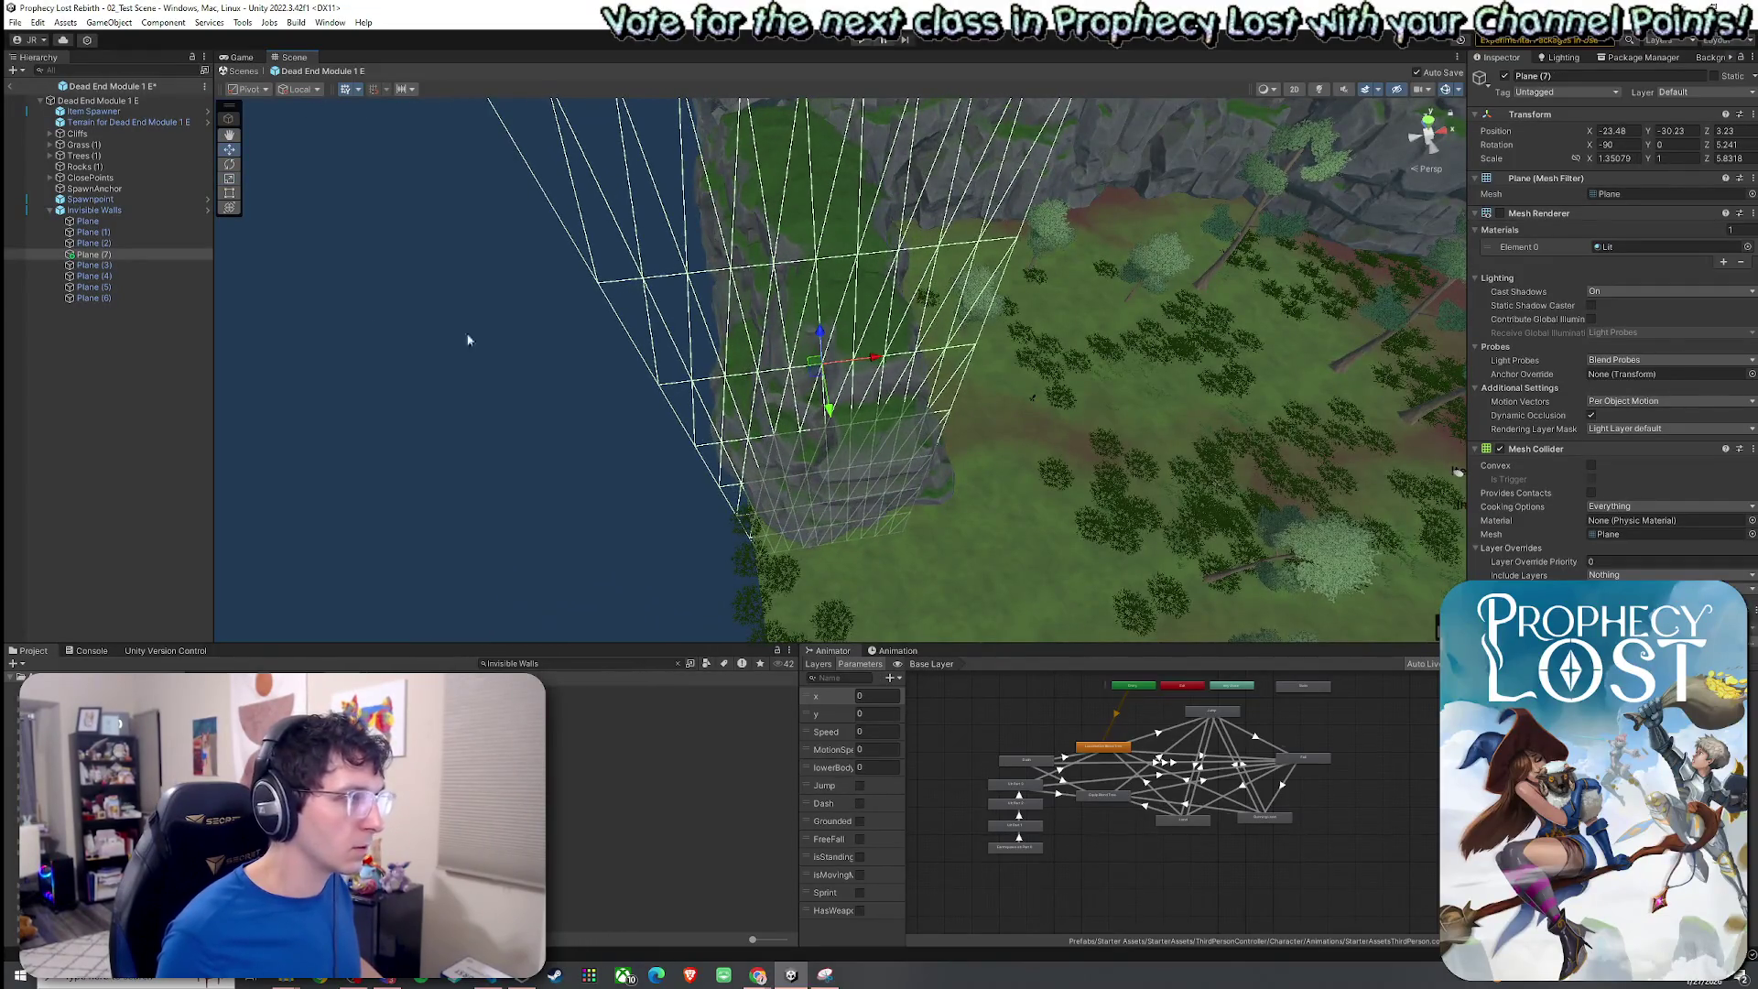
mouse_move(508, 334)
left_mouse_down()
mouse_move(781, 365)
mouse_move(704, 377)
left_mouse_up()
left_click(126, 246)
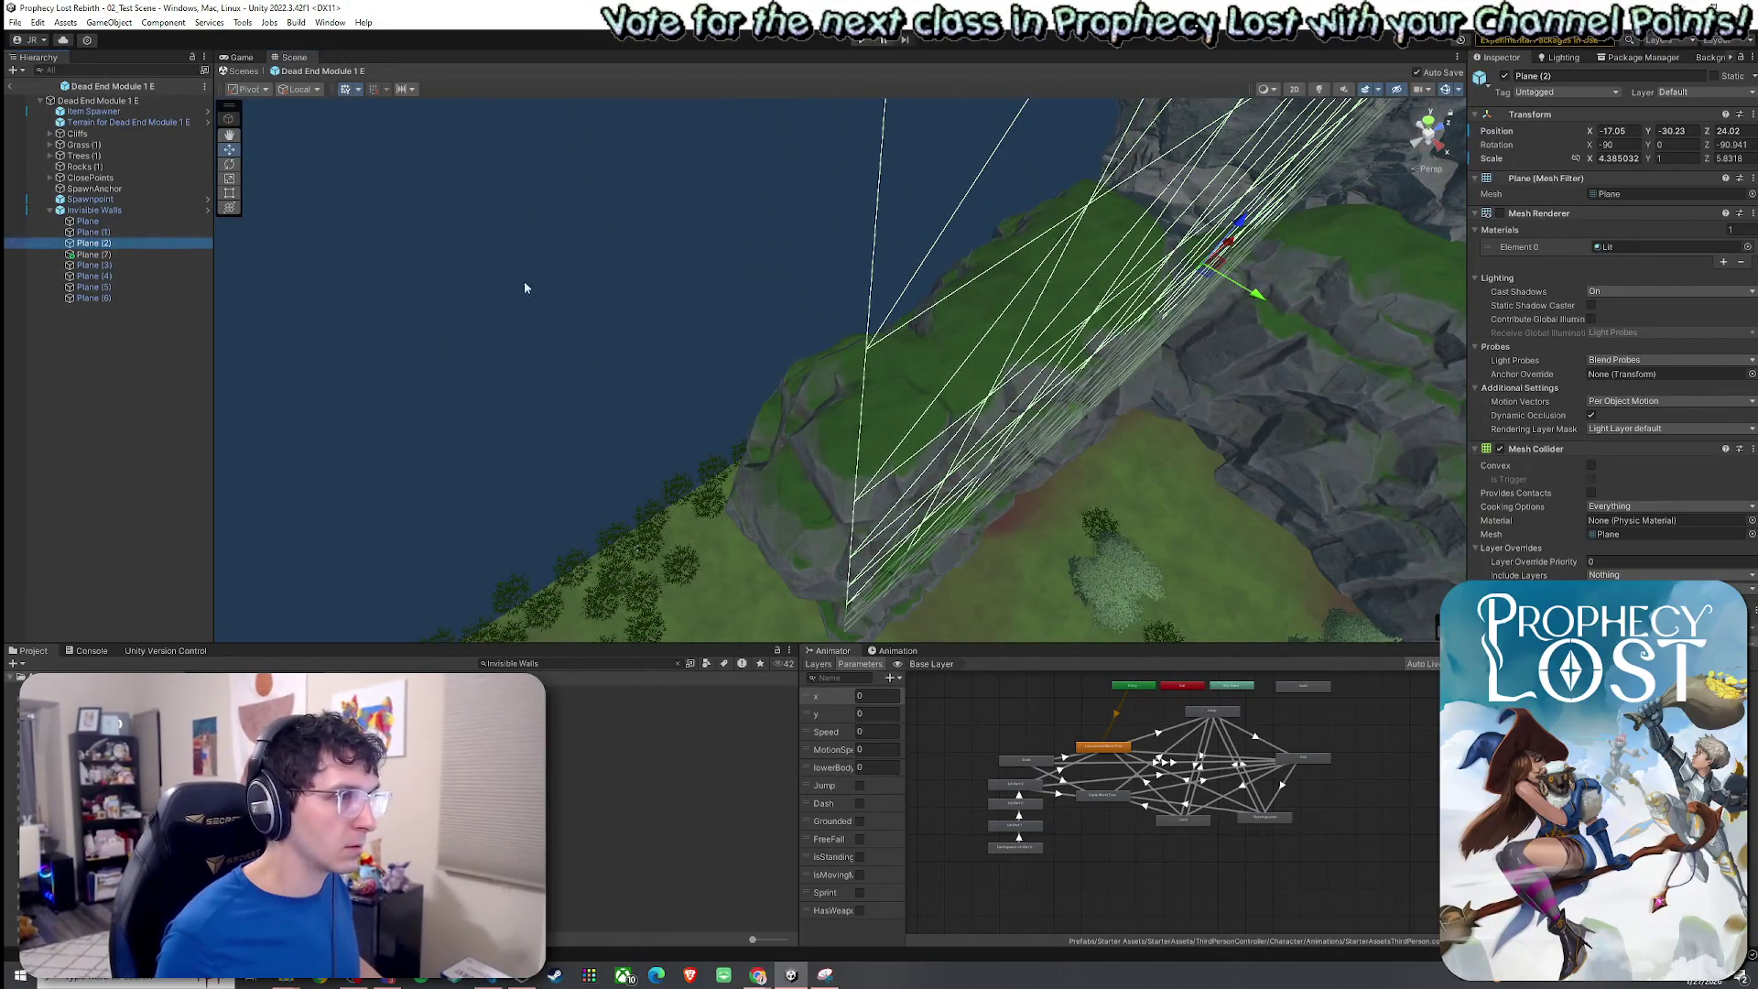
left_click_drag(742, 415, 710, 417)
Frame Plane (2) and Plane (7), then undo a stray shift of Plane (7).
left_click(117, 241, "ctrl")
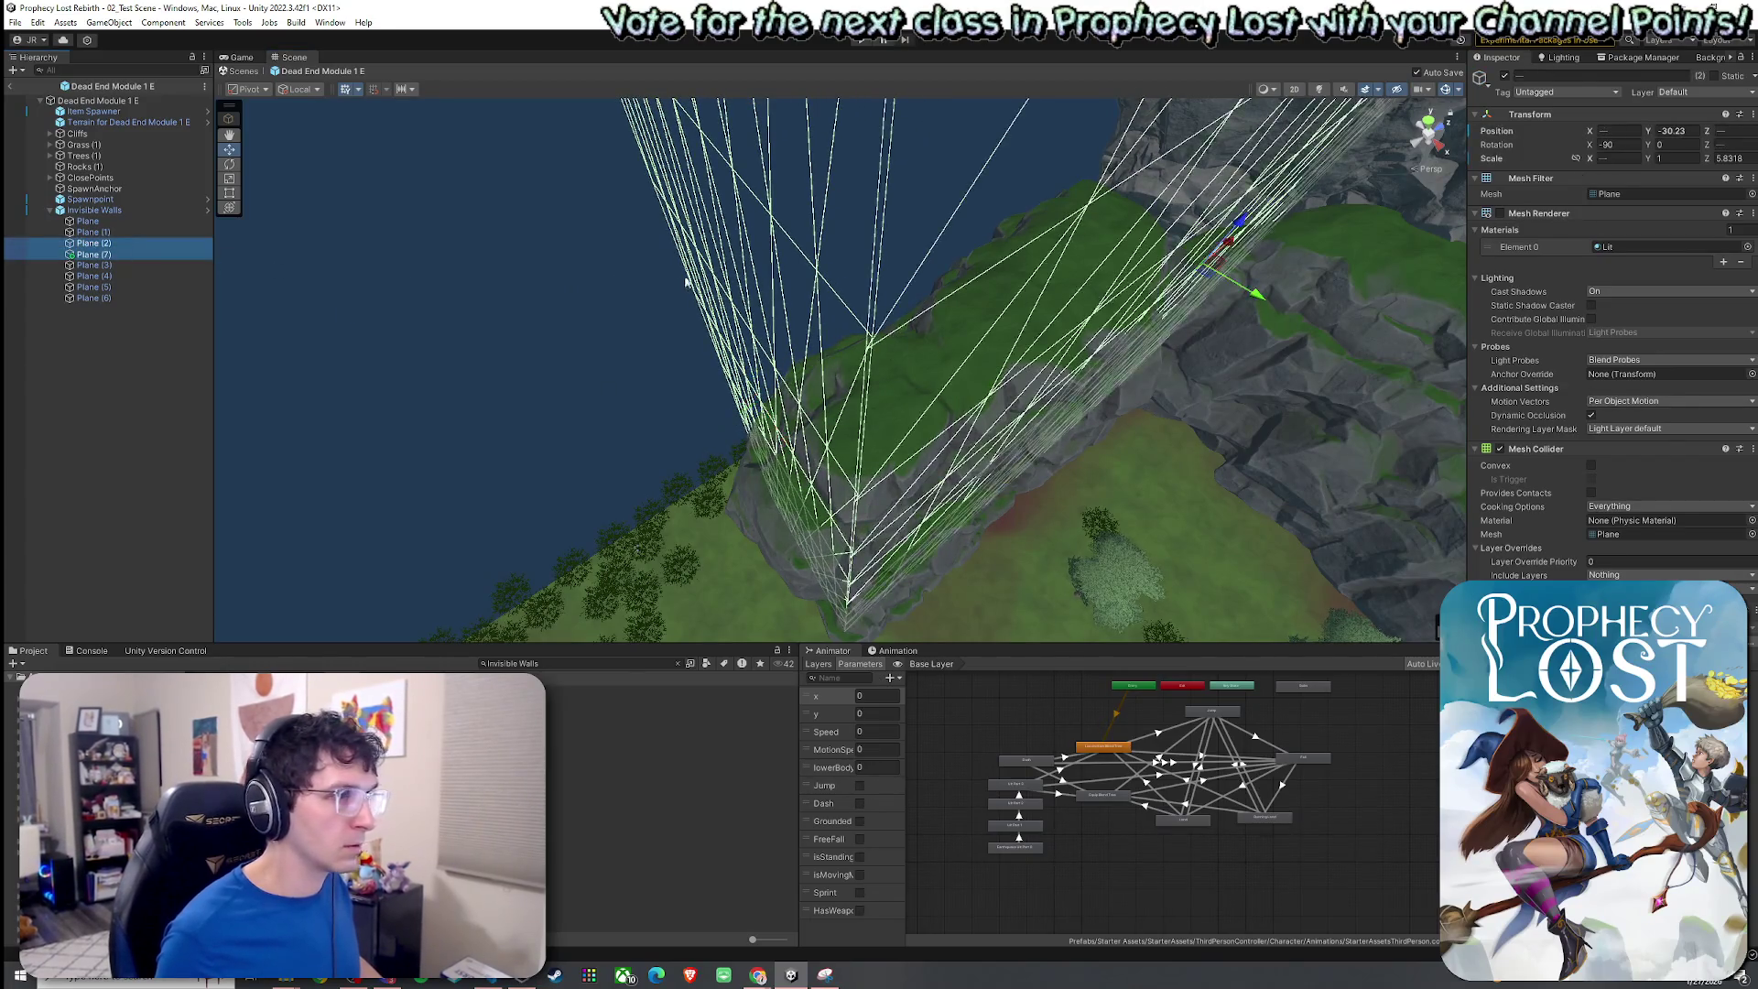
key("f")
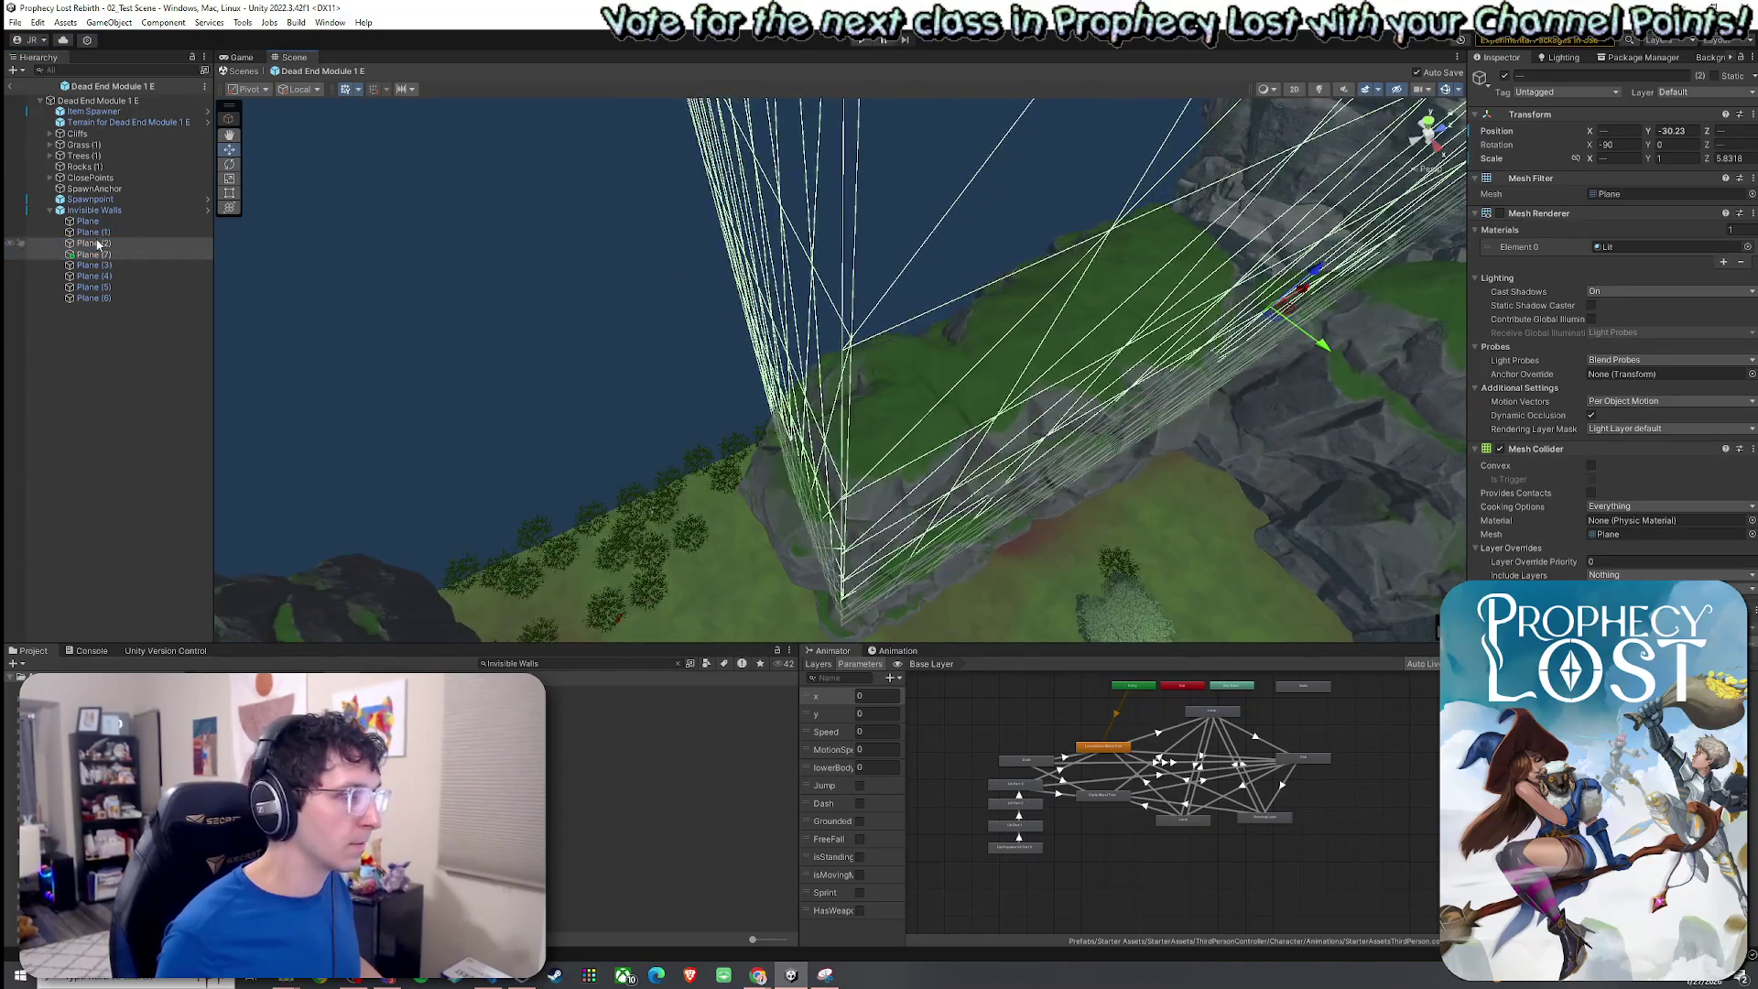
left_click(207, 244)
left_click(119, 254)
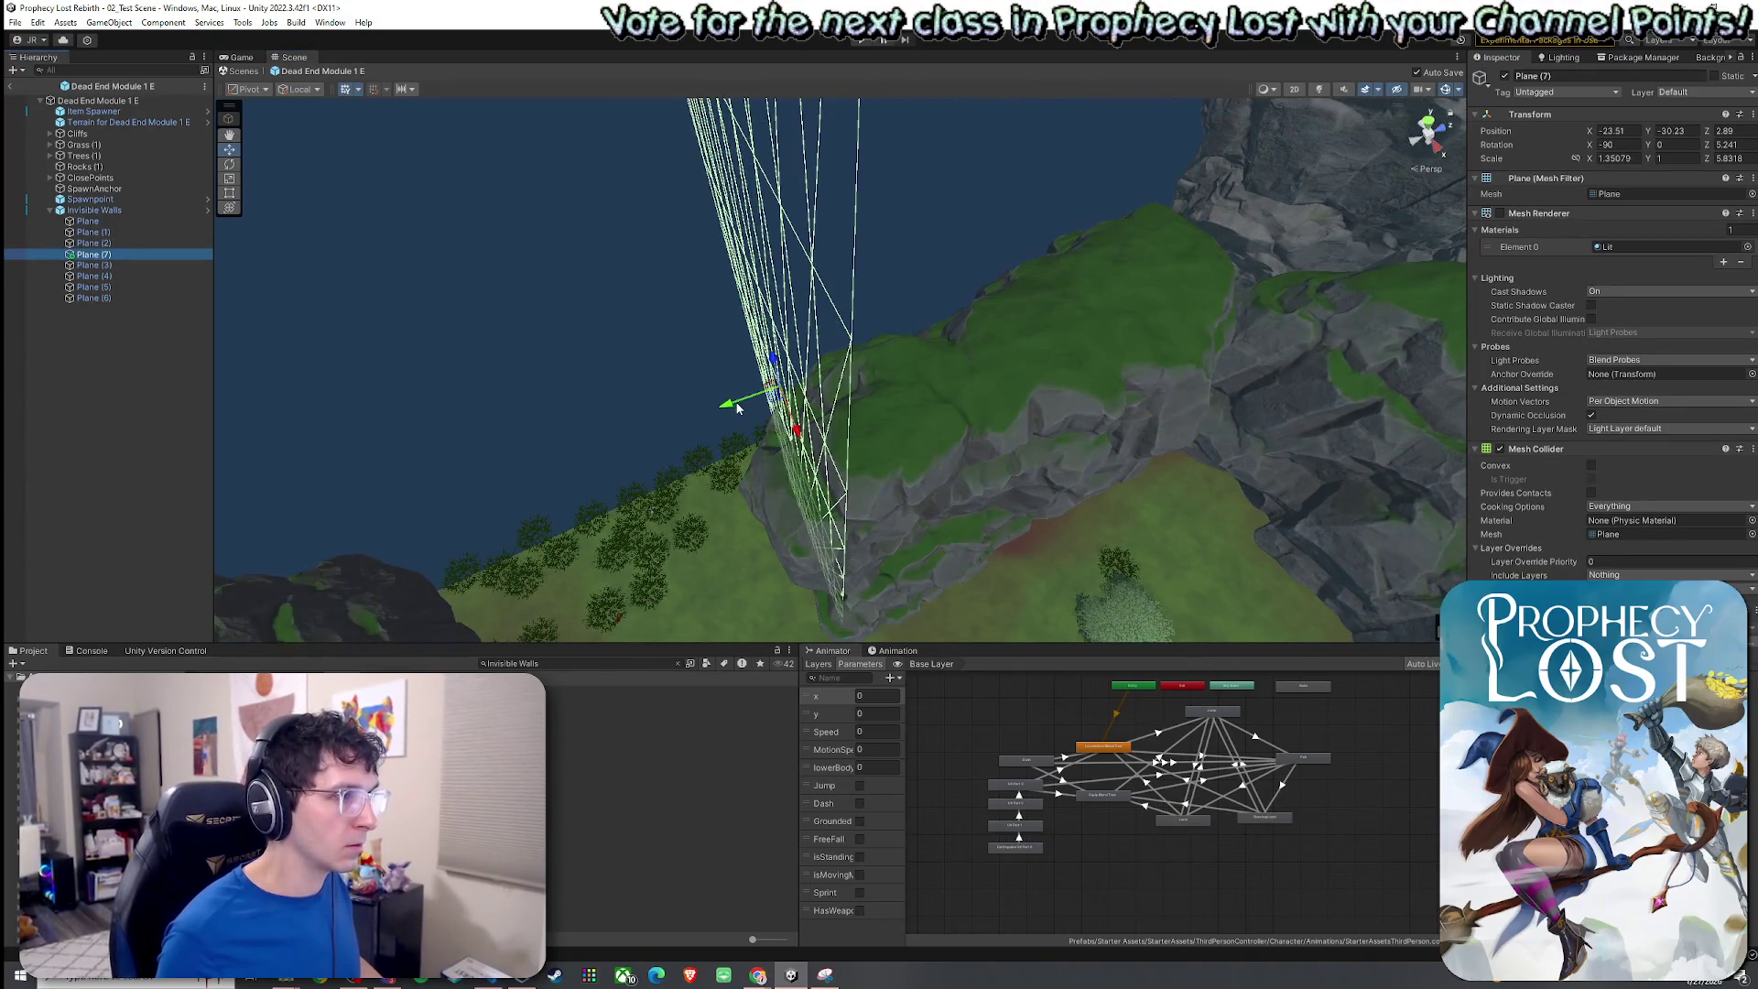
left_click_drag(738, 408, 733, 409)
key("ctrl+z")
left_click(121, 243, "ctrl")
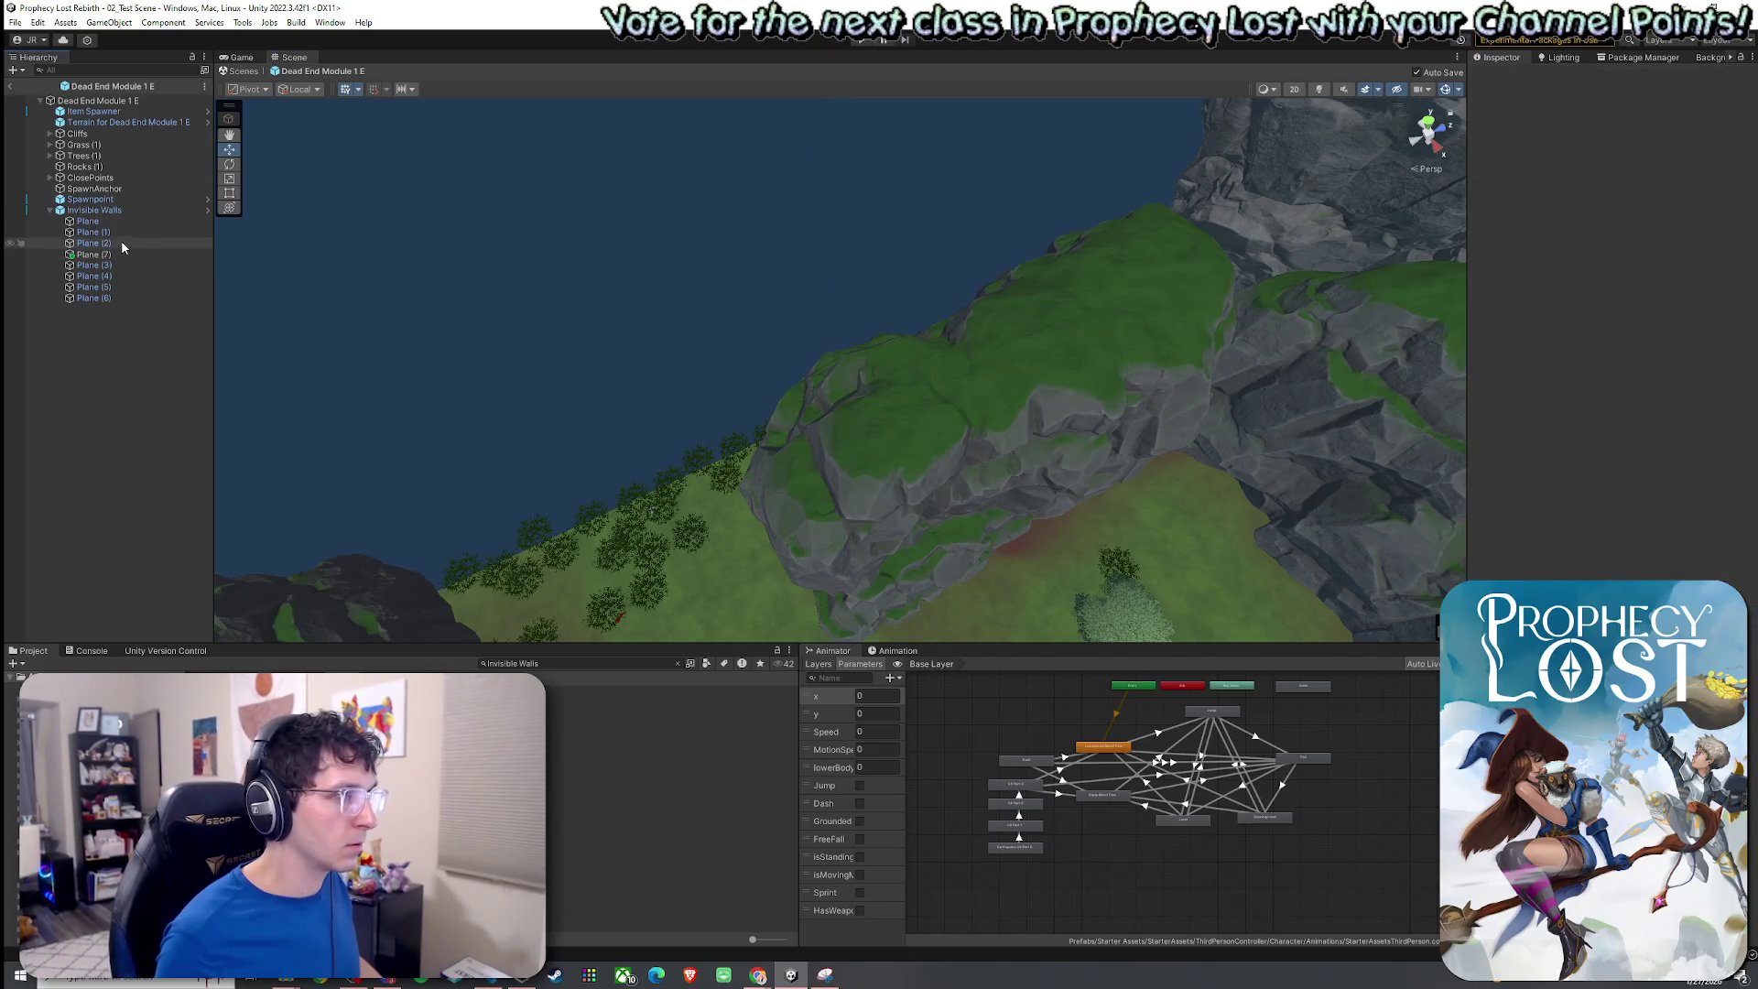
Nudge the Plane (7) wall into place against Plane (2).
left_click_drag(540, 254, 620, 239)
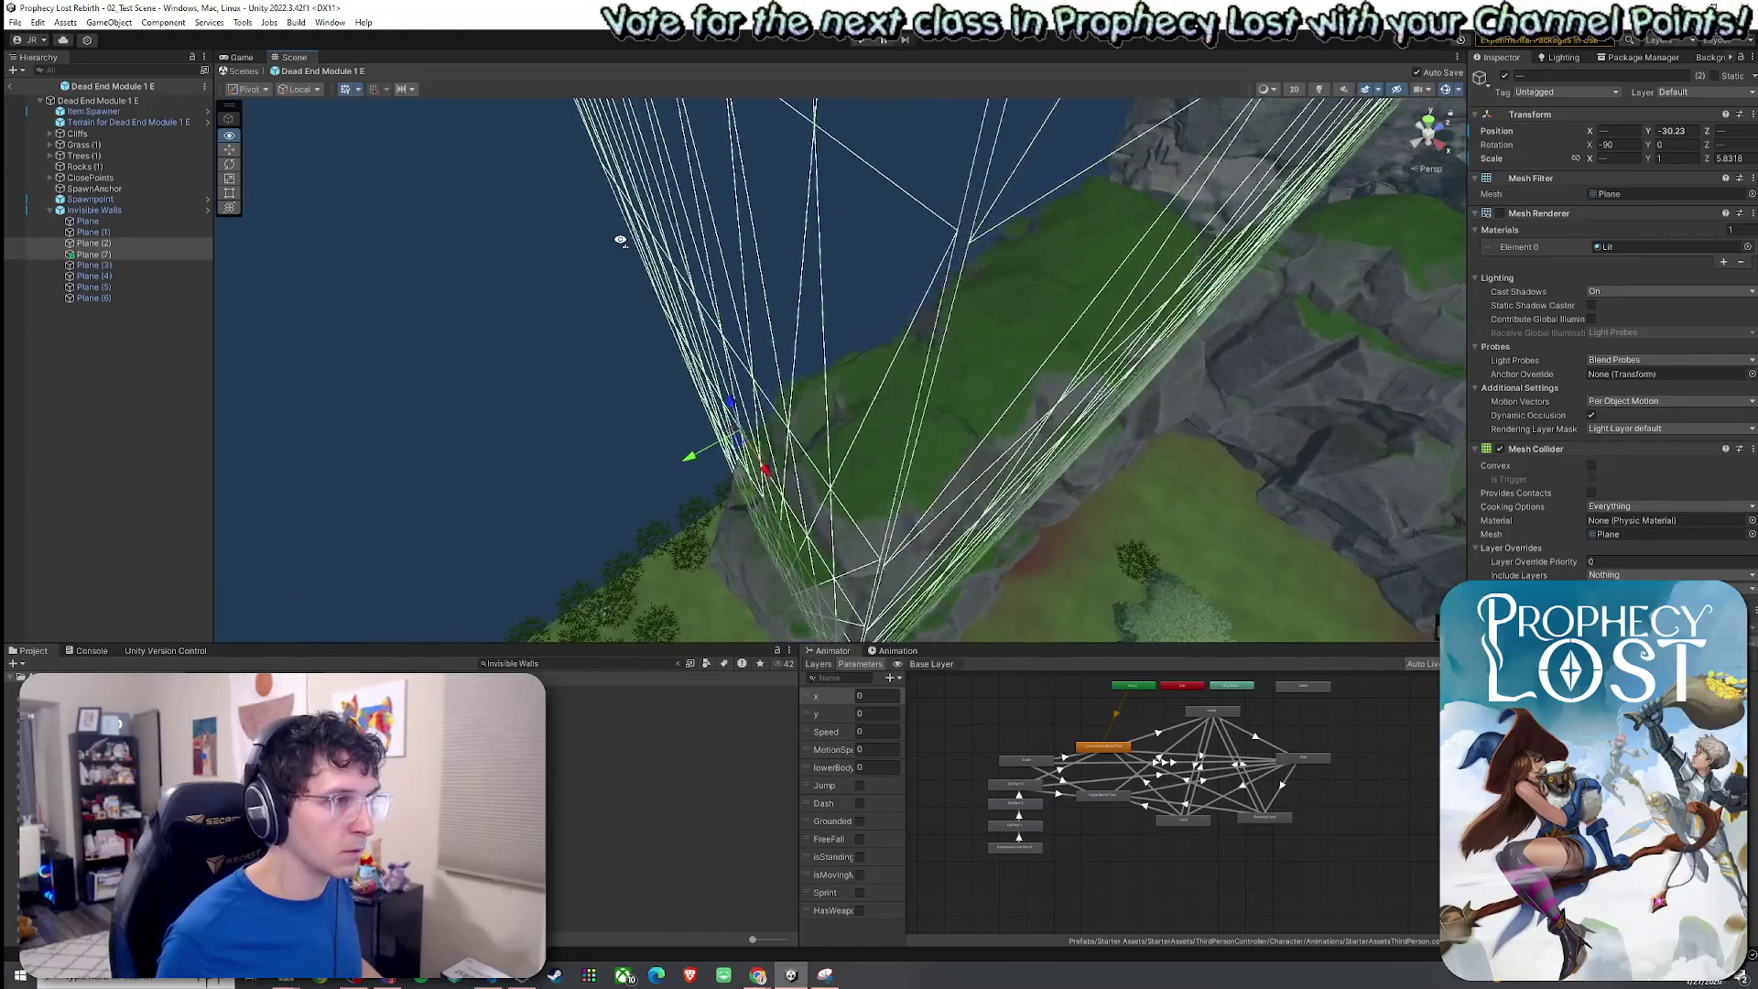
double_click(174, 245)
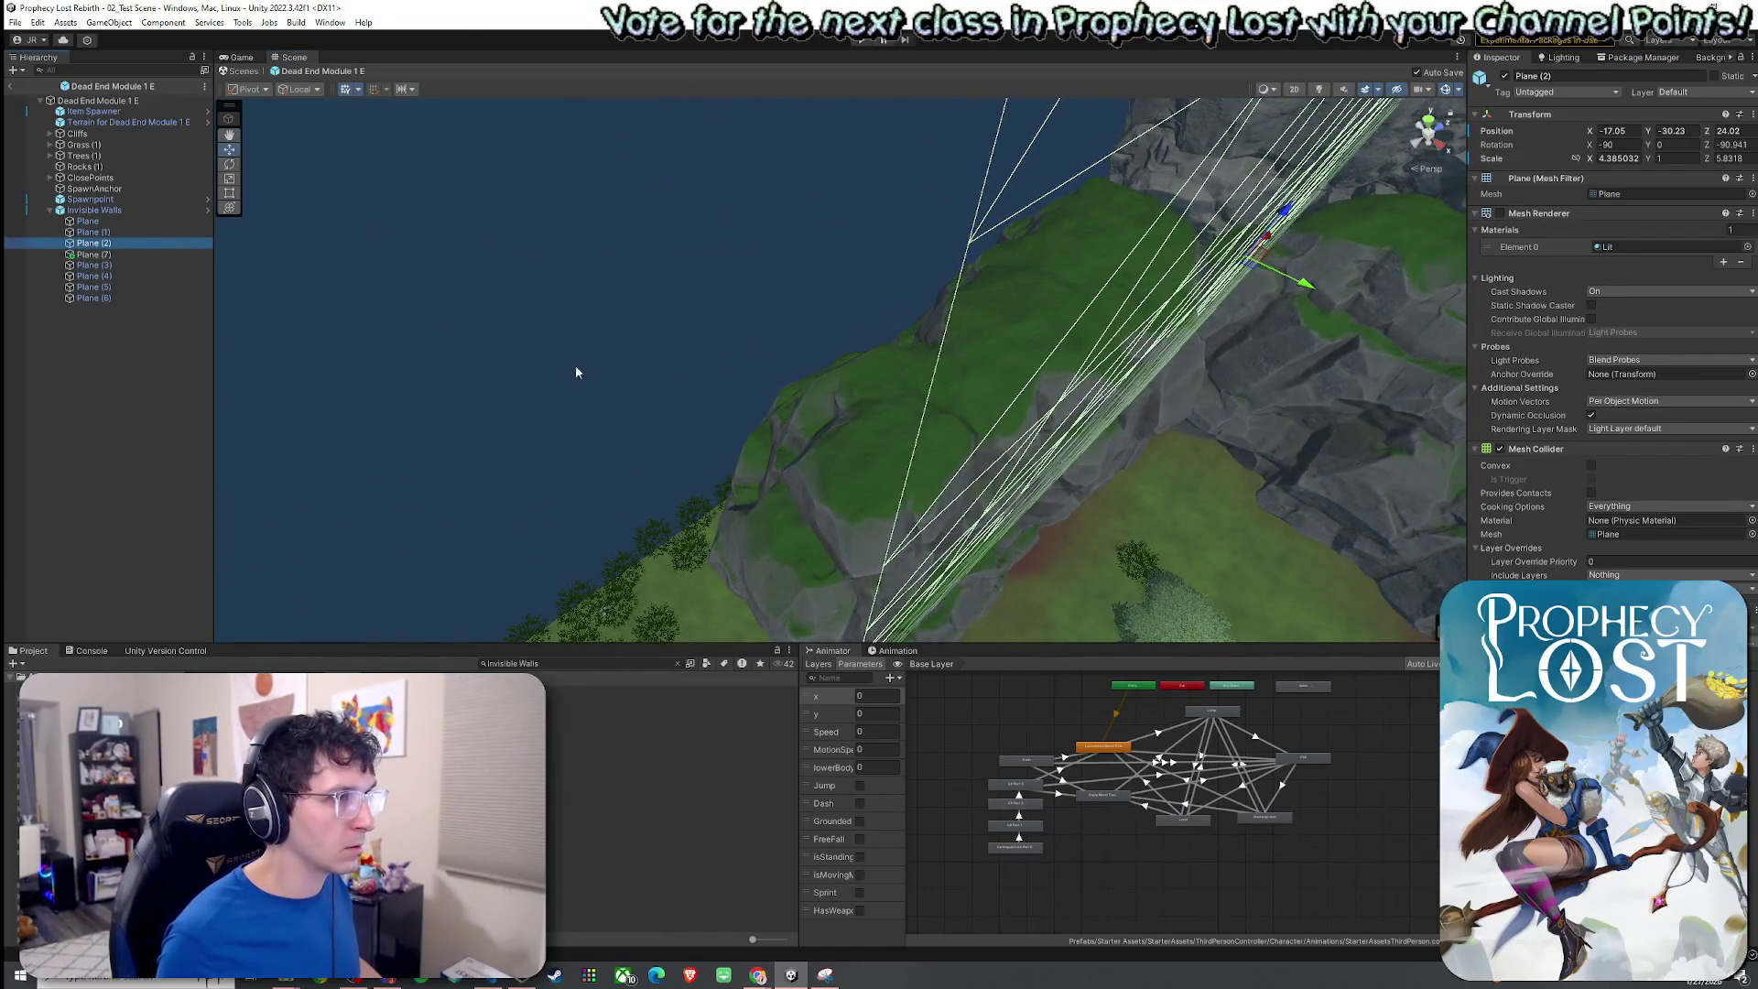
double_click(103, 254)
left_click_drag(738, 436, 741, 437)
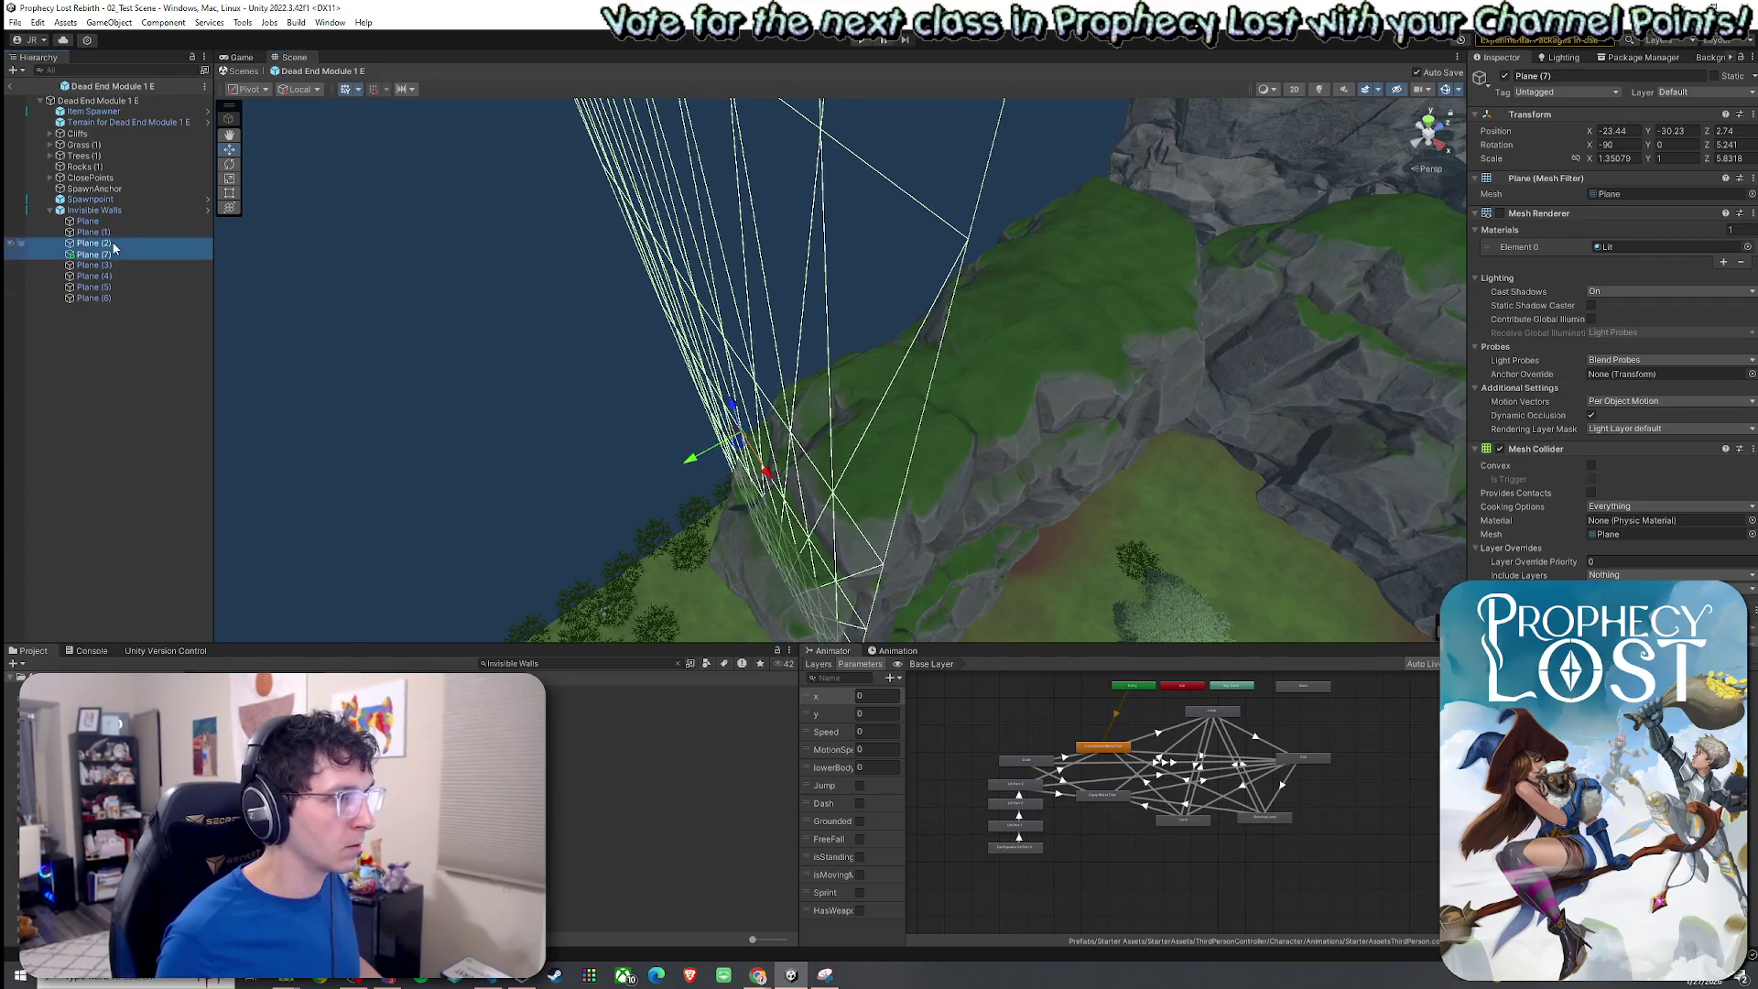
left_click_drag(534, 274, 856, 275)
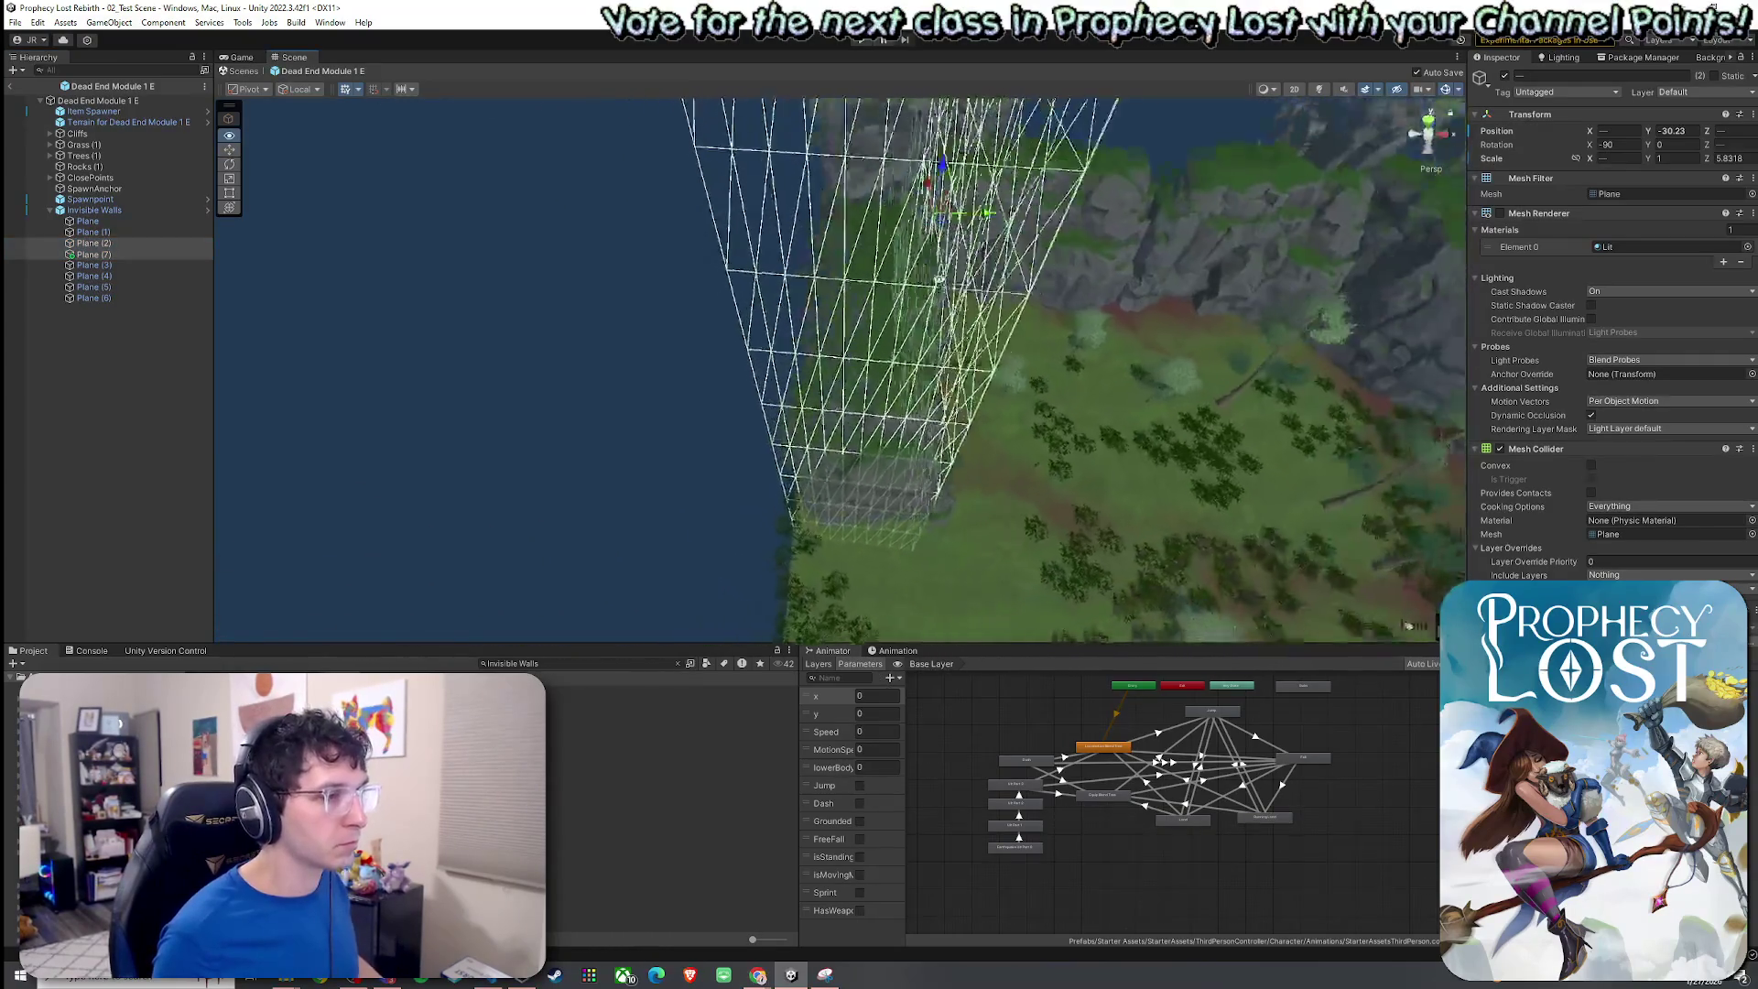
mouse_move(1048, 282)
left_mouse_down()
mouse_move(1098, 353)
mouse_move(1037, 362)
left_mouse_up()
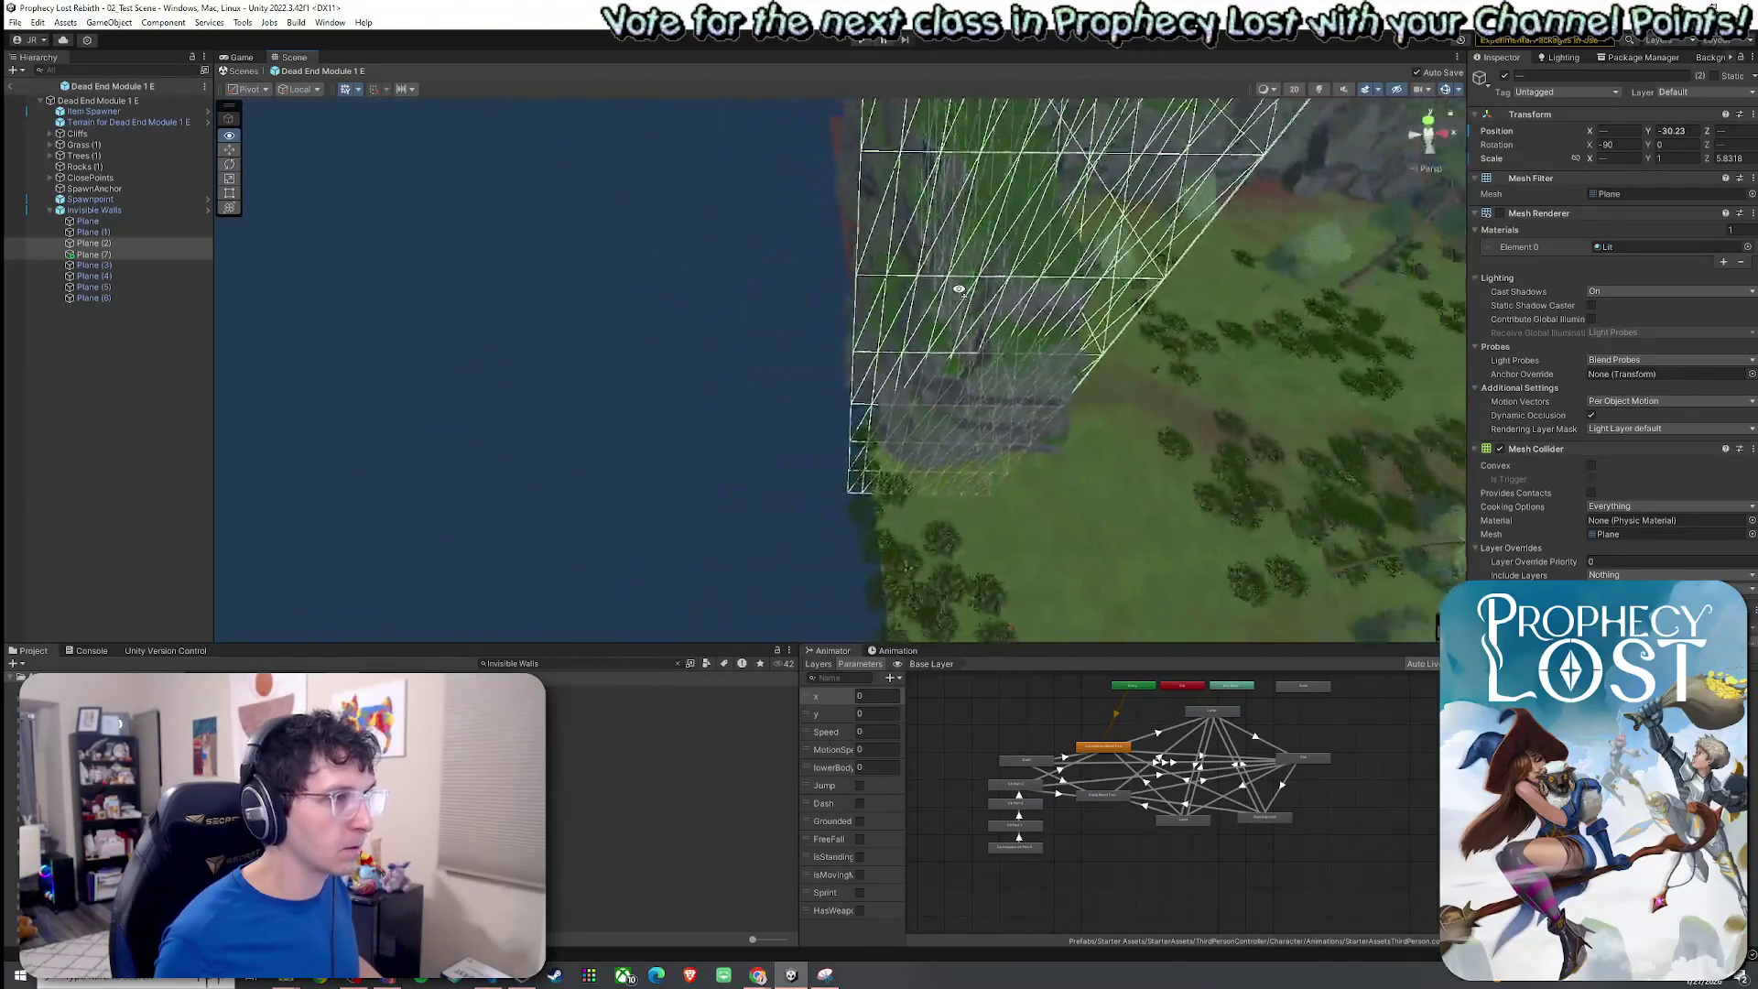
mouse_move(950, 288)
left_mouse_down()
mouse_move(1200, 309)
mouse_move(1169, 275)
mouse_move(1190, 322)
left_mouse_up()
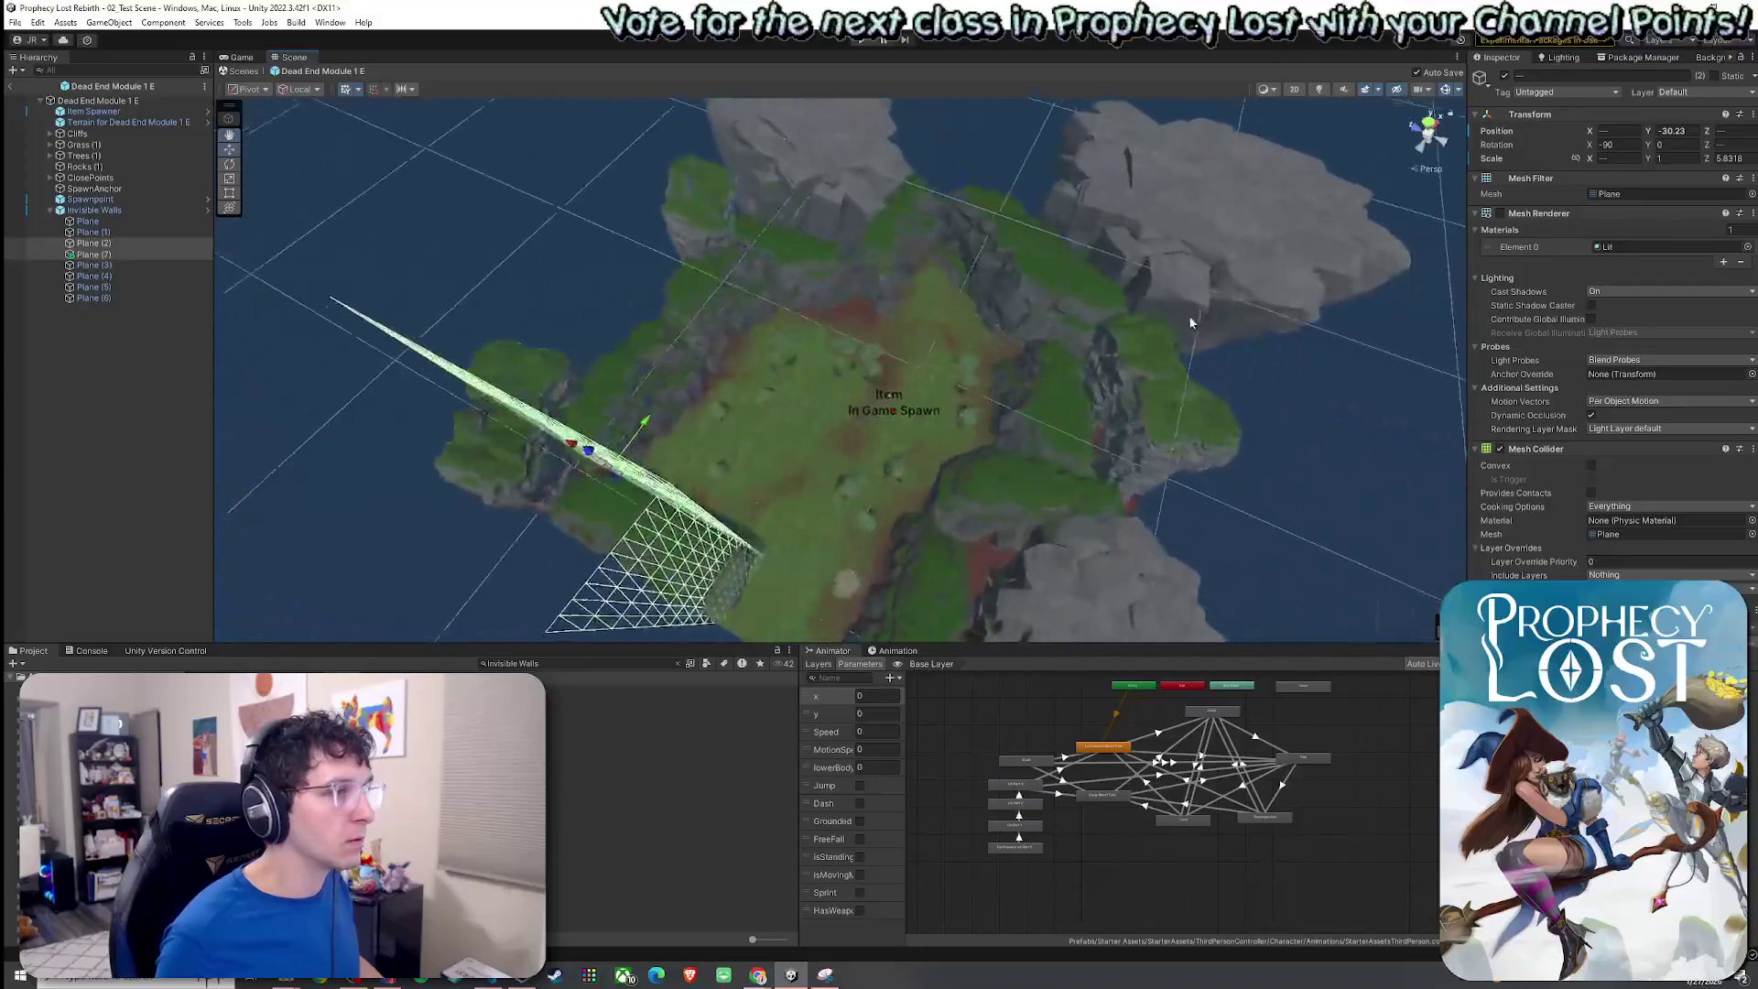
Frame the first four wall planes, then Plane (3), to inspect them.
left_click(157, 222, "shift")
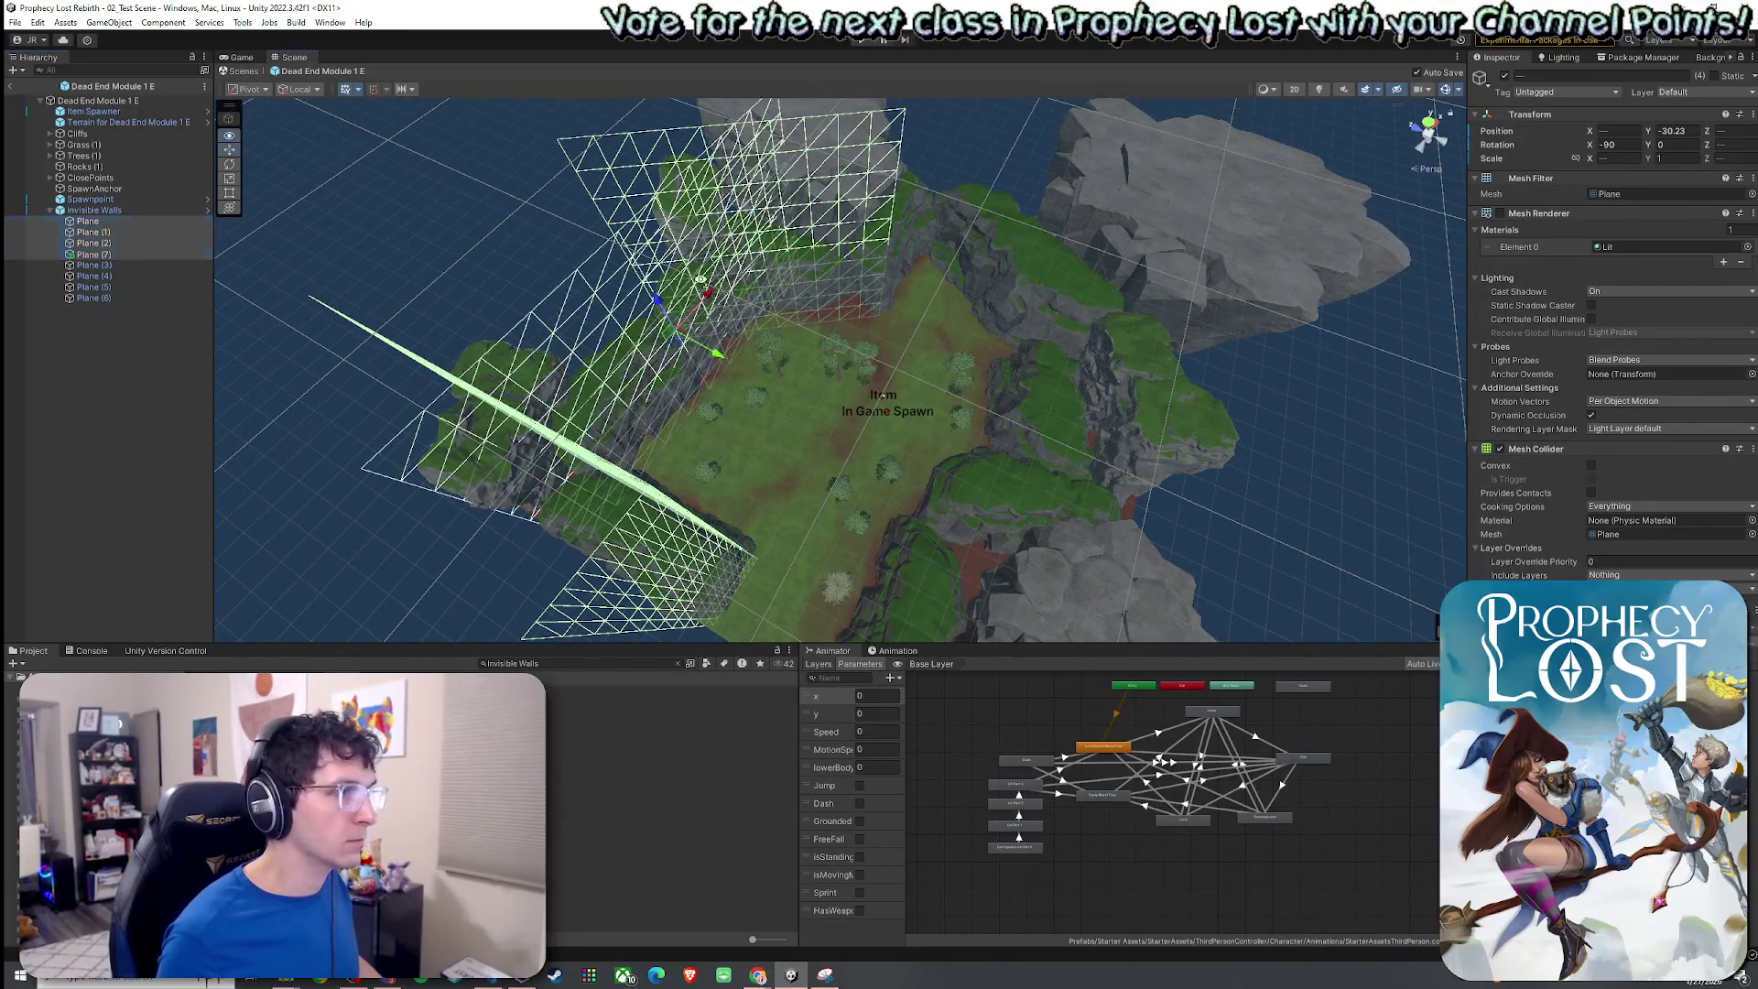
key("f")
mouse_move(512, 299)
left_mouse_down()
mouse_move(395, 235)
mouse_move(474, 221)
mouse_move(831, 321)
left_mouse_up()
scroll(831, 321, "down", 10)
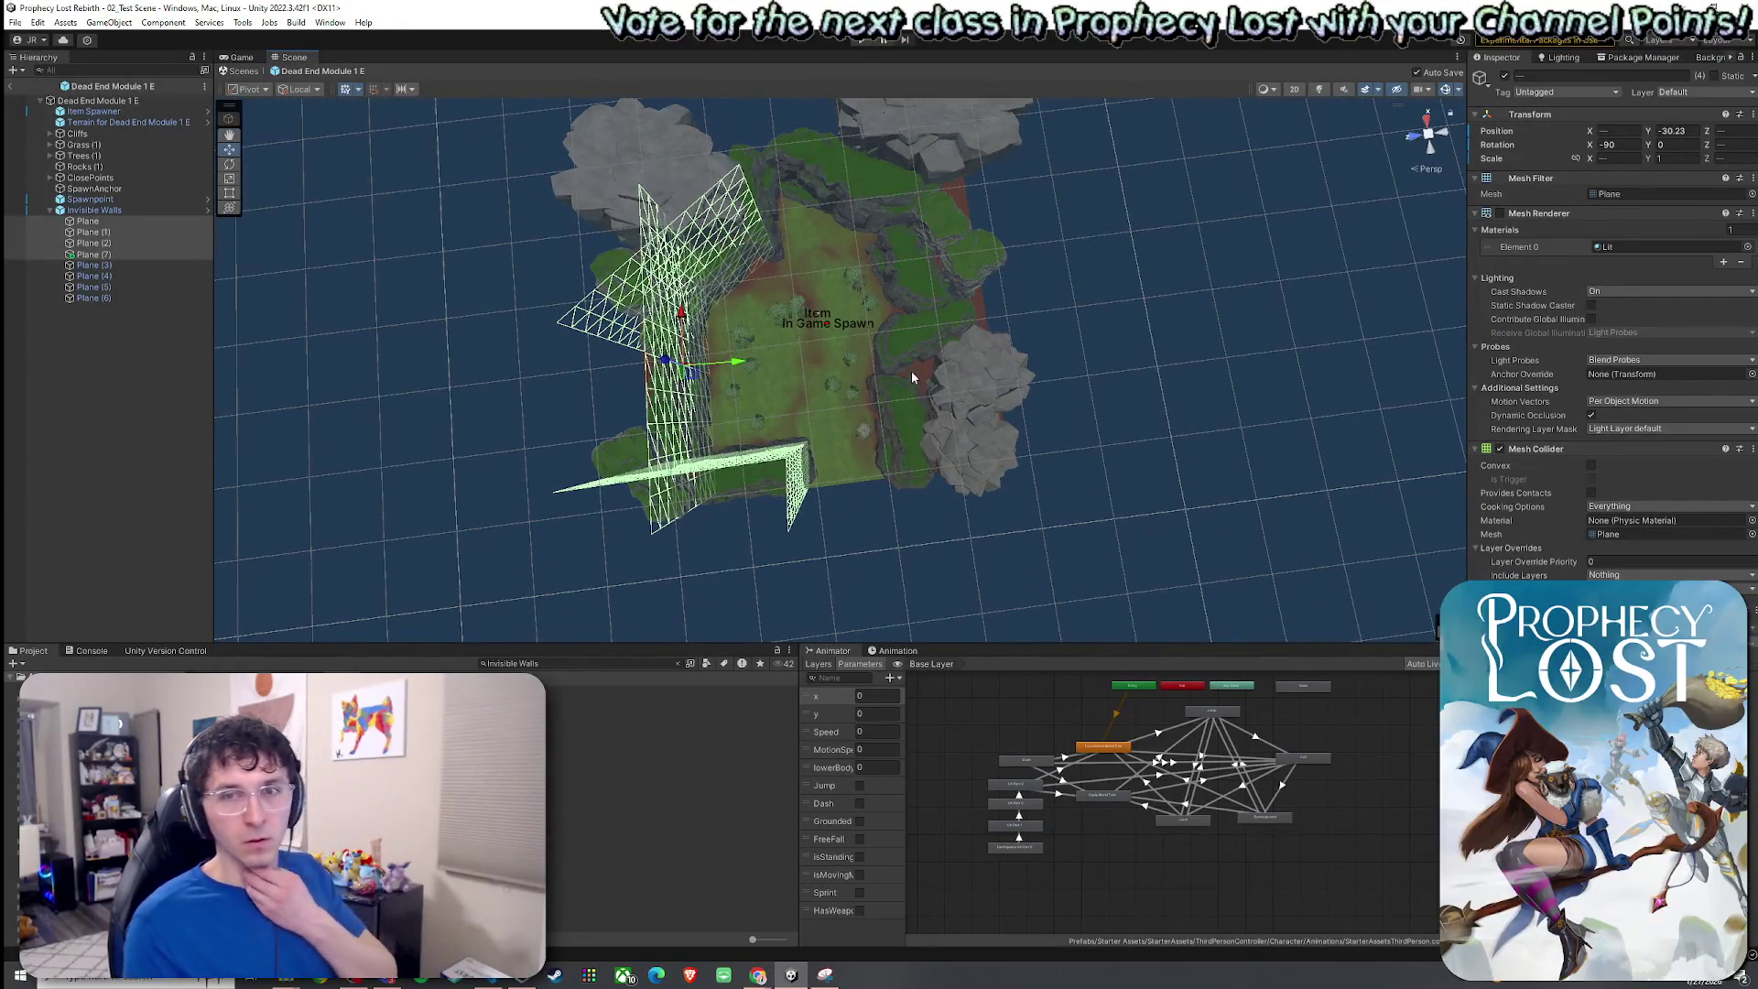
left_click(133, 264)
key("f")
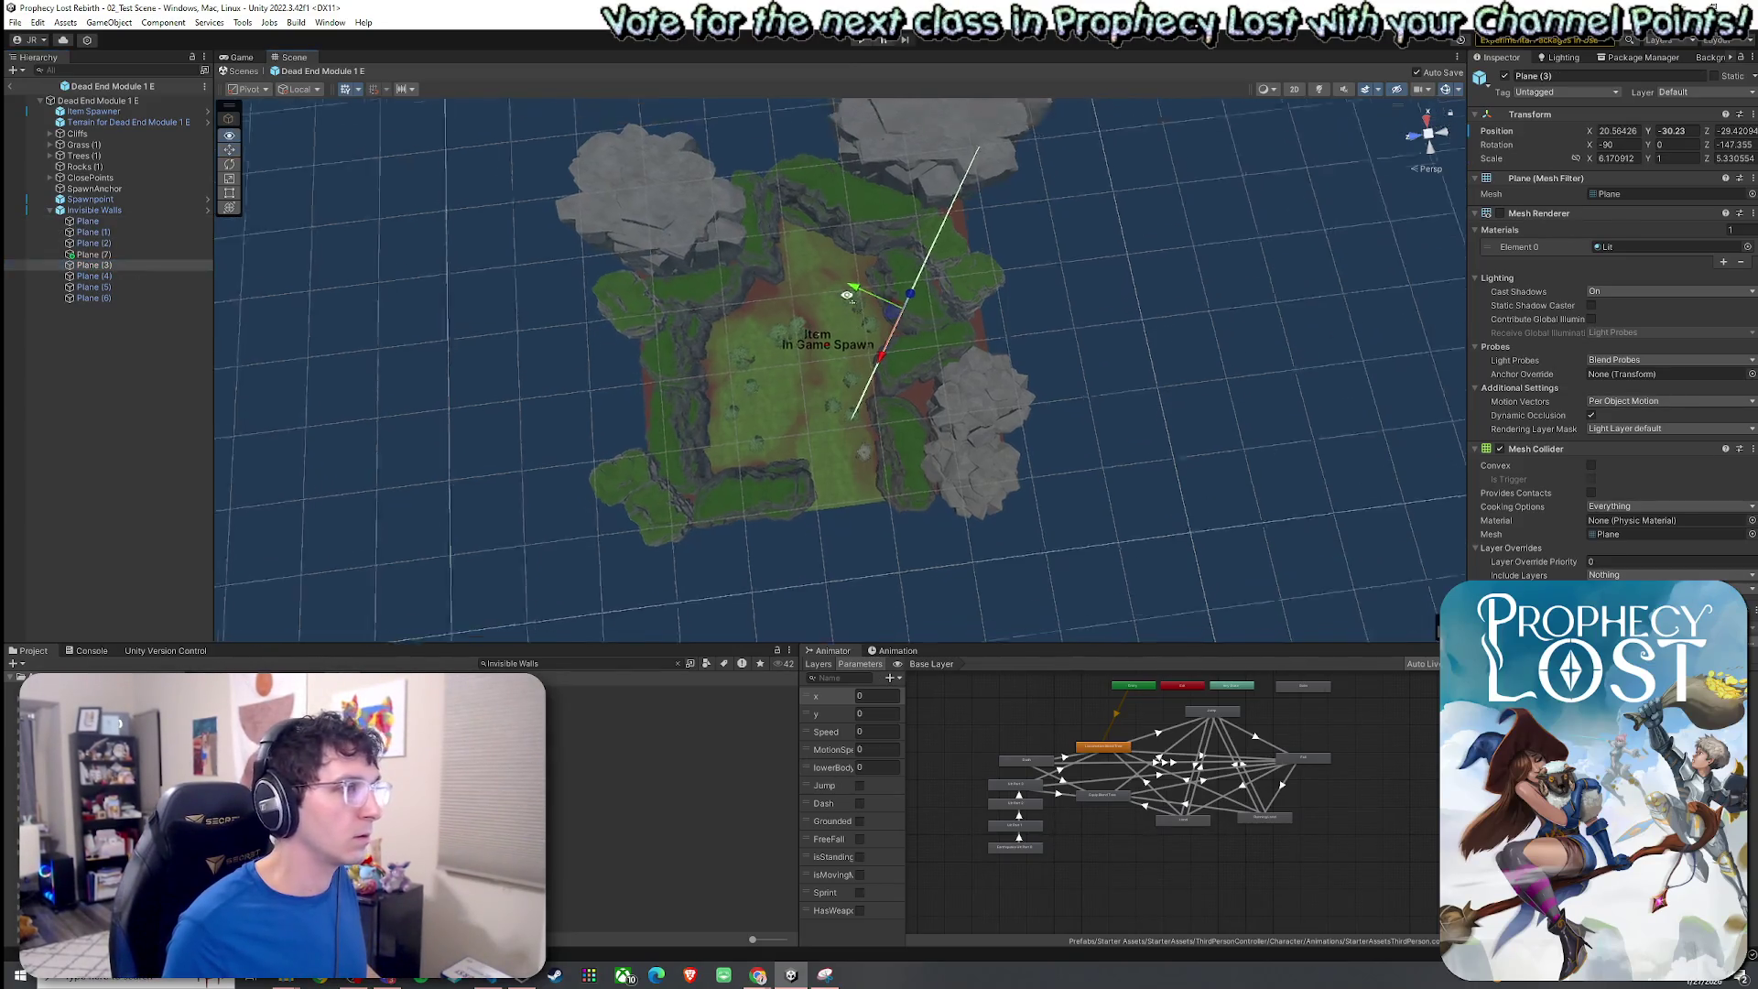
Check where each wall sits, from Plane through Plane (5).
left_click(119, 222)
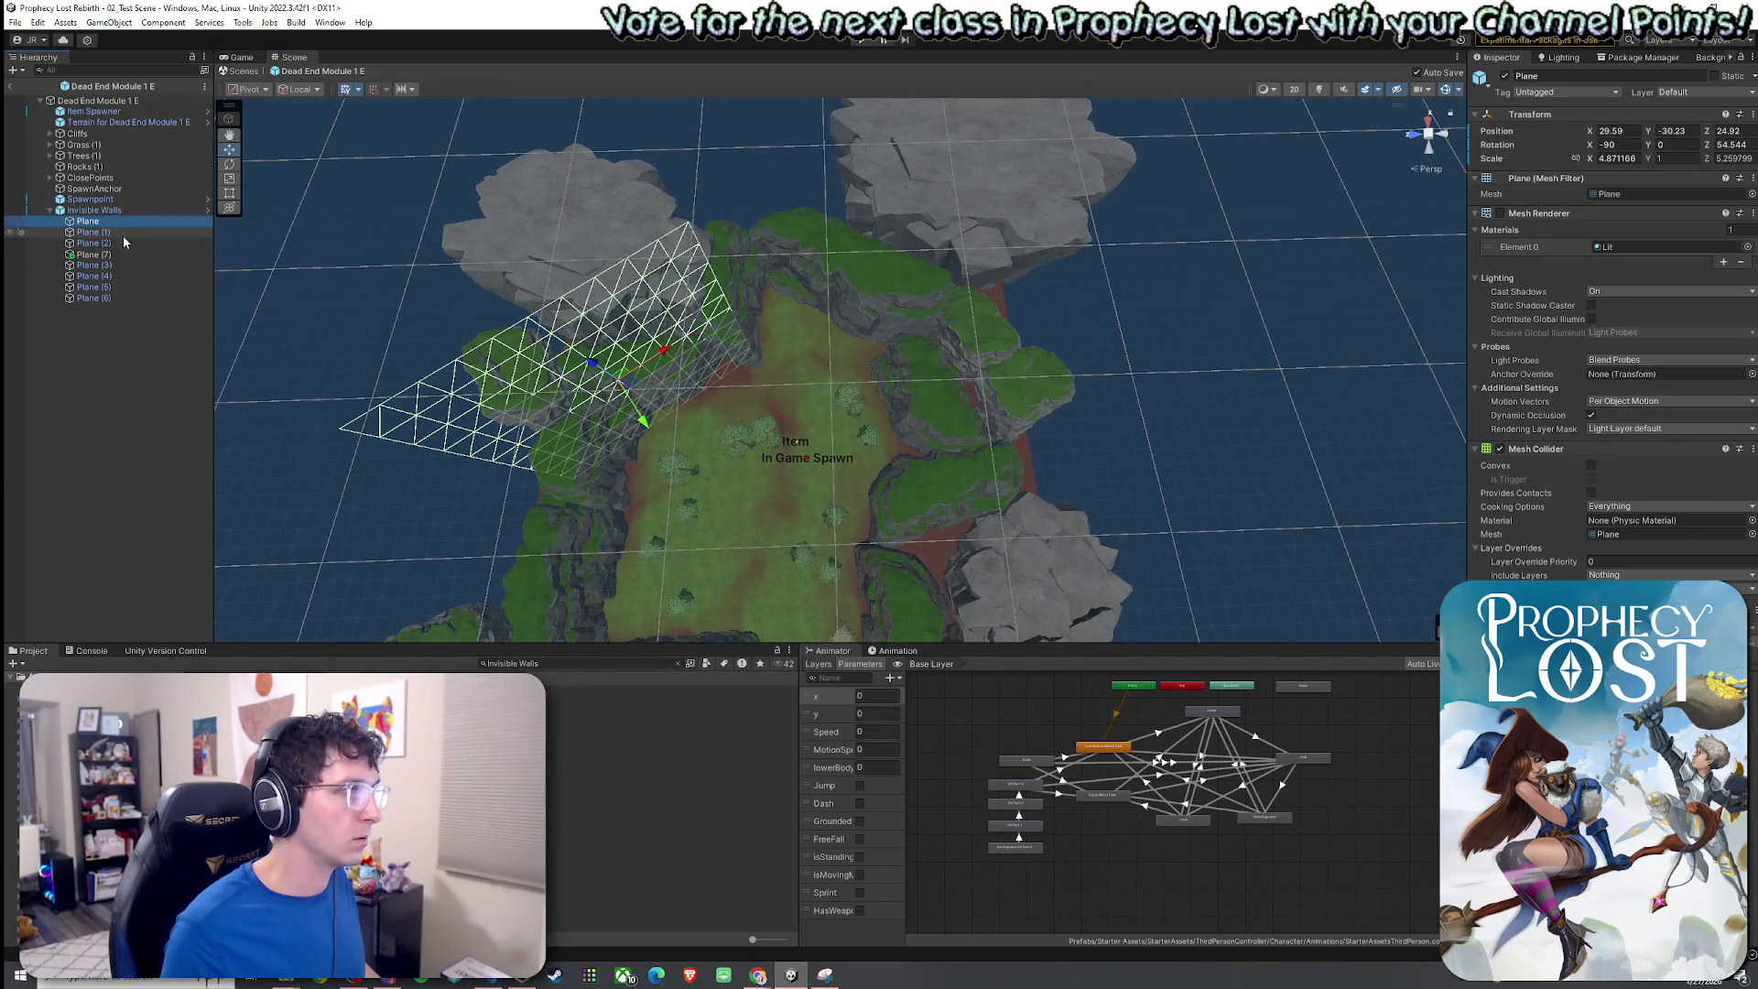
left_click(123, 233)
left_click(120, 242)
left_click(120, 254)
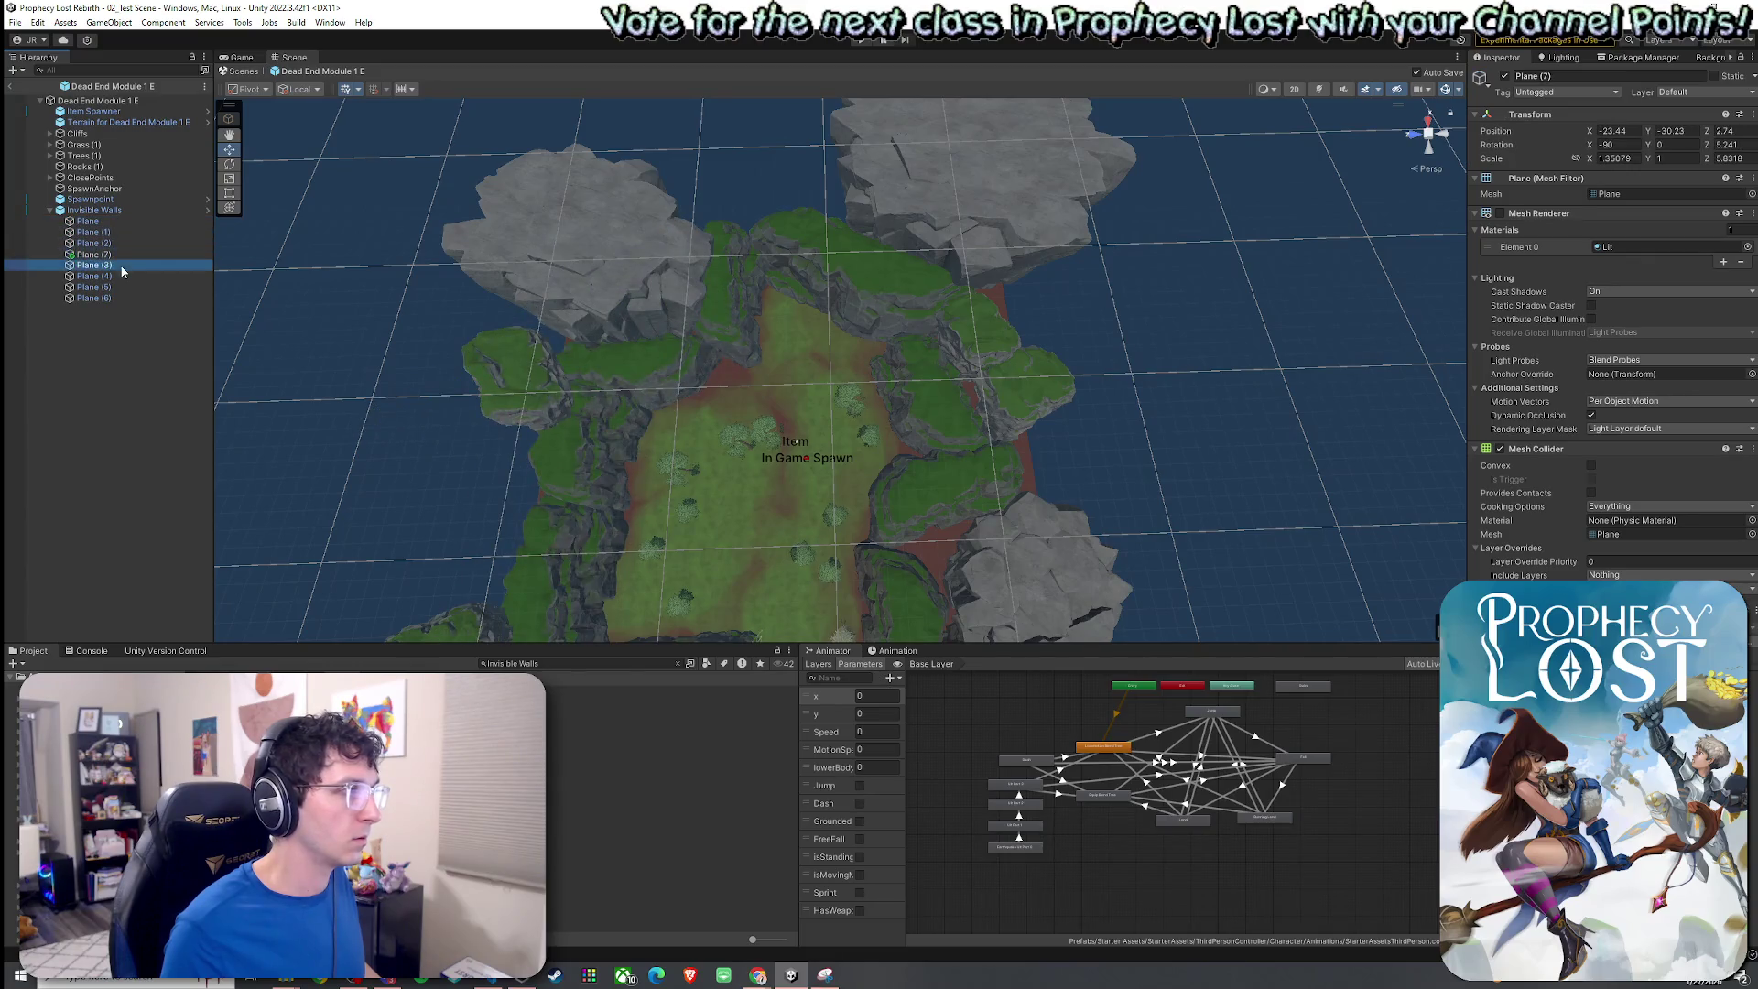
left_click(122, 266)
left_click(120, 278)
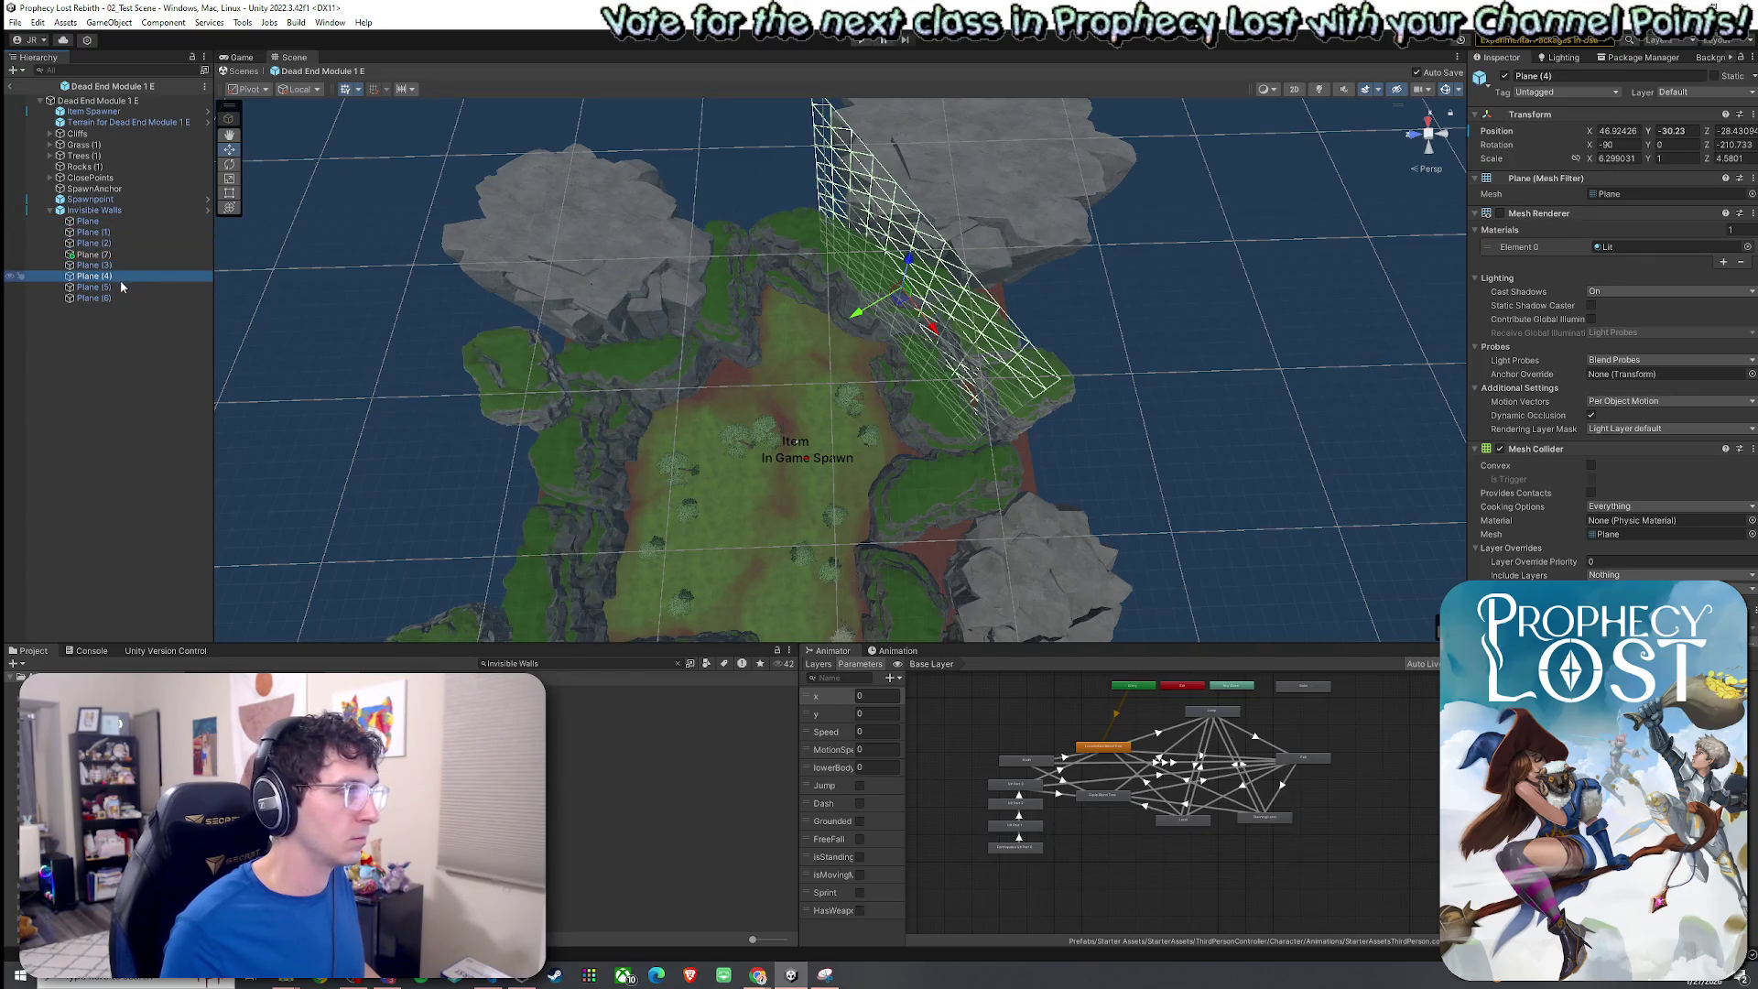
left_click(120, 287)
Move and rotate Plane (6) onto the far cliff edge, near X 57.1, Z 4.56.
left_click(122, 299)
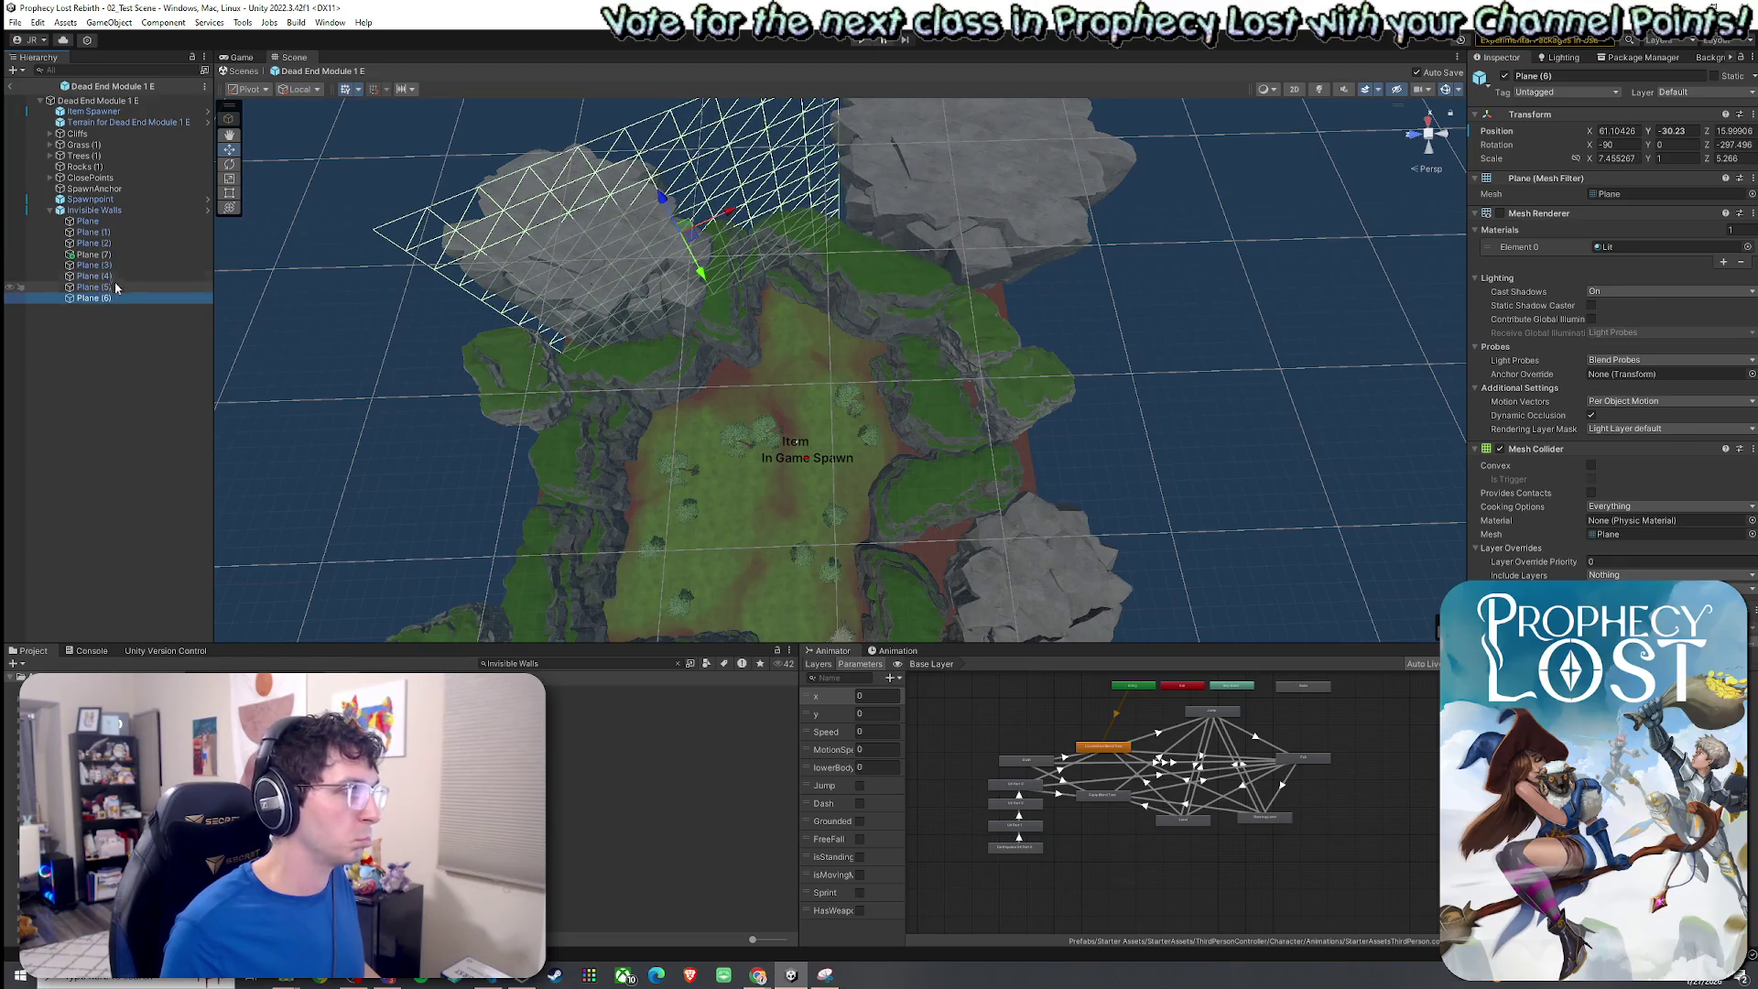
mouse_move(700, 251)
left_mouse_down()
mouse_move(737, 244)
mouse_move(760, 298)
left_mouse_up()
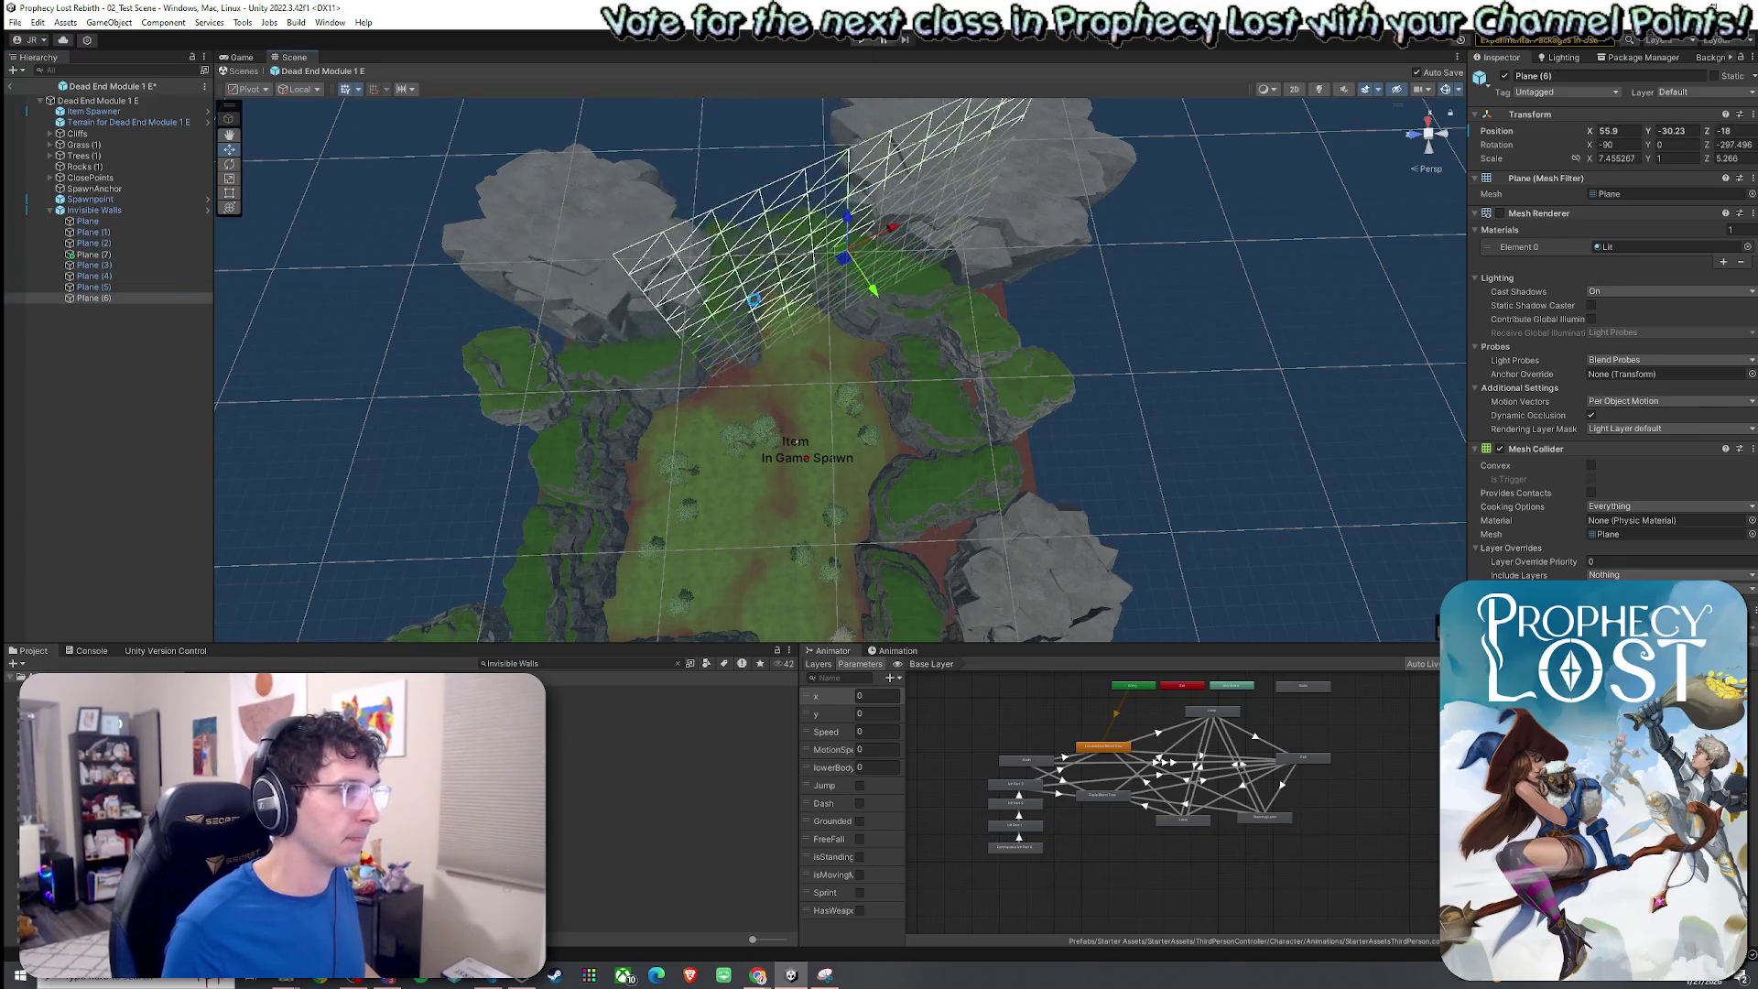
scroll(823, 366, "down", 3)
left_click_drag(824, 366, 823, 274)
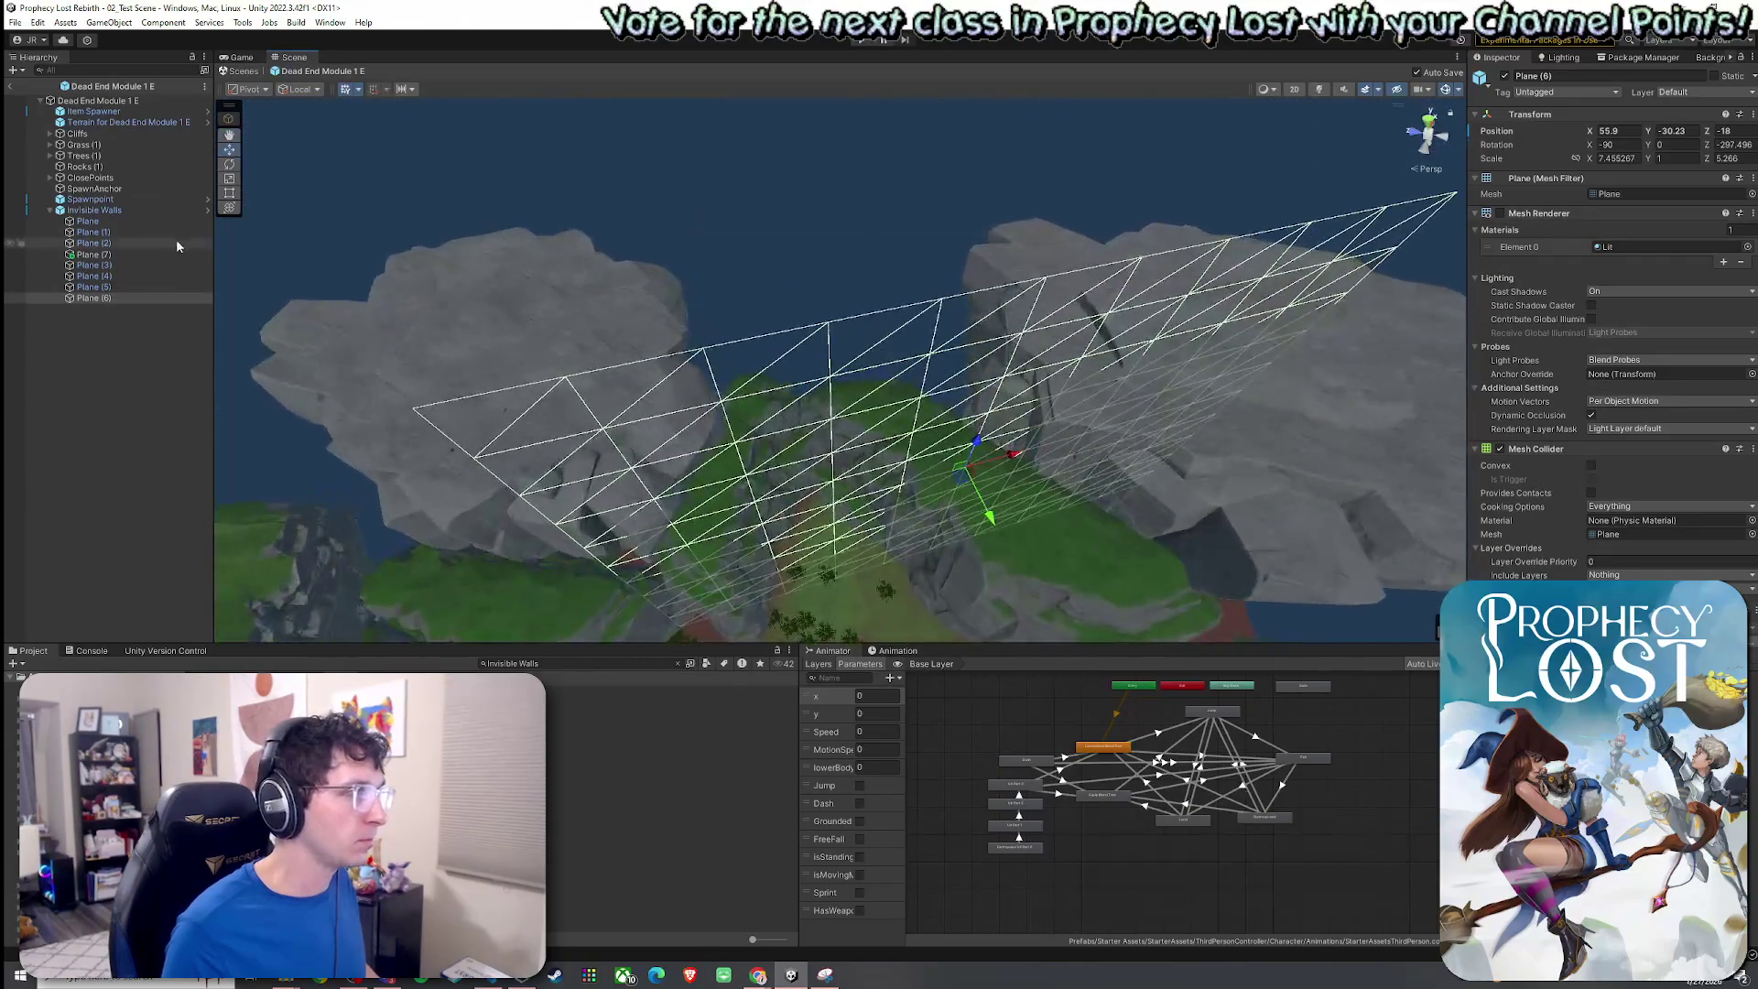
left_click(174, 222, "ctrl")
mouse_move(483, 283)
left_mouse_down()
mouse_move(490, 263)
mouse_move(494, 309)
mouse_move(560, 342)
mouse_move(494, 421)
left_mouse_up()
left_click(123, 298)
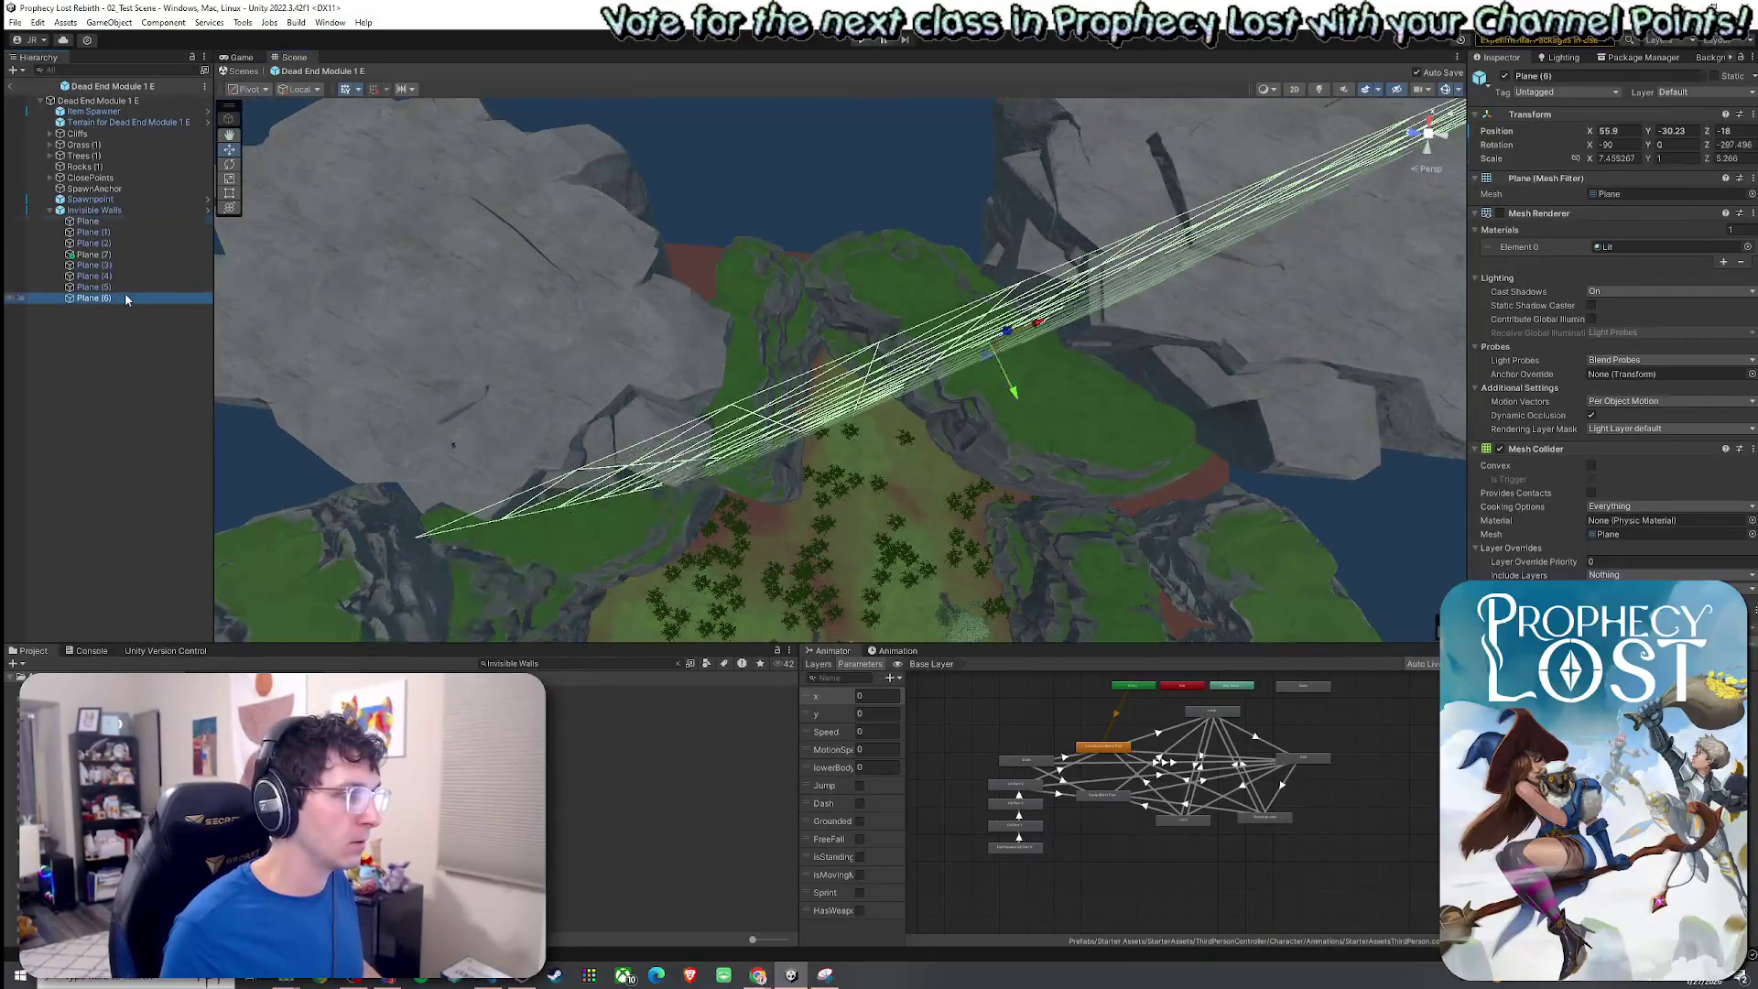
left_click_drag(975, 400, 1061, 415)
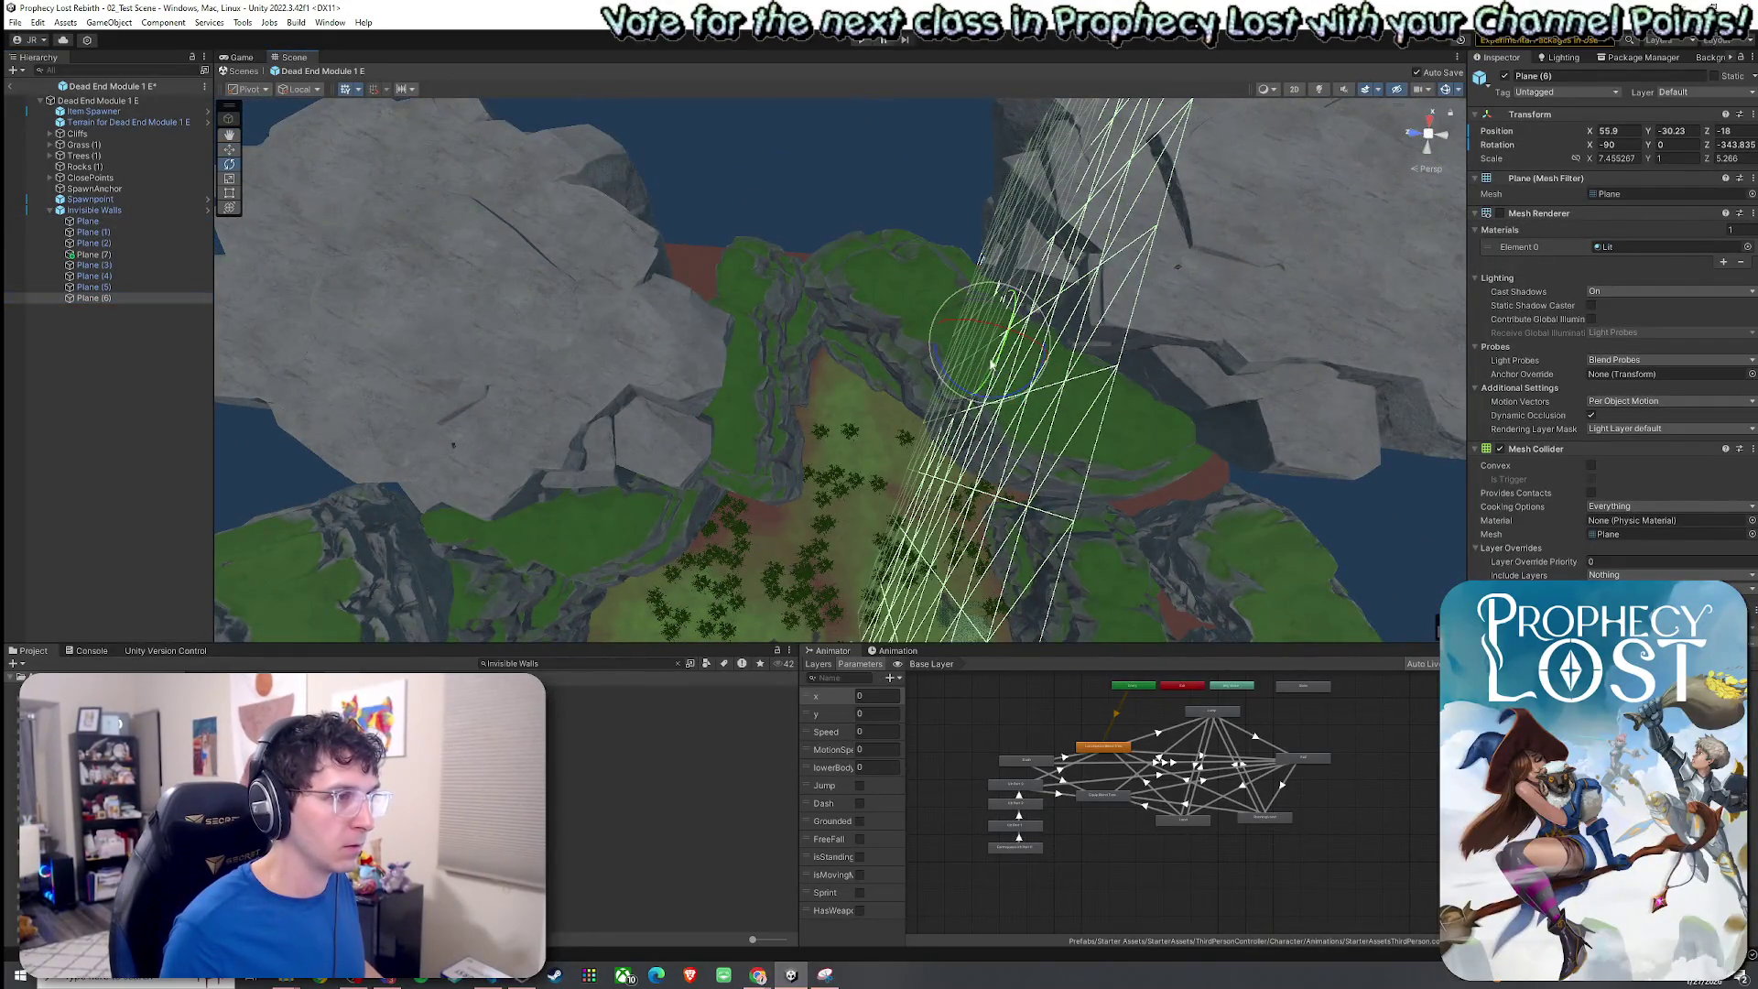
mouse_move(990, 355)
left_mouse_down()
mouse_move(784, 346)
mouse_move(787, 295)
left_mouse_up()
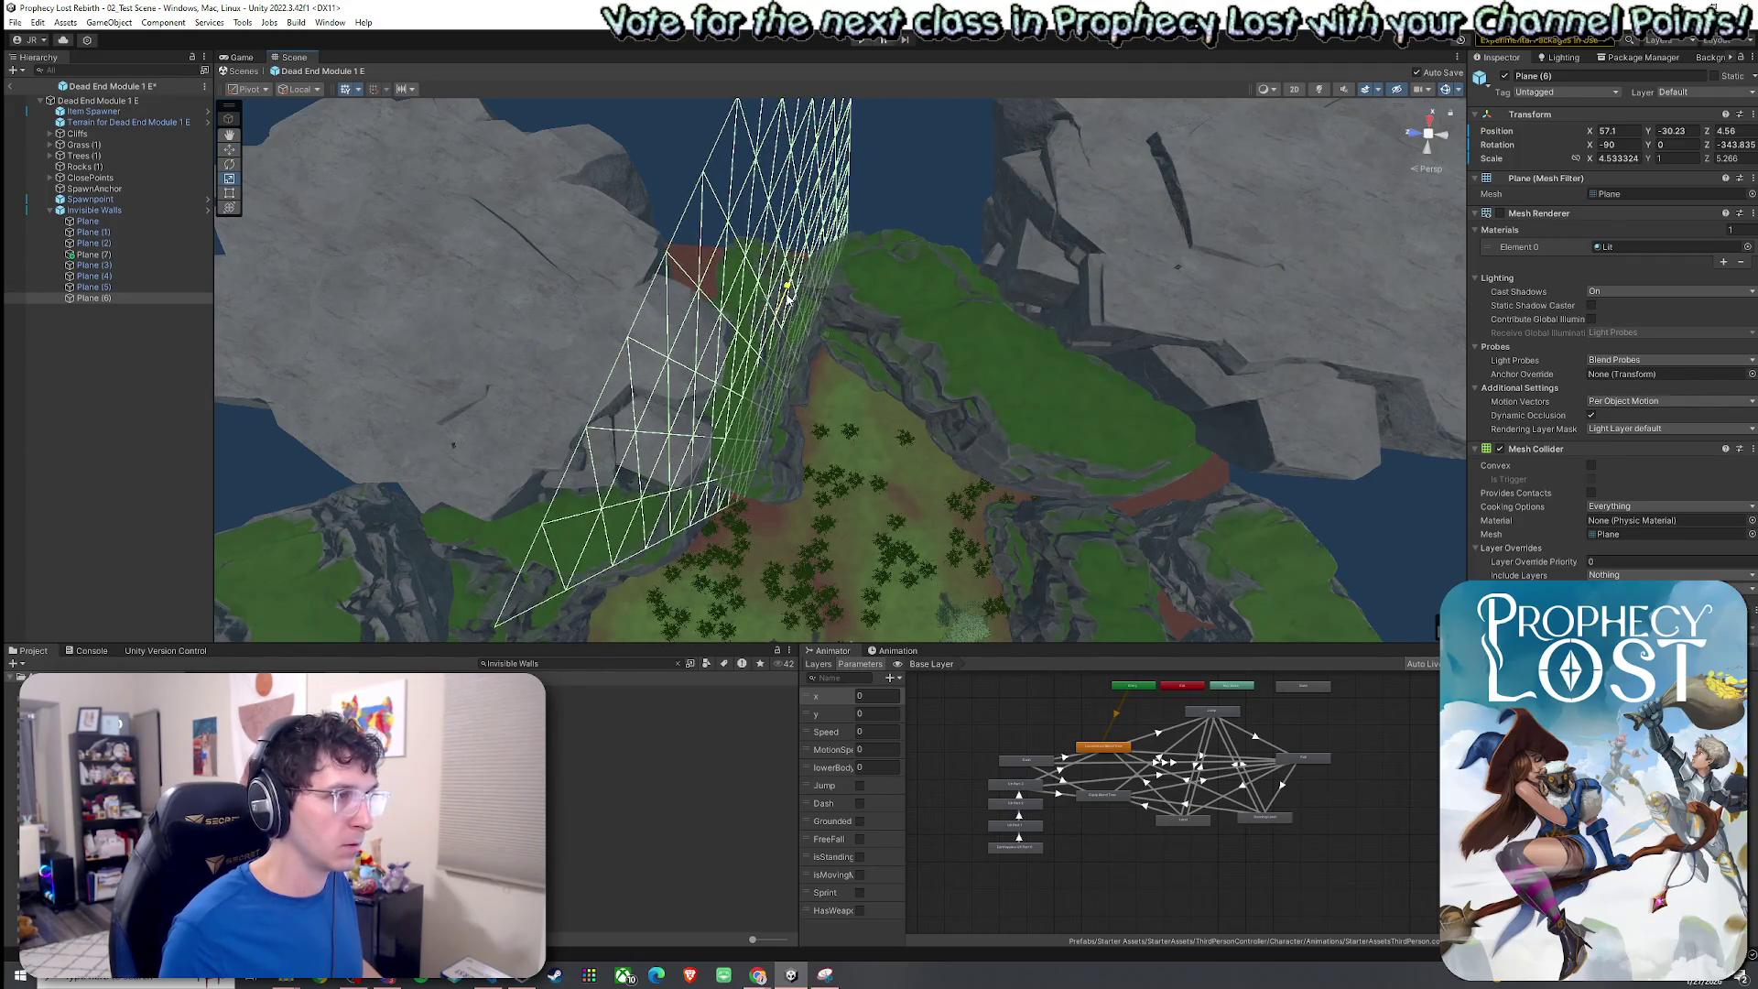
left_click(88, 222, "ctrl")
mouse_move(608, 294)
left_mouse_down()
mouse_move(600, 314)
mouse_move(628, 345)
mouse_move(462, 344)
mouse_move(474, 302)
left_mouse_up()
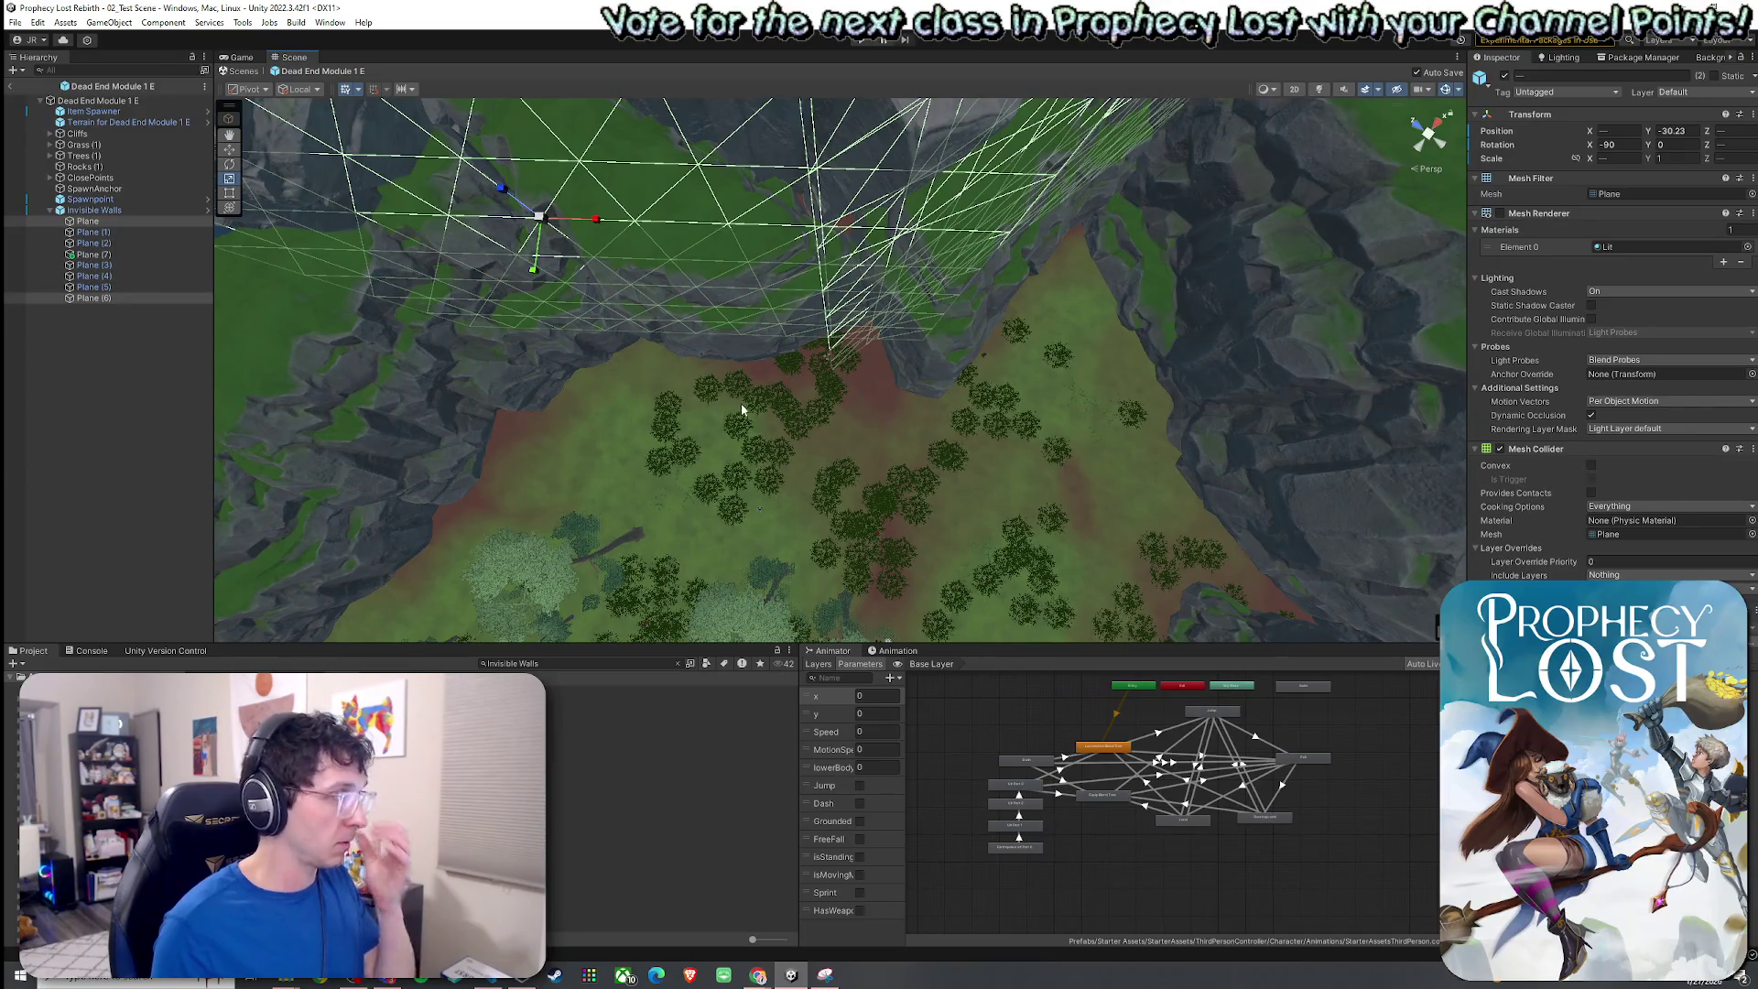
Narrow the Plane (6) wall along its width.
key("f")
left_click(87, 298)
key("f")
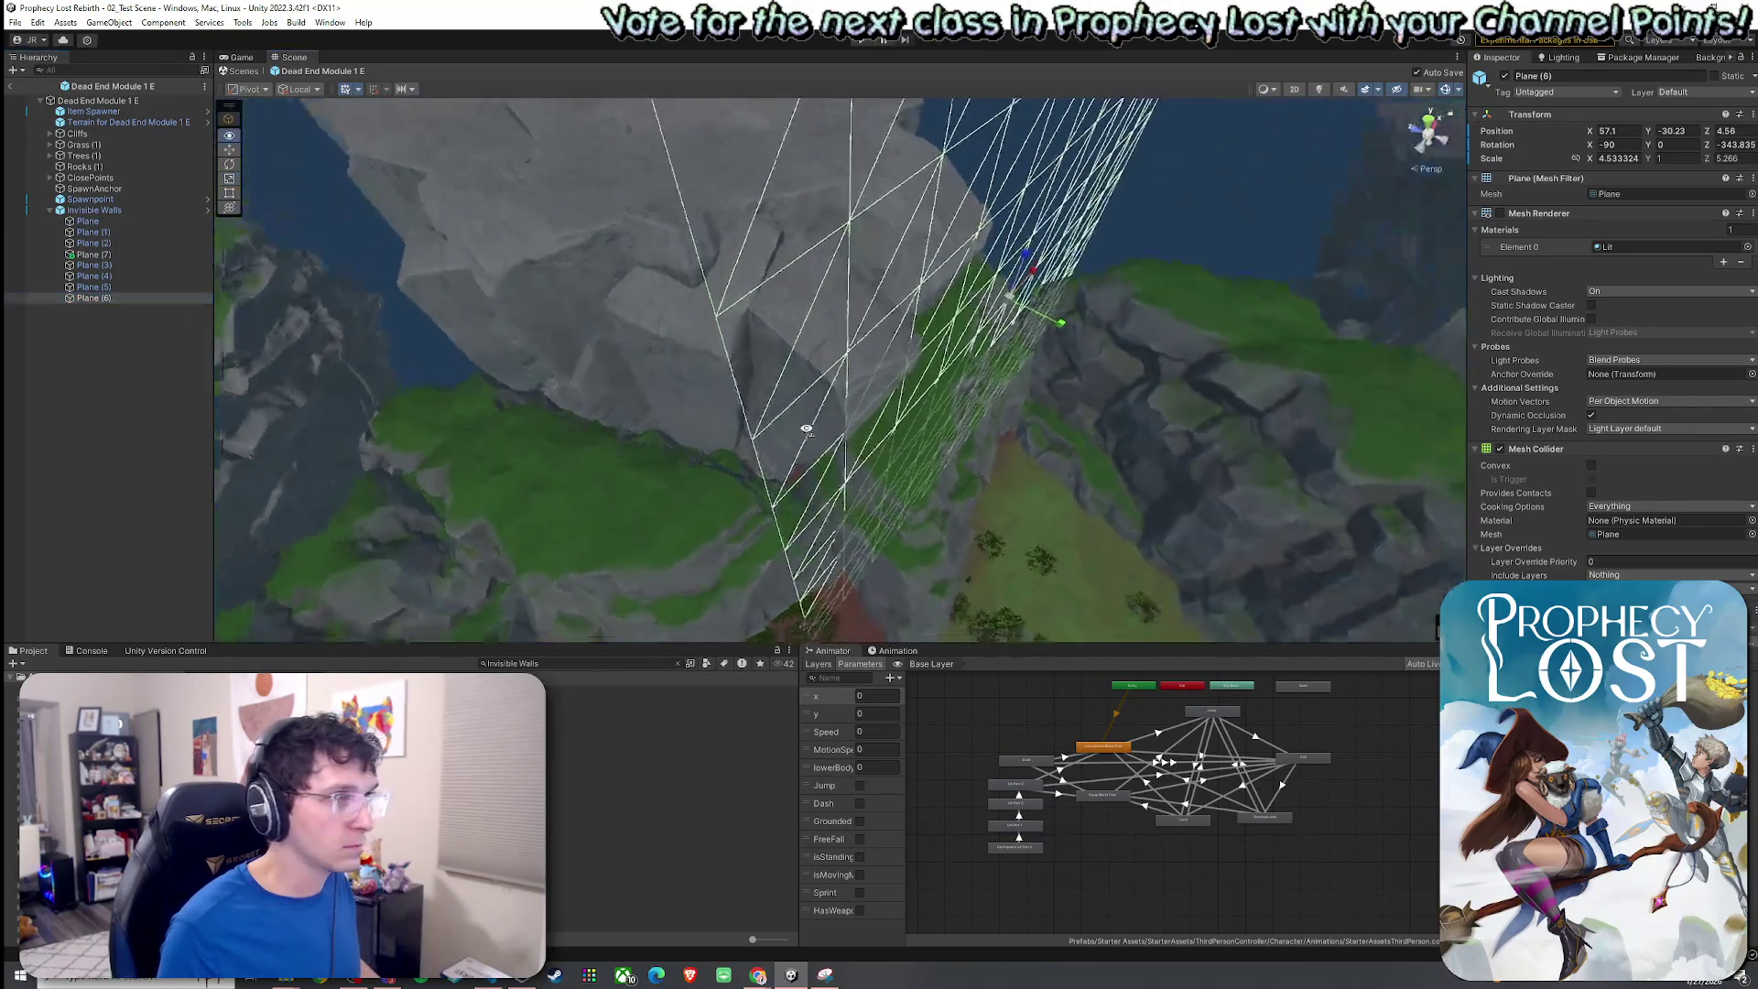
key("w")
left_click_drag(996, 289, 994, 291)
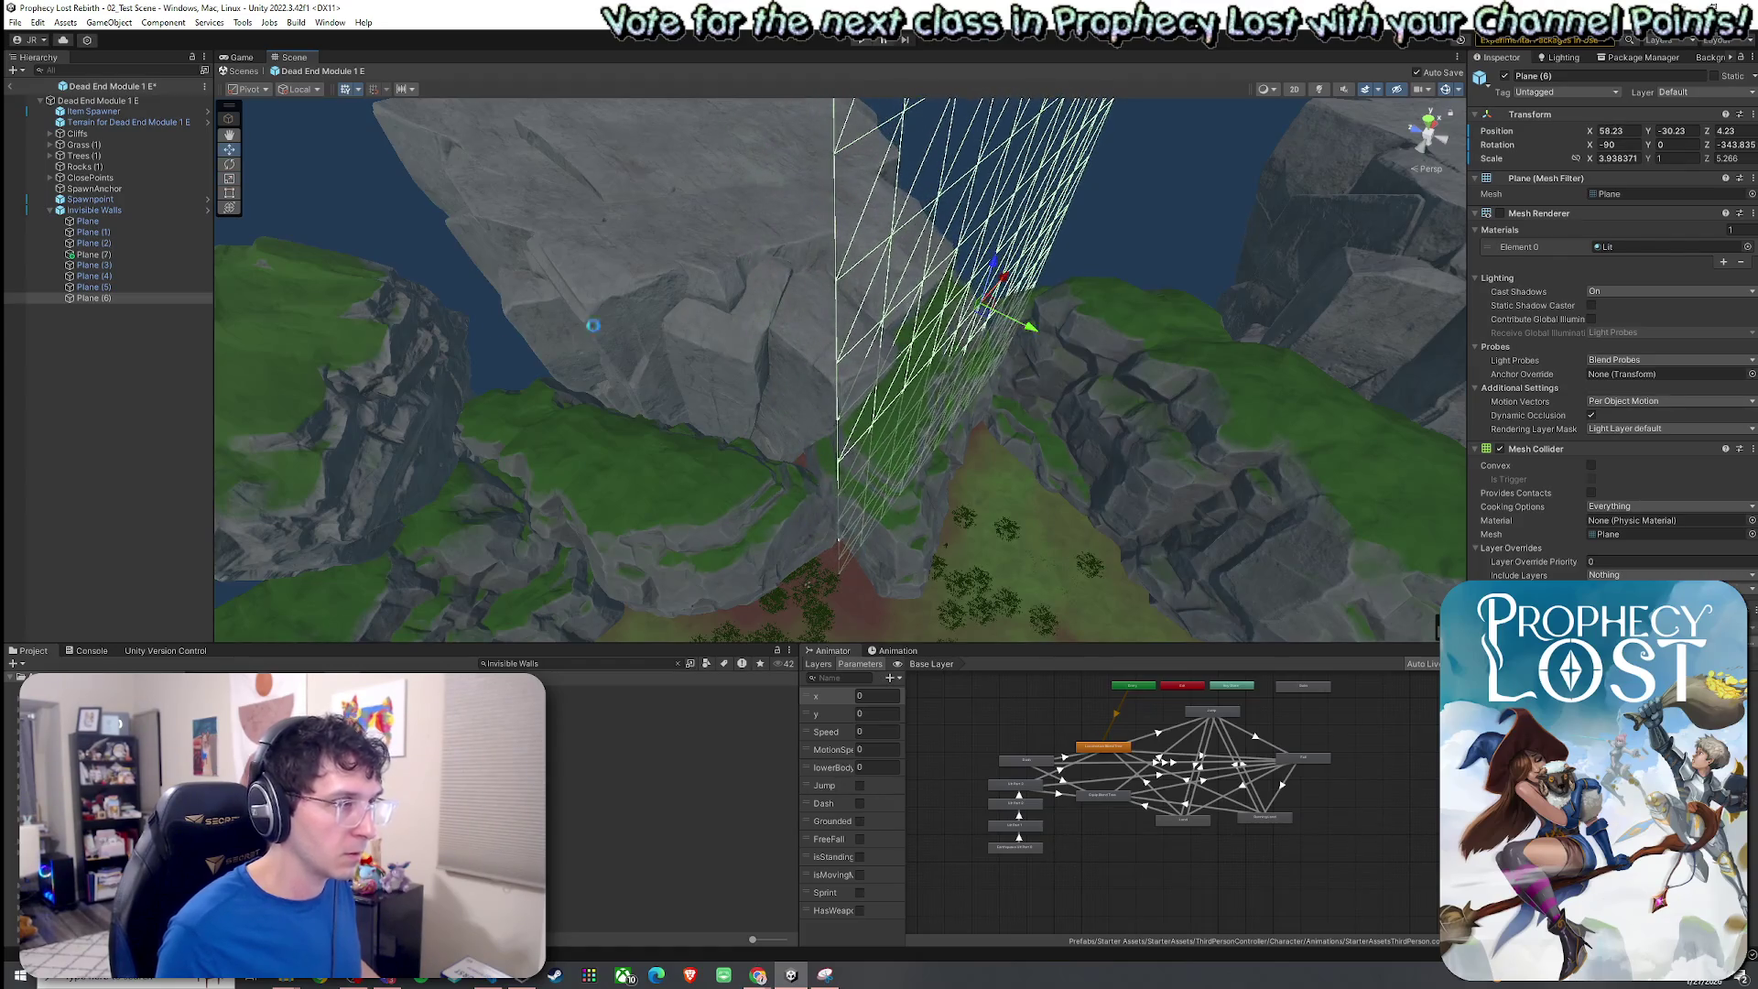
Slide Plane (5) along its cliff edge to about X 51.38, Z -14.17.
left_click(88, 222, "shift")
mouse_move(567, 384)
left_mouse_down()
mouse_move(549, 372)
mouse_move(714, 339)
mouse_move(608, 440)
mouse_move(486, 479)
mouse_move(561, 400)
mouse_move(519, 400)
mouse_move(431, 345)
mouse_move(314, 330)
mouse_move(314, 393)
mouse_move(281, 298)
mouse_move(117, 364)
mouse_move(383, 495)
mouse_move(219, 403)
left_mouse_up()
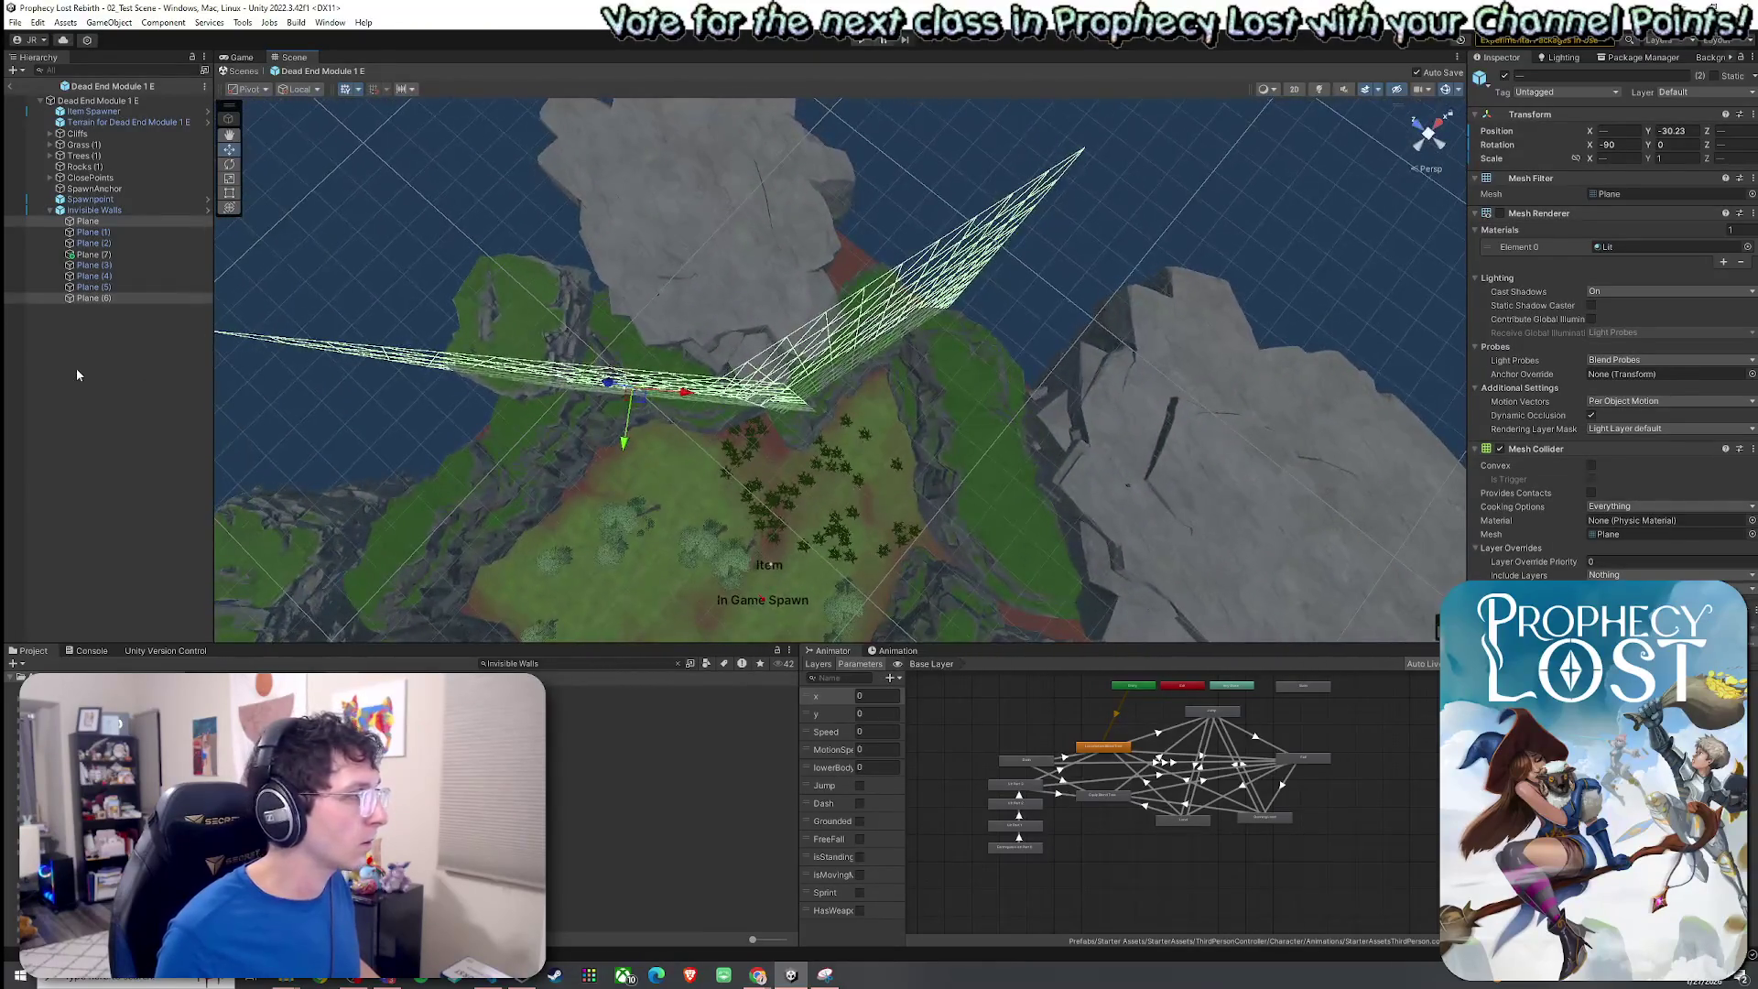
left_click(113, 286)
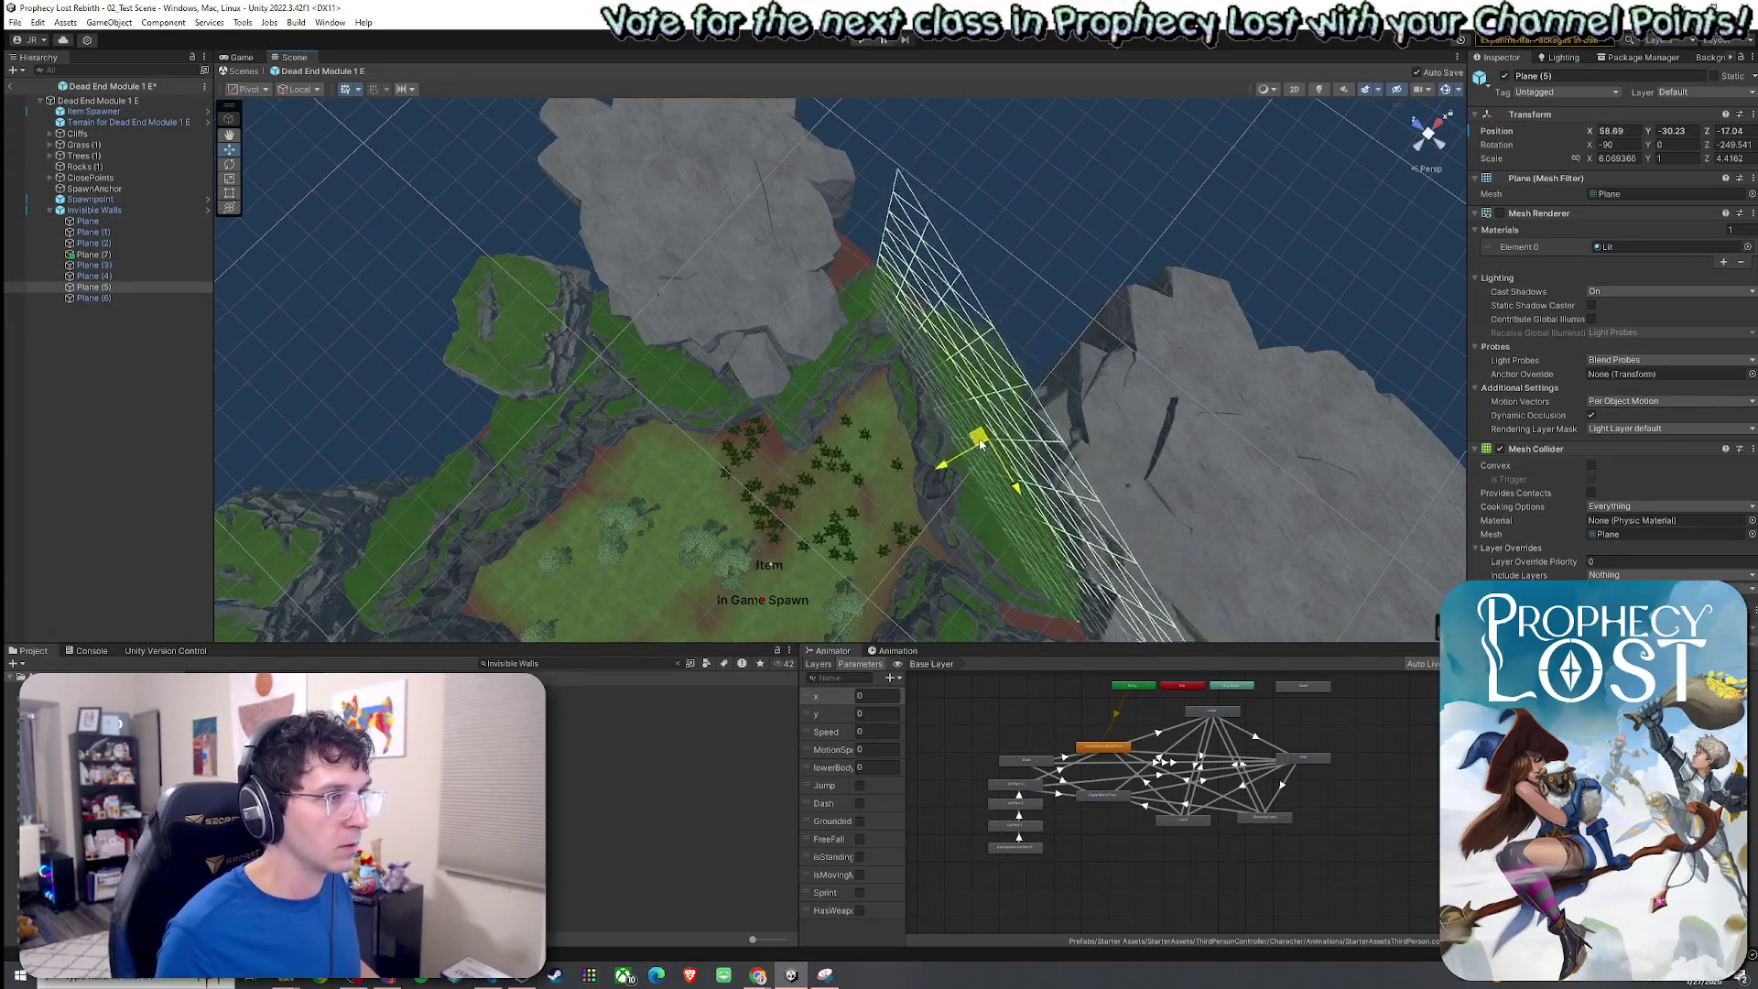
mouse_move(1000, 443)
left_mouse_down()
mouse_move(894, 366)
mouse_move(885, 396)
left_mouse_up()
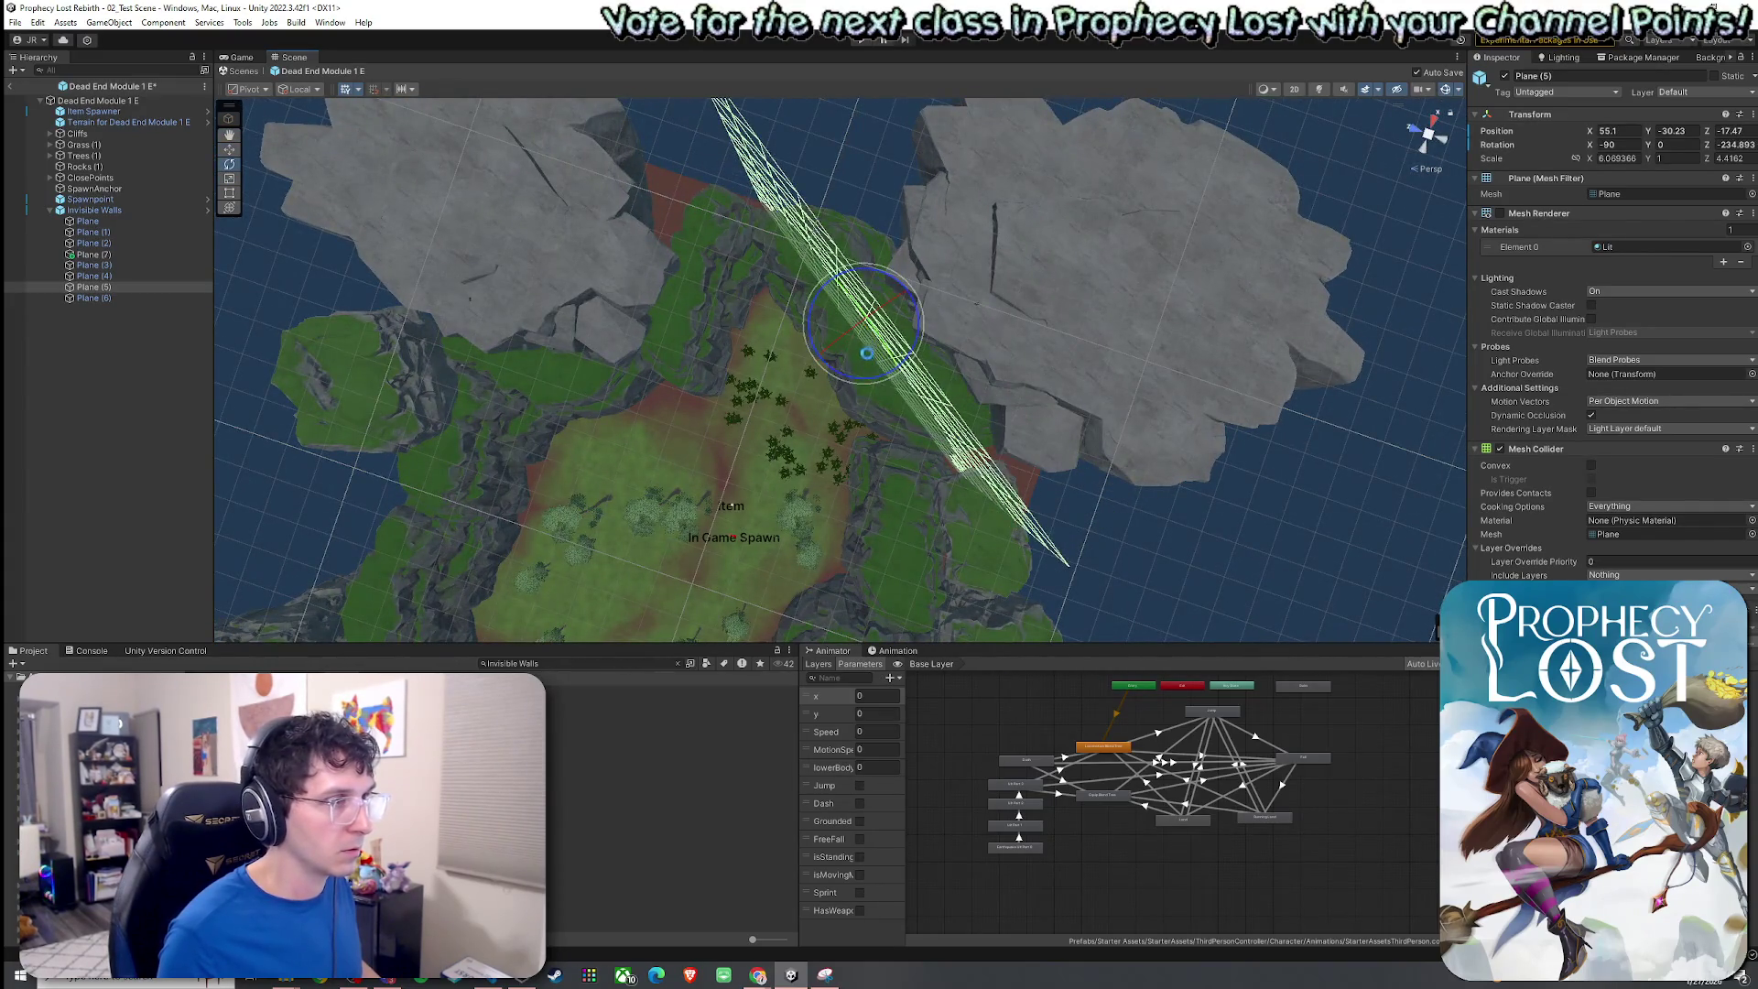
left_click_drag(858, 344, 764, 388)
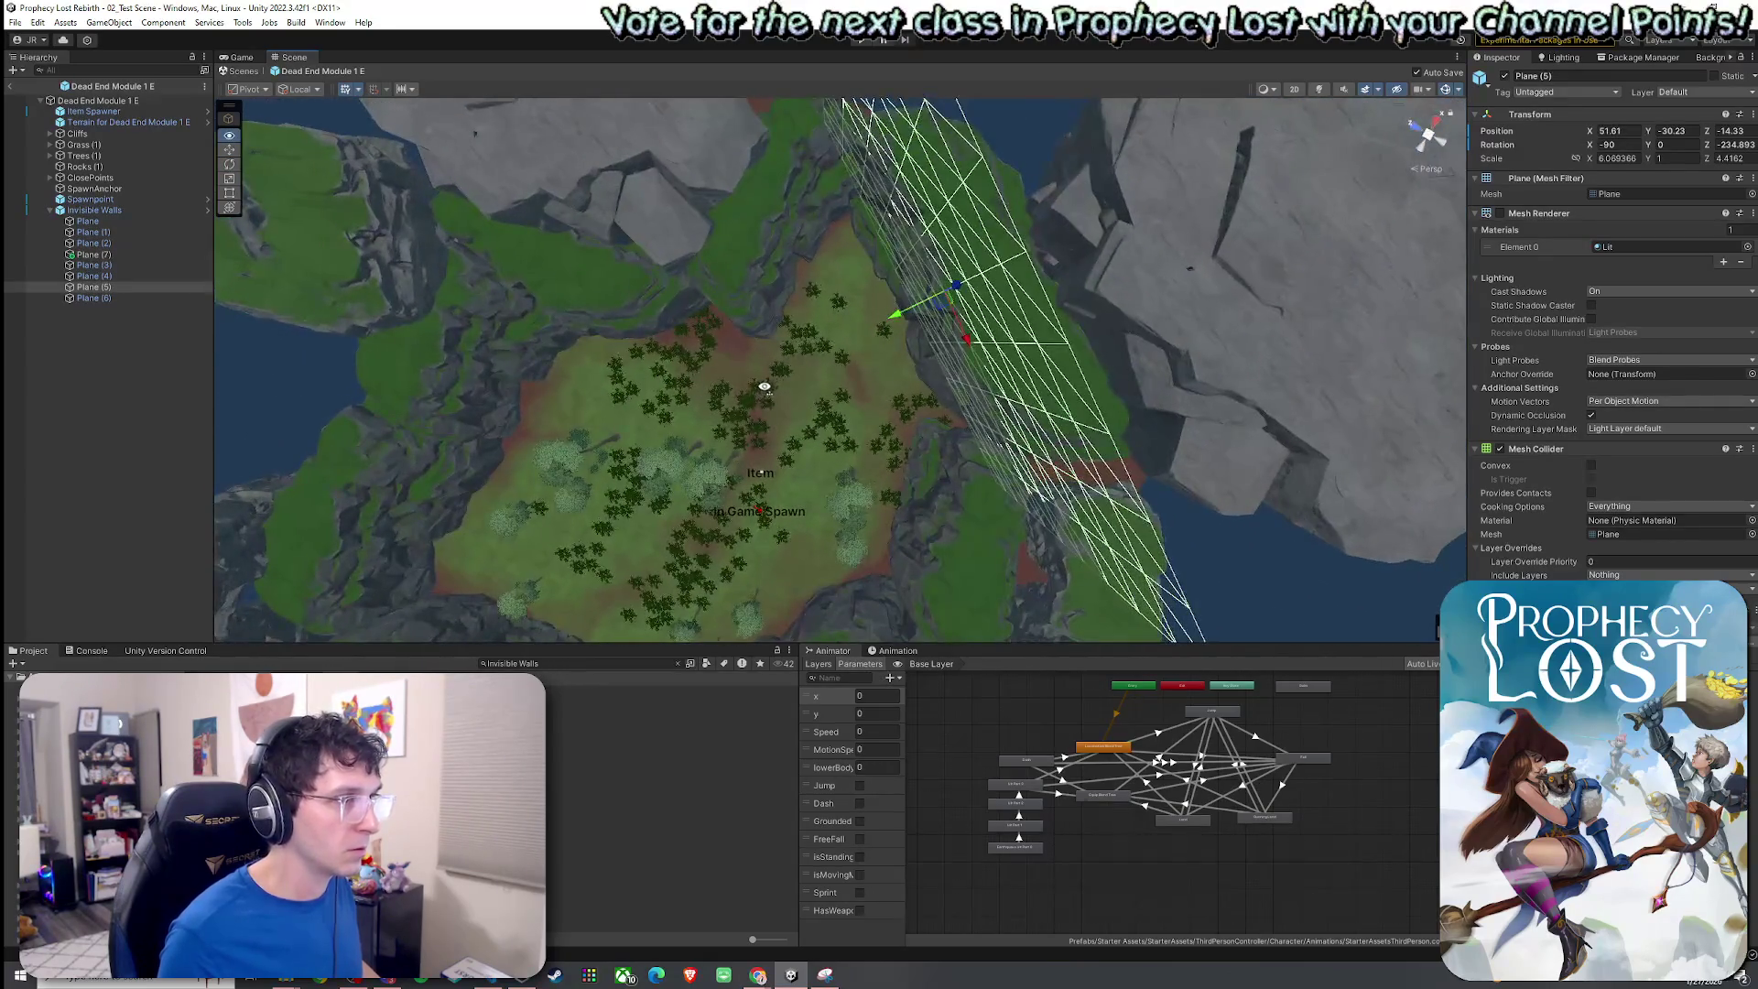
scroll(769, 376, "down", 5)
scroll(769, 376, "up", 5)
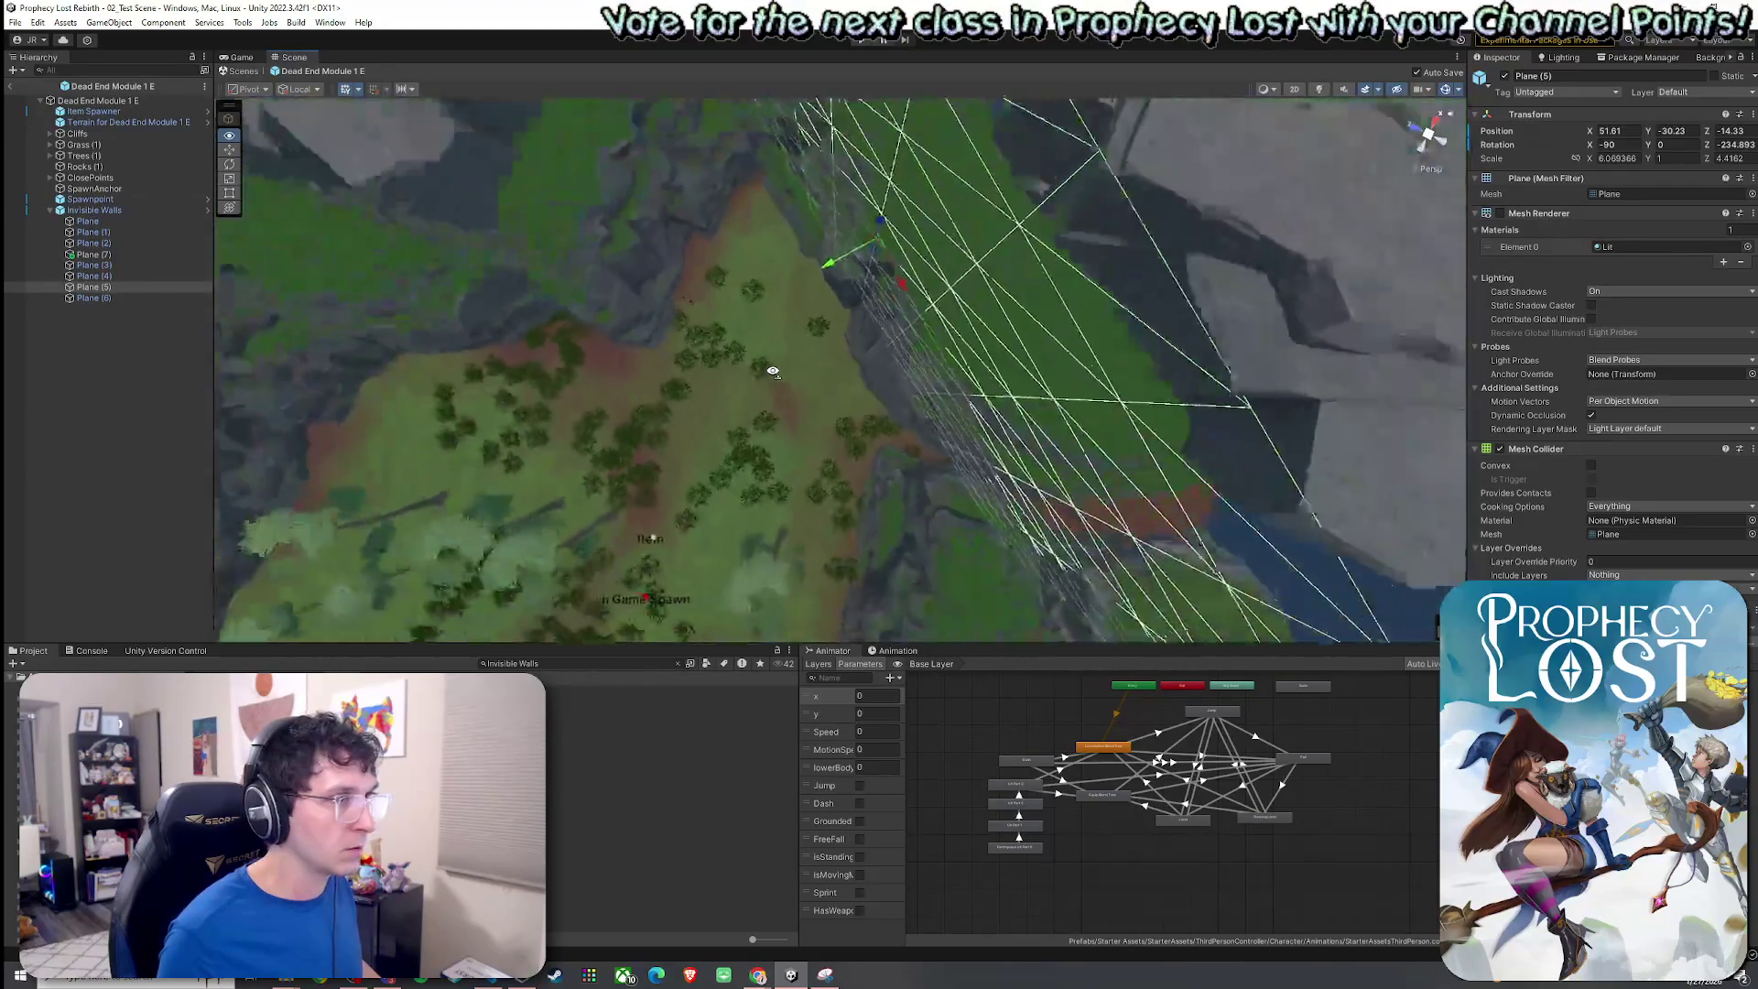
left_click_drag(846, 291, 845, 292)
left_click(112, 298, "ctrl")
mouse_move(436, 357)
left_mouse_down()
mouse_move(1236, 334)
mouse_move(1184, 309)
mouse_move(1110, 357)
mouse_move(1107, 305)
mouse_move(1021, 316)
left_mouse_up()
Save the scene and frame the selected wall planes.
left_click(15, 22)
left_click(37, 88)
mouse_move(734, 385)
left_mouse_down()
mouse_move(843, 377)
mouse_move(930, 294)
mouse_move(689, 327)
left_mouse_up()
key("f")
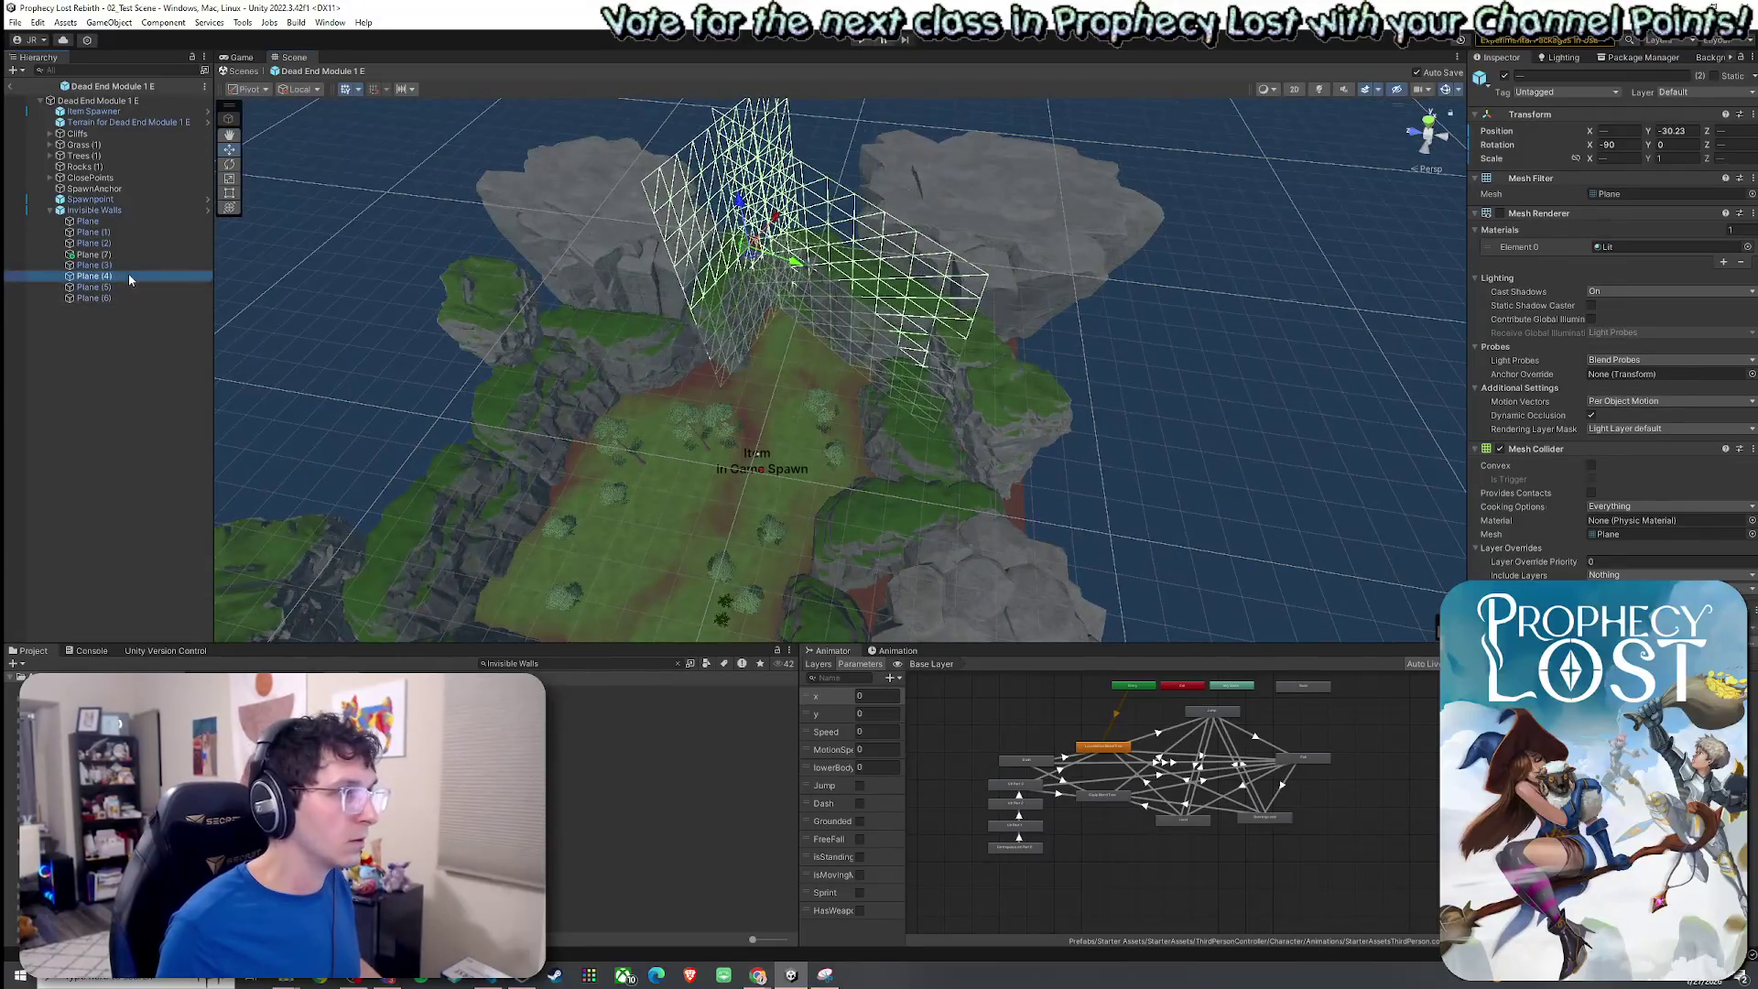
Lower Plane (3) and Plane (4) together onto the cliff.
left_click(128, 274)
left_click(110, 231)
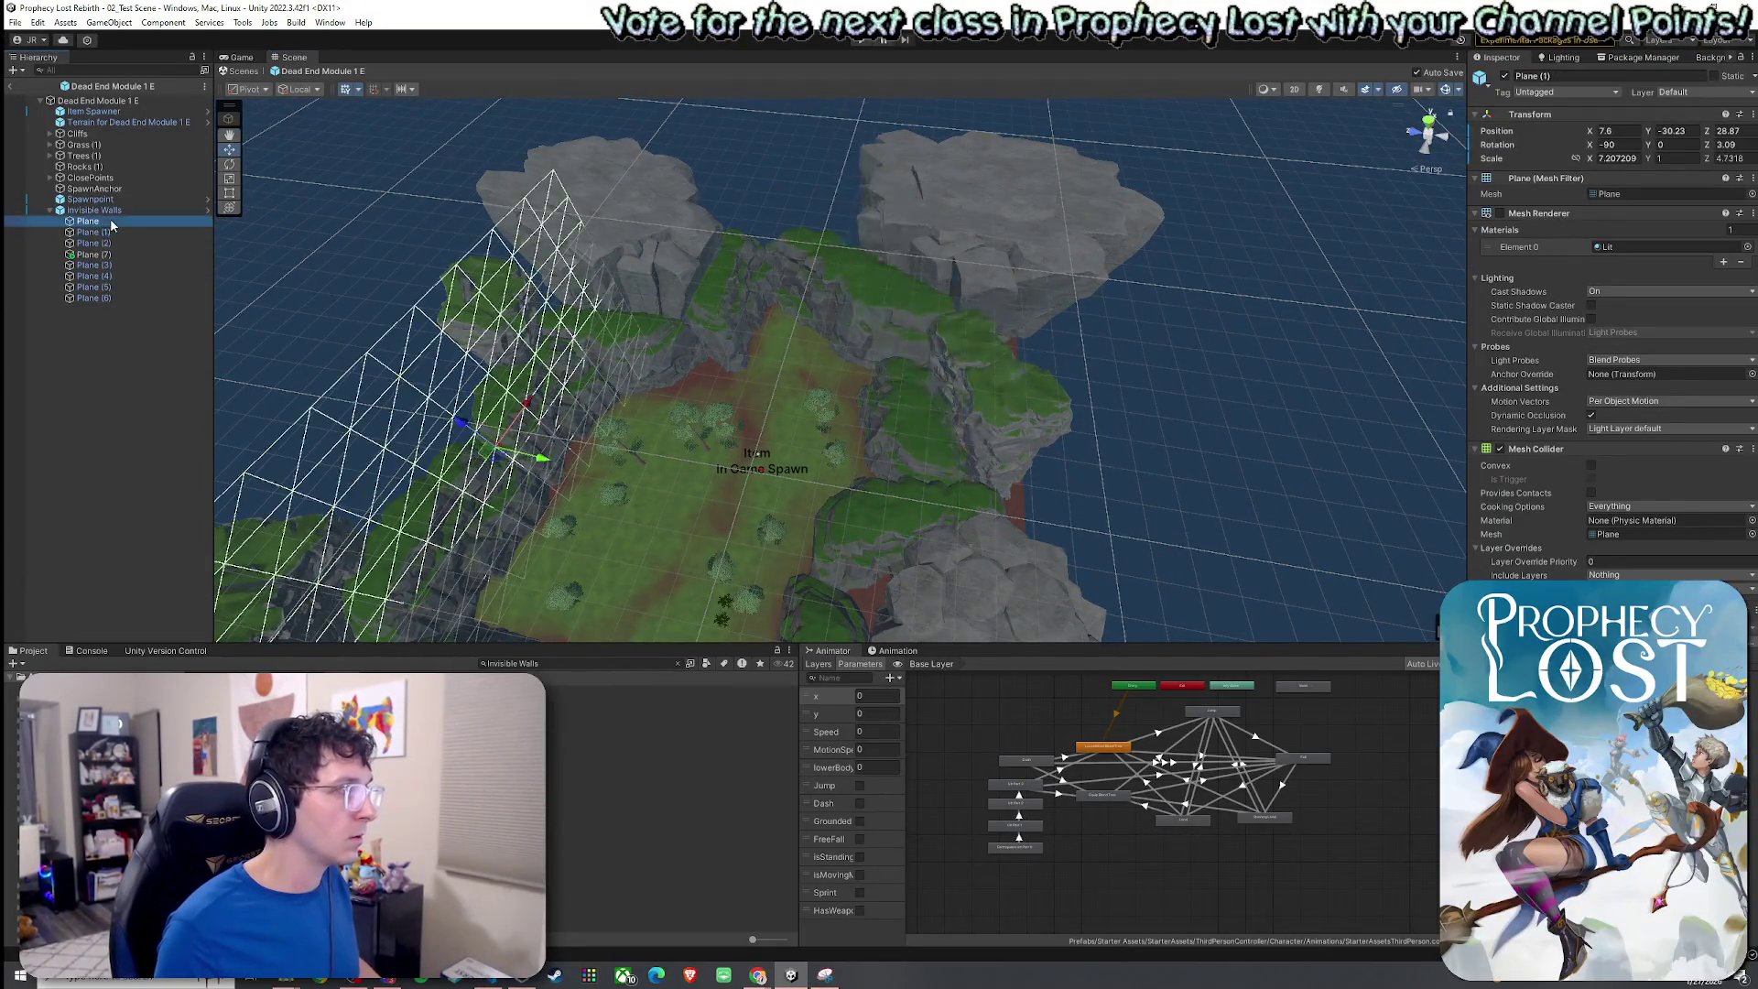
left_click(92, 297)
left_click(87, 221, "shift")
left_click_drag(733, 366, 870, 270)
left_click_drag(515, 280, 174, 282)
left_click(114, 264)
left_click(117, 275, "ctrl")
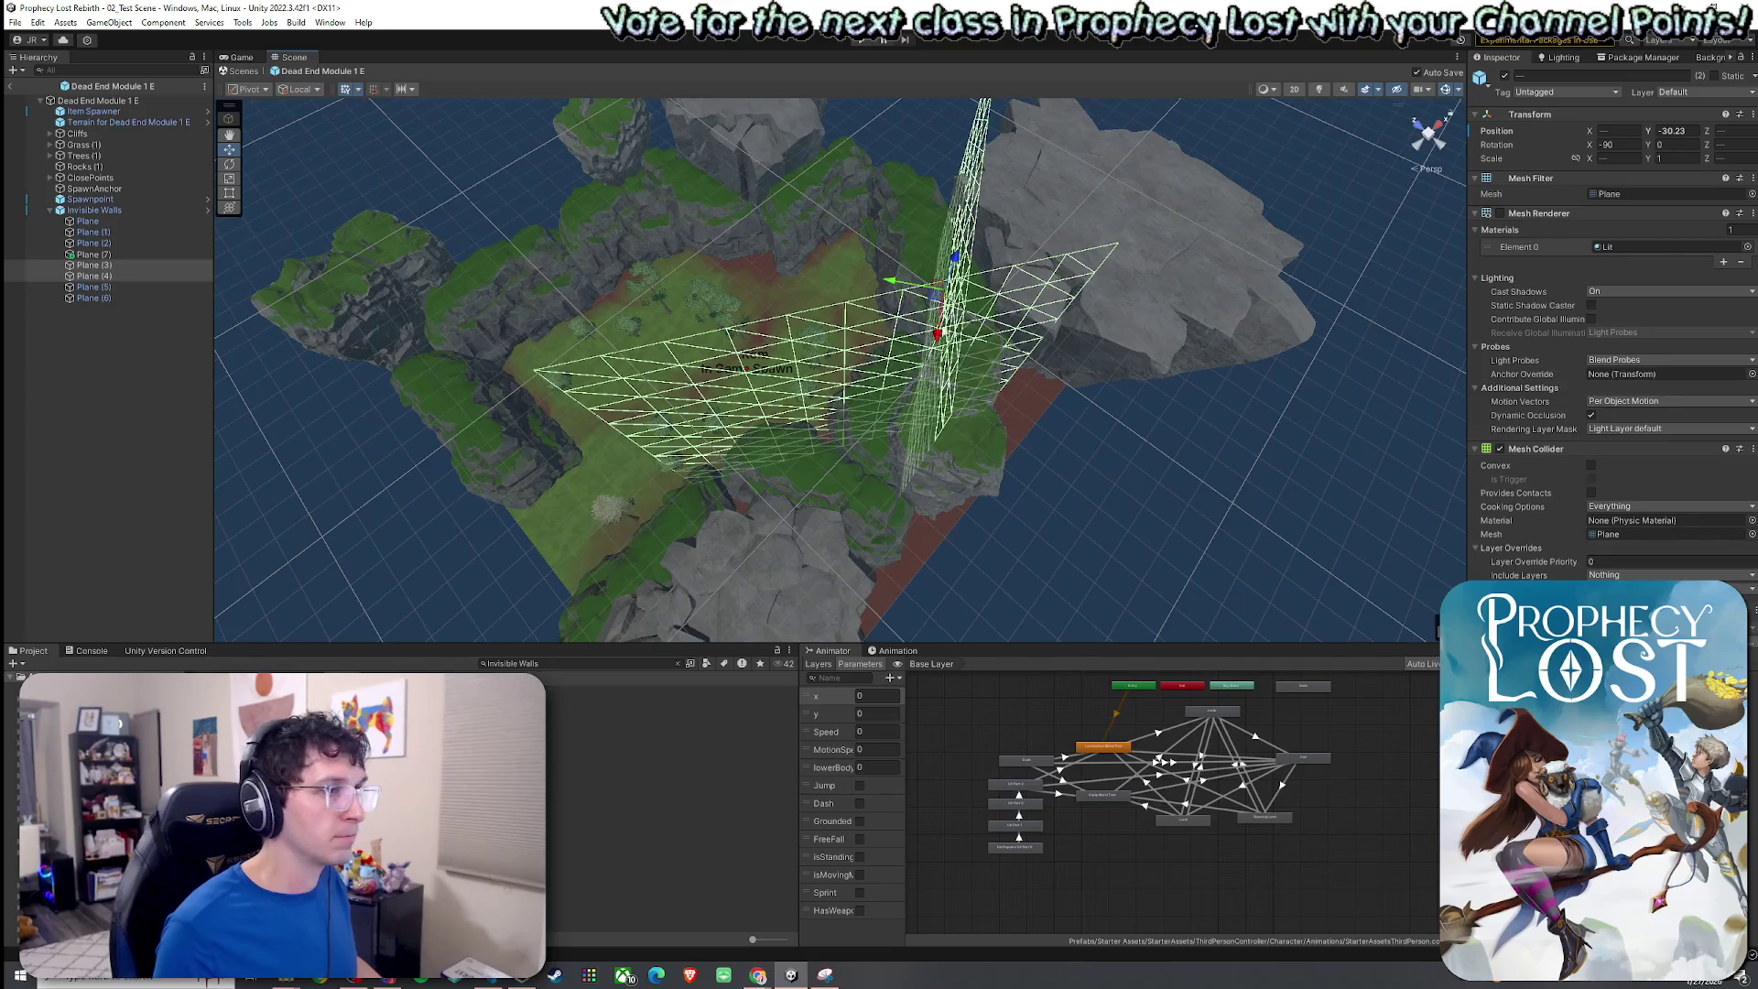
mouse_move(935, 304)
left_mouse_down()
mouse_move(871, 414)
mouse_move(755, 536)
left_mouse_up()
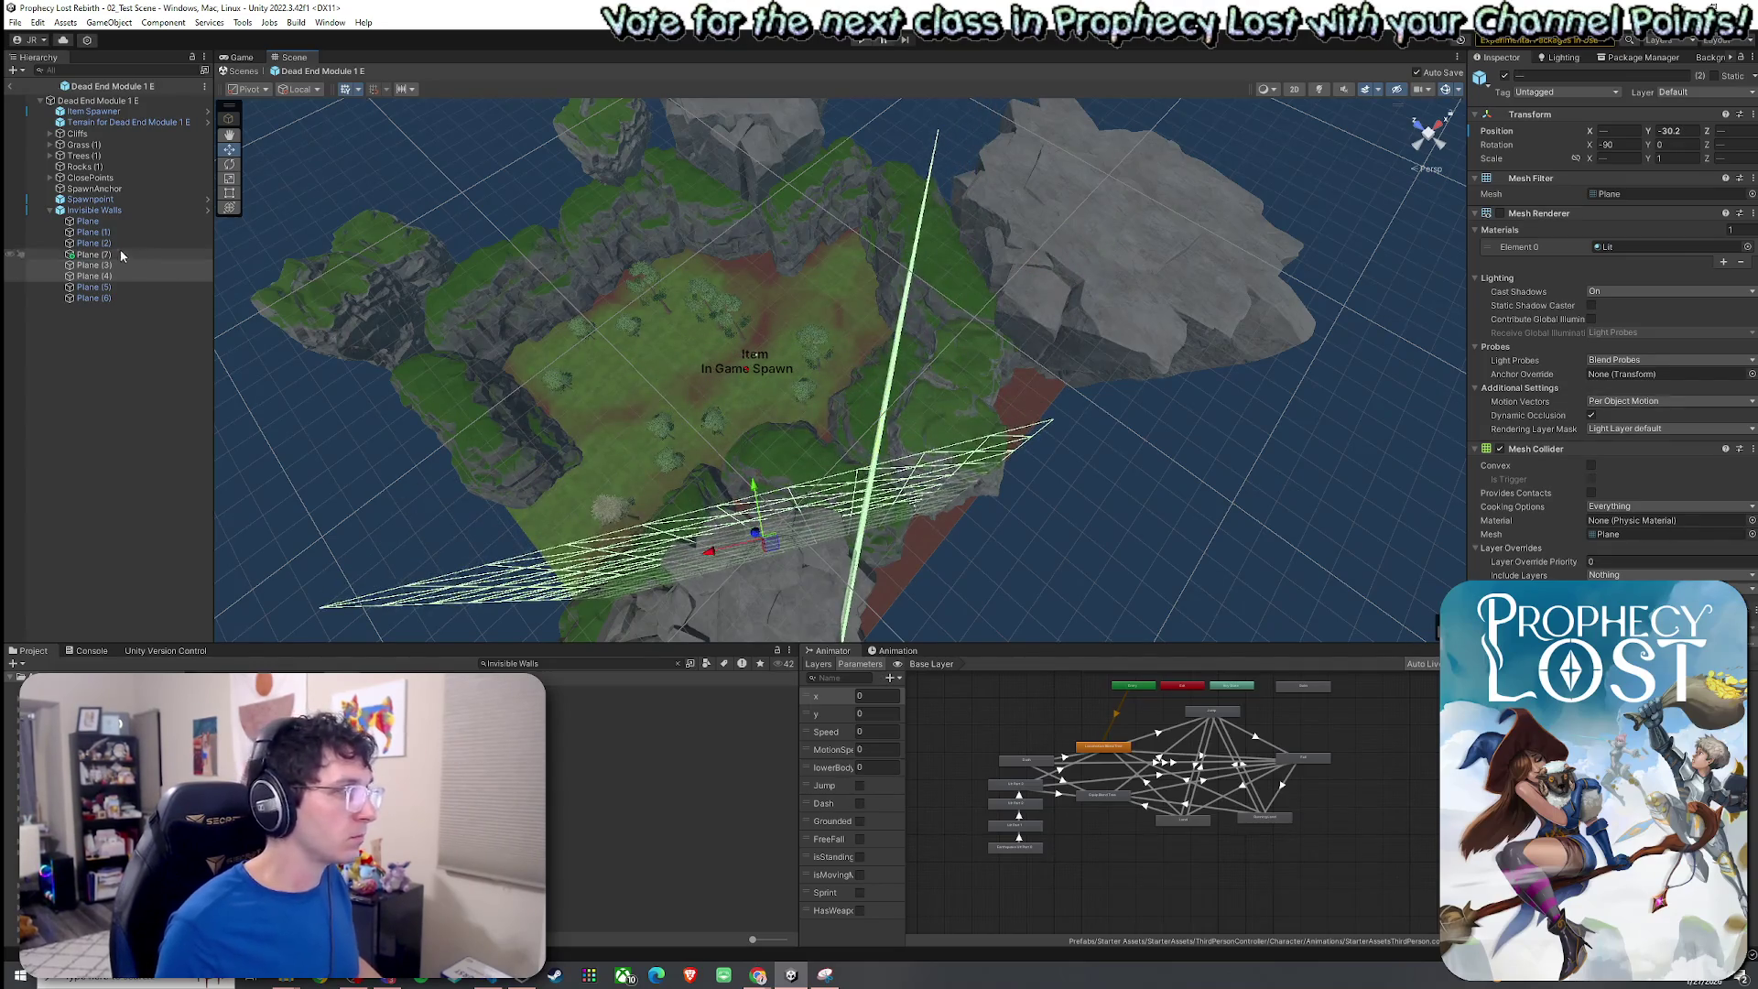
Turn Plane (4) upright to about -185.64° and narrow it to X scale 2.894357.
left_click(114, 253)
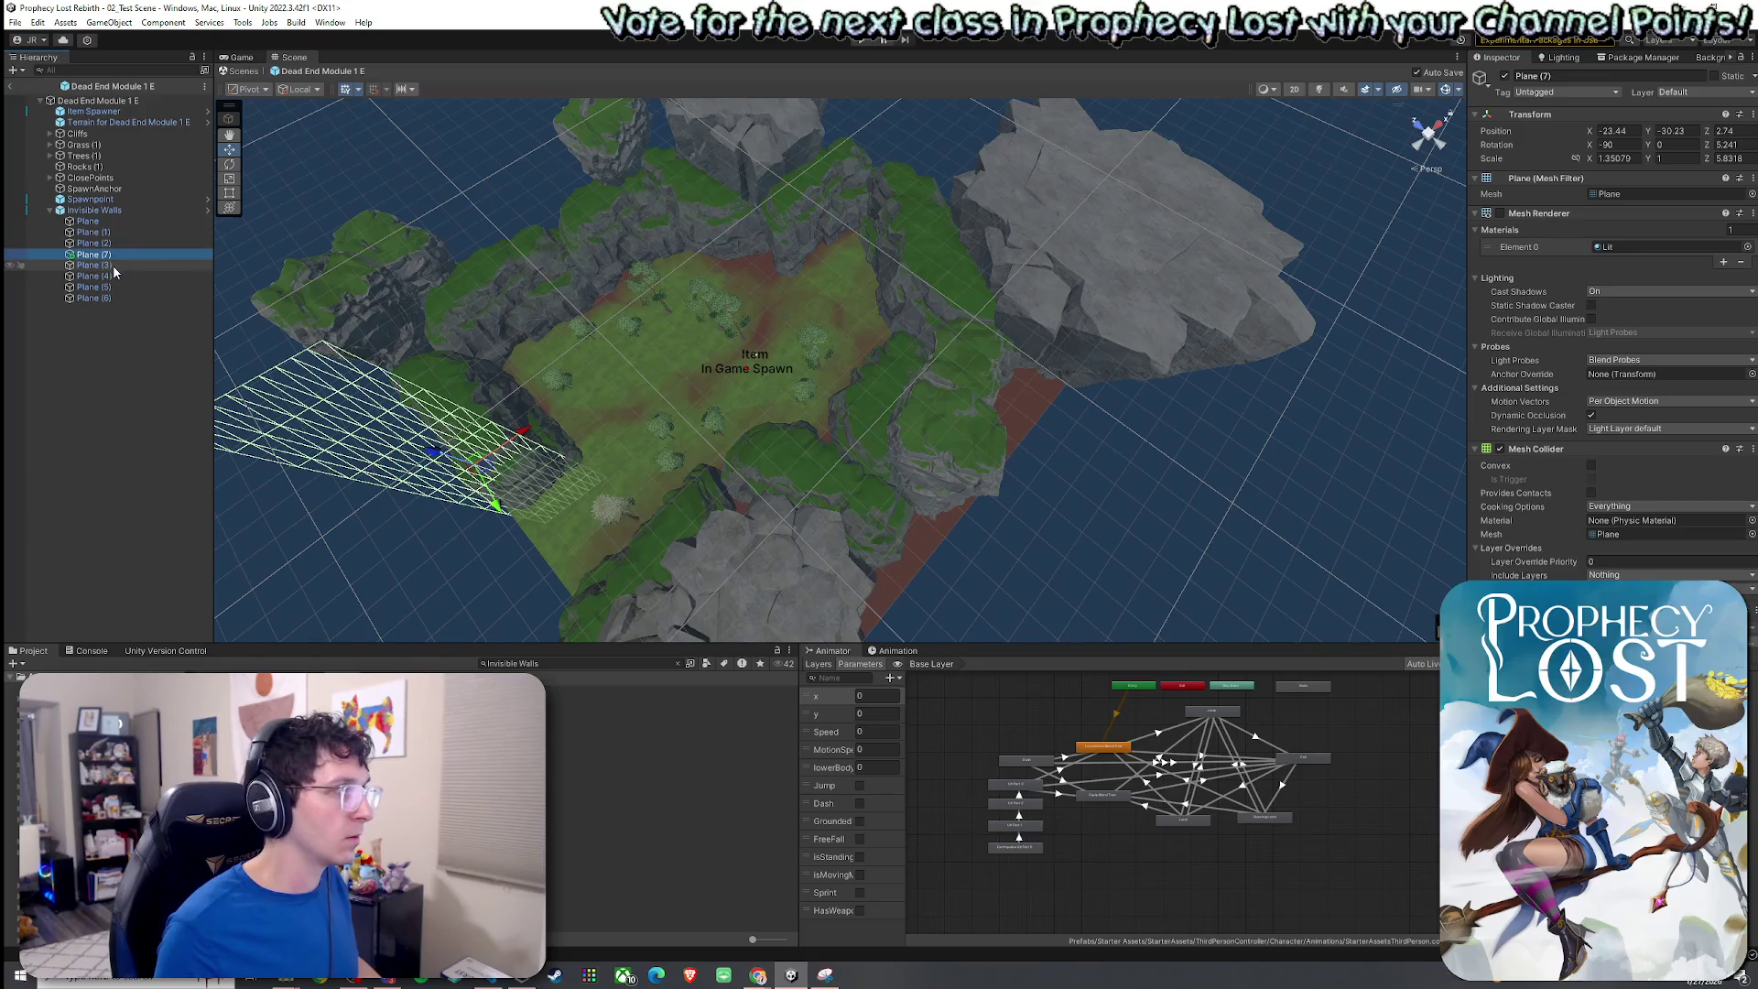
left_click(112, 297)
left_click(107, 287, "ctrl")
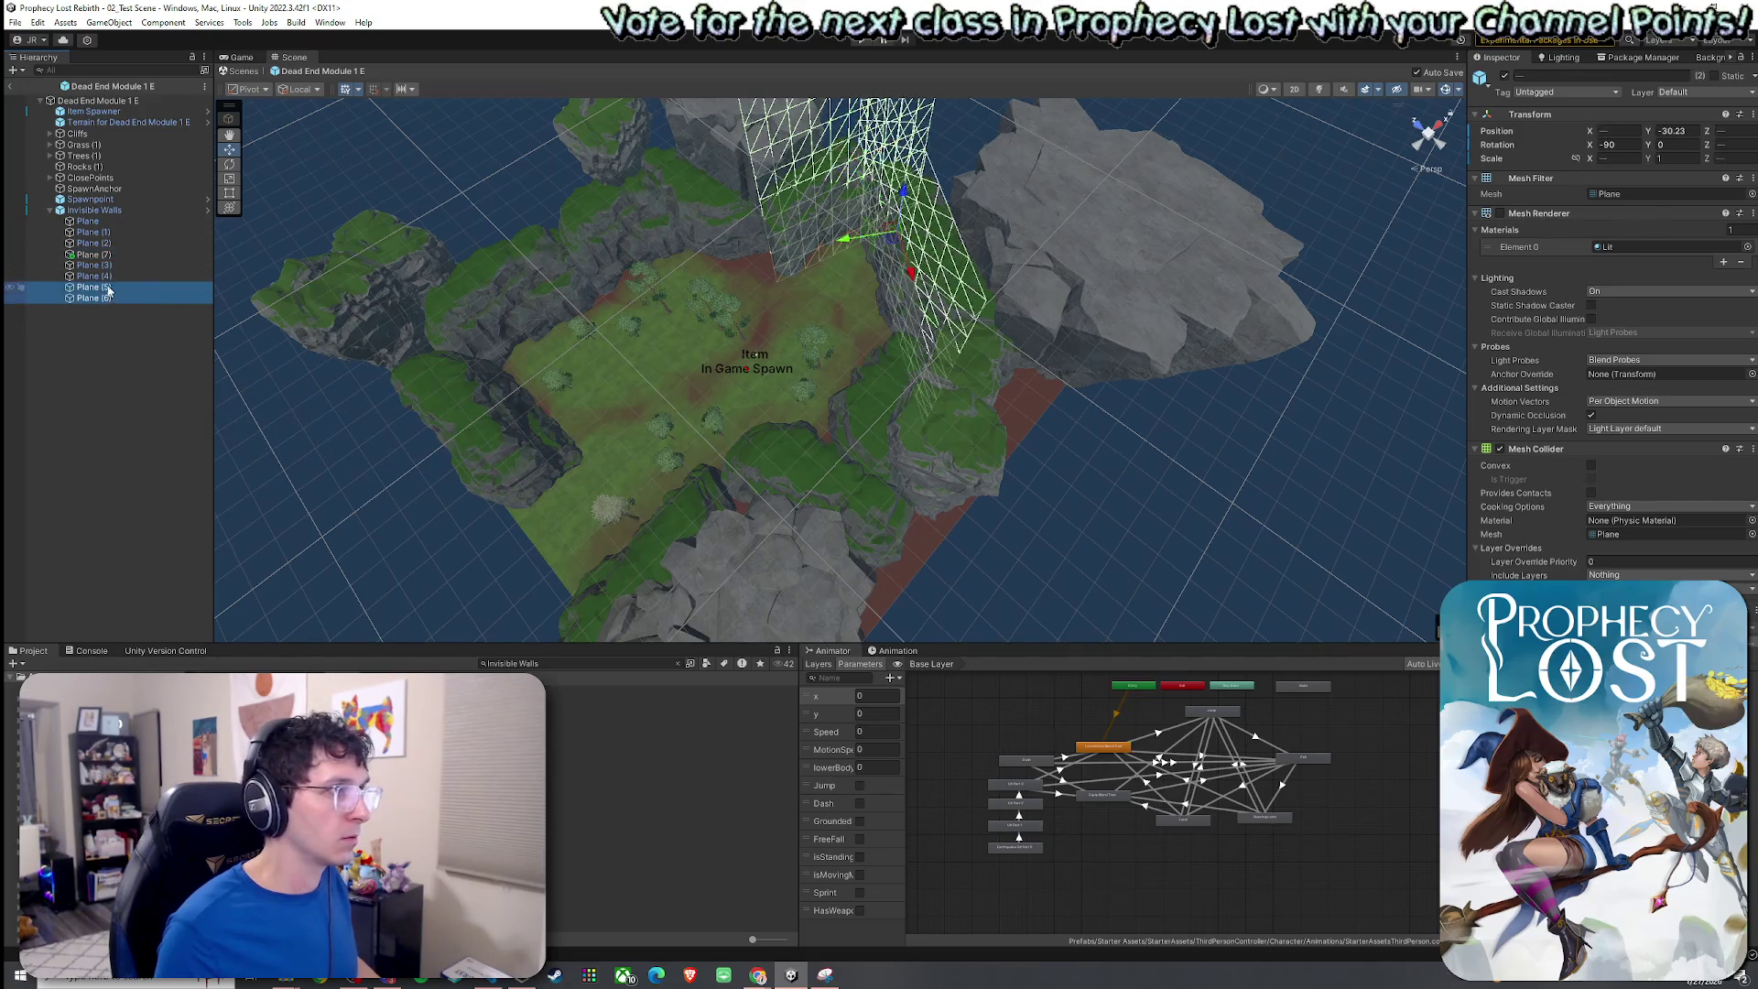
left_click_drag(654, 374, 331, 328)
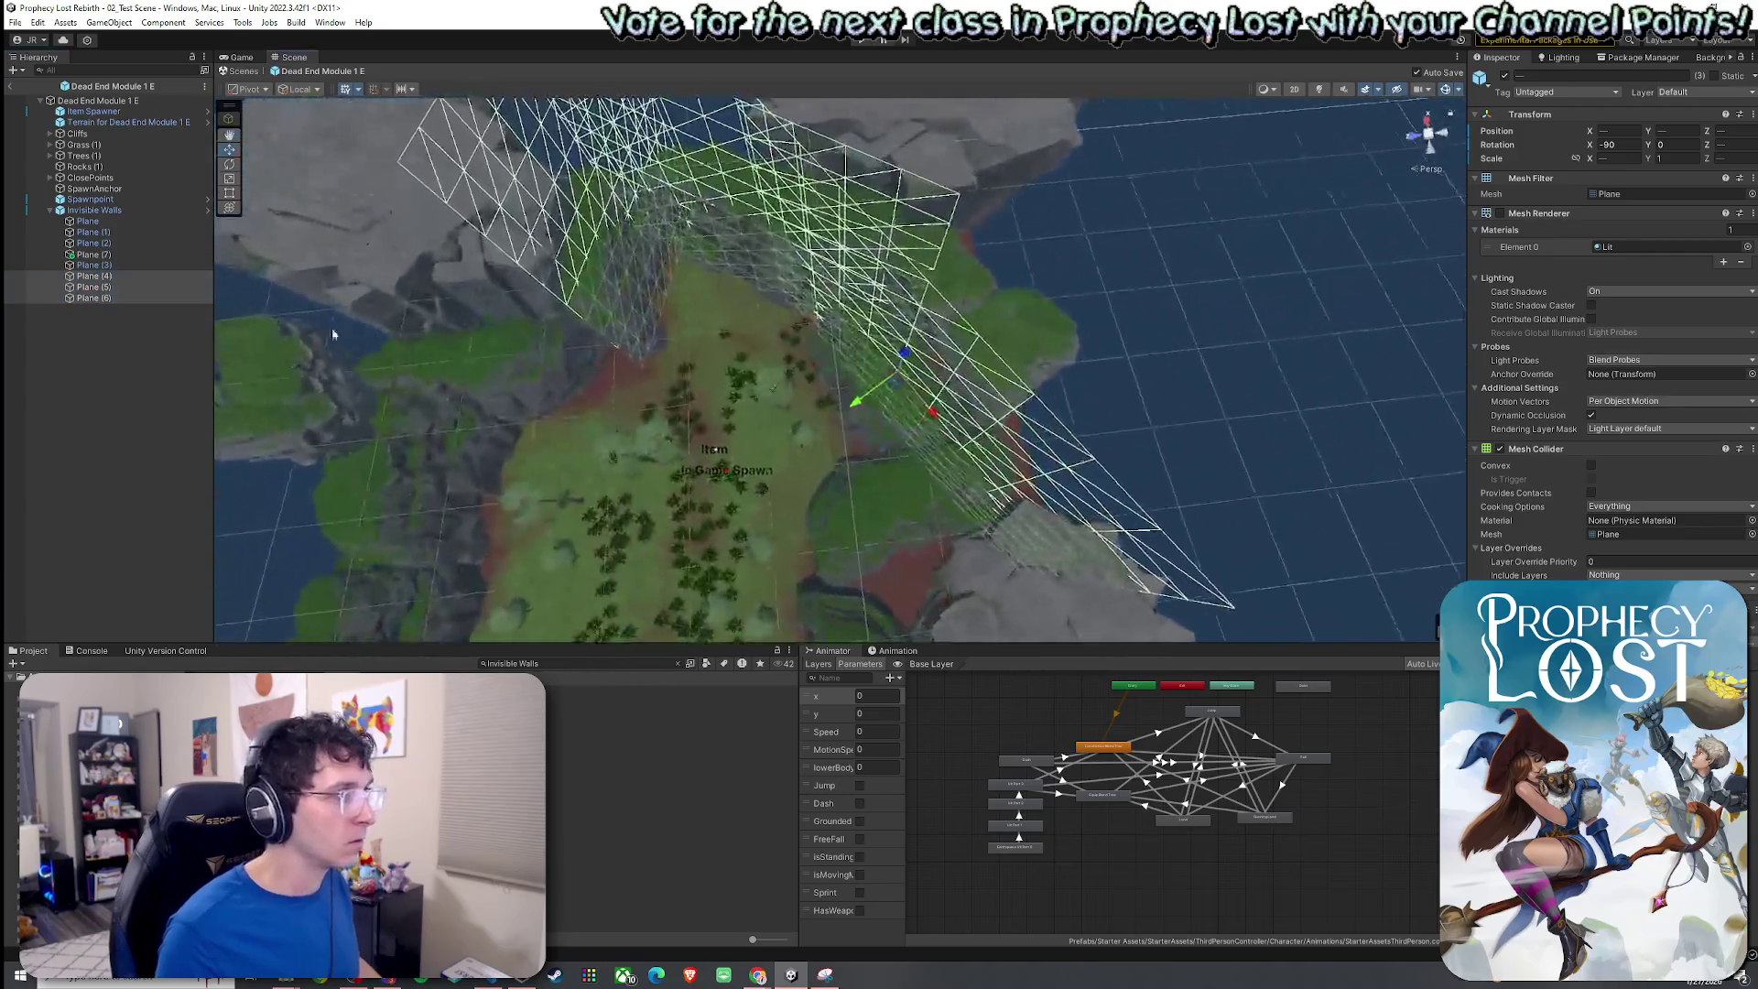
left_click(119, 275)
key("e")
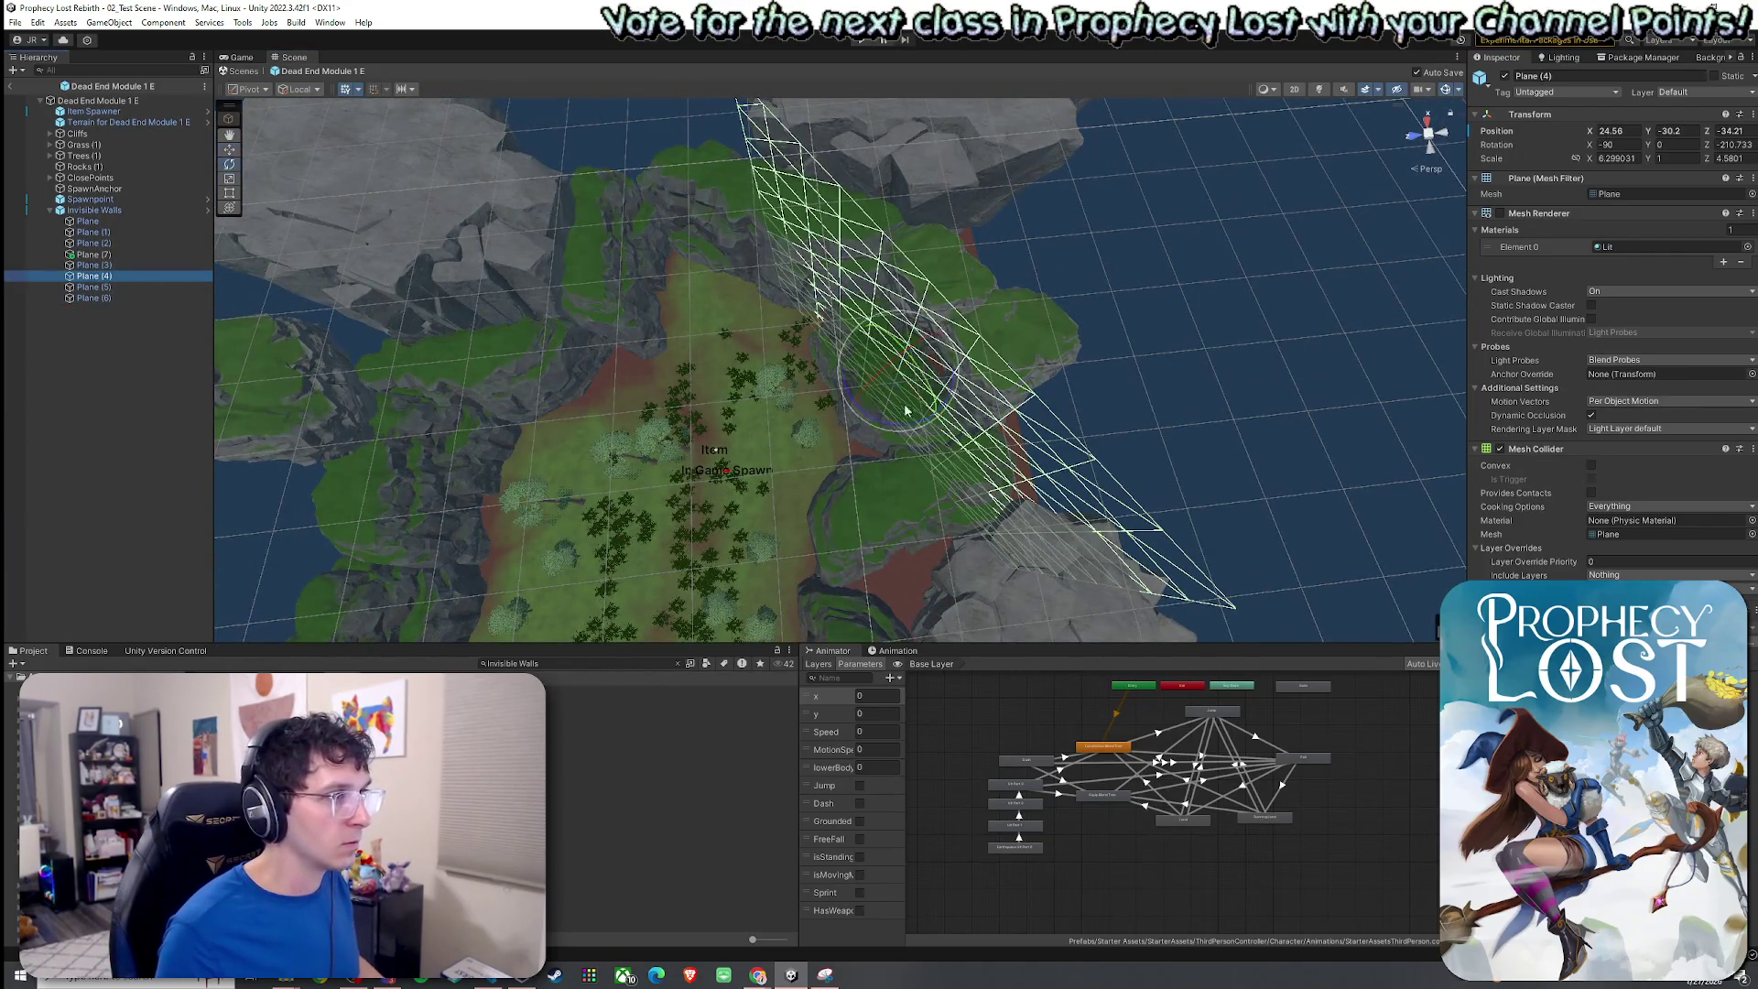
mouse_move(909, 424)
left_mouse_down()
mouse_move(746, 414)
mouse_move(942, 431)
mouse_move(920, 312)
mouse_move(833, 293)
left_mouse_up()
key("r")
mouse_move(834, 303)
left_mouse_down()
mouse_move(869, 308)
mouse_move(820, 296)
left_mouse_up()
key("r")
key("w")
left_click(141, 264)
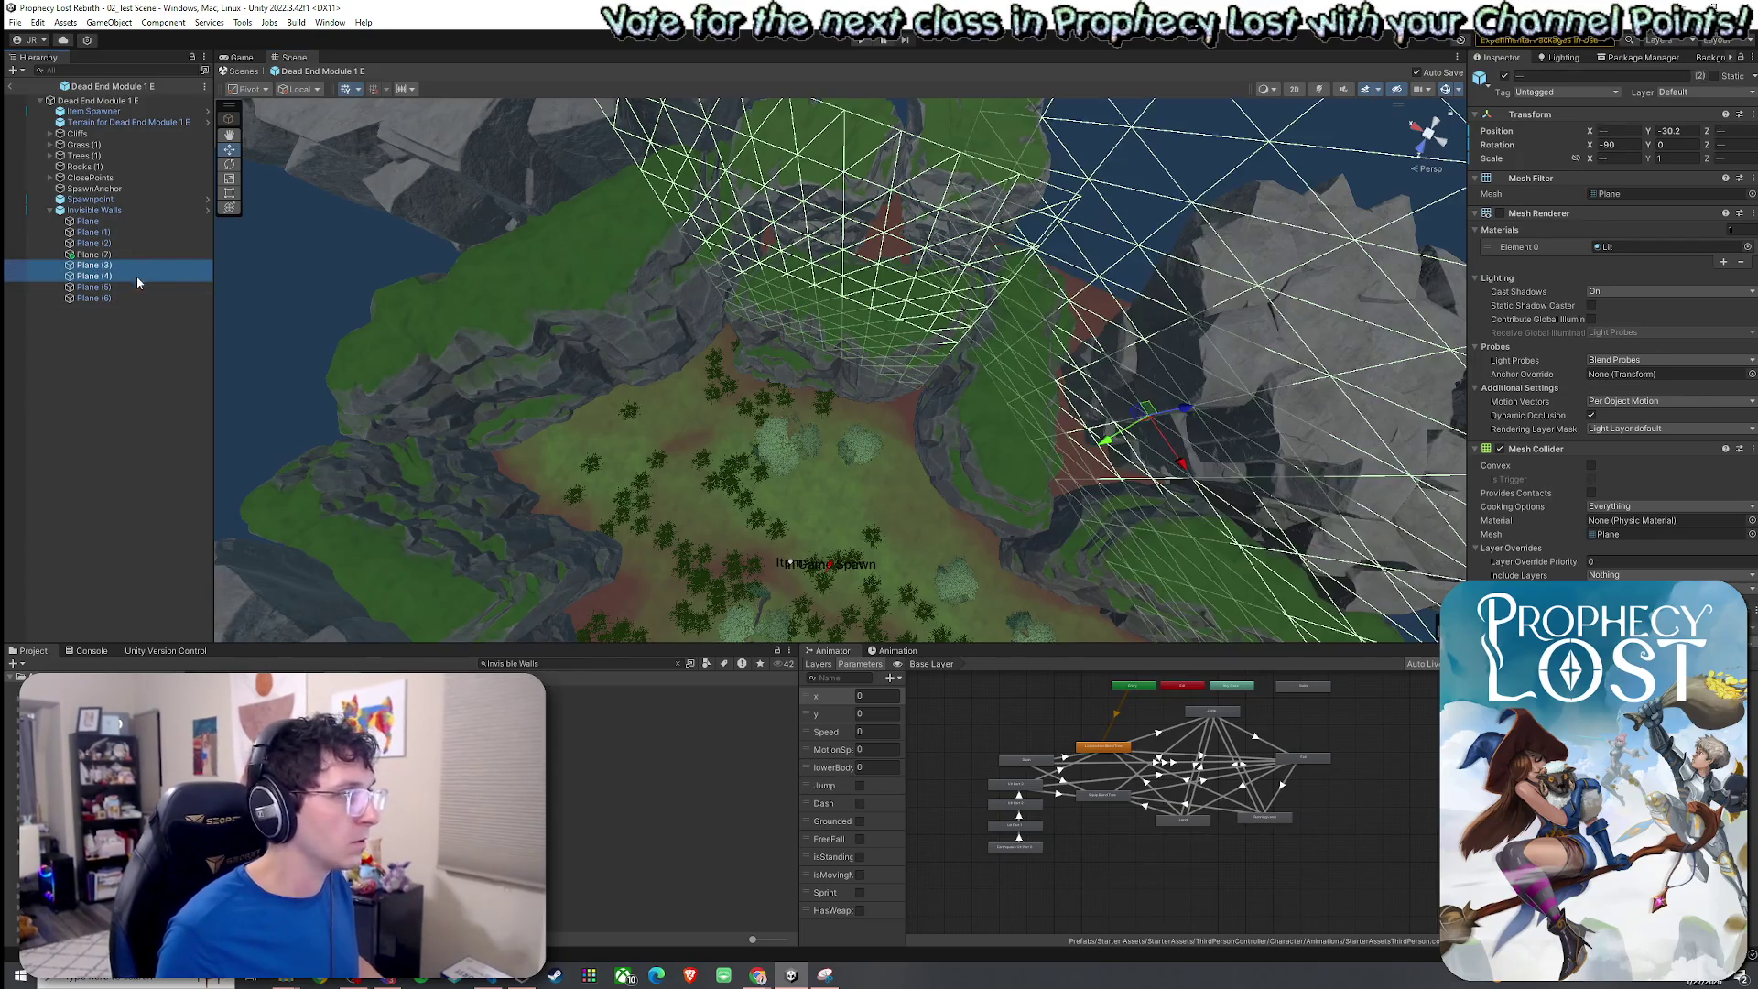
Shift Plane (4) to about X 29.76, Z -30.87 and widen it to X scale 3.01.
left_click(144, 286, "shift")
mouse_move(265, 321)
left_mouse_down()
mouse_move(654, 331)
mouse_move(476, 337)
left_mouse_up()
left_click(156, 289)
double_click(130, 276)
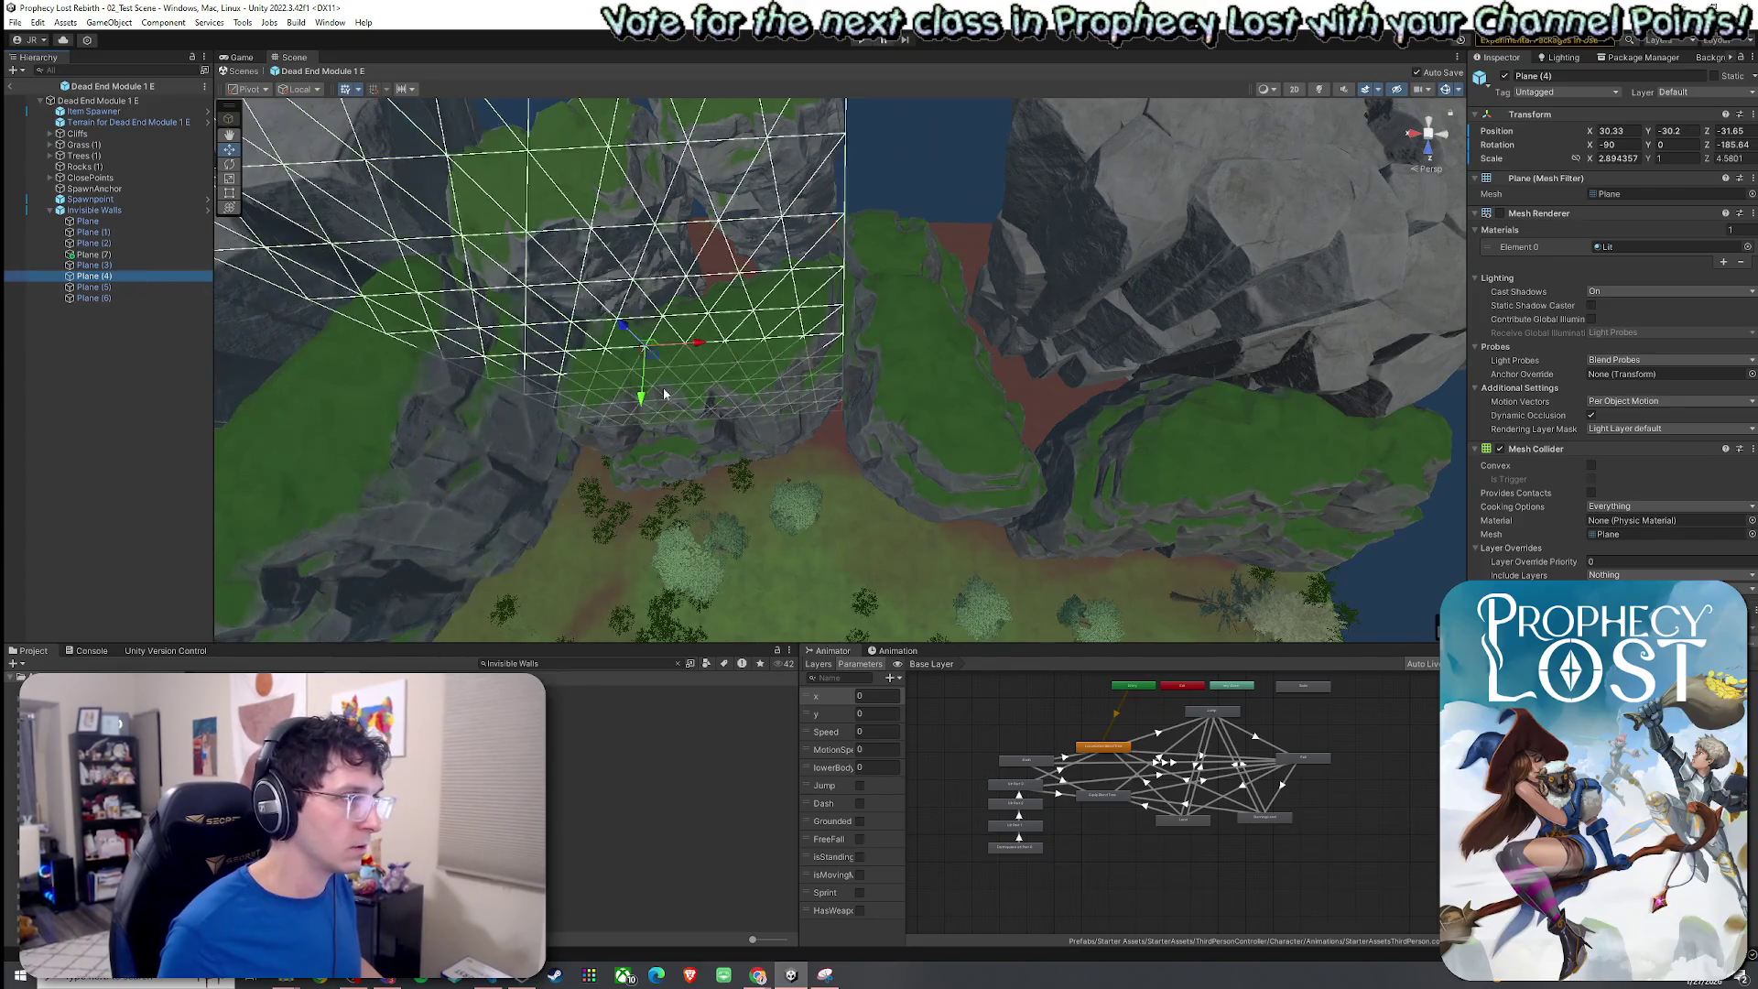
left_click_drag(650, 362, 726, 365)
key("r")
key("f")
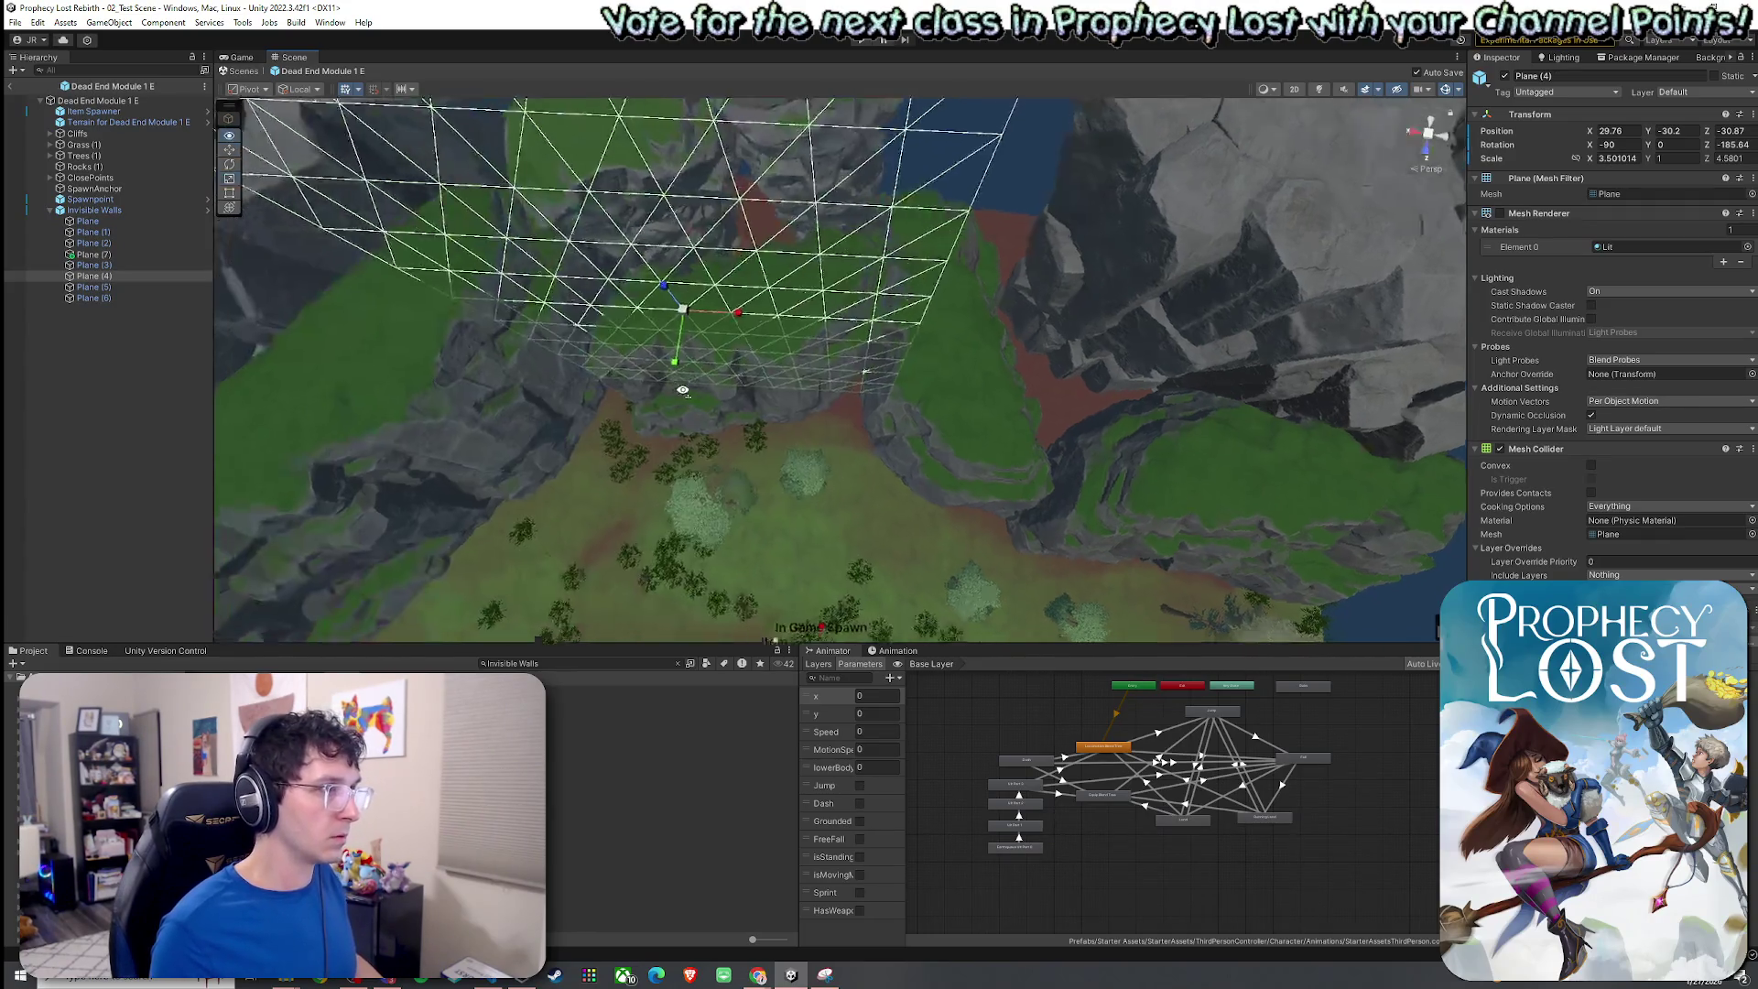
double_click(129, 286)
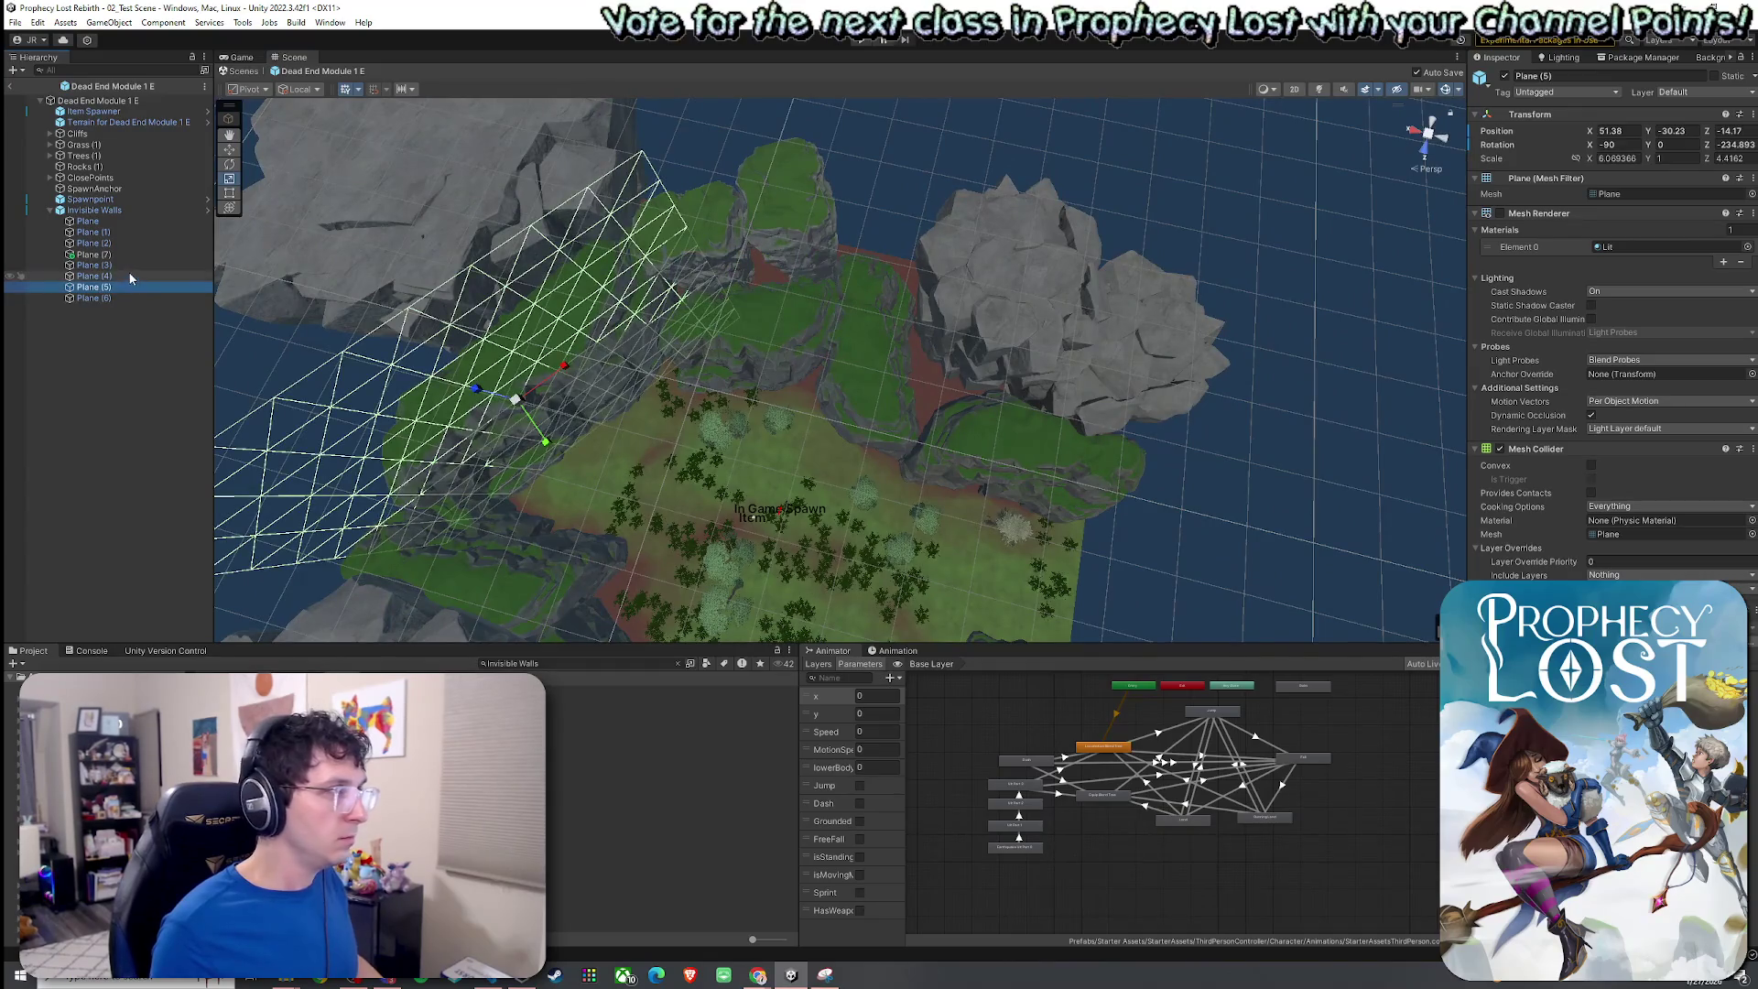
Move, rotate and shorten Plane (3) to follow its cliff edge.
double_click(124, 265)
left_click_drag(970, 366, 923, 393)
key("e")
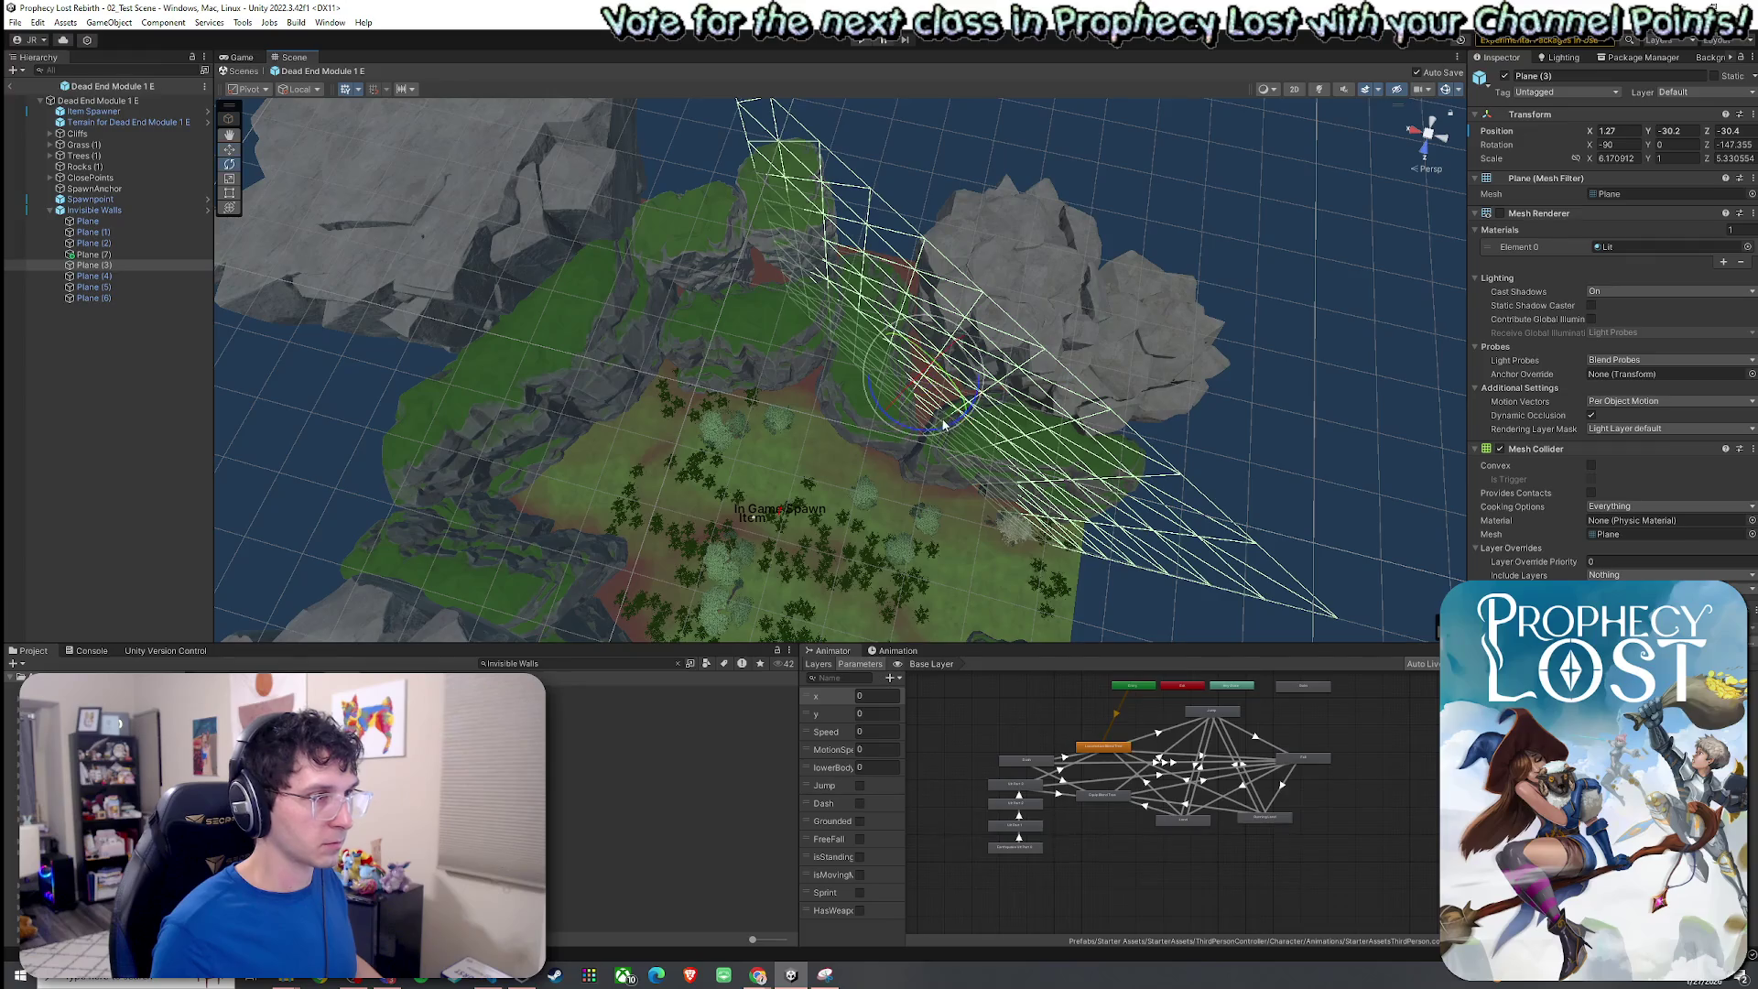
mouse_move(947, 427)
left_mouse_down()
mouse_move(1022, 443)
mouse_move(927, 414)
mouse_move(938, 447)
mouse_move(1129, 486)
mouse_move(1063, 470)
mouse_move(1091, 447)
left_mouse_up()
key("w")
key("r")
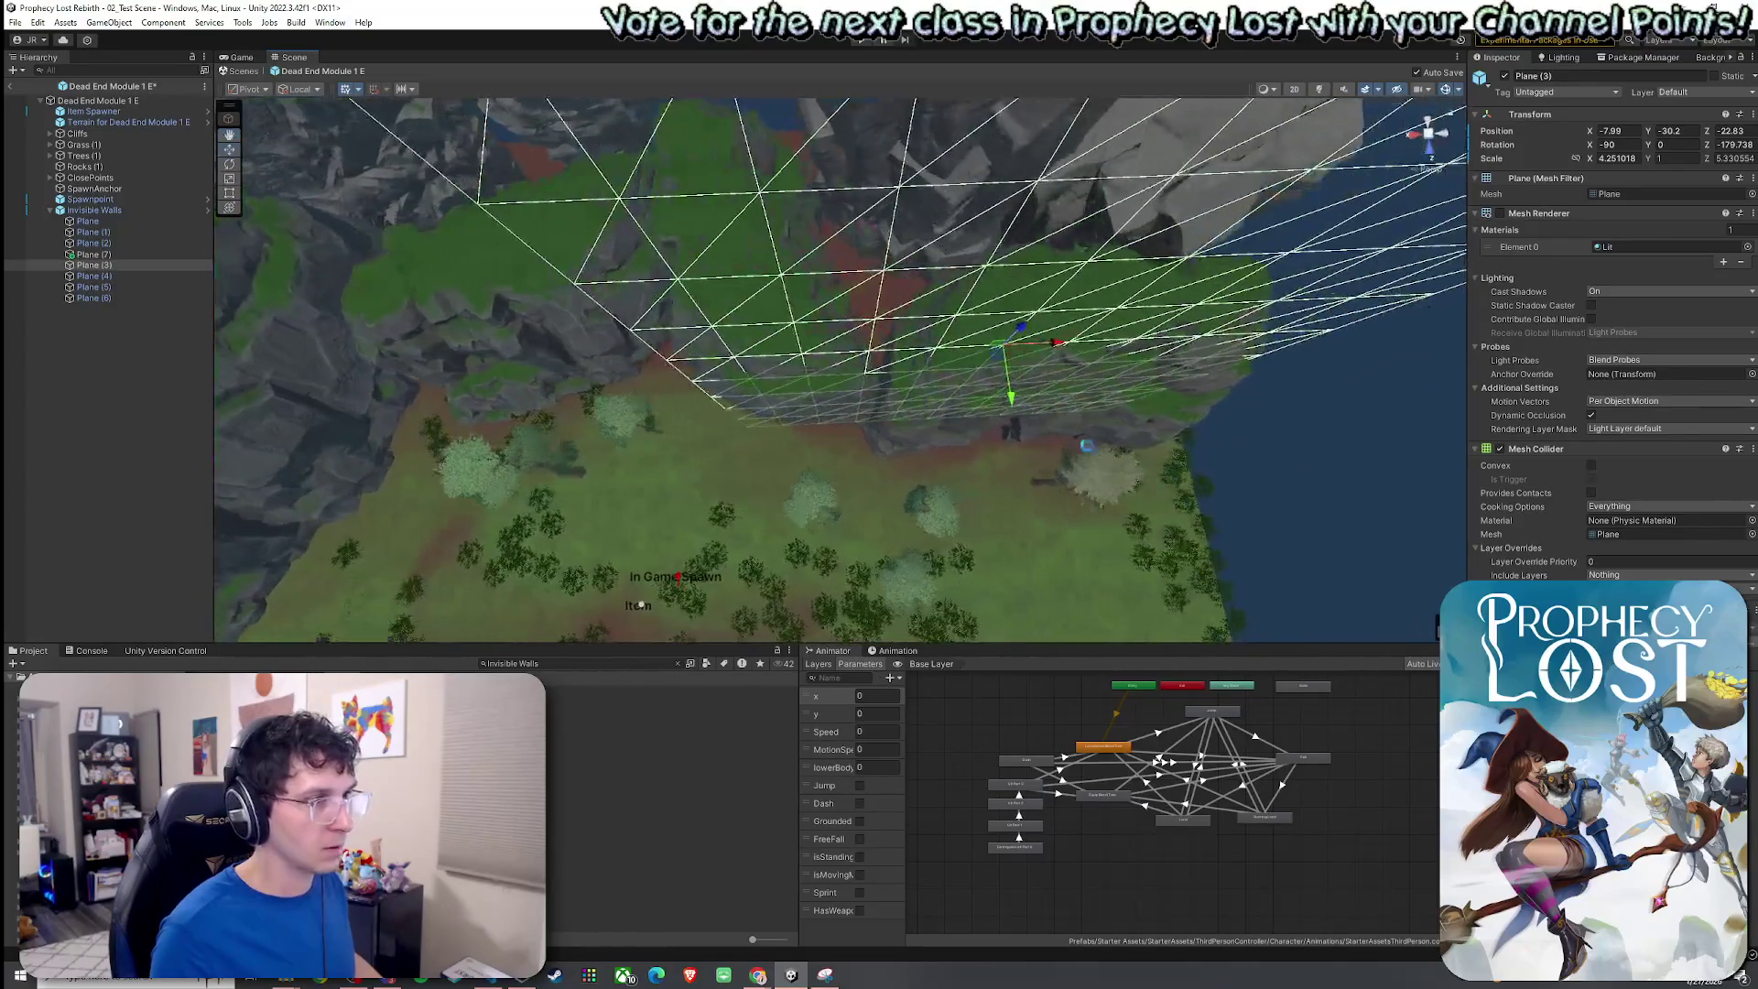
mouse_move(1051, 344)
left_mouse_down()
mouse_move(830, 361)
mouse_move(458, 321)
left_mouse_up()
key("w")
Review all the wall planes, frame Plane (3), then select Plane (4).
left_click(112, 221)
left_click(94, 297, "shift")
left_click_drag(677, 402, 497, 441)
left_click(148, 287)
left_click(134, 265)
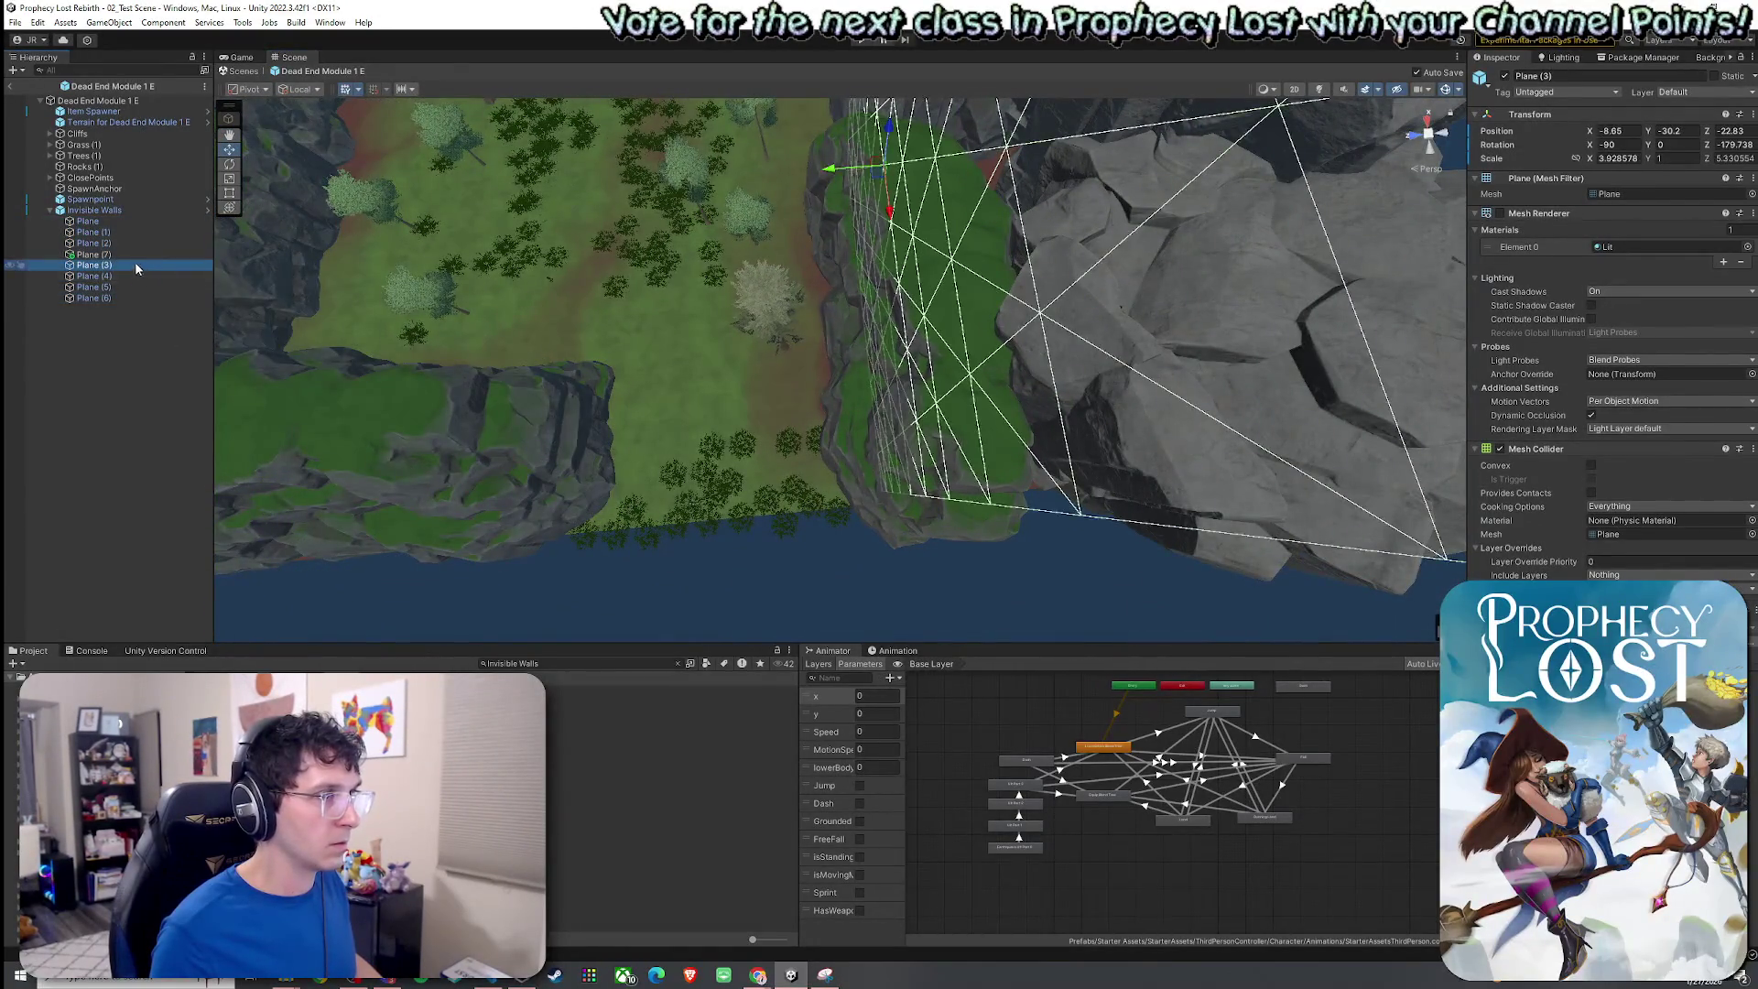
key("f")
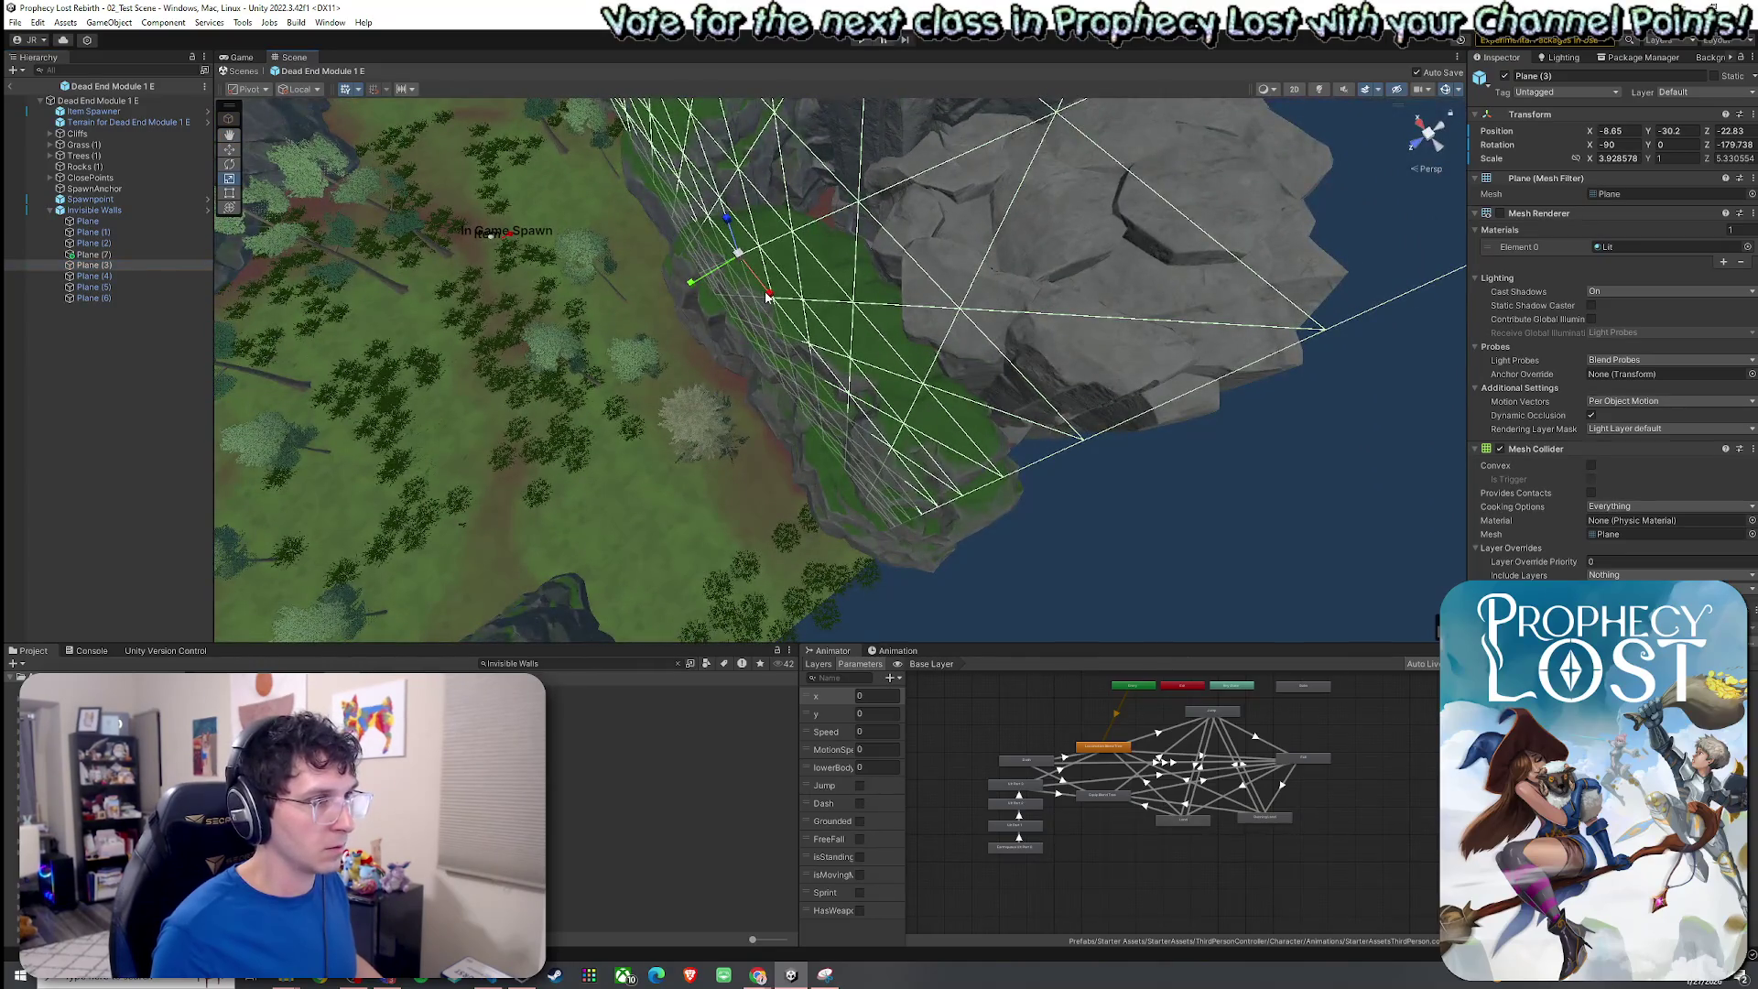
left_click(768, 295)
left_click(156, 275)
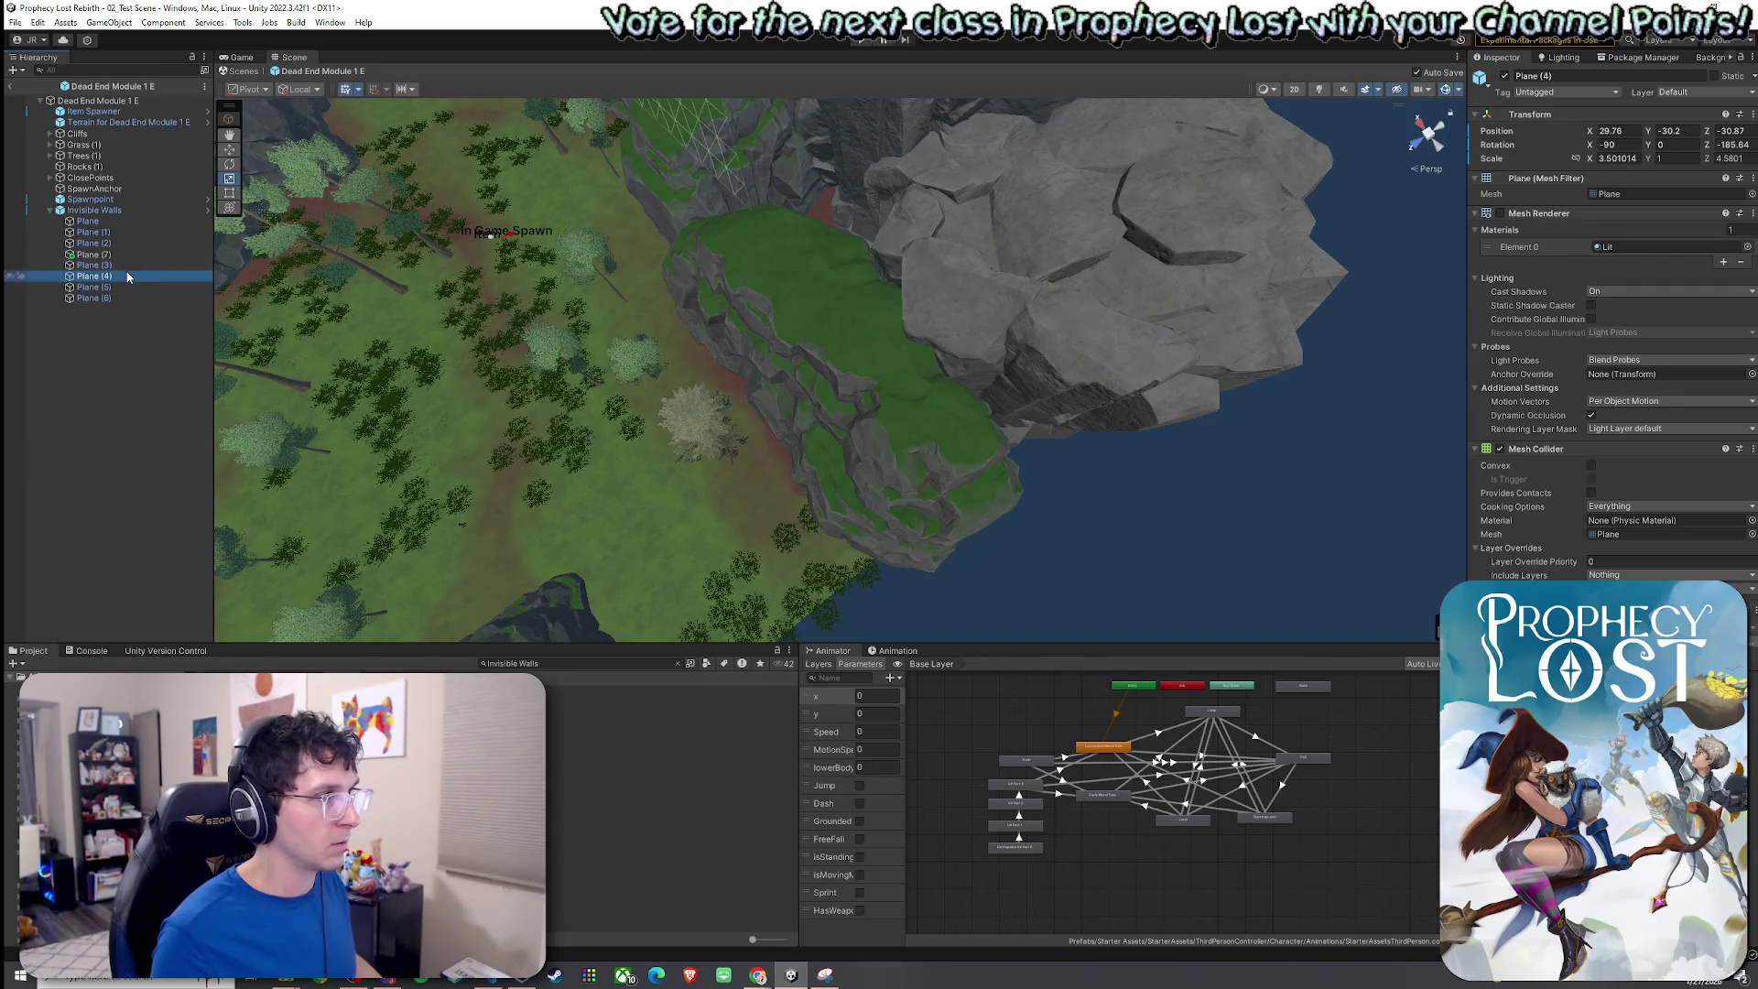
Stretch Plane (3) longer along X.
left_click(124, 263)
left_click_drag(769, 300, 777, 306)
mouse_move(728, 396)
left_mouse_down()
mouse_move(1092, 351)
mouse_move(1110, 327)
mouse_move(1108, 385)
mouse_move(952, 393)
left_mouse_up()
double_click(91, 210)
mouse_move(796, 393)
left_mouse_down()
mouse_move(833, 408)
mouse_move(732, 394)
left_mouse_up()
Duplicate Plane (3) as Plane (8), fit it into the remaining gap, and save.
double_click(130, 266)
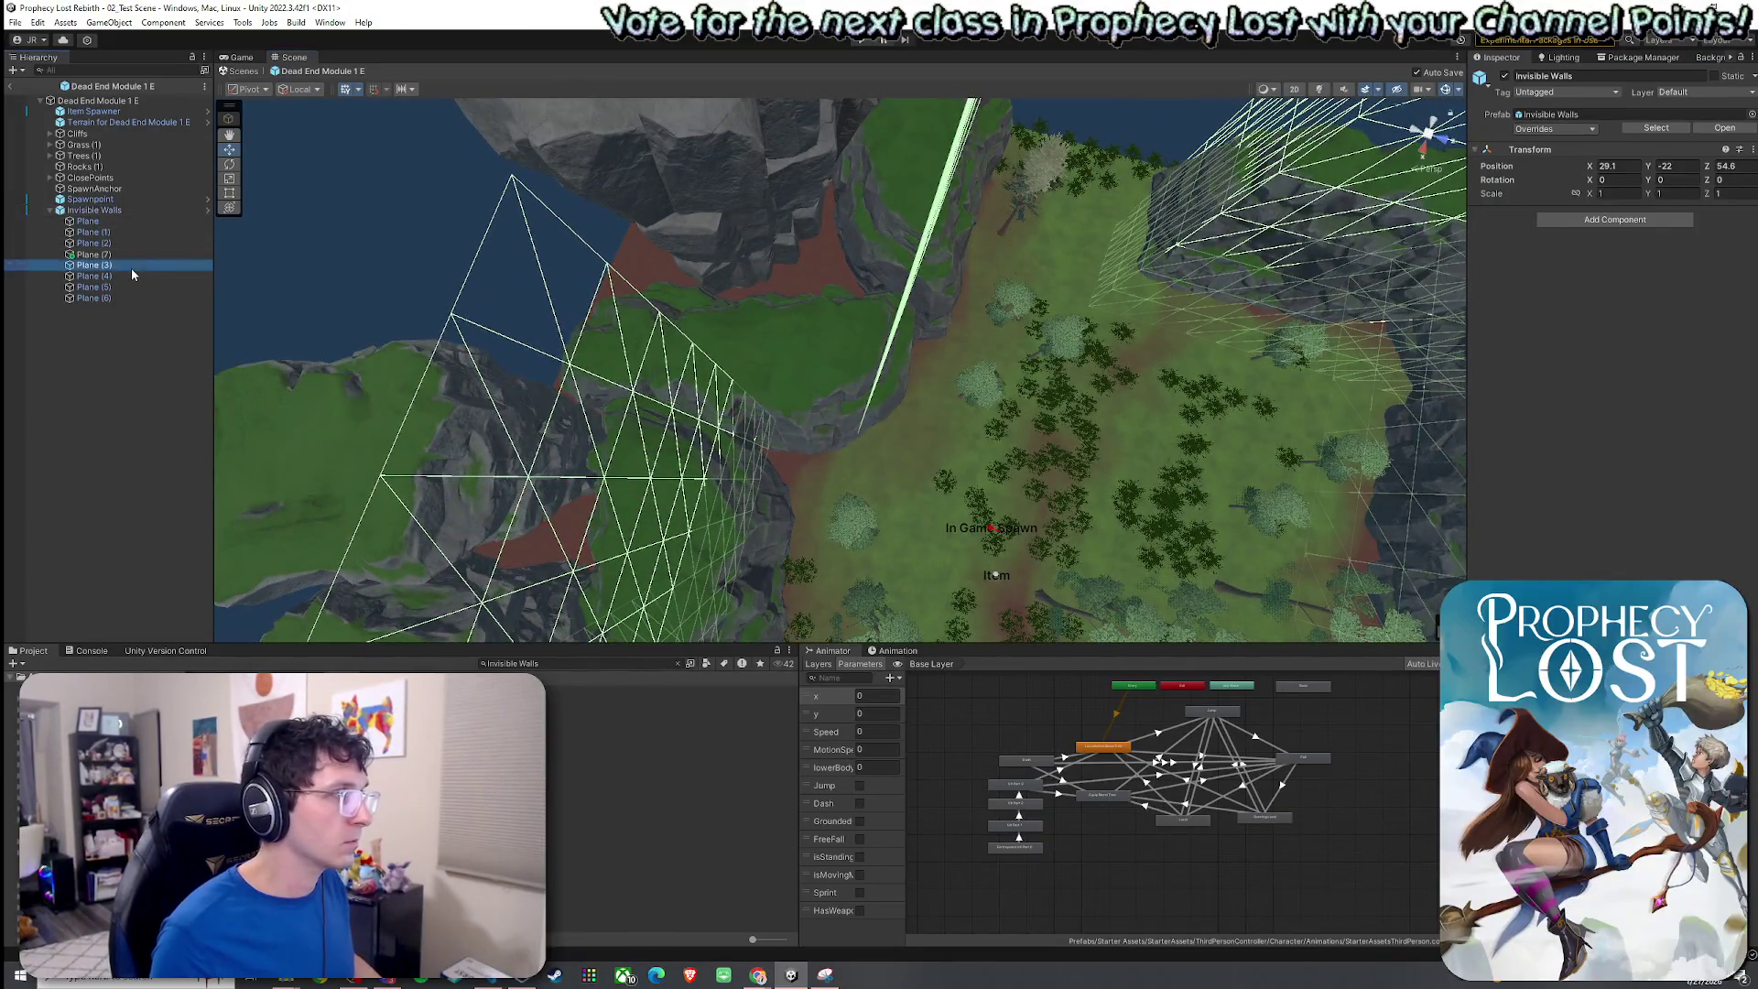
key("ctrl+d")
mouse_move(959, 245)
left_mouse_down()
mouse_move(844, 289)
mouse_move(871, 307)
mouse_move(849, 302)
mouse_move(803, 381)
left_mouse_up()
key("e")
key("r")
double_click(134, 215)
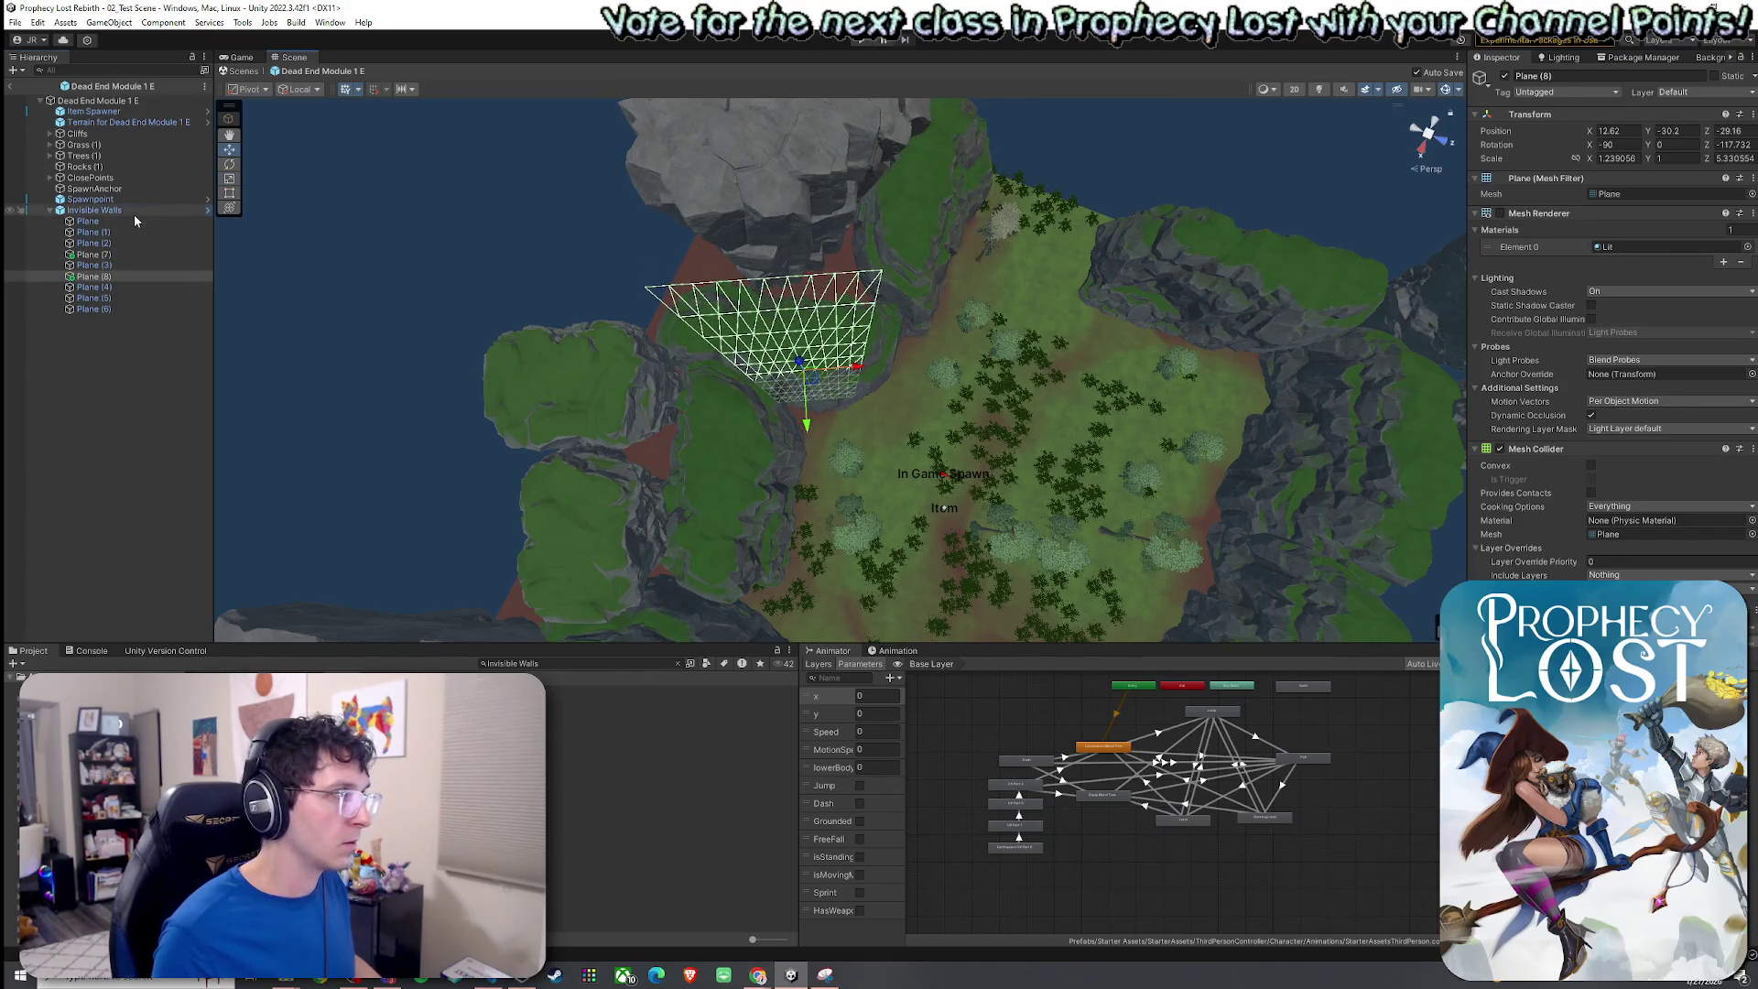
double_click(100, 276)
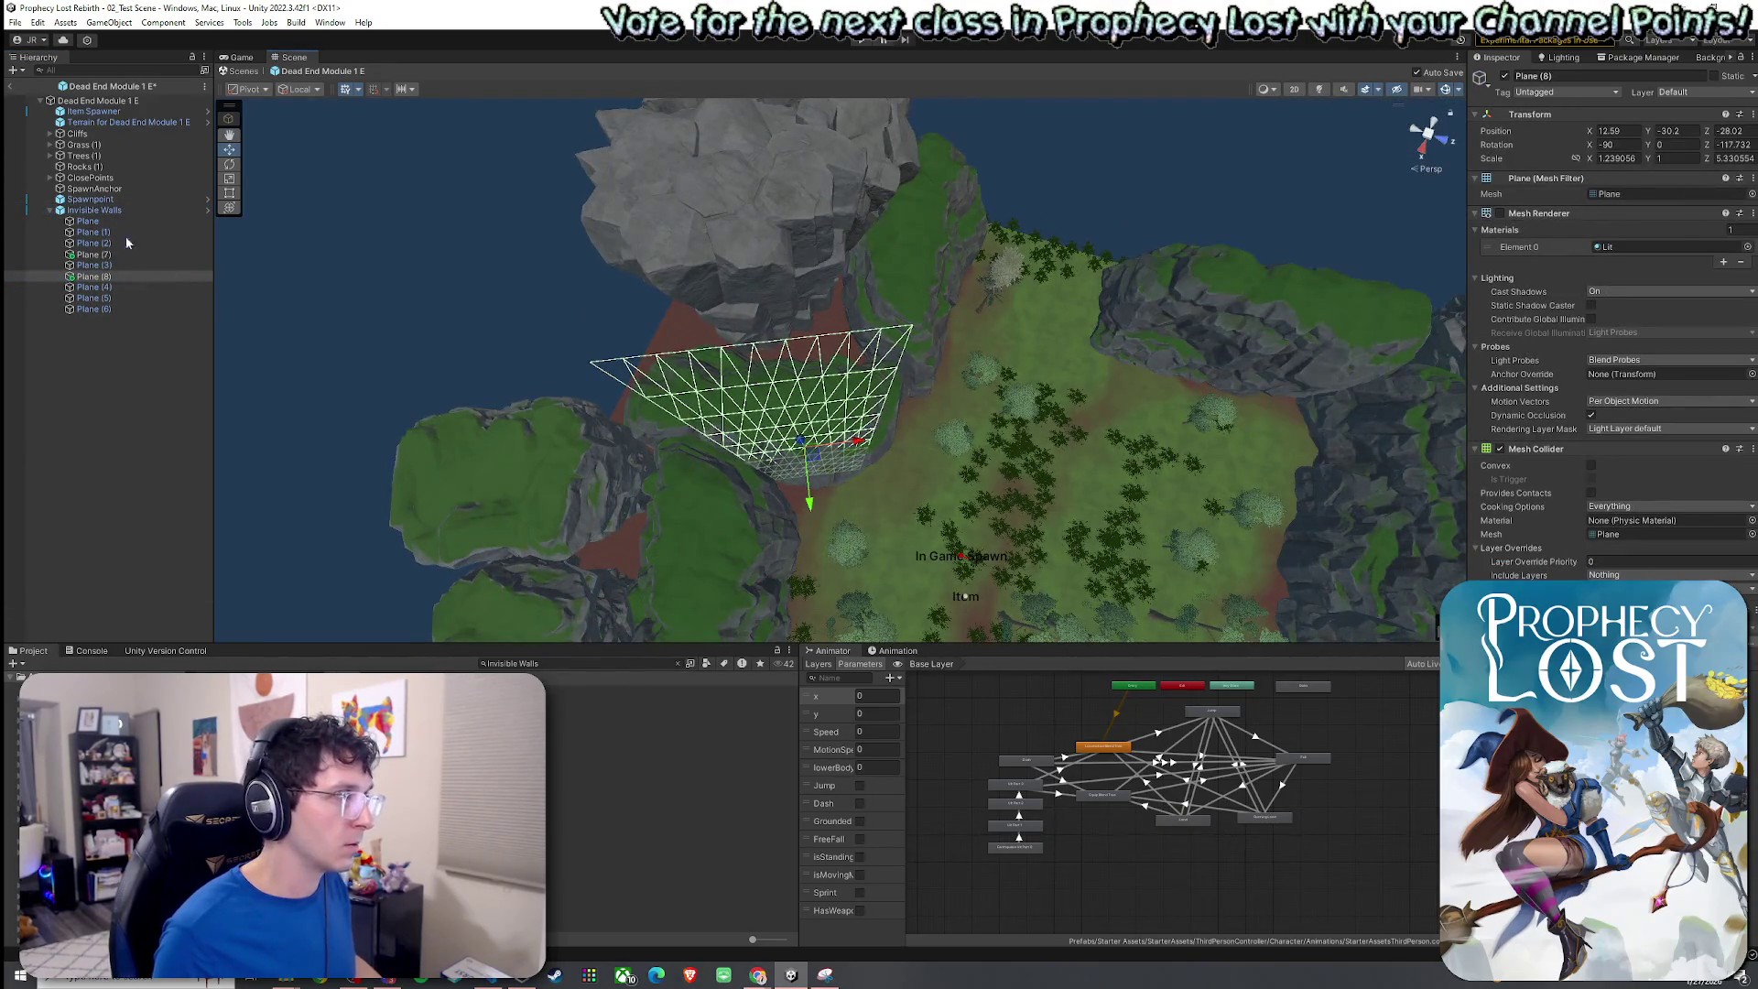
key("ctrl+s")
Orbit around the module to inspect the completed ring of wall planes.
double_click(94, 210)
mouse_move(513, 357)
left_mouse_down()
mouse_move(544, 339)
mouse_move(472, 348)
mouse_move(1173, 345)
mouse_move(1463, 321)
mouse_move(1391, 238)
mouse_move(1179, 114)
left_mouse_up()
scroll(1465, 283, "up", 10)
scroll(1180, 114, "up", 8)
mouse_move(414, 133)
left_mouse_down()
mouse_move(394, 350)
mouse_move(755, 460)
mouse_move(640, 435)
left_mouse_up()
scroll(395, 350, "down", 10)
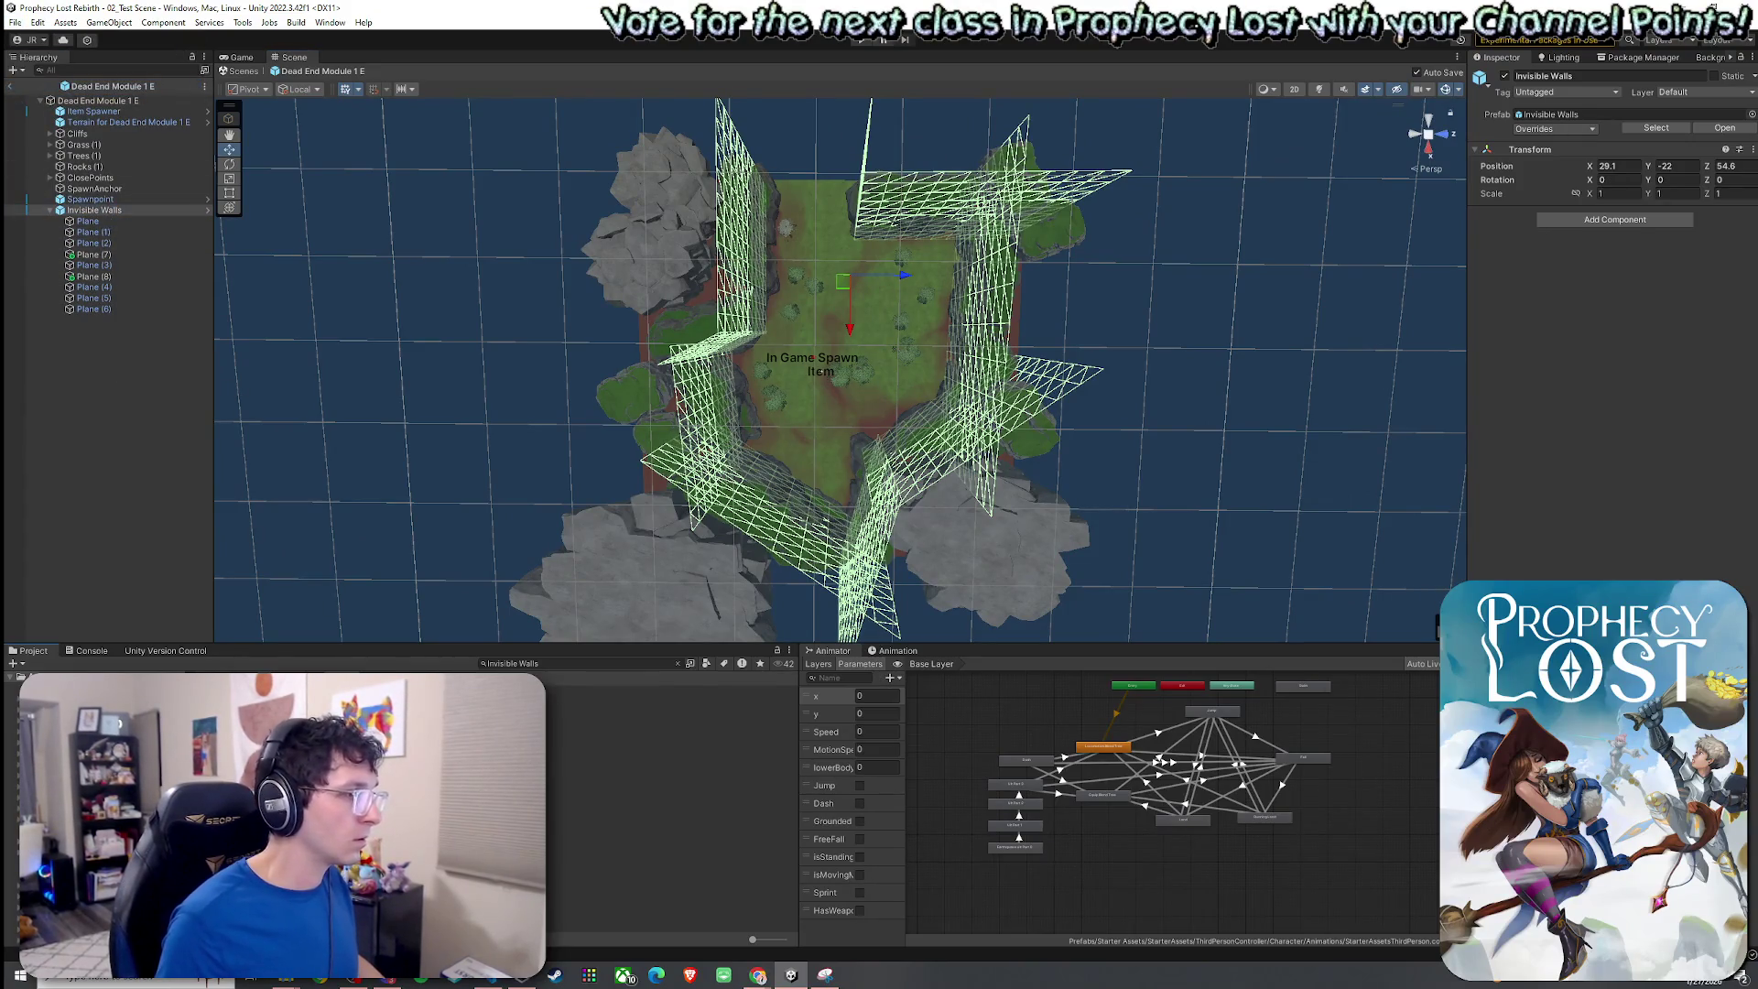
Find and open the Invisible Walls Prefab folder in the Project window.
left_click(678, 663)
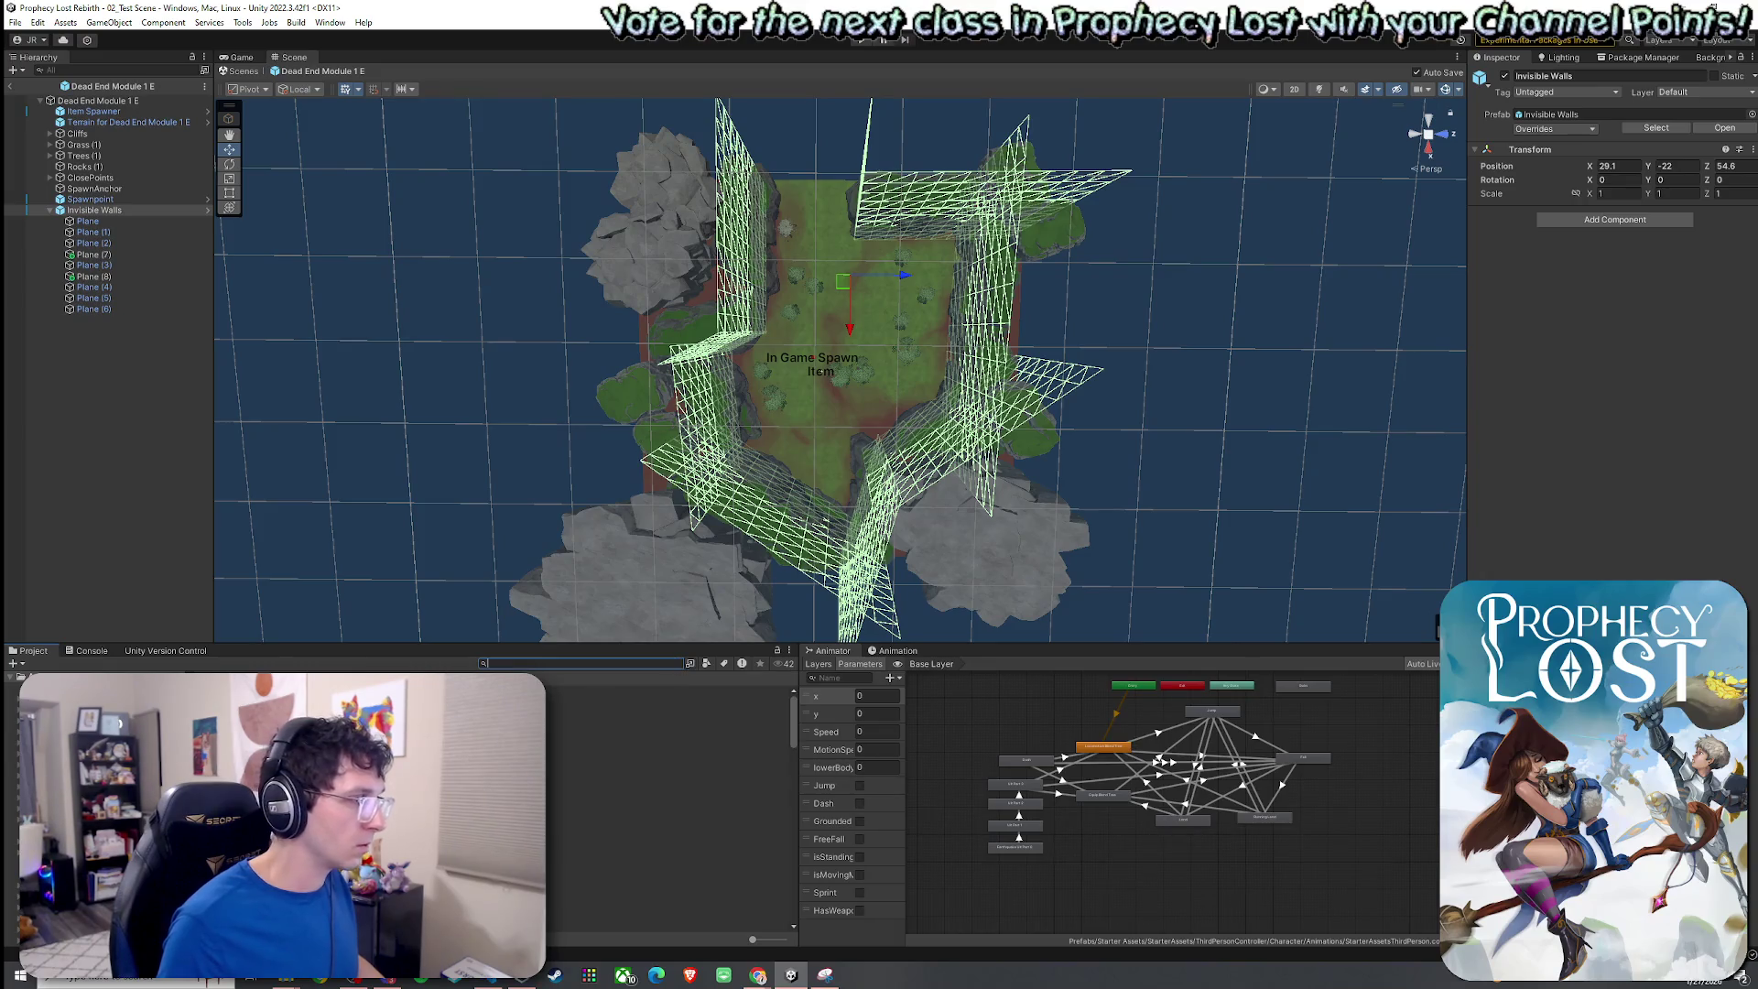
type("Invis")
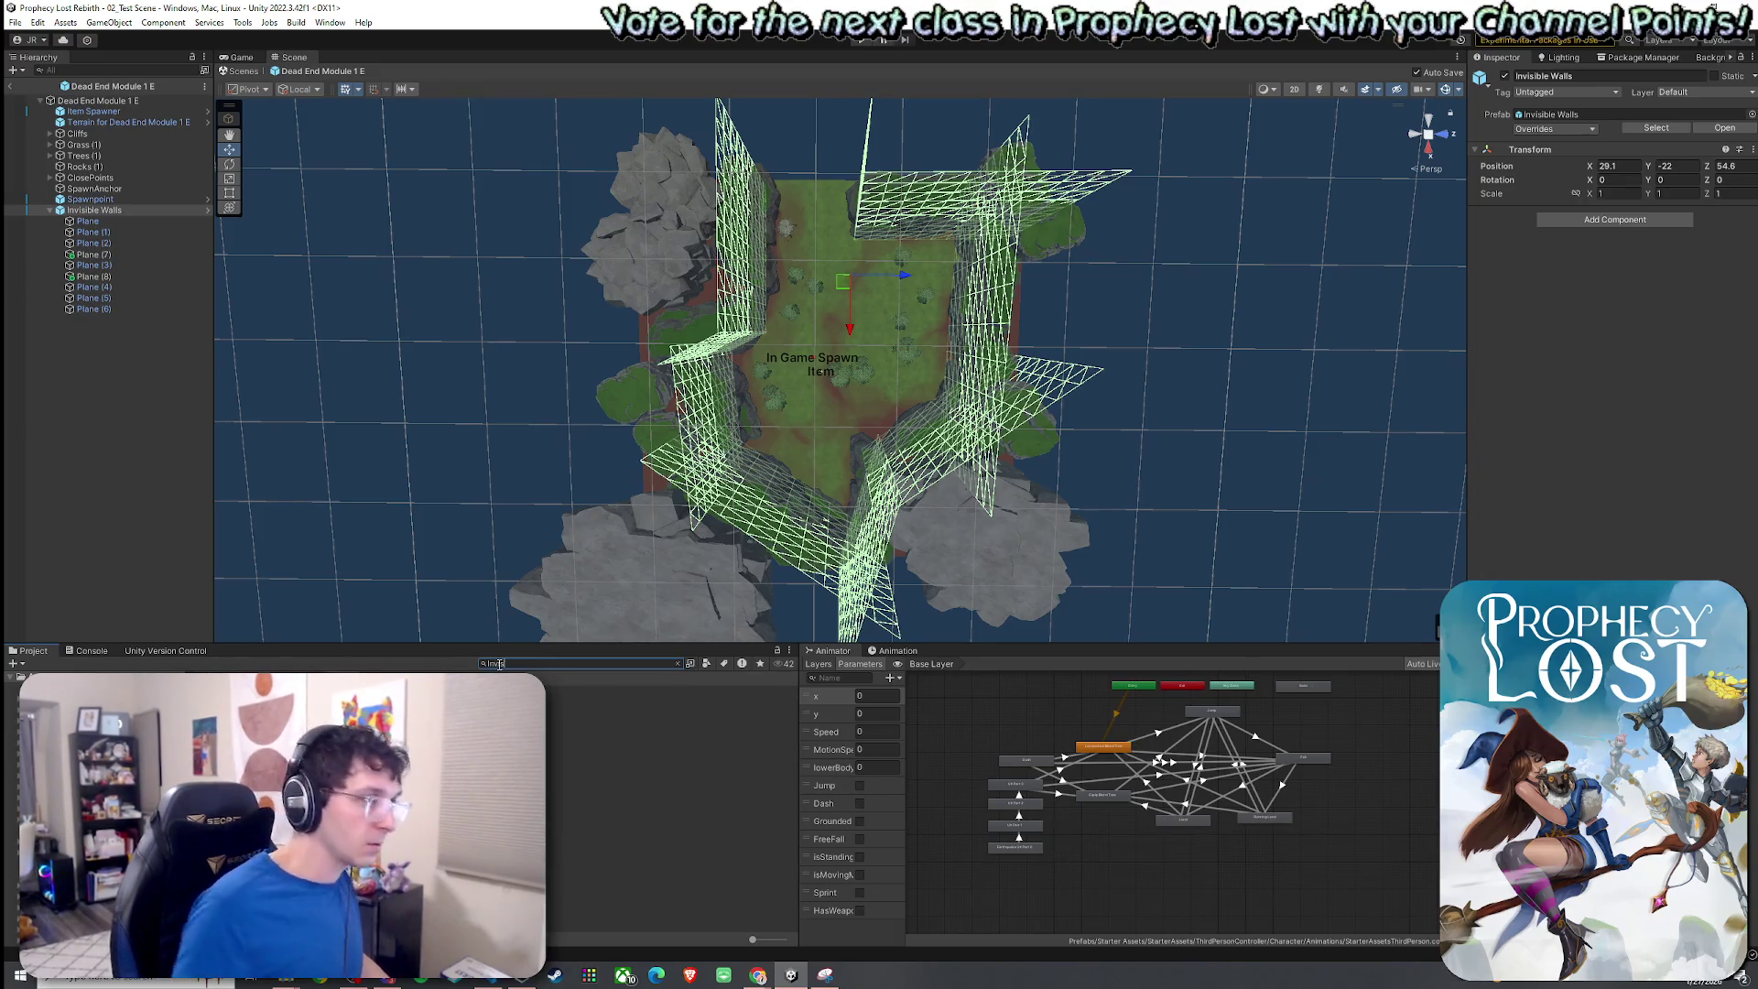
key("Down")
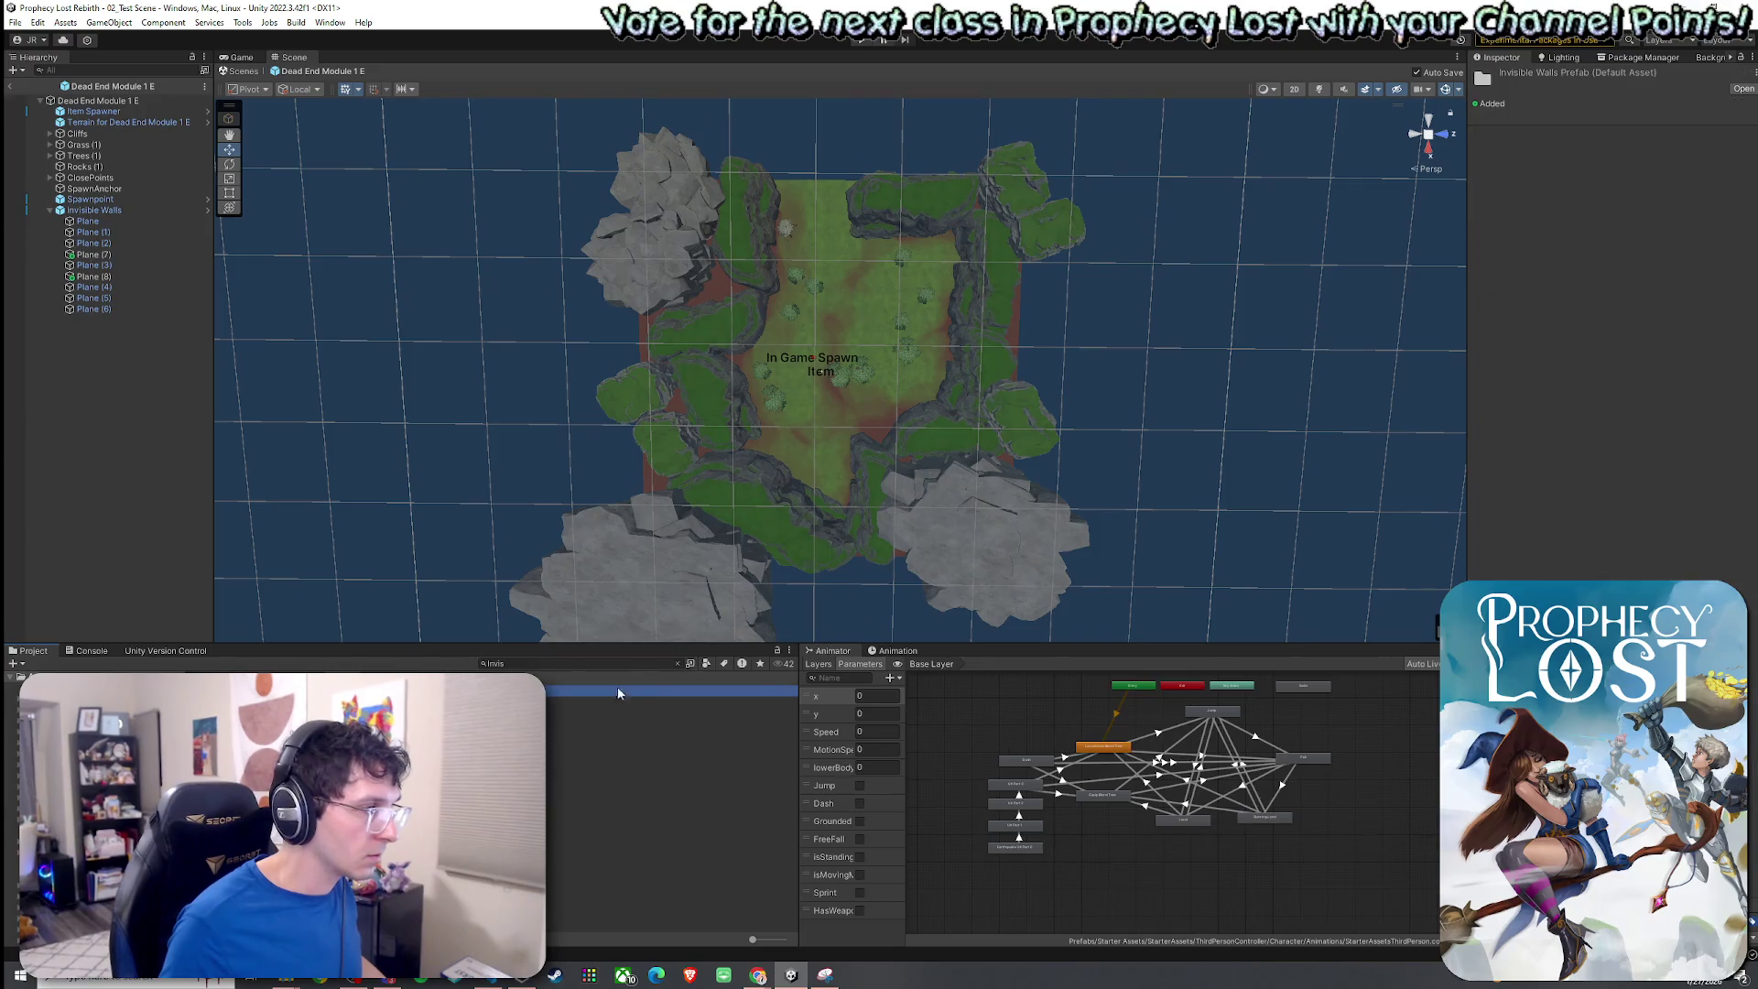
left_click(678, 662)
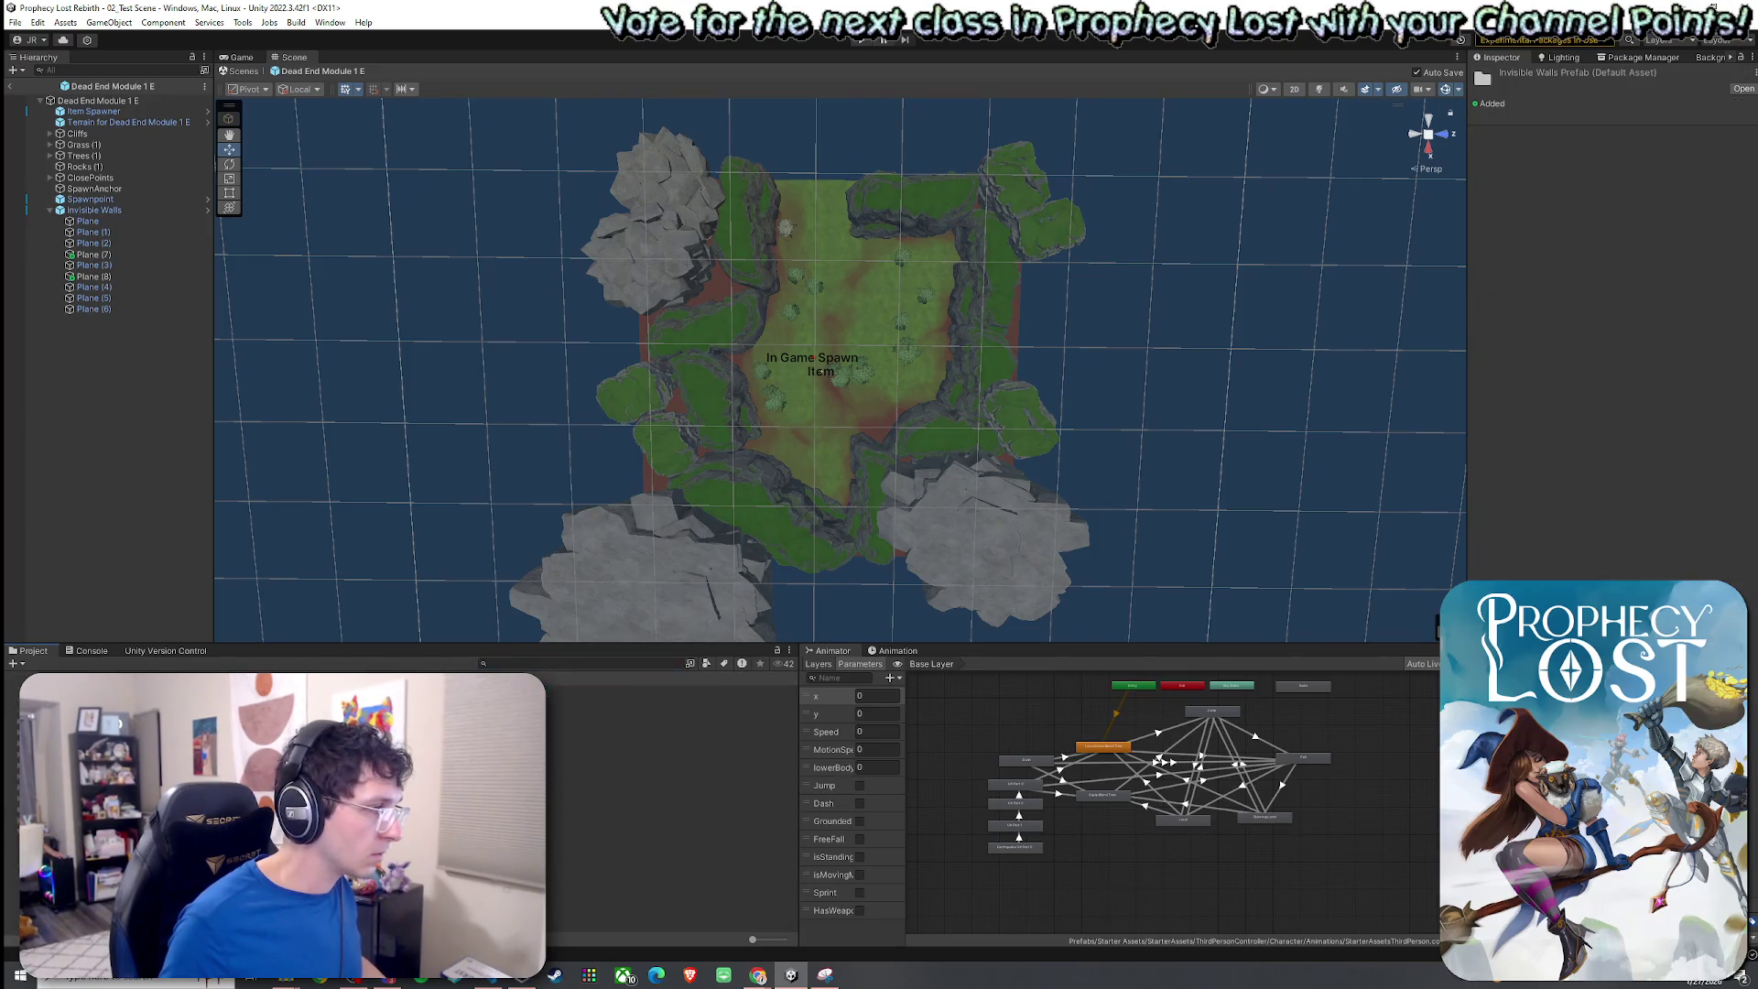
Make the Invisible Walls group an Original Prefab named Invisible Walls Dead End Module 1 E.
left_click_drag(95, 209, 669, 732)
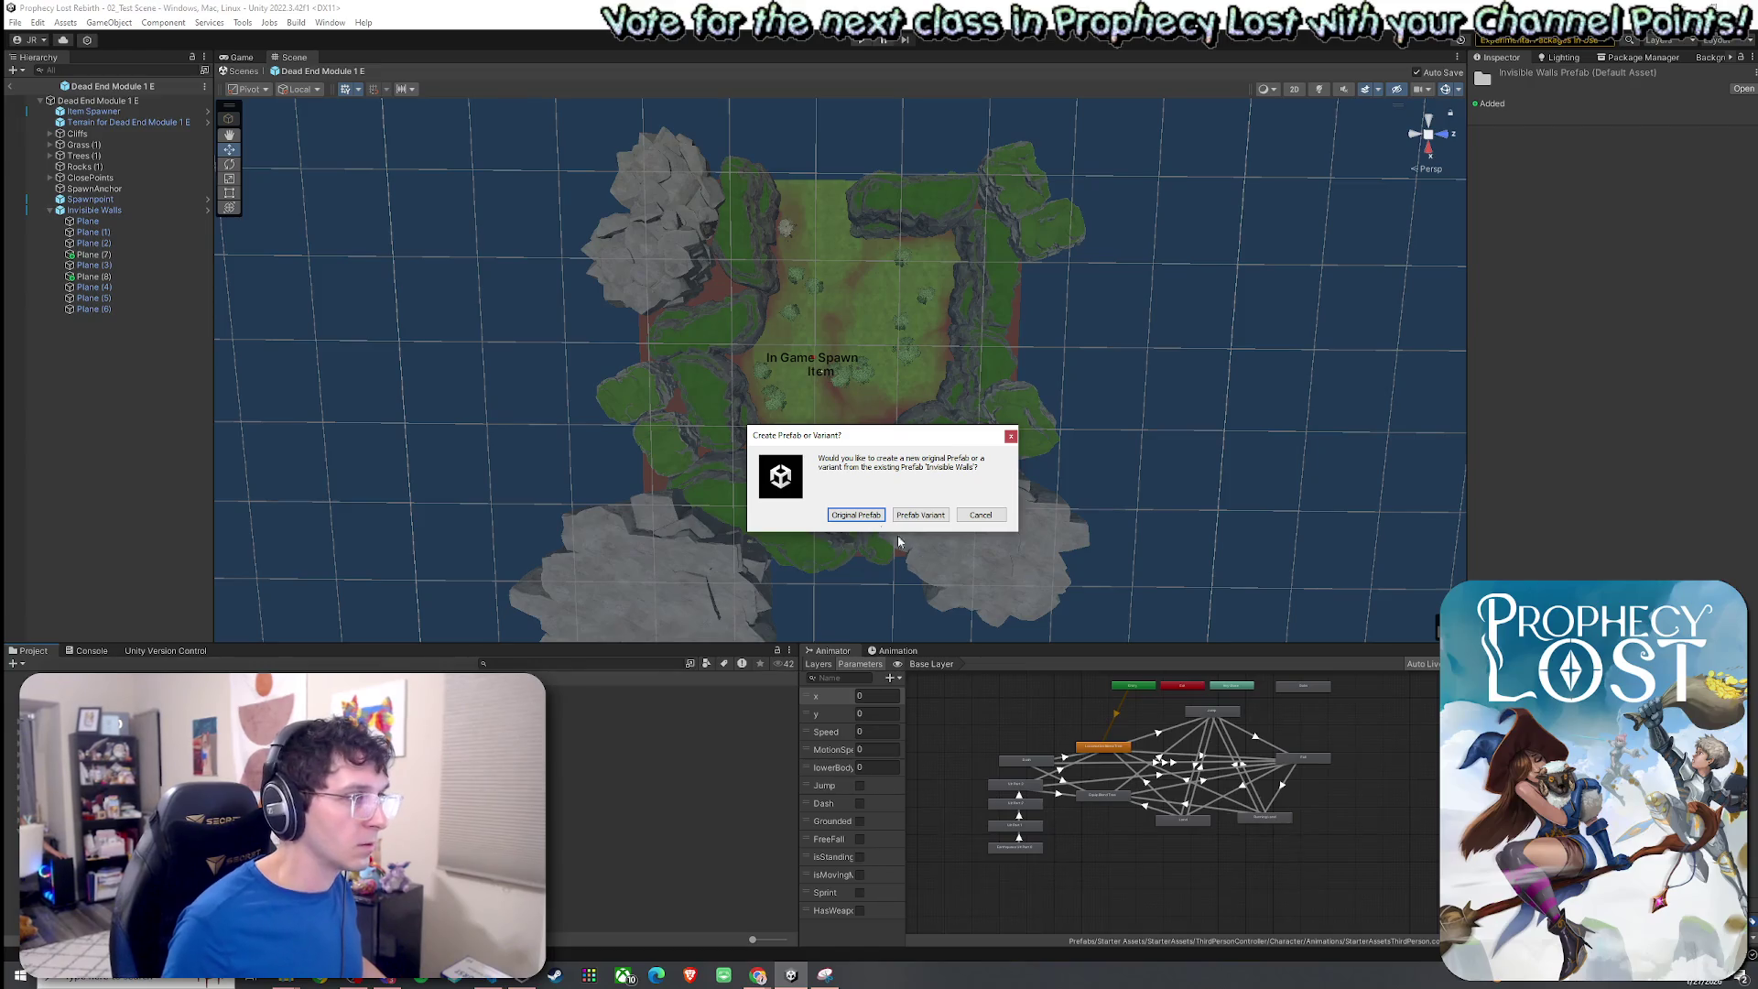
left_click(858, 515)
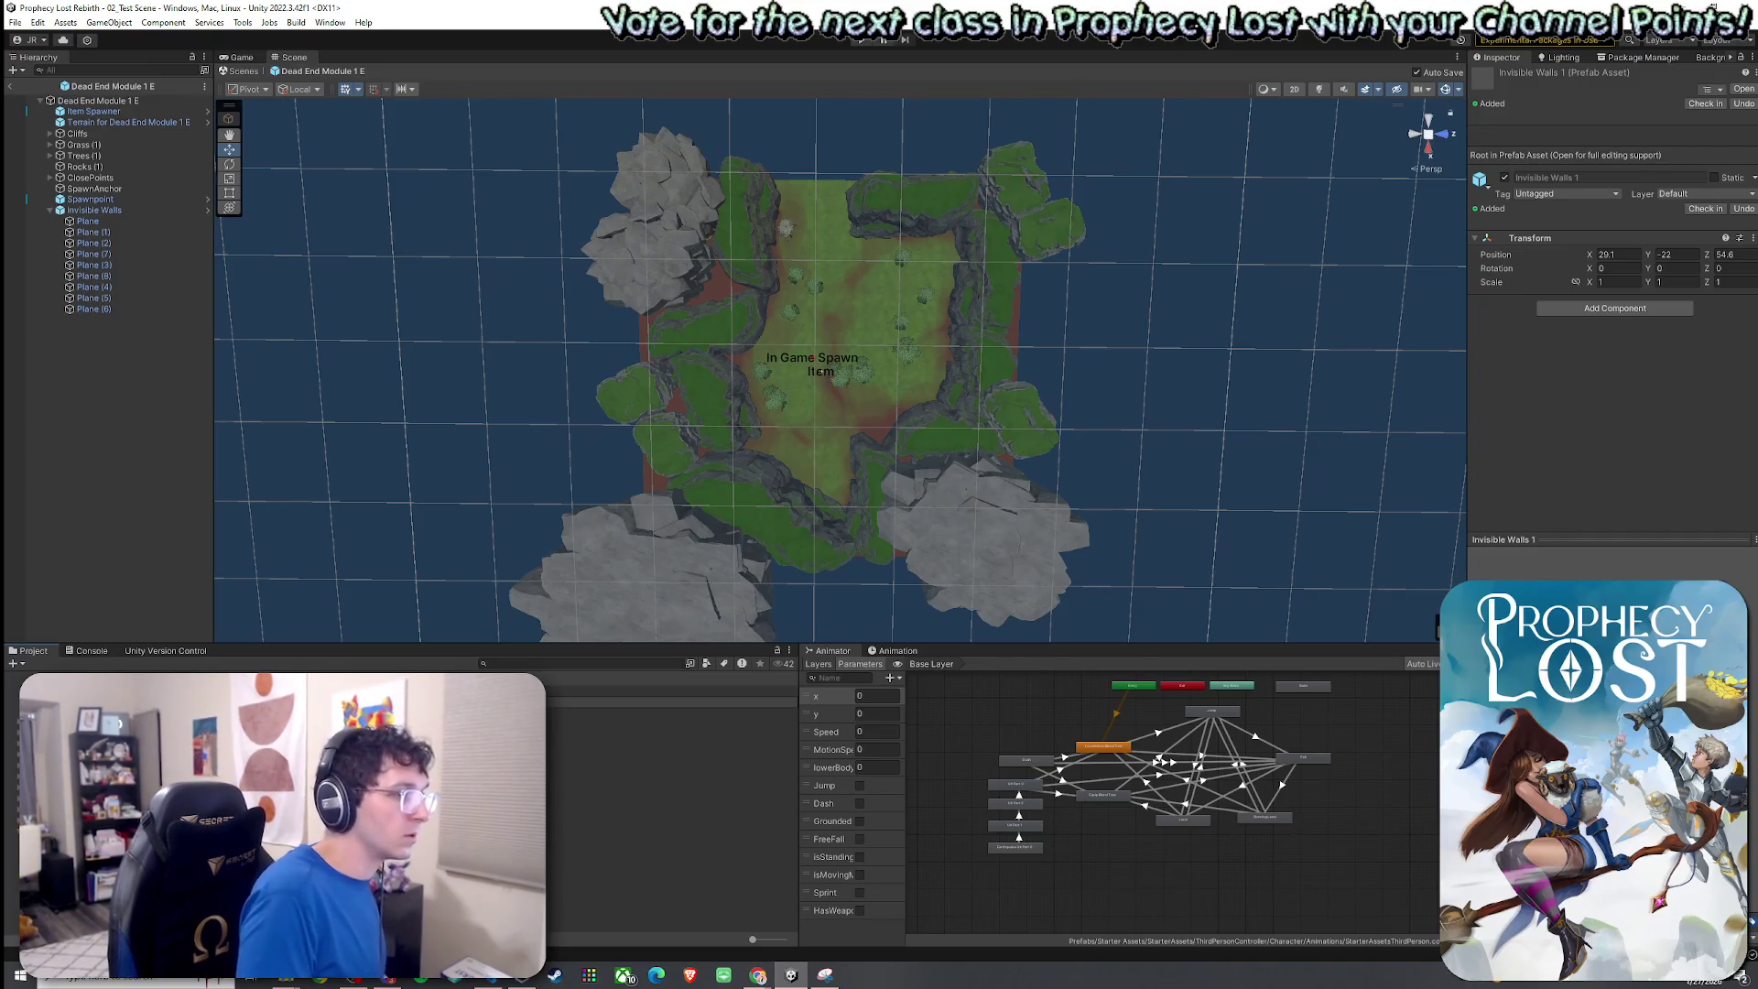
key("Return")
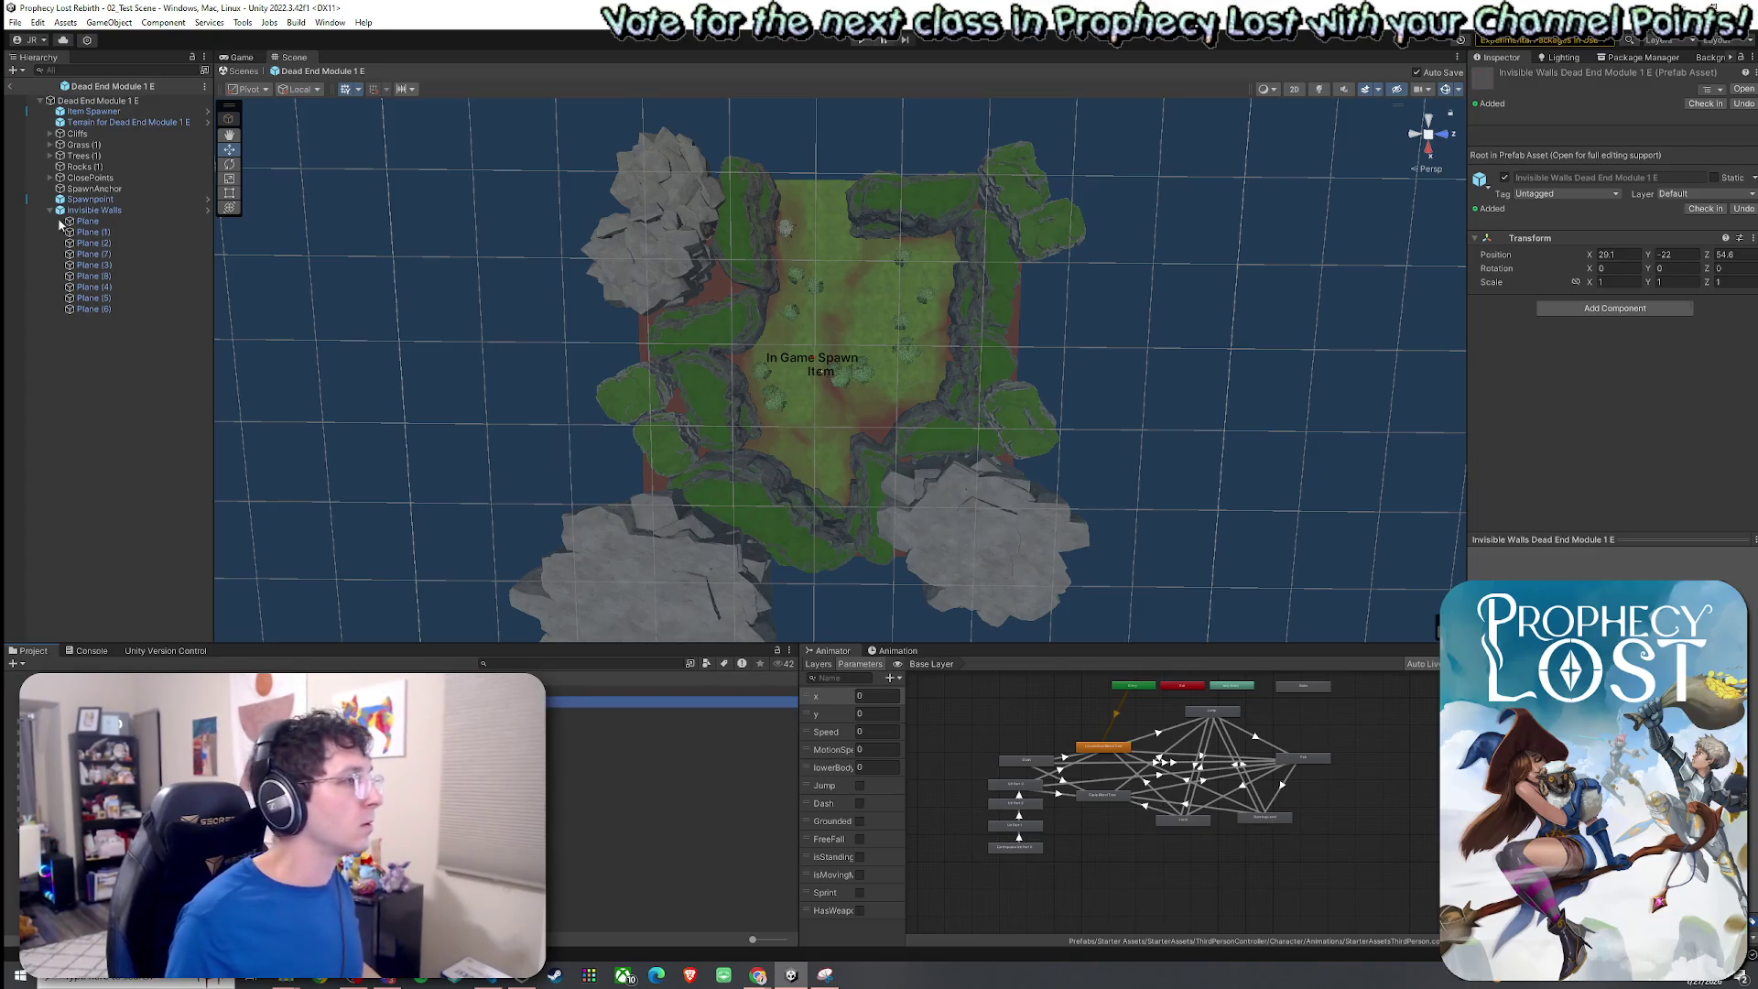
left_click(15, 22)
left_click(538, 178)
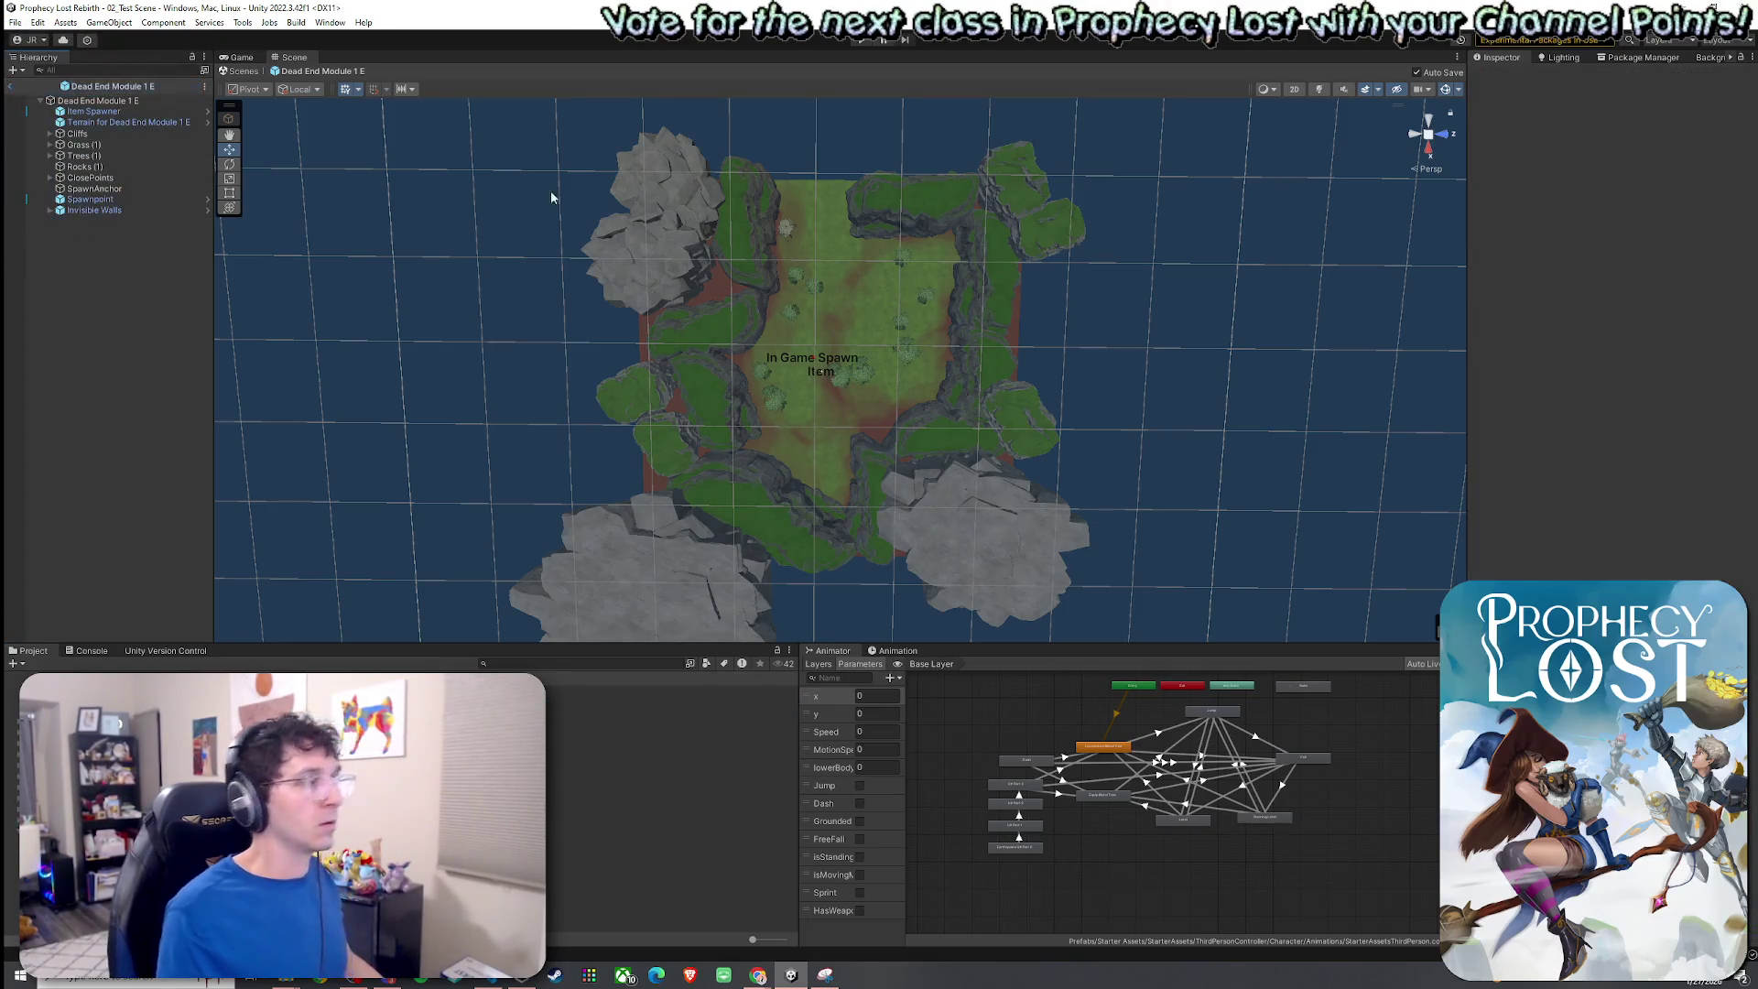
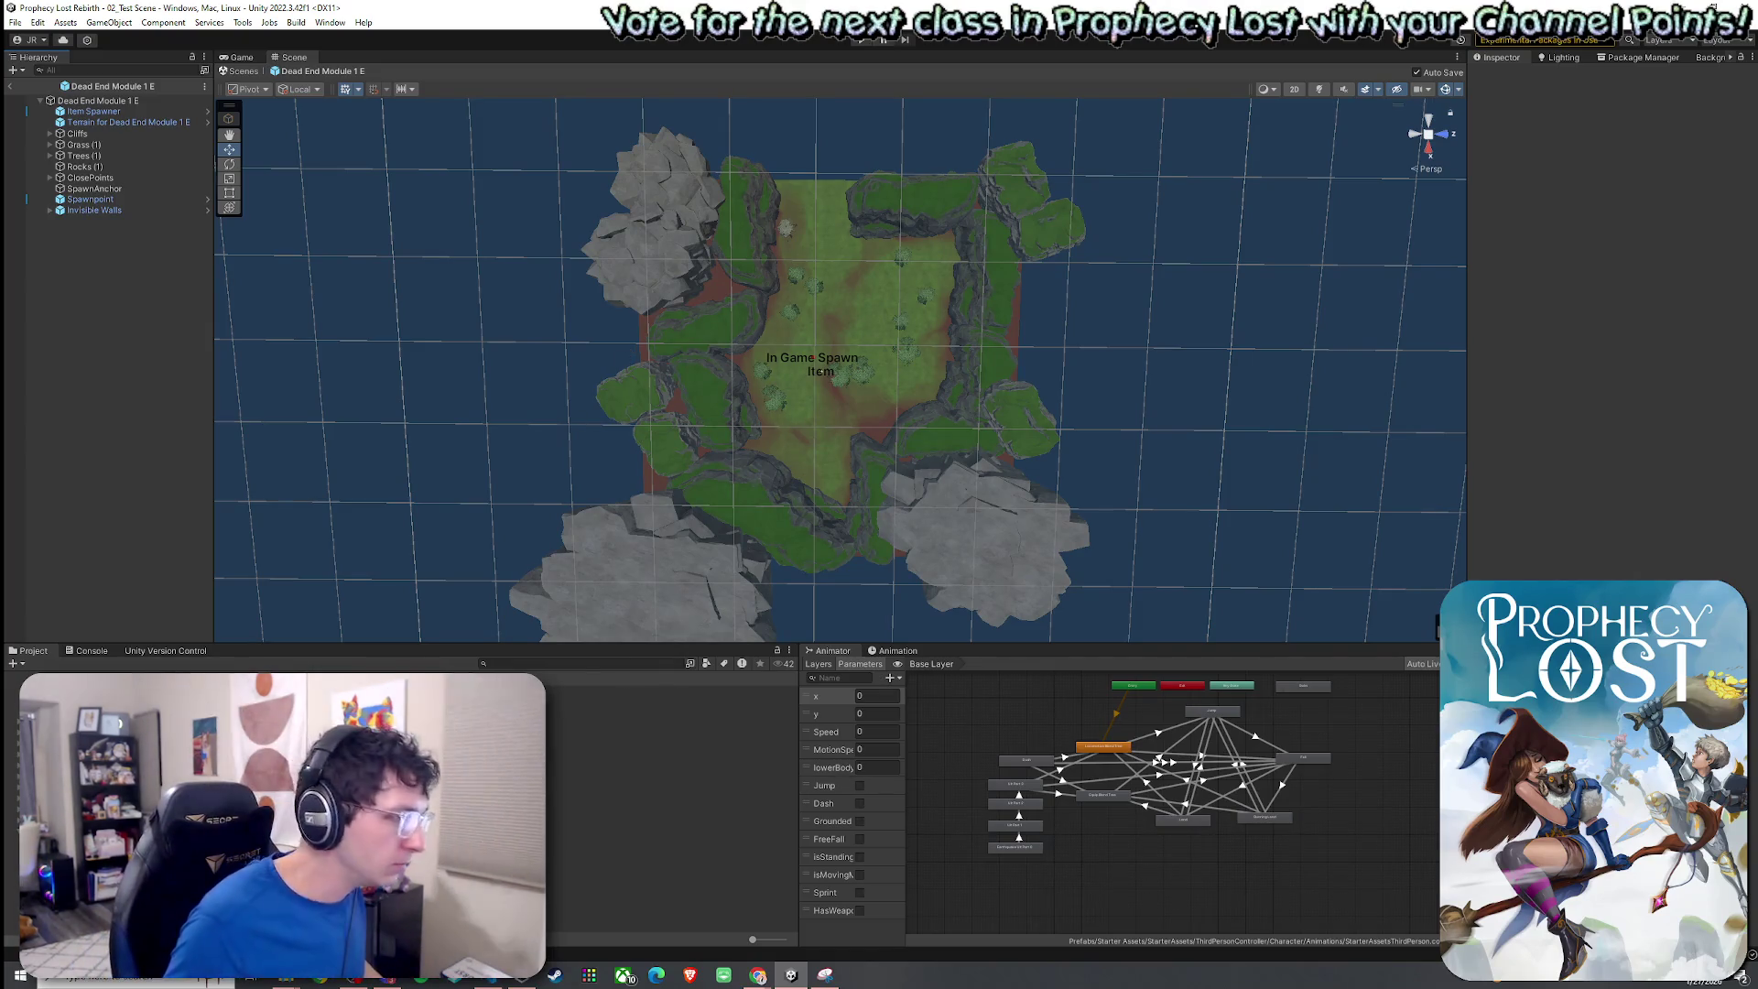
Start a Prefab Replace on the Dead End Module 1 E root object.
right_click(117, 100)
mouse_move(206, 286)
left_click(352, 290)
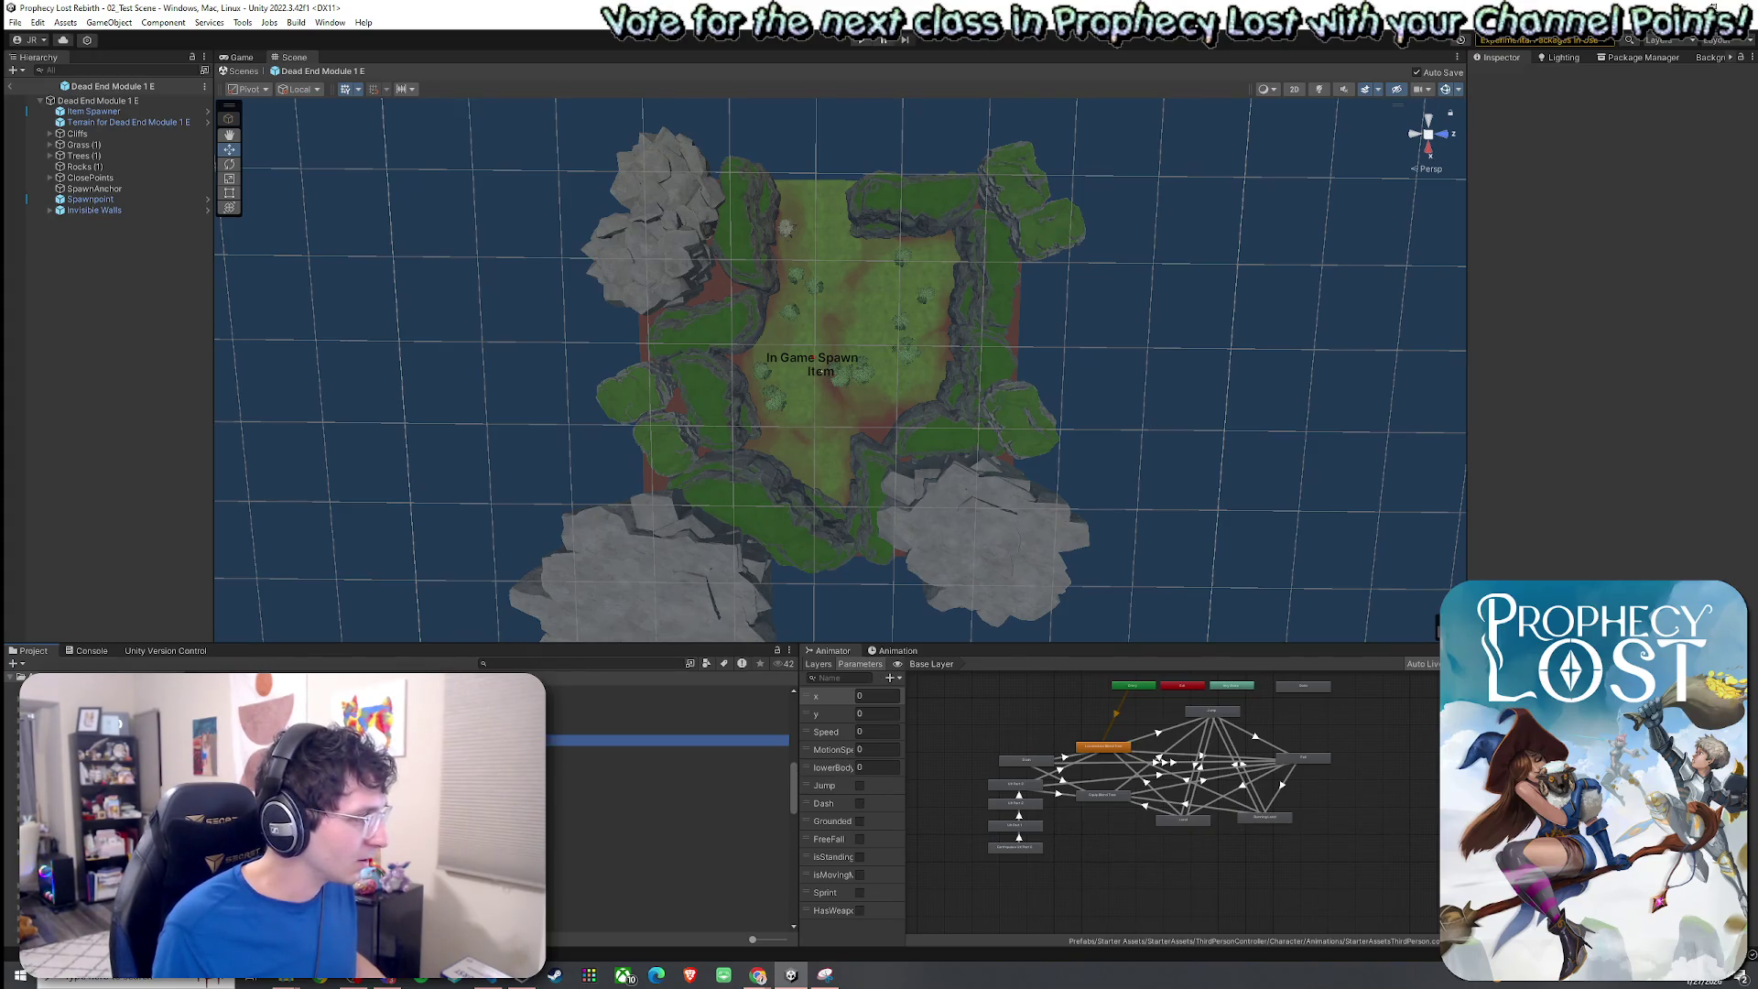
Open Prefabs > 1by 1 Map Modules in the Project window and reselect the module root.
left_click(366, 740)
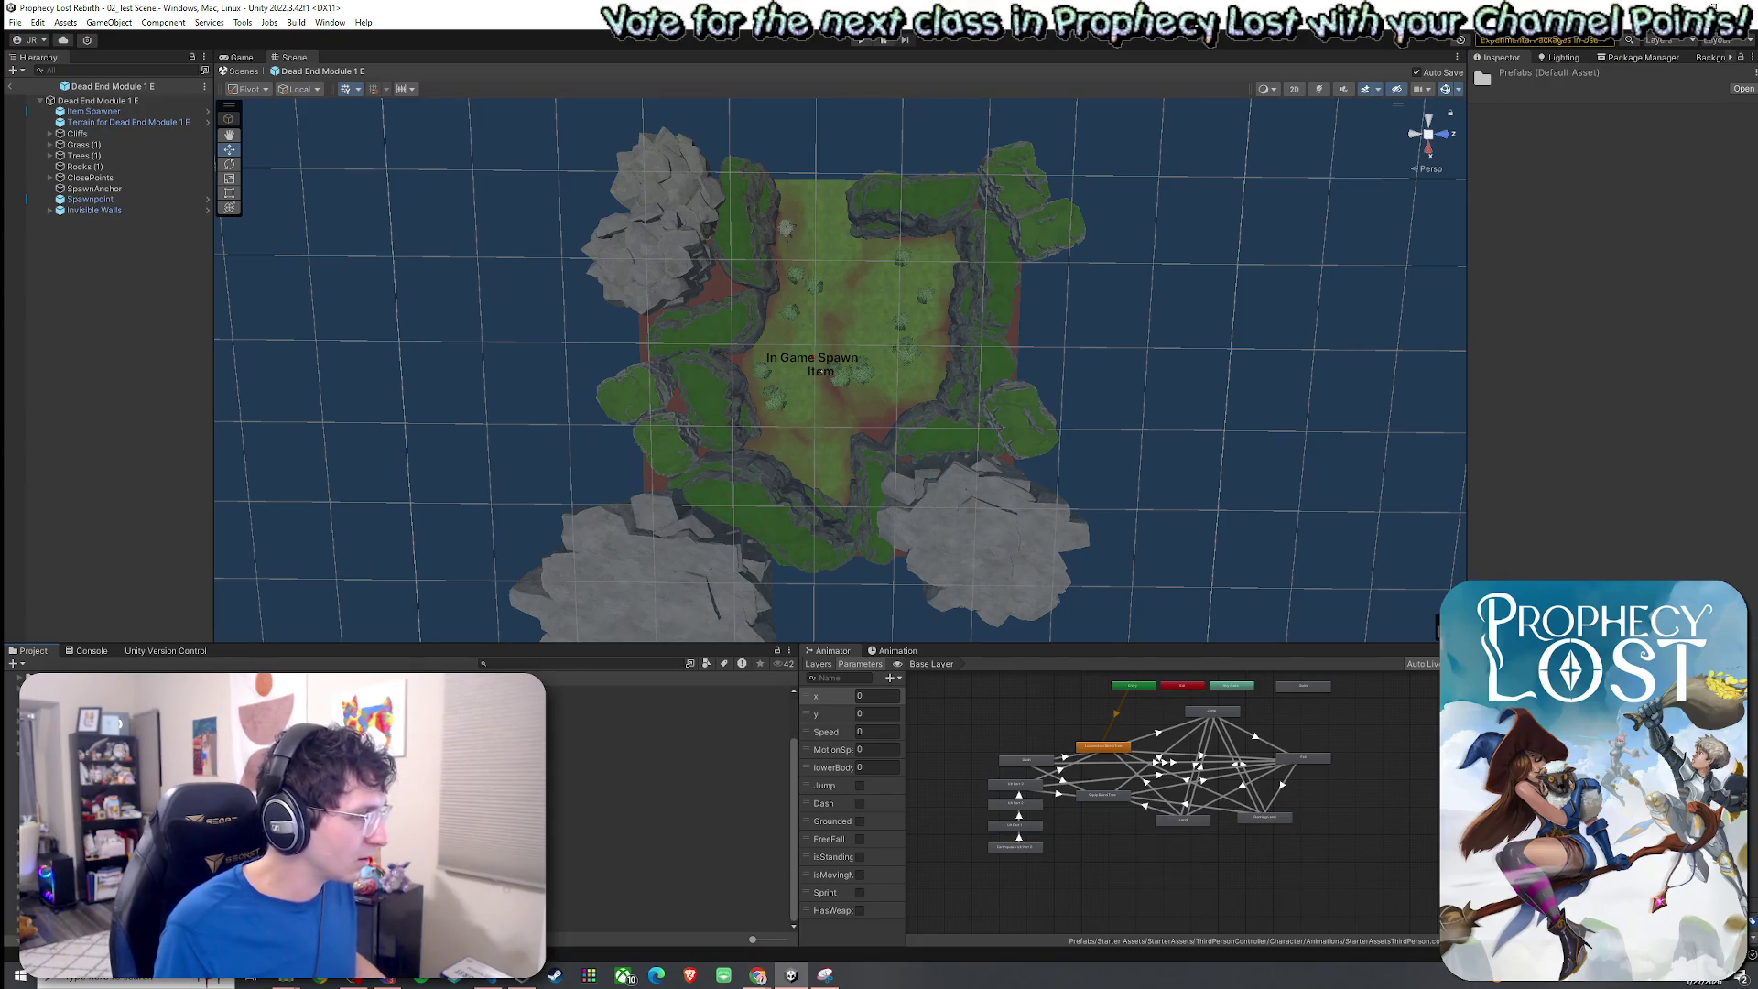
left_click(640, 761)
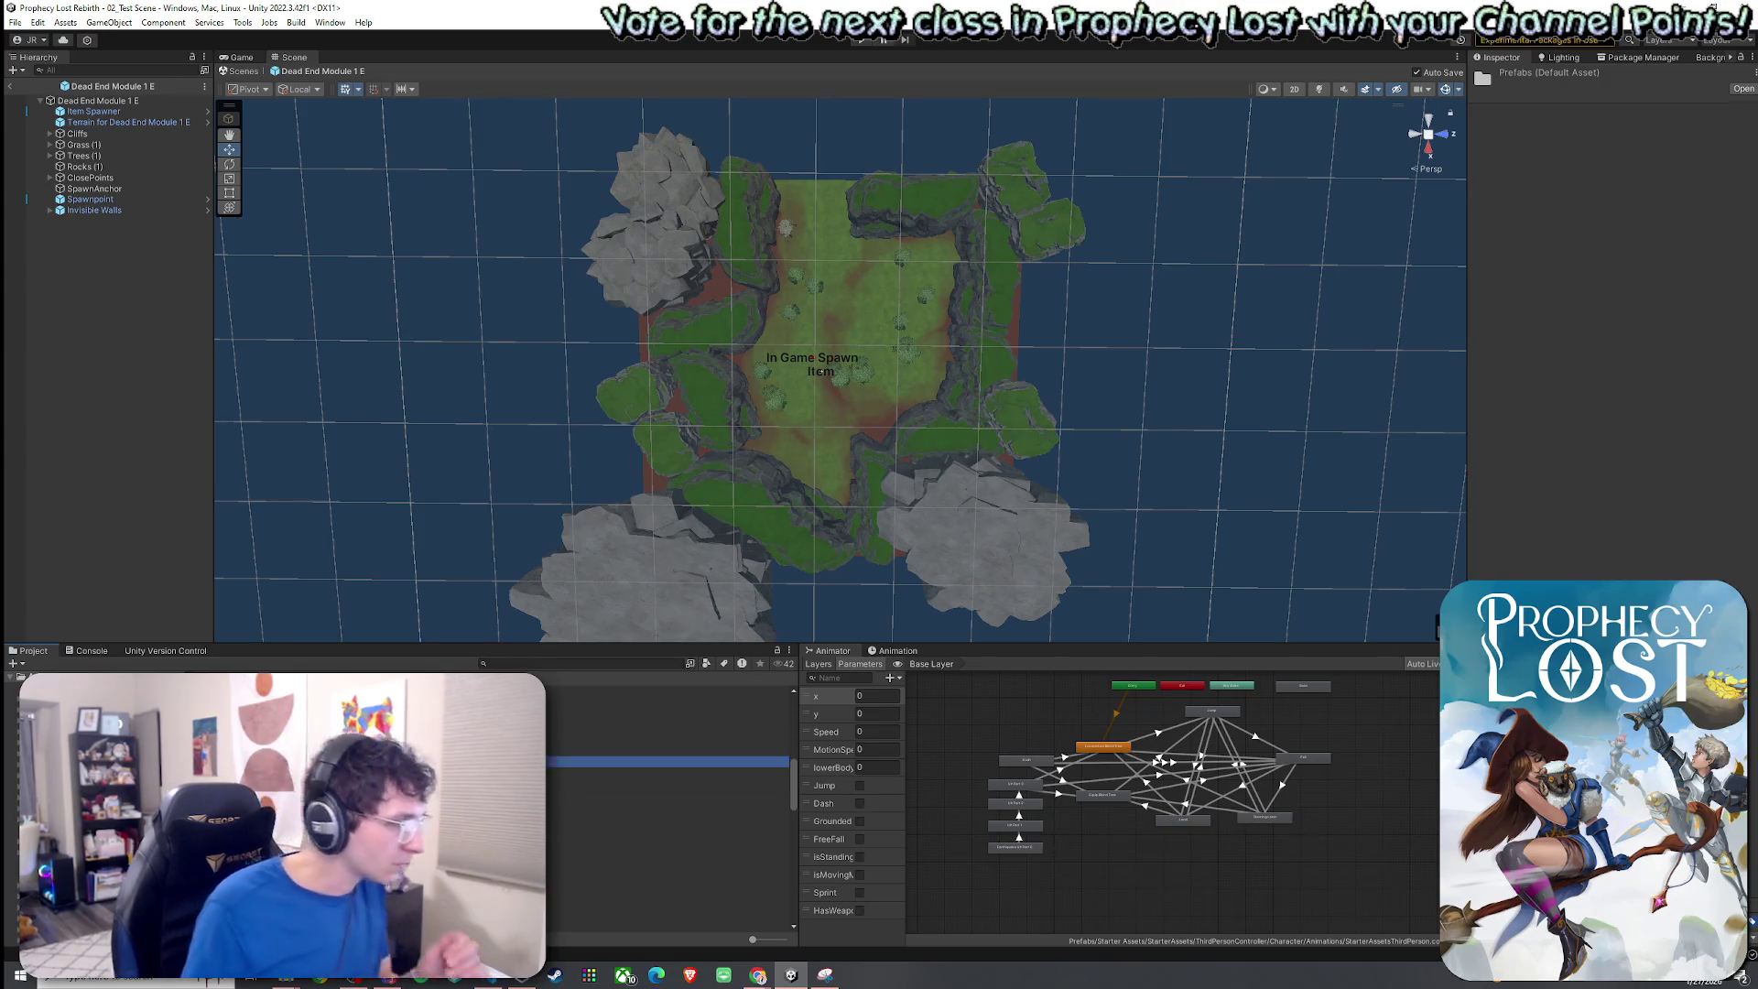
double_click(641, 760)
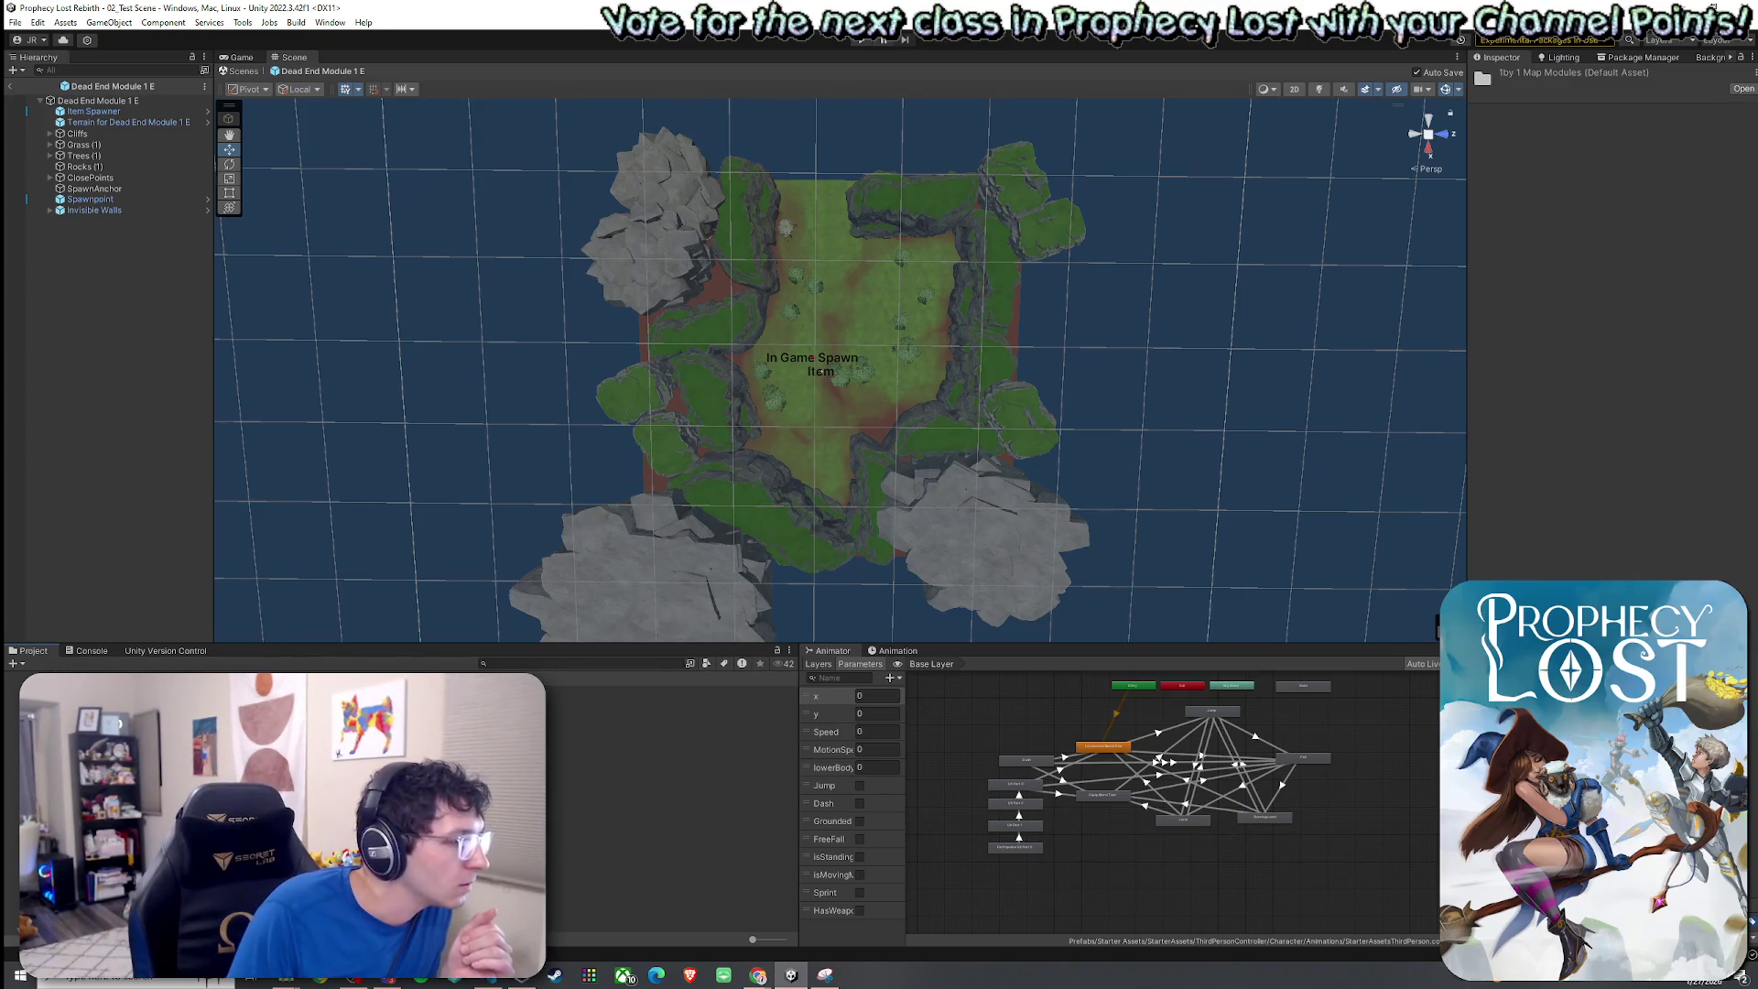
left_click(98, 101)
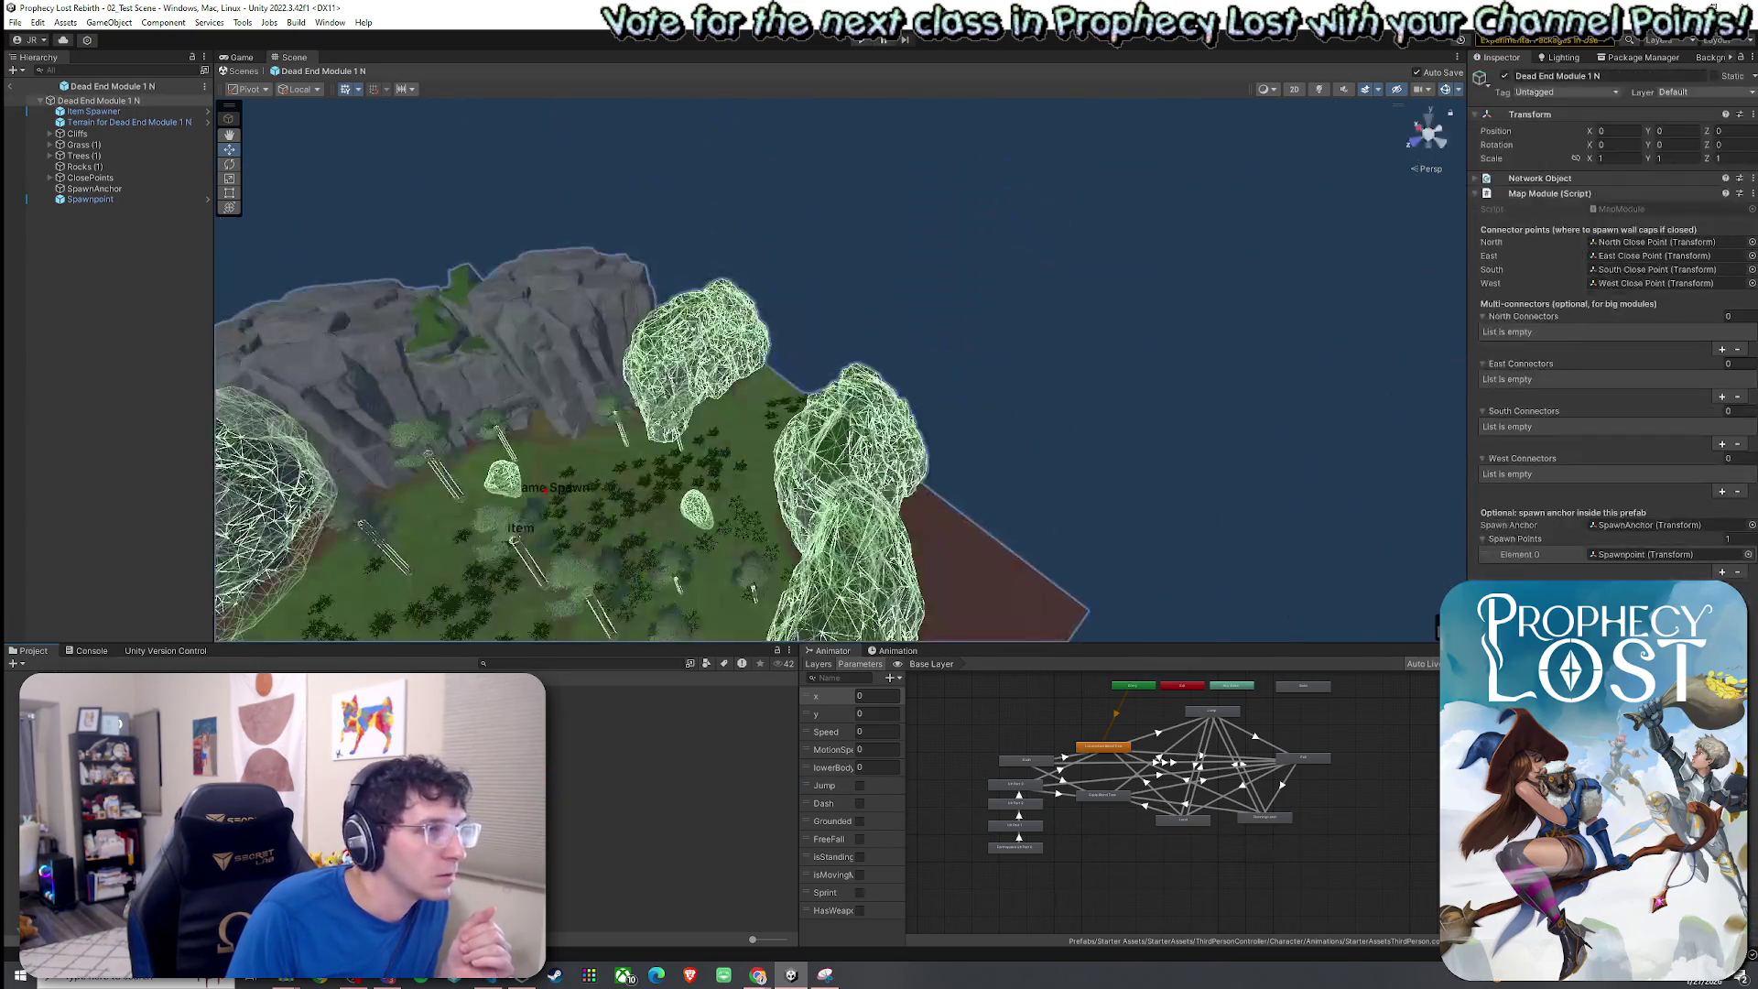
Look around the module and select the Cliffs group, the Cliff3 rock and the Cliff2 (3) rock.
left_click_drag(550, 586, 368, 596)
scroll(368, 597, "down", 6)
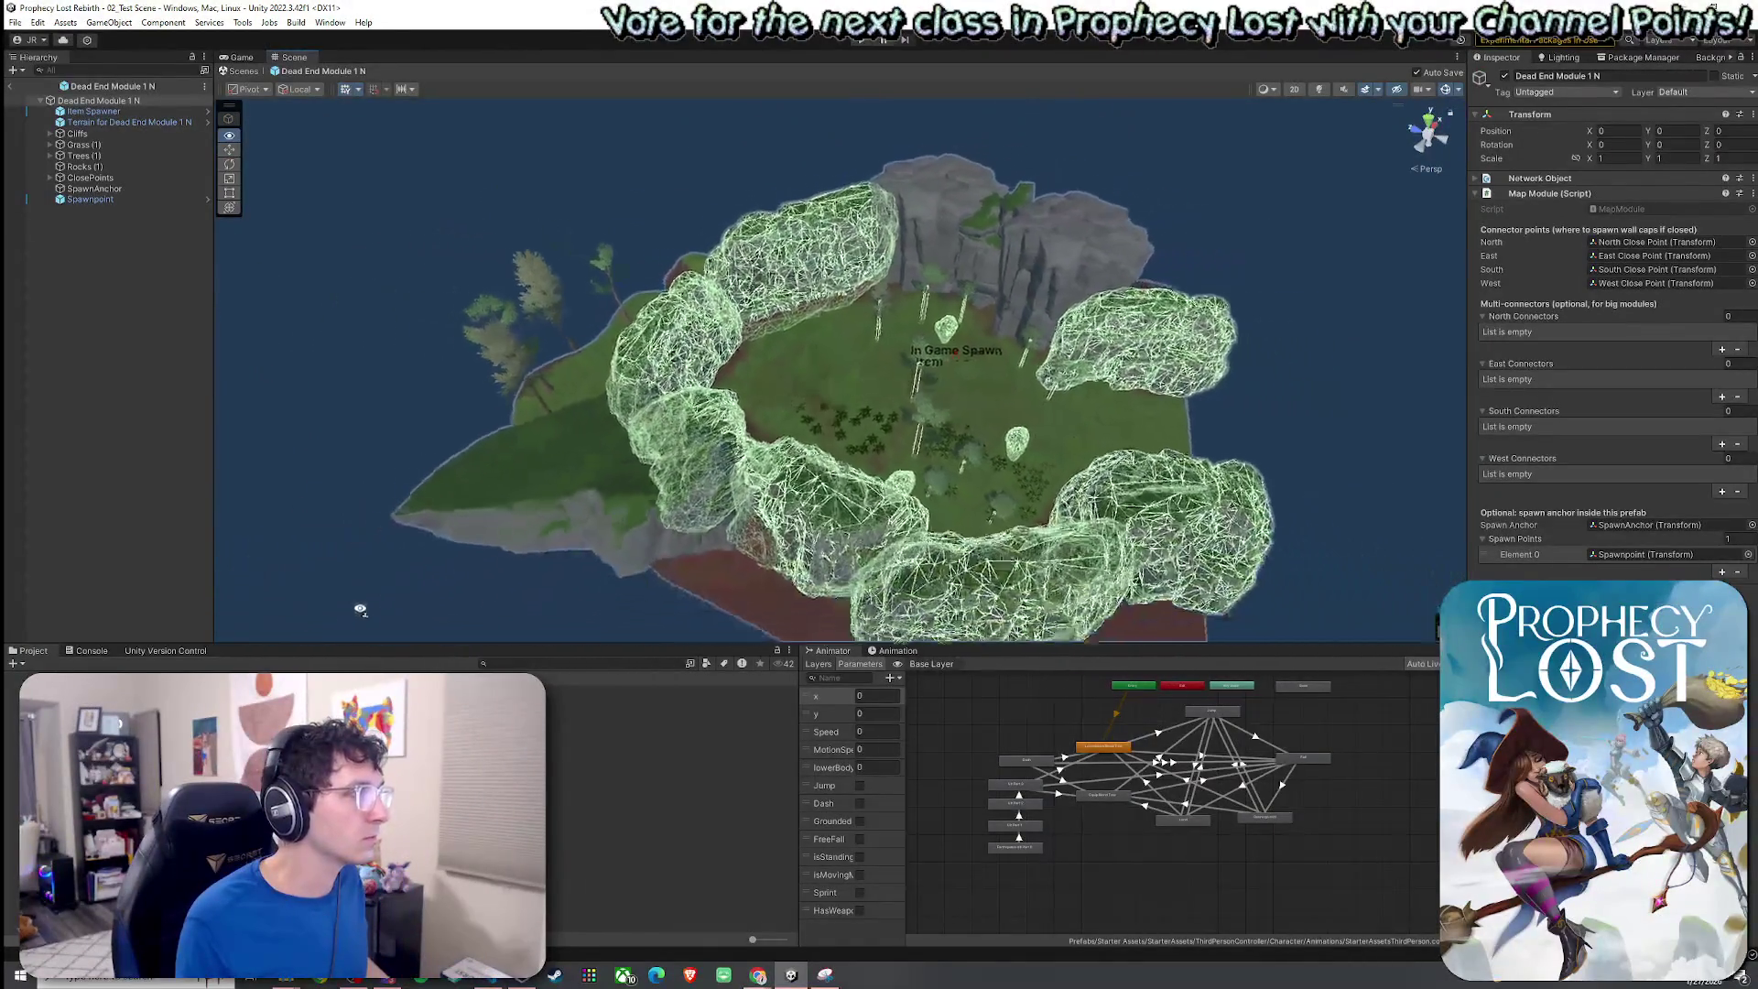
left_click(1086, 286)
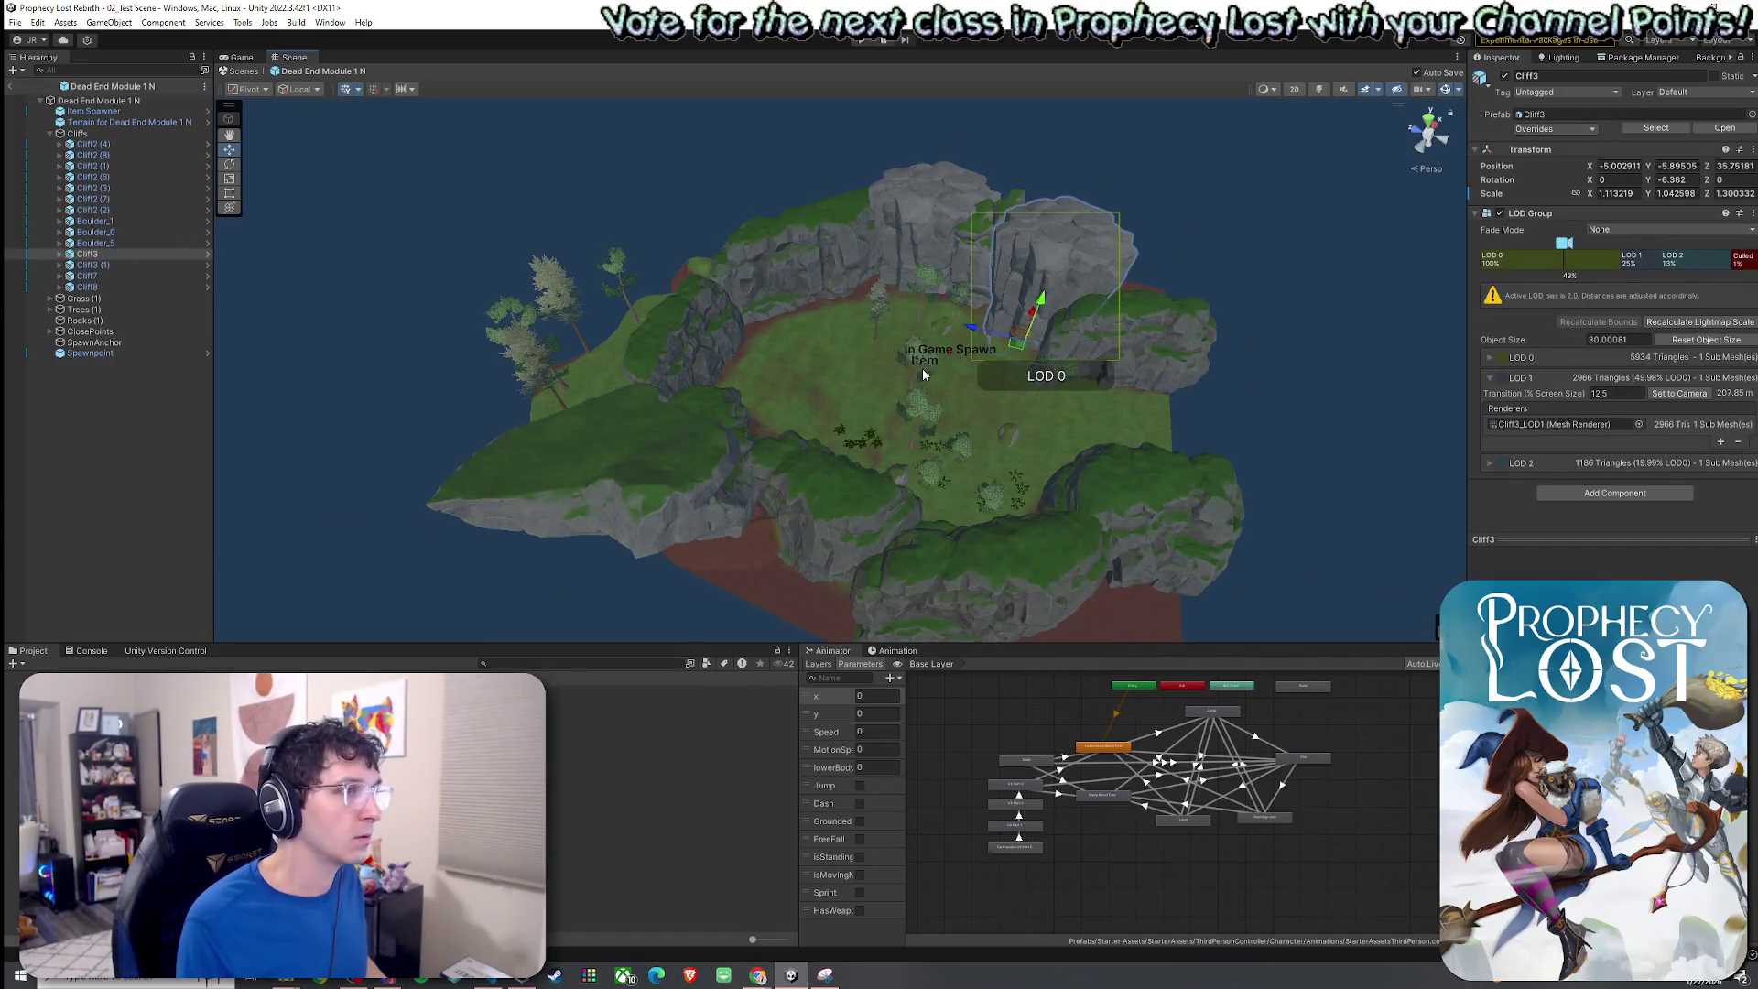
left_click(42, 135)
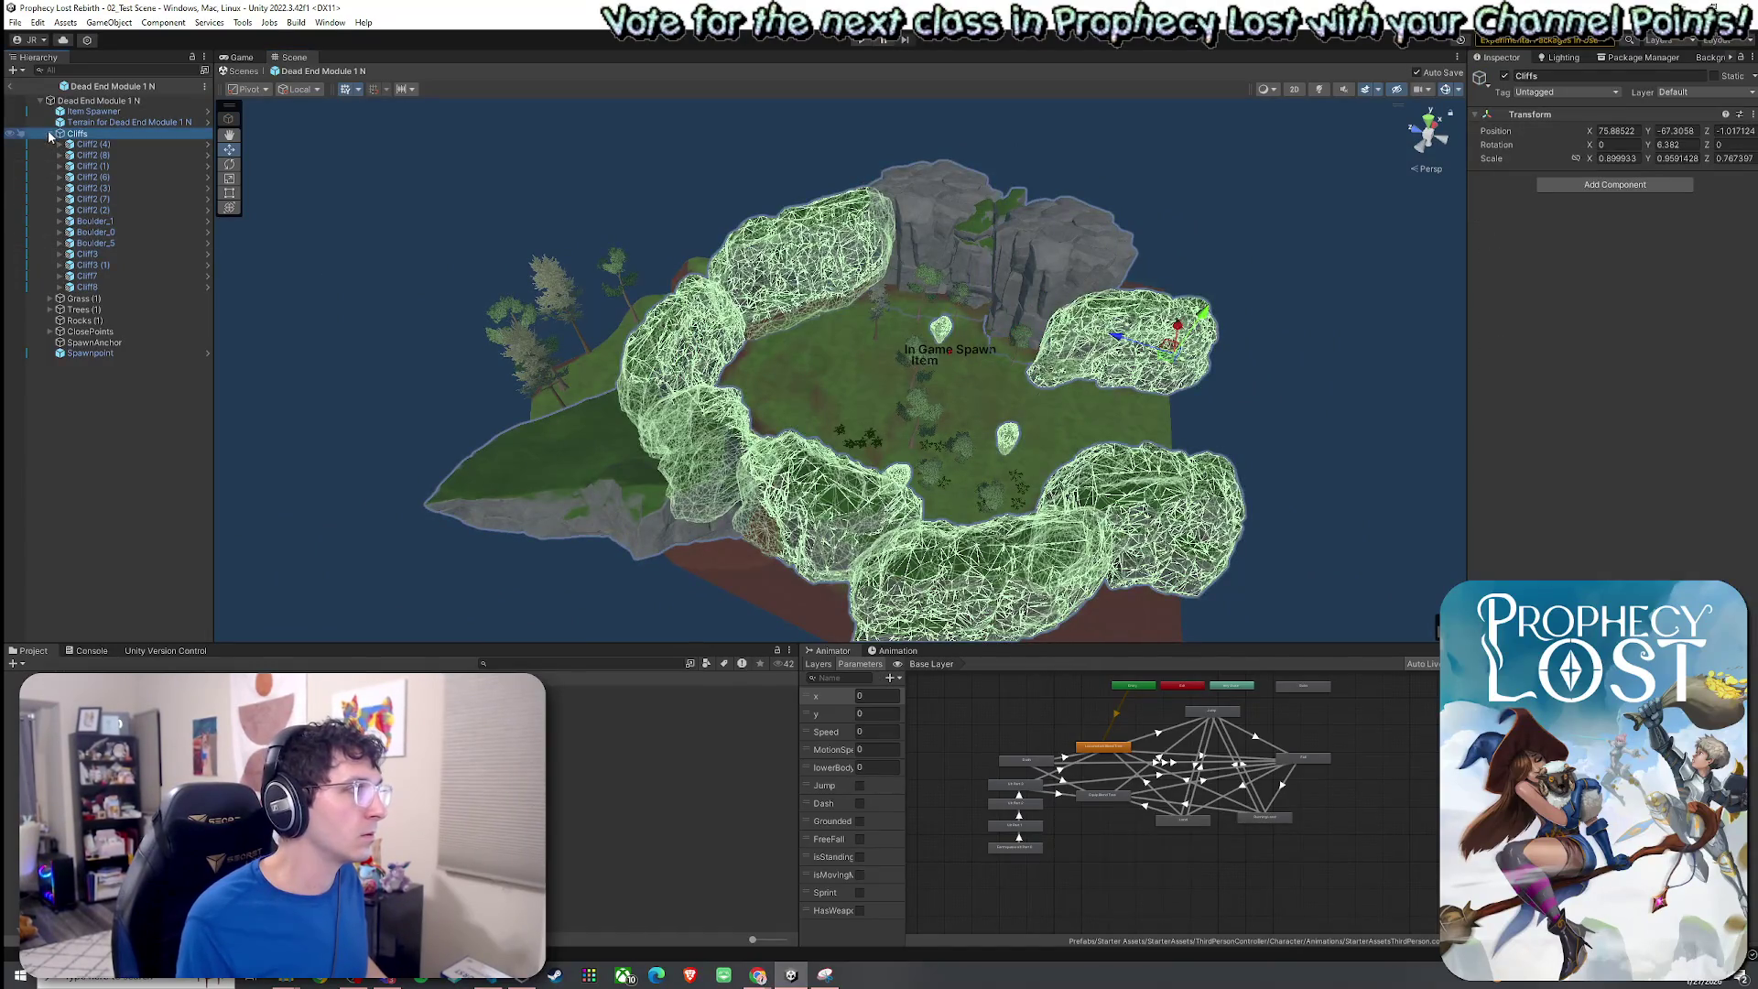
left_click(49, 134)
left_click(95, 101)
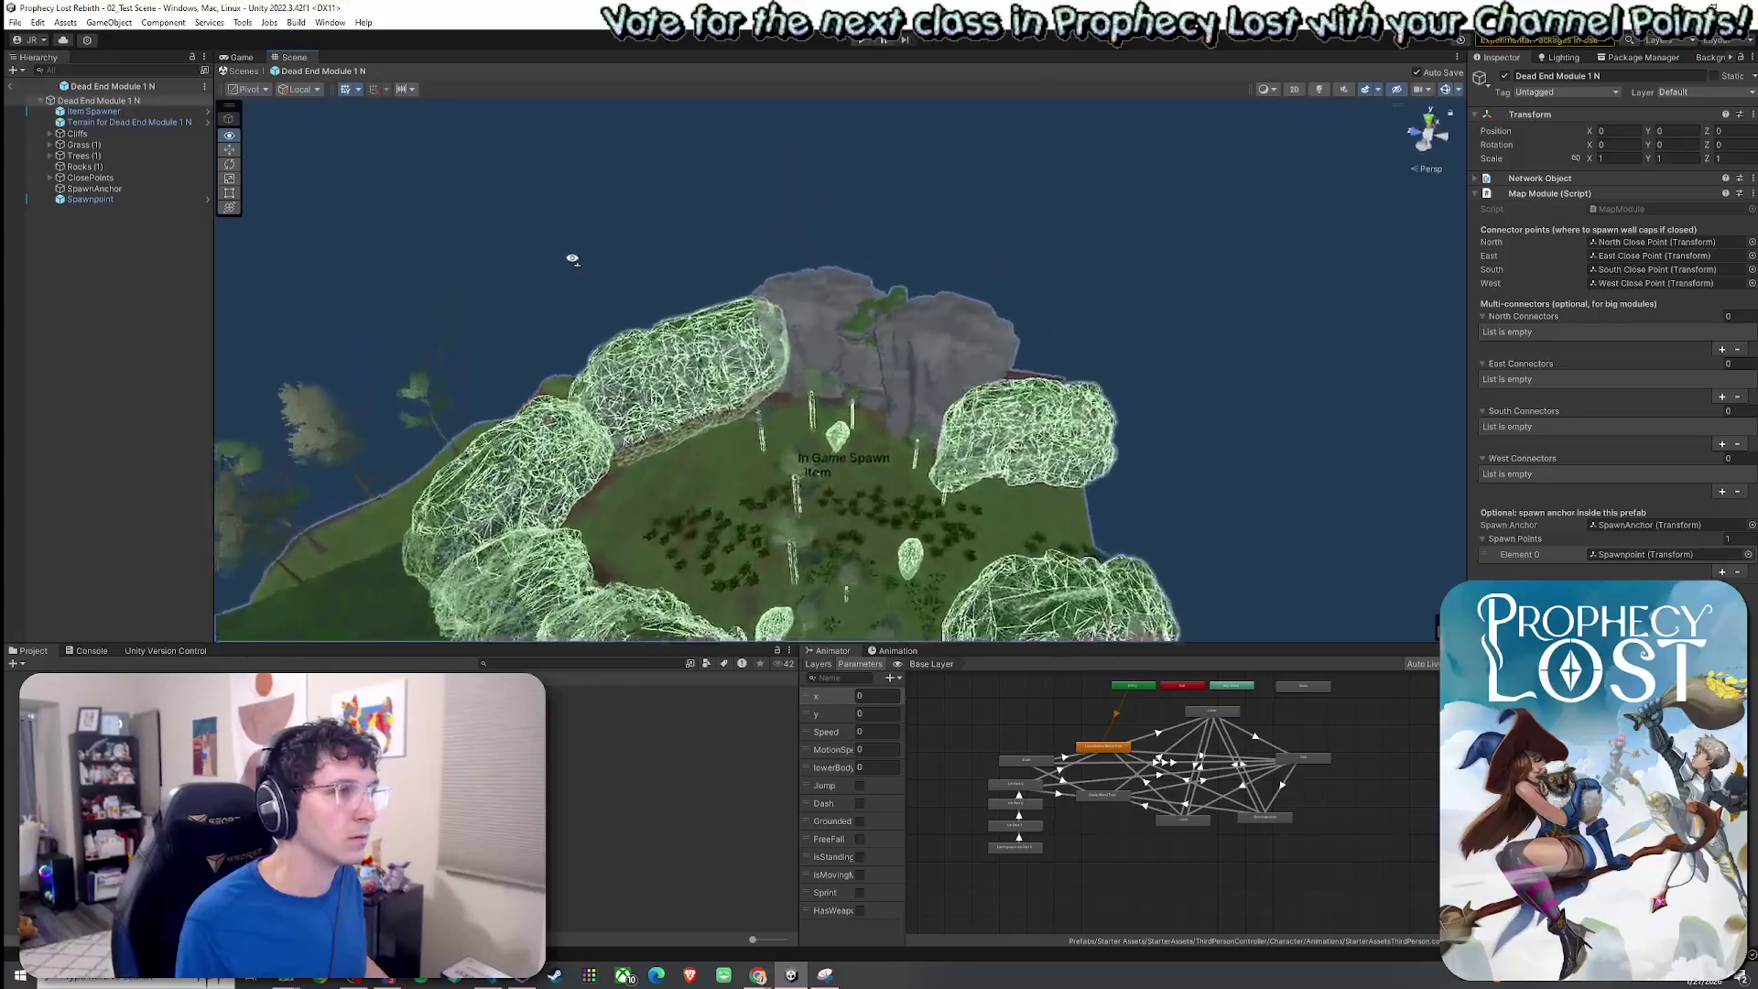
mouse_move(570, 259)
left_mouse_down()
mouse_move(824, 380)
mouse_move(784, 376)
mouse_move(1096, 420)
mouse_move(1026, 476)
left_mouse_up()
left_click(846, 383)
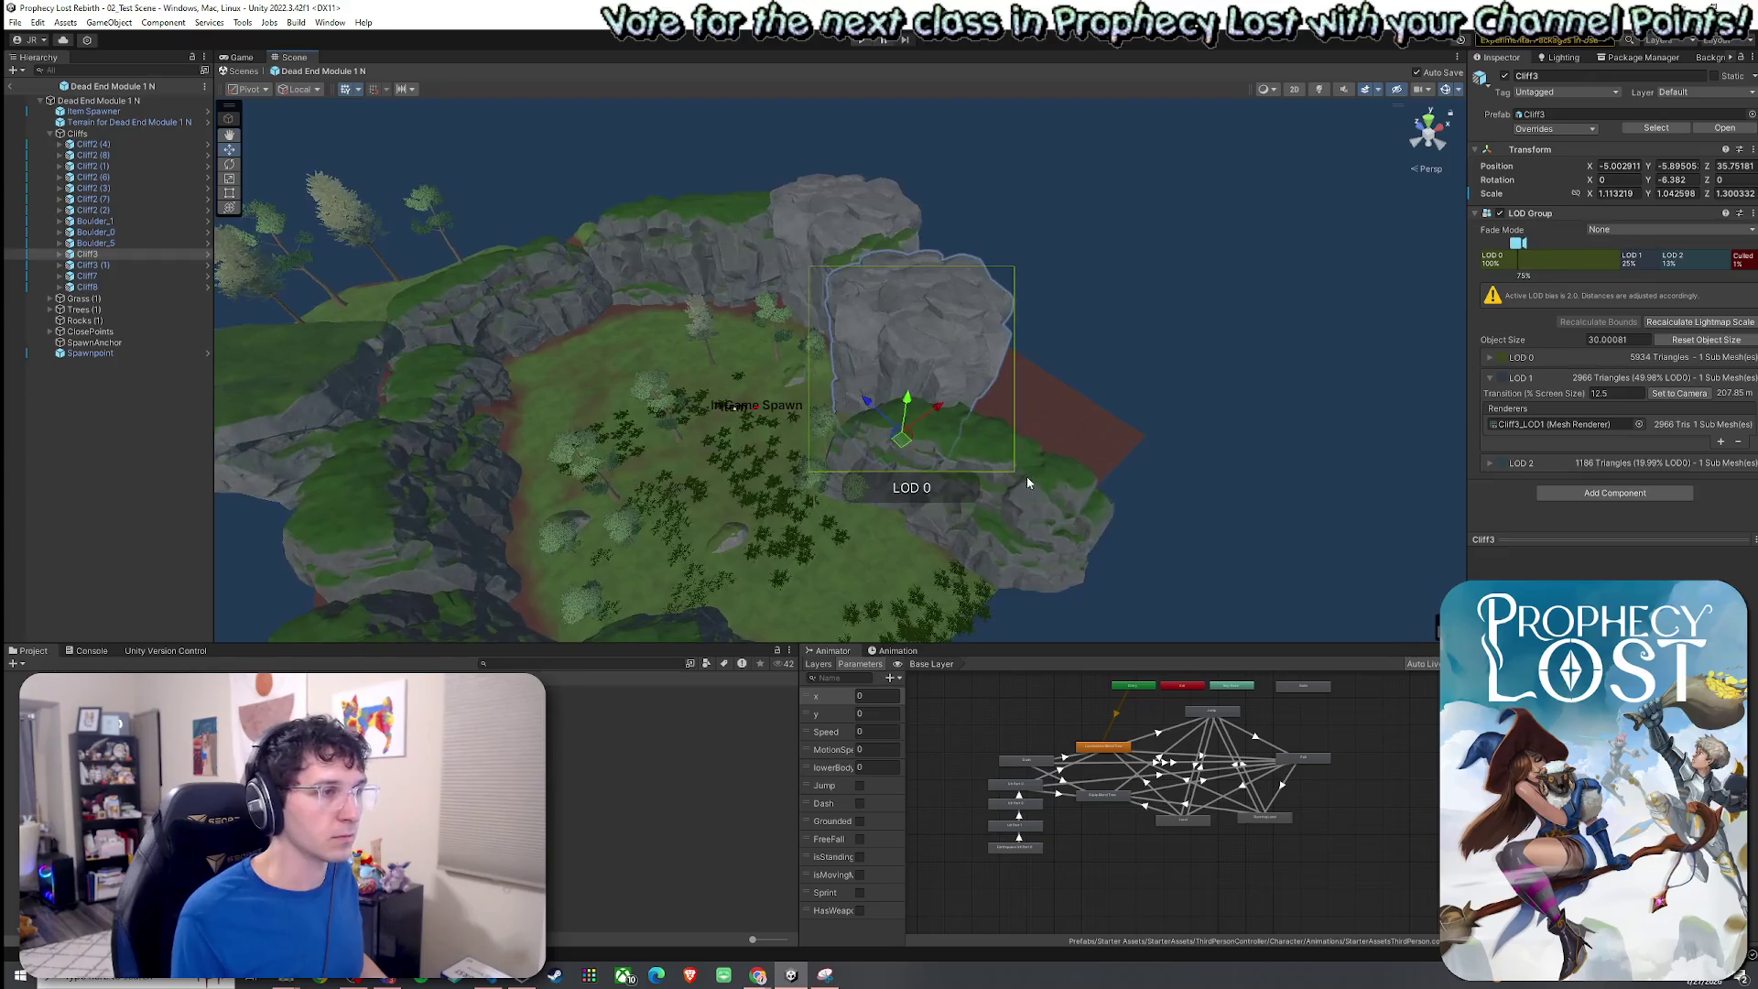
left_click(1025, 478)
left_click_drag(1537, 536, 1537, 576)
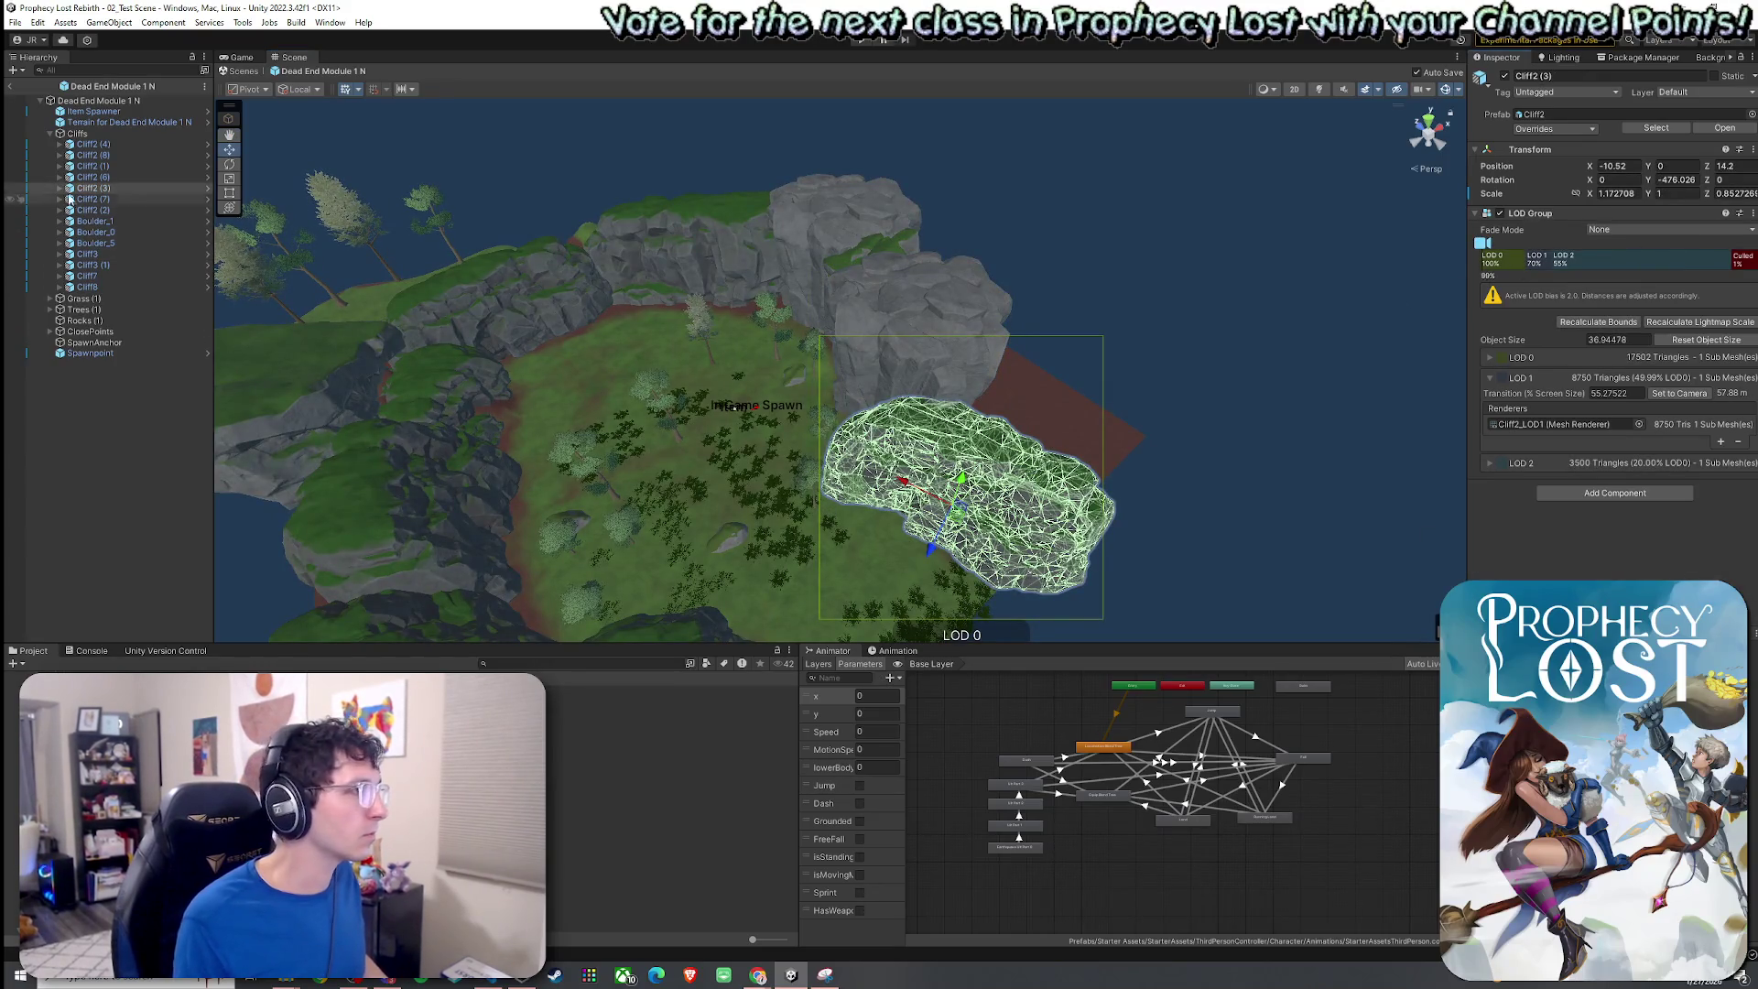
Inspect Cliff2 (3)'s LOD0–LOD2 meshes and Cliff3_LOD0's mesh collider.
left_click(70, 188)
left_click(103, 199)
left_click(108, 210)
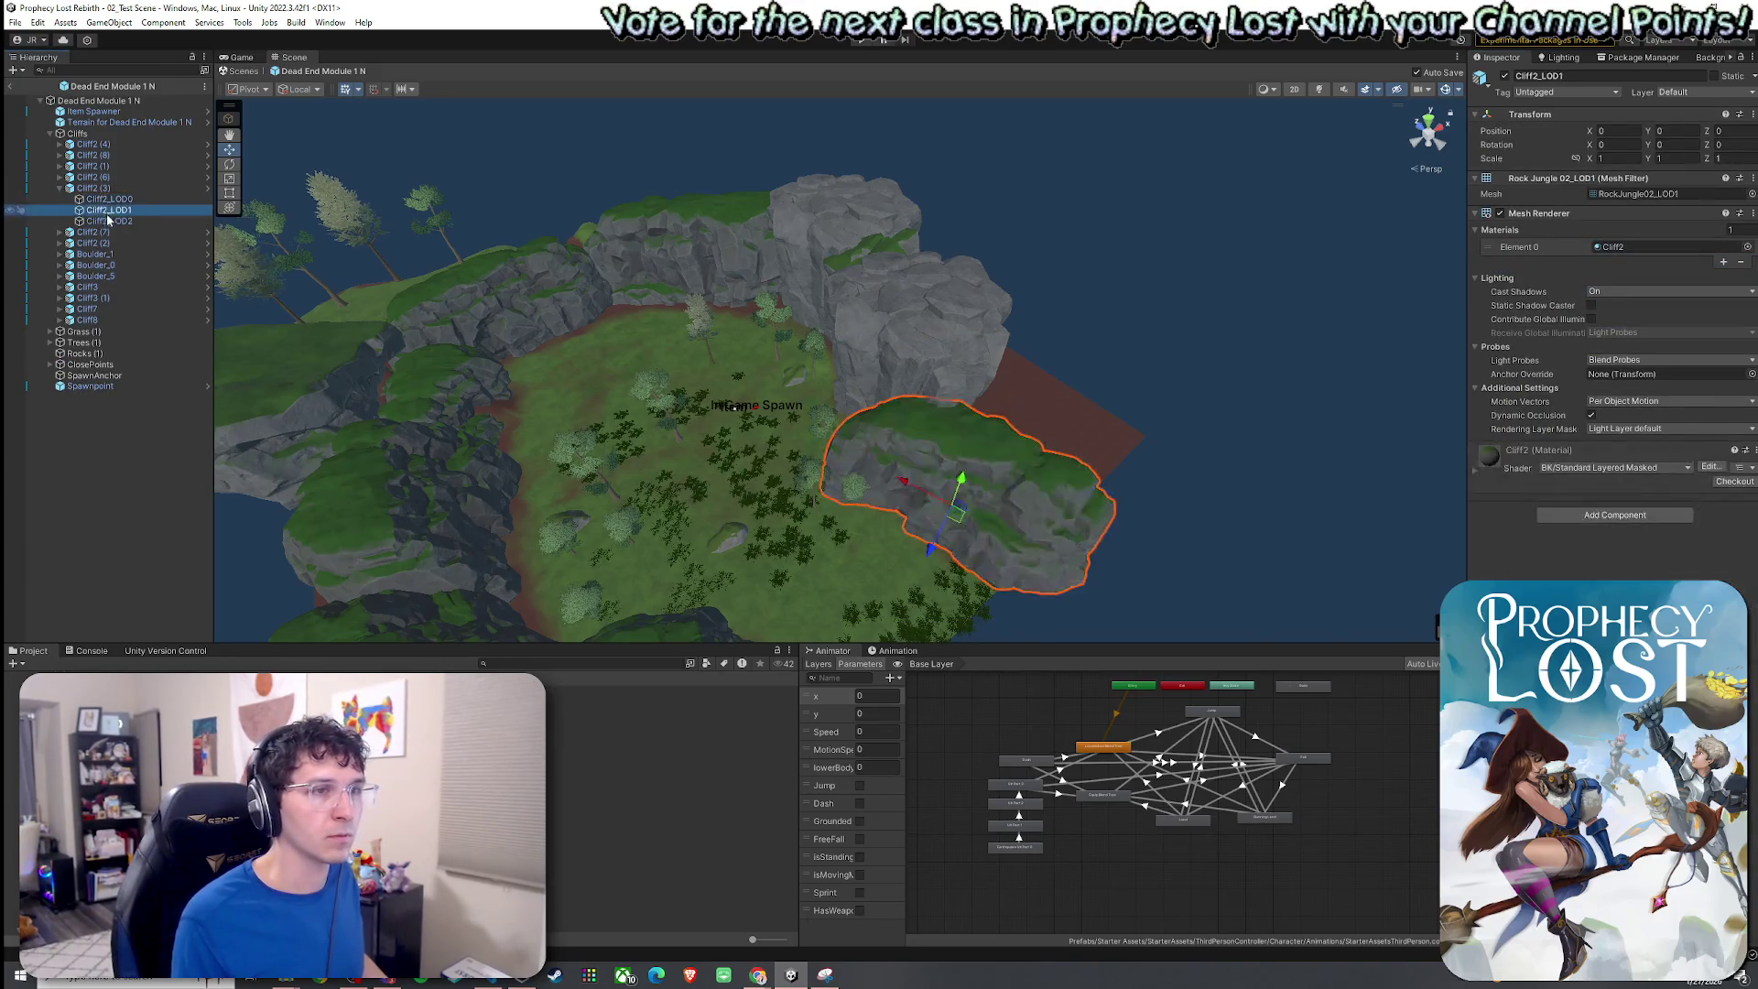
left_click(108, 222)
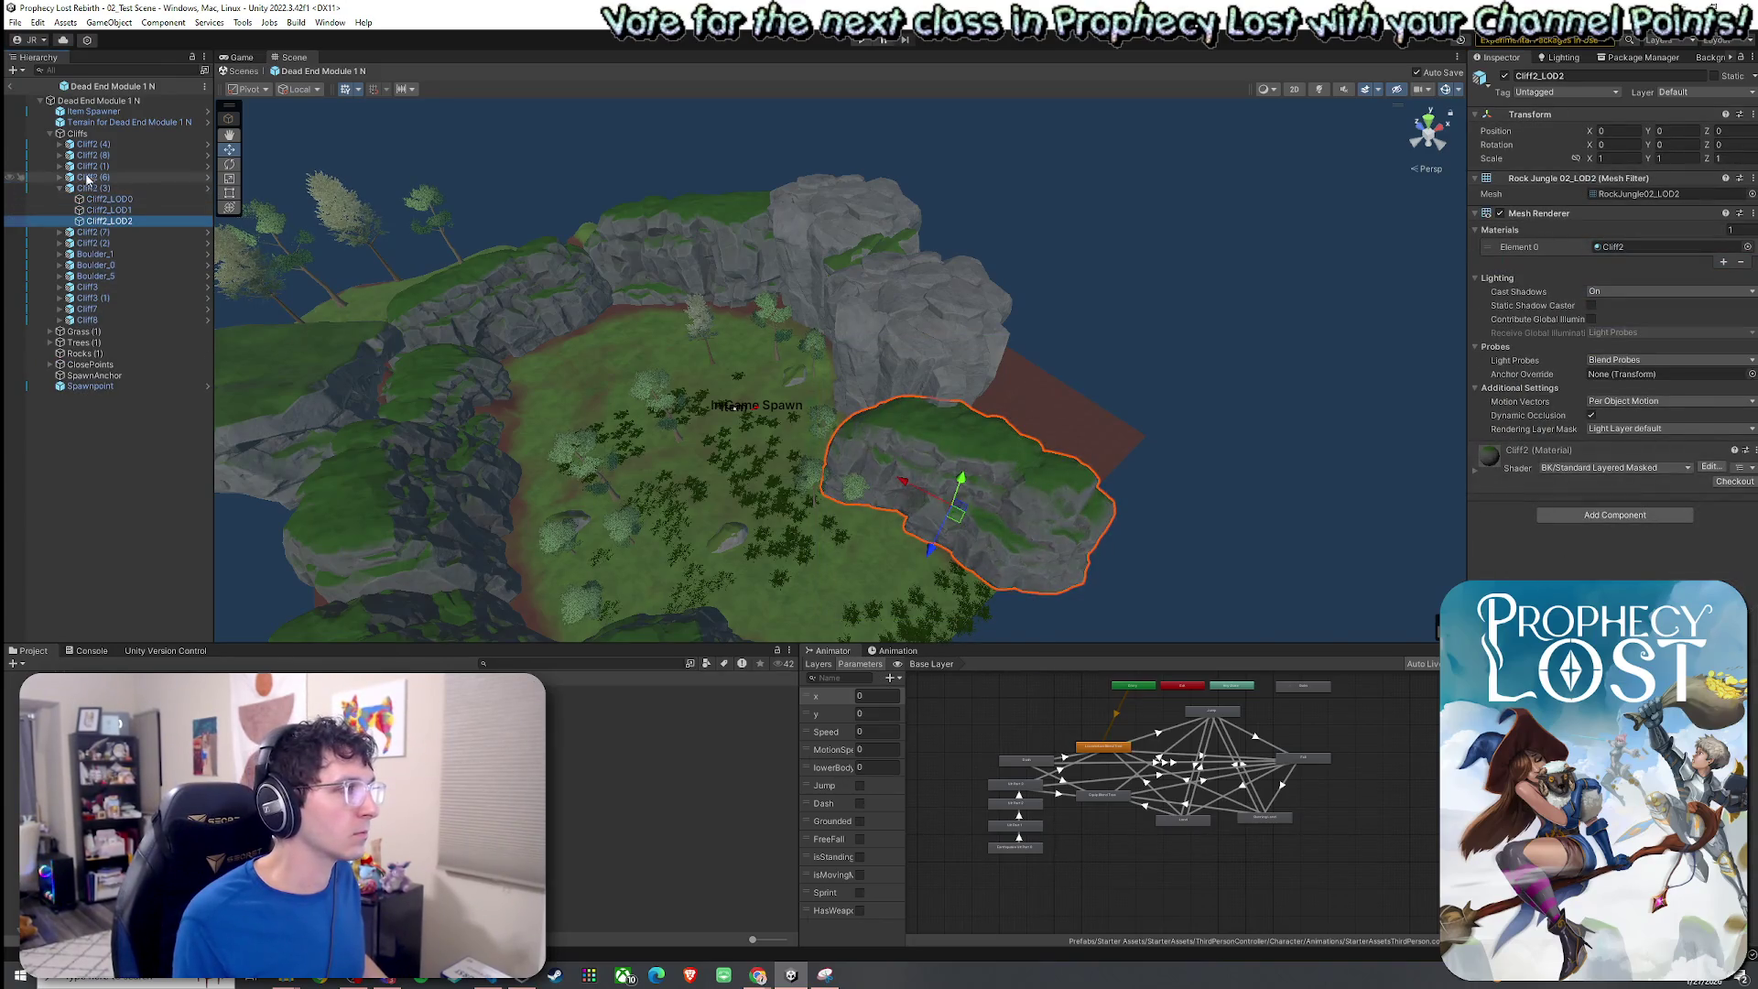
left_click(843, 295)
left_click(59, 288)
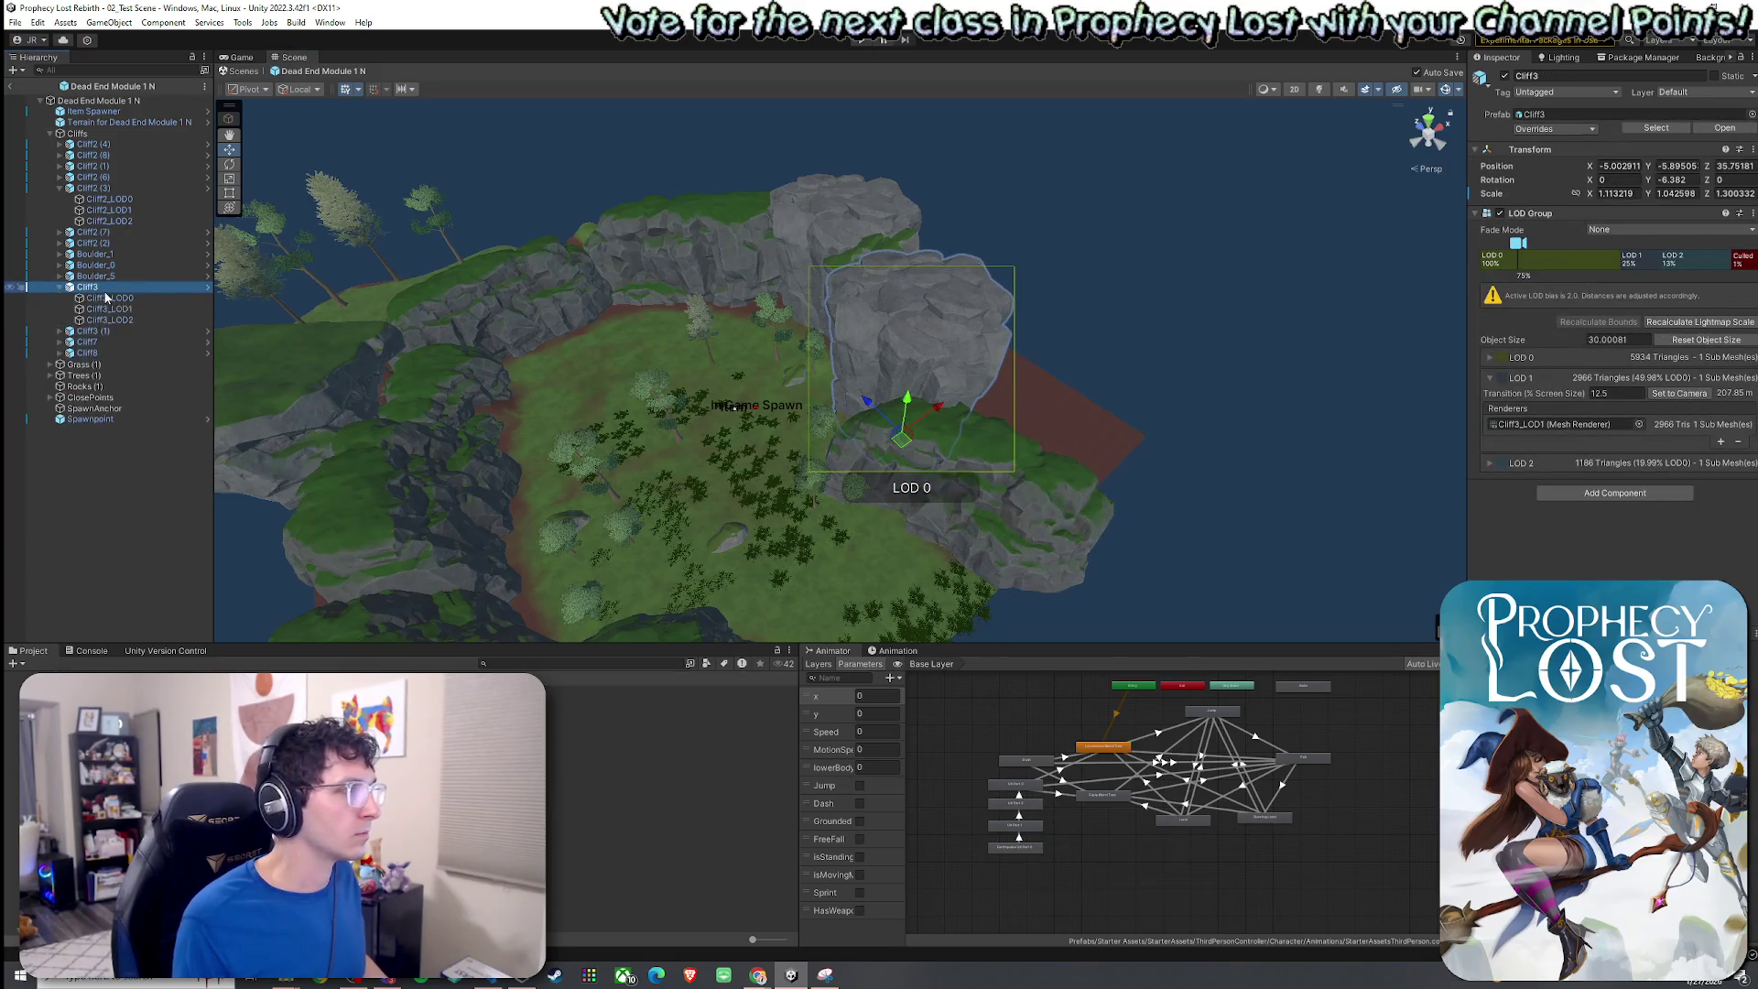
left_click(109, 298)
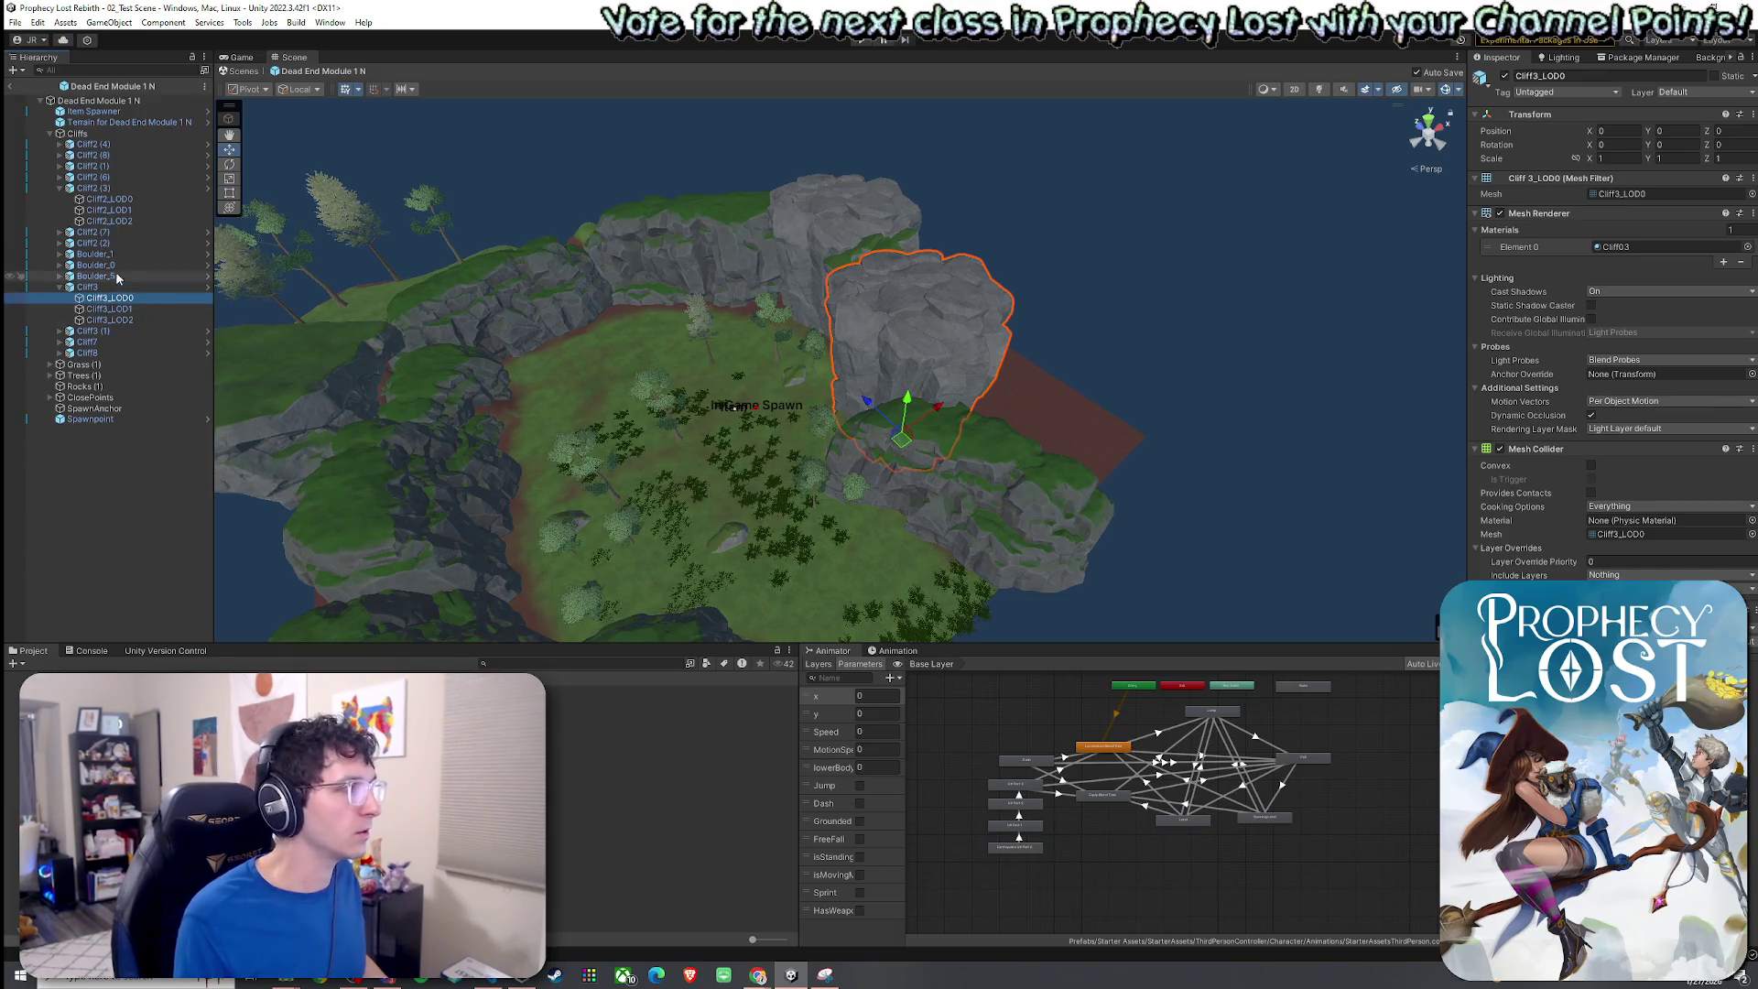
left_click(958, 476)
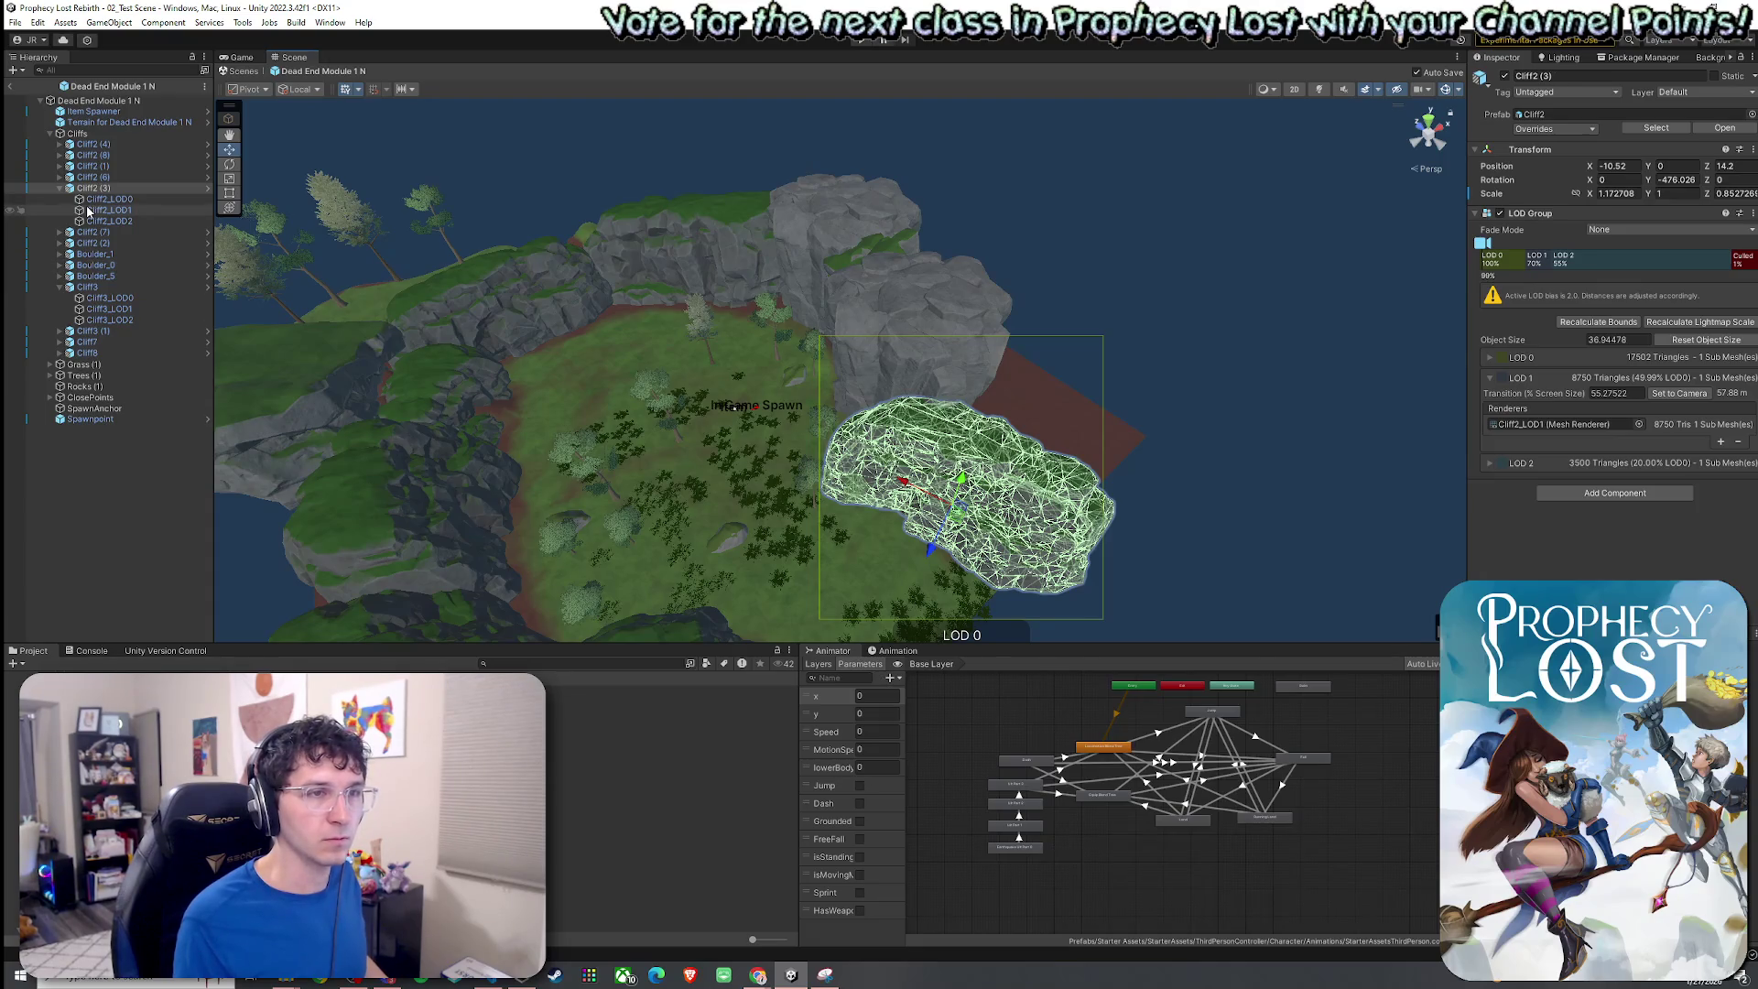
Preview the Game view, then open the 05_Forest_Procedural scene from the Scenes folder.
left_click(22, 28)
left_click(168, 180)
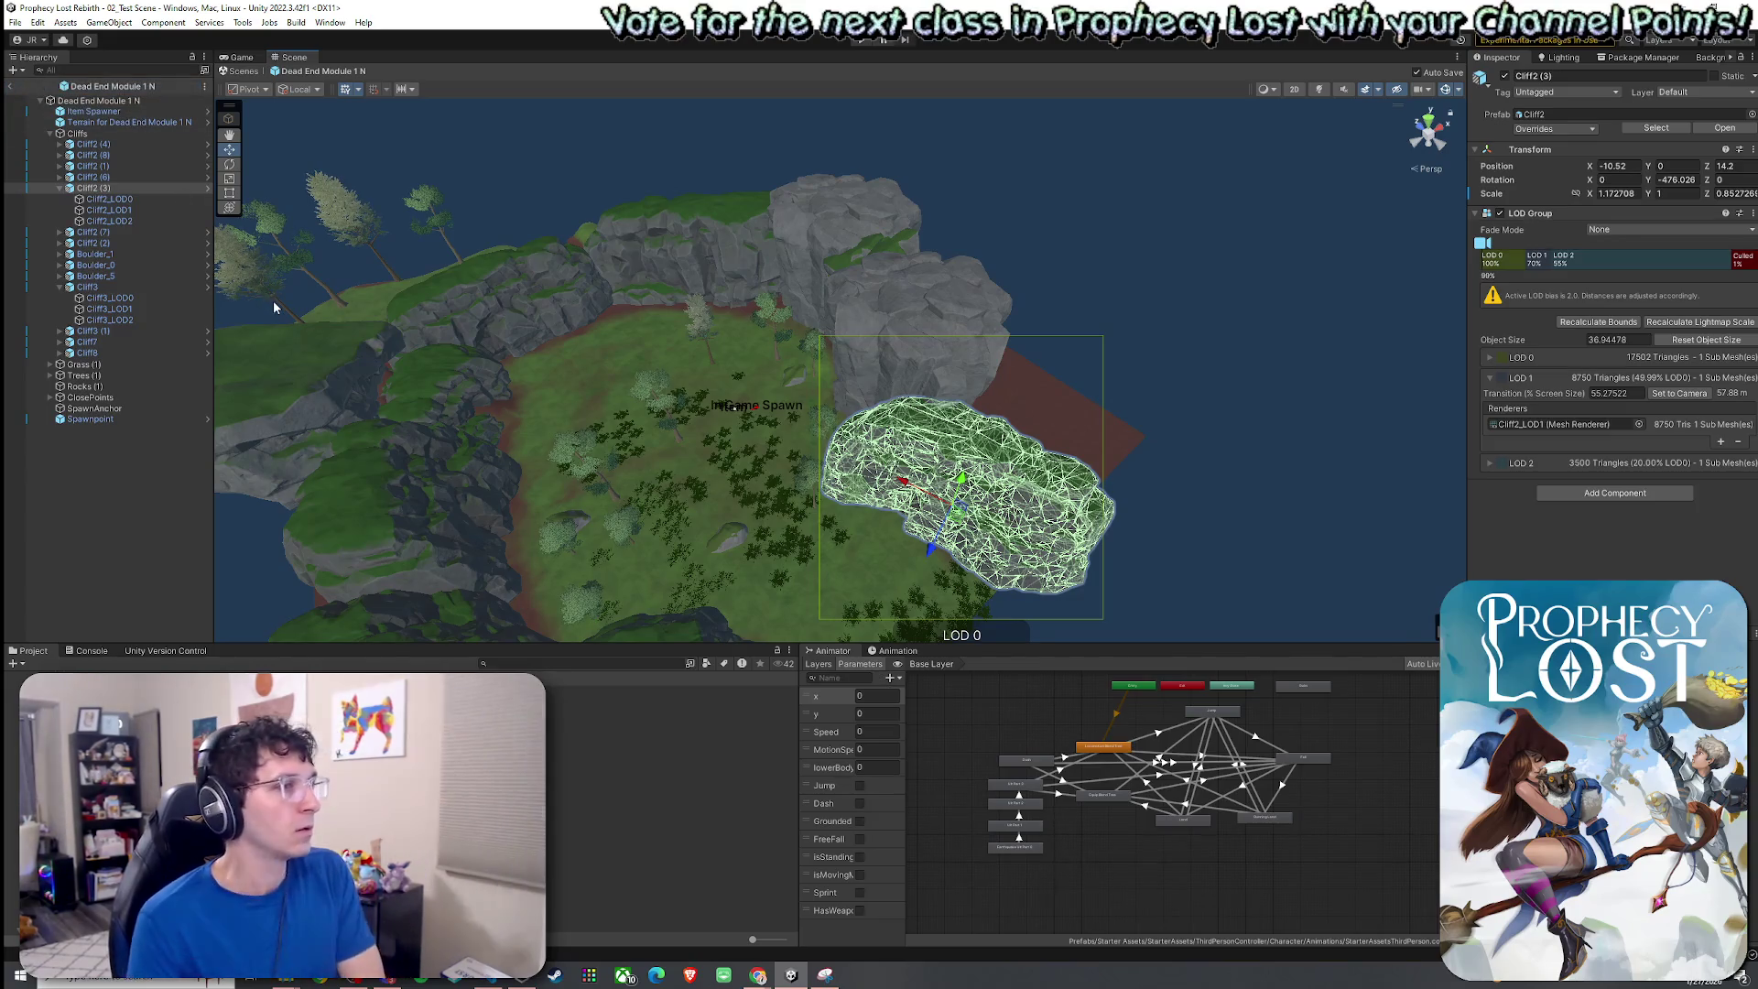
mouse_move(601, 378)
left_mouse_down()
mouse_move(469, 365)
mouse_move(485, 374)
left_mouse_up()
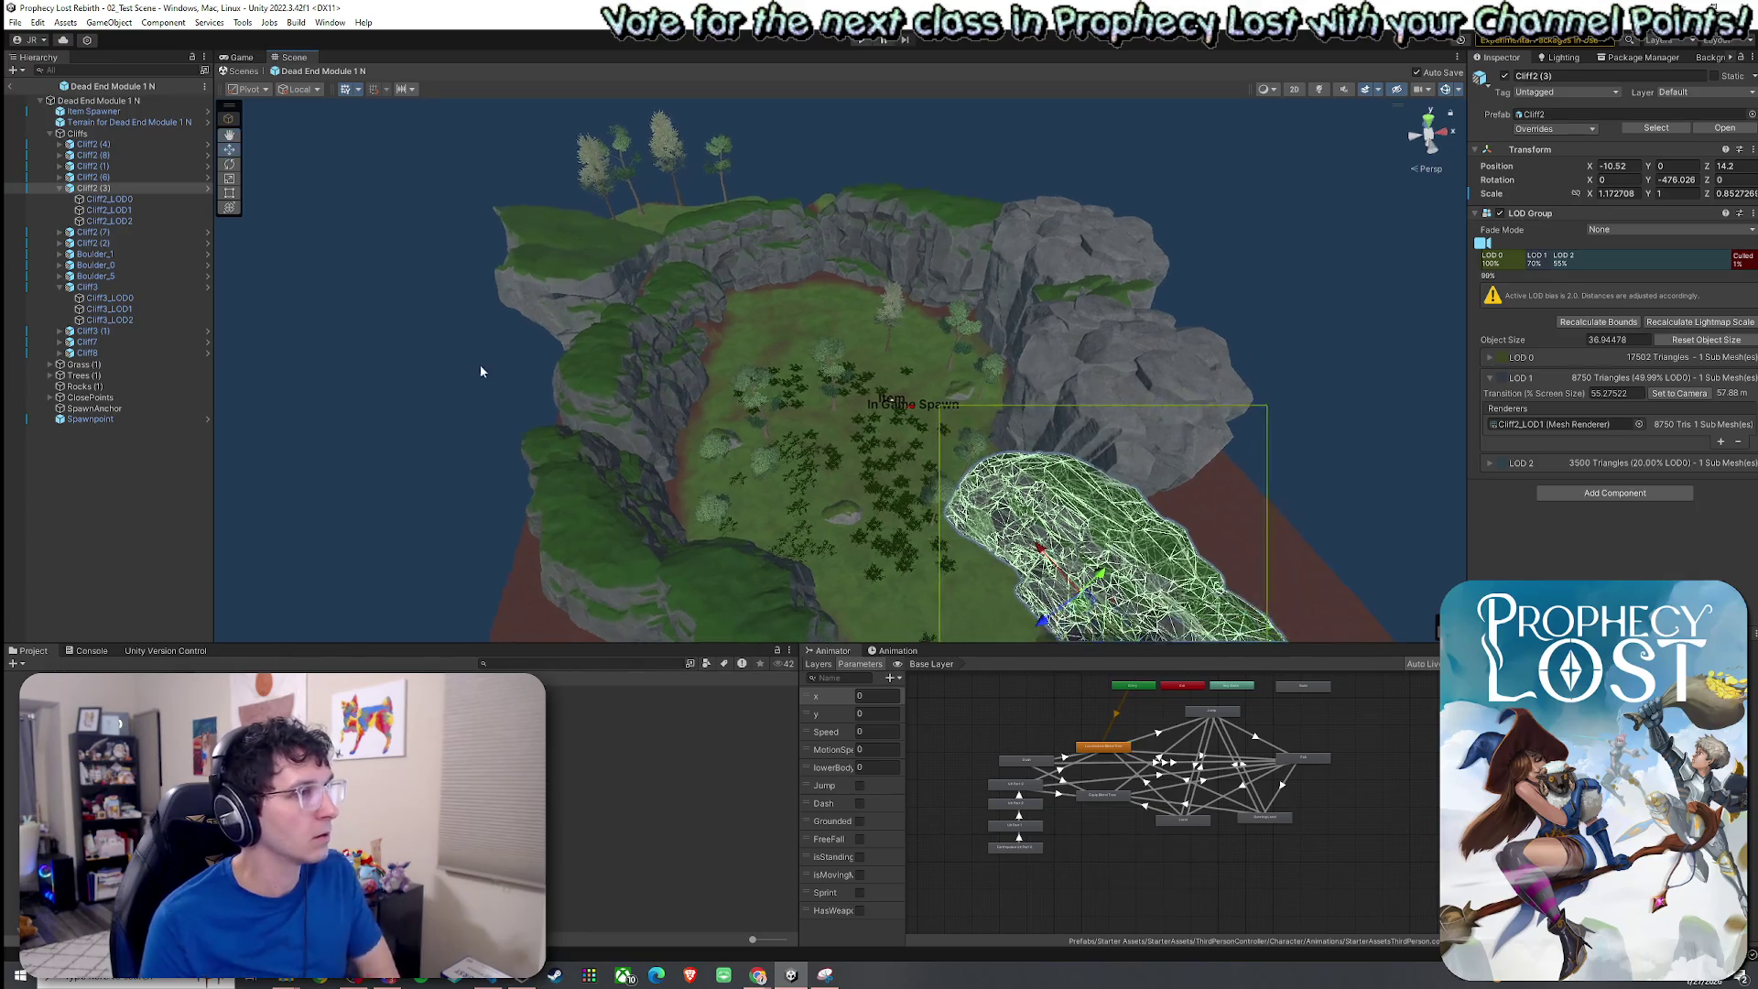
left_click(243, 57)
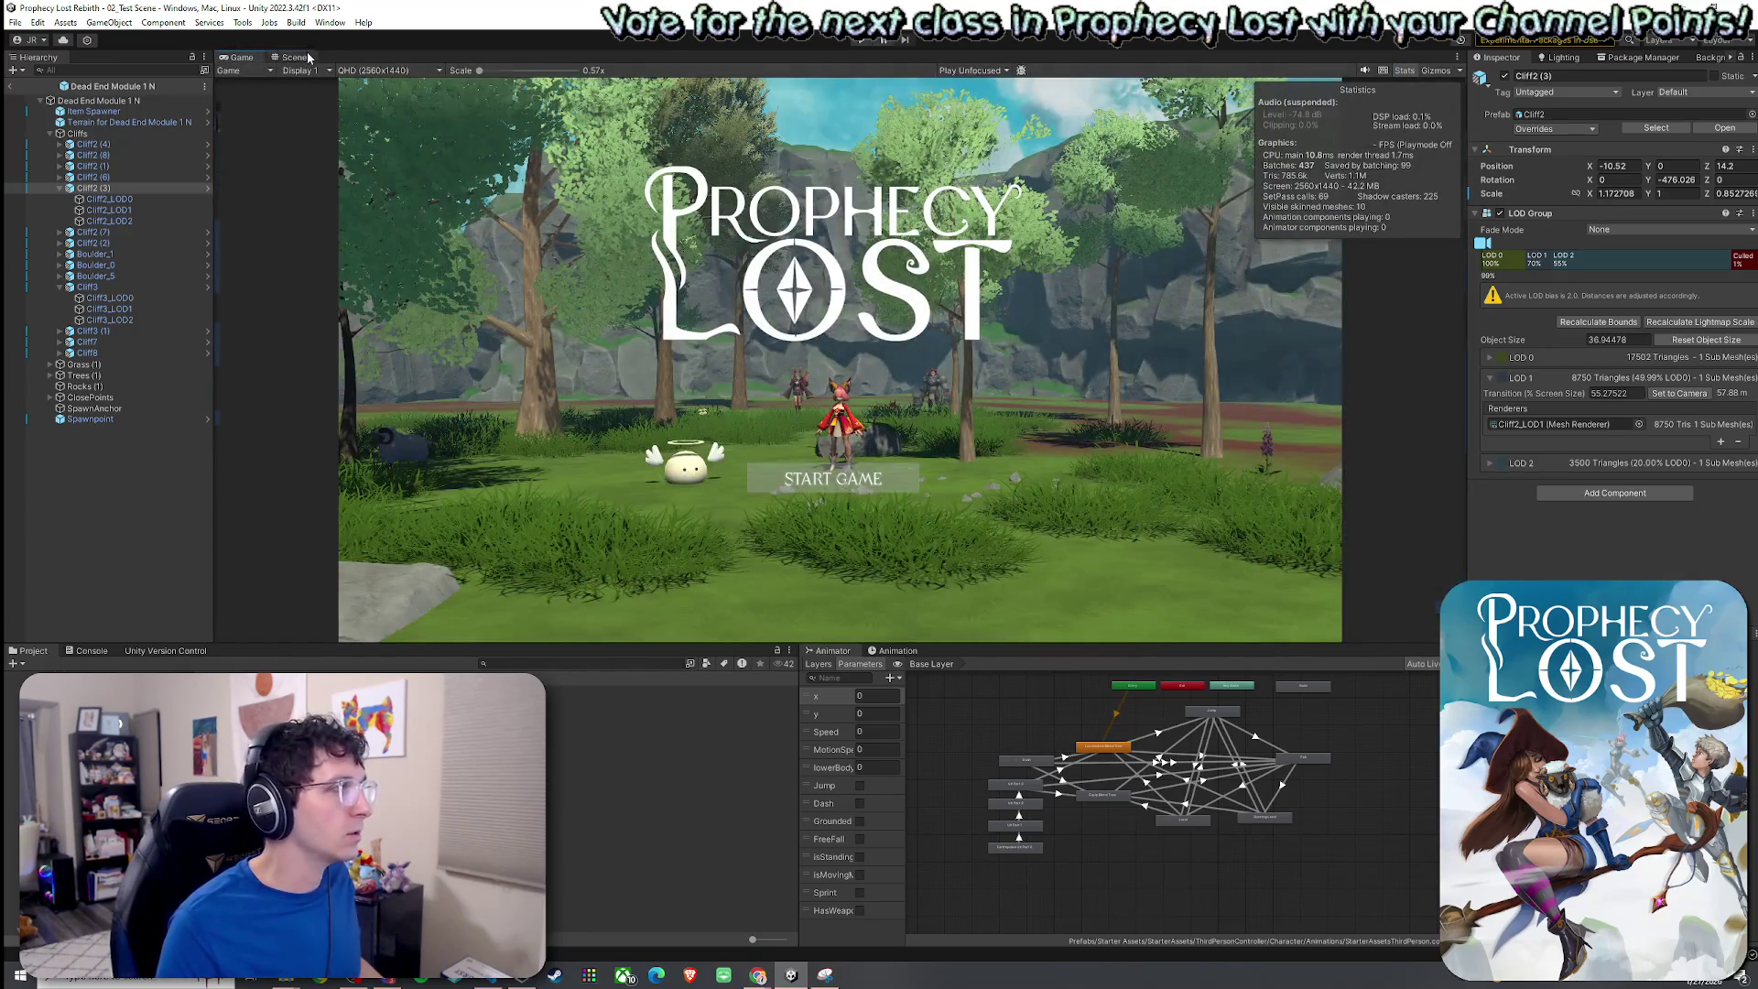
left_click(305, 53)
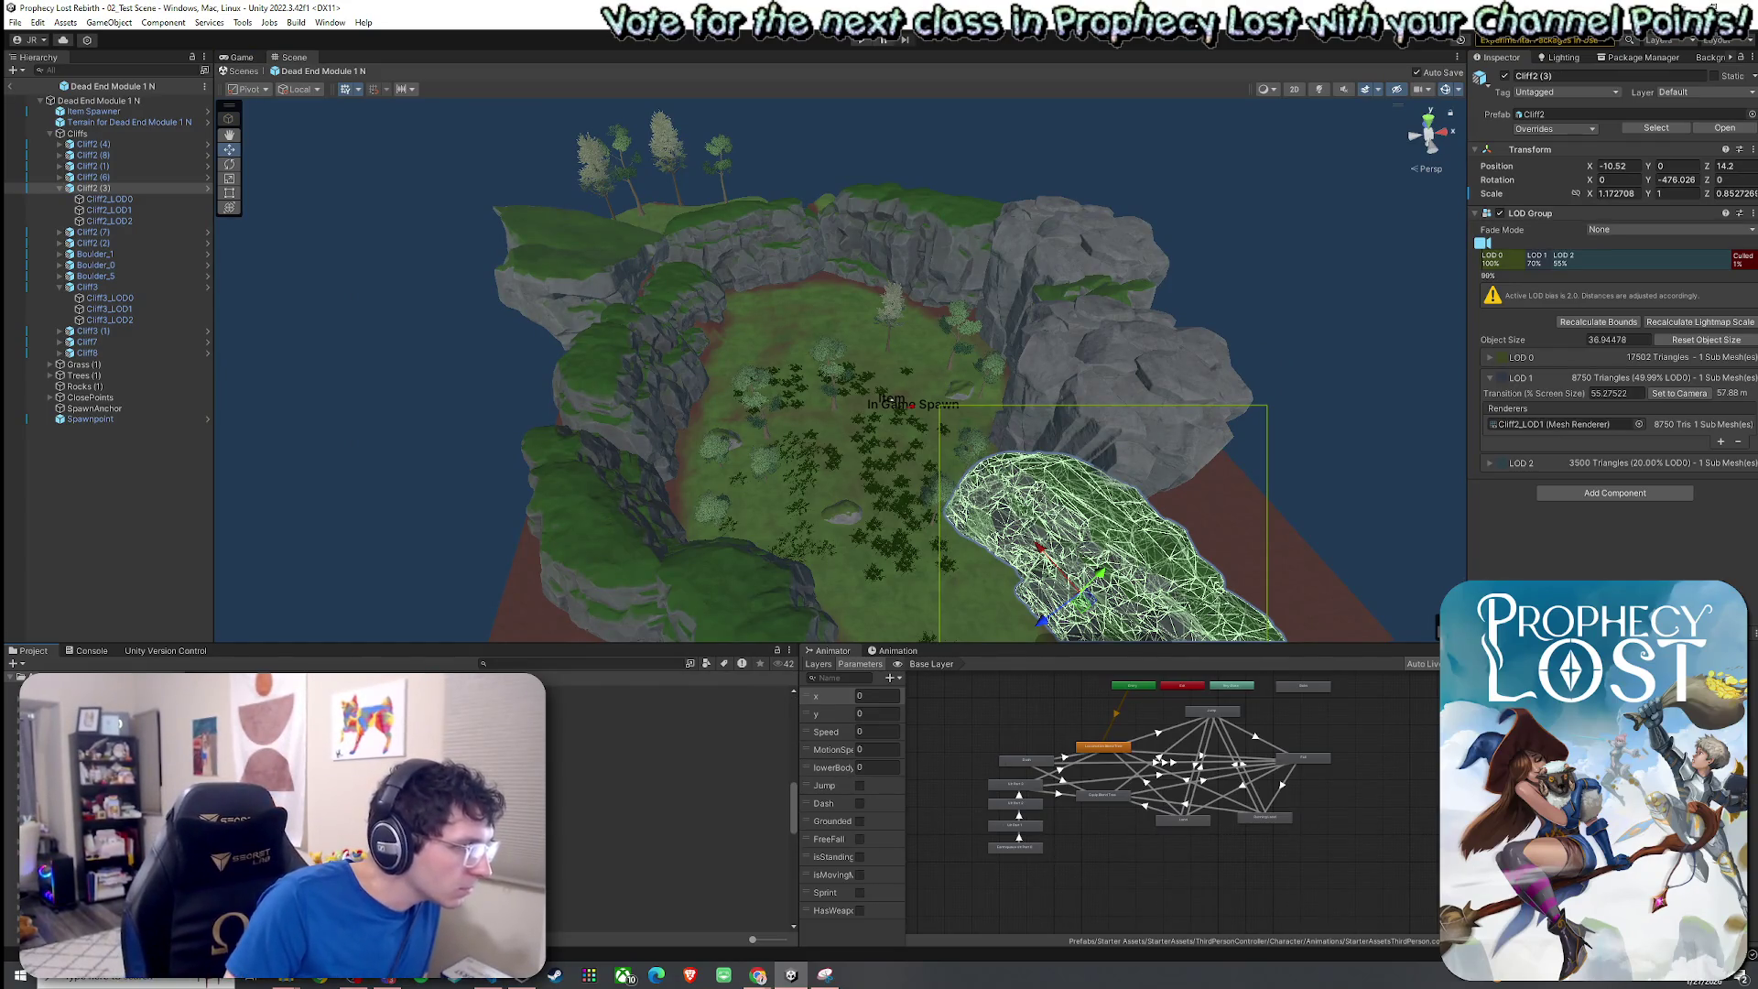
left_click(585, 700)
double_click(595, 770)
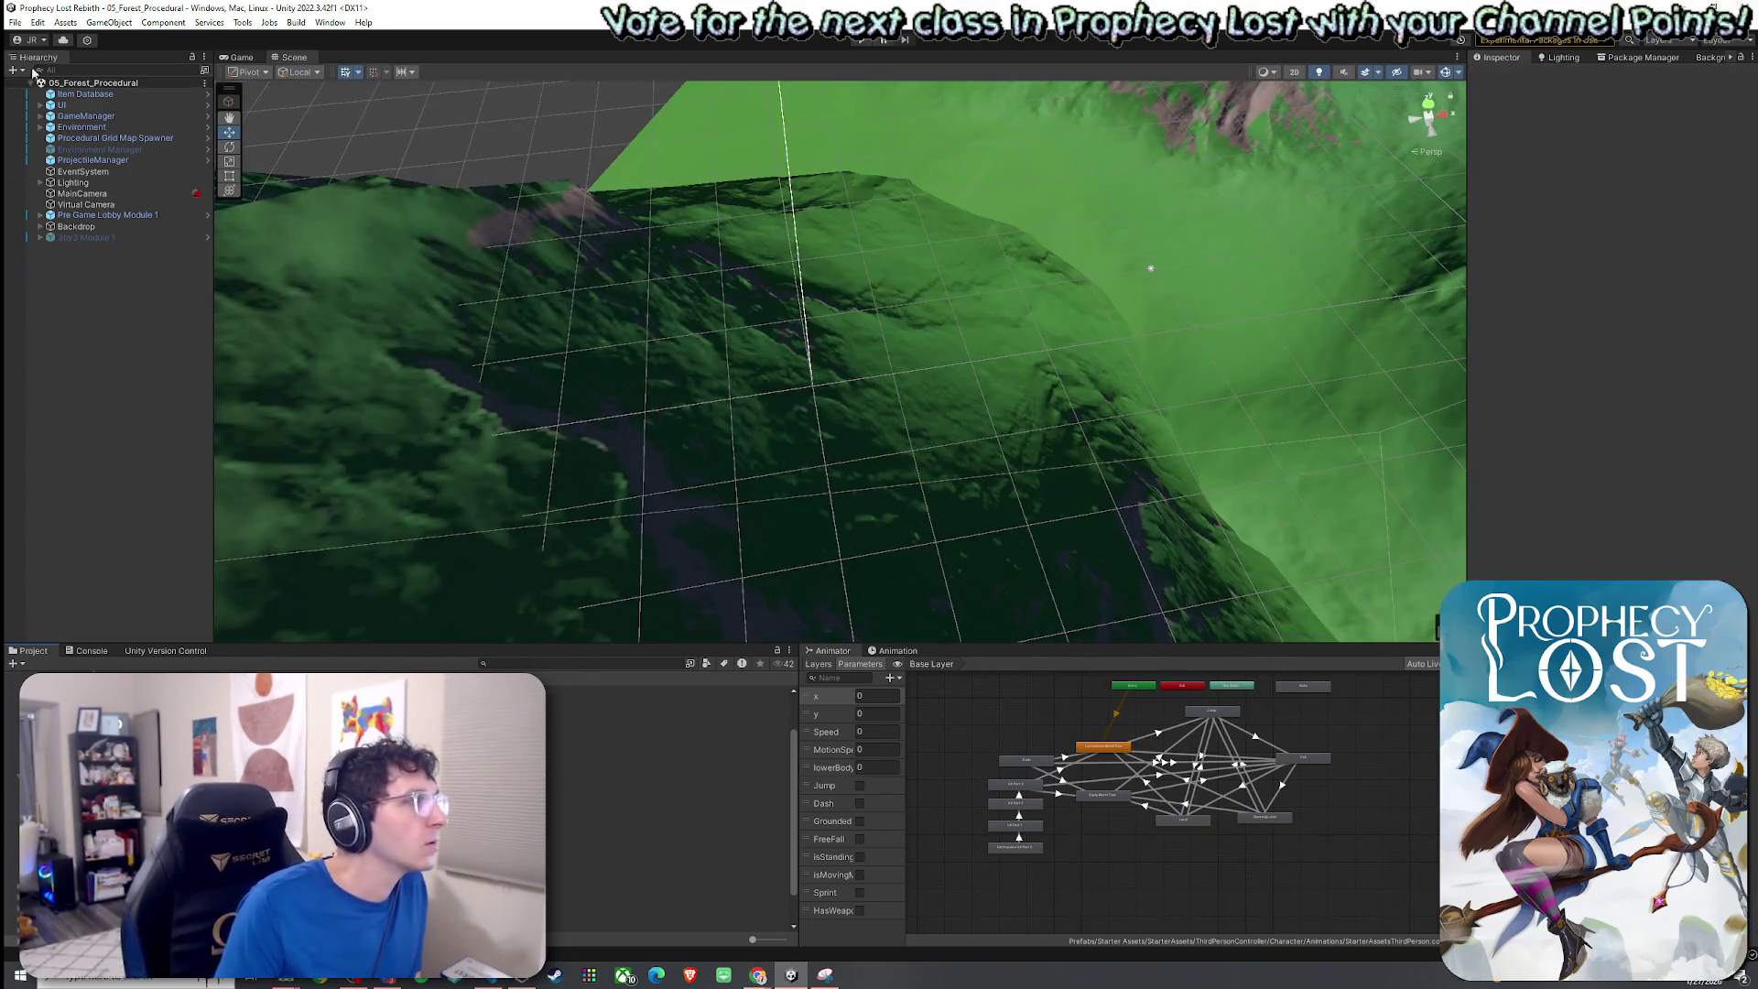
Frame 3by3 Module 1 and hide it from the forest scene.
left_click(14, 22)
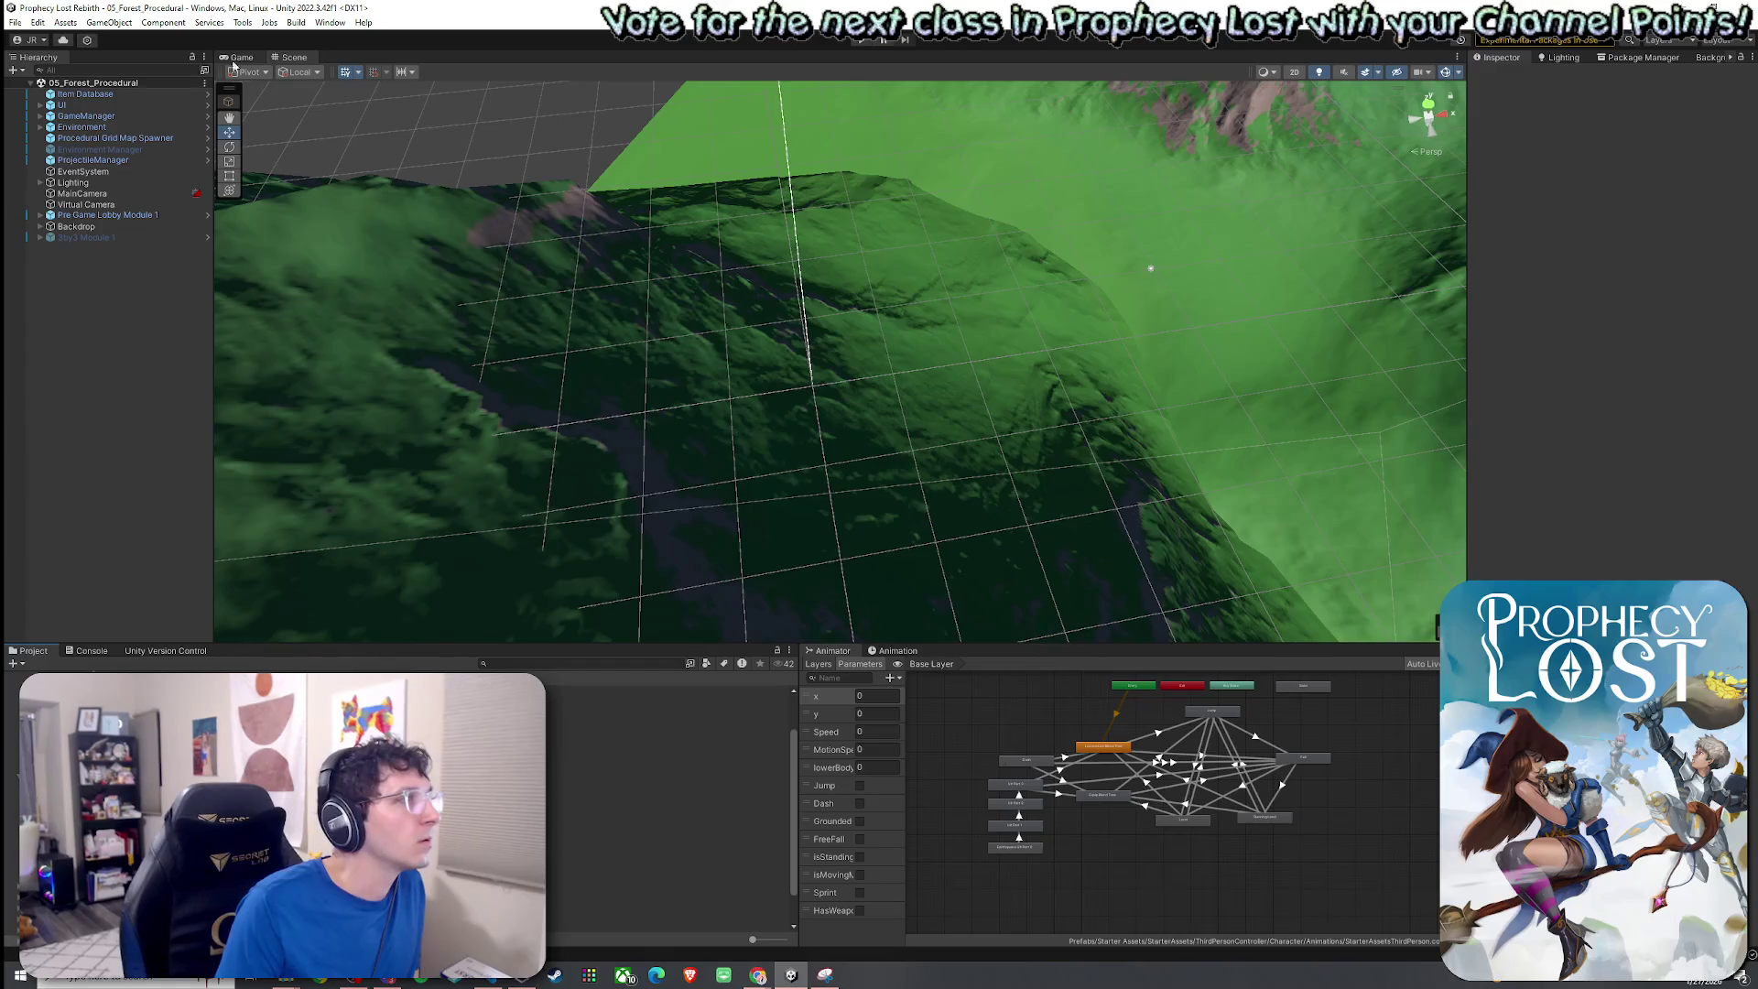
double_click(103, 239)
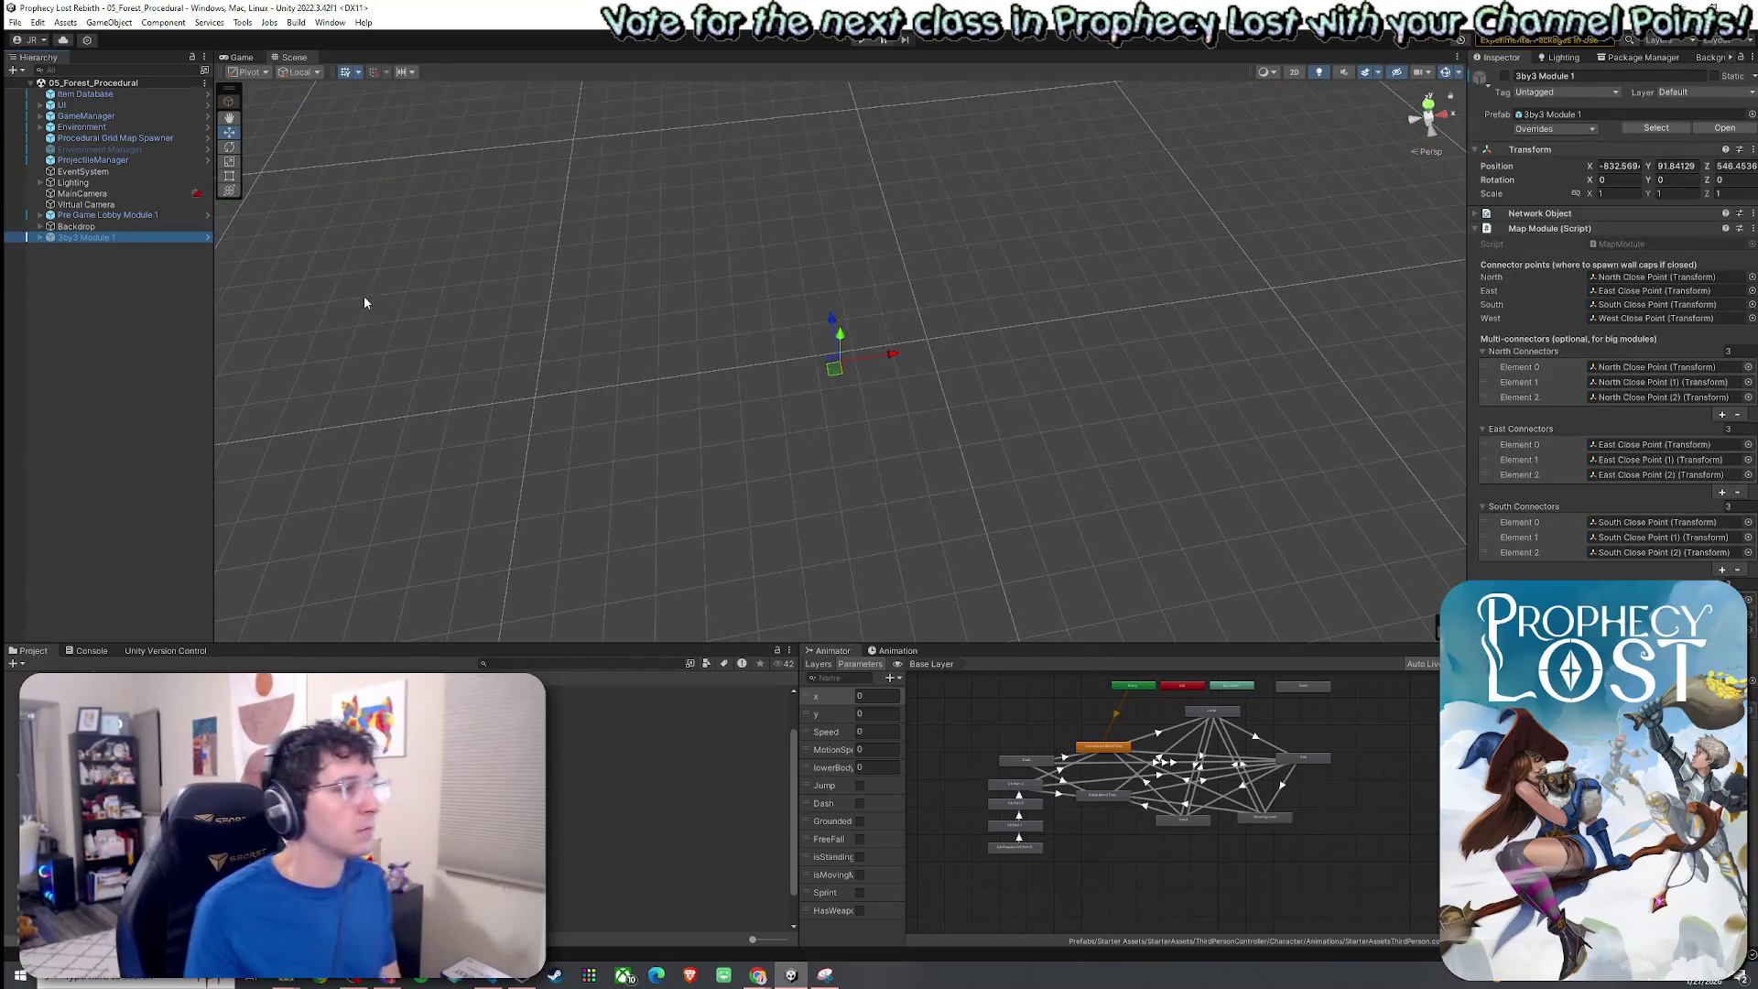
left_click_drag(447, 331, 282, 615)
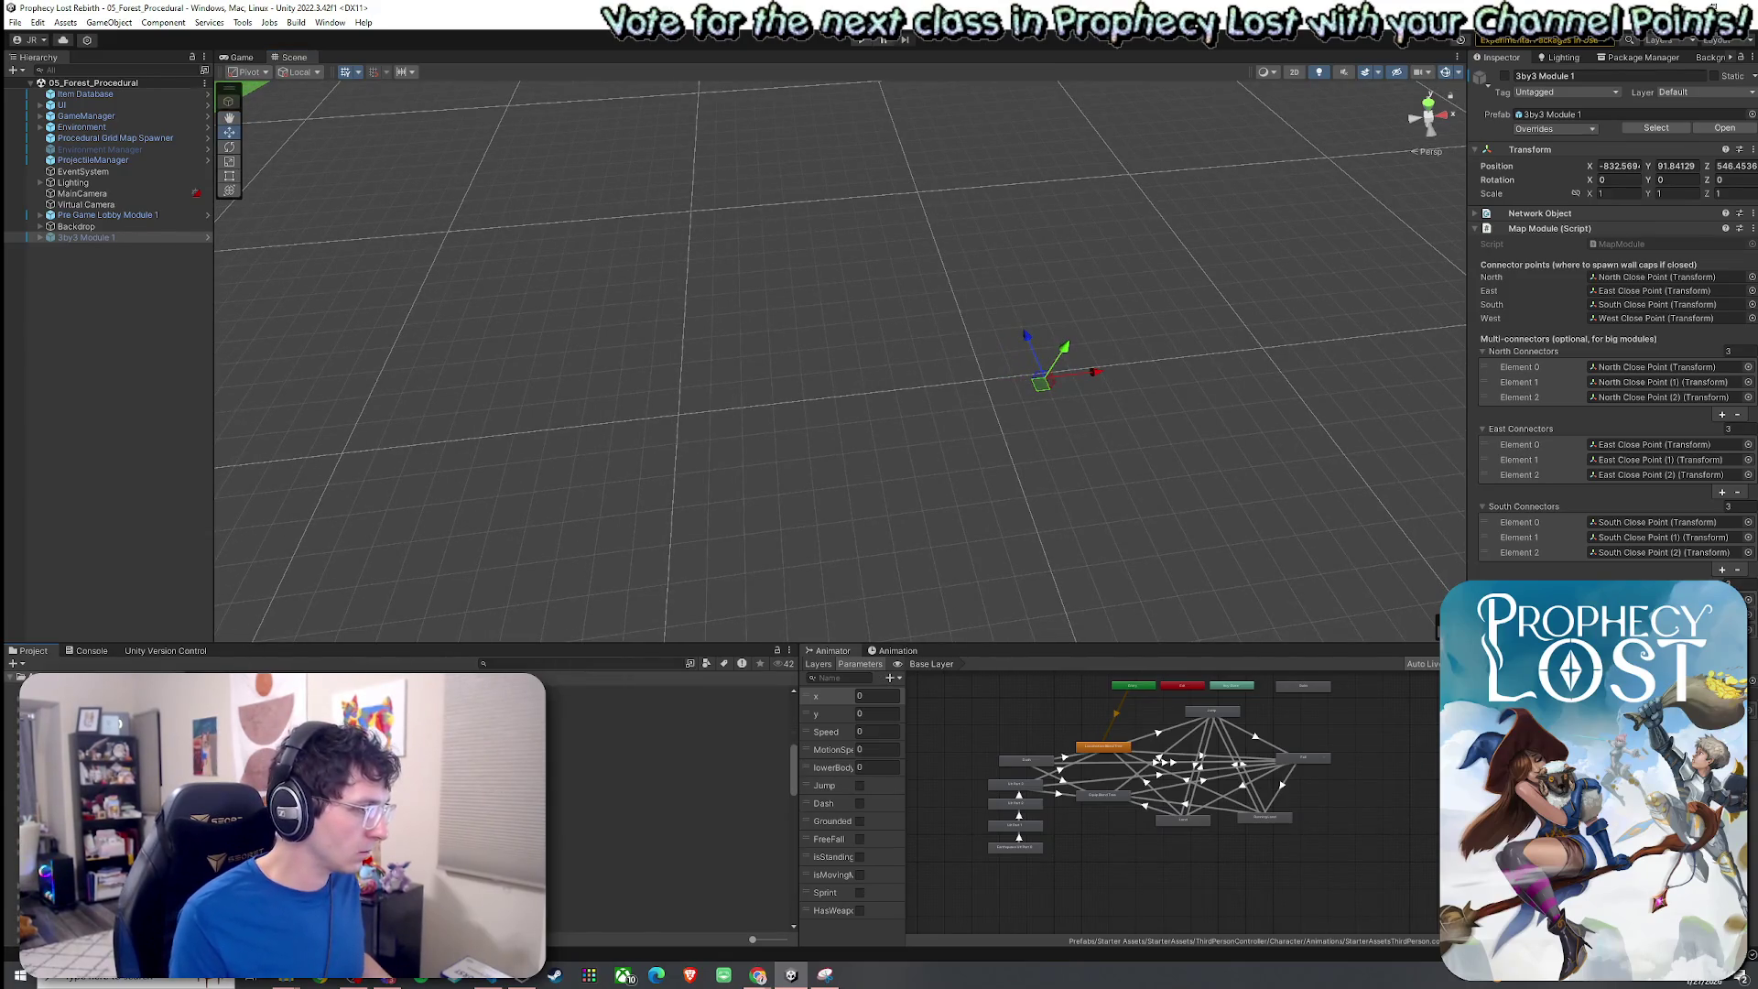
key("Delete")
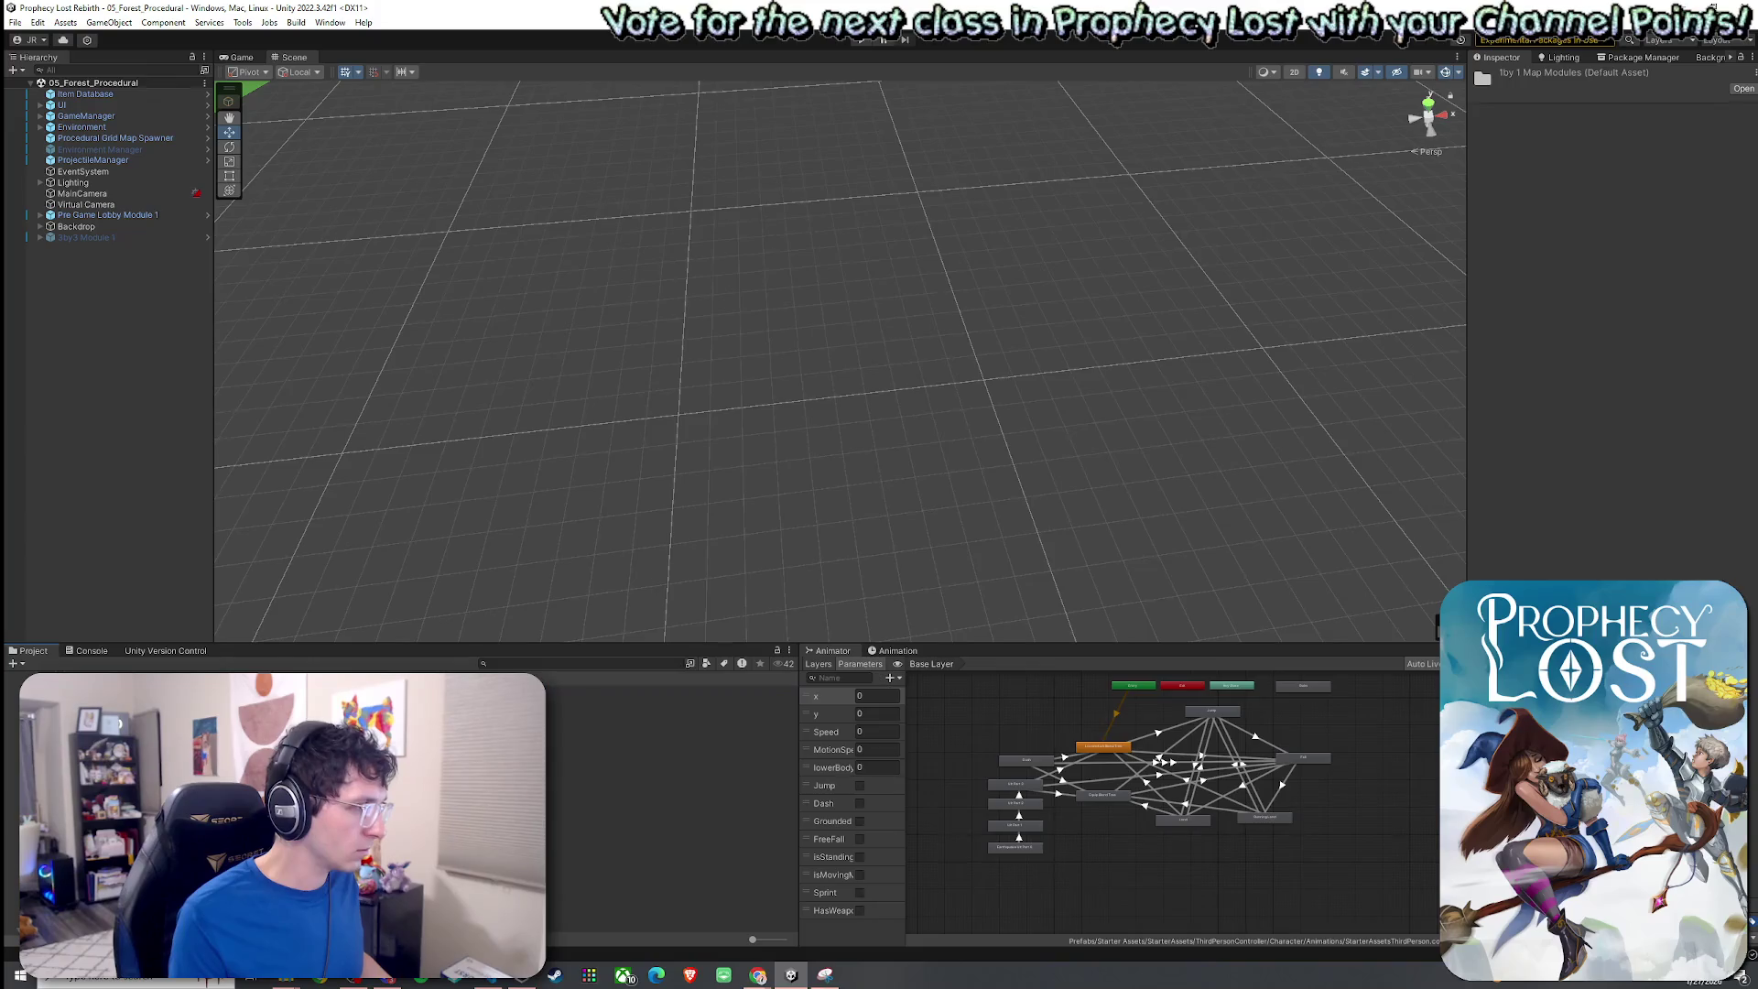
Place a Dead End Module 1 E prefab into the scene.
mouse_move(604, 778)
left_mouse_down()
mouse_move(414, 437)
mouse_move(389, 495)
mouse_move(463, 478)
mouse_move(443, 474)
mouse_move(568, 476)
left_mouse_up()
left_click_drag(694, 465, 779, 445)
key("f")
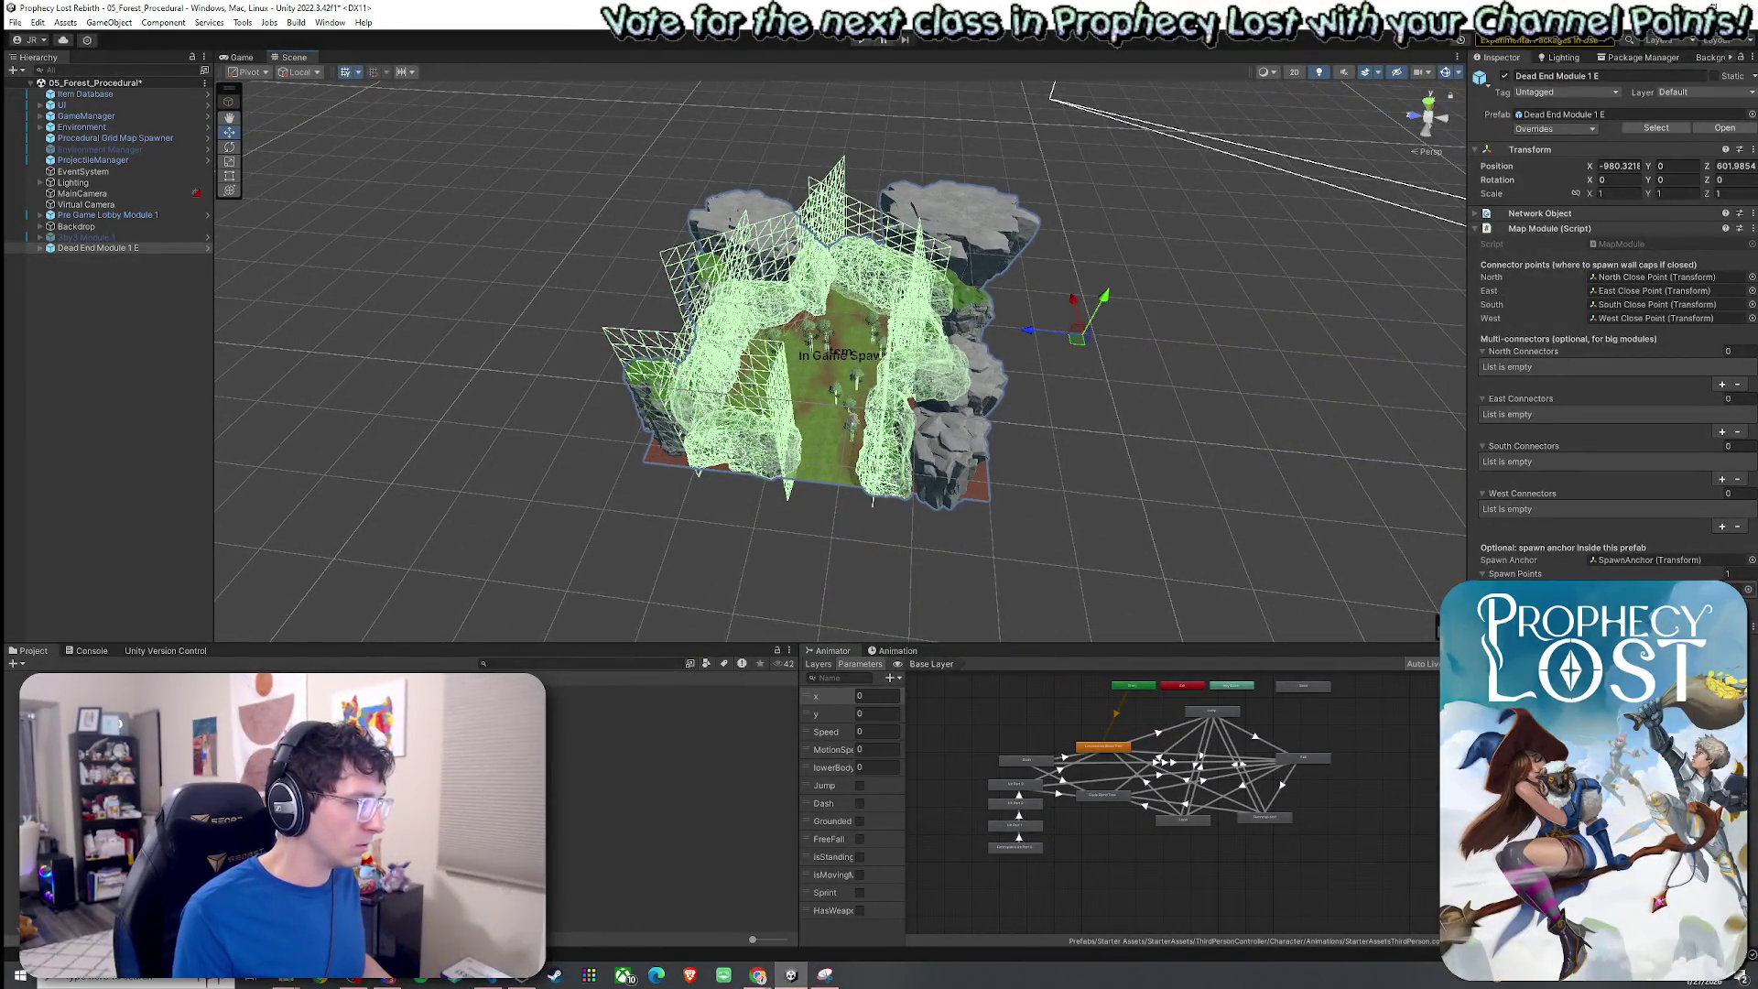
Add Dead End Module 1 N, rotate it about -66° and move it to X -1038, Z 691.3.
mouse_move(687, 599)
left_mouse_down()
mouse_move(548, 563)
mouse_move(364, 442)
mouse_move(366, 487)
left_mouse_up()
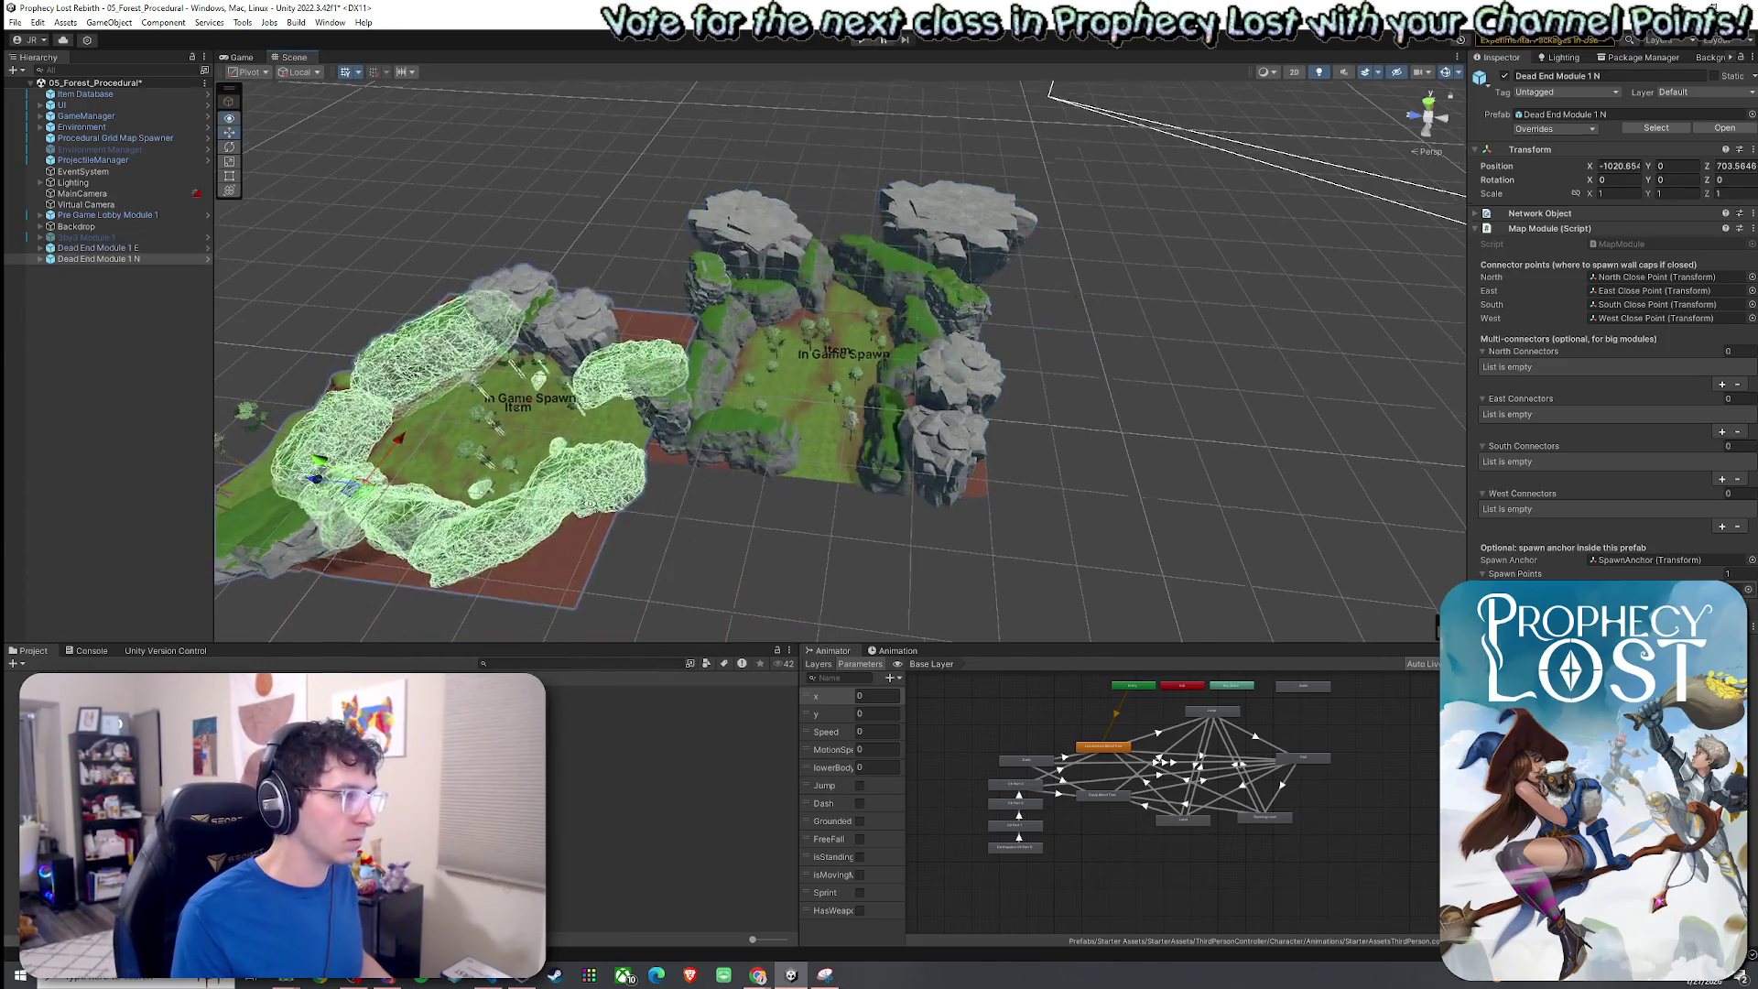
key("f")
mouse_move(554, 376)
left_mouse_down()
mouse_move(684, 412)
mouse_move(644, 432)
left_mouse_up()
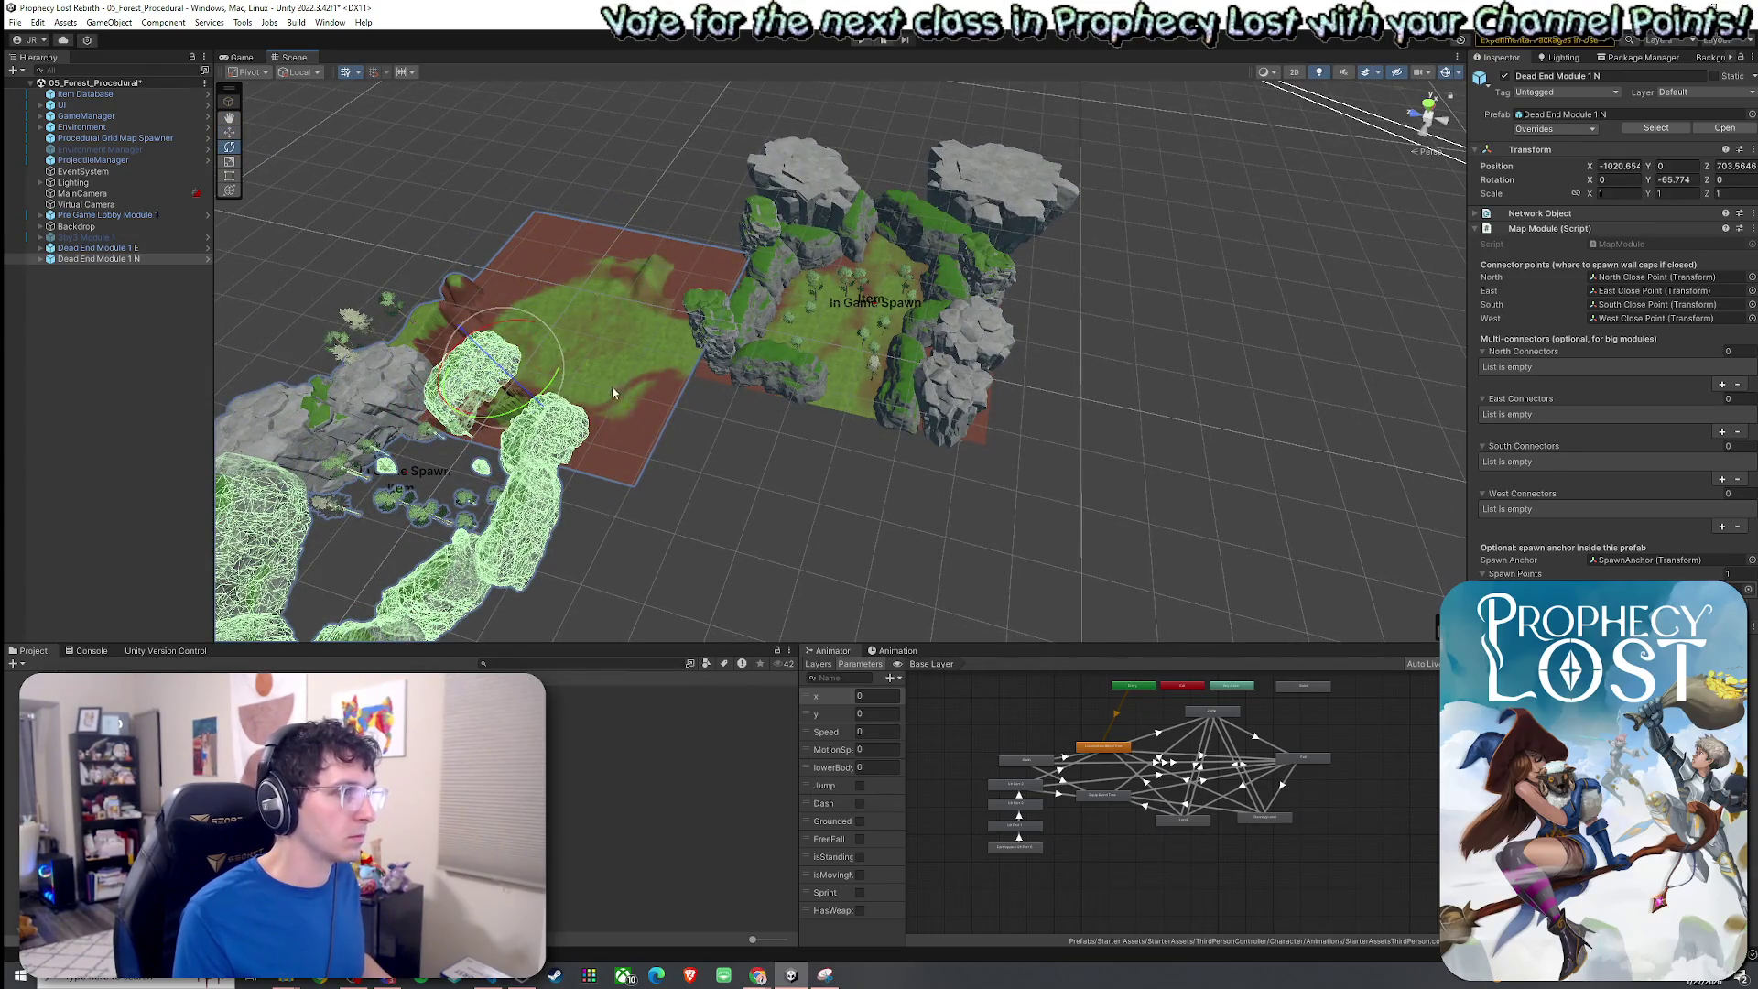
key("w")
mouse_move(499, 371)
left_mouse_down()
mouse_move(586, 512)
mouse_move(641, 558)
mouse_move(678, 569)
mouse_move(716, 546)
left_mouse_up()
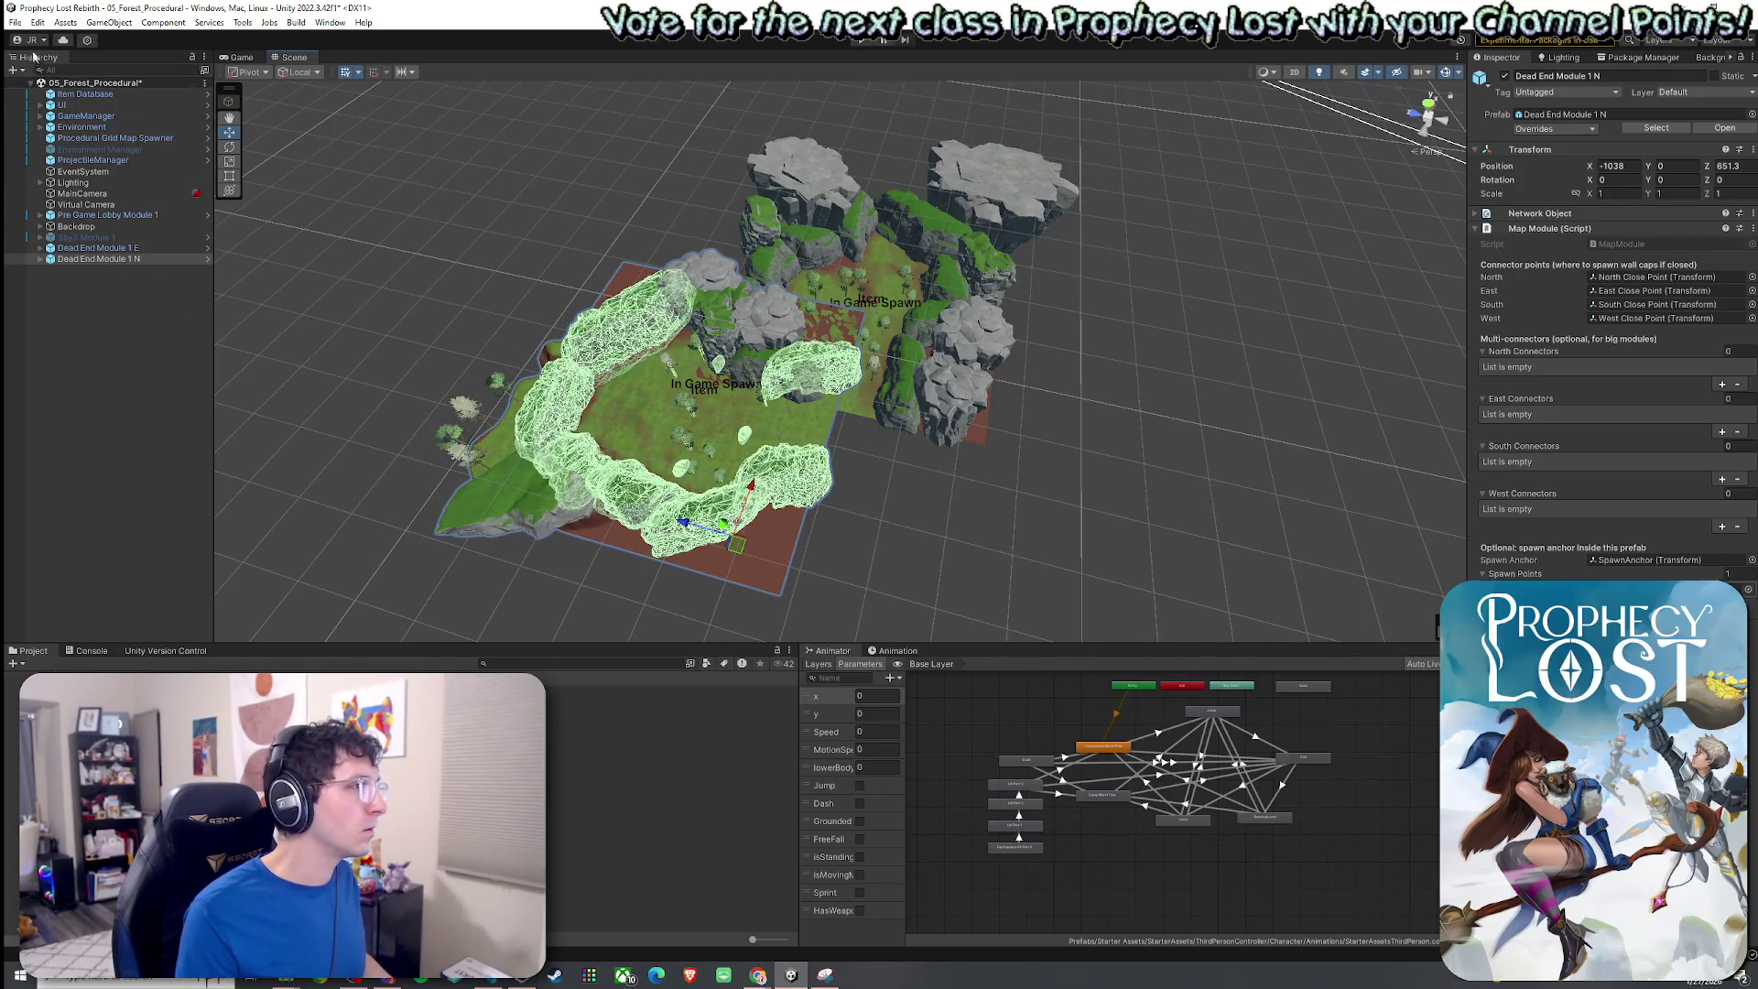
left_click(16, 22)
Save the forest scene and check the Procedural Grid Map Spawner and GameManager settings.
left_click(45, 90)
left_click(117, 138)
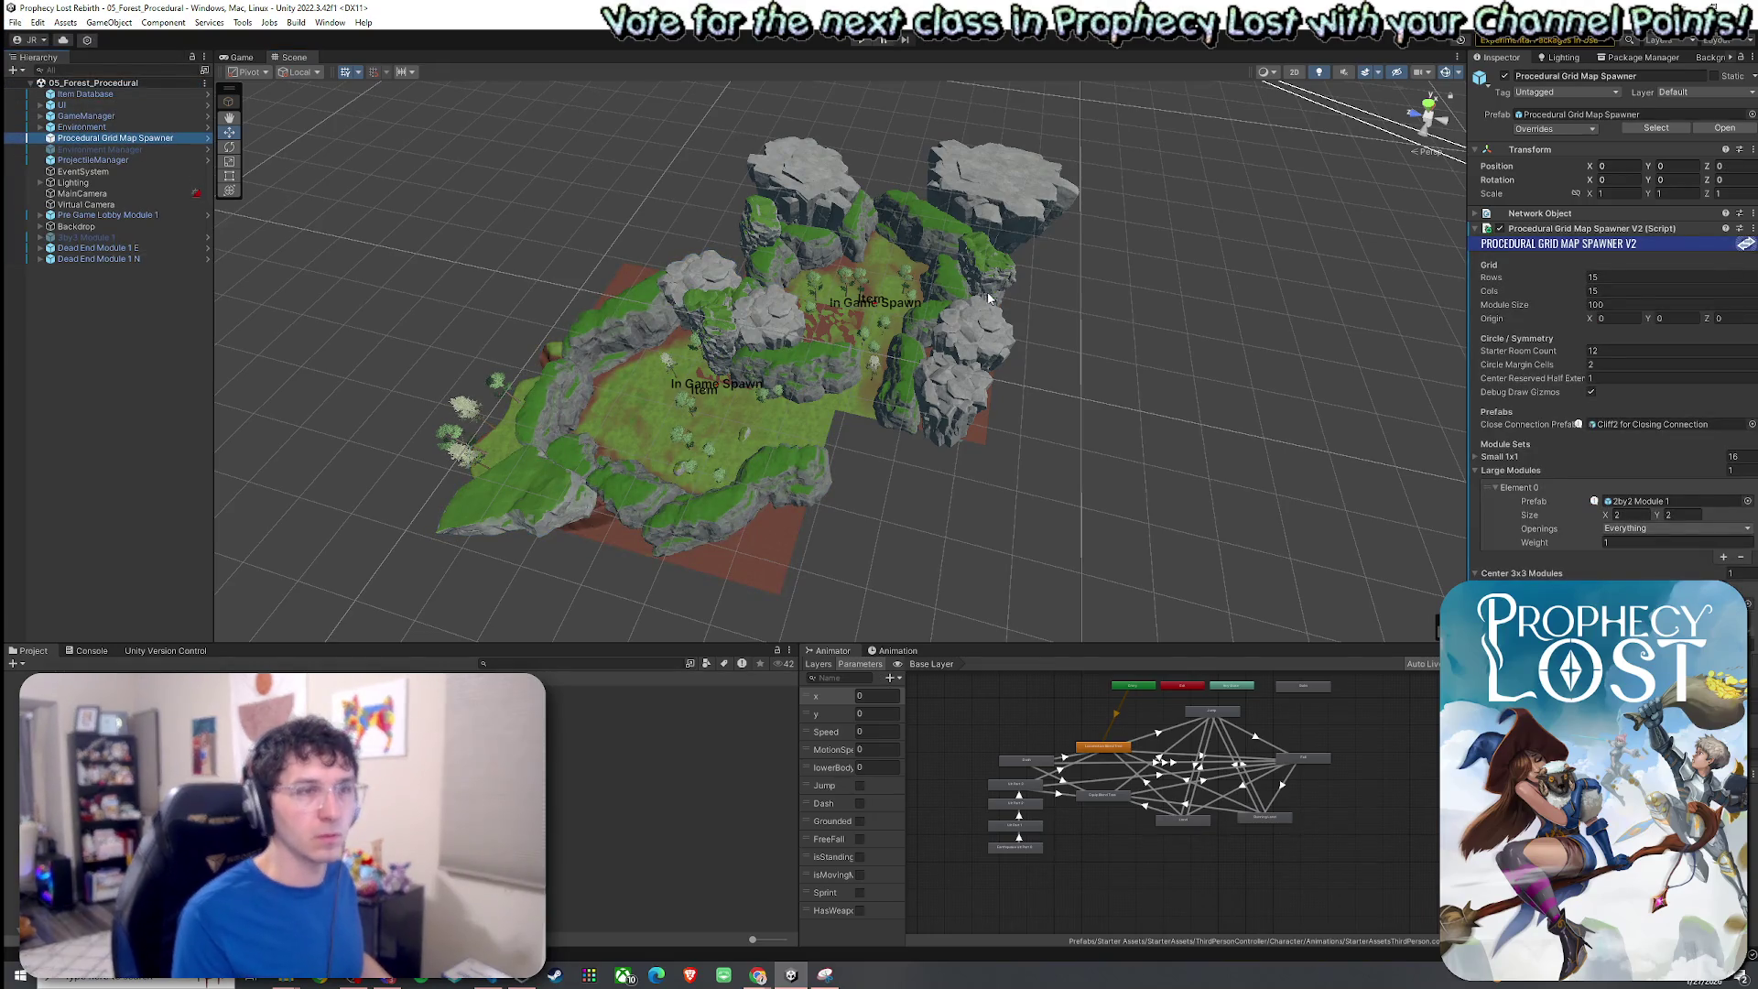
left_click(128, 116)
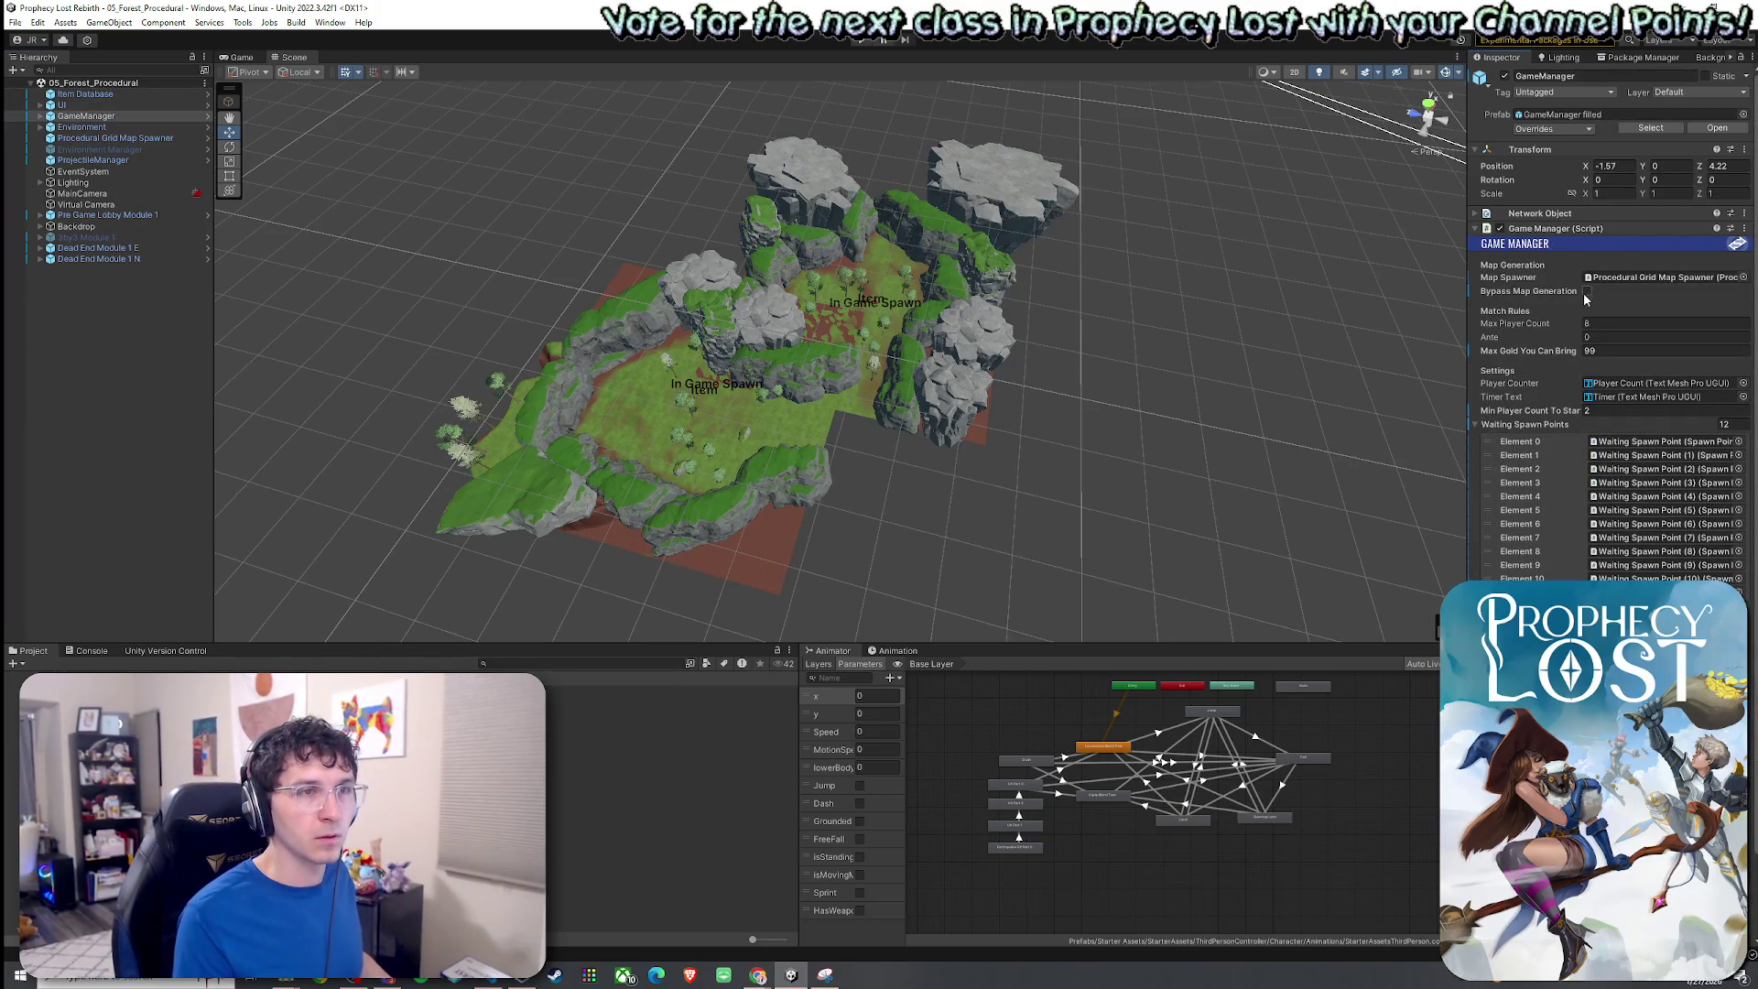
Save again, enter Play mode and start a game from the Prophecy Lost title screen.
left_click(14, 20)
left_click(46, 89)
key("ctrl+p")
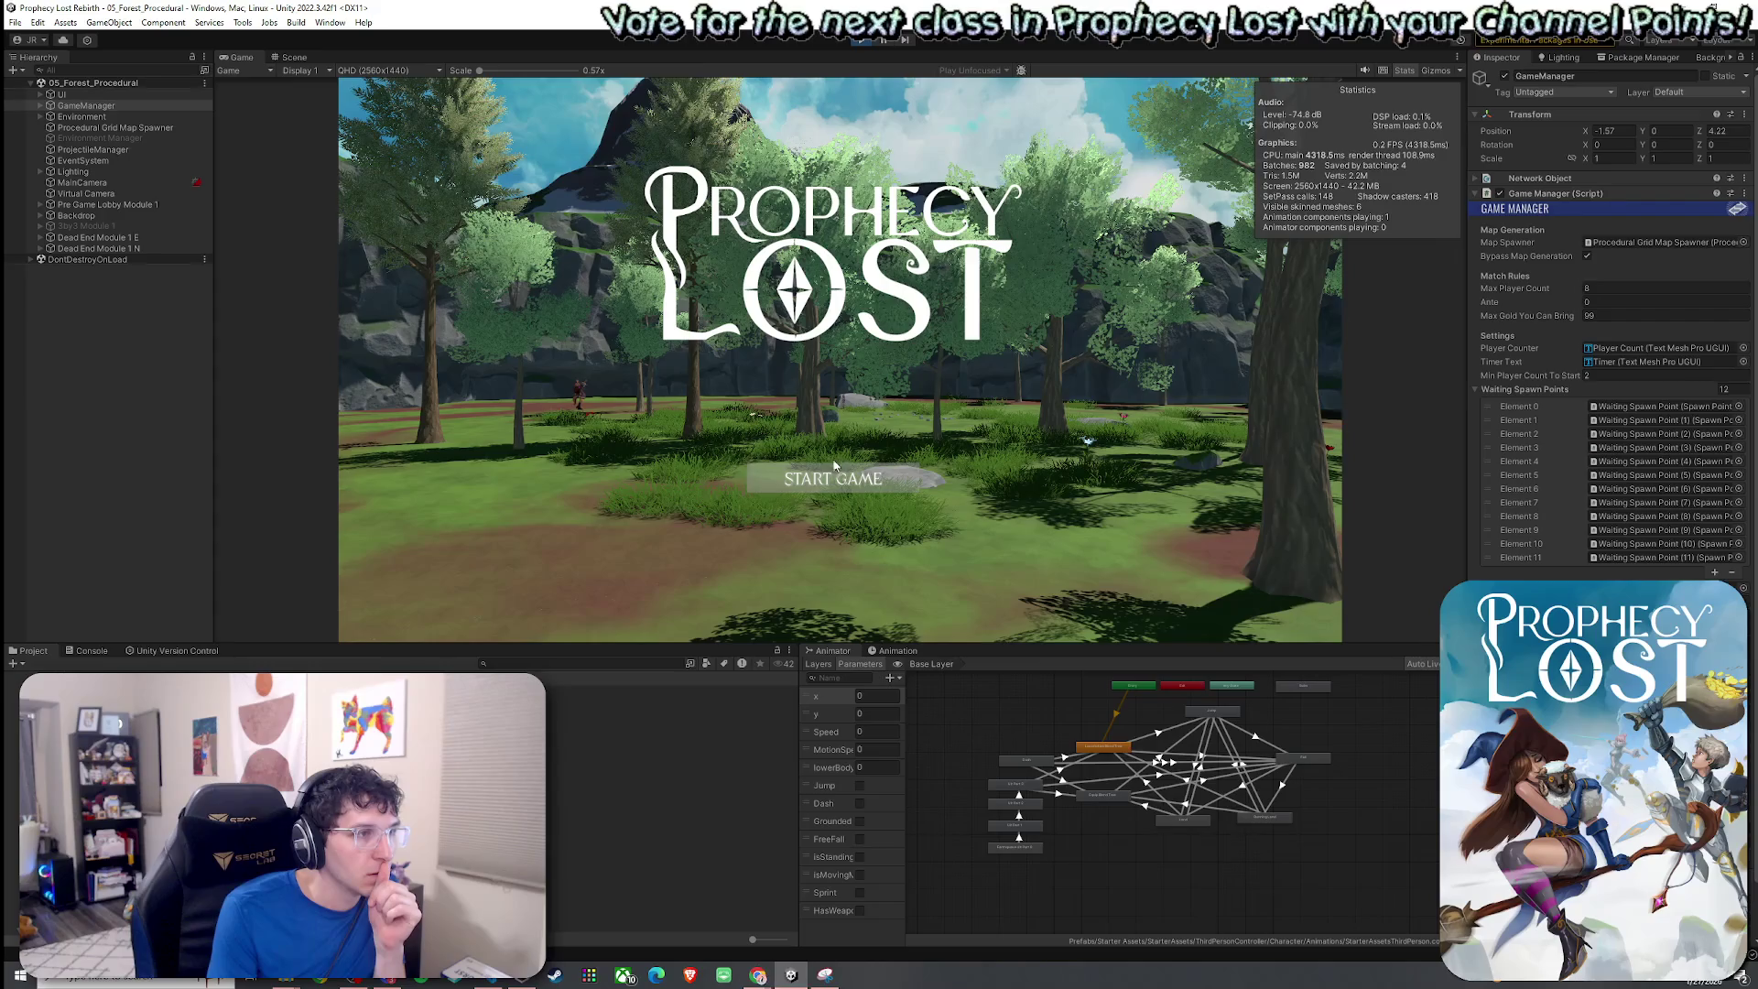
left_click(831, 476)
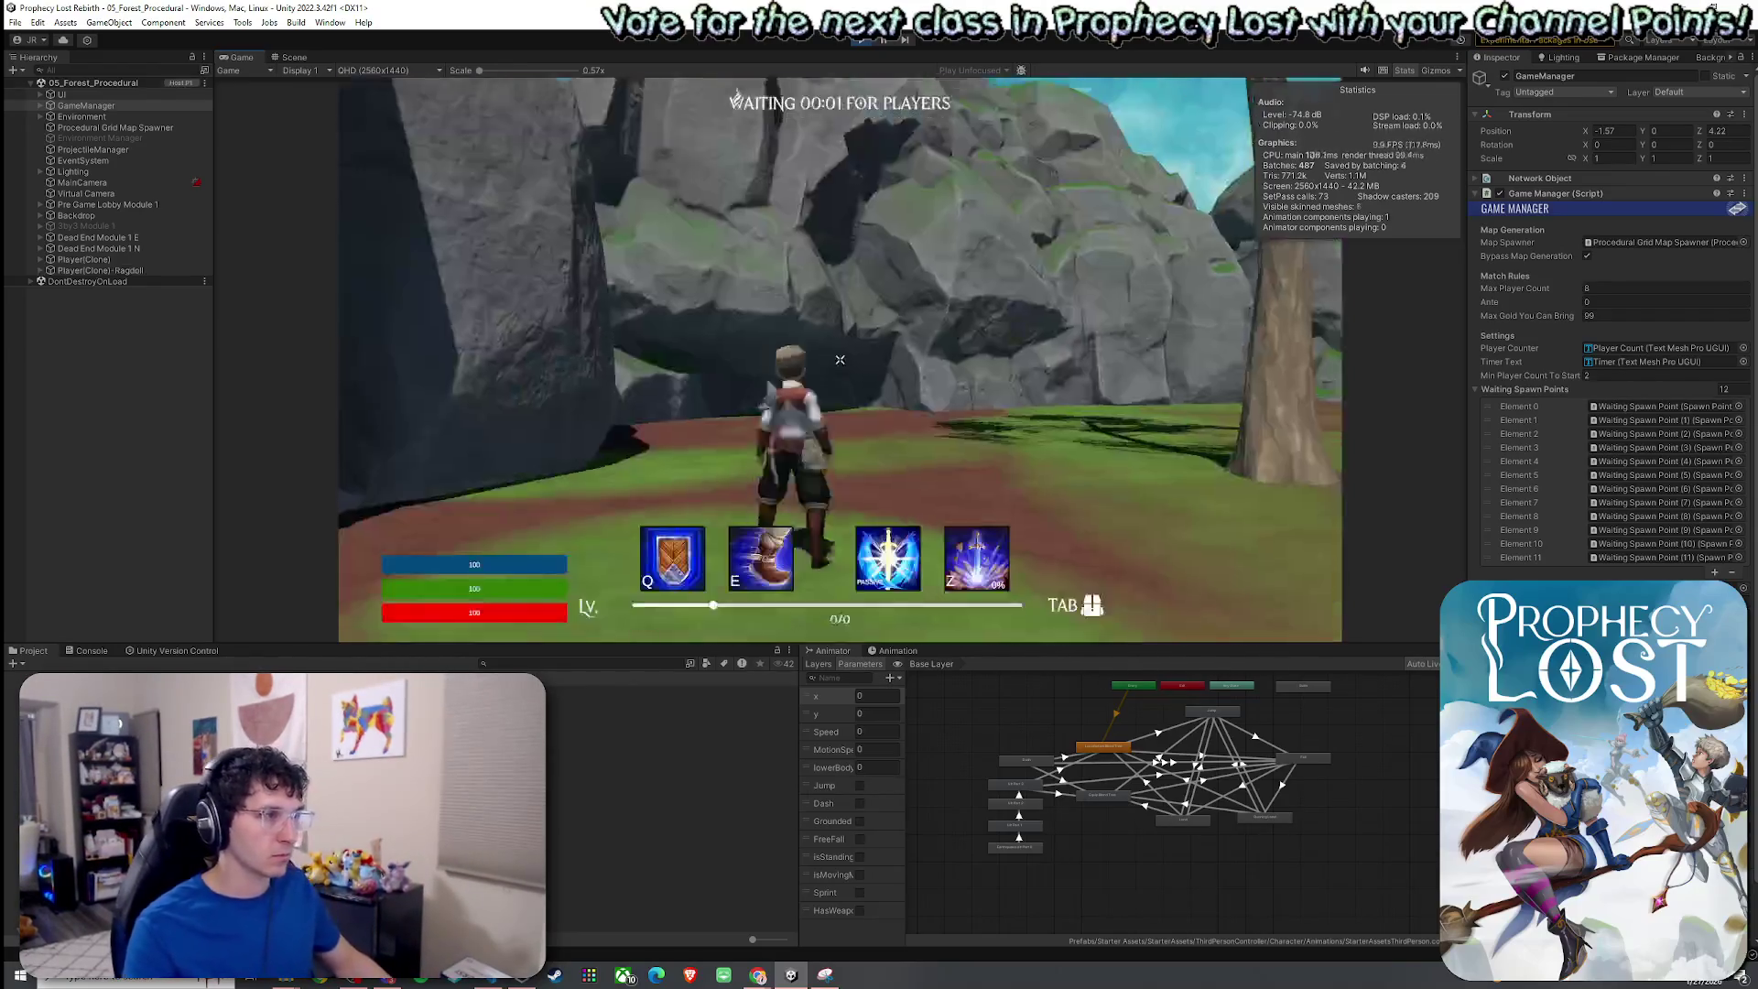
Run the character through the forest into the clearing, dash across it, then stop the playtest.
key("w")
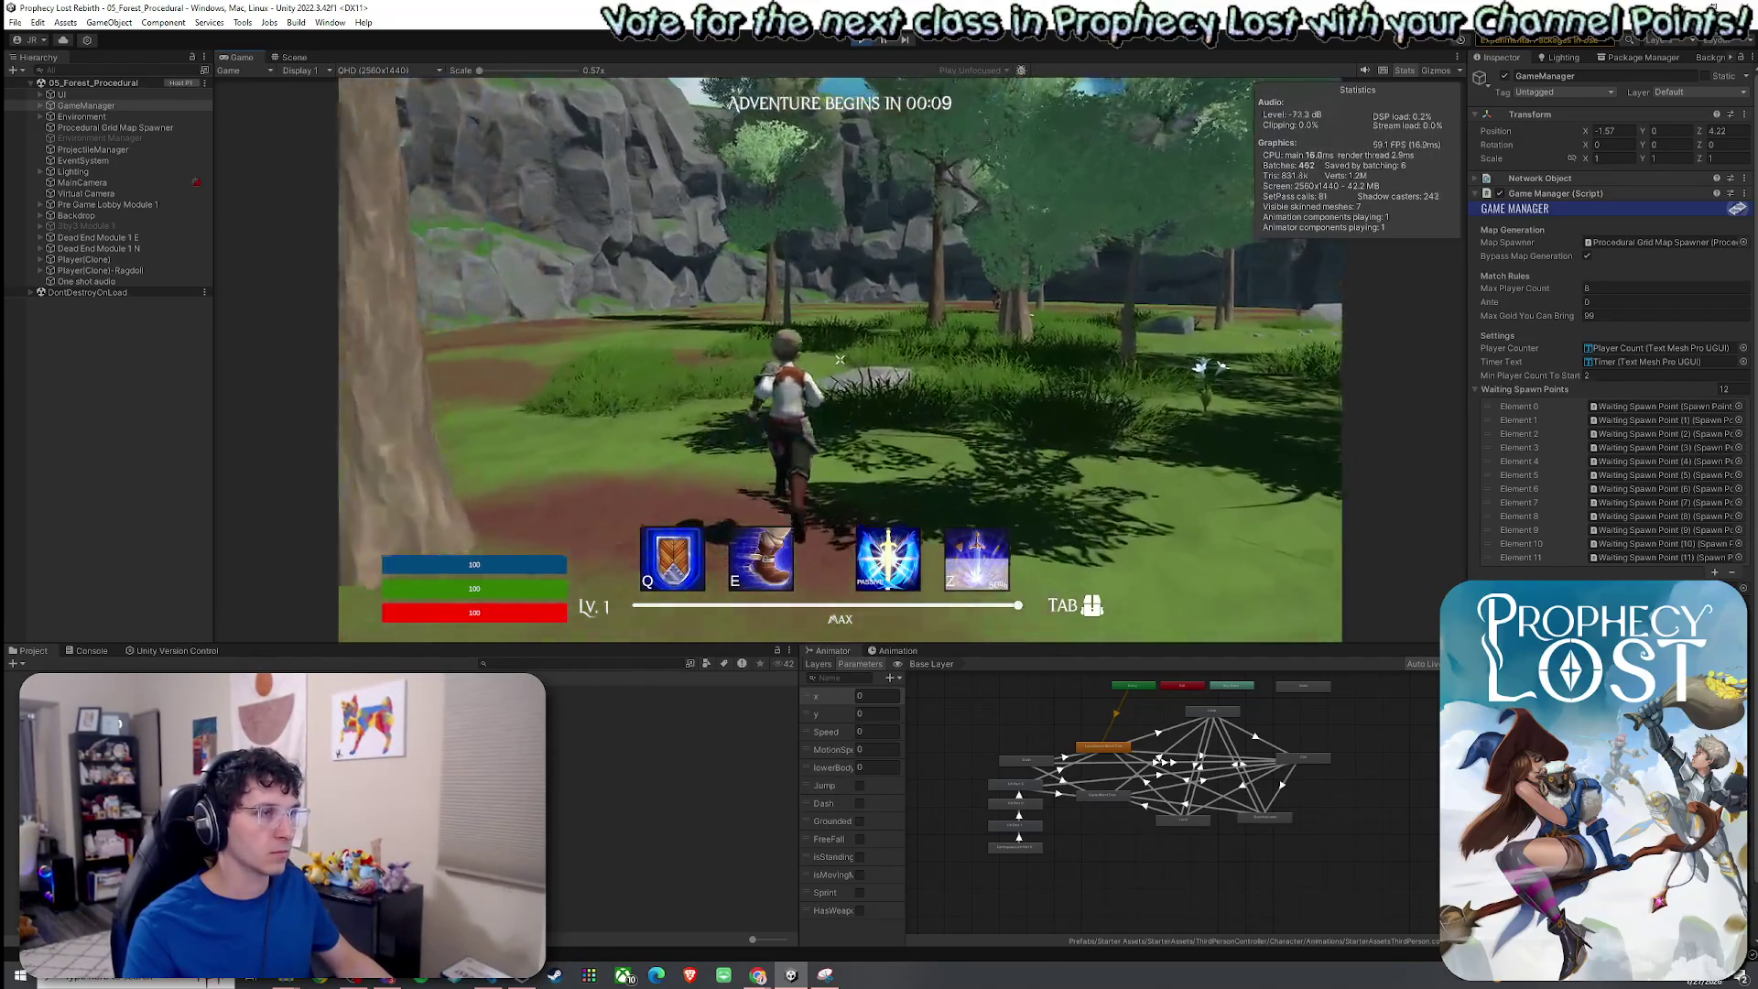
key("w")
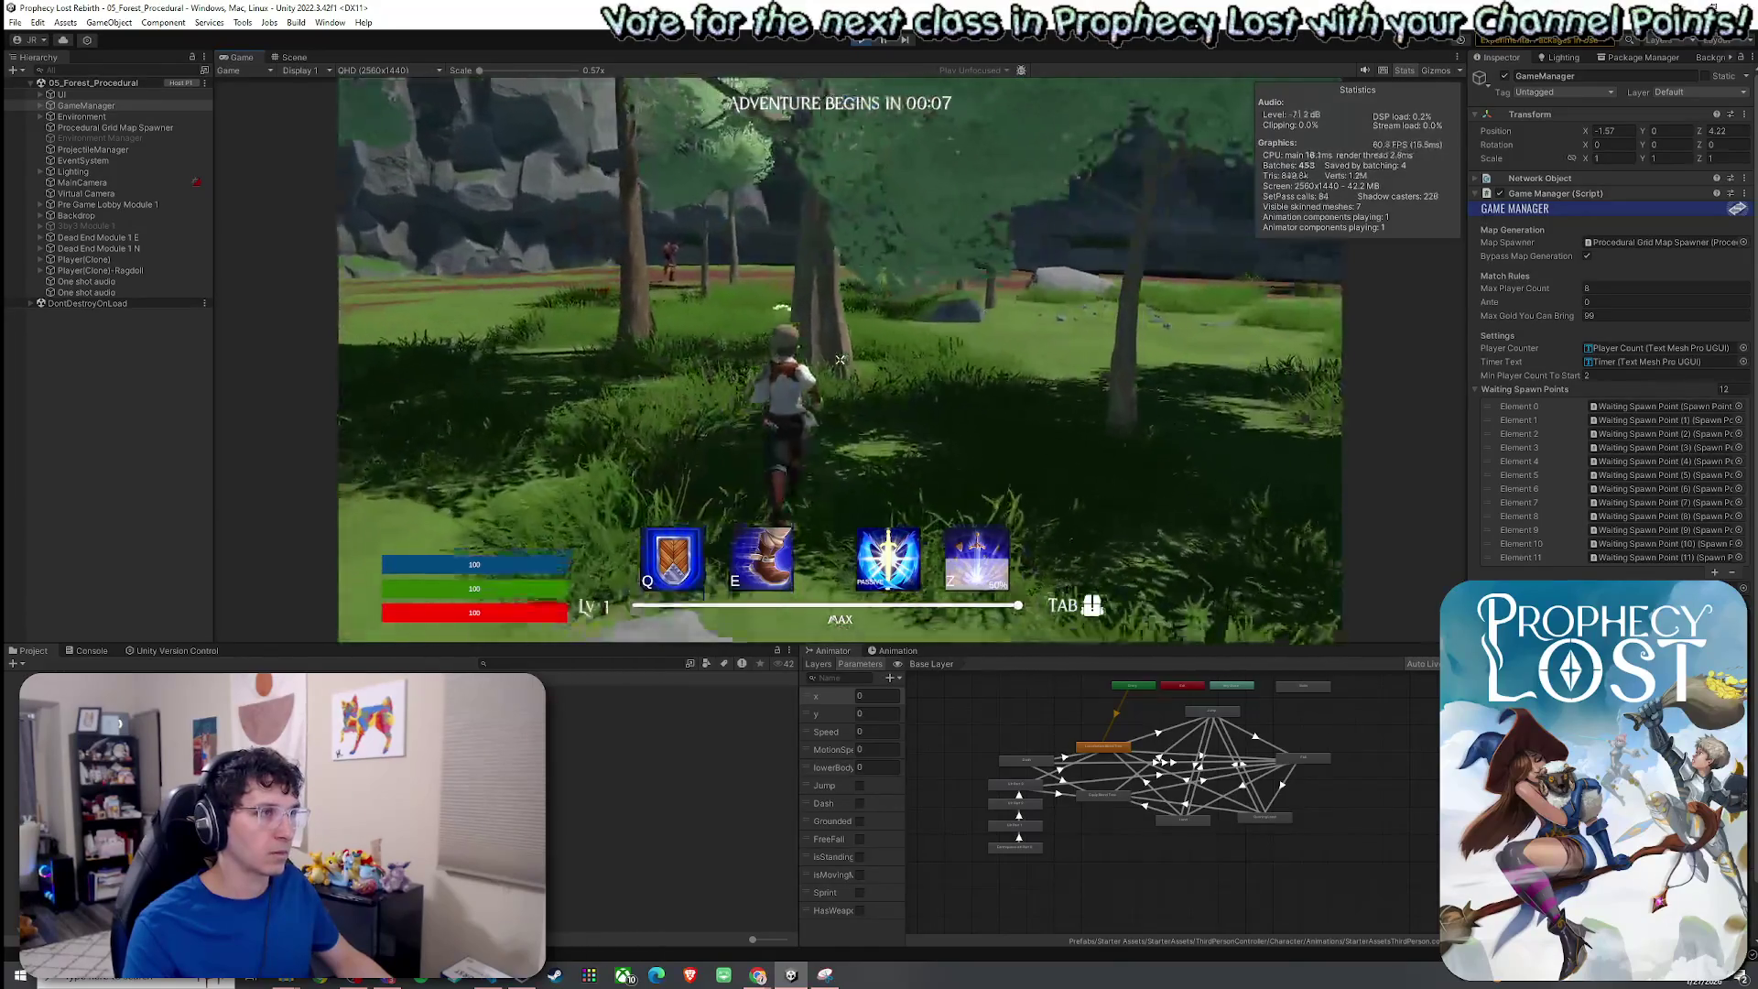
key("w")
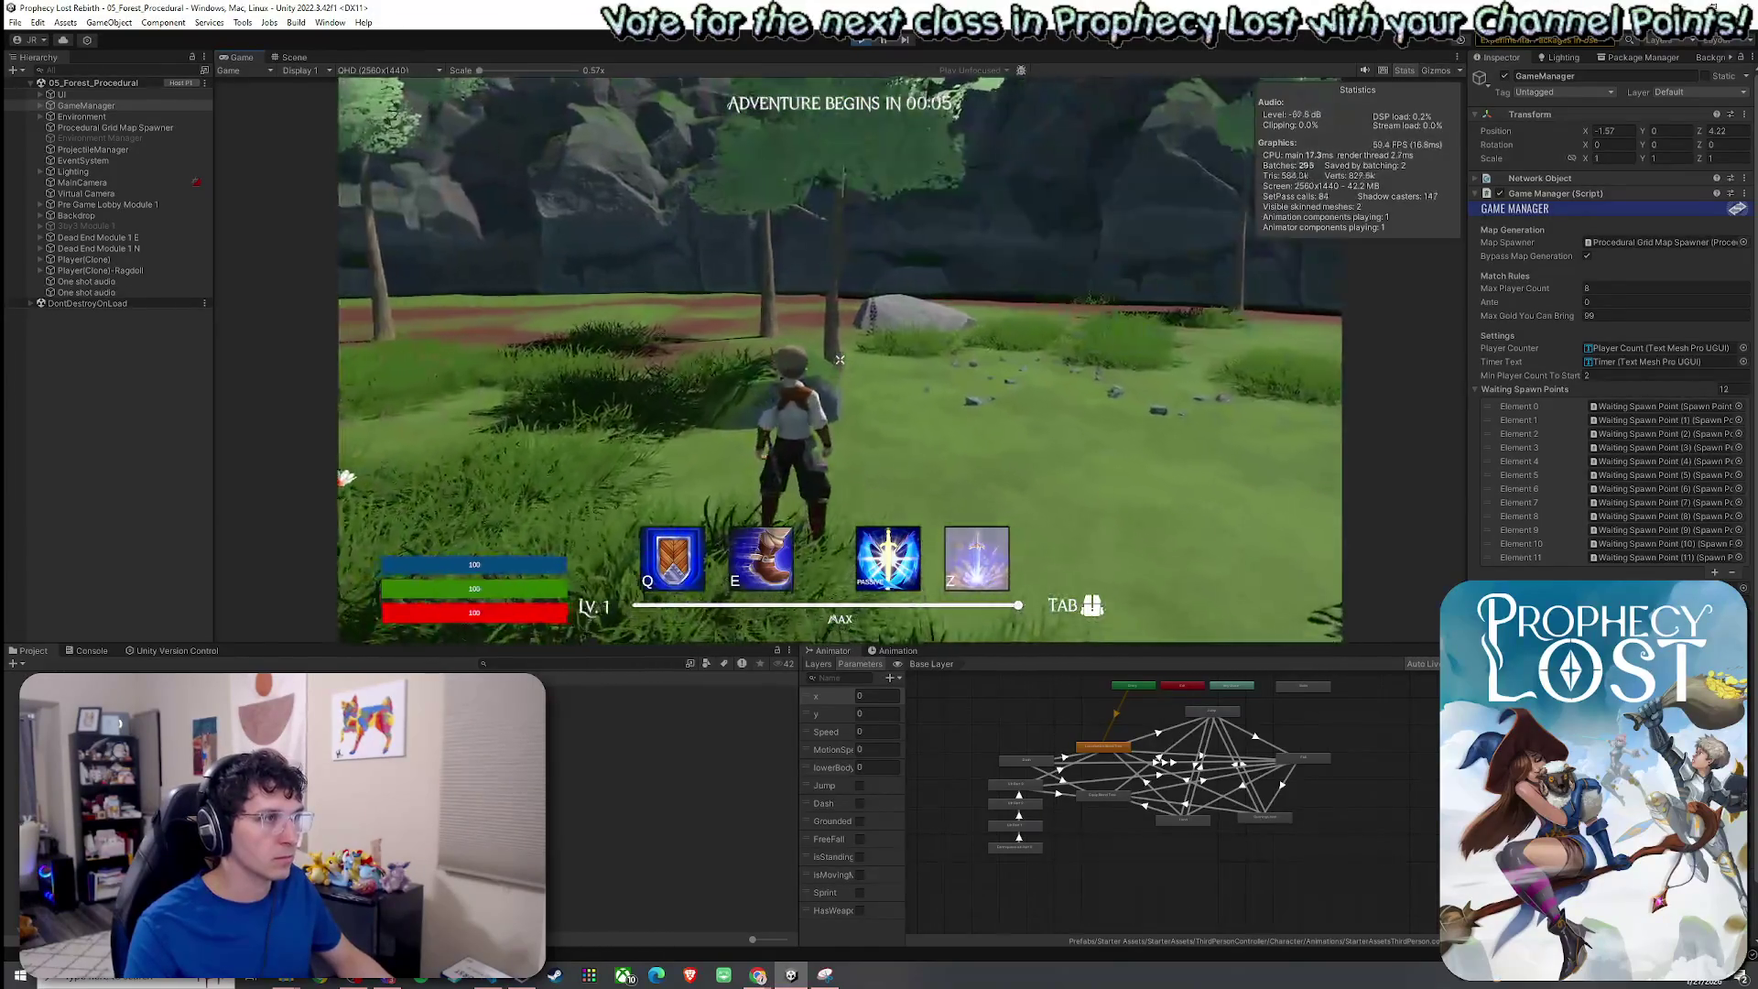
key("e")
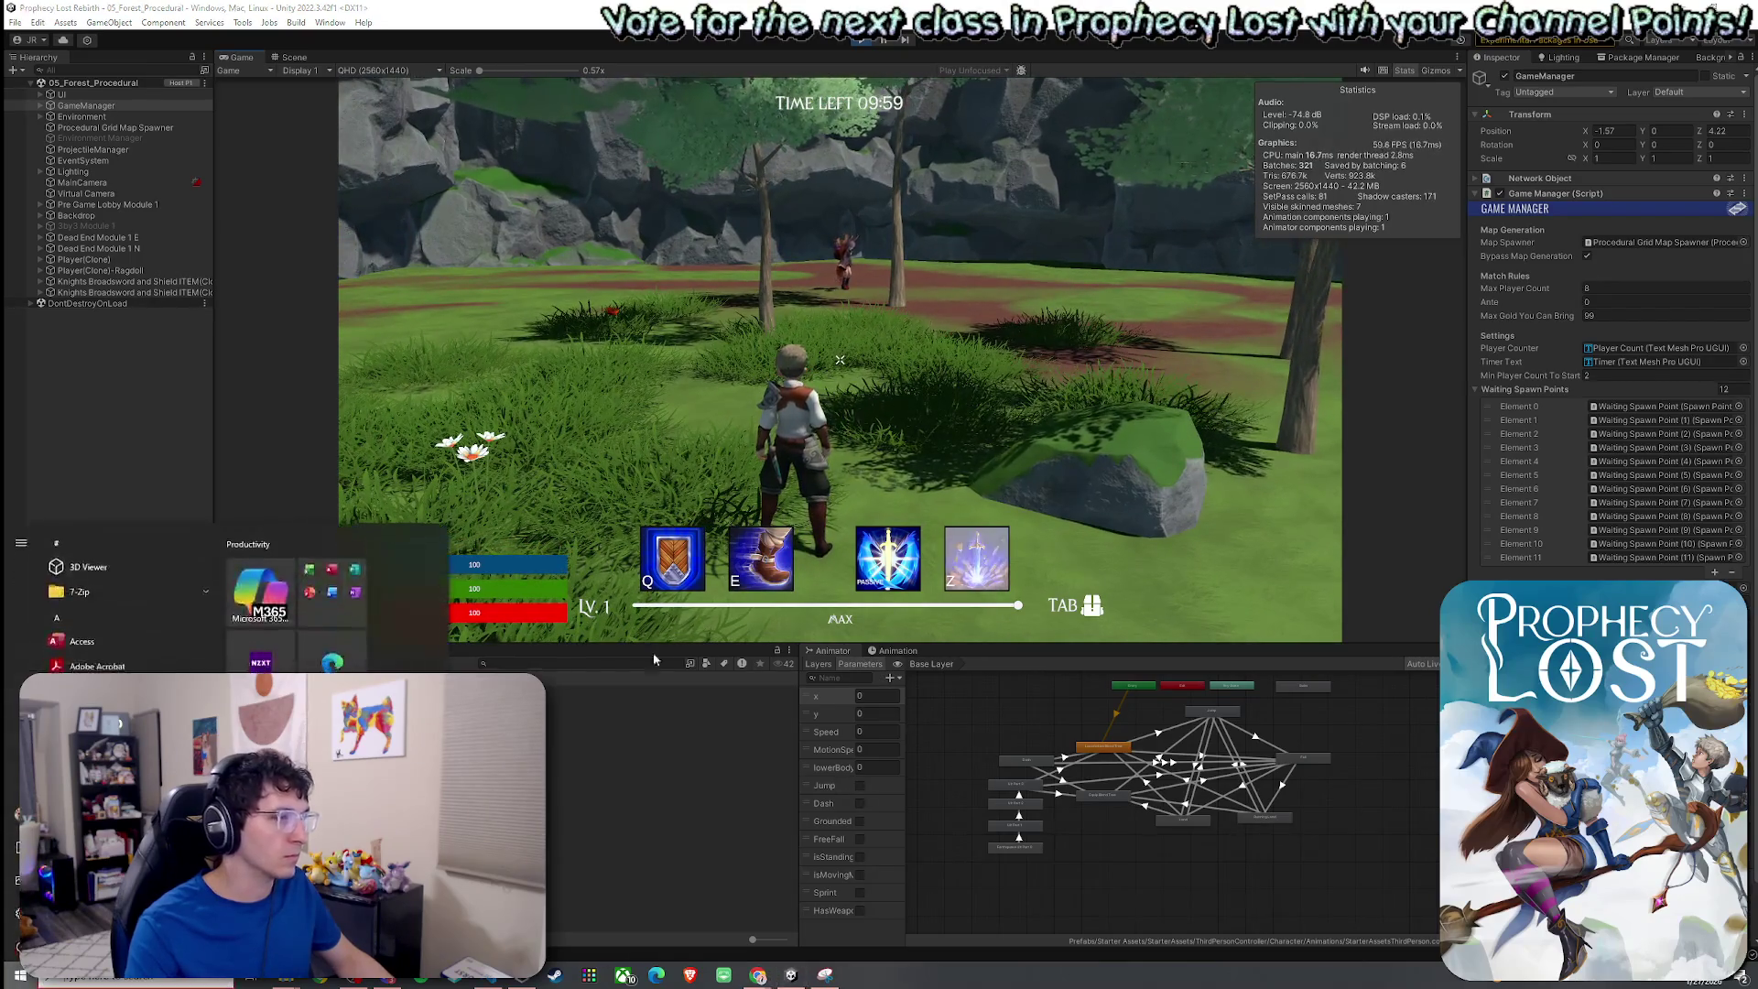
left_click(862, 43)
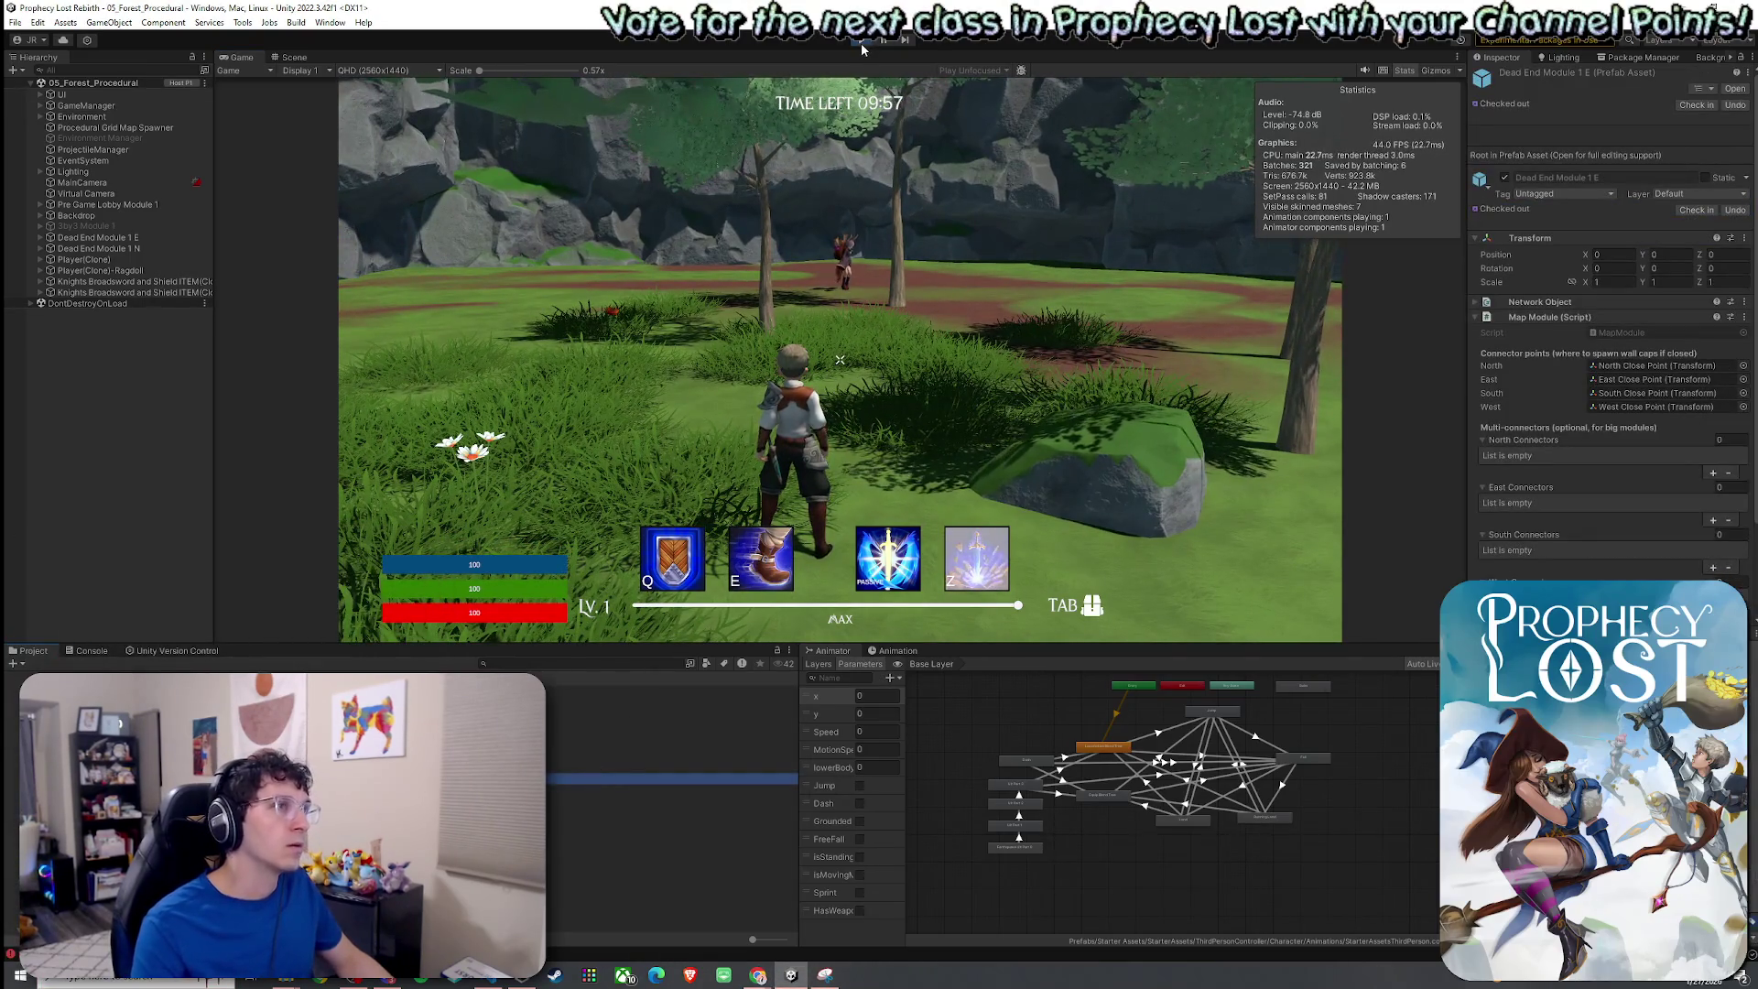
Apply all prefab overrides on Procedural Grid Map Spawner and uncheck GameManager's Bypass Map Generation.
left_click(137, 138)
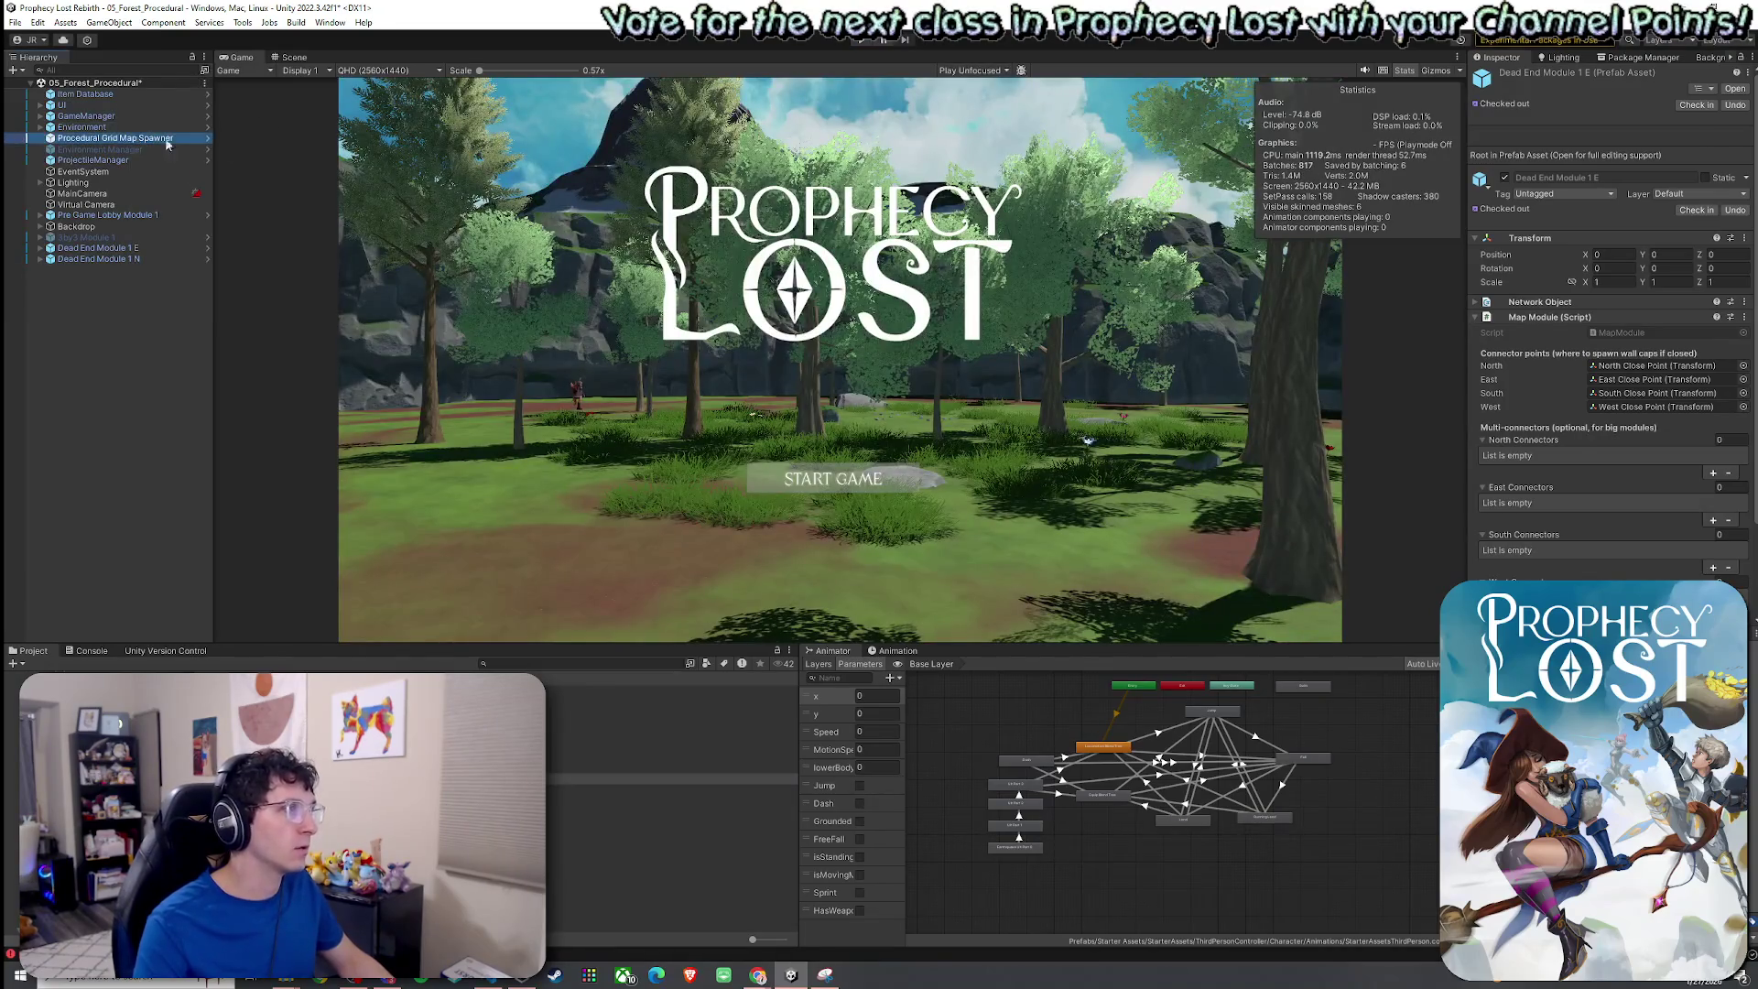
left_click(134, 117)
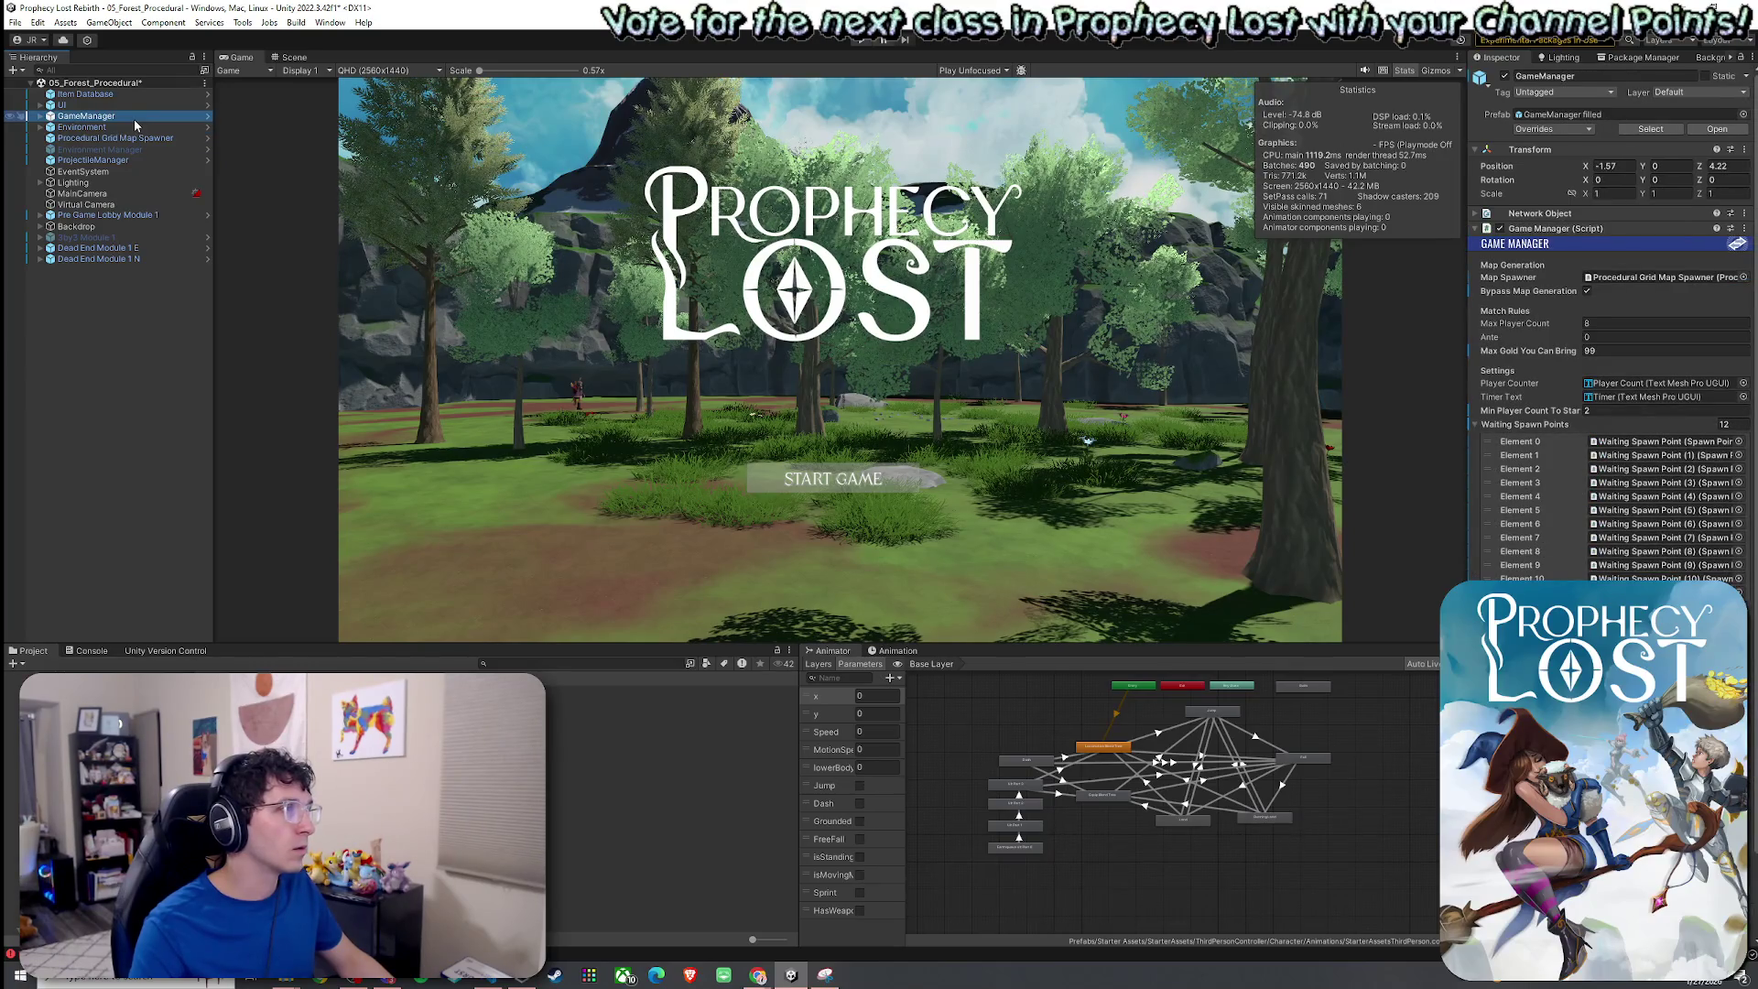
left_click(134, 137)
left_click(1553, 129)
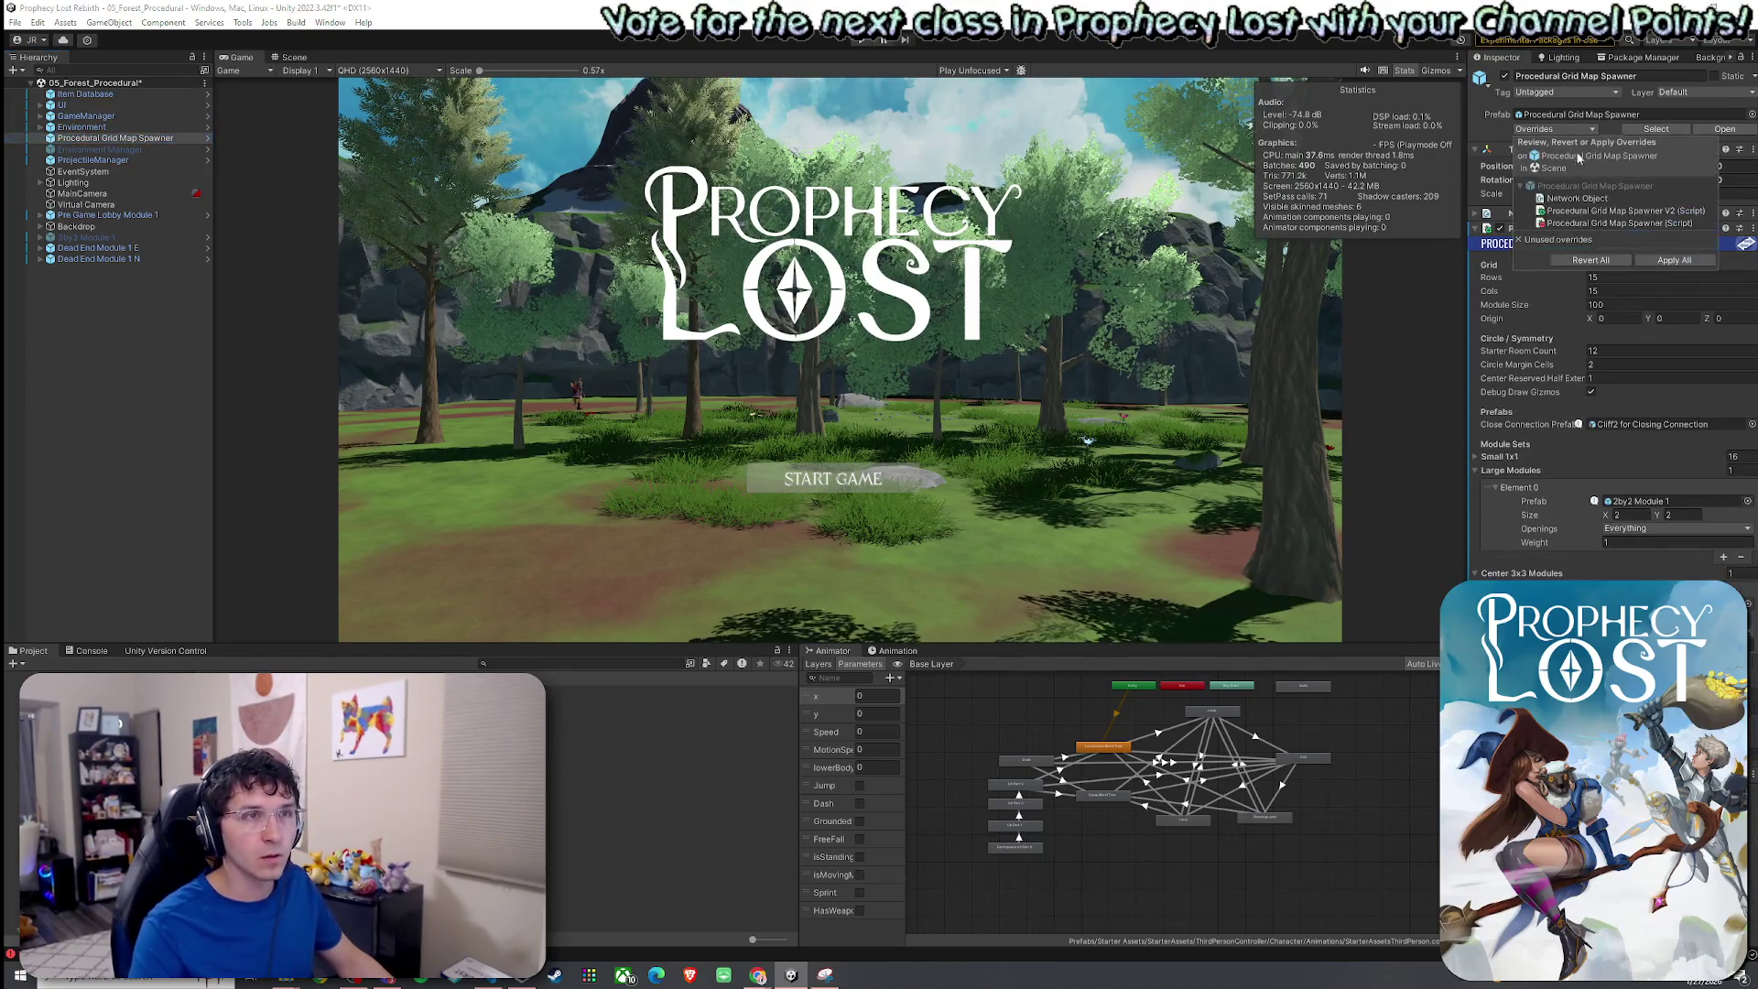
left_click(1674, 261)
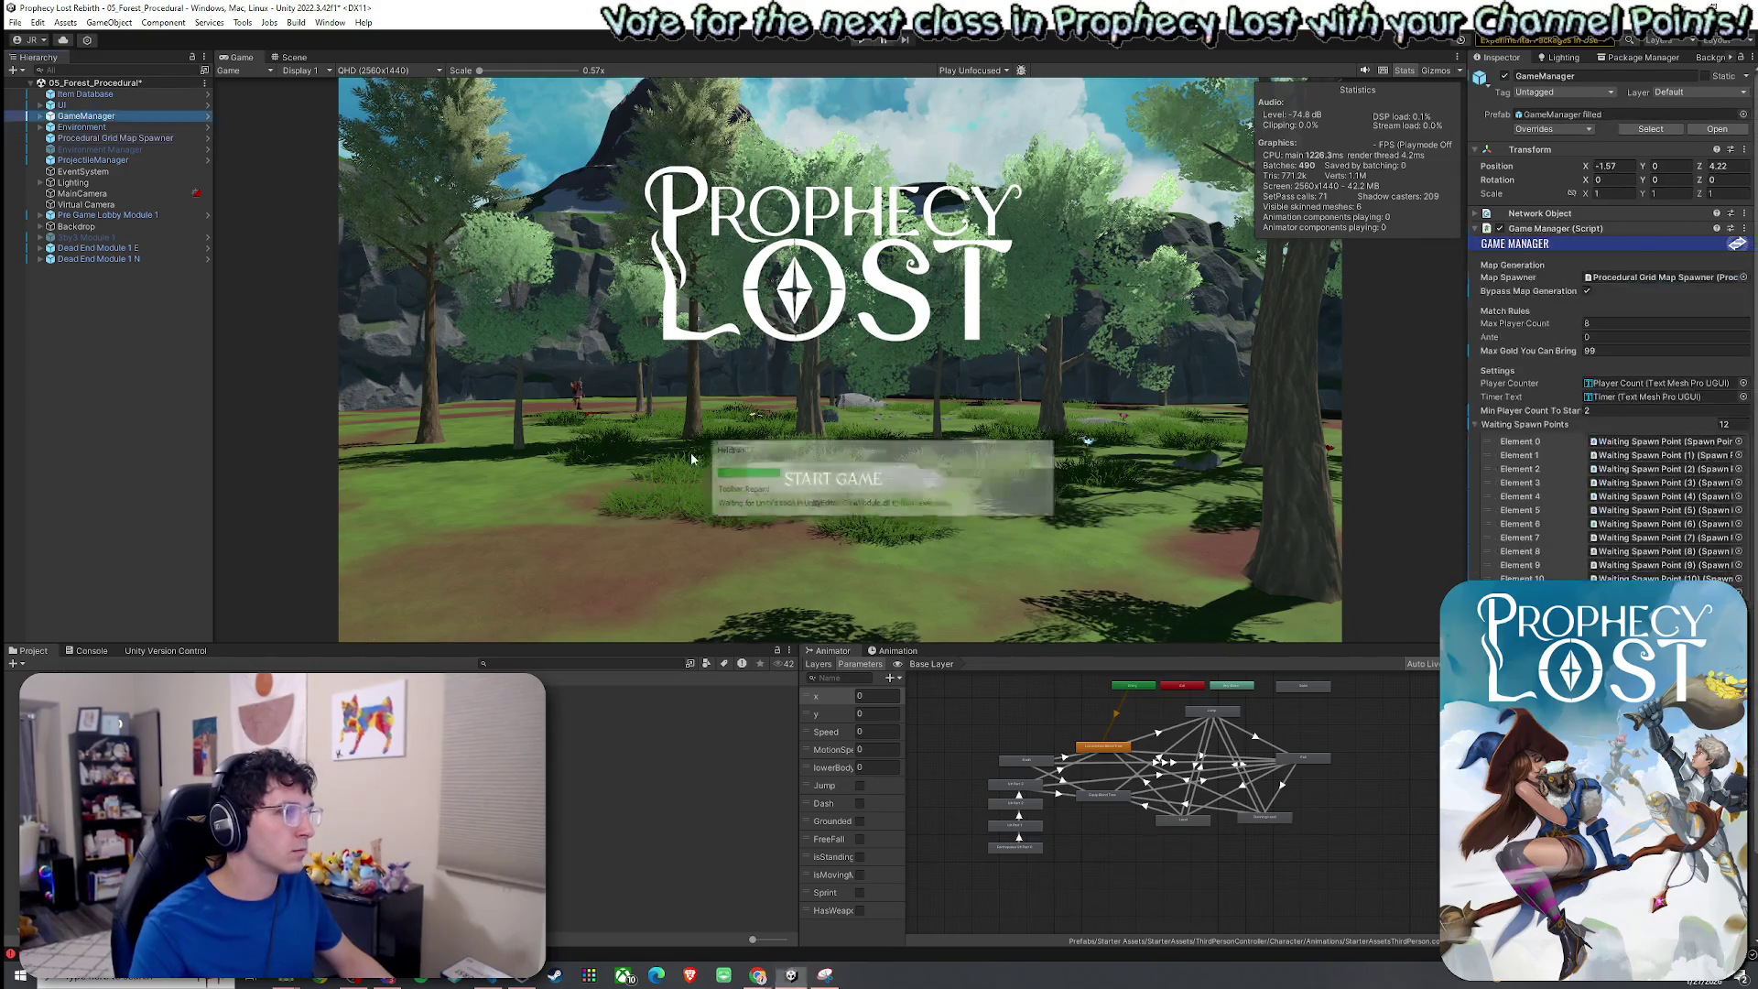
left_click(1587, 291)
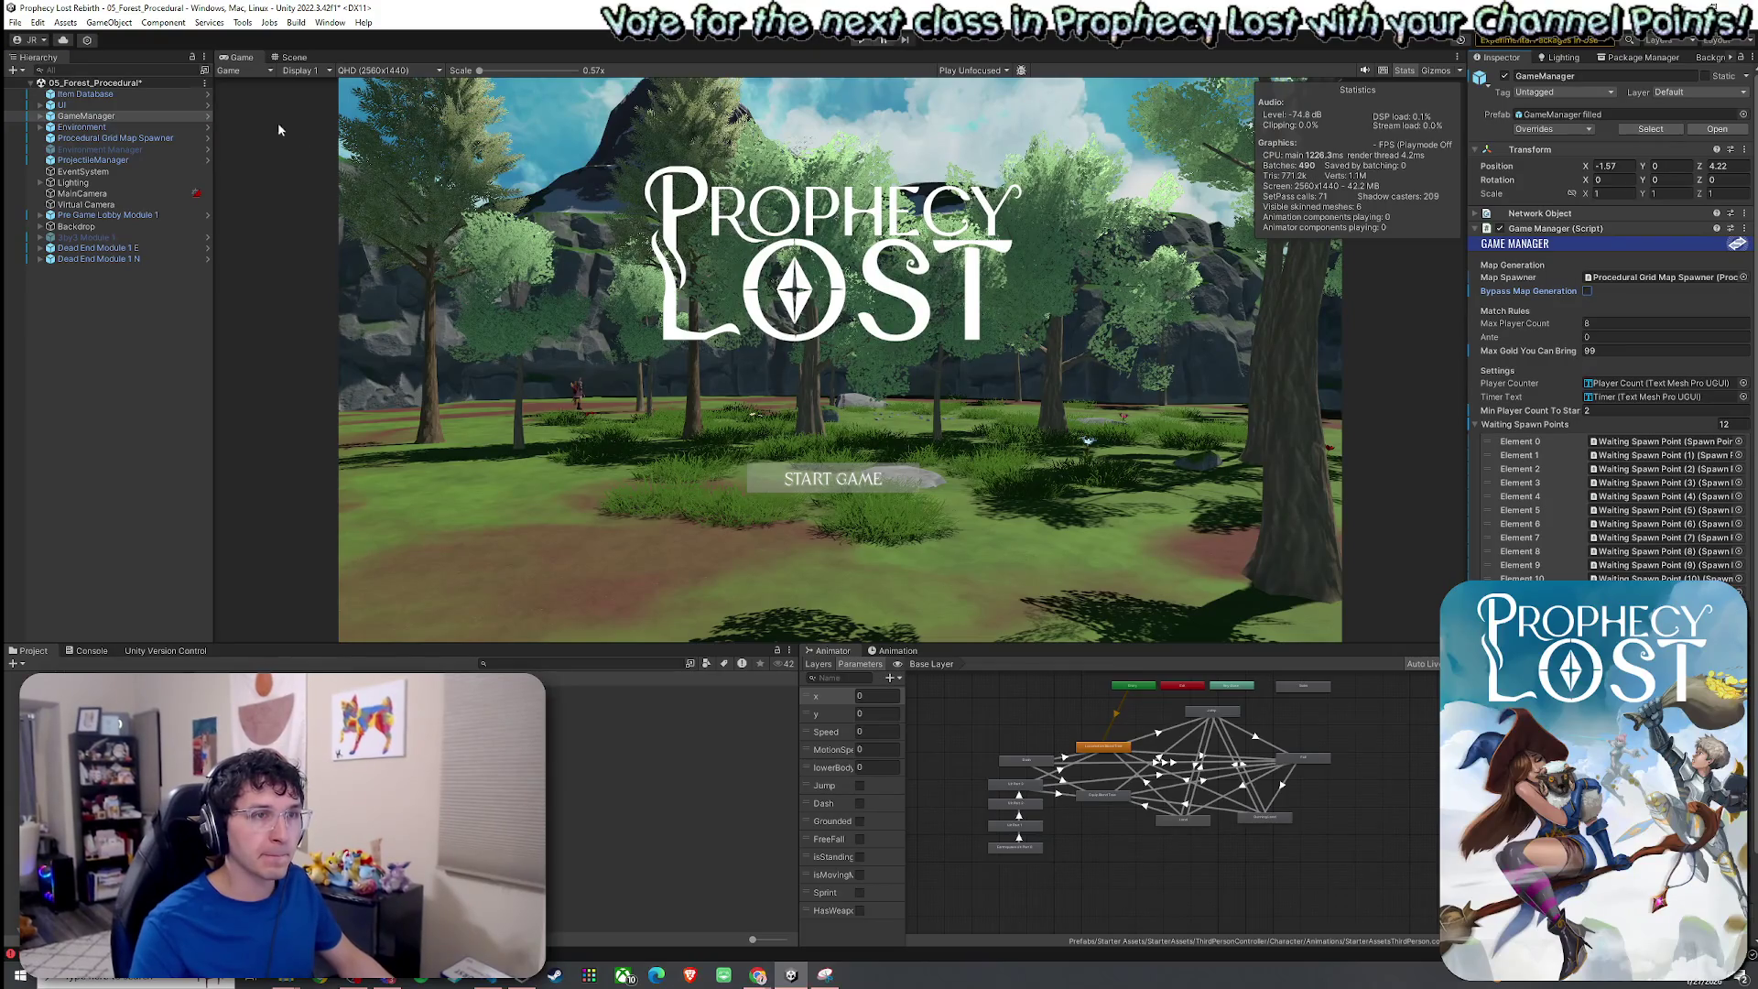
Save the forest scene and return to the Scene view with Dead End Module 1 N selected.
left_click(16, 22)
left_click(41, 99)
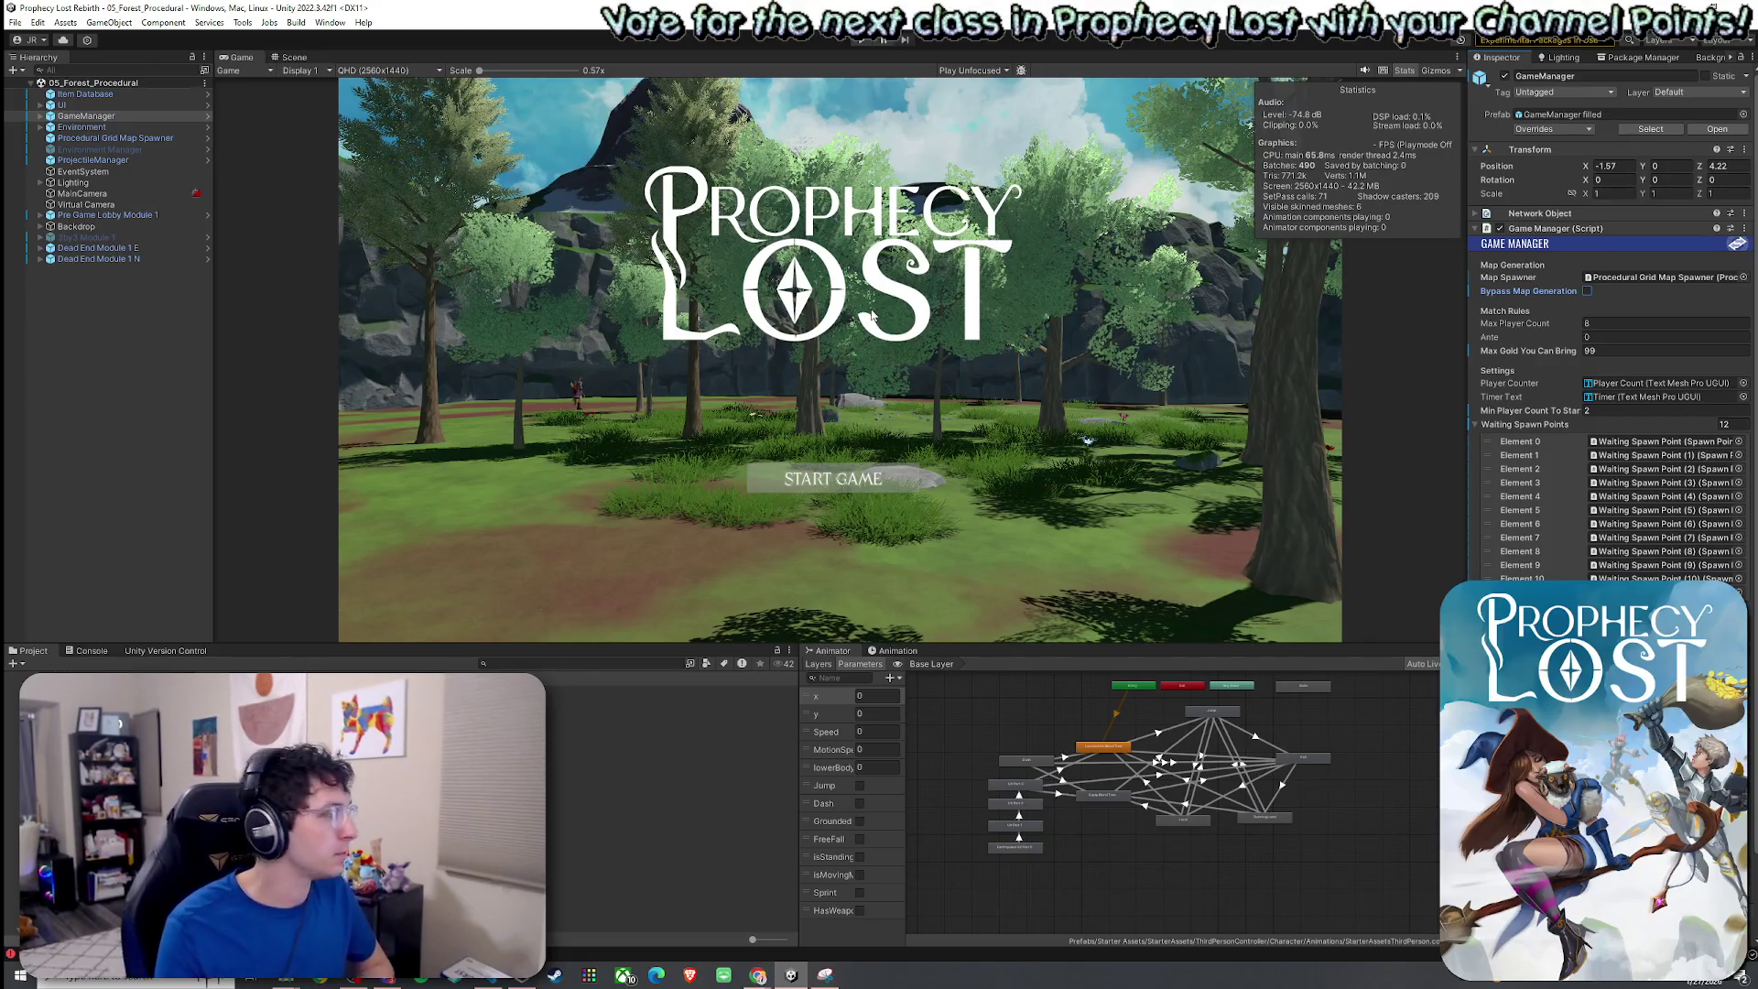
left_click(15, 22)
left_click(281, 84)
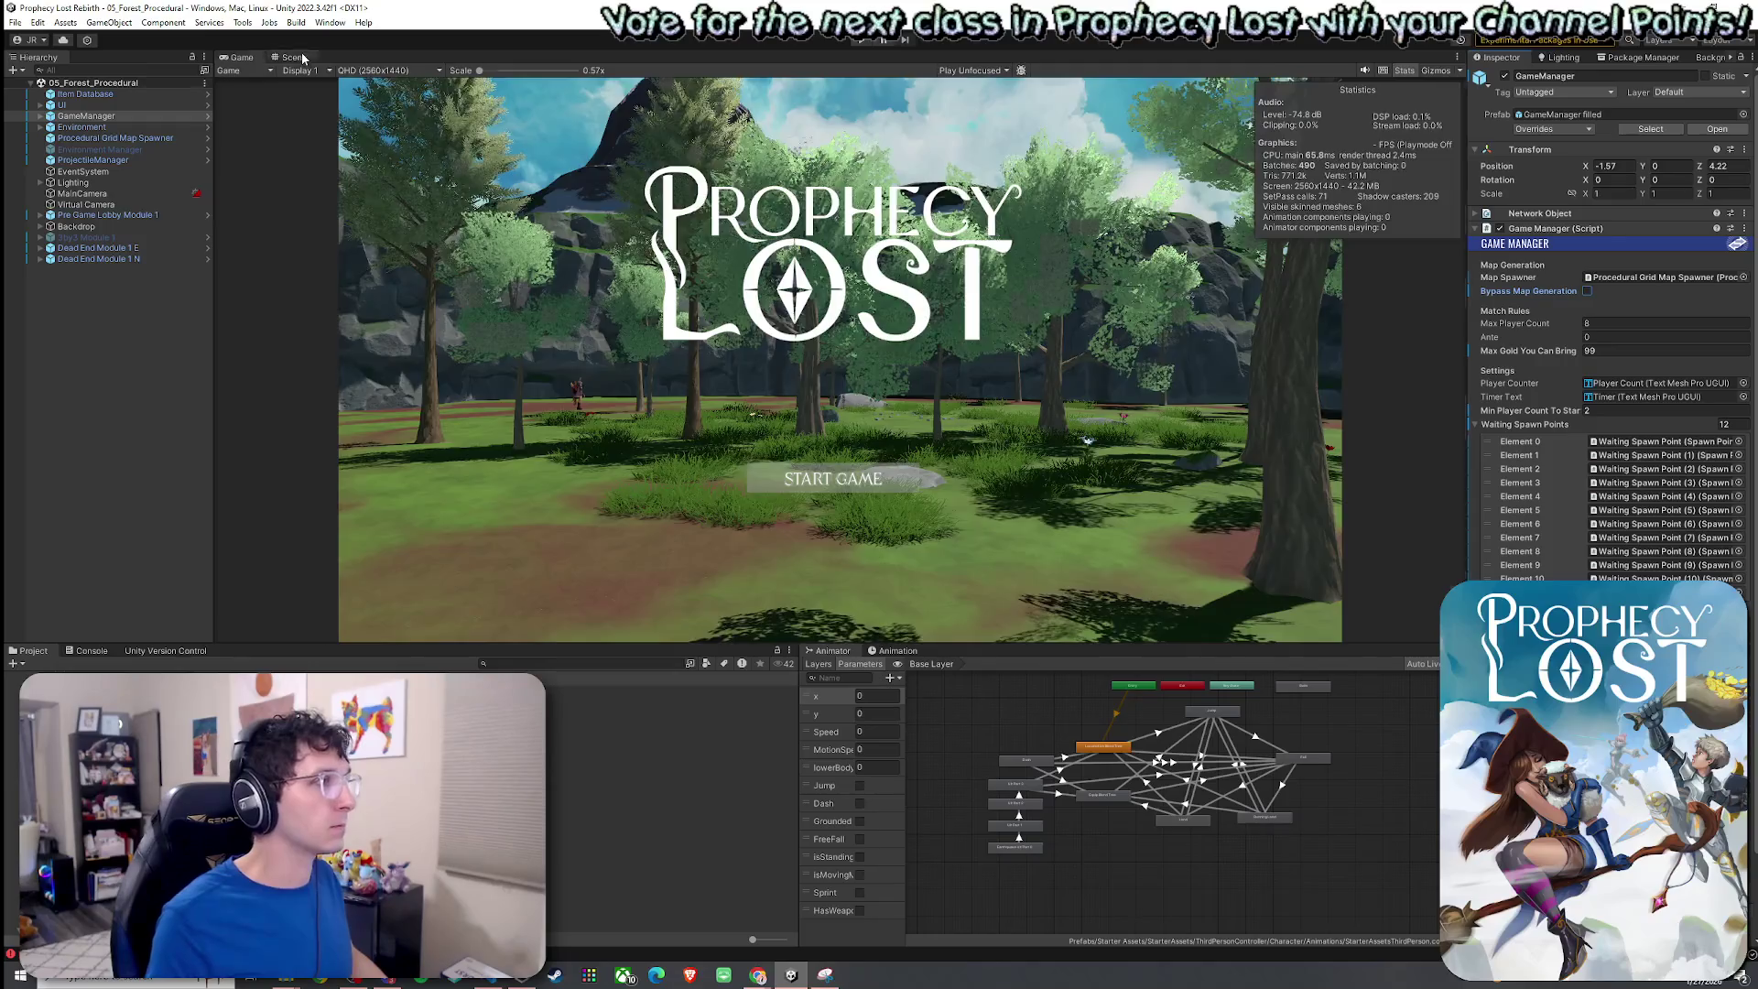
left_click(299, 56)
left_click(120, 259)
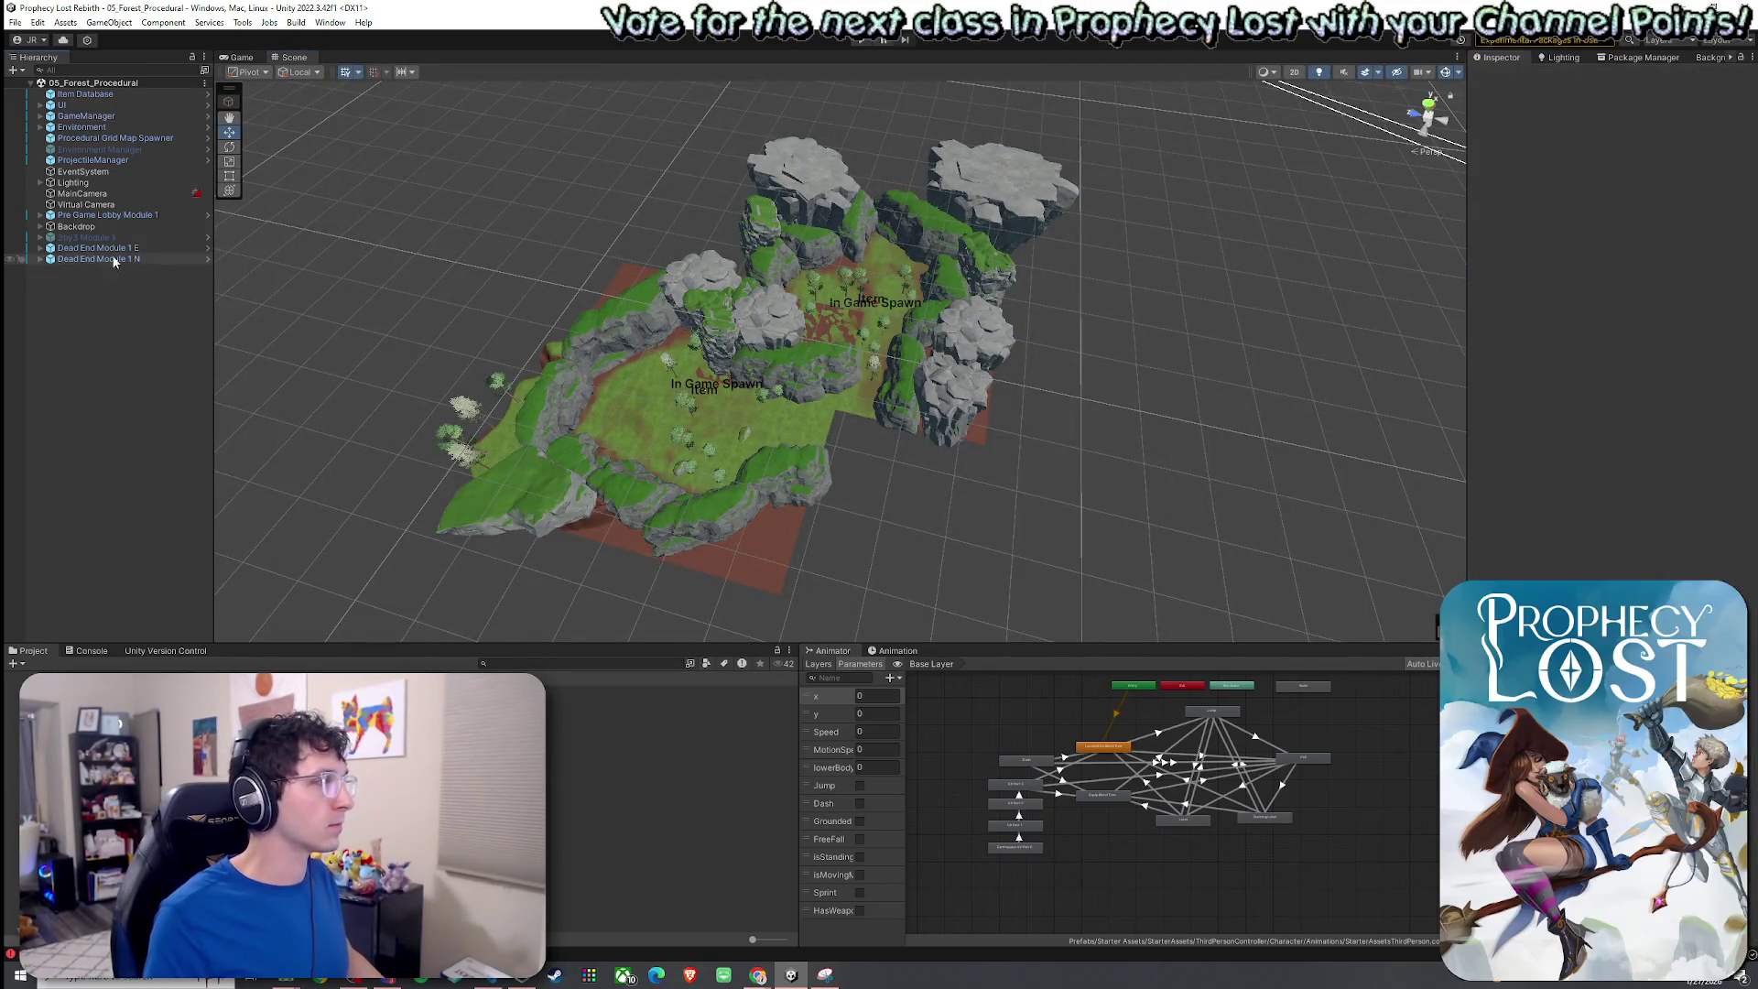
Delete Dead End Module 1 N and Dead End Module 1 E from the forest scene.
key("Delete")
left_click(118, 248)
key("Delete")
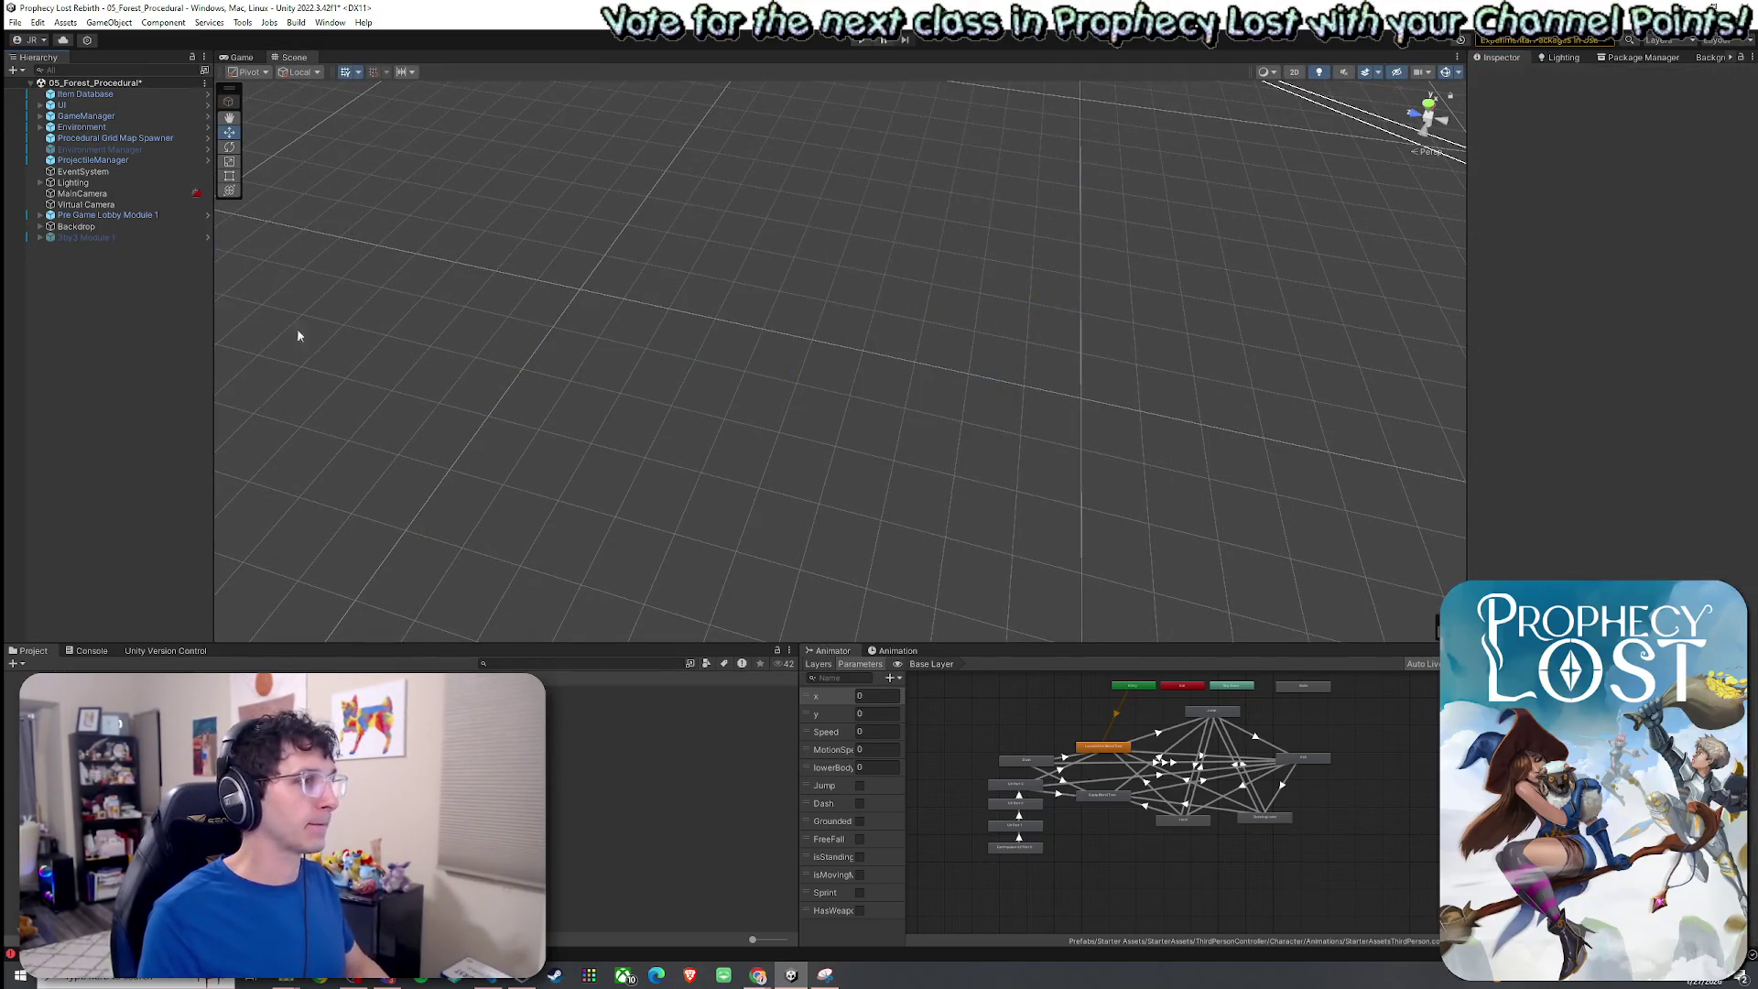
left_click(91, 651)
left_click(32, 650)
Open the Dead End Module 1 N prefab, inspect its cliffs, and save it.
double_click(595, 778)
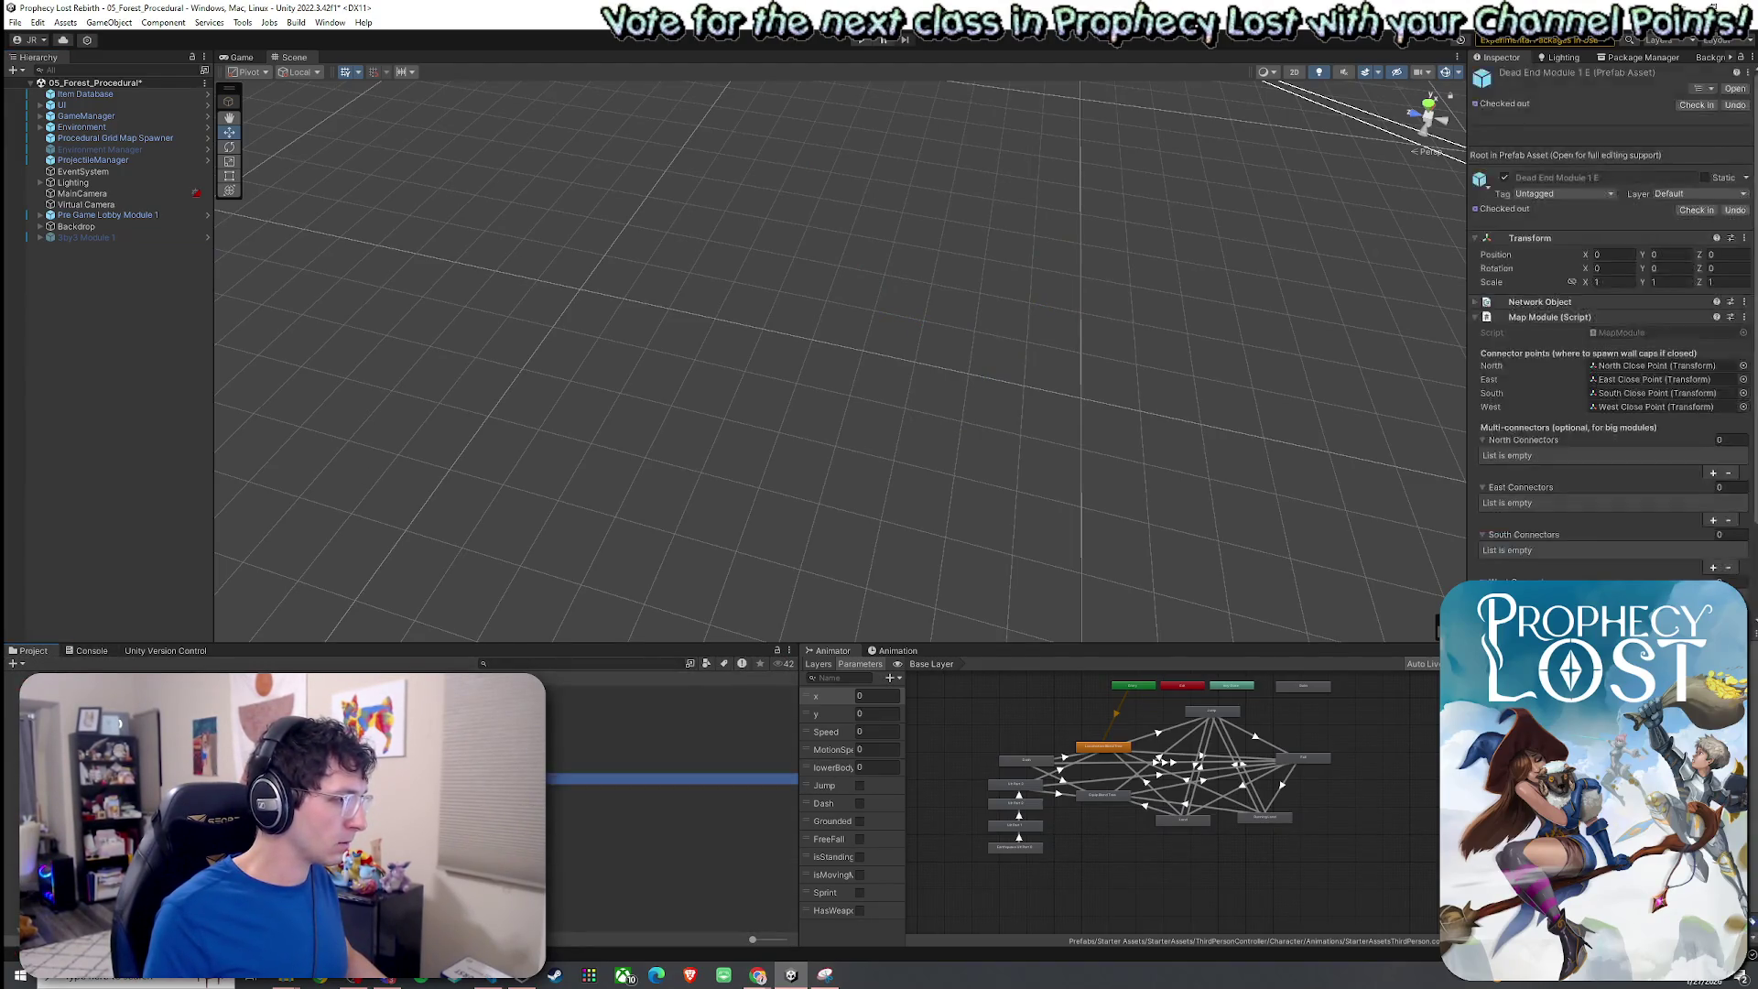
double_click(595, 789)
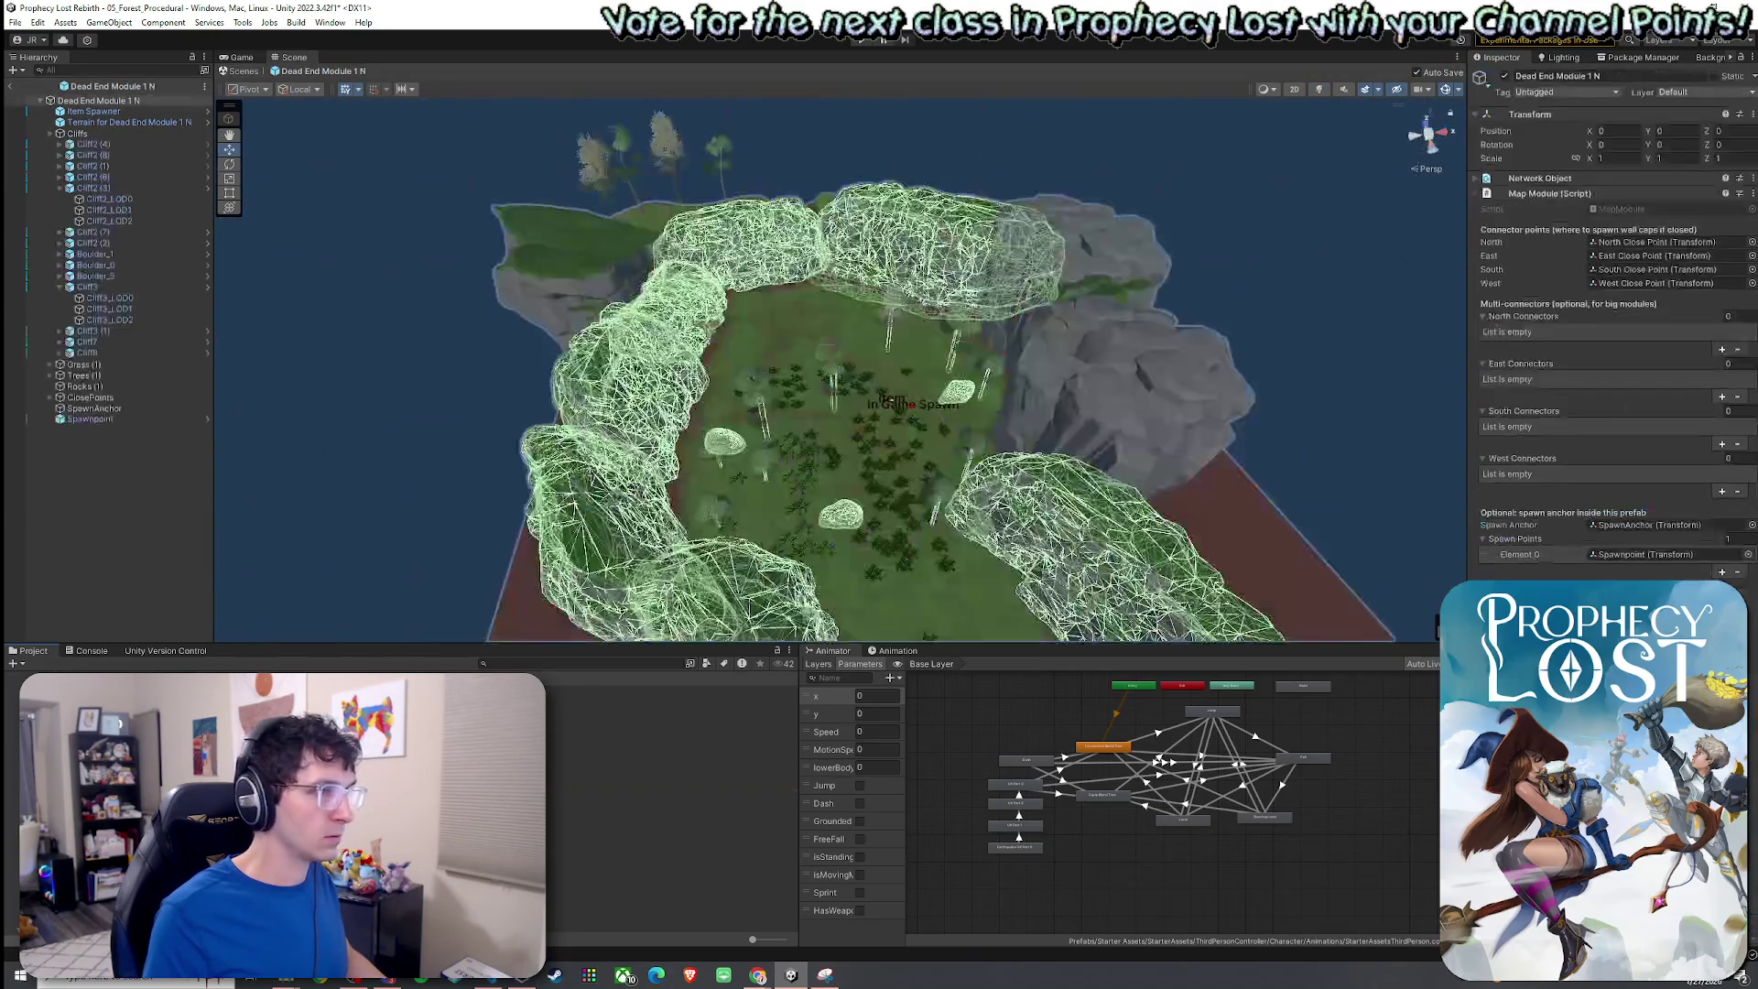
mouse_move(824, 412)
left_mouse_down()
mouse_move(751, 339)
mouse_move(688, 502)
left_mouse_up()
left_click(14, 22)
left_click(70, 89)
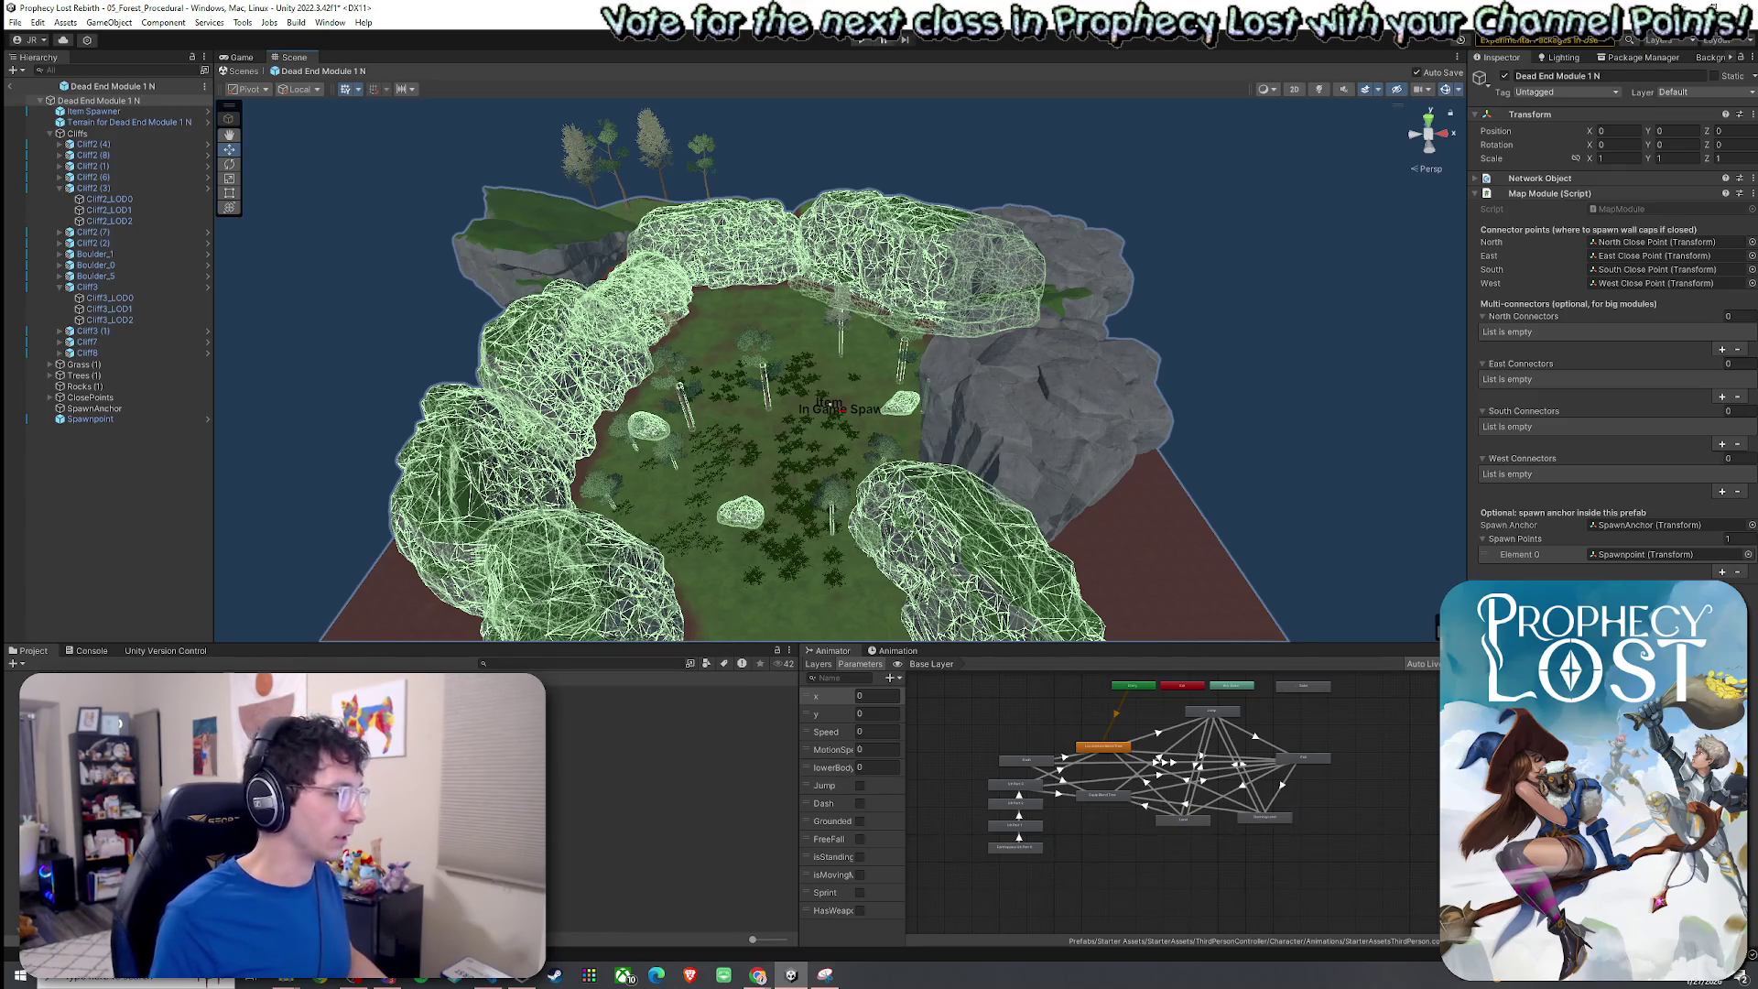
Open another scene from the Scenes folder.
scroll(668, 806, "down", 5)
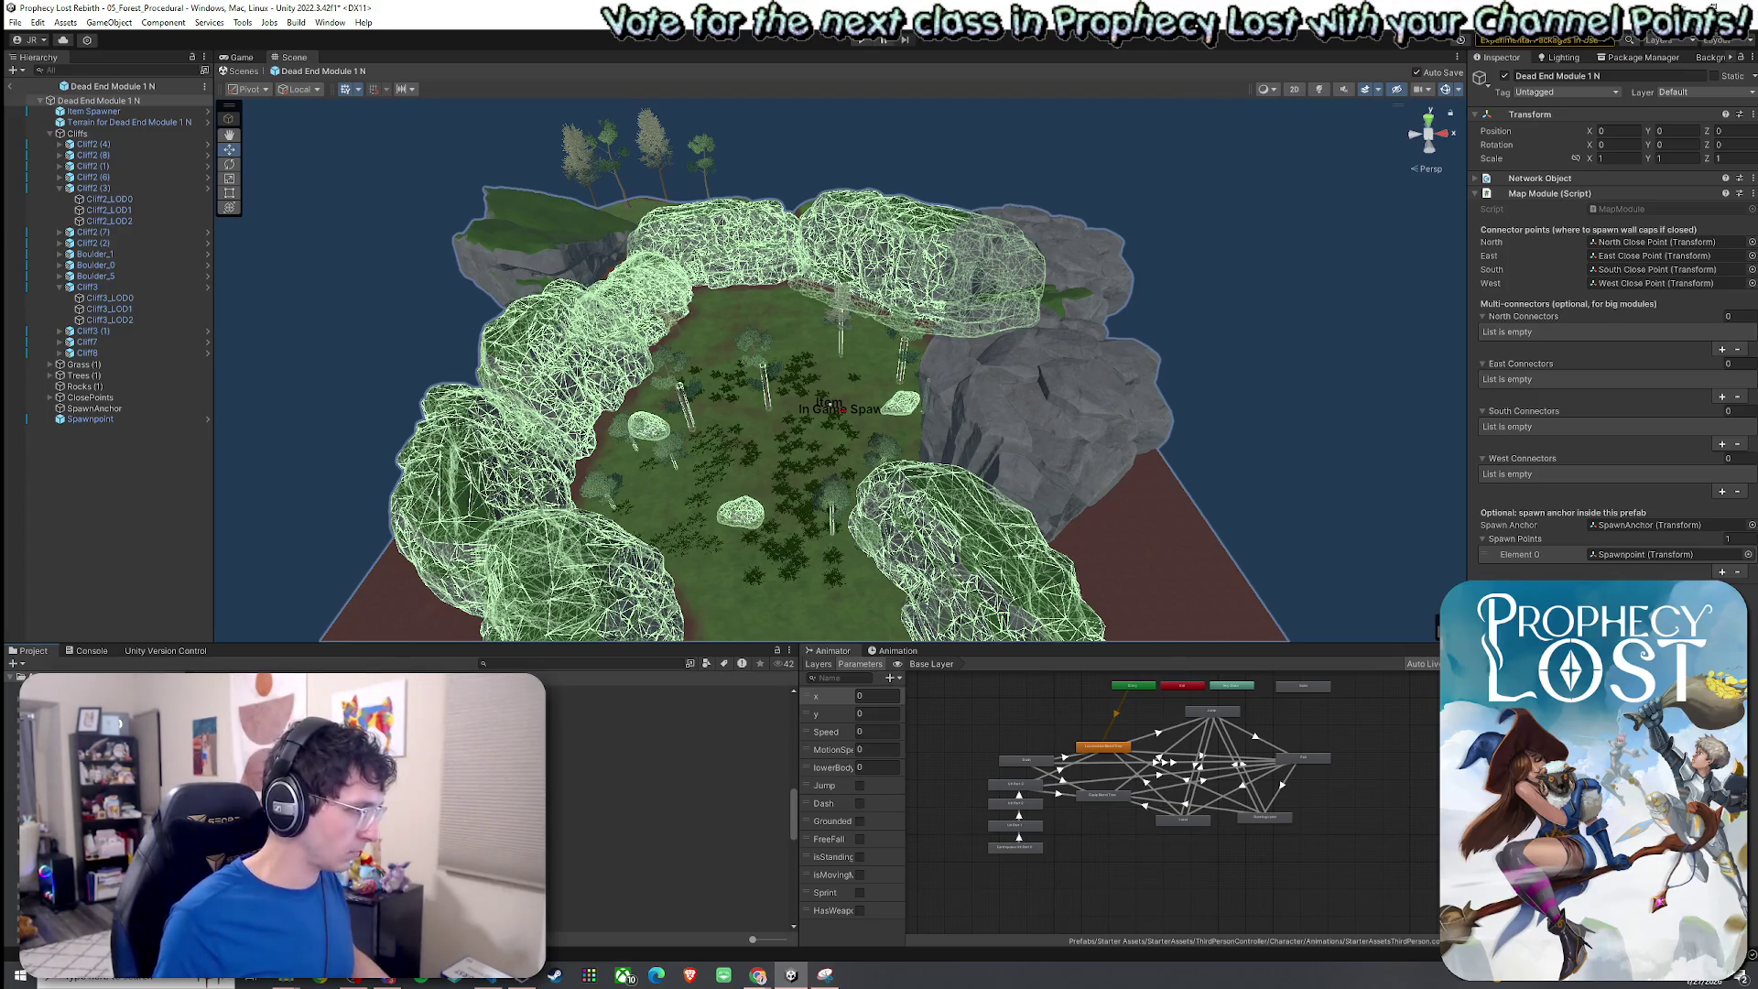
left_click(183, 775)
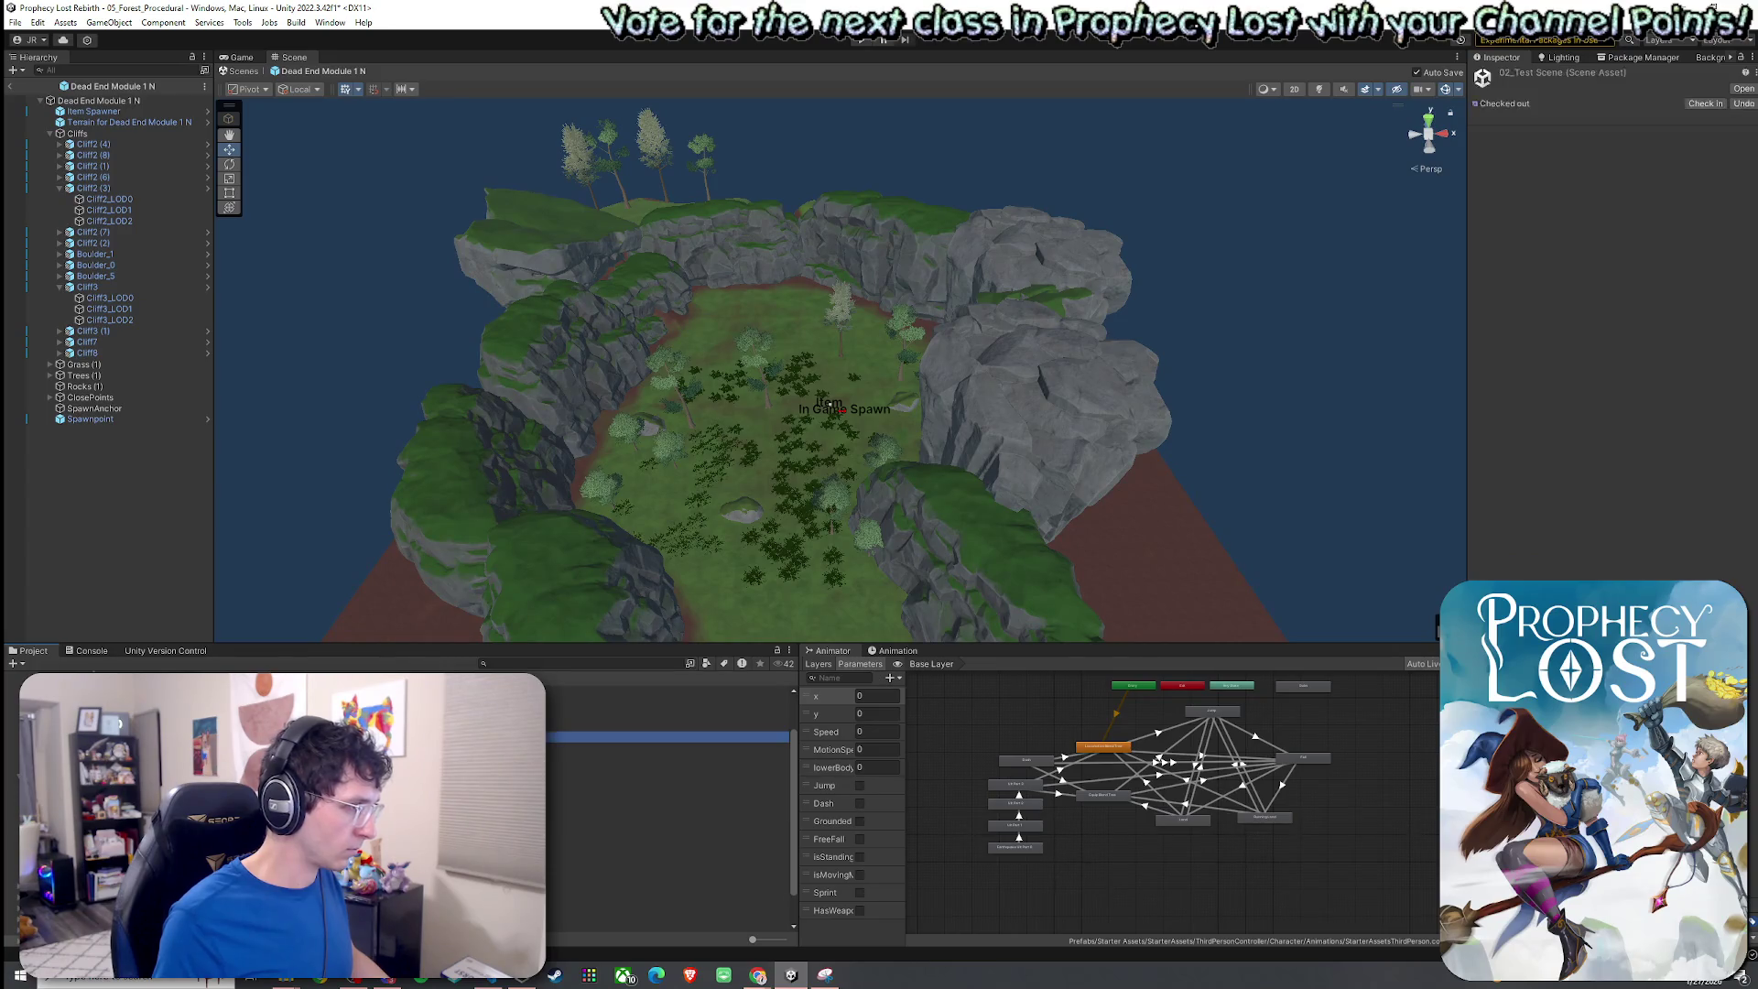
double_click(412, 735)
Load 02_Test Scene, frame its Rocks group, and search the project for 'Cliff' filtered by type.
left_click(853, 517)
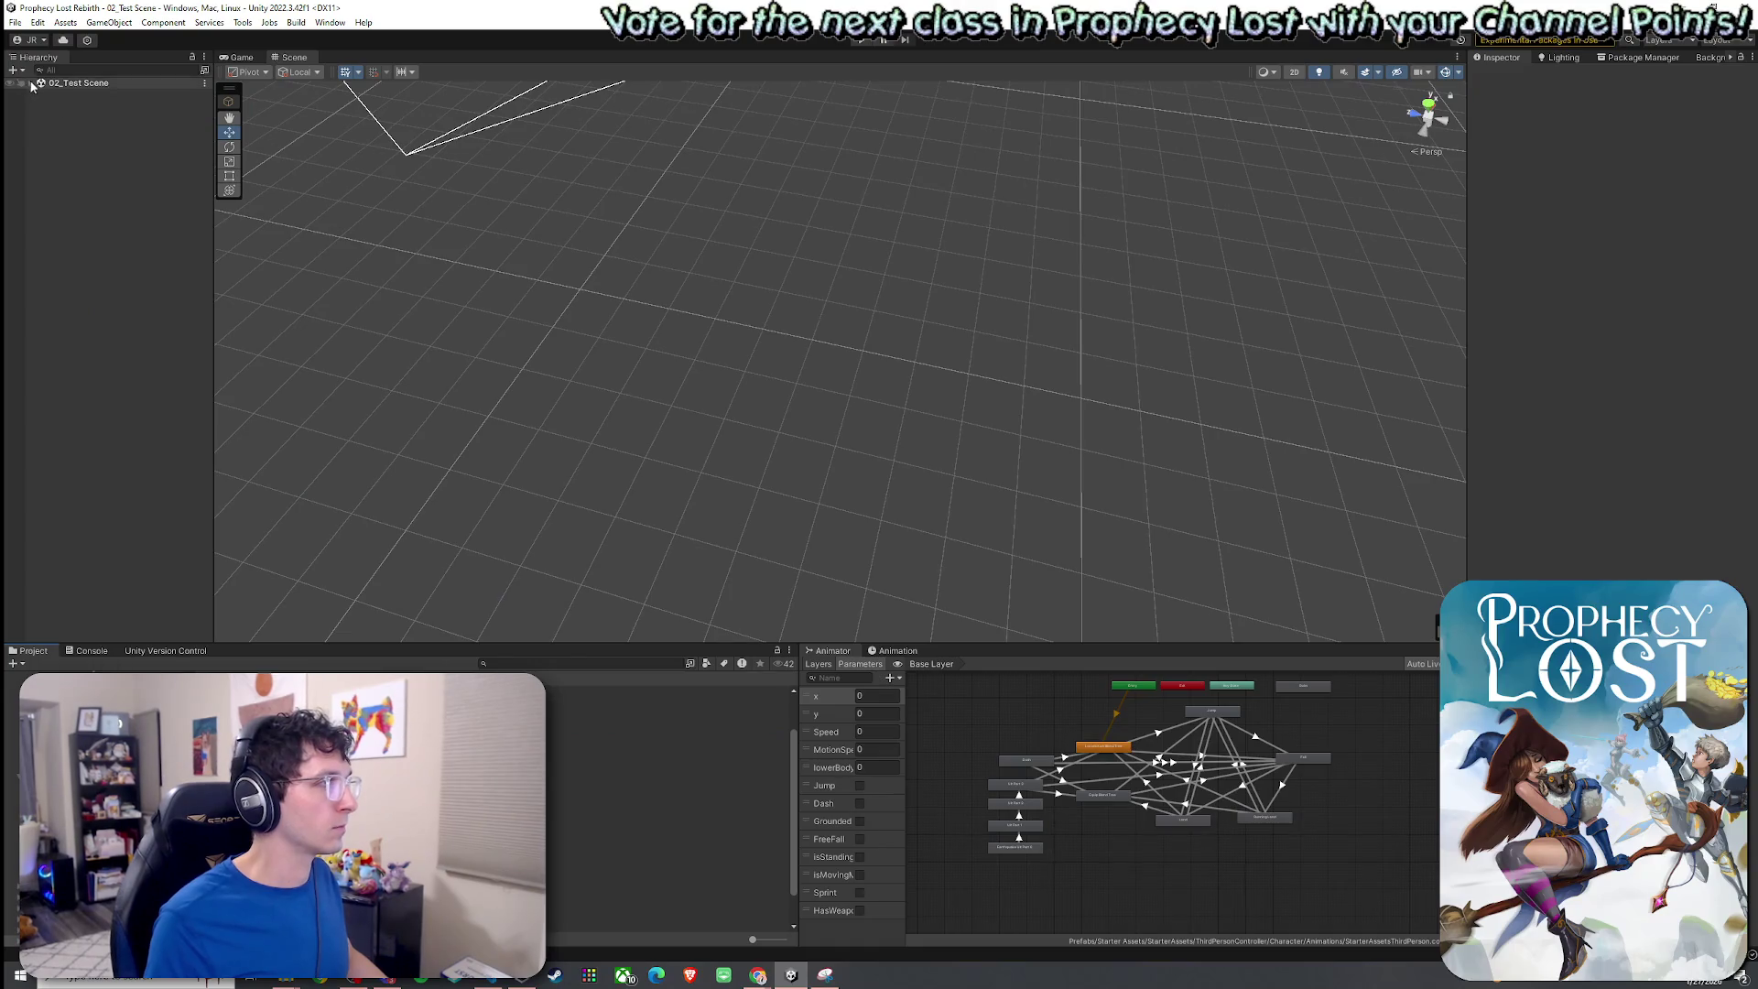
left_click(31, 83)
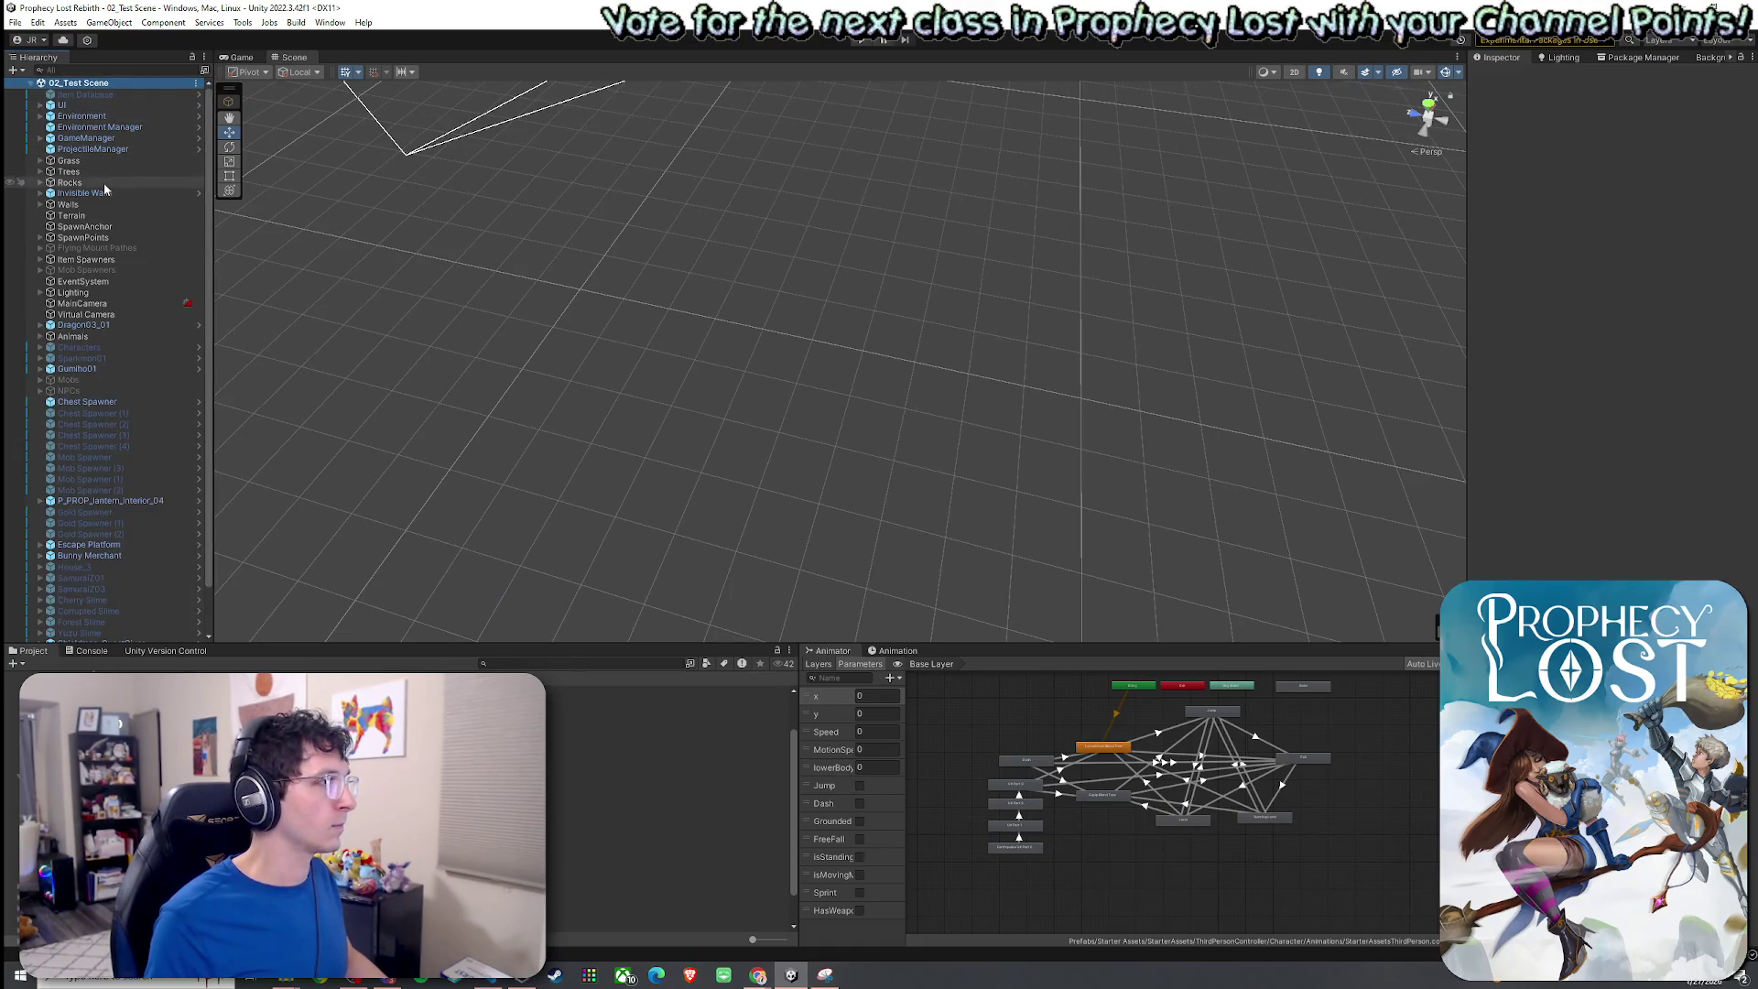
double_click(70, 183)
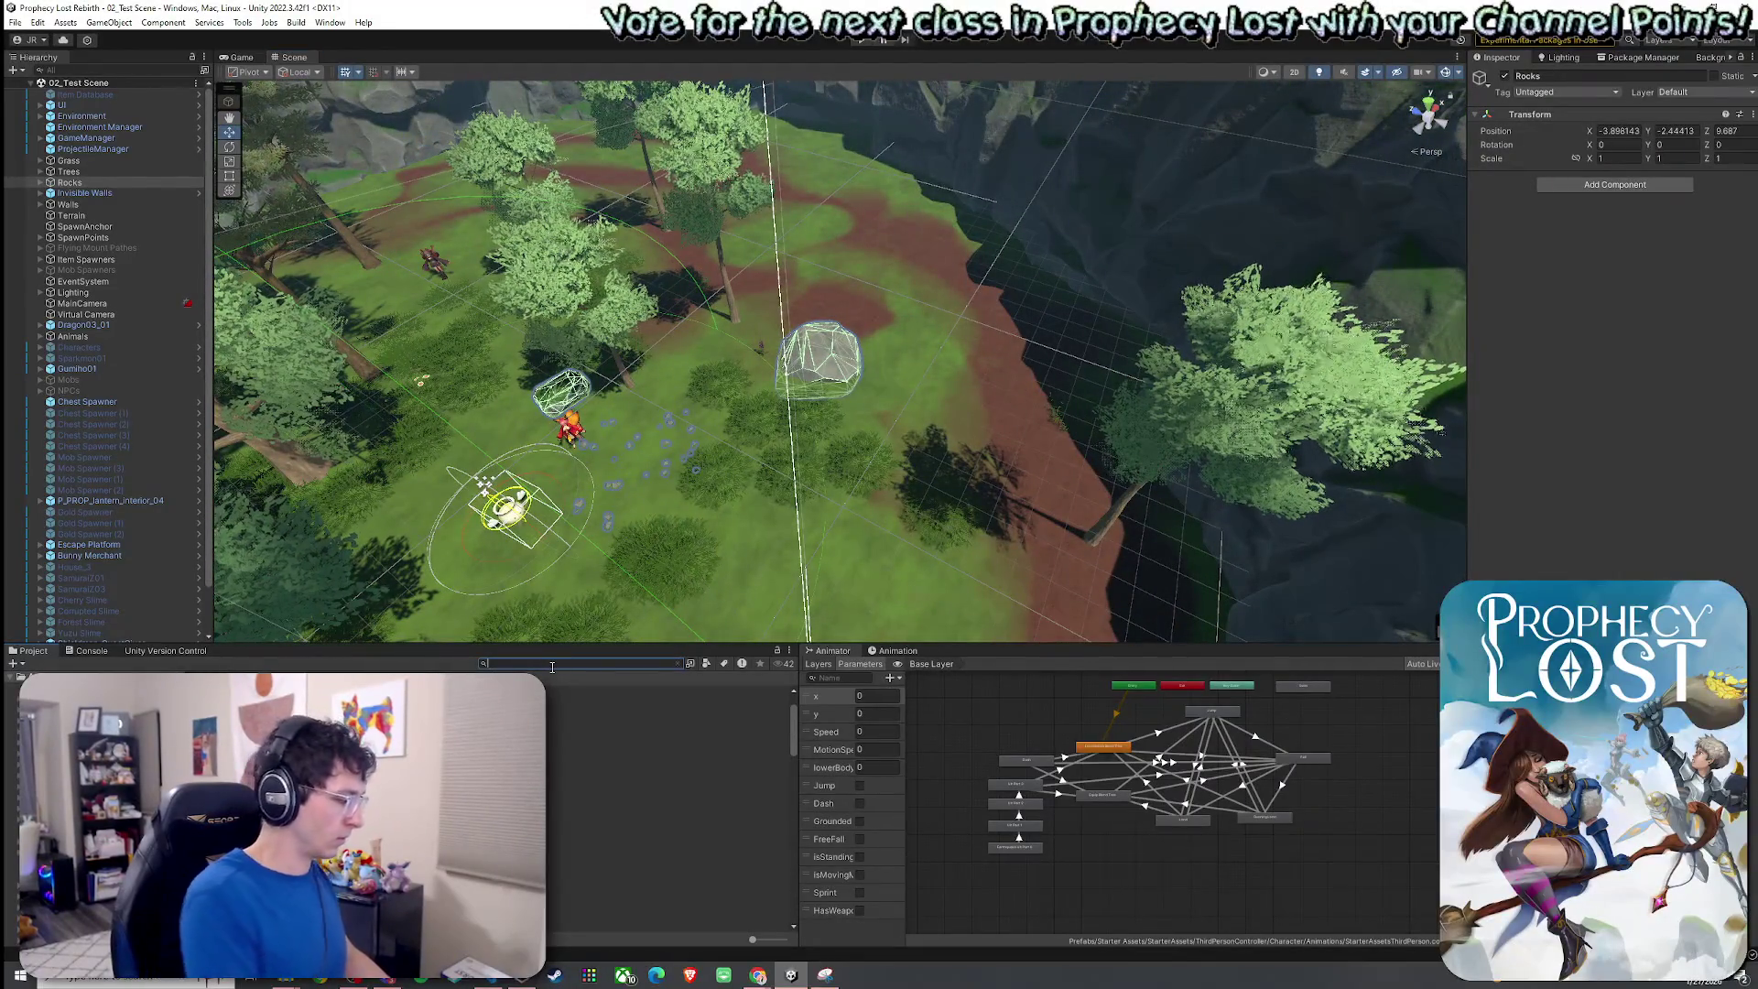
type("Cliff")
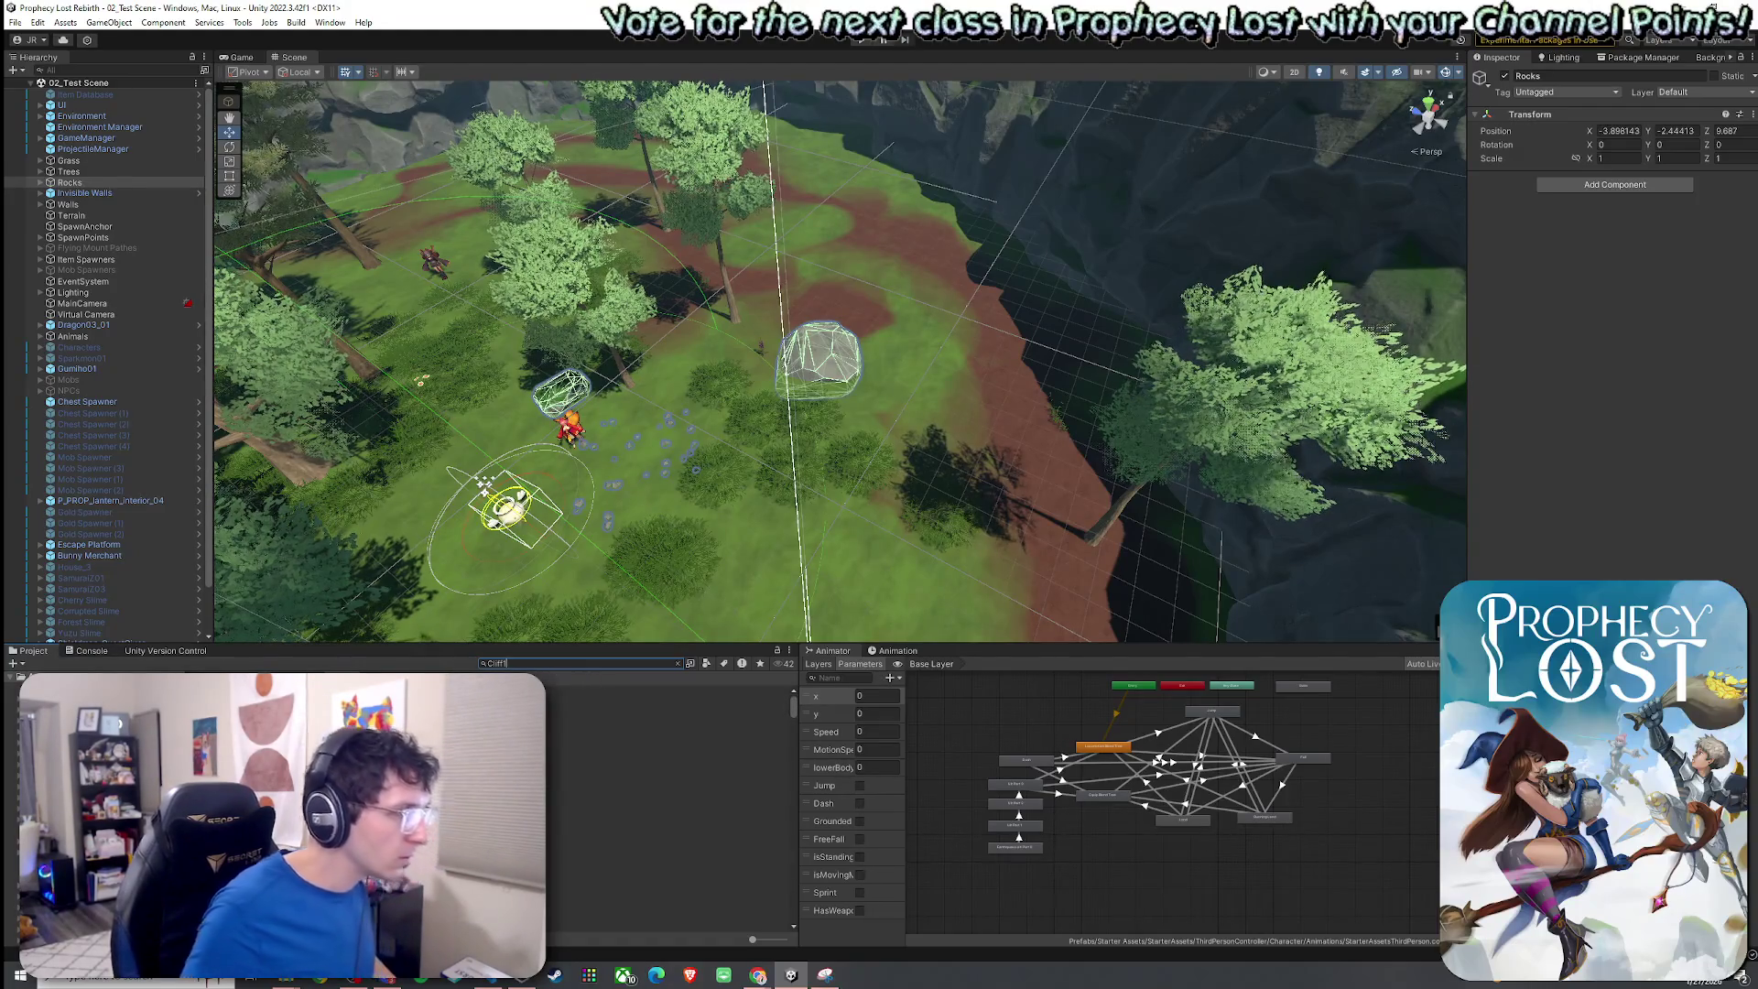
left_click(706, 664)
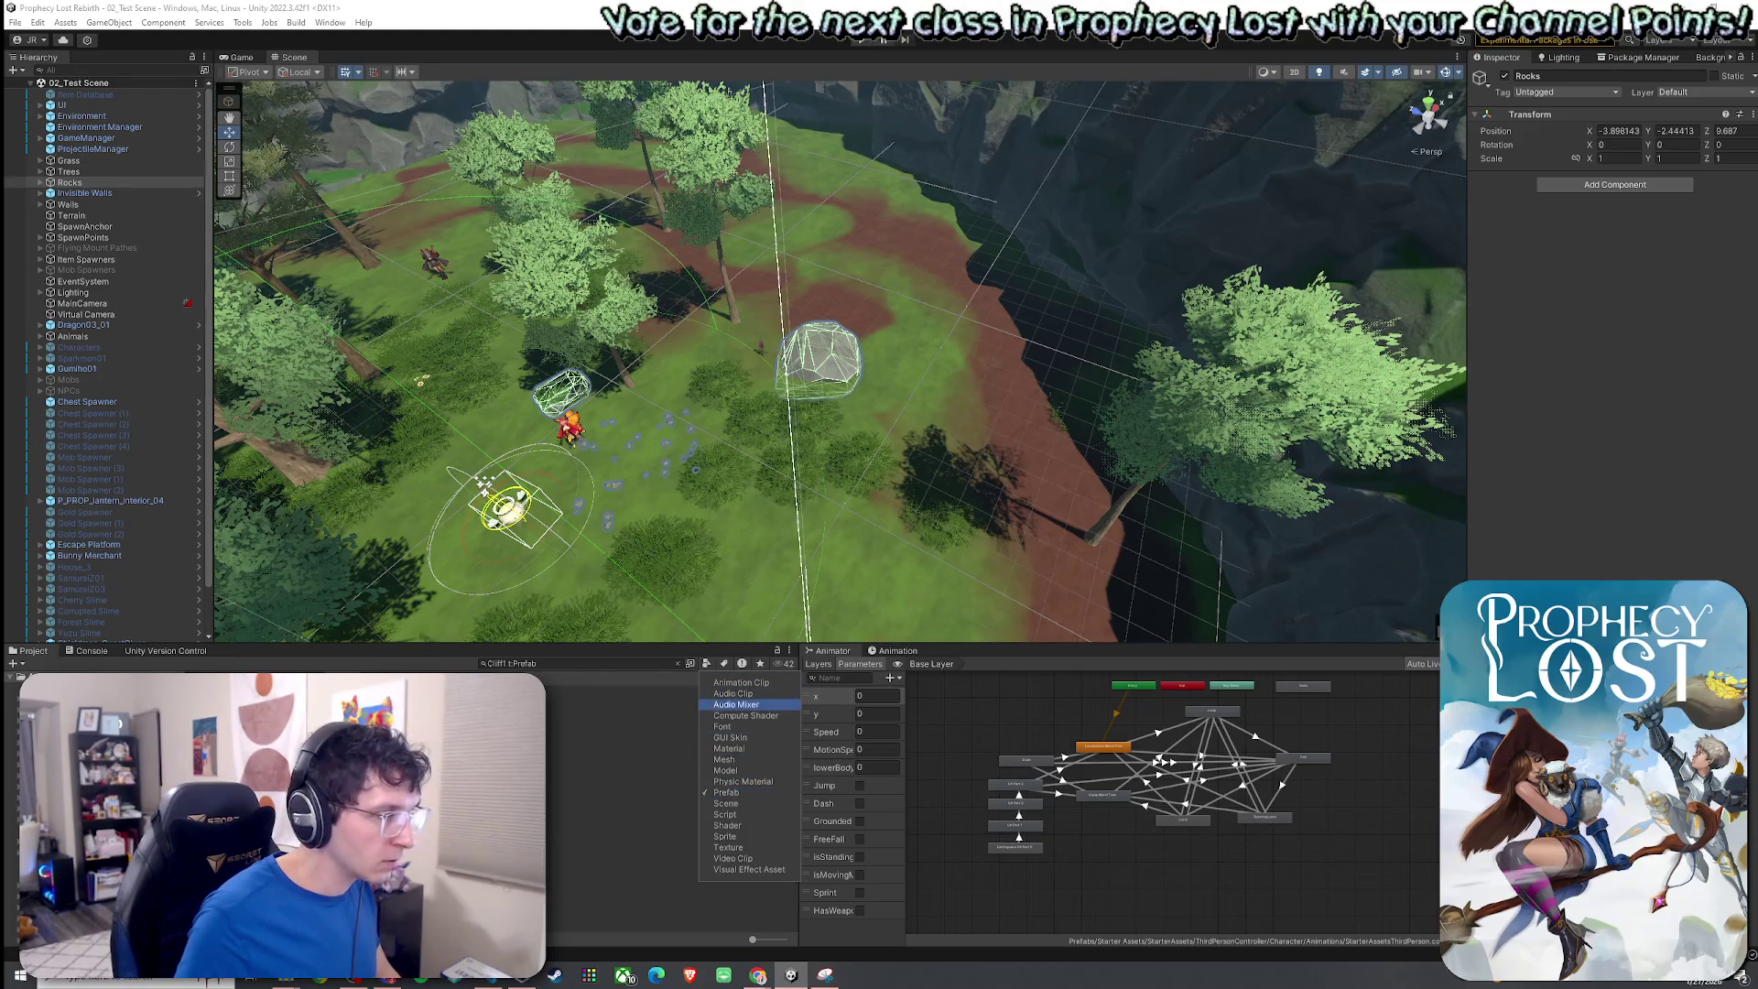
Place a Cliff1 prefab, scale it to about 0.4 and nudge it near the arena edge.
left_click(641, 712)
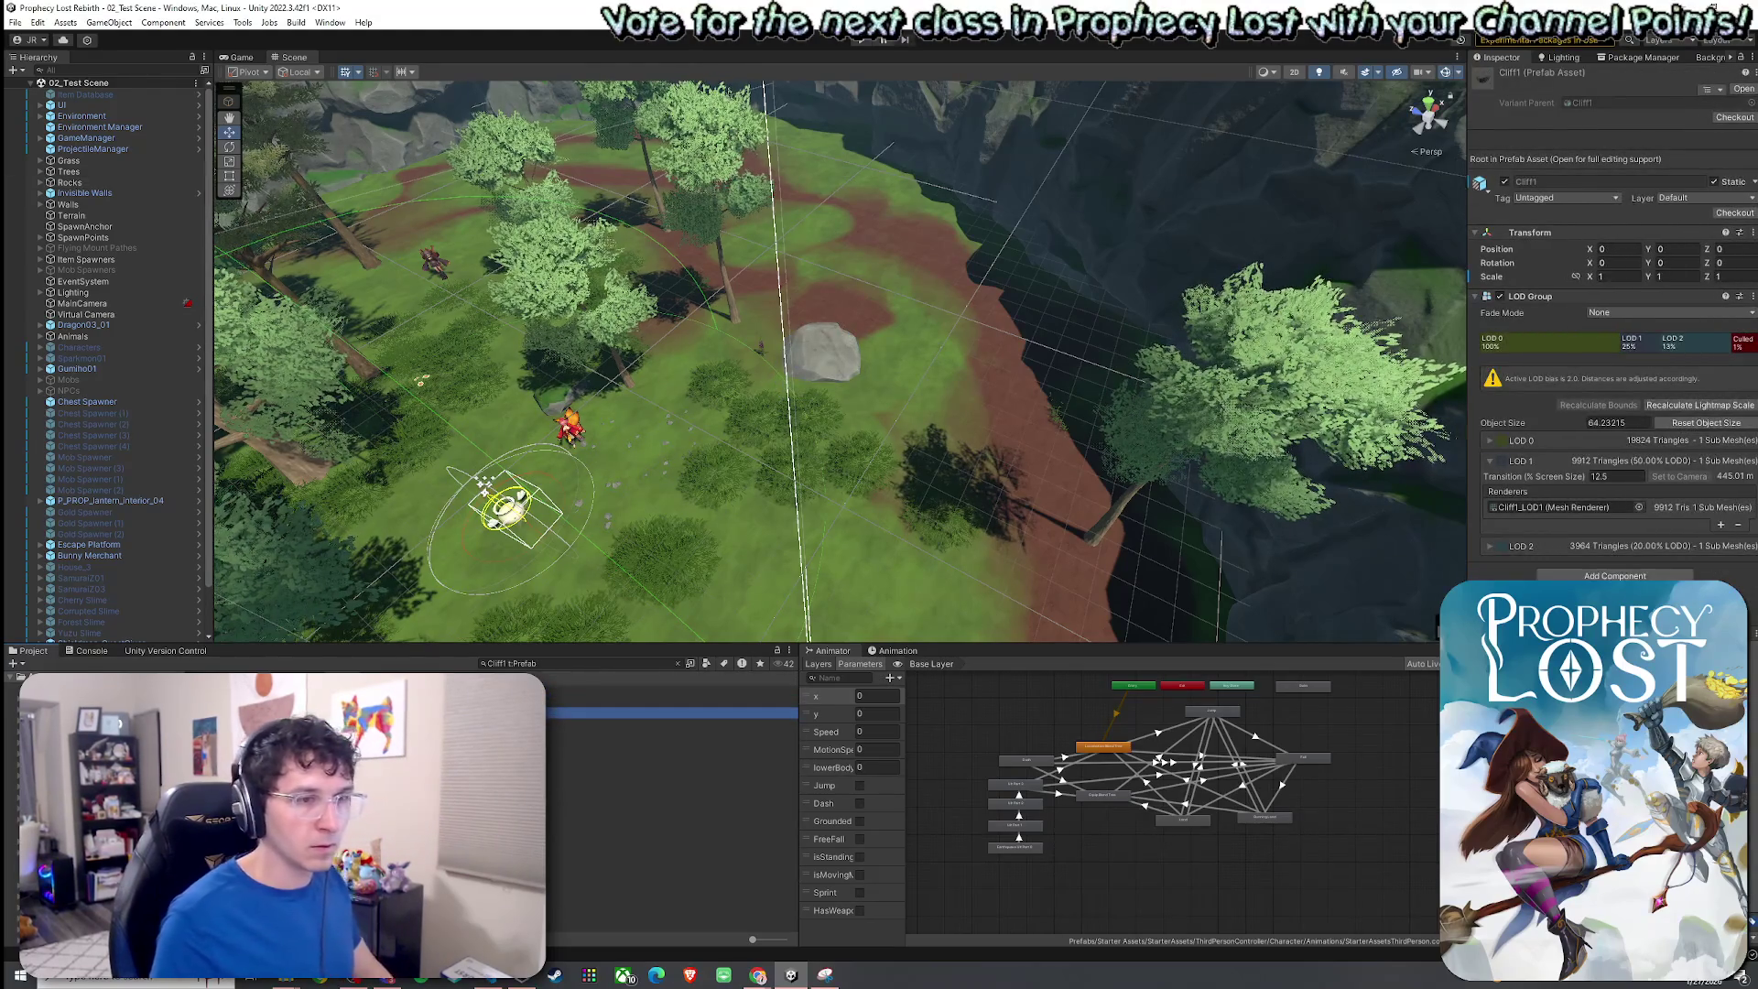
mouse_move(641, 712)
left_mouse_down()
mouse_move(926, 310)
mouse_move(829, 376)
left_mouse_up()
key("f")
key("r")
scroll(831, 371, "up", 10)
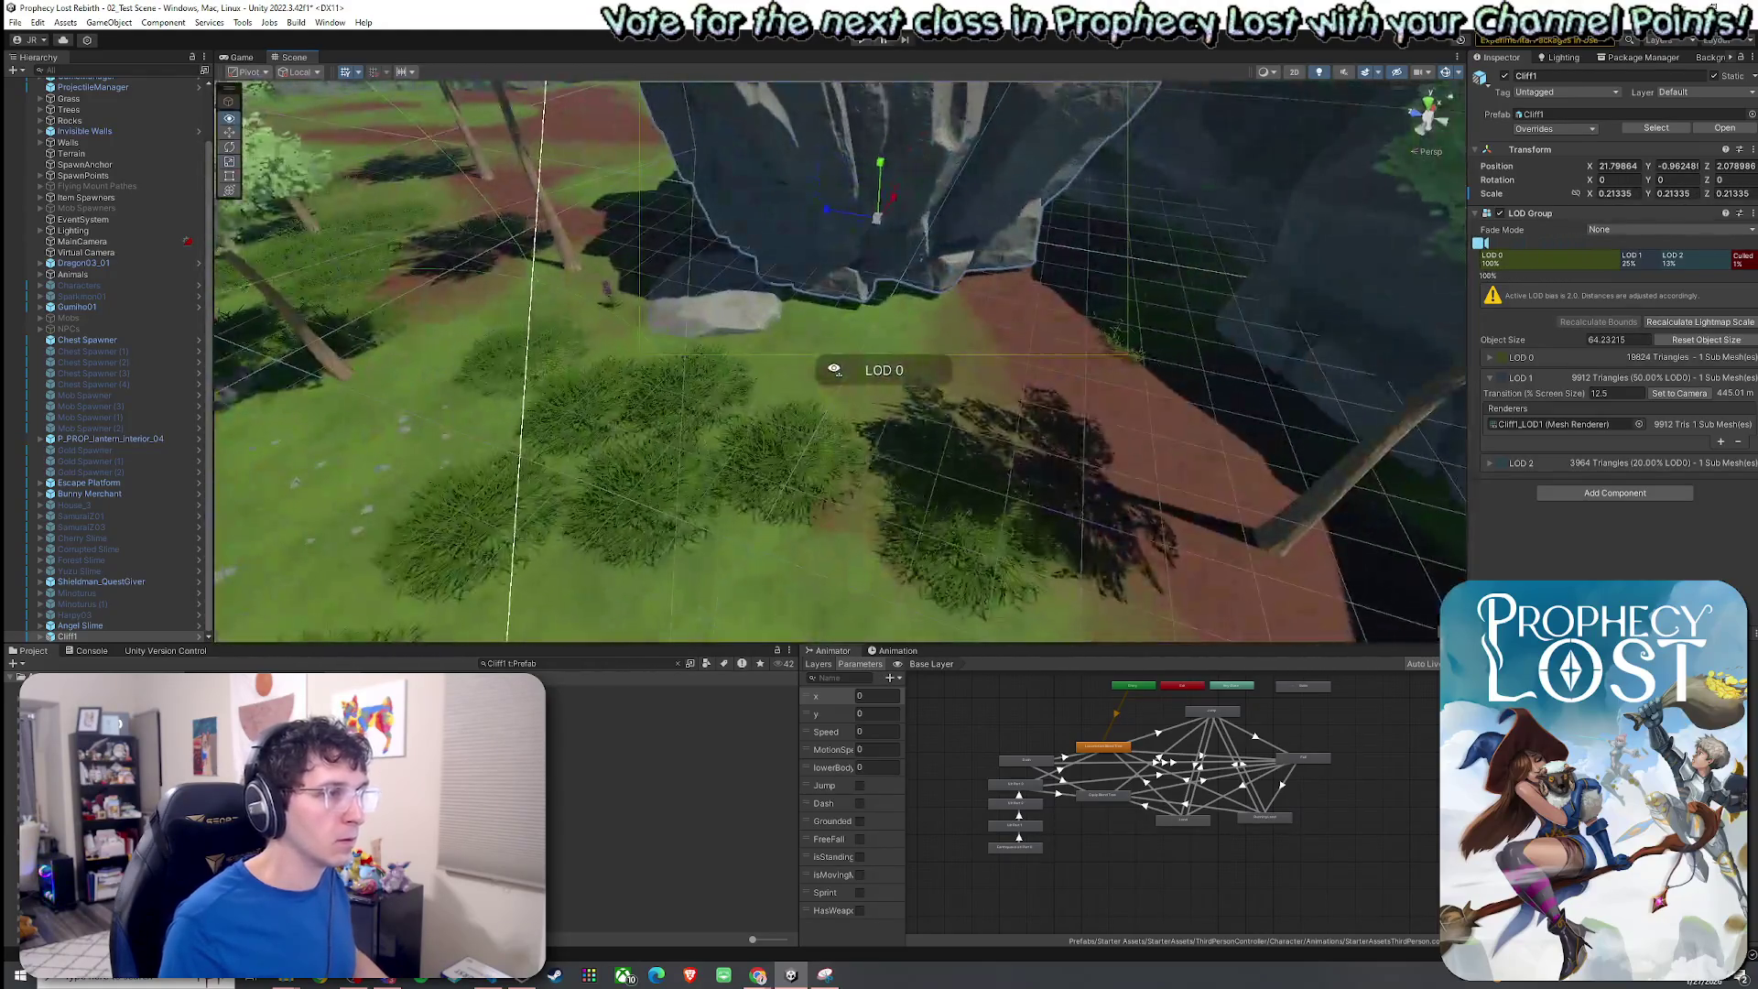
scroll(834, 369, "down", 5)
key("w")
left_click_drag(828, 316, 817, 326)
Search for Cliff2, place it in the grassy clearing and scale it to about 0.131.
left_click(504, 664)
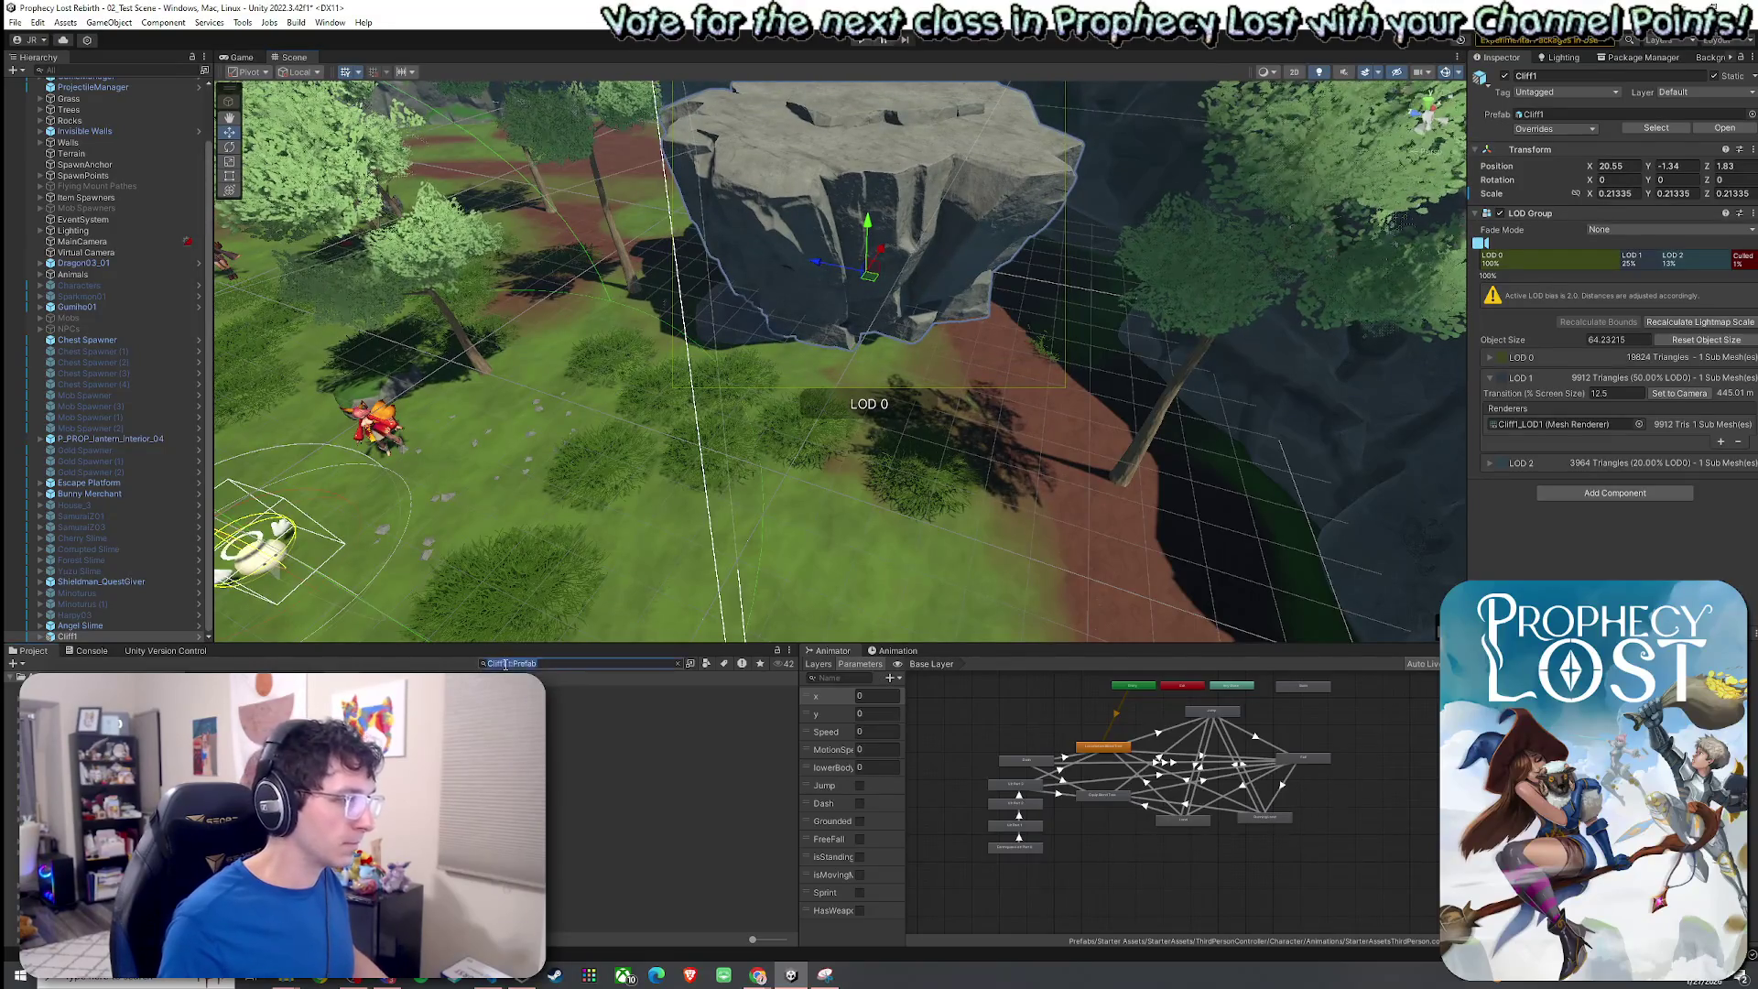
type("2")
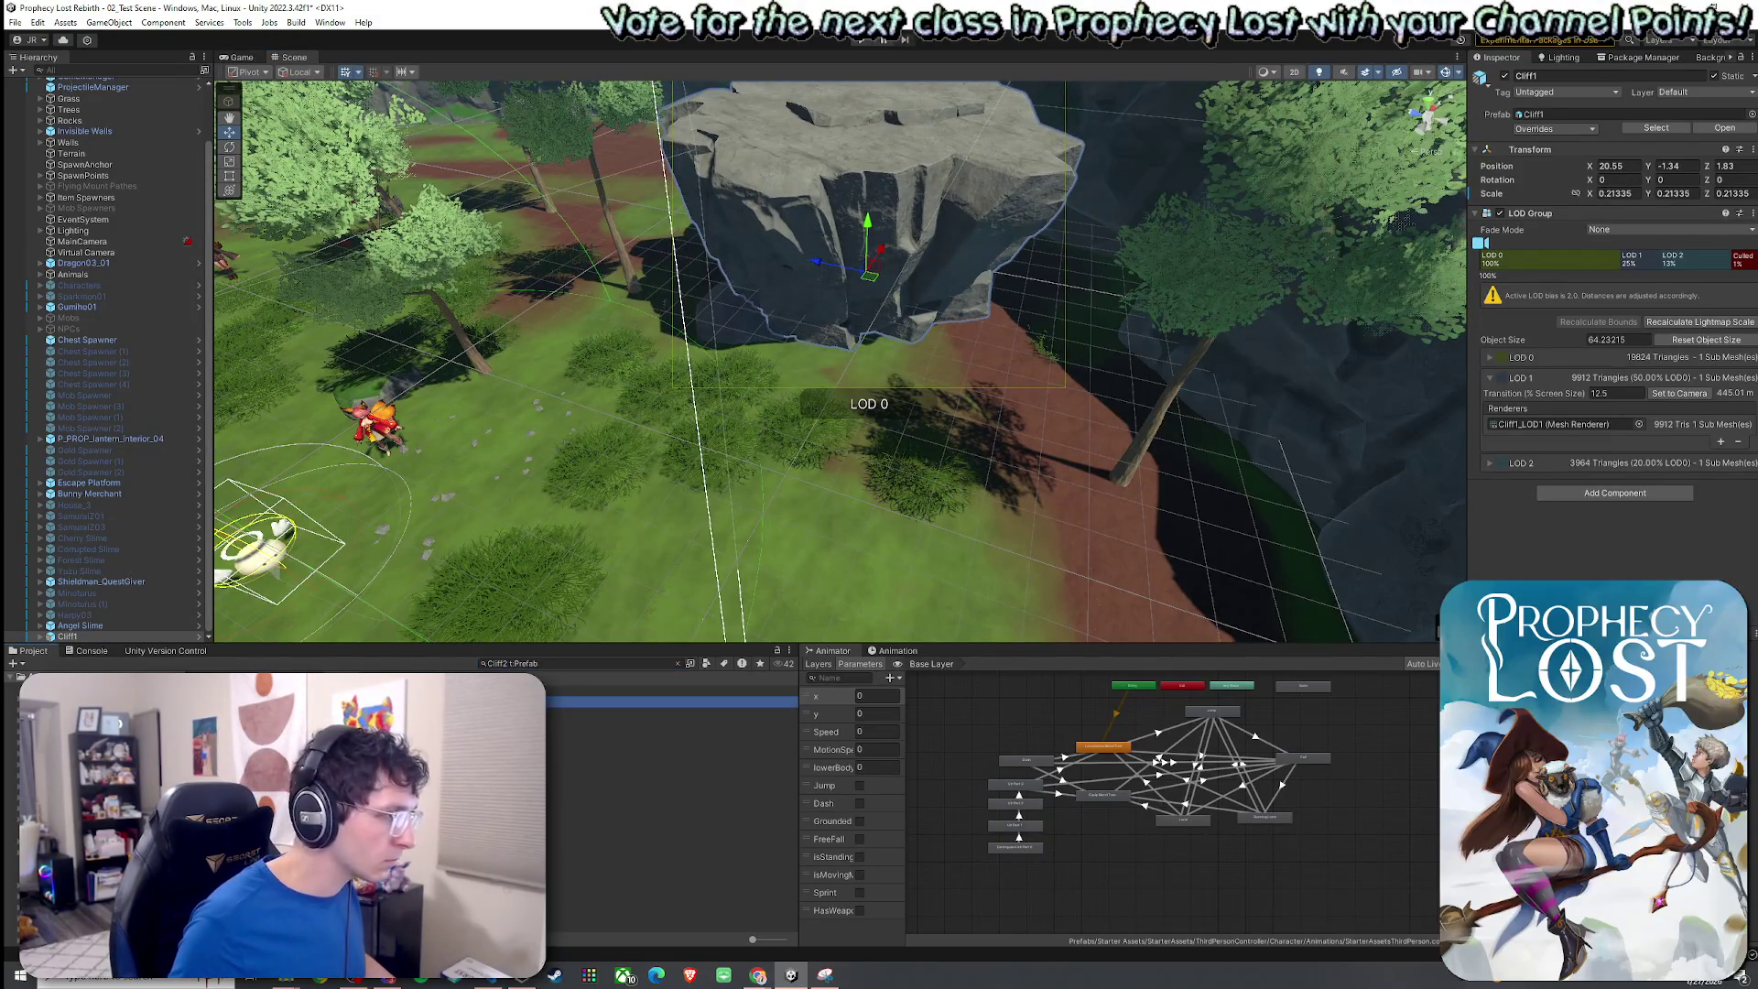
key("Down")
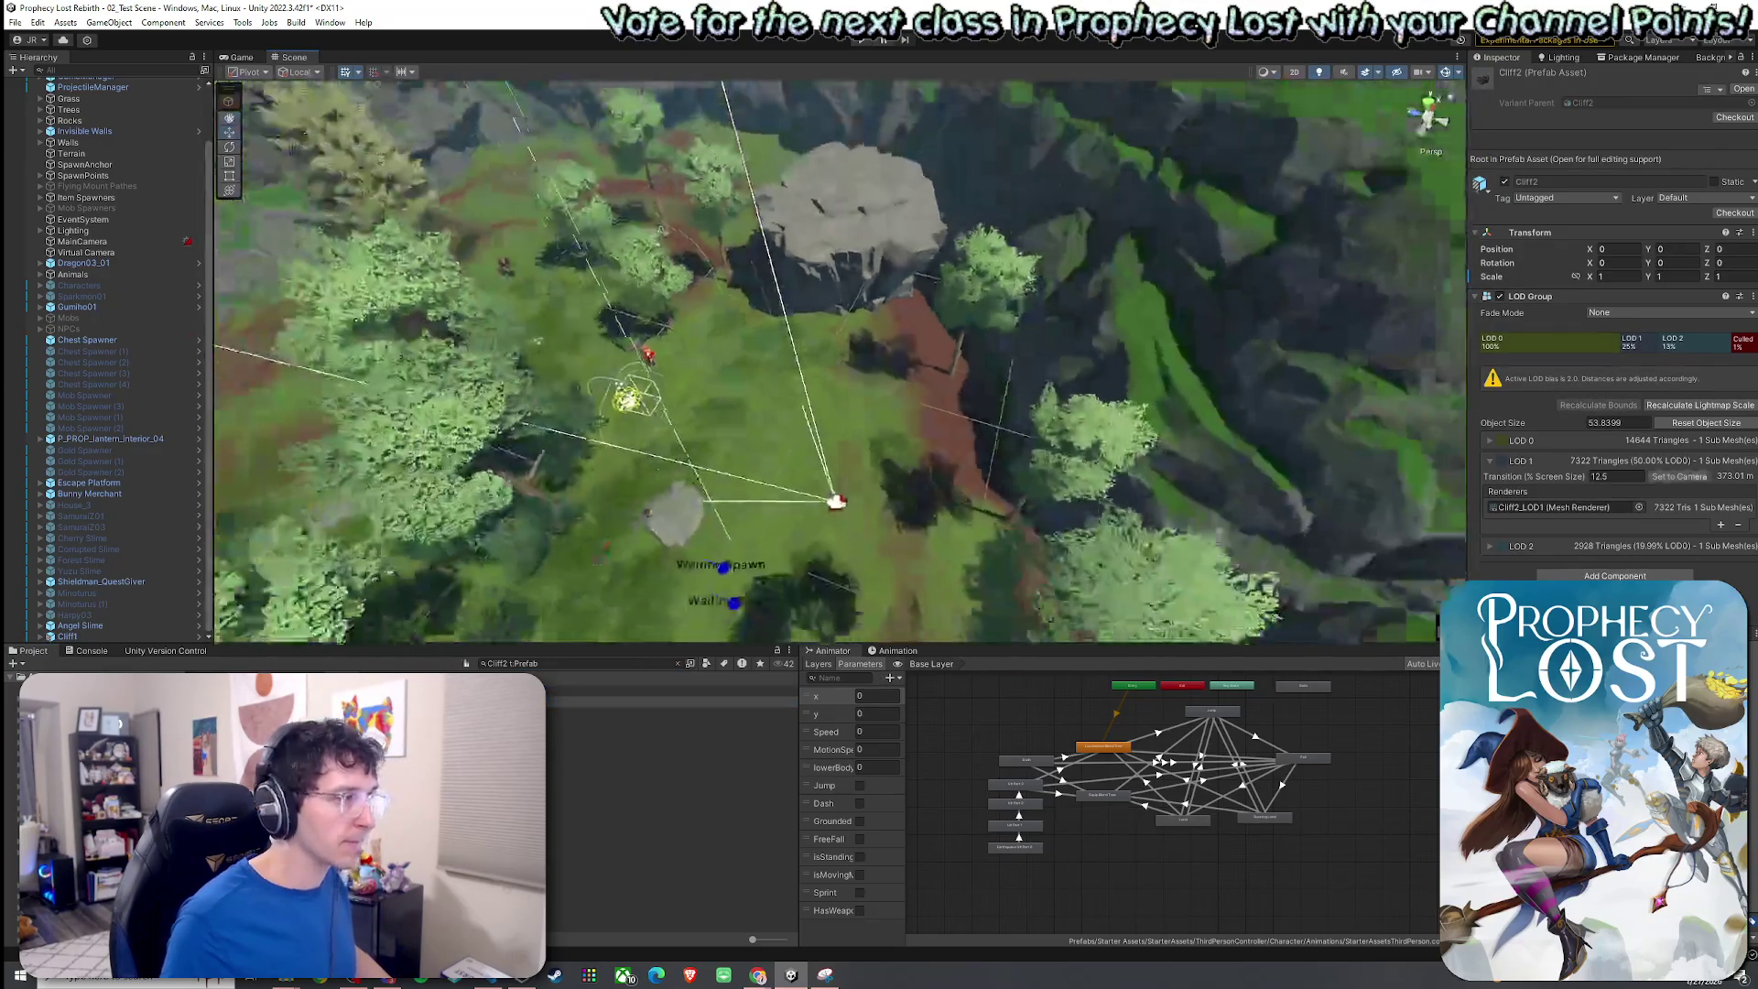
mouse_move(604, 701)
left_mouse_down()
mouse_move(757, 458)
mouse_move(815, 429)
mouse_move(729, 429)
mouse_move(730, 400)
mouse_move(902, 215)
mouse_move(997, 183)
mouse_move(299, 336)
left_mouse_up()
key("r")
scroll(757, 463, "up", 8)
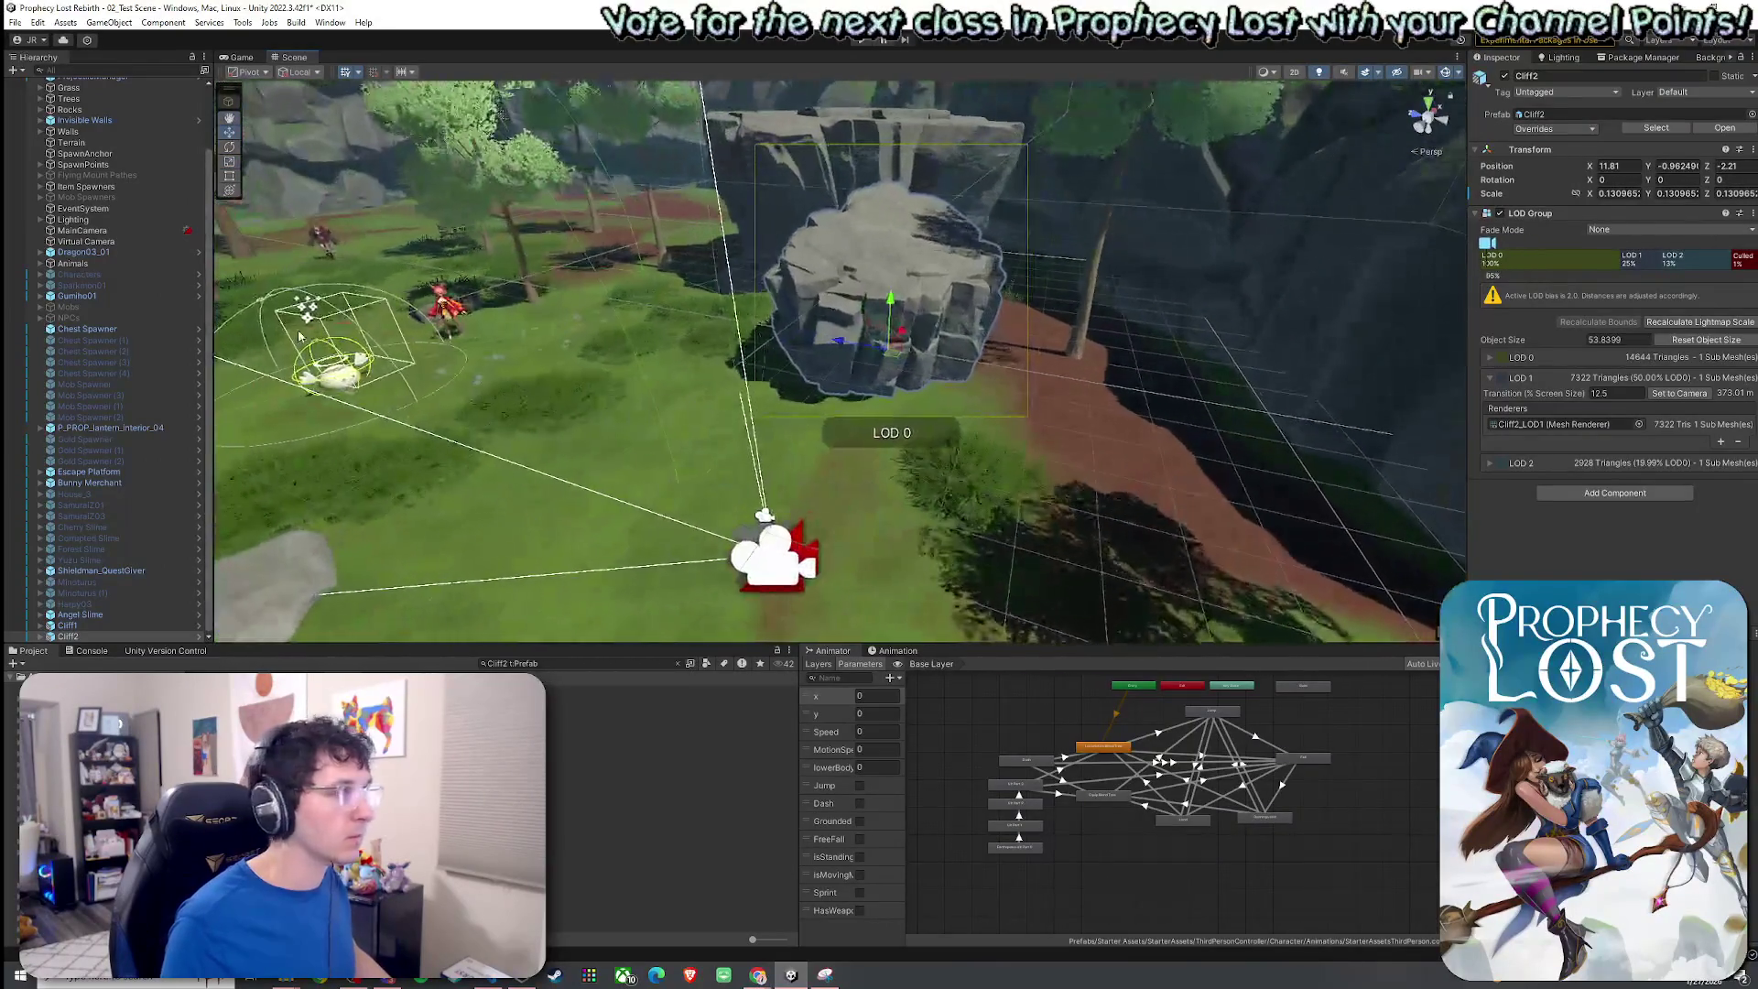
Expand Cliff1 and Cliff2 and inspect their LOD0 pieces up close.
left_click(42, 627)
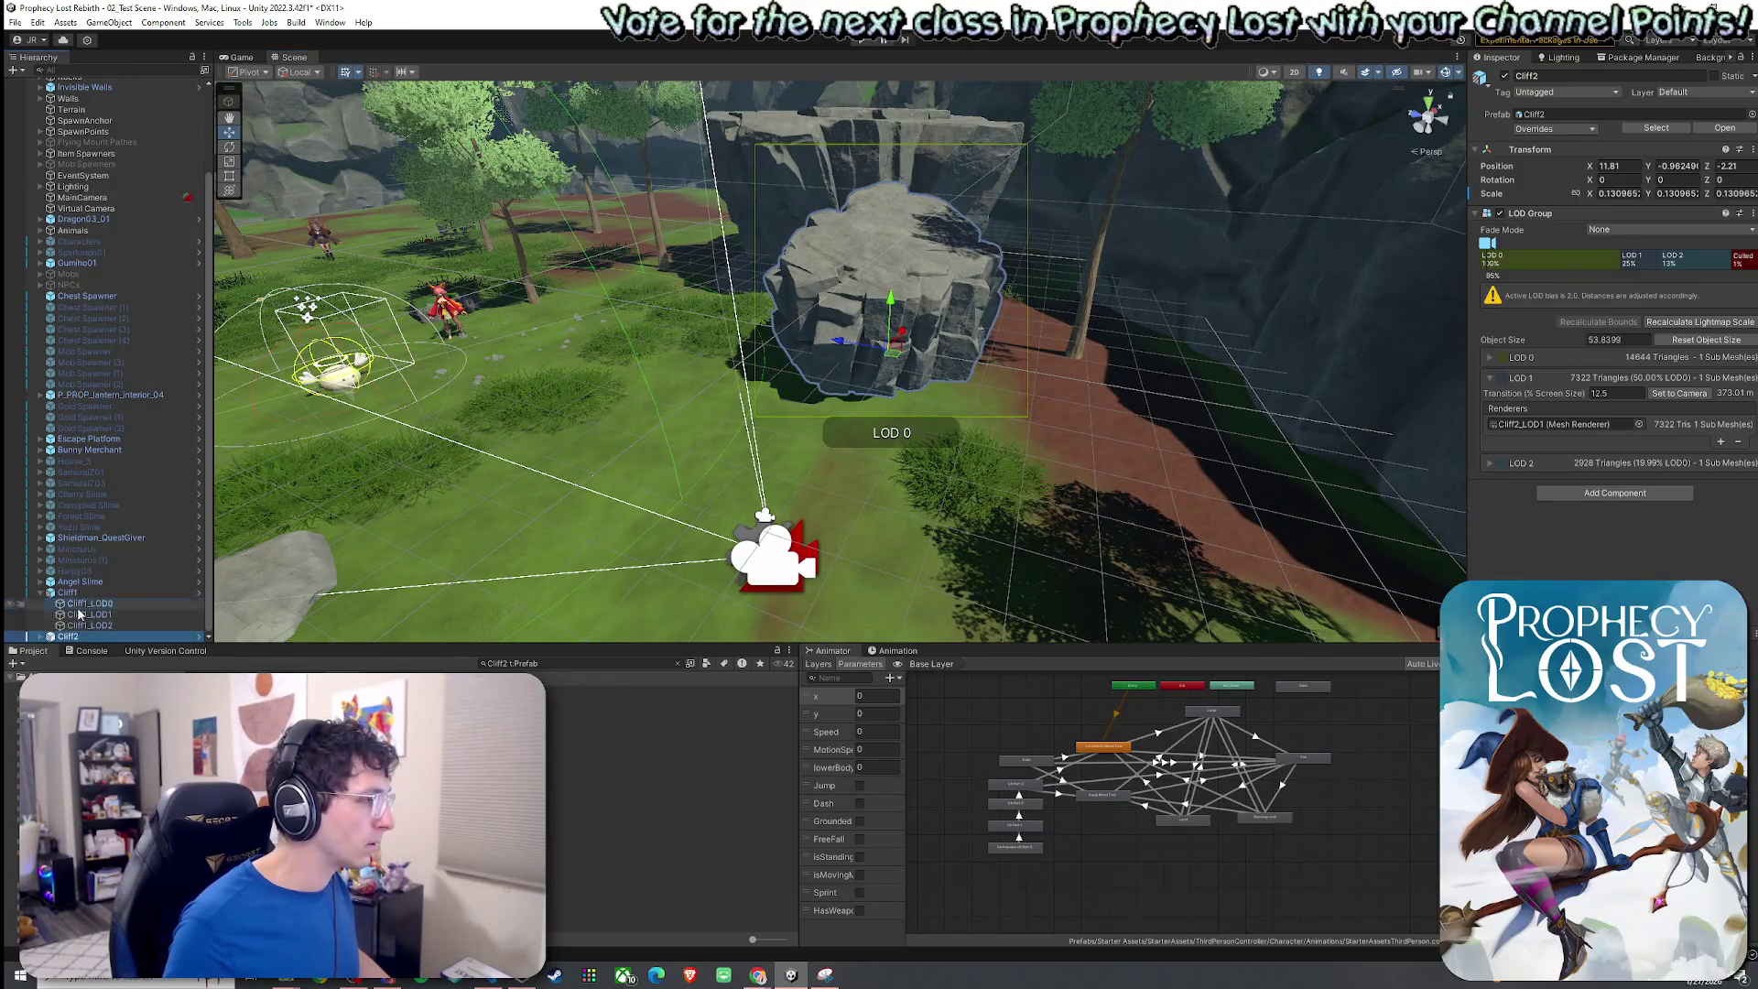
left_click(80, 608)
left_click(42, 637)
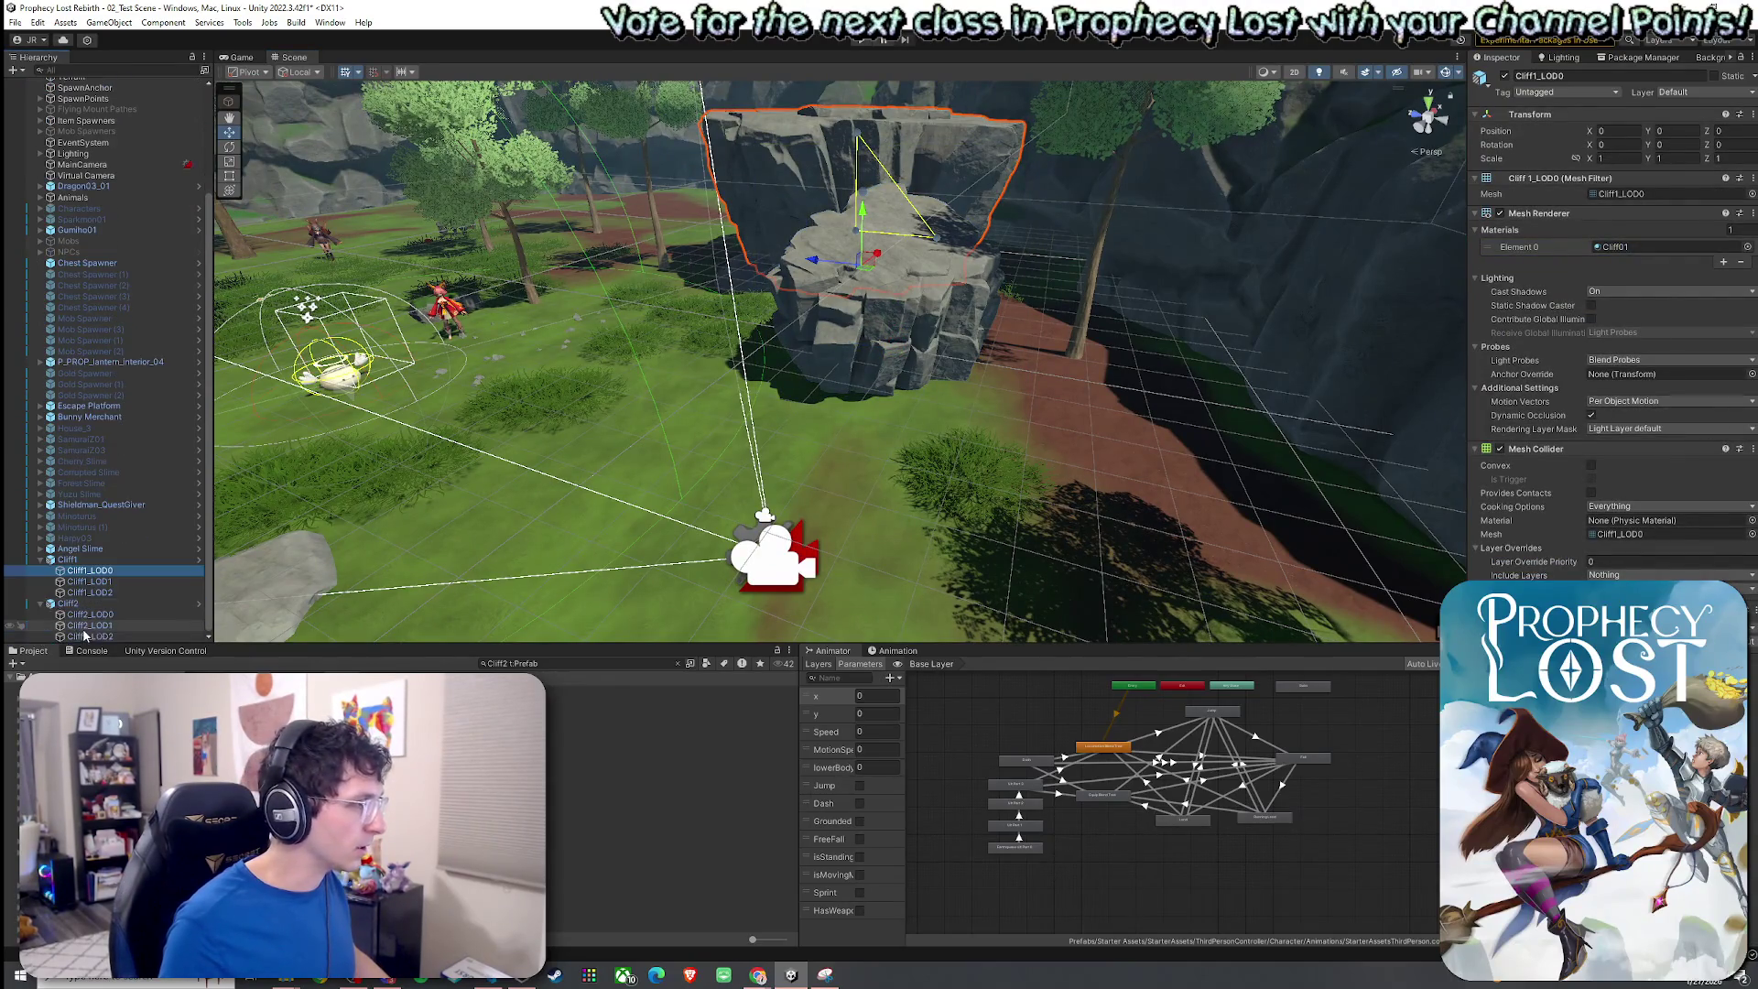
left_click(84, 614)
mouse_move(554, 503)
left_mouse_down()
mouse_move(694, 434)
mouse_move(644, 409)
left_mouse_up()
scroll(668, 421, "down", 5)
Scroll the Hierarchy to the top, select Item Database, and run the scene in Play mode.
left_click(15, 22)
key("Escape")
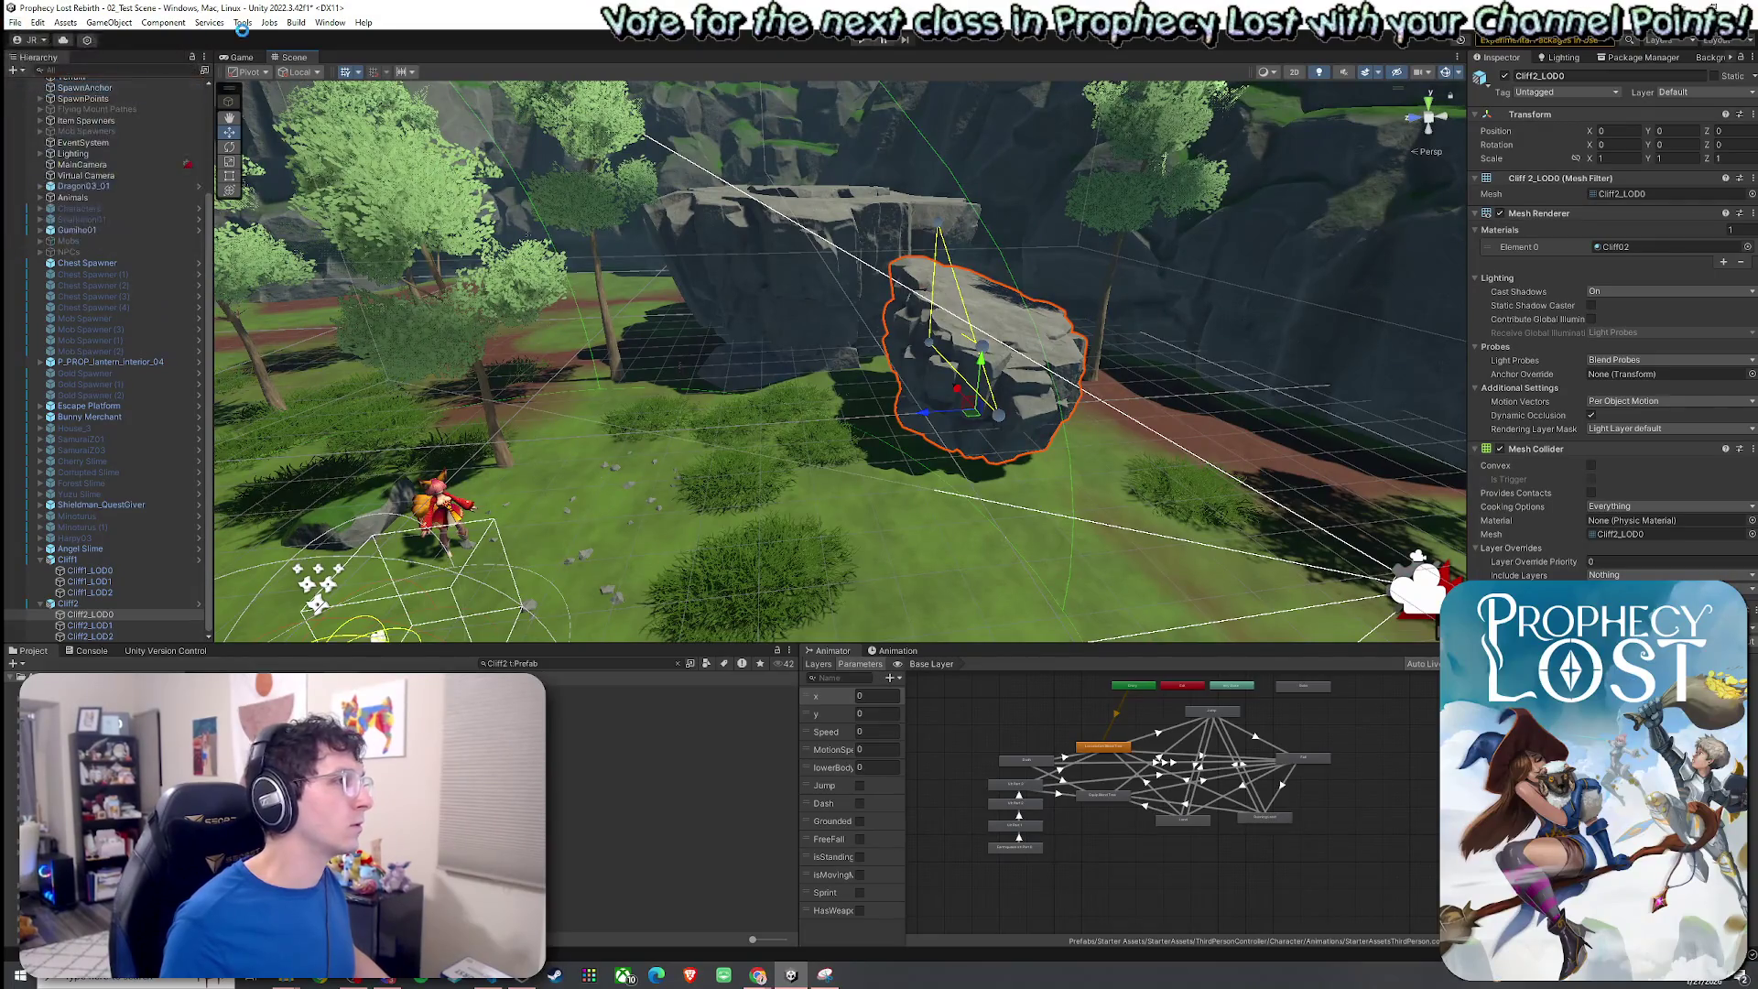
left_click(242, 22)
key("Escape")
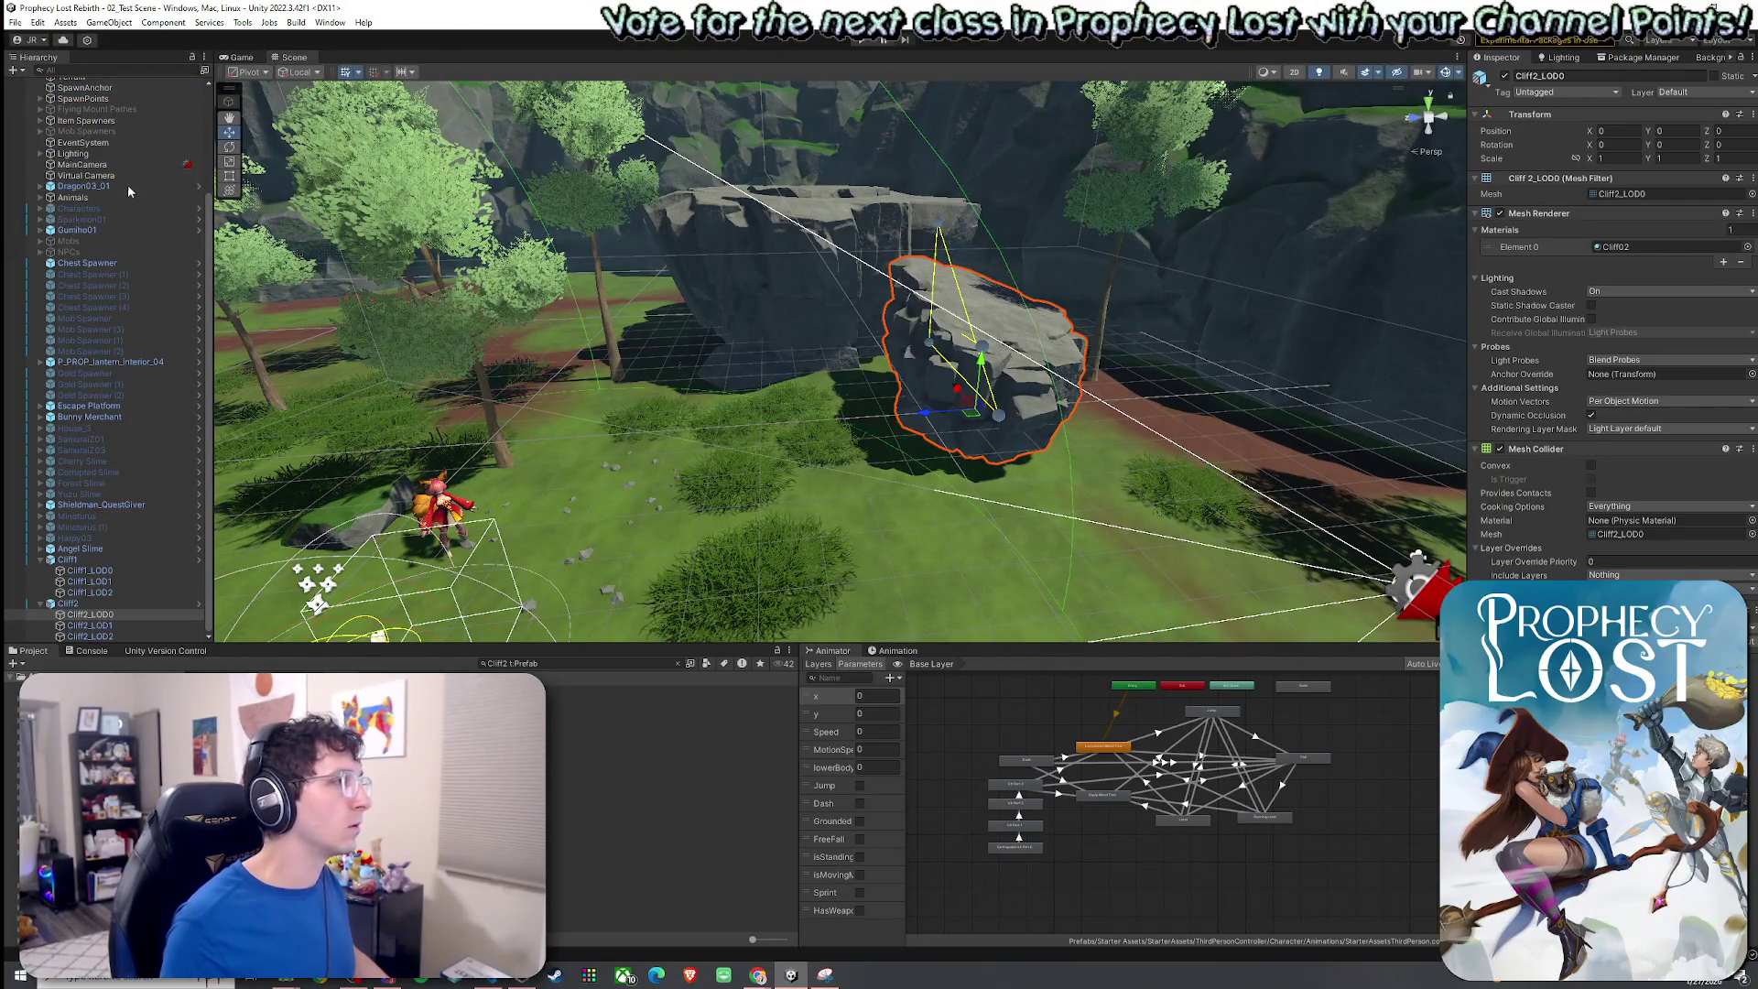
scroll(181, 197, "up", 5)
left_click(124, 94)
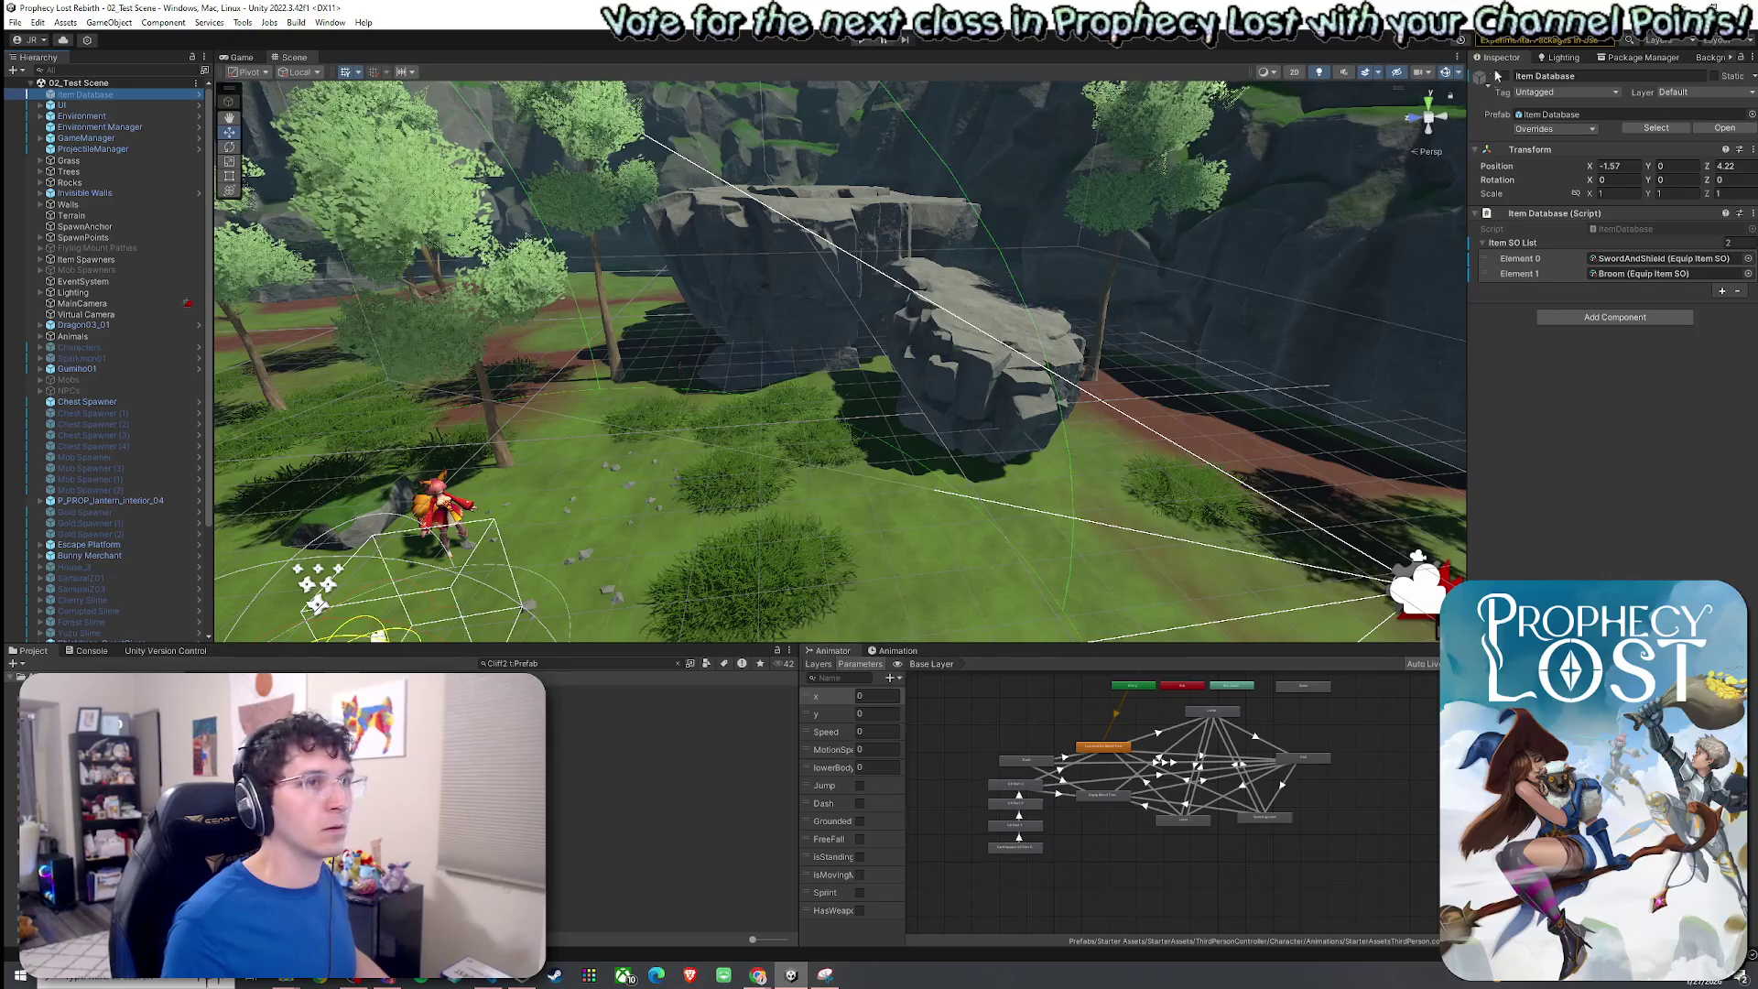
left_click(38, 22)
key("ctrl+p")
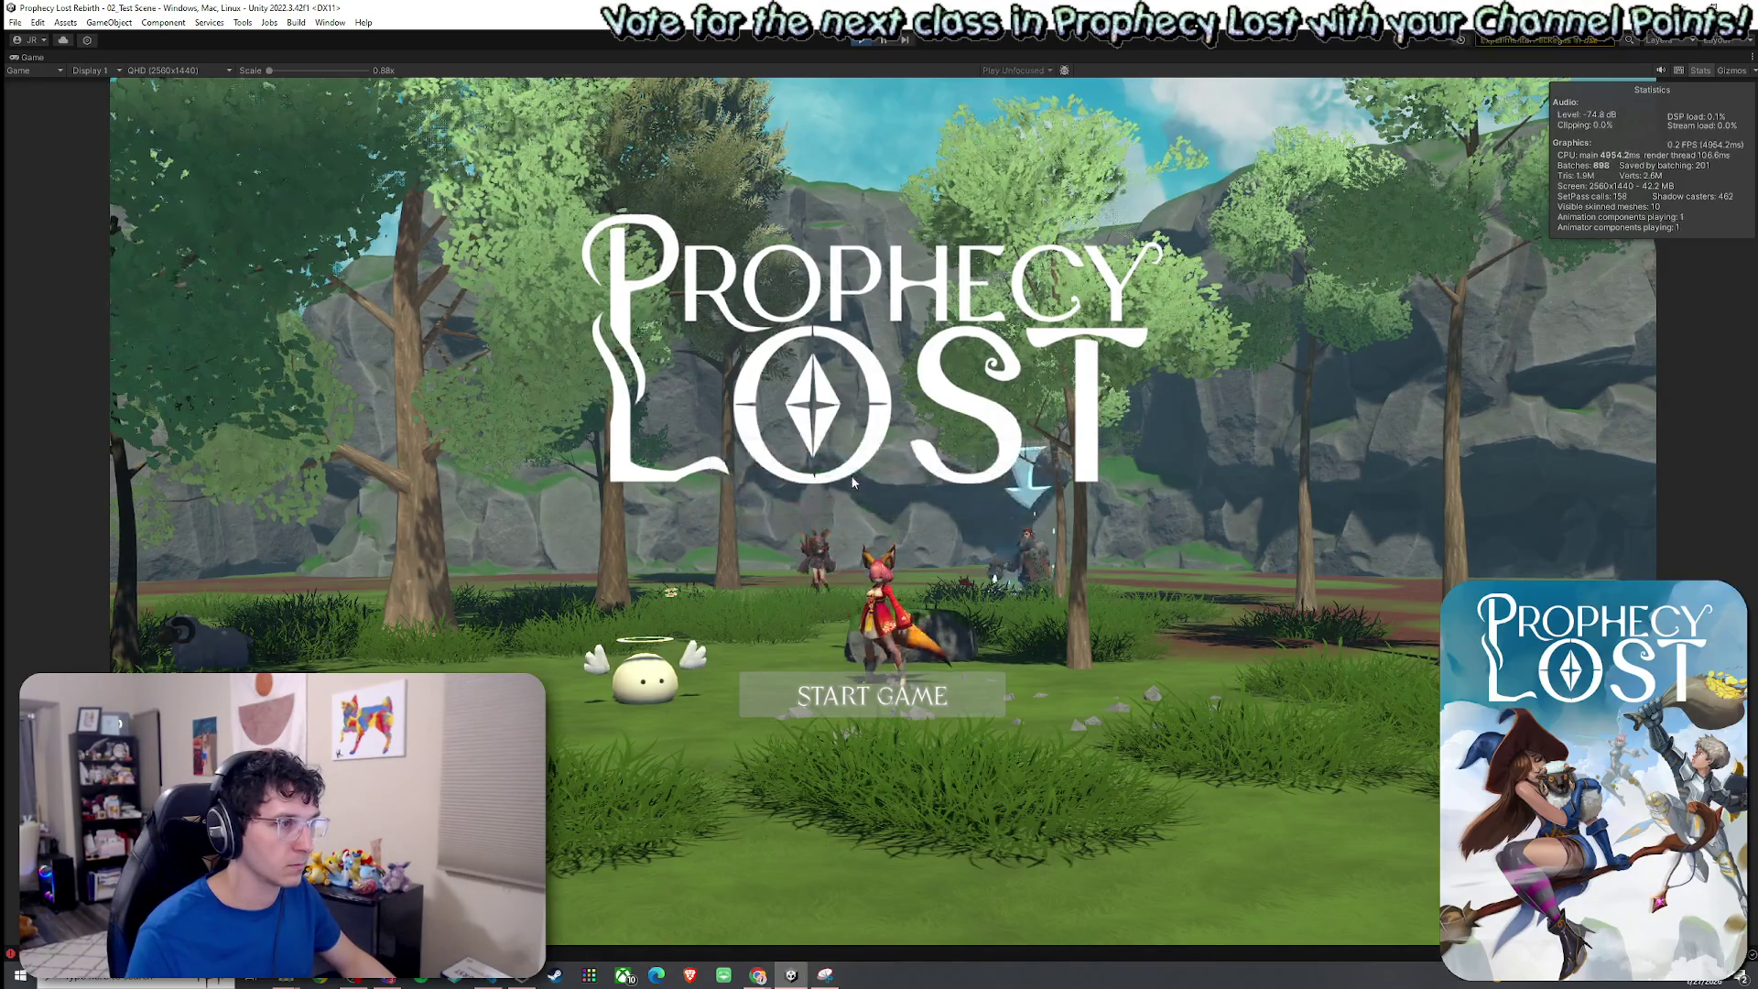
Start a match from the title screen, run to the broom, and equip it from the inventory.
left_click(872, 688)
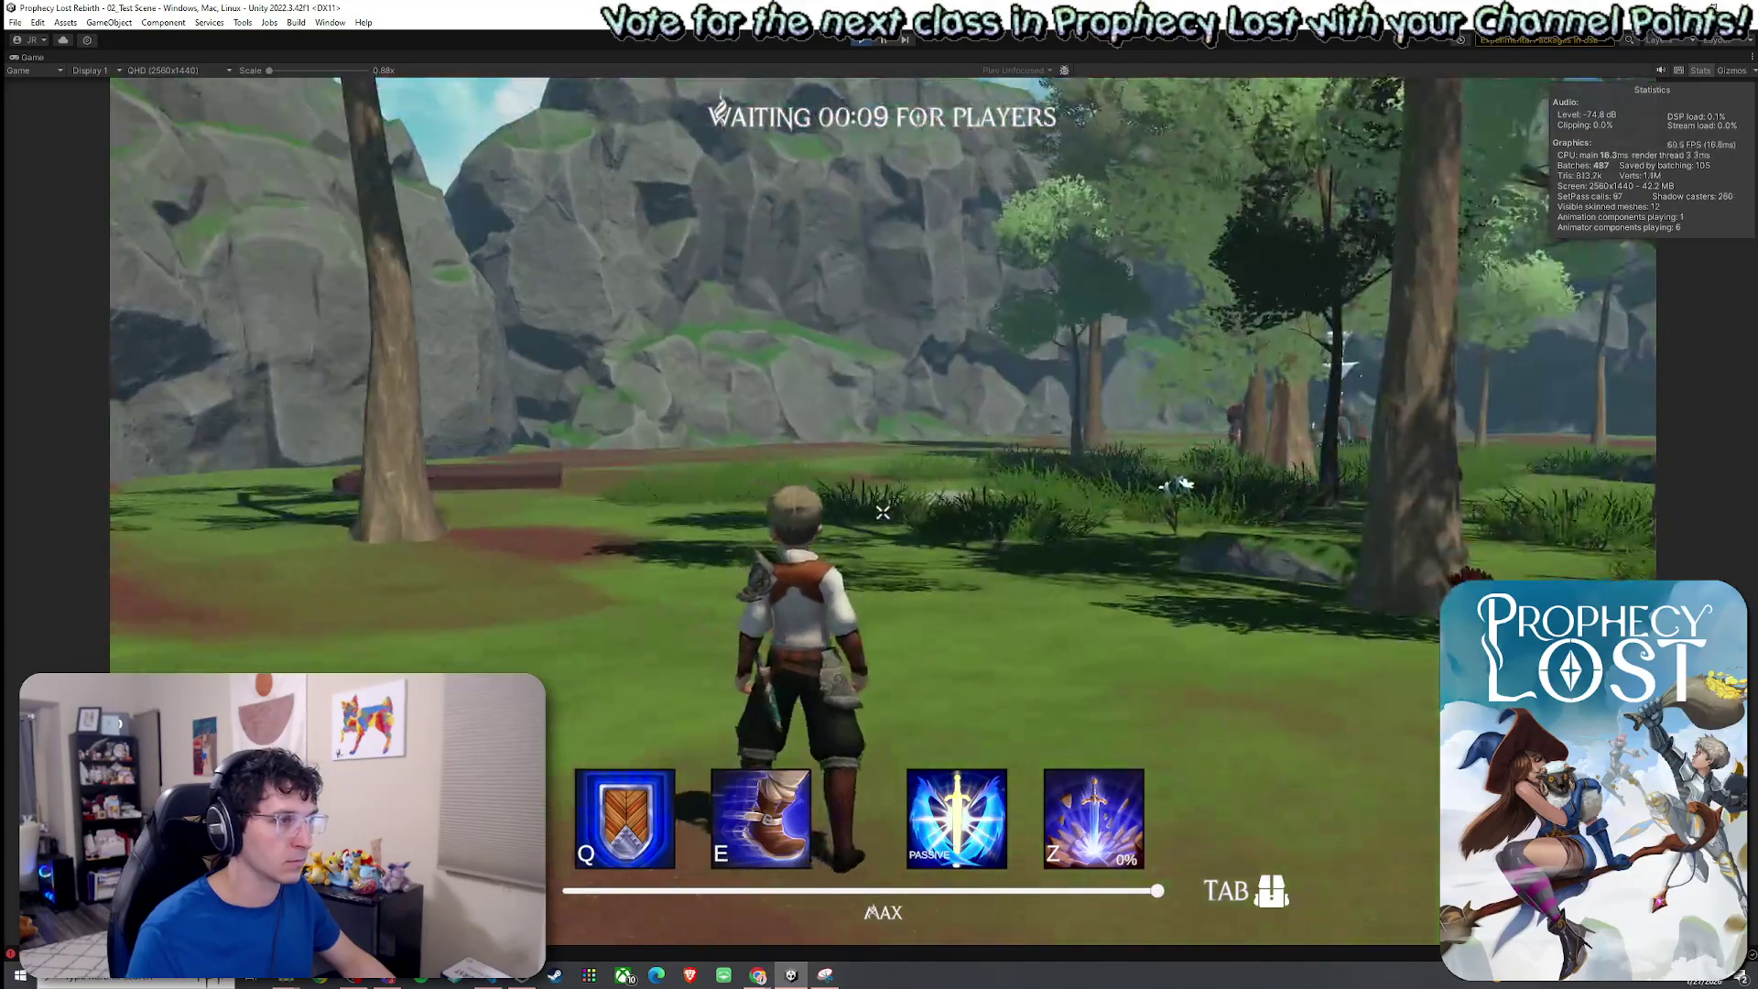
key("w")
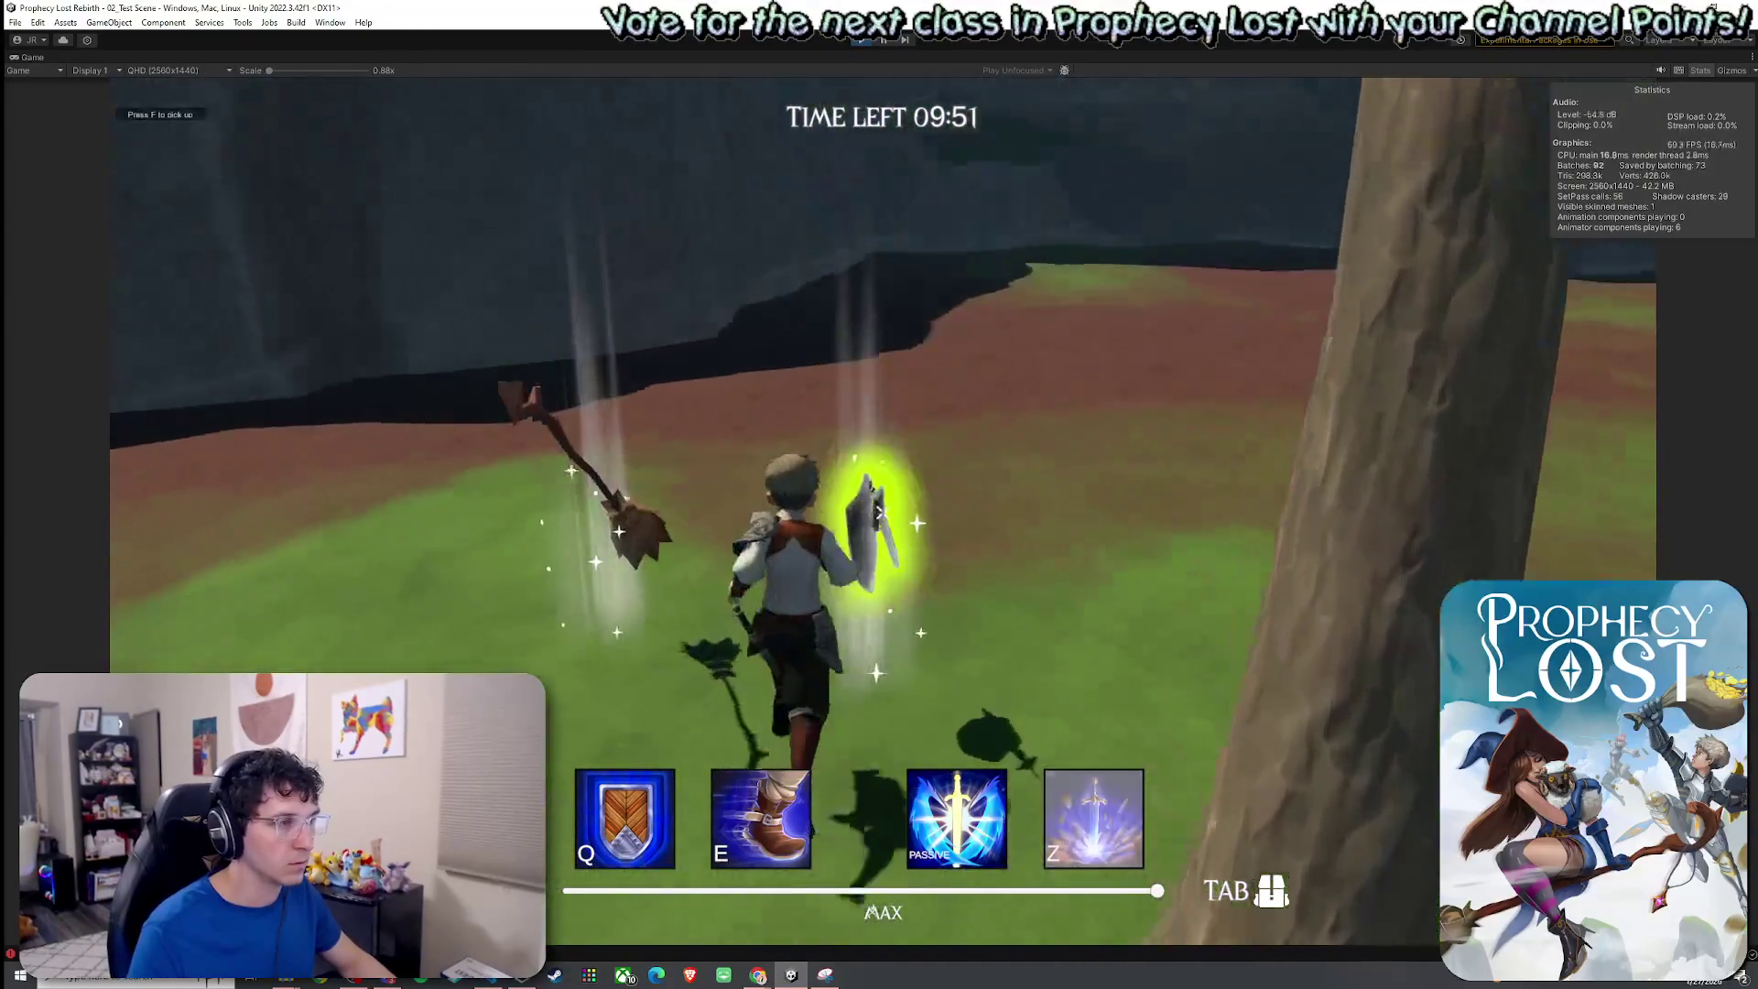
key("Tab")
left_click(1228, 417)
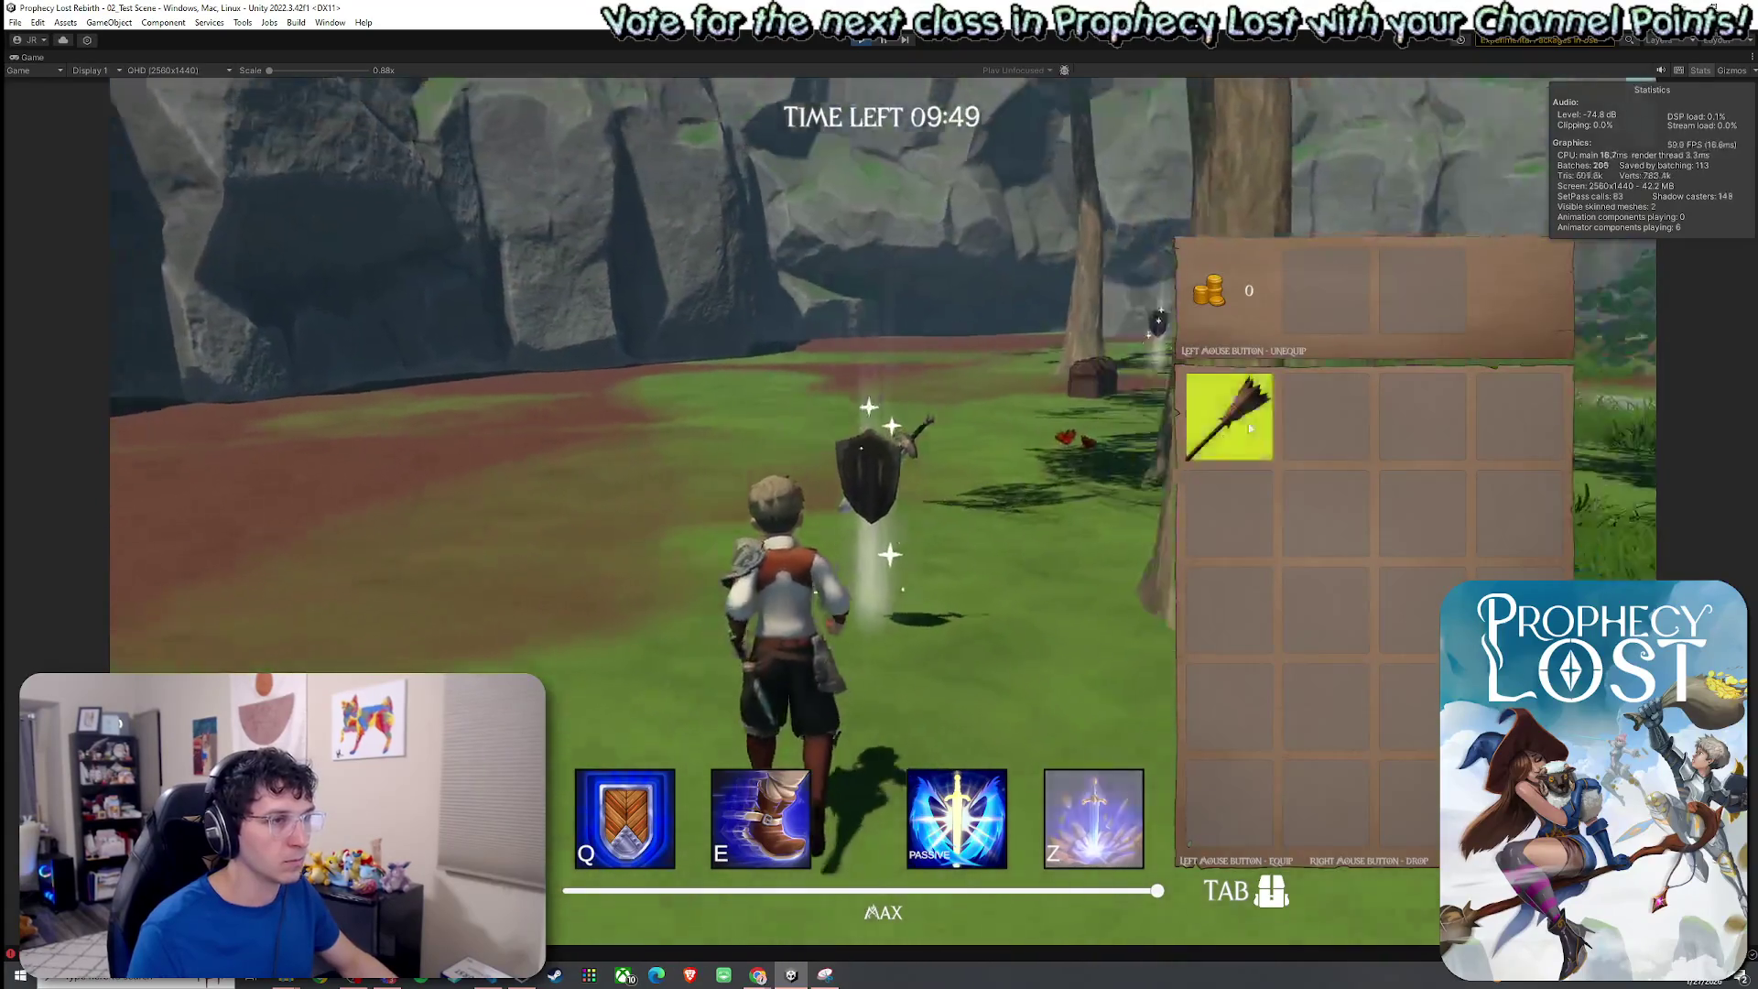
Attack with the broom, swap it for the sword and shield, and fire the special ability.
key("Tab")
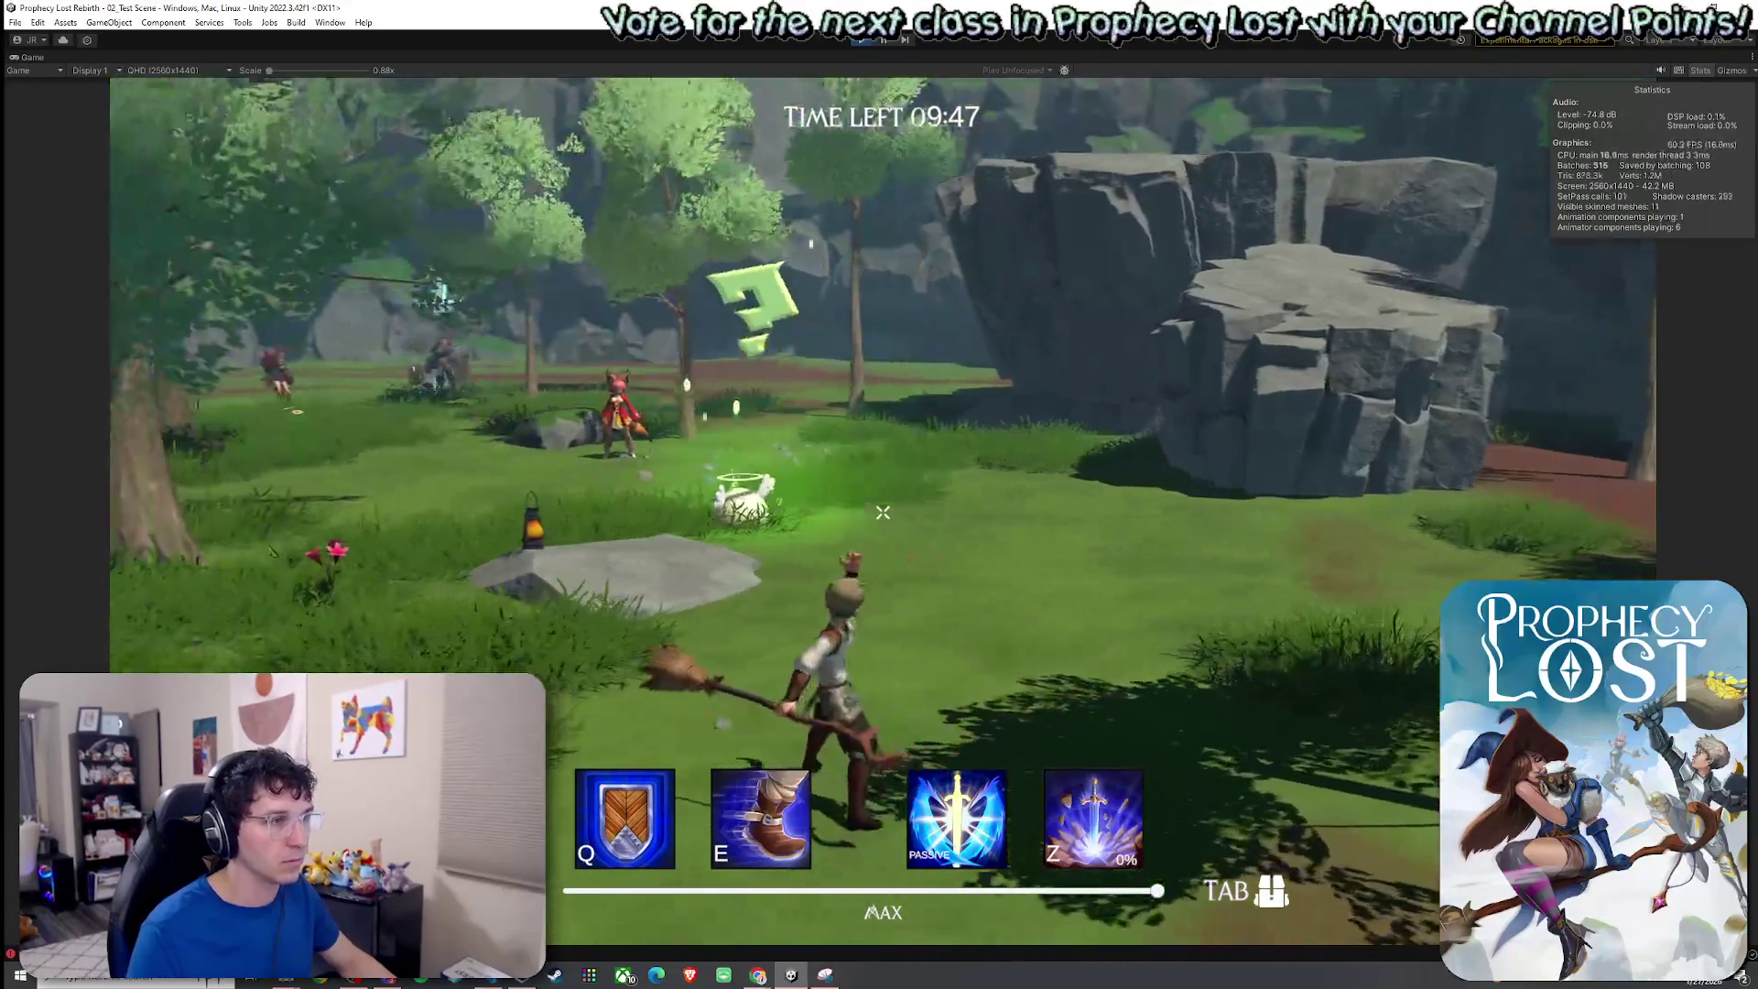
left_click(883, 512)
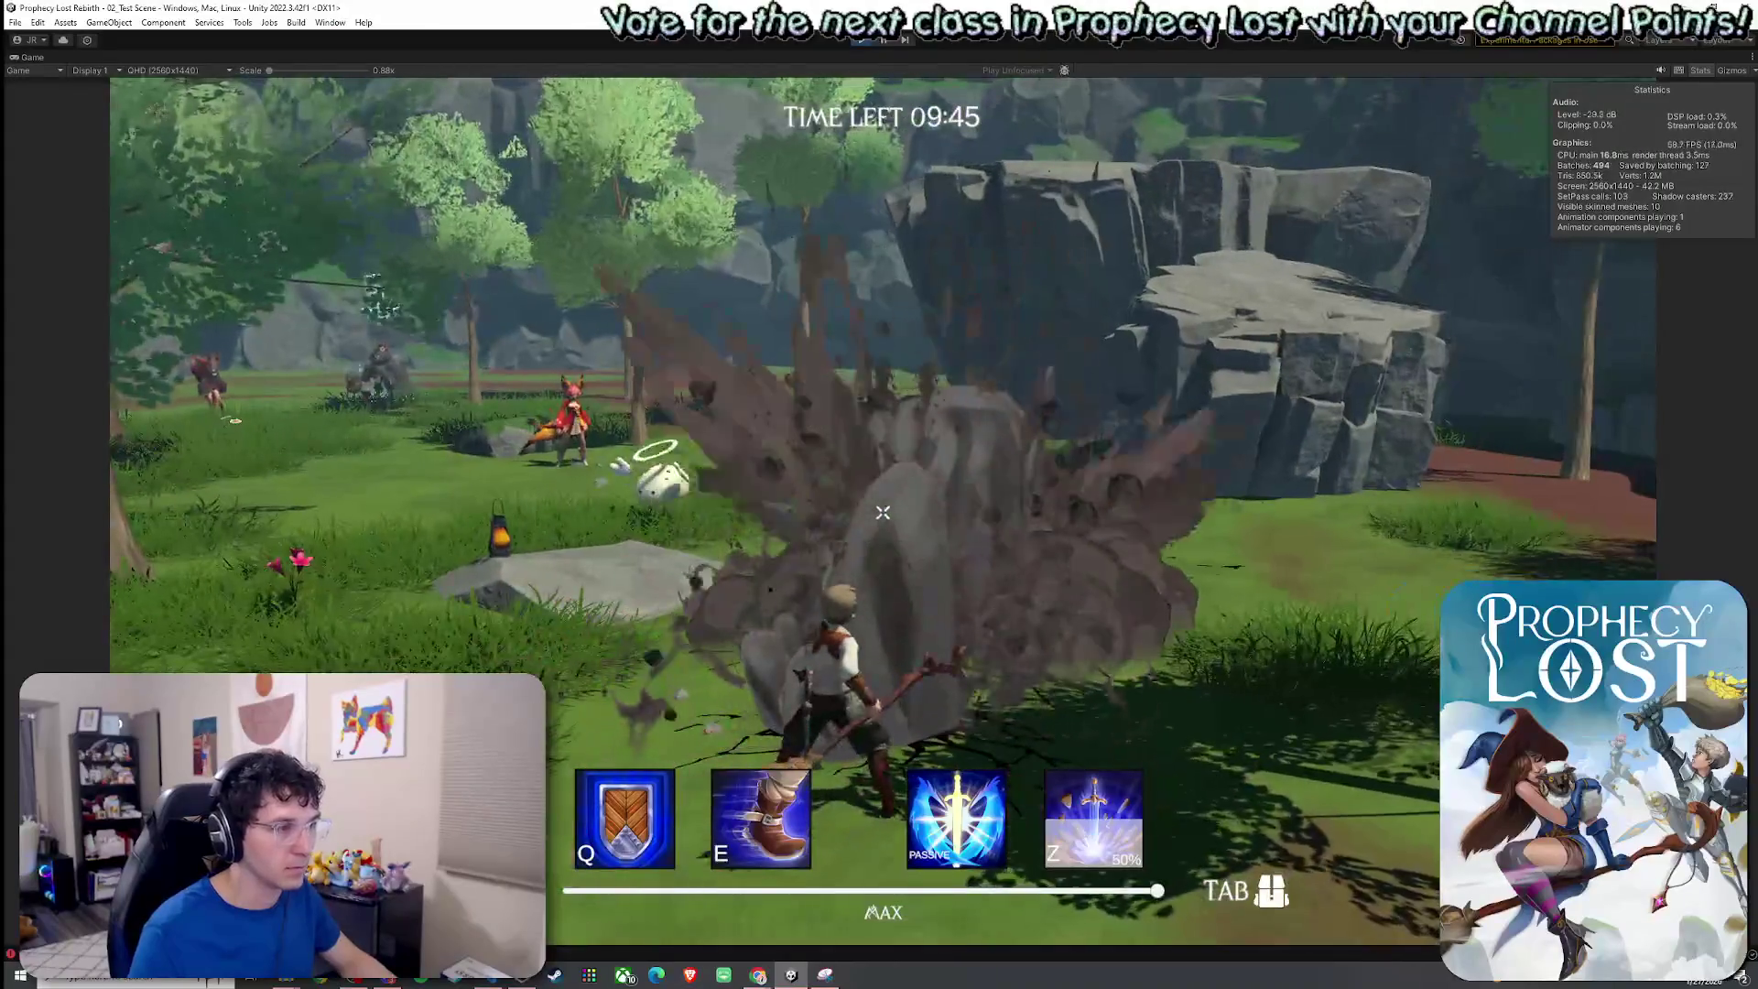
key("w")
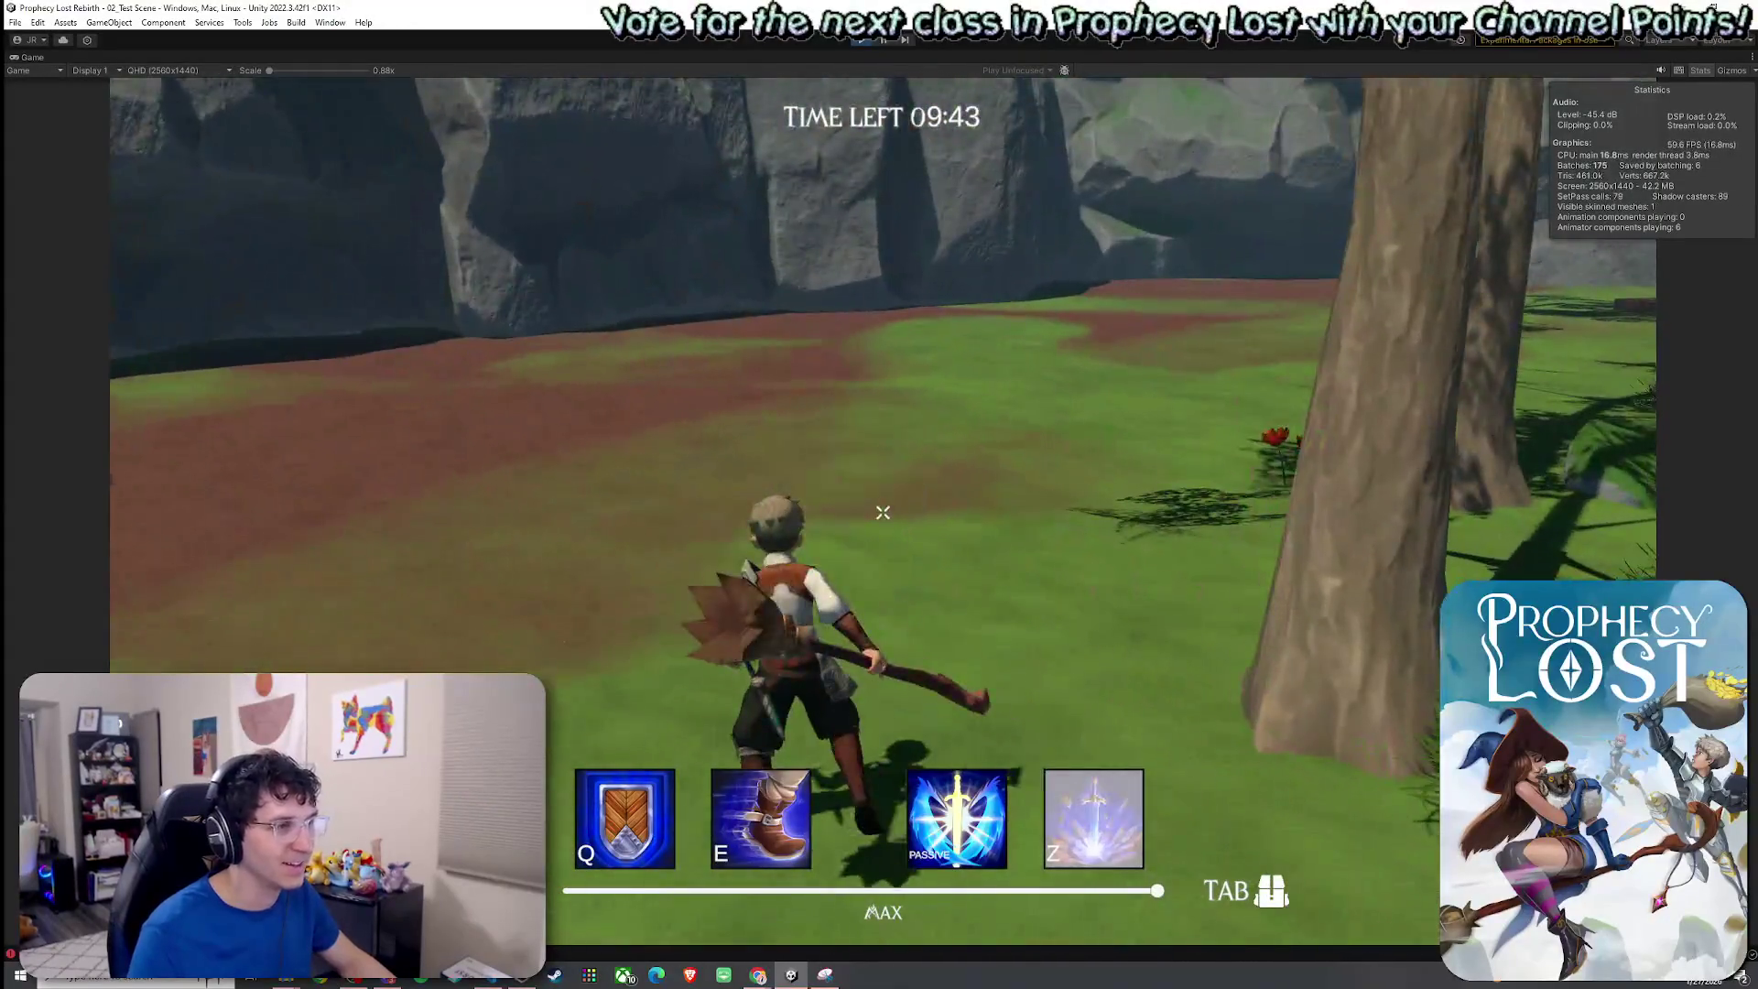
key("Tab")
left_click(1325, 293)
left_click(1261, 412)
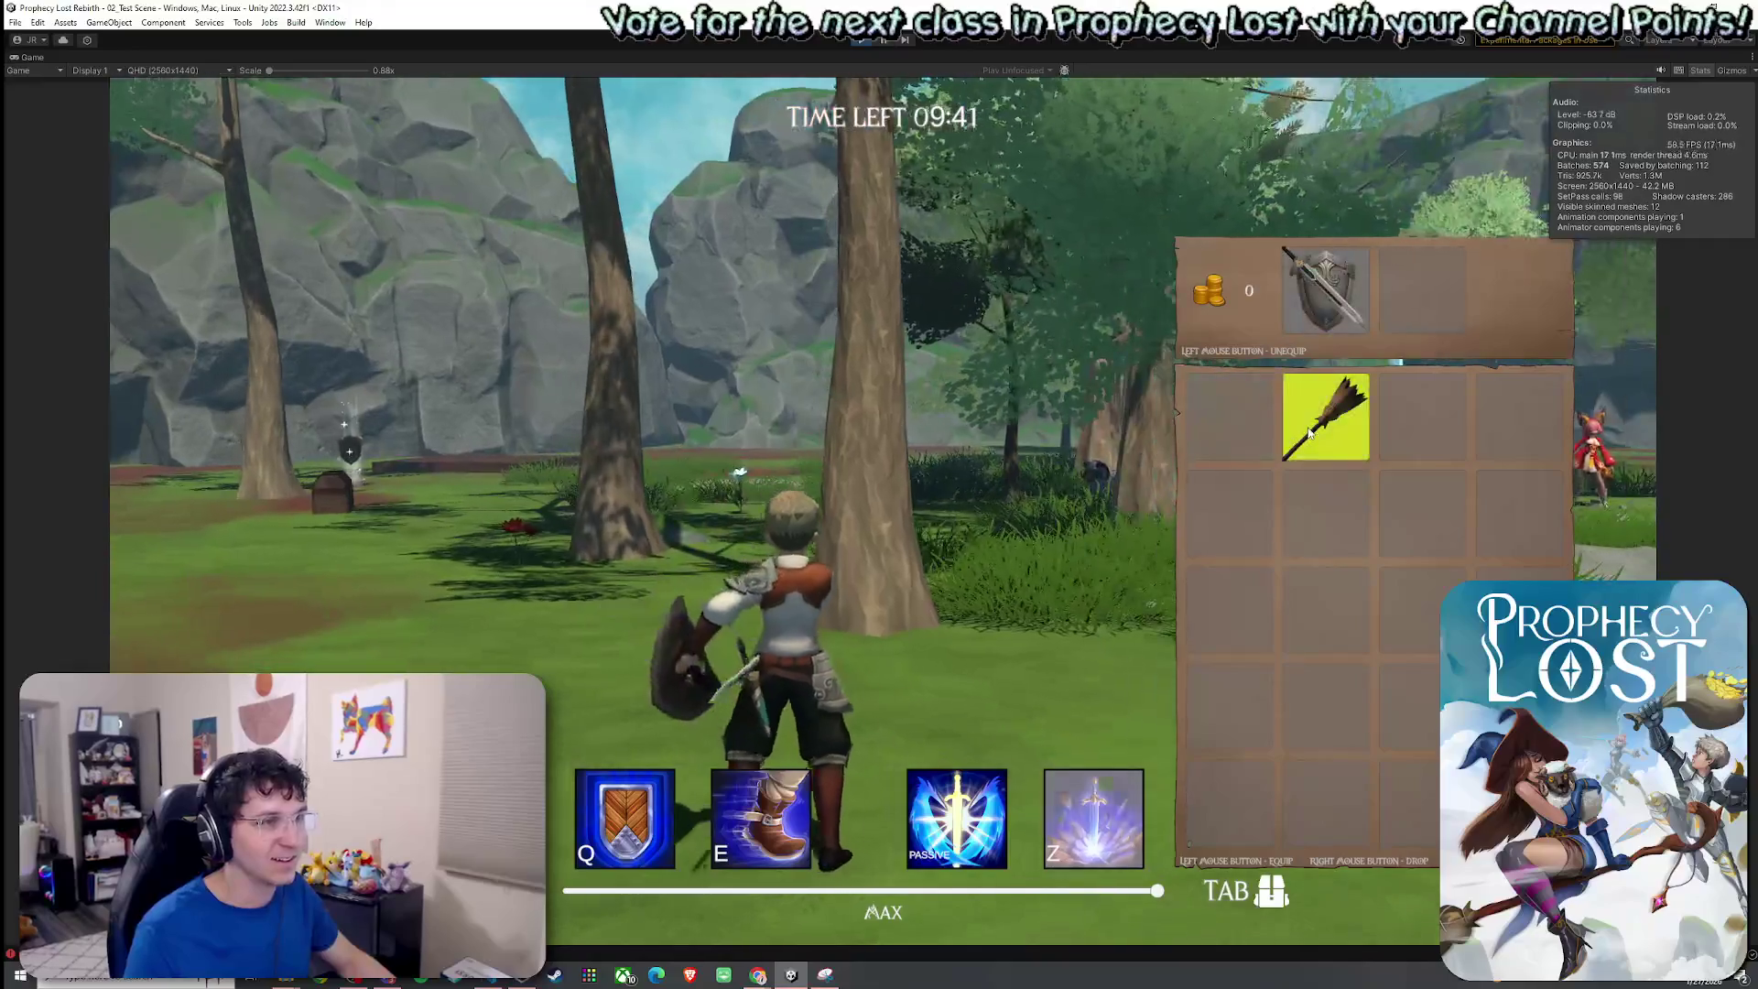
key("Tab")
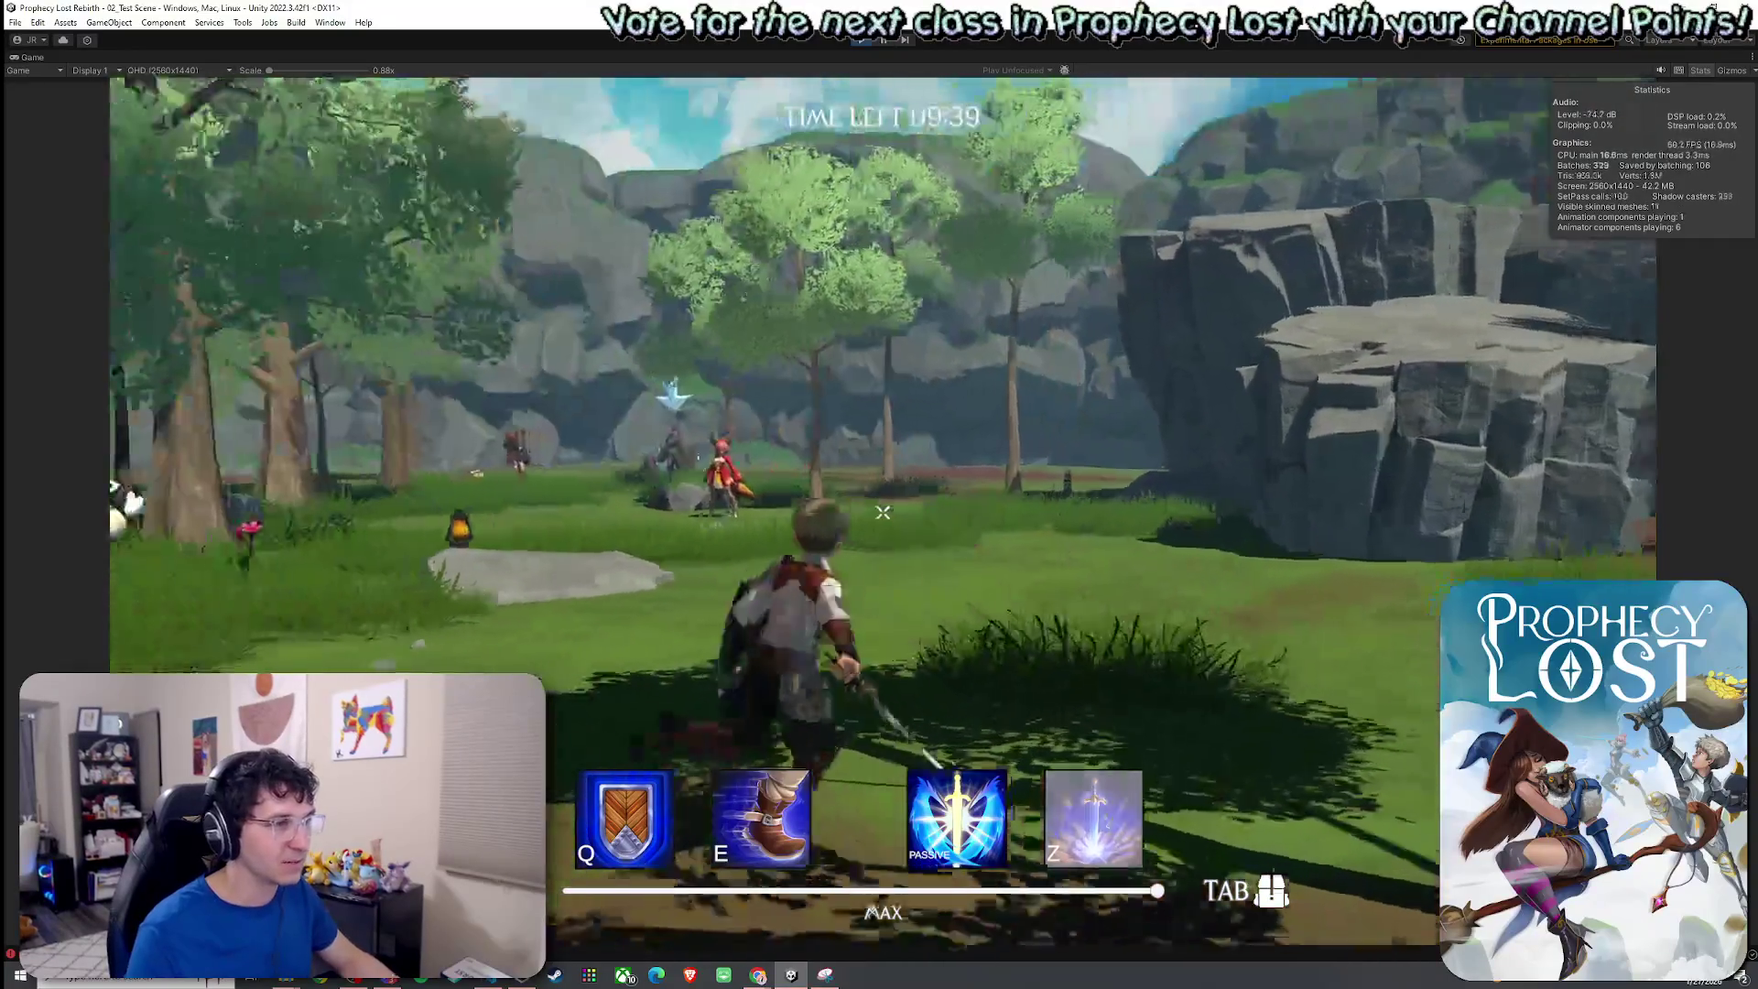
key("z")
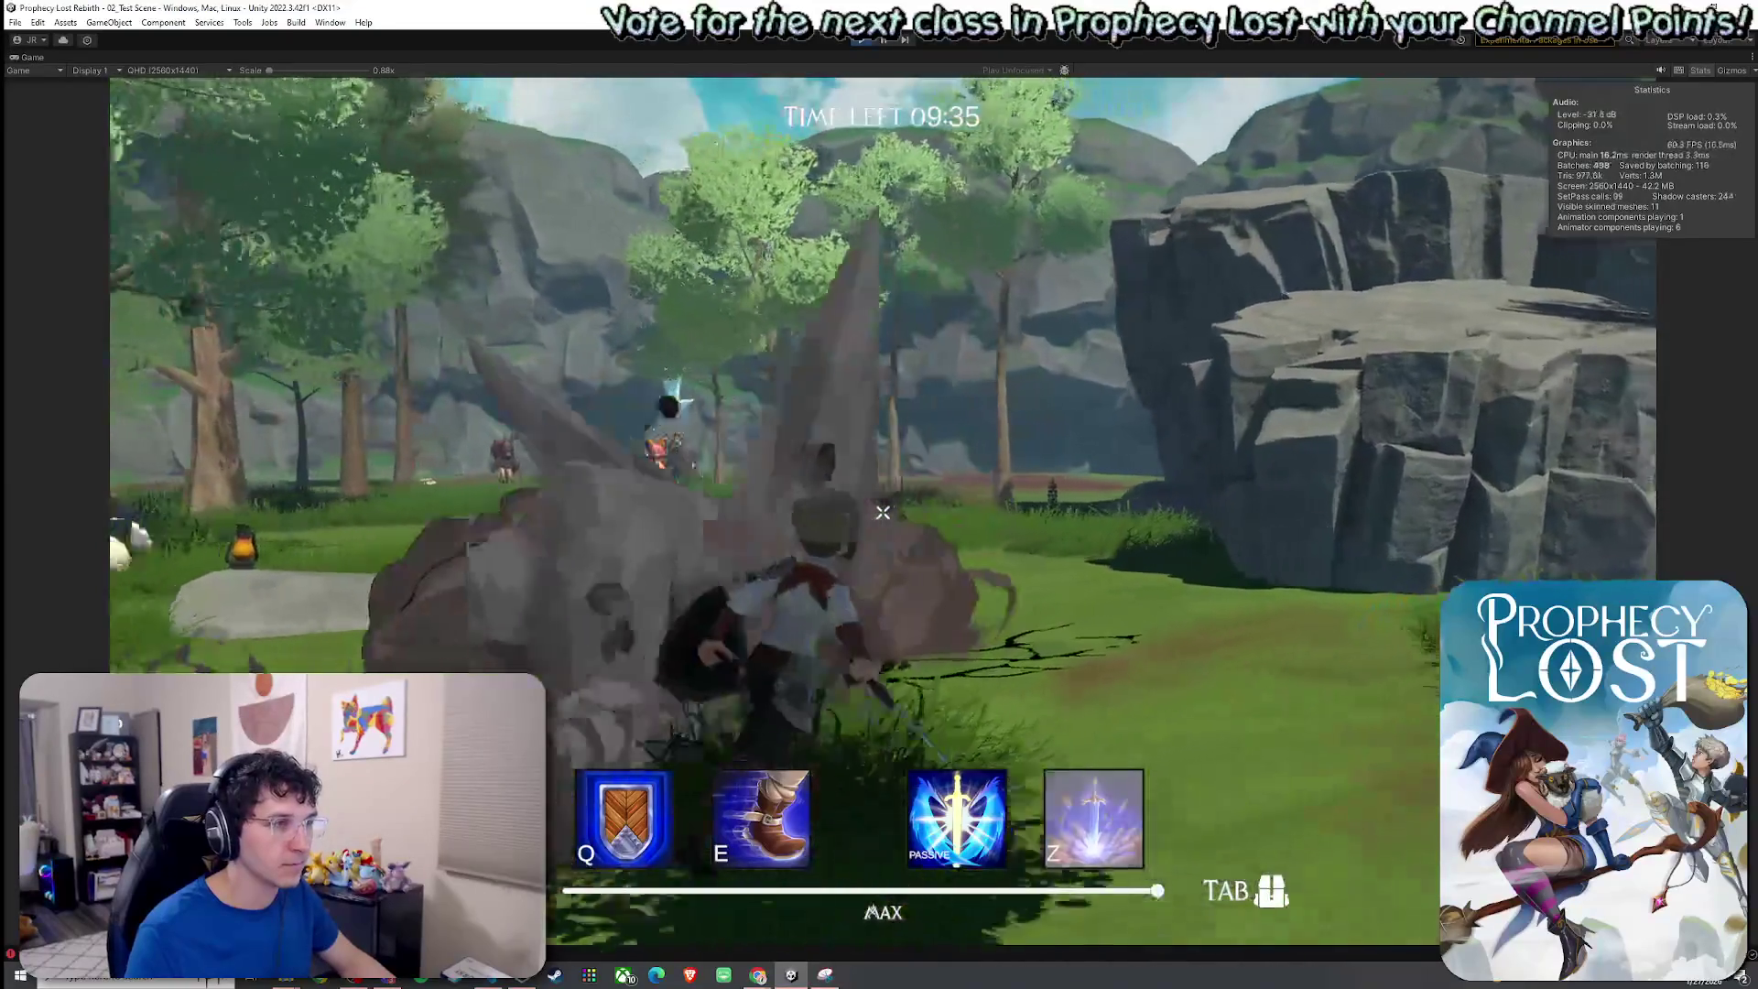
Climb the large rock and use the leap slam and rock-spike eruption attacks.
key("w")
key("space")
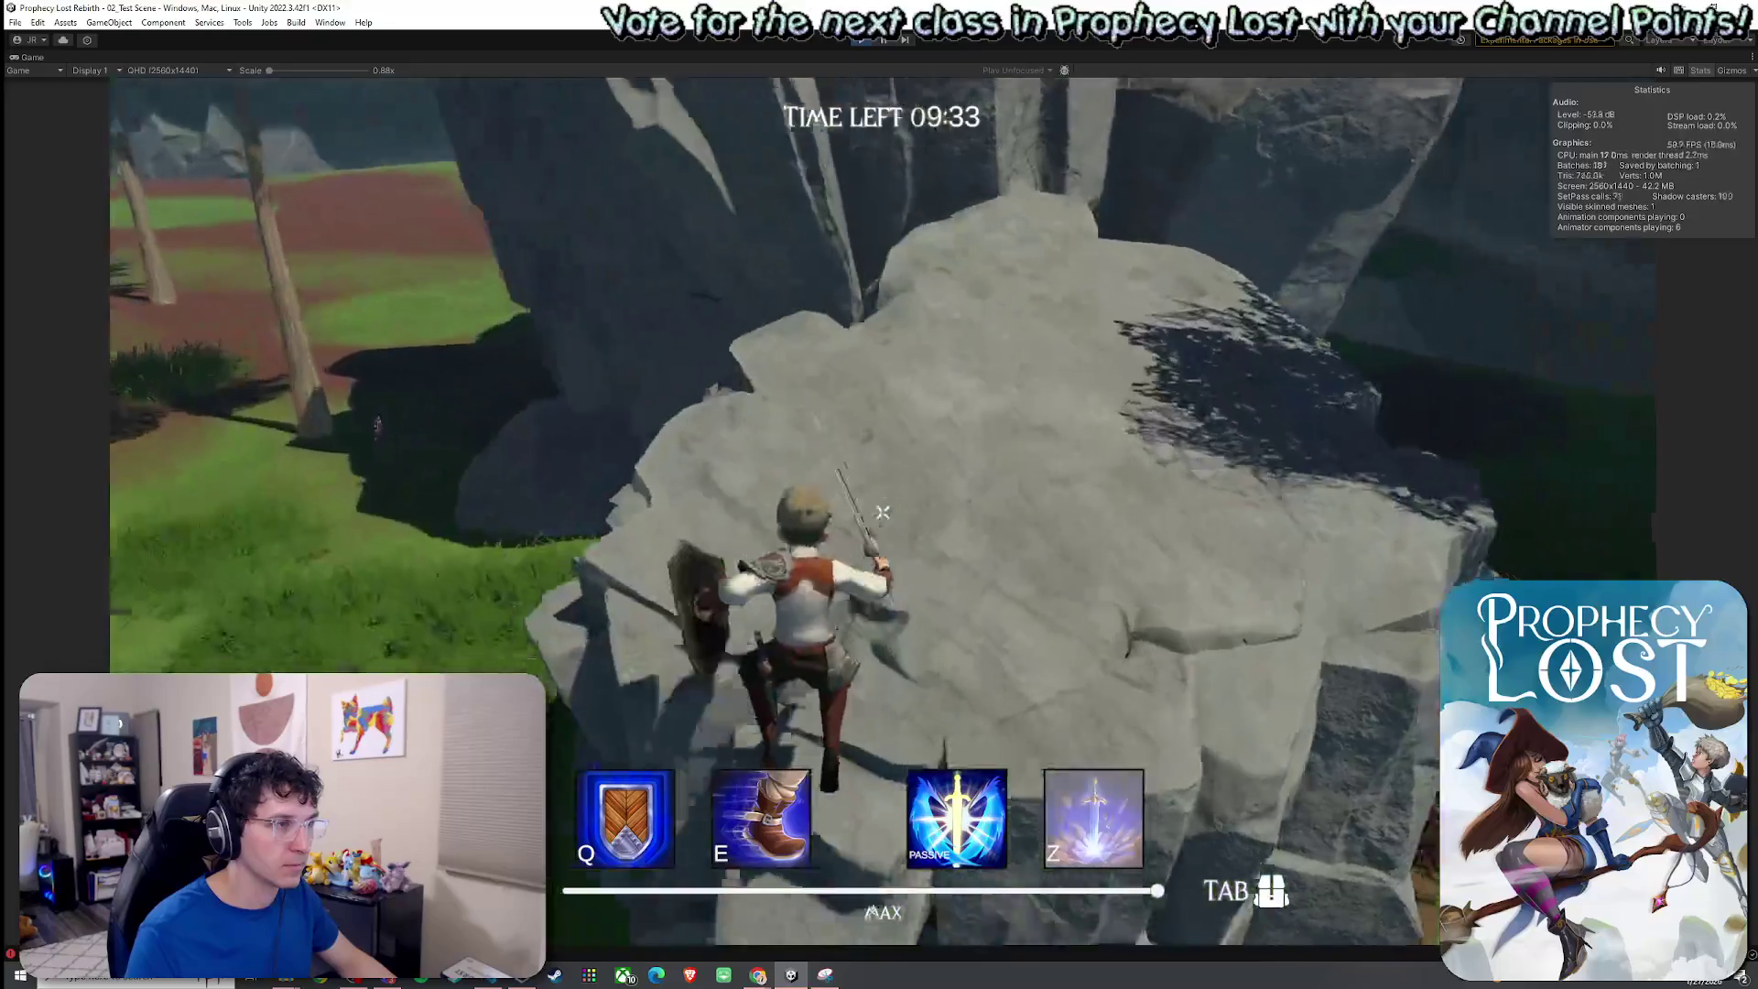
key("w")
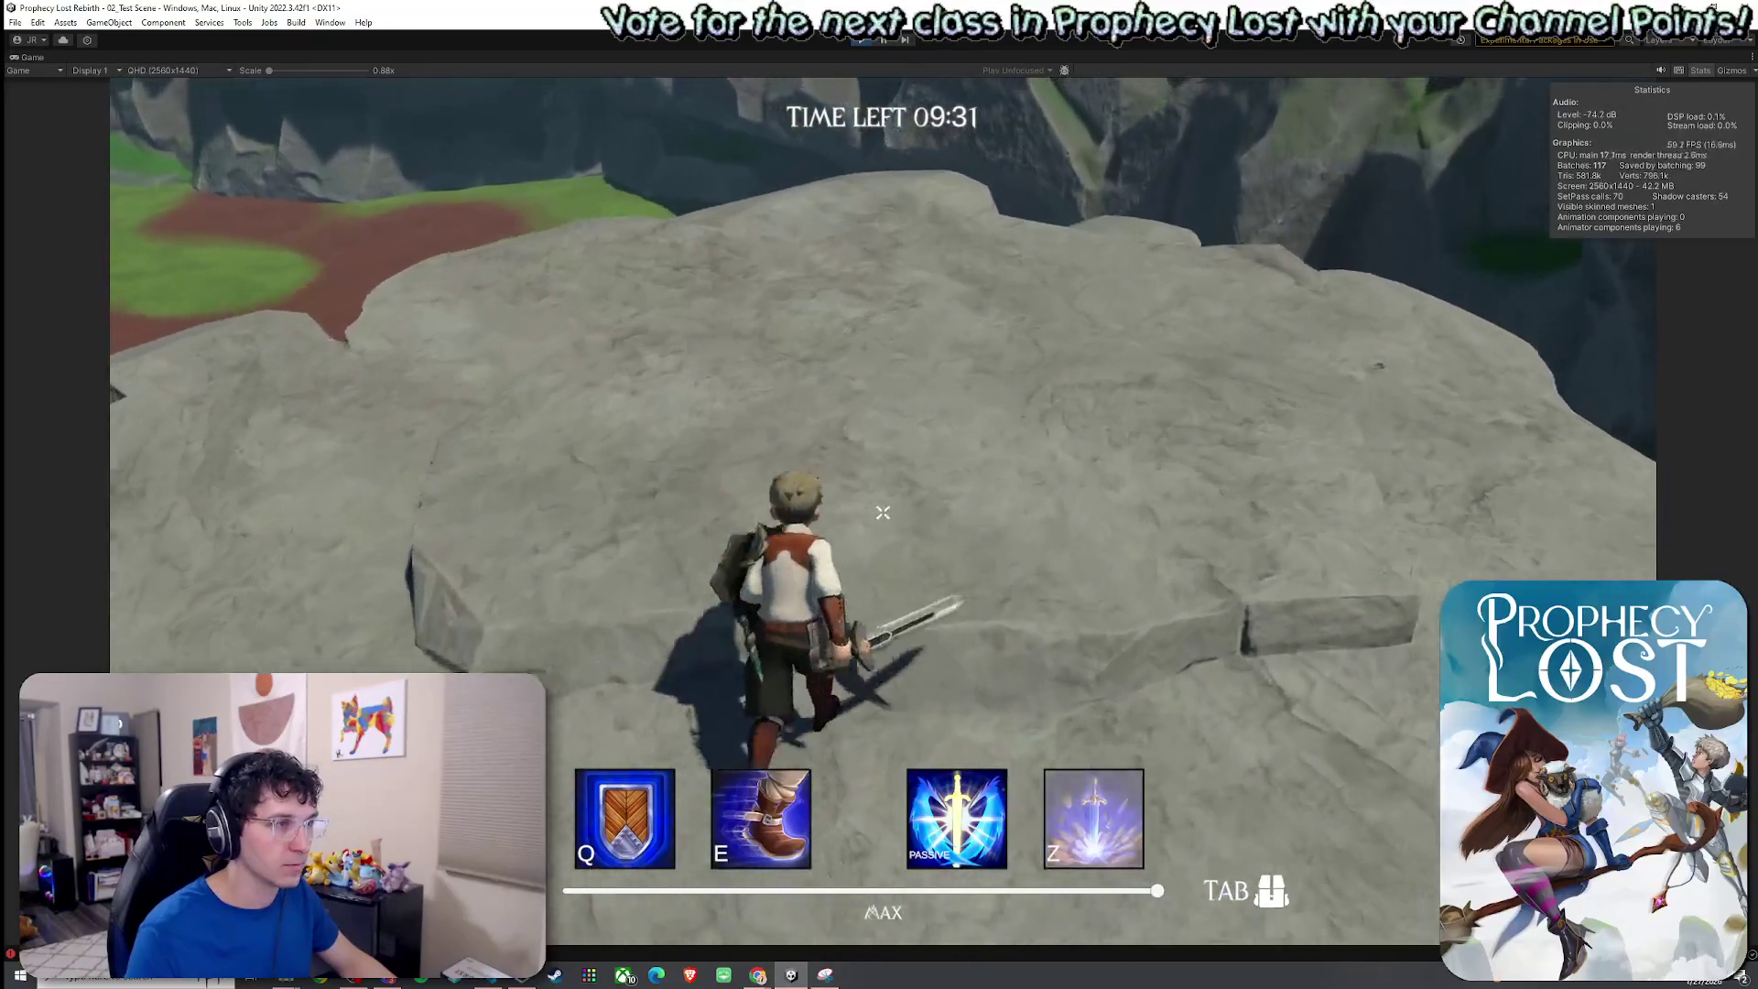
key("w")
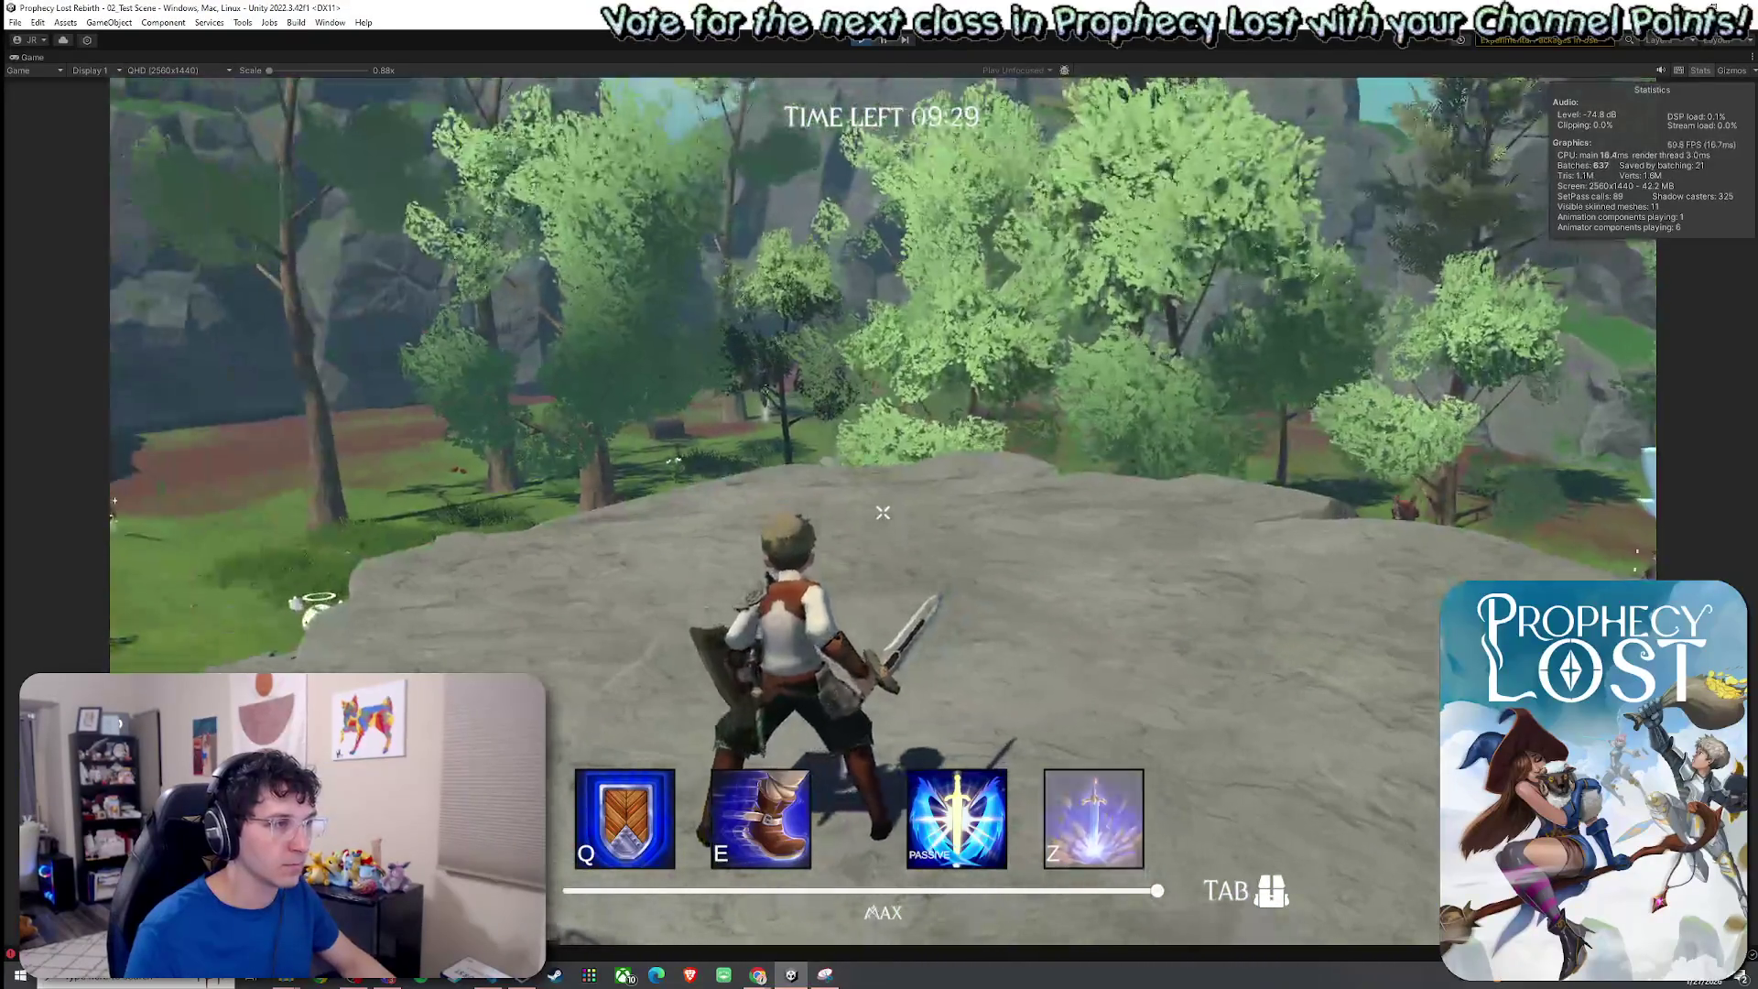
left_click(883, 513)
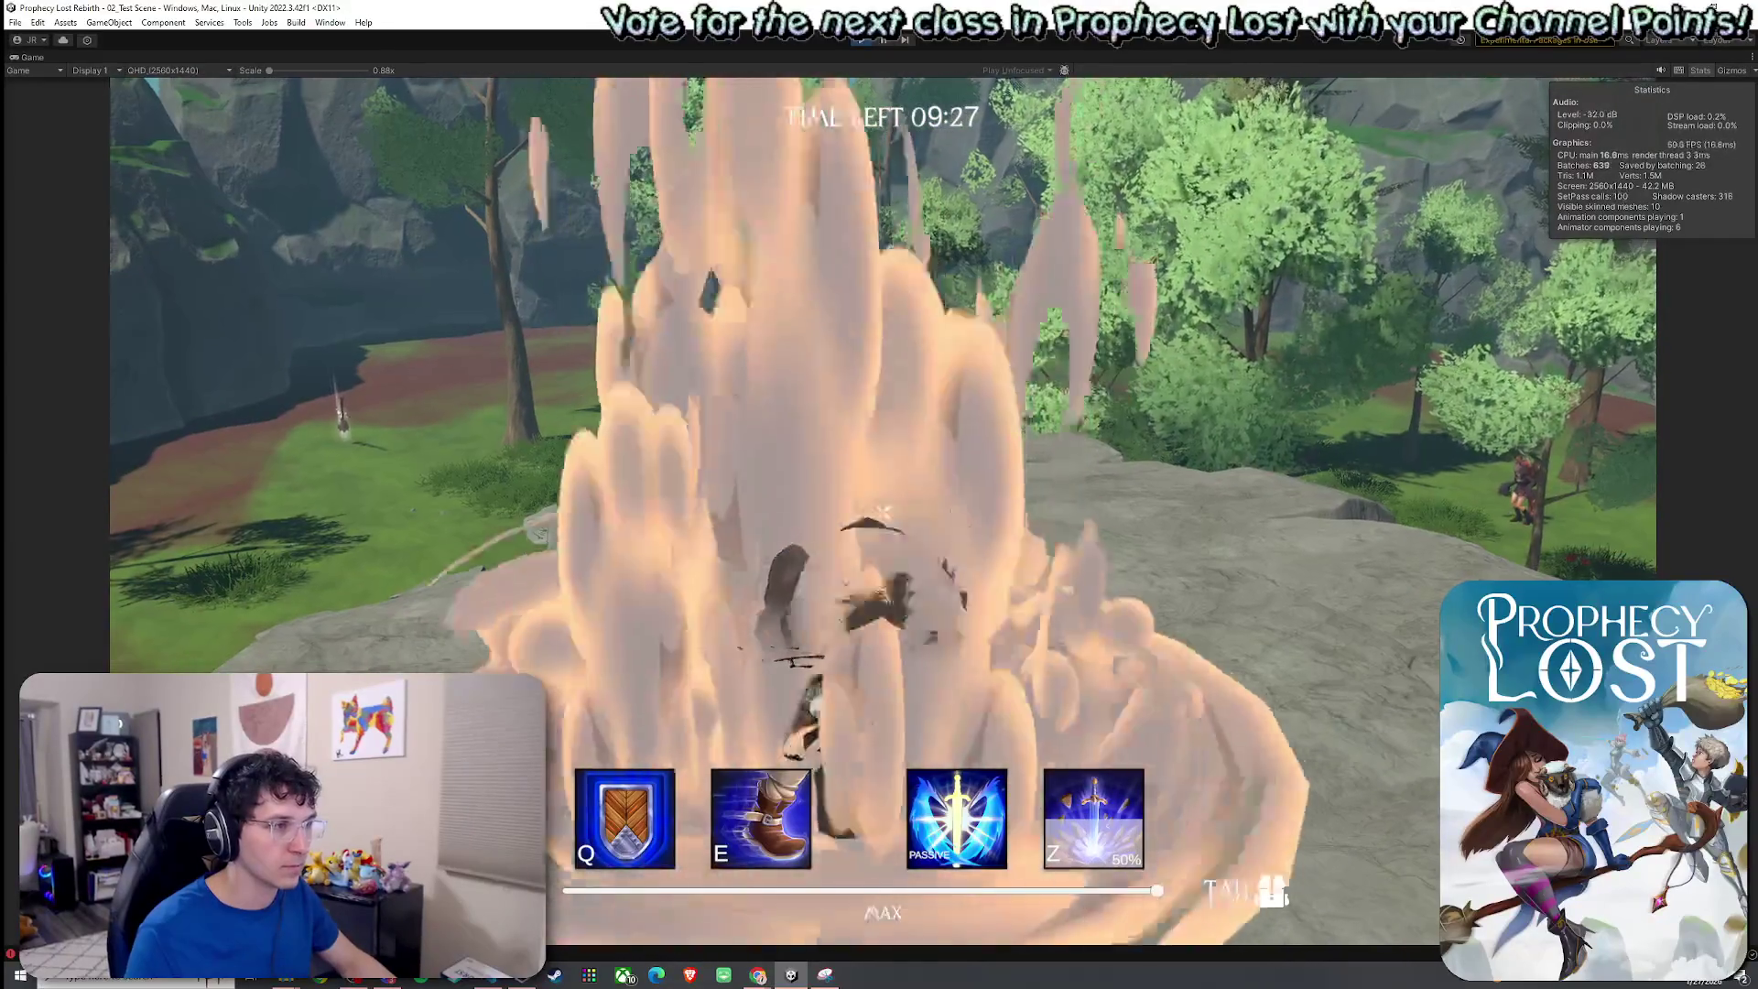
key("w")
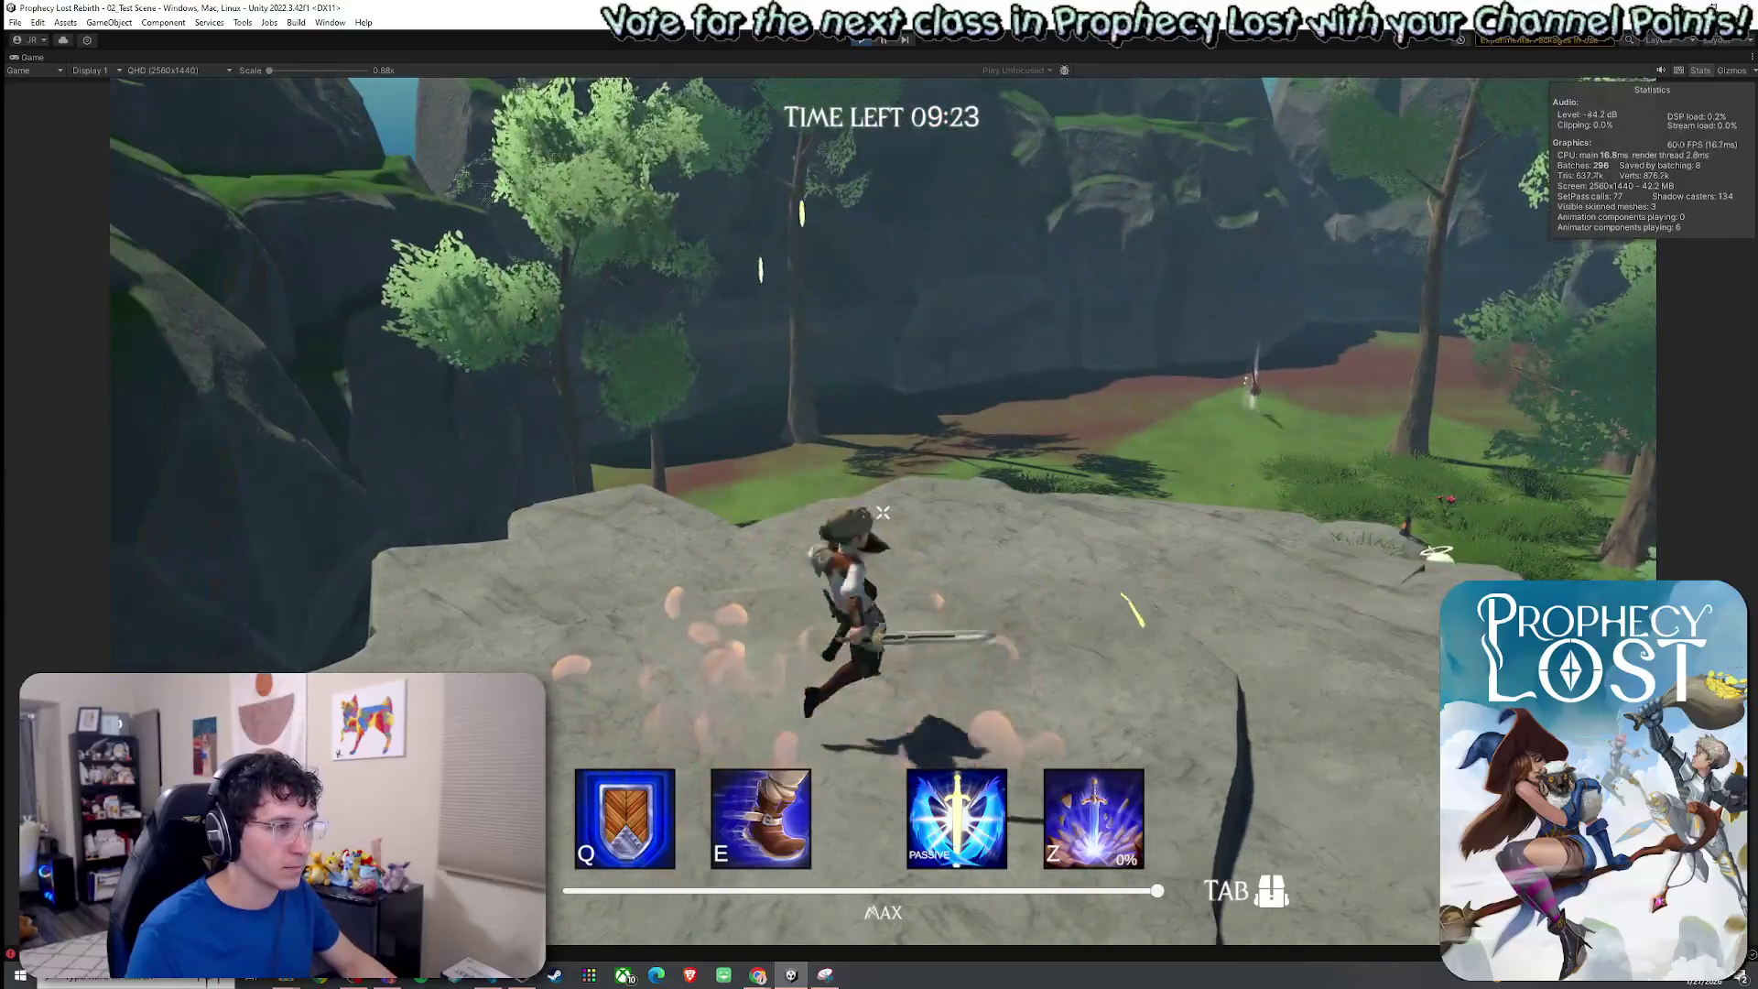
left_click(882, 512)
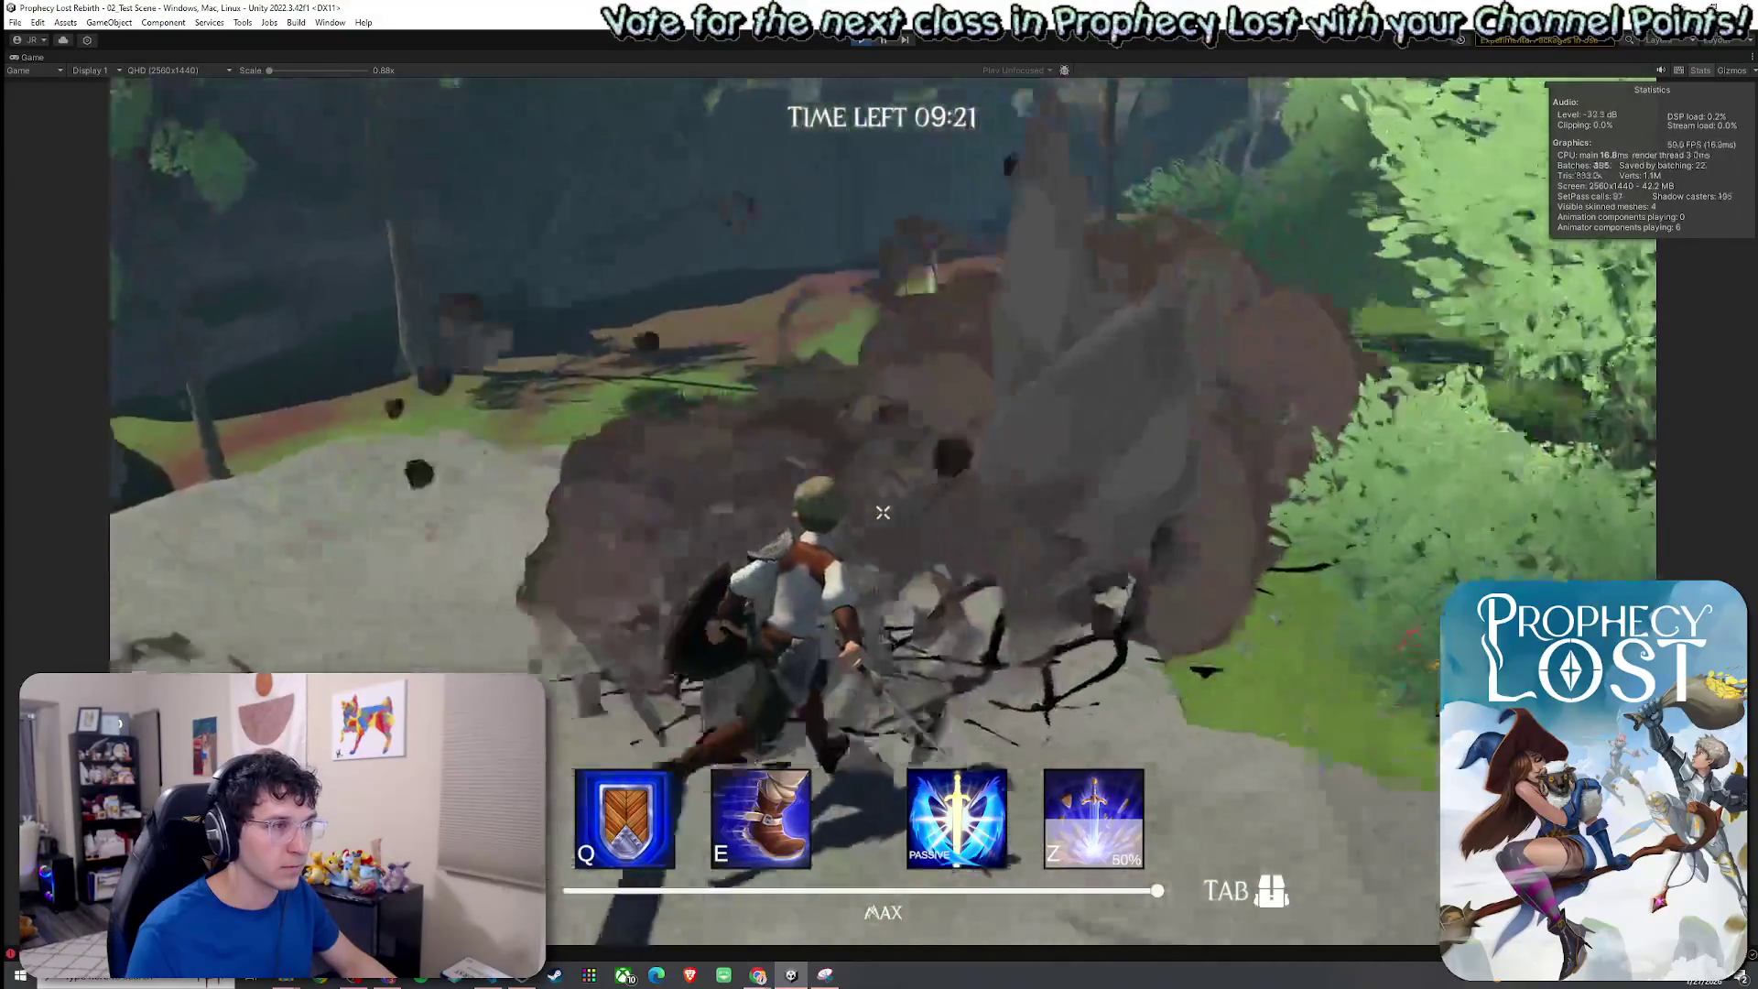
Slash the training dummy repeatedly, finishing with a spin-slash, then stop play mode with Ctrl+P.
key("w")
key("w")
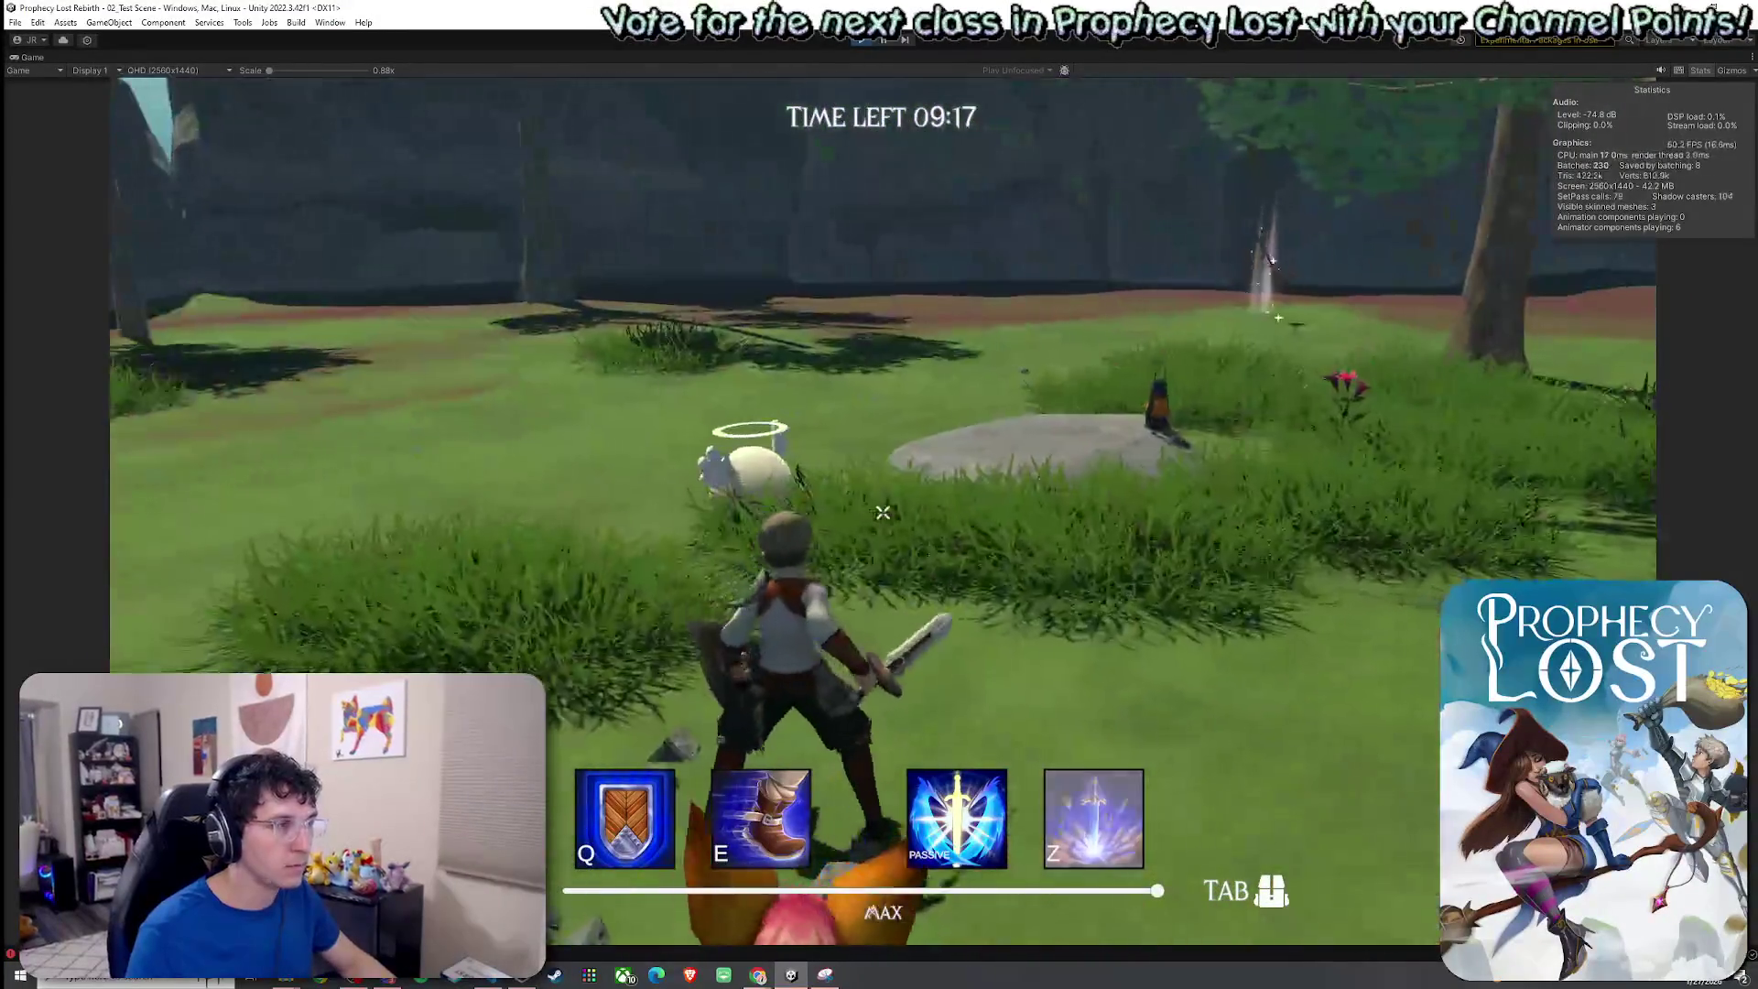
key("w")
left_click(883, 513)
left_click(882, 513)
left_click(883, 511)
left_click(882, 512)
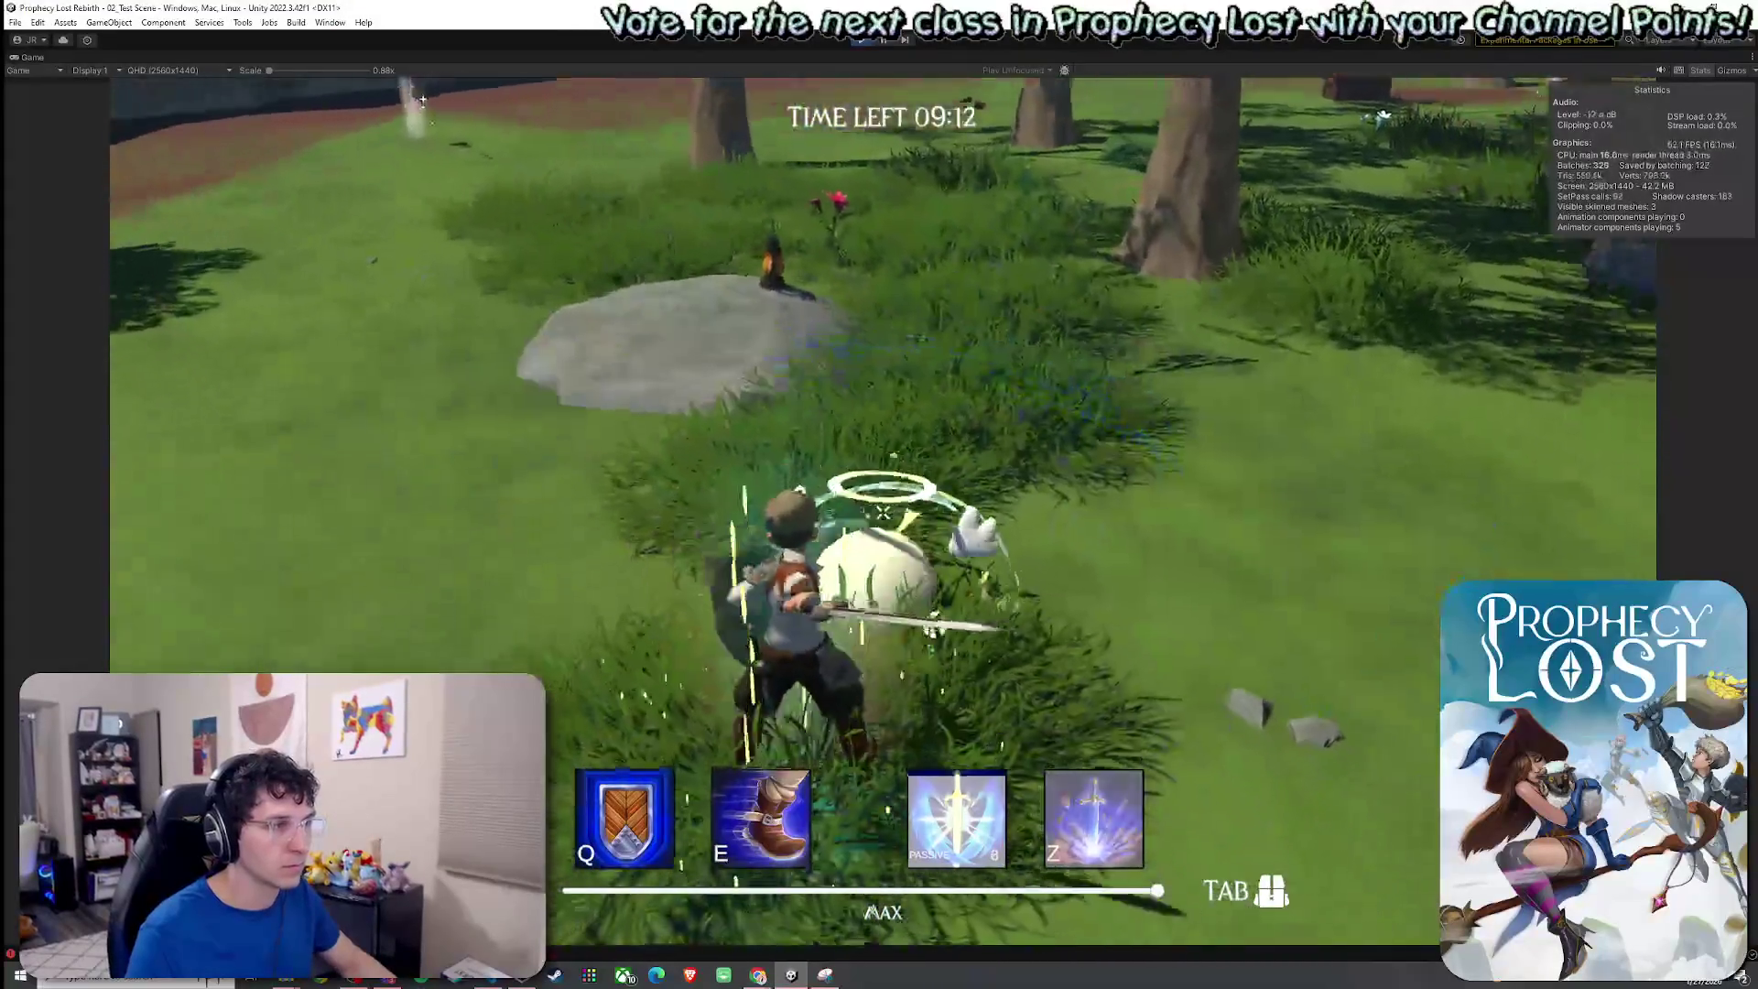
left_click(883, 513)
left_click(882, 513)
left_click(882, 512)
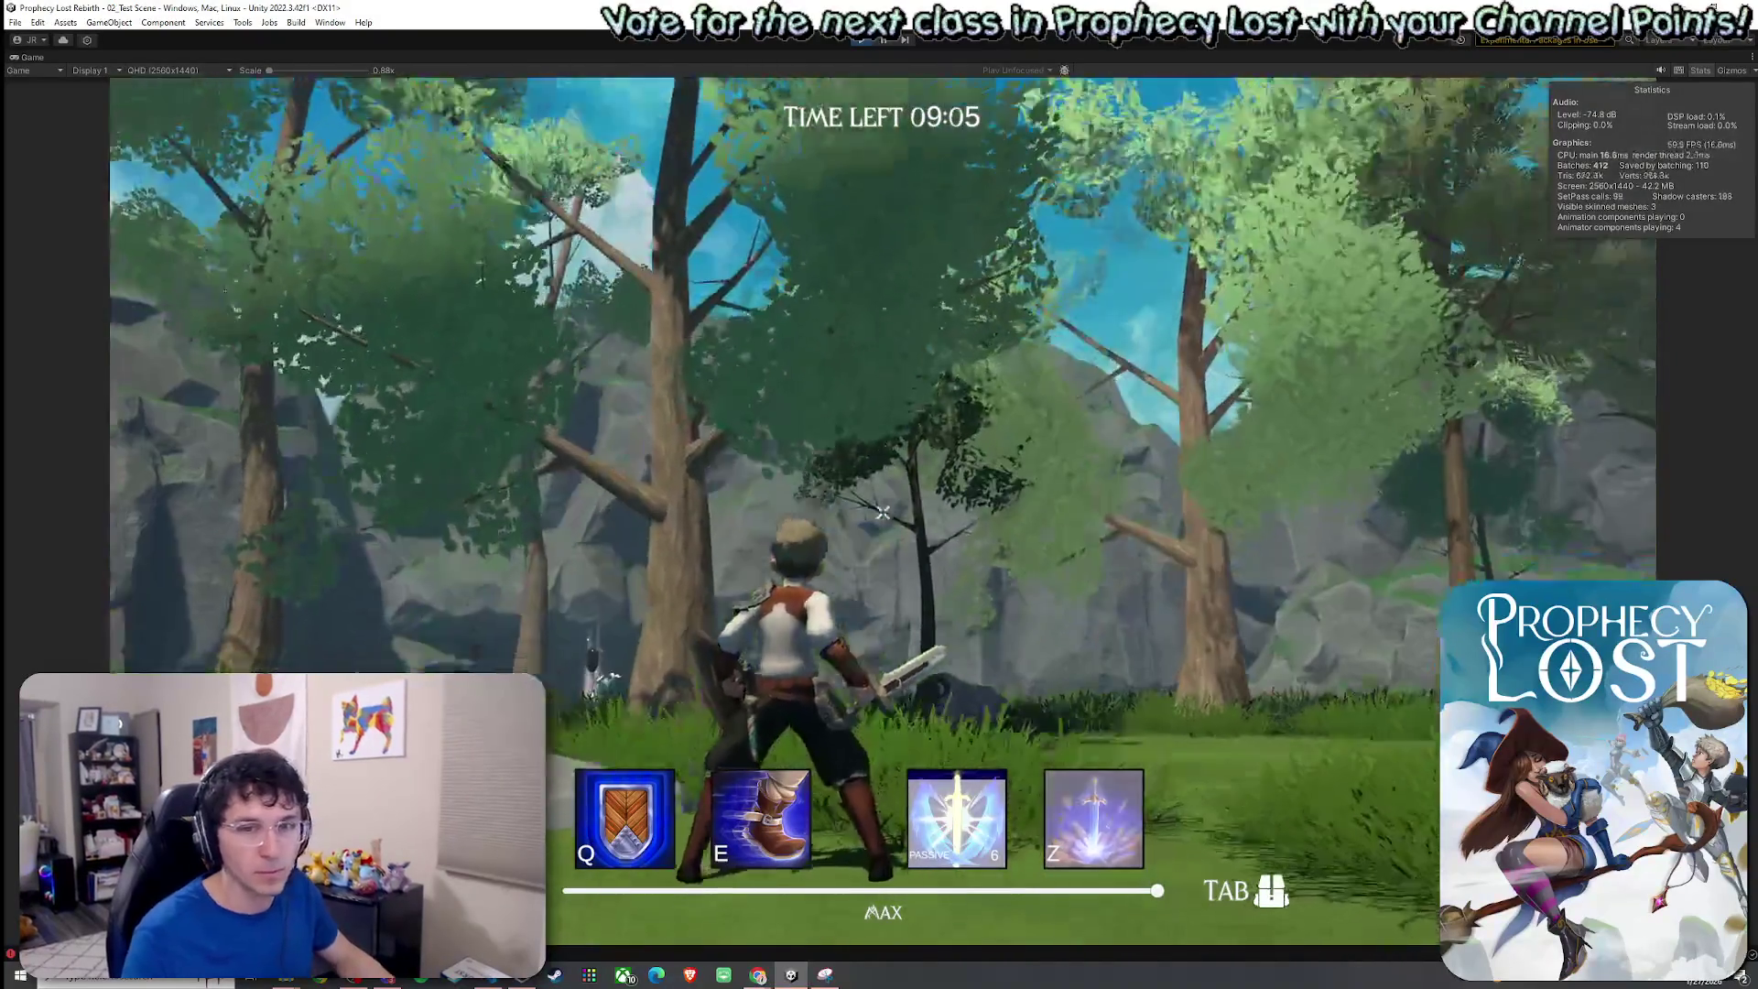
key("ctrl+p")
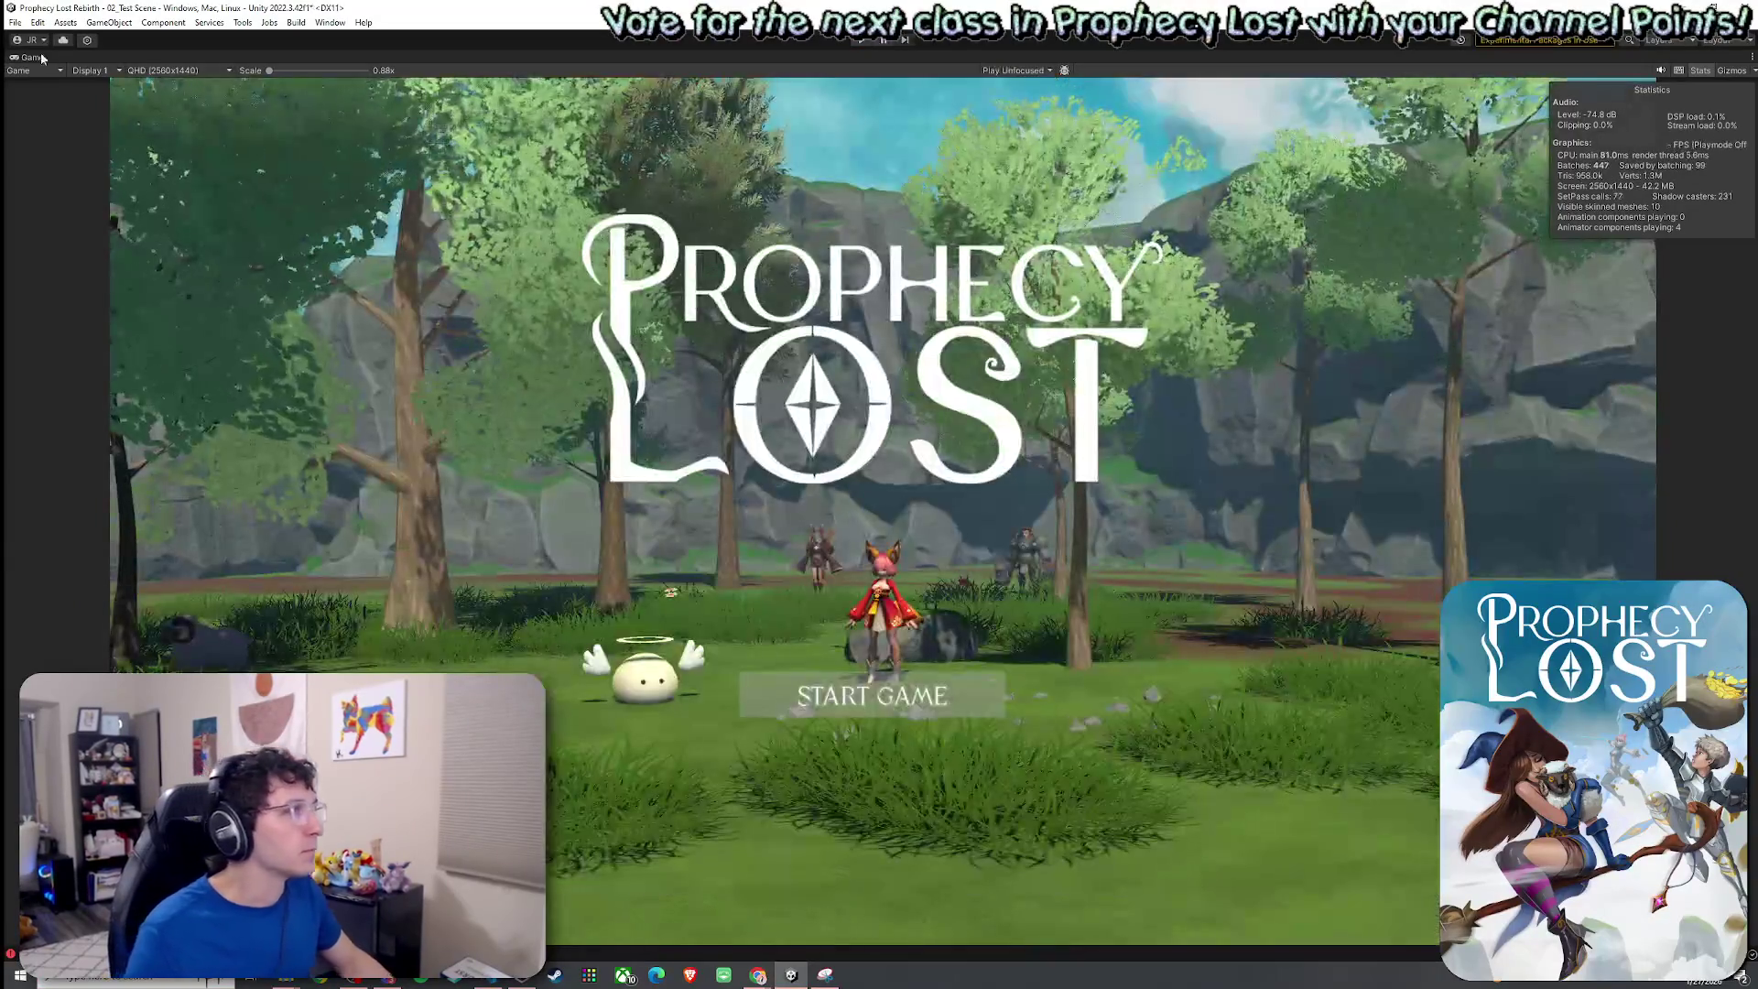
Restore the full editor layout, return to the Scene view, and save the 02_Test Scene.
key("shift+space")
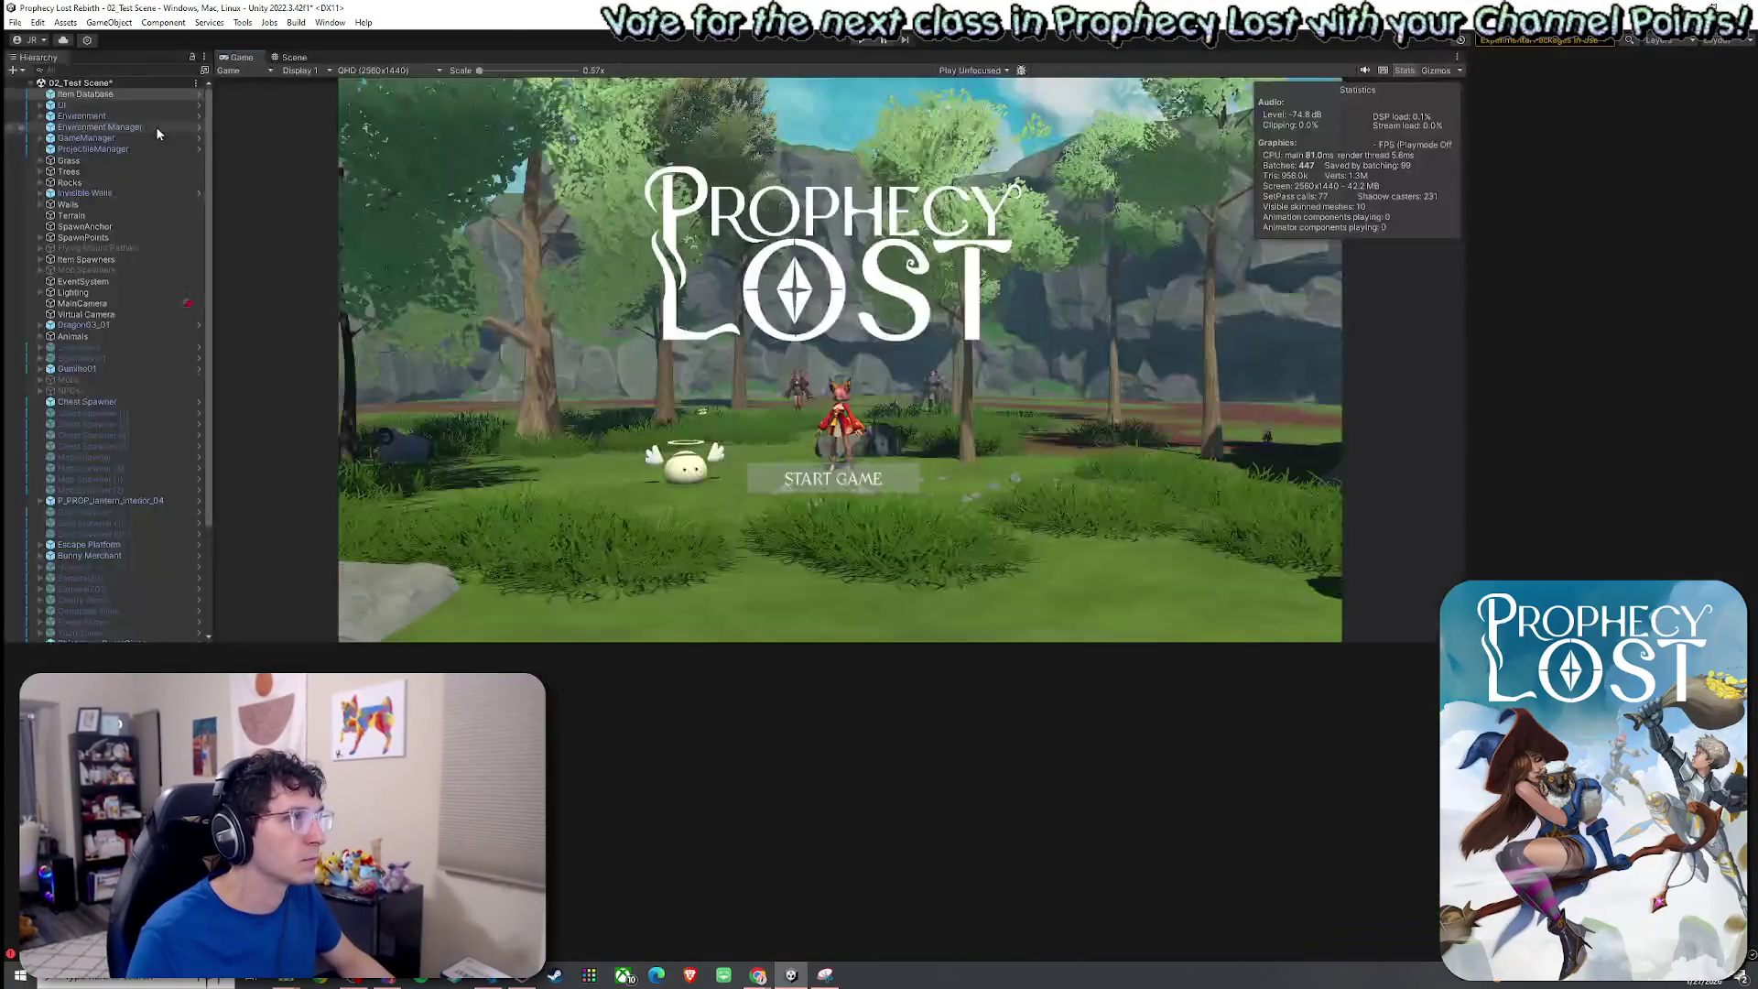
left_click(294, 58)
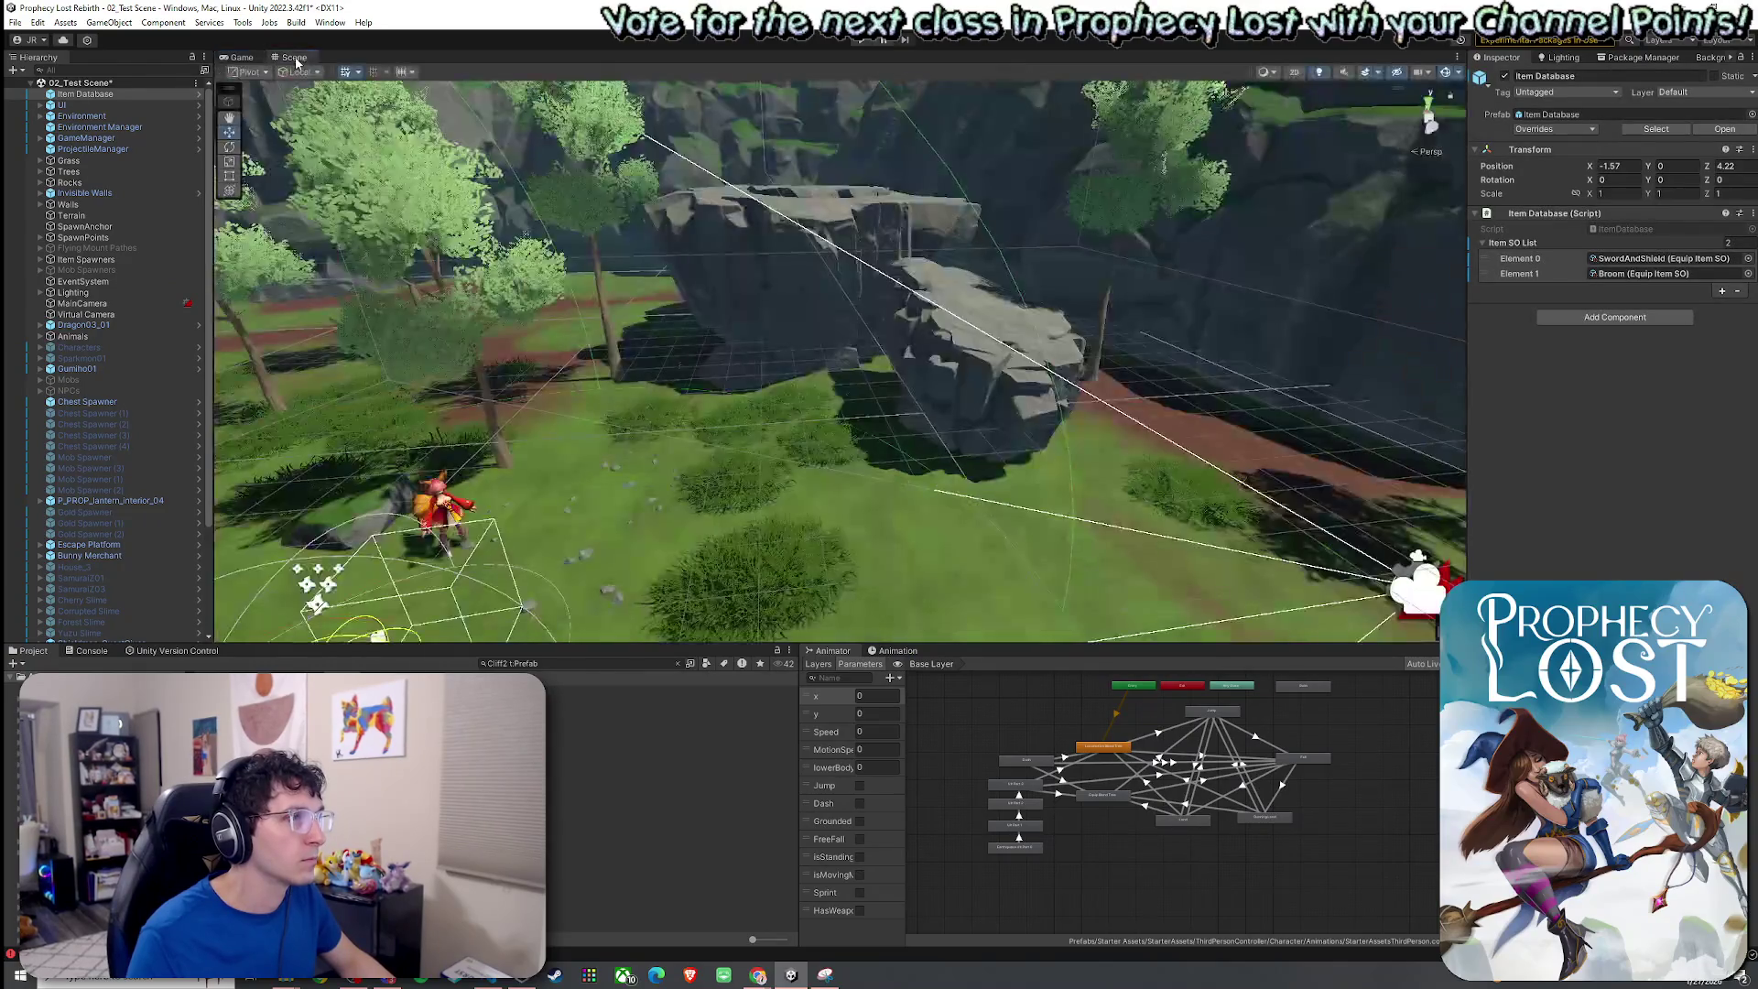
left_click(232, 59)
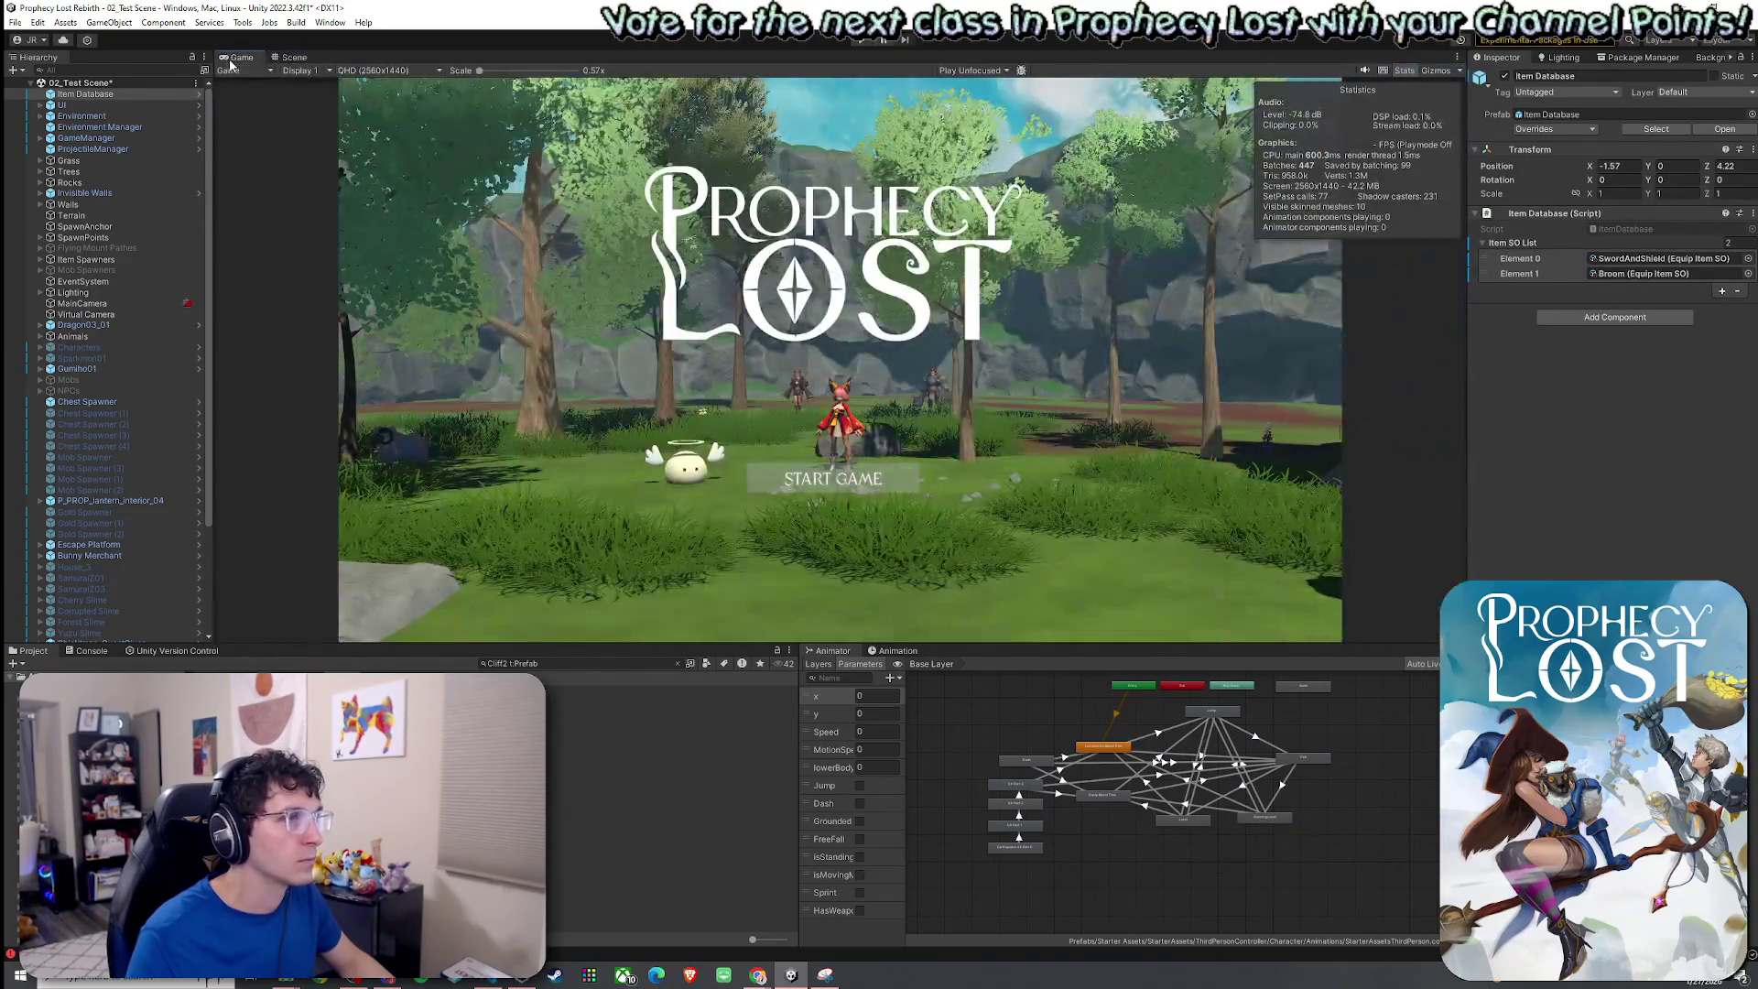
left_click(294, 58)
mouse_move(302, 110)
left_mouse_down()
mouse_move(347, 309)
mouse_move(366, 293)
left_mouse_up()
left_click(16, 22)
left_click(37, 88)
Review the missing-component warning in the Console, then return to the Project assets at Cliff2.
left_click(240, 58)
left_click(294, 58)
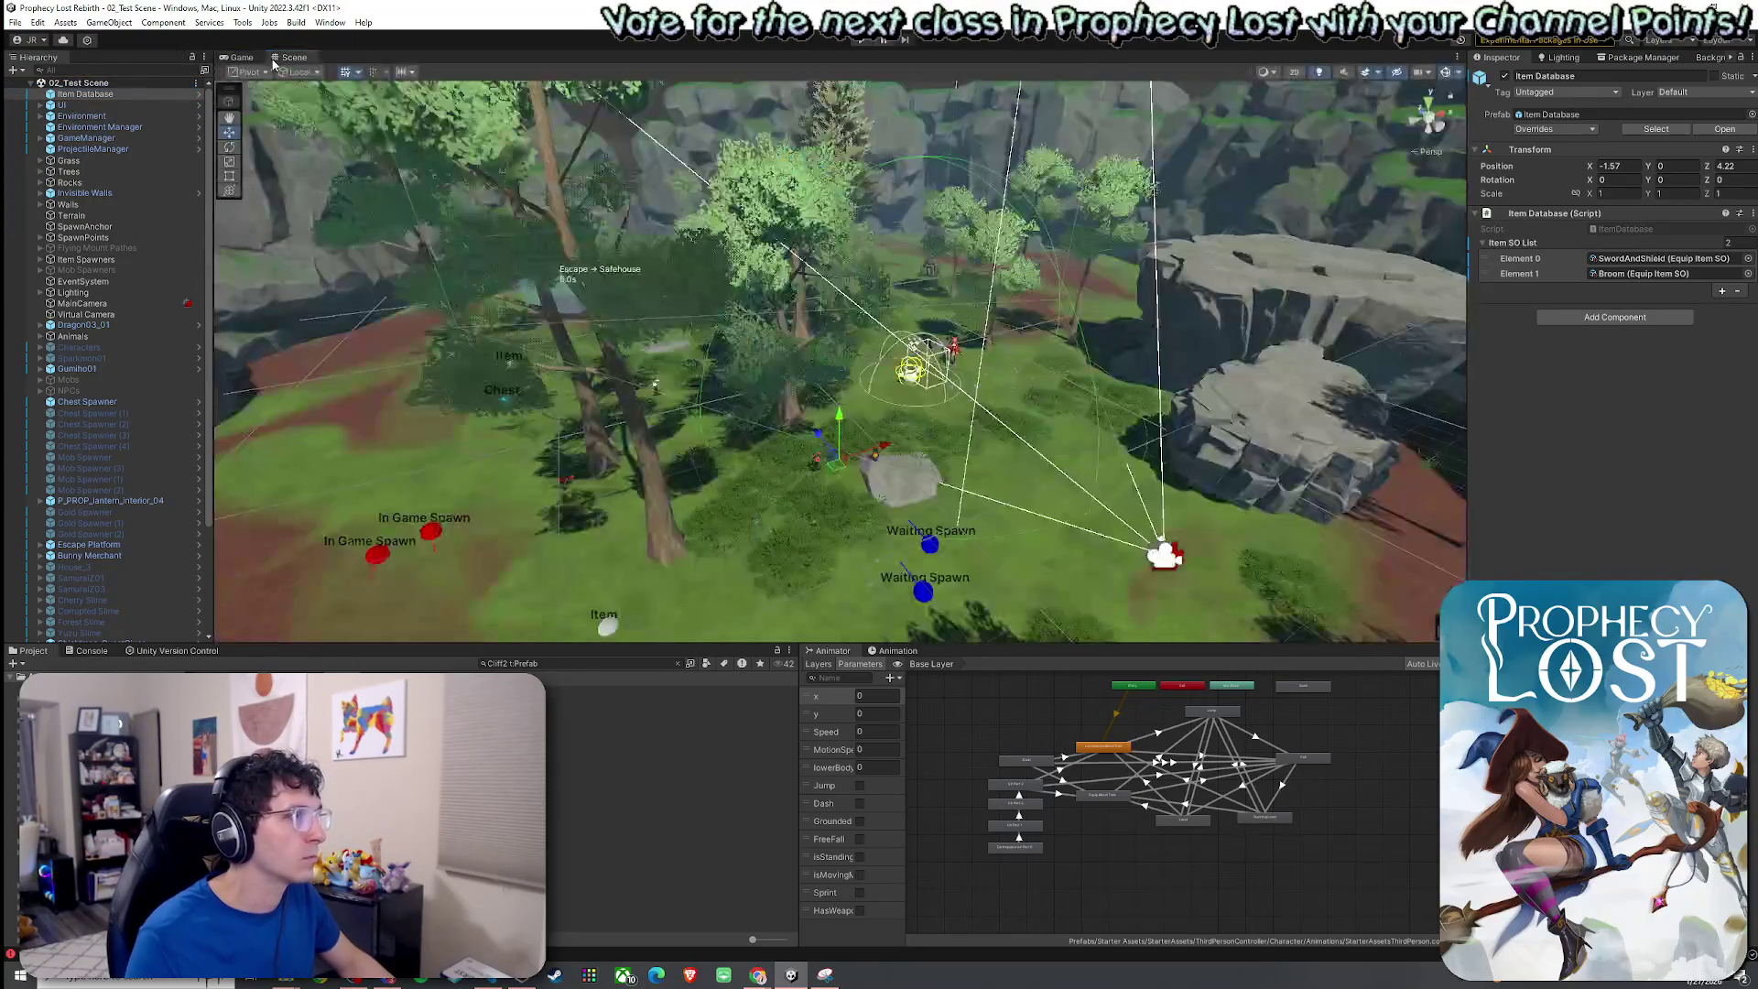
left_click(89, 651)
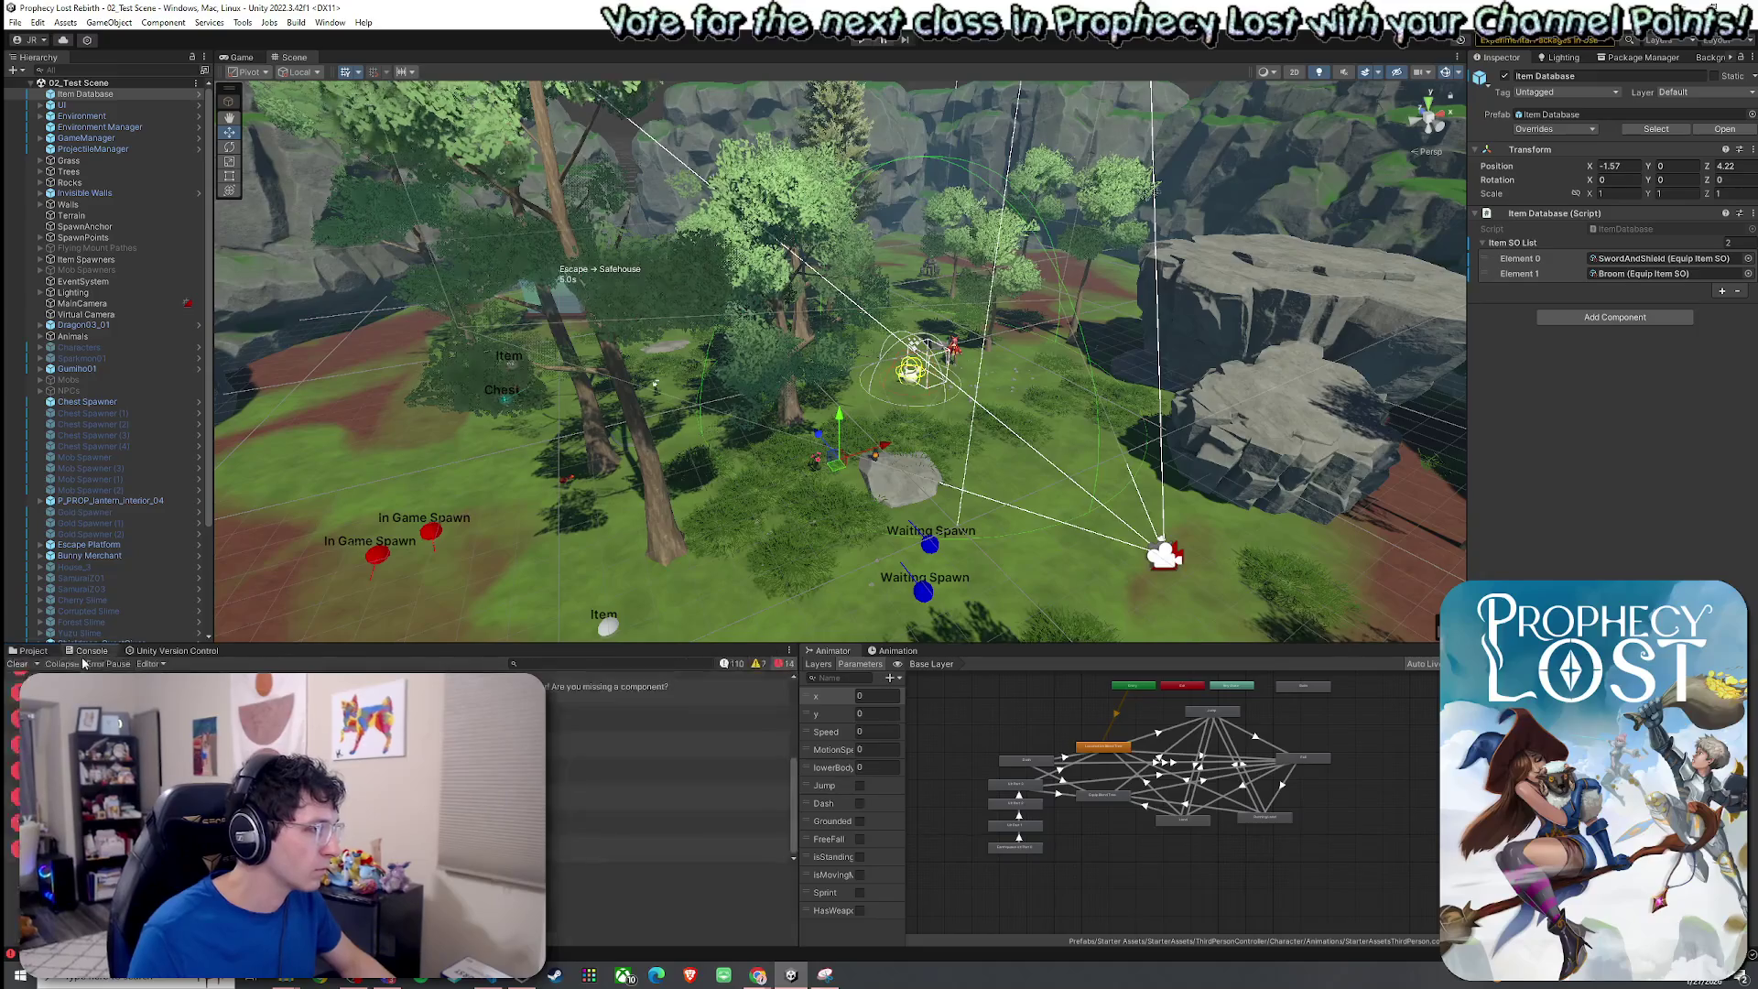
left_click(668, 761)
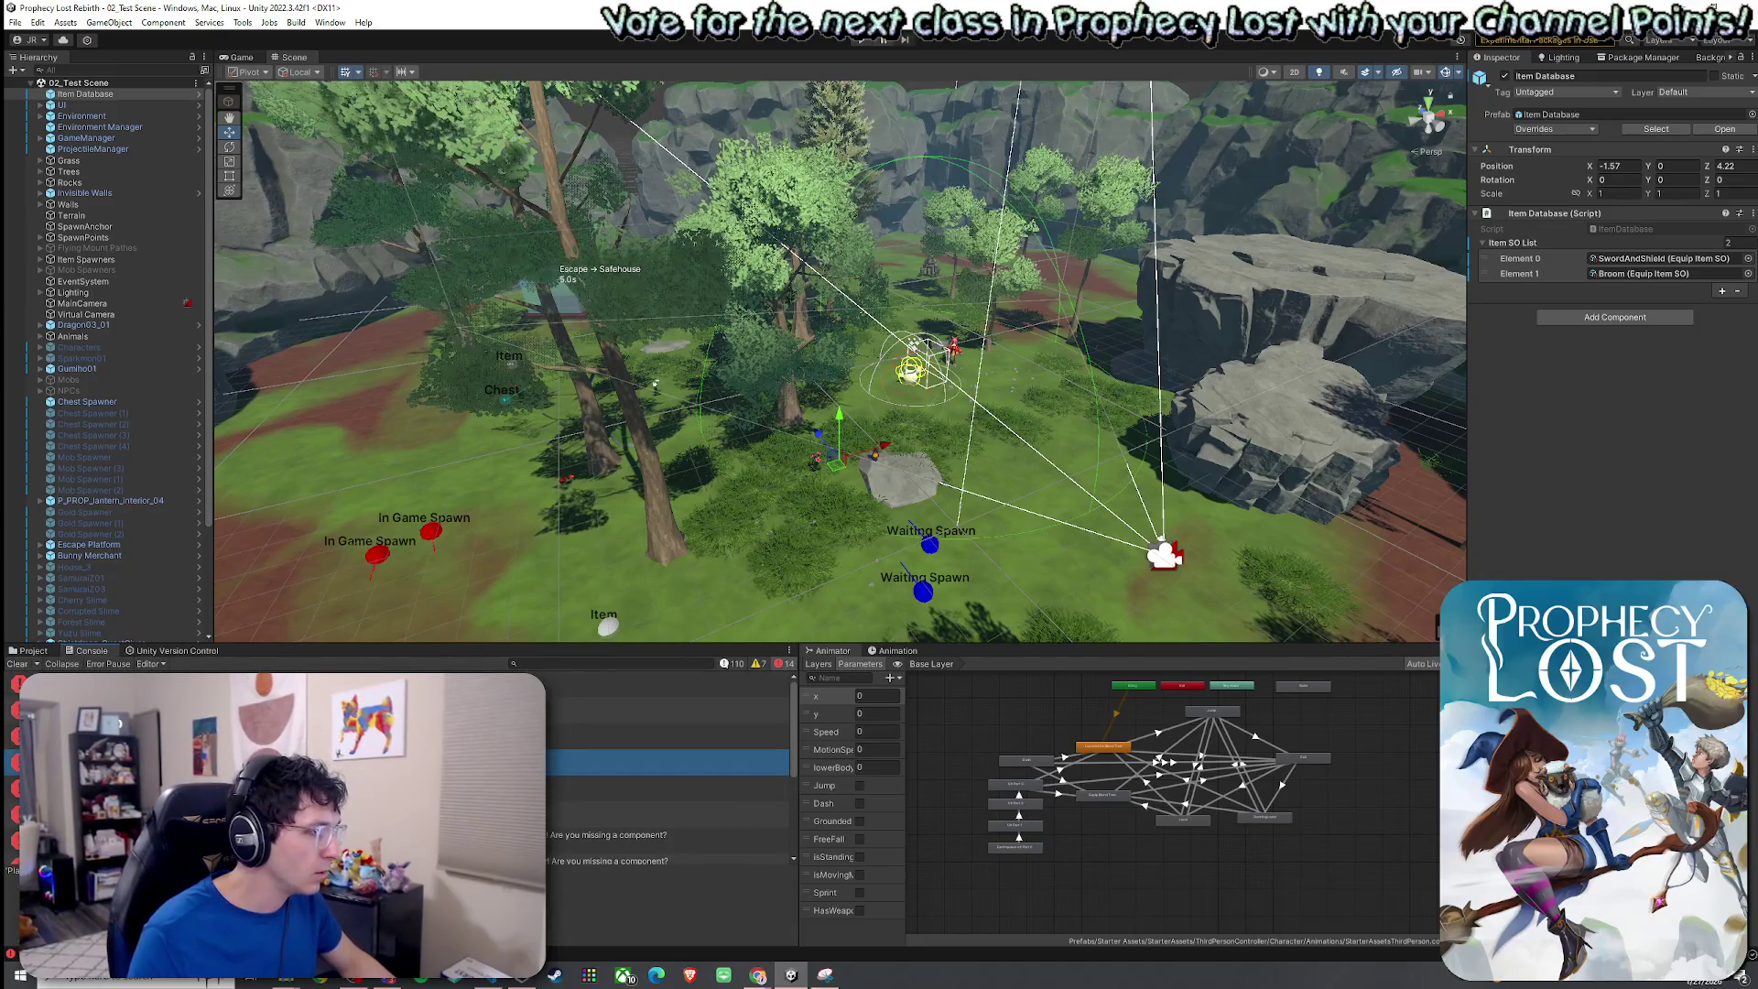
left_click(897, 651)
left_click(32, 651)
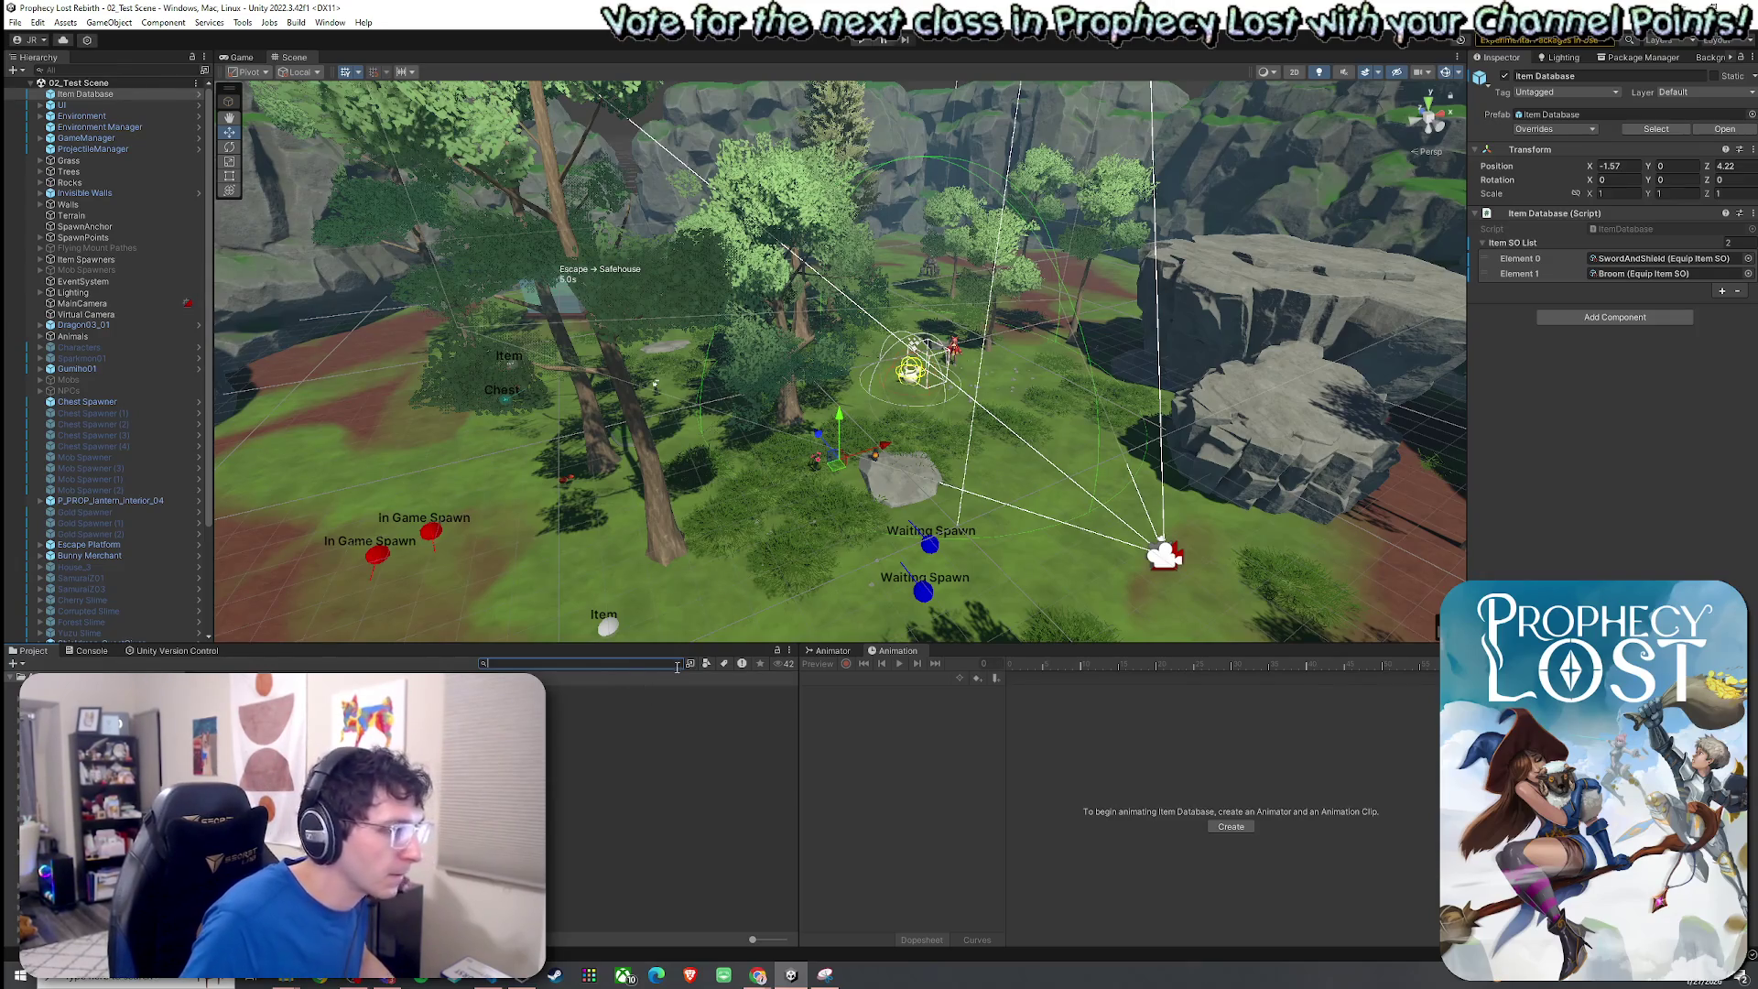
left_click(586, 733)
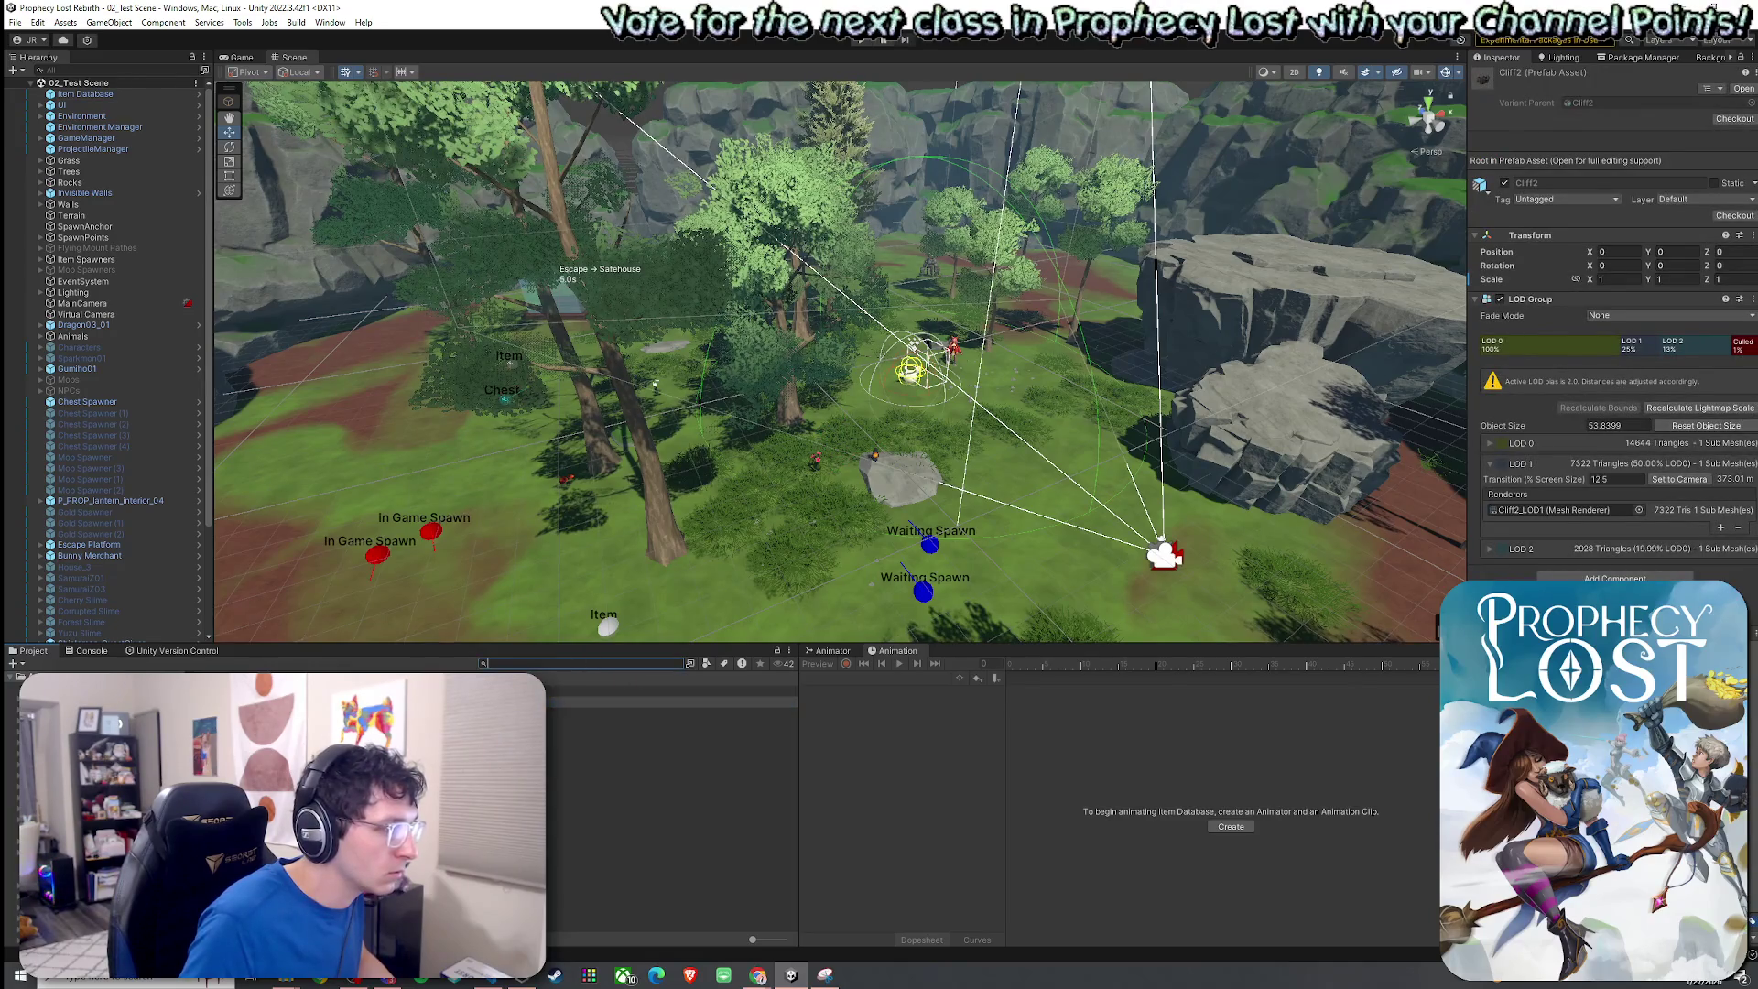
Browse to Procedural Generation > 1by 1 Map Modules and open Dead End Module 1 E in Prefab Mode.
key("Escape")
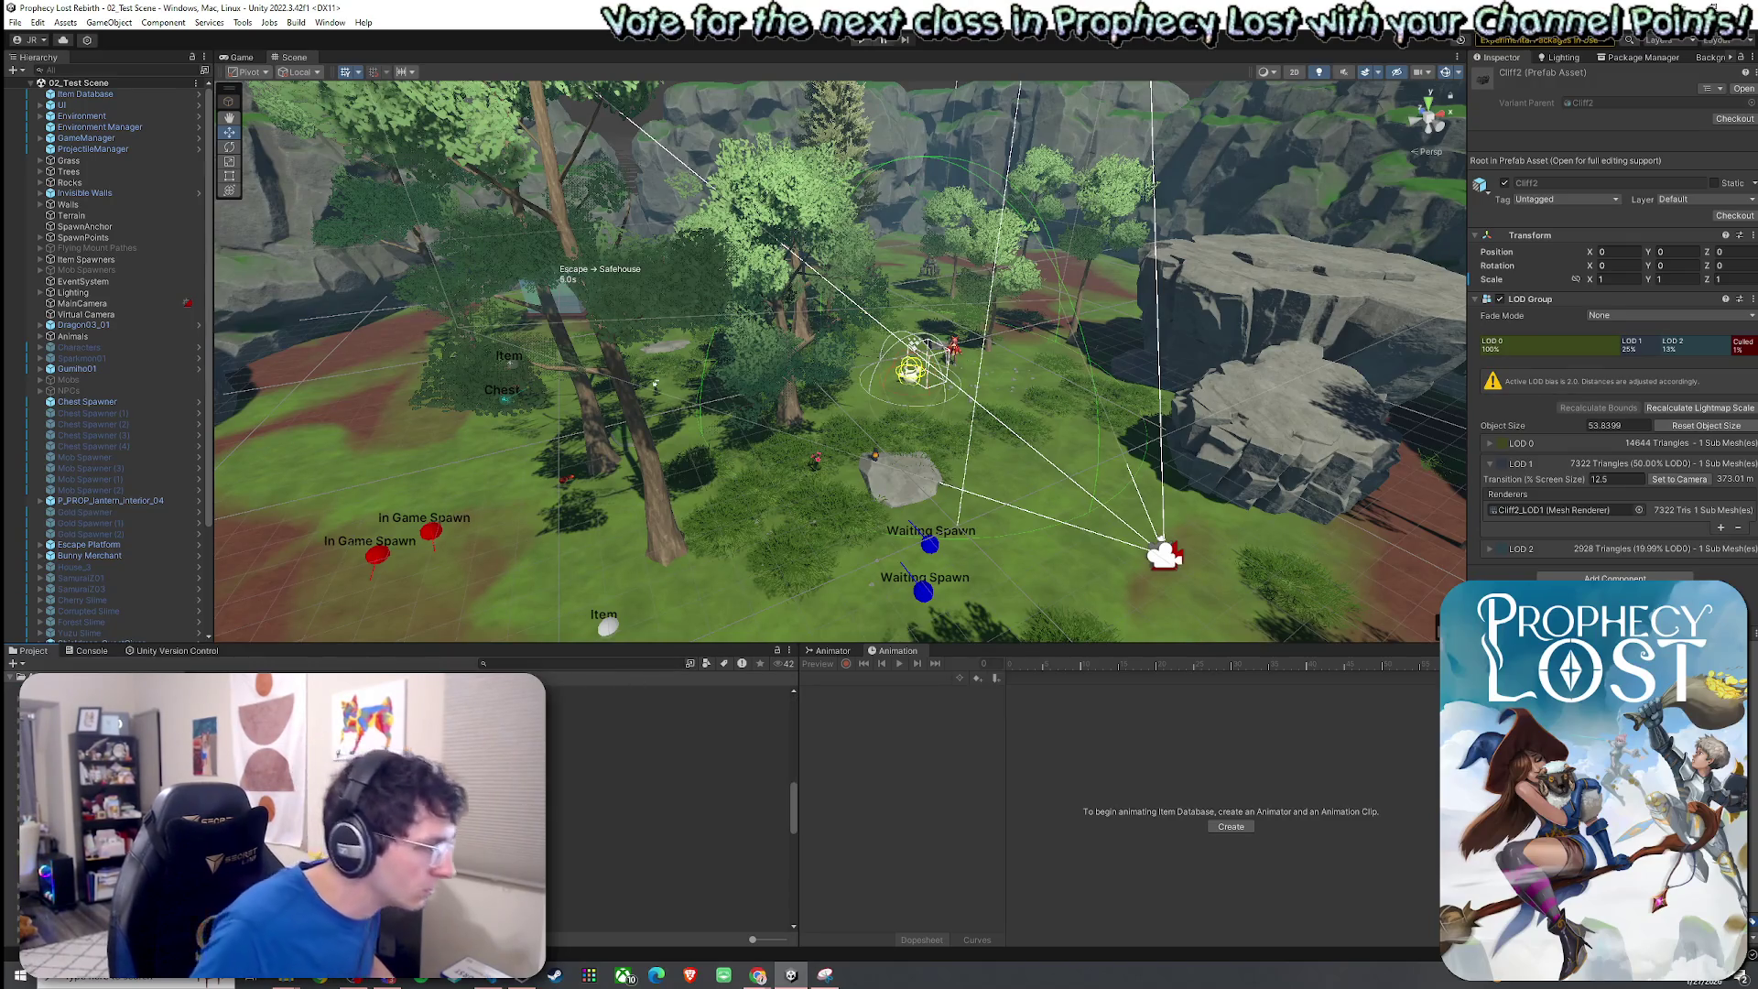
left_click(91, 779)
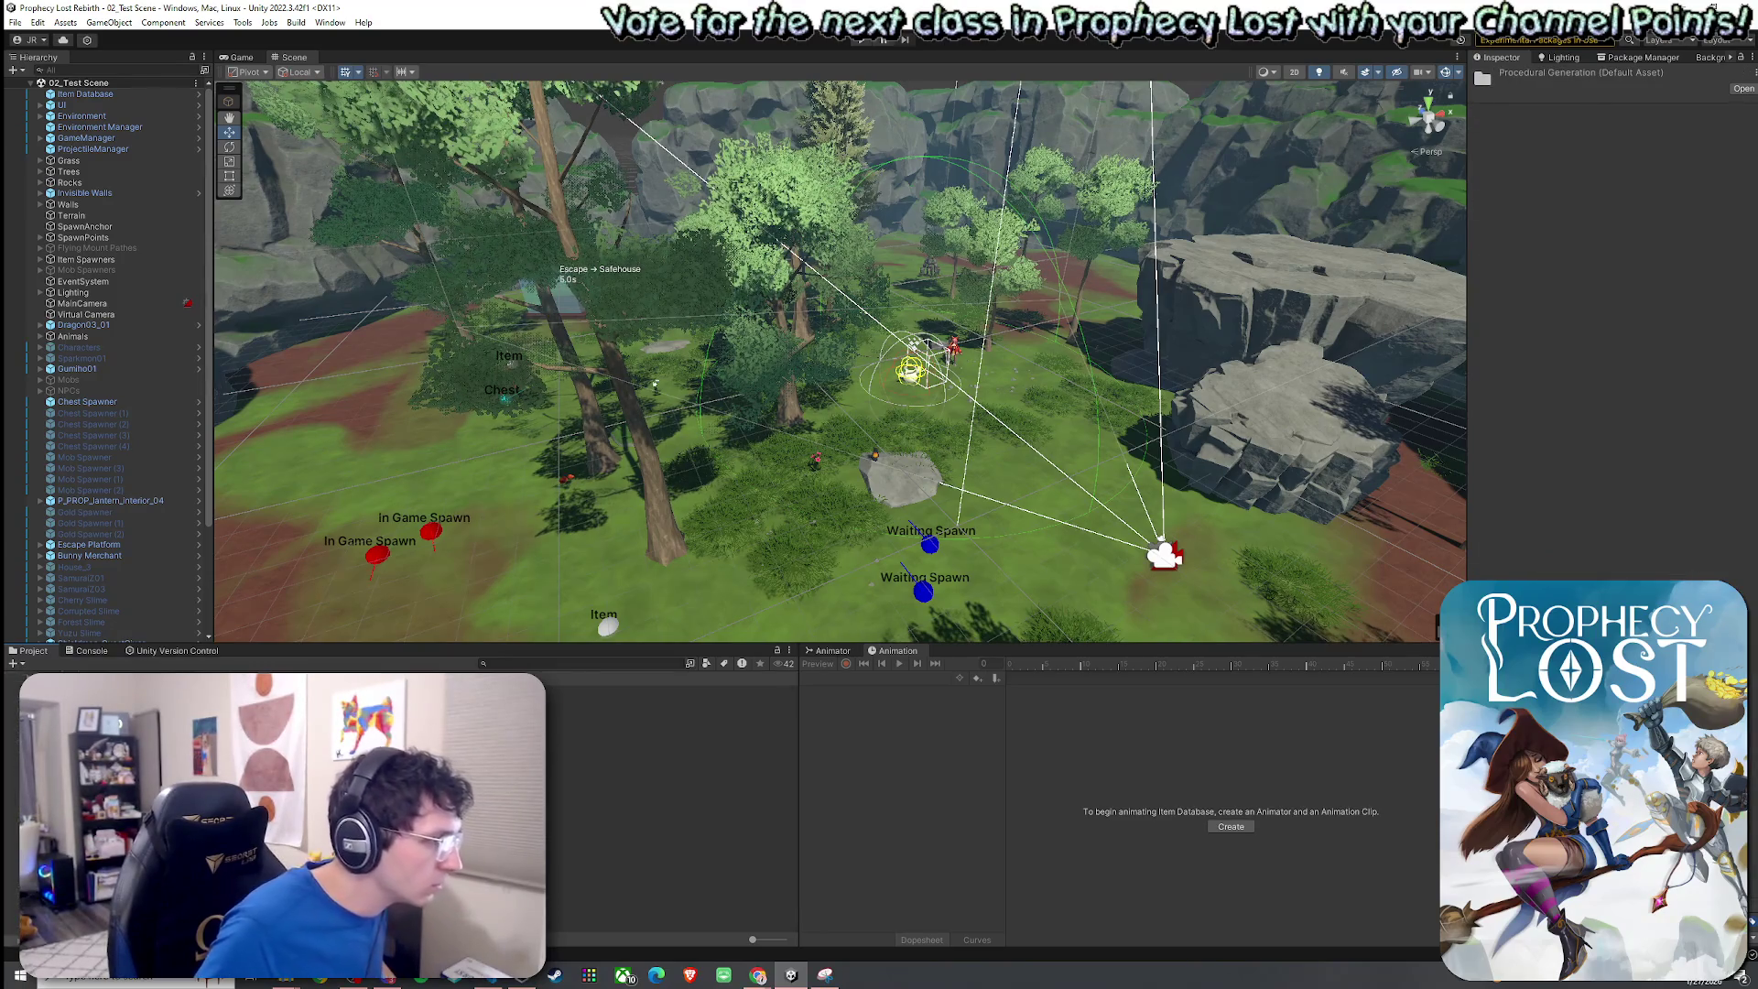
left_click(92, 705)
double_click(274, 778)
left_click_drag(445, 589, 595, 540)
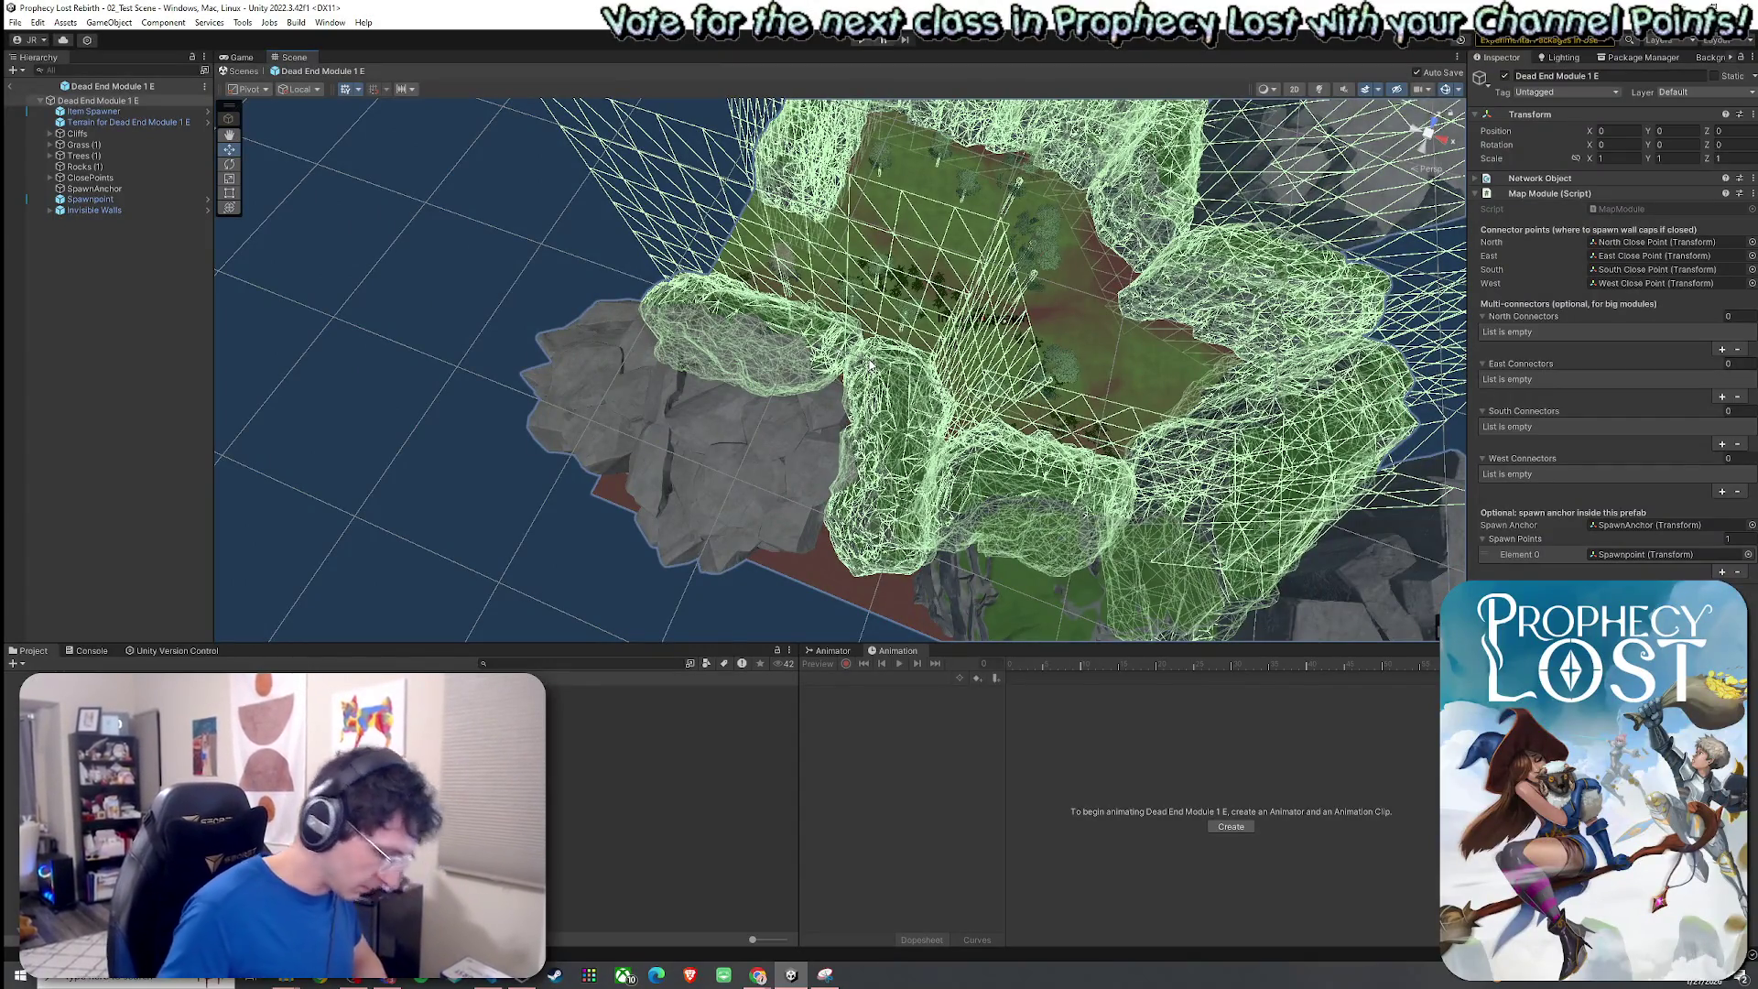
Open Dead End Module 1 N in Prefab Mode, collapse Cliffs, and search the project for 'walls'.
mouse_move(840, 366)
left_mouse_down()
mouse_move(893, 334)
mouse_move(1007, 366)
mouse_move(1290, 278)
mouse_move(1275, 228)
mouse_move(1232, 228)
mouse_move(1143, 308)
mouse_move(865, 188)
left_mouse_up()
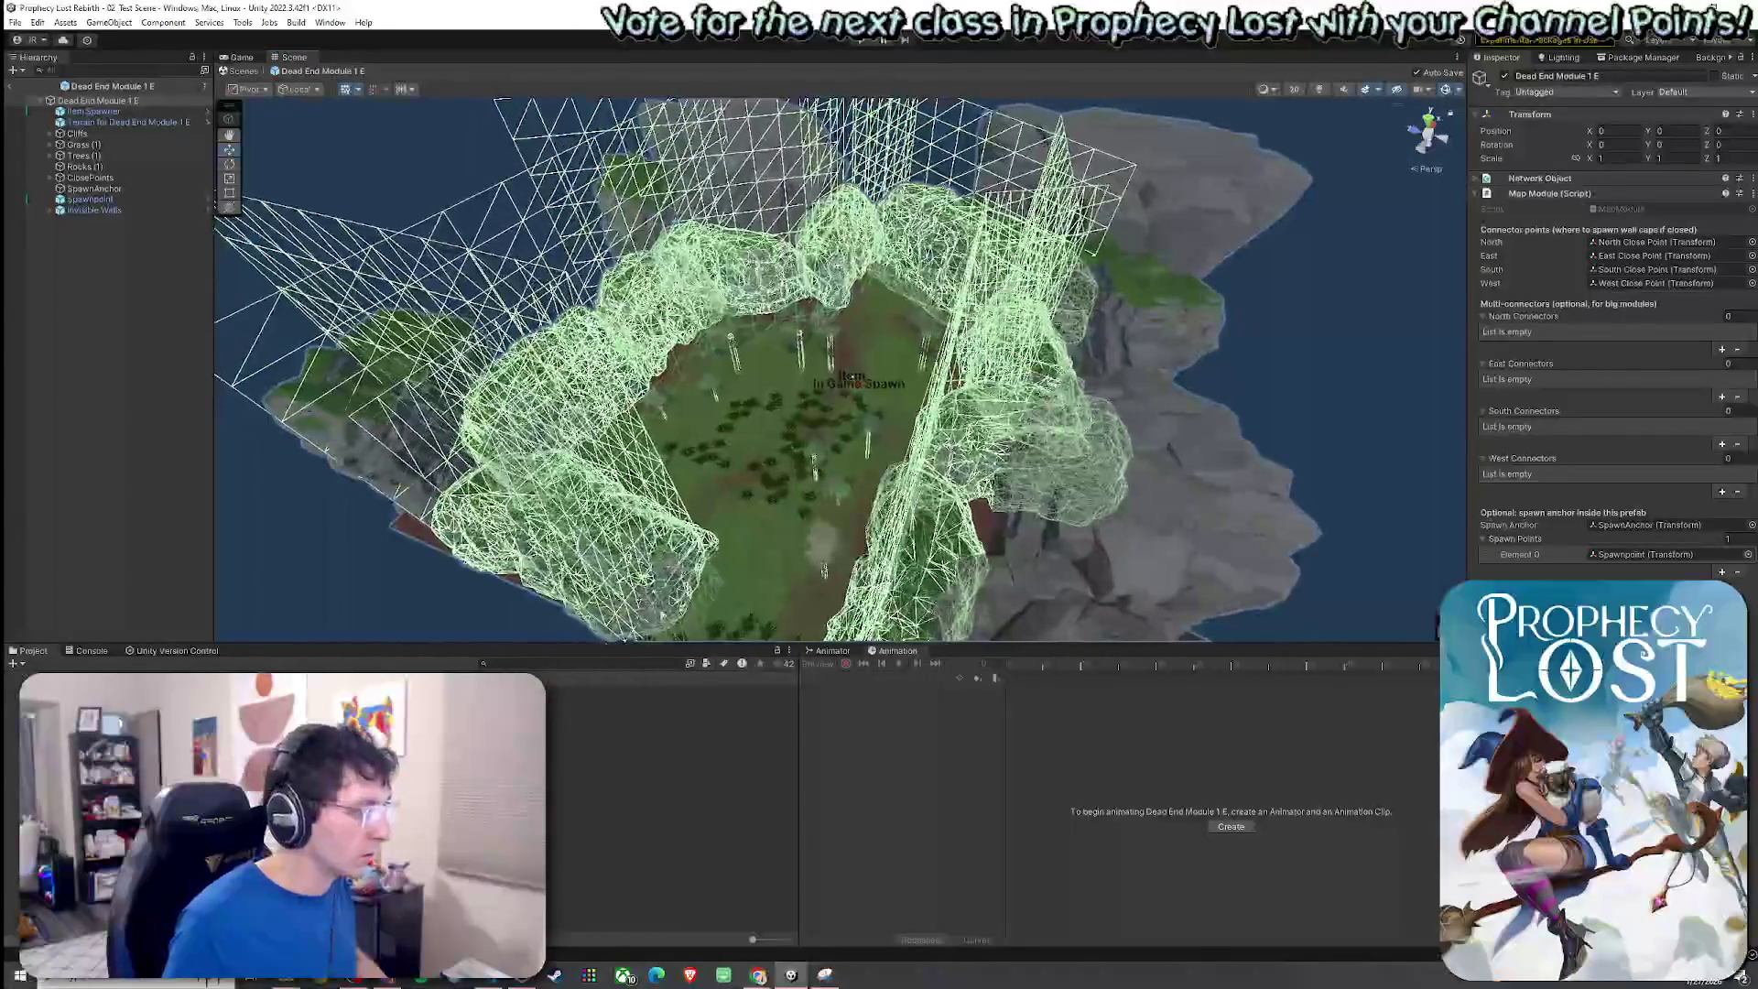
double_click(595, 790)
left_click_drag(739, 461, 723, 338)
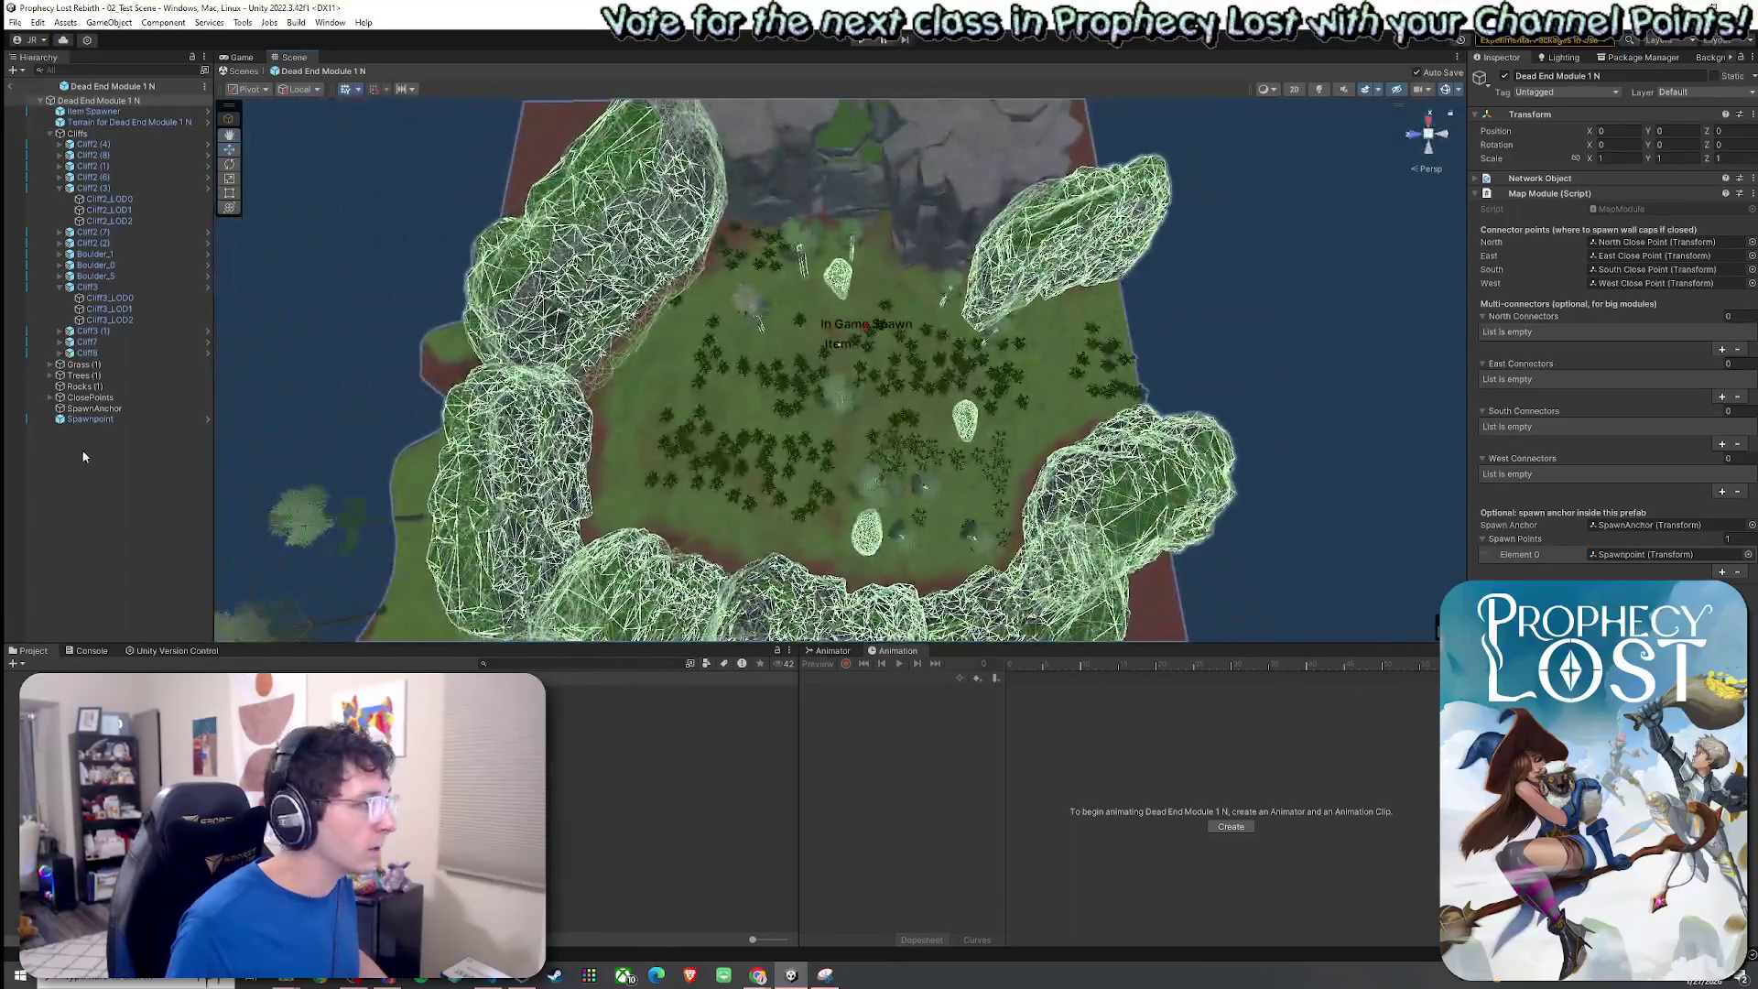
left_click(49, 134)
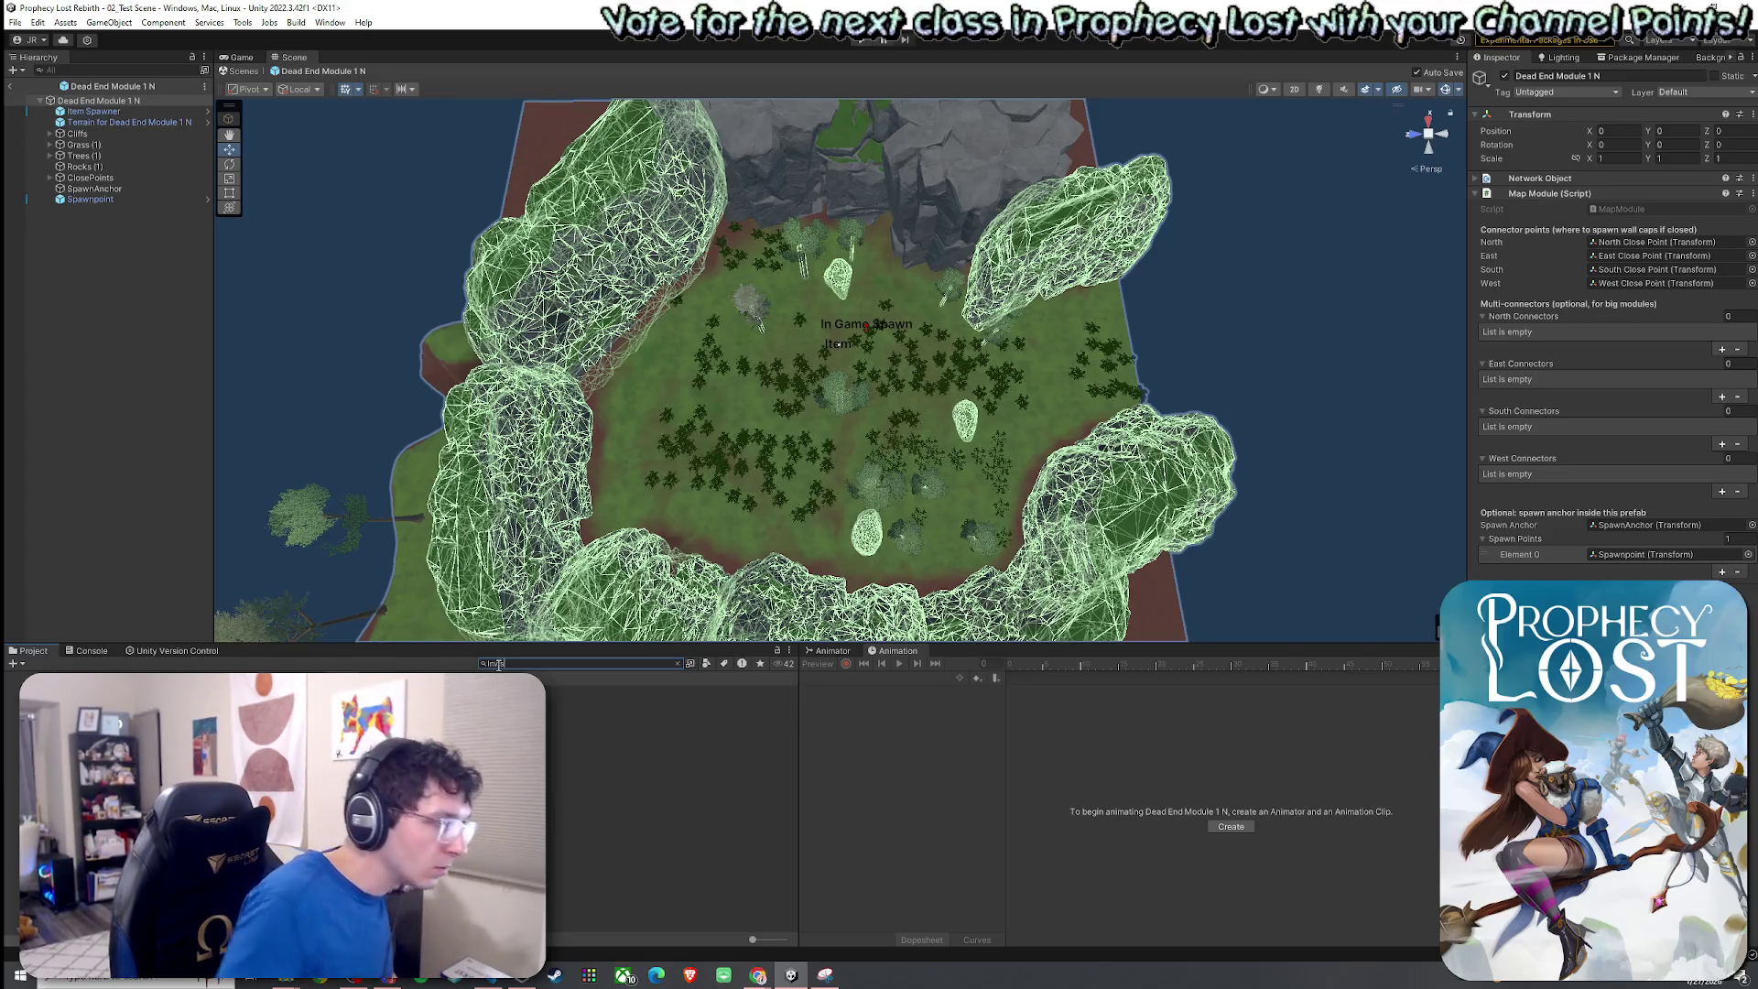
key("Down")
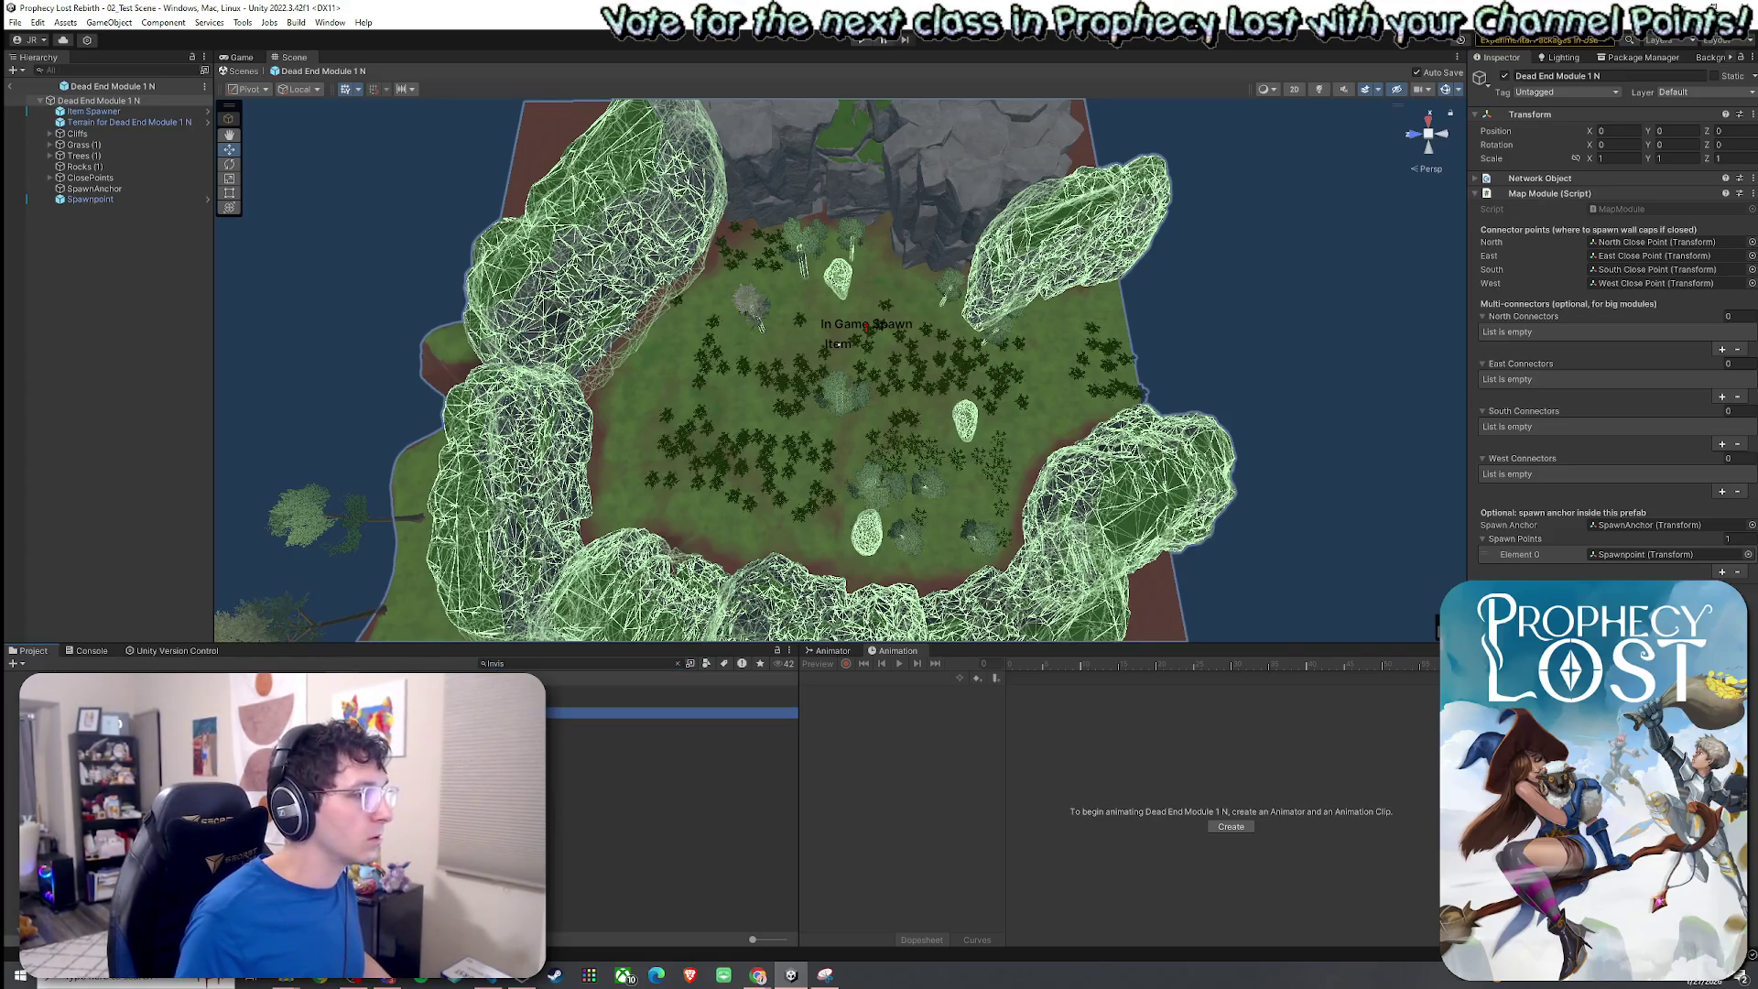
Place the Invisible Walls Dead End Module 1 E prefab, raised, rotated and moved to X 38.8, Z 24.4.
left_click(512, 638)
left_click_drag(822, 409, 824, 409)
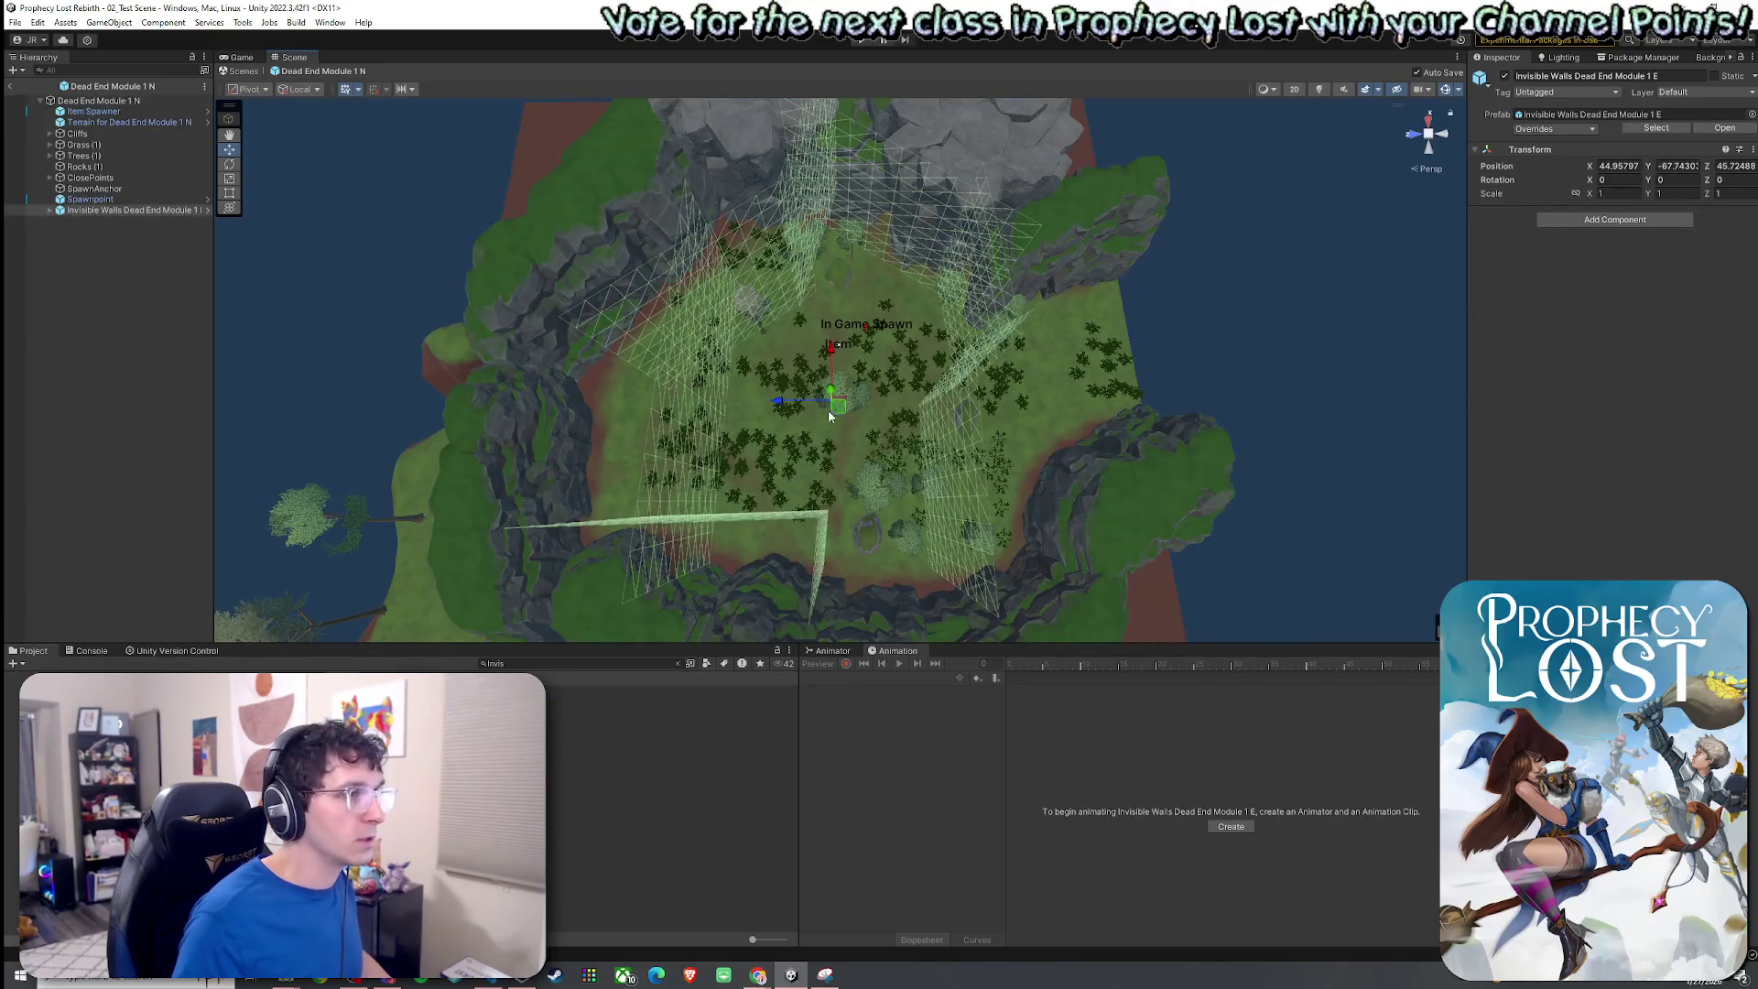
left_click(139, 242)
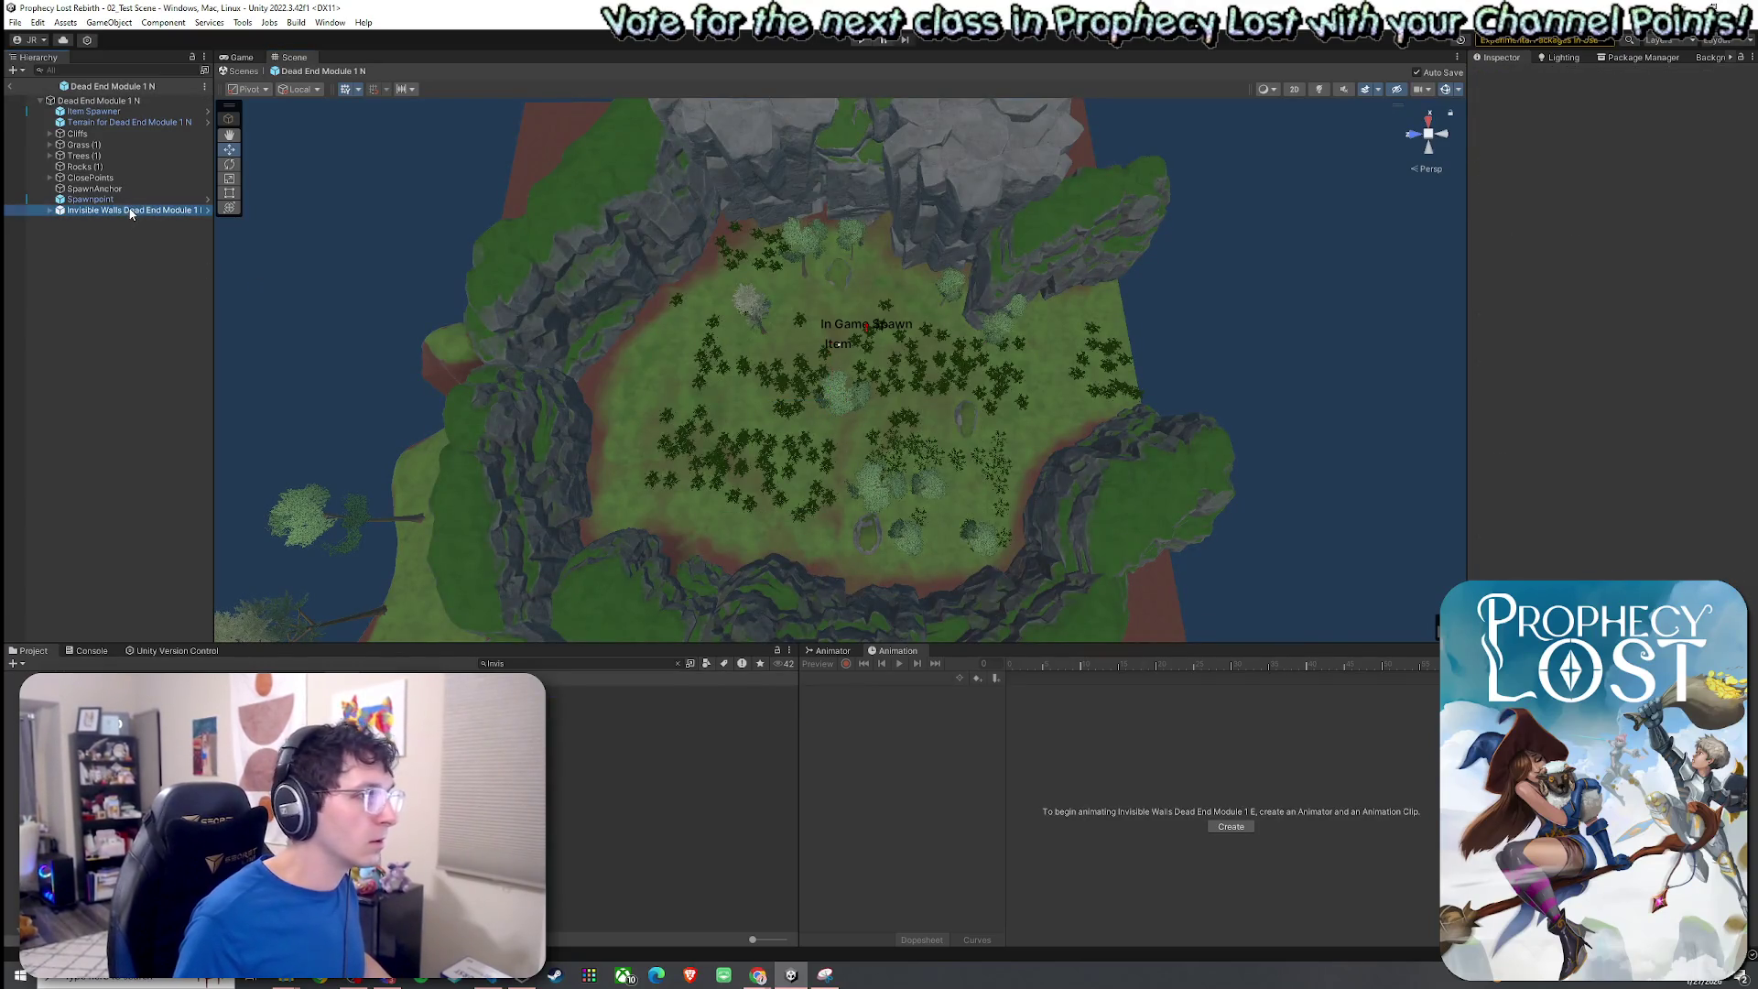
double_click(131, 211)
mouse_move(782, 336)
left_mouse_down()
mouse_move(760, 263)
mouse_move(809, 315)
mouse_move(924, 320)
left_mouse_up()
key("e")
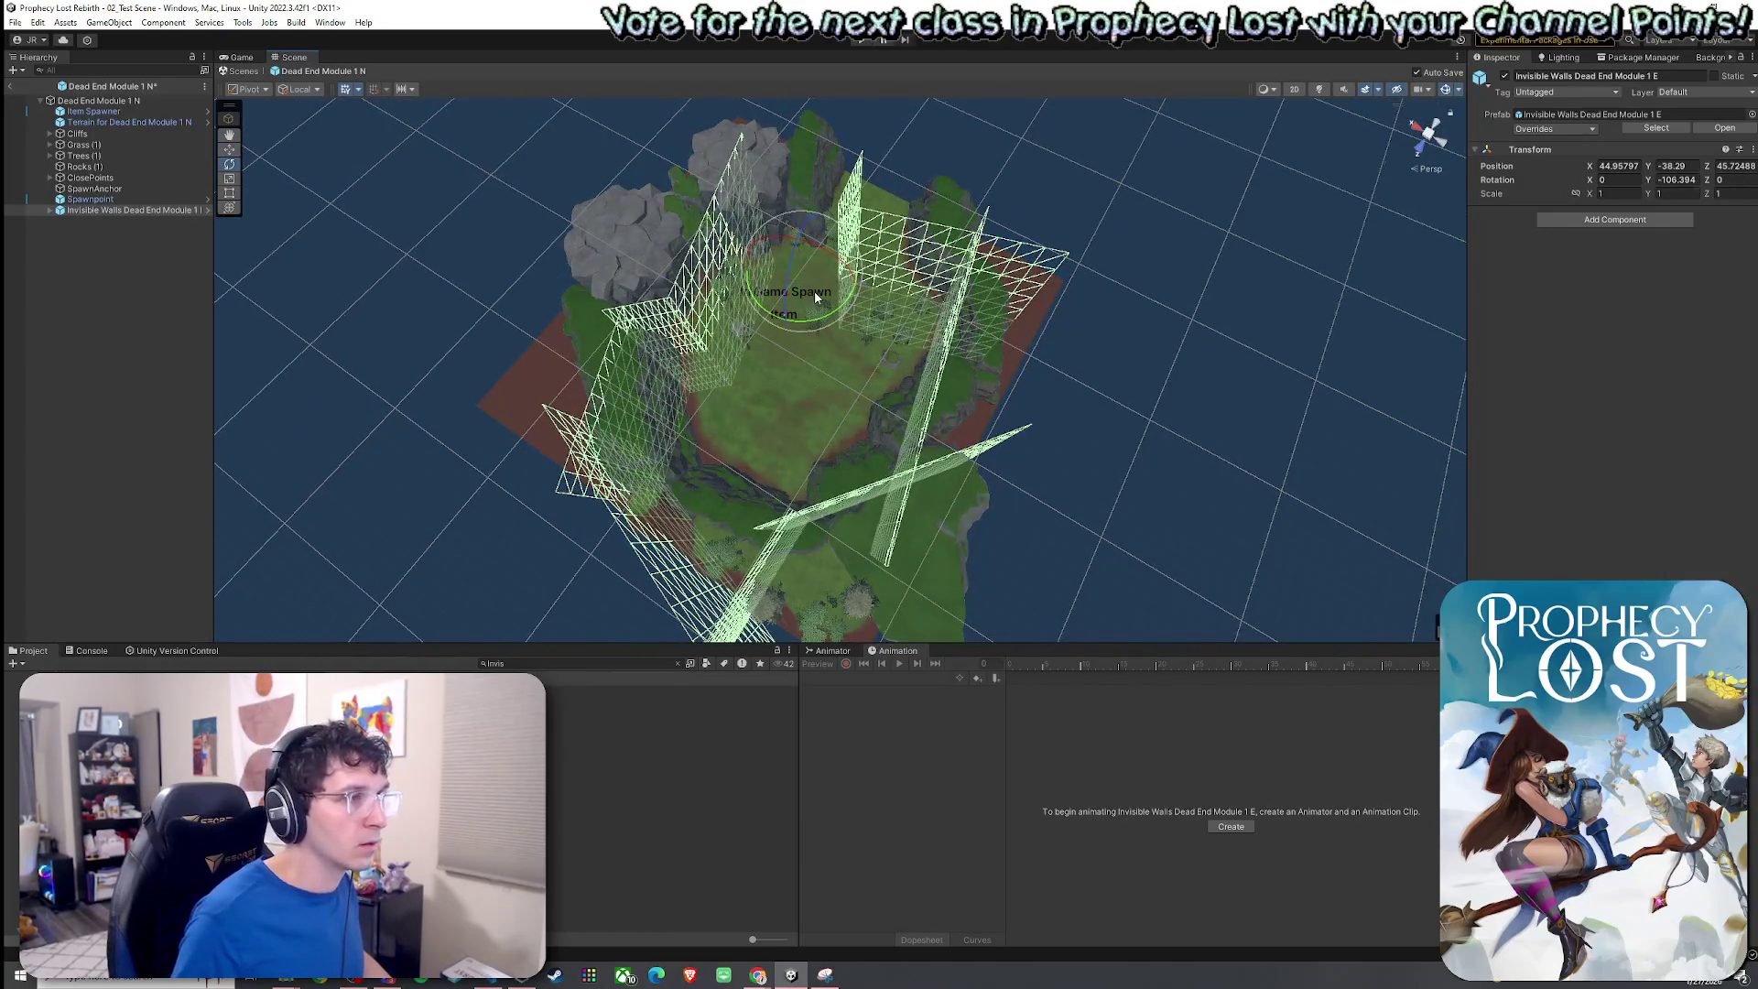
left_click_drag(807, 288, 898, 216)
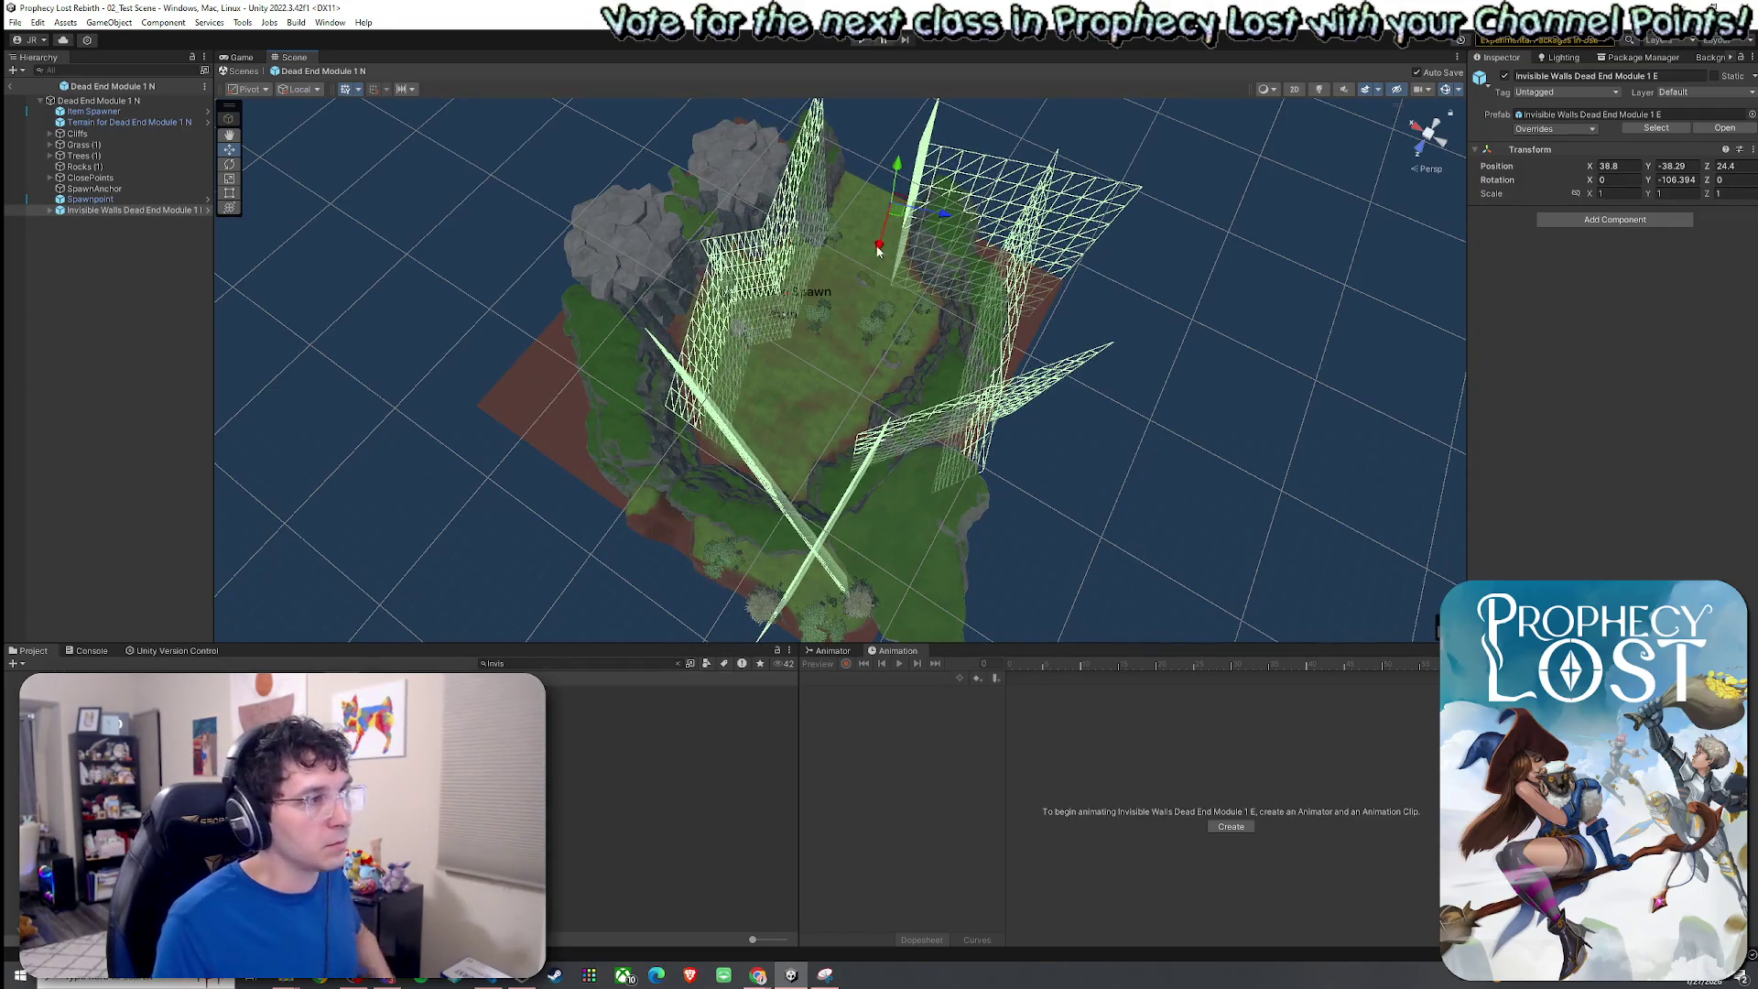
mouse_move(884, 312)
left_mouse_down()
mouse_move(556, 222)
mouse_move(632, 296)
mouse_move(574, 309)
mouse_move(683, 306)
mouse_move(595, 328)
left_mouse_up()
left_click(51, 210)
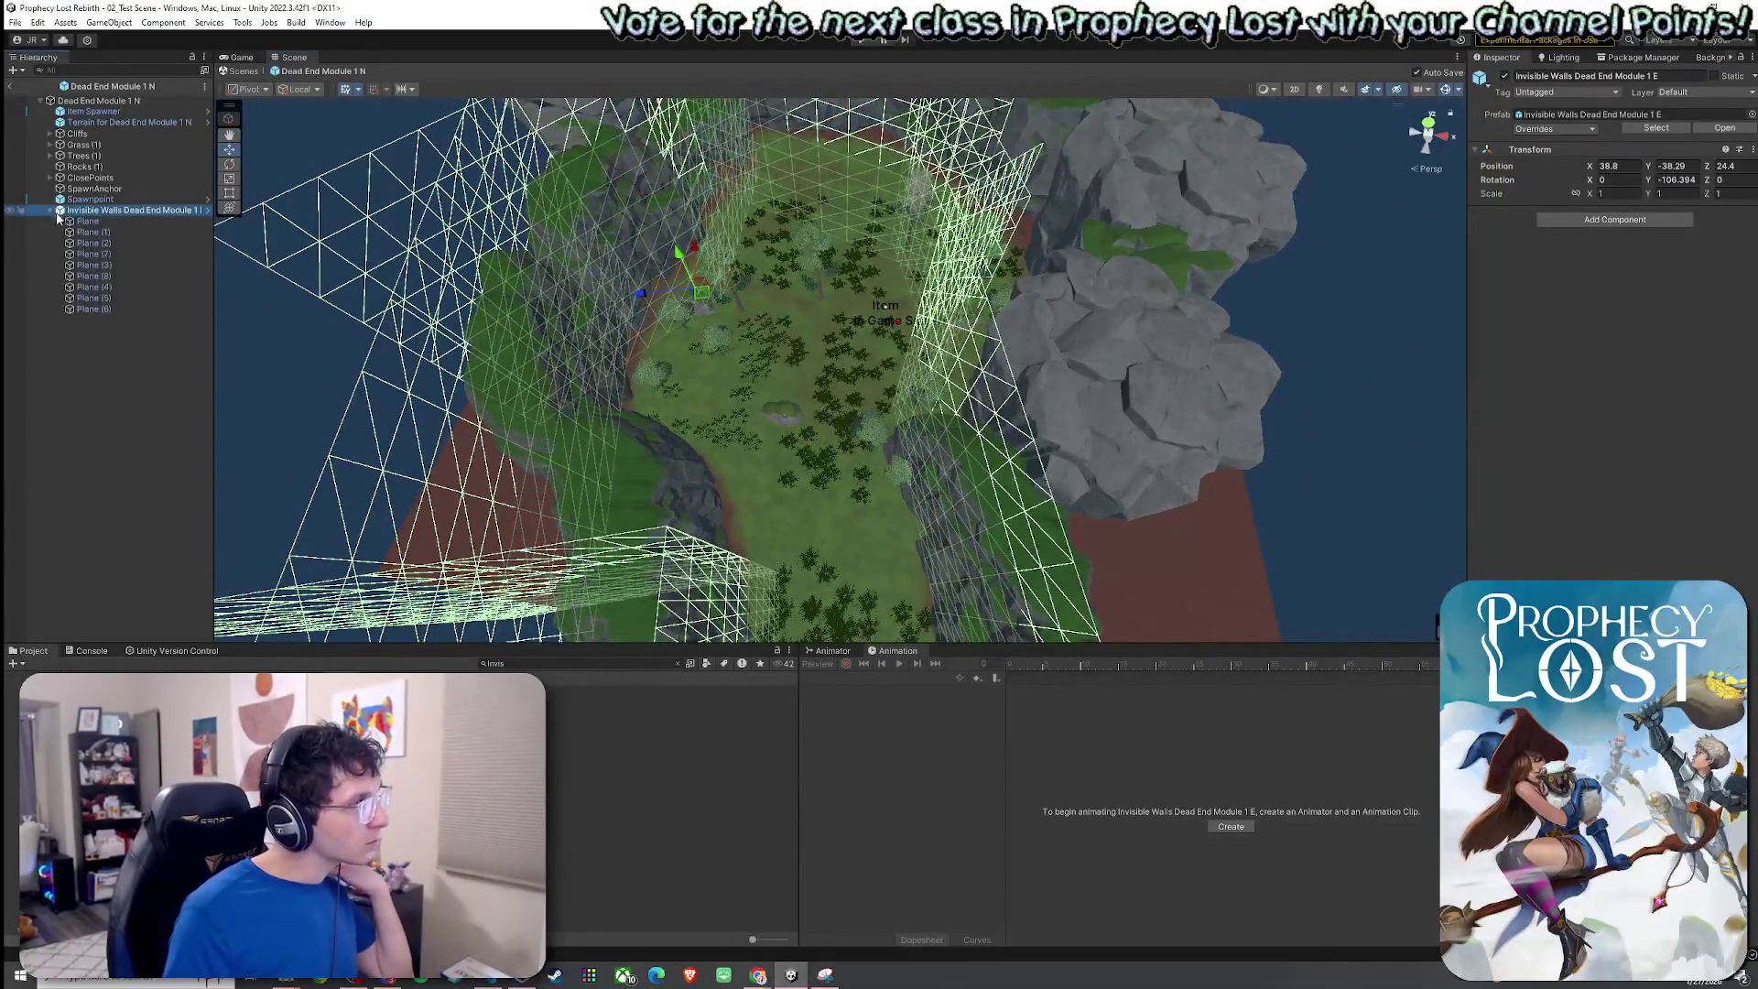
Unpack the Invisible Walls prefab and check the walls of Plane (6) through Plane (3).
right_click(84, 212)
mouse_move(174, 396)
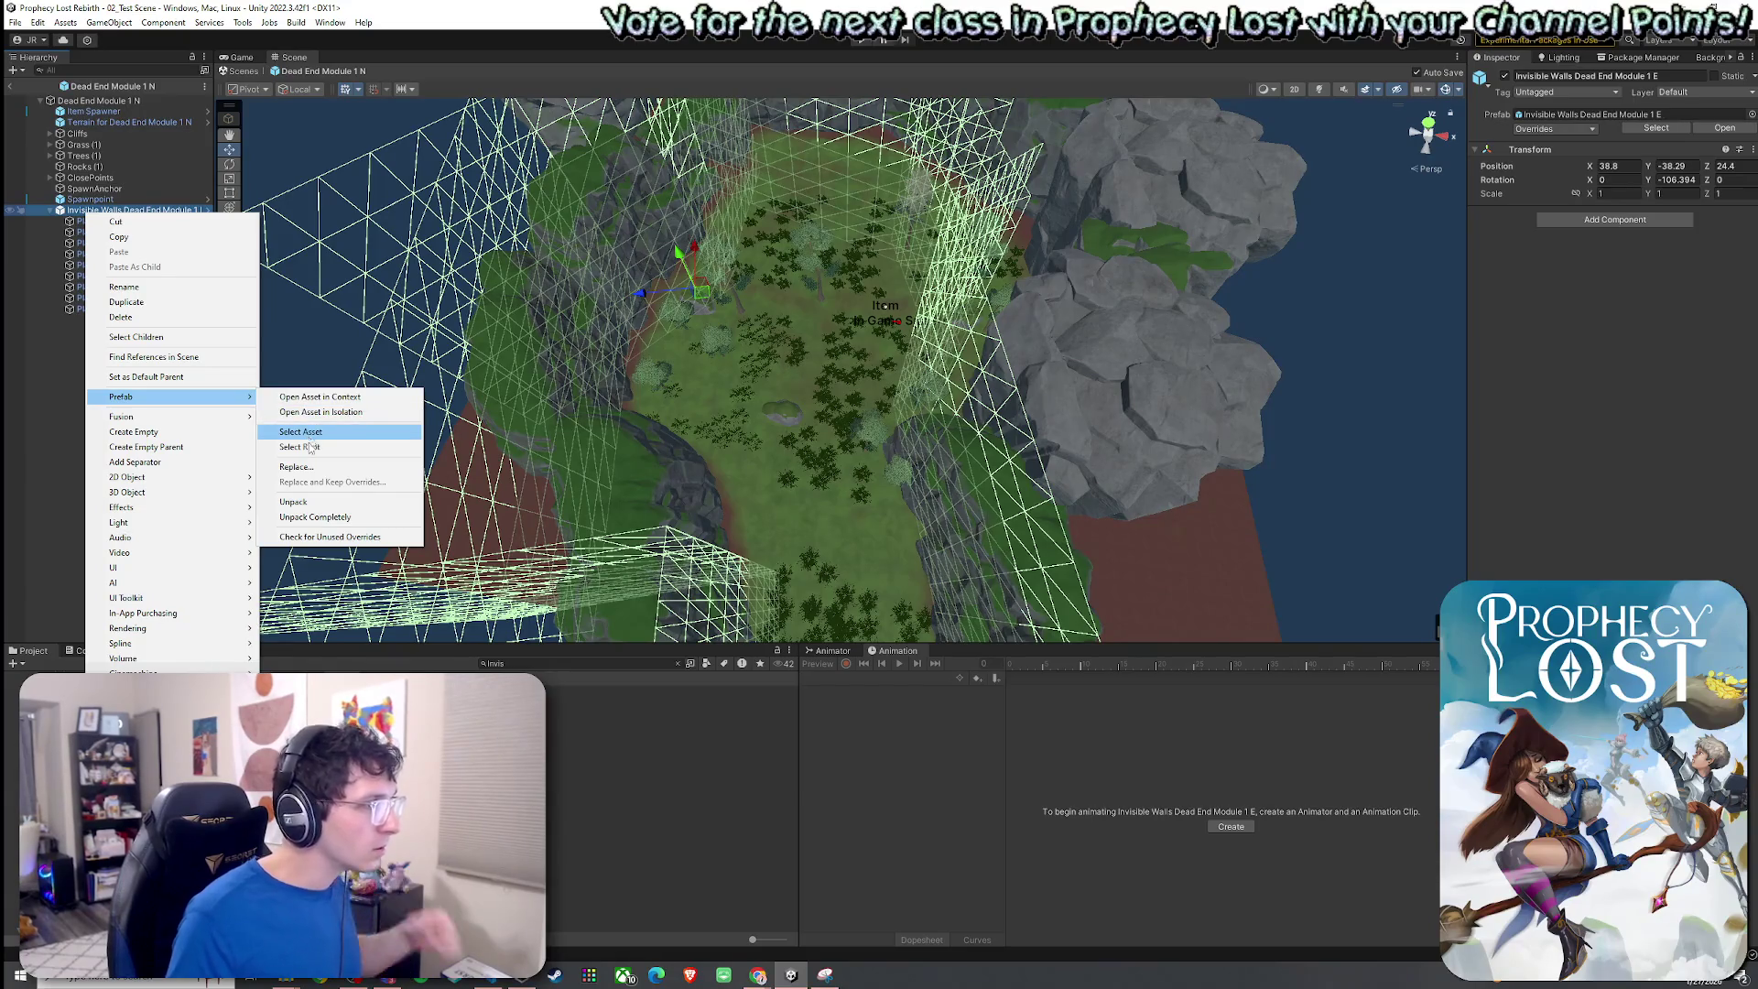
left_click(324, 503)
left_click(167, 221)
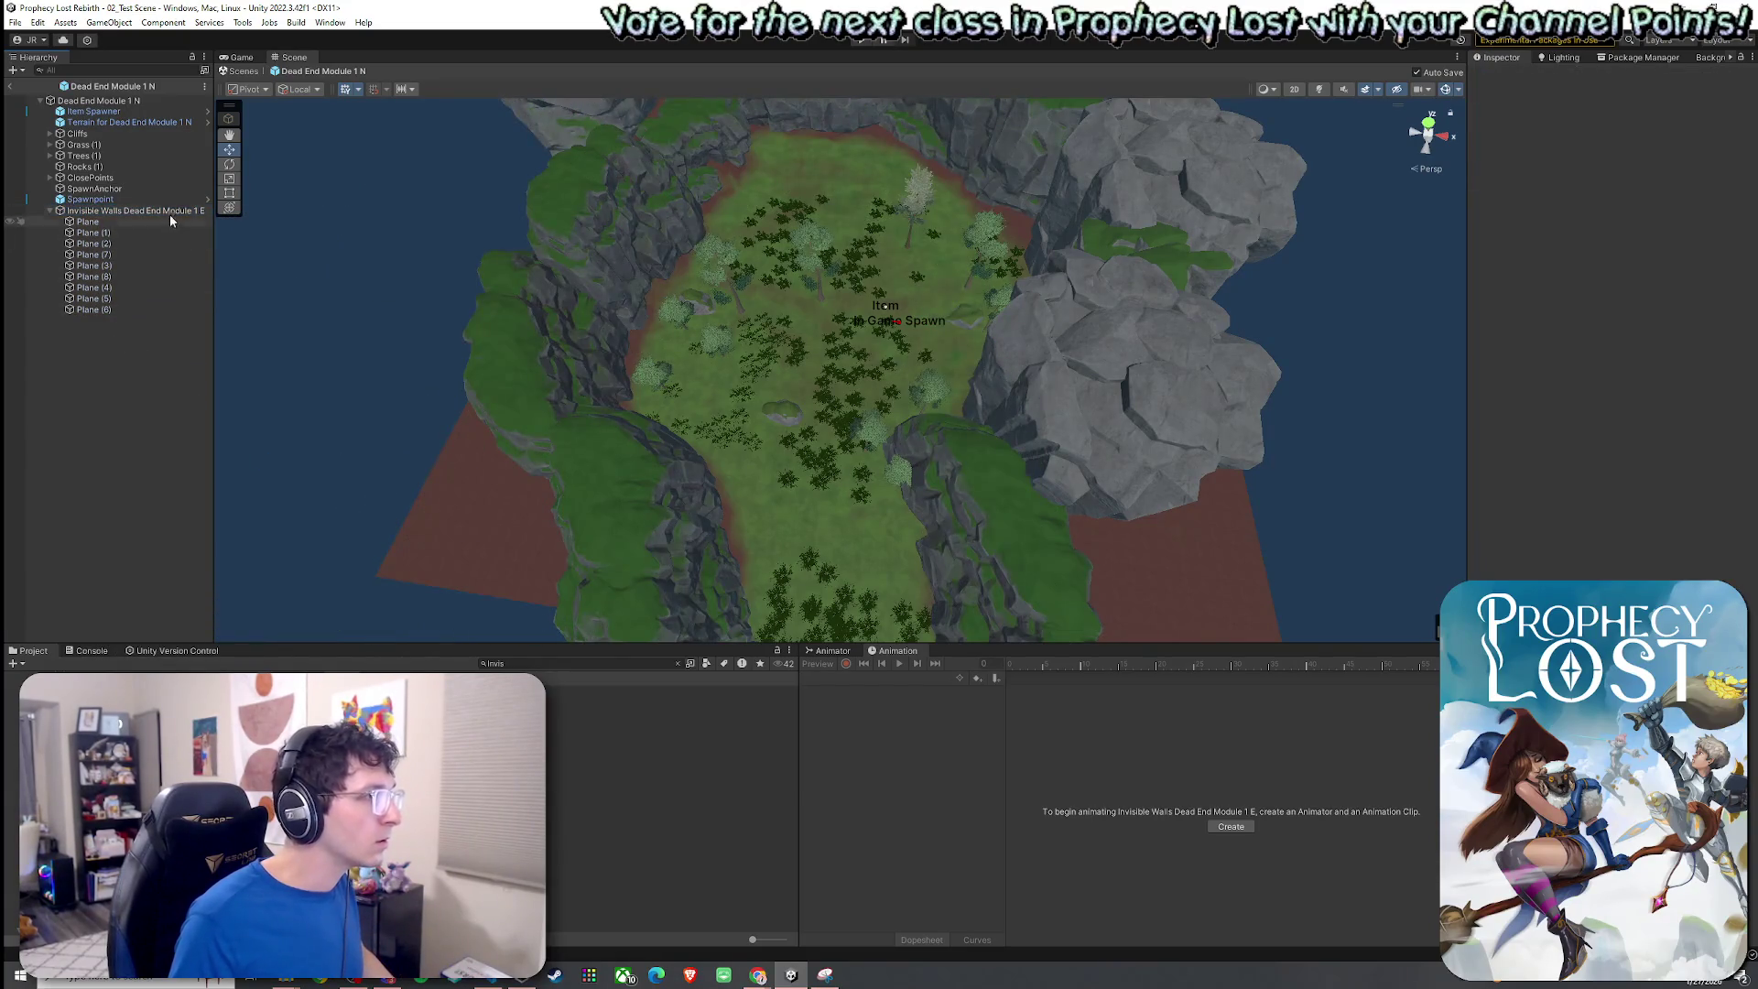
left_click(139, 308)
left_click(132, 297)
left_click(128, 286)
left_click(119, 276)
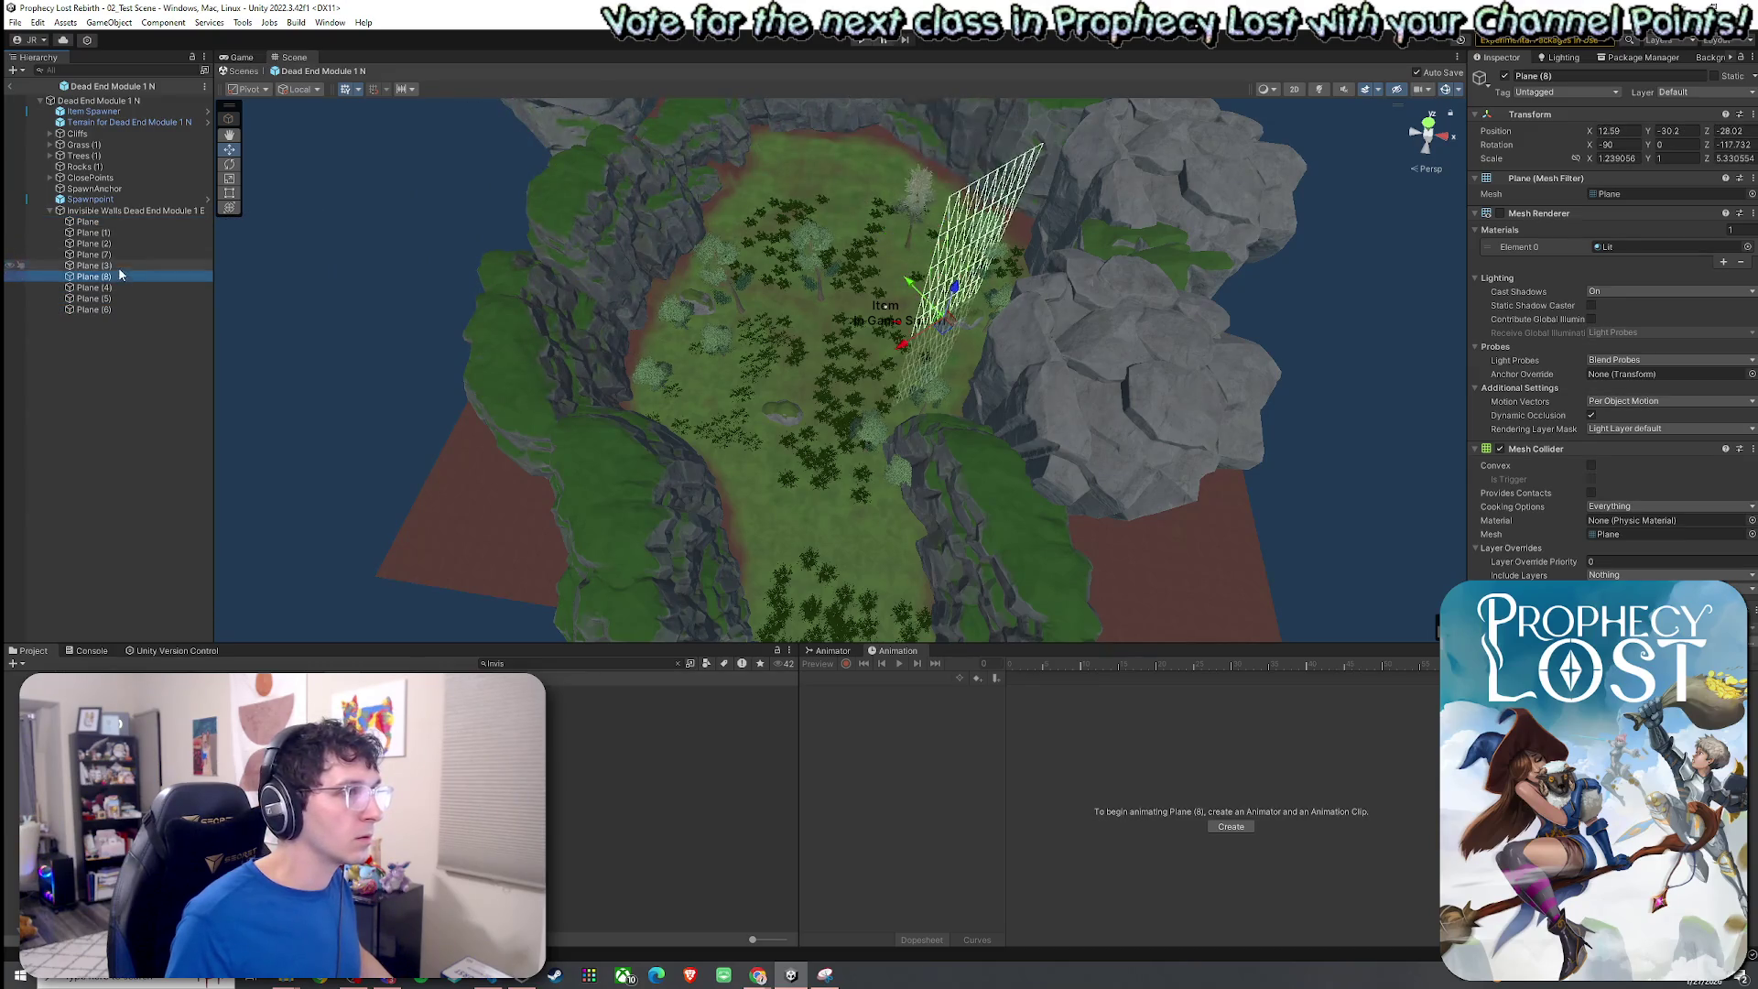
left_click(117, 265)
Move Plane (3) through Plane (6) to the top of the Invisible Walls group.
left_click(116, 276)
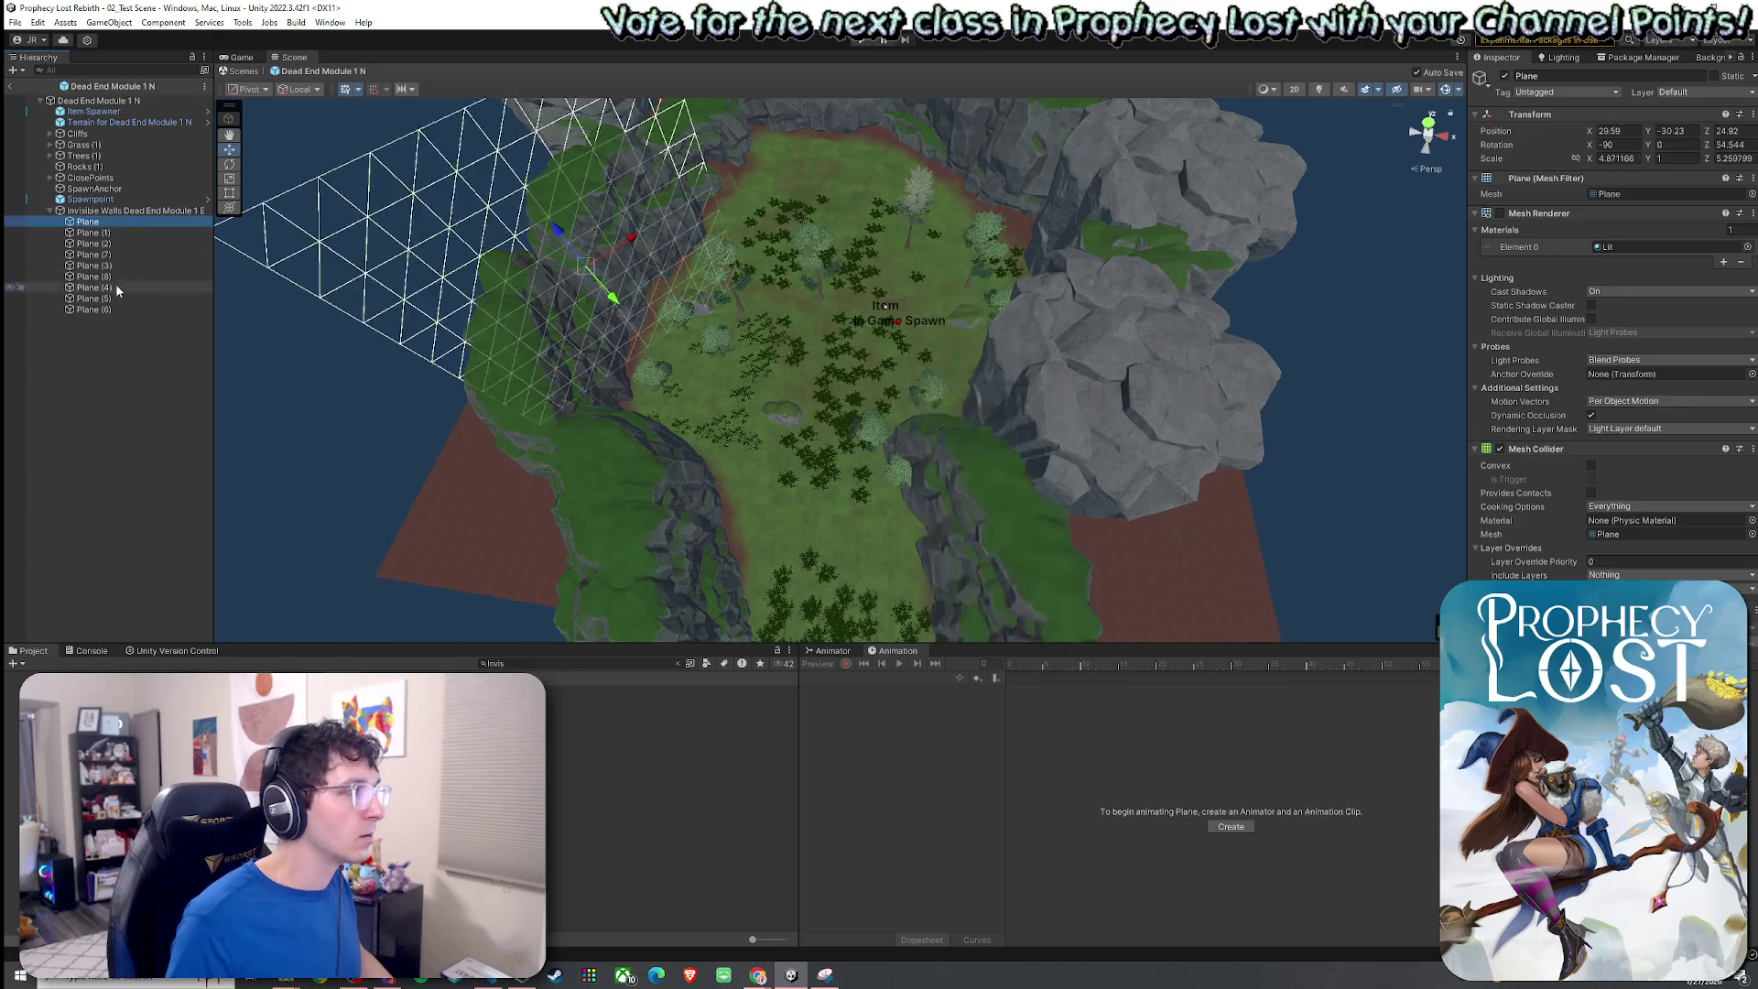
left_click(117, 310, "shift")
left_click(122, 310)
left_click(115, 299)
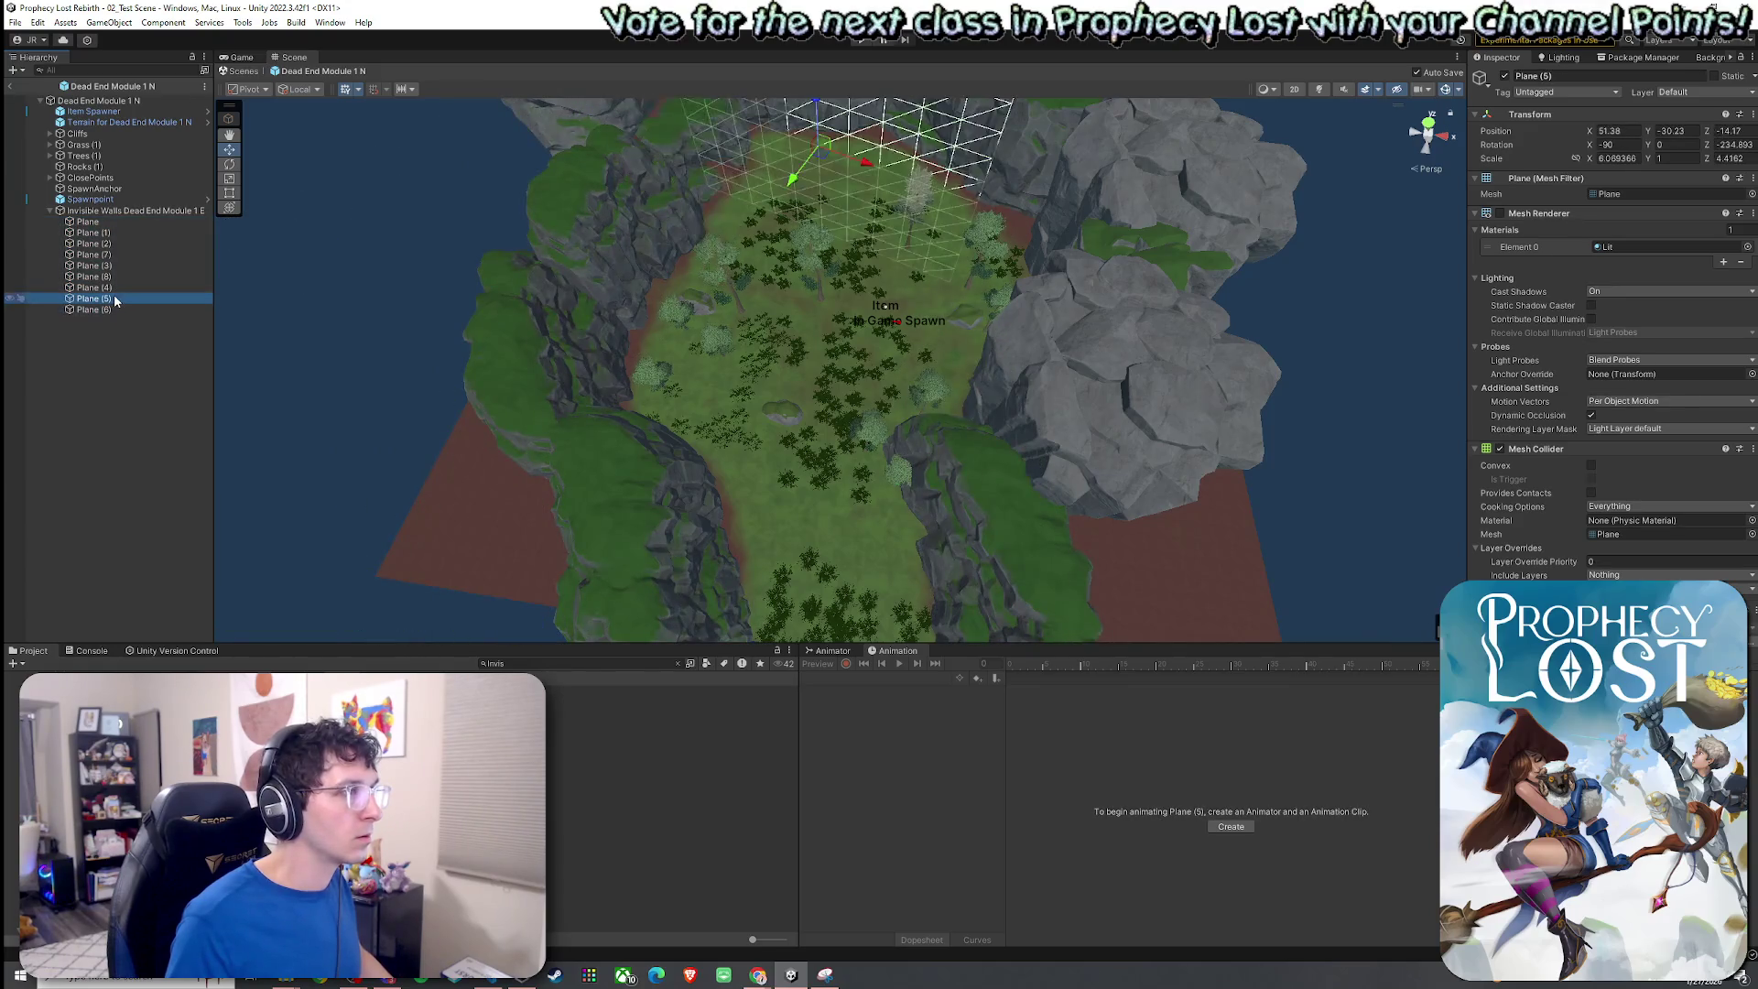
left_click(110, 287)
left_click(107, 277)
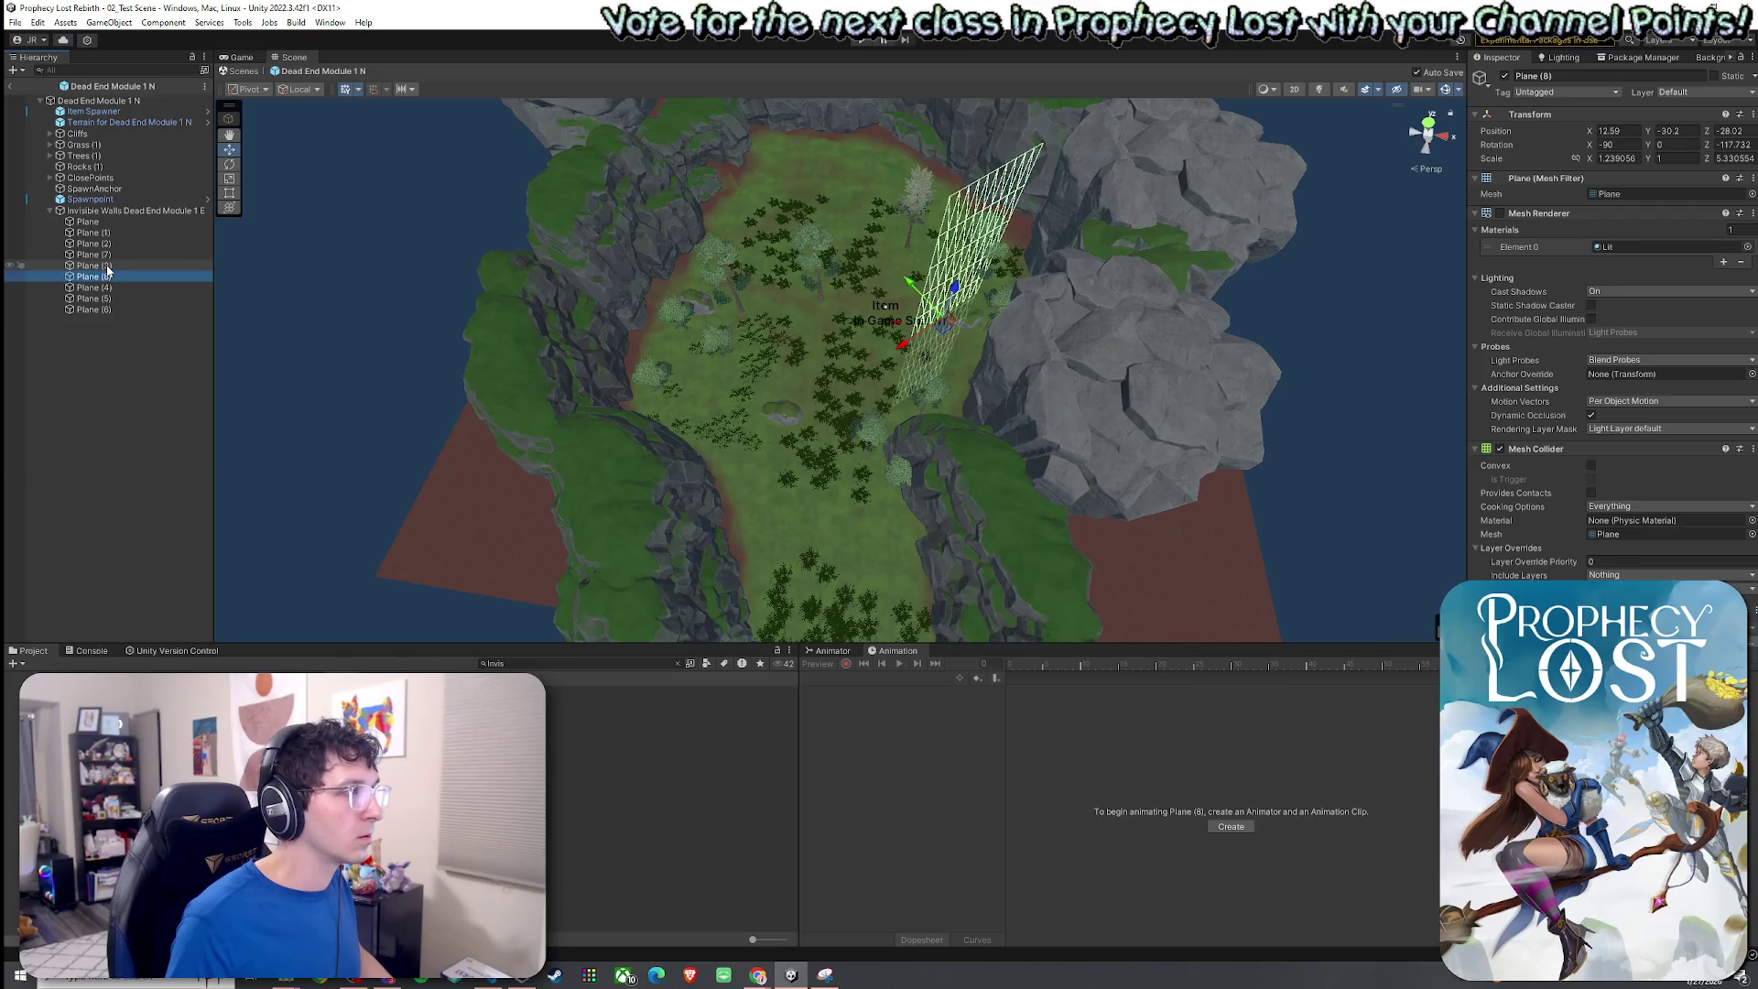
left_click(107, 266)
left_click(108, 254)
left_click(108, 266)
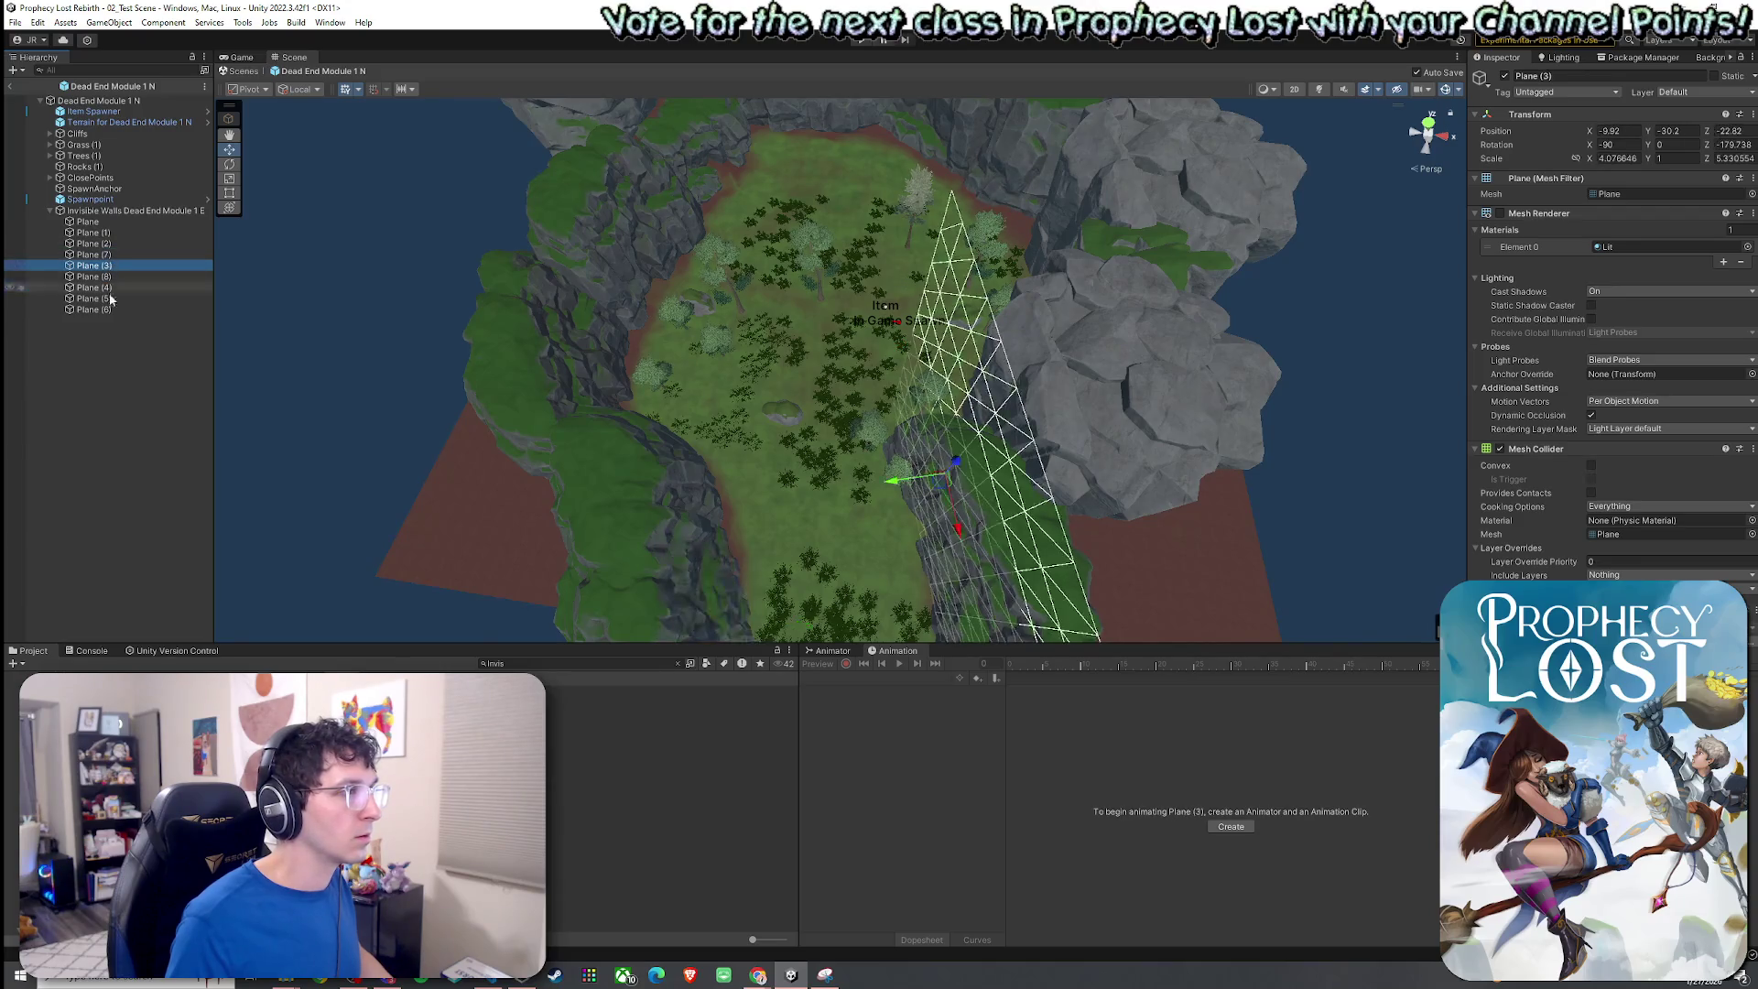
left_click(108, 310, "shift")
left_click_drag(106, 232, 108, 222)
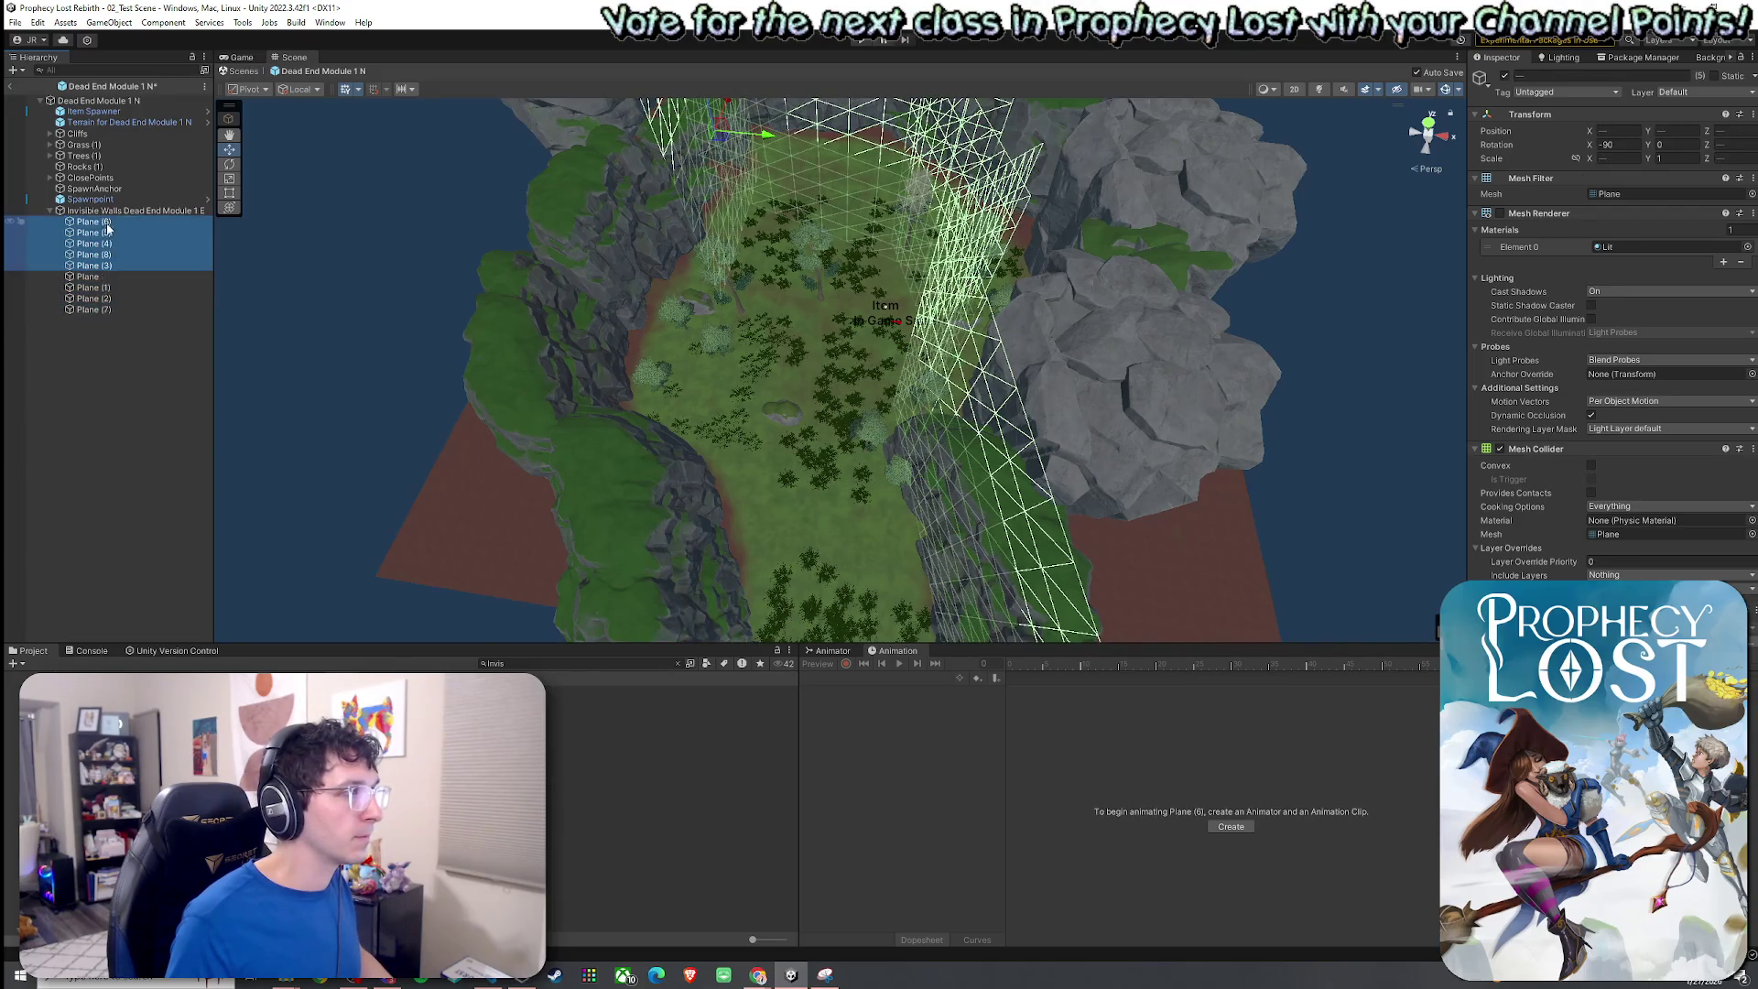
Review the remaining planes, then delete Plane (6) to Plane (2), keeping only Plane (7).
left_click(108, 311)
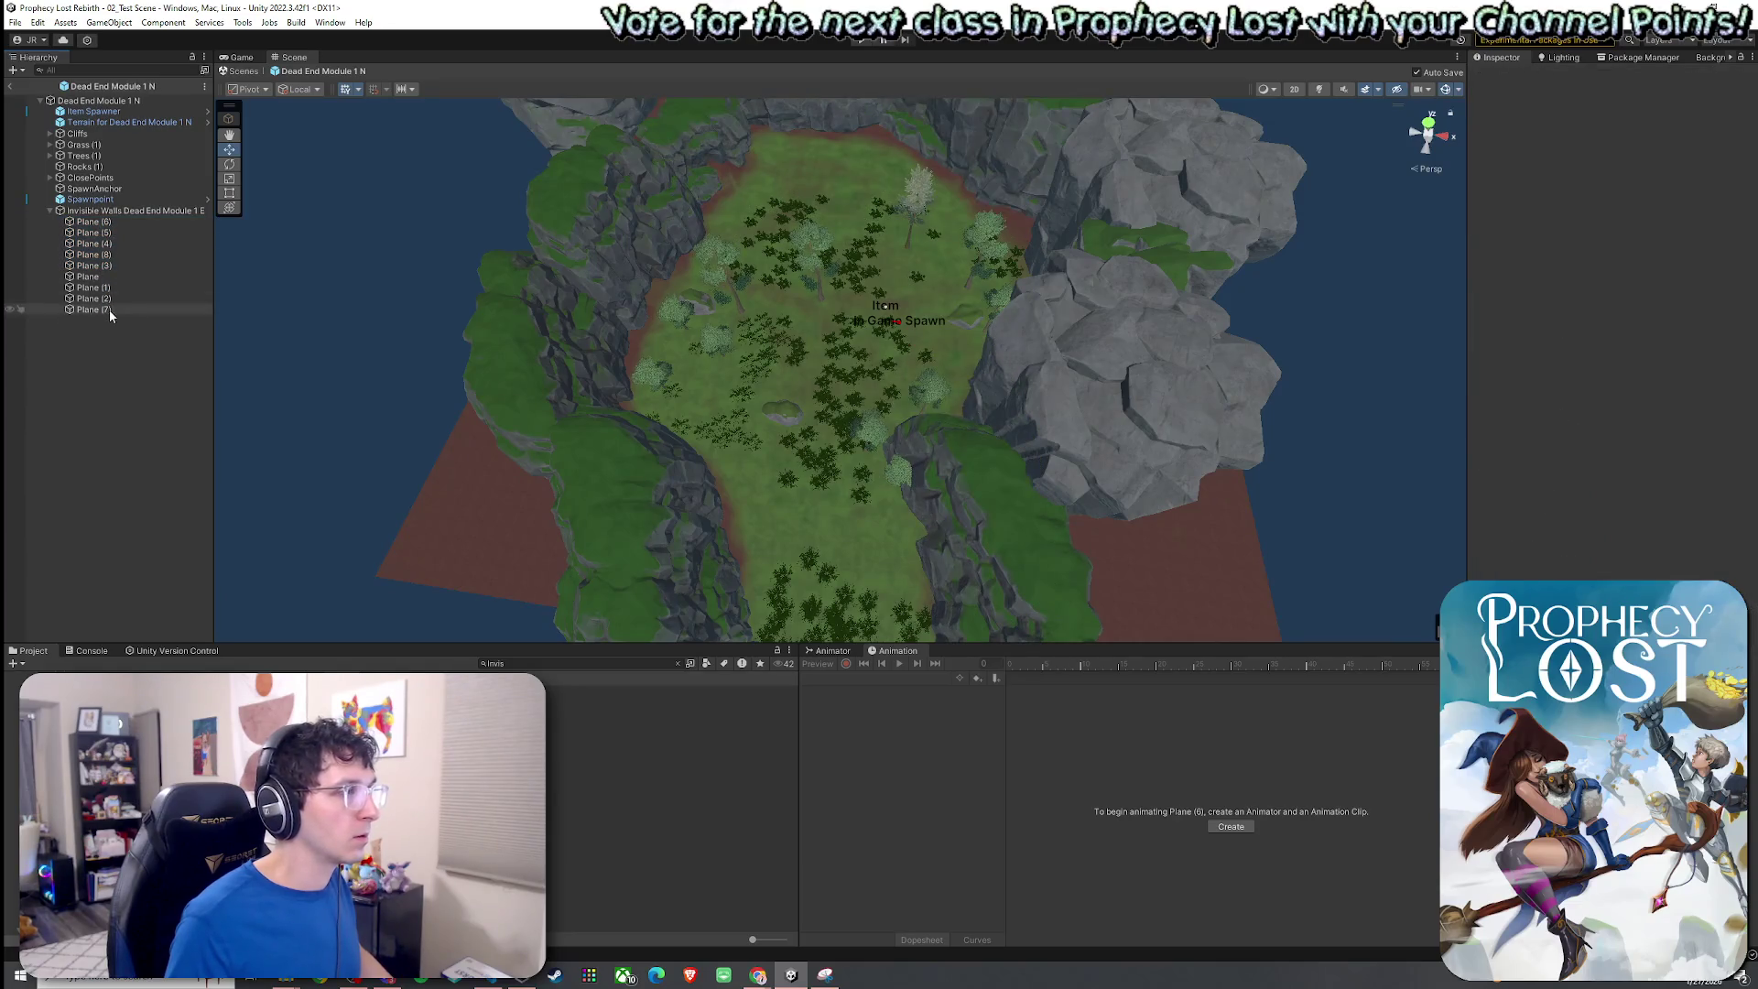
key("Up")
key("Up")
key("Up")
key("Up")
key("Up")
key("Up")
key("Down")
key("Down")
key("Down")
key("Up")
key("Up")
key("Up")
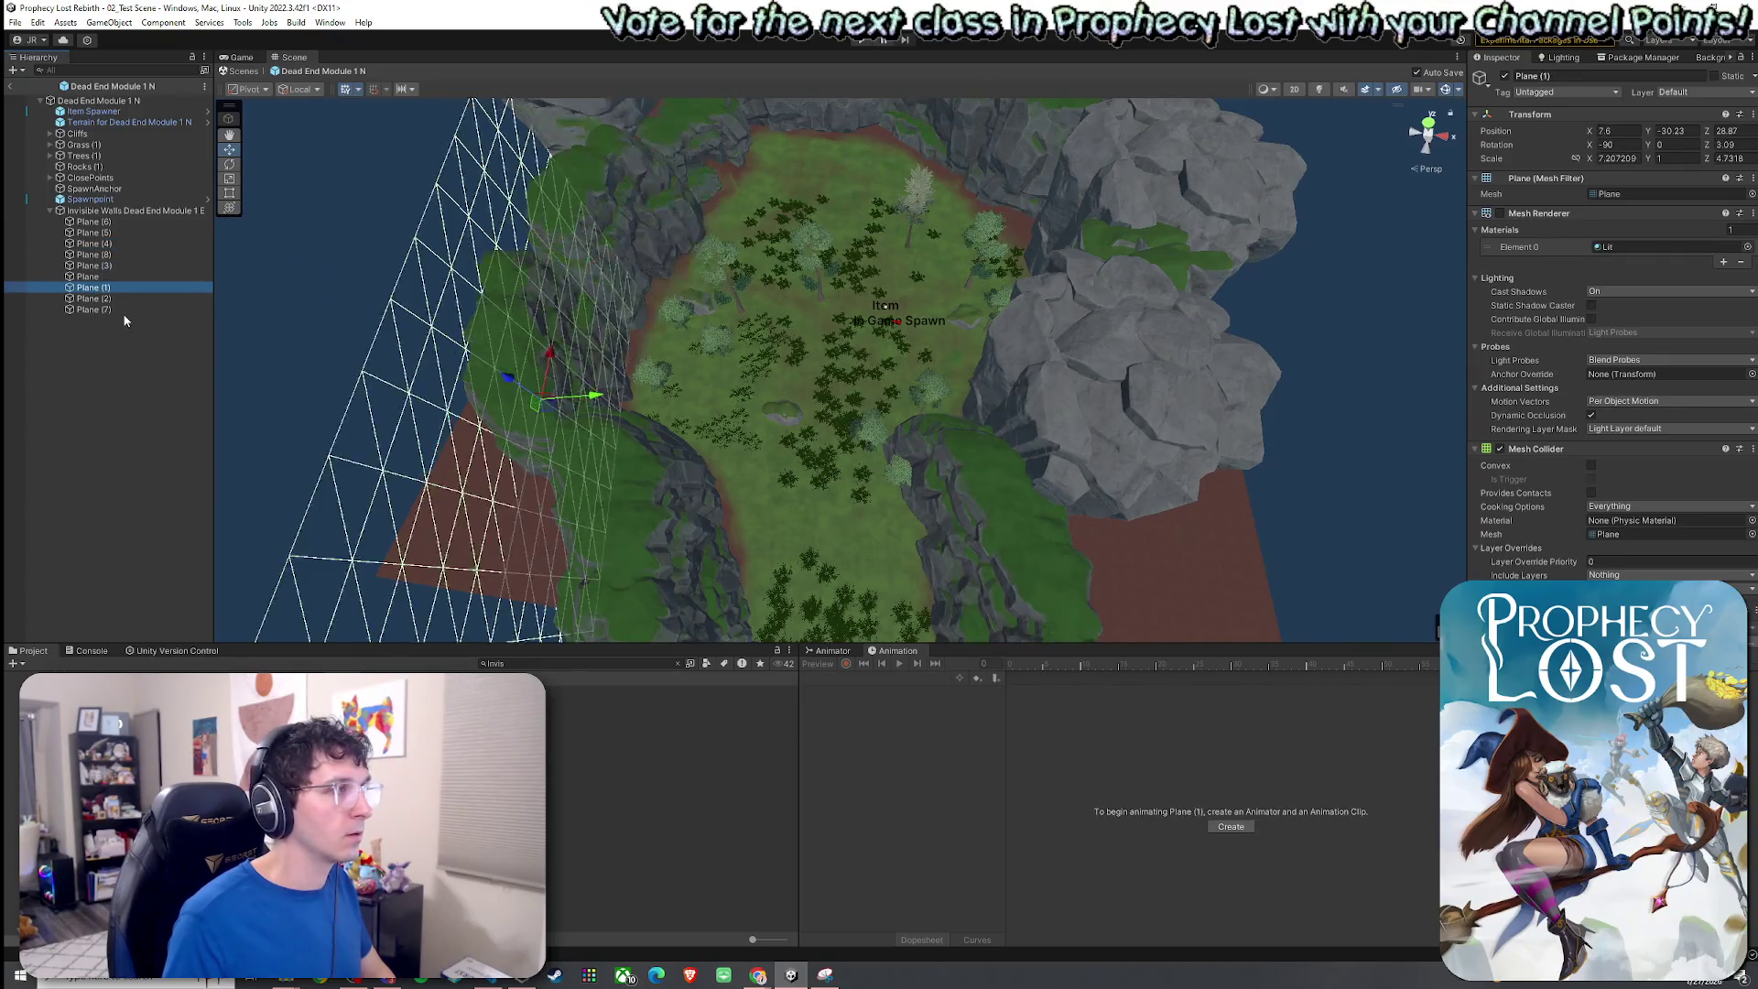
key("Up")
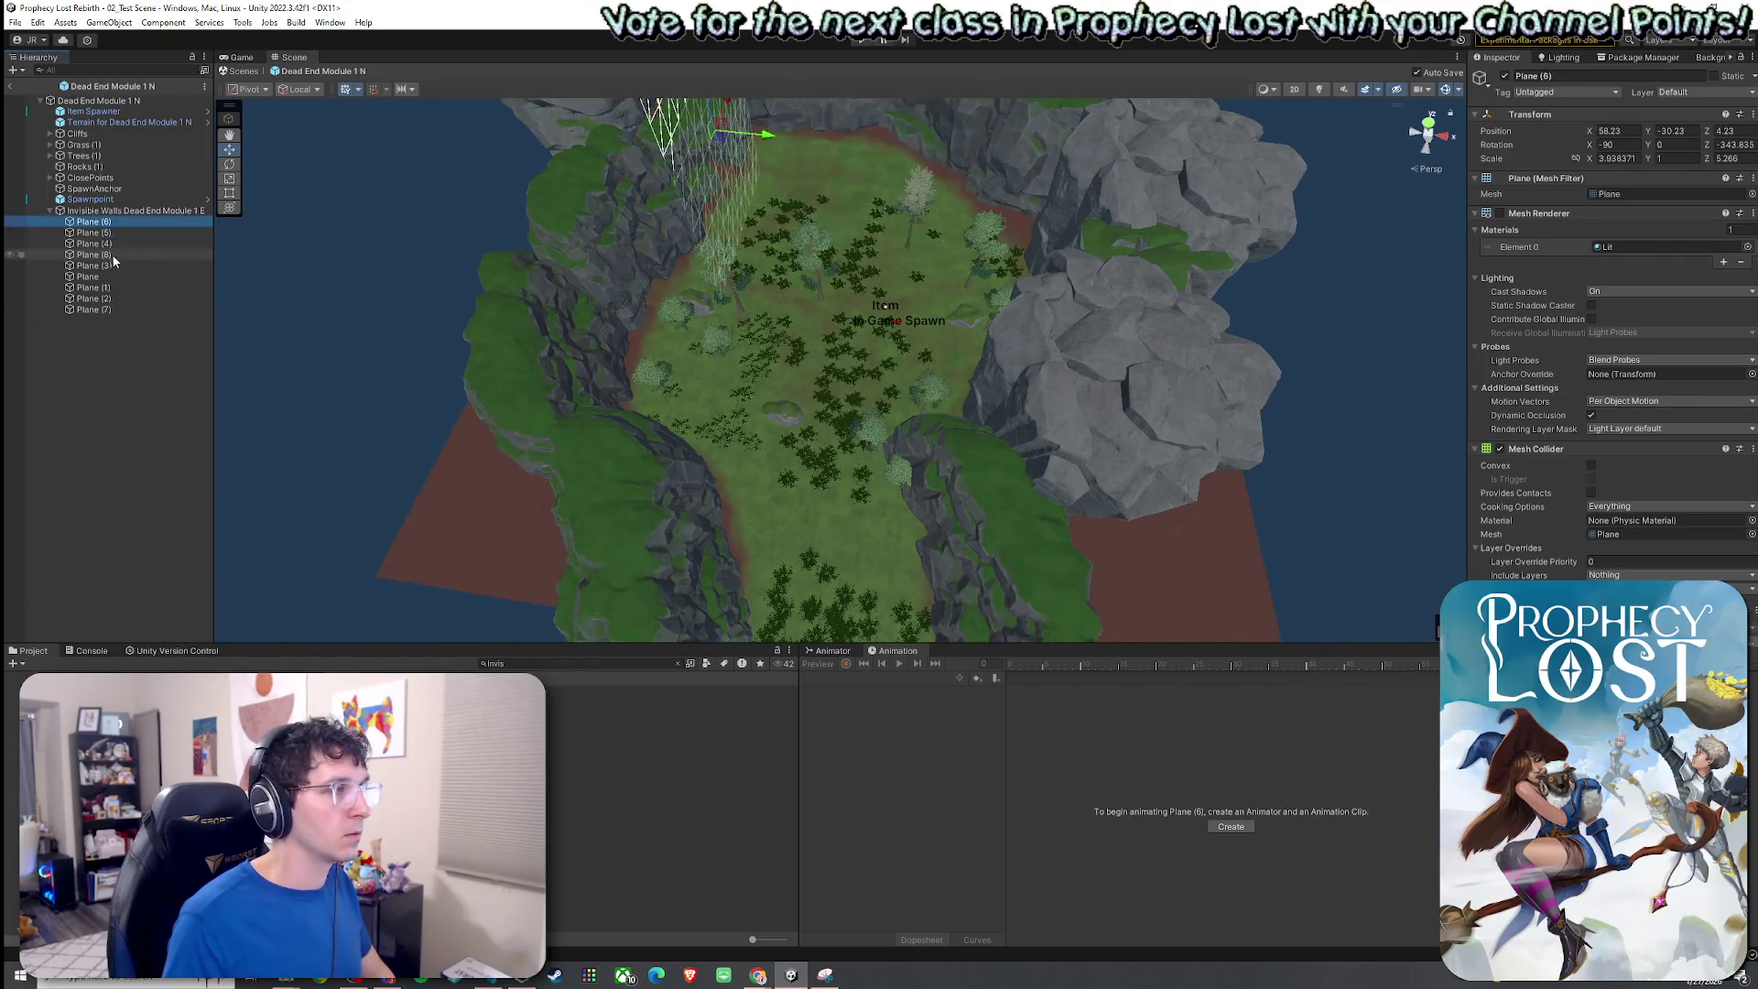
key("Down")
key("Down")
key("Down")
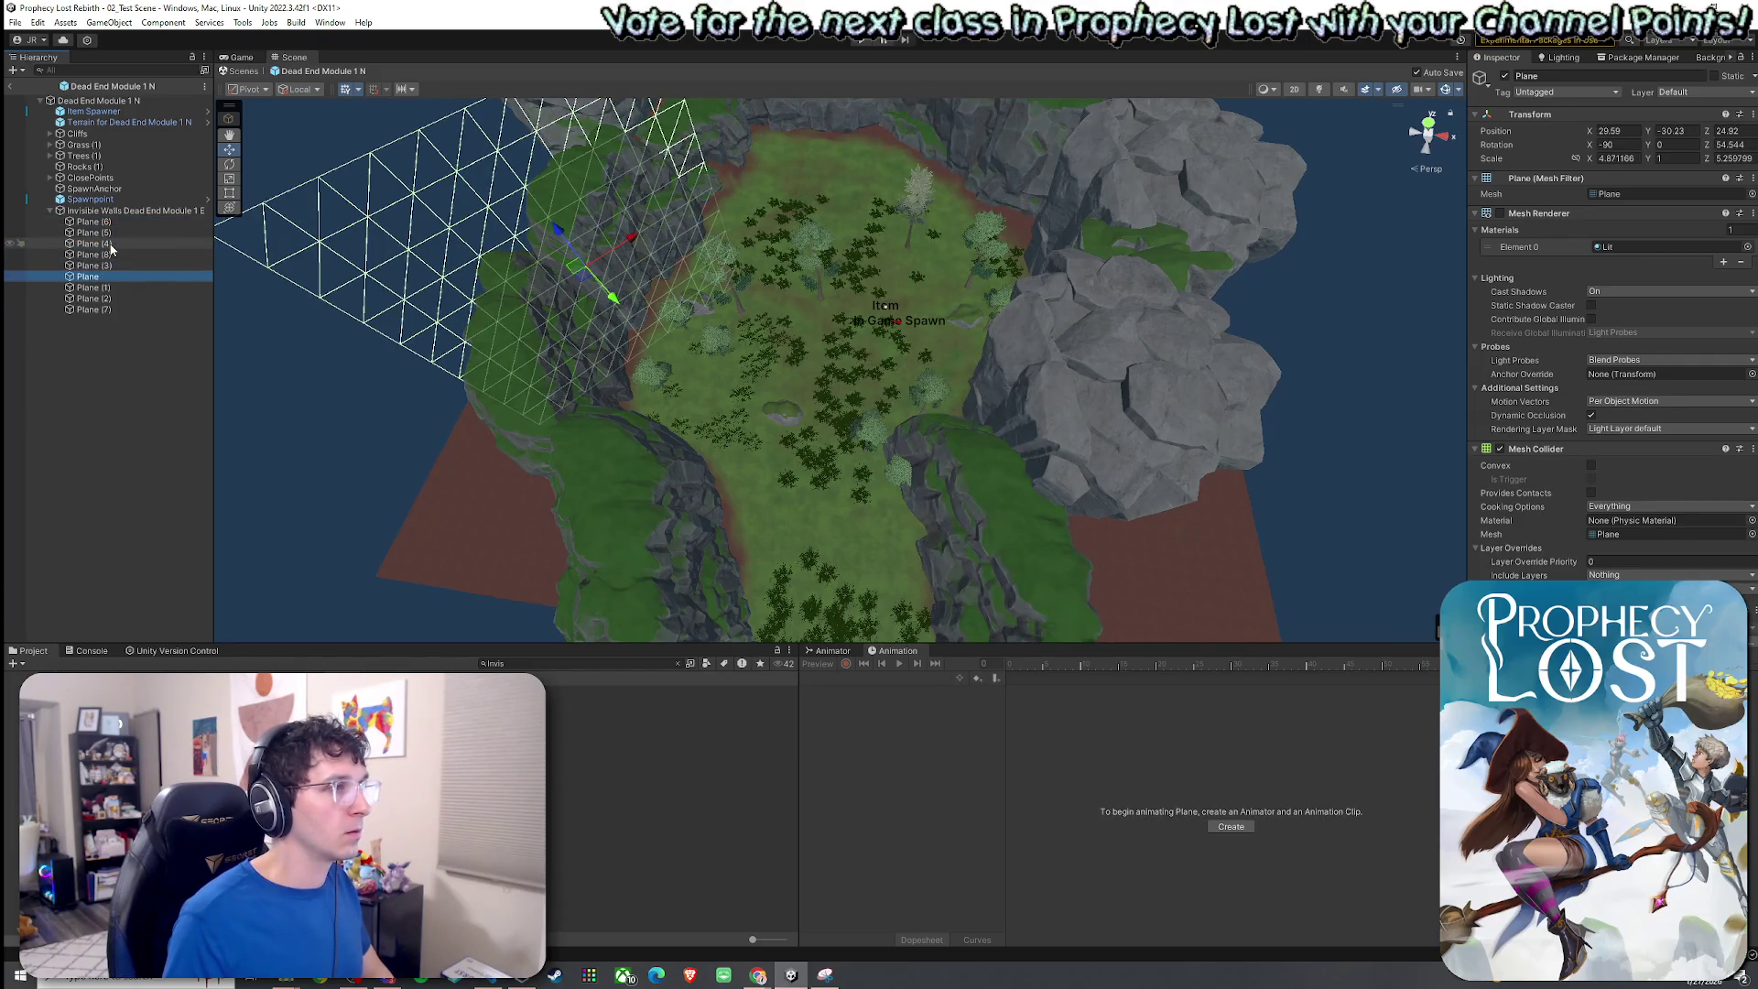
key("Down")
key("Down")
key("Down")
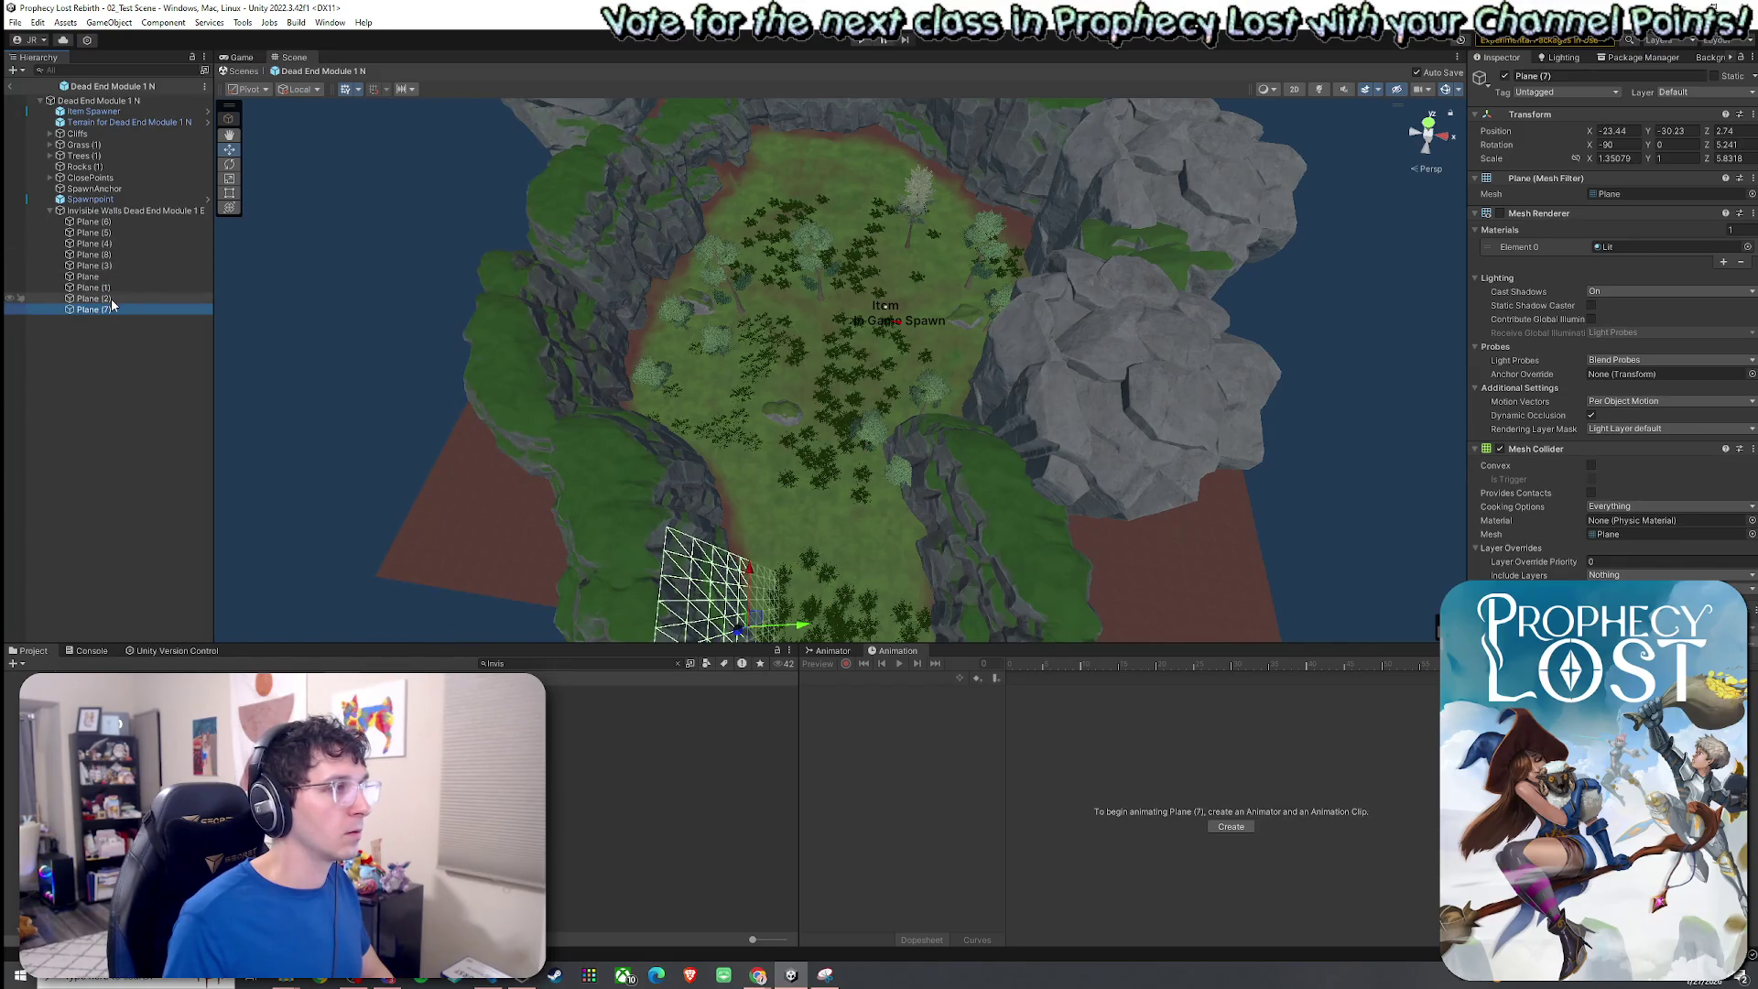
key("Up")
key("Up")
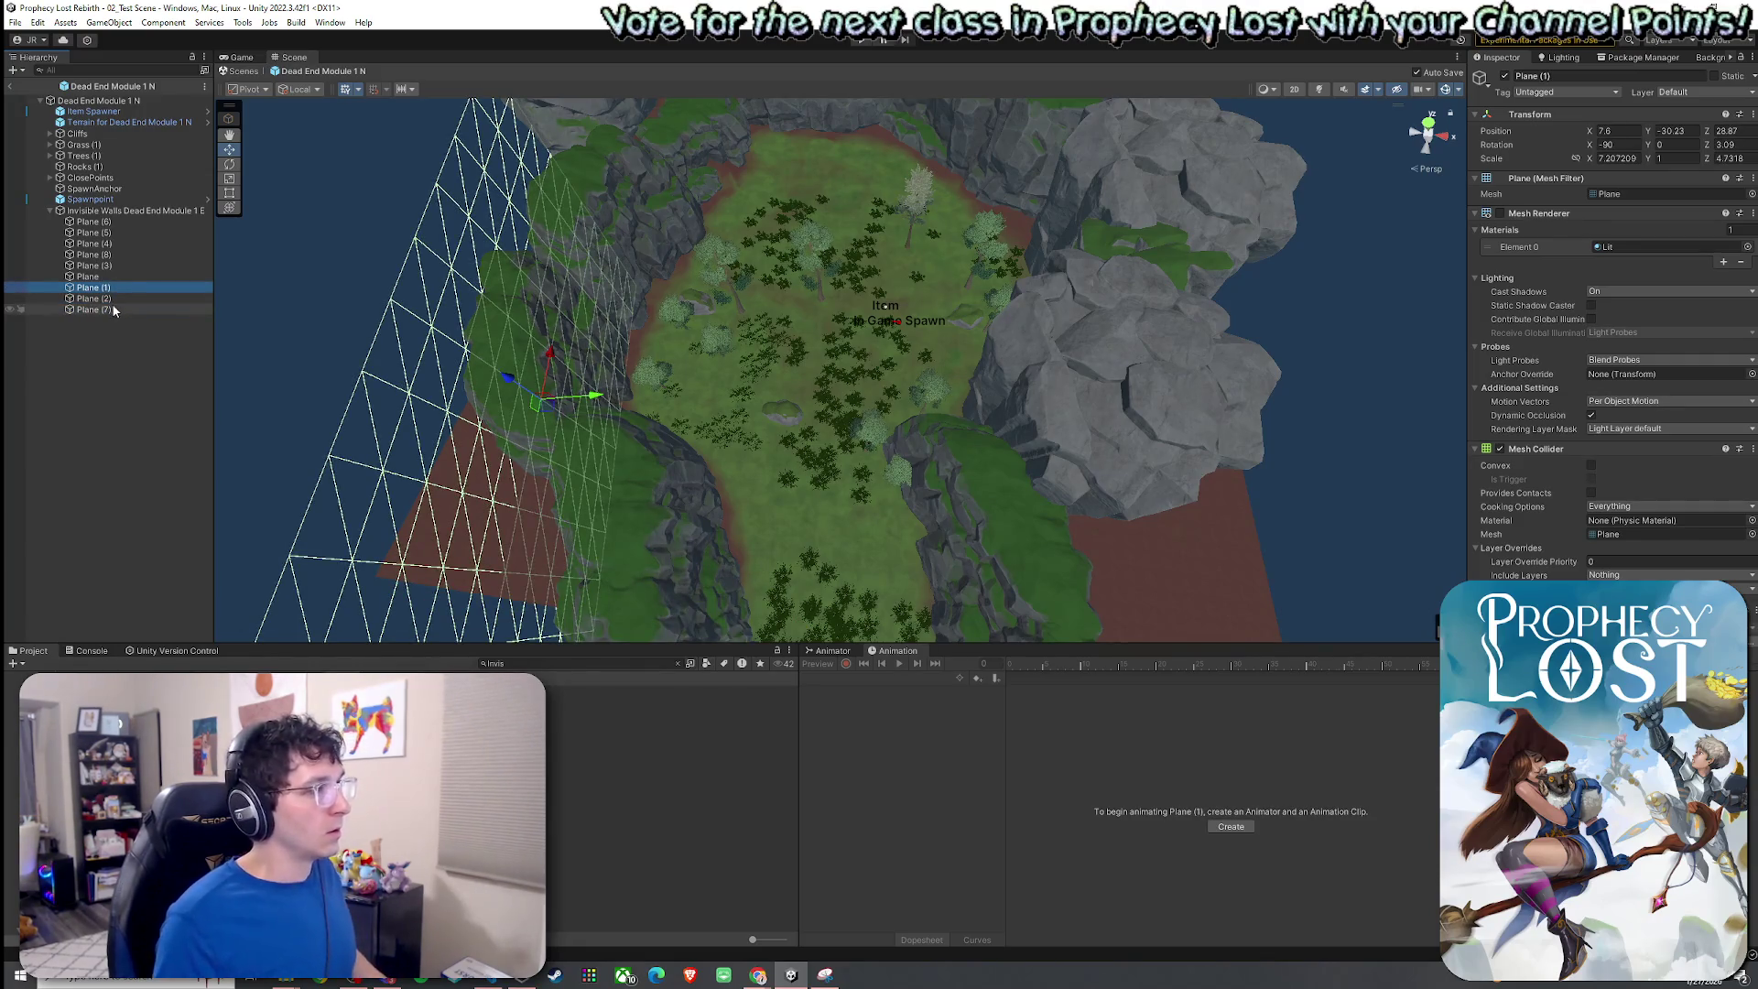
left_click(112, 298)
key("shift+Up")
key("shift+Up")
key("shift+Up")
key("Delete")
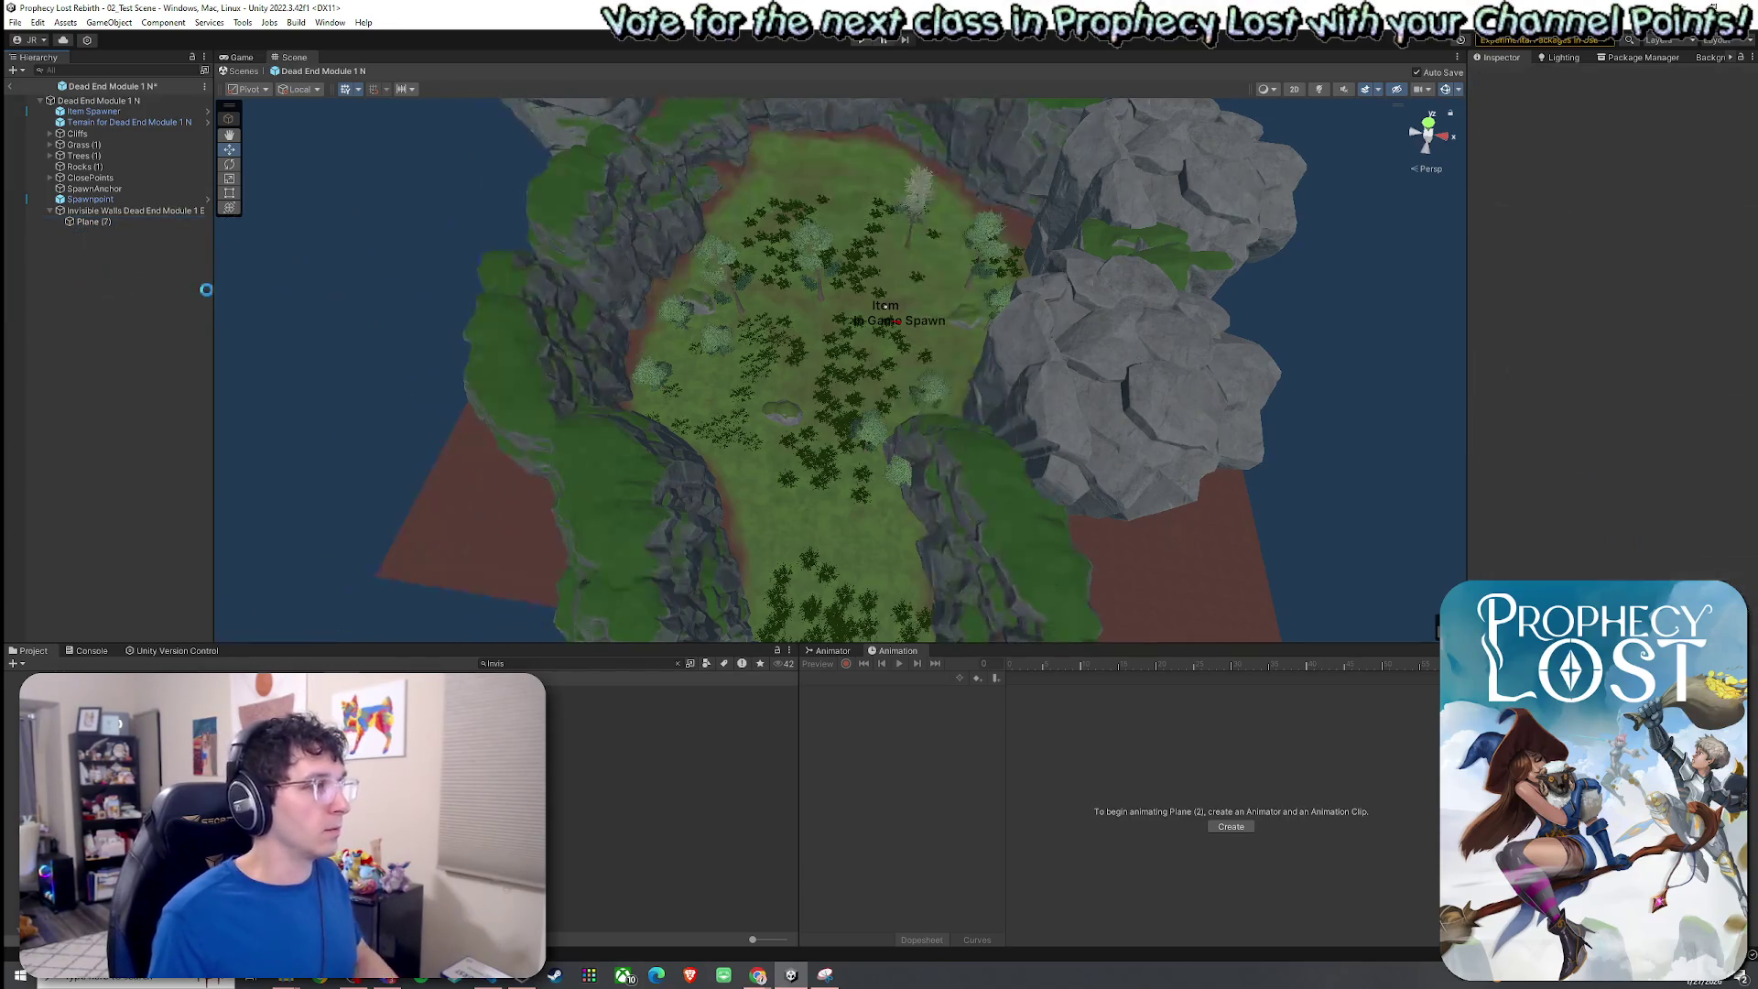
Move Plane (7) toward the cliff edge and shift it right along the cliff.
left_click(92, 222)
mouse_move(275, 384)
left_mouse_down()
mouse_move(549, 365)
mouse_move(346, 345)
mouse_move(675, 385)
mouse_move(825, 346)
mouse_move(786, 382)
mouse_move(877, 408)
mouse_move(601, 365)
mouse_move(294, 354)
mouse_move(706, 365)
mouse_move(835, 314)
mouse_move(749, 338)
left_mouse_up()
key("r")
mouse_move(760, 339)
left_mouse_down()
mouse_move(910, 353)
mouse_move(926, 302)
mouse_move(934, 360)
mouse_move(902, 400)
left_mouse_up()
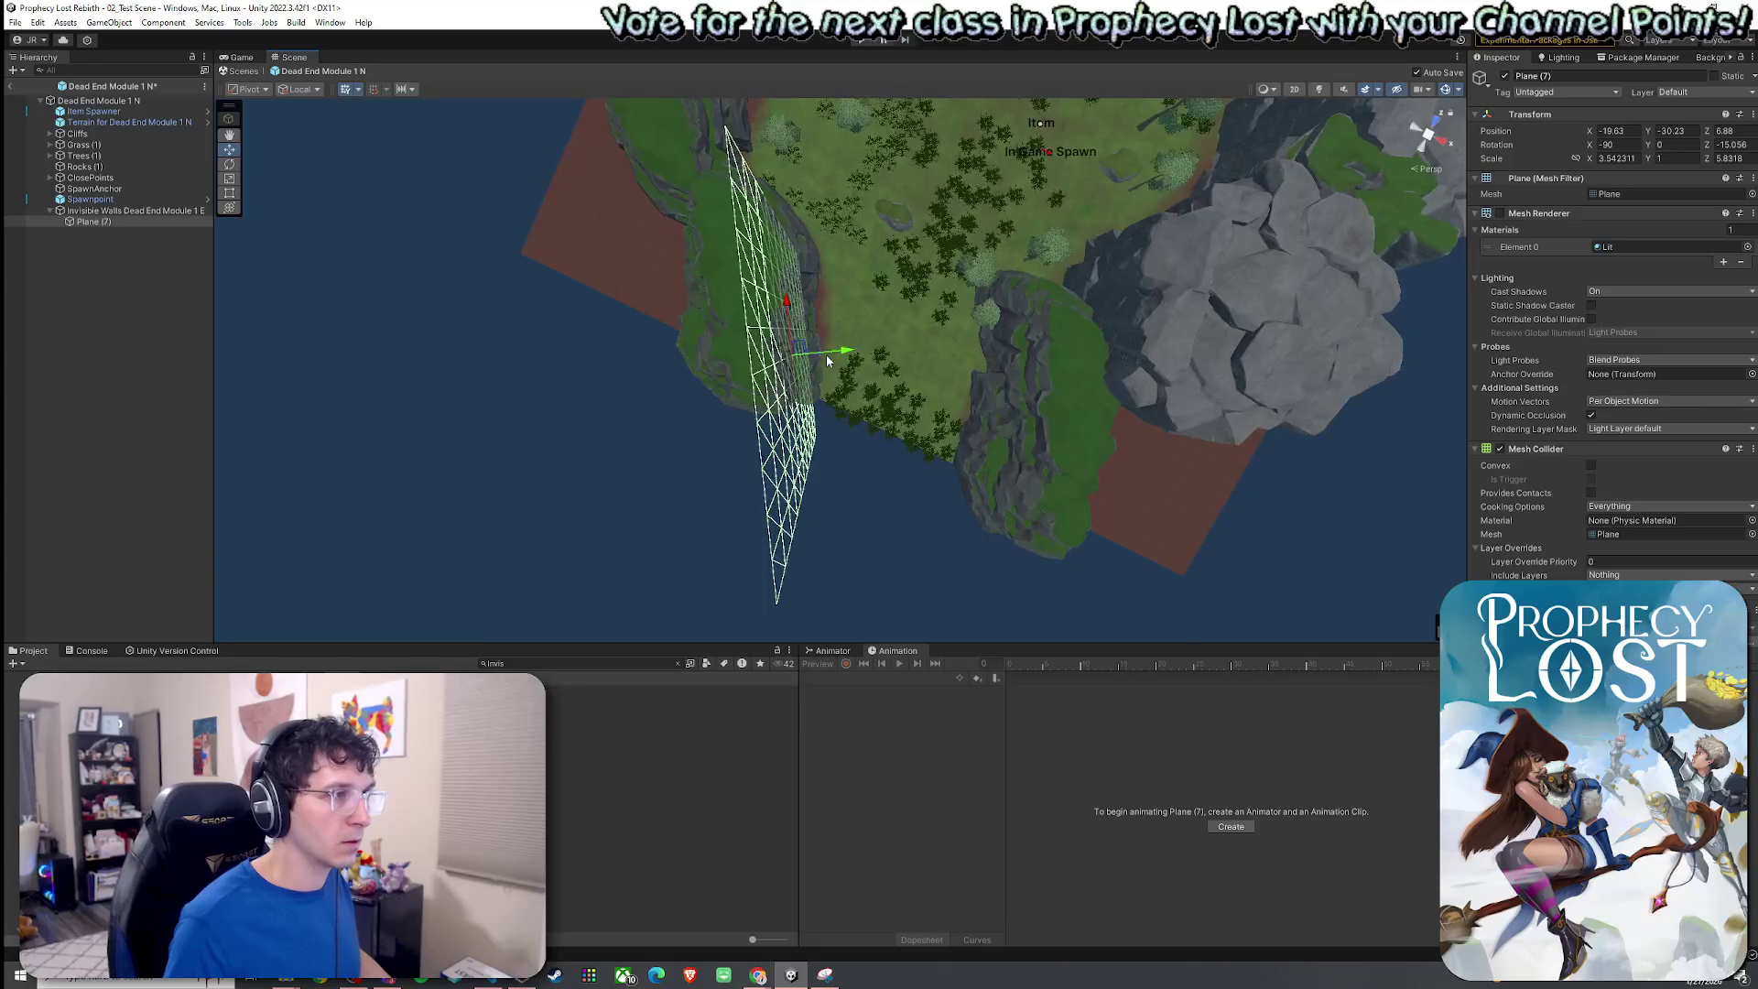
key("r")
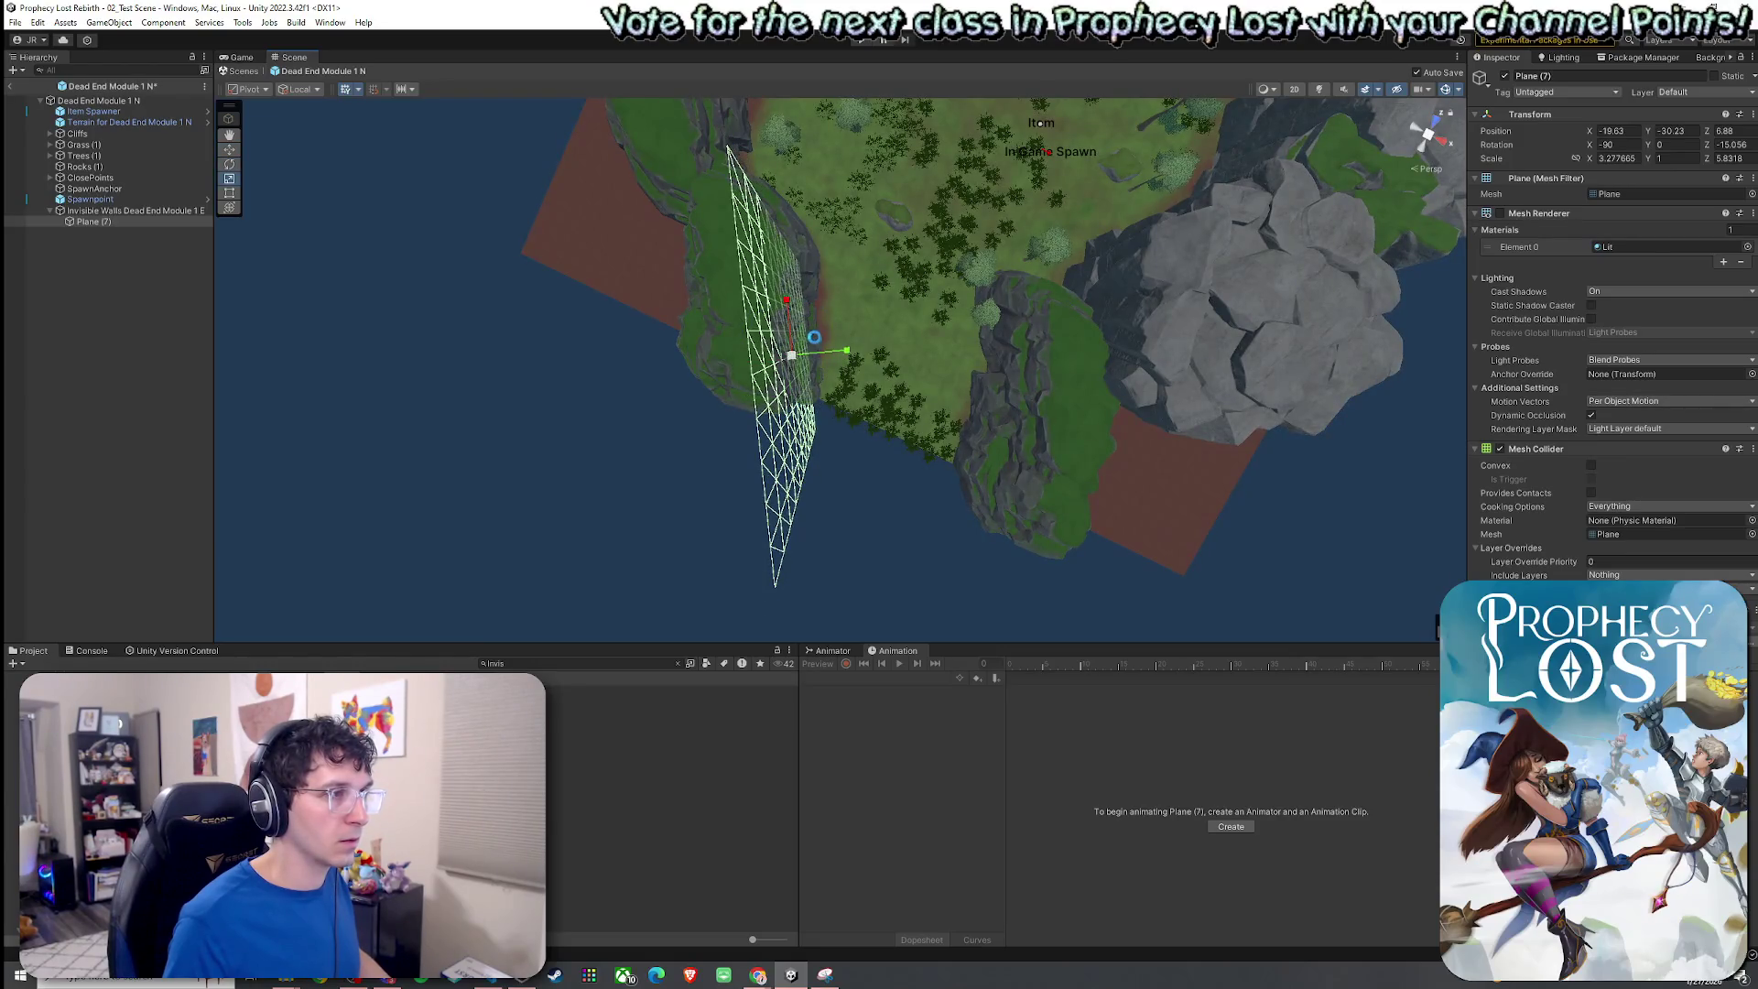
key("w")
mouse_move(785, 328)
left_mouse_down()
mouse_move(813, 328)
mouse_move(824, 278)
mouse_move(803, 339)
mouse_move(856, 337)
mouse_move(954, 284)
mouse_move(718, 275)
mouse_move(757, 341)
mouse_move(733, 316)
left_mouse_up()
Narrow and slightly turn Plane (7), slide it onto the cliff edge, and duplicate it as Plane (8).
key("r")
key("e")
key("w")
key("r")
mouse_move(931, 319)
left_mouse_down()
mouse_move(948, 343)
mouse_move(910, 298)
mouse_move(784, 291)
mouse_move(451, 192)
mouse_move(304, 208)
mouse_move(439, 357)
left_mouse_up()
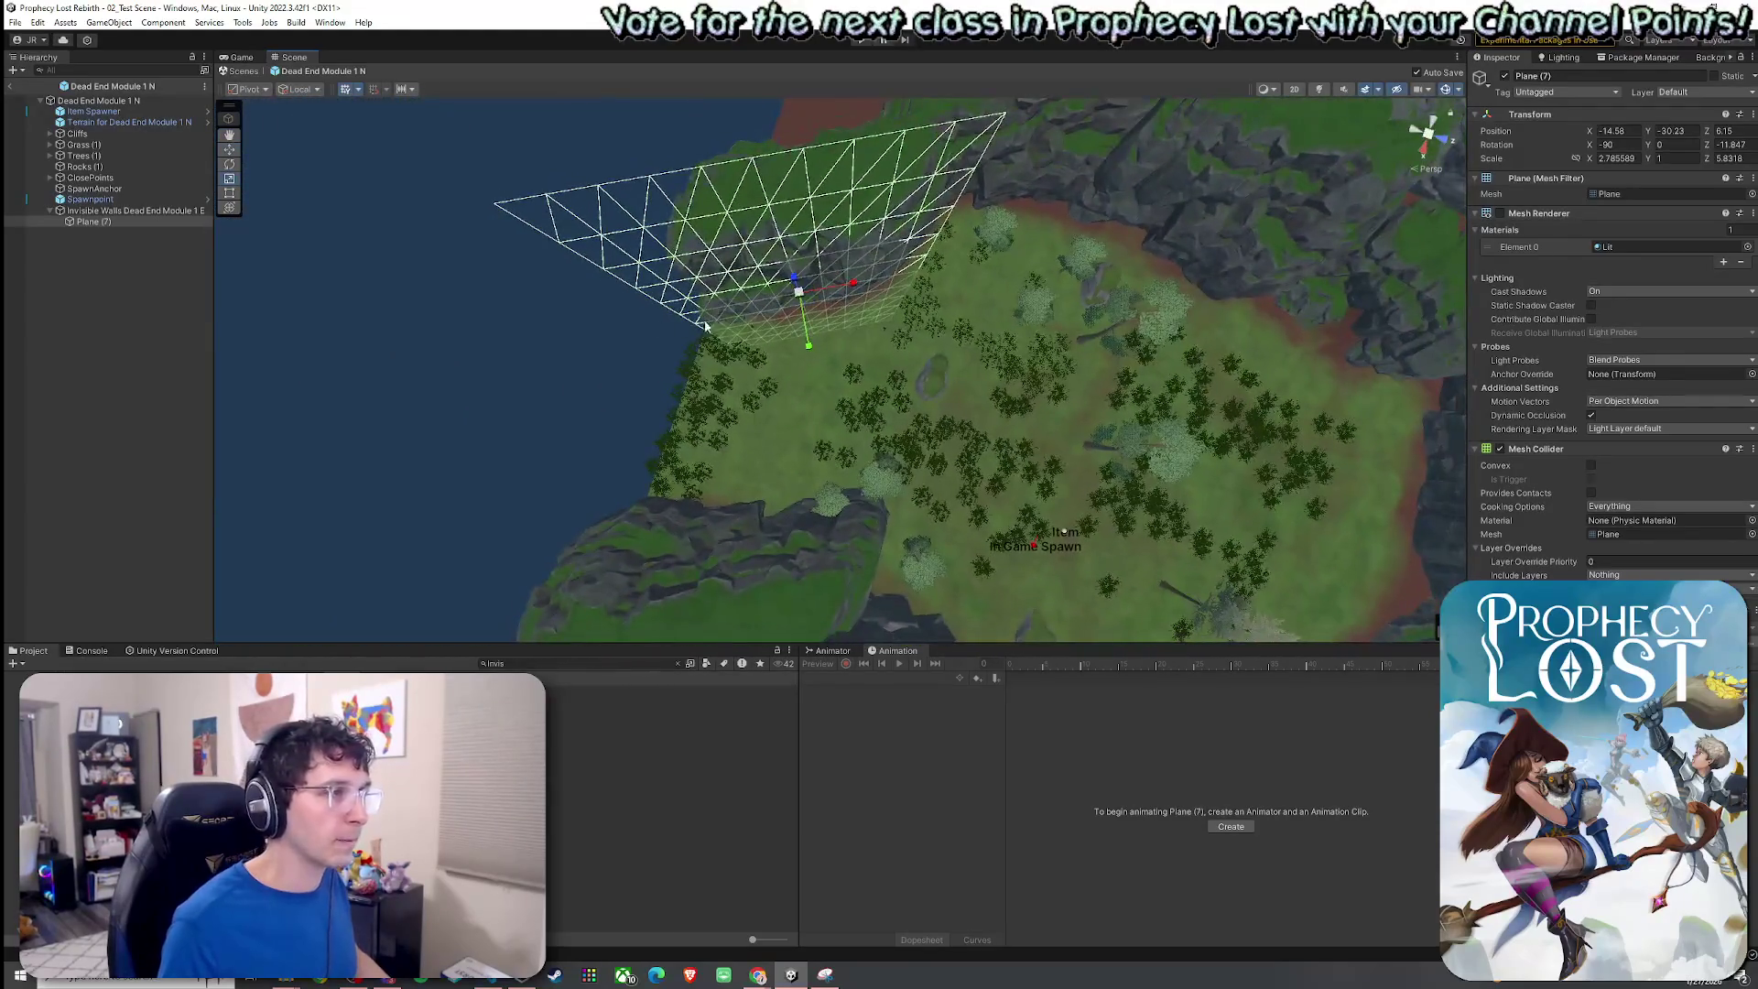
key("ctrl+d")
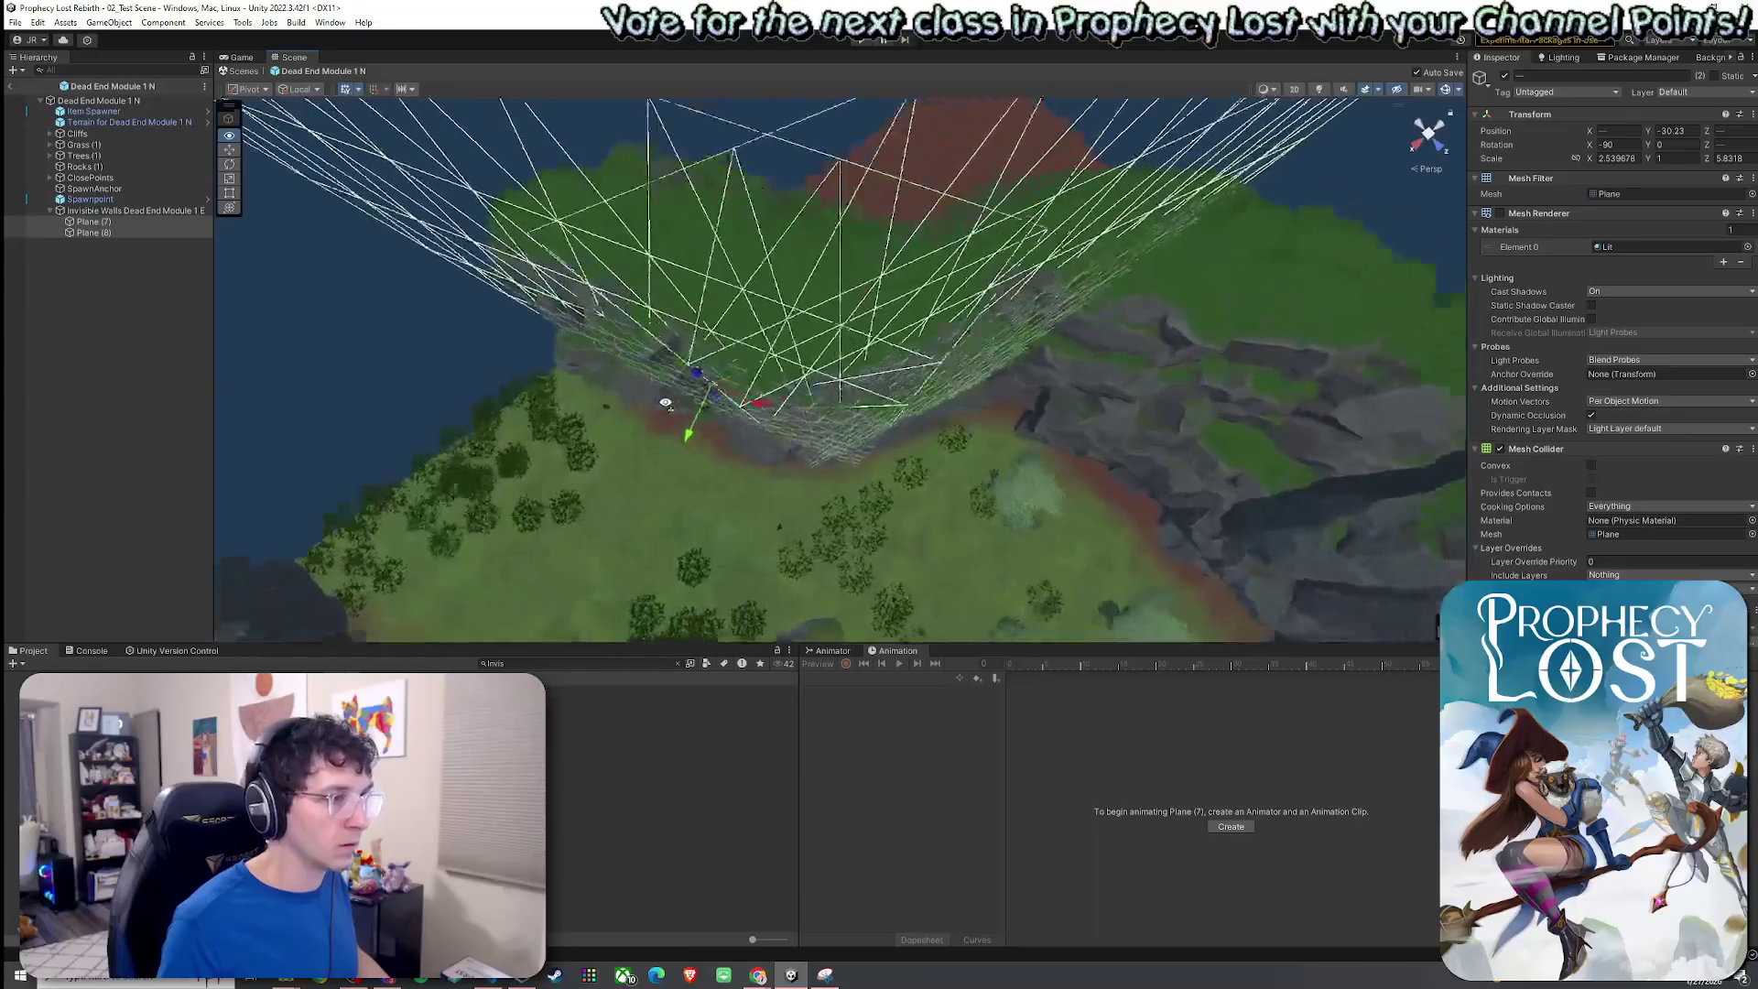
Slide Plane (8) along its X axis beside Plane (7), undoing one stray move.
key("w")
left_click(144, 234, "shift")
left_click(143, 234)
left_click_drag(927, 371, 963, 363)
left_click(145, 223, "shift")
left_click_drag(495, 274, 555, 306)
left_click(140, 233)
left_click_drag(921, 394, 936, 396)
key("ctrl+z")
key("ctrl+z")
Slide Plane (8) toward the cliff edge and shift it further along the cliff.
left_click_drag(513, 275, 615, 300)
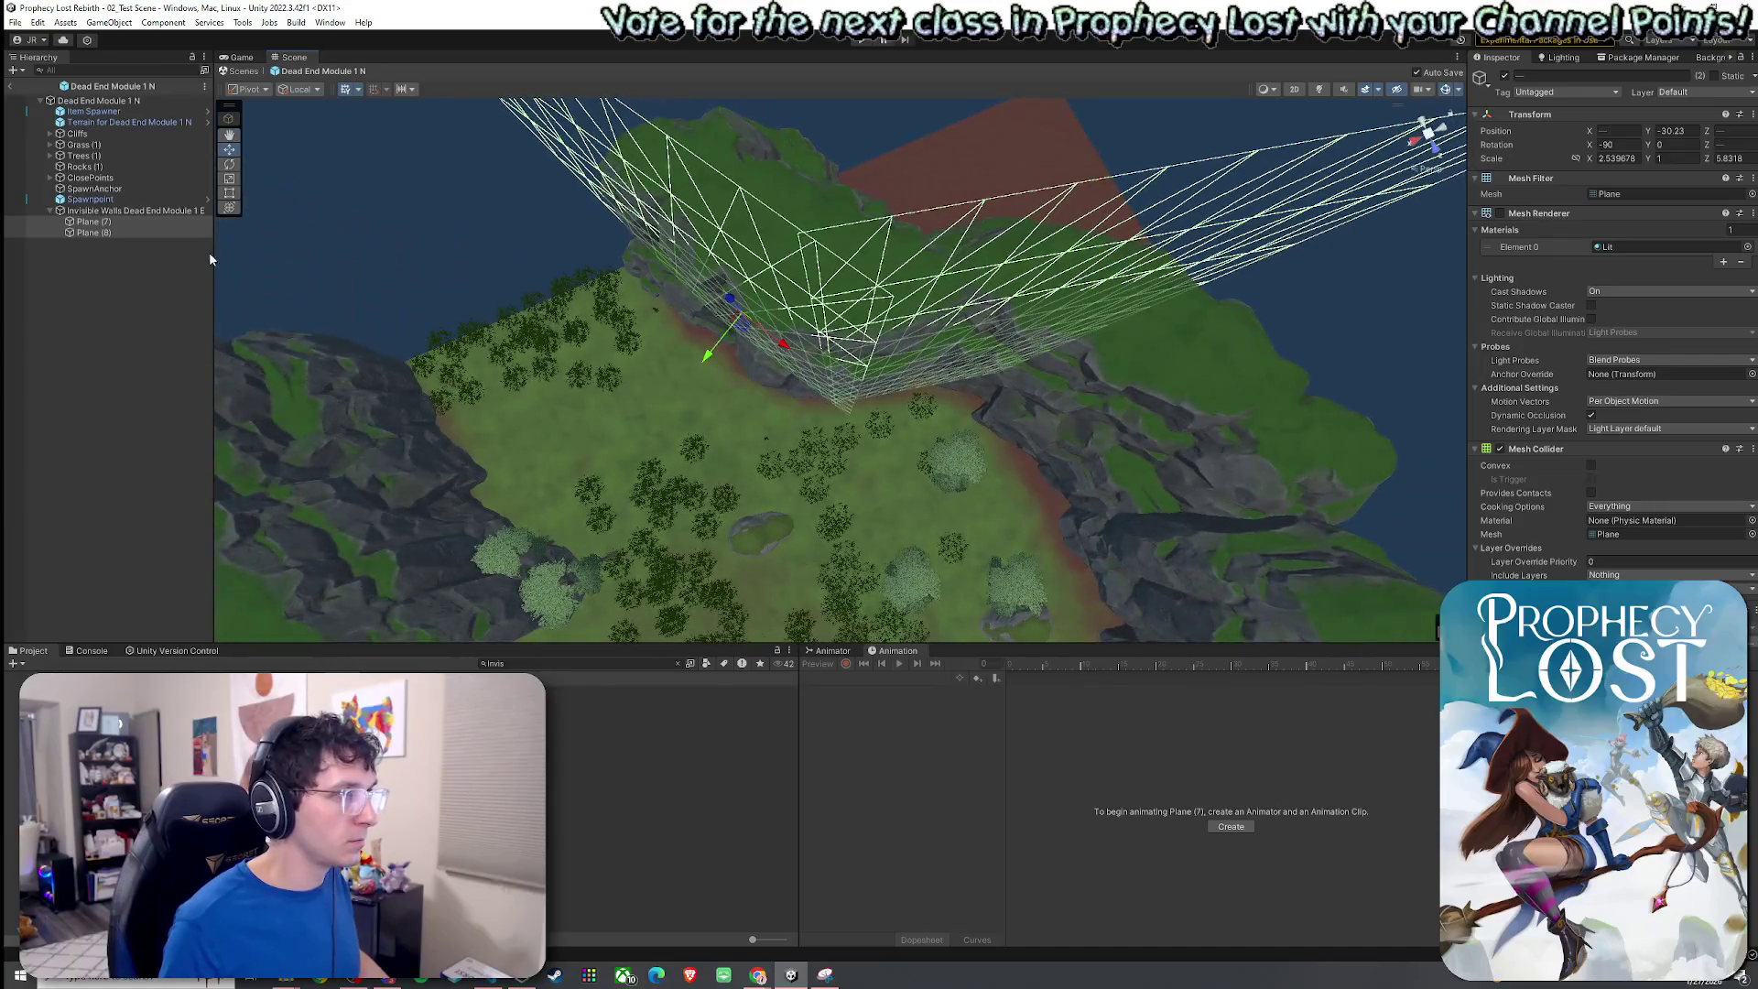
left_click(117, 230)
left_click_drag(640, 289, 810, 293)
left_click(909, 322)
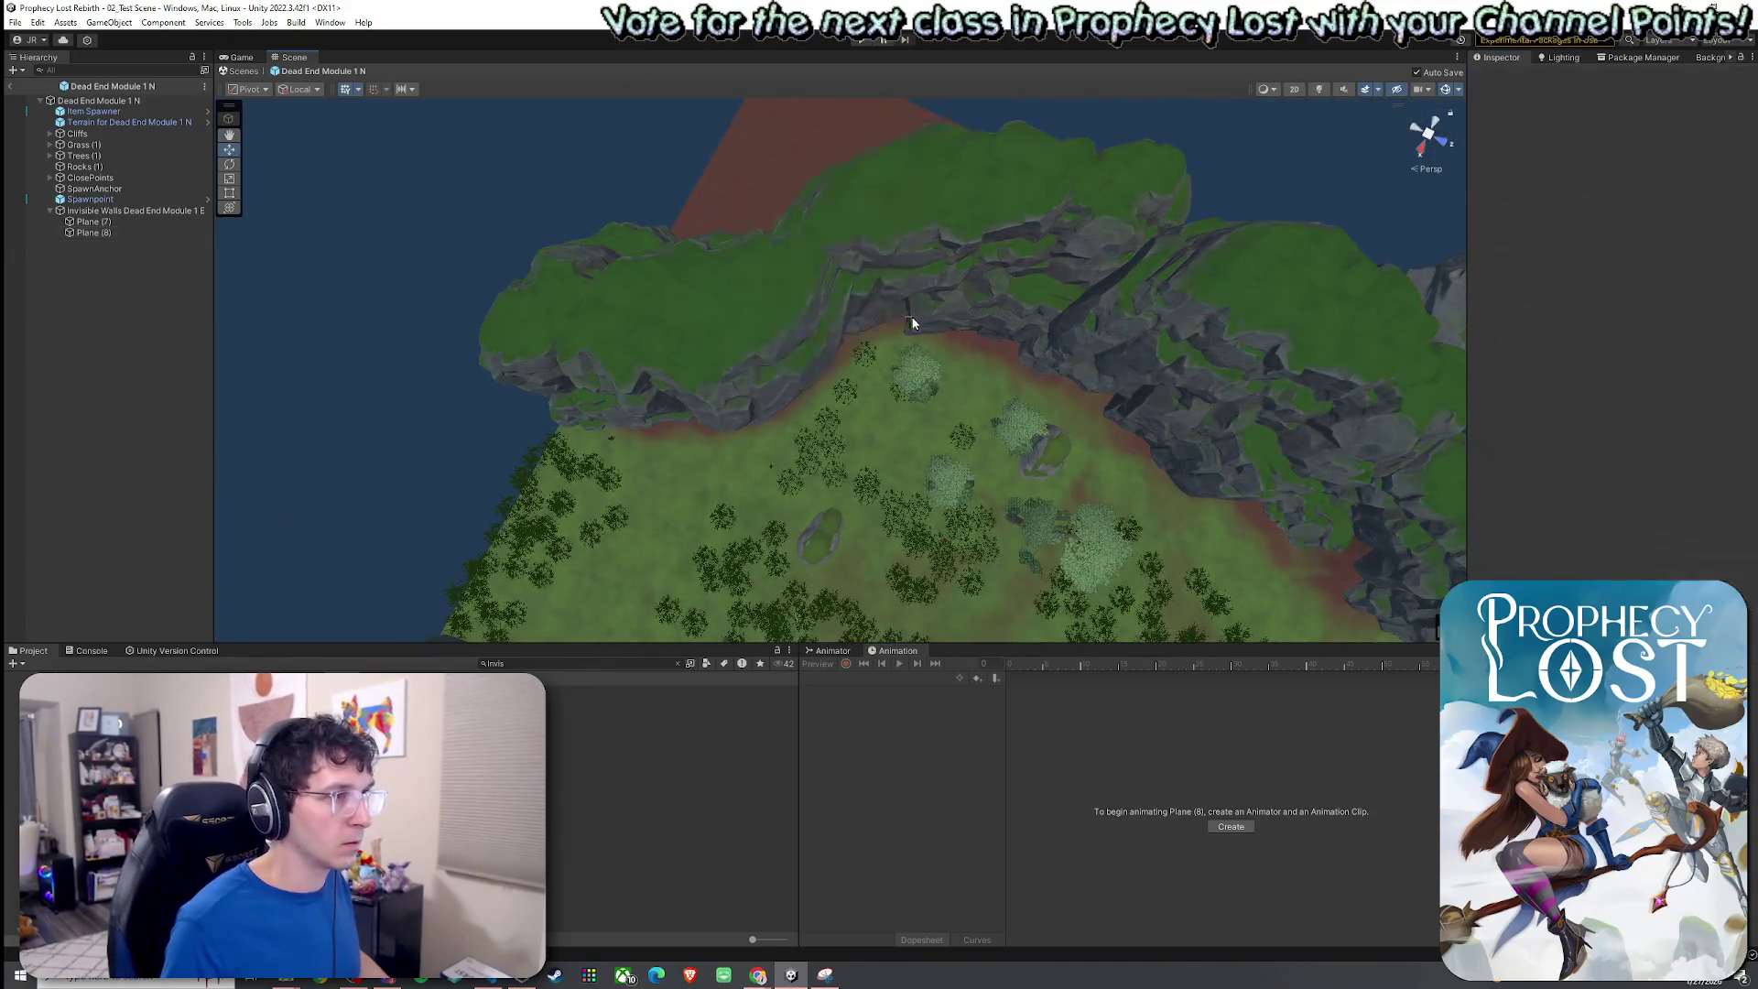
left_click(174, 233)
mouse_move(877, 314)
left_mouse_down()
mouse_move(889, 304)
mouse_move(909, 337)
mouse_move(855, 244)
mouse_move(852, 153)
mouse_move(995, 149)
mouse_move(797, 204)
mouse_move(893, 380)
mouse_move(787, 197)
left_mouse_up()
left_click(137, 222, "ctrl")
mouse_move(567, 338)
left_mouse_down()
mouse_move(604, 549)
mouse_move(659, 386)
left_mouse_up()
left_click(130, 232)
left_click_drag(861, 392, 861, 384)
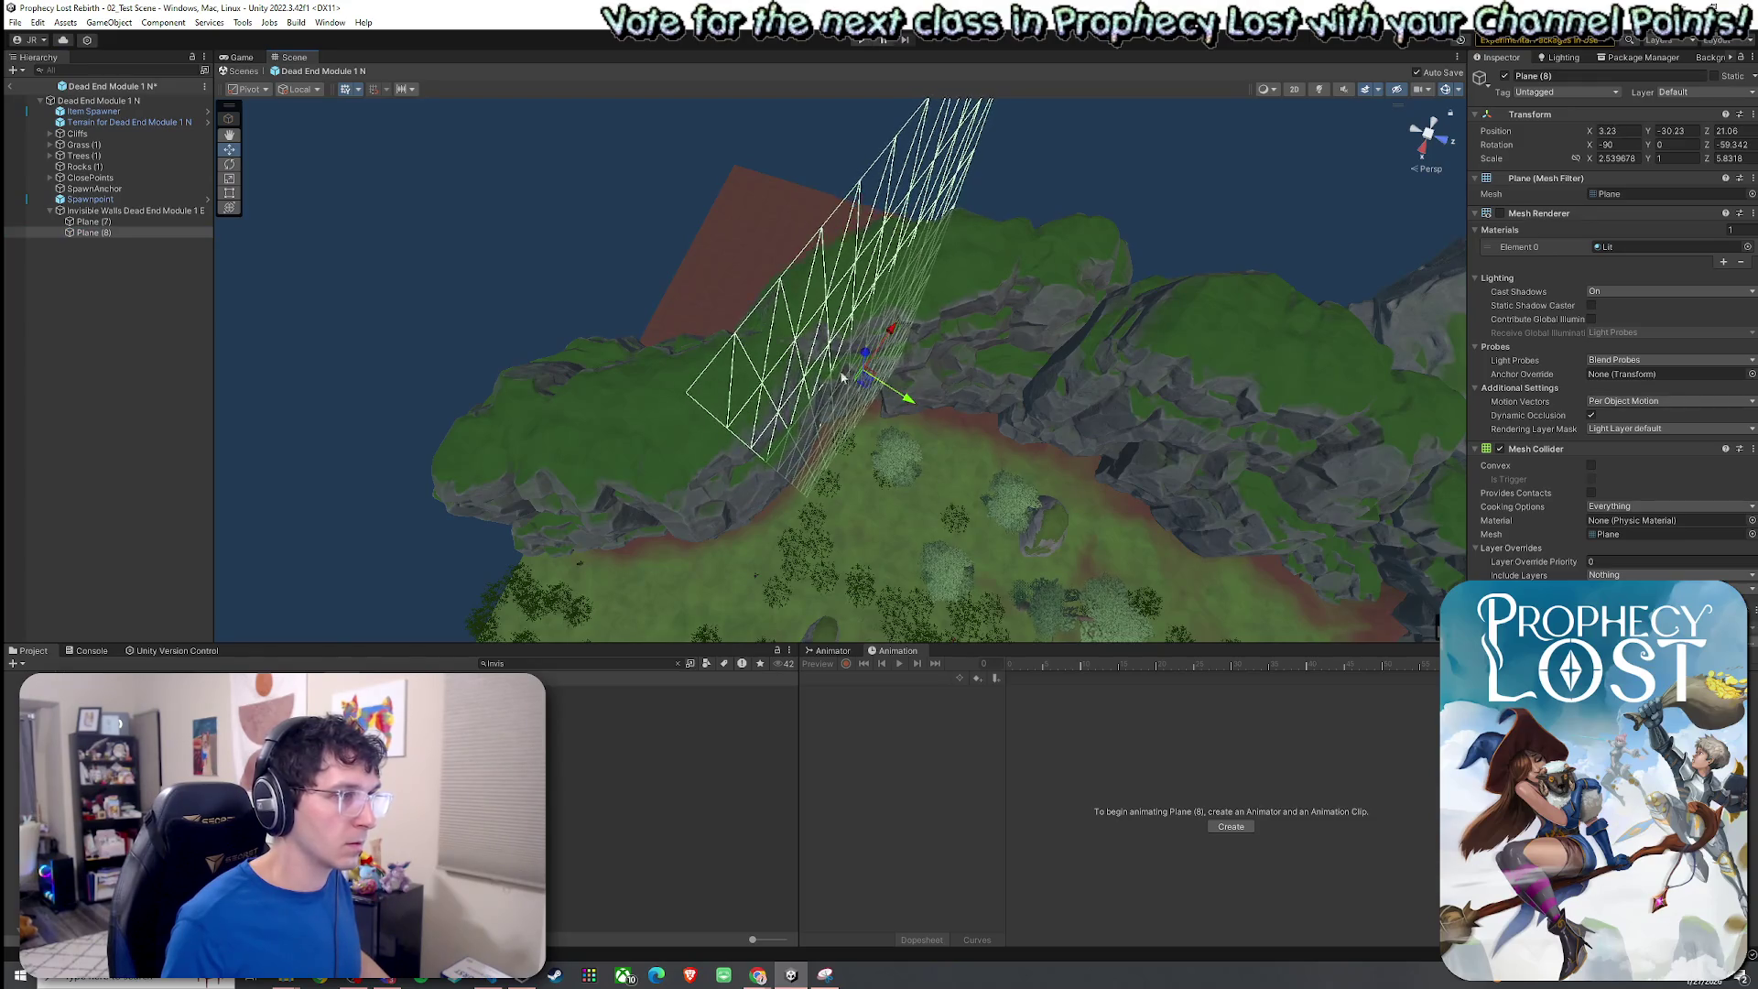
Frame both planes and nudge Plane (8) so the two walls form a corner along the cliff.
left_click(128, 222, "ctrl")
key("f")
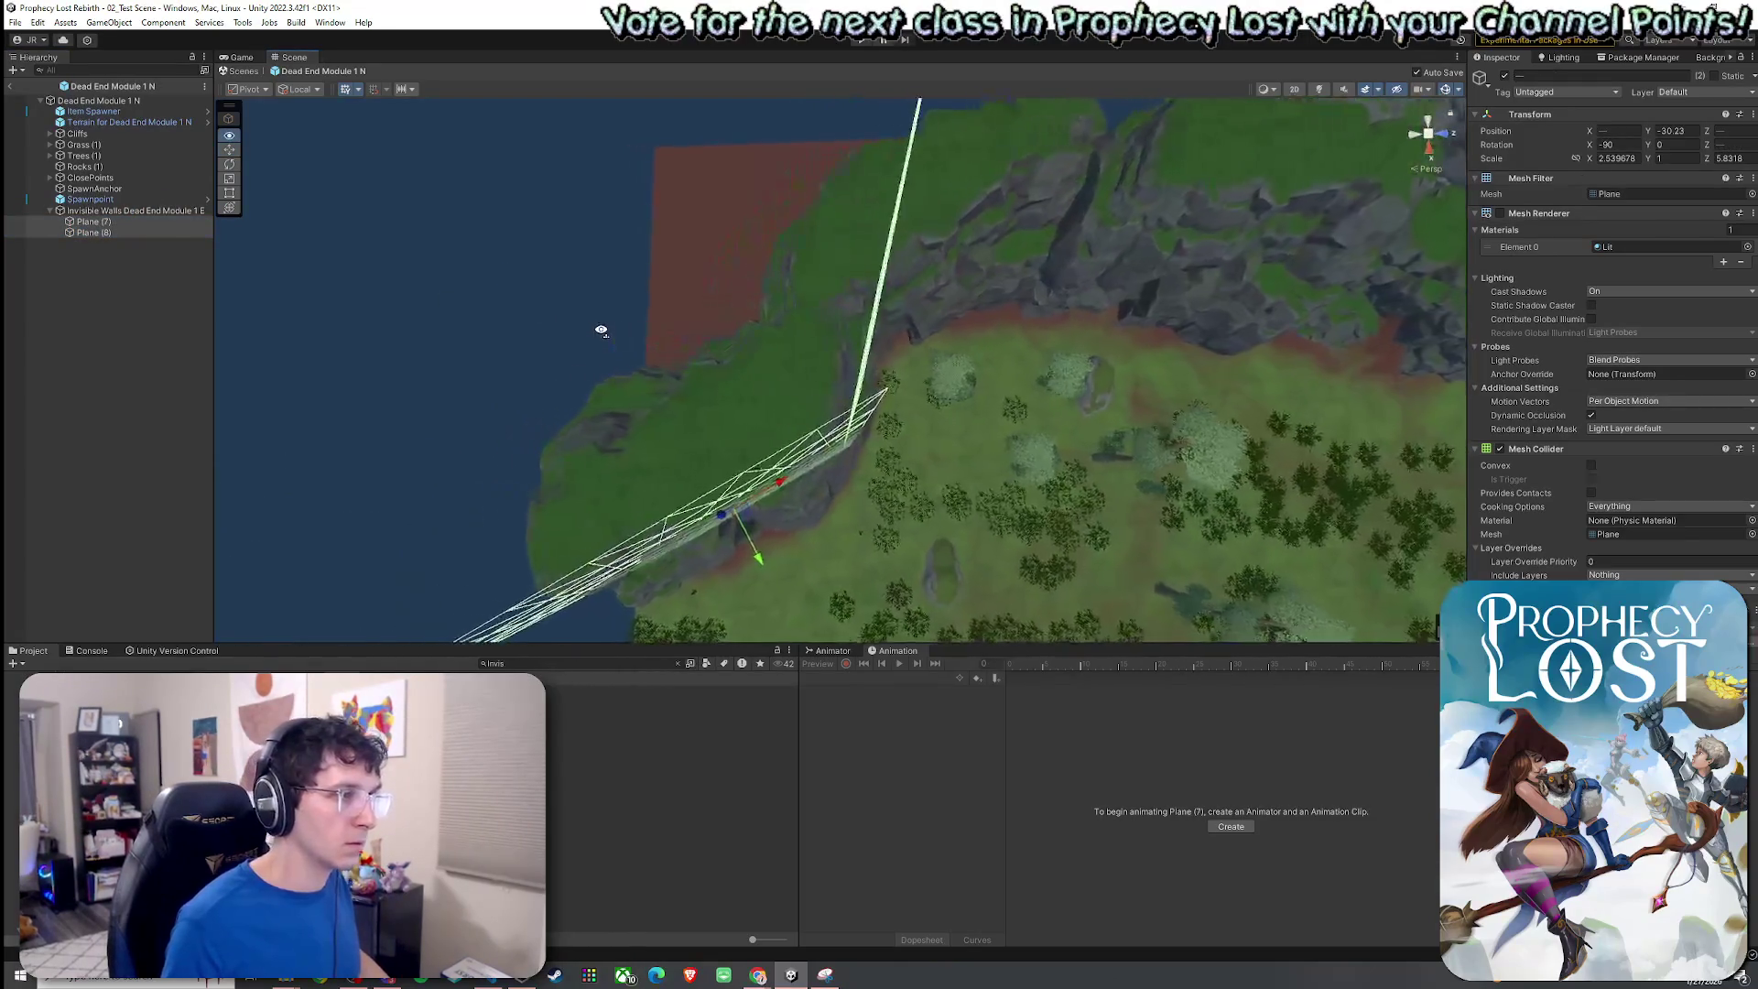
left_click(120, 234)
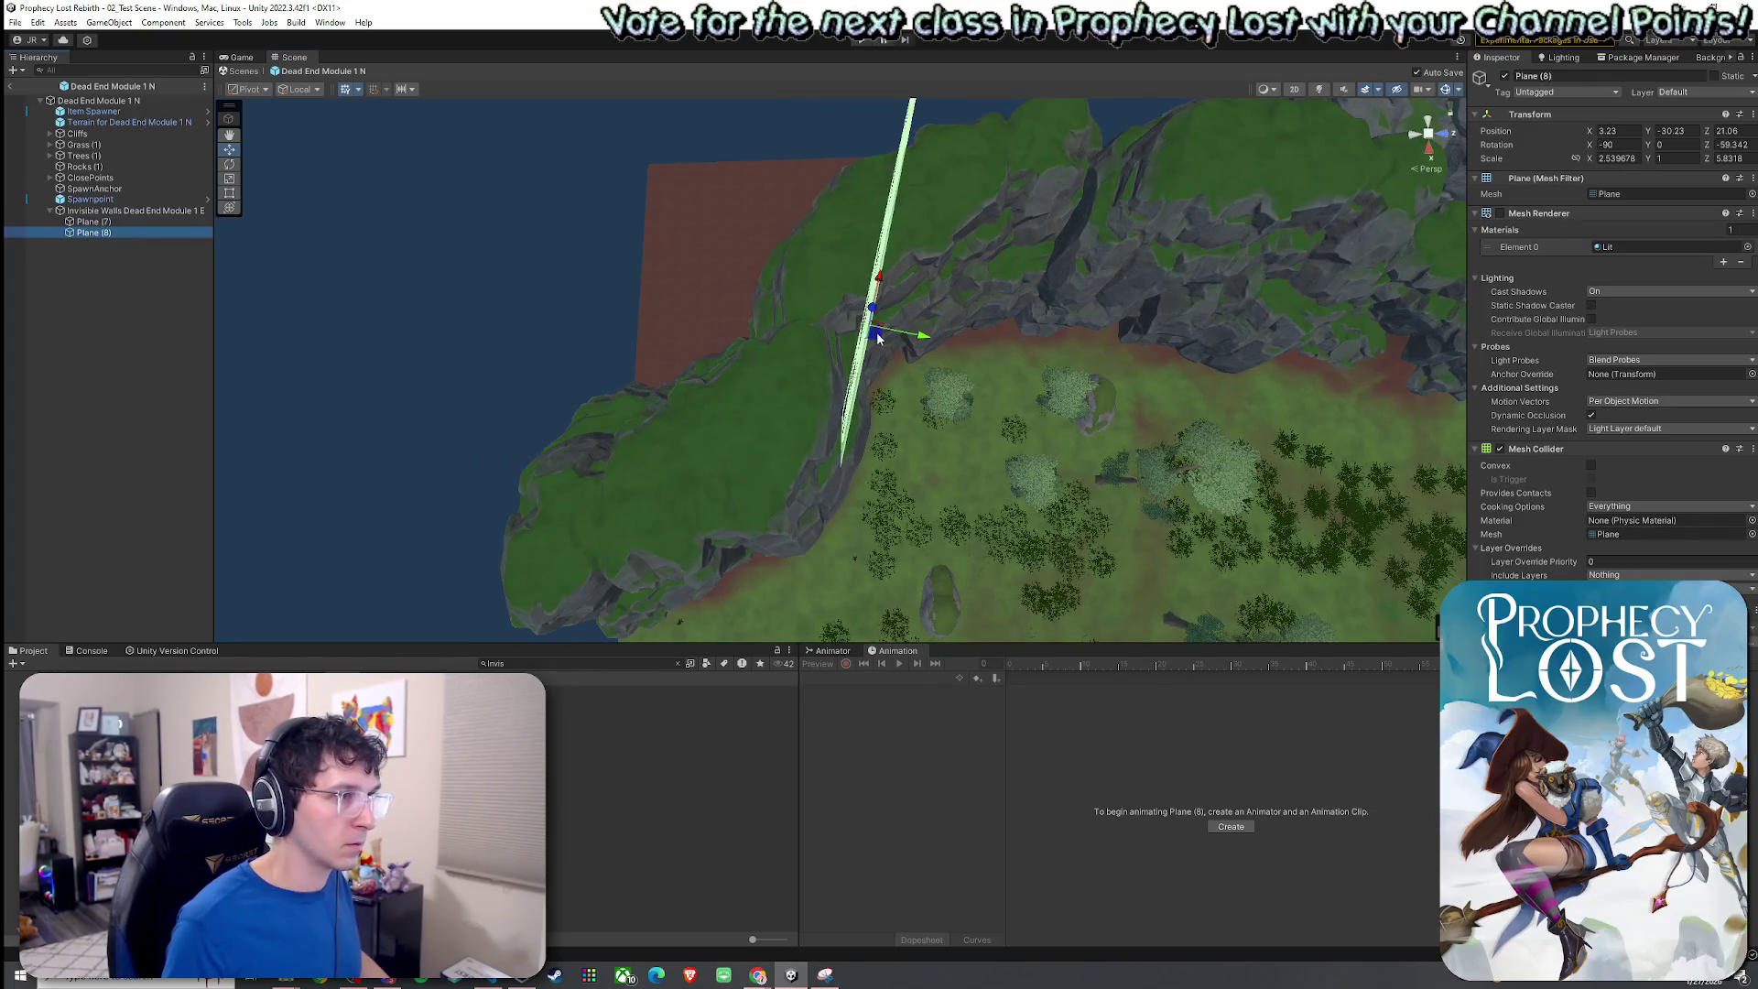
left_click_drag(882, 341, 882, 342)
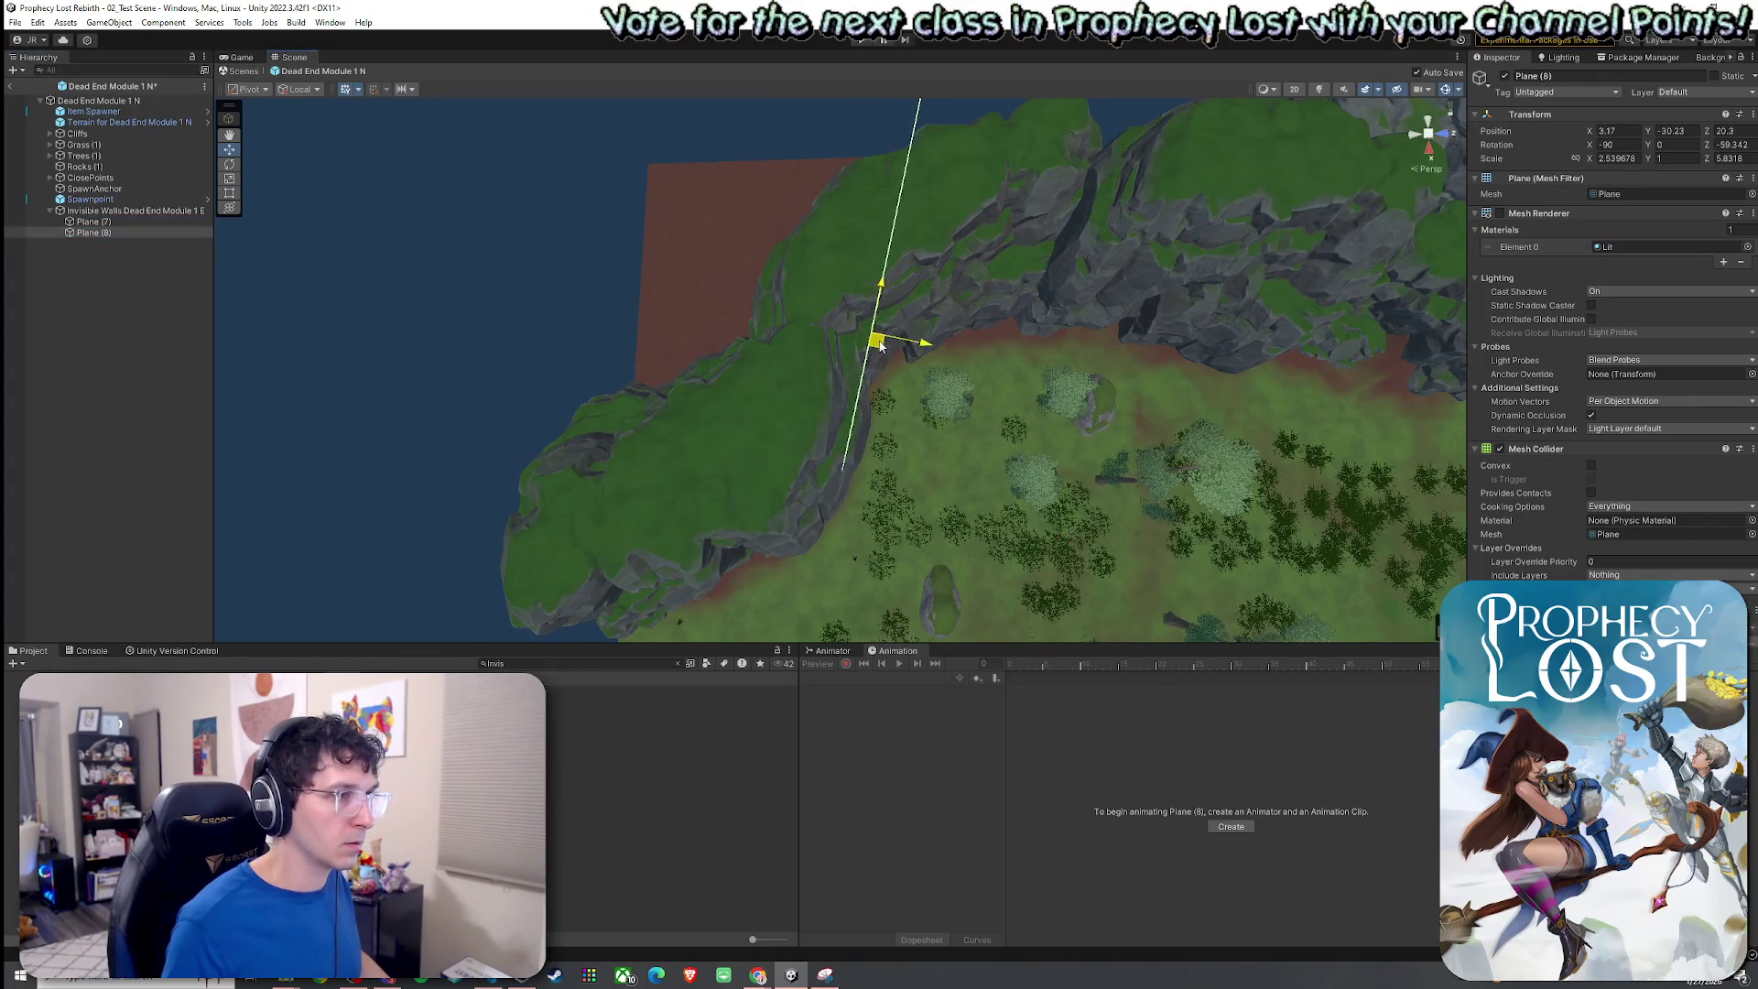
left_click(101, 222, "ctrl")
mouse_move(606, 287)
left_mouse_down()
mouse_move(620, 302)
mouse_move(570, 288)
left_mouse_up()
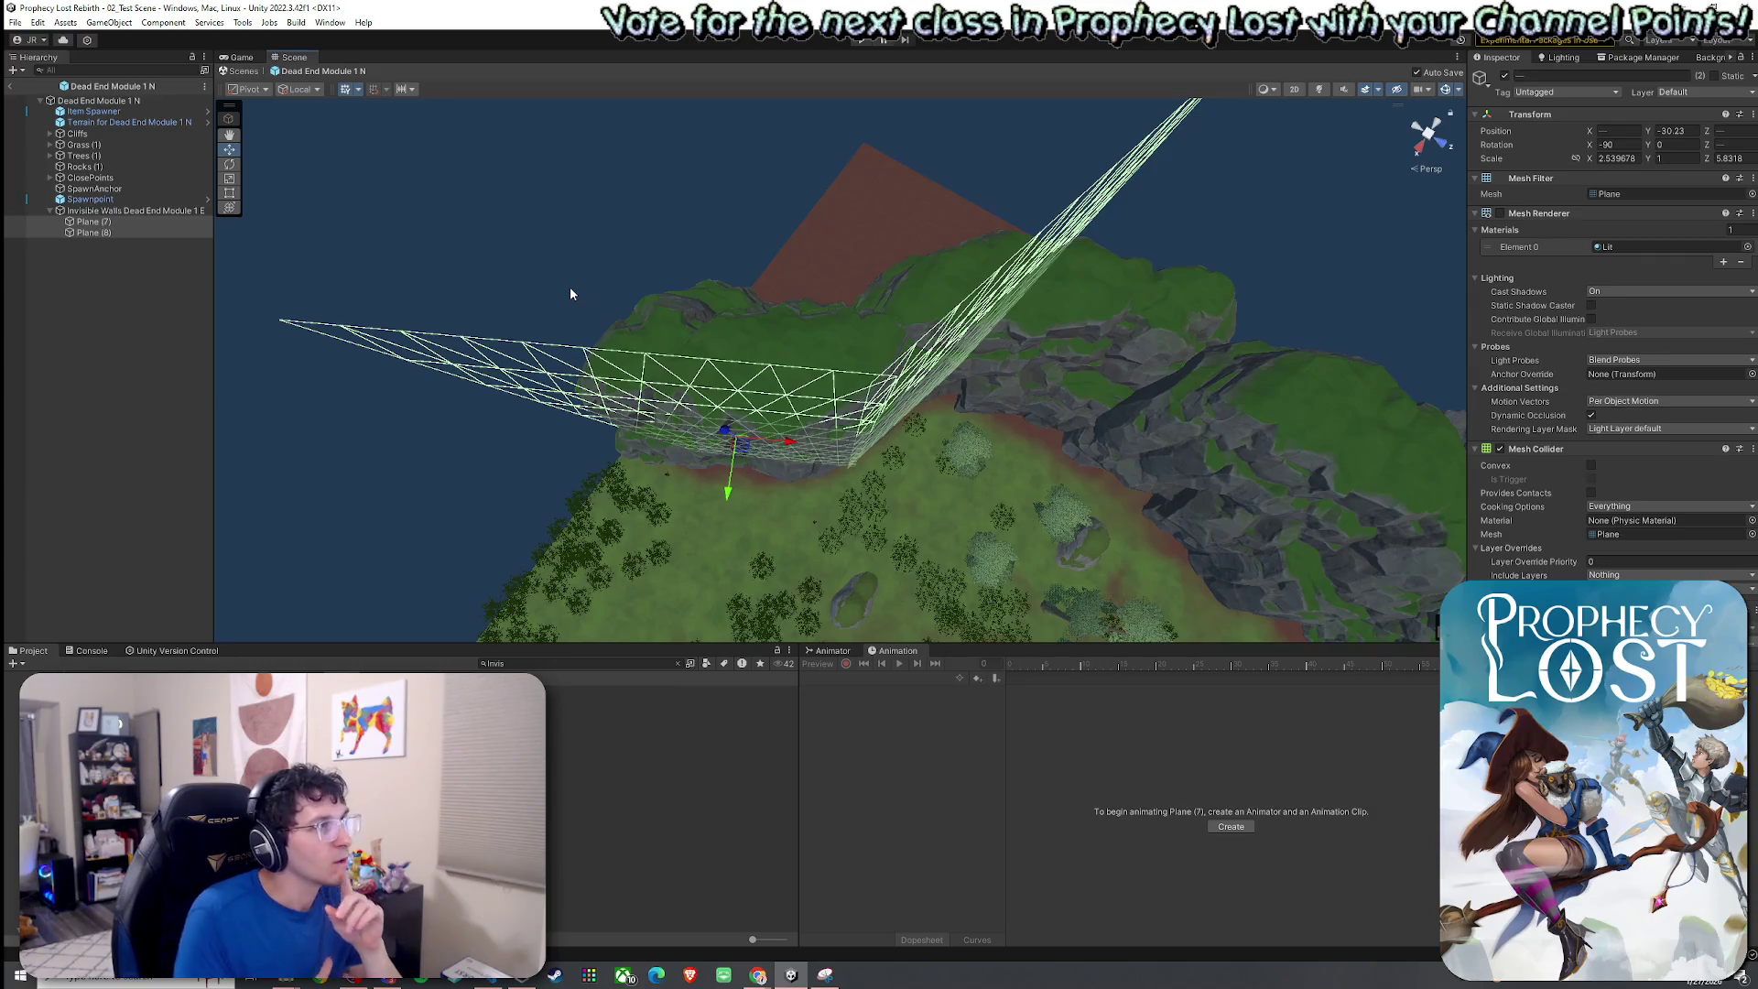
Select Cliff2 (4) in the Cliffs group and locate its Cliff2 prefab asset.
left_click(51, 134)
left_click(101, 145)
left_click(60, 187)
right_click(108, 146)
mouse_move(190, 329)
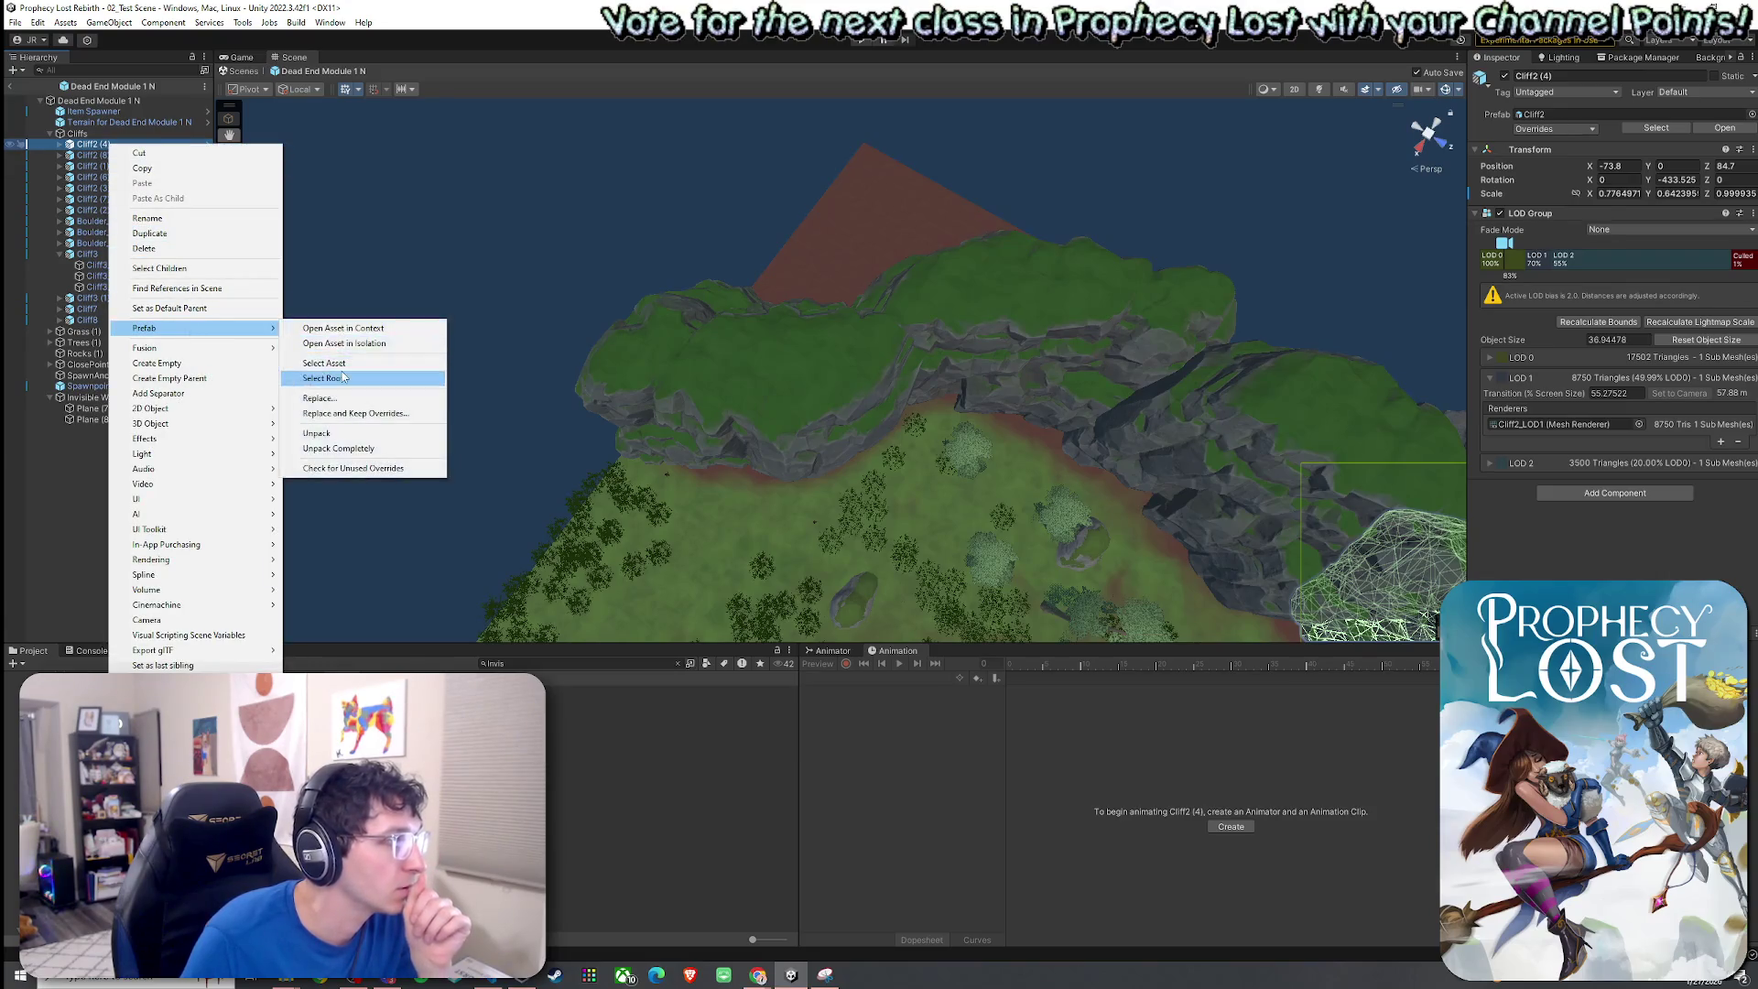
left_click(345, 364)
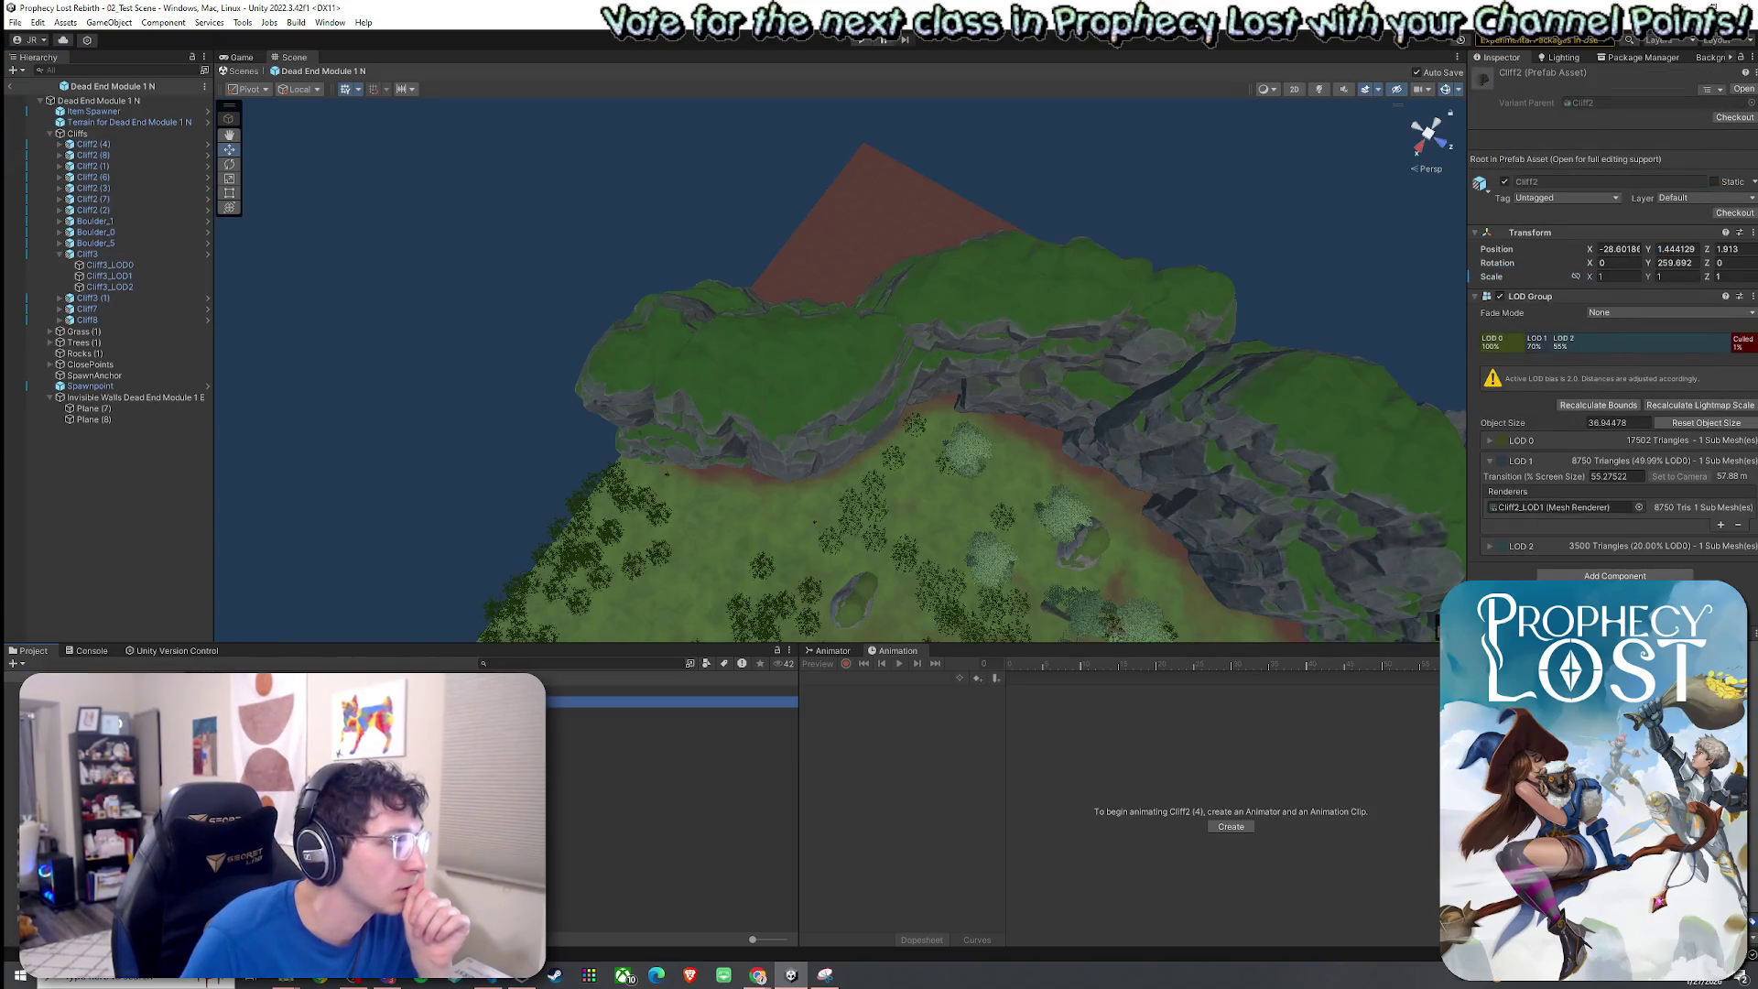
Open the Cliff2 prefab and add a 3D Plane as a child of its root.
double_click(403, 702)
right_click(115, 293)
left_click(64, 100)
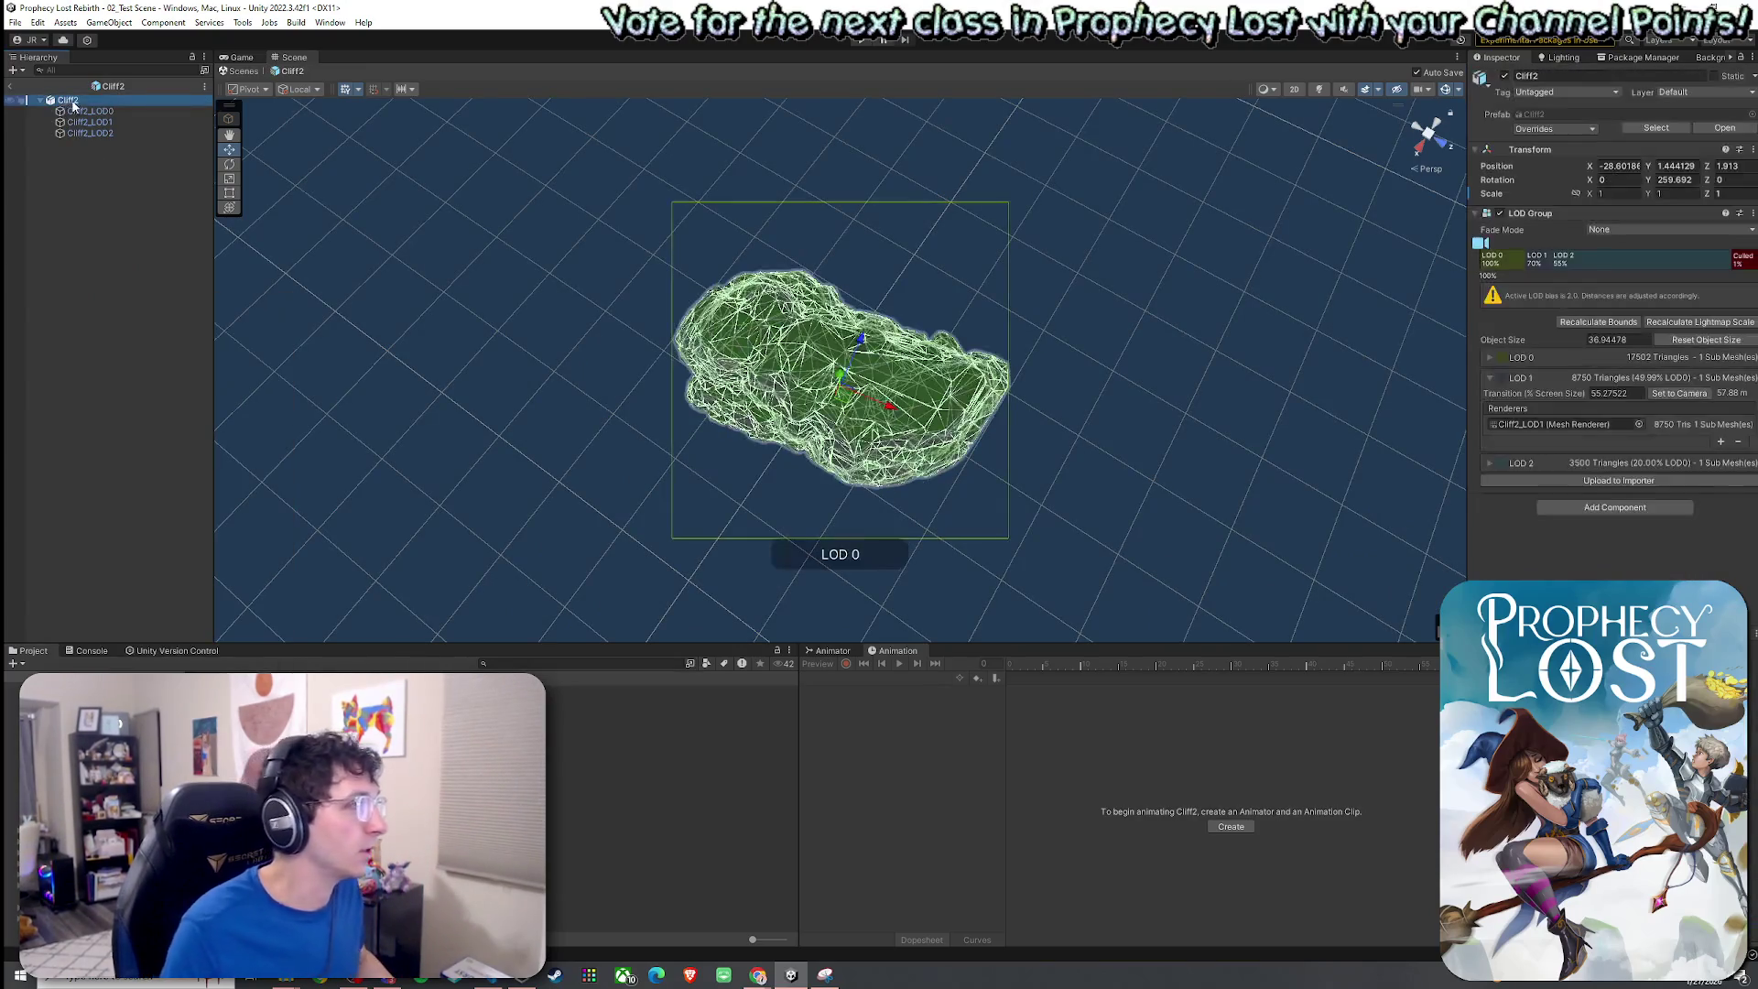
right_click(84, 101)
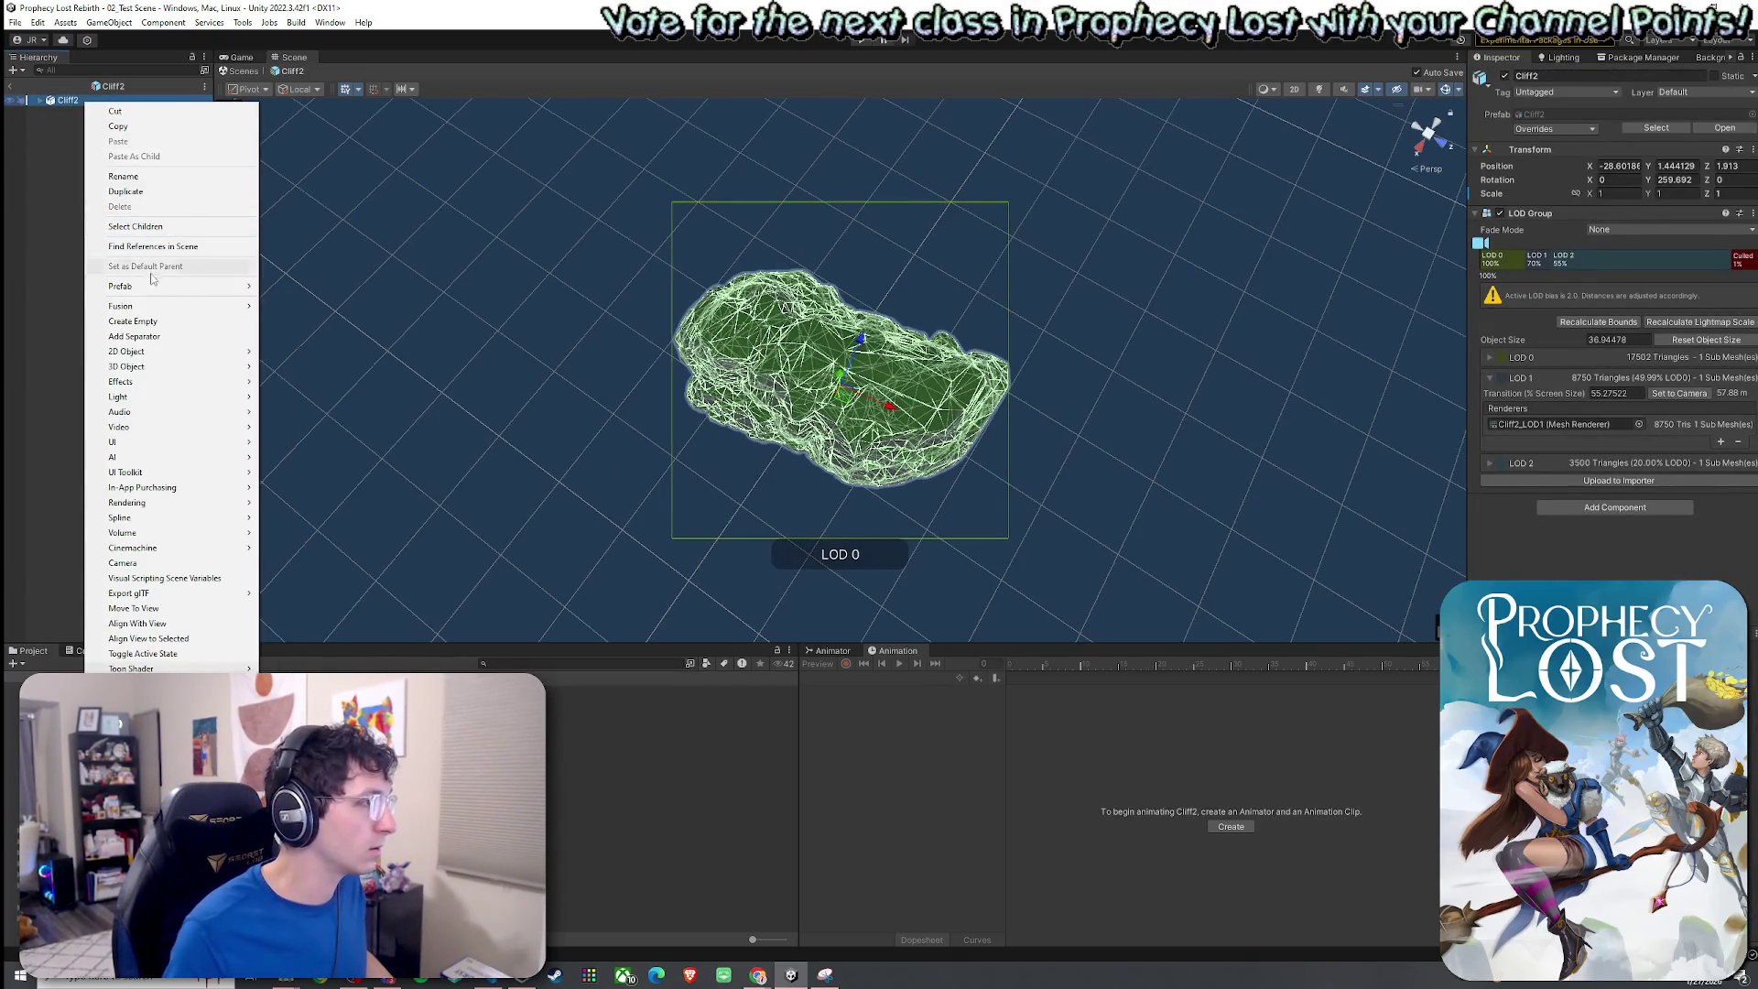
mouse_move(168, 356)
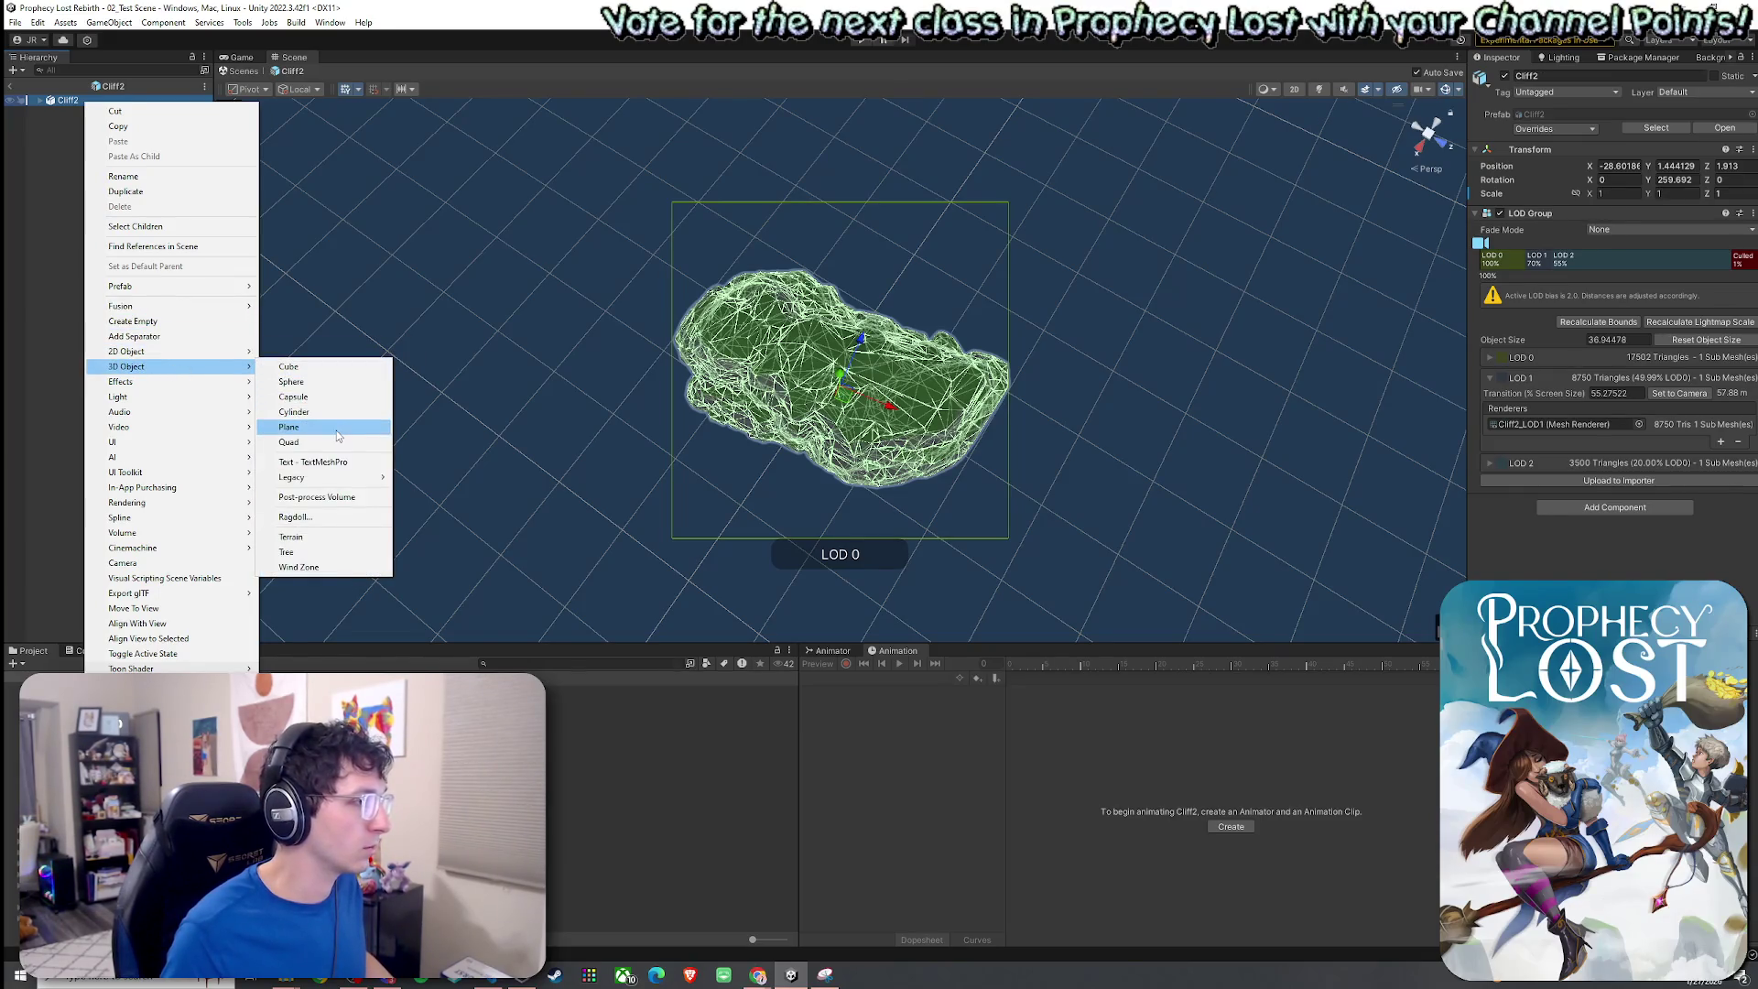
left_click(339, 438)
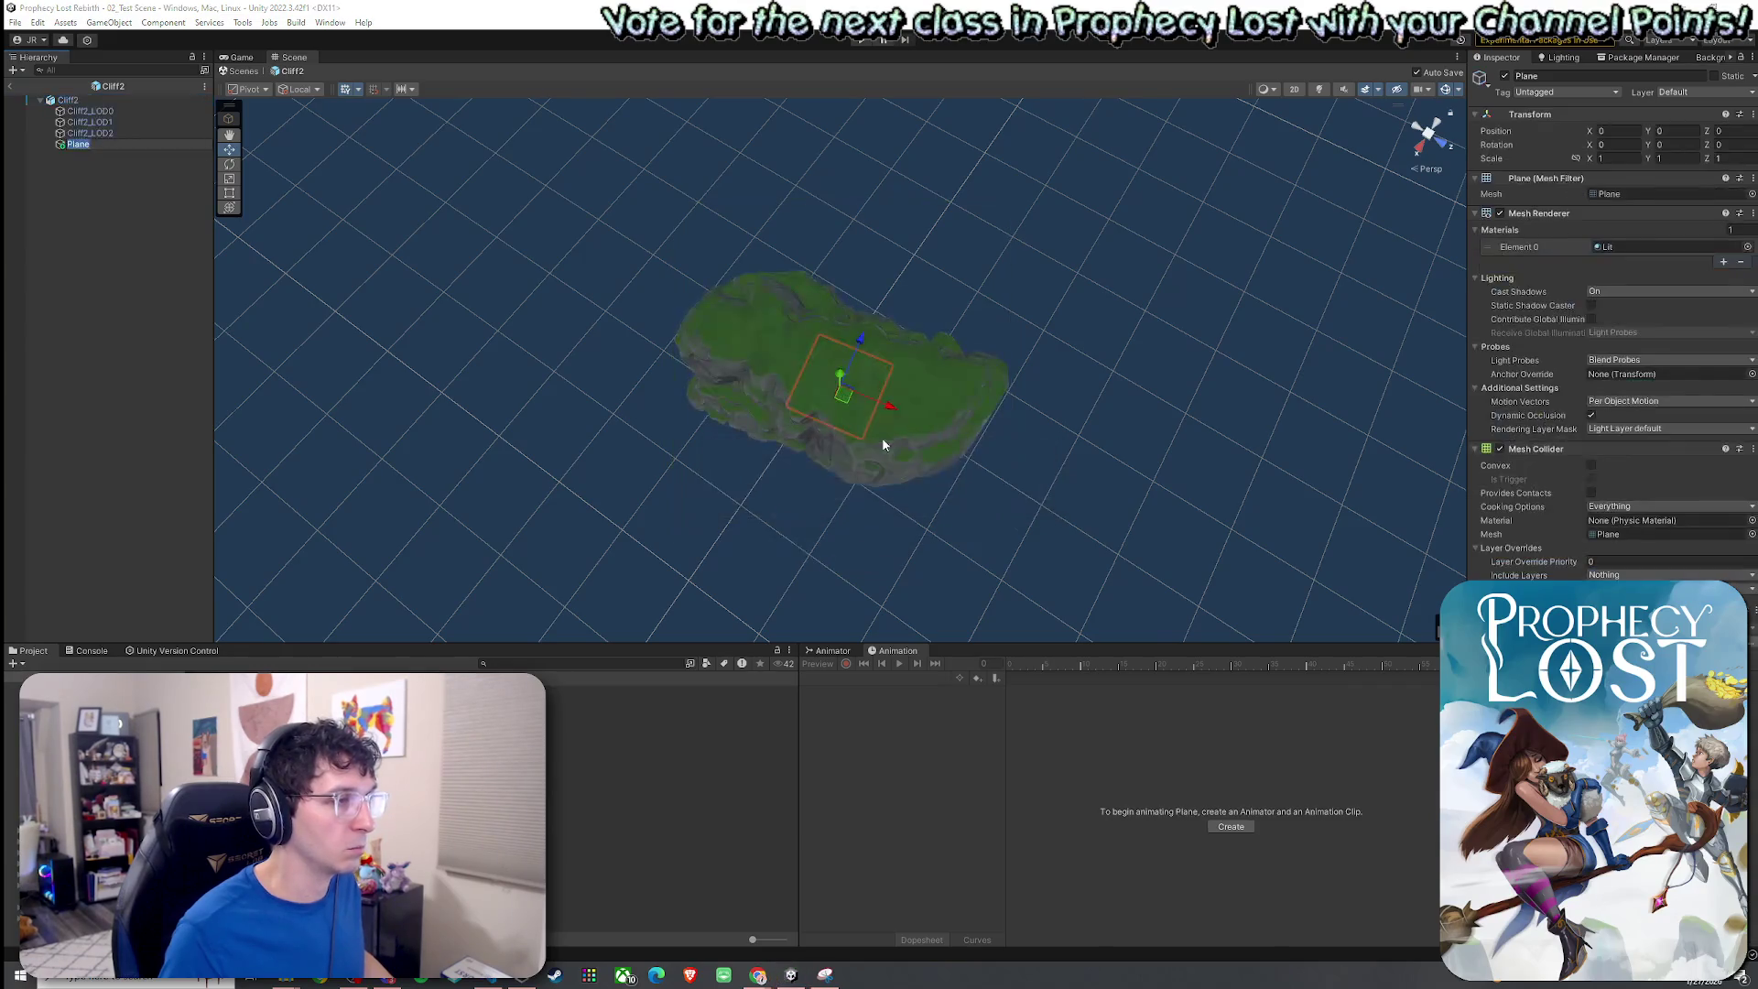
Select the new Plane and raise it above the cliff.
left_click(113, 155)
left_click(85, 146)
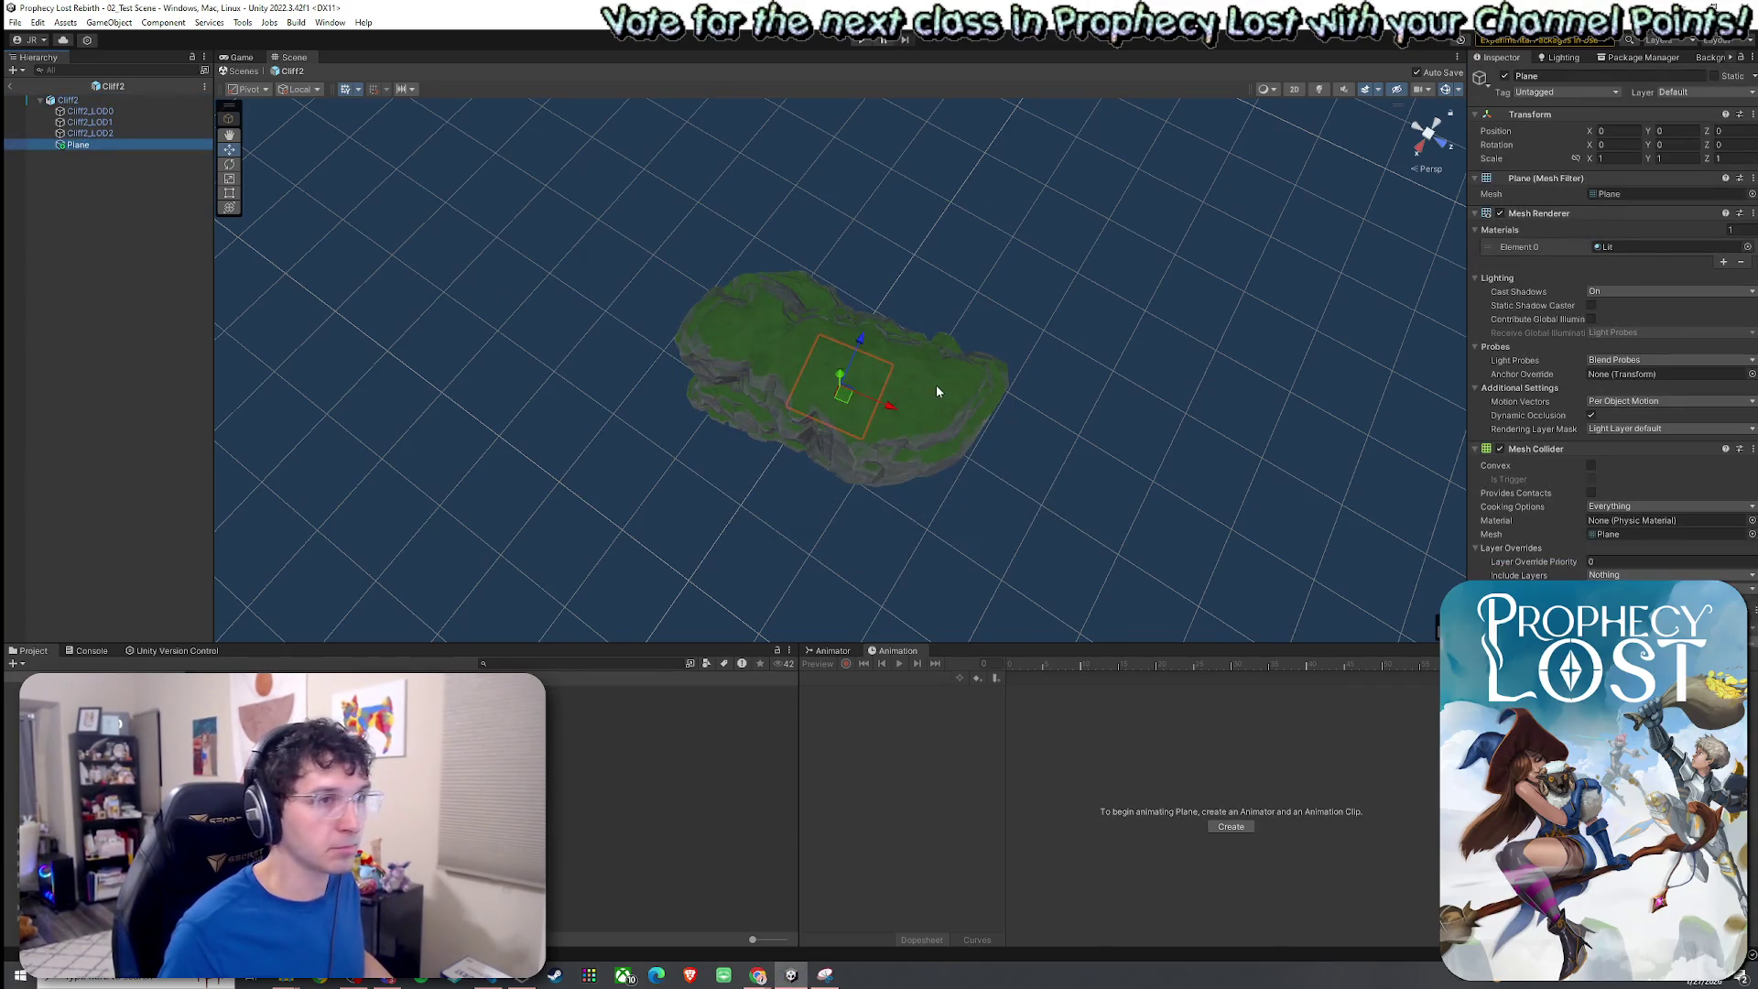
left_click_drag(841, 373, 847, 297)
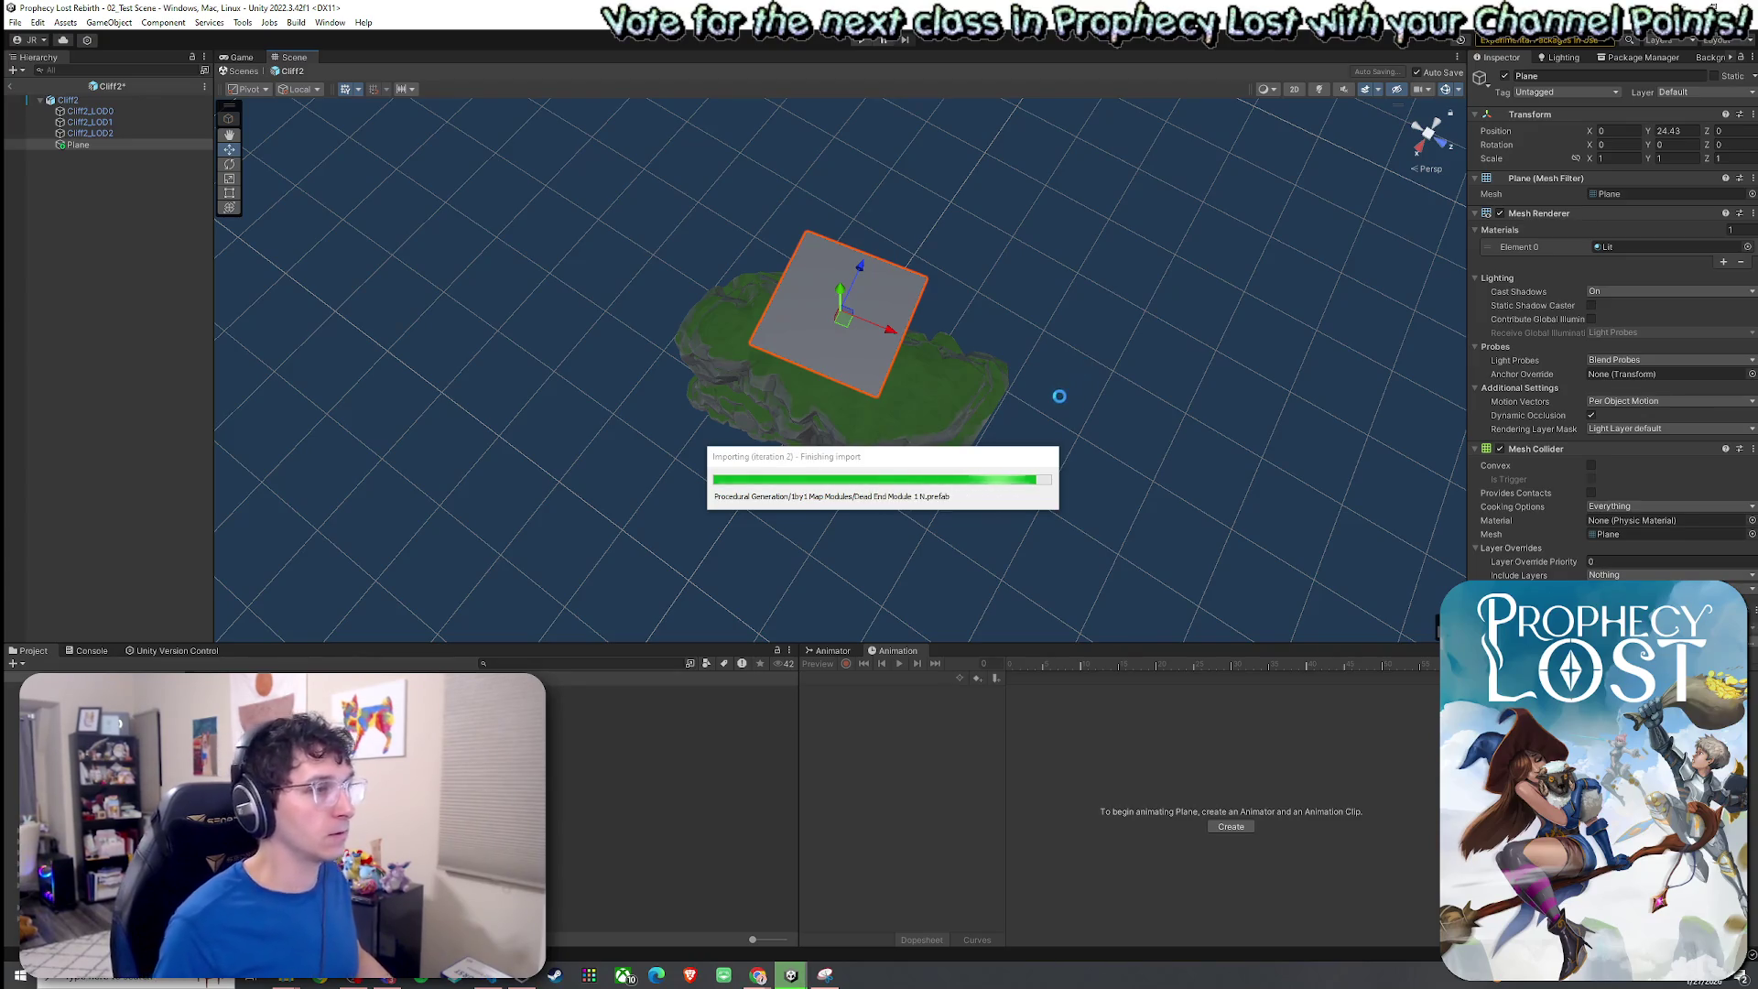
Remove the Plane's Mesh Renderer so only its collider remains.
key("e")
scroll(1036, 408, "up", 3)
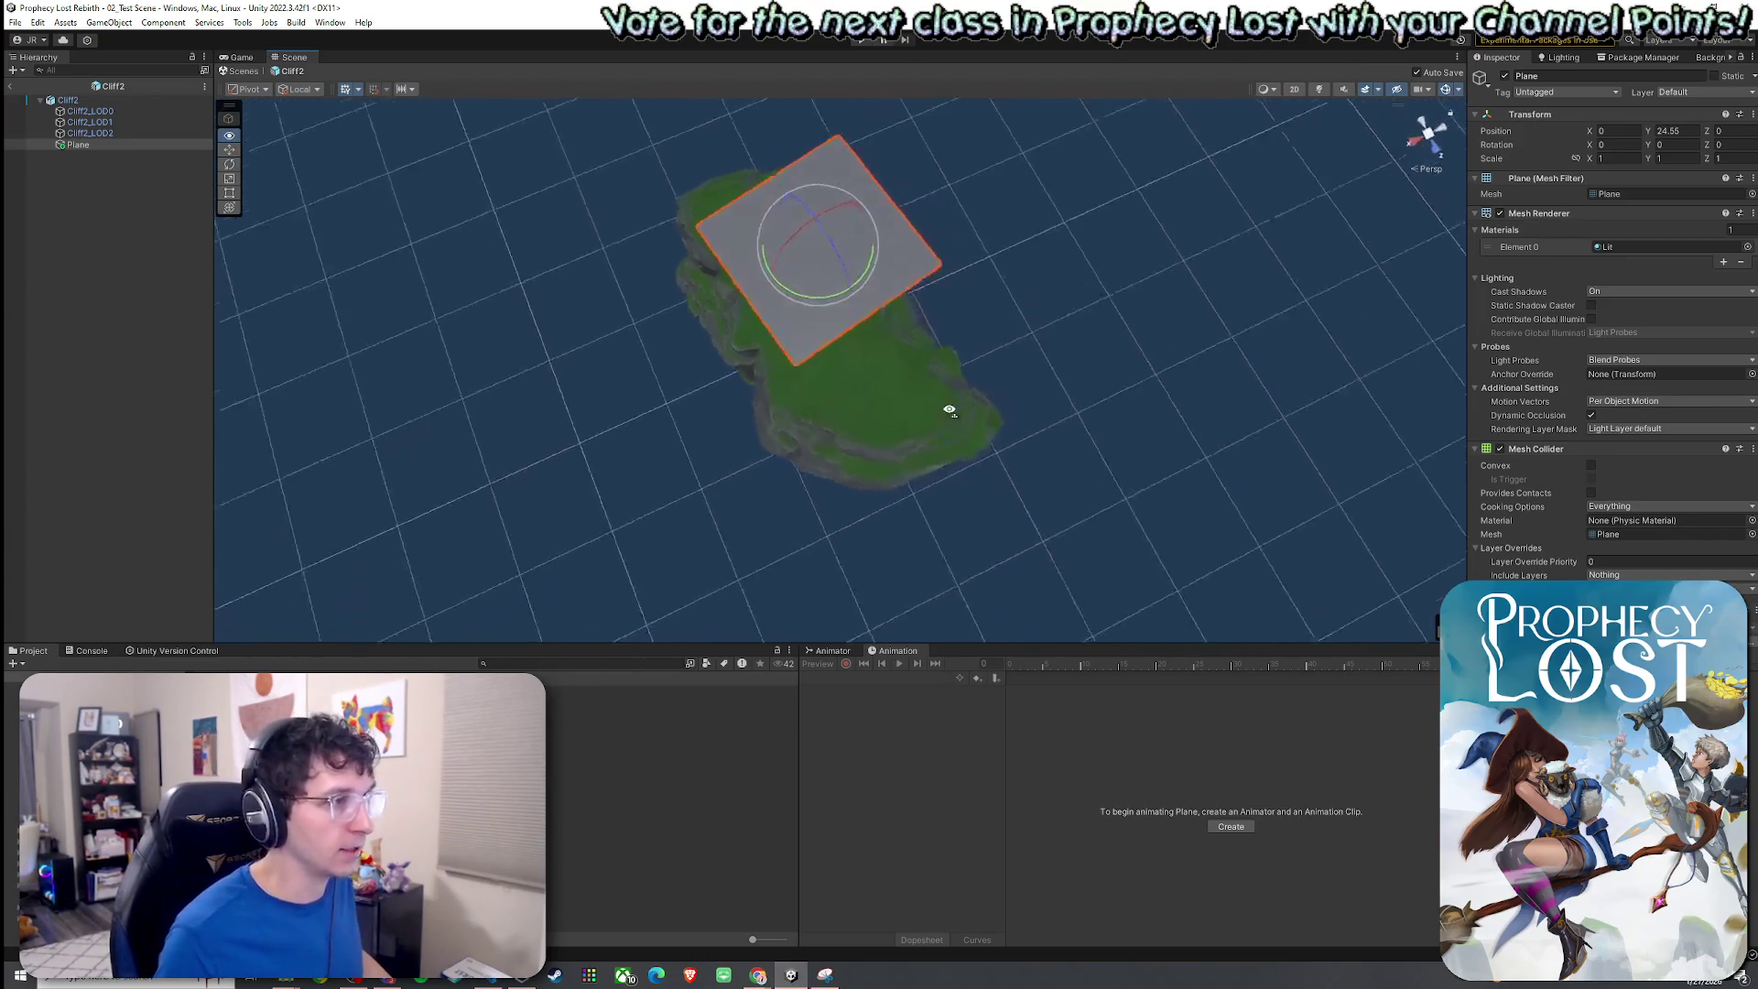
left_click(1499, 212)
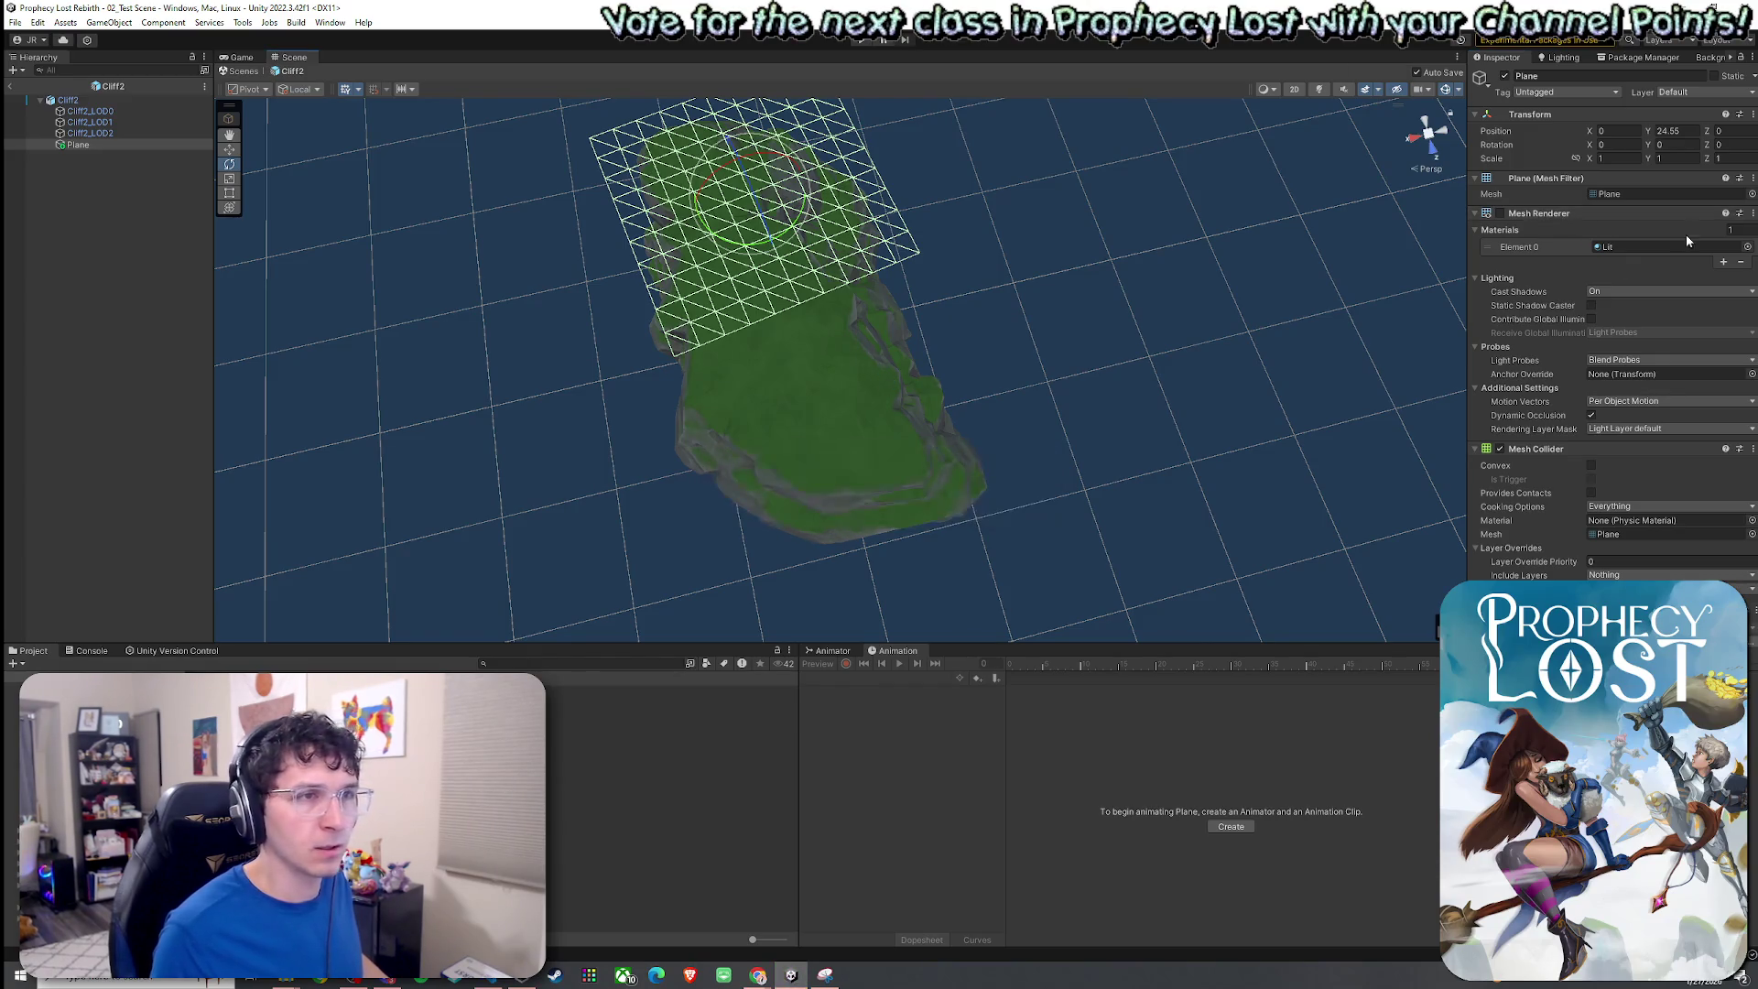
right_click(1702, 215)
left_click(1671, 277)
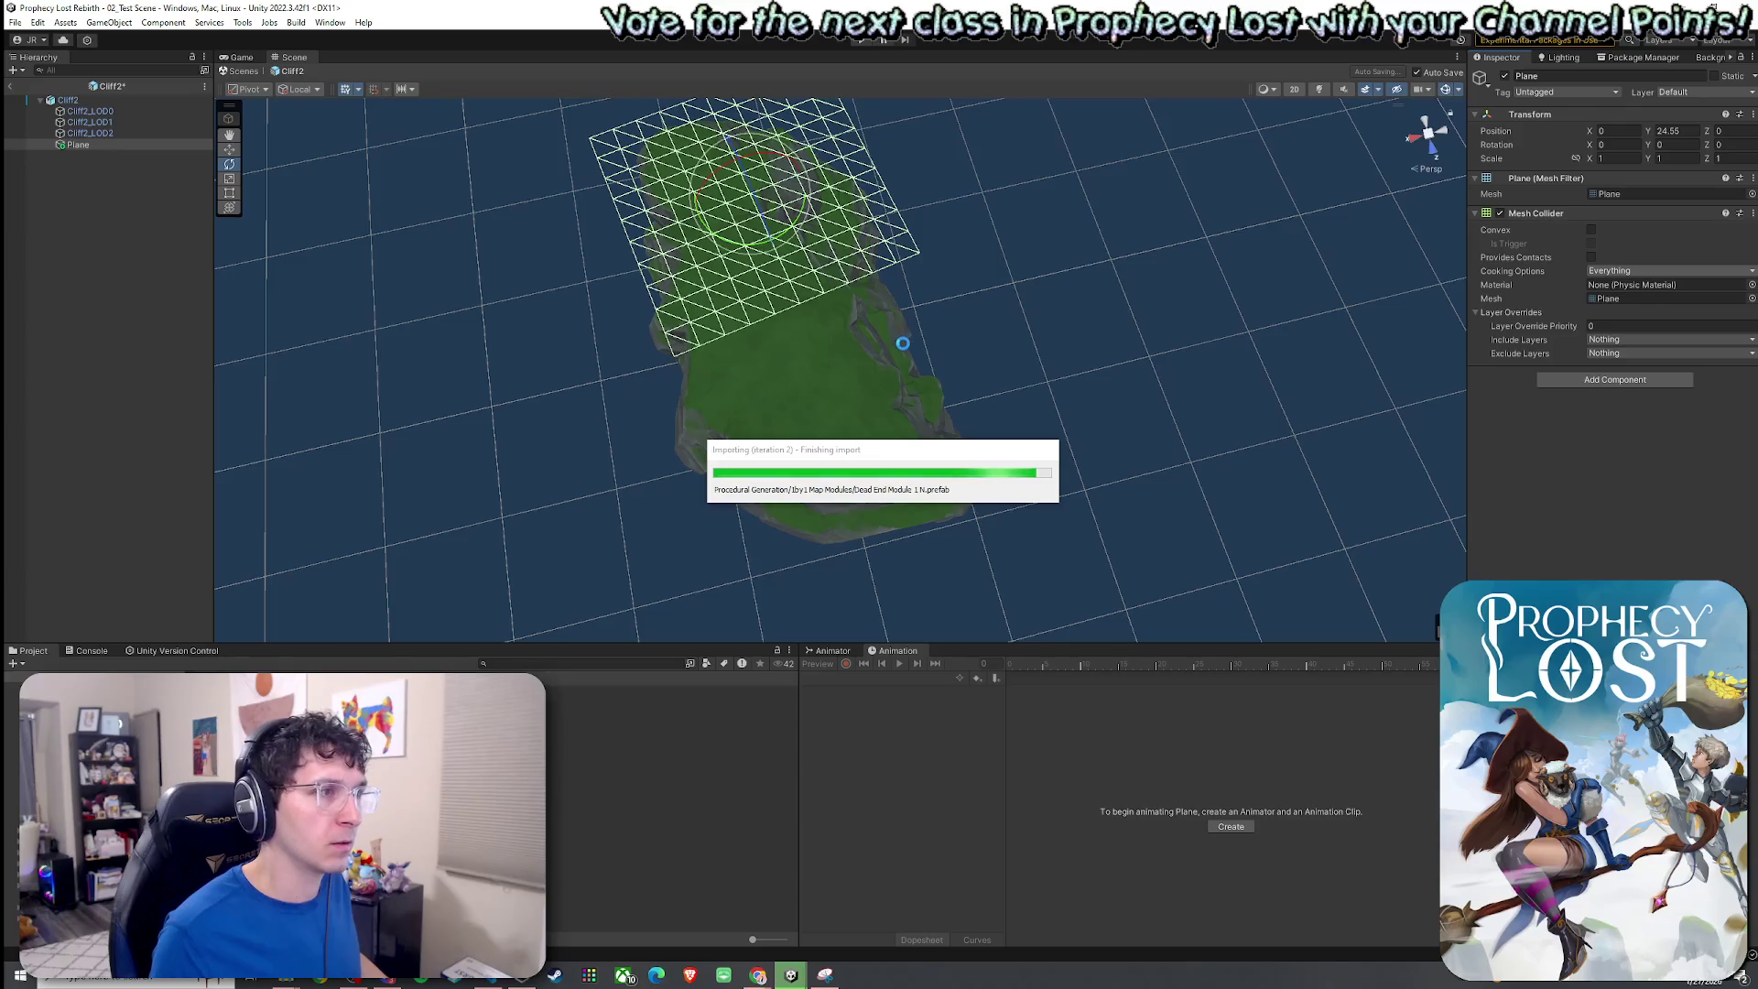
Stand the Plane upright with its X rotation set to 90.
left_click_drag(903, 342, 836, 299)
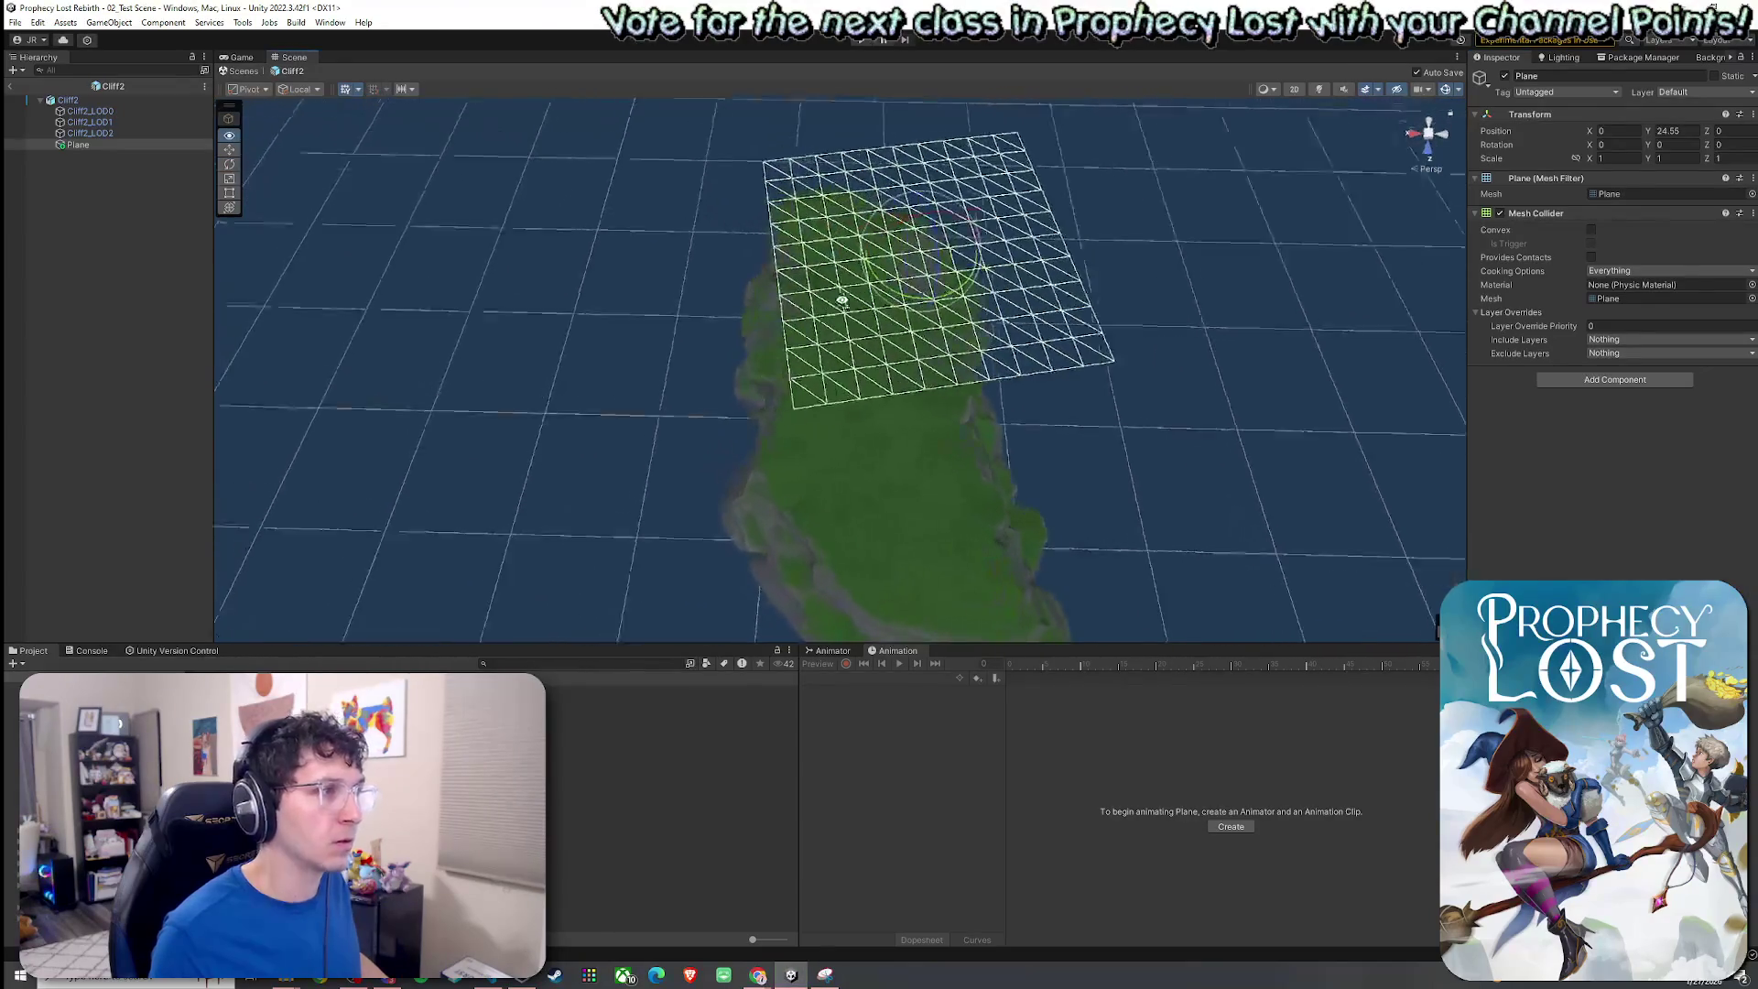
left_click_drag(911, 240, 897, 197)
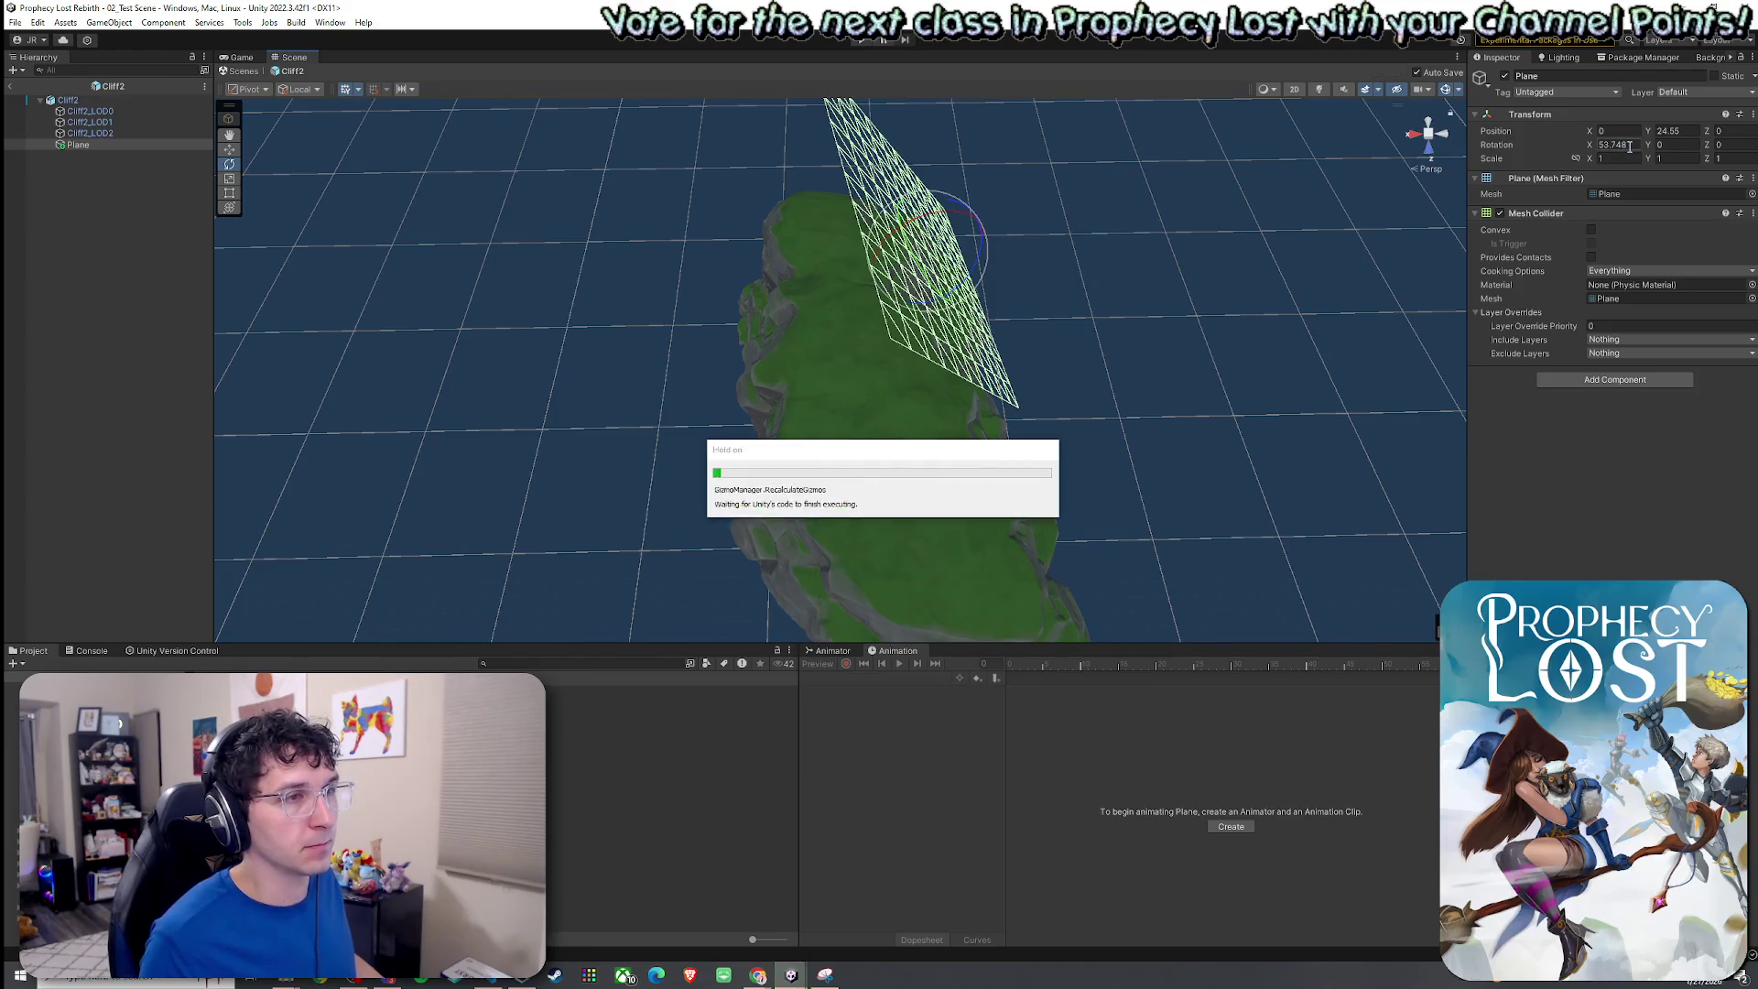
left_click(1629, 146)
type("90")
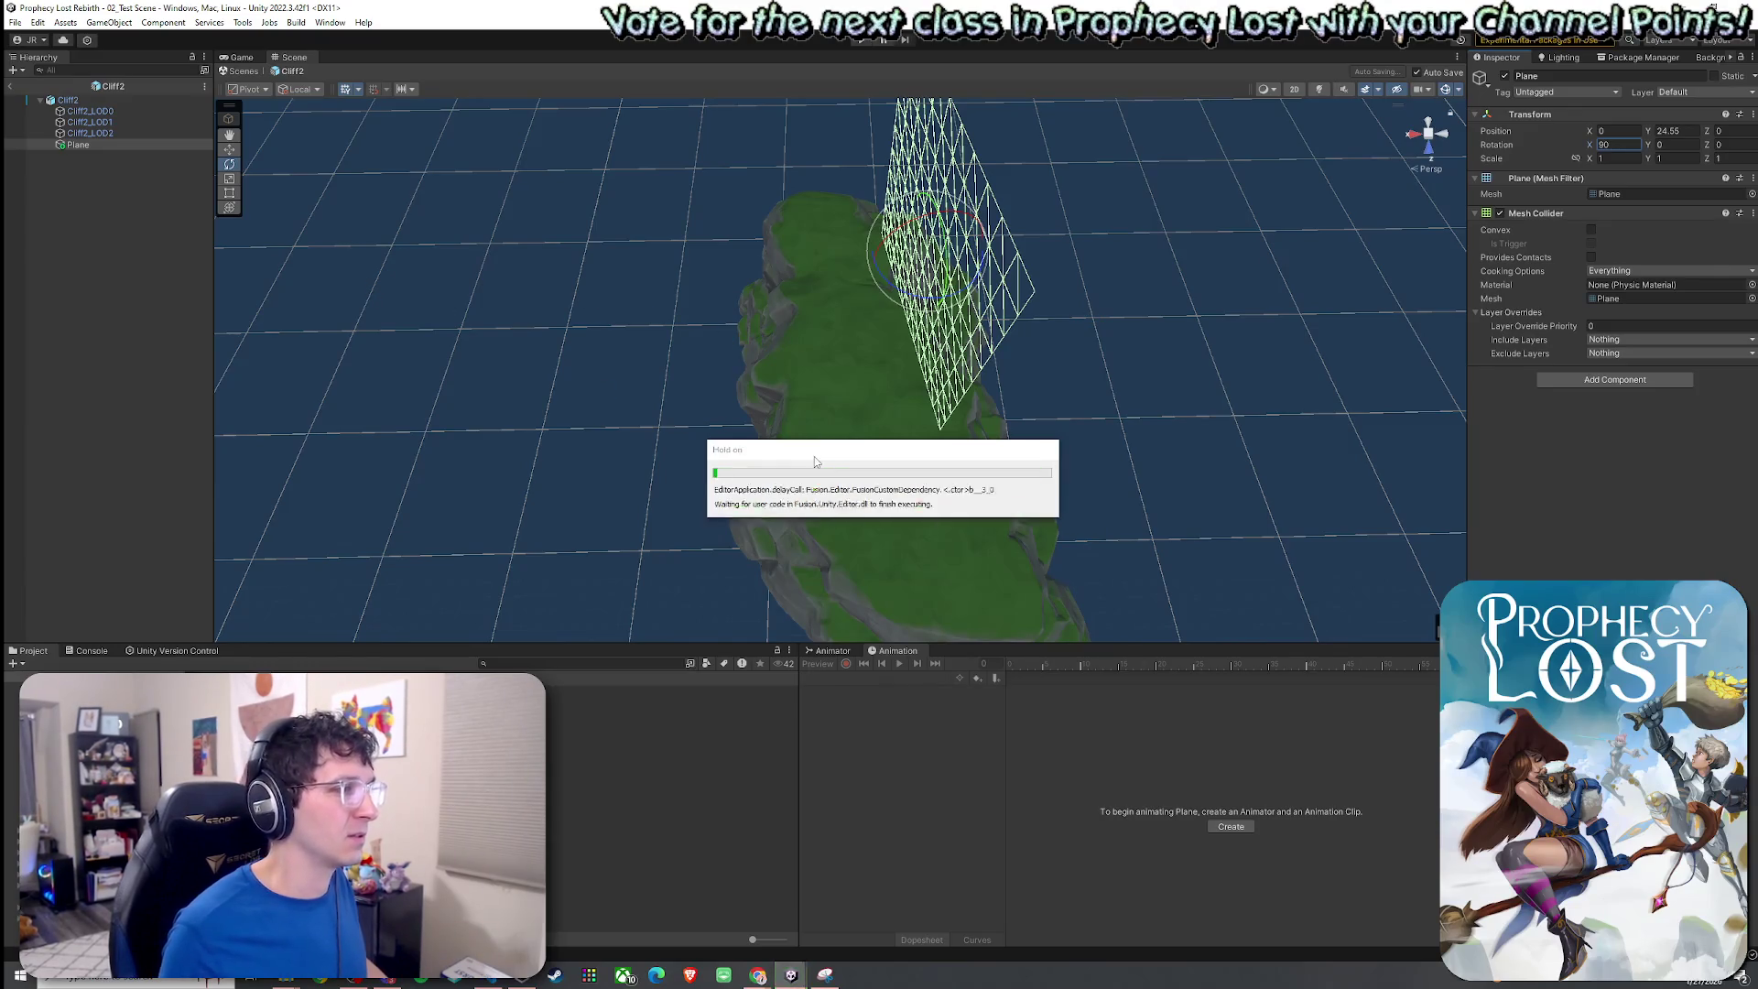
Exit prefab mode and return to the 02_Test Scene.
left_click(11, 85)
left_click(21, 72)
key("Escape")
scroll(415, 247, "down", 10)
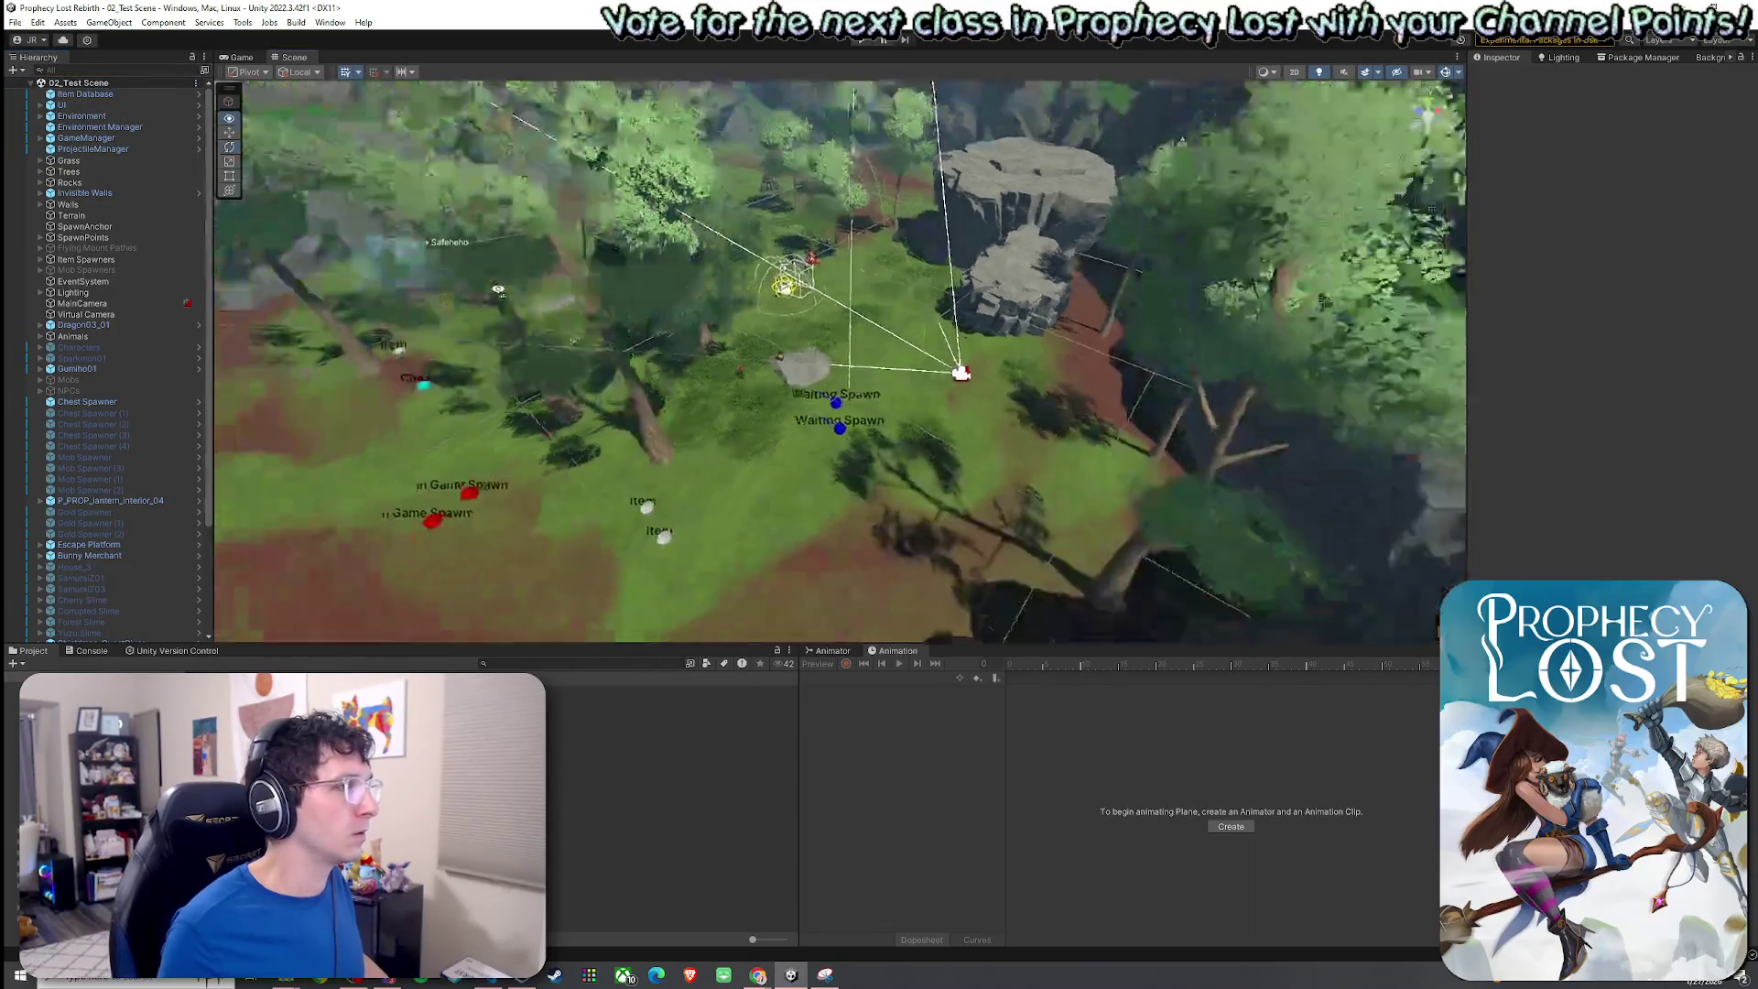
Place a Cliff2 copy in the scene and select the Plane inside Cliff2 (1).
mouse_move(673, 701)
left_mouse_down()
mouse_move(580, 485)
mouse_move(152, 469)
left_mouse_up()
scroll(525, 491, "up", 5)
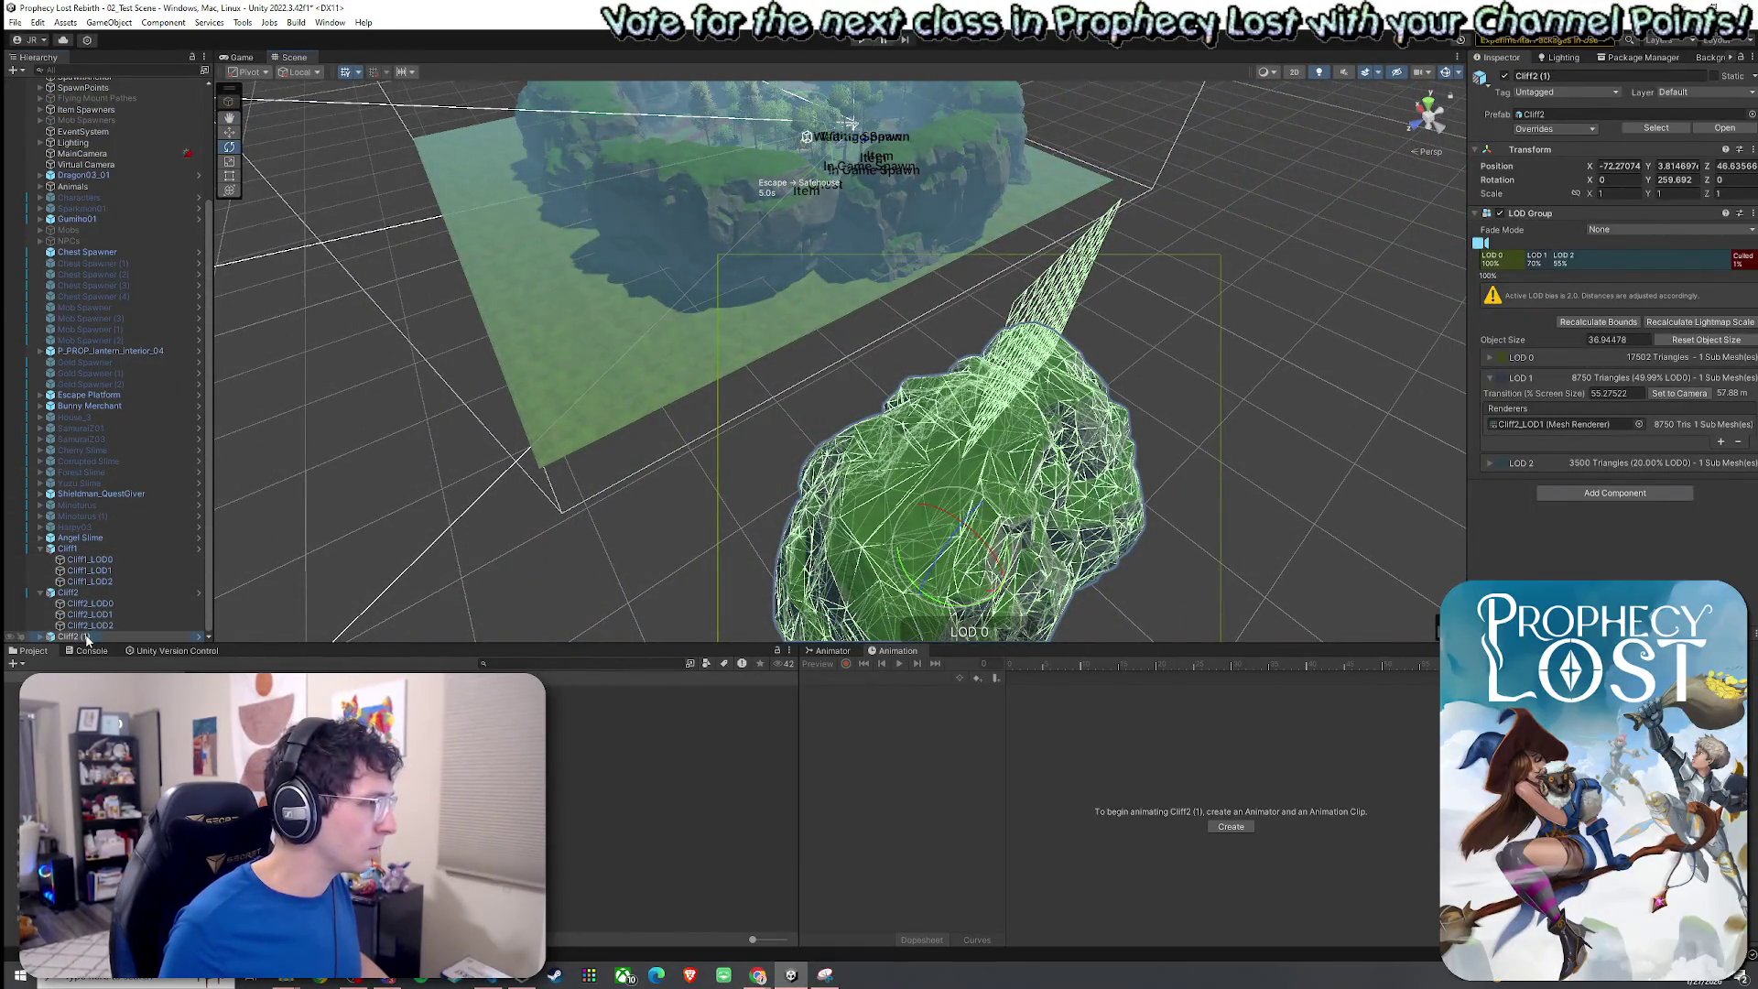
left_click(40, 636)
left_click(41, 548)
left_click(40, 544)
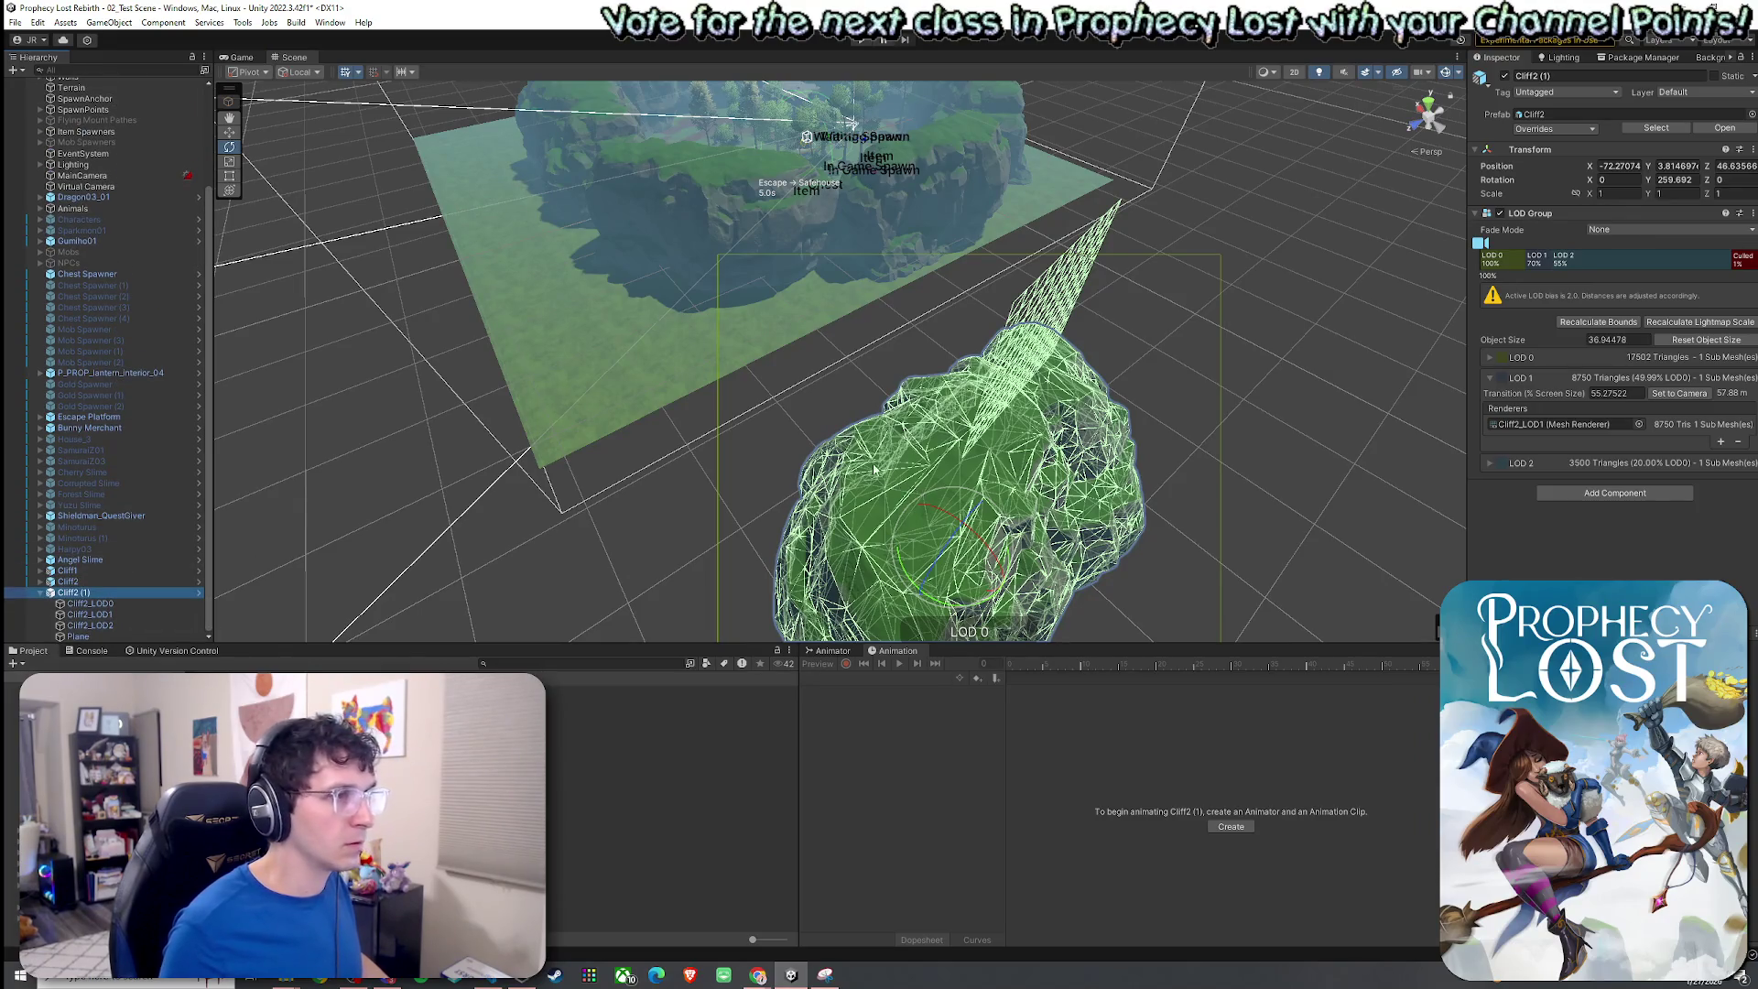
left_click_drag(876, 471, 696, 471)
left_click(114, 633)
mouse_move(384, 469)
left_mouse_down()
mouse_move(585, 436)
mouse_move(730, 356)
mouse_move(760, 247)
mouse_move(741, 192)
left_mouse_up()
Set the Plane's X rotation to -90 so it stands as a wall.
key("e")
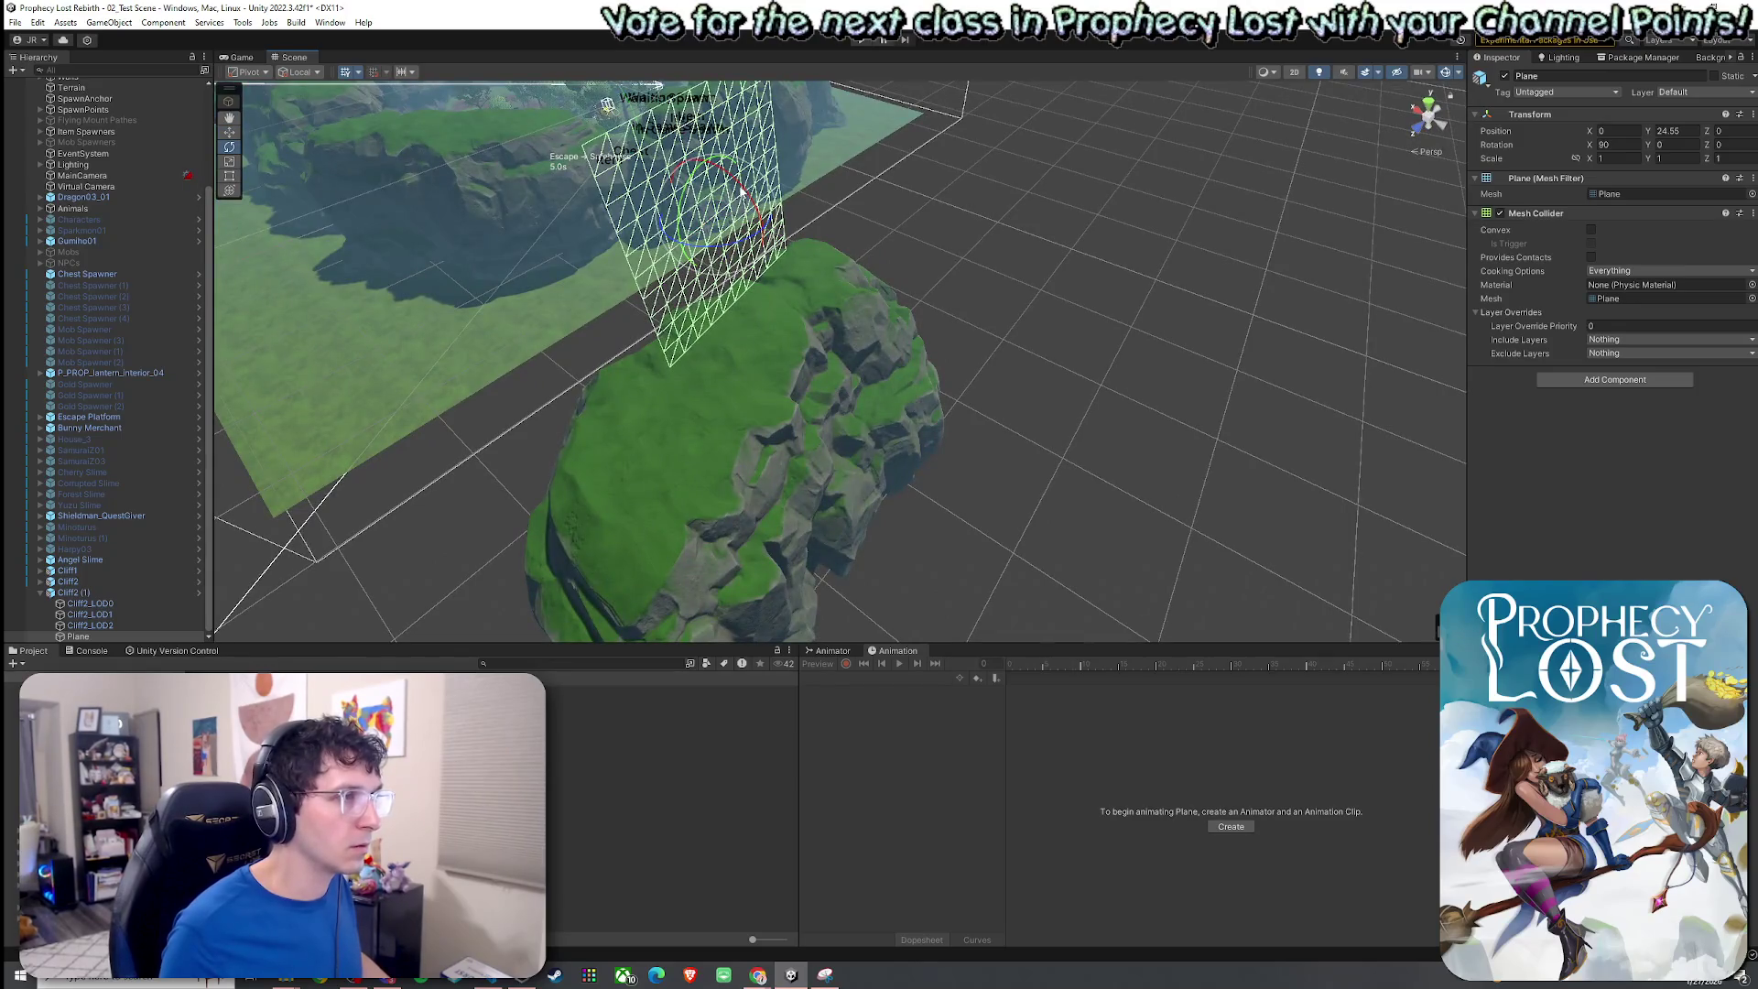
key("e")
mouse_move(749, 201)
left_mouse_down()
mouse_move(855, 458)
mouse_move(940, 537)
left_mouse_up()
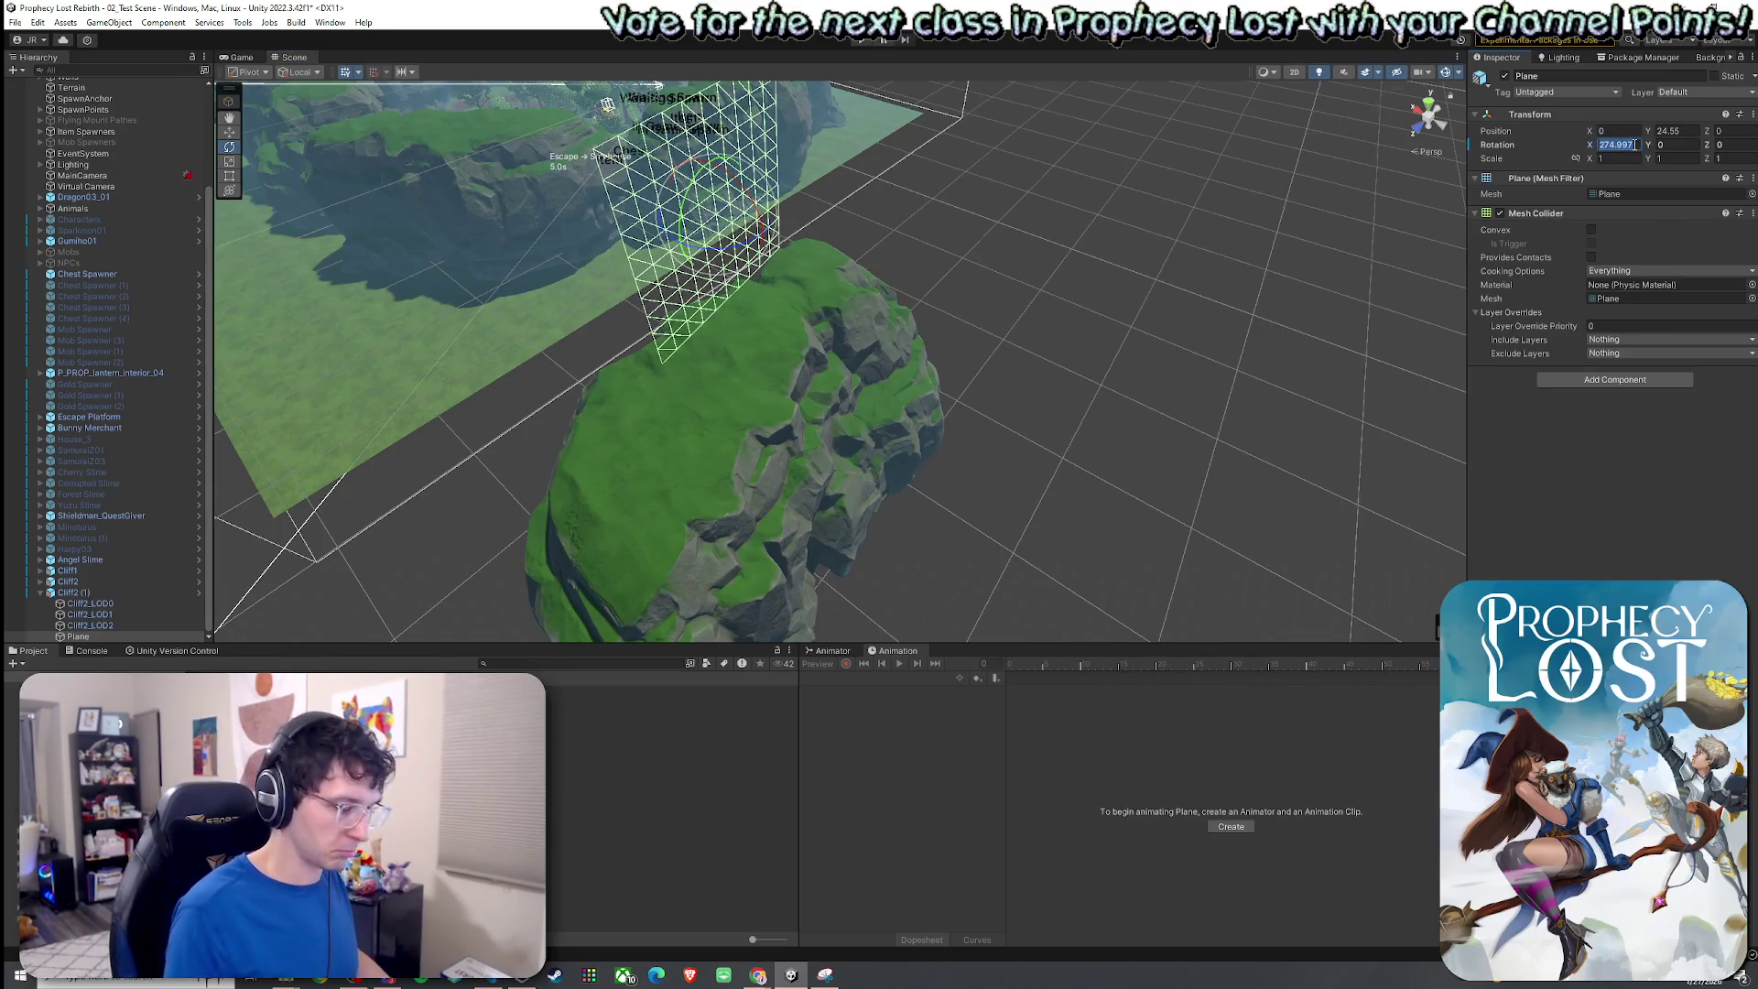
type("0w")
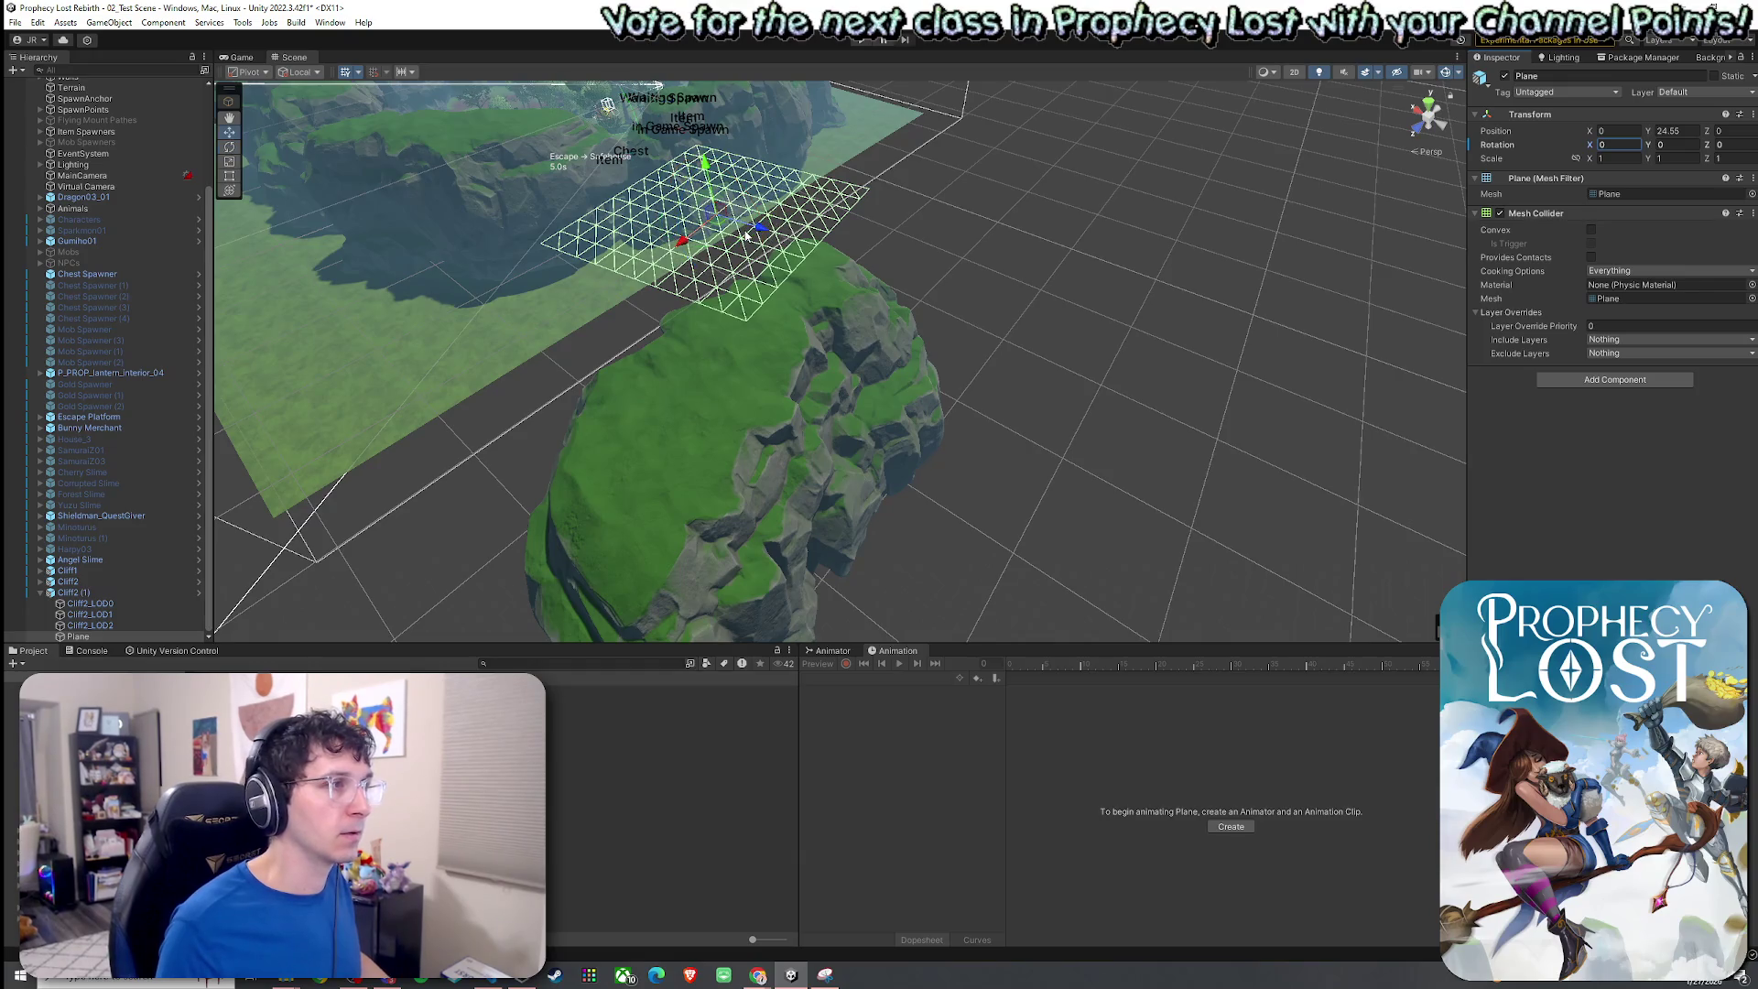
type("e")
left_click_drag(749, 224, 714, 178)
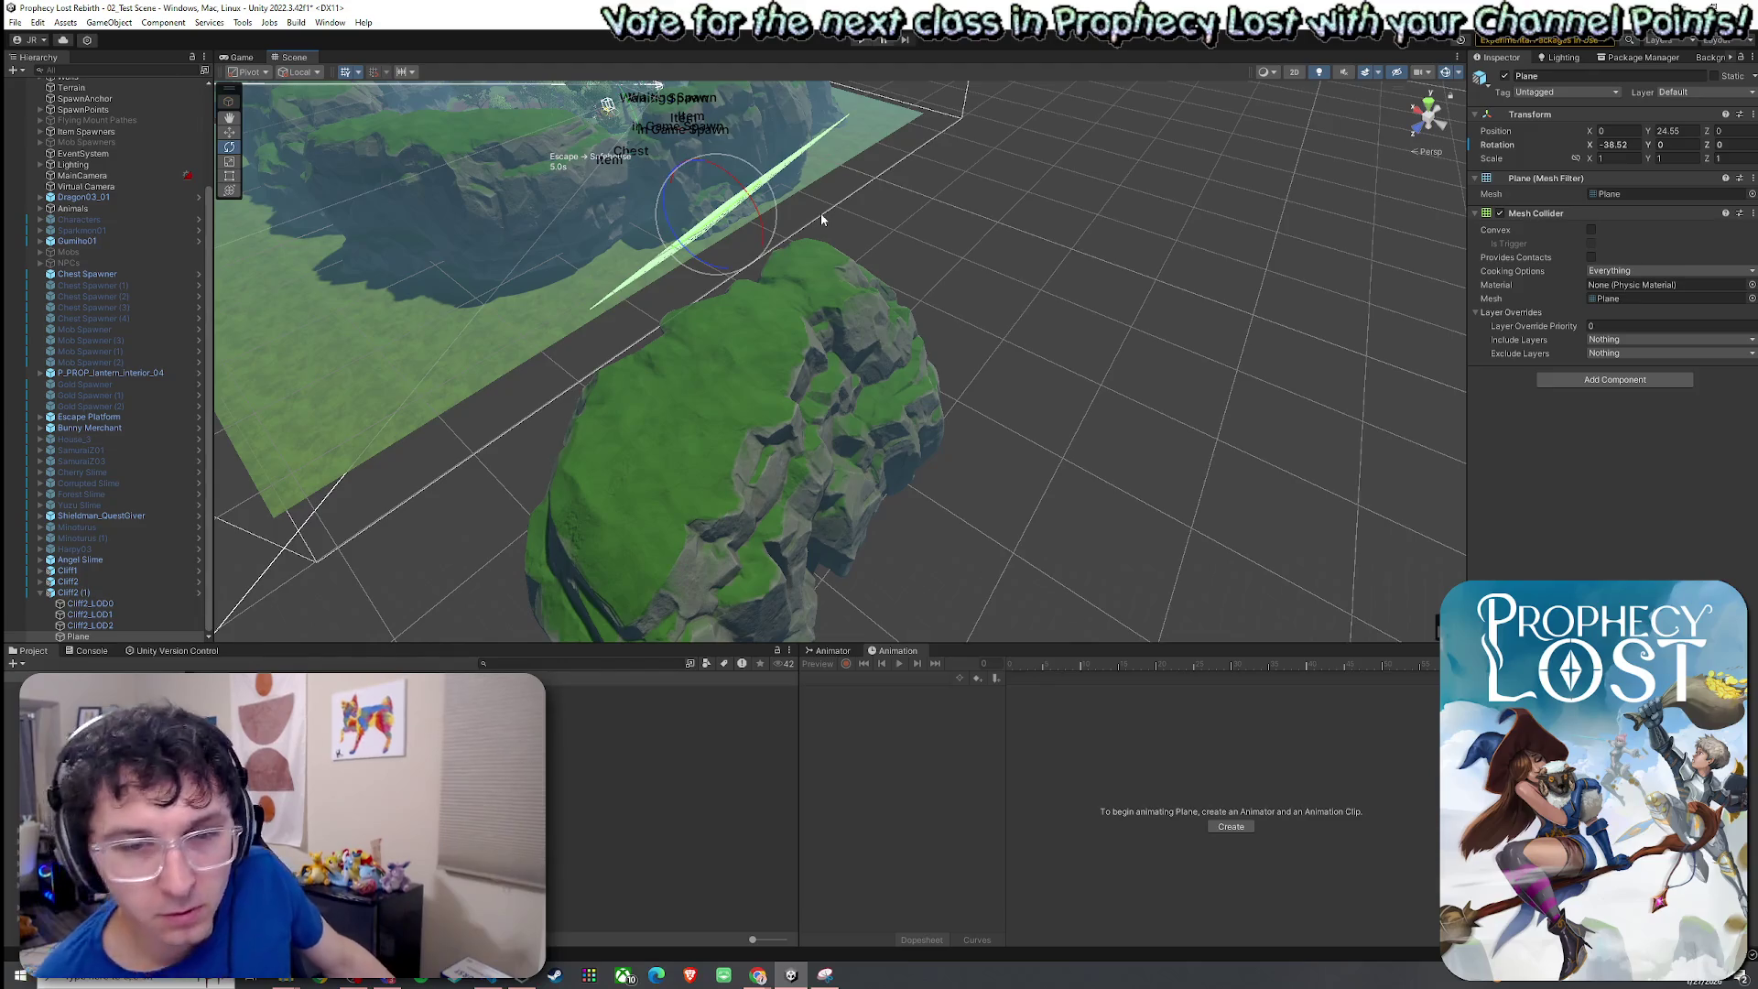
mouse_move(890, 316)
left_mouse_down()
mouse_move(918, 267)
mouse_move(949, 283)
mouse_move(850, 252)
mouse_move(853, 279)
left_mouse_up()
left_click(1638, 144)
type("-90")
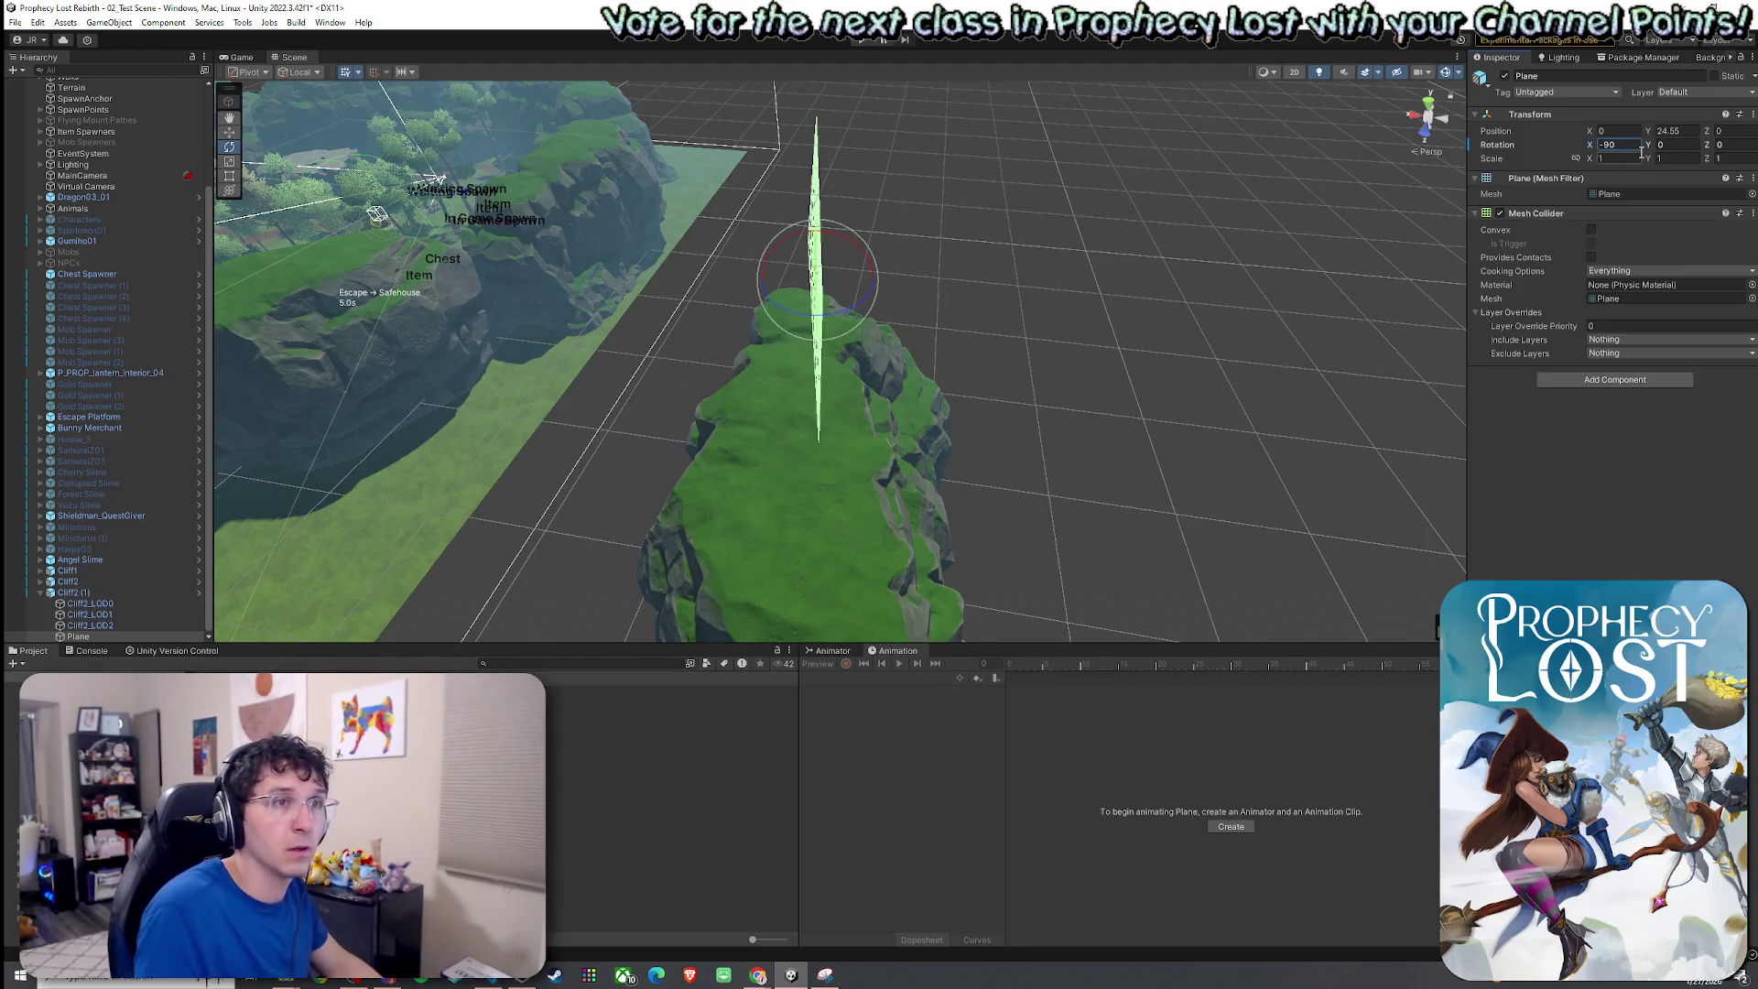
mouse_move(884, 289)
left_mouse_down()
mouse_move(1071, 338)
mouse_move(1067, 322)
mouse_move(845, 328)
mouse_move(887, 459)
mouse_move(832, 364)
mouse_move(759, 337)
mouse_move(787, 367)
mouse_move(940, 144)
left_mouse_up()
Fit the Plane against the cliff side, widen it to 2.4113 X scale, and duplicate it.
key("r")
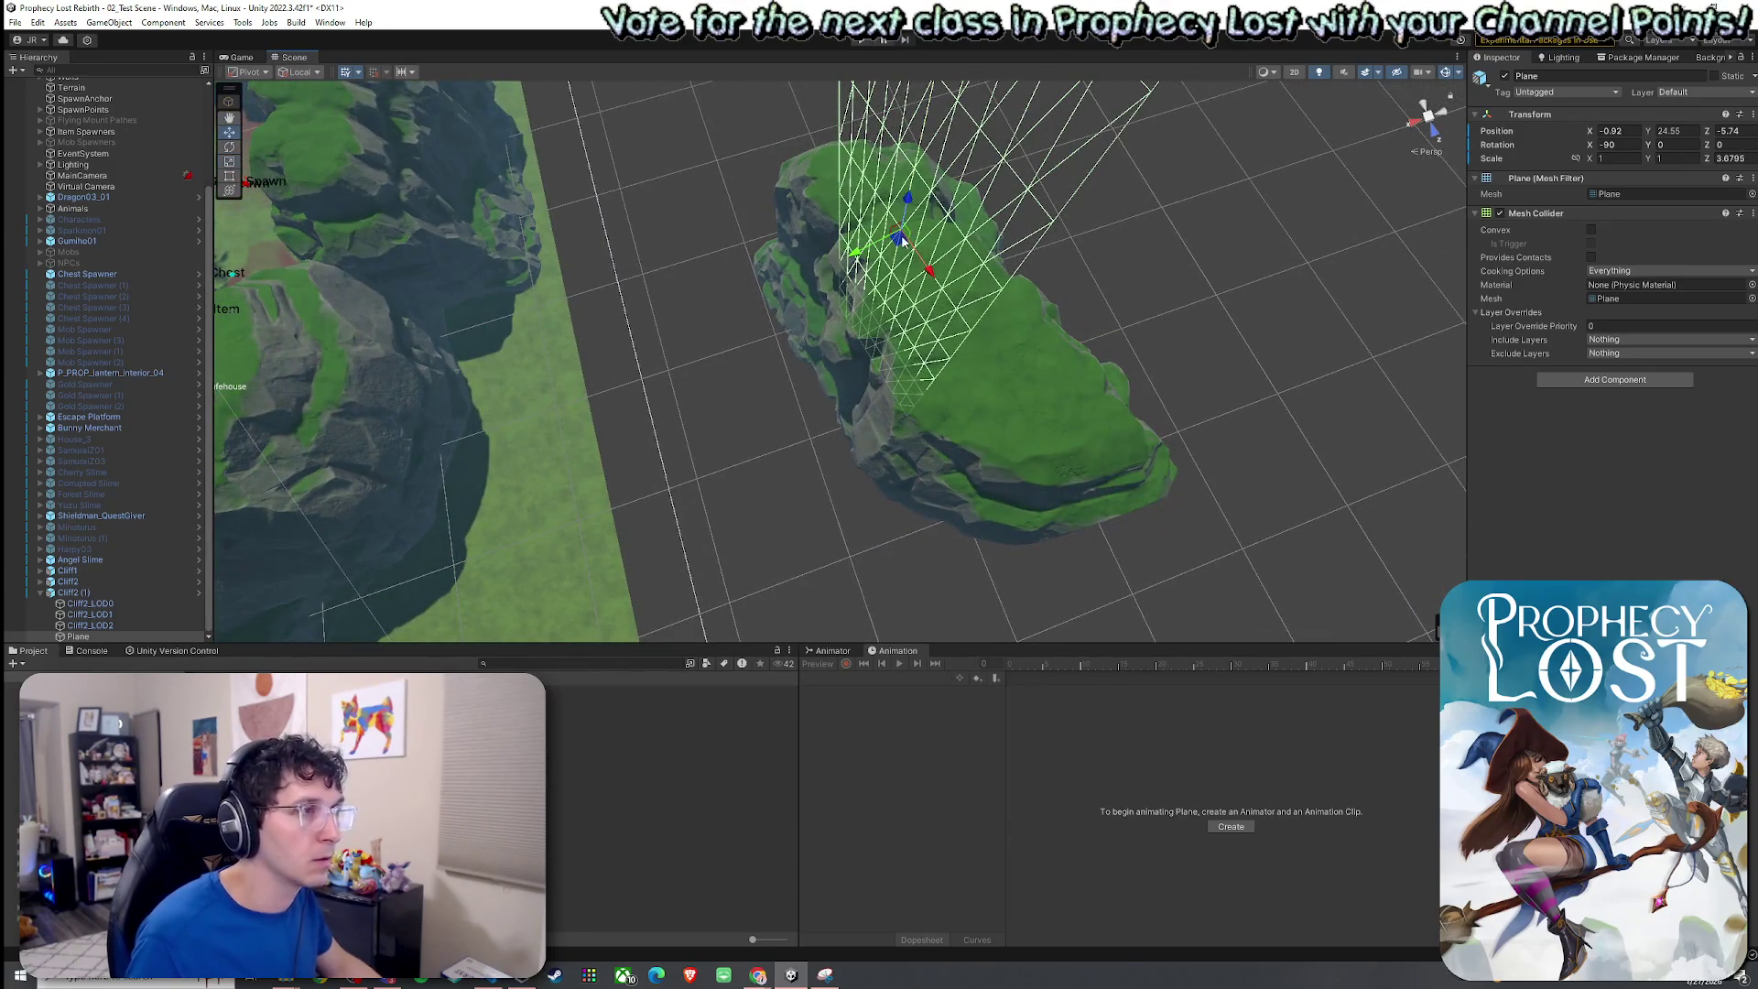
mouse_move(903, 243)
left_mouse_down()
mouse_move(860, 283)
mouse_move(852, 326)
mouse_move(972, 228)
left_mouse_up()
mouse_move(929, 170)
left_mouse_down()
mouse_move(934, 142)
mouse_move(964, 424)
mouse_move(672, 359)
mouse_move(655, 284)
mouse_move(648, 353)
mouse_move(694, 371)
mouse_move(686, 317)
mouse_move(695, 357)
mouse_move(714, 321)
mouse_move(1102, 384)
mouse_move(1196, 381)
mouse_move(1067, 420)
mouse_move(1016, 411)
mouse_move(925, 339)
mouse_move(1001, 339)
left_mouse_up()
key("t")
key("w")
mouse_move(879, 352)
left_mouse_down("alt")
mouse_move(820, 365)
mouse_move(1102, 299)
mouse_move(1098, 247)
mouse_move(978, 213)
mouse_move(659, 314)
mouse_move(468, 344)
left_mouse_up("alt")
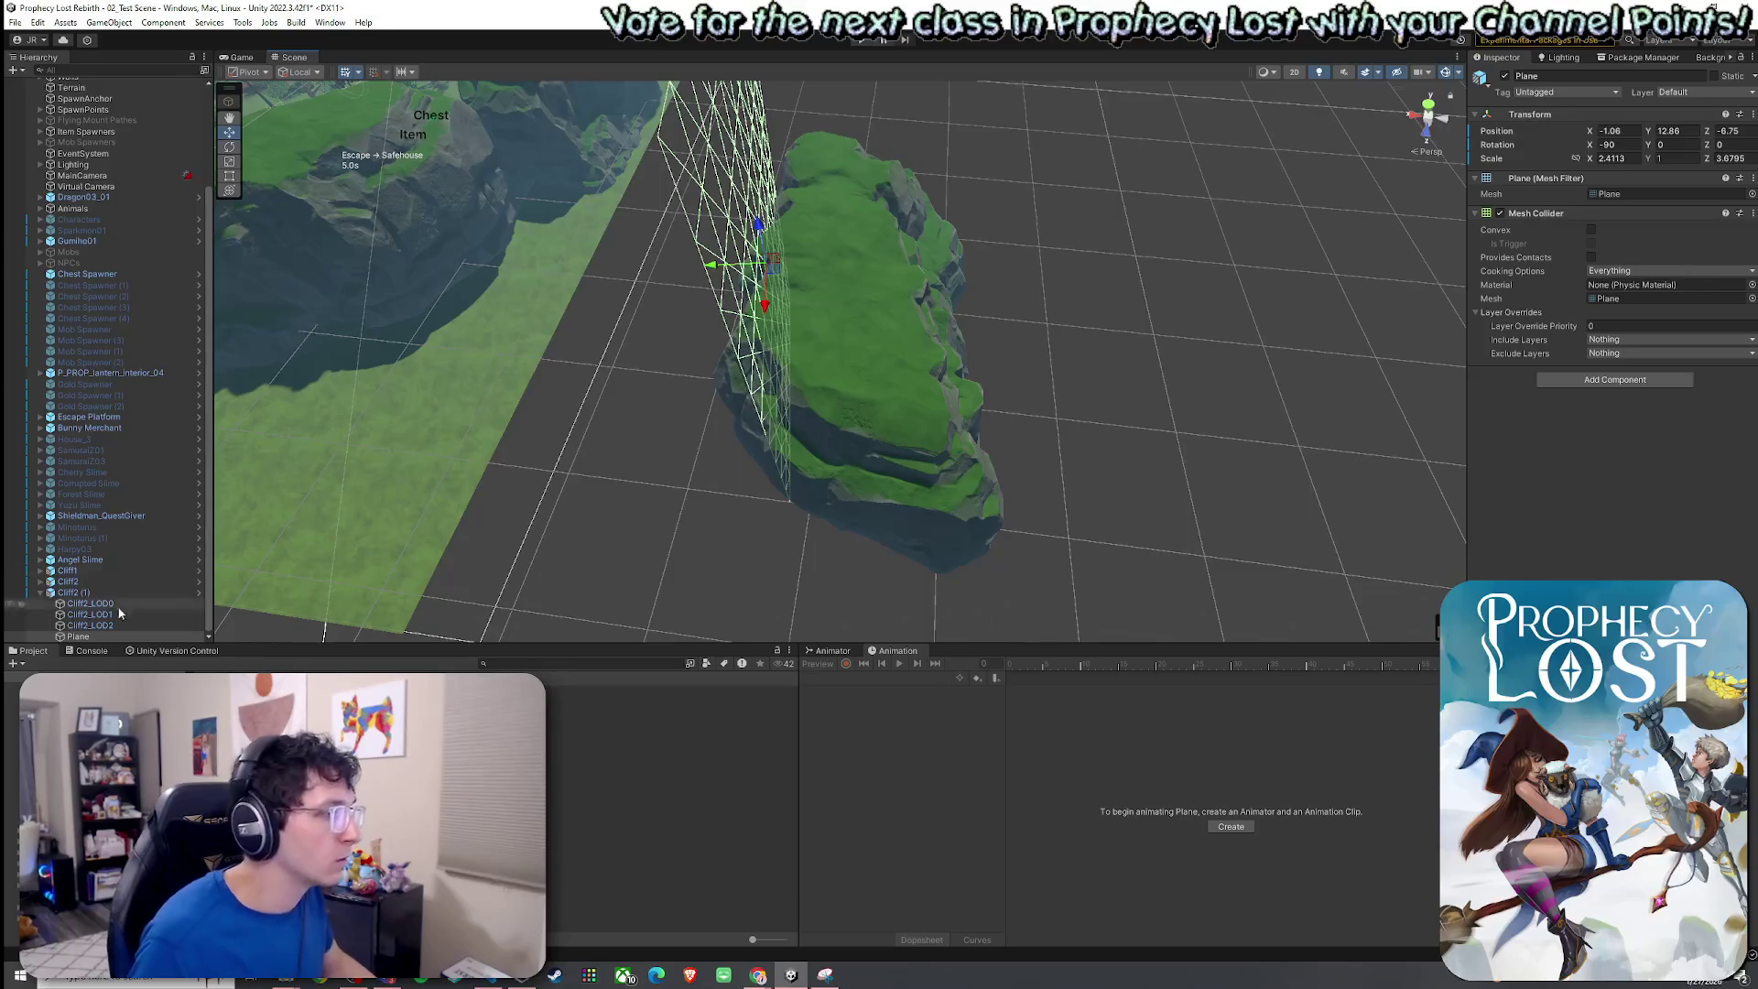
key("ctrl+d")
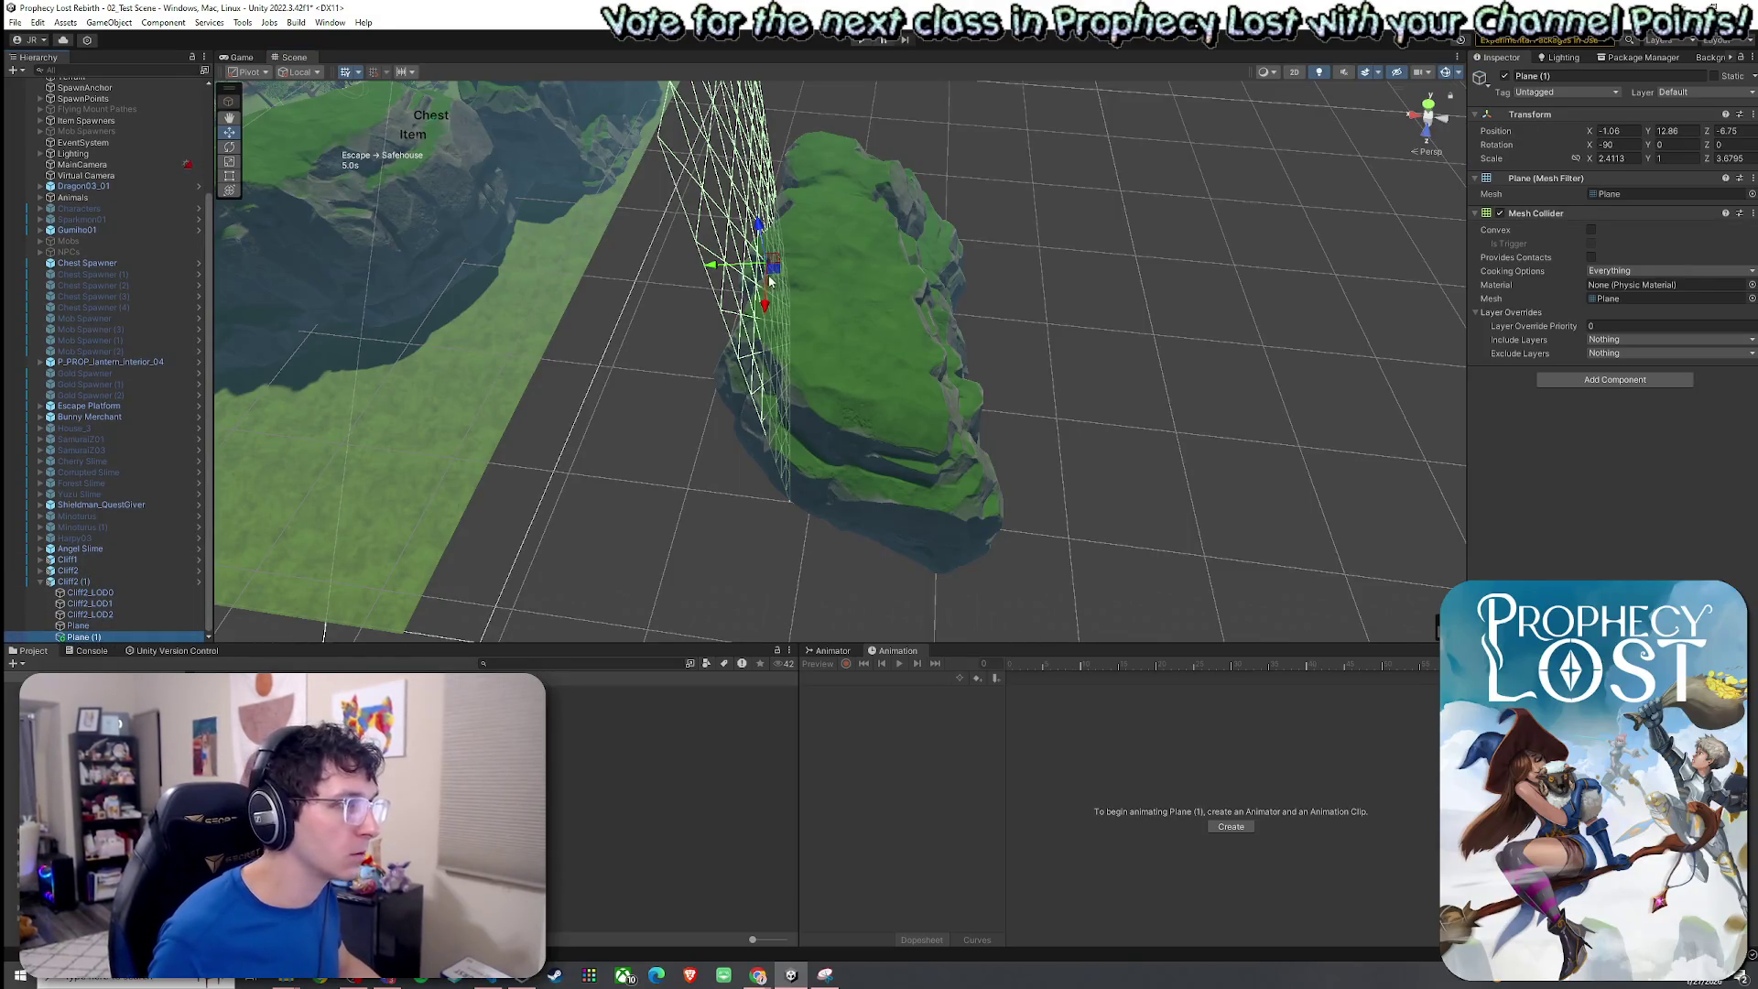
Move Plane (1) further along the cliff and rotate it by 180 degrees.
mouse_move(749, 271)
left_mouse_down()
mouse_move(900, 270)
mouse_move(1236, 336)
left_mouse_up()
key("e")
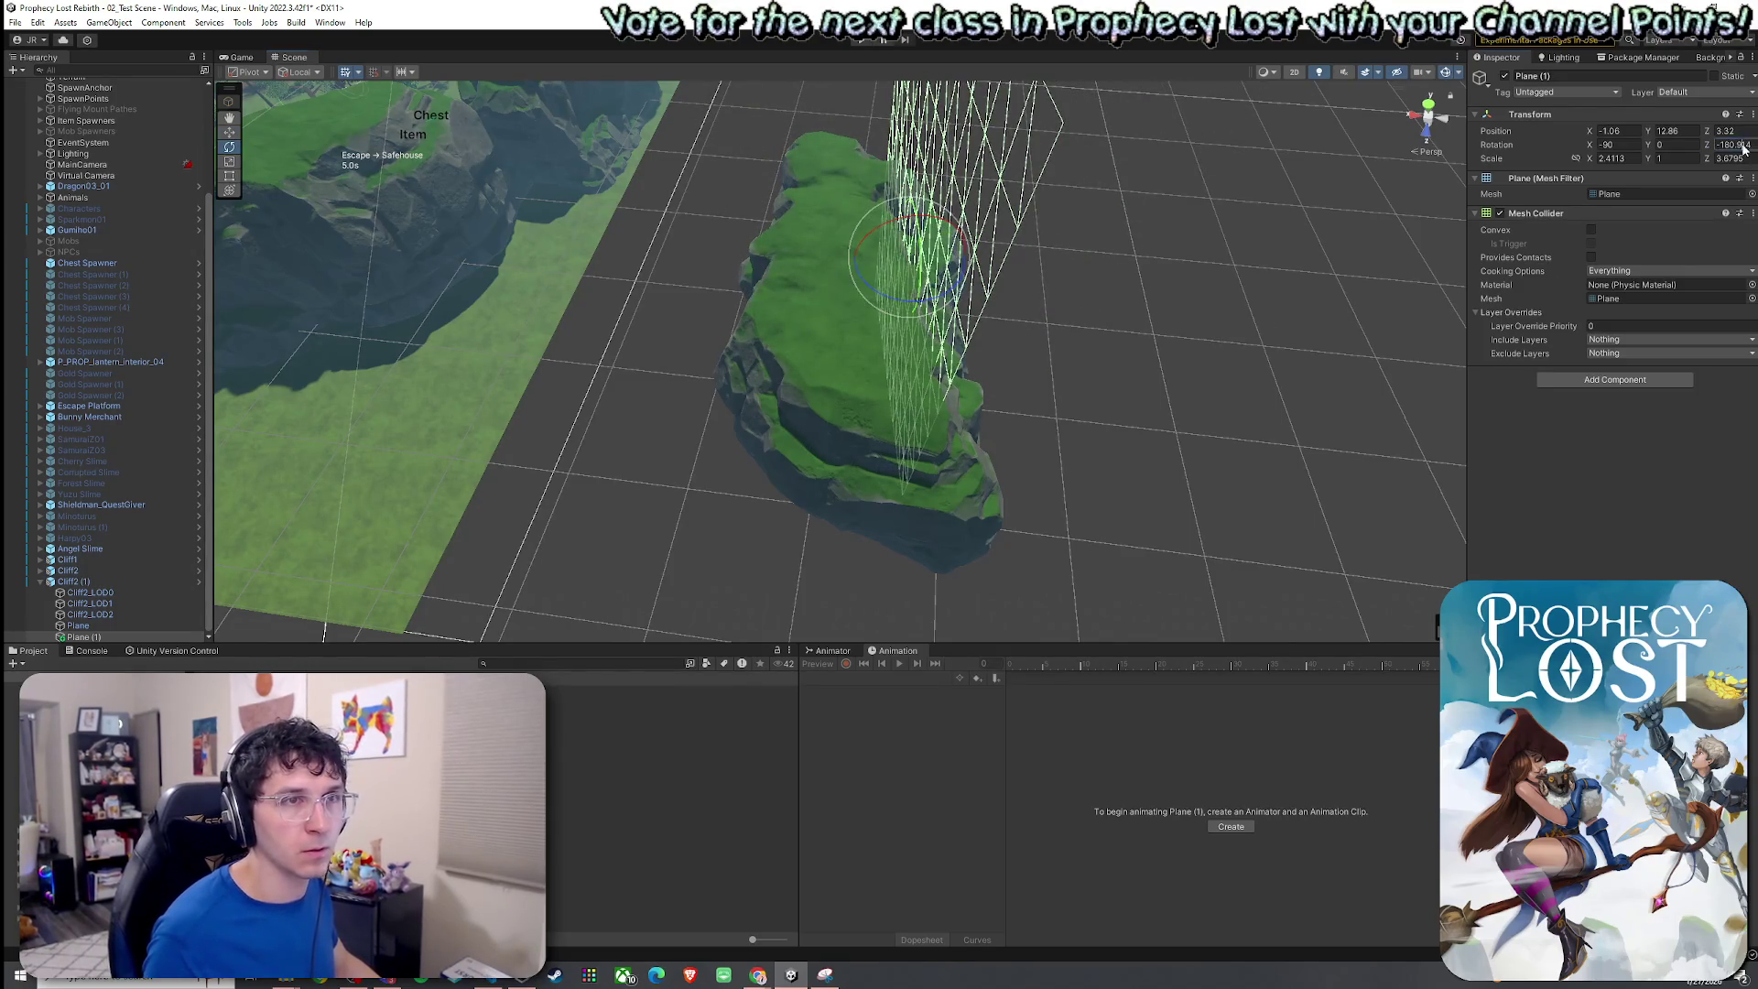
type("180")
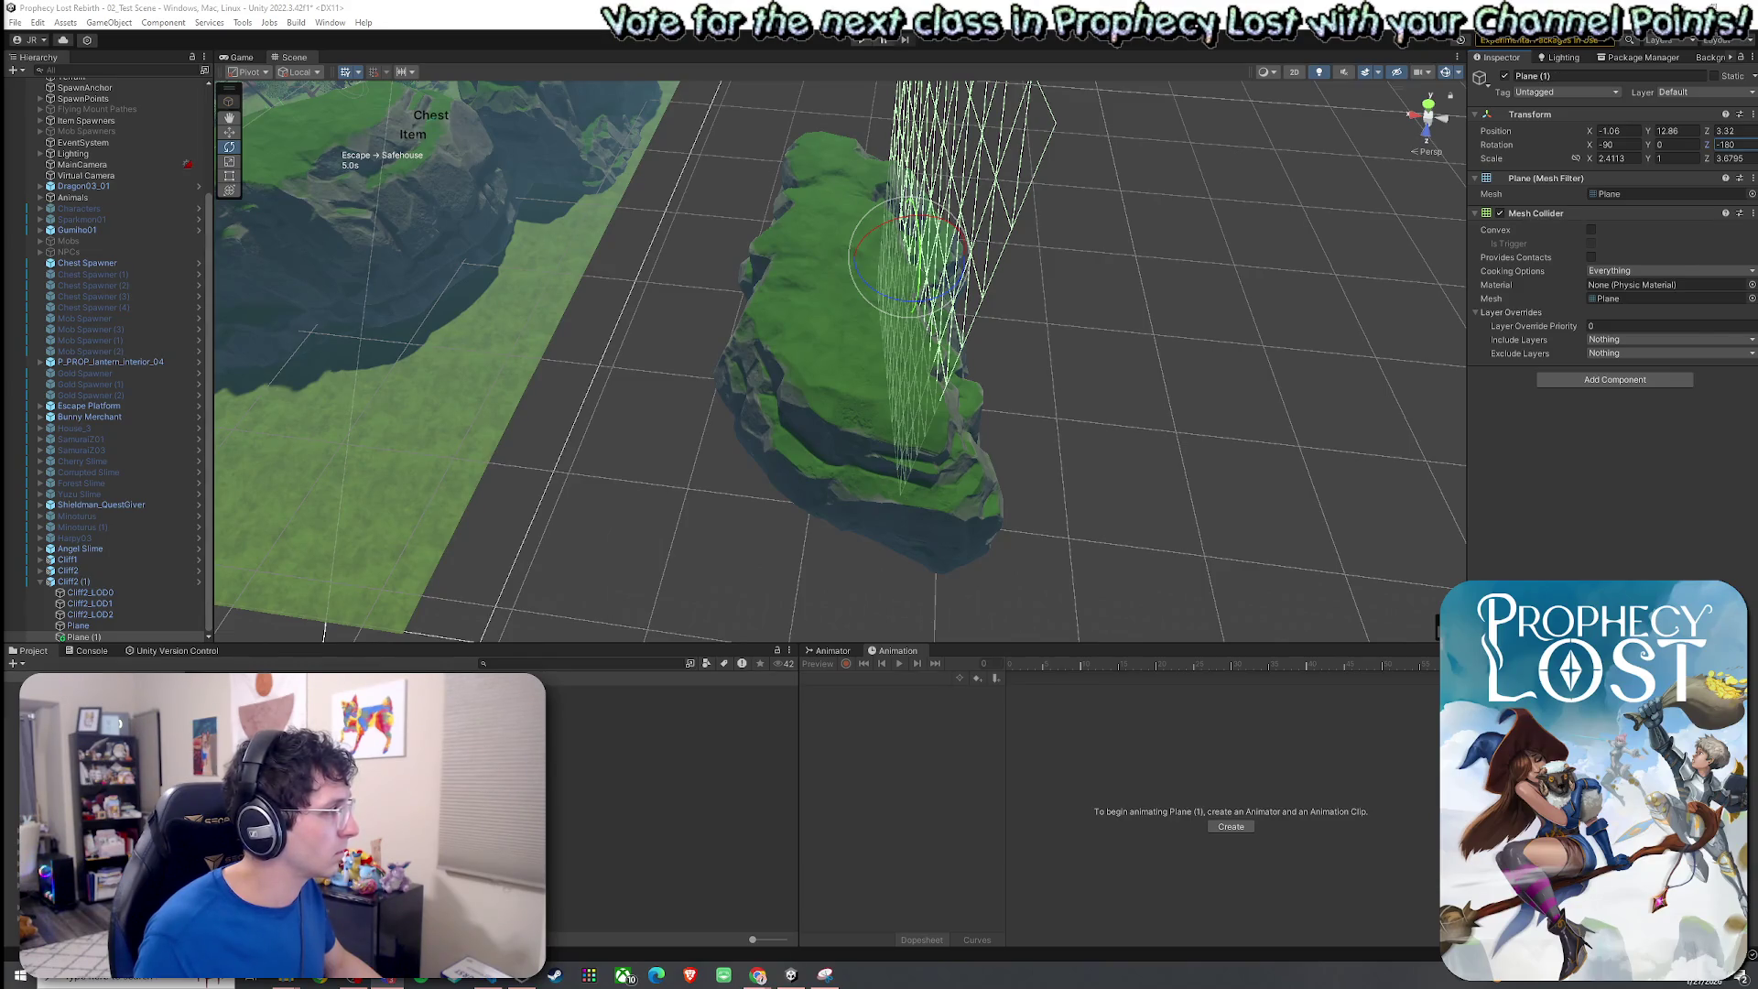
left_click_drag(915, 355, 877, 276)
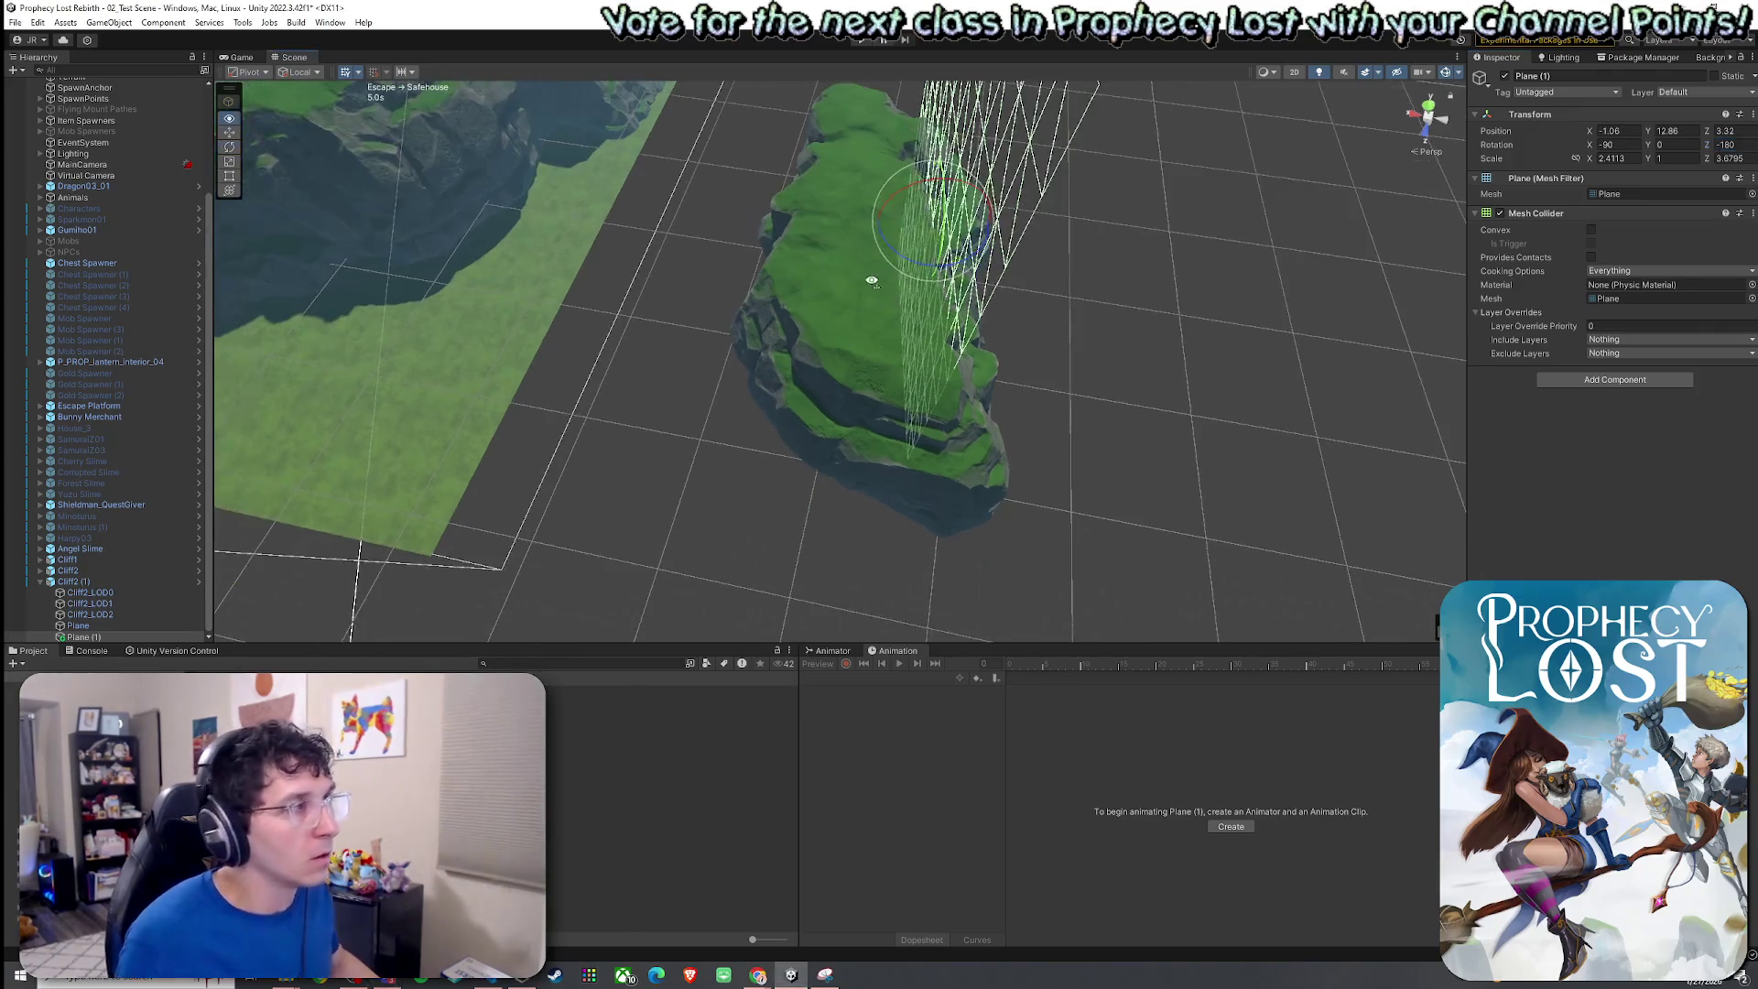
Slide Plane (1) along Z until it sits against the cliff's long edge.
left_click(97, 634)
key("w")
mouse_move(656, 376)
left_mouse_down()
mouse_move(675, 314)
mouse_move(635, 338)
mouse_move(765, 312)
left_mouse_up()
left_click_drag(877, 251, 917, 255)
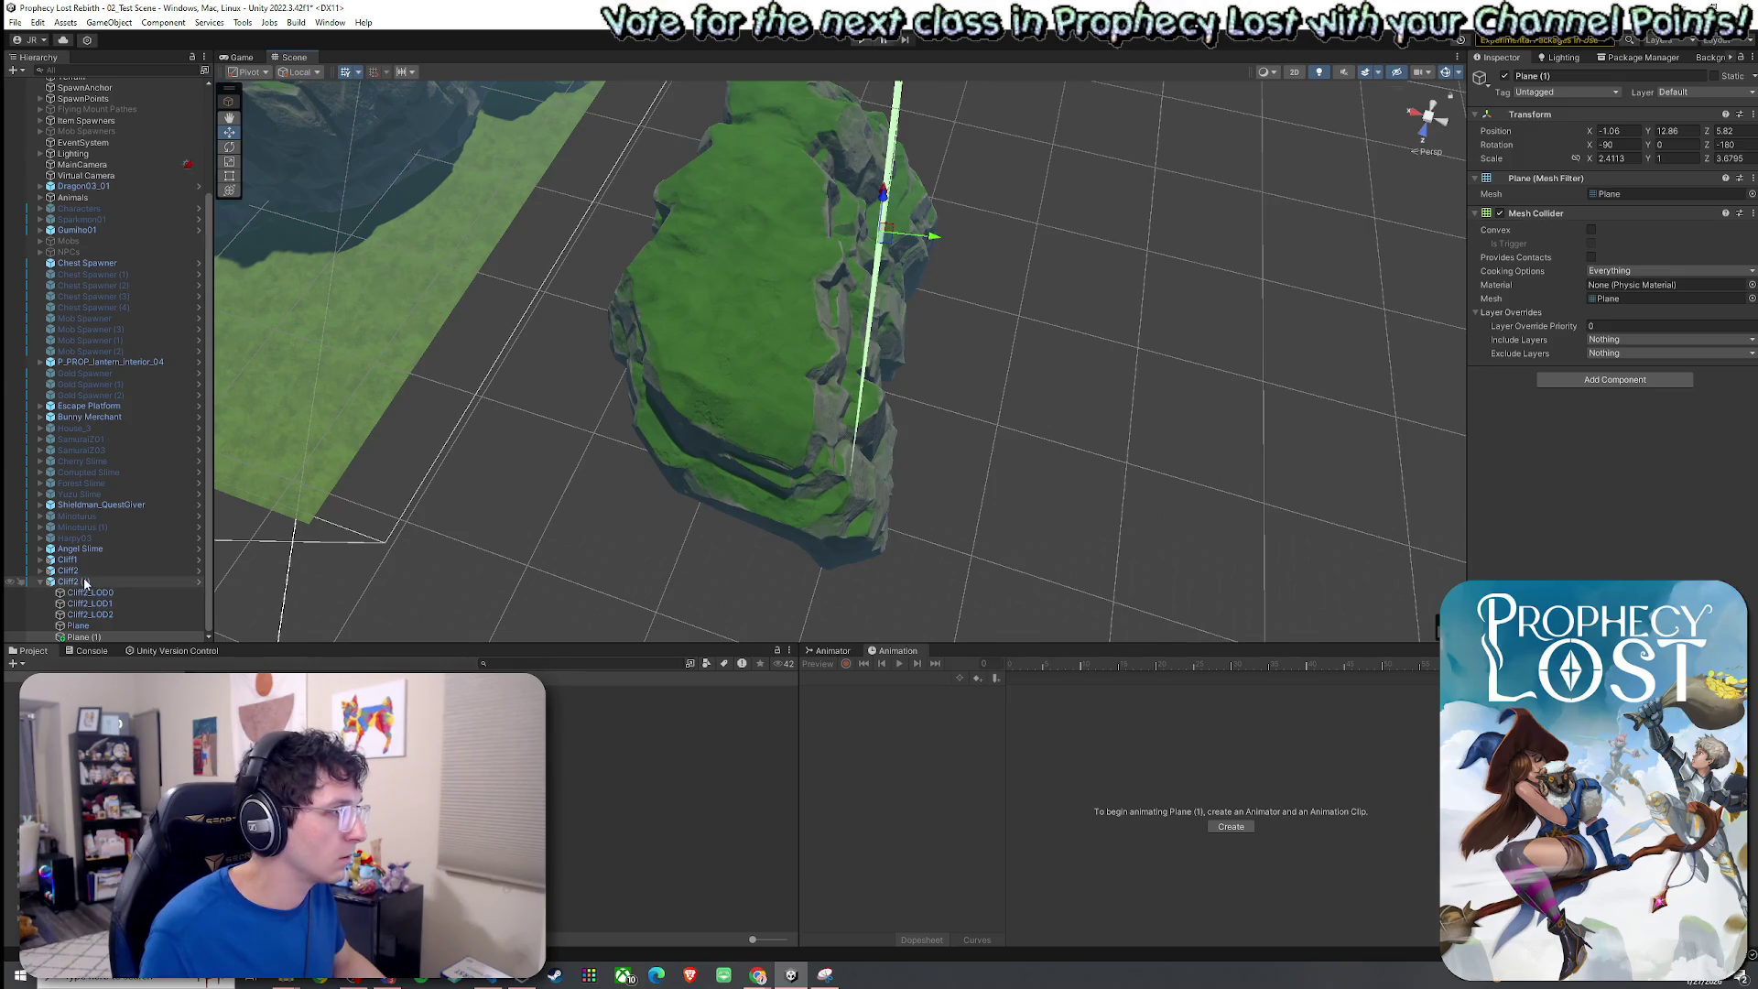
left_click(78, 625, "ctrl")
mouse_move(696, 348)
left_mouse_down()
mouse_move(726, 336)
mouse_move(633, 357)
mouse_move(623, 305)
mouse_move(322, 396)
mouse_move(345, 376)
mouse_move(345, 337)
mouse_move(387, 451)
mouse_move(617, 448)
mouse_move(698, 360)
mouse_move(833, 404)
mouse_move(1015, 410)
left_mouse_up()
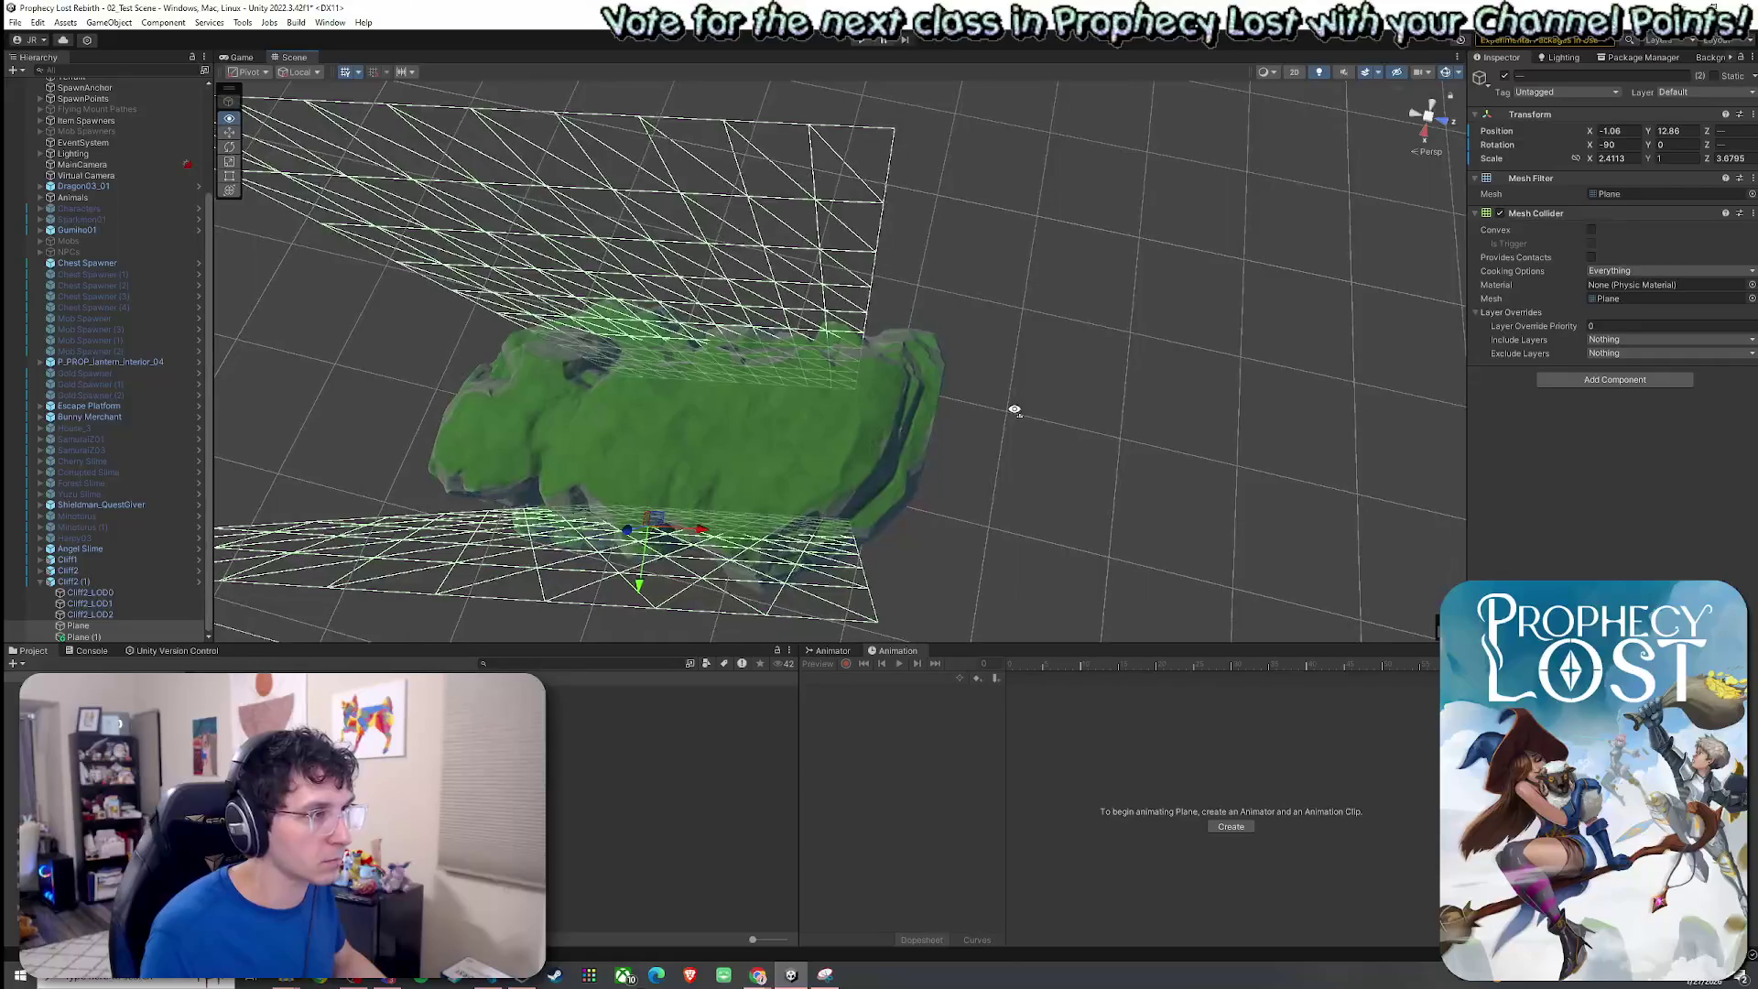
left_click(140, 637)
Duplicate Plane (1) into Plane (2), turned and narrowed to close the cliff's far end.
key("ctrl+d")
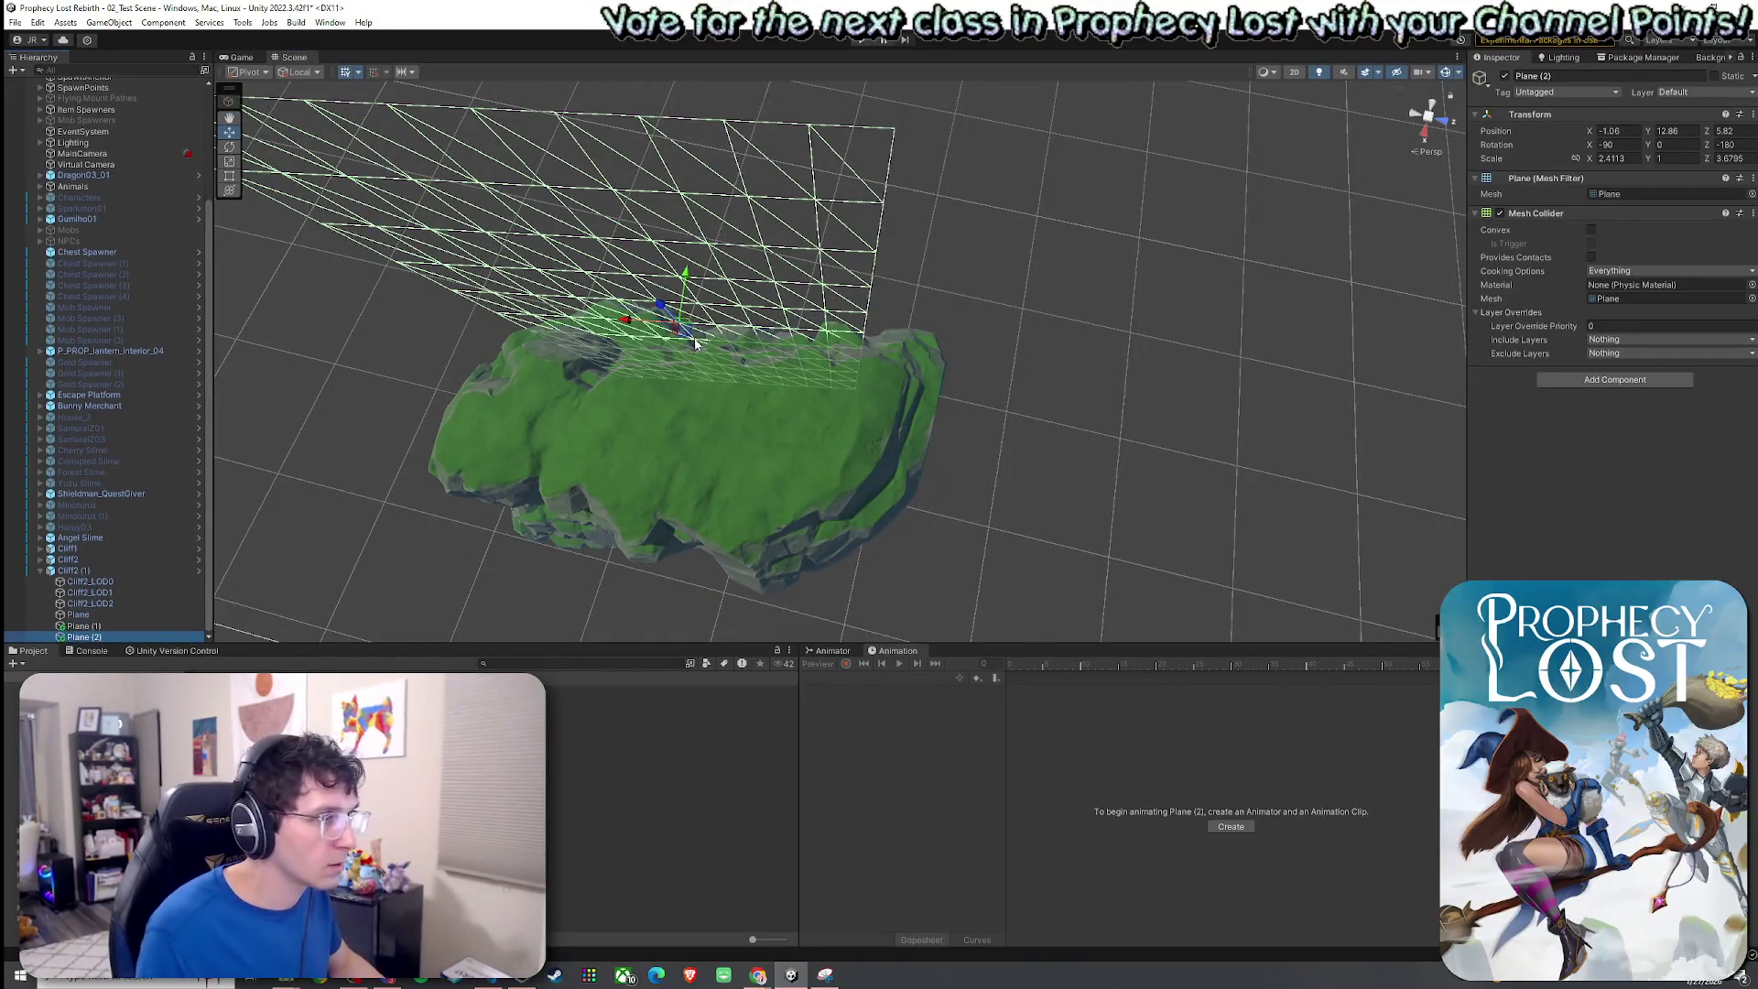
mouse_move(685, 334)
left_mouse_down()
mouse_move(829, 366)
mouse_move(870, 398)
mouse_move(885, 456)
mouse_move(739, 496)
mouse_move(953, 482)
left_mouse_up()
key("e")
key("f")
key("w")
left_click_drag(850, 332, 815, 366)
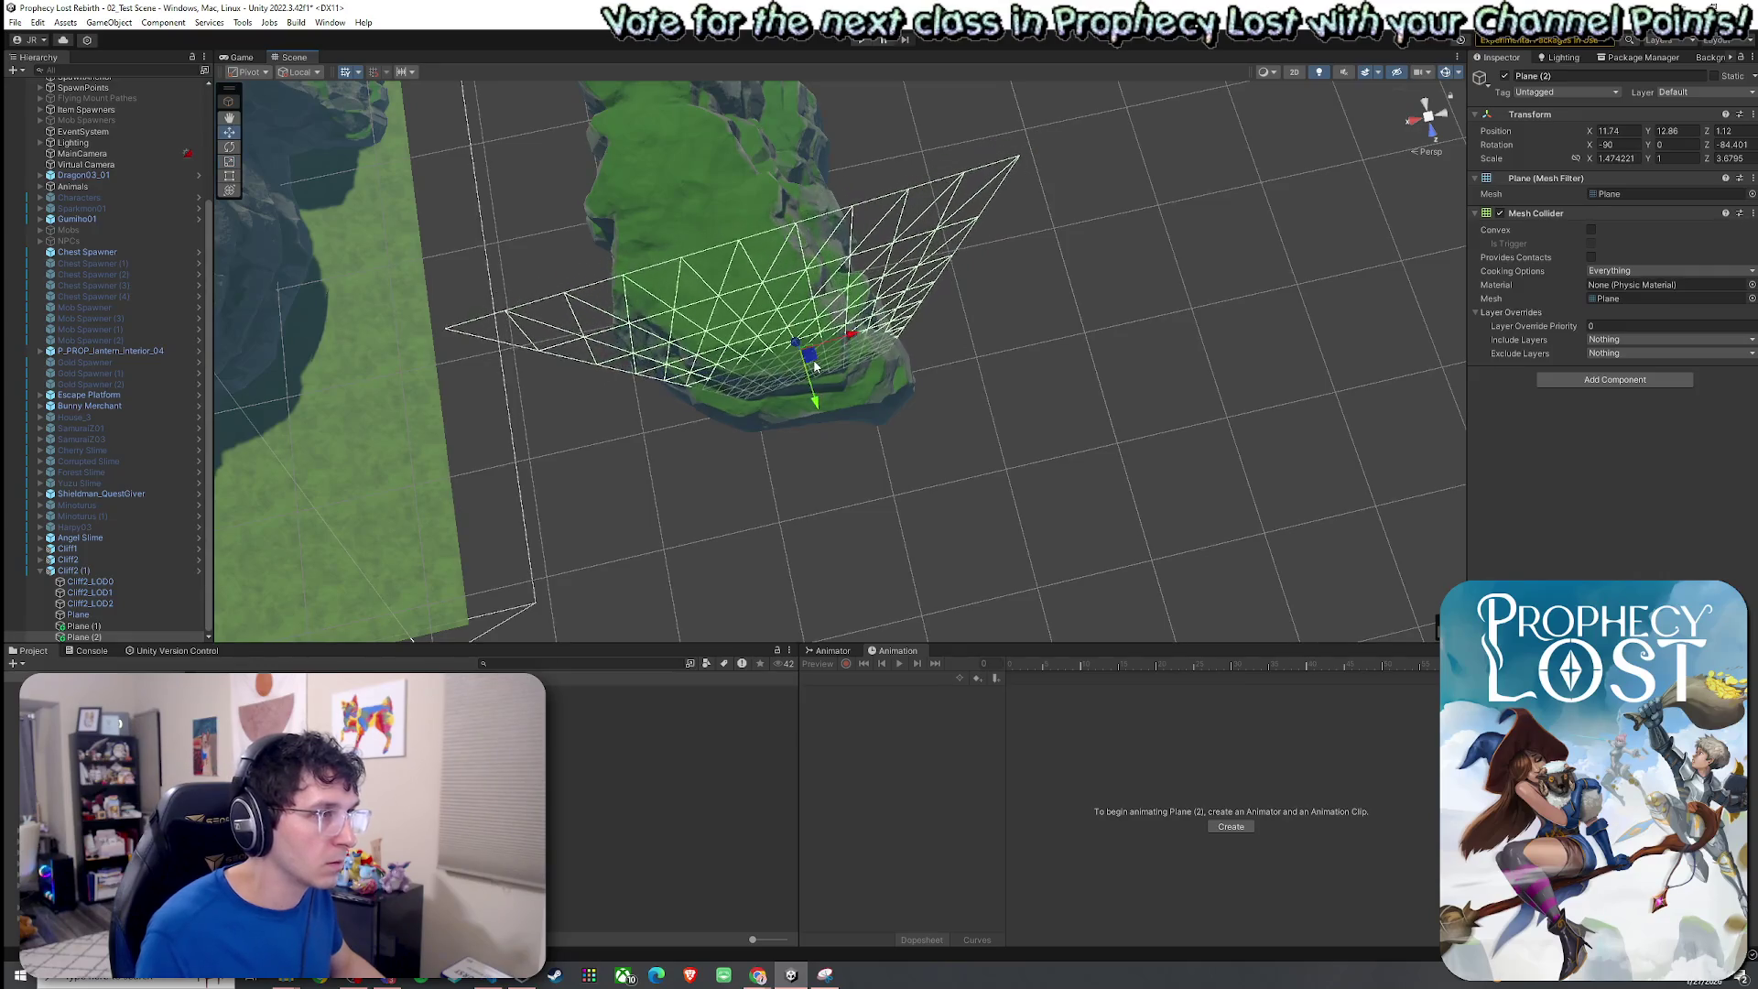
Stretch Plane and Plane (1) wider along X together.
left_click(132, 615)
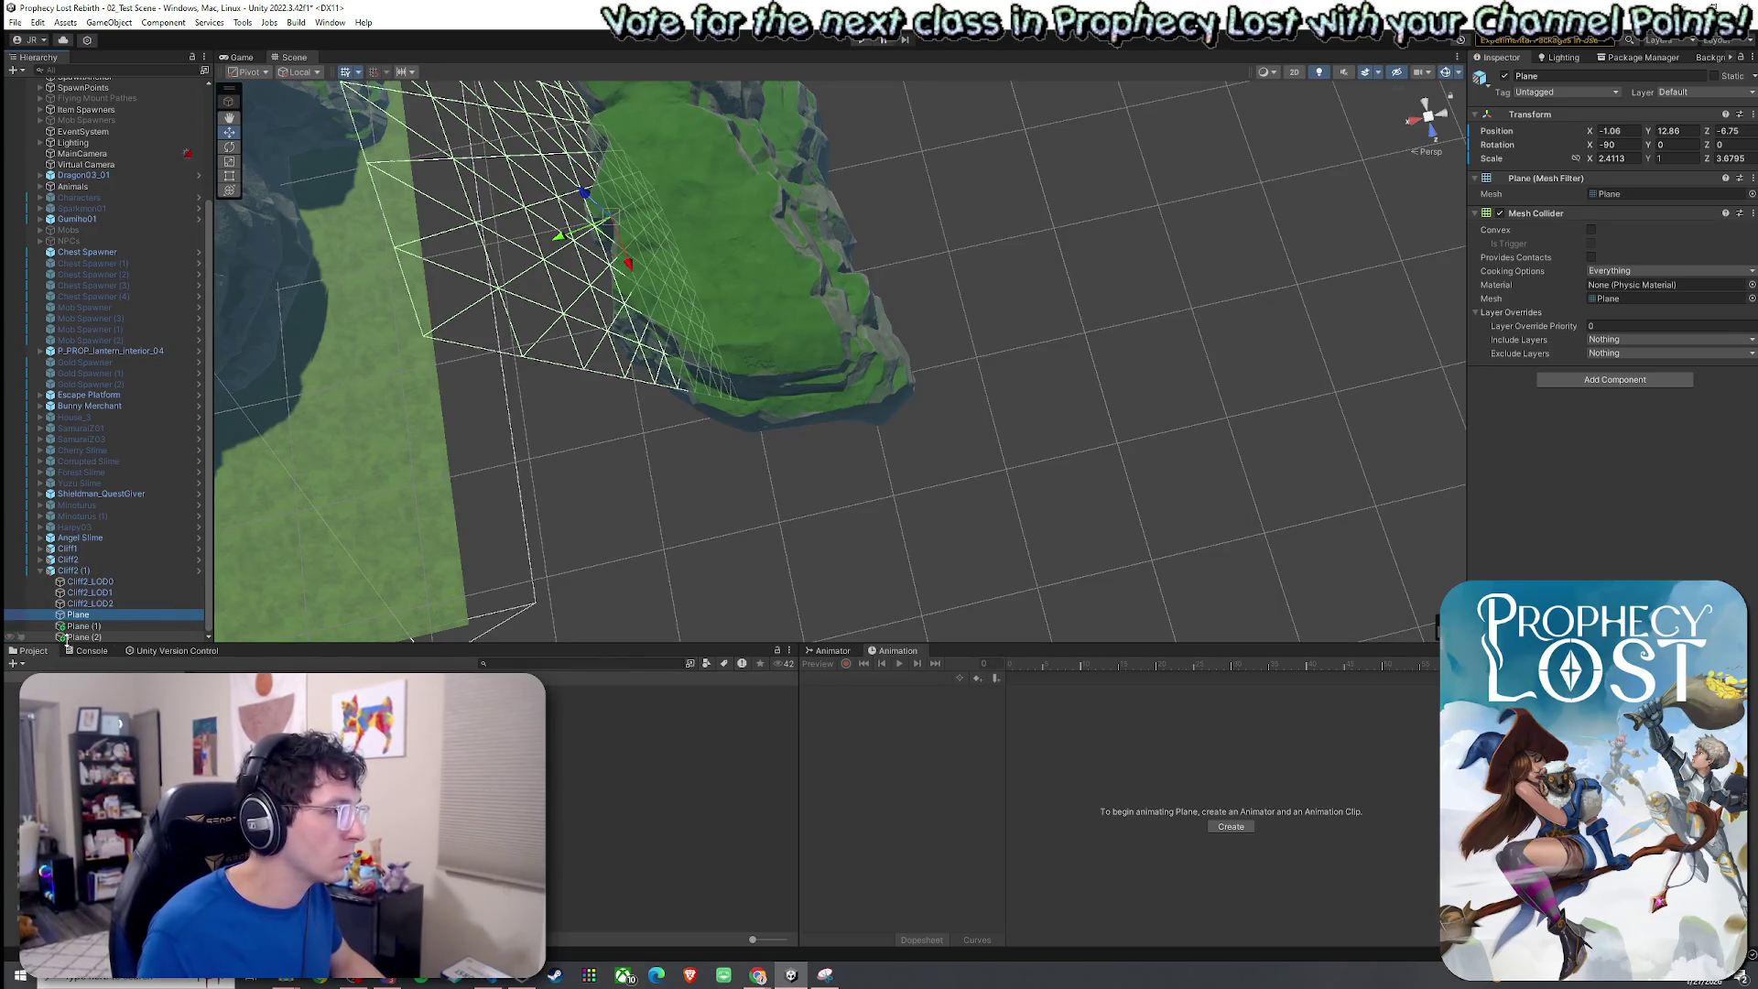
left_click(491, 472)
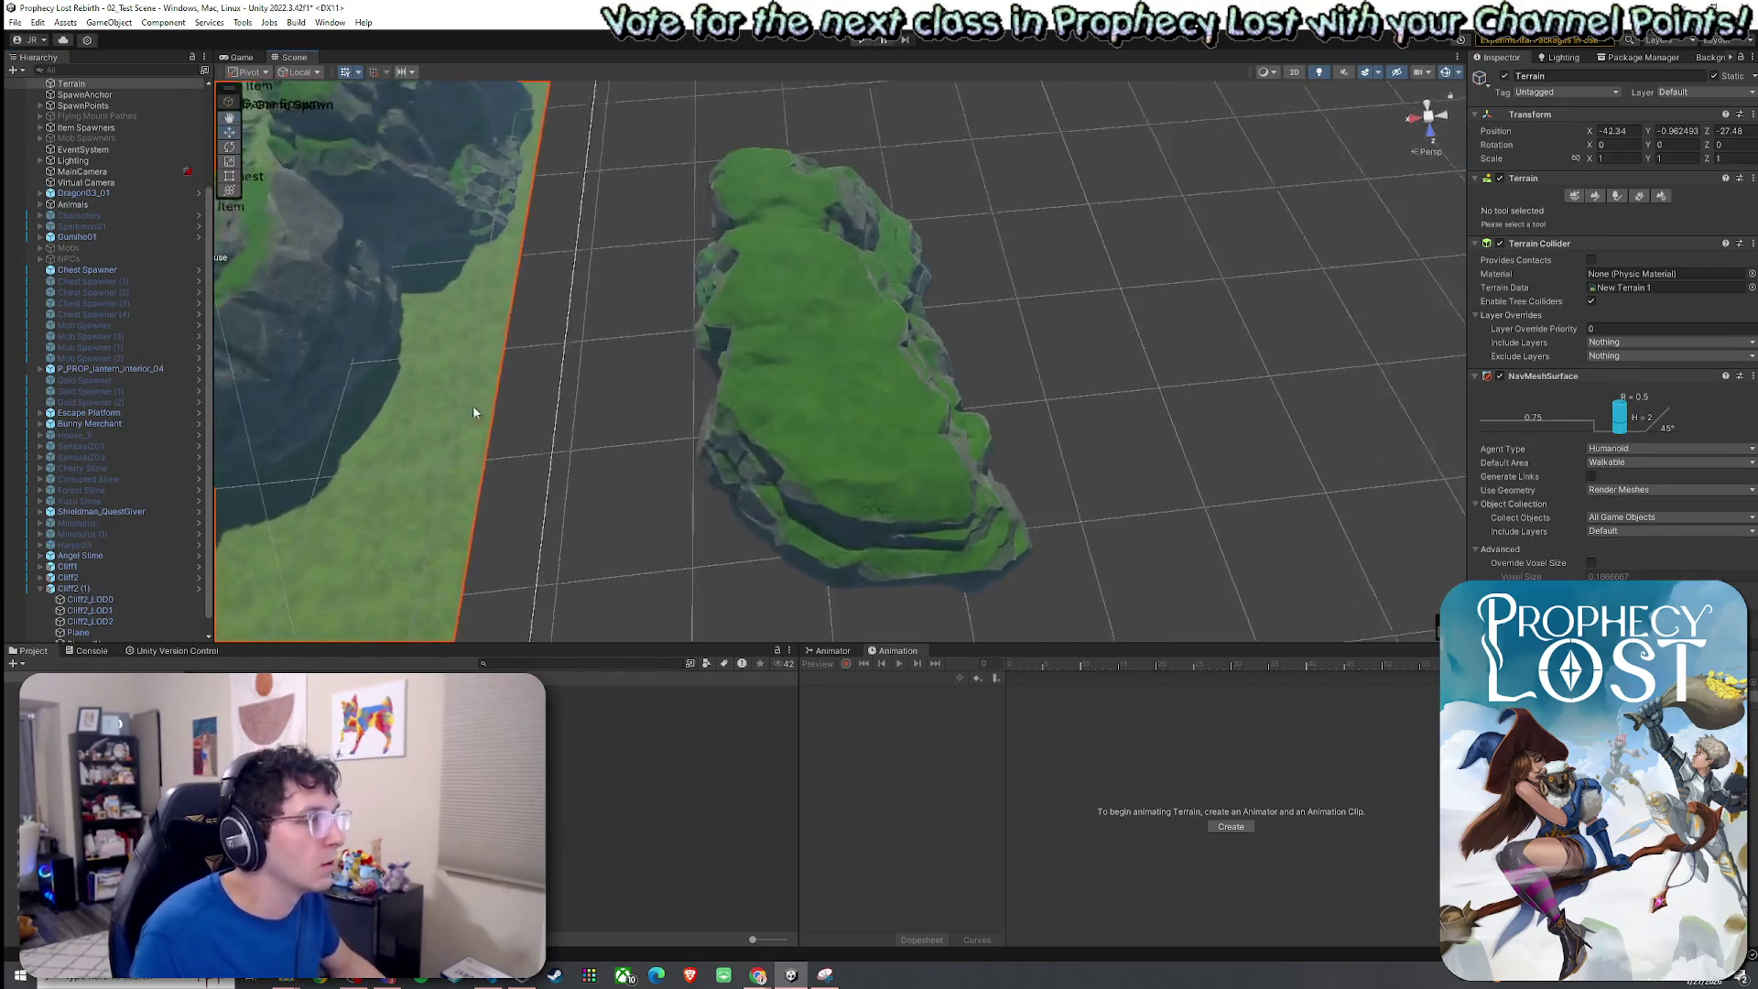
left_click(78, 615)
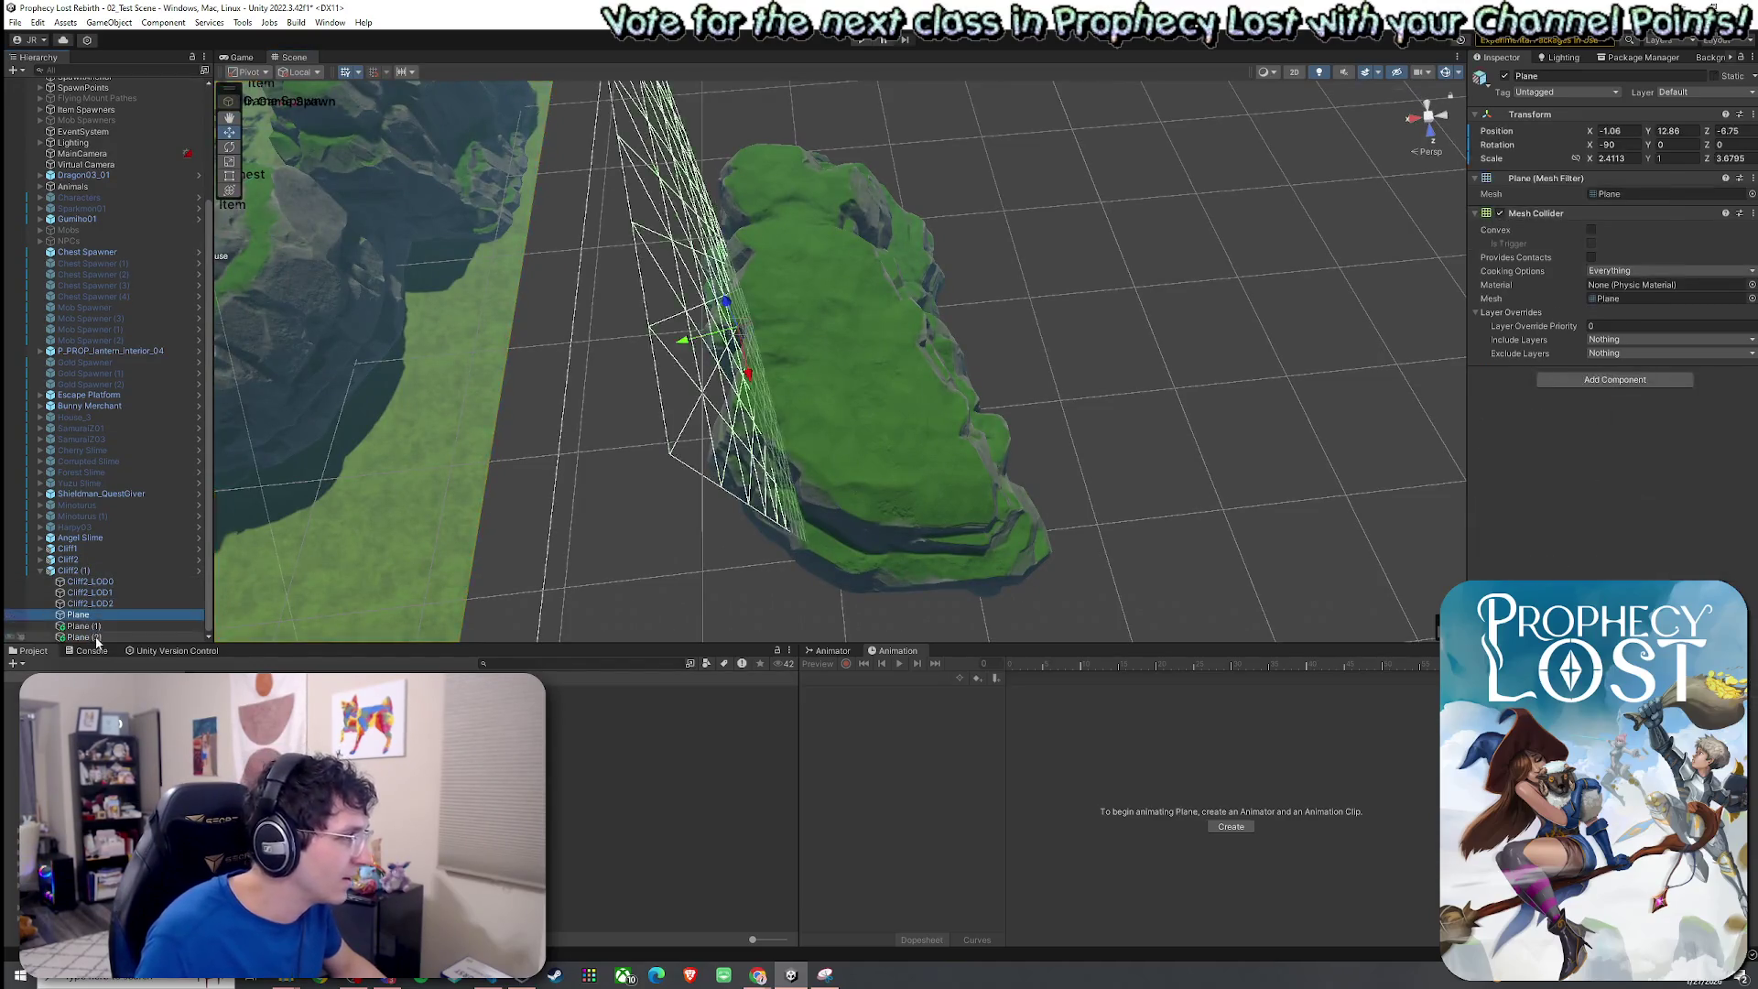
left_click(83, 636, "shift")
mouse_move(588, 444)
left_mouse_down()
mouse_move(977, 365)
mouse_move(745, 442)
mouse_move(640, 421)
mouse_move(898, 394)
mouse_move(823, 471)
mouse_move(806, 462)
mouse_move(879, 449)
mouse_move(833, 468)
mouse_move(843, 412)
mouse_move(879, 381)
mouse_move(566, 401)
mouse_move(430, 430)
left_mouse_up()
left_click(123, 634)
left_click(114, 617, "shift")
left_click_drag(279, 592, 234, 504)
left_click(106, 626, "shift")
key("r")
left_click_drag(715, 220, 707, 240)
left_click(84, 636)
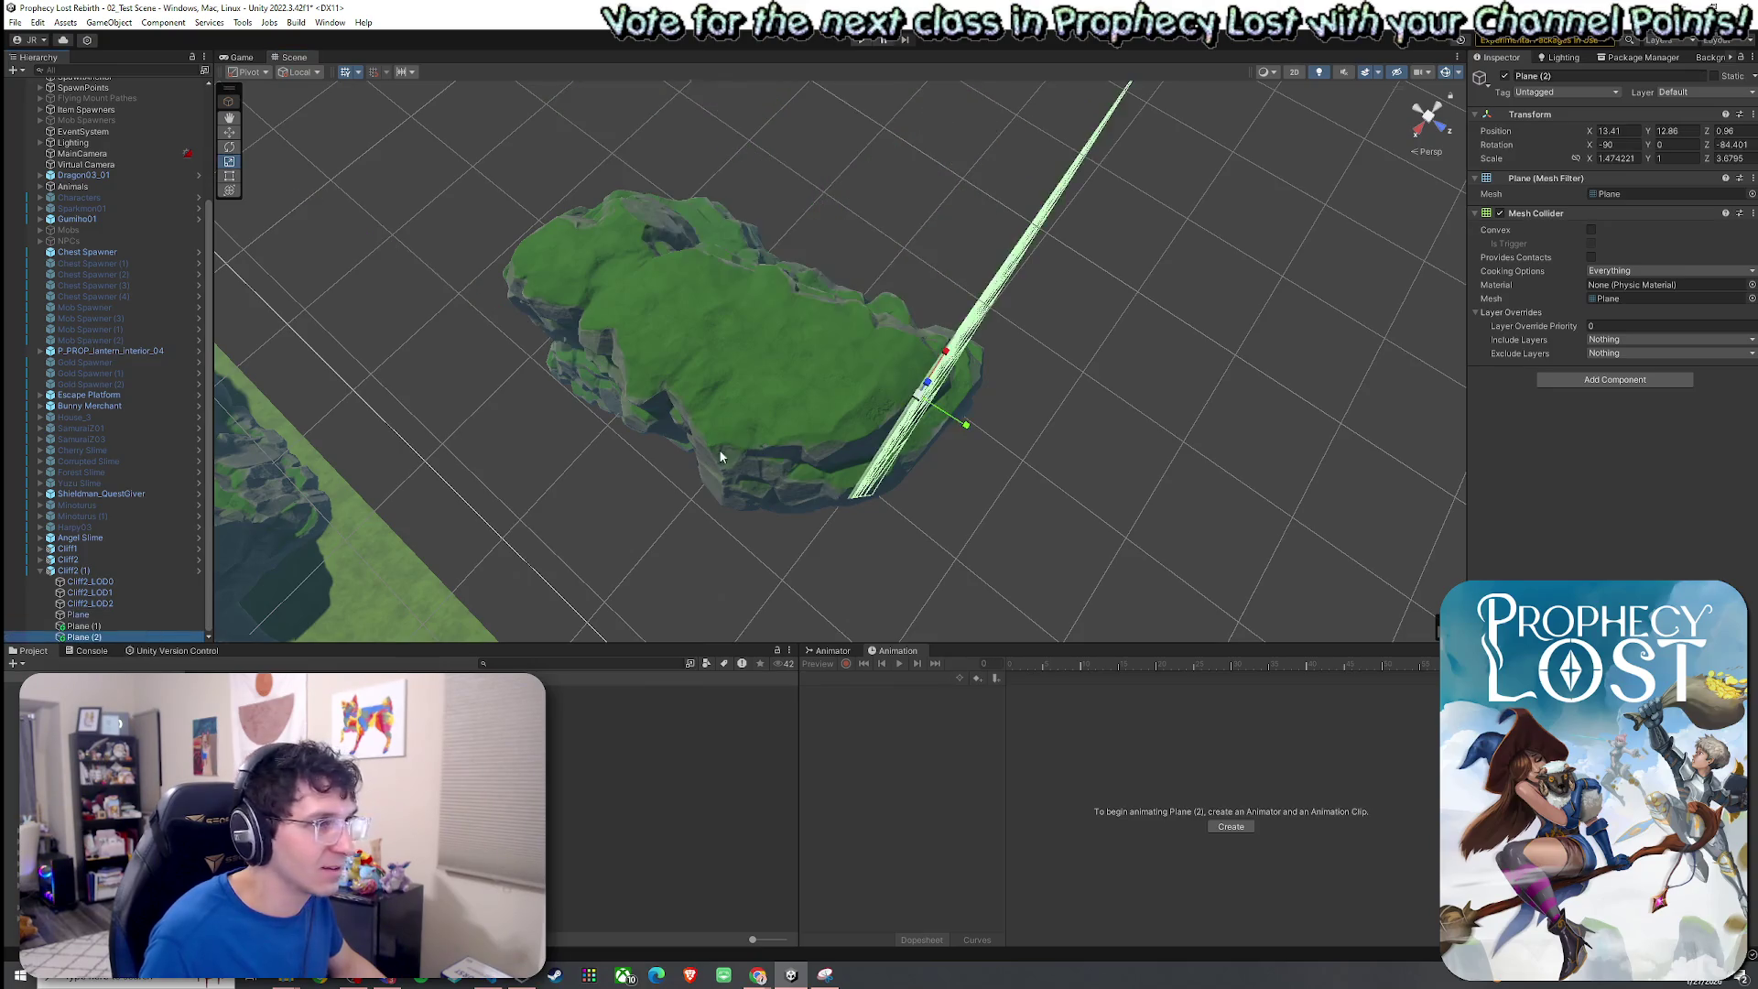
left_click(130, 611, "shift")
Shift Plane (2) closer to the cliff end.
key("f")
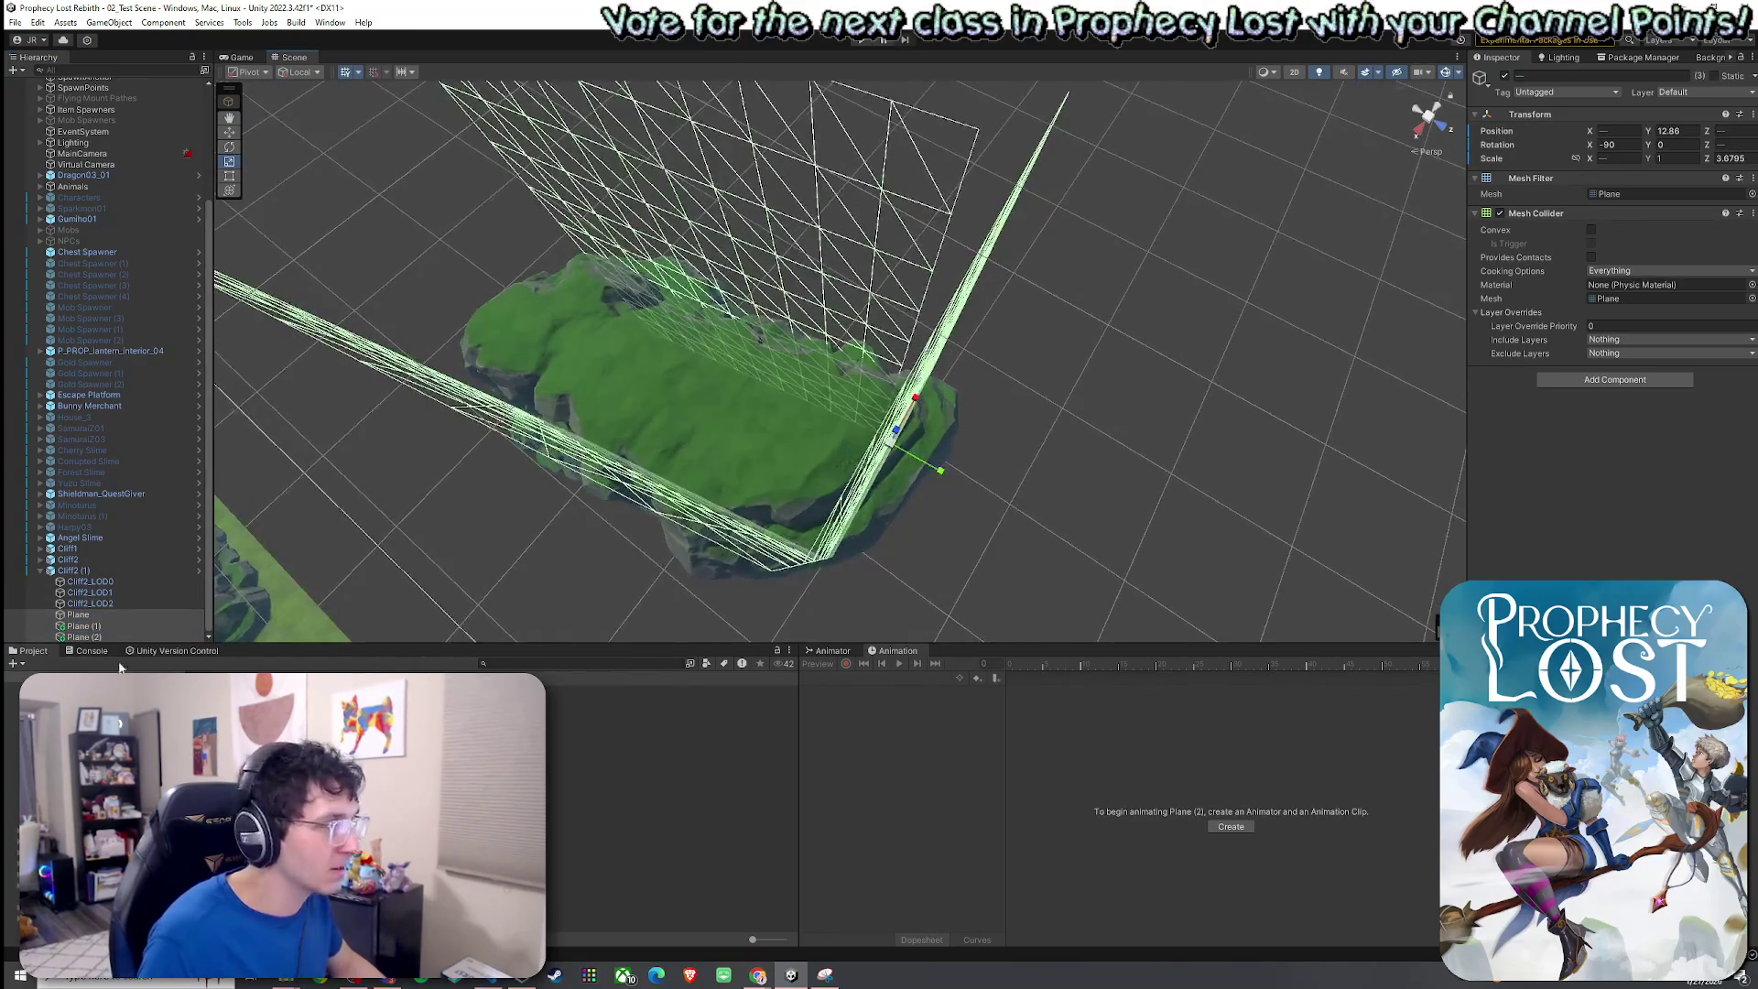
left_click(107, 633)
key("w")
left_click_drag(921, 468, 506, 568)
left_click(112, 613, "shift")
key("f")
mouse_move(641, 367)
left_mouse_down()
mouse_move(420, 365)
mouse_move(220, 621)
left_mouse_up()
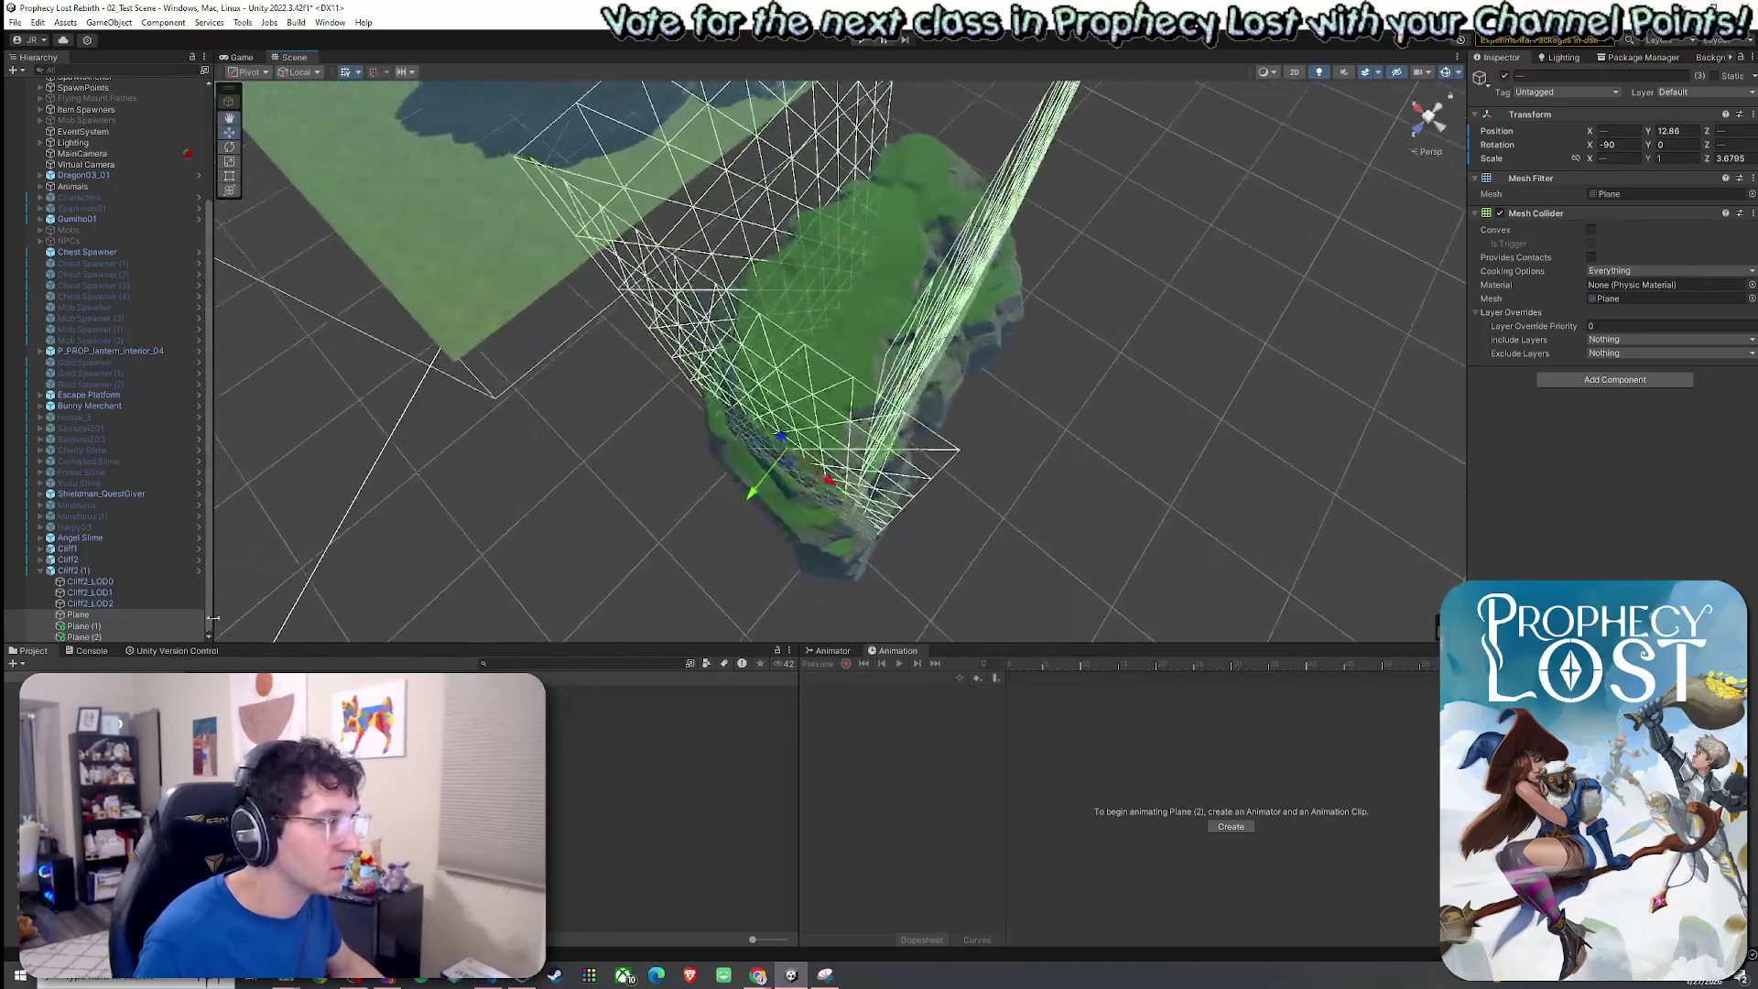
Rotate Plane (2) to about -88 degrees and nudge it toward the cliff.
left_click(145, 638)
key("e")
mouse_move(788, 502)
left_mouse_down()
mouse_move(825, 476)
mouse_move(793, 463)
left_mouse_up()
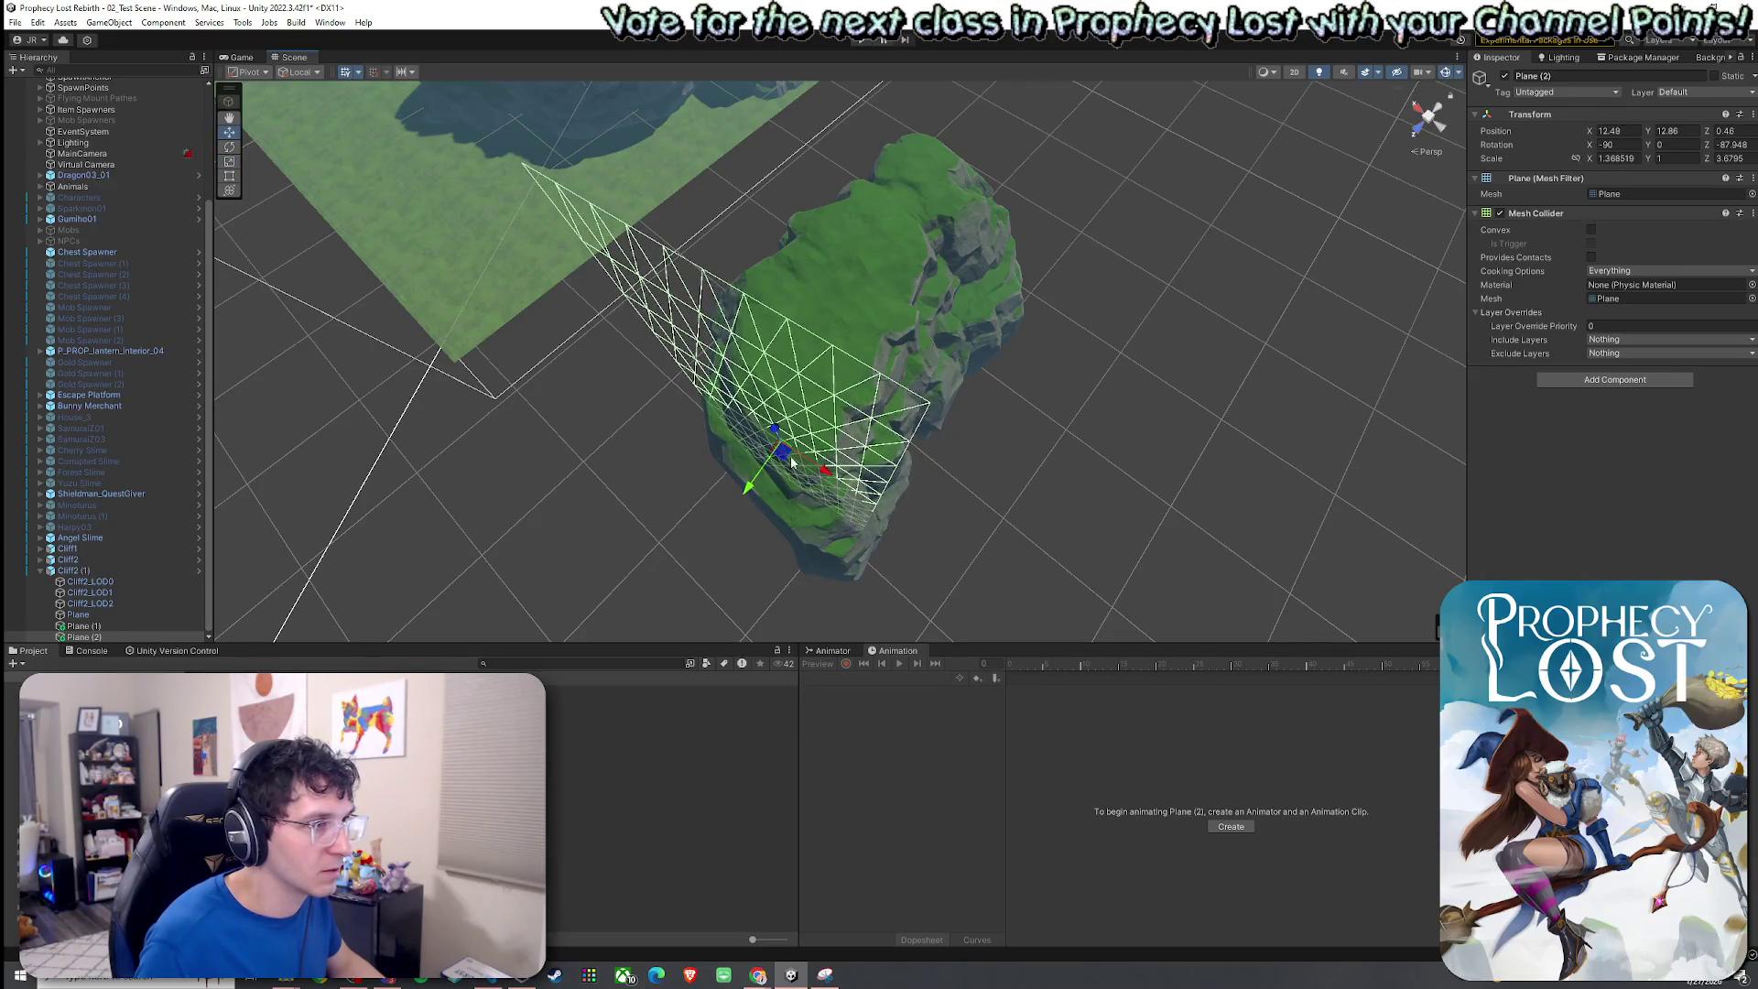
left_click(129, 614, "shift")
mouse_move(537, 498)
left_mouse_down()
mouse_move(737, 397)
mouse_move(665, 391)
mouse_move(601, 396)
mouse_move(780, 502)
mouse_move(240, 671)
left_mouse_up()
left_click(112, 637)
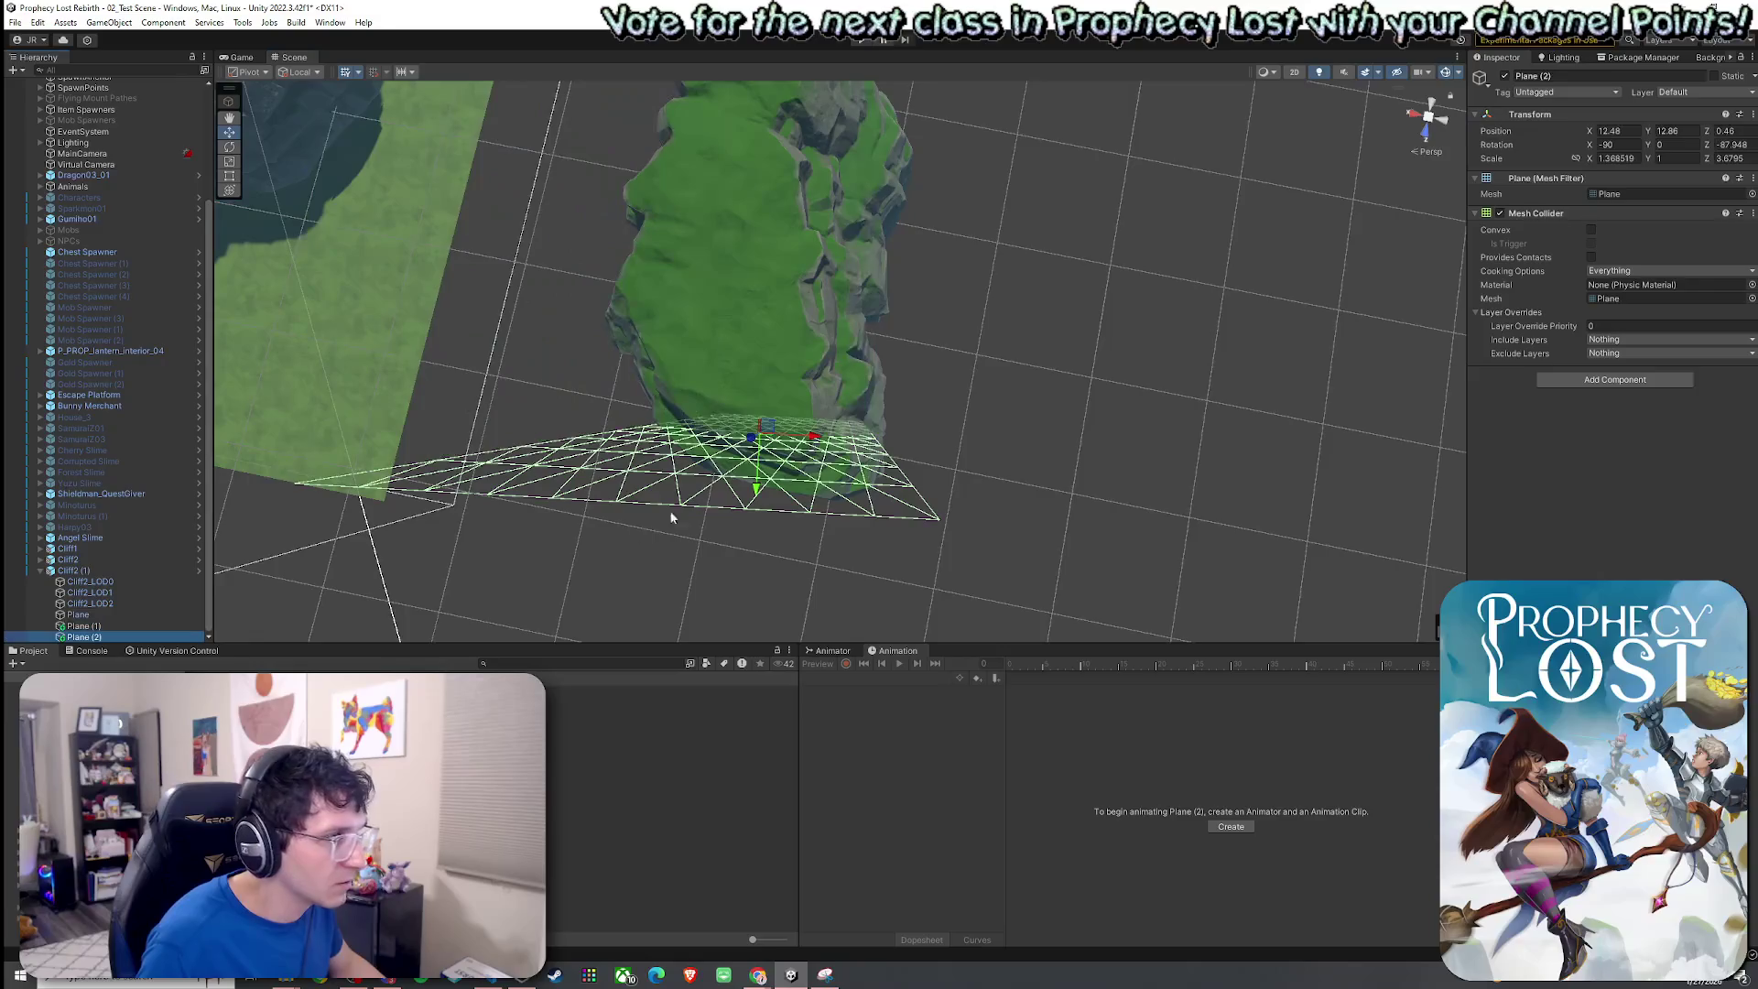
left_click_drag(767, 432, 758, 438)
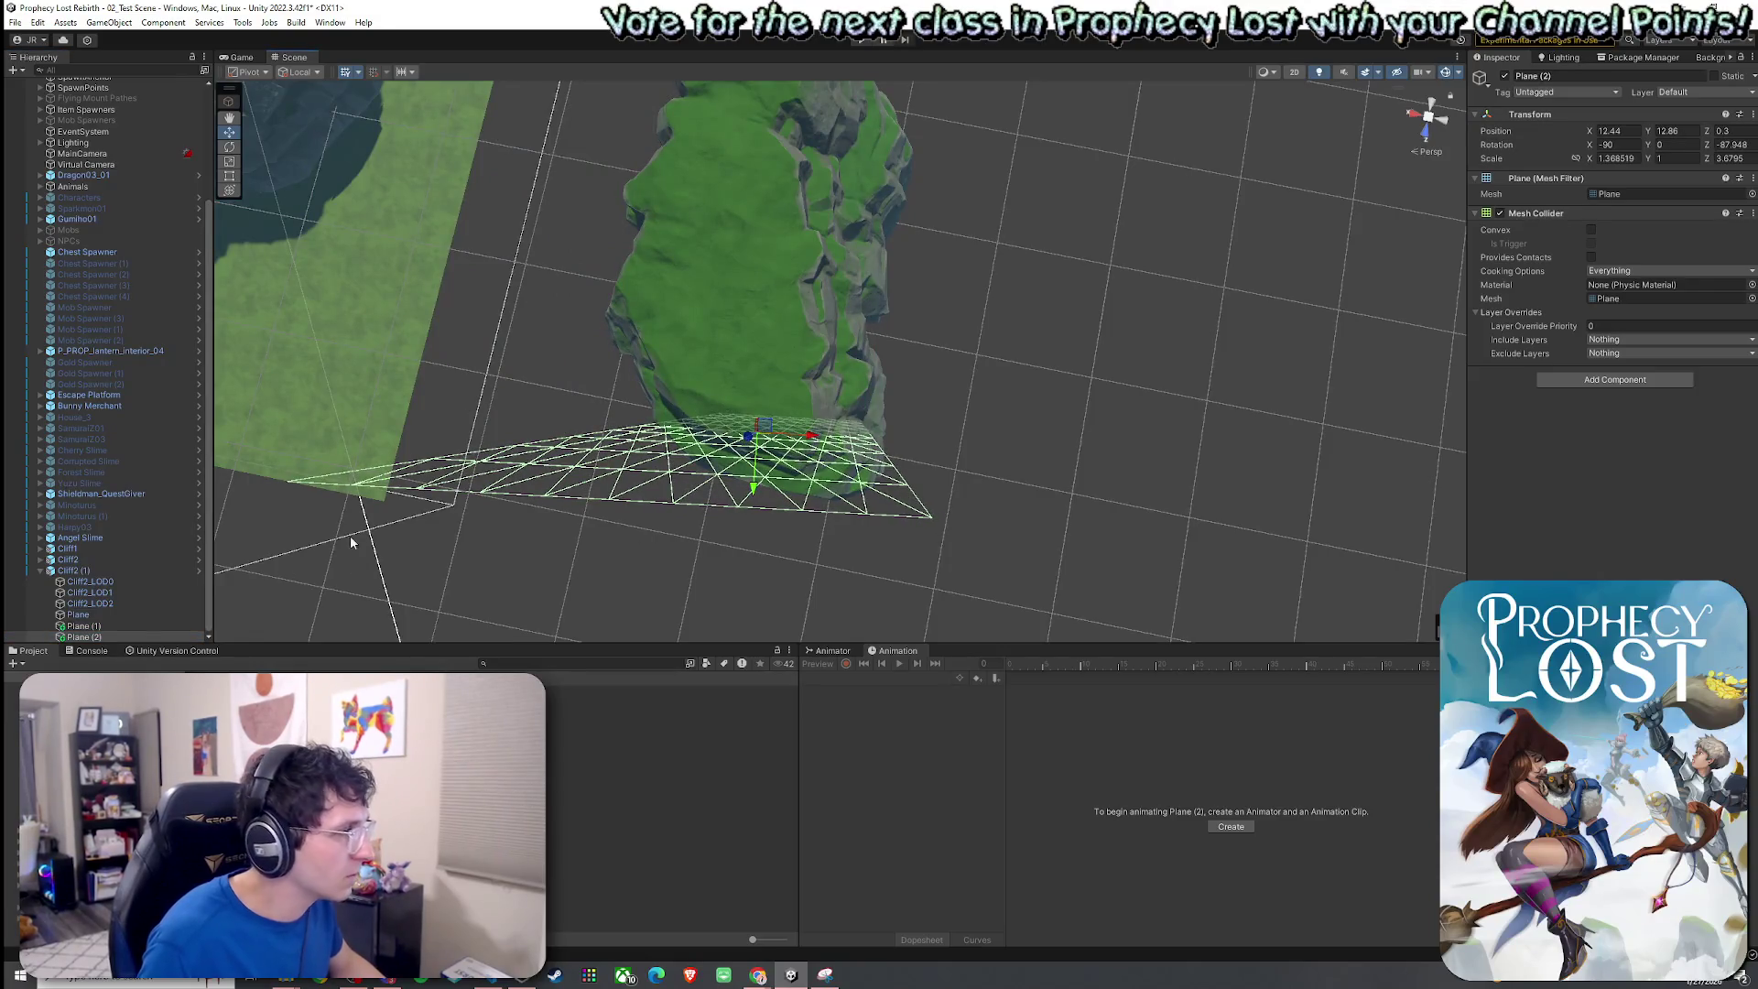
left_click(91, 614, "ctrl")
mouse_move(465, 529)
left_mouse_down()
mouse_move(392, 497)
mouse_move(166, 458)
left_mouse_up()
key("f")
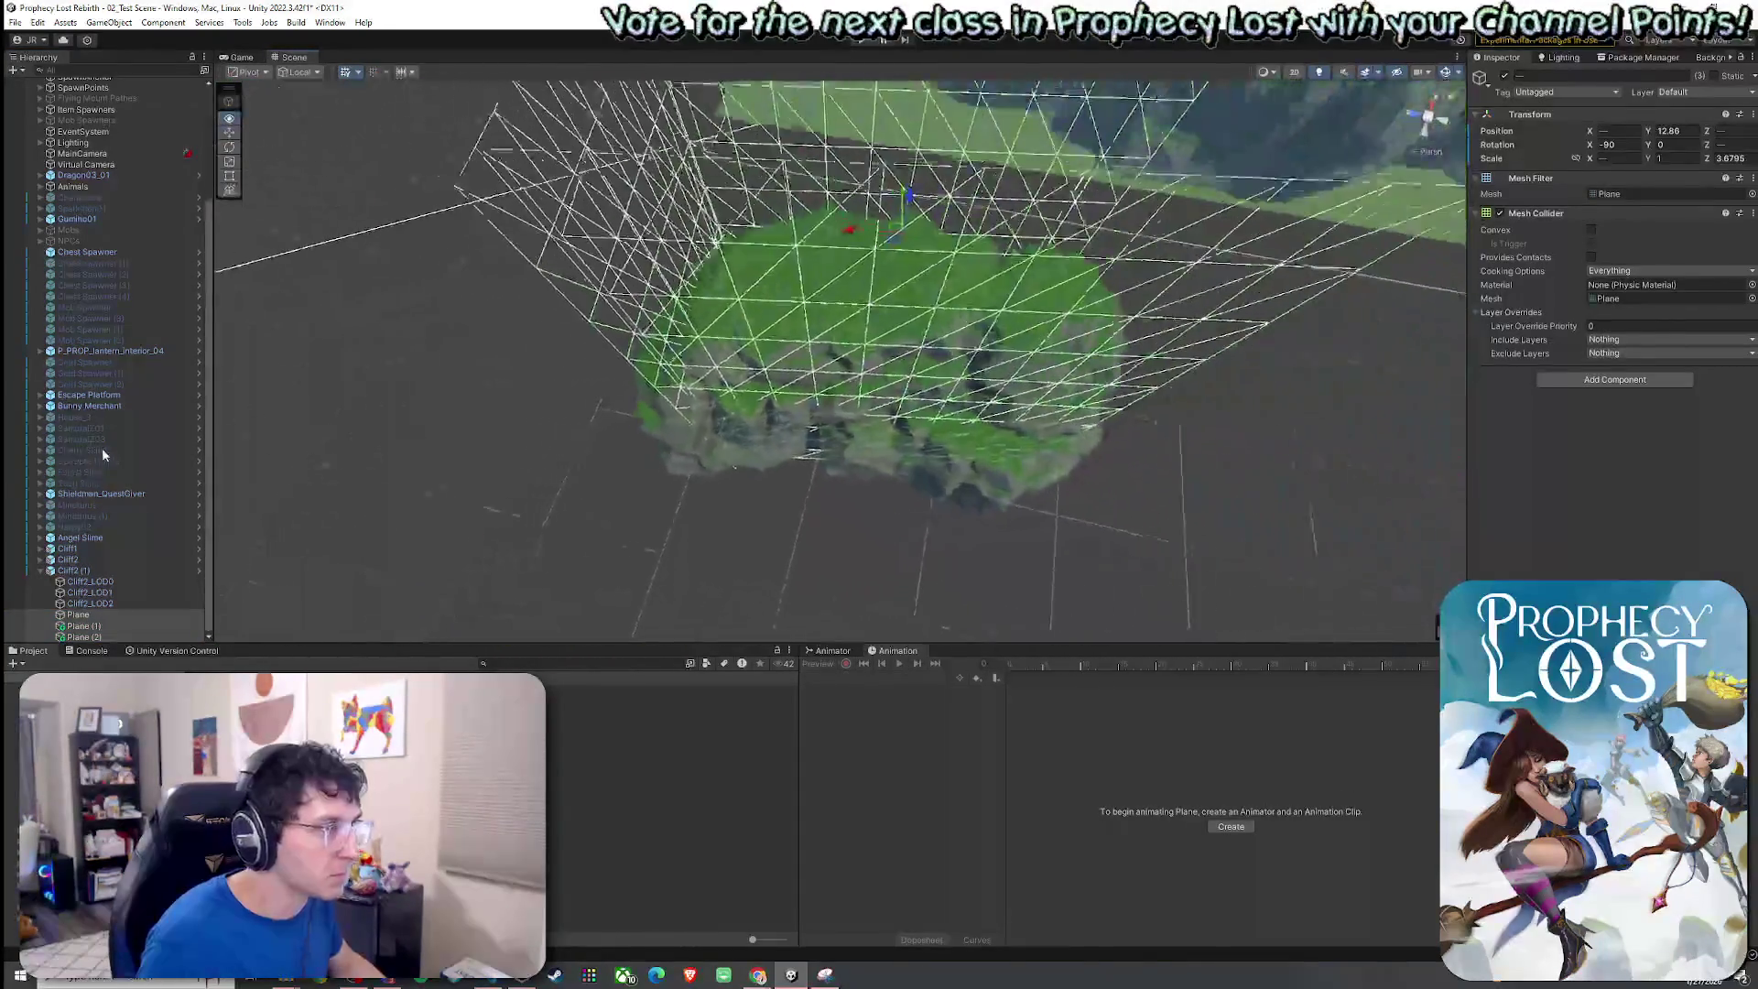
Nudge Plane (1) slightly along X.
left_click(91, 626)
left_click_drag(924, 400, 712, 465)
left_click(110, 615, "shift")
left_click(92, 636, "ctrl")
left_click_drag(586, 513, 898, 457, "alt")
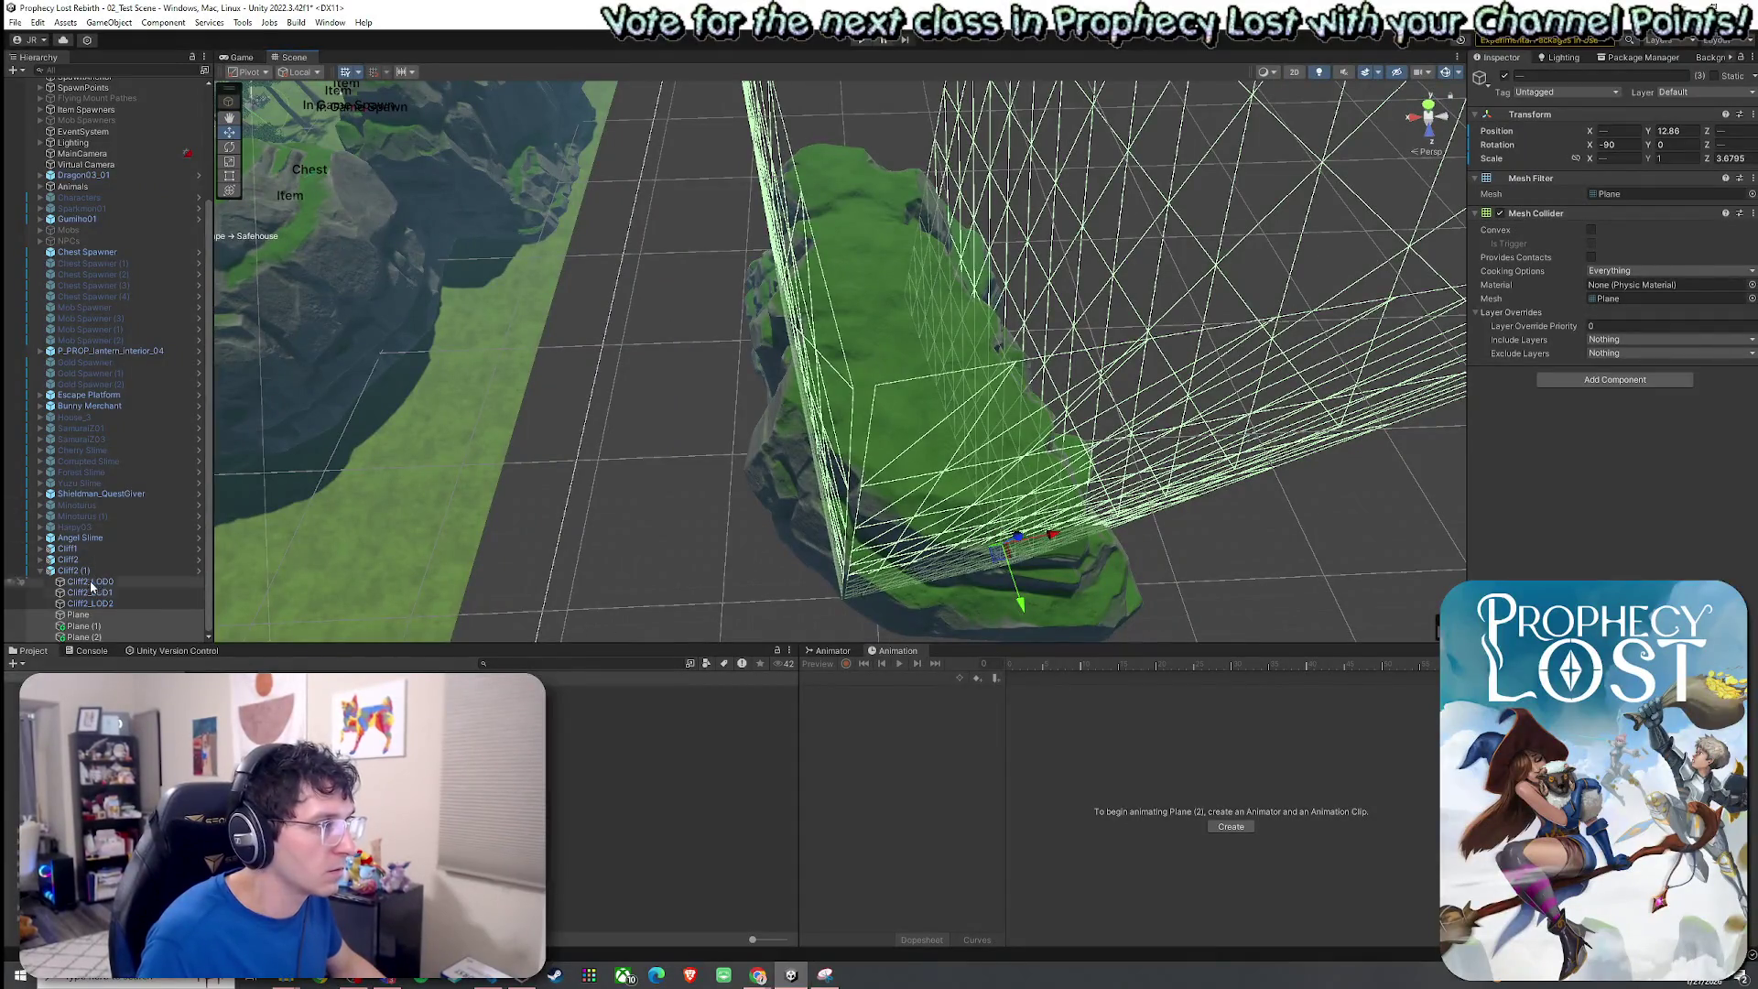
Try widening Plane along X, then undo the change.
left_click(92, 614)
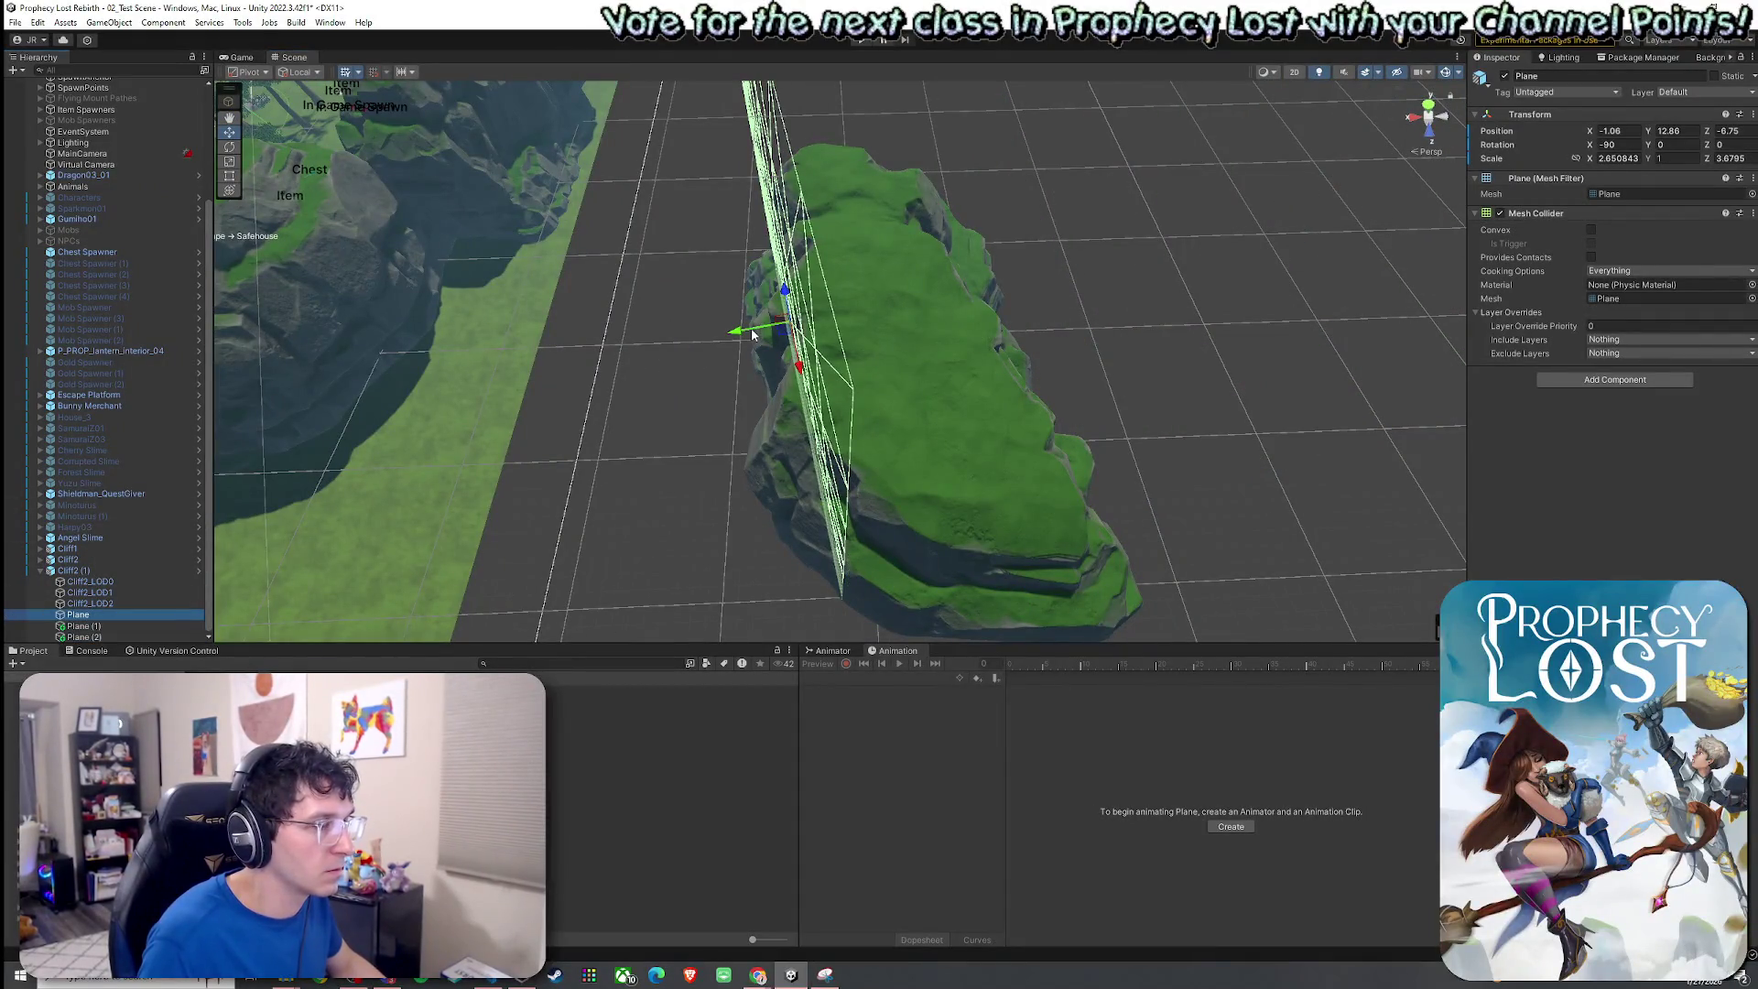
left_click_drag(800, 366, 801, 368)
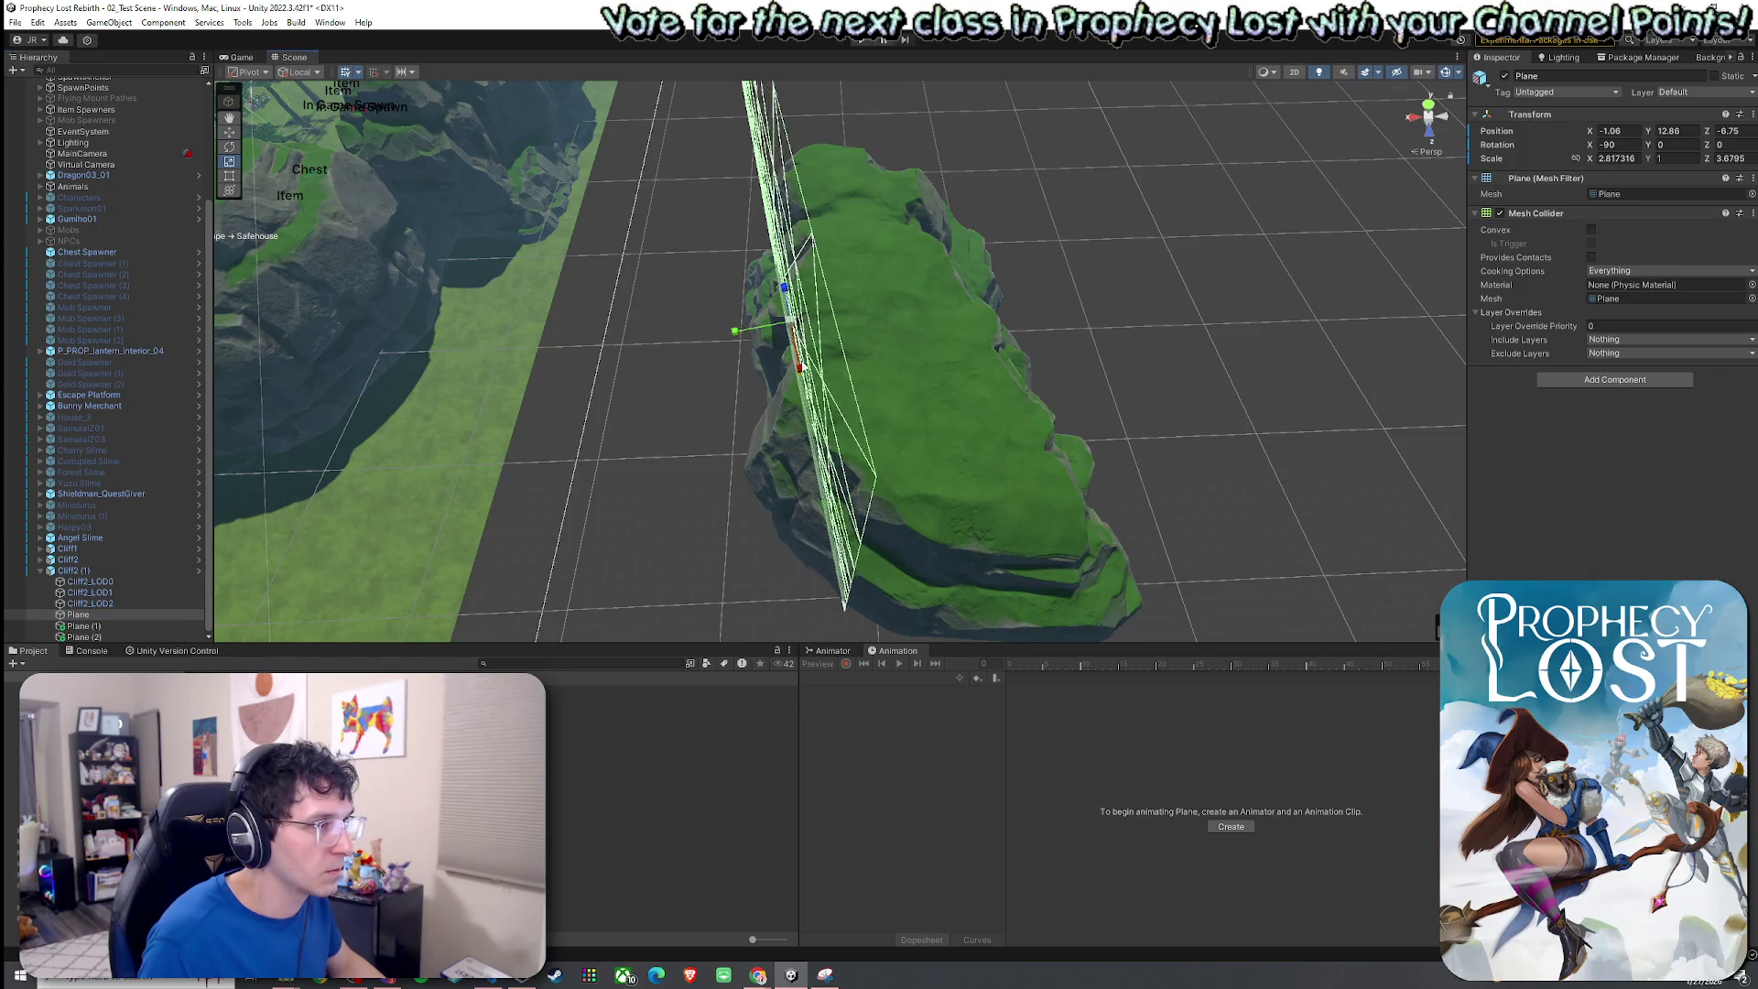
left_click(156, 638, "shift")
left_click_drag(632, 499, 728, 473, "alt")
left_click(745, 474)
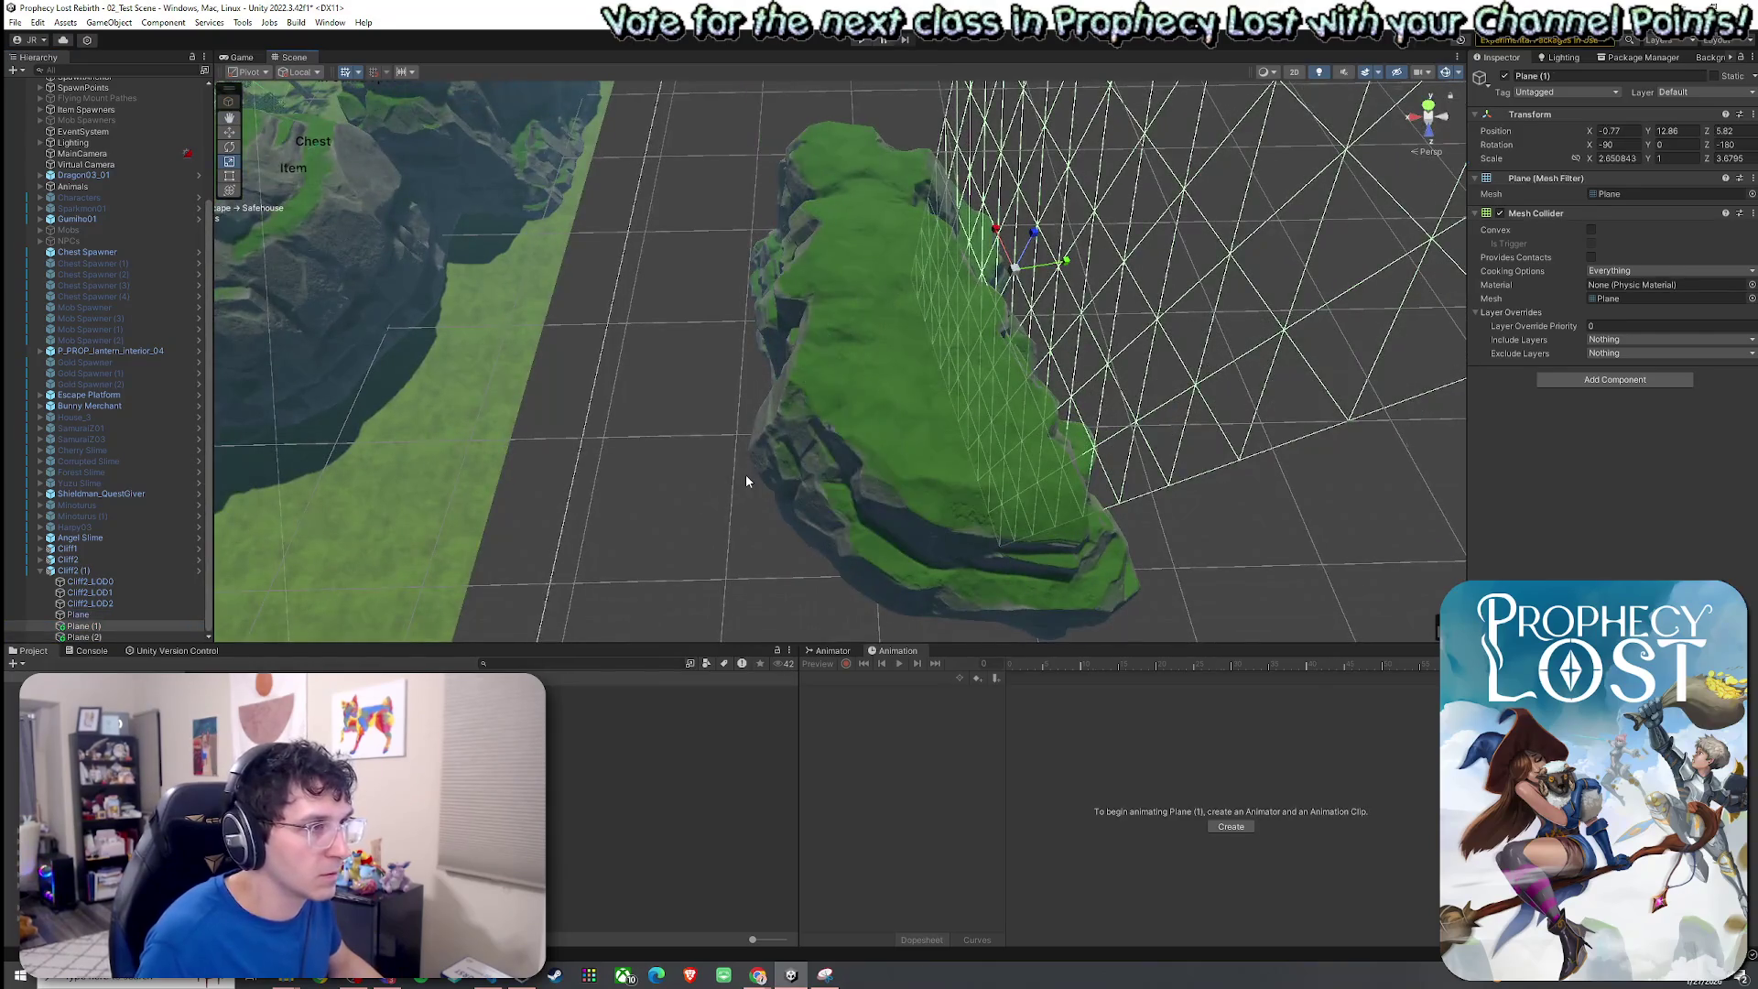
left_click(150, 616)
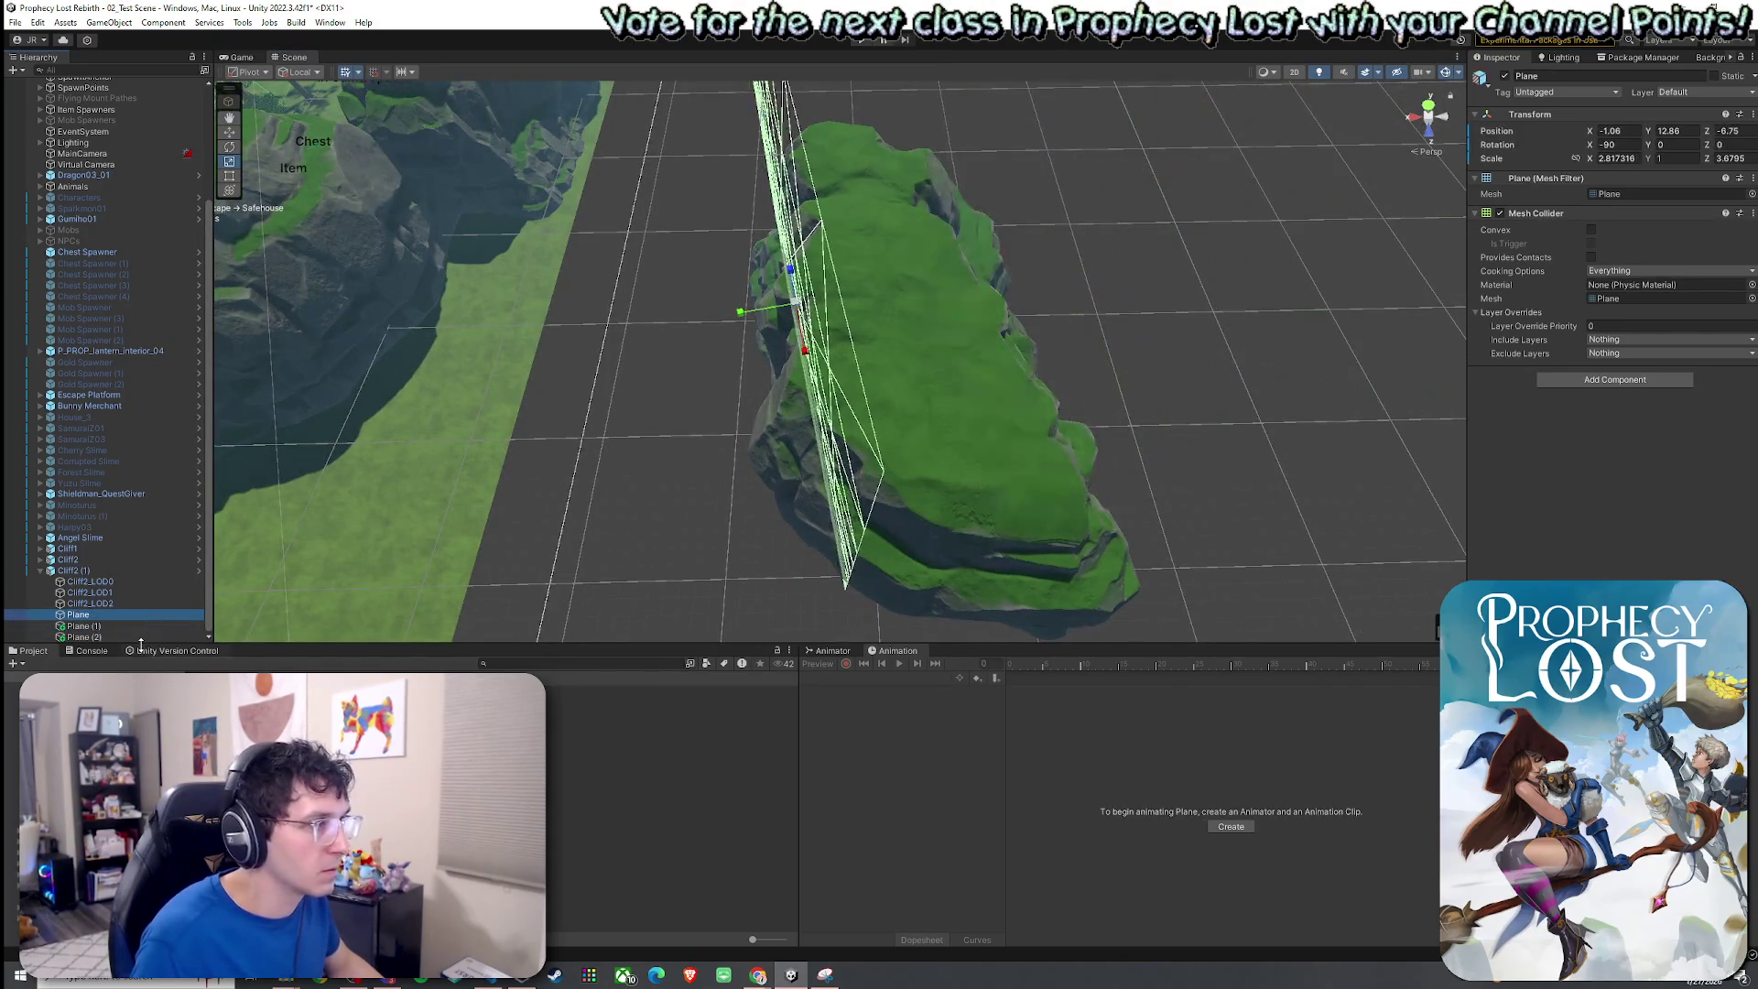
key("f")
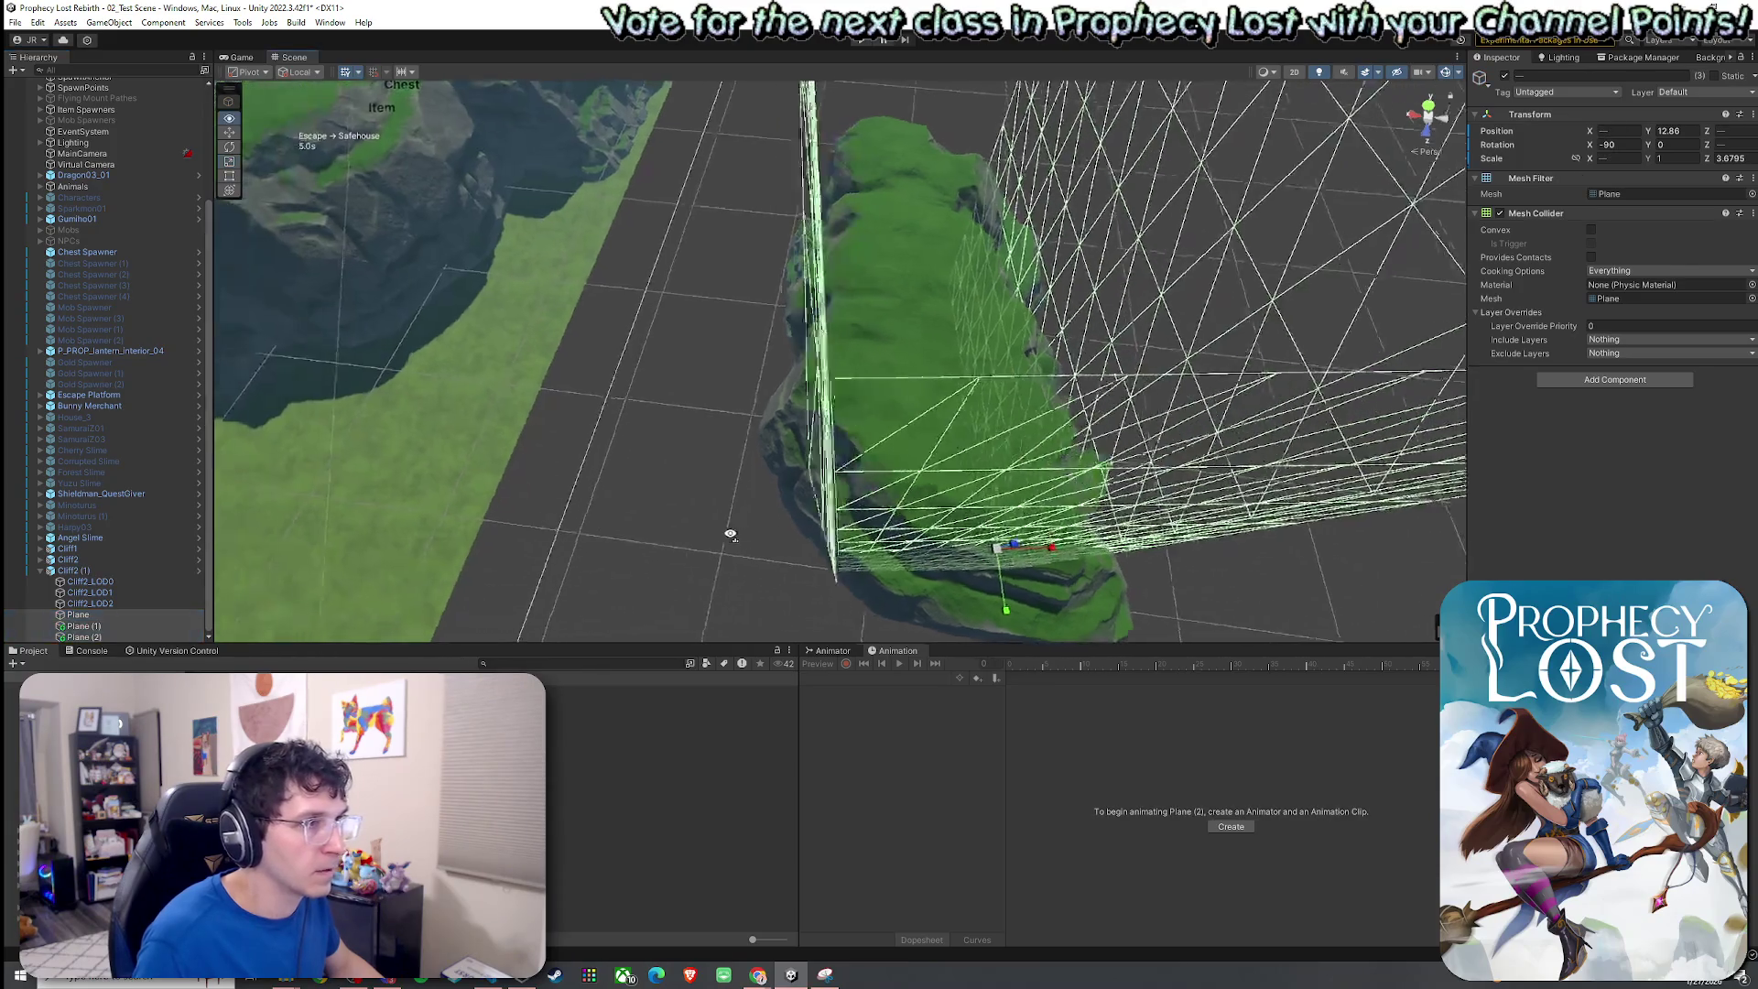
key("ctrl+z")
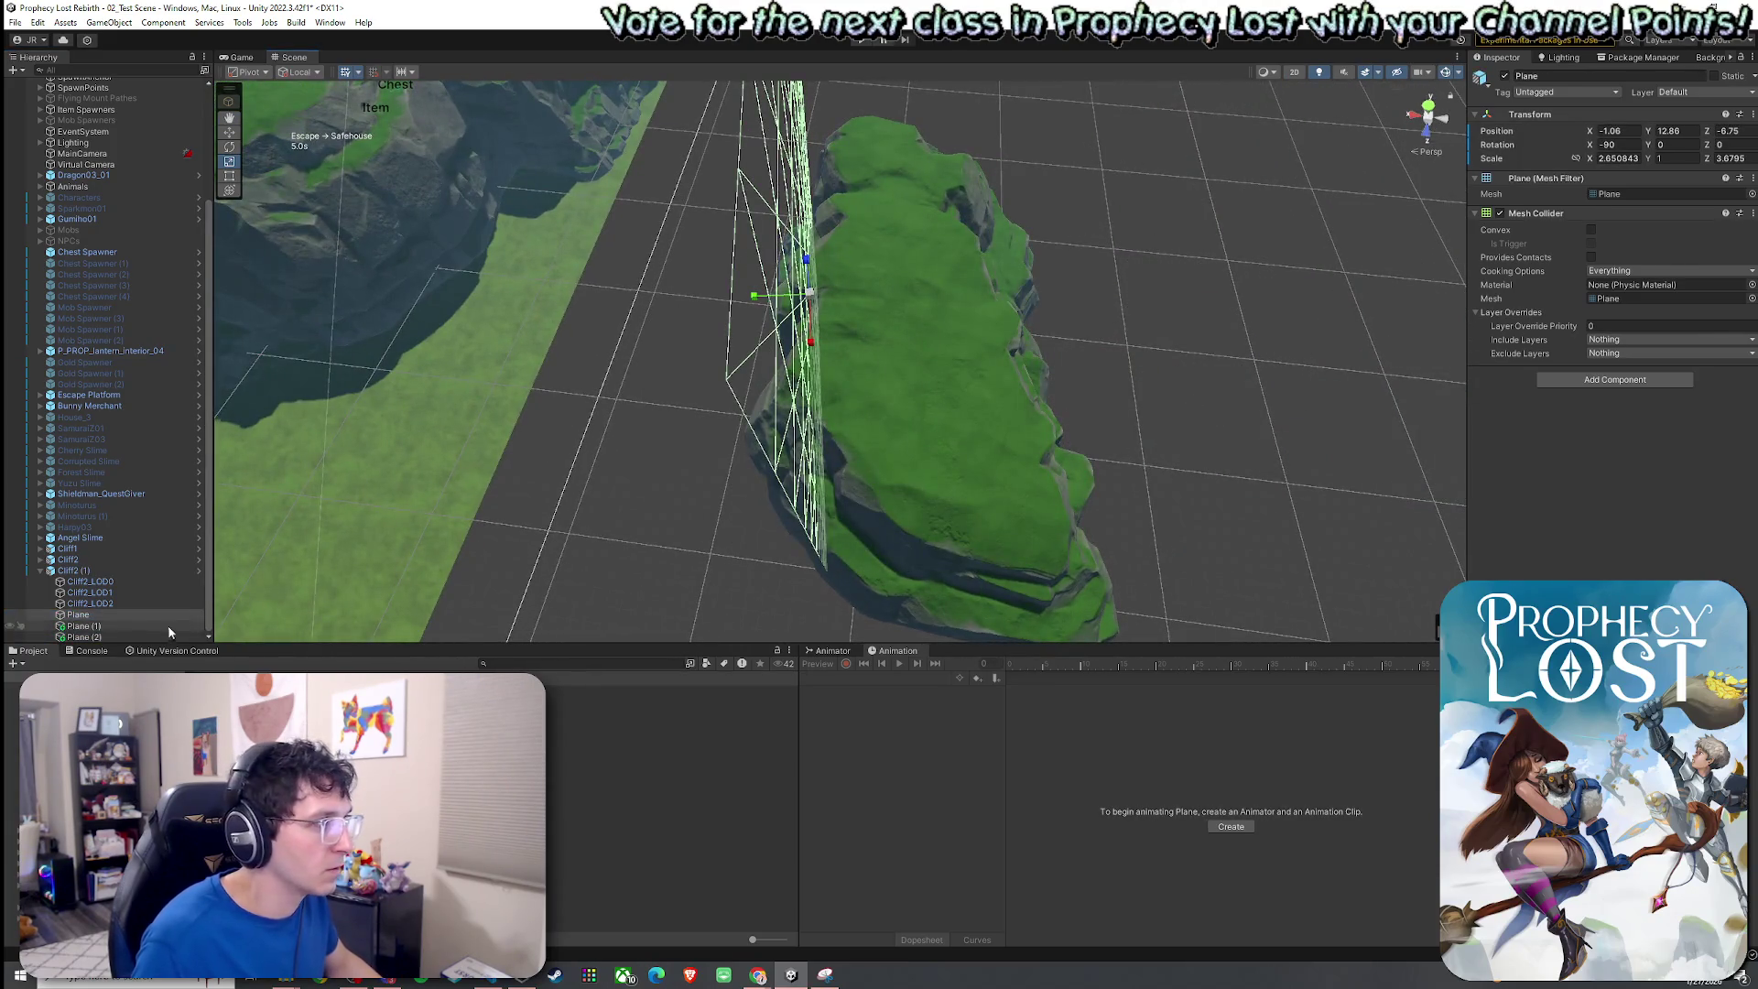
left_click(172, 635, "shift")
key("f")
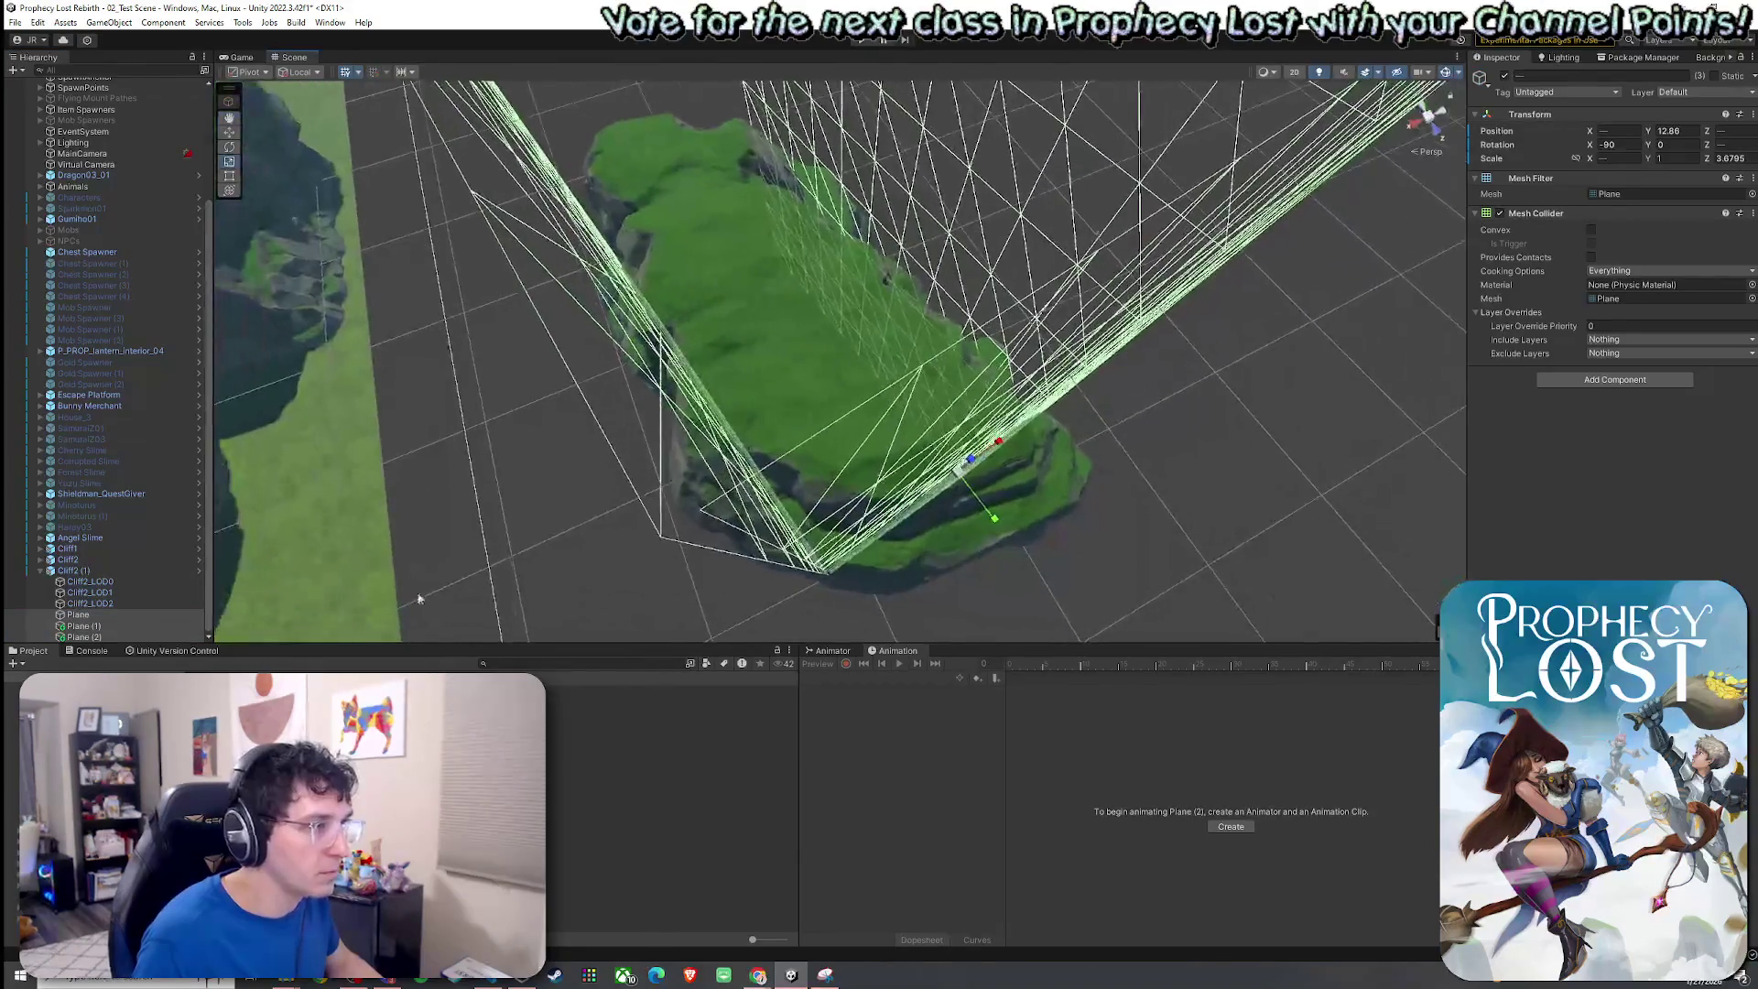
Adjust Plane (2)'s width to about 1.408 X scale.
left_click(175, 635)
left_click_drag(1002, 460, 922, 487)
left_click(110, 614, "shift")
key("f")
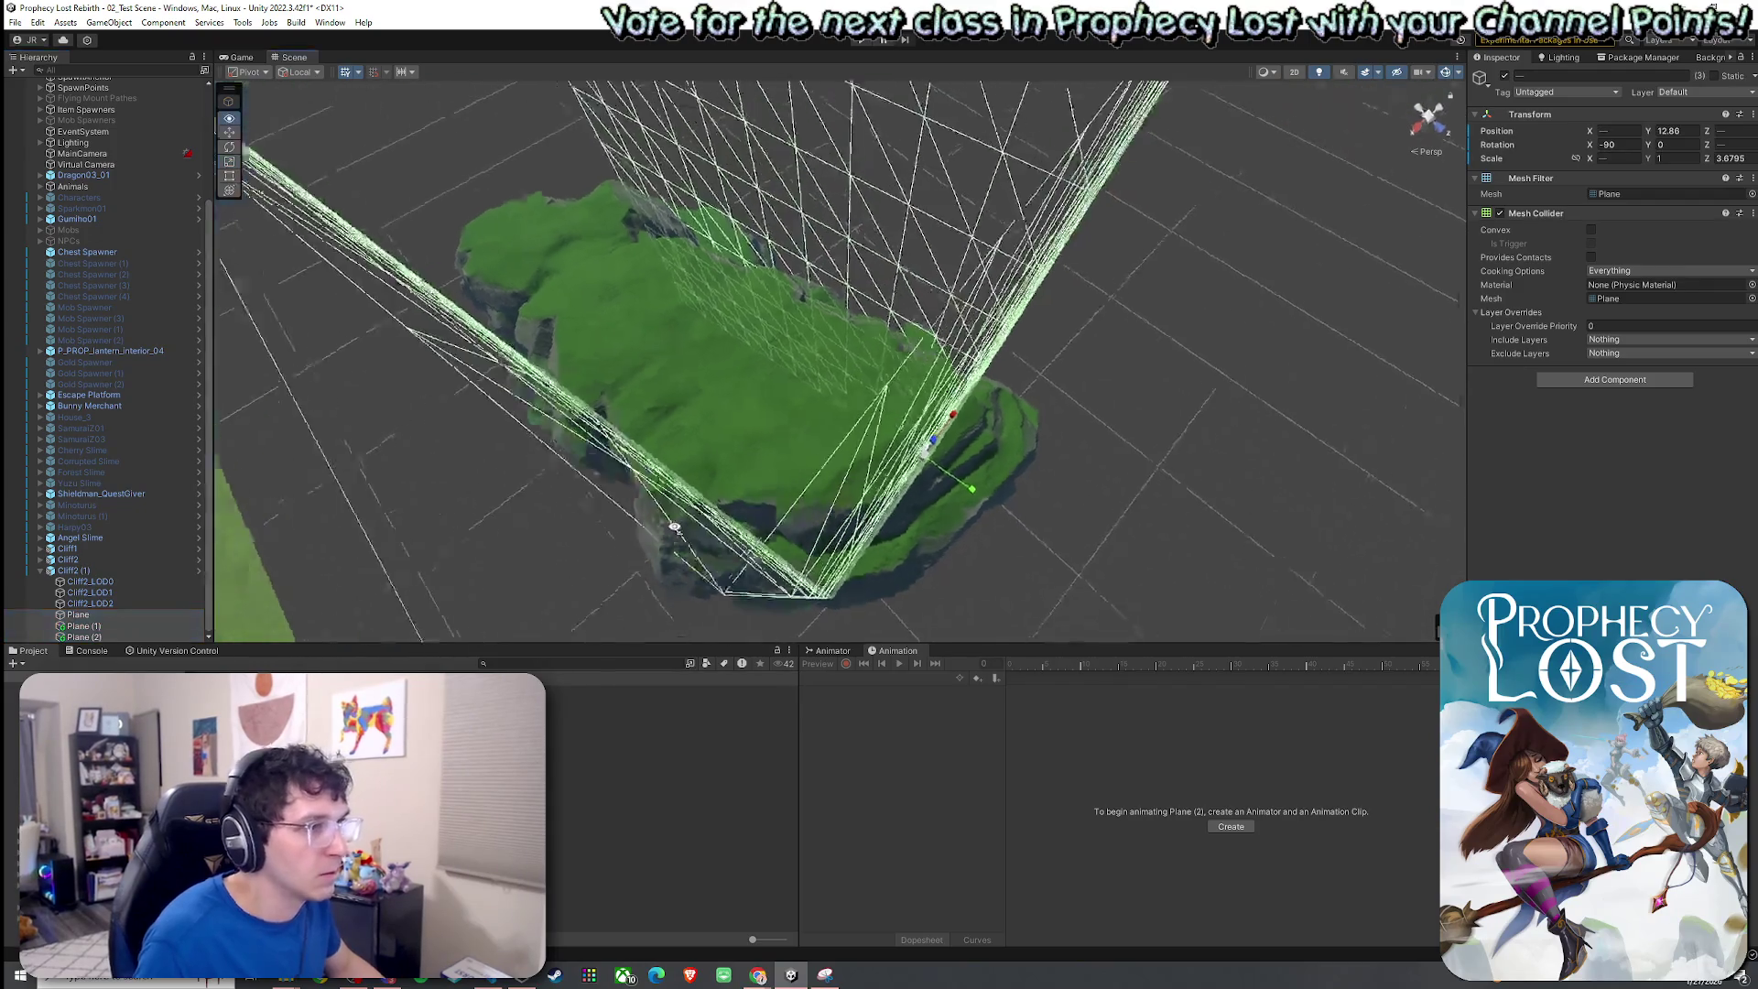
mouse_move(303, 316)
left_mouse_down()
mouse_move(263, 510)
mouse_move(279, 510)
mouse_move(234, 548)
mouse_move(831, 604)
left_mouse_up()
left_click(123, 634)
Duplicate Plane (2) into Plane (3), move it to the opposite end, rotated about -267°.
key("e")
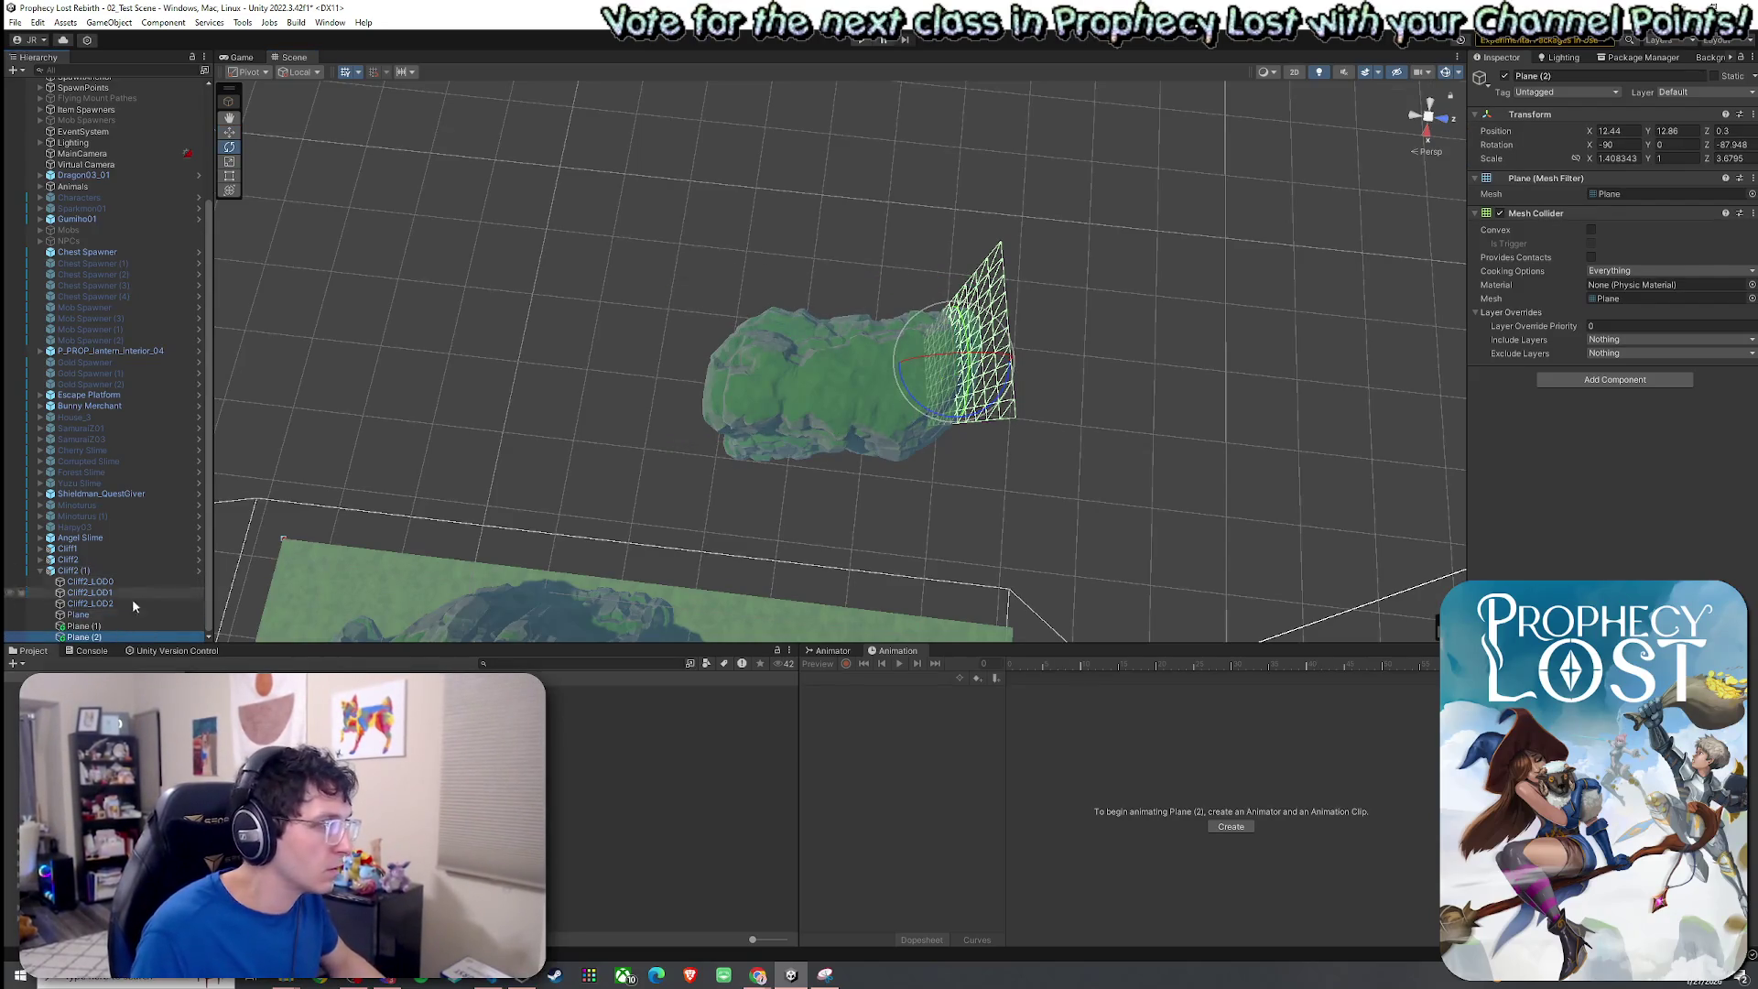
key("ctrl+d")
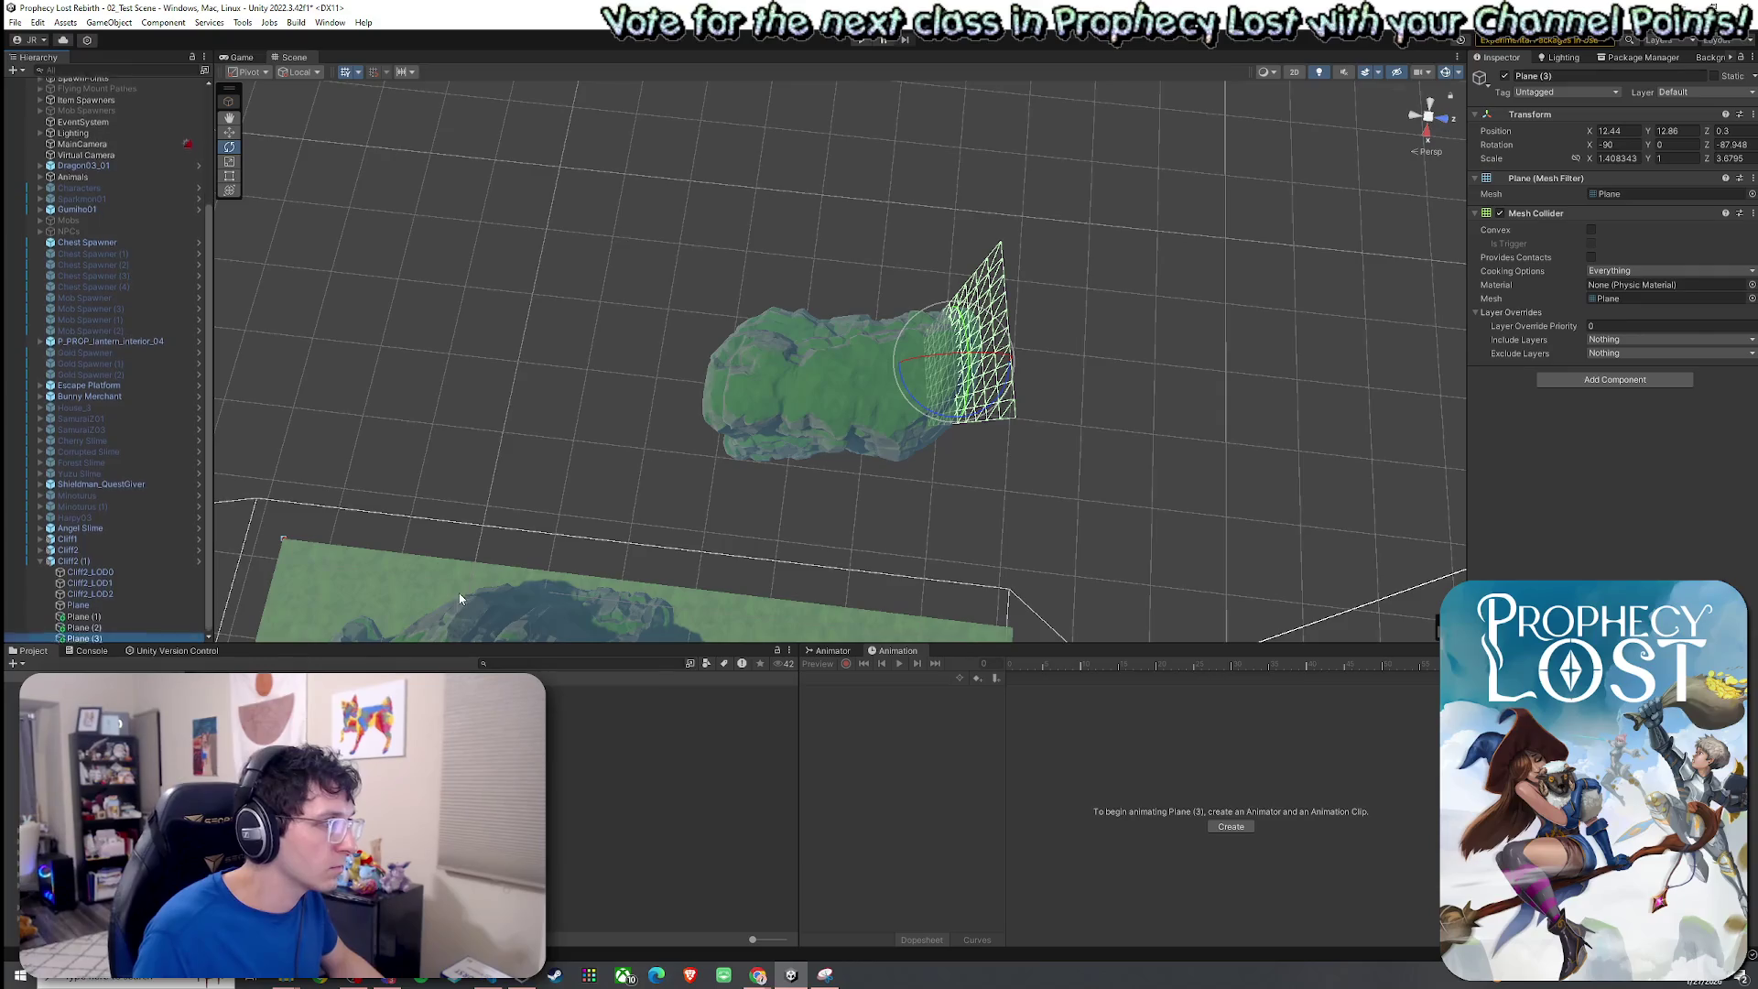
left_click_drag(976, 371, 766, 414)
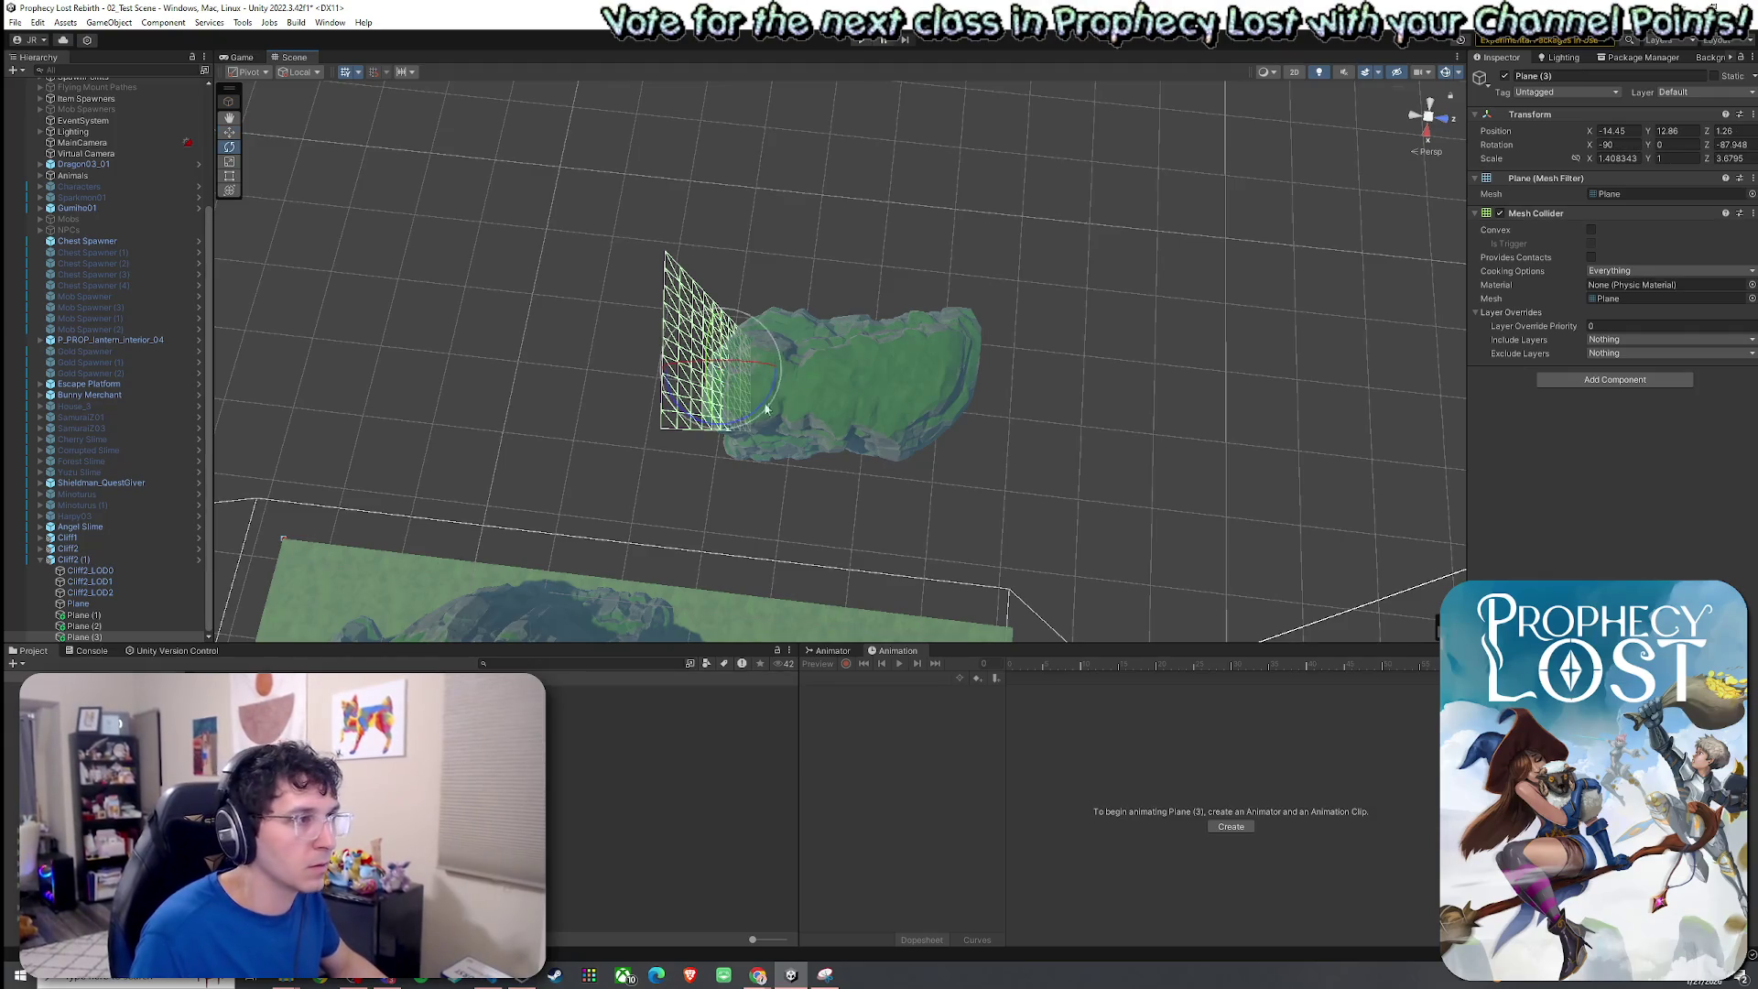
left_click_drag(741, 418, 1120, 408)
mouse_move(800, 416)
left_mouse_down()
mouse_move(717, 431)
mouse_move(1051, 388)
mouse_move(989, 408)
mouse_move(804, 384)
mouse_move(811, 435)
mouse_move(911, 456)
mouse_move(848, 417)
left_mouse_up()
Nudge Plane (3) flush with the cliff end, then review Cliff2 (1)'s prefab overrides.
left_click(78, 604, "shift")
left_click(133, 636)
left_click(101, 605, "shift")
key("f")
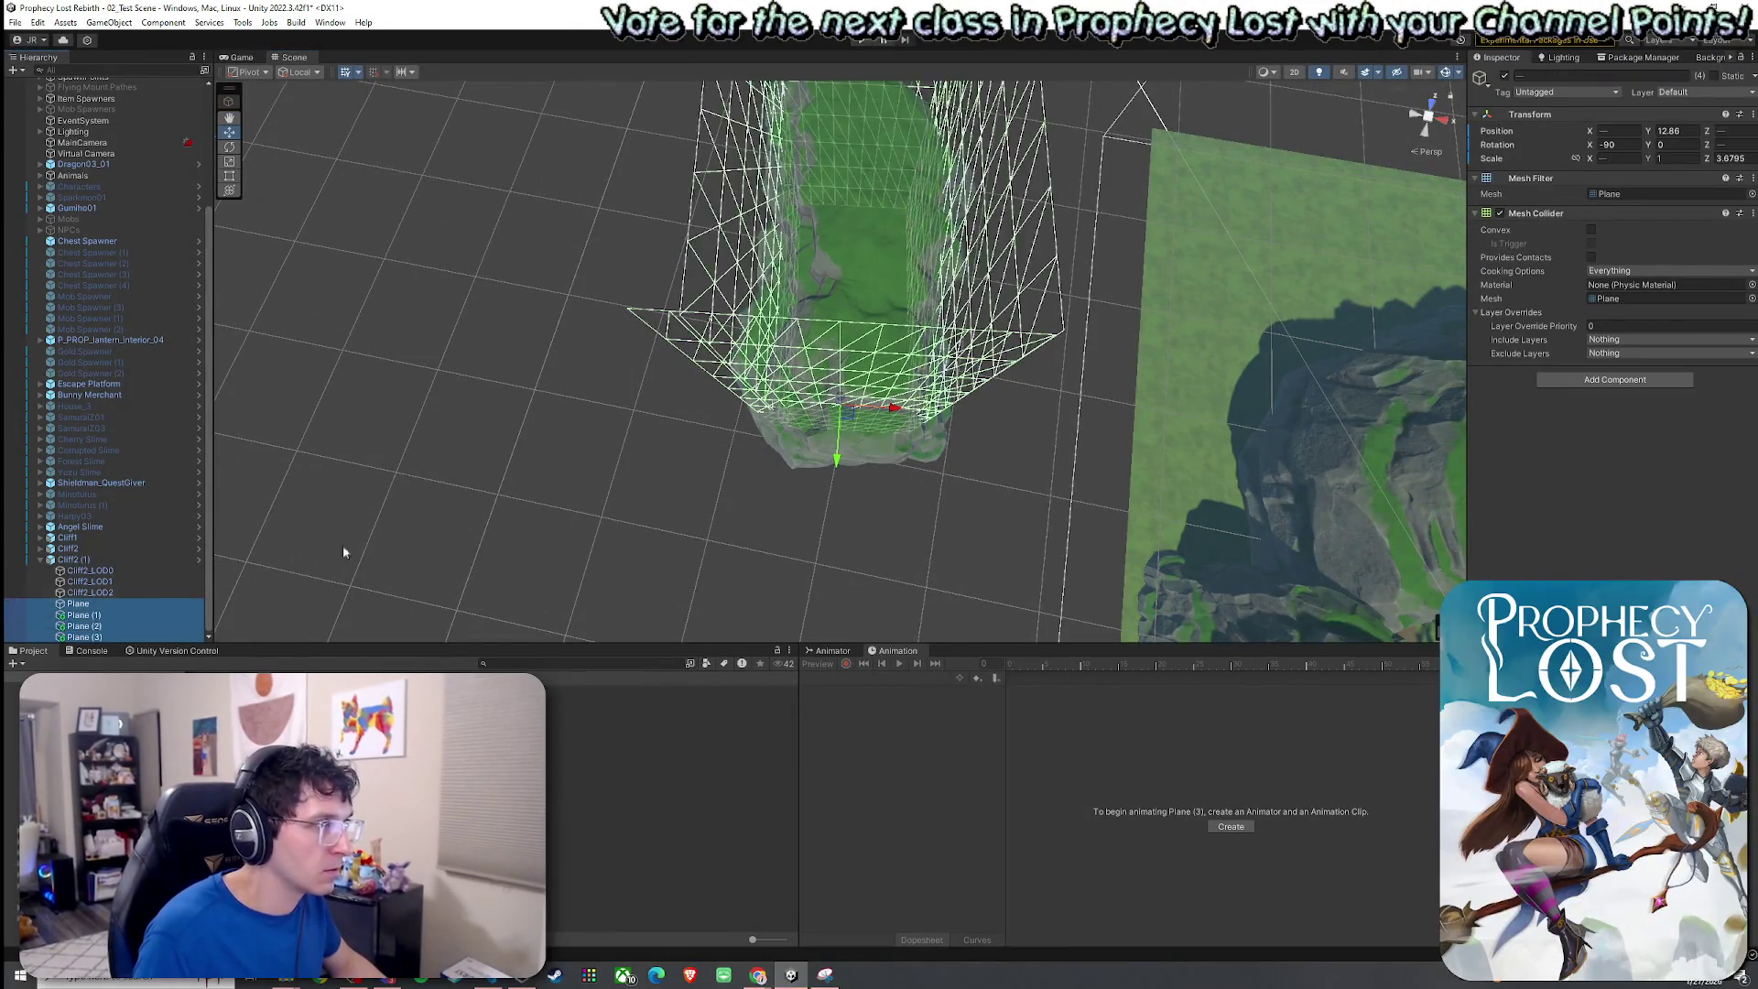
left_click(96, 637)
left_click_drag(690, 450, 705, 452)
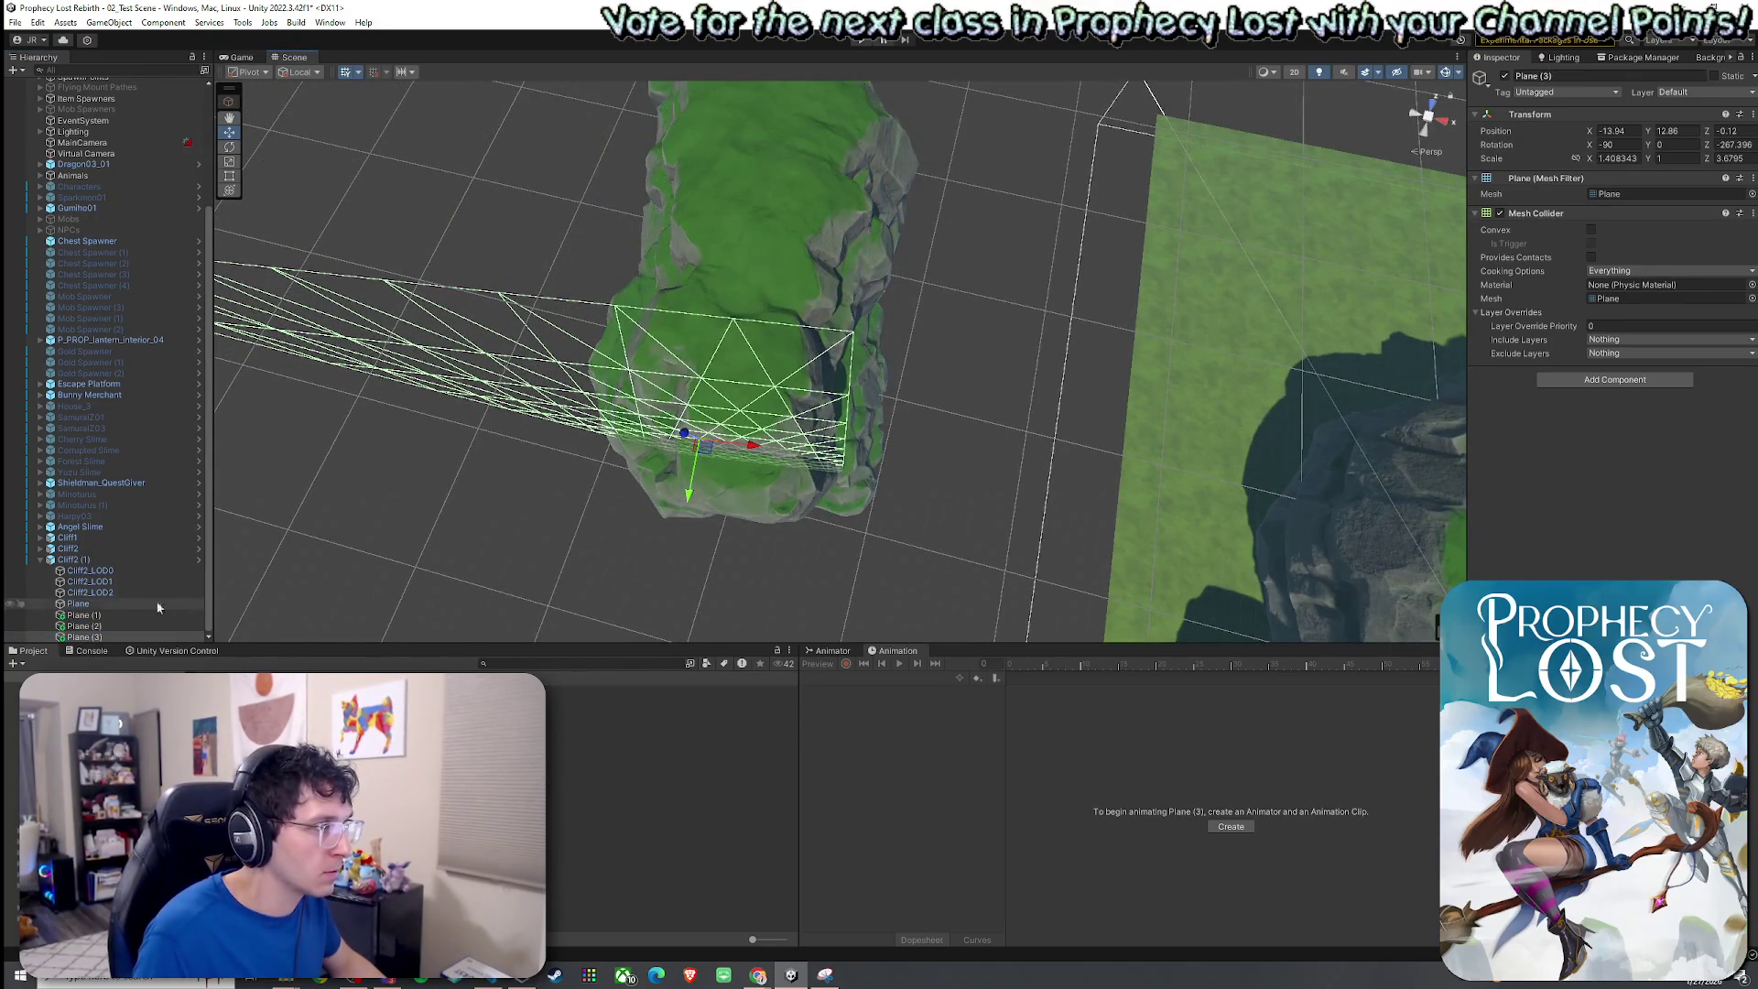
left_click(78, 604, "shift")
key("f")
mouse_move(479, 482)
left_mouse_down()
mouse_move(577, 462)
mouse_move(1062, 463)
left_mouse_up()
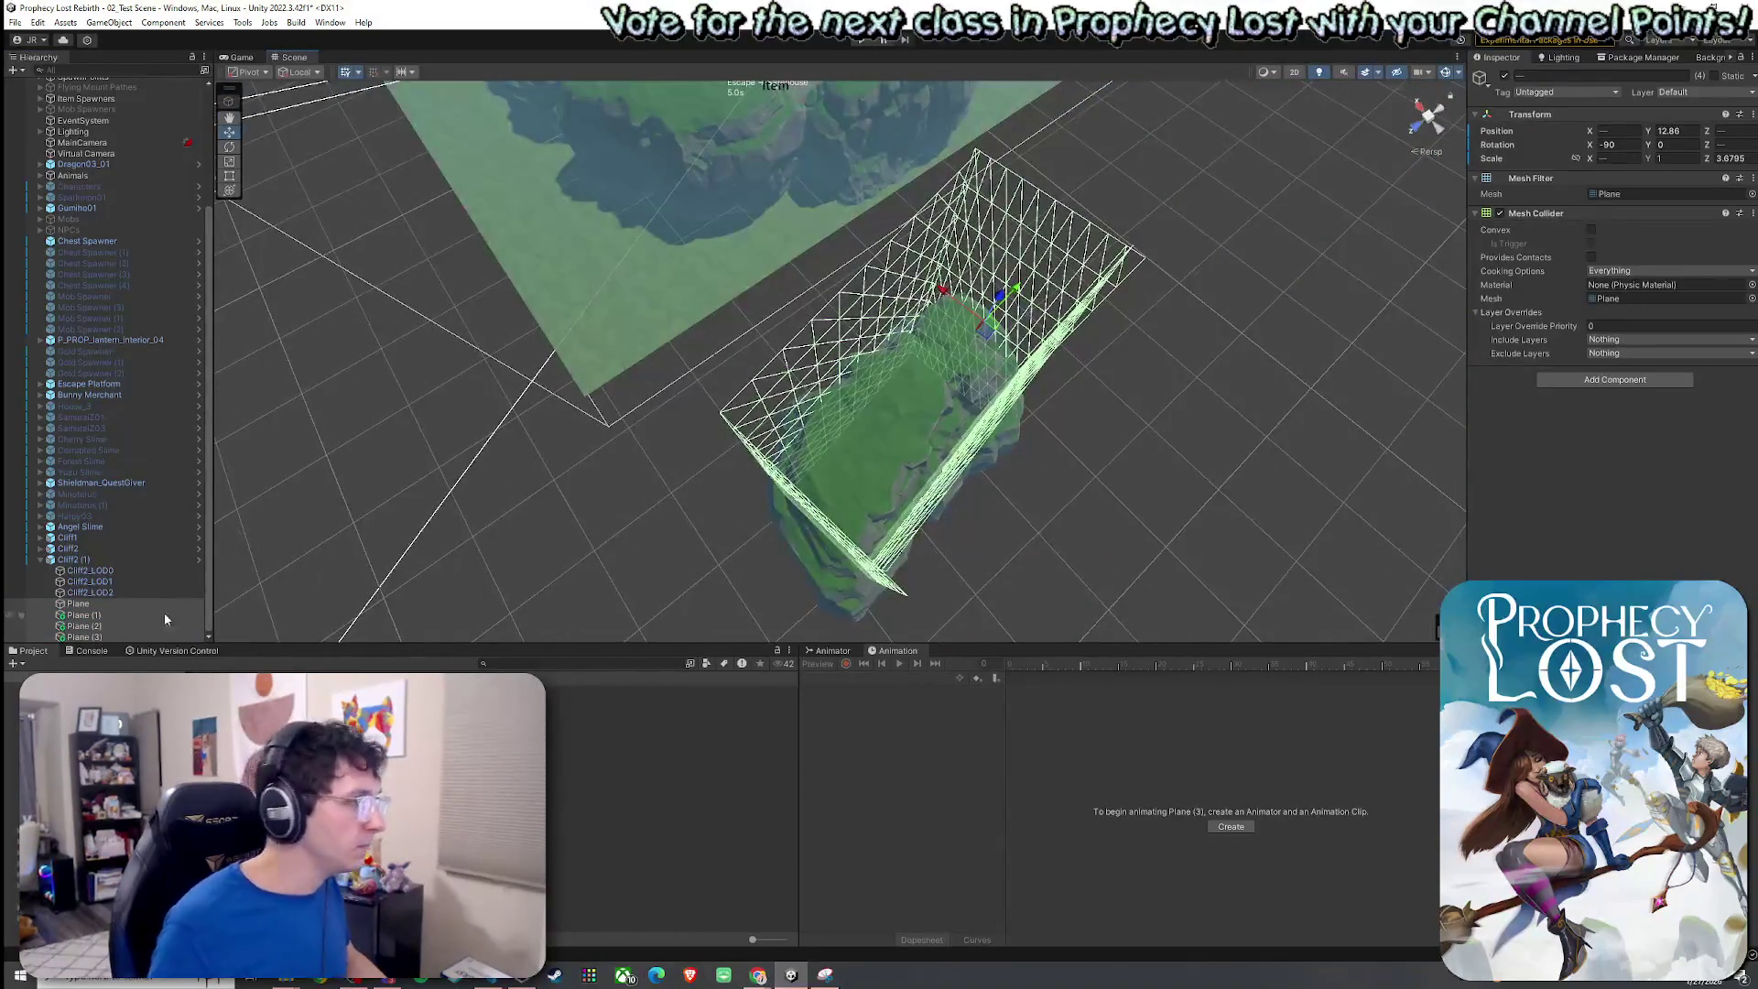
left_click(122, 561)
left_click(1561, 128)
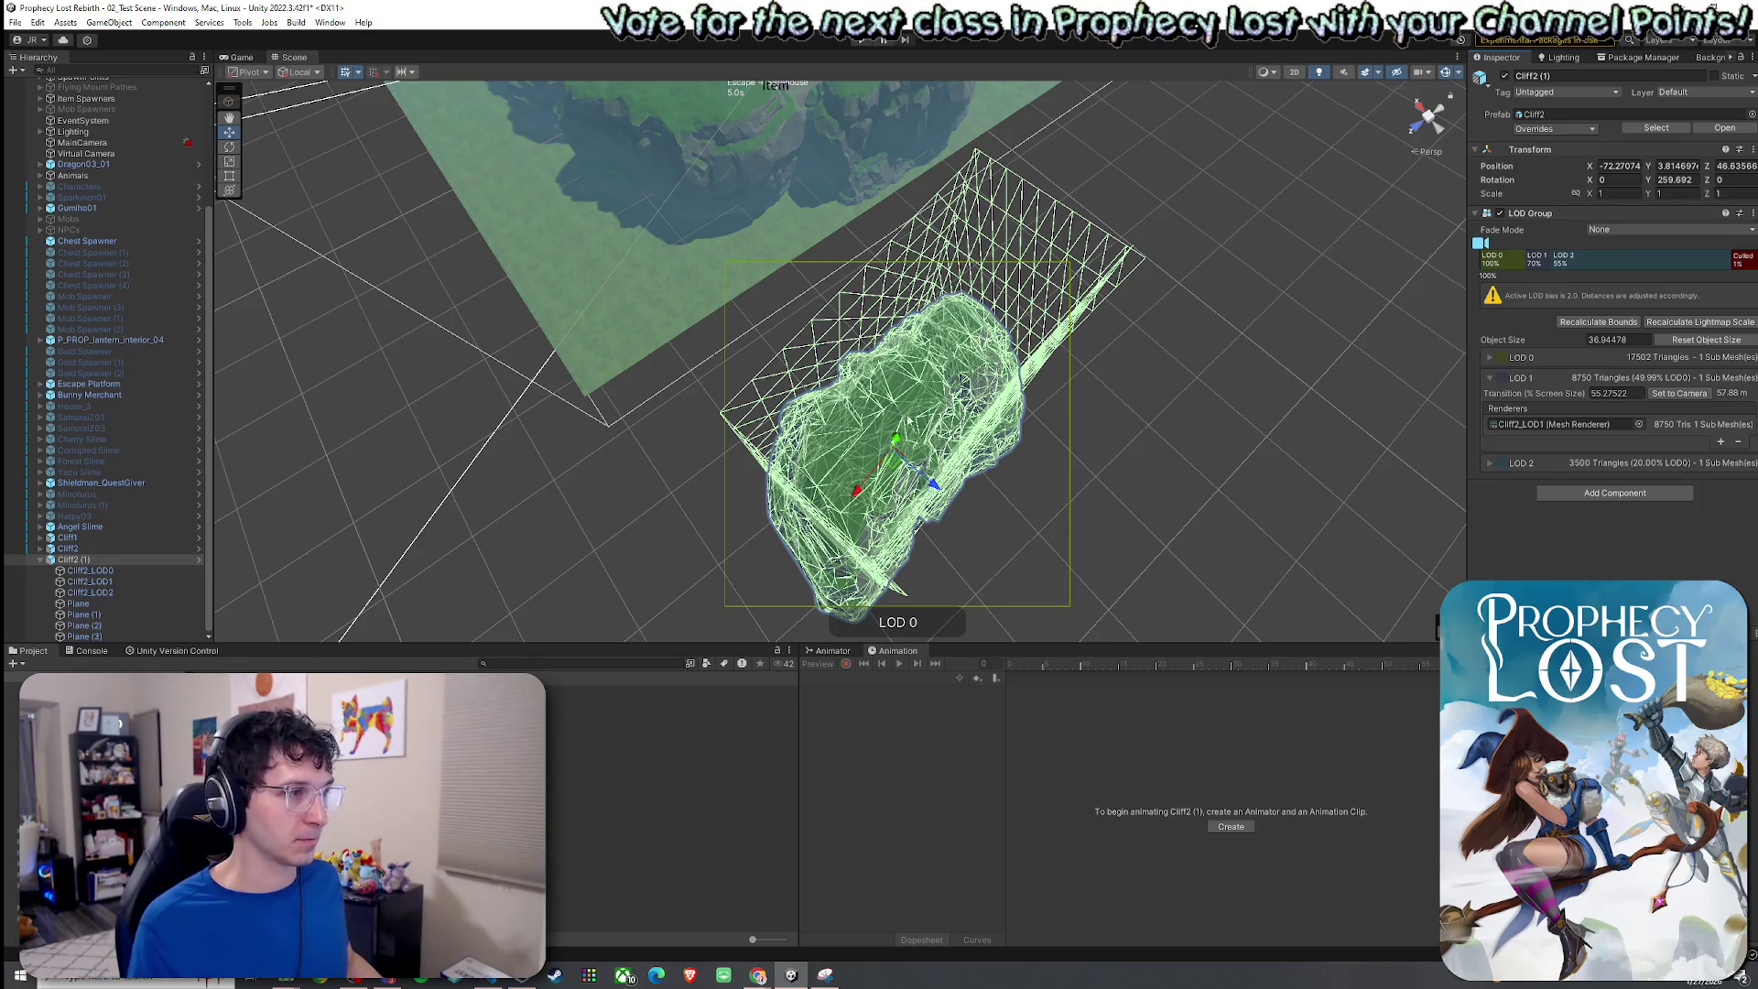
left_click_drag(557, 439, 577, 385)
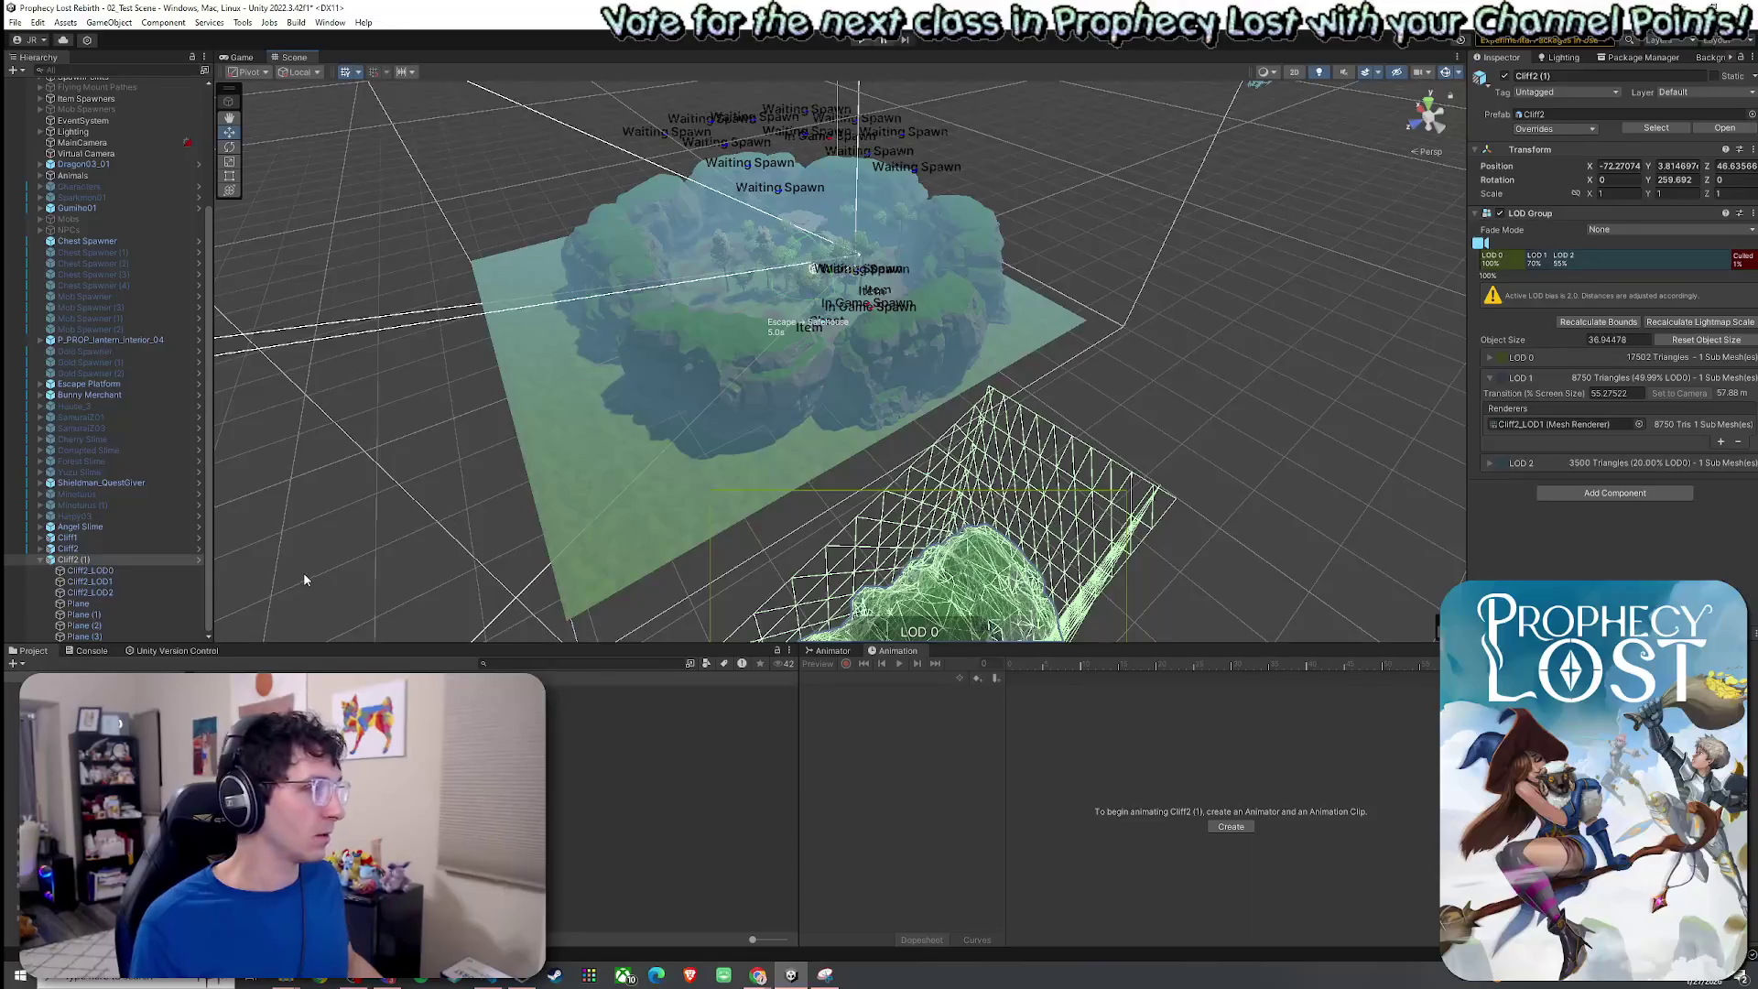
left_click(734, 350)
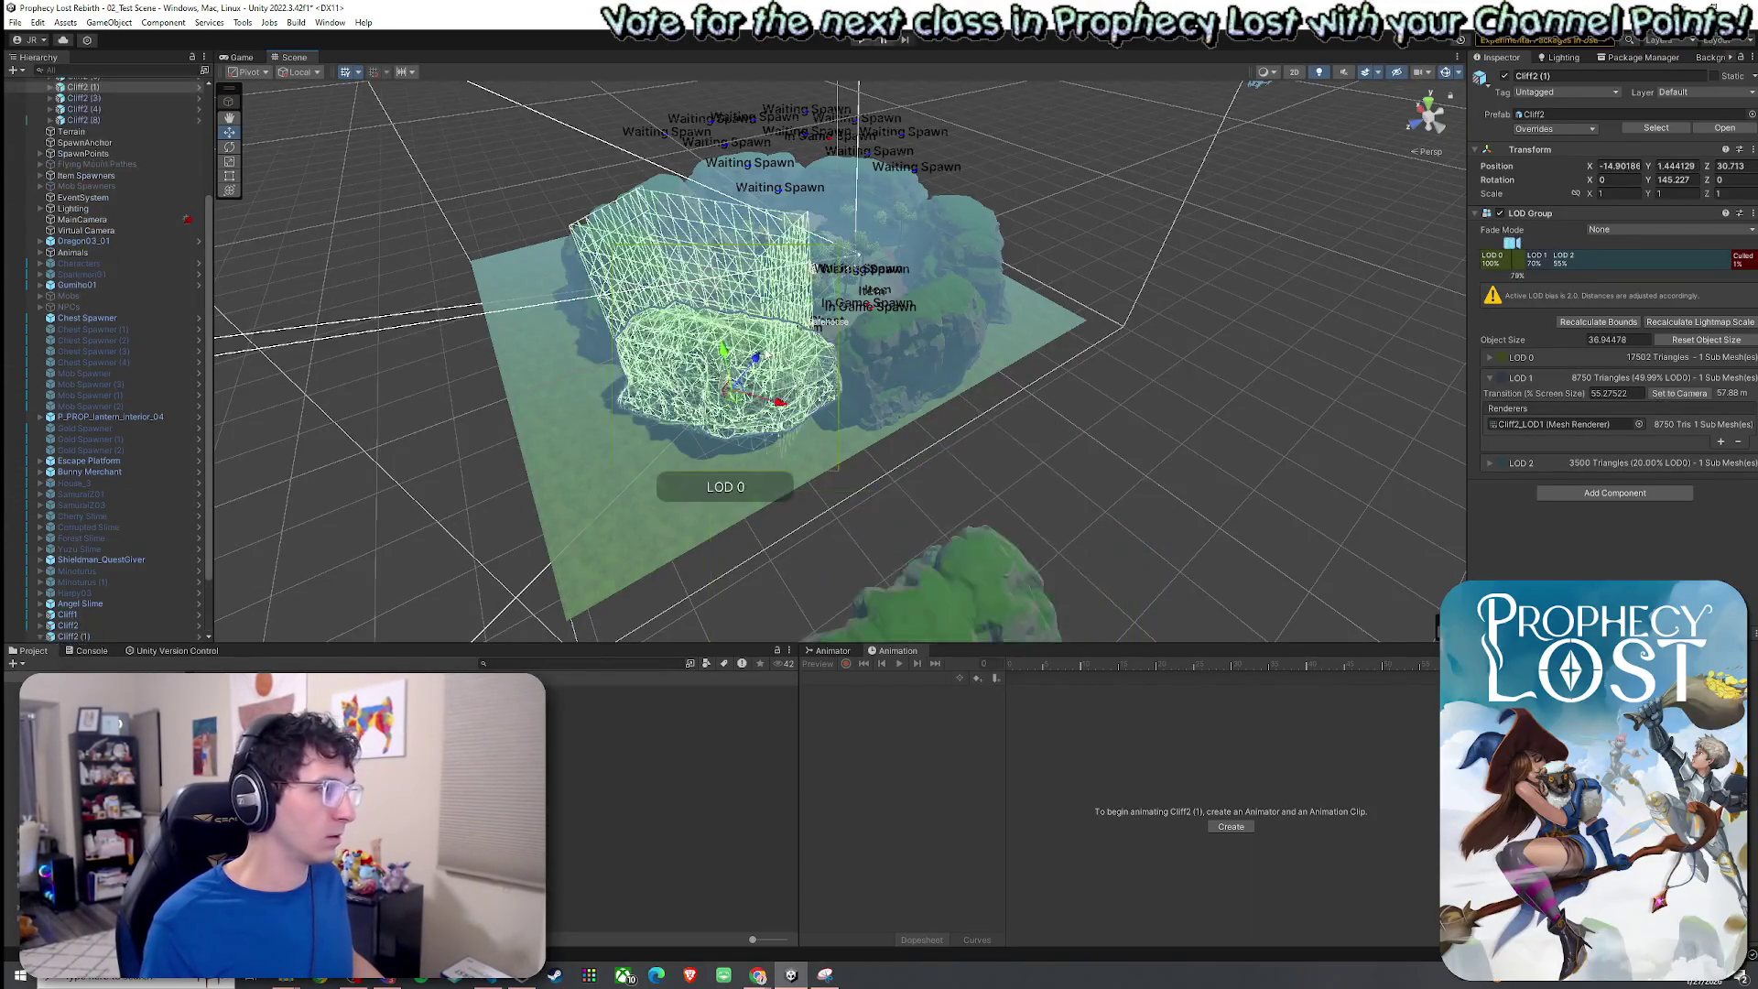
key("f")
mouse_move(533, 320)
left_mouse_down()
mouse_move(1135, 485)
mouse_move(1245, 486)
left_mouse_up()
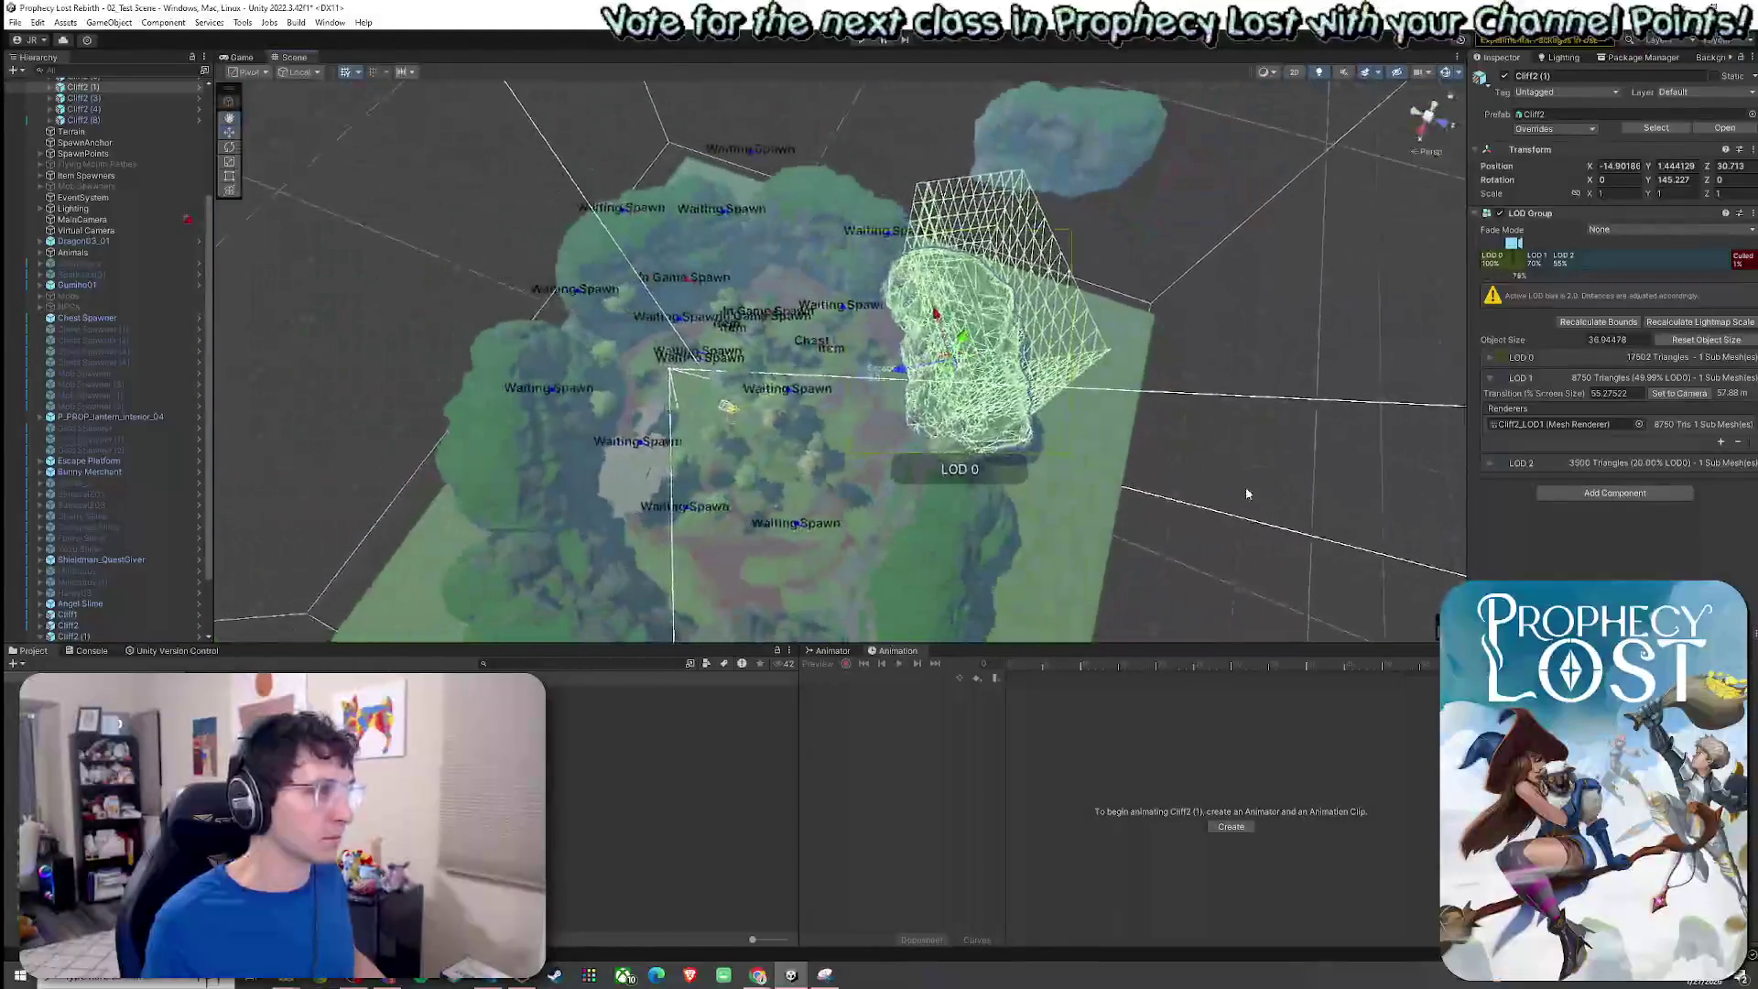
left_click(851, 228, "shift")
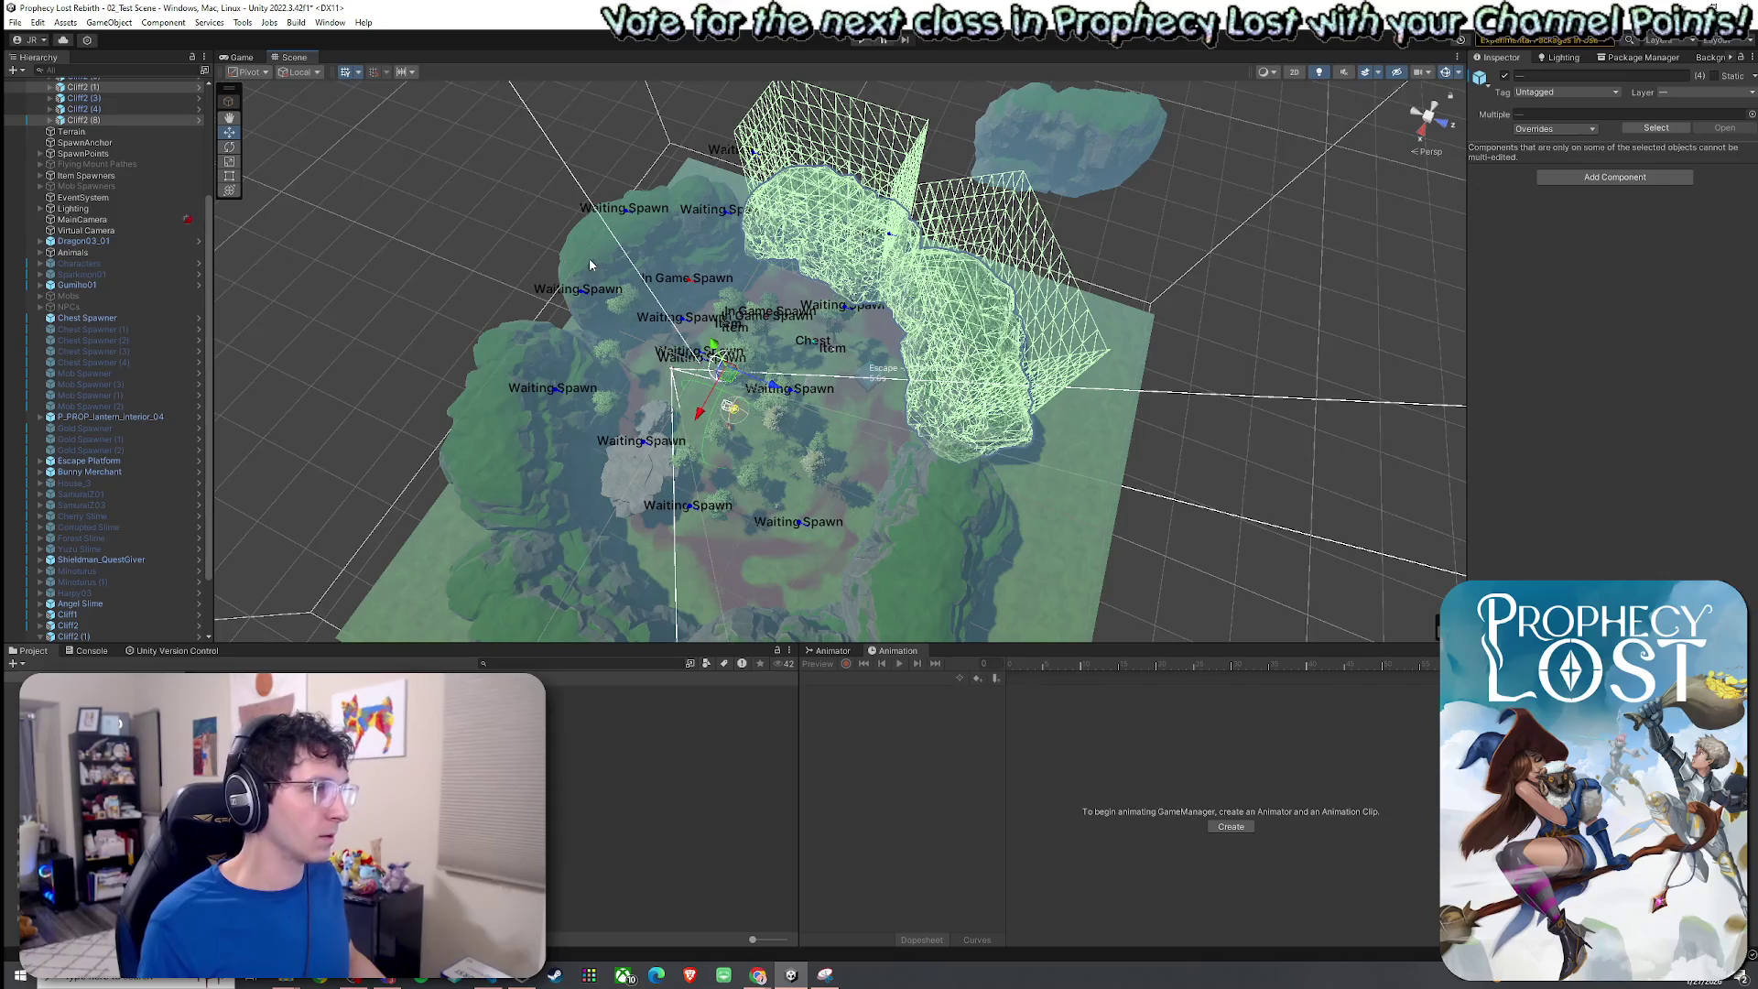
scroll(510, 347, "up", 3)
left_click(1053, 462, "shift")
mouse_move(1053, 462)
left_mouse_down()
mouse_move(1025, 418)
mouse_move(961, 389)
mouse_move(810, 364)
mouse_move(874, 443)
mouse_move(1036, 466)
mouse_move(805, 402)
mouse_move(843, 394)
left_mouse_up()
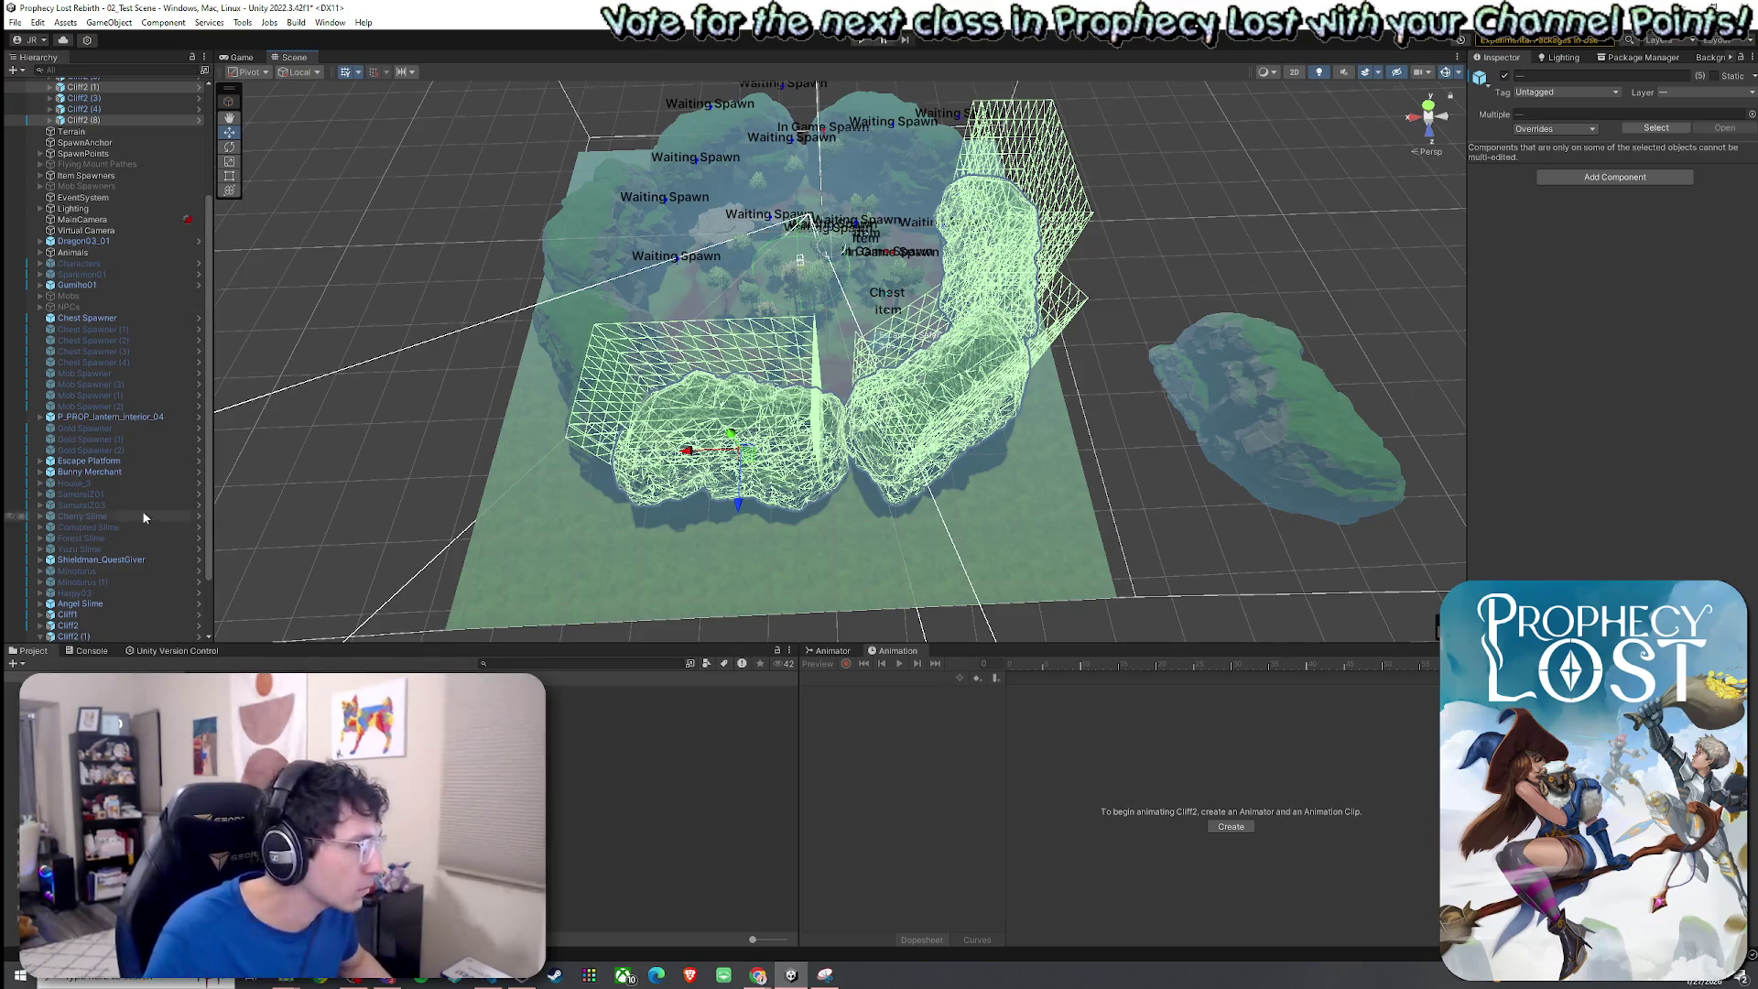
Move Cliff2 (1)'s Plane (3) collider wall left along X to -16.35.
scroll(101, 605, "down", 3)
left_click(79, 603)
left_click(92, 637, "shift")
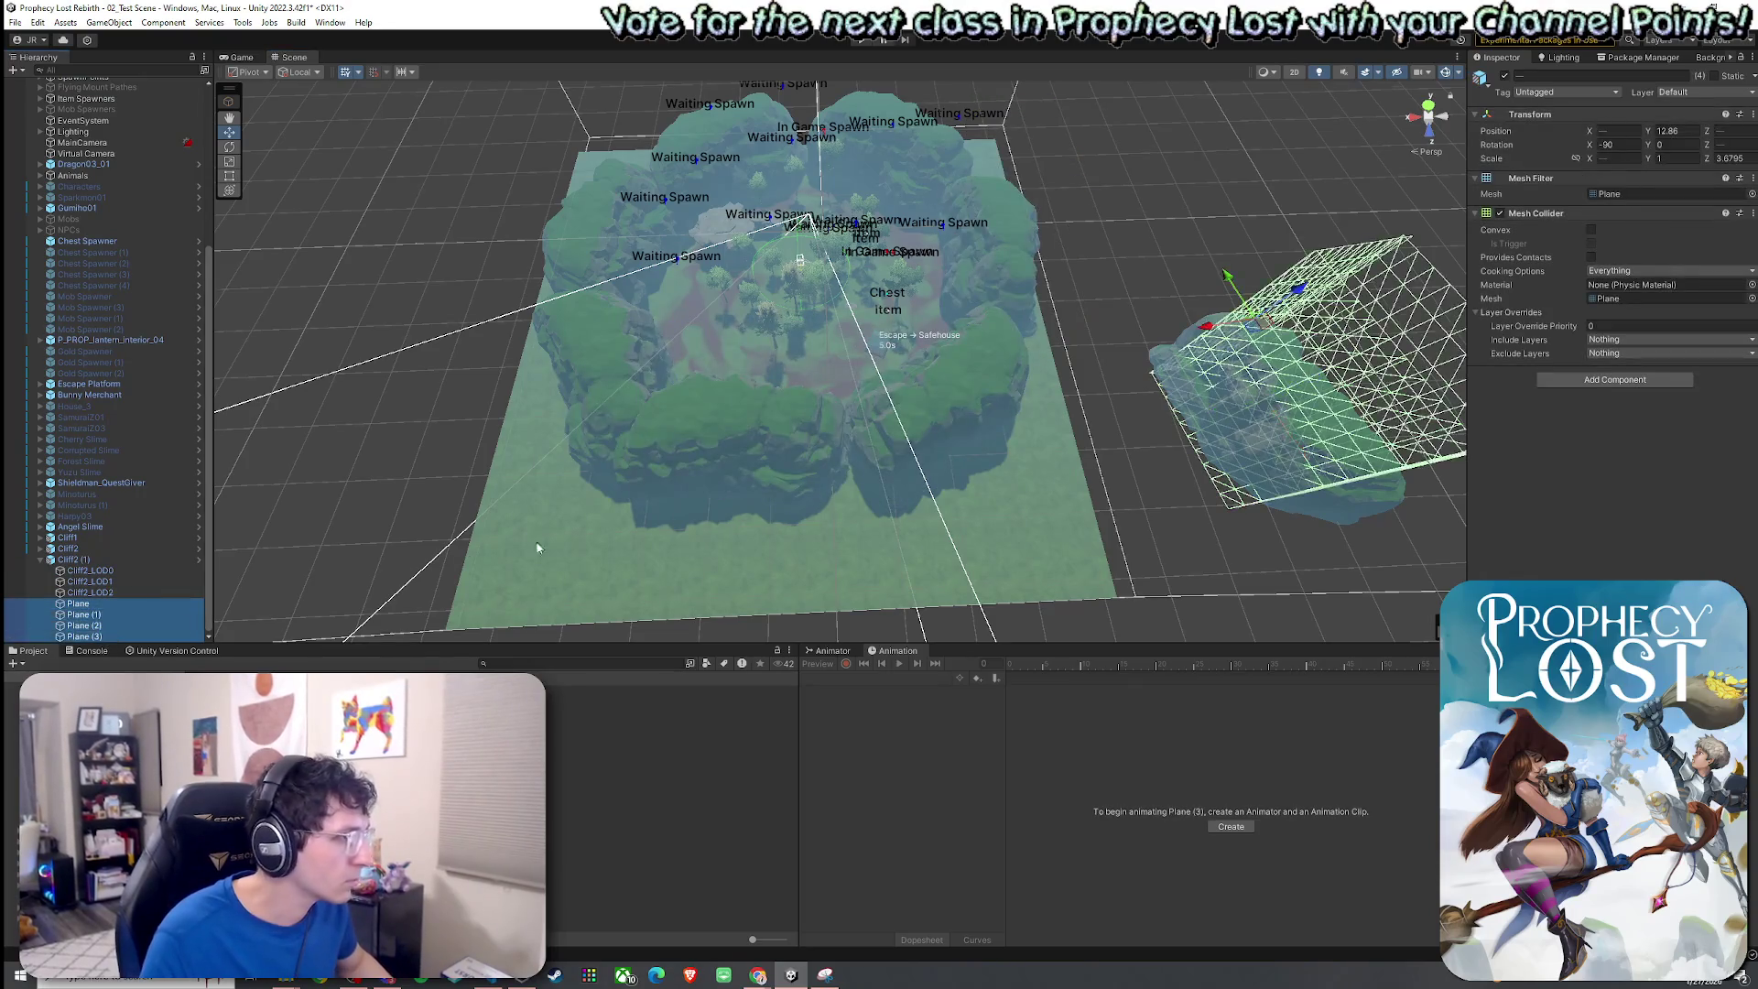
mouse_move(532, 535)
left_mouse_down()
mouse_move(1028, 333)
mouse_move(1117, 463)
mouse_move(1211, 489)
mouse_move(902, 582)
left_mouse_up()
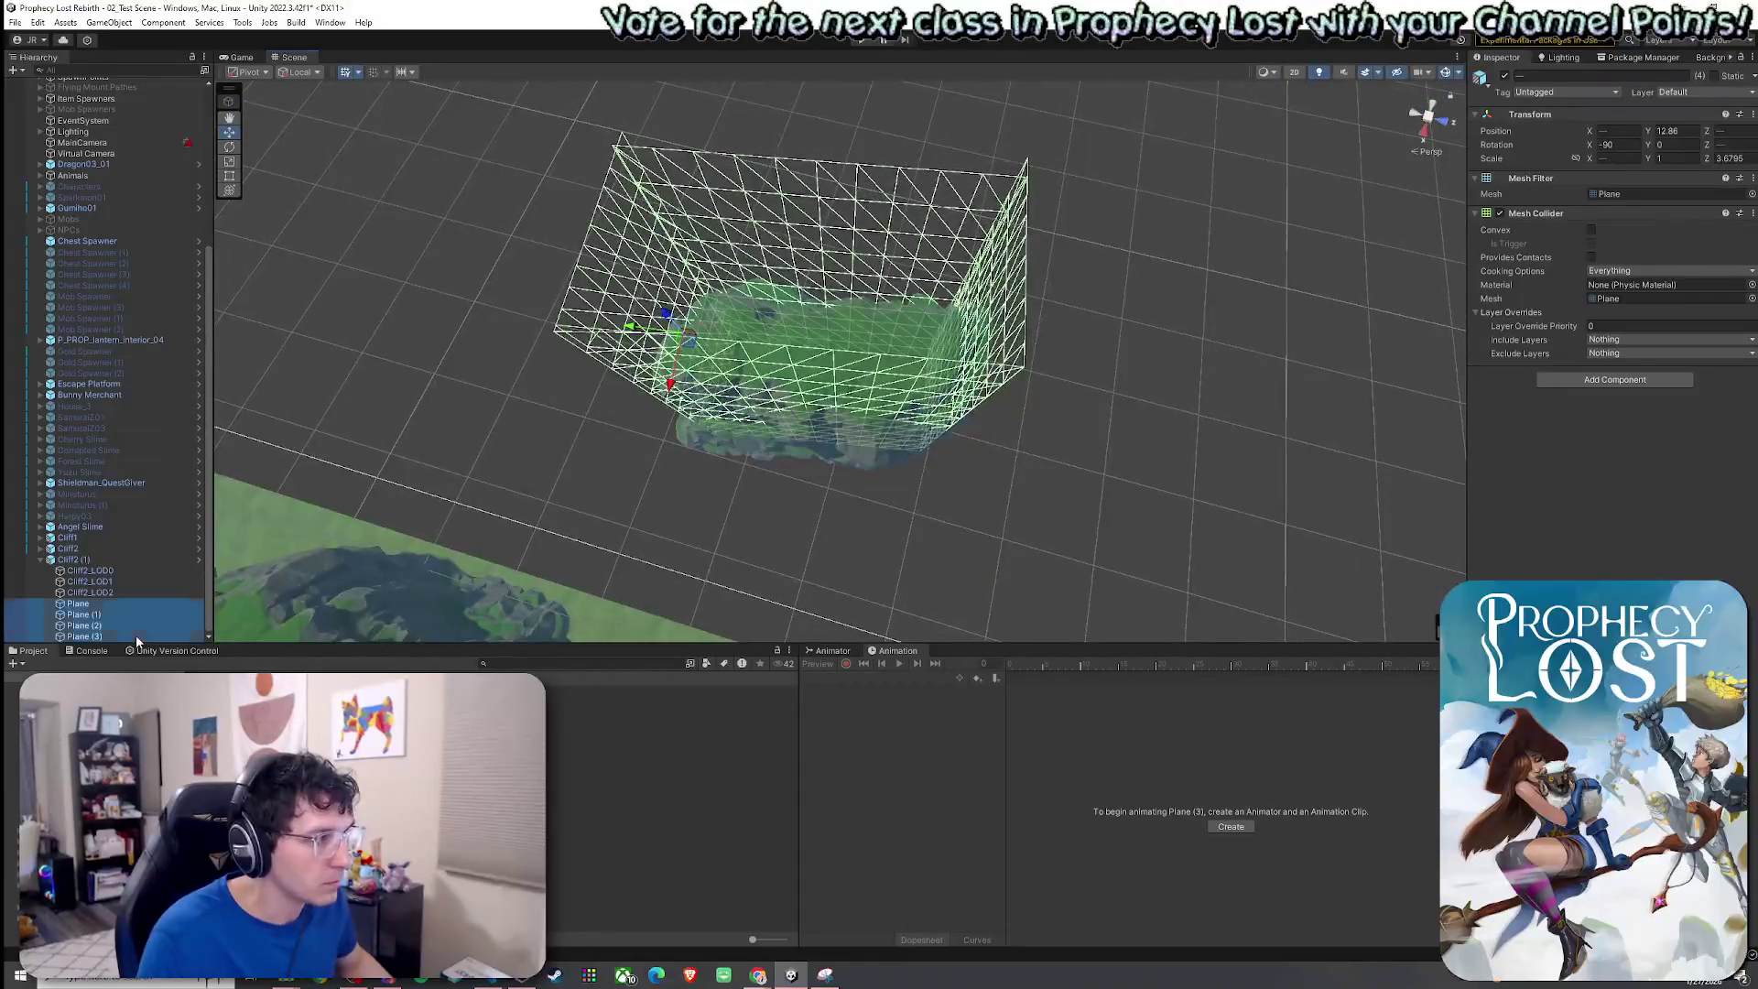
left_click(84, 636)
mouse_move(645, 333)
left_mouse_down()
mouse_move(678, 373)
mouse_move(926, 243)
mouse_move(870, 302)
mouse_move(894, 353)
mouse_move(906, 323)
mouse_move(1138, 344)
left_mouse_up()
left_click_drag(815, 304, 700, 295)
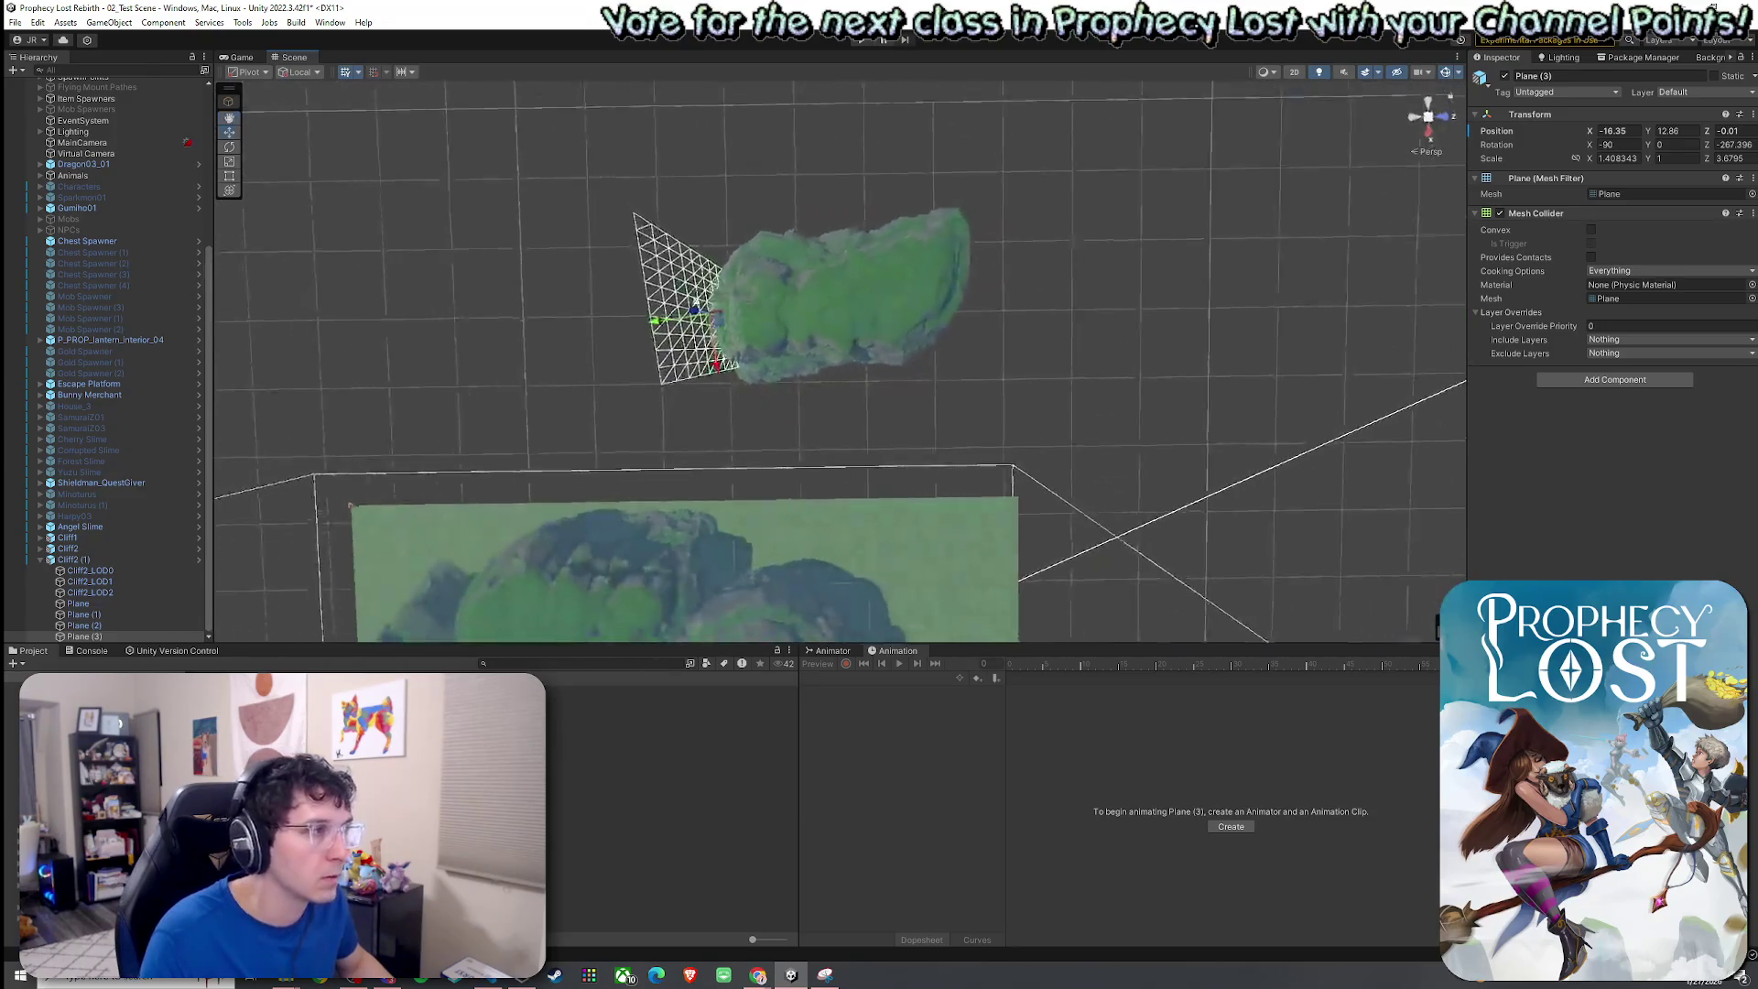
Undo Plane (2)'s unwanted move, leaving it at X 13.71, Z -0.83.
left_click(148, 626)
mouse_move(823, 291)
left_mouse_down()
mouse_move(884, 288)
mouse_move(899, 263)
mouse_move(813, 270)
mouse_move(840, 286)
mouse_move(815, 249)
mouse_move(969, 314)
mouse_move(838, 310)
mouse_move(818, 289)
mouse_move(863, 302)
mouse_move(838, 299)
mouse_move(810, 377)
mouse_move(723, 262)
mouse_move(616, 224)
mouse_move(495, 212)
mouse_move(867, 361)
mouse_move(843, 353)
mouse_move(902, 338)
mouse_move(934, 237)
mouse_move(732, 366)
left_mouse_up()
key("ctrl+z")
key("e")
key("w")
left_click(77, 604)
left_click(82, 636, "shift")
Stretch Plane slightly along X and widen Plane (1) to scale X 3.51.
mouse_move(578, 480)
left_mouse_down()
mouse_move(812, 424)
mouse_move(750, 521)
mouse_move(499, 421)
left_mouse_up()
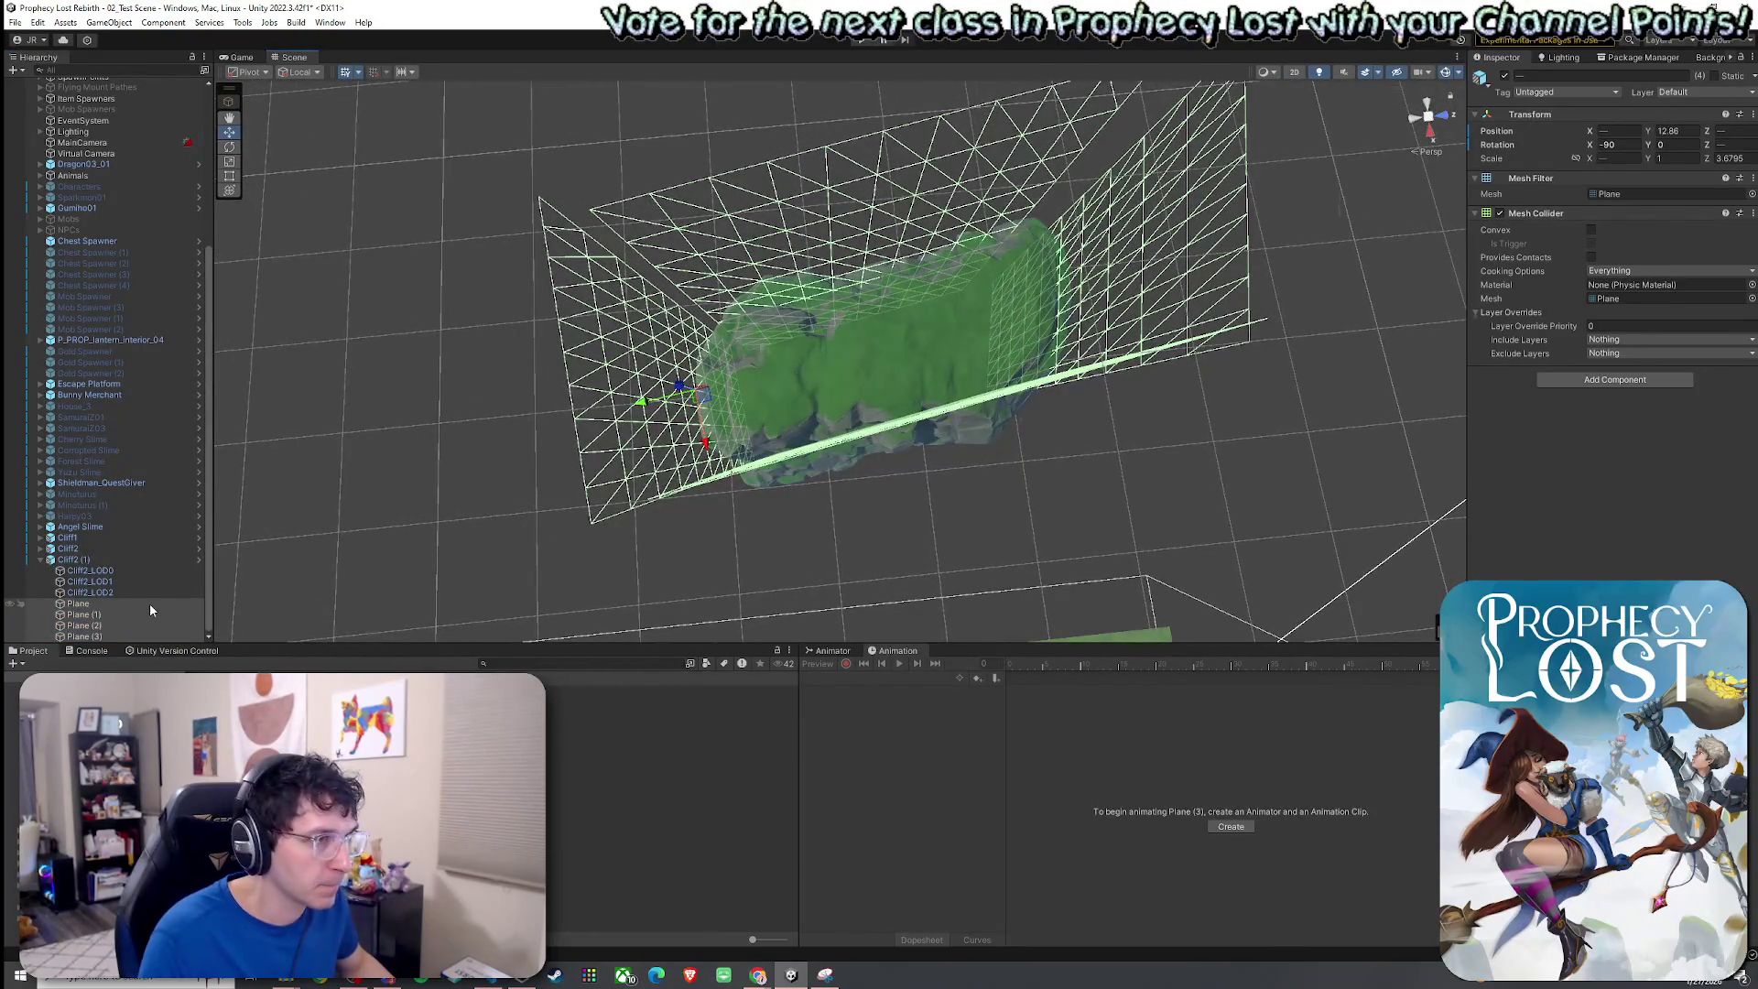
left_click(150, 603)
left_click_drag(966, 407, 961, 406)
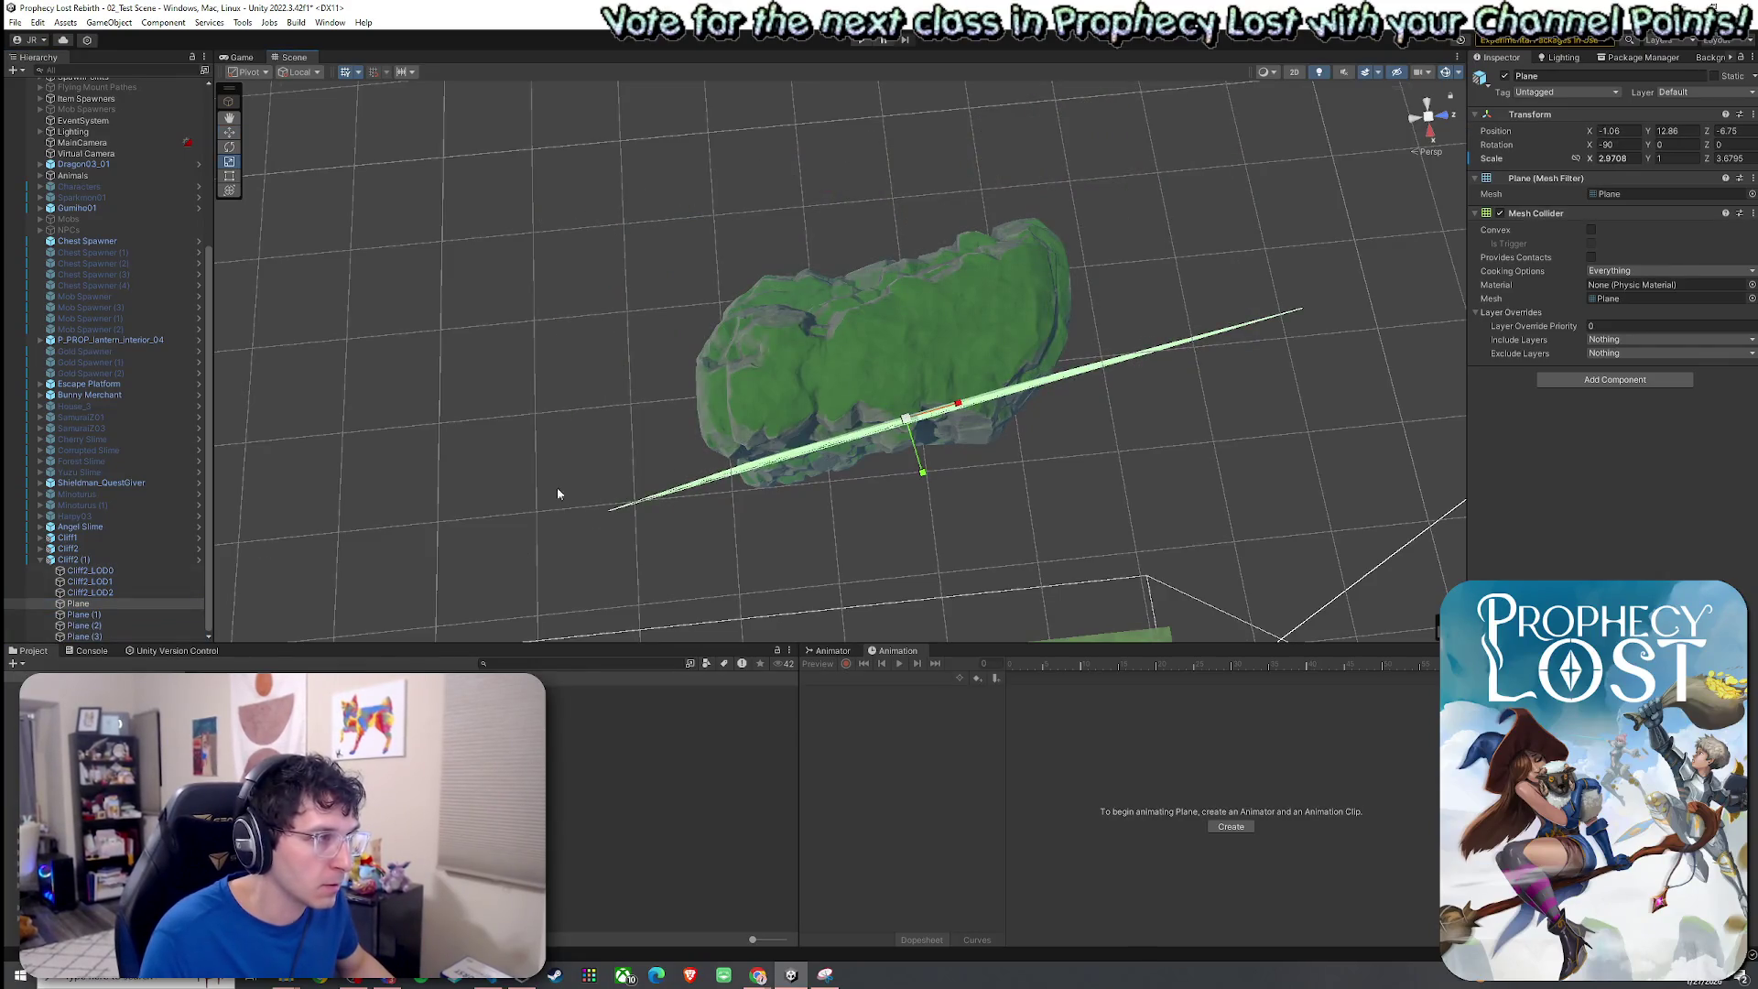
left_click(82, 614)
left_click_drag(815, 289, 742, 306)
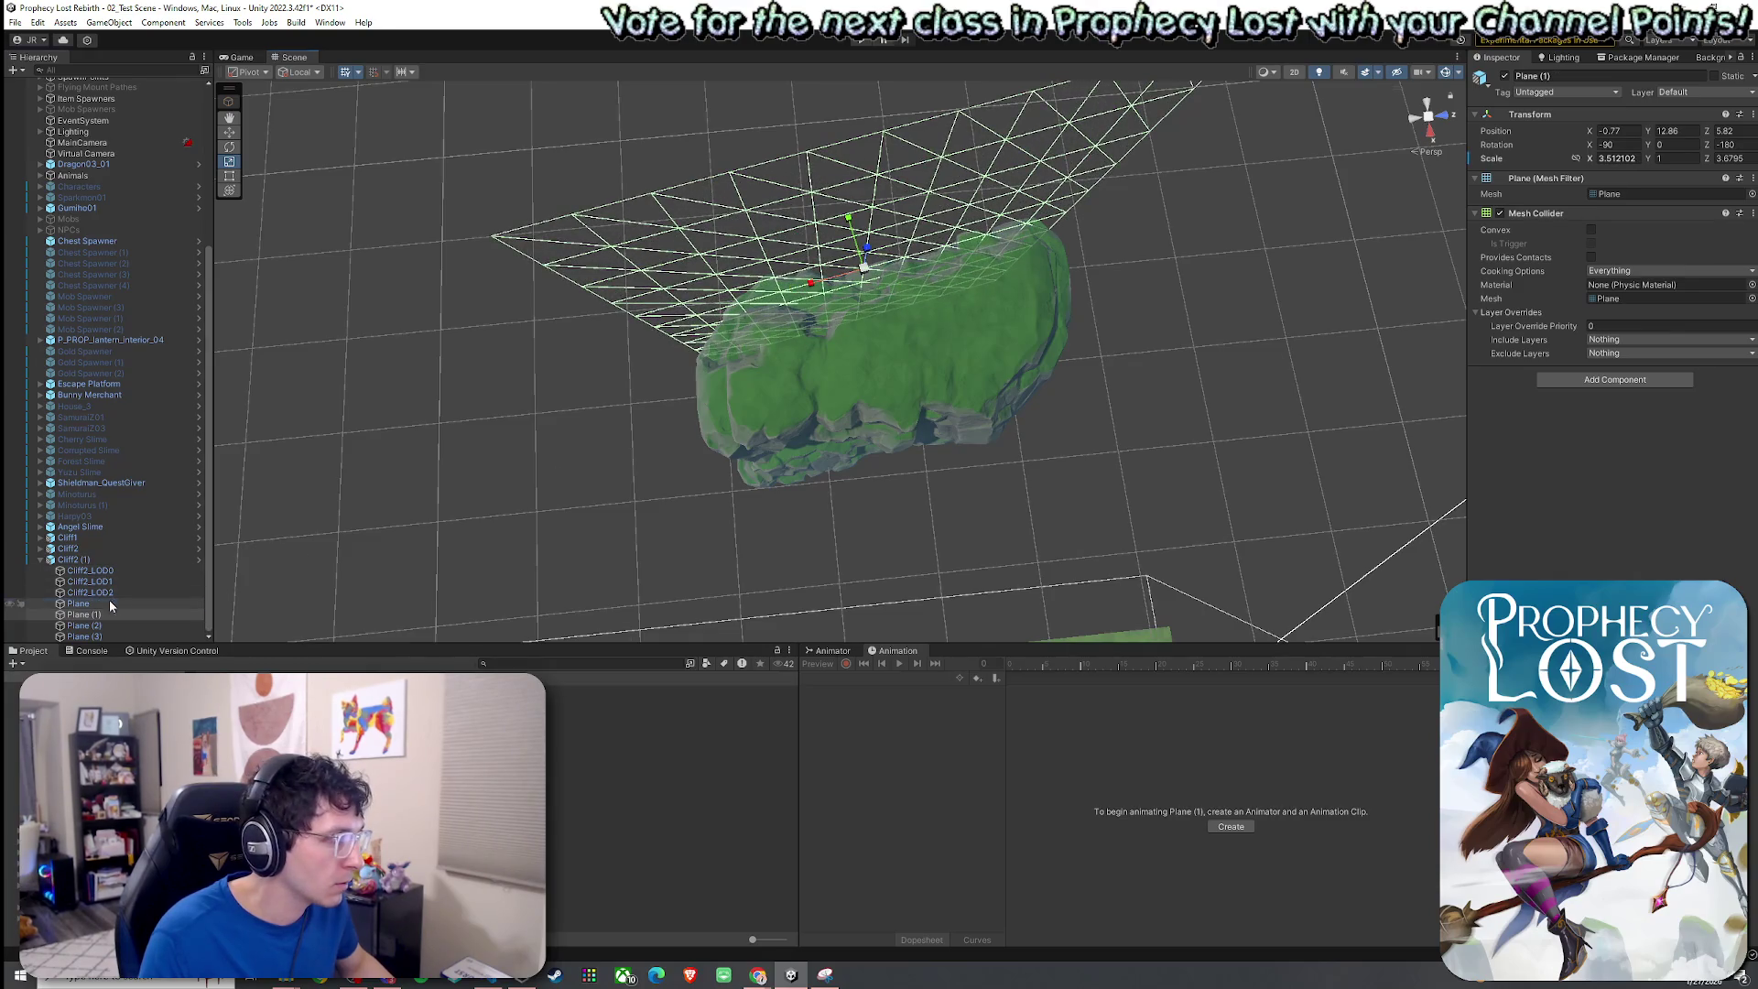
Slide Plane left to X -1.56 after checking the cliff.
left_click(73, 560)
mouse_move(341, 541)
left_mouse_down()
mouse_move(588, 510)
mouse_move(667, 479)
mouse_move(984, 467)
mouse_move(1748, 513)
mouse_move(412, 508)
mouse_move(585, 507)
mouse_move(443, 546)
left_mouse_up()
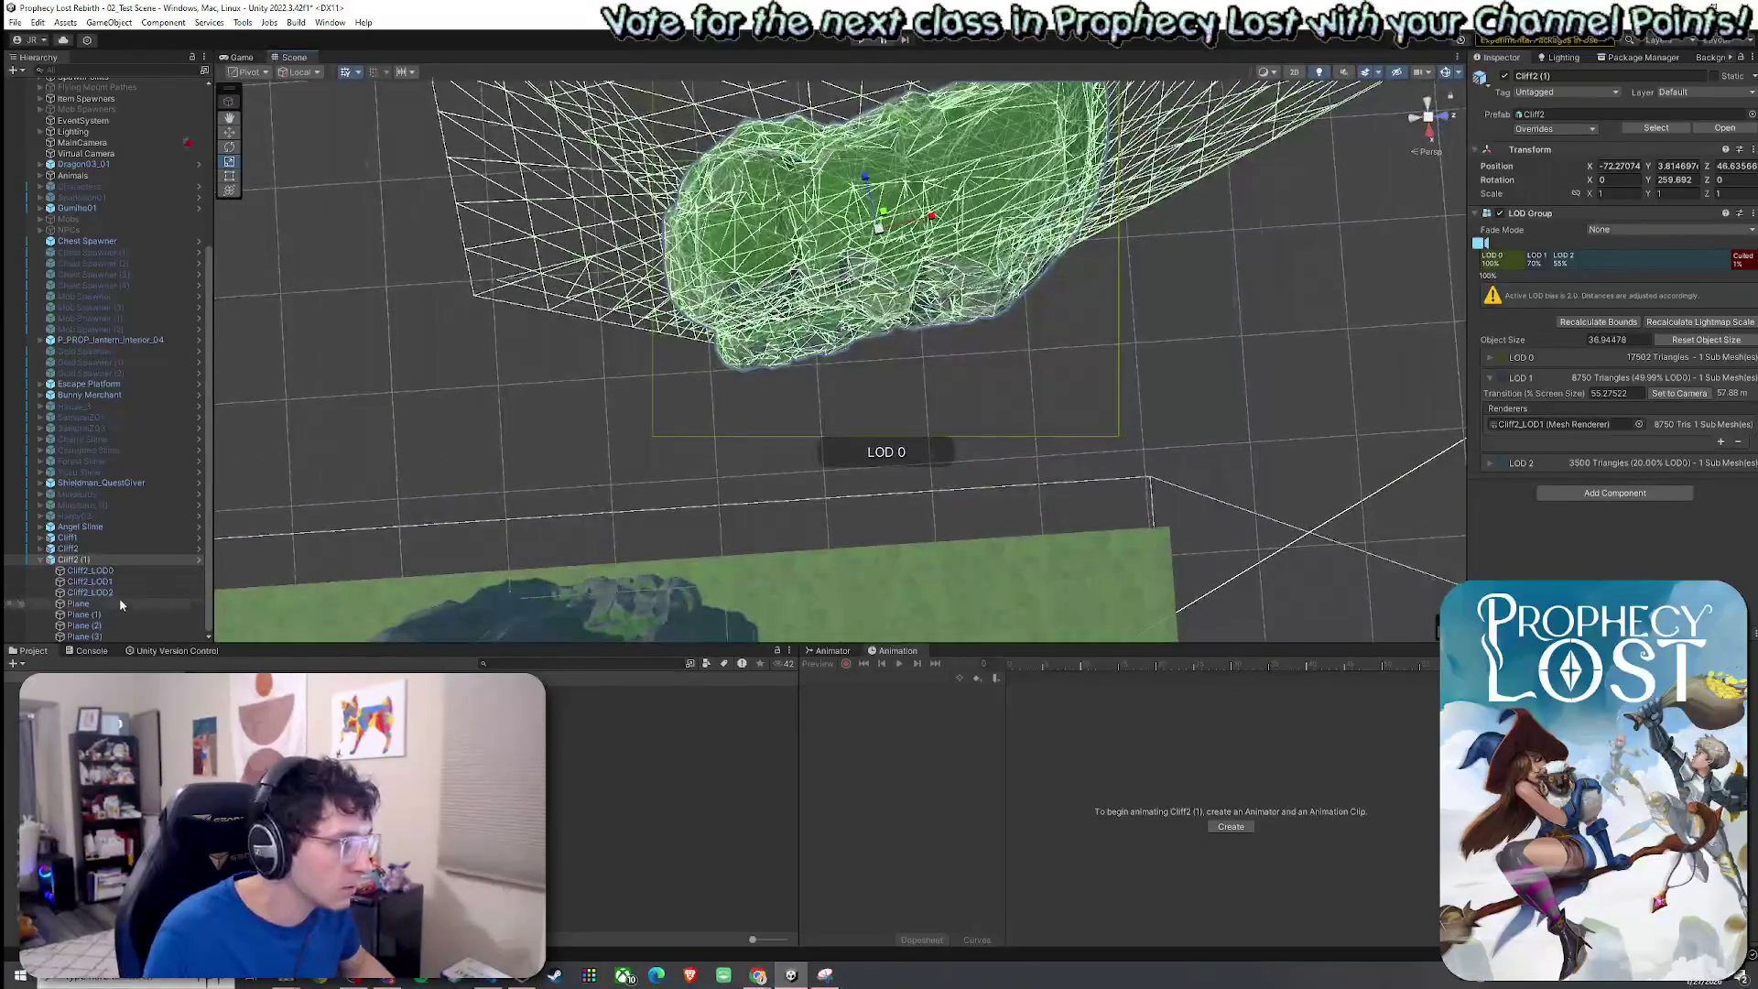
left_click(78, 603)
left_click_drag(952, 273, 943, 272)
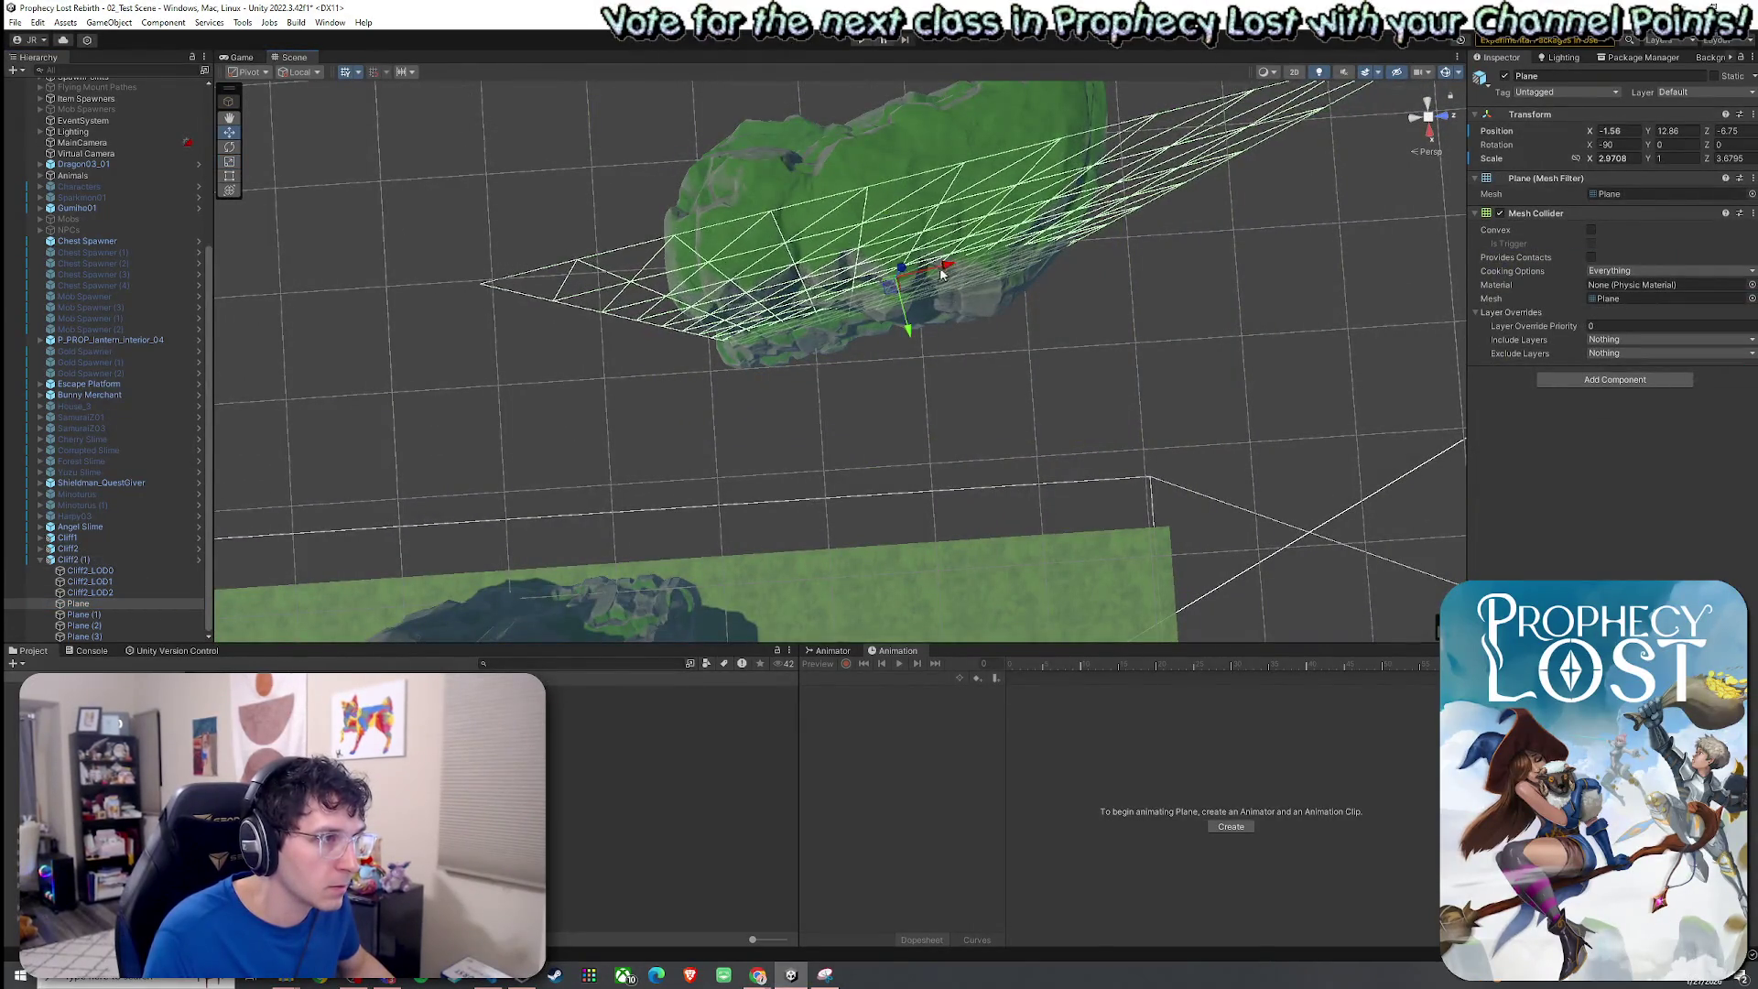
Narrow Plane to scale X 2.82.
double_click(138, 558)
mouse_move(824, 466)
left_mouse_down()
mouse_move(747, 466)
mouse_move(346, 353)
mouse_move(470, 353)
mouse_move(513, 440)
left_mouse_up()
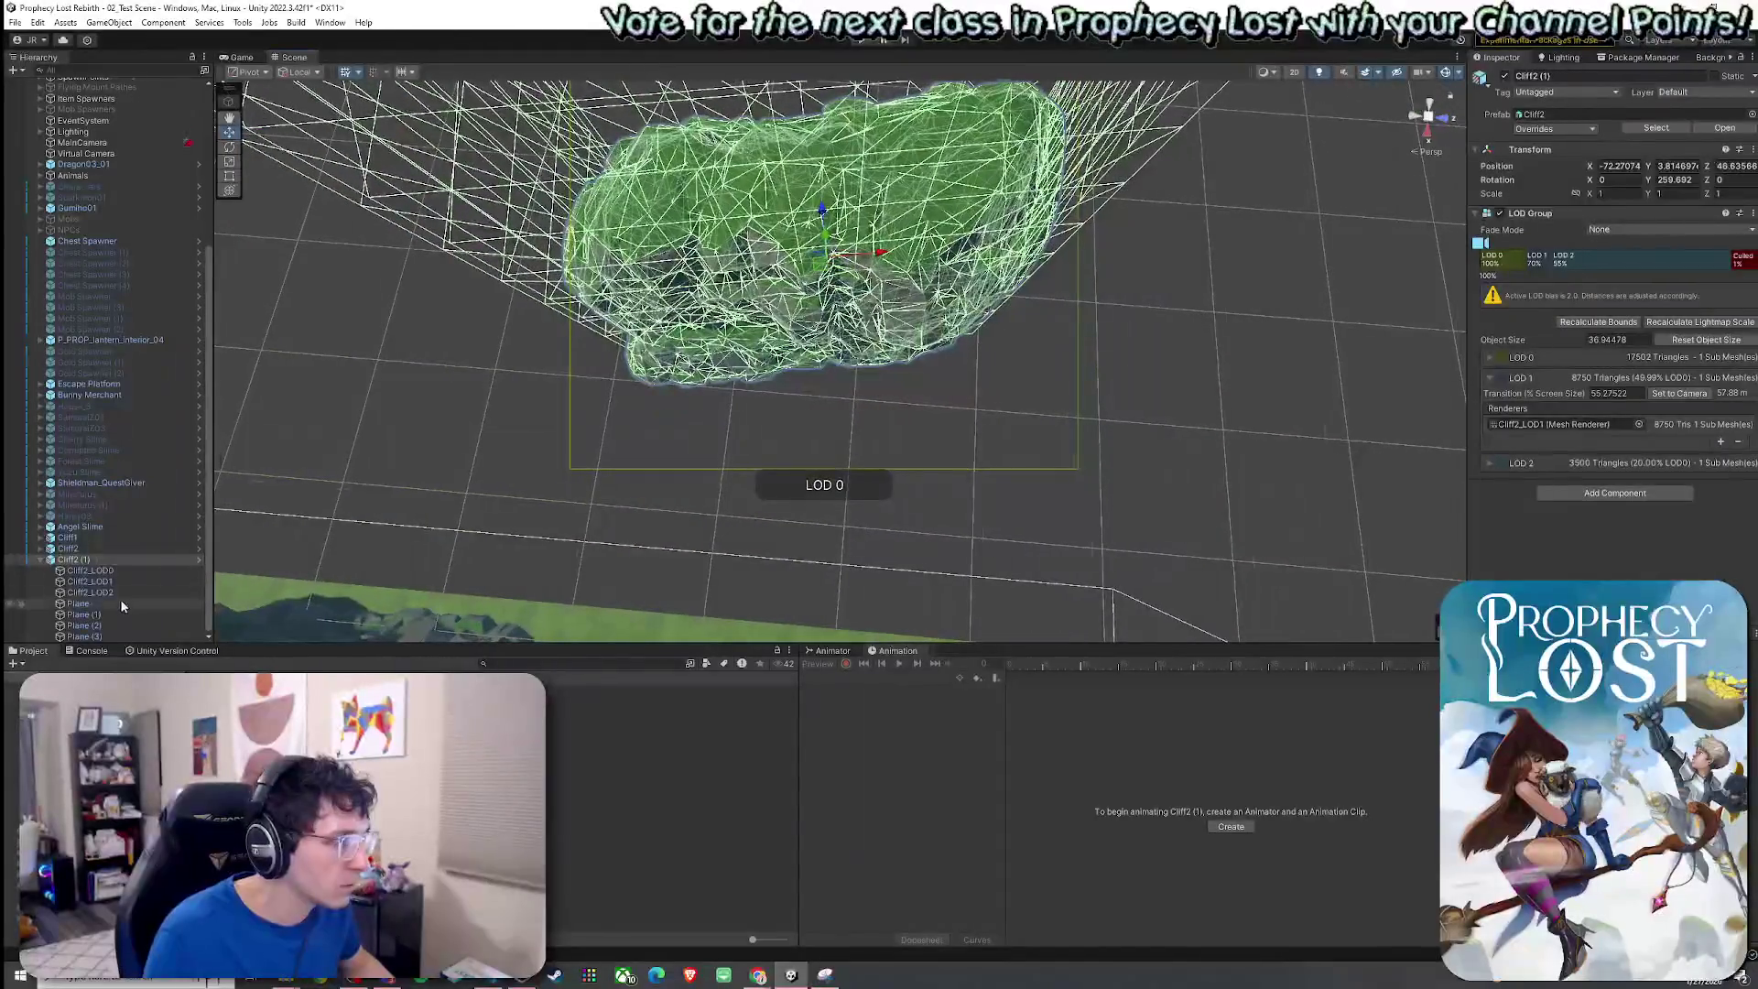
left_click(123, 602)
left_click_drag(849, 277, 835, 275)
Move Plane further left to X -2.54.
key("w")
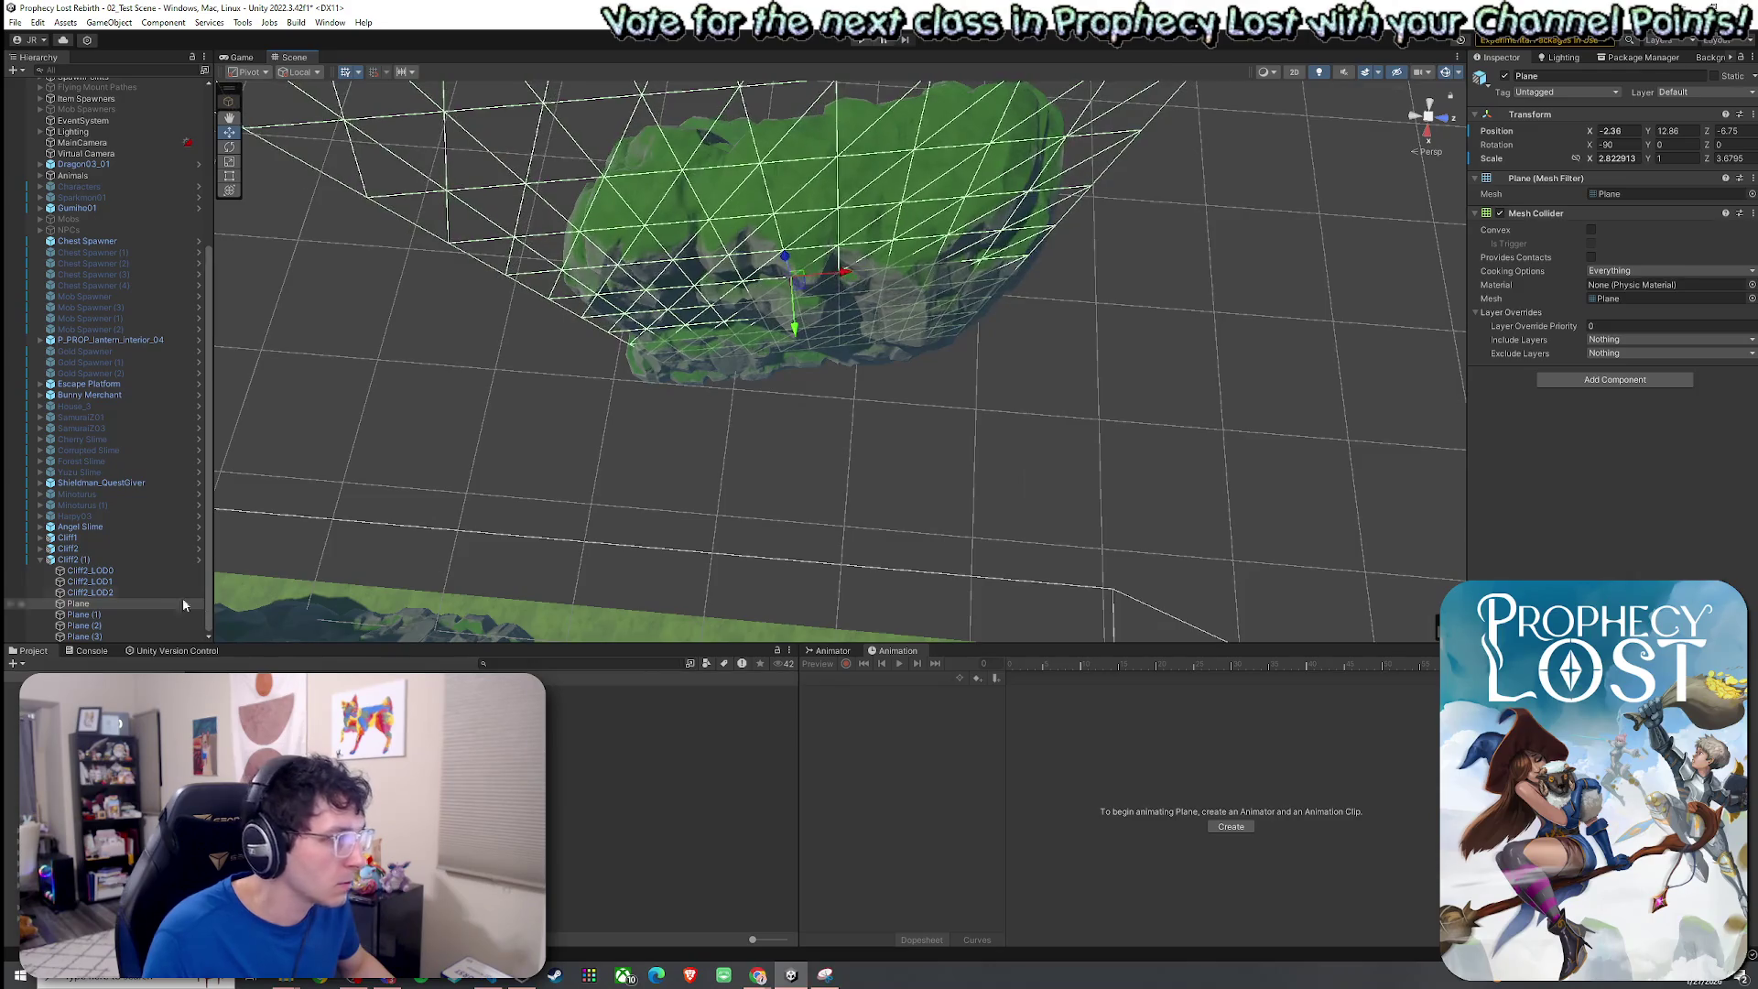
left_click(142, 559)
mouse_move(592, 467)
left_mouse_down()
mouse_move(727, 531)
mouse_move(510, 392)
mouse_move(581, 345)
mouse_move(541, 364)
left_mouse_up()
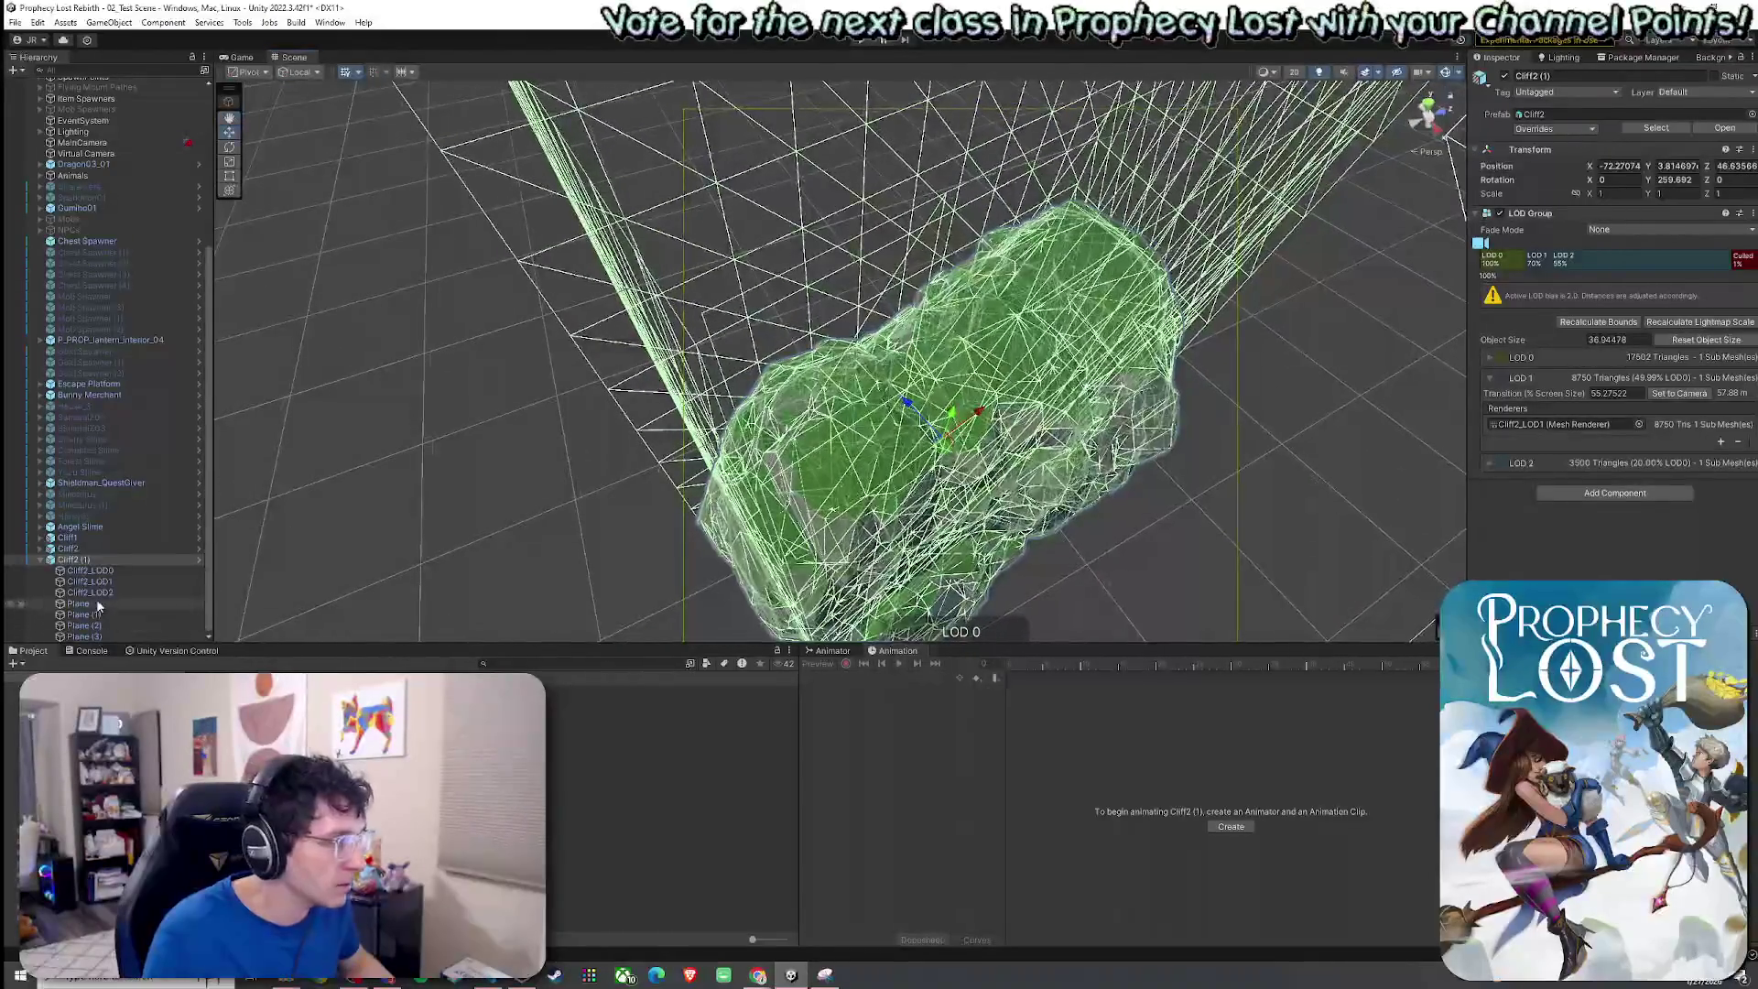
double_click(97, 605)
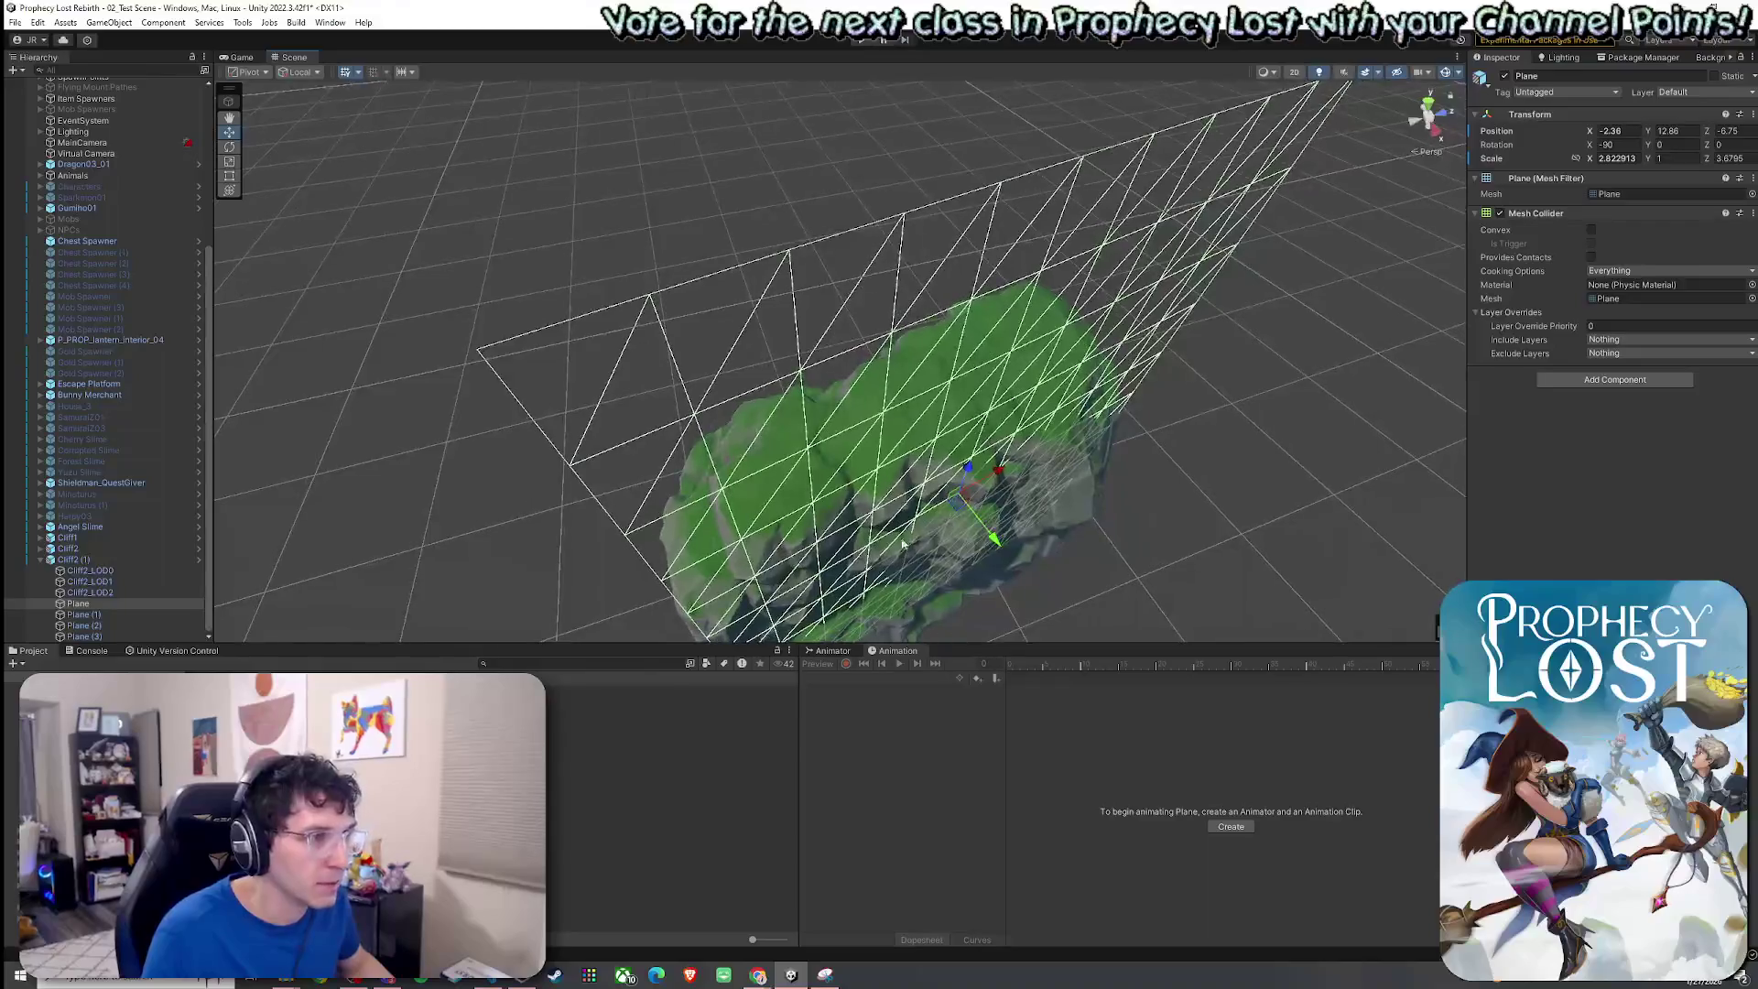
left_click_drag(1001, 477, 998, 477)
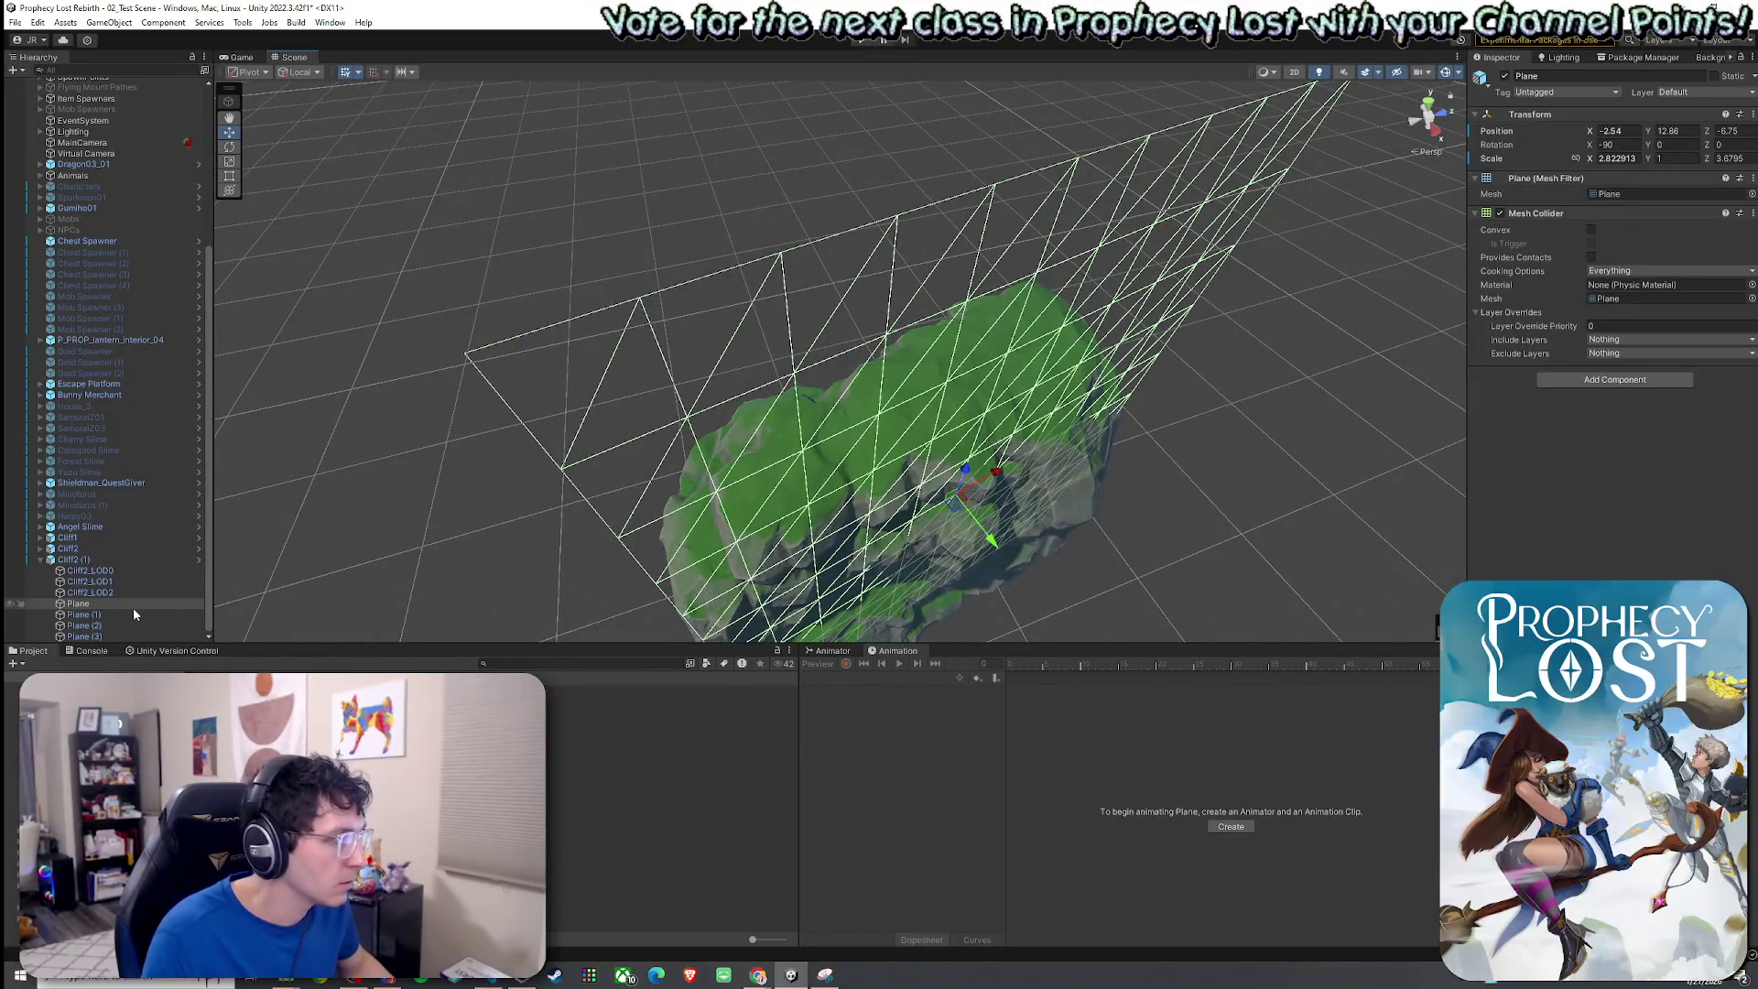
Frame the four collider planes and widen Plane (1) to scale X 3.58.
left_click(111, 635, "shift")
mouse_move(465, 513)
left_mouse_down()
mouse_move(726, 445)
mouse_move(1040, 620)
mouse_move(1086, 549)
mouse_move(1122, 662)
left_mouse_up()
key("f")
key("Right")
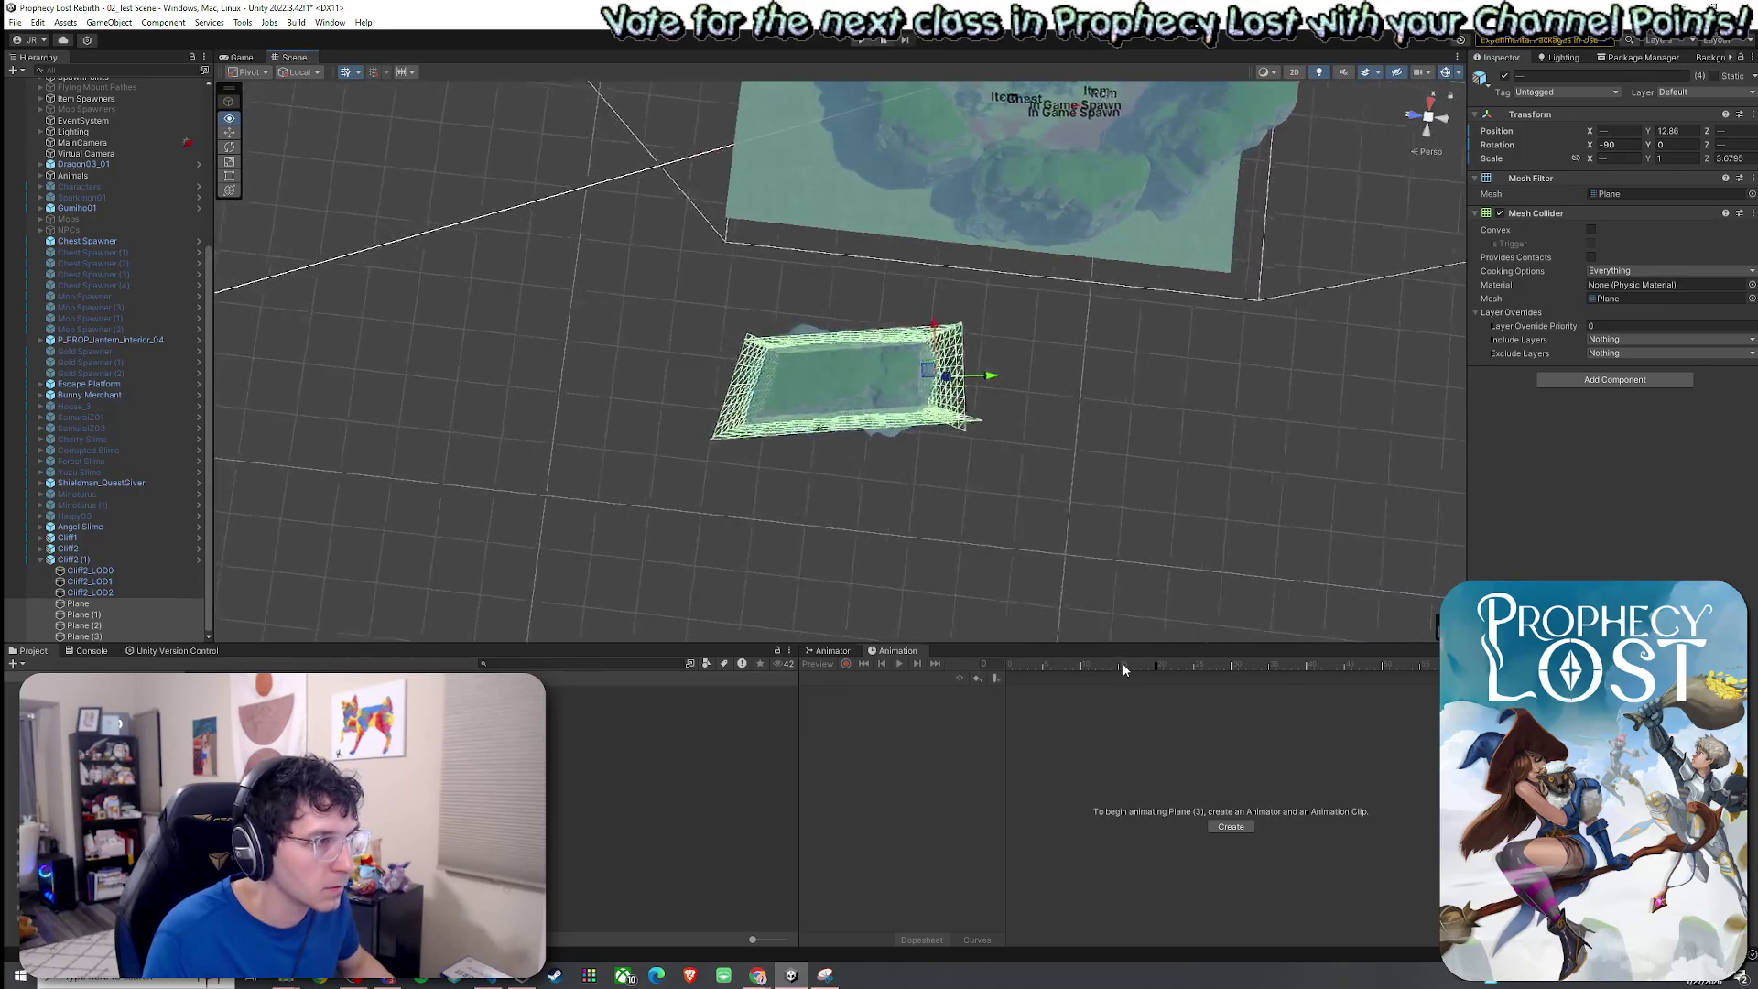
key("Up")
key("Down")
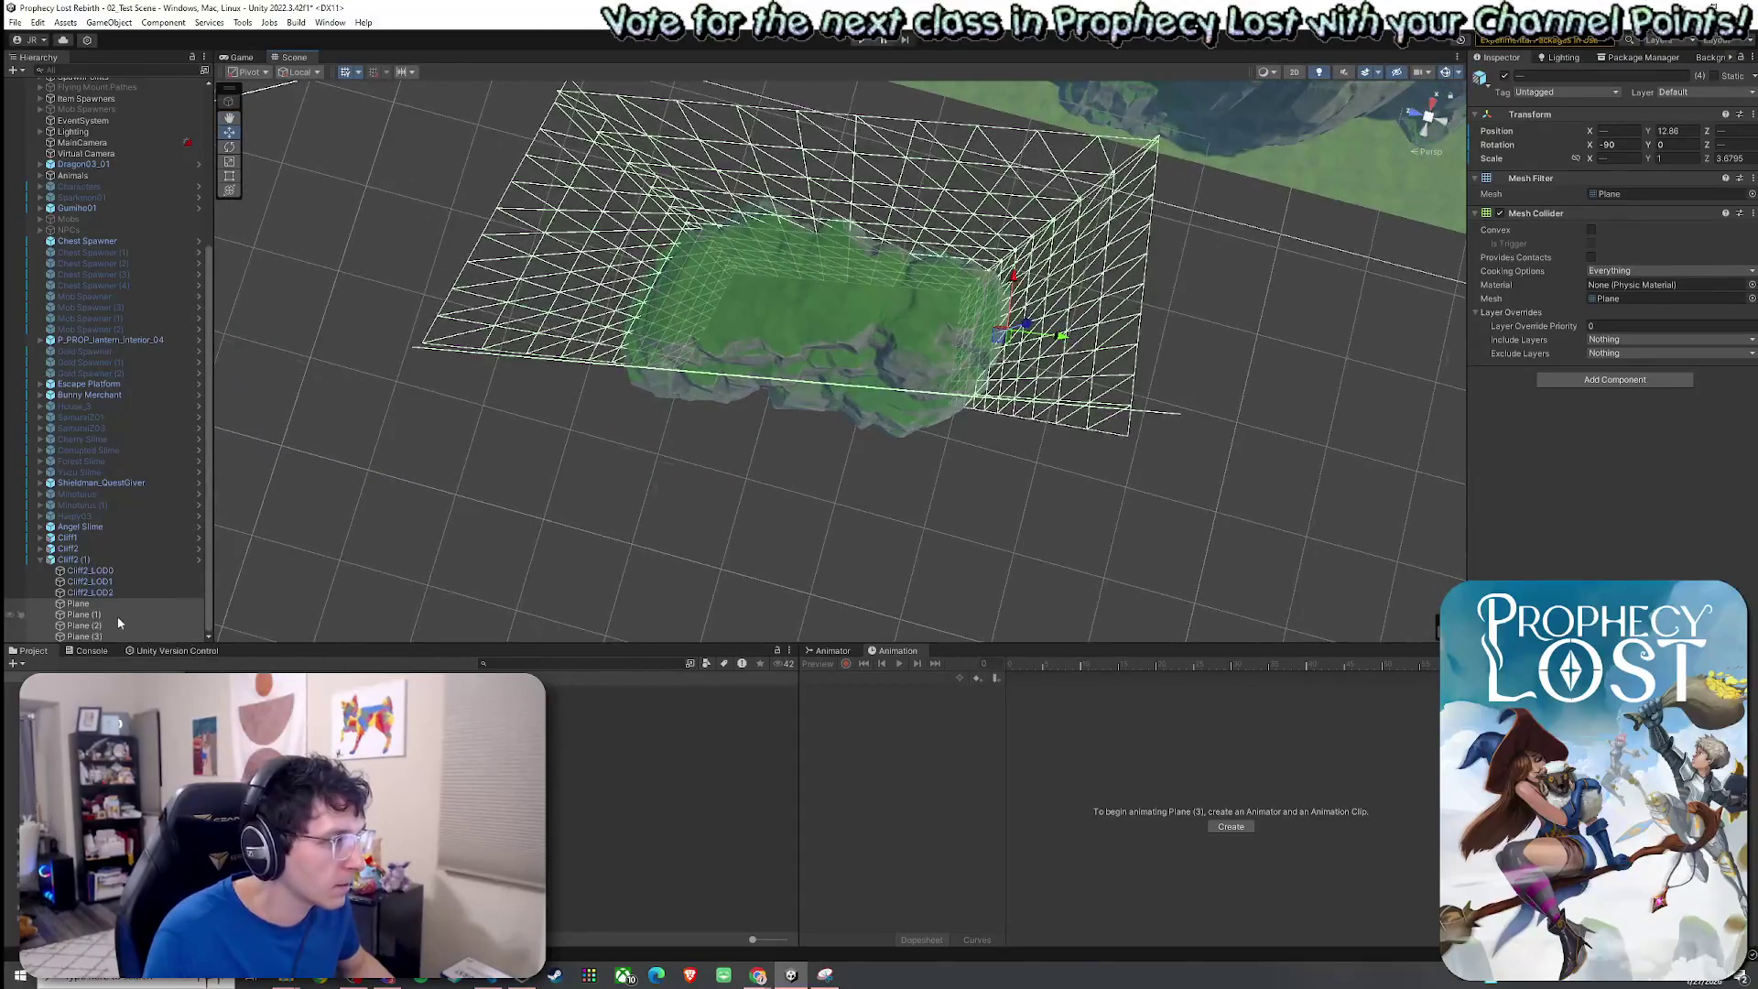
left_click(109, 626)
left_click(104, 615)
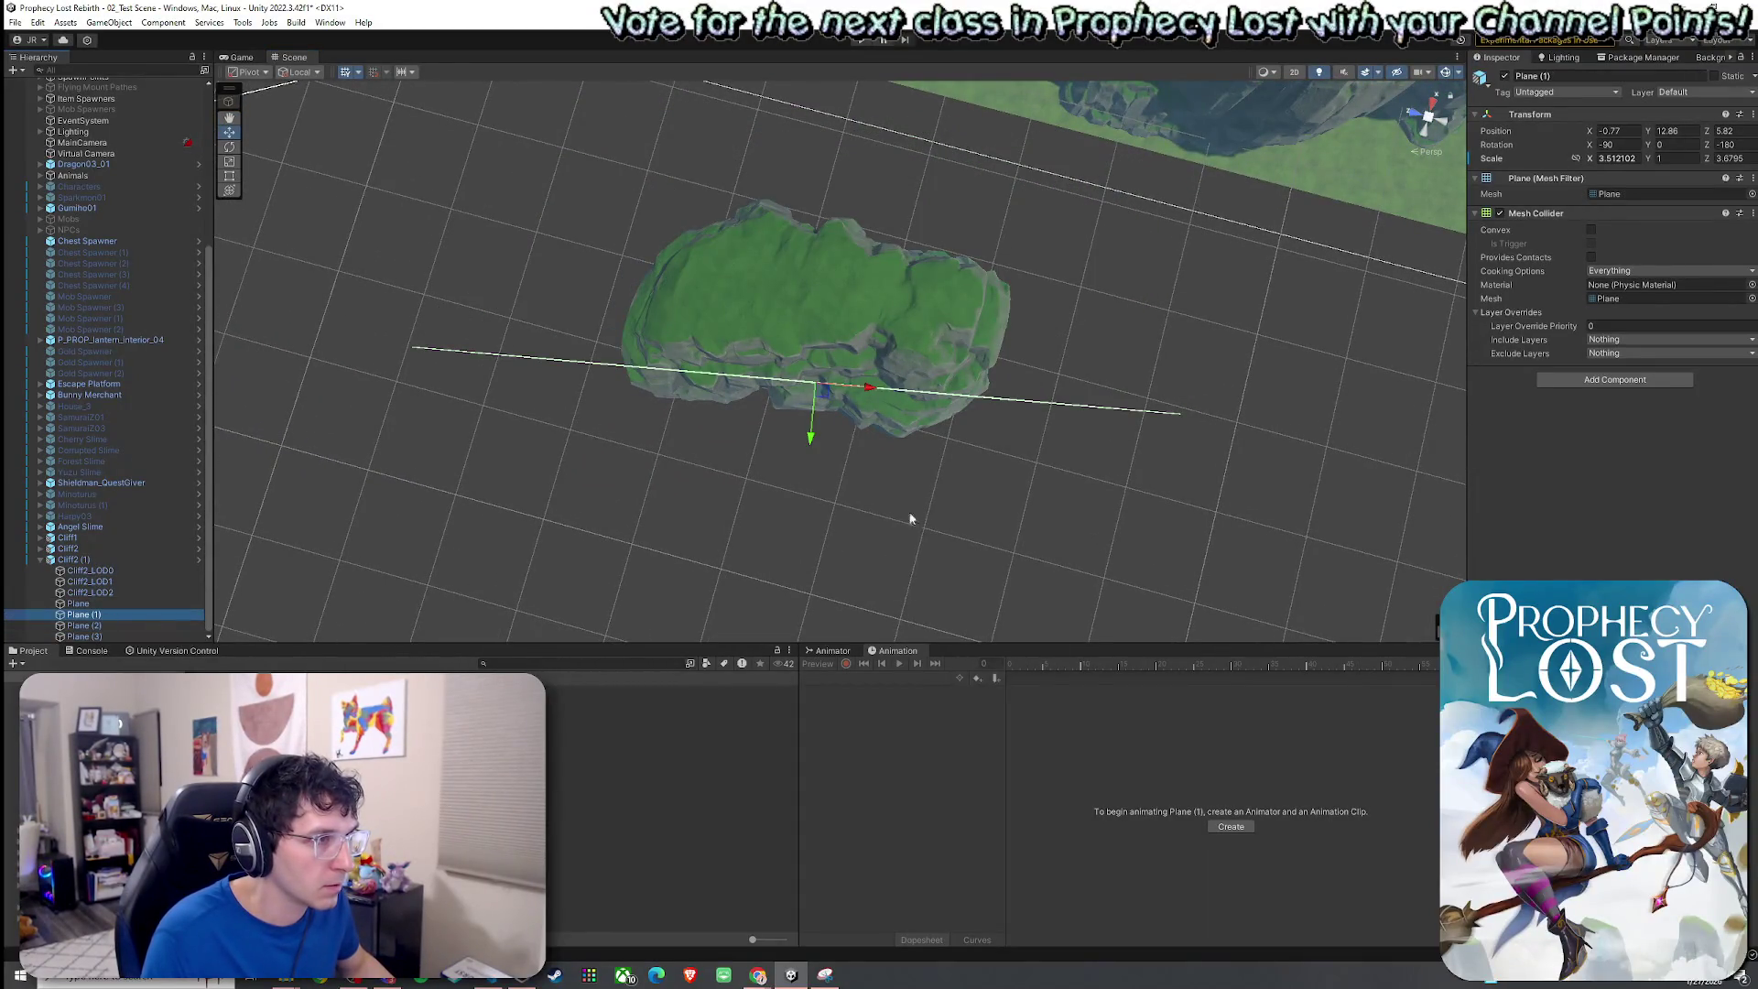
mouse_move(869, 389)
left_mouse_down()
mouse_move(810, 402)
mouse_move(833, 423)
left_mouse_up()
Tilt Plane (1) slightly around the Z axis.
key("e")
left_click(123, 558)
mouse_move(723, 457)
left_mouse_down()
mouse_move(784, 475)
mouse_move(751, 471)
left_mouse_up()
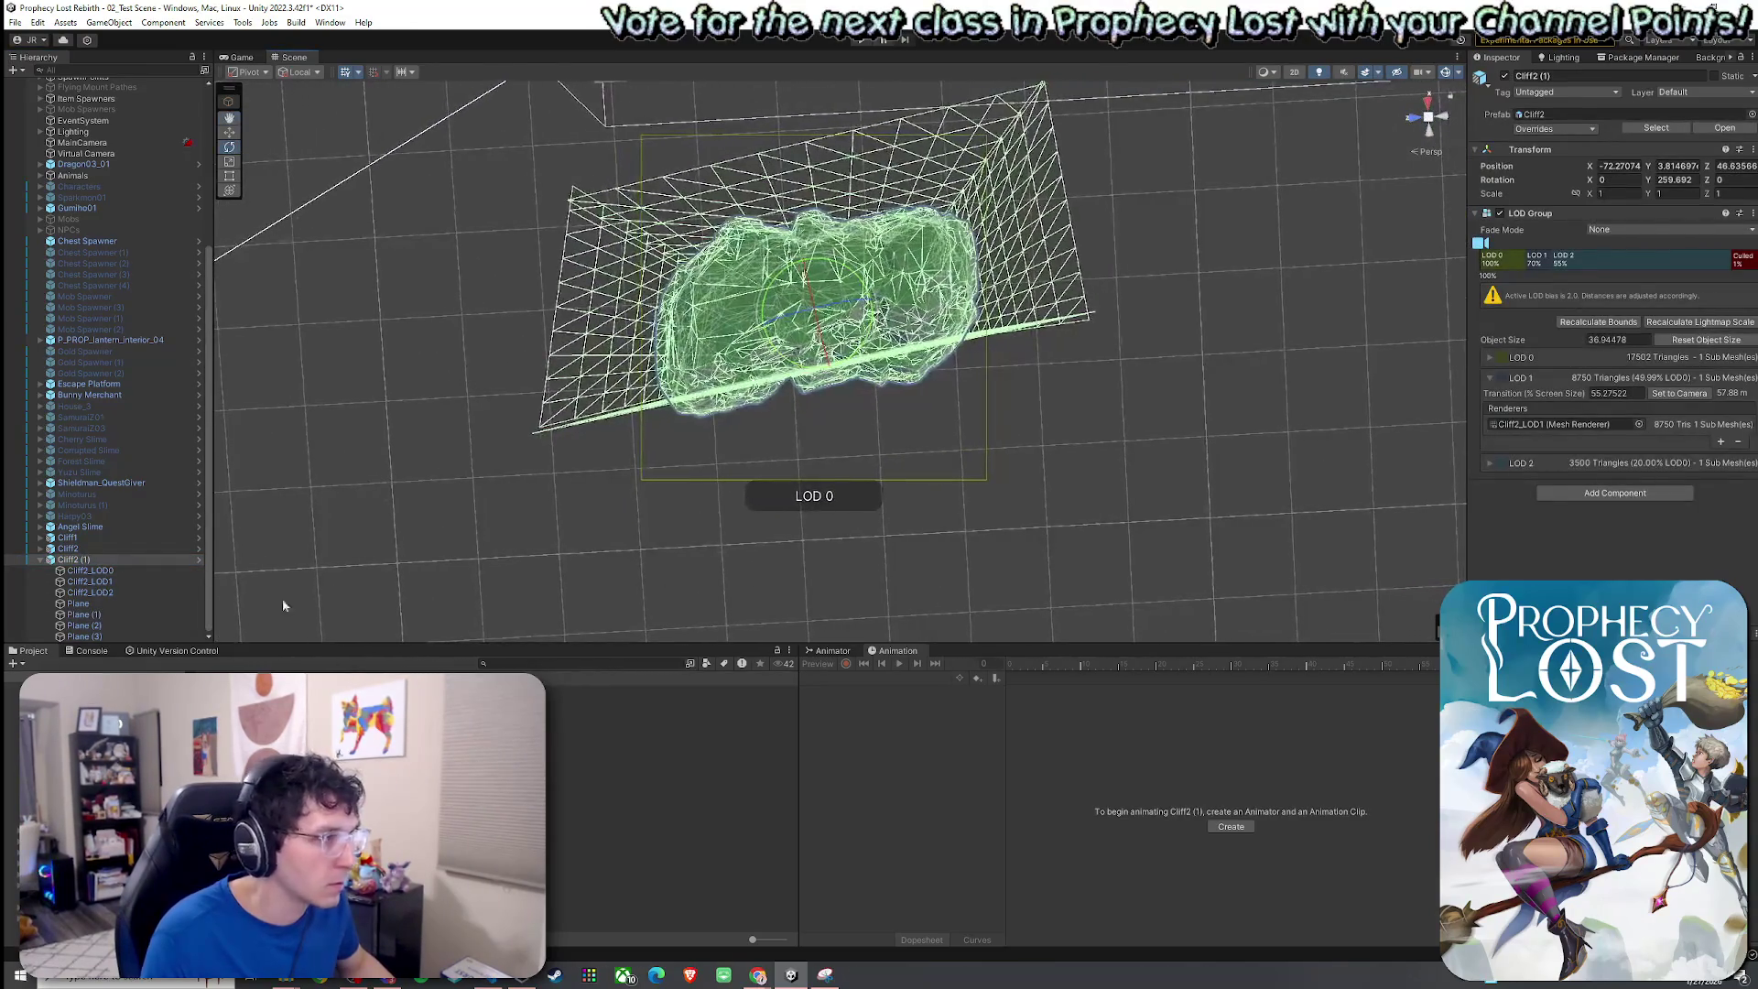
left_click(133, 625)
left_click(154, 614)
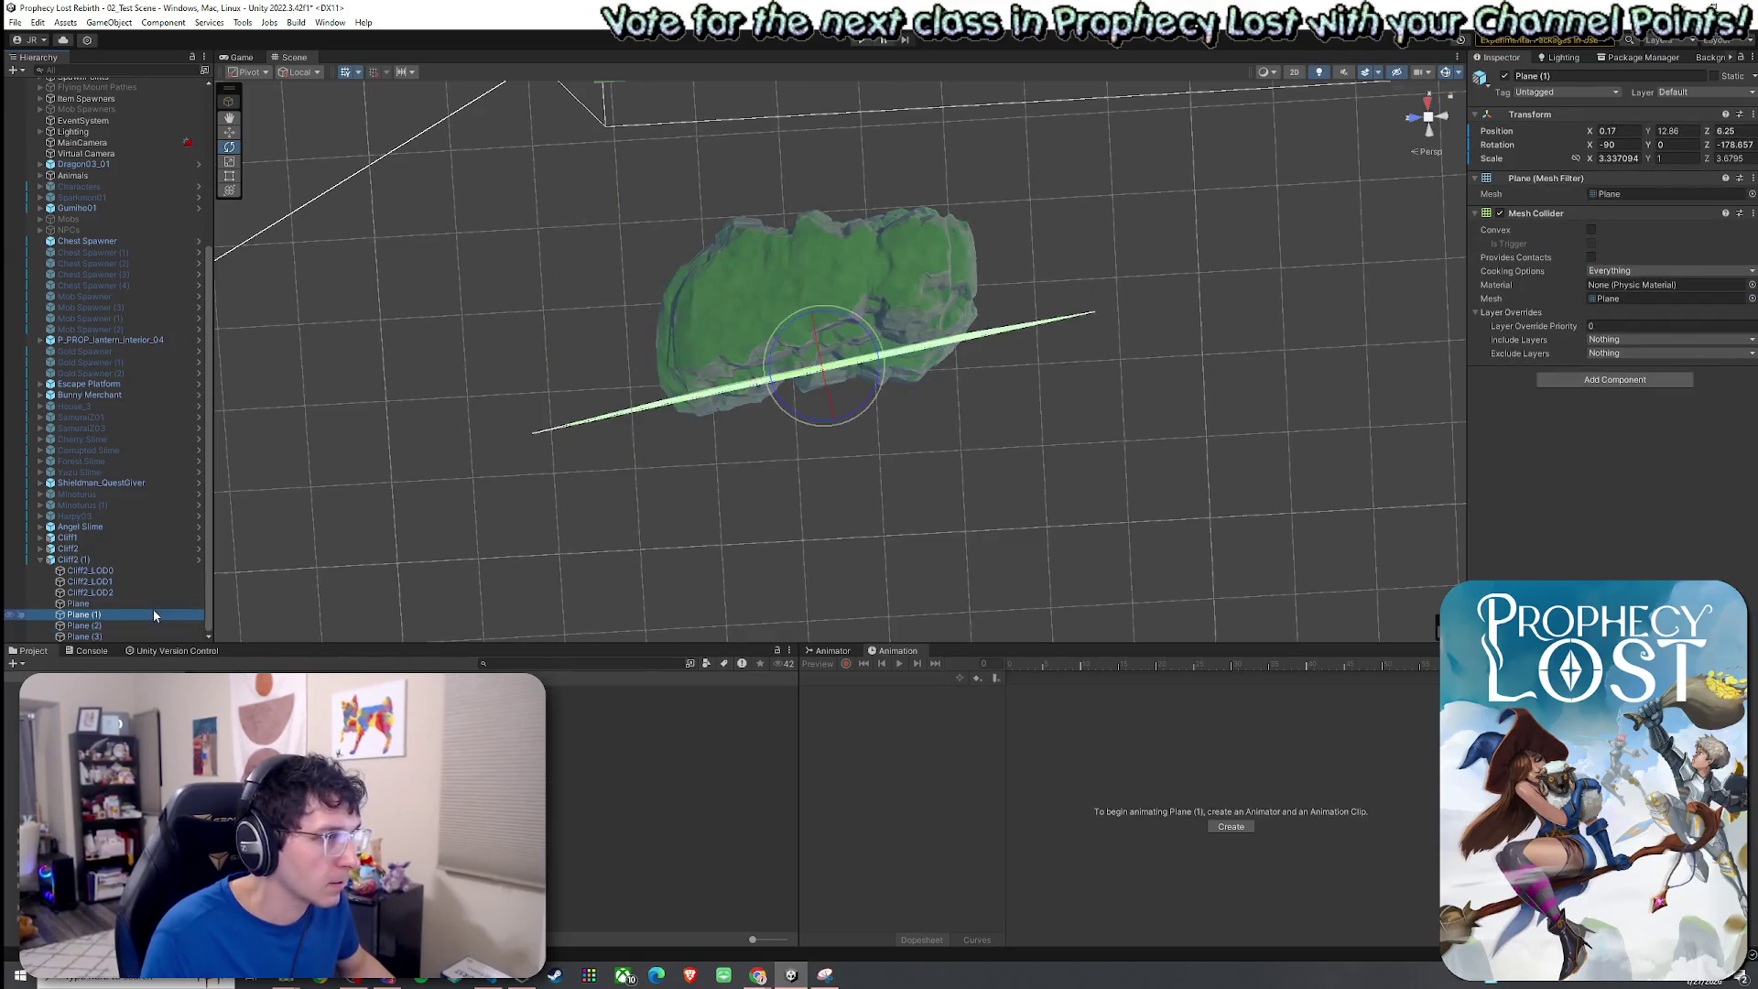
left_click_drag(880, 389, 878, 385)
key("w")
Review Cliff2 (1)'s Overrides to push the refitted planes into the Cliff2 prefab.
left_click(73, 560)
mouse_move(632, 453)
left_mouse_down()
mouse_move(647, 459)
mouse_move(616, 463)
mouse_move(687, 489)
left_mouse_up()
left_click(1554, 128)
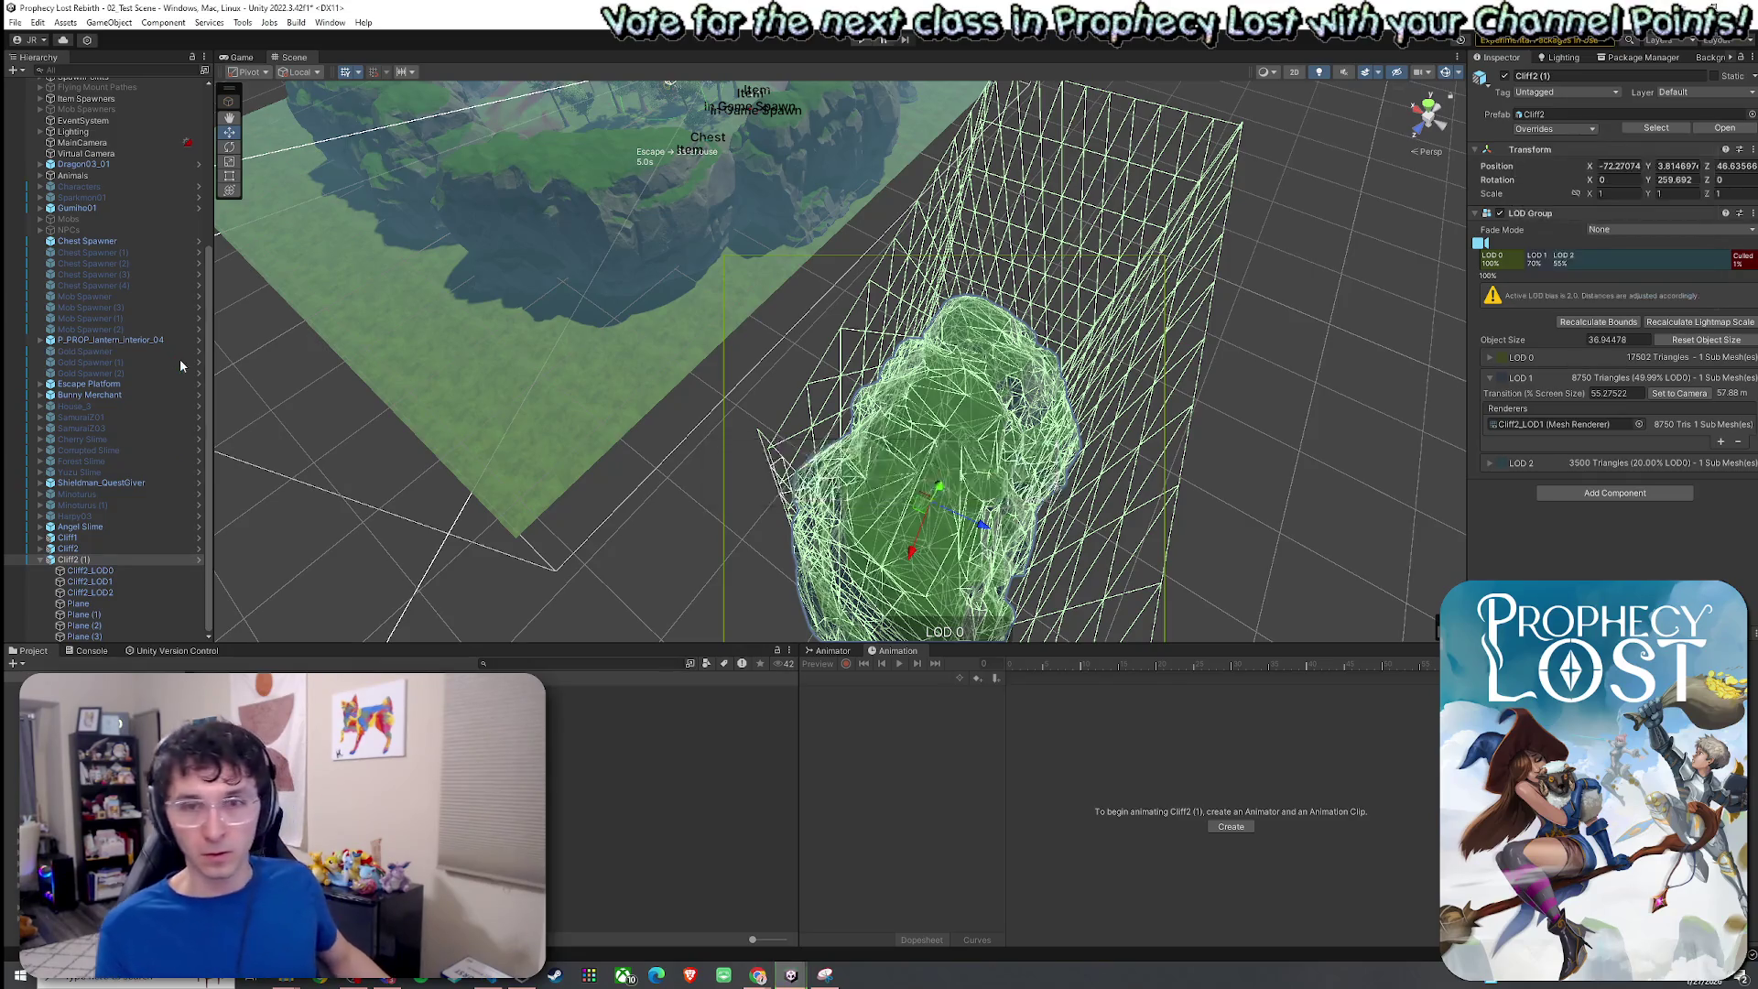
Inspect the Walls ring and nudge Cliff2 (3) to X -10.31, Z -28.57.
scroll(91, 155, "up", 5)
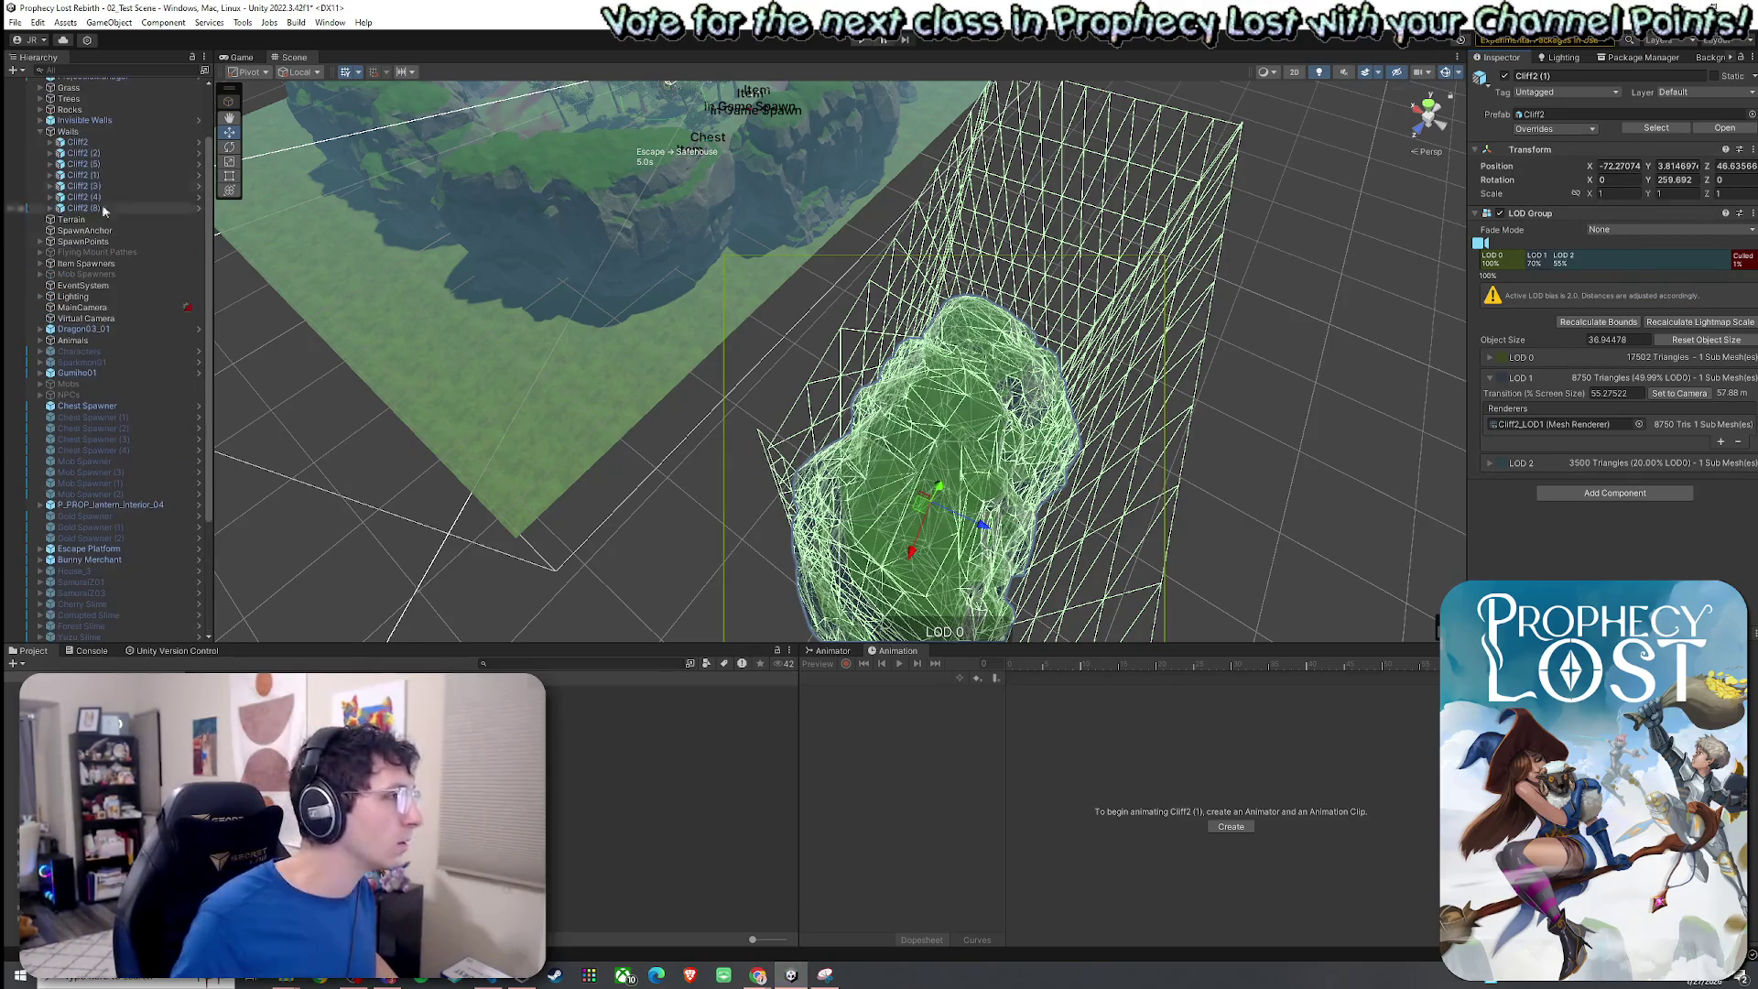
left_click(68, 131)
mouse_move(296, 347)
left_mouse_down()
mouse_move(629, 409)
mouse_move(535, 489)
mouse_move(1189, 435)
mouse_move(1365, 446)
mouse_move(1174, 418)
left_mouse_up()
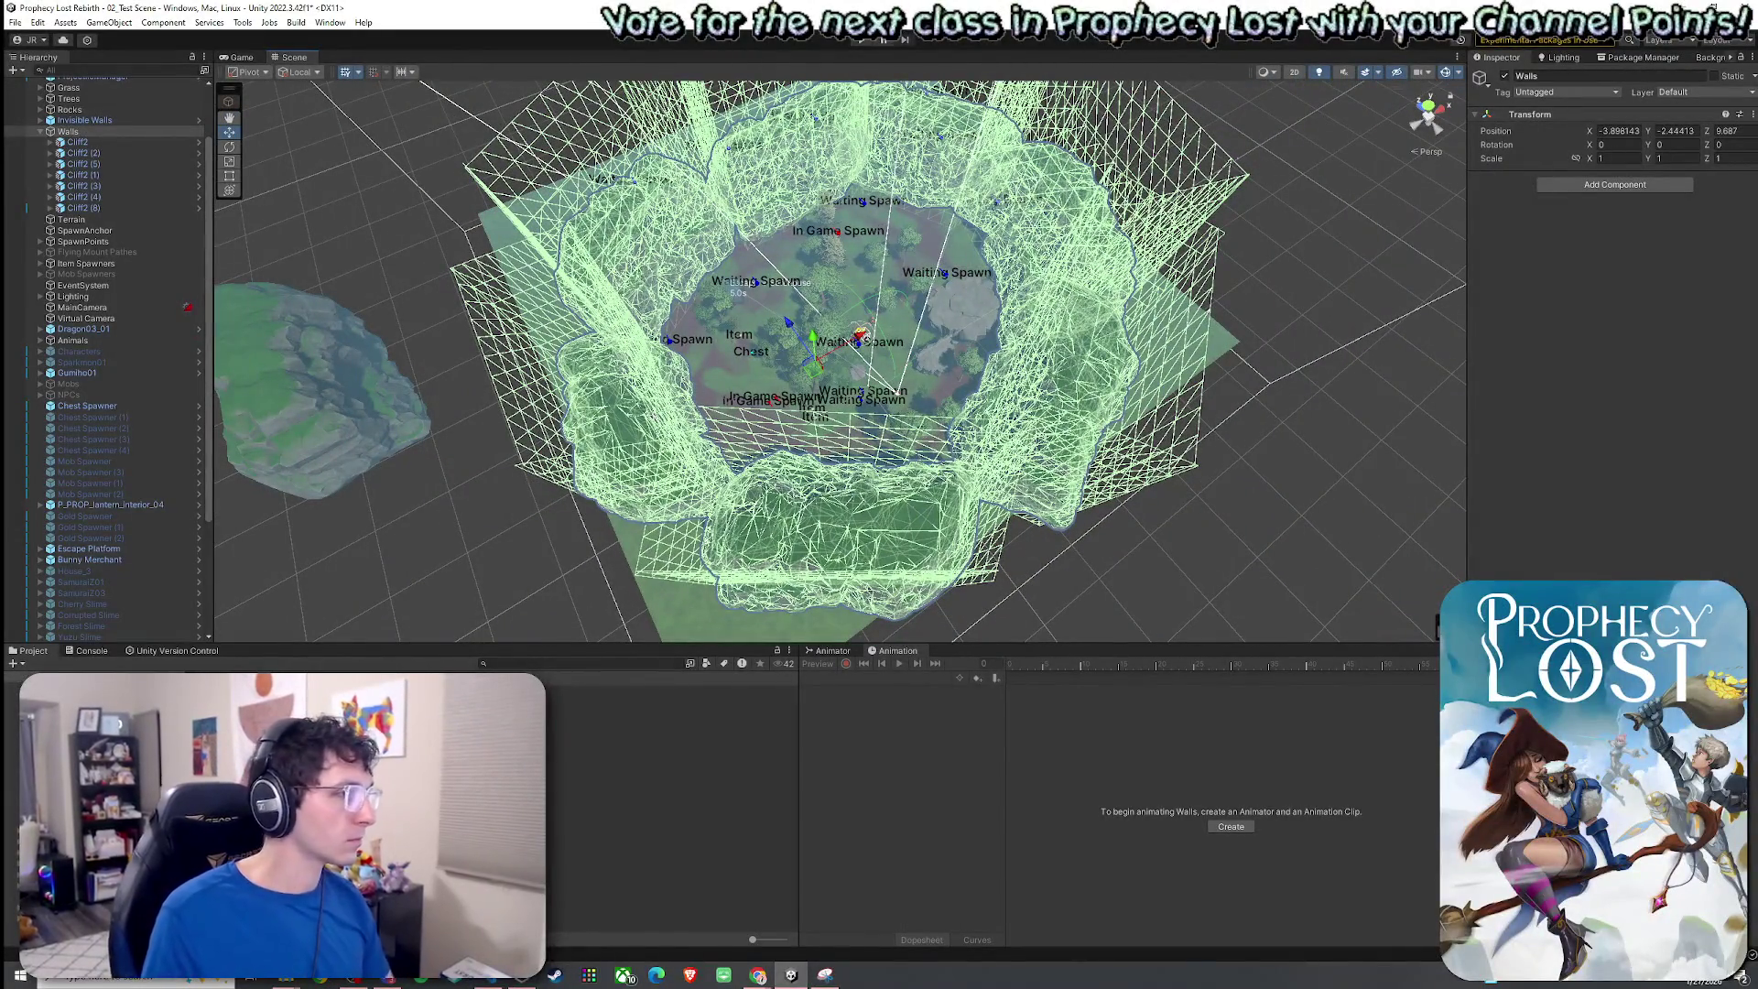
left_click(827, 555)
left_click(84, 186)
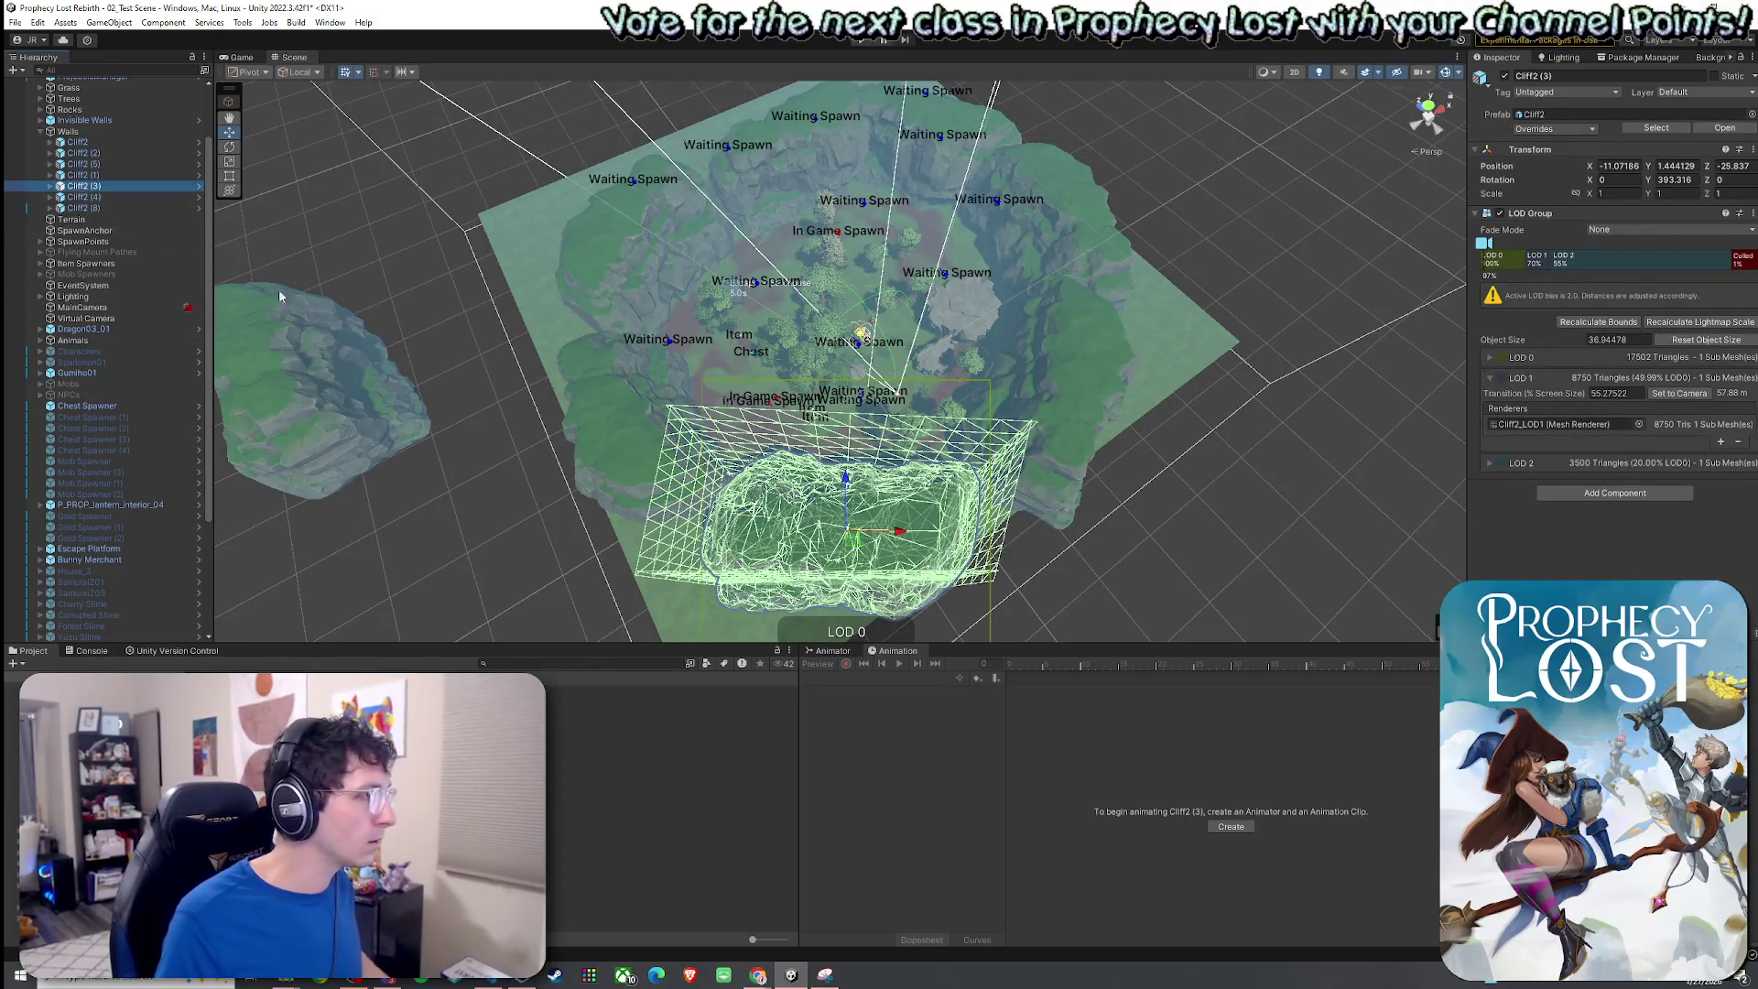
mouse_move(856, 543)
left_mouse_down()
mouse_move(843, 522)
mouse_move(751, 524)
mouse_move(632, 490)
left_mouse_up()
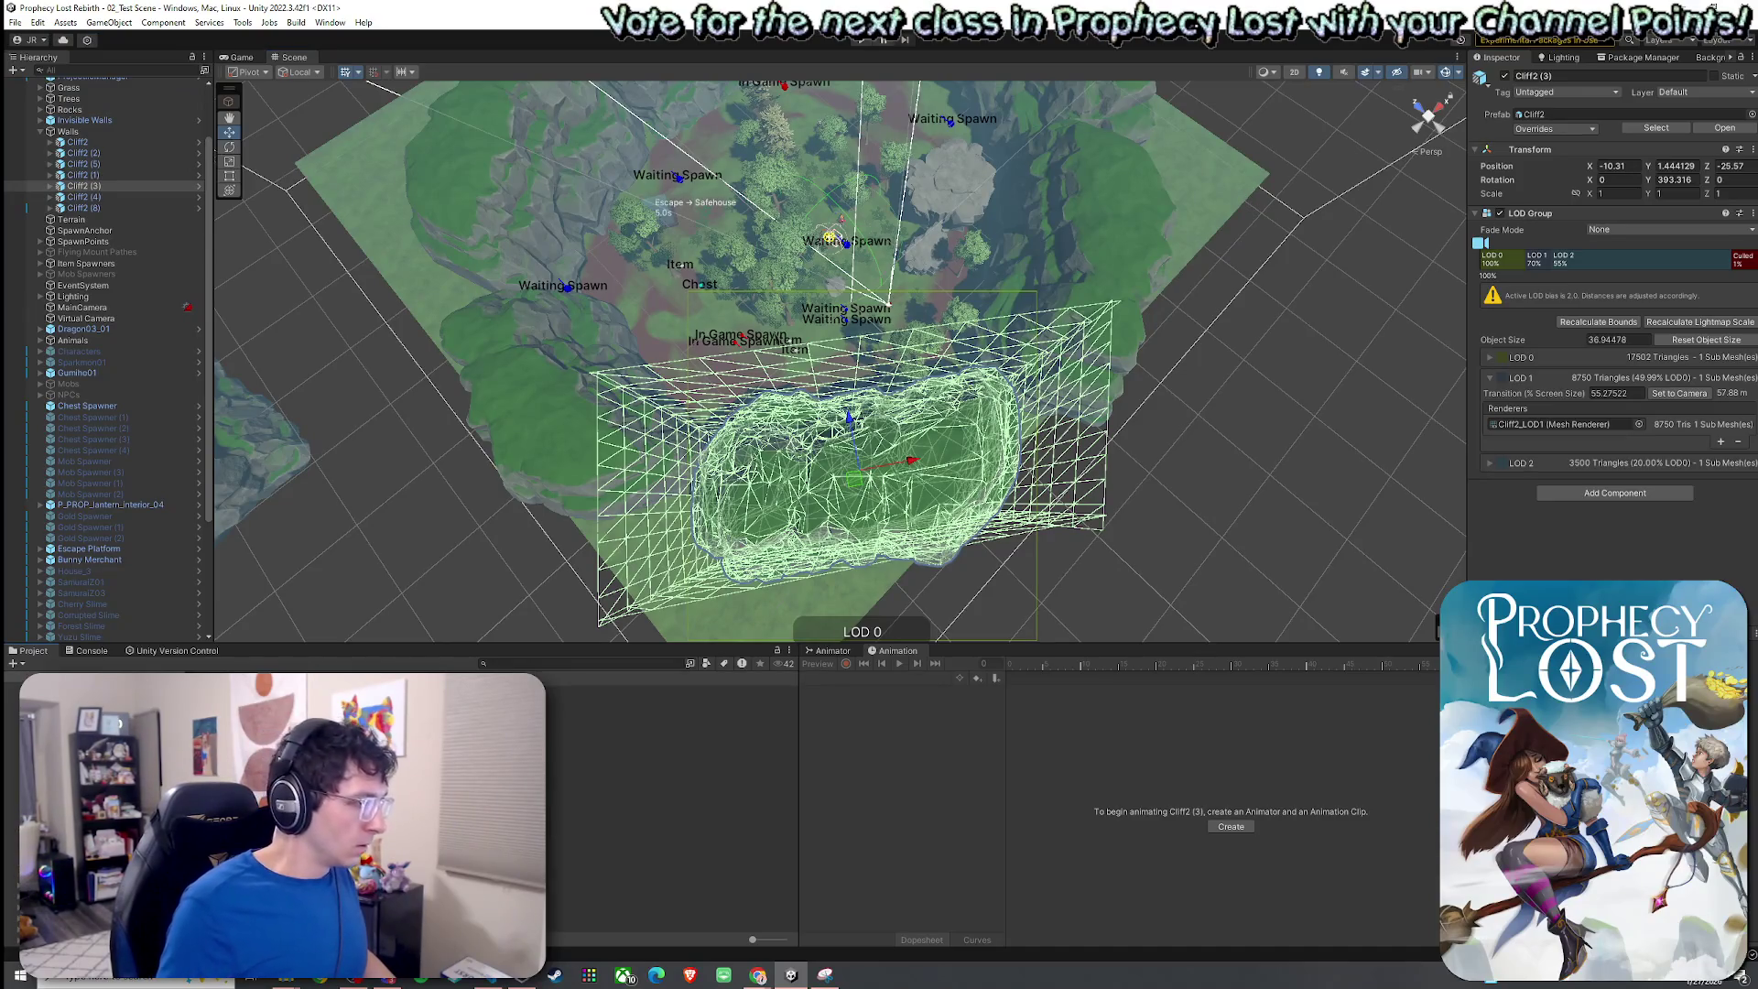
Save the scene.
scroll(668, 806, "down", 10)
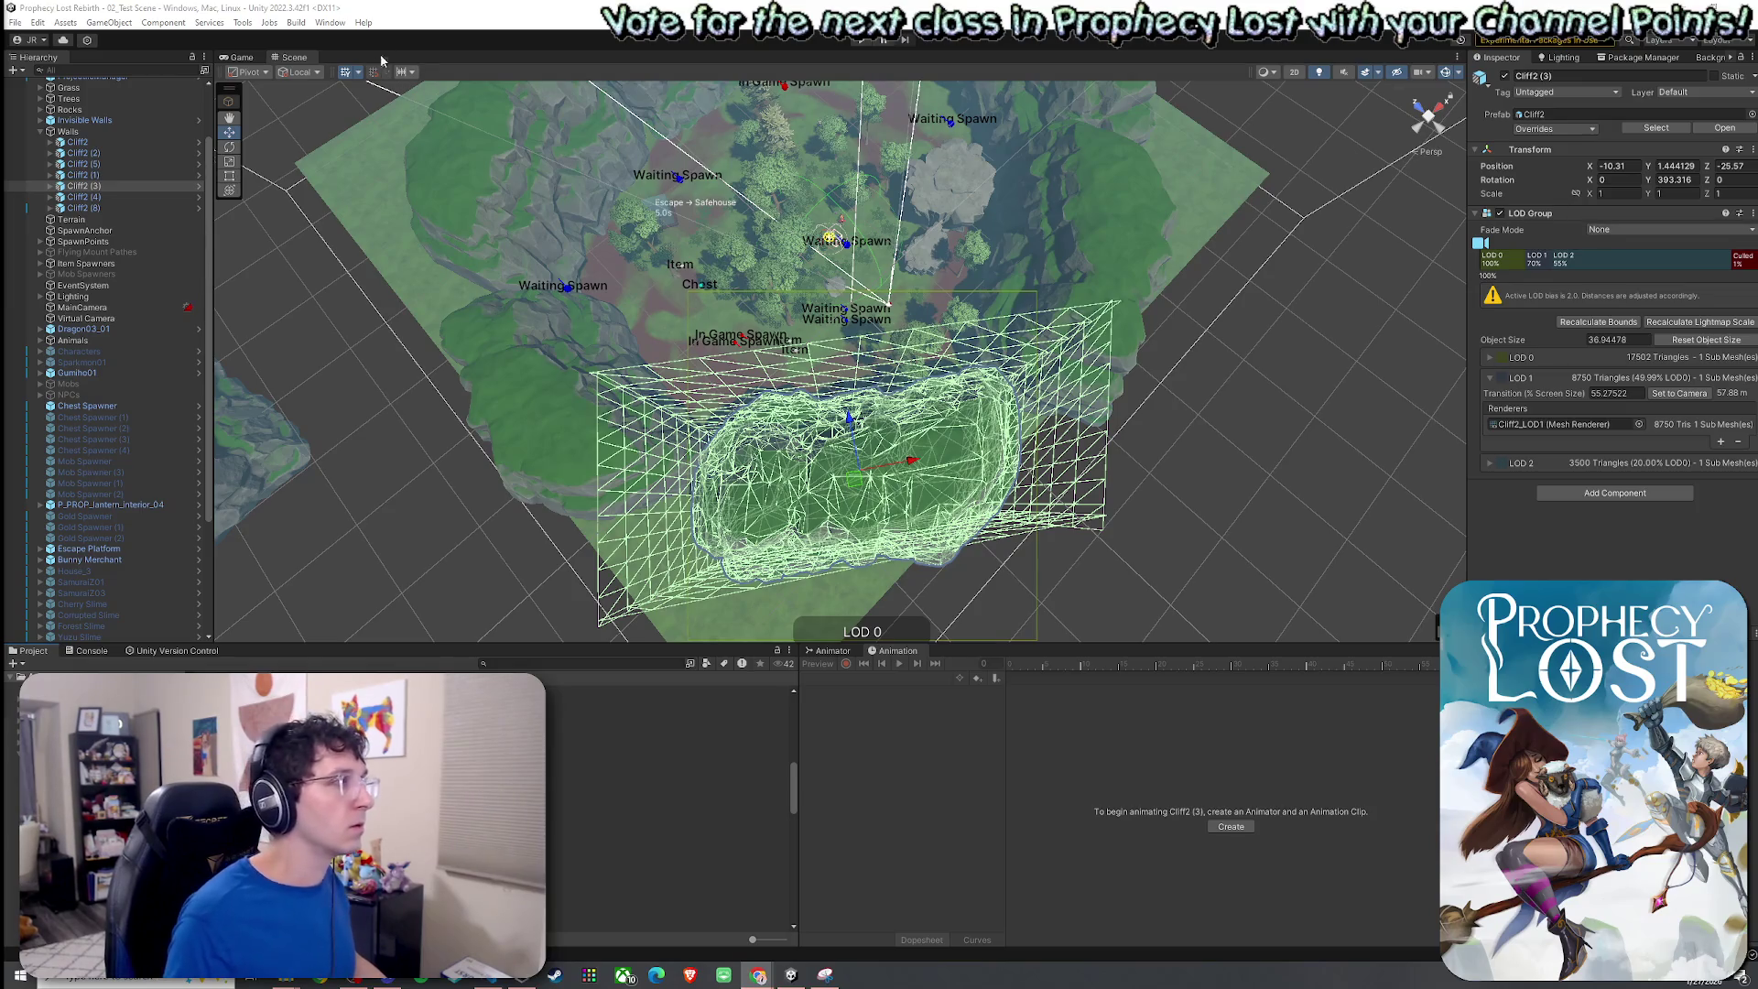
left_click(15, 22)
left_click(43, 89)
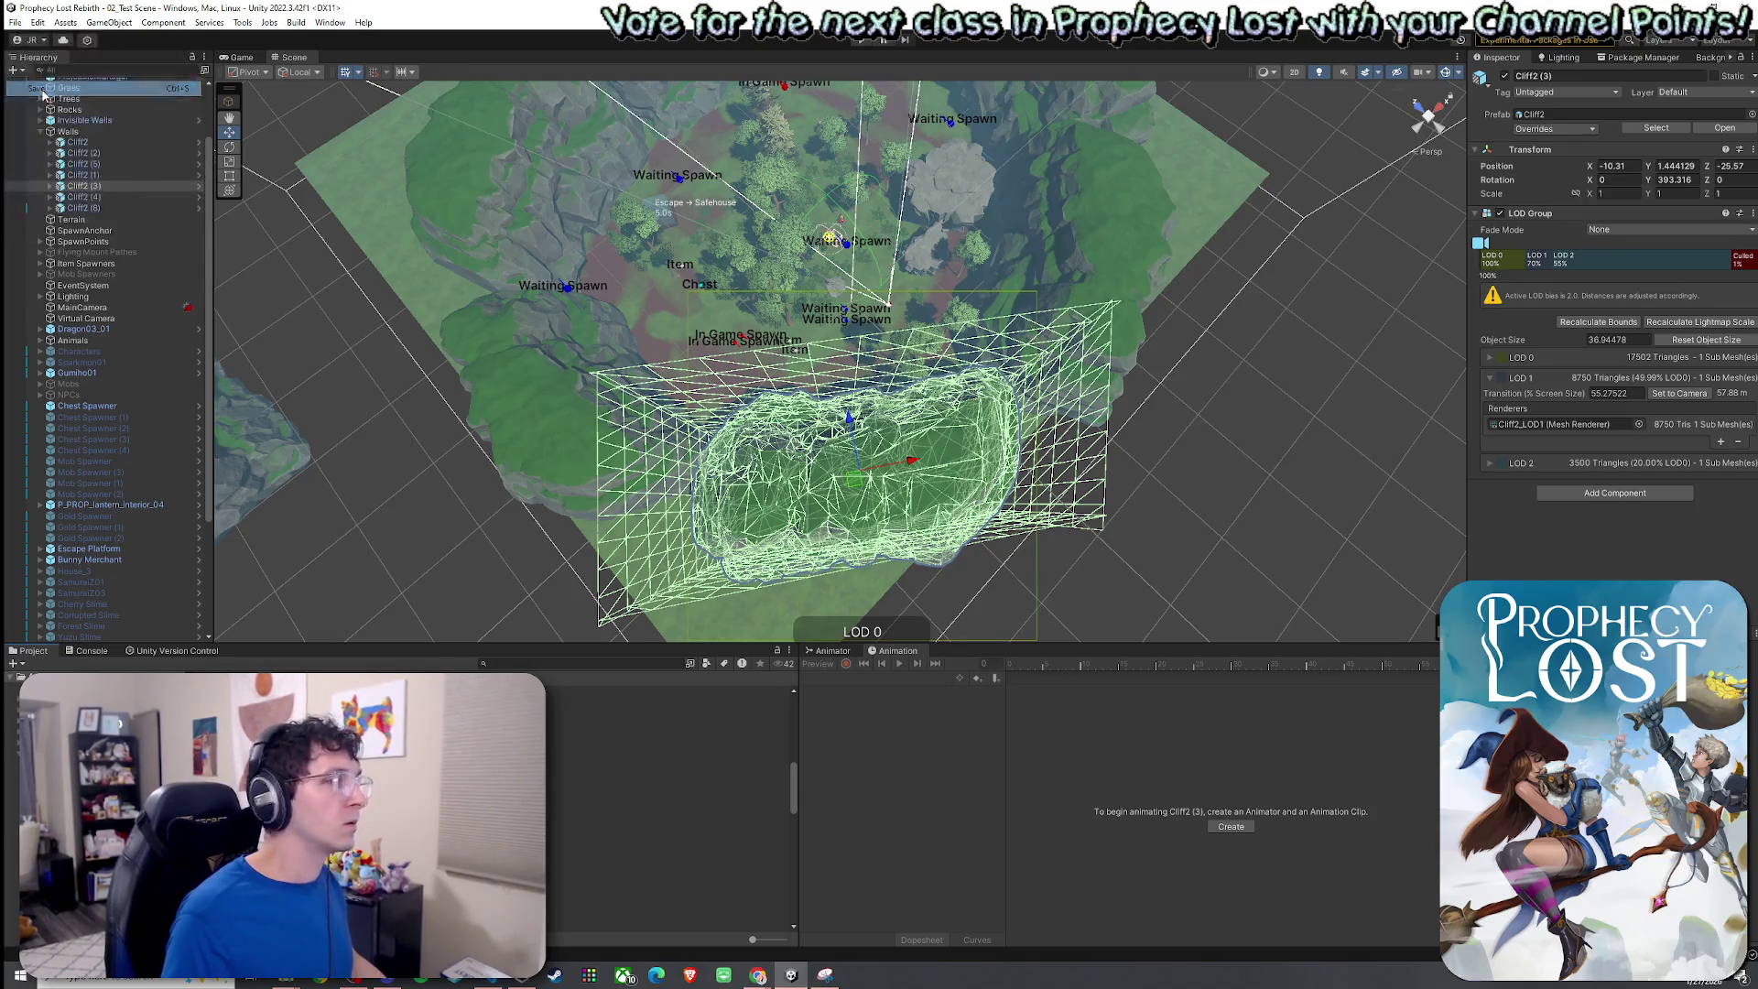